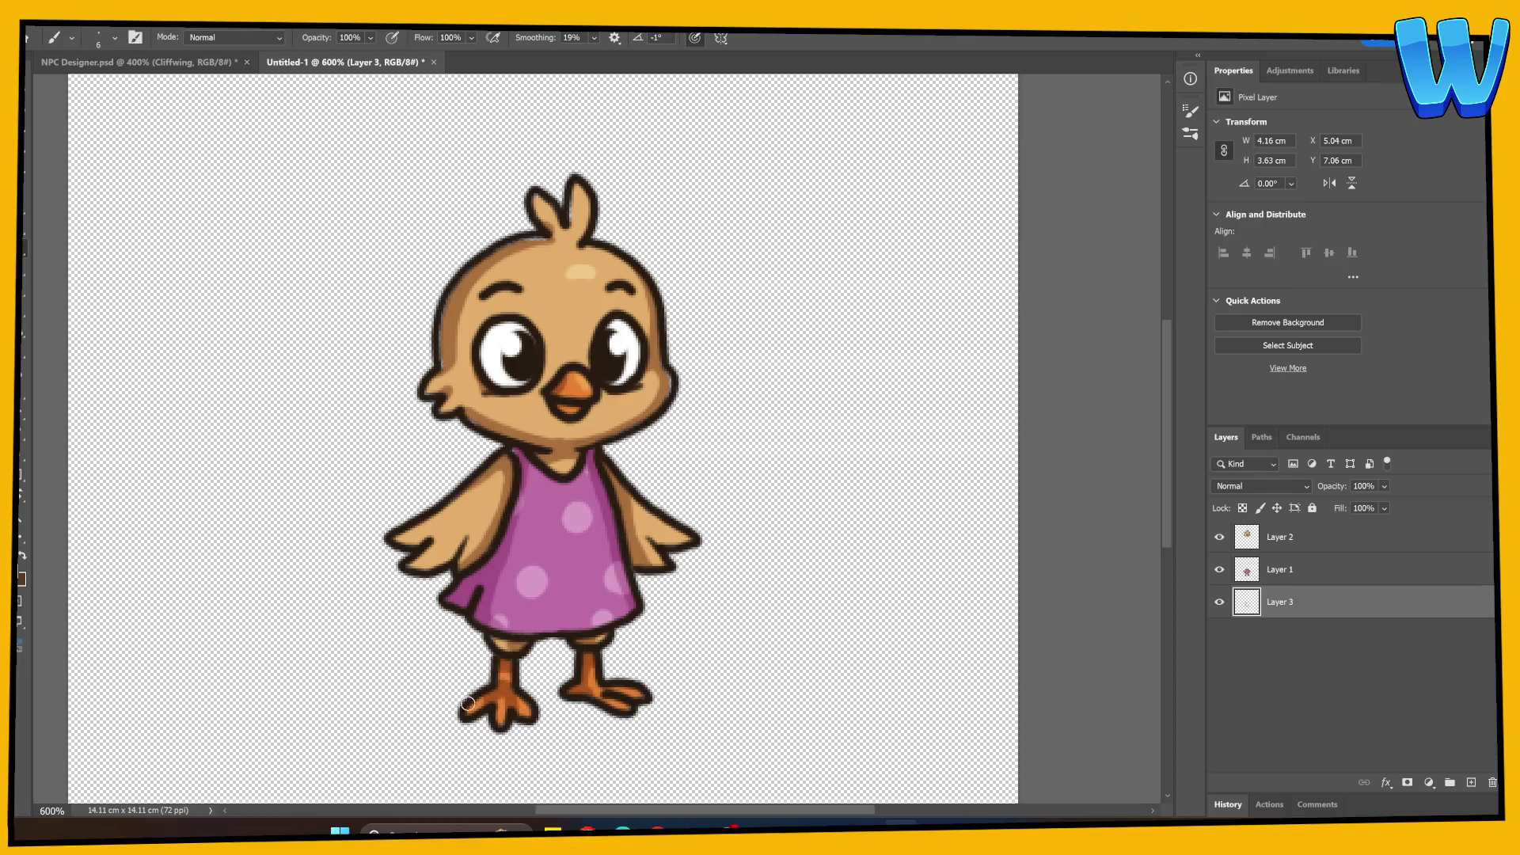
Merge Layer 1 and Layer 3 into a single layer.
{"action": "left_click", "coordinate": [1219, 570]}
{"action": "left_click", "coordinate": [1220, 570]}
{"action": "left_click", "coordinate": [1275, 579], "text": "shift"}
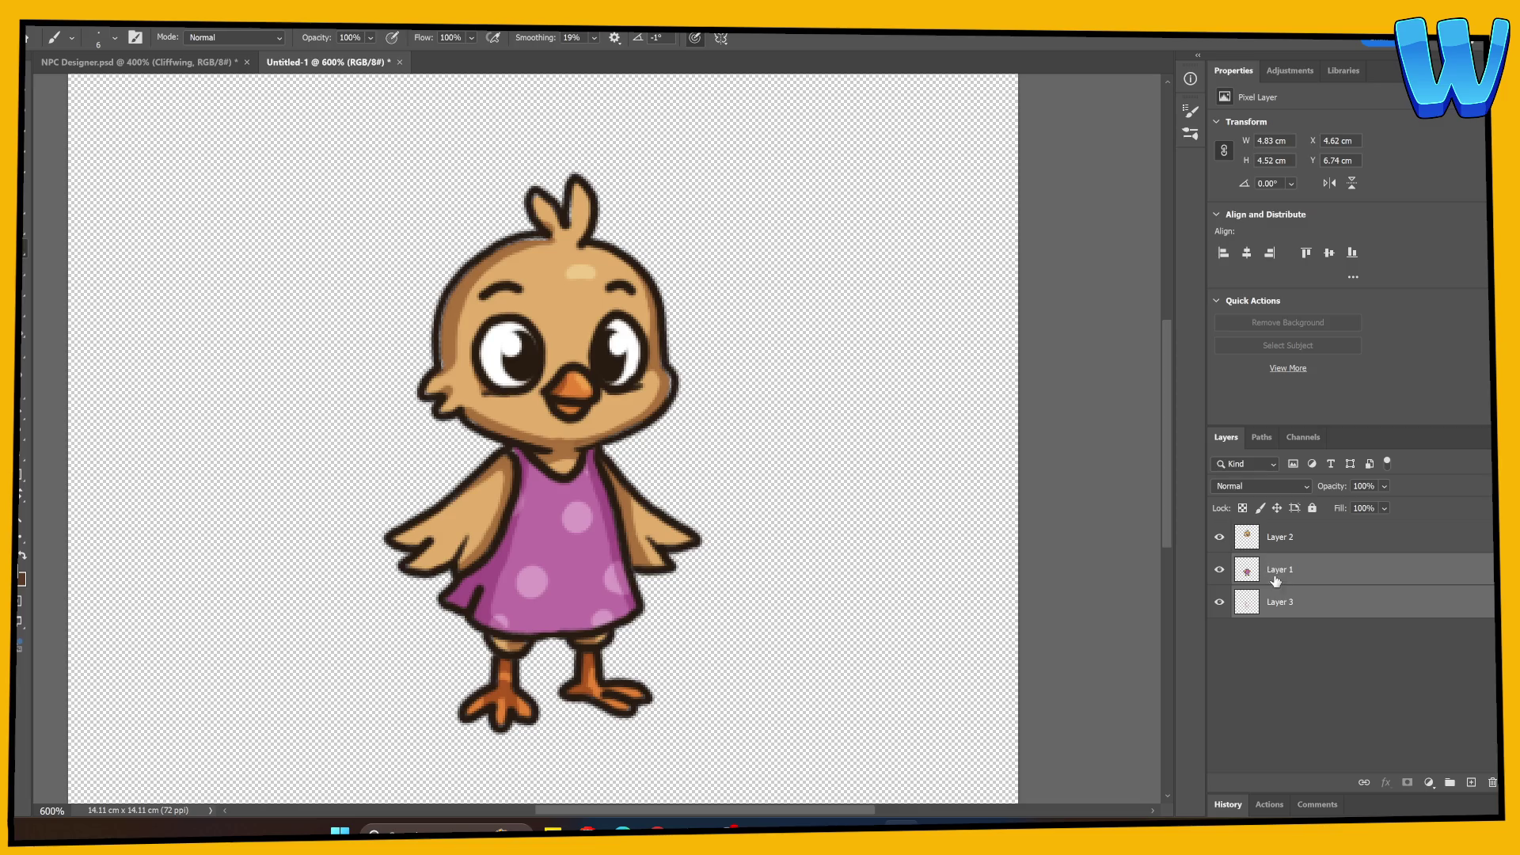
{"action": "right_click", "coordinate": [1291, 568]}
{"action": "left_click", "coordinate": [1337, 328]}
Lasso the chick's feet onto their own layer and hide the body and dress layer.
{"action": "key", "text": "l"}
{"action": "mouse_move", "coordinate": [419, 688]}
{"action": "left_mouse_down"}
{"action": "mouse_move", "coordinate": [482, 636]}
{"action": "mouse_move", "coordinate": [637, 631]}
{"action": "mouse_move", "coordinate": [667, 772]}
{"action": "mouse_move", "coordinate": [411, 713]}
{"action": "left_mouse_up"}
{"action": "key", "text": "ctrl+j"}
{"action": "left_click_drag", "start_coordinate": [625, 666], "coordinate": [547, 595]}
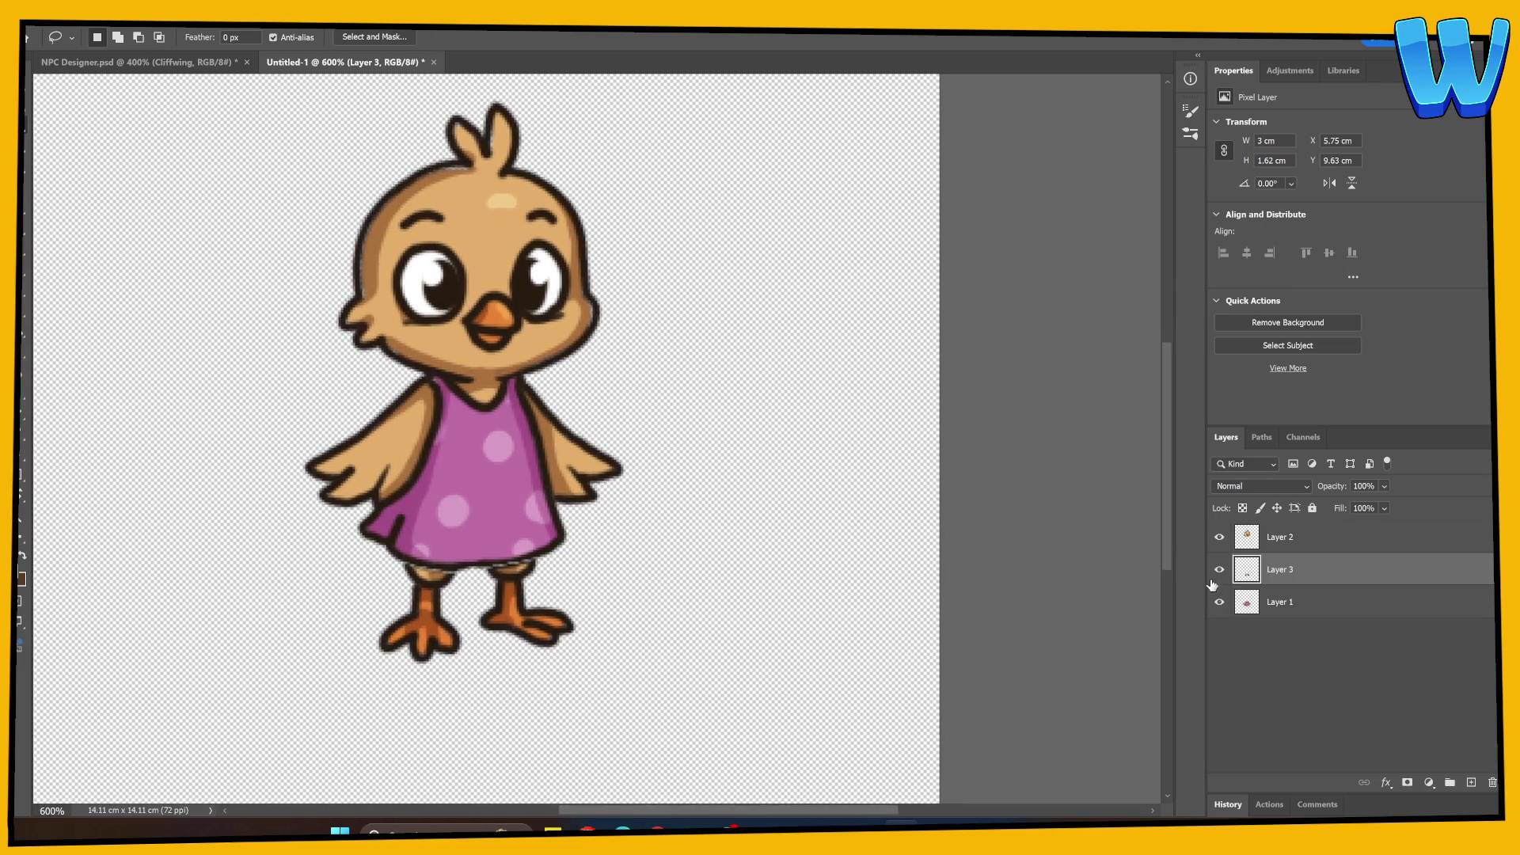
{"action": "left_click", "coordinate": [1220, 602]}
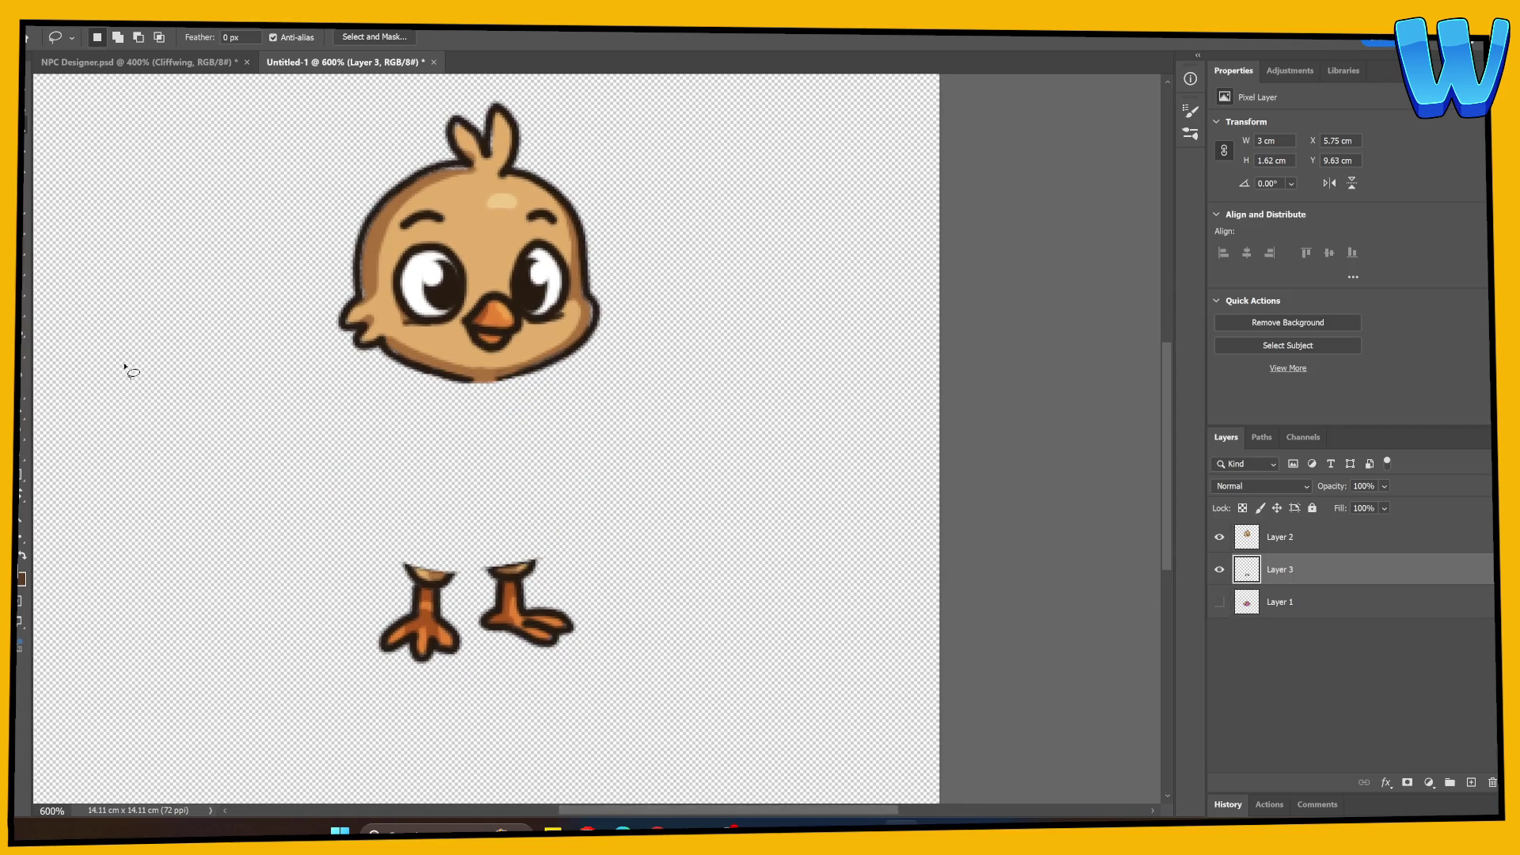
{"action": "key", "text": "e"}
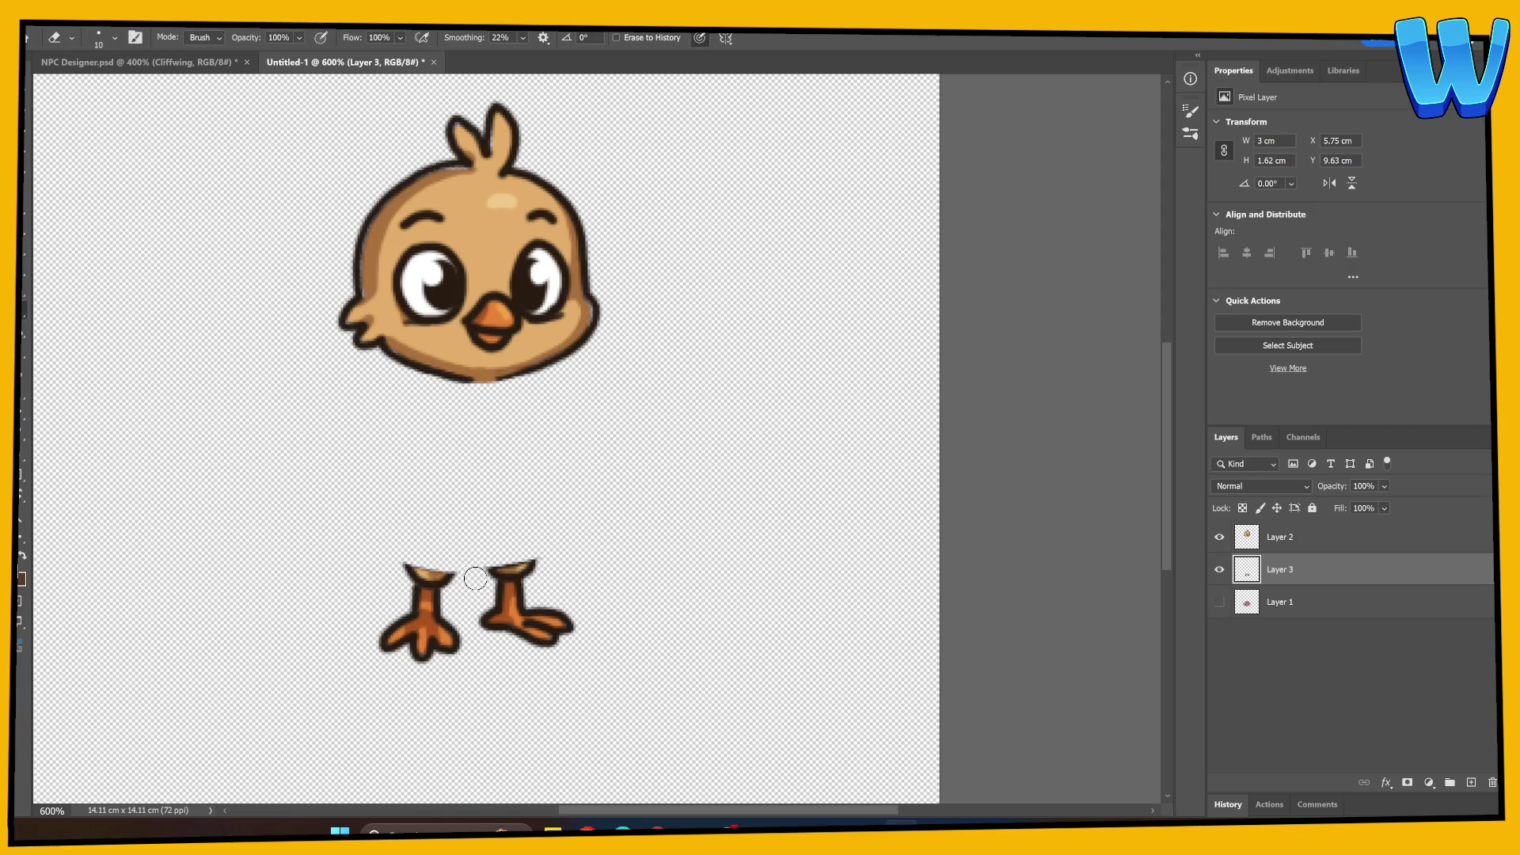
Add a new Layer 4 at the bottom and fill it with light purple.
{"action": "left_click", "coordinate": [1472, 782]}
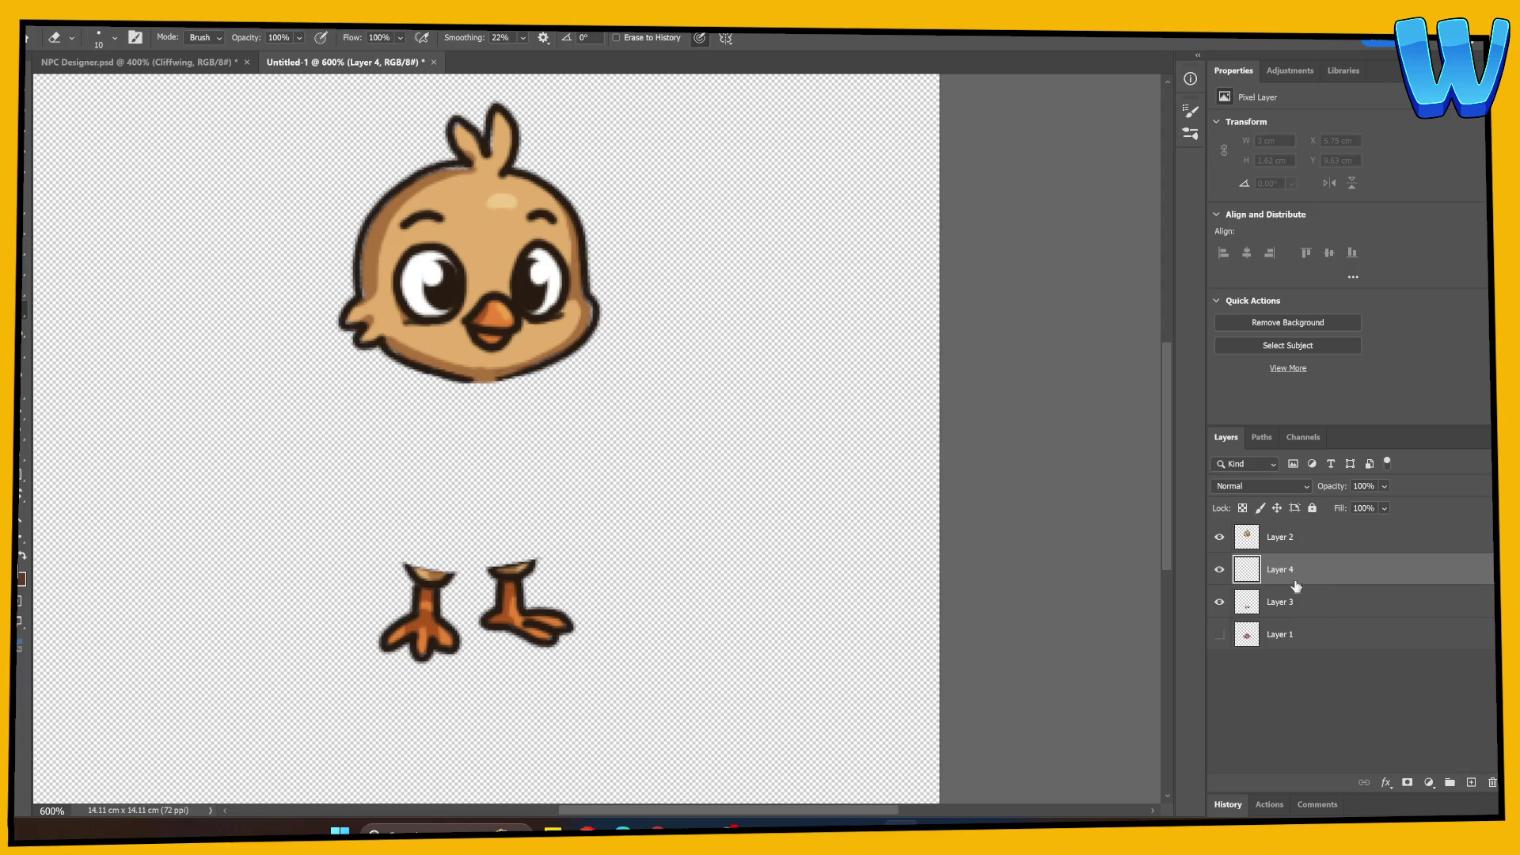
{"action": "left_click_drag", "start_coordinate": [1289, 583], "coordinate": [1289, 637]}
{"action": "left_click", "coordinate": [21, 578]}
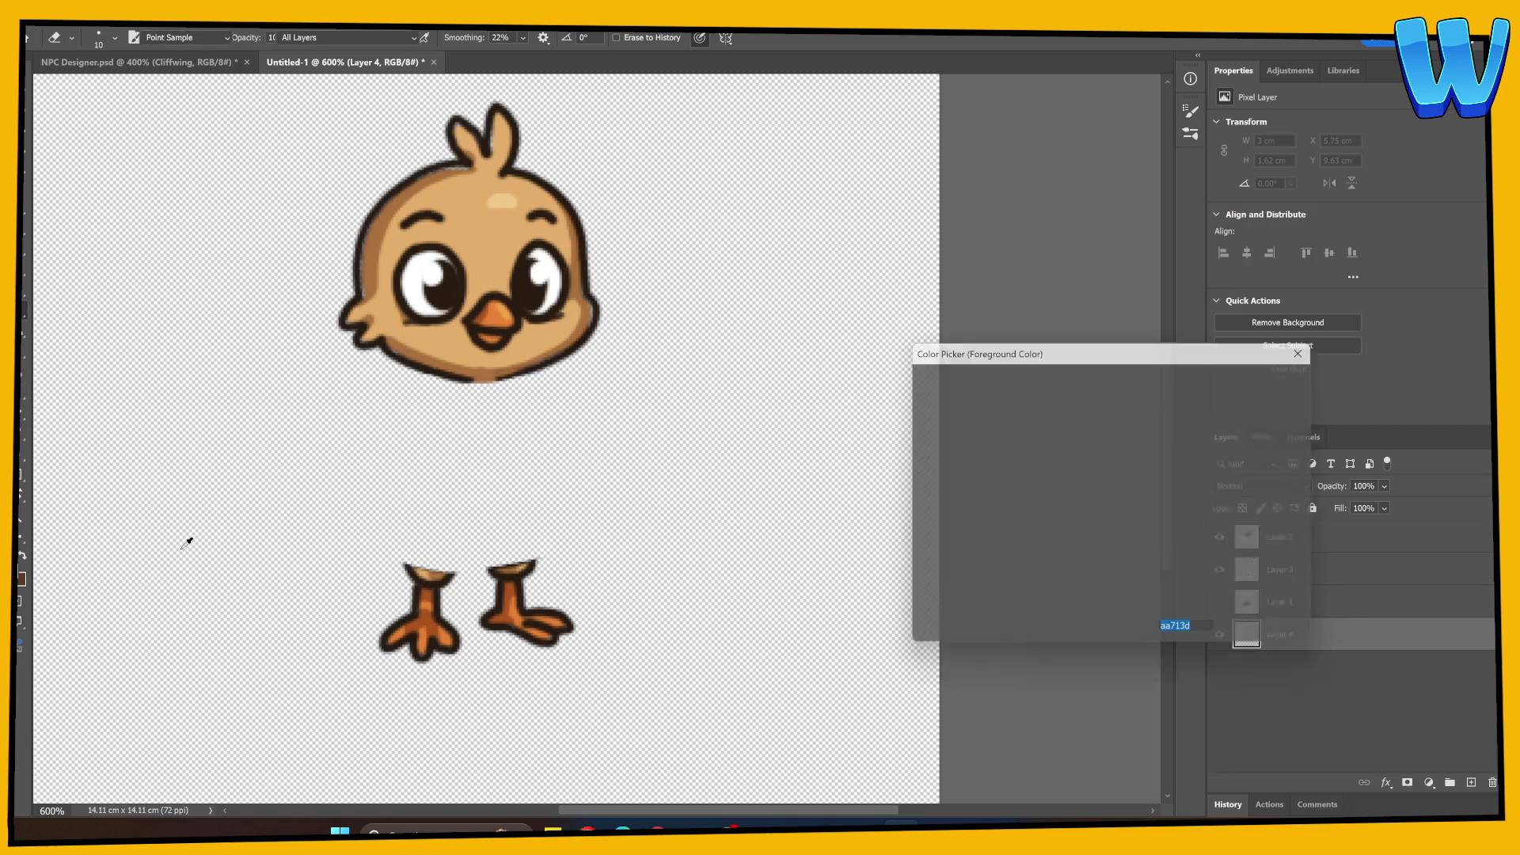
{"action": "left_click", "coordinate": [1131, 443]}
{"action": "left_click", "coordinate": [963, 426]}
{"action": "left_click", "coordinate": [1261, 376]}
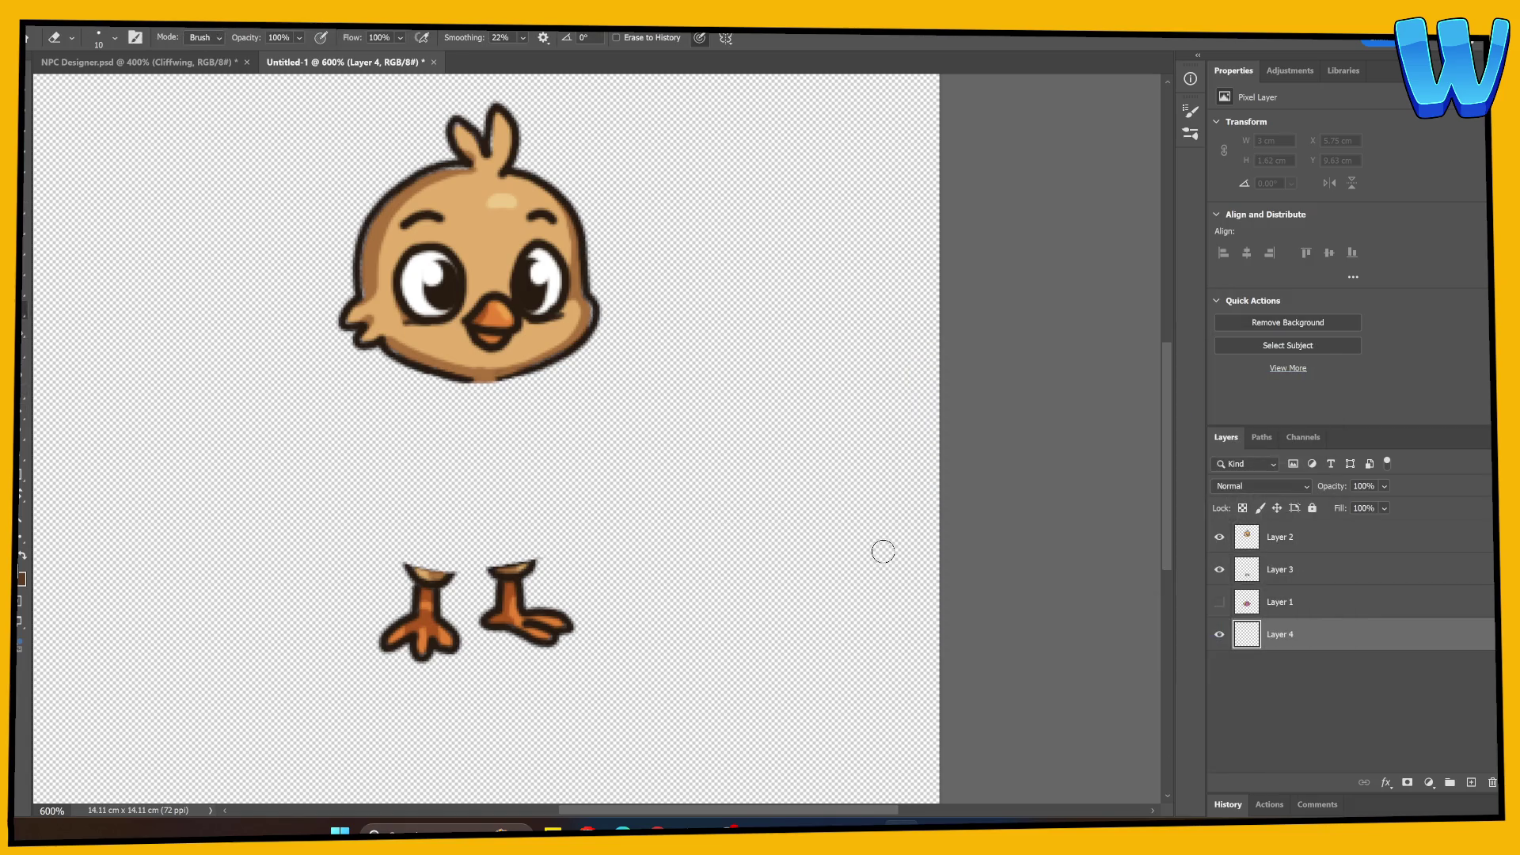
{"action": "key", "text": "g"}
{"action": "left_click", "coordinate": [725, 590]}
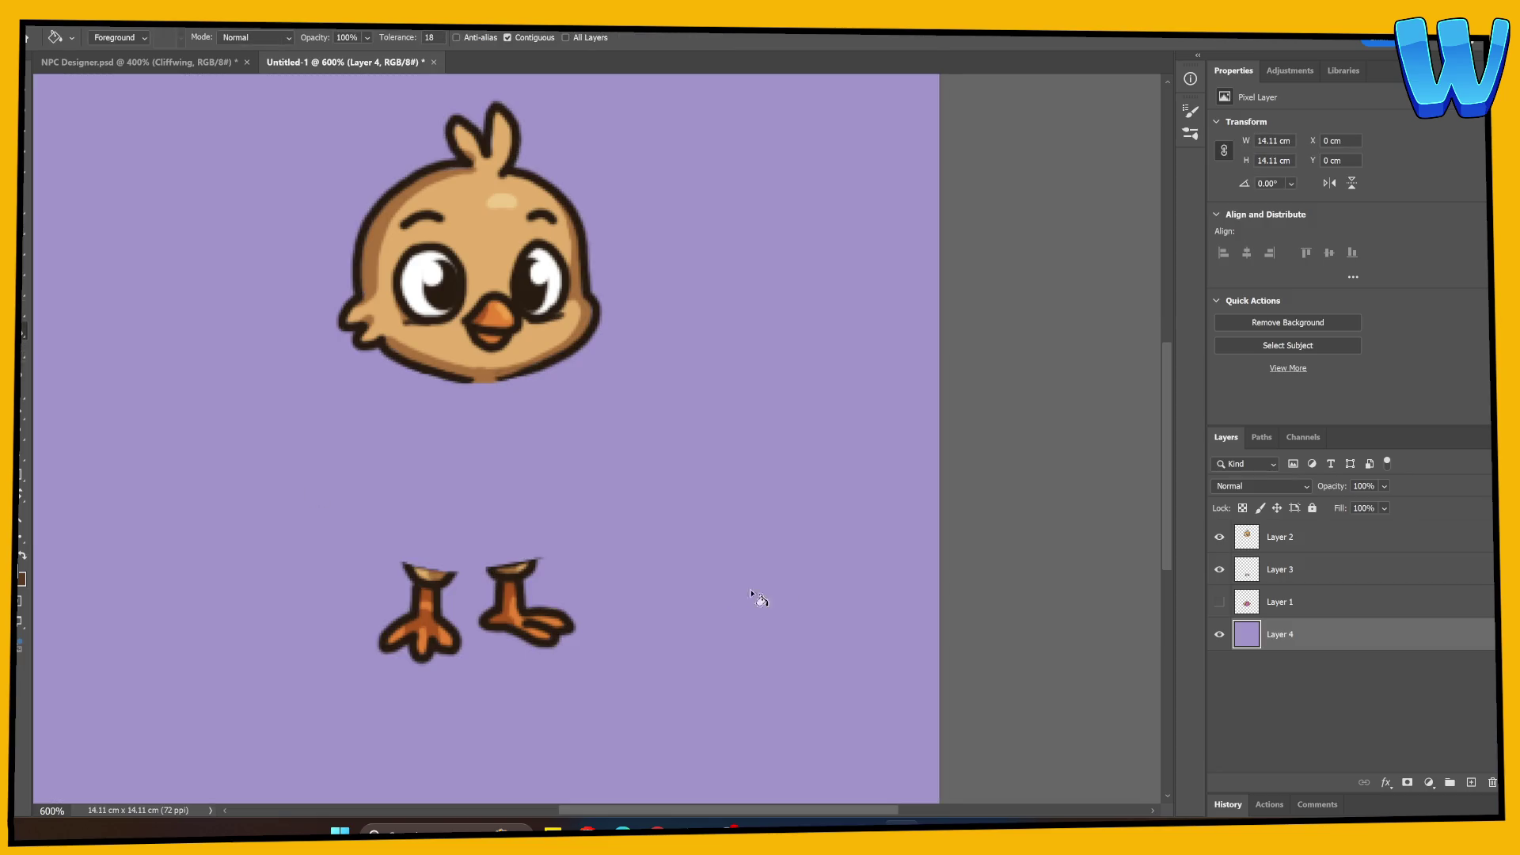
On the feet layer, paint the left leg top tan with a light highlight.
{"action": "scroll", "coordinate": [736, 586], "scroll_direction": "down", "scroll_amount": 3}
{"action": "left_click", "coordinate": [1247, 570]}
{"action": "left_click", "coordinate": [22, 283]}
{"action": "mouse_move", "coordinate": [400, 513]}
{"action": "left_mouse_down"}
{"action": "mouse_move", "coordinate": [399, 491]}
{"action": "mouse_move", "coordinate": [448, 492]}
{"action": "mouse_move", "coordinate": [401, 518]}
{"action": "mouse_move", "coordinate": [428, 497]}
{"action": "mouse_move", "coordinate": [432, 514]}
{"action": "left_mouse_up"}
{"action": "left_click", "coordinate": [431, 515], "text": "alt"}
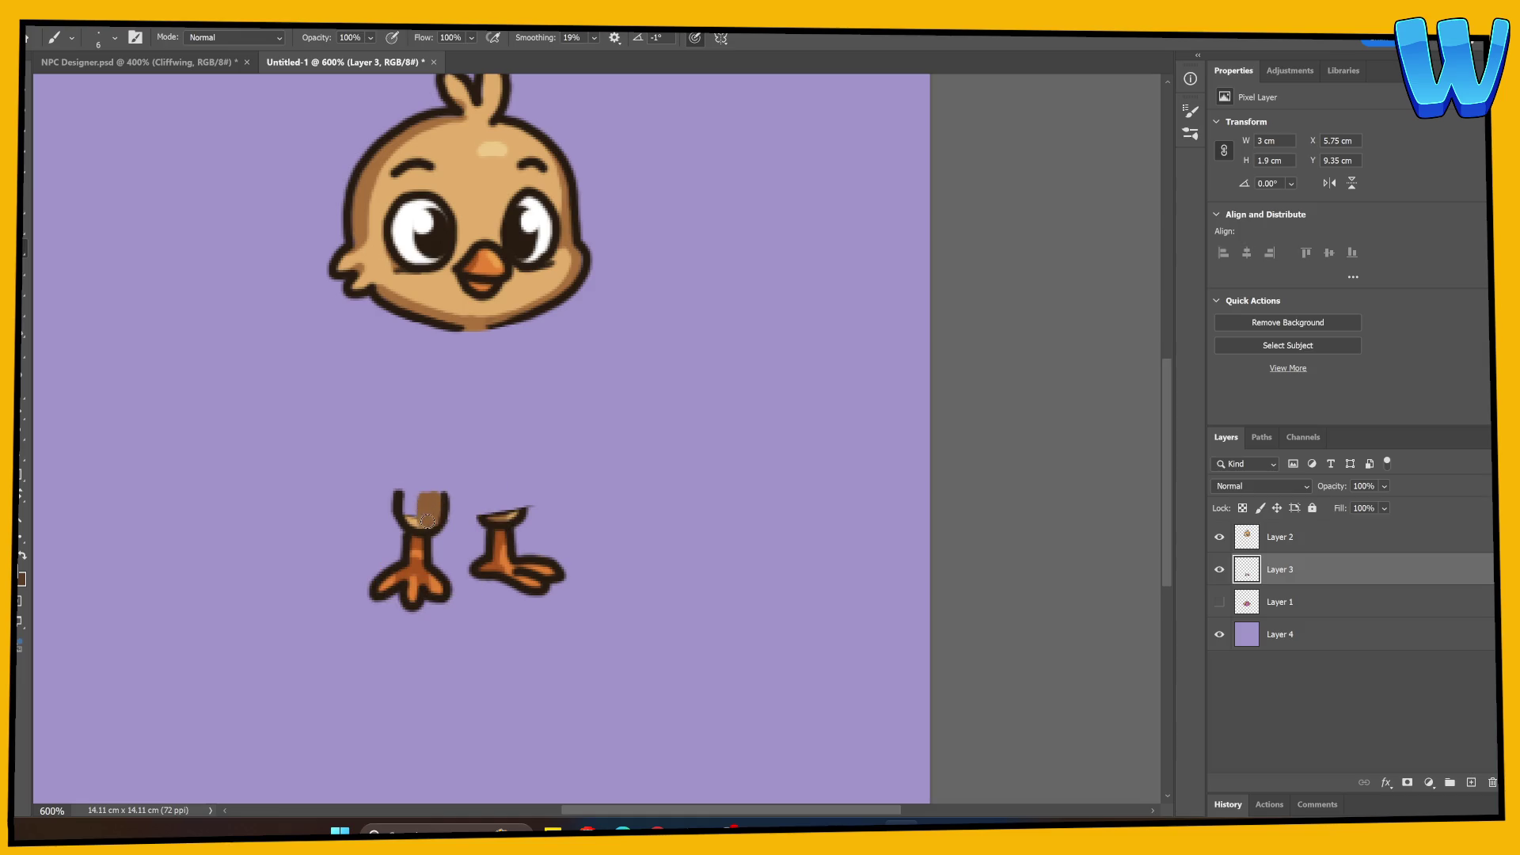
{"action": "left_click", "coordinate": [414, 517], "text": "alt"}
{"action": "left_click_drag", "start_coordinate": [409, 498], "coordinate": [413, 520]}
Paint the right leg top with a highlight and a dark outline.
{"action": "left_click_drag", "start_coordinate": [507, 515], "coordinate": [516, 507]}
{"action": "key", "text": "e"}
{"action": "key", "text": "b"}
{"action": "left_click", "coordinate": [523, 510], "text": "alt"}
{"action": "mouse_move", "coordinate": [517, 486]}
{"action": "left_mouse_down"}
{"action": "mouse_move", "coordinate": [522, 518]}
{"action": "mouse_move", "coordinate": [477, 489]}
{"action": "mouse_move", "coordinate": [479, 516]}
{"action": "mouse_move", "coordinate": [477, 496]}
{"action": "left_mouse_up"}
{"action": "left_click", "coordinate": [439, 309], "text": "alt"}
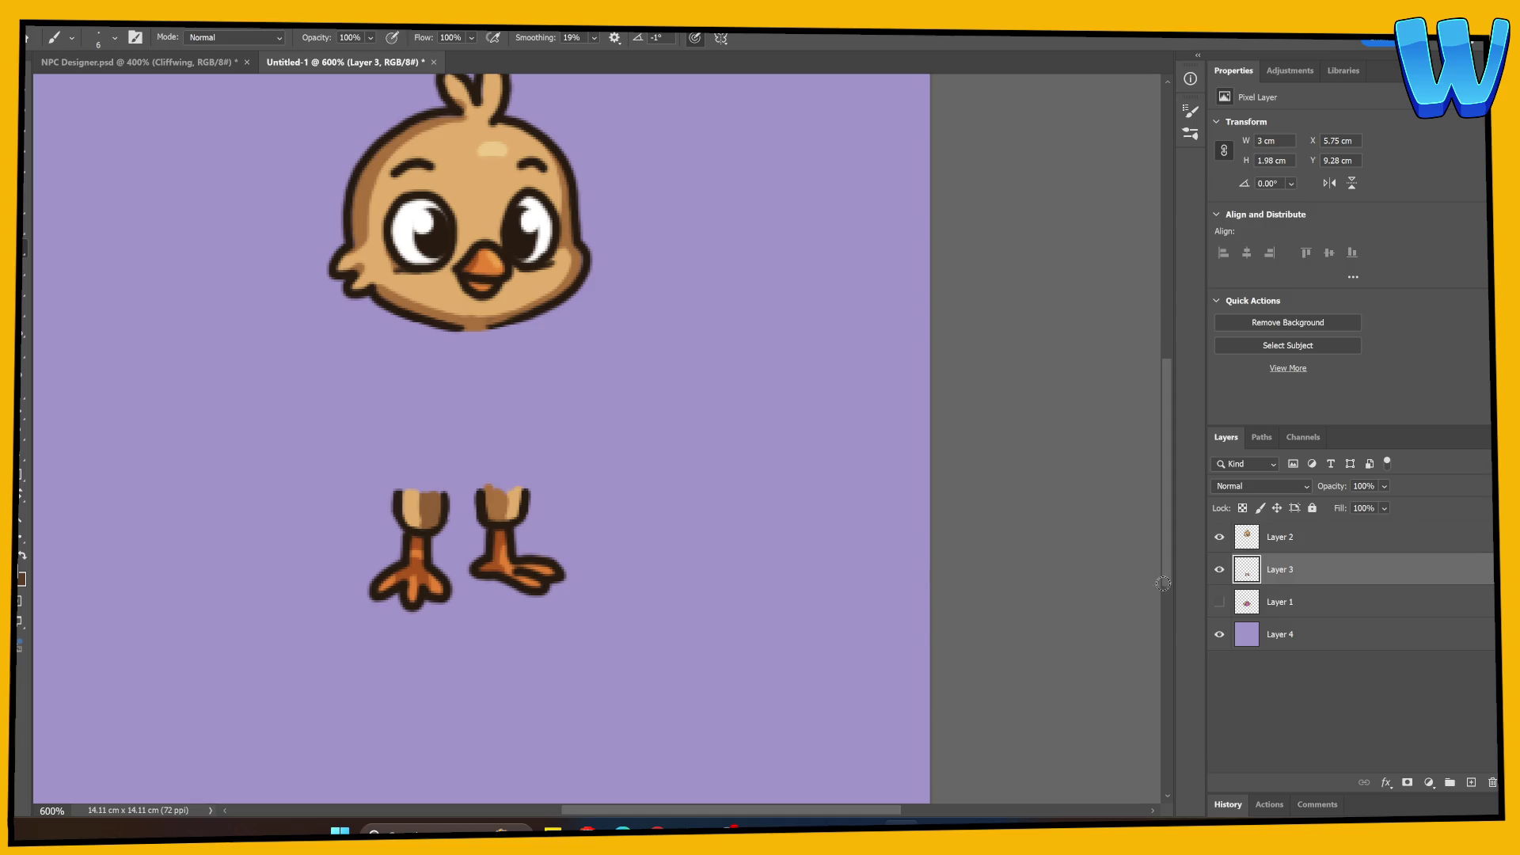
Hide the legs layer and draw a dark outline along the dress's bottom edge.
{"action": "left_click", "coordinate": [1219, 569]}
{"action": "left_click", "coordinate": [1219, 602]}
{"action": "left_click", "coordinate": [1279, 601]}
{"action": "left_click", "coordinate": [441, 509], "text": "alt"}
{"action": "mouse_move", "coordinate": [388, 507]}
{"action": "left_mouse_down"}
{"action": "mouse_move", "coordinate": [463, 515]}
{"action": "mouse_move", "coordinate": [554, 489]}
{"action": "mouse_move", "coordinate": [548, 506]}
{"action": "left_mouse_up"}
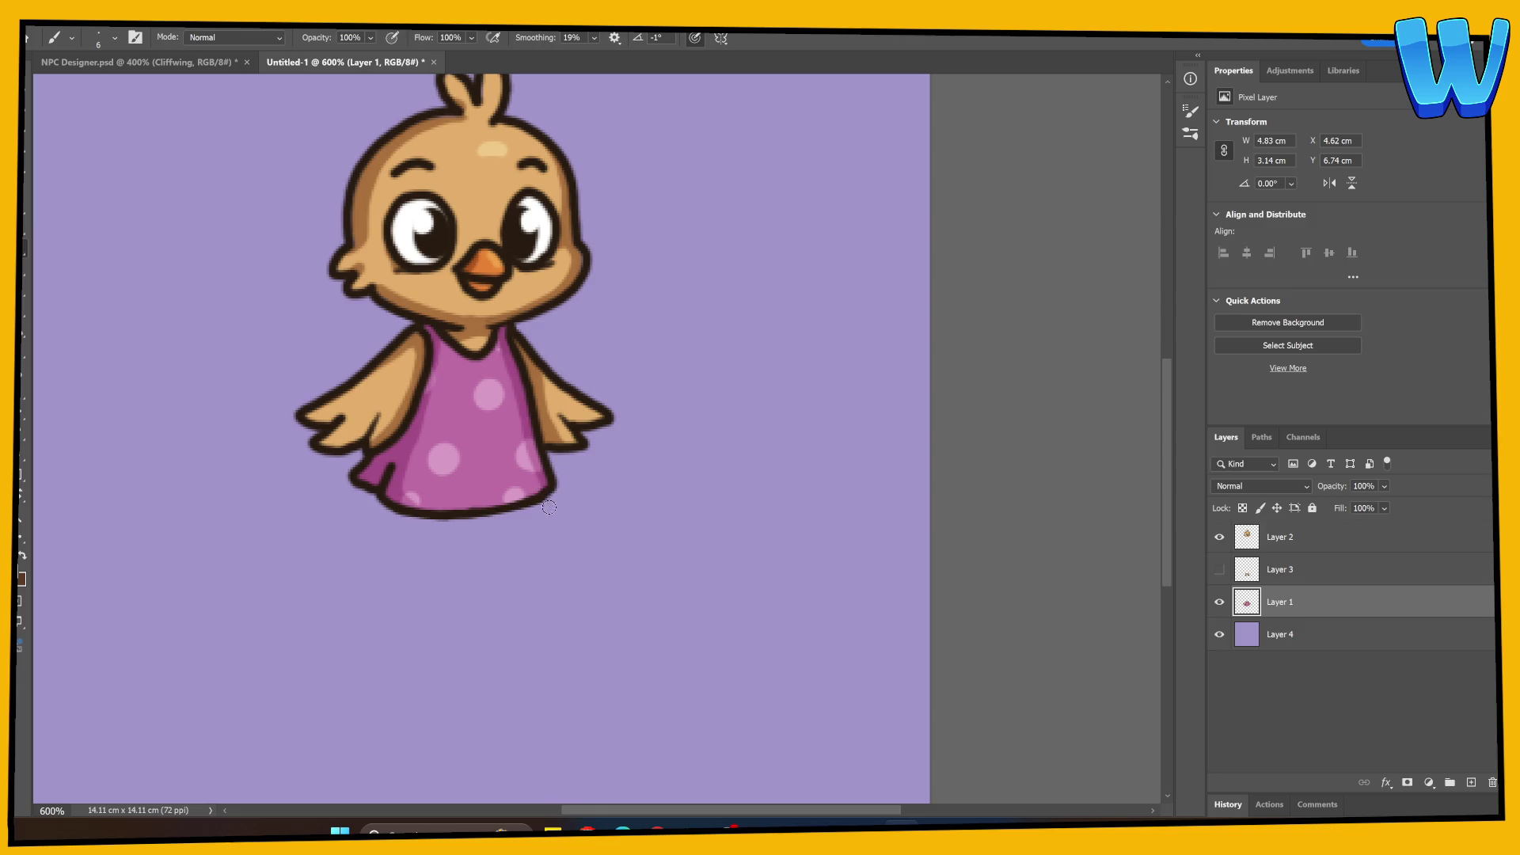
Move the feet layer below the body layer and rename it Legs.
{"action": "left_click", "coordinate": [1219, 569]}
{"action": "left_click", "coordinate": [1270, 569]}
{"action": "left_click_drag", "start_coordinate": [1270, 570], "coordinate": [1258, 621]}
{"action": "double_click", "coordinate": [1276, 601]}
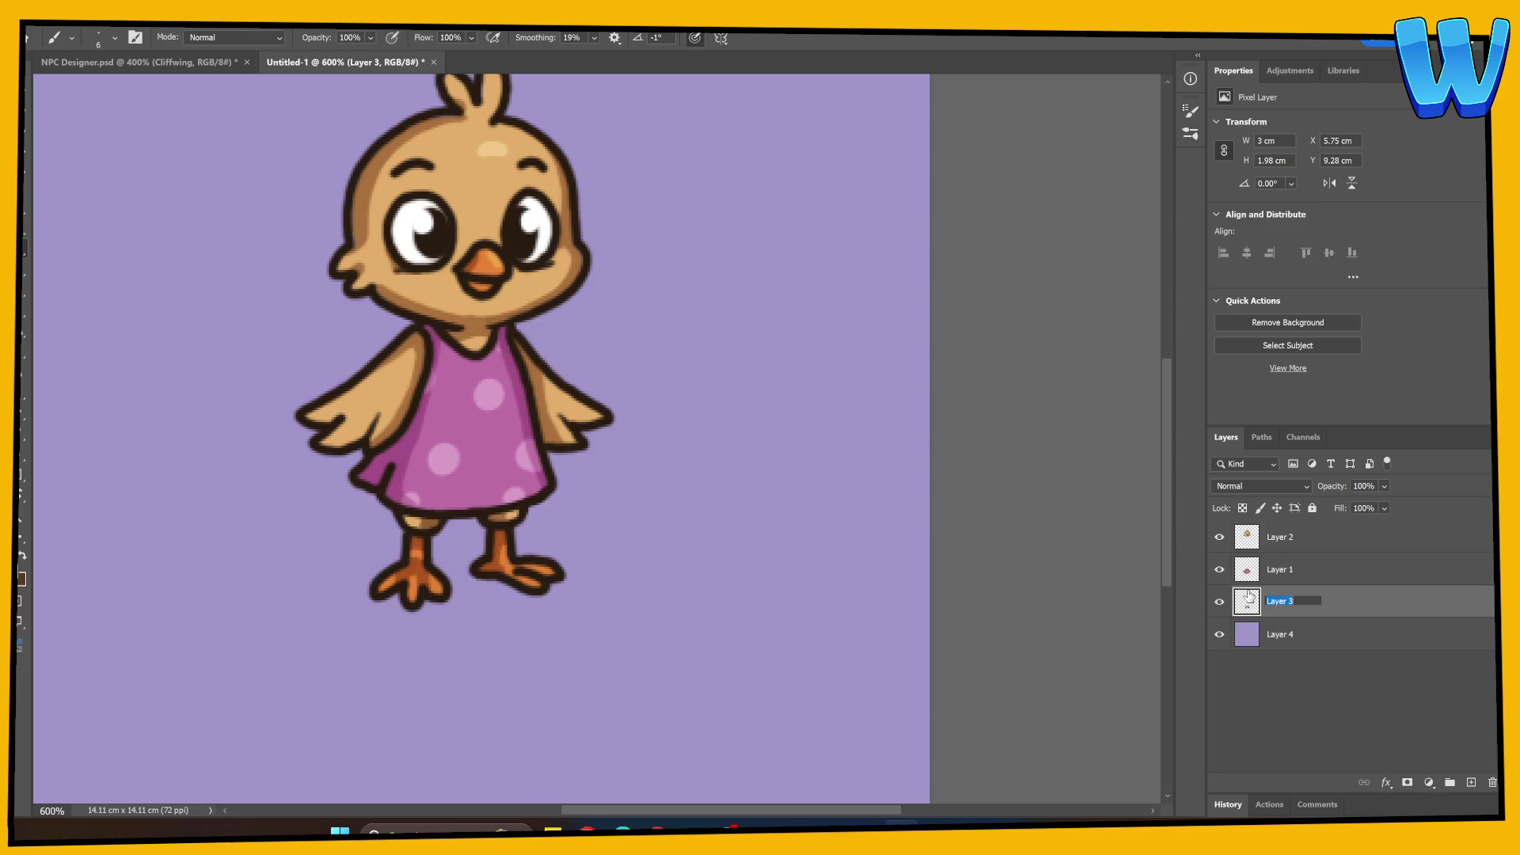
{"action": "type", "text": "Legs"}
{"action": "key", "text": "Return"}
Nudge the head and body layers slightly and delete the purple backdrop layer.
{"action": "left_click", "coordinate": [1276, 569]}
{"action": "left_click", "coordinate": [1276, 537], "text": "shift"}
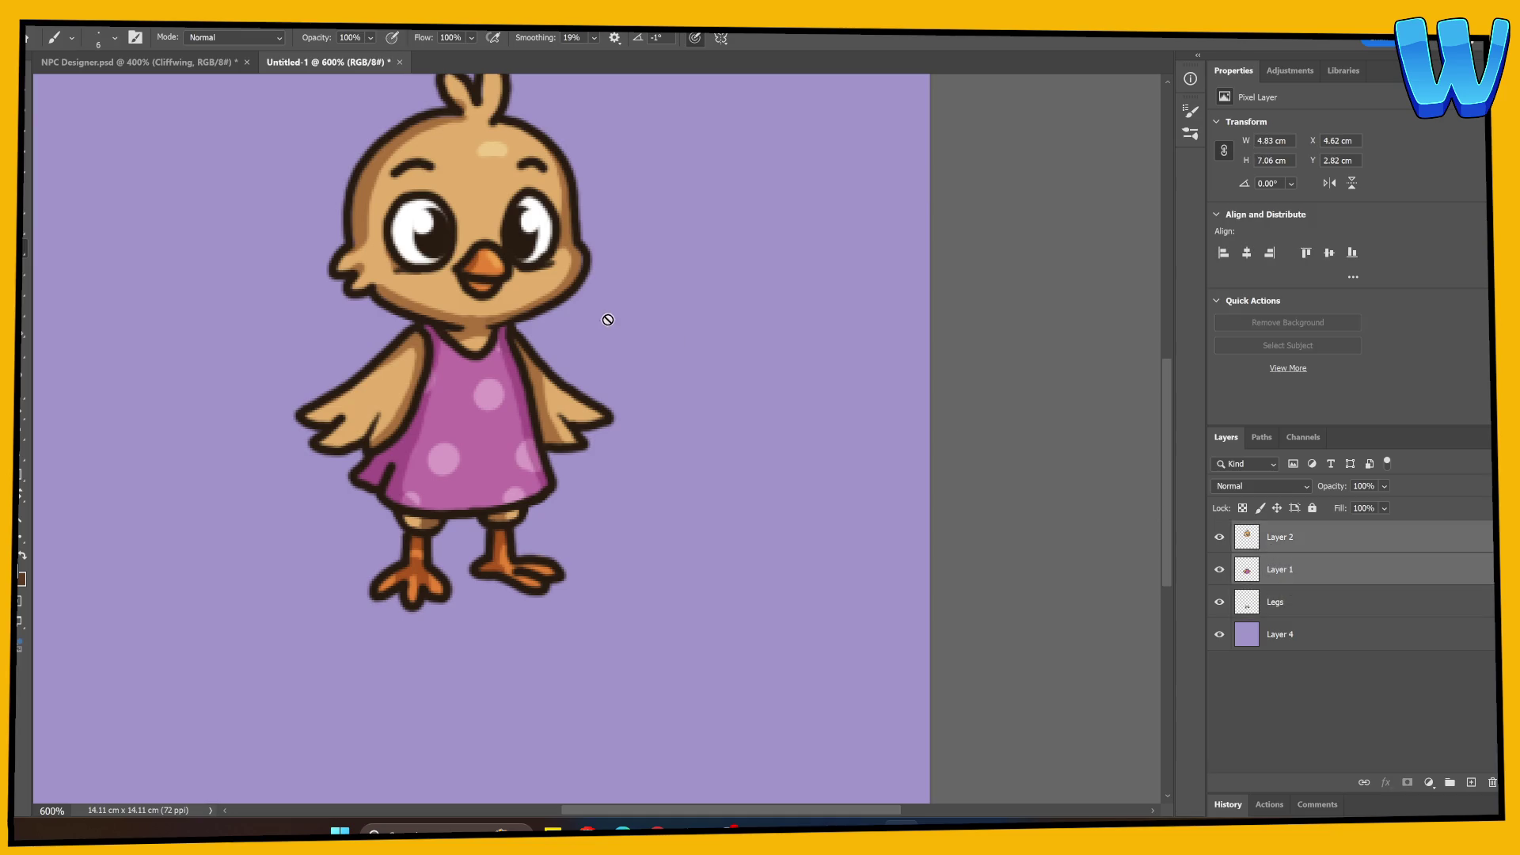
{"action": "key", "text": "v"}
{"action": "left_click_drag", "start_coordinate": [649, 423], "coordinate": [654, 437]}
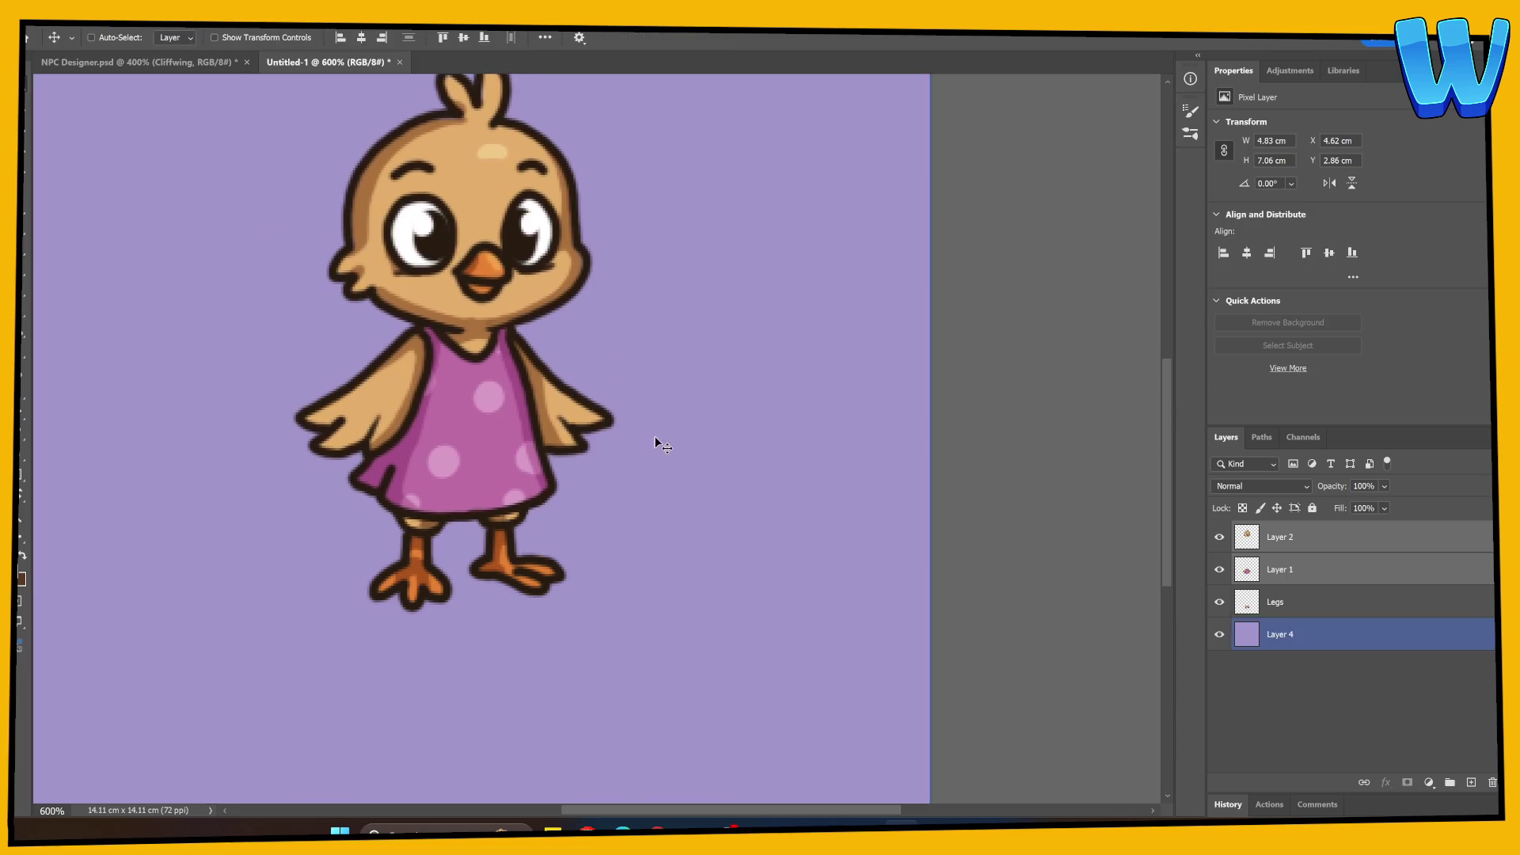
{"action": "key", "text": "ctrl"}
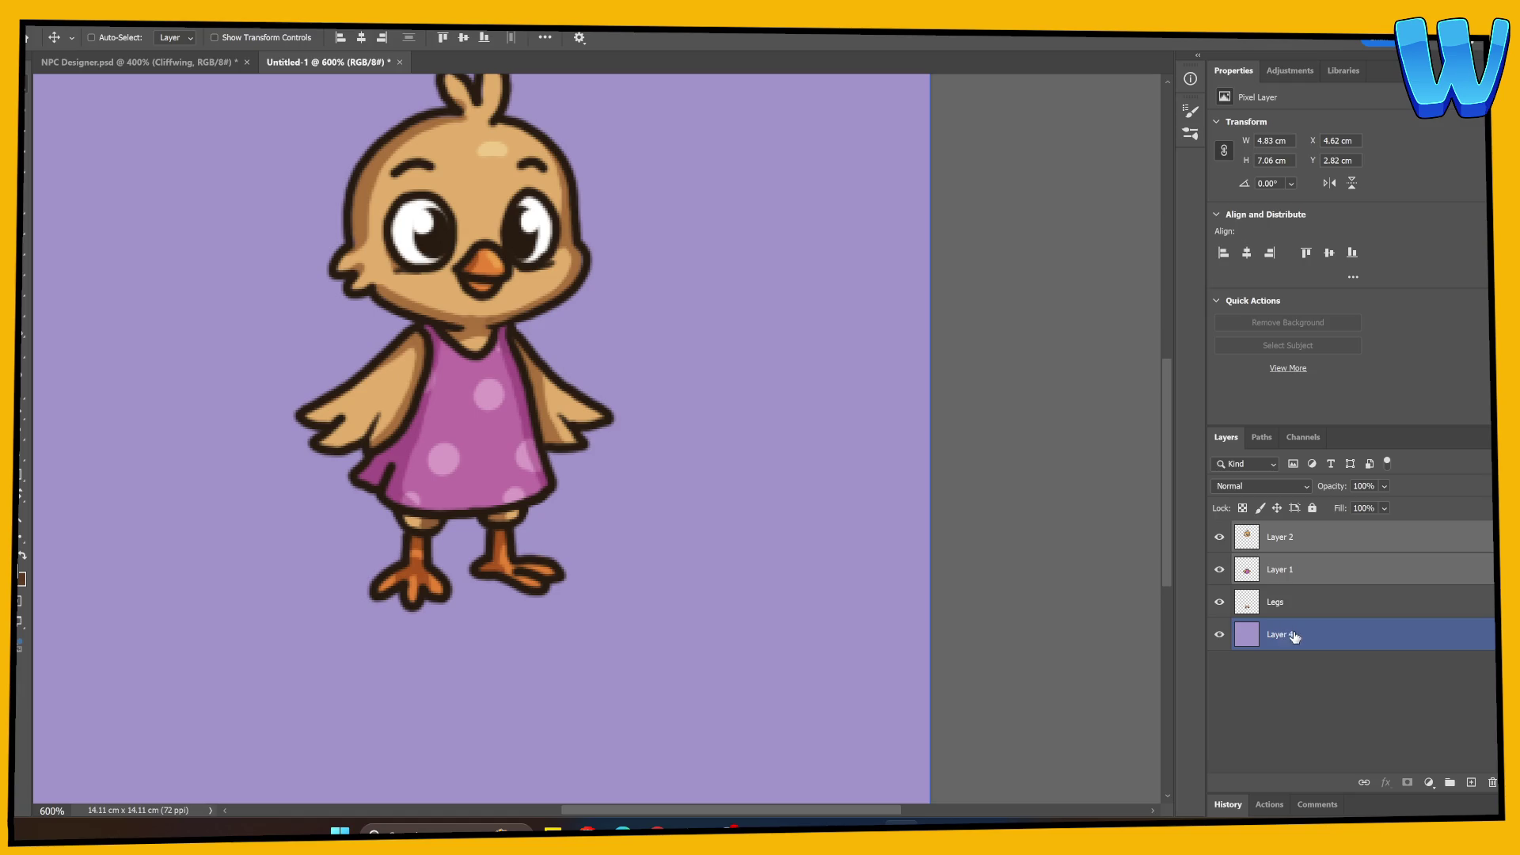
{"action": "key", "text": "Delete"}
Rename Layer 1 to Body, then add an empty layer and duplicate it.
{"action": "left_click", "coordinate": [1219, 569]}
{"action": "left_click", "coordinate": [1218, 569]}
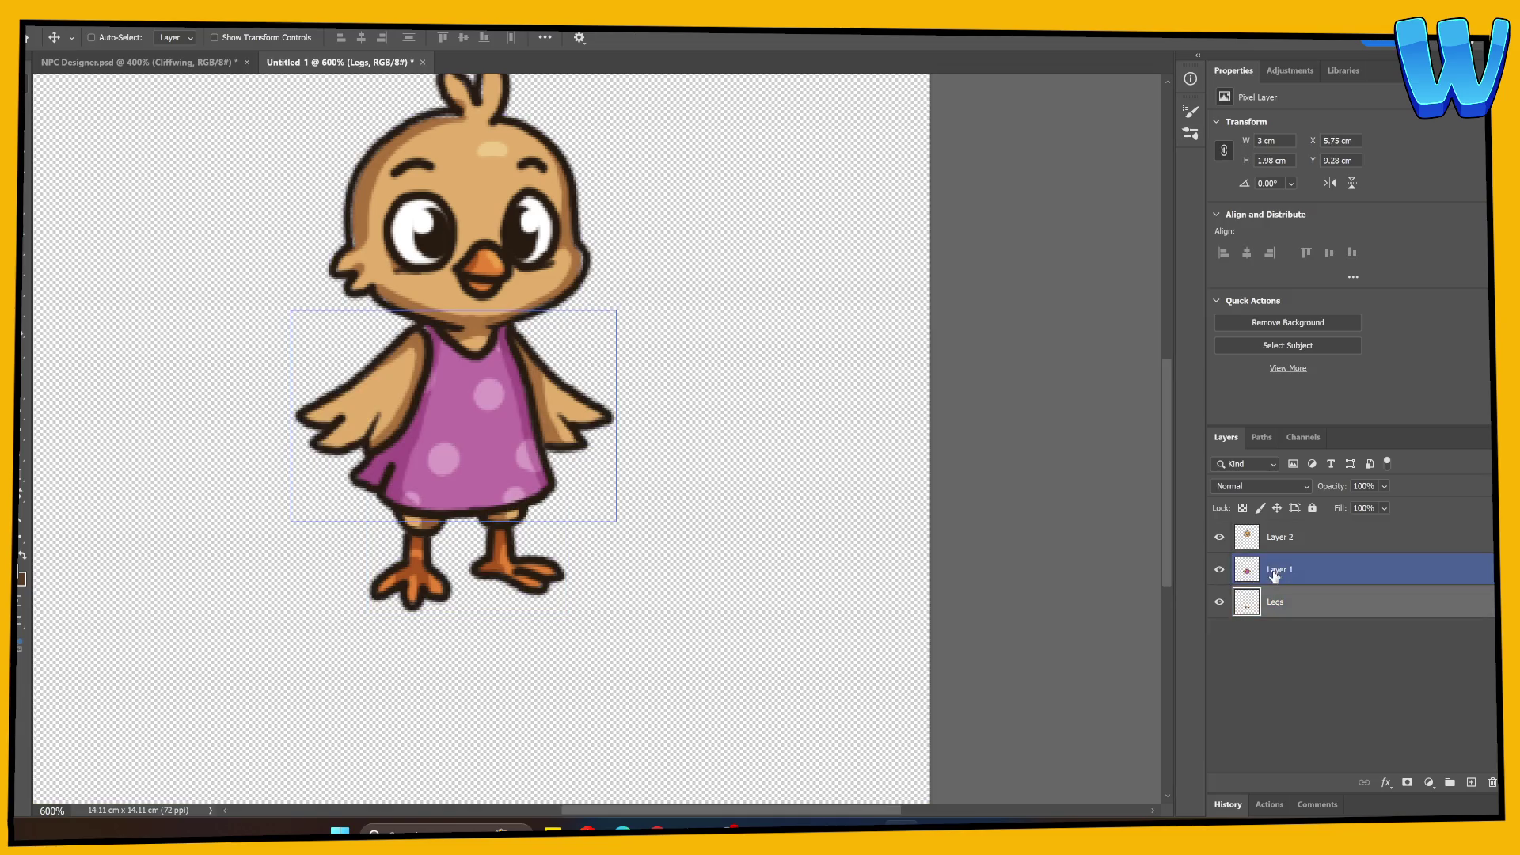
{"action": "double_click", "coordinate": [1273, 572]}
{"action": "type", "text": "Body"}
{"action": "key", "text": "Return"}
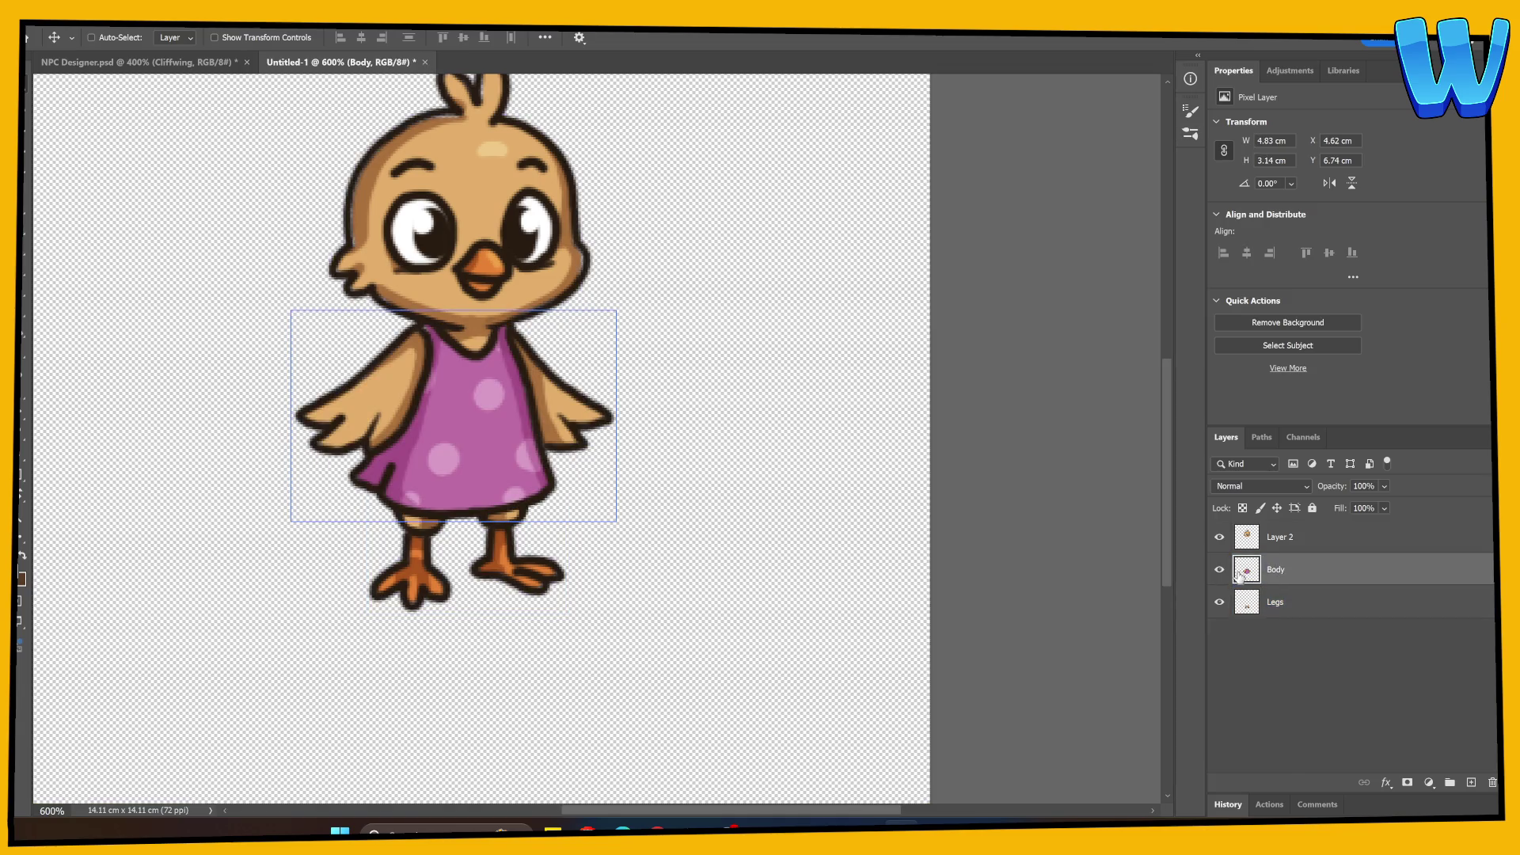
{"action": "left_click", "coordinate": [1469, 783]}
{"action": "key", "text": "ctrl+j"}
Redraw the right and left cheek outlines on Layer 3 copy.
{"action": "key", "text": "b"}
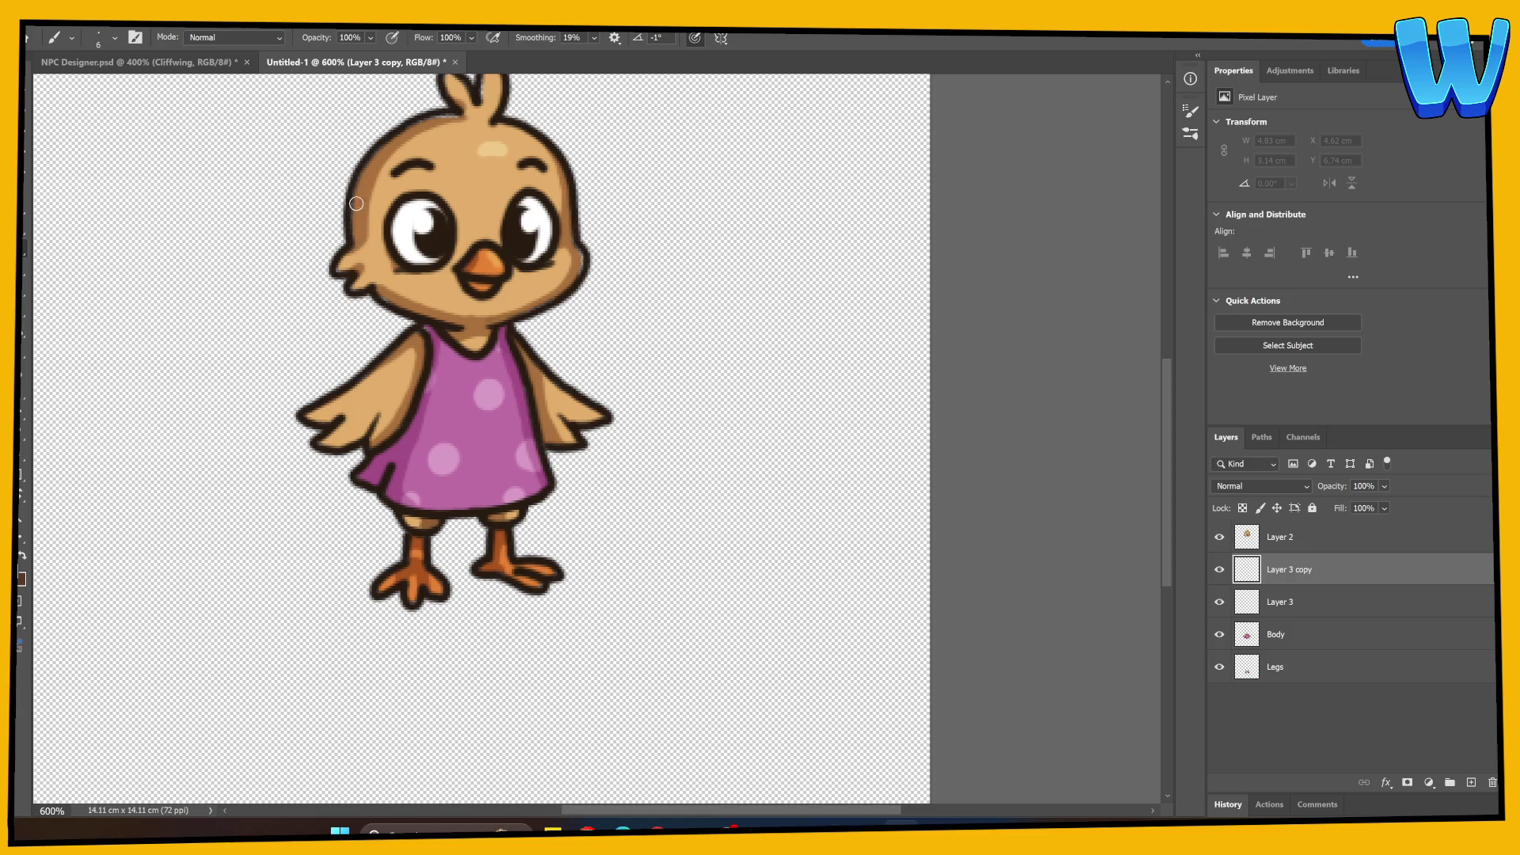
{"action": "left_click_drag", "start_coordinate": [491, 133], "coordinate": [435, 253]}
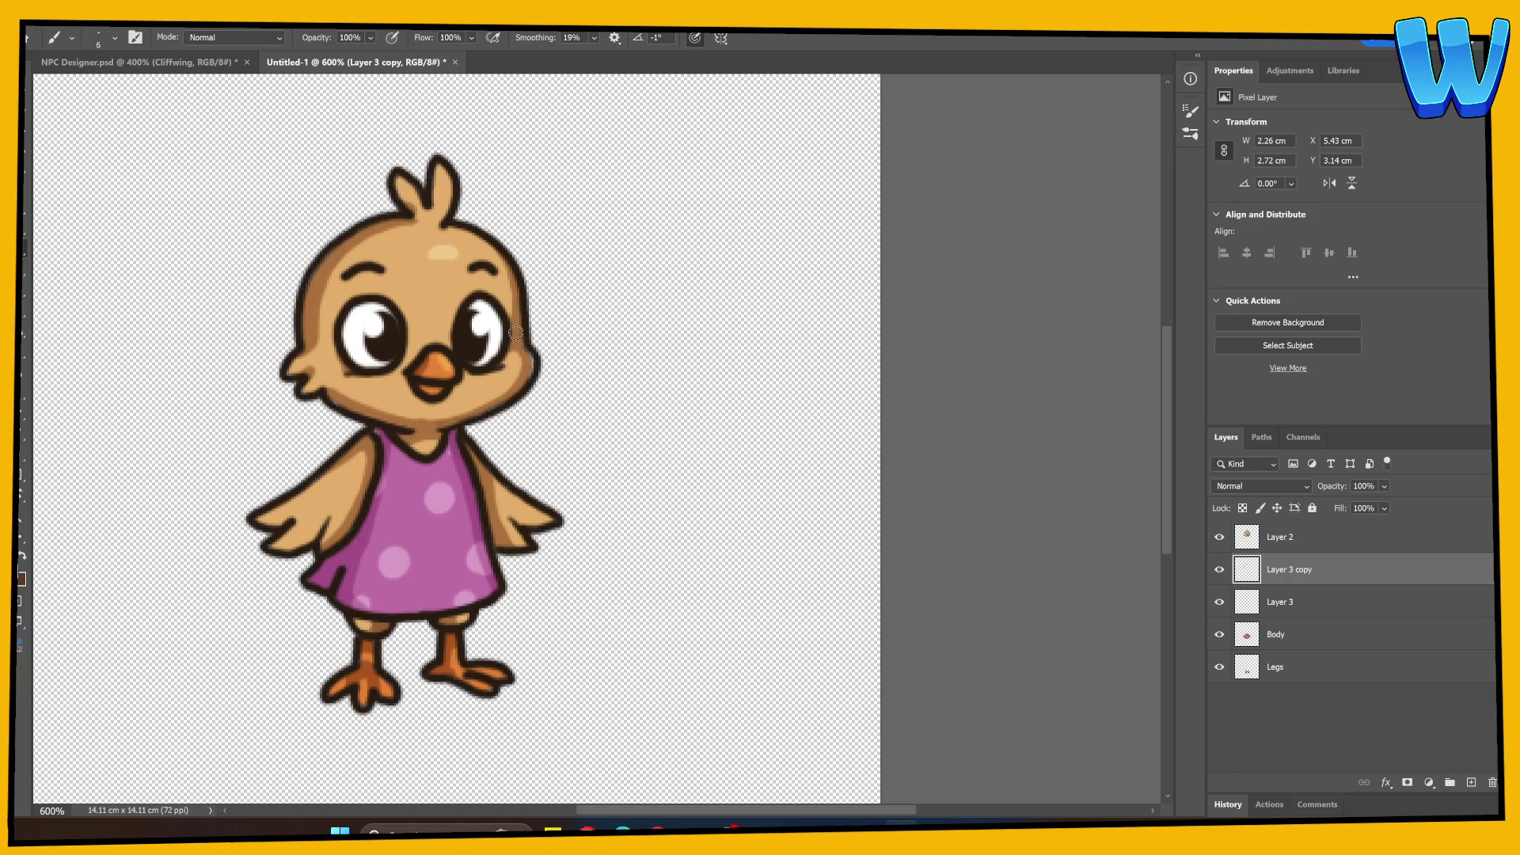
{"action": "left_click_drag", "start_coordinate": [529, 363], "coordinate": [522, 385]}
{"action": "left_click_drag", "start_coordinate": [289, 372], "coordinate": [305, 388]}
Merge the cheek strokes into Layer 2 and rename it Head.
{"action": "left_click", "coordinate": [1280, 536], "text": "ctrl"}
{"action": "right_click", "coordinate": [1294, 541]}
{"action": "left_click", "coordinate": [1345, 293]}
{"action": "double_click", "coordinate": [1280, 538]}
{"action": "type", "text": "Head"}
{"action": "key", "text": "Return"}
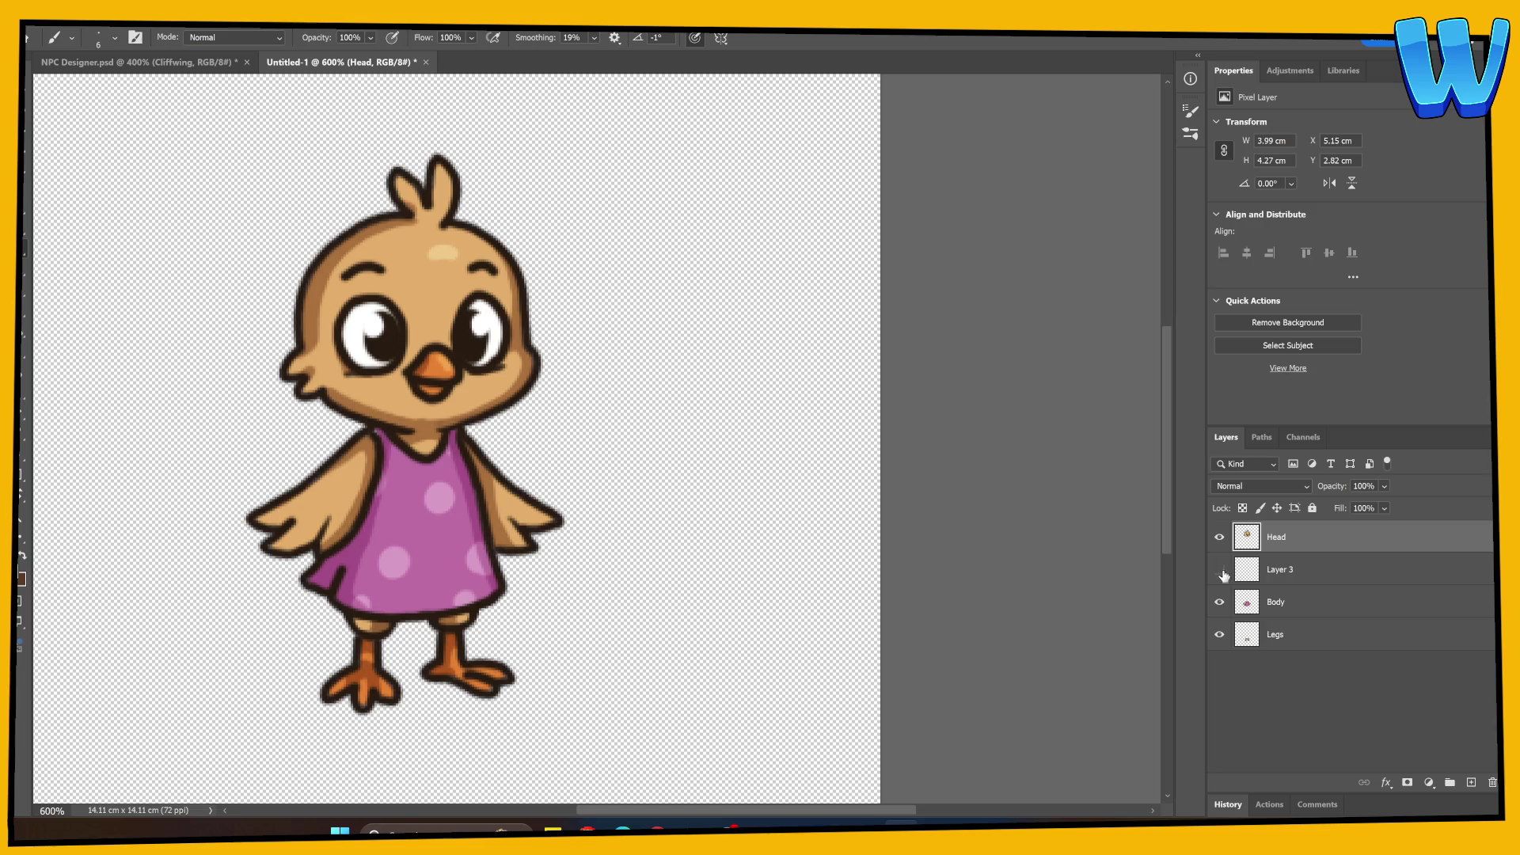
Delete the empty Layer 3, make Head and Body visible again, and begin saving.
{"action": "left_click", "coordinate": [1219, 537]}
{"action": "left_click", "coordinate": [1220, 602]}
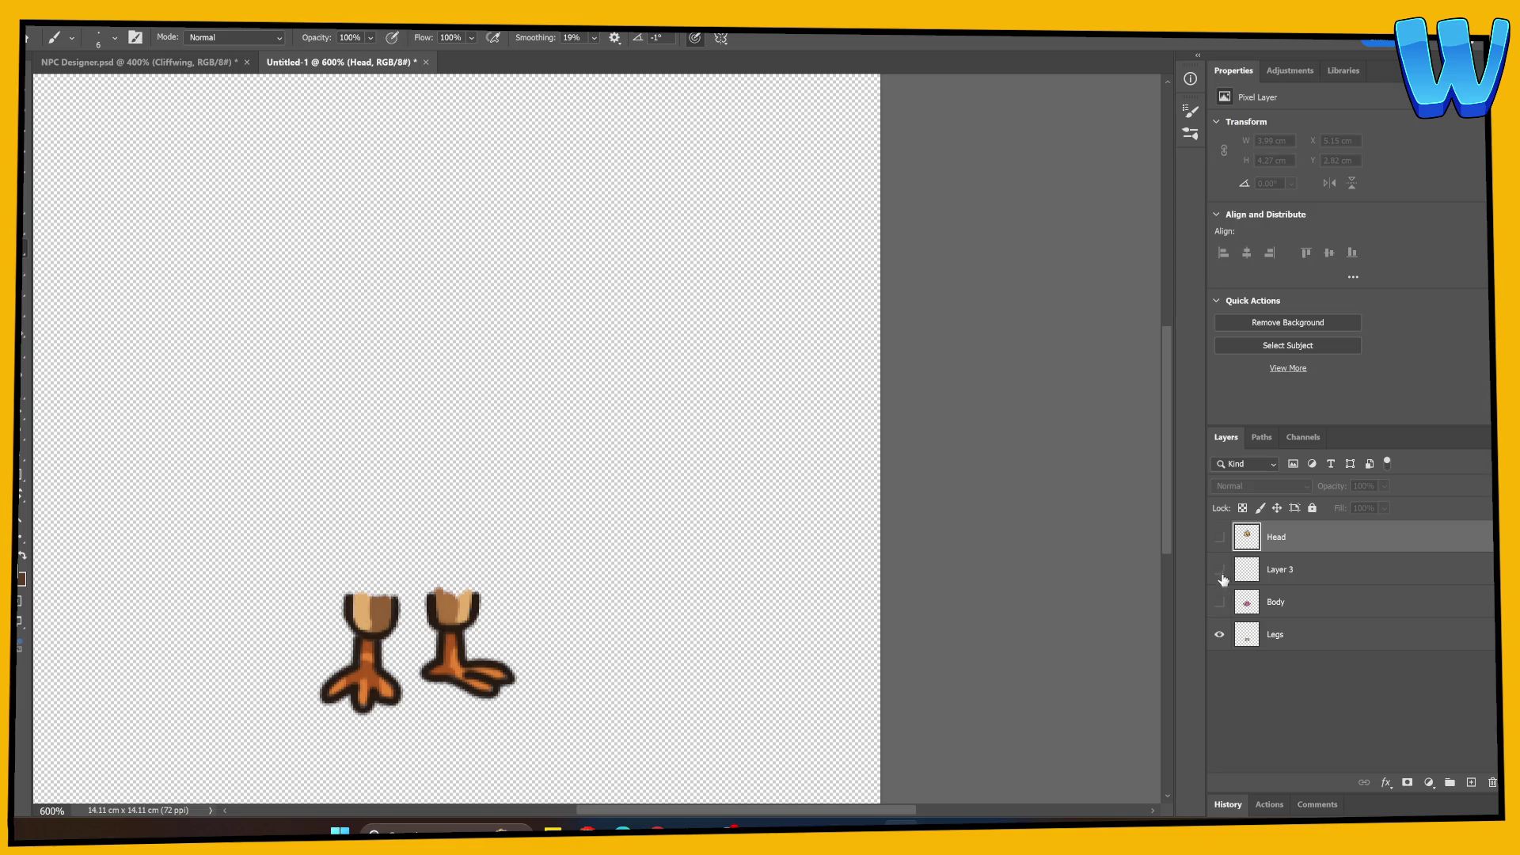
{"action": "left_click", "coordinate": [1249, 569]}
{"action": "key", "text": "Delete"}
{"action": "left_click", "coordinate": [1219, 537]}
{"action": "left_click", "coordinate": [1219, 569]}
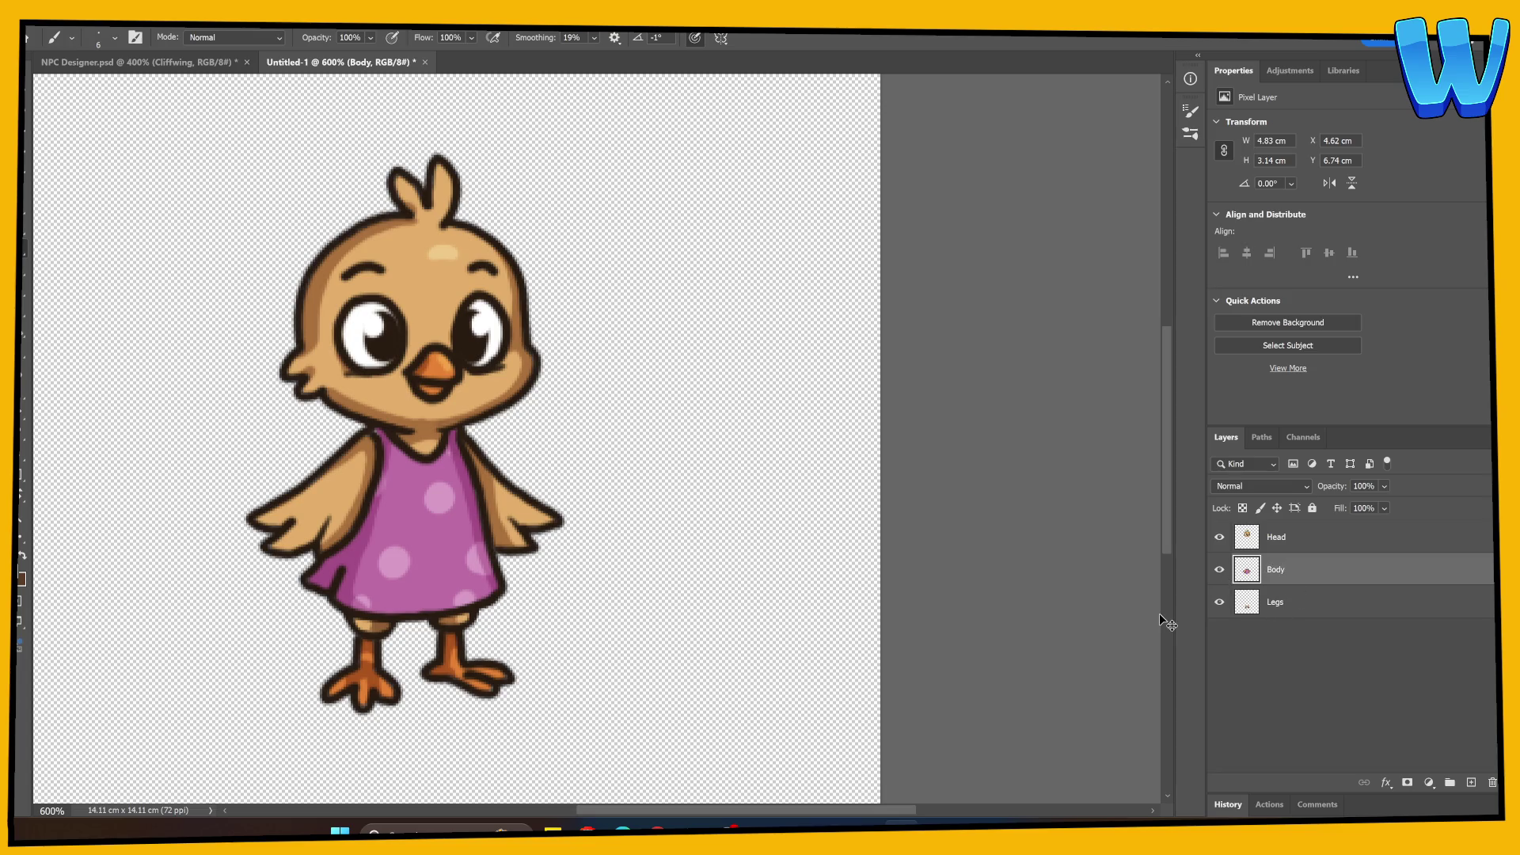
{"action": "key", "text": "ctrl+s"}
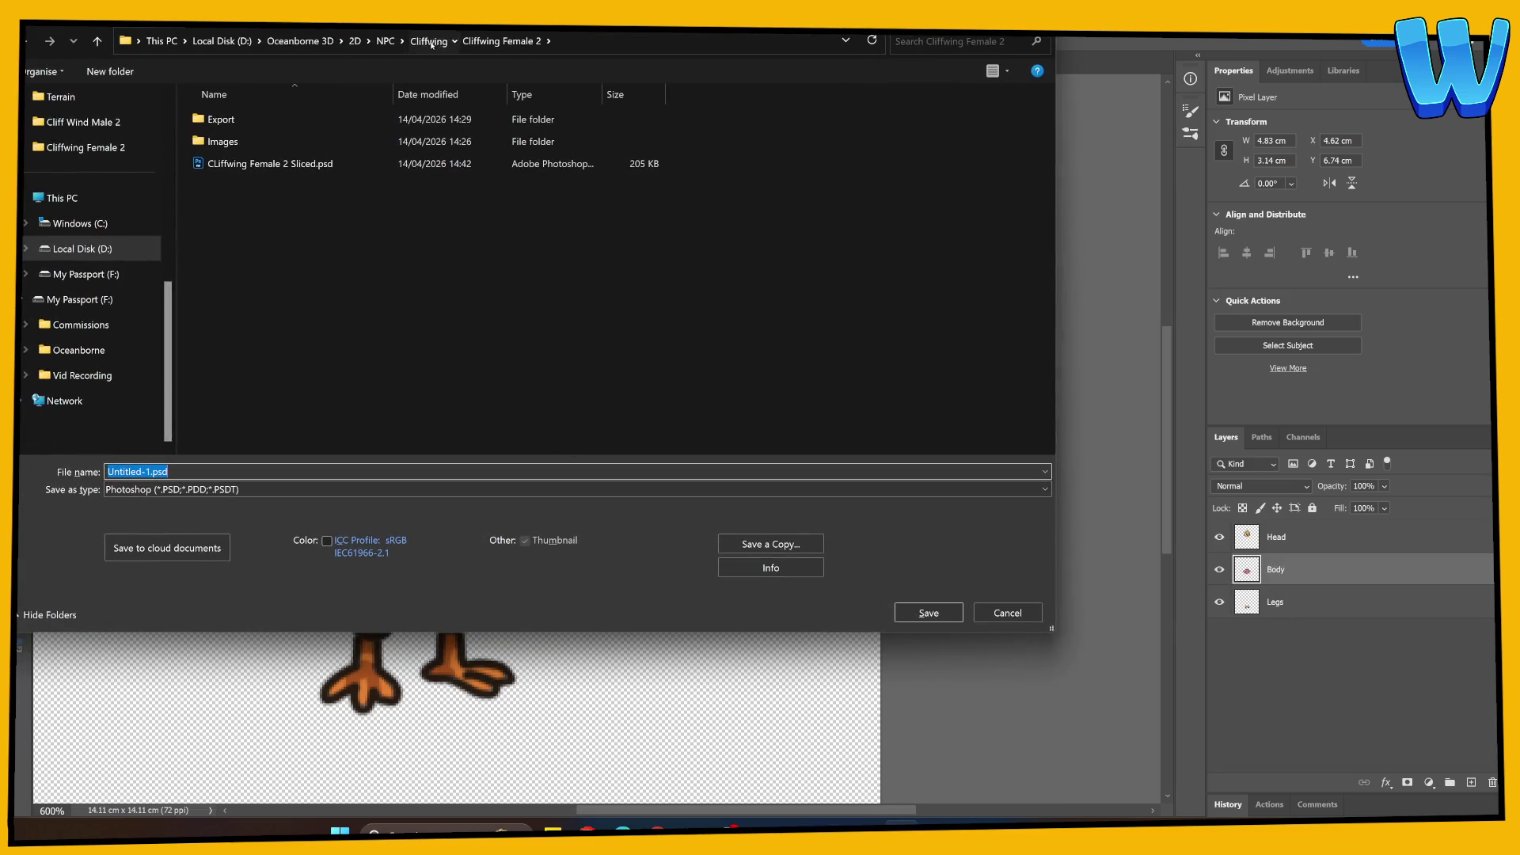
Create a Cliff Wing Child 1 folder inside the Cliffwing folder and open it.
{"action": "left_click", "coordinate": [429, 40]}
{"action": "right_click", "coordinate": [306, 316]}
{"action": "mouse_move", "coordinate": [362, 576]}
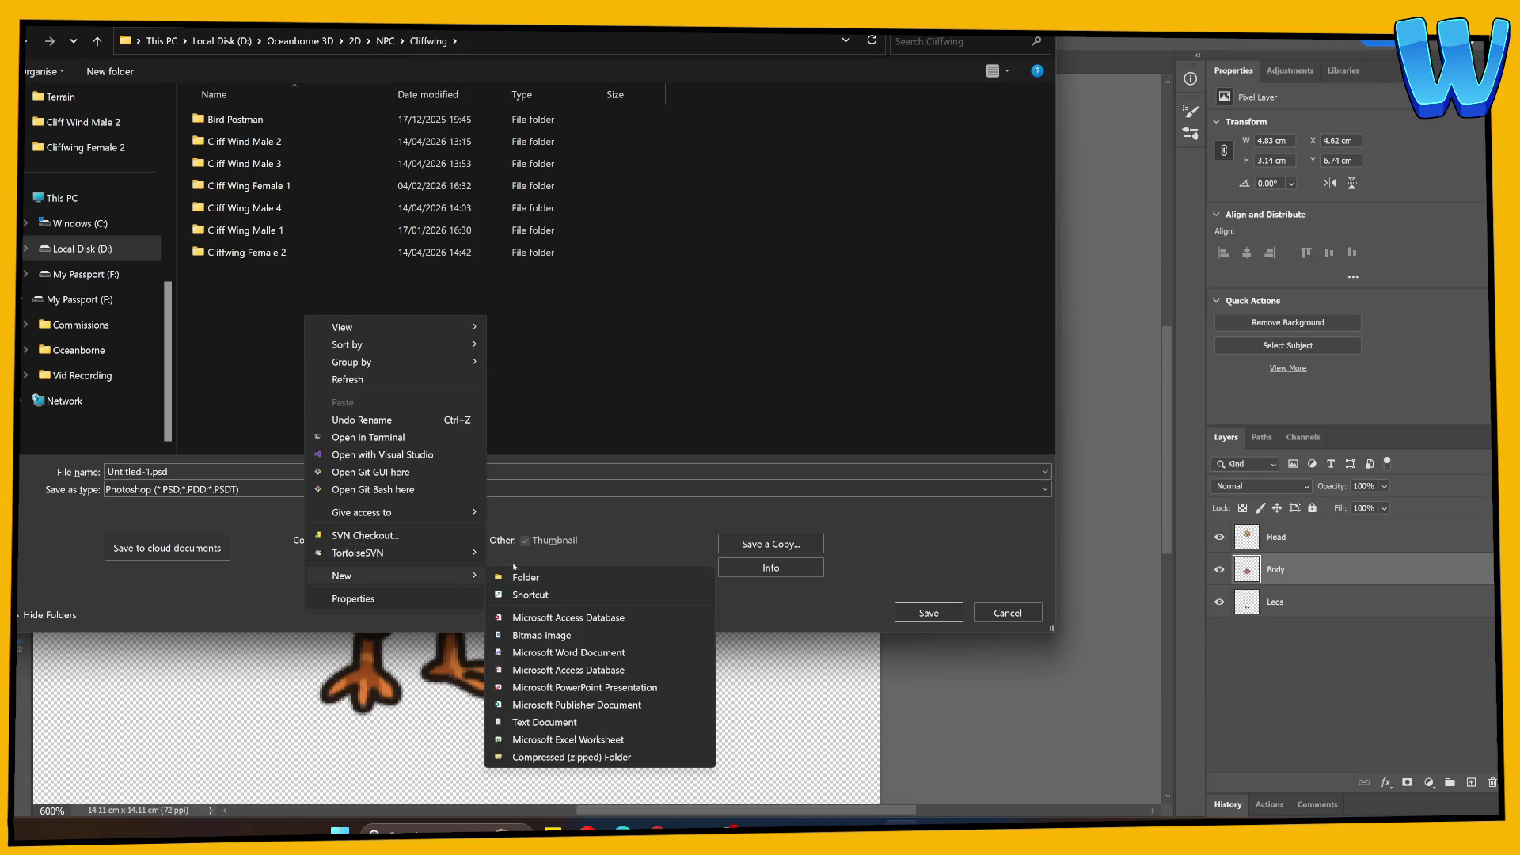
{"action": "left_click", "coordinate": [513, 573]}
{"action": "type", "text": "Cliff Wing Child 1"}
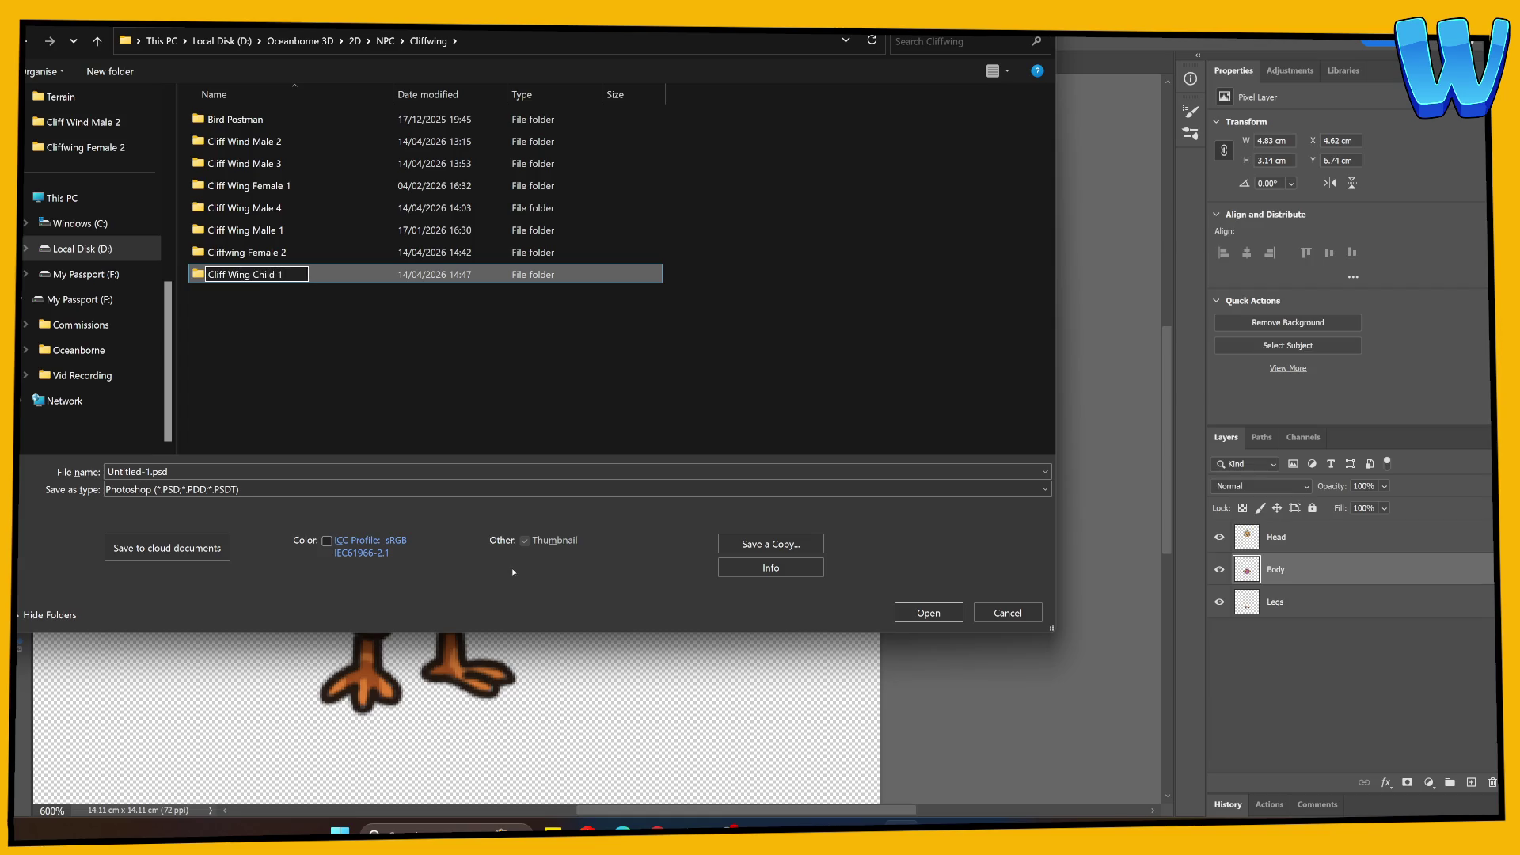
{"action": "key", "text": "Return"}
{"action": "key", "text": "Return"}
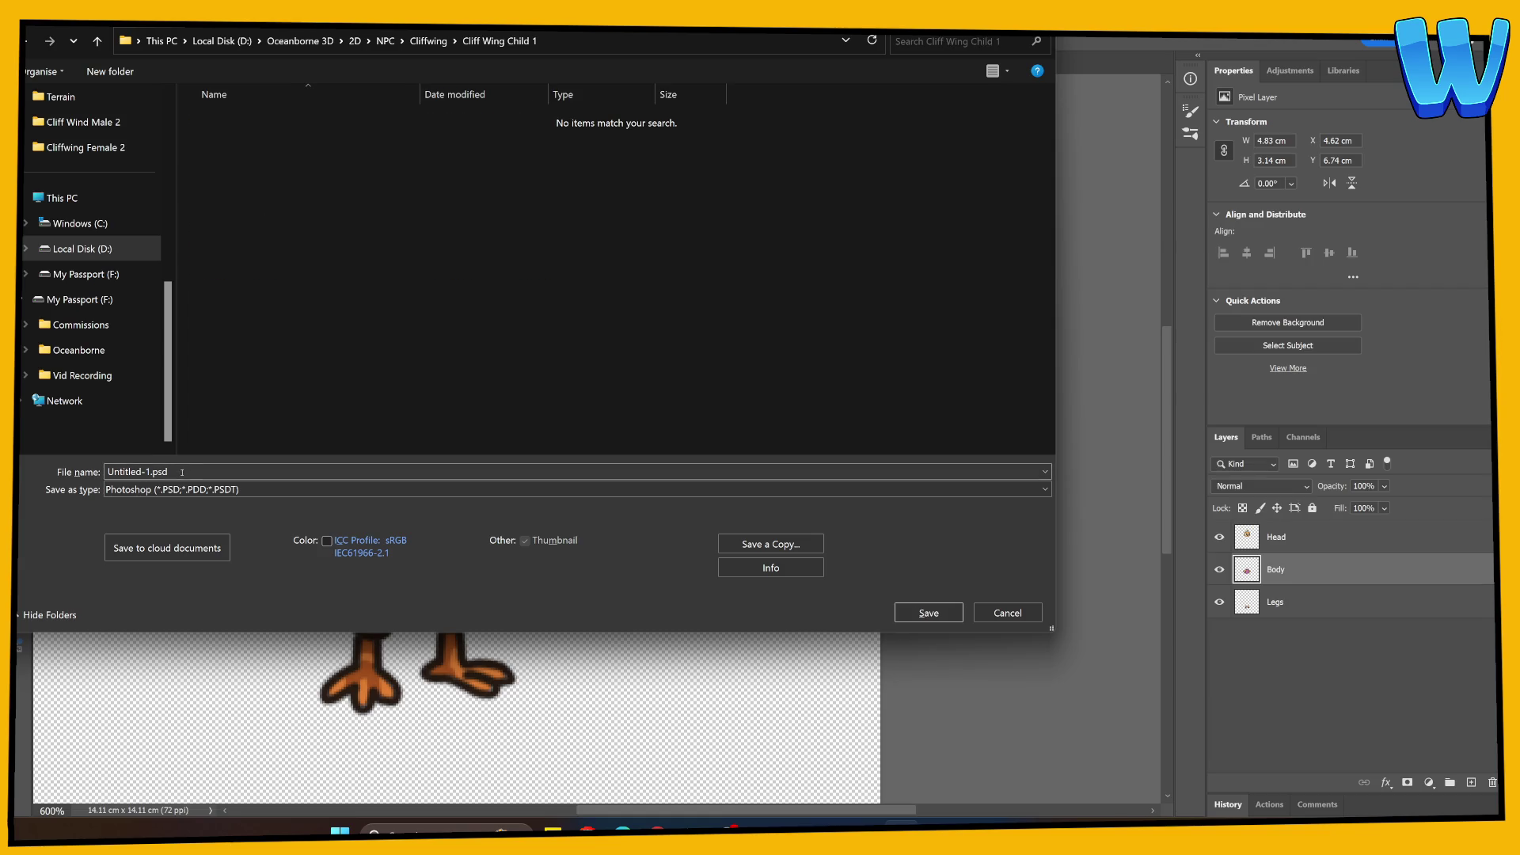
Create Images and Export subfolders inside Cliff Wing Child 1.
{"action": "right_click", "coordinate": [400, 386]}
{"action": "mouse_move", "coordinate": [447, 646]}
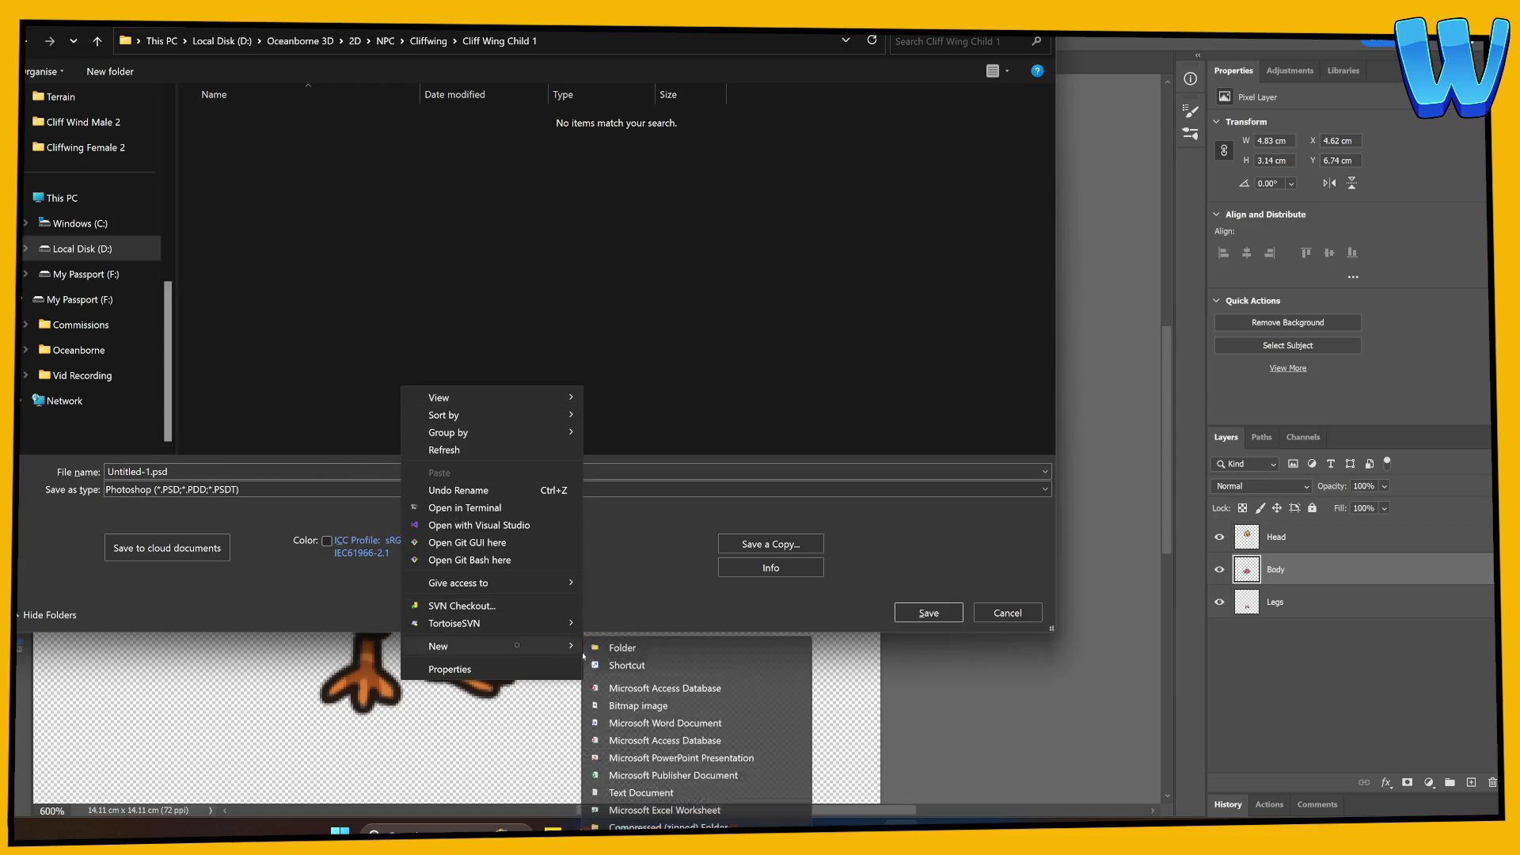
{"action": "left_click", "coordinate": [594, 647]}
{"action": "type", "text": "Images"}
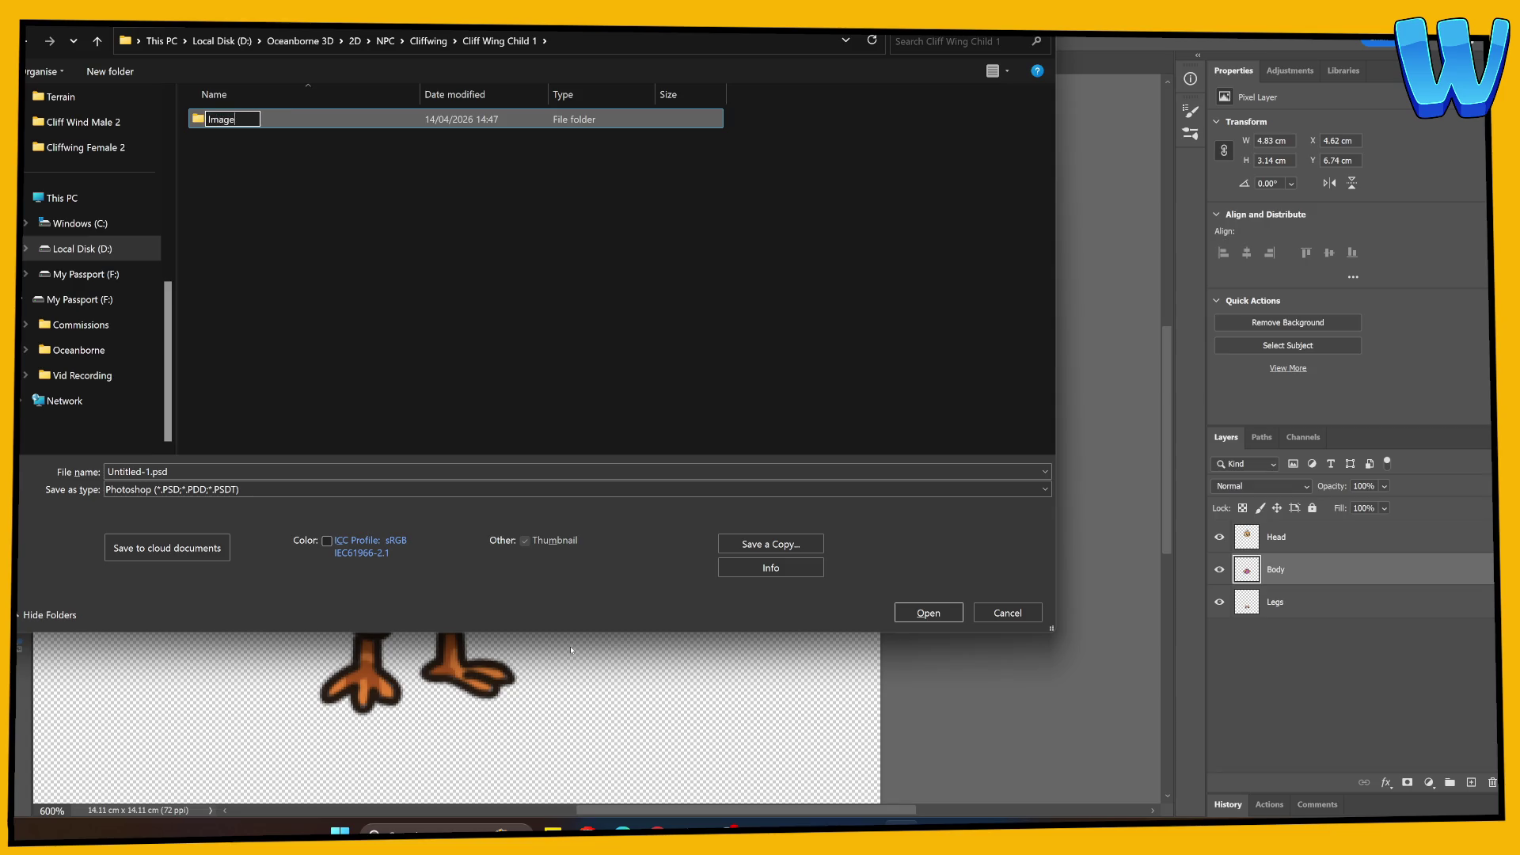
{"action": "key", "text": "Return"}
{"action": "right_click", "coordinate": [423, 337]}
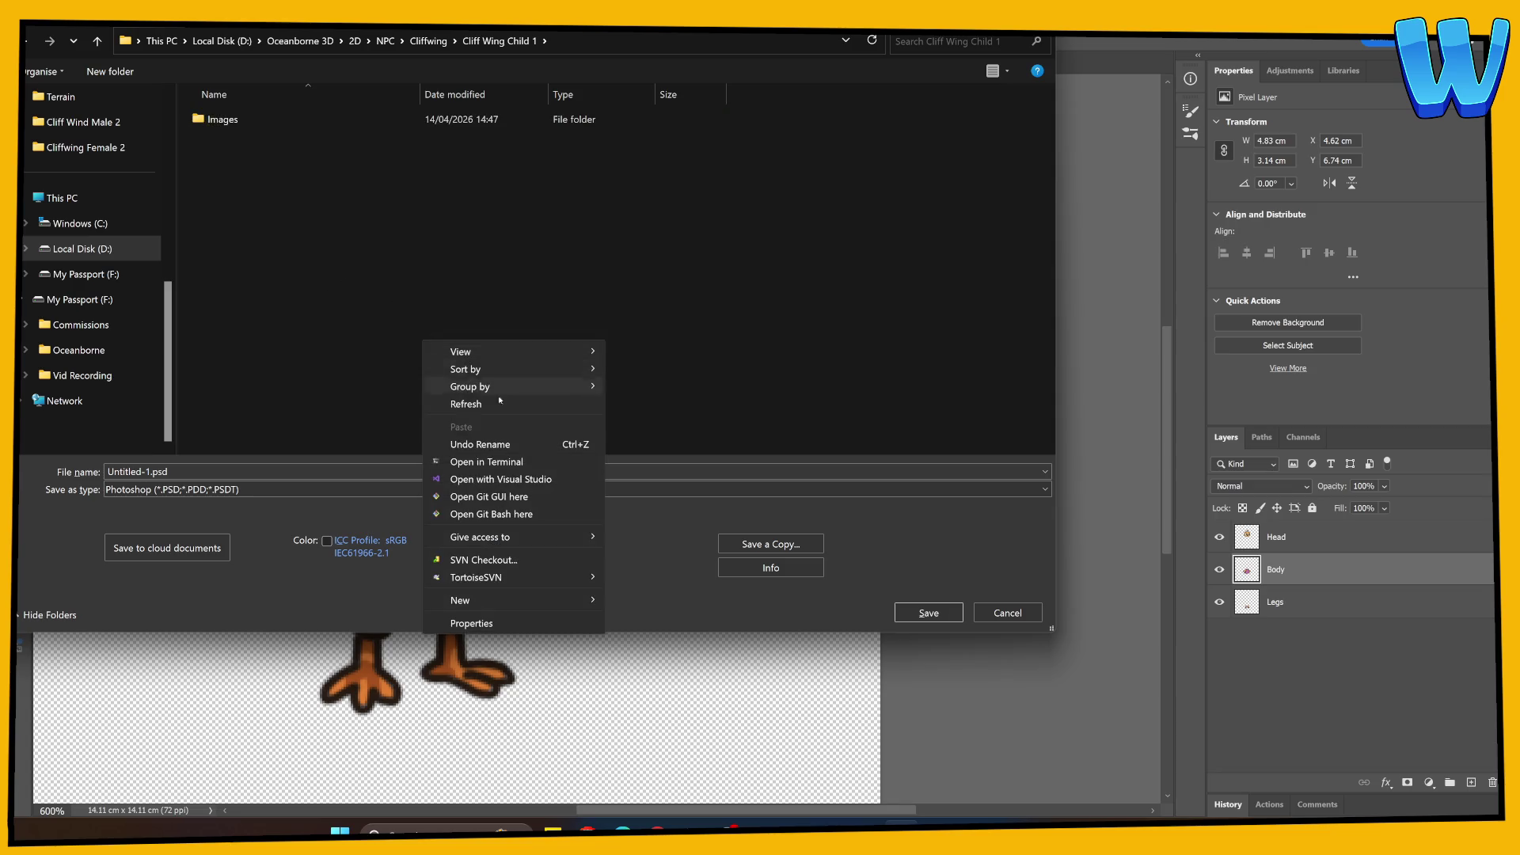
{"action": "mouse_move", "coordinate": [475, 599]}
{"action": "left_click", "coordinate": [634, 602]}
{"action": "type", "text": "Export"}
{"action": "key", "text": "Return"}
Save the file as Cliffwing Child 1 Sliced.psd.
{"action": "left_click", "coordinate": [193, 472]}
{"action": "type", "text": "Ckl"}
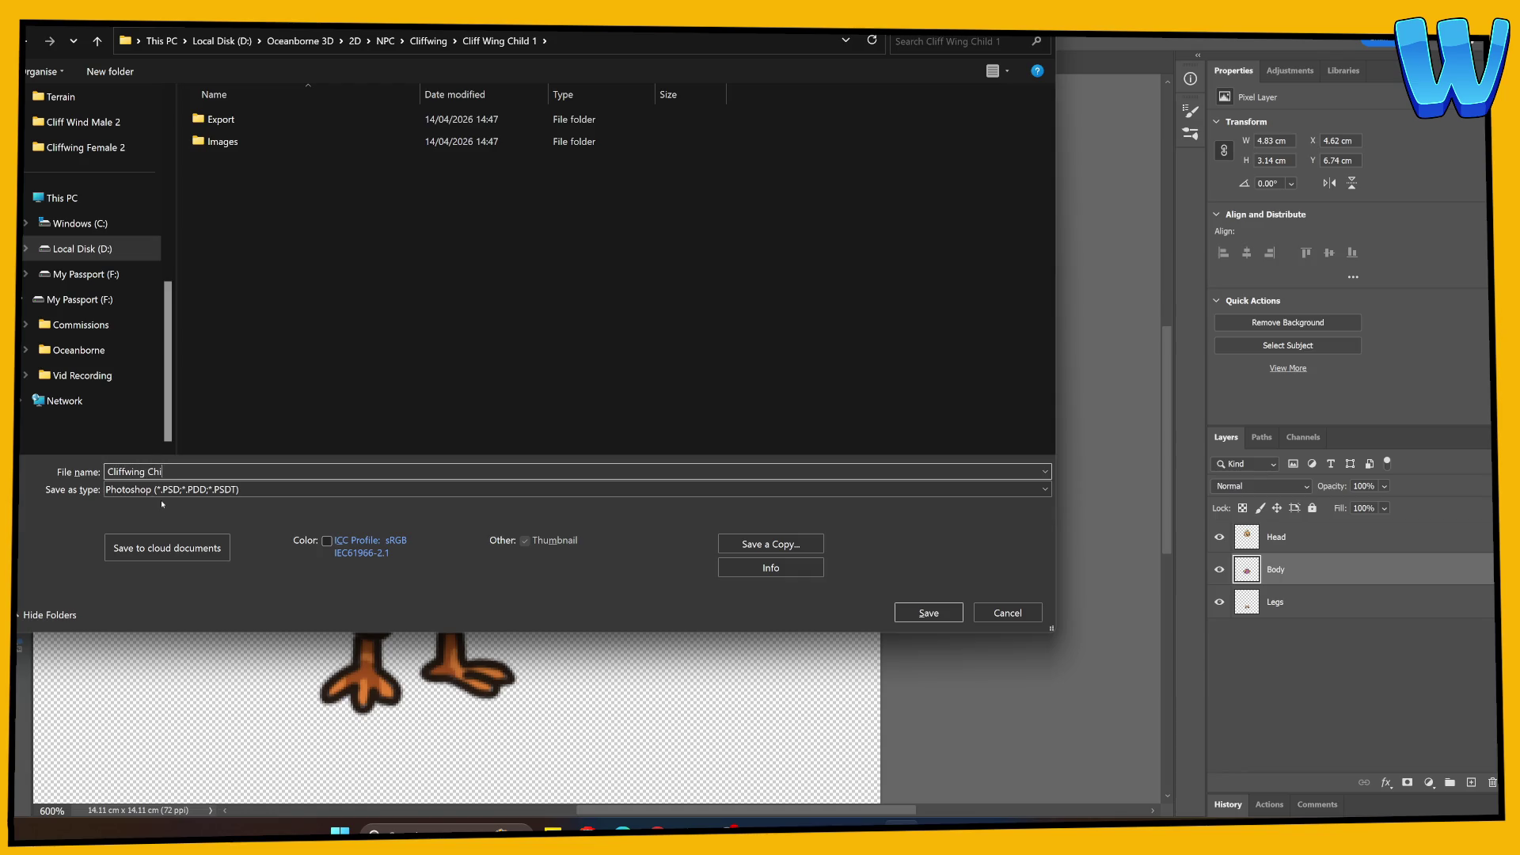
{"action": "type", "text": "iced"}
{"action": "key", "text": "Return"}
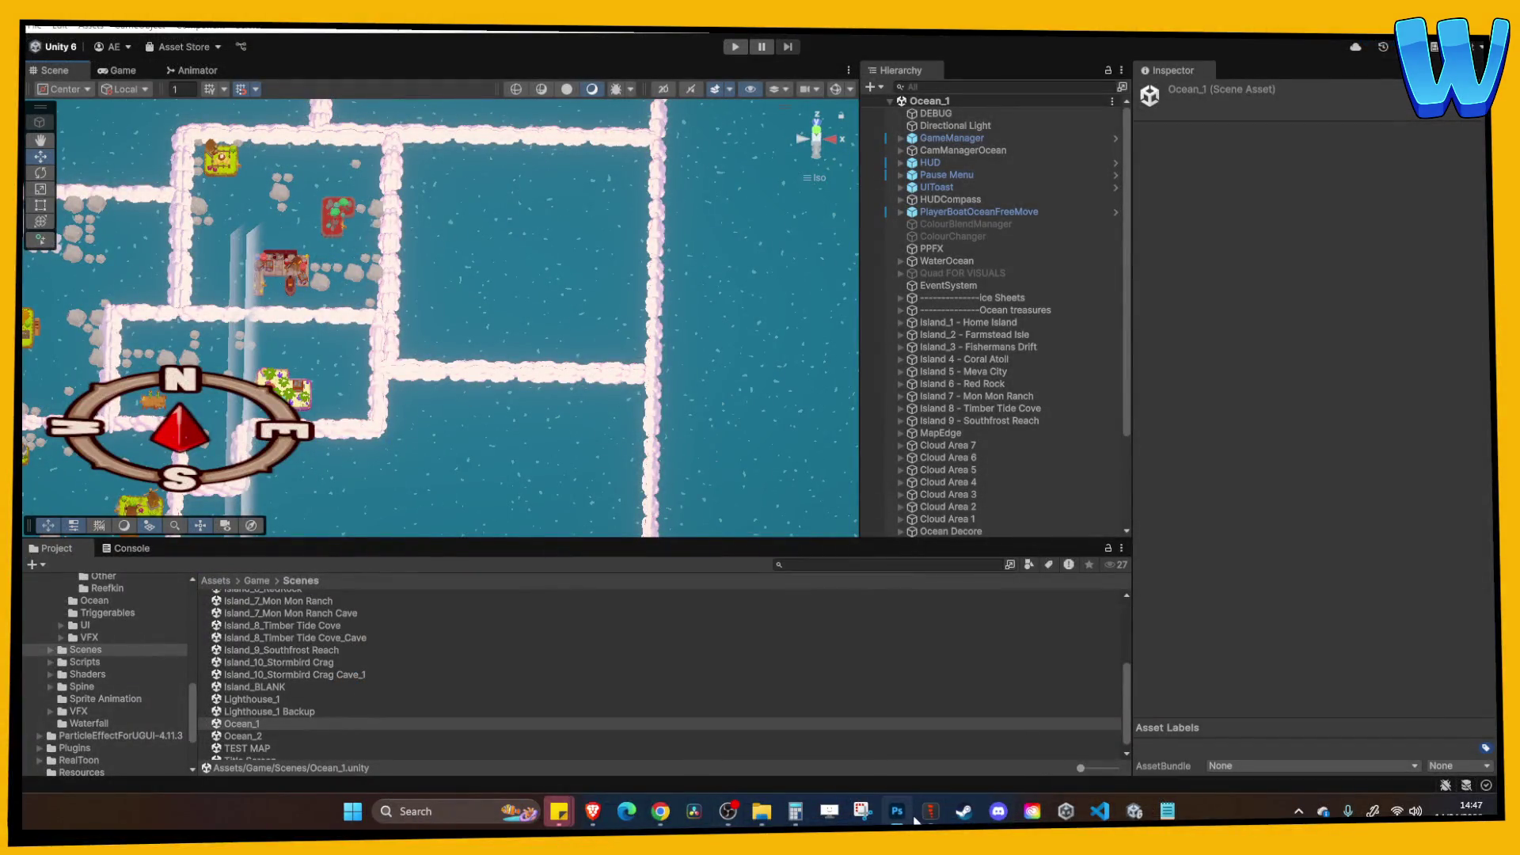
Start a new empty project in Spine.
{"action": "left_click", "coordinate": [930, 812]}
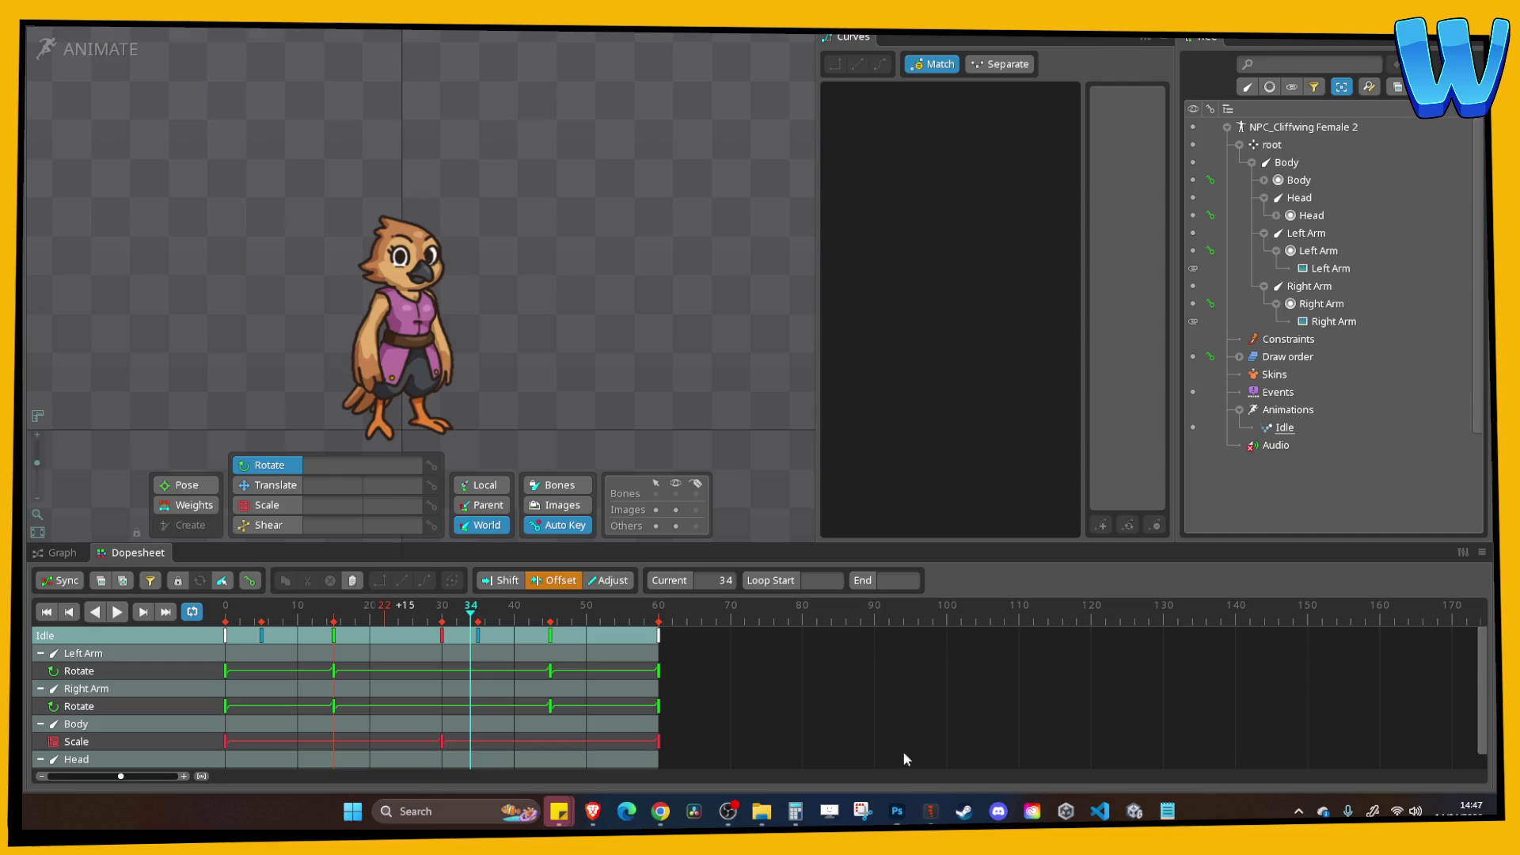
{"action": "left_click", "coordinate": [47, 47]}
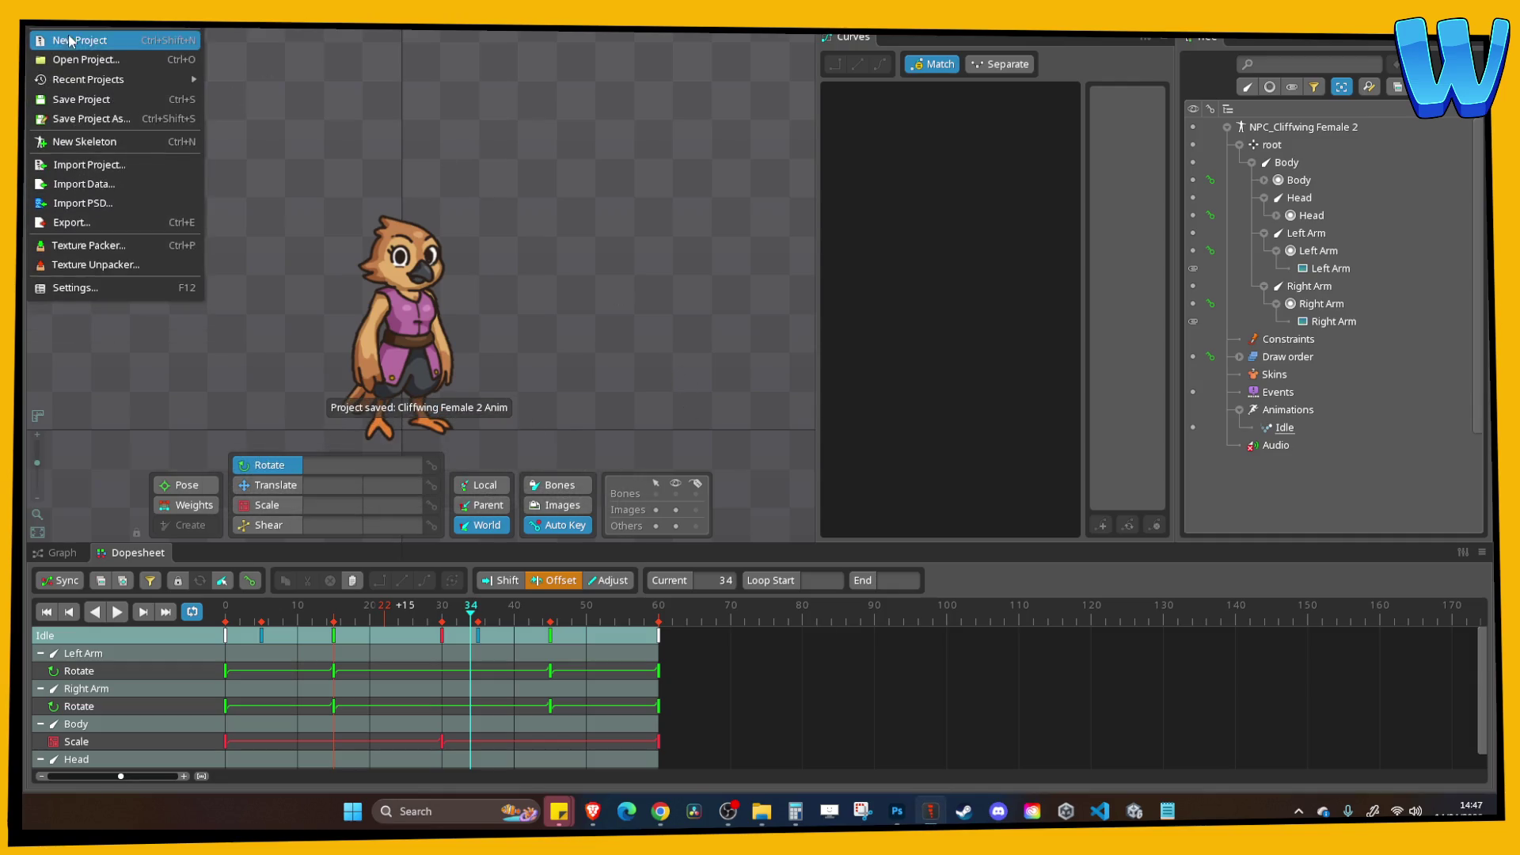
{"action": "left_click", "coordinate": [71, 40]}
Import the chick PSD with images output to Cliff Wing Child 1 and skeleton named NPC_Cliffwing Child 1.
{"action": "left_click", "coordinate": [46, 48]}
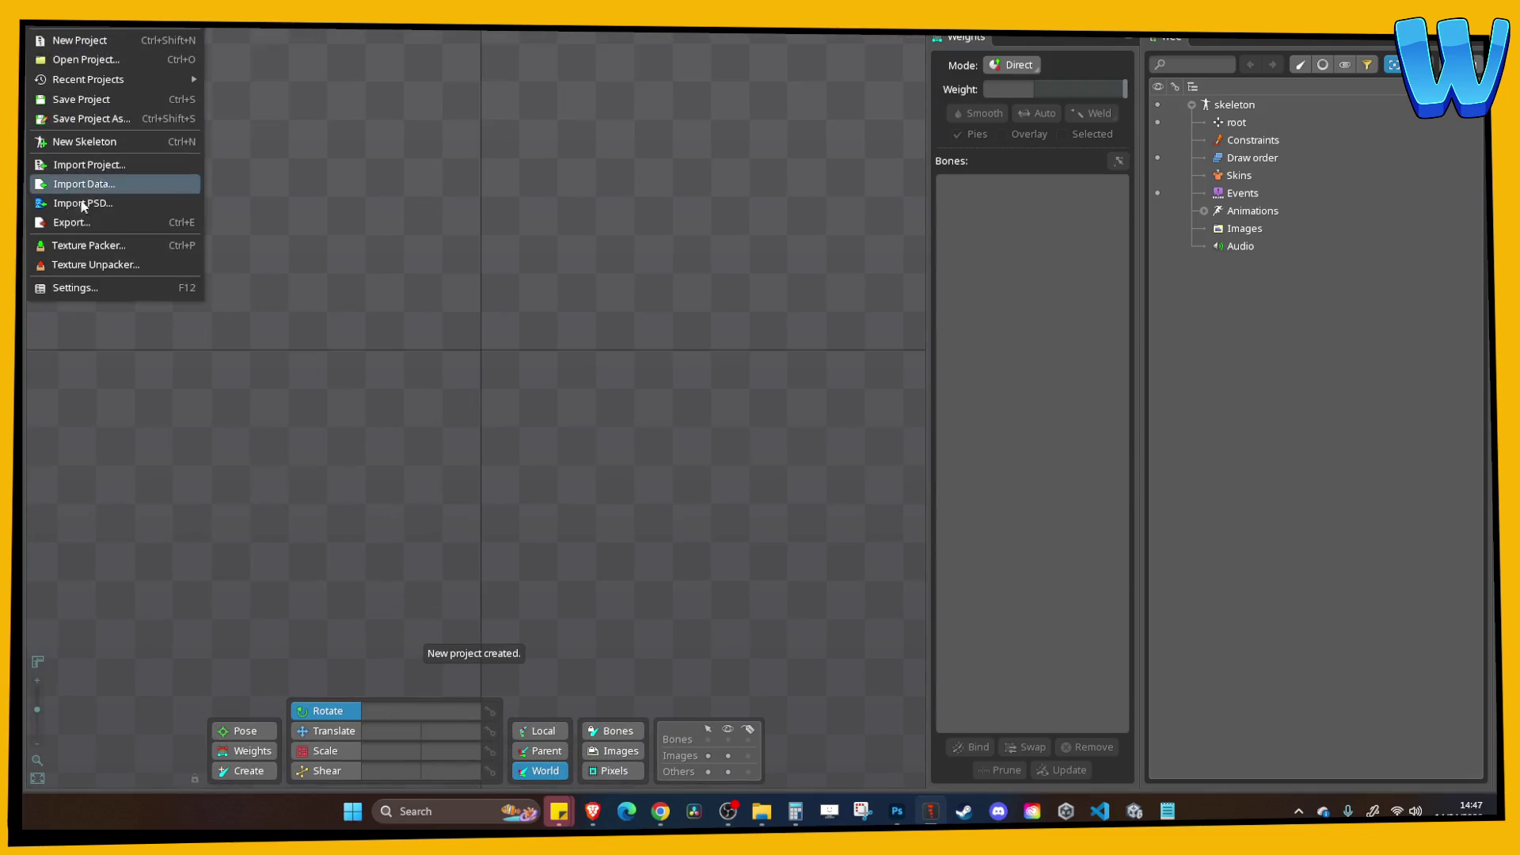
{"action": "left_click", "coordinate": [83, 205]}
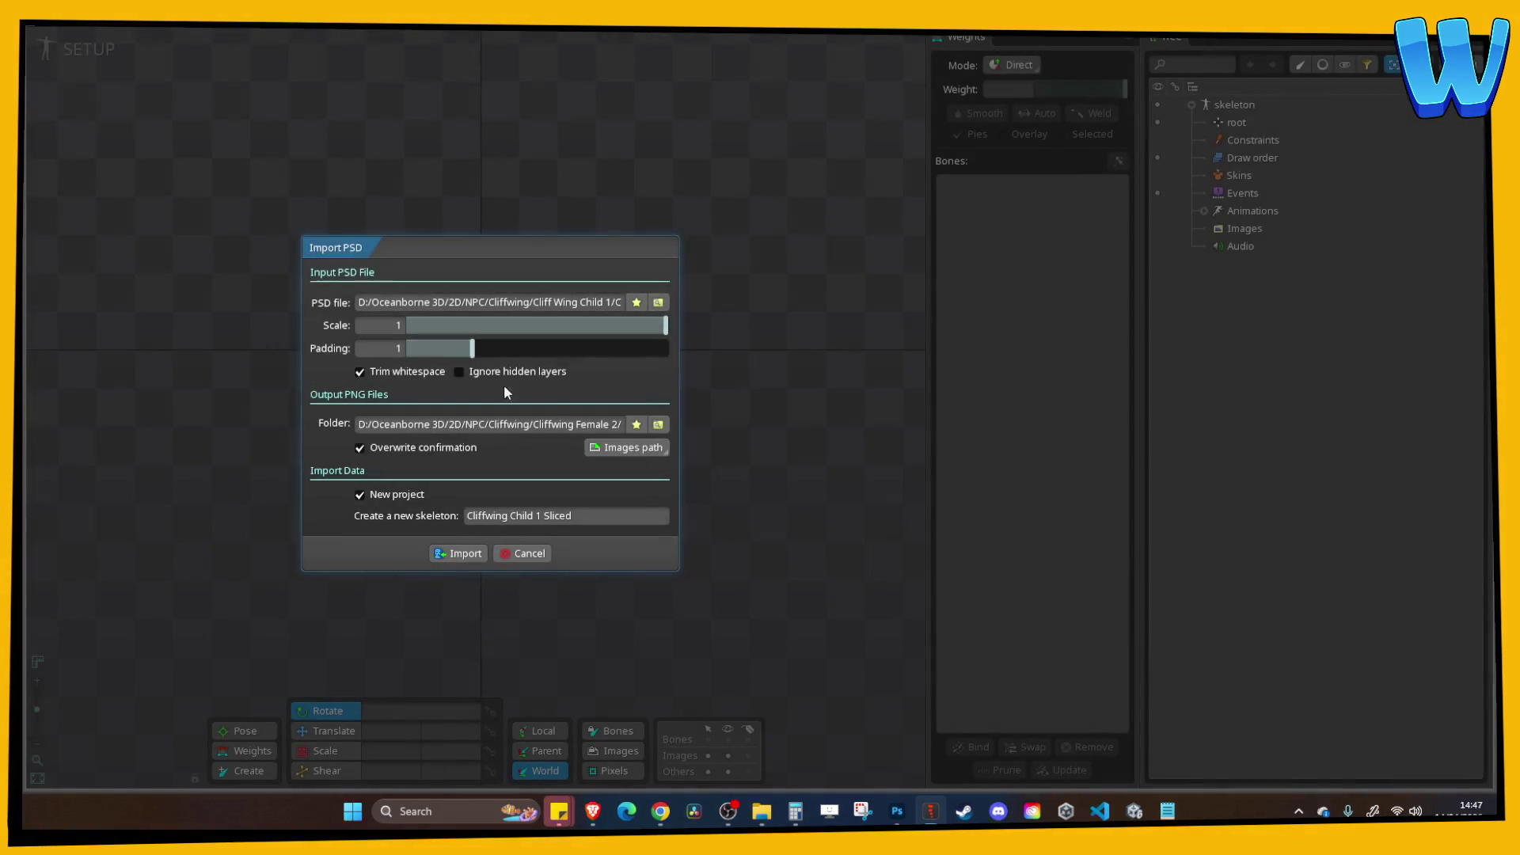
{"action": "left_click", "coordinate": [649, 427]}
{"action": "left_click", "coordinate": [631, 508]}
{"action": "type", "text": "NPC_Cliffwing"}
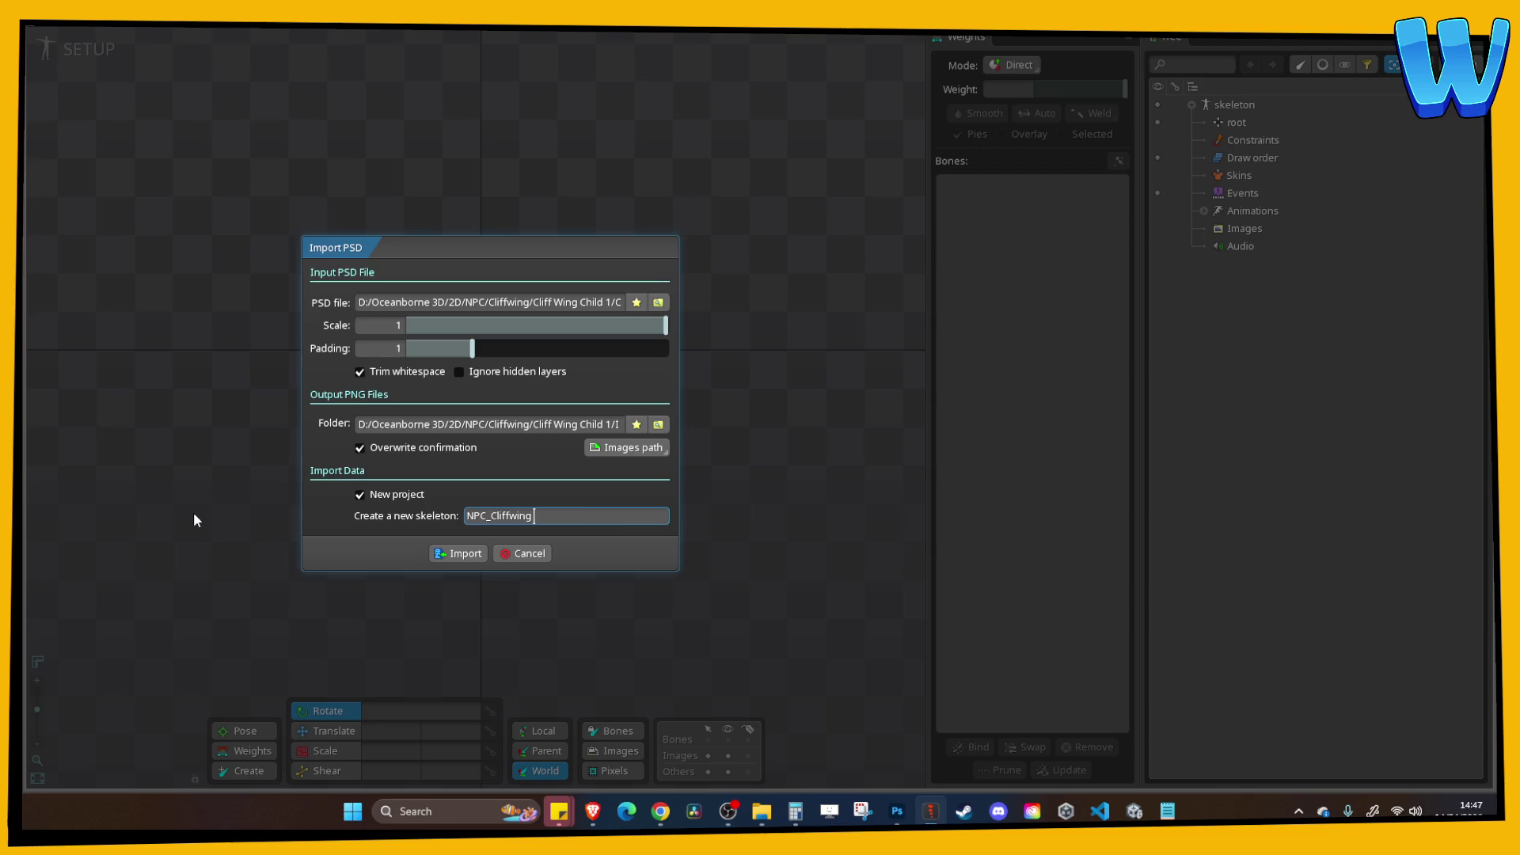
{"action": "type", "text": "ld"}
{"action": "key", "text": "Return"}
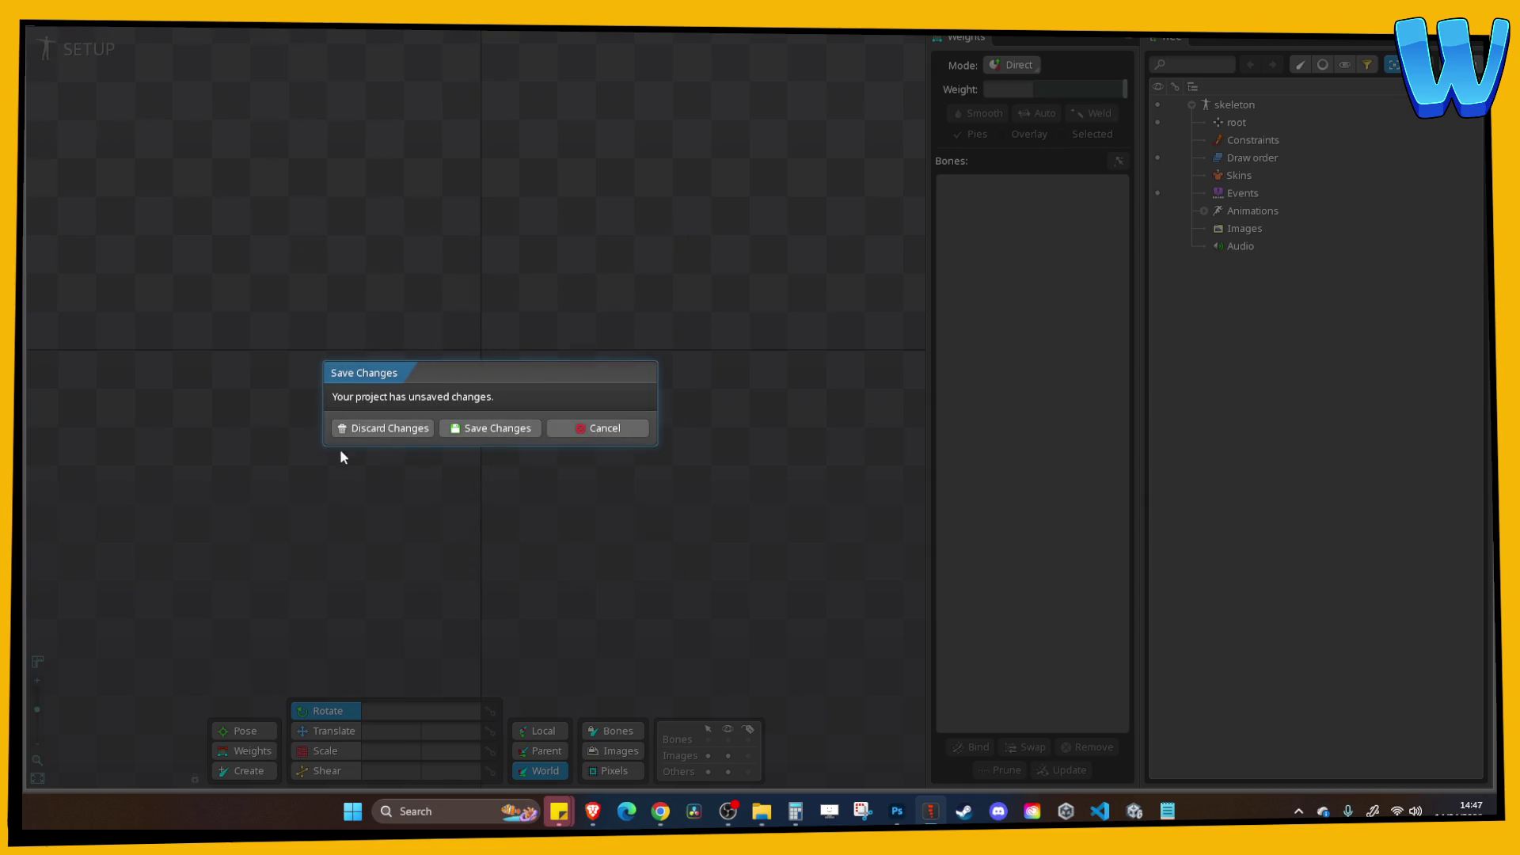
{"action": "left_click", "coordinate": [408, 430]}
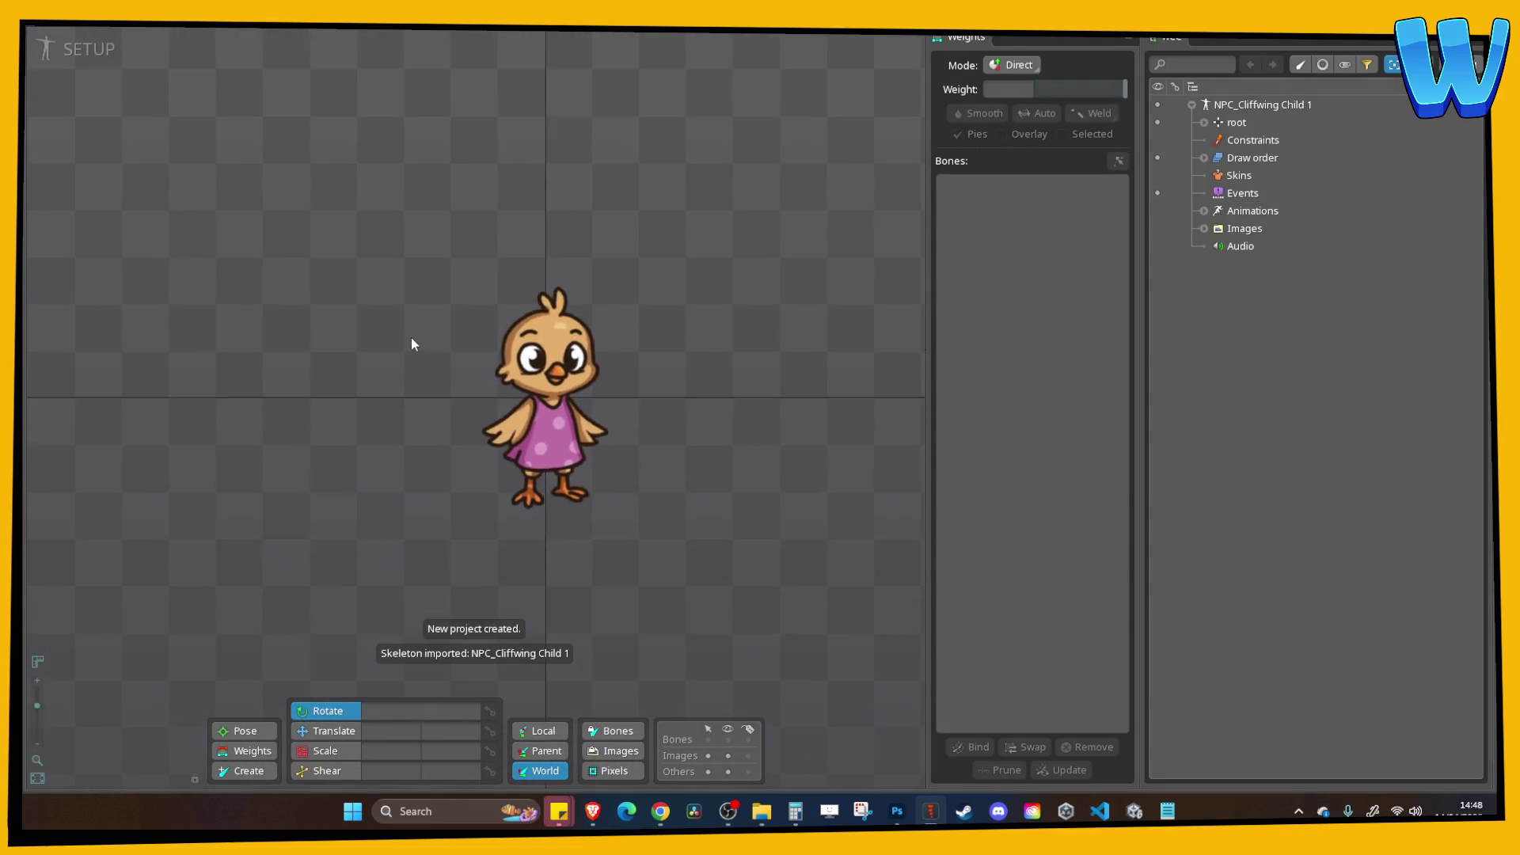
Select all three chick regions and move them up so the feet sit on the origin.
{"action": "left_click", "coordinate": [333, 731]}
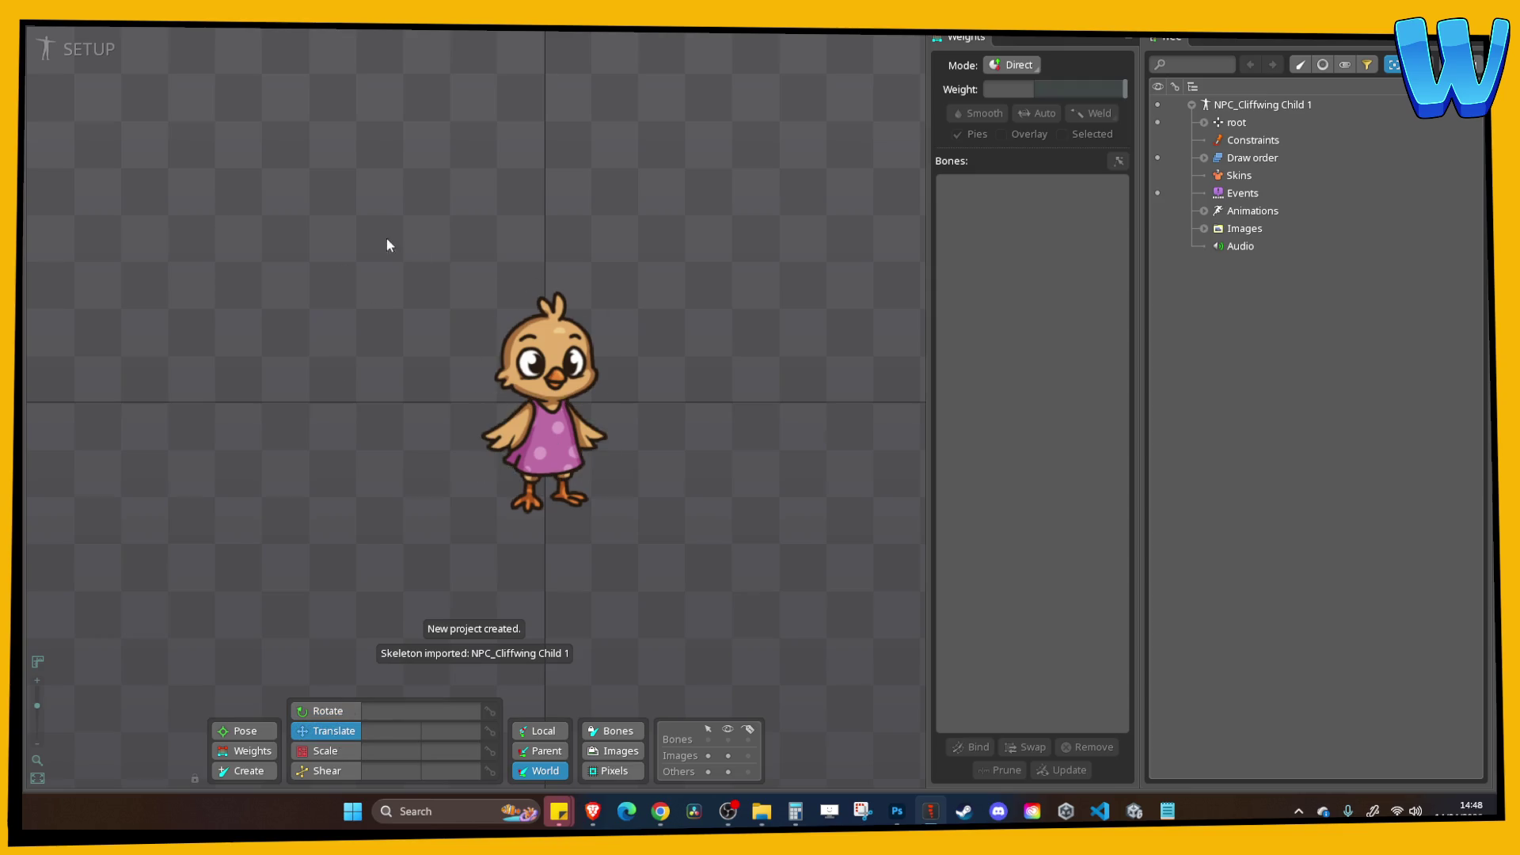
{"action": "left_click_drag", "start_coordinate": [380, 241], "coordinate": [610, 587]}
{"action": "left_click_drag", "start_coordinate": [559, 443], "coordinate": [550, 317]}
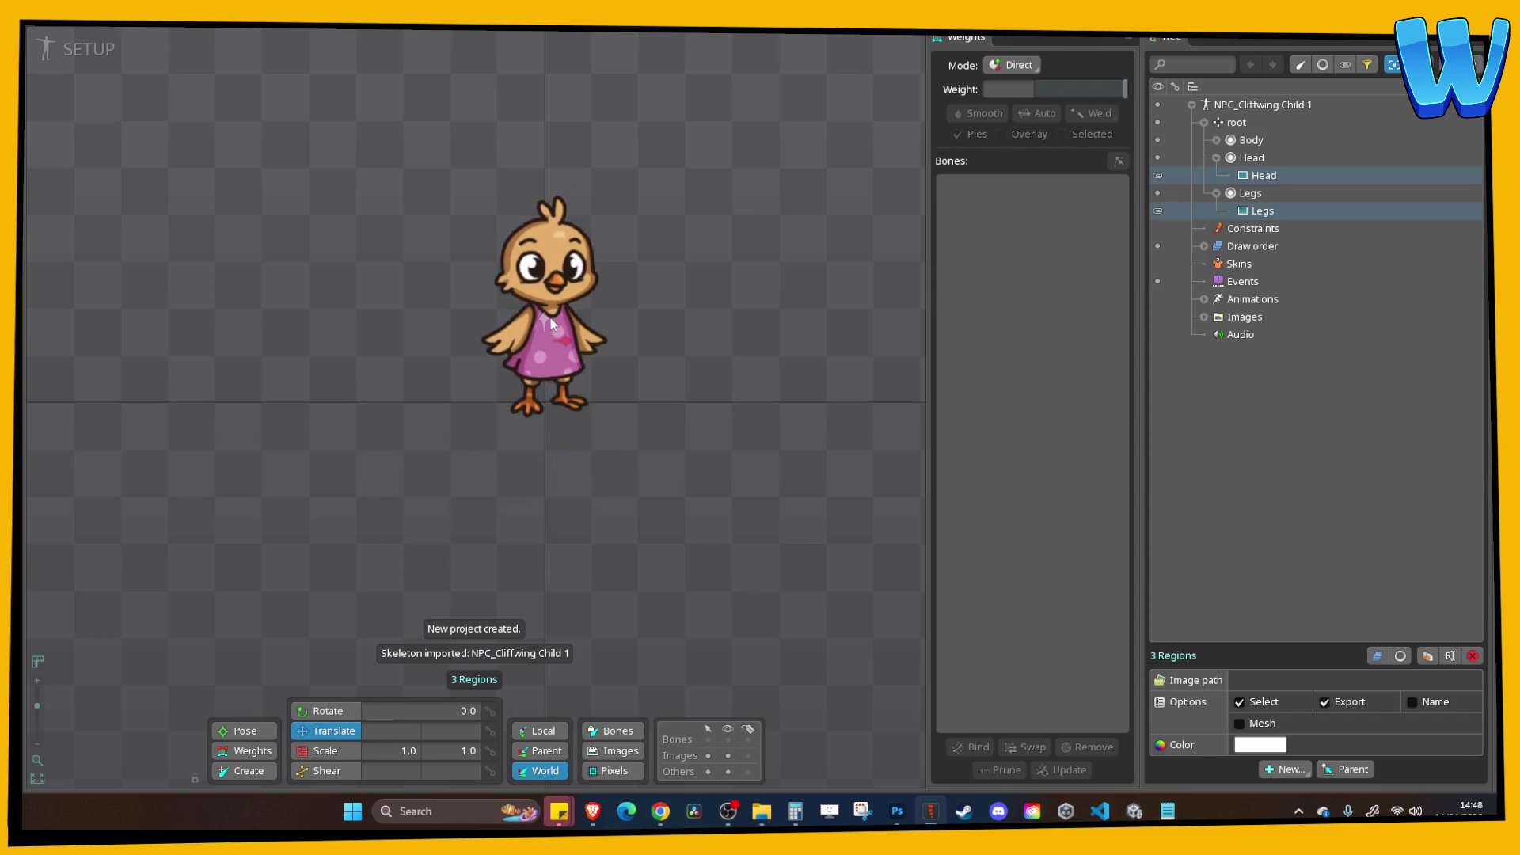
{"action": "scroll", "coordinate": [653, 453], "scroll_direction": "up", "scroll_amount": 2}
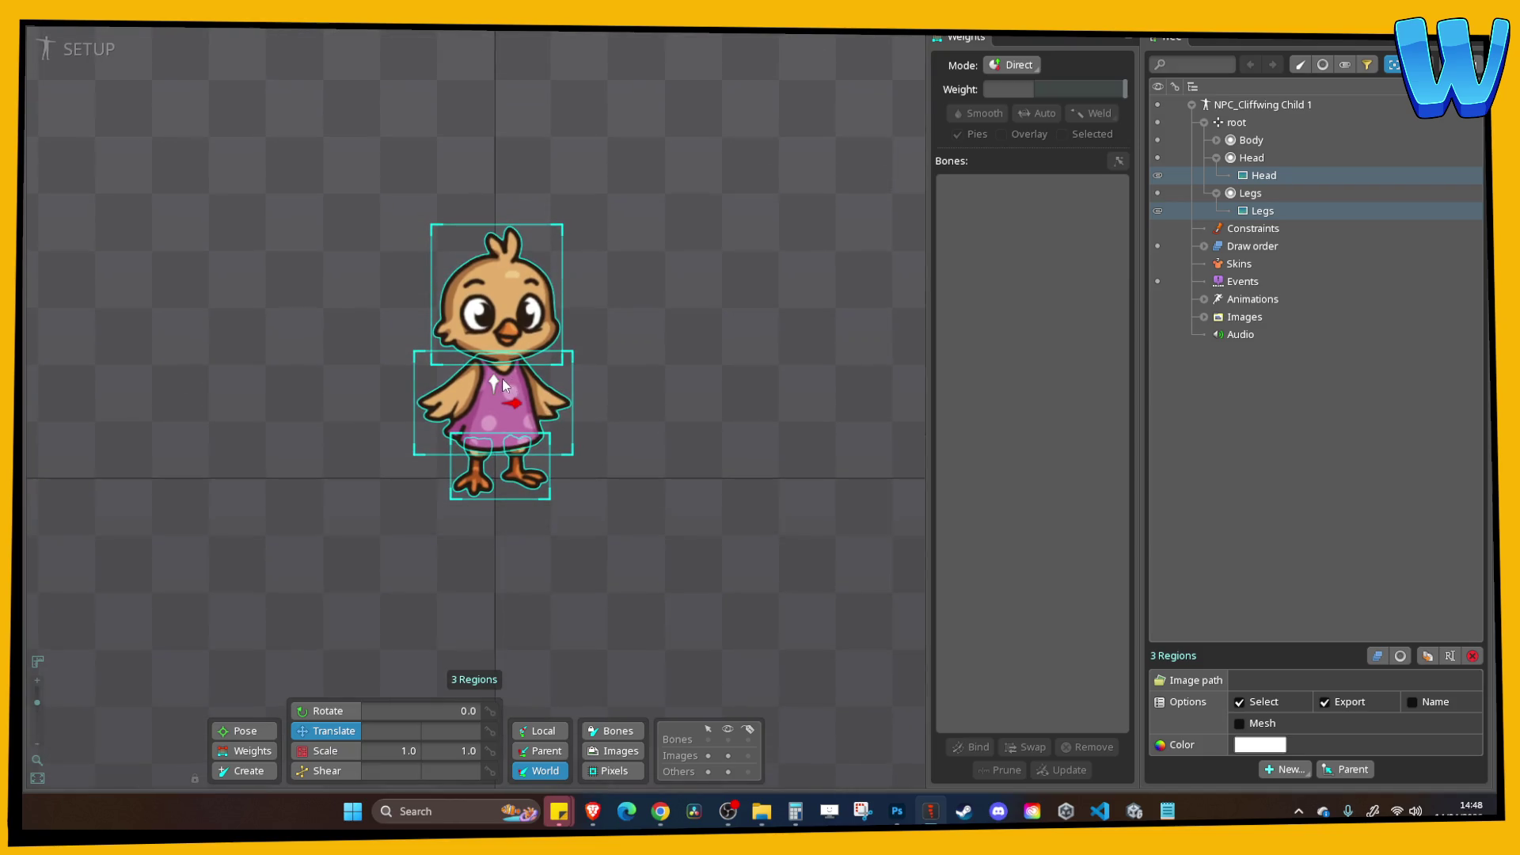
{"action": "left_click_drag", "start_coordinate": [494, 383], "coordinate": [494, 379]}
Draw a new bone from the root upward from the chick's feet.
{"action": "left_click", "coordinate": [230, 774]}
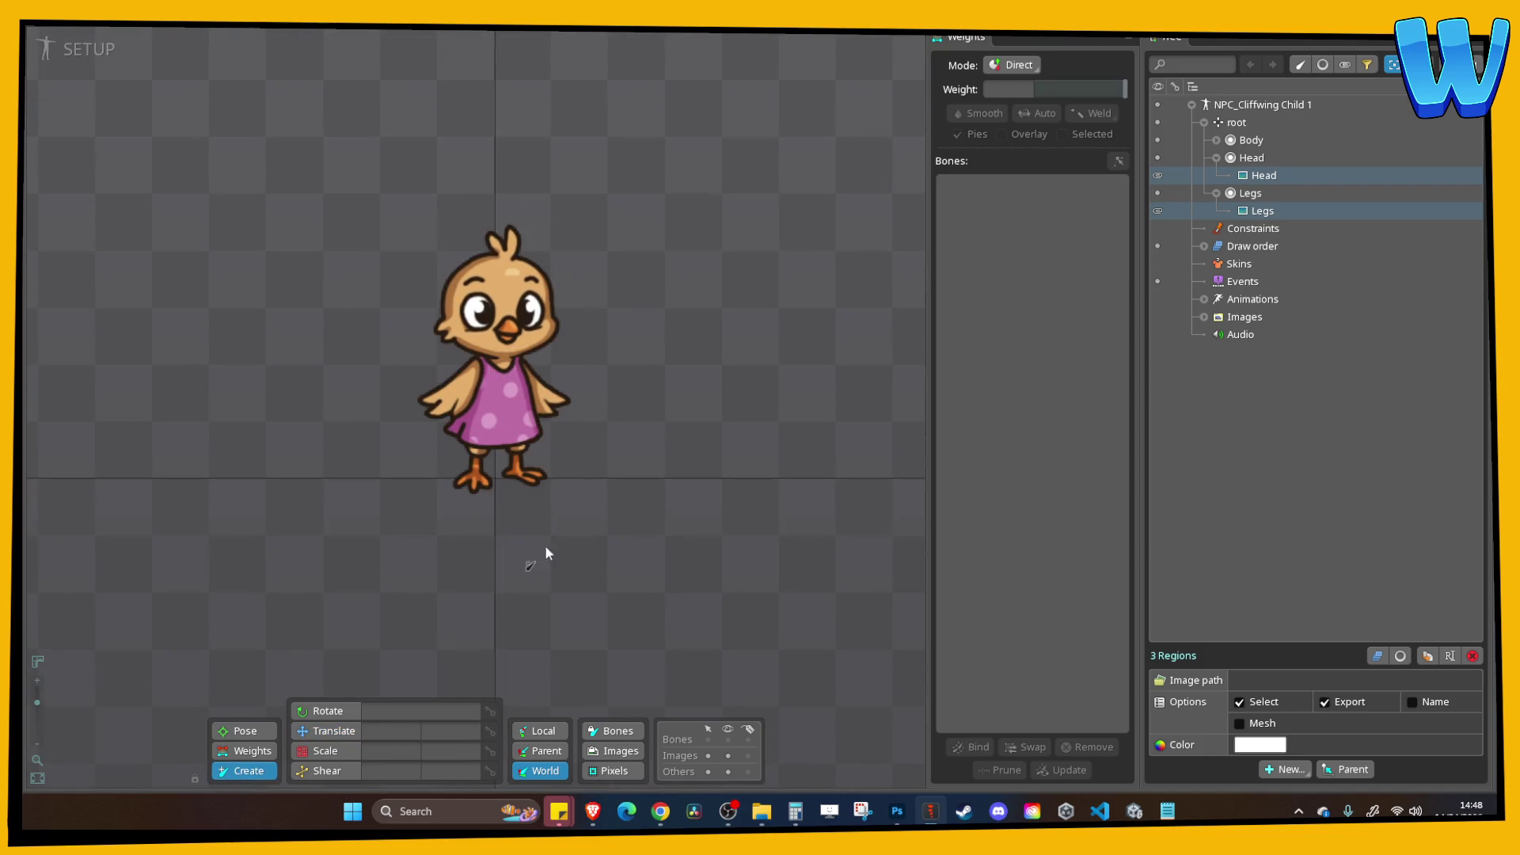
{"action": "left_click", "coordinate": [494, 480]}
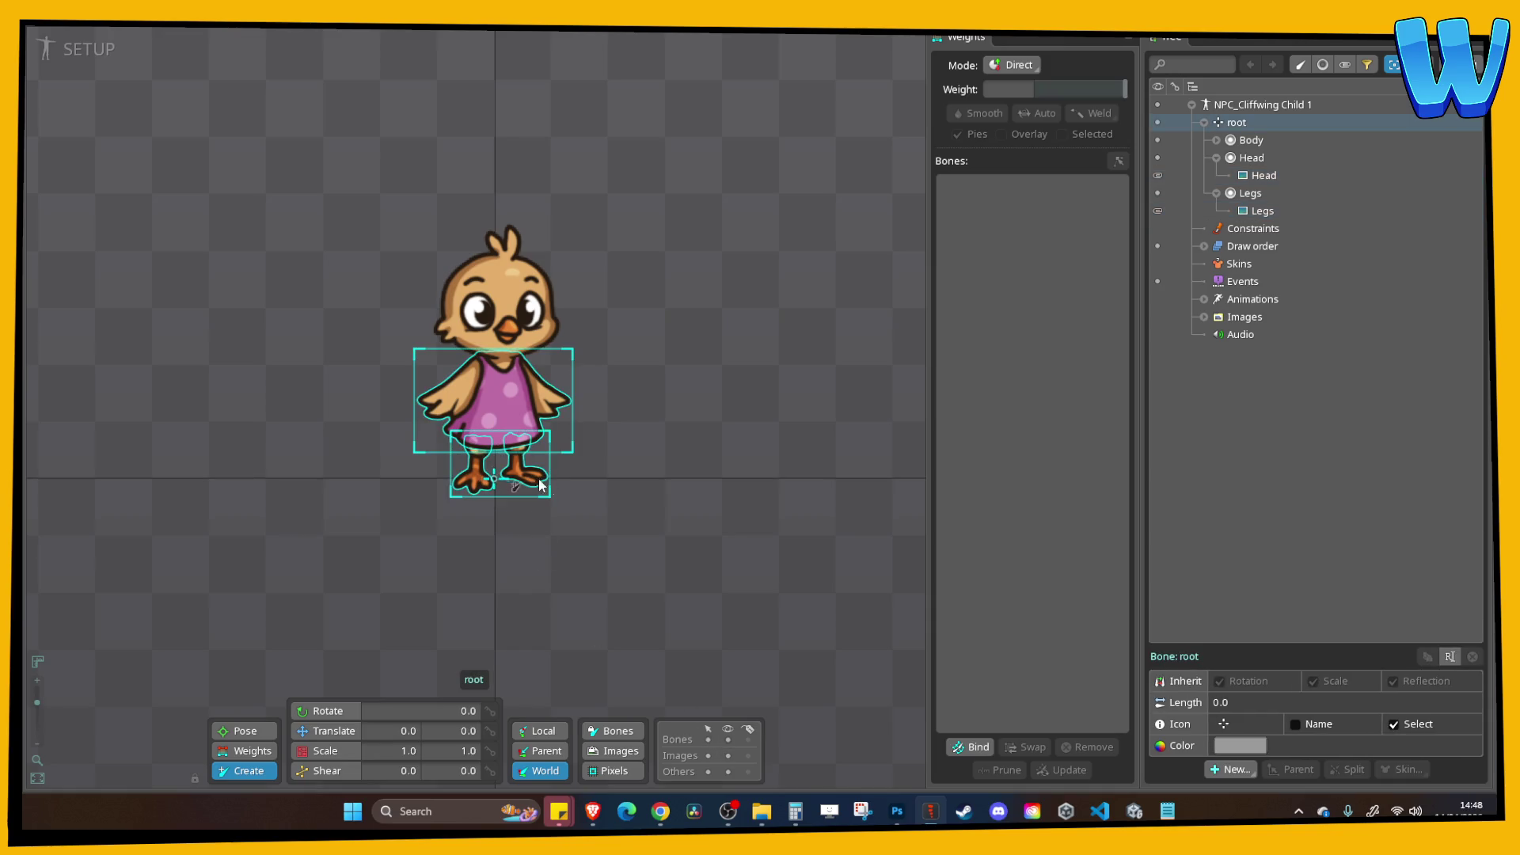
{"action": "left_click_drag", "start_coordinate": [494, 478], "coordinate": [495, 251]}
In Animate mode, key the Legs scale at frame 0 and squash it to 0.9502 at frame 20.
{"action": "left_click", "coordinate": [103, 52]}
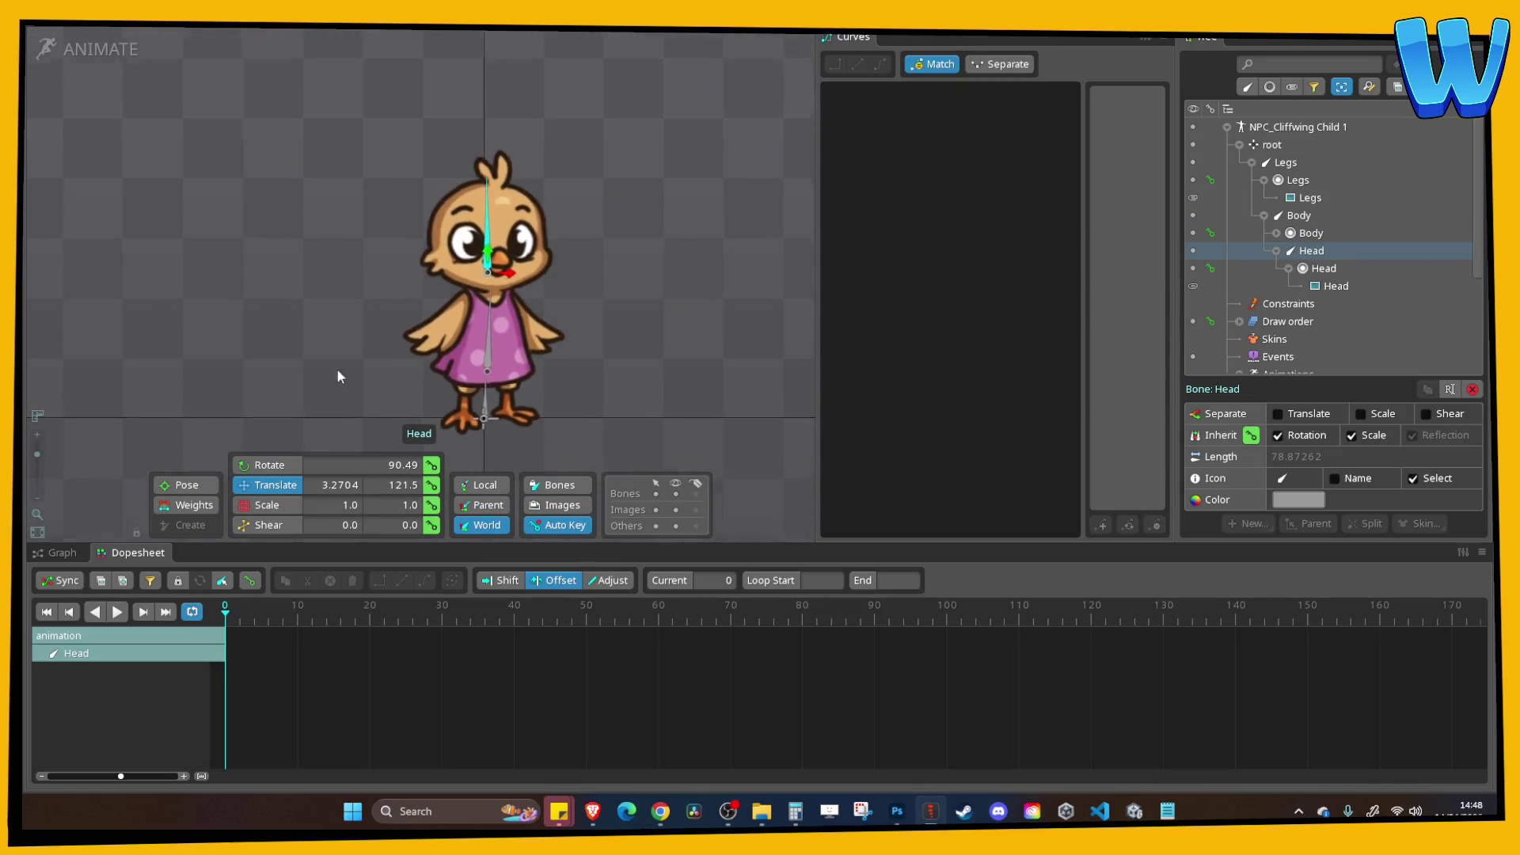
{"action": "left_click", "coordinate": [501, 413]}
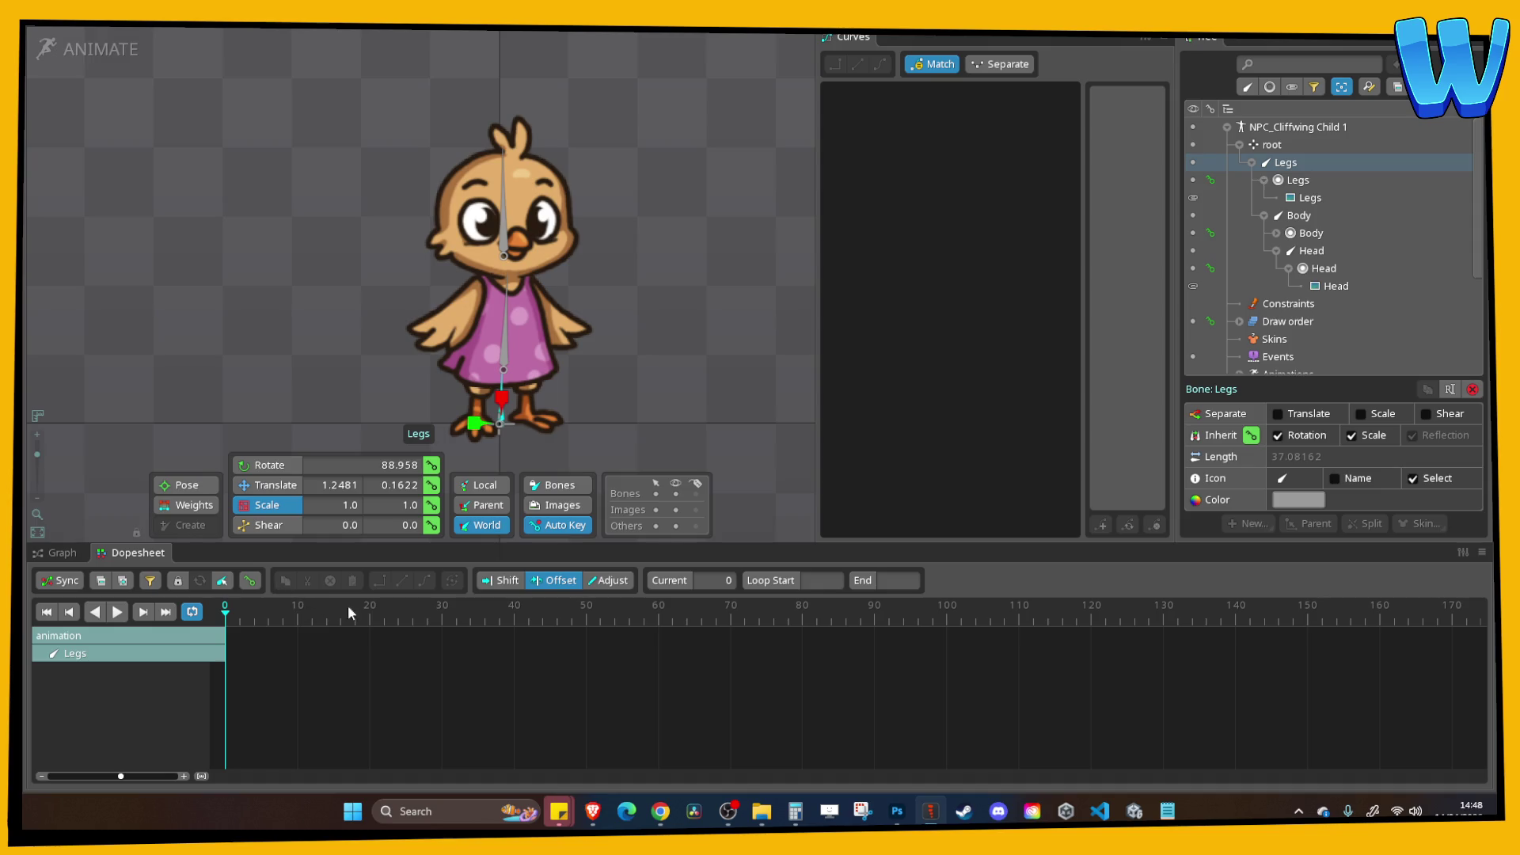
{"action": "left_click", "coordinate": [431, 505]}
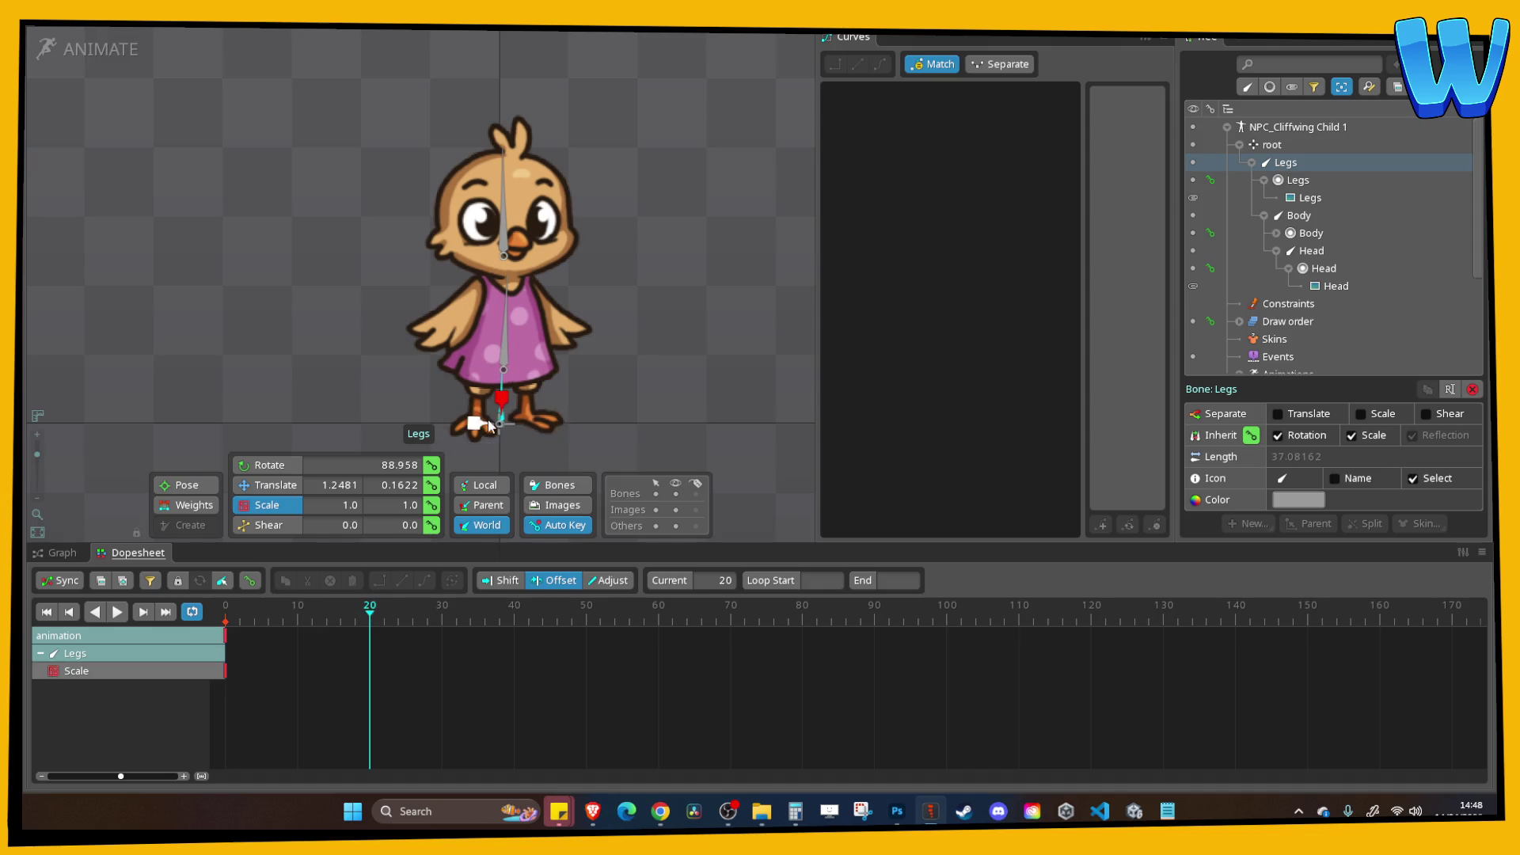
{"action": "left_click_drag", "start_coordinate": [501, 394], "coordinate": [502, 398]}
{"action": "mouse_move", "coordinate": [372, 619]}
{"action": "left_mouse_down"}
{"action": "mouse_move", "coordinate": [231, 618]}
{"action": "mouse_move", "coordinate": [377, 617]}
{"action": "left_mouse_up"}
{"action": "left_click", "coordinate": [369, 610]}
{"action": "left_click_drag", "start_coordinate": [505, 403], "coordinate": [505, 401]}
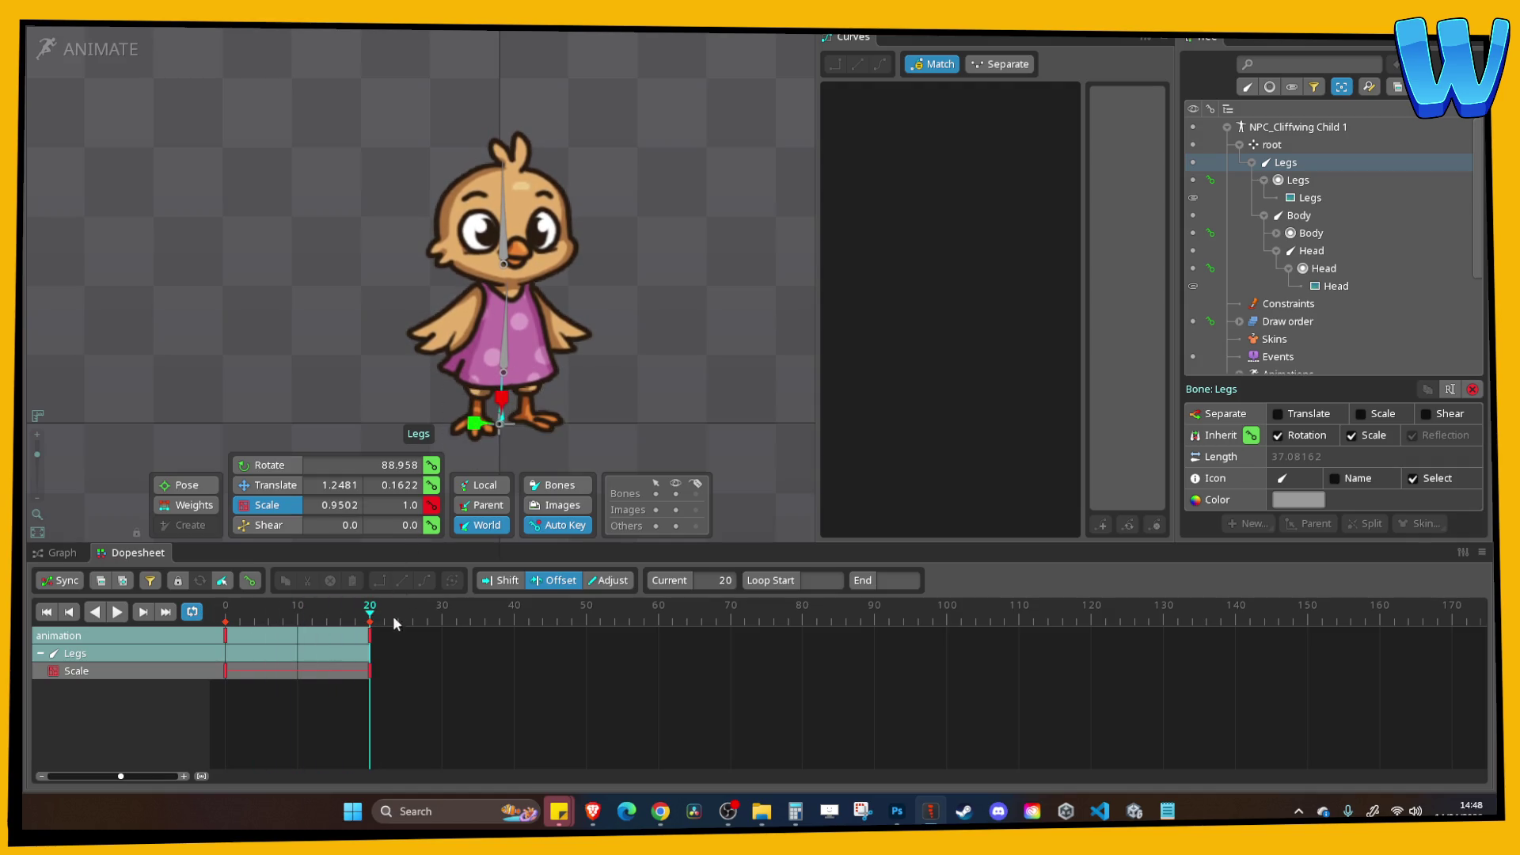
Copy the Legs frame 0 scale key to frame 40 and ease the keys in and out.
{"action": "left_click", "coordinate": [228, 646]}
{"action": "key", "text": "ctrl+c"}
{"action": "left_click", "coordinate": [513, 623]}
{"action": "key", "text": "ctrl+v"}
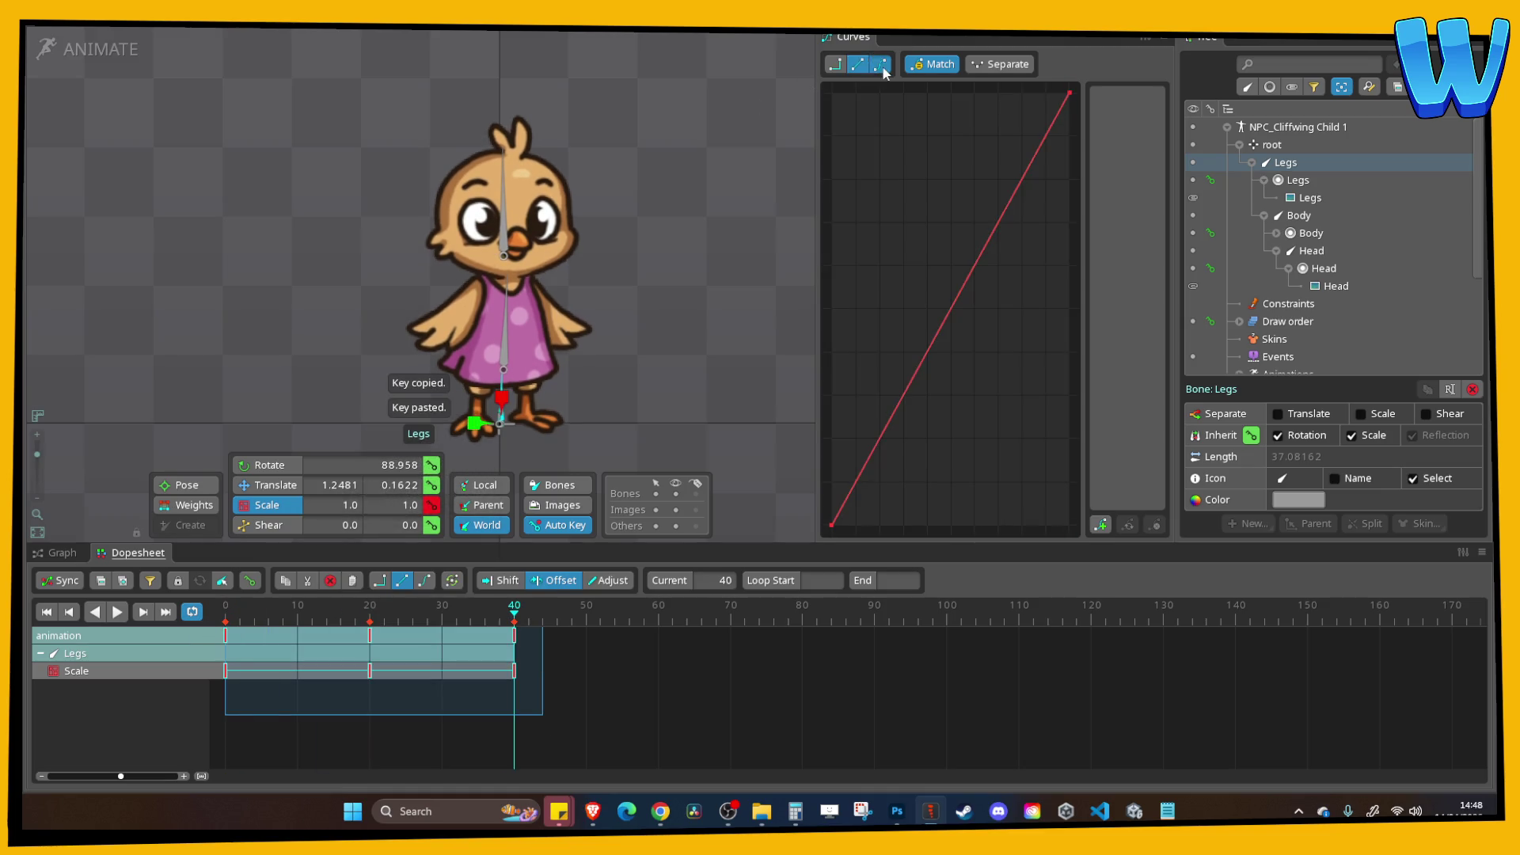
{"action": "left_click", "coordinate": [881, 64]}
Key the Body bone's translation at frame 0 and lower it slightly at frame 20.
{"action": "left_click", "coordinate": [507, 301]}
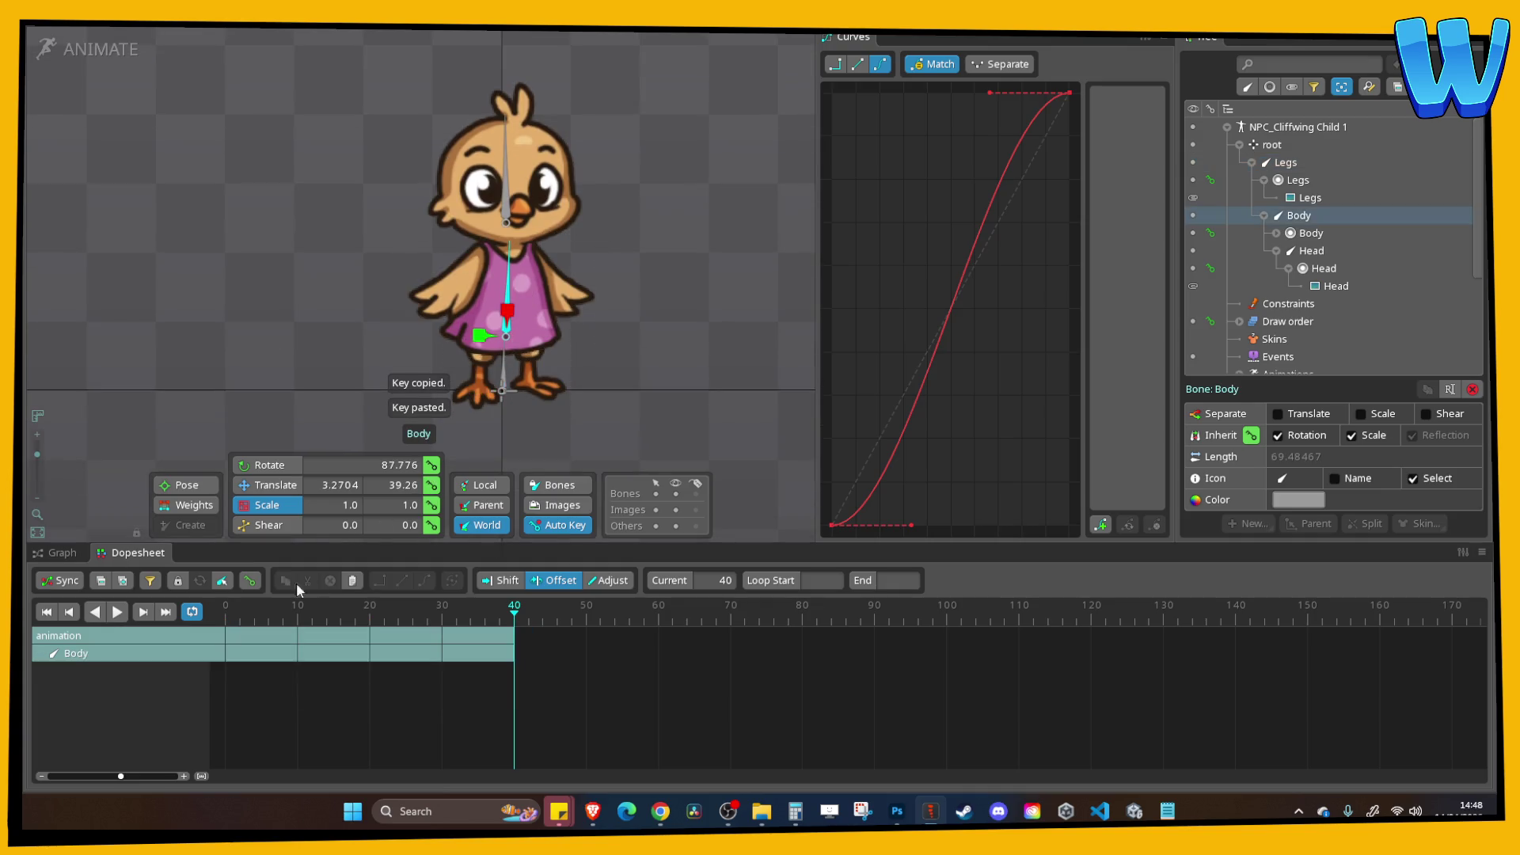
{"action": "left_click", "coordinate": [432, 484]}
{"action": "left_click", "coordinate": [225, 610]}
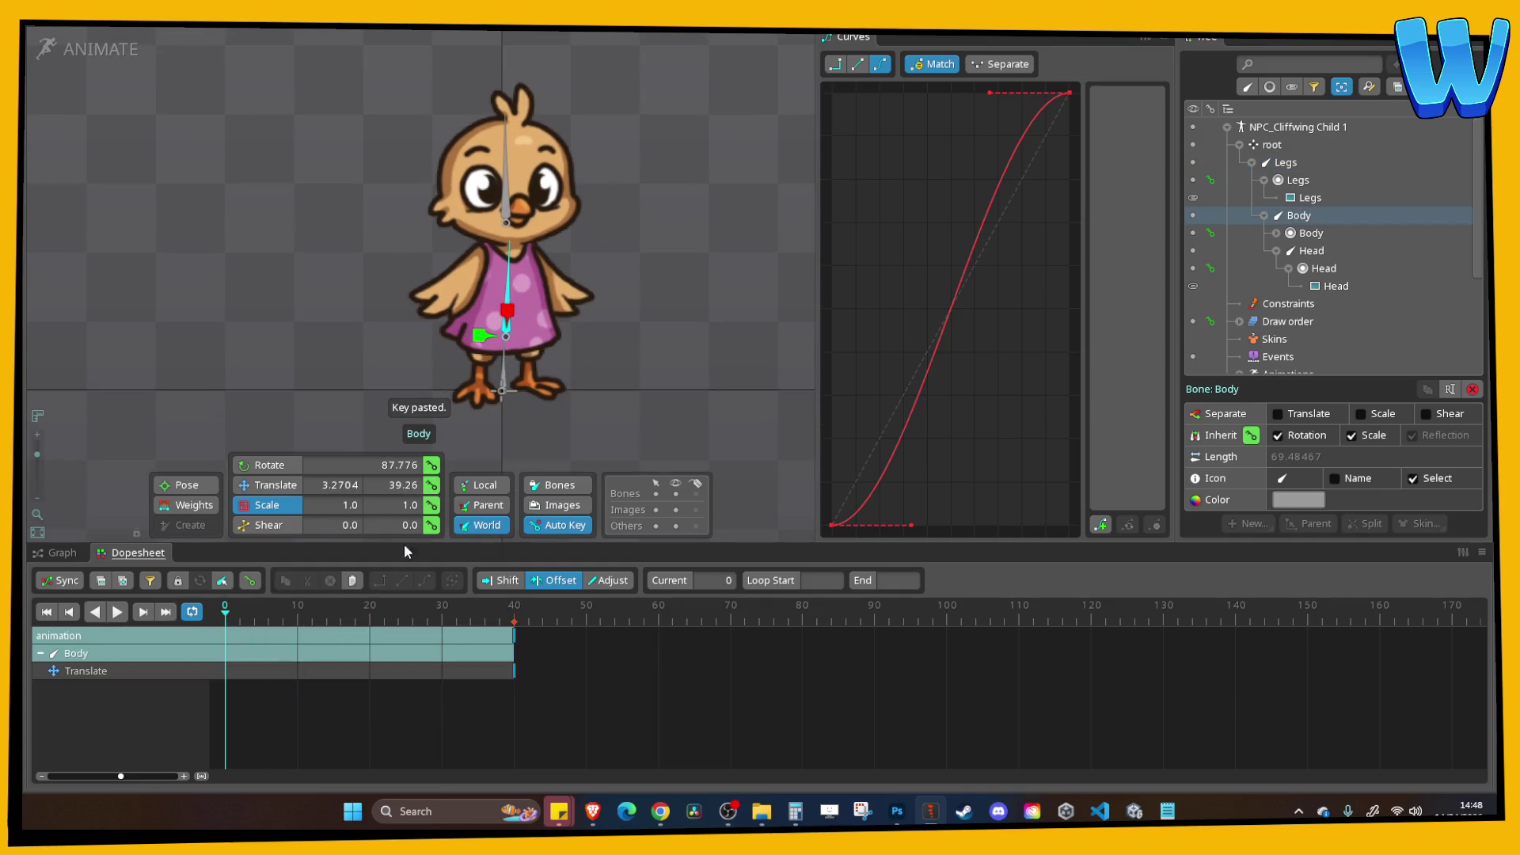
{"action": "left_click", "coordinate": [269, 485]}
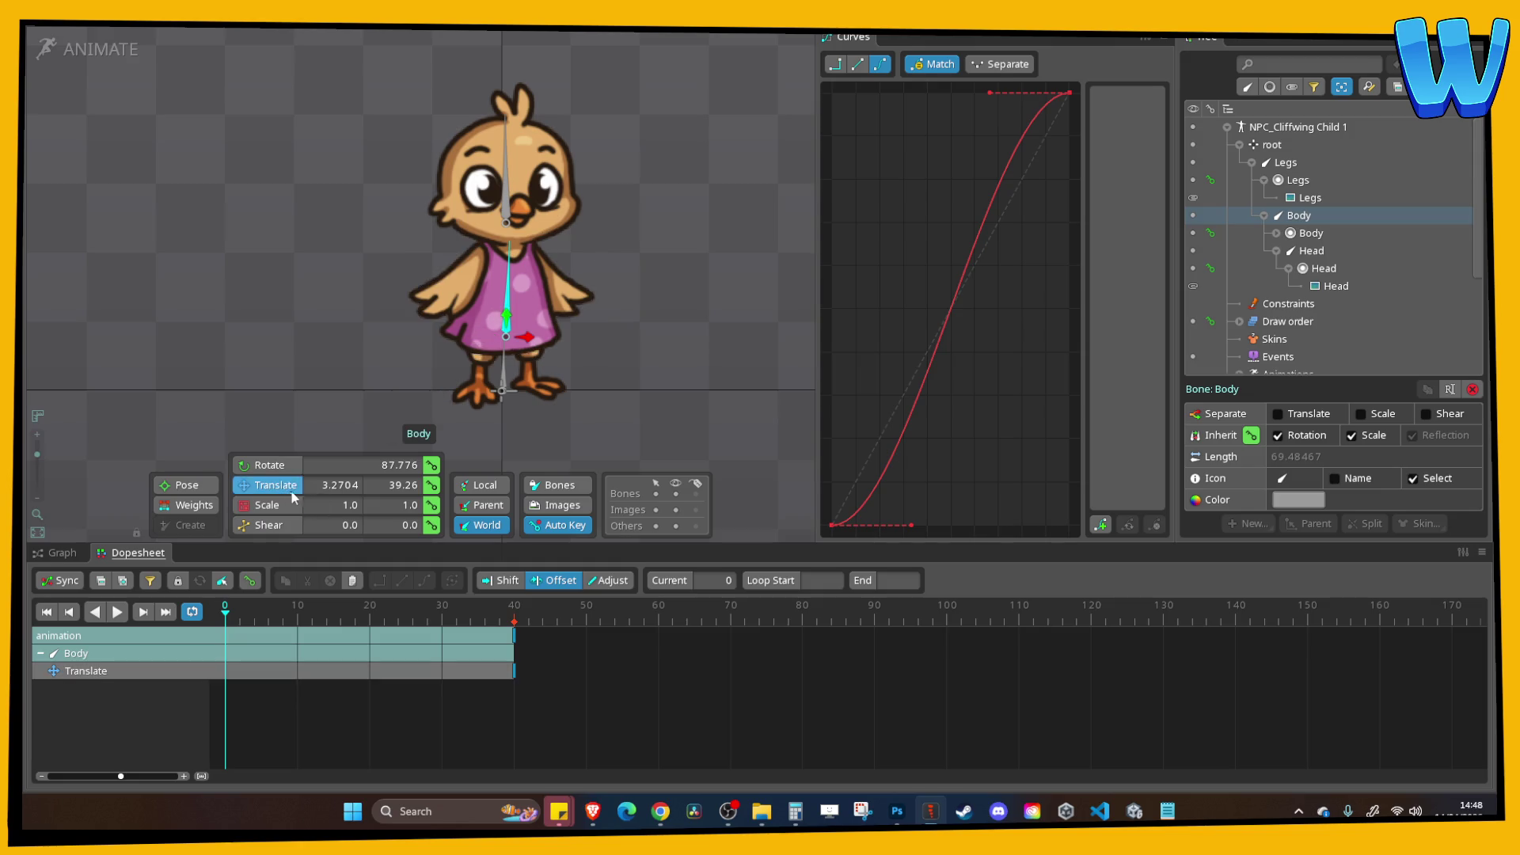
{"action": "left_click", "coordinate": [432, 486]}
{"action": "left_click", "coordinate": [370, 610]}
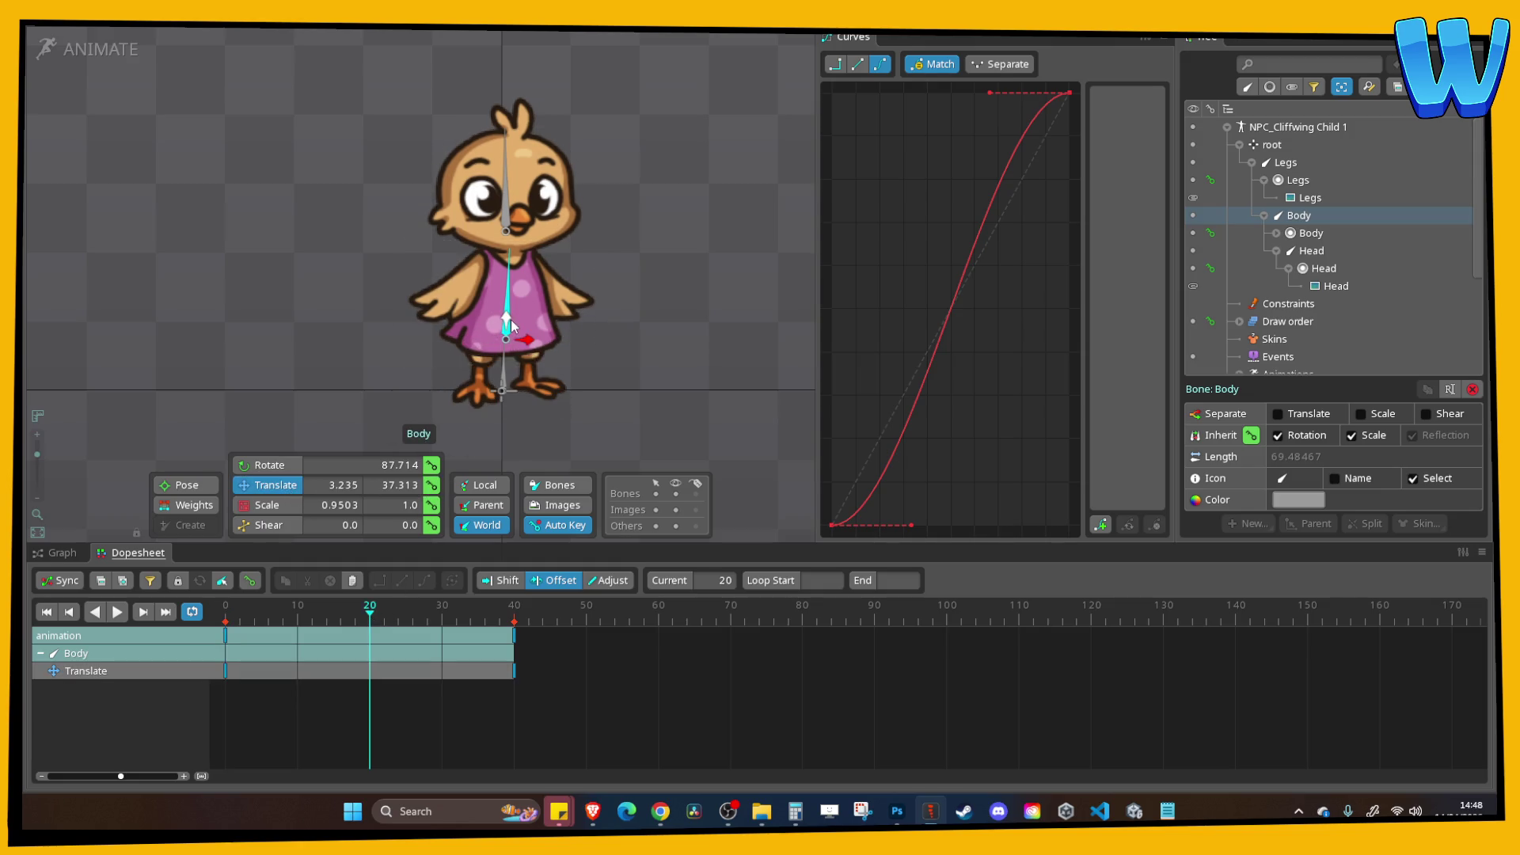
{"action": "left_click_drag", "start_coordinate": [508, 317], "coordinate": [509, 332]}
Reuse the Body's frame 0 key at frame 40 and ease all its keys in and out.
{"action": "left_click_drag", "start_coordinate": [380, 623], "coordinate": [221, 632]}
{"action": "left_click", "coordinate": [228, 632]}
{"action": "key", "text": "ctrl+c"}
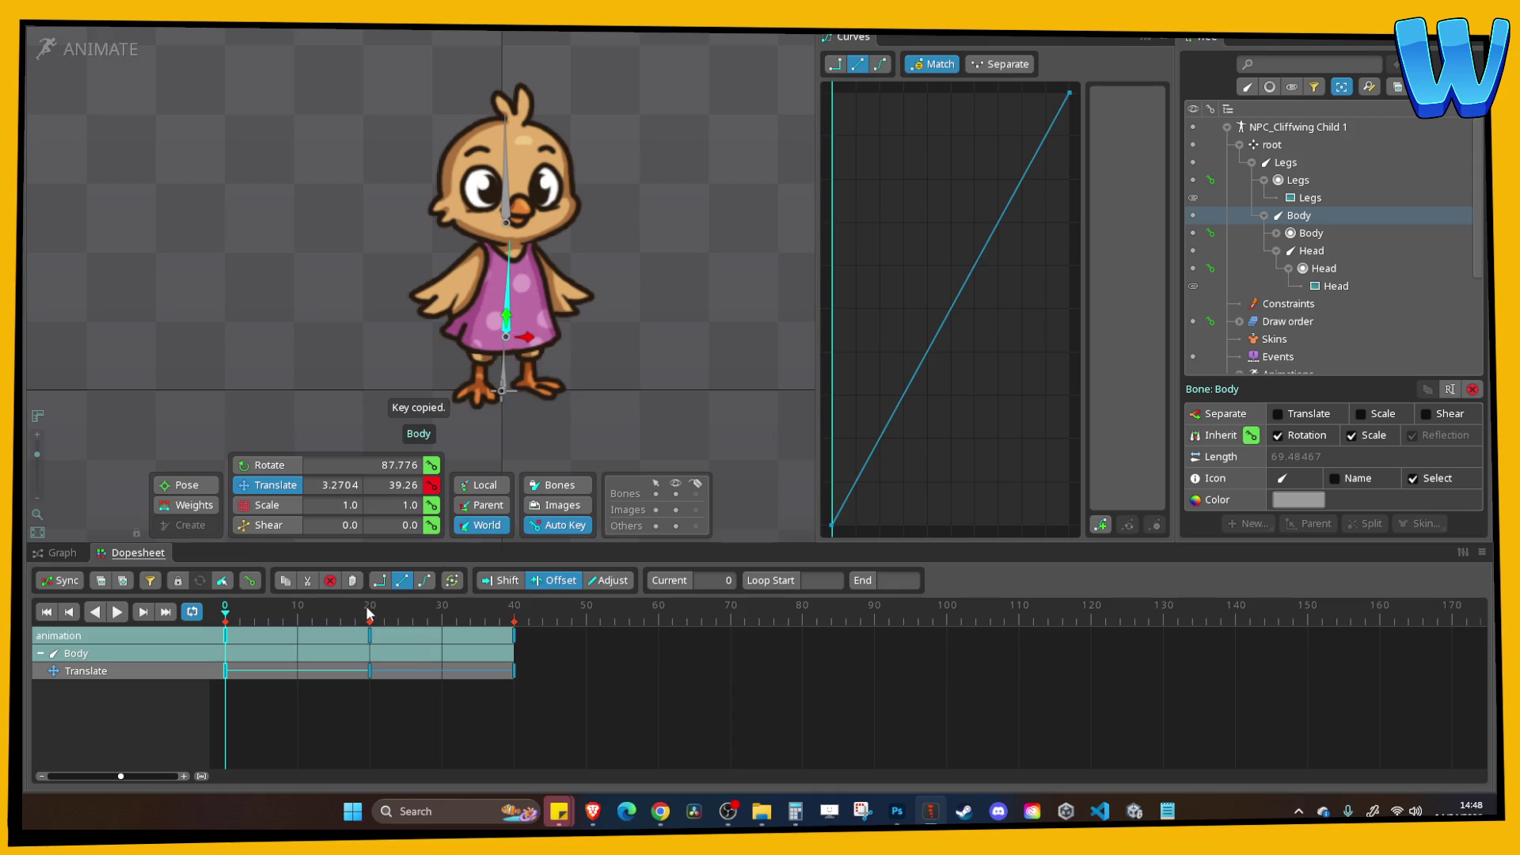
{"action": "left_click", "coordinate": [515, 622]}
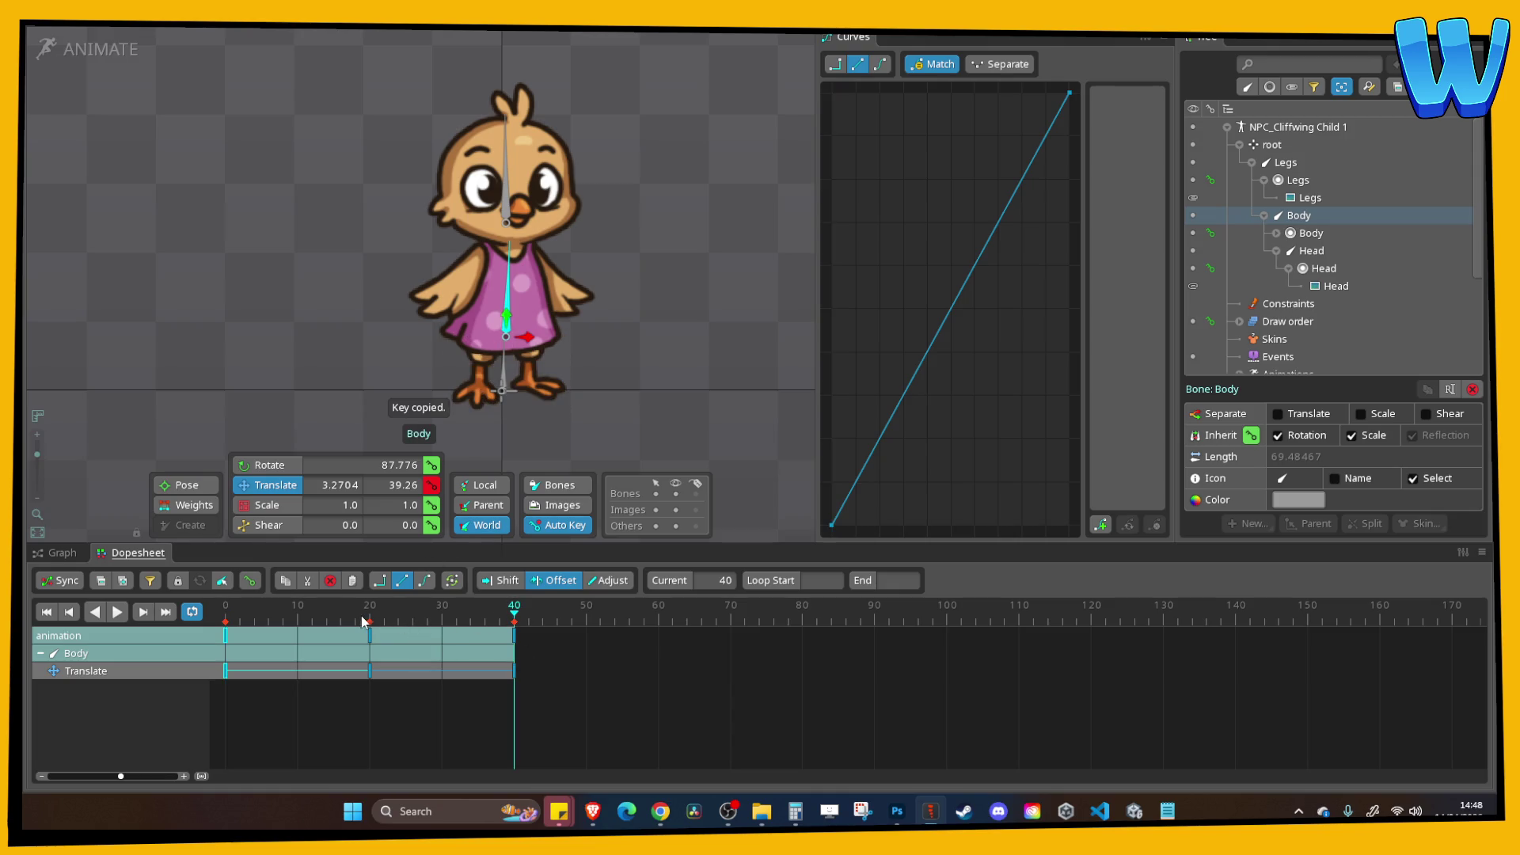
{"action": "mouse_move", "coordinate": [372, 621]}
{"action": "left_mouse_down"}
{"action": "mouse_move", "coordinate": [207, 618]}
{"action": "mouse_move", "coordinate": [491, 623]}
{"action": "mouse_move", "coordinate": [238, 621]}
{"action": "mouse_move", "coordinate": [173, 598]}
{"action": "left_mouse_up"}
{"action": "mouse_move", "coordinate": [593, 697]}
{"action": "left_mouse_down"}
{"action": "mouse_move", "coordinate": [559, 662]}
{"action": "mouse_move", "coordinate": [225, 627]}
{"action": "left_mouse_up"}
{"action": "left_click", "coordinate": [881, 63]}
{"action": "left_click", "coordinate": [507, 197]}
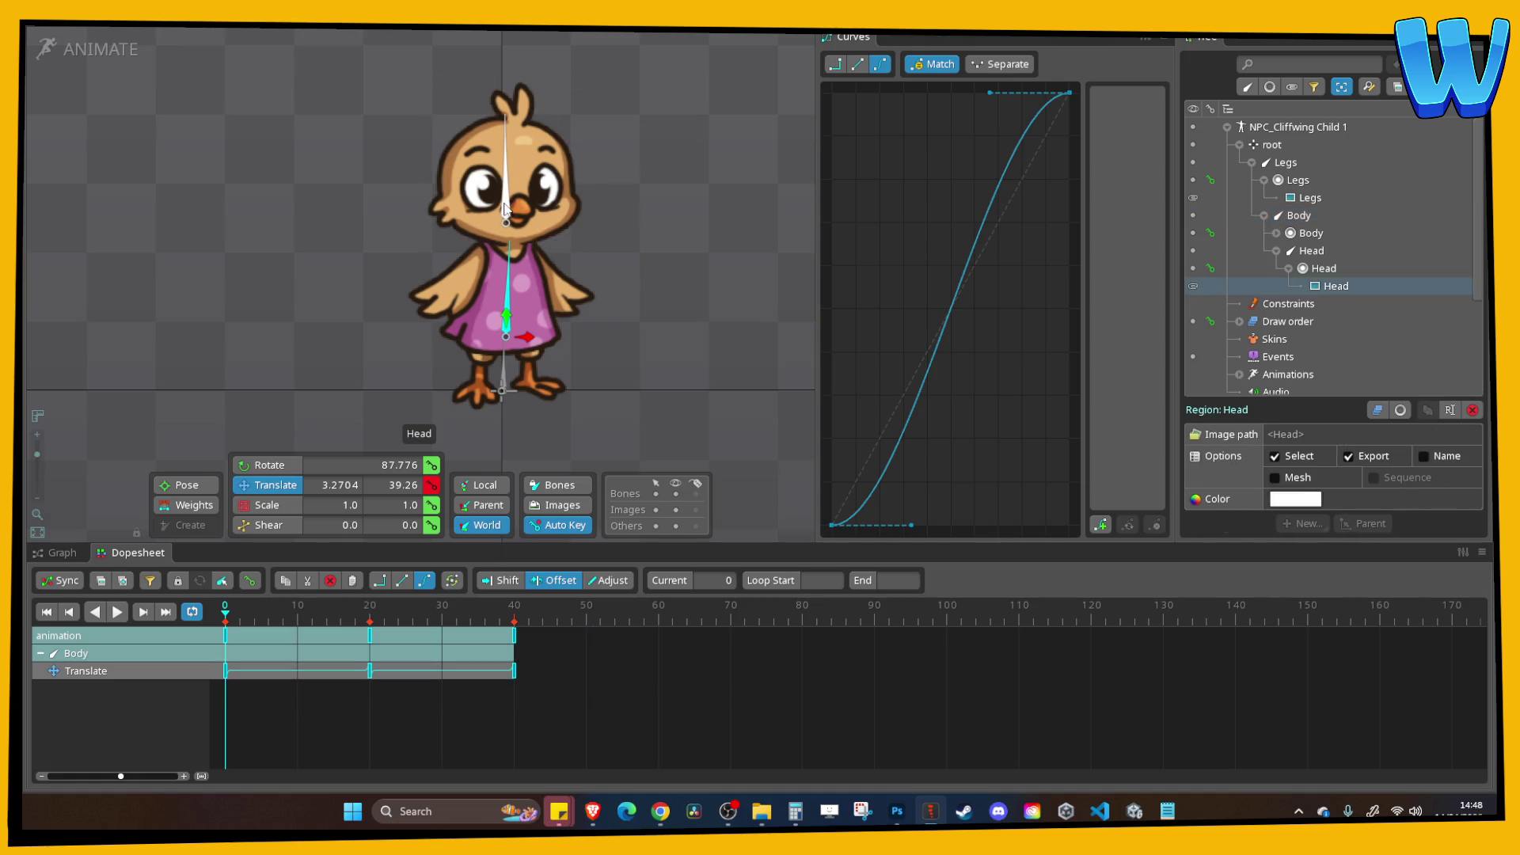
{"action": "left_click", "coordinate": [507, 202]}
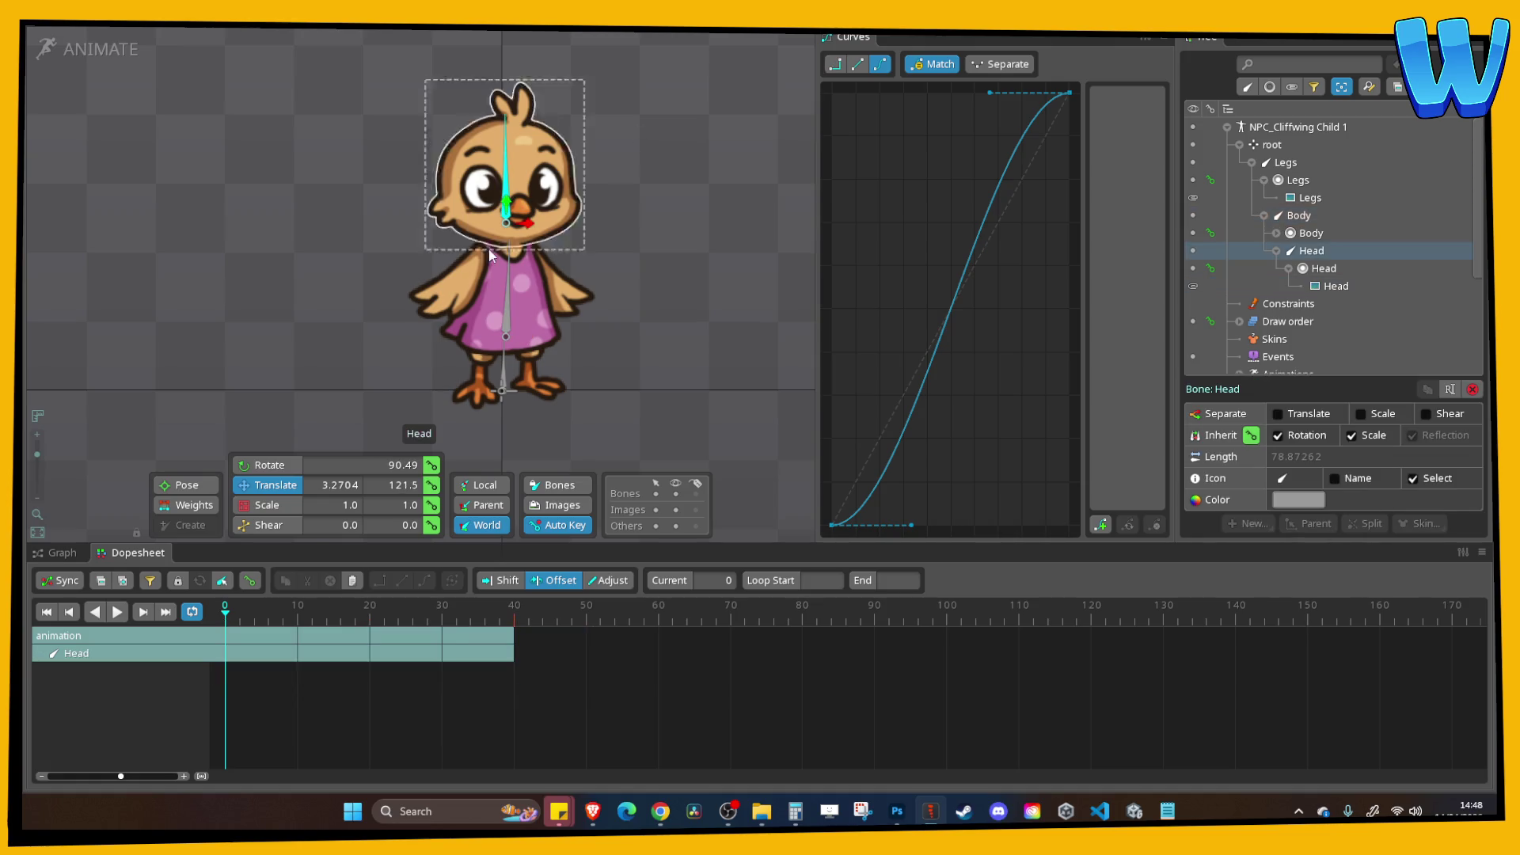
Key the Head bob: translate at frame 0, lowered at frame 20, frame-0 key pasted at 40.
{"action": "left_click", "coordinate": [431, 485]}
{"action": "left_click", "coordinate": [369, 625]}
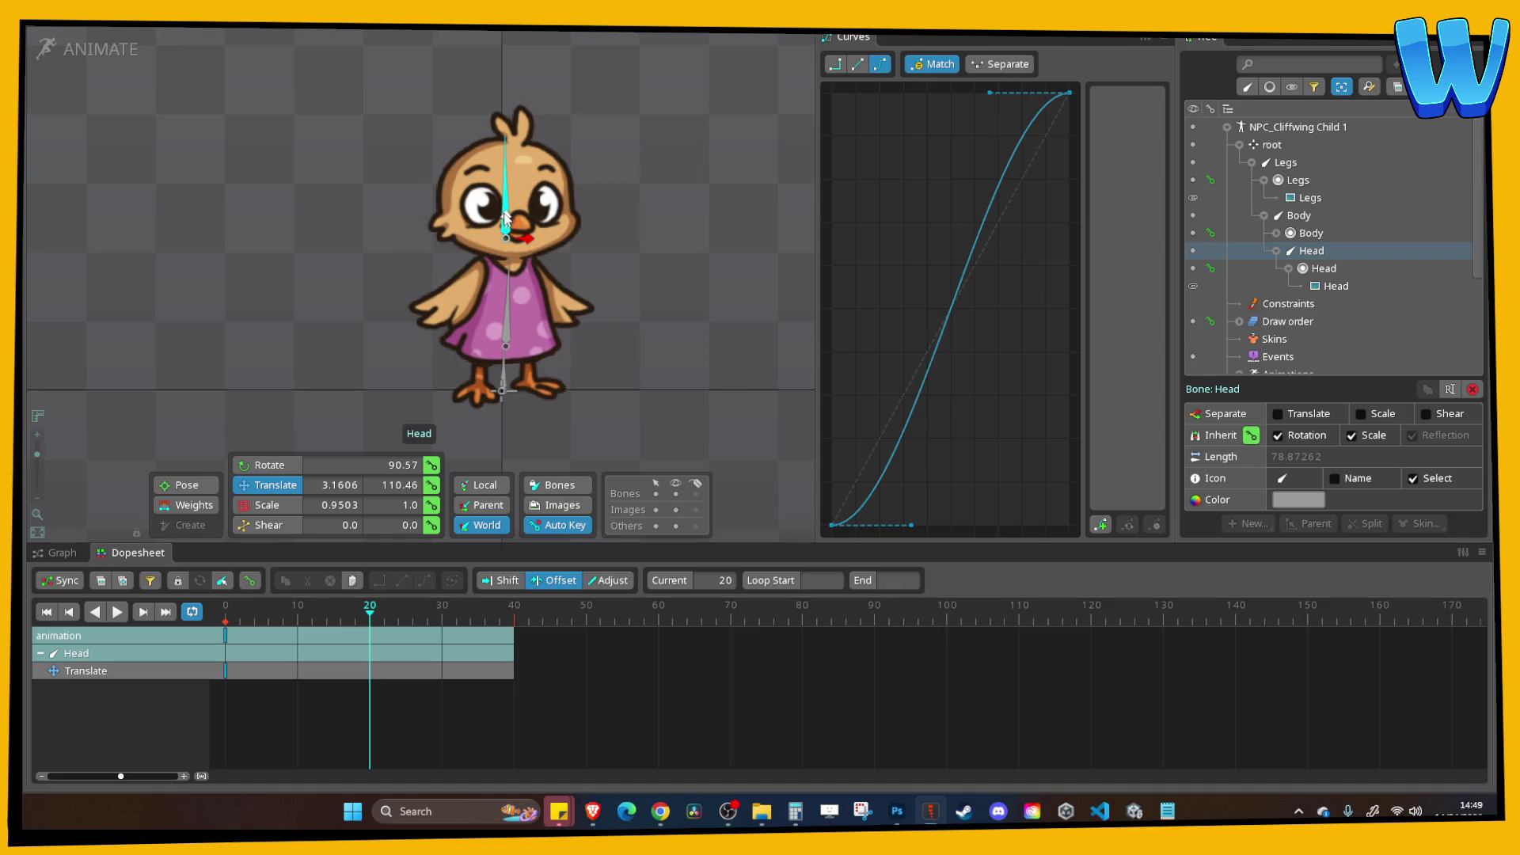
{"action": "left_click_drag", "start_coordinate": [506, 219], "coordinate": [507, 224]}
{"action": "left_click_drag", "start_coordinate": [369, 616], "coordinate": [225, 616]}
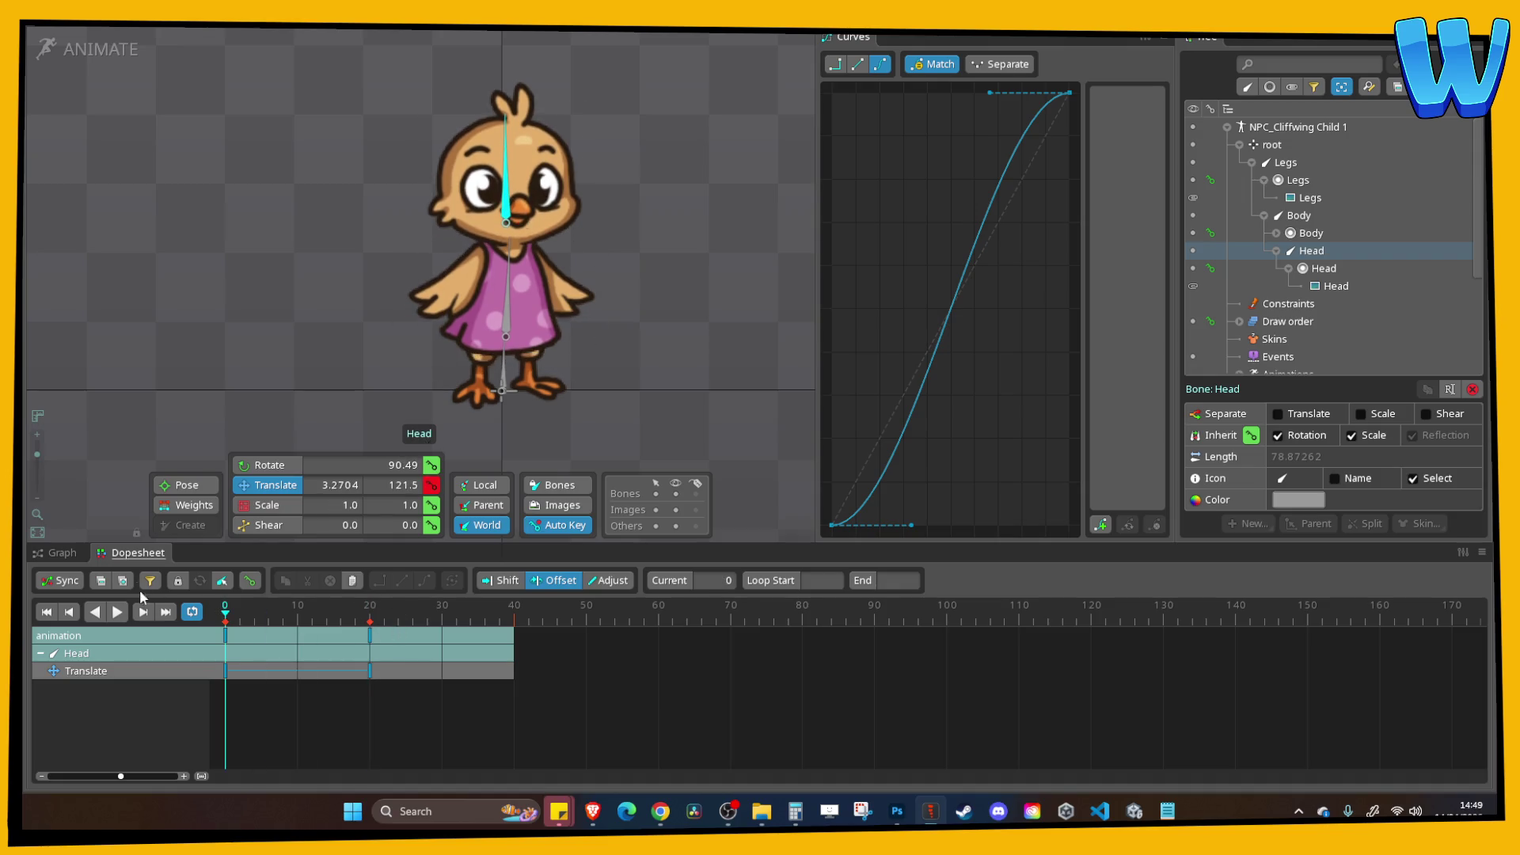
{"action": "left_click_drag", "start_coordinate": [505, 212], "coordinate": [504, 199]}
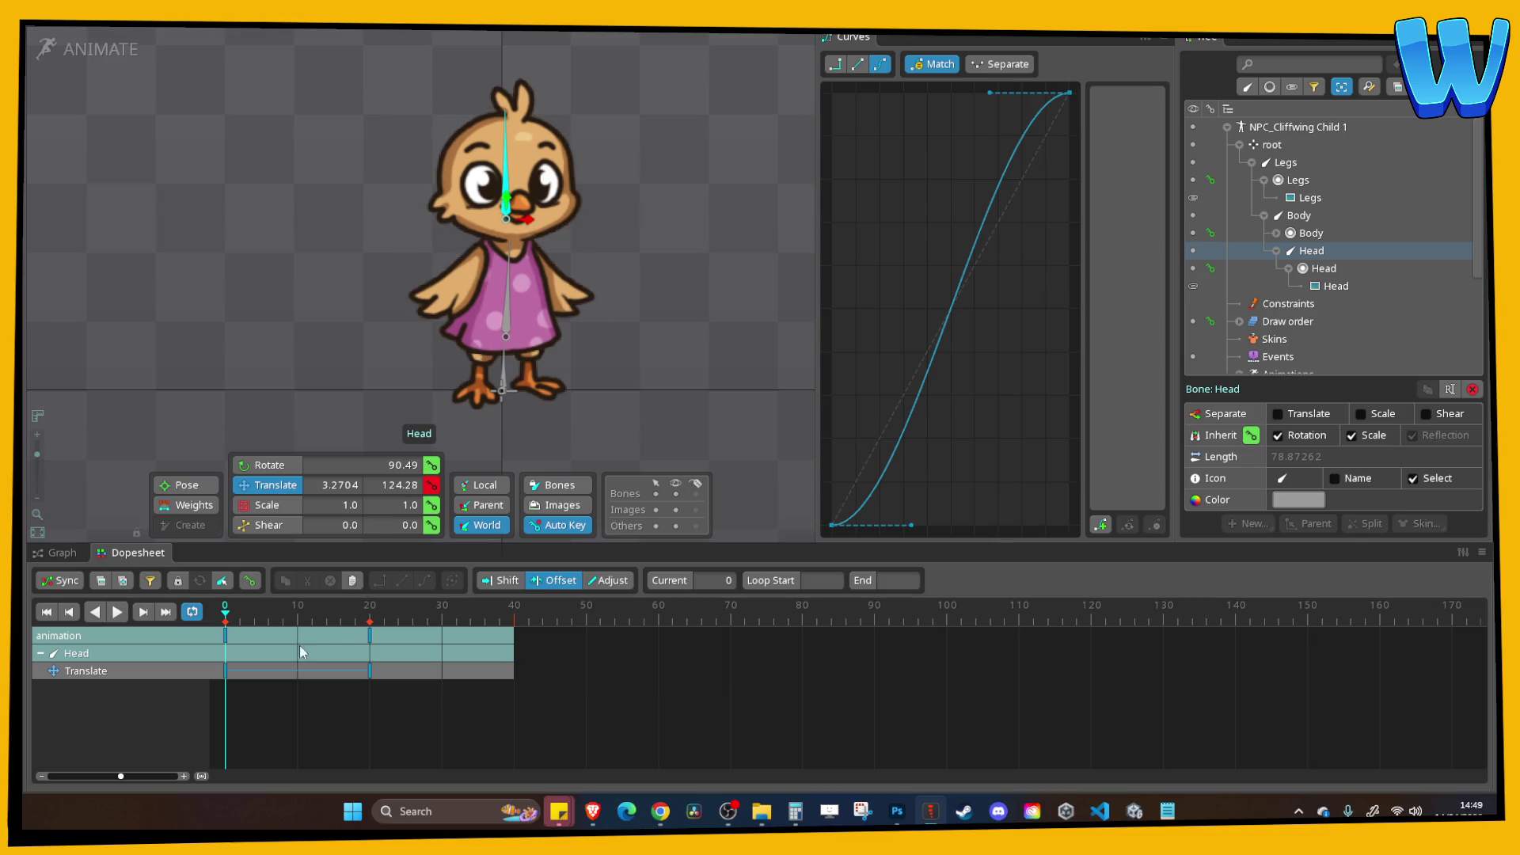
{"action": "key", "text": "ctrl+c"}
{"action": "left_click", "coordinate": [514, 614]}
{"action": "key", "text": "ctrl+v"}
Give all the Head translate keys a smooth Bezier ease, then select the Body bone.
{"action": "left_click_drag", "start_coordinate": [585, 715], "coordinate": [224, 627]}
{"action": "left_click", "coordinate": [879, 63]}
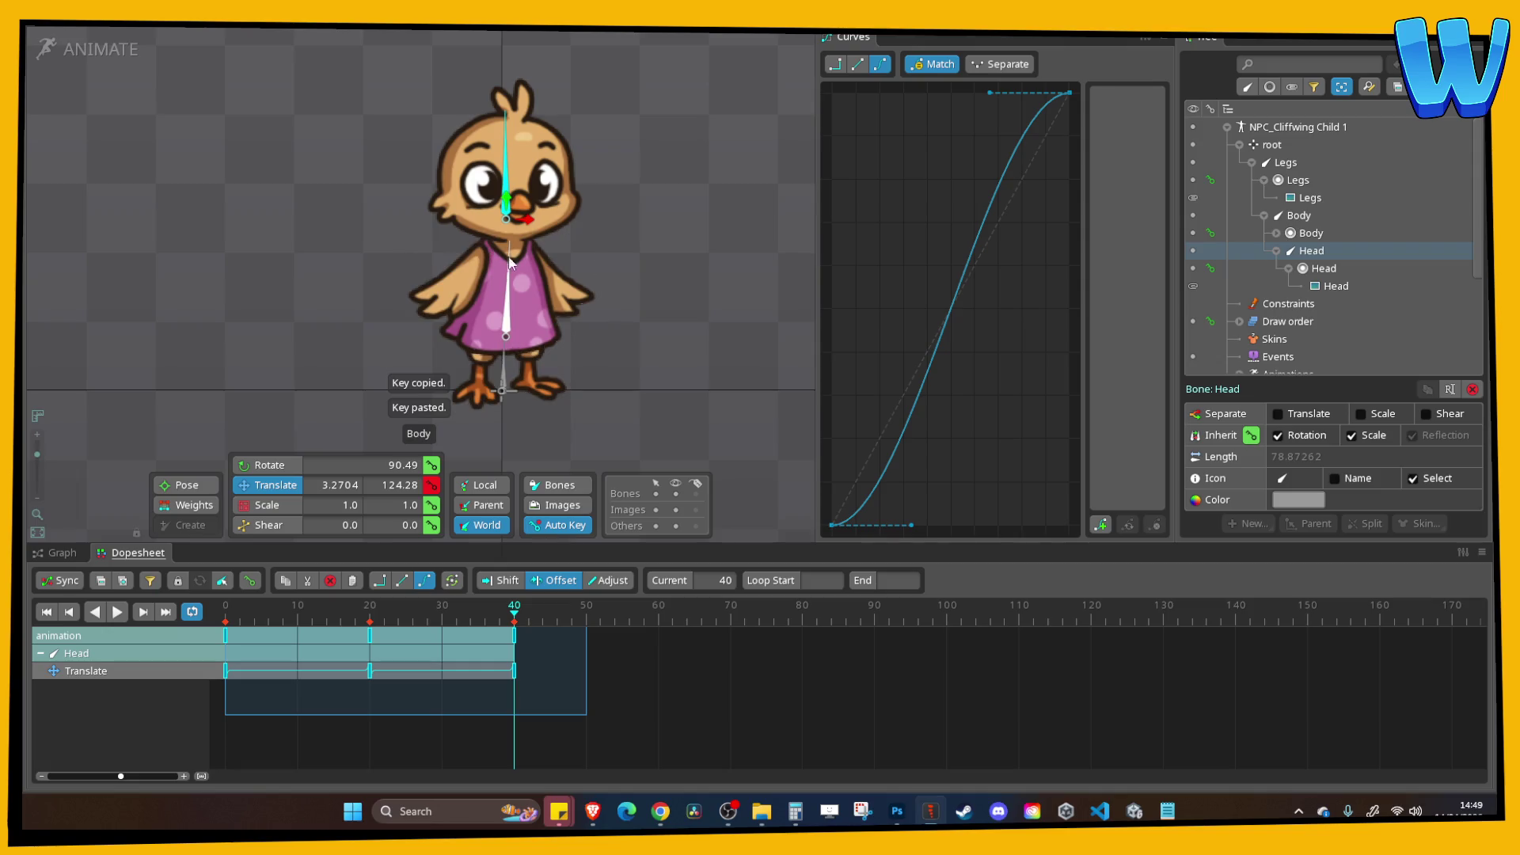
{"action": "left_click", "coordinate": [504, 315]}
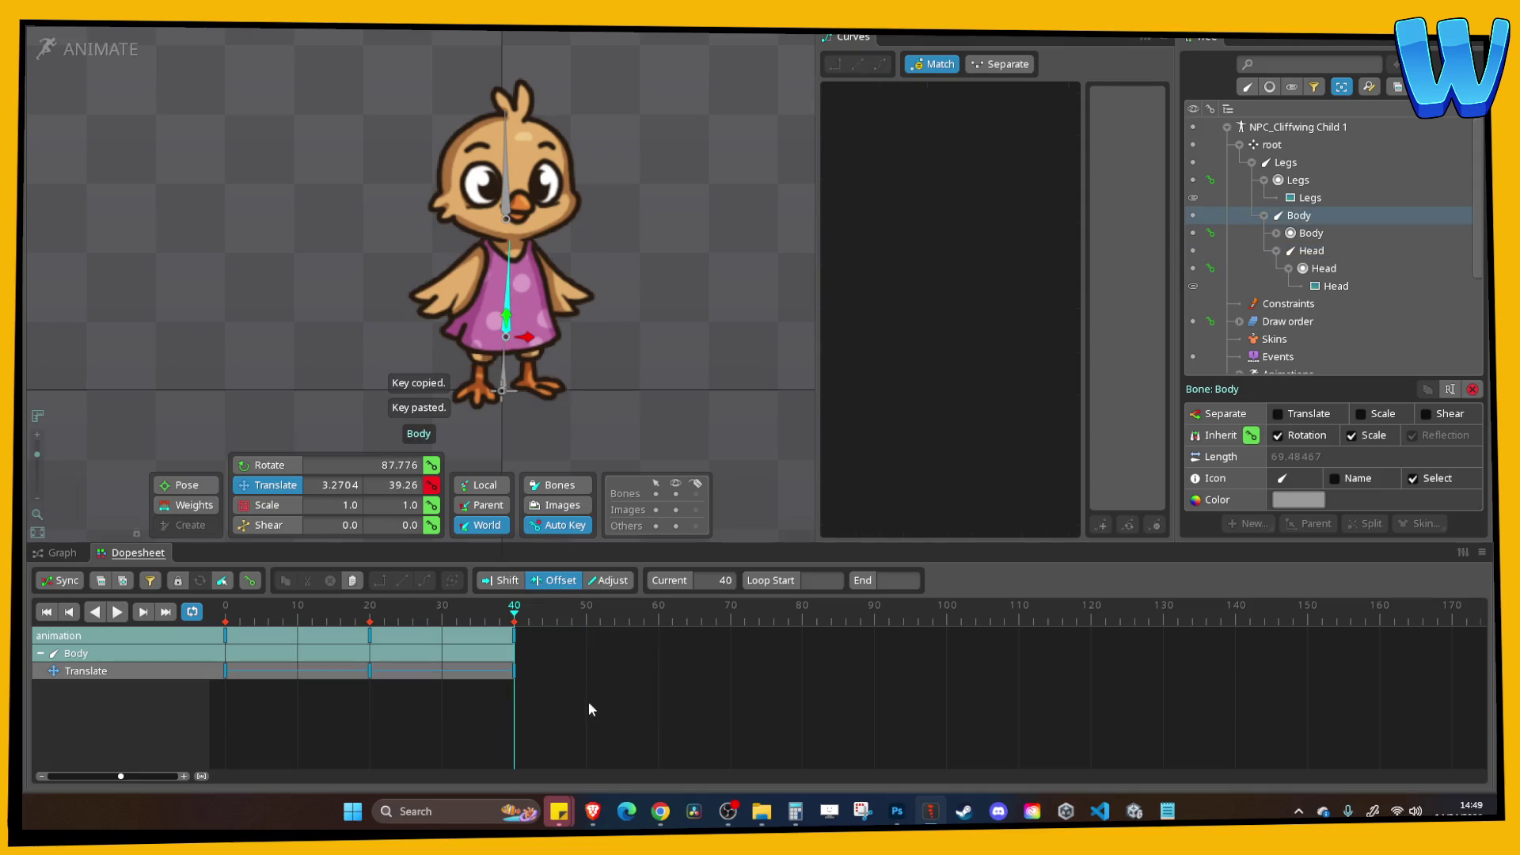
Offset the Body keys four frames and the Head keys eight frames later, then play the idle loop.
{"action": "left_click_drag", "start_coordinate": [596, 705], "coordinate": [225, 630]}
{"action": "left_click_drag", "start_coordinate": [309, 671], "coordinate": [326, 671]}
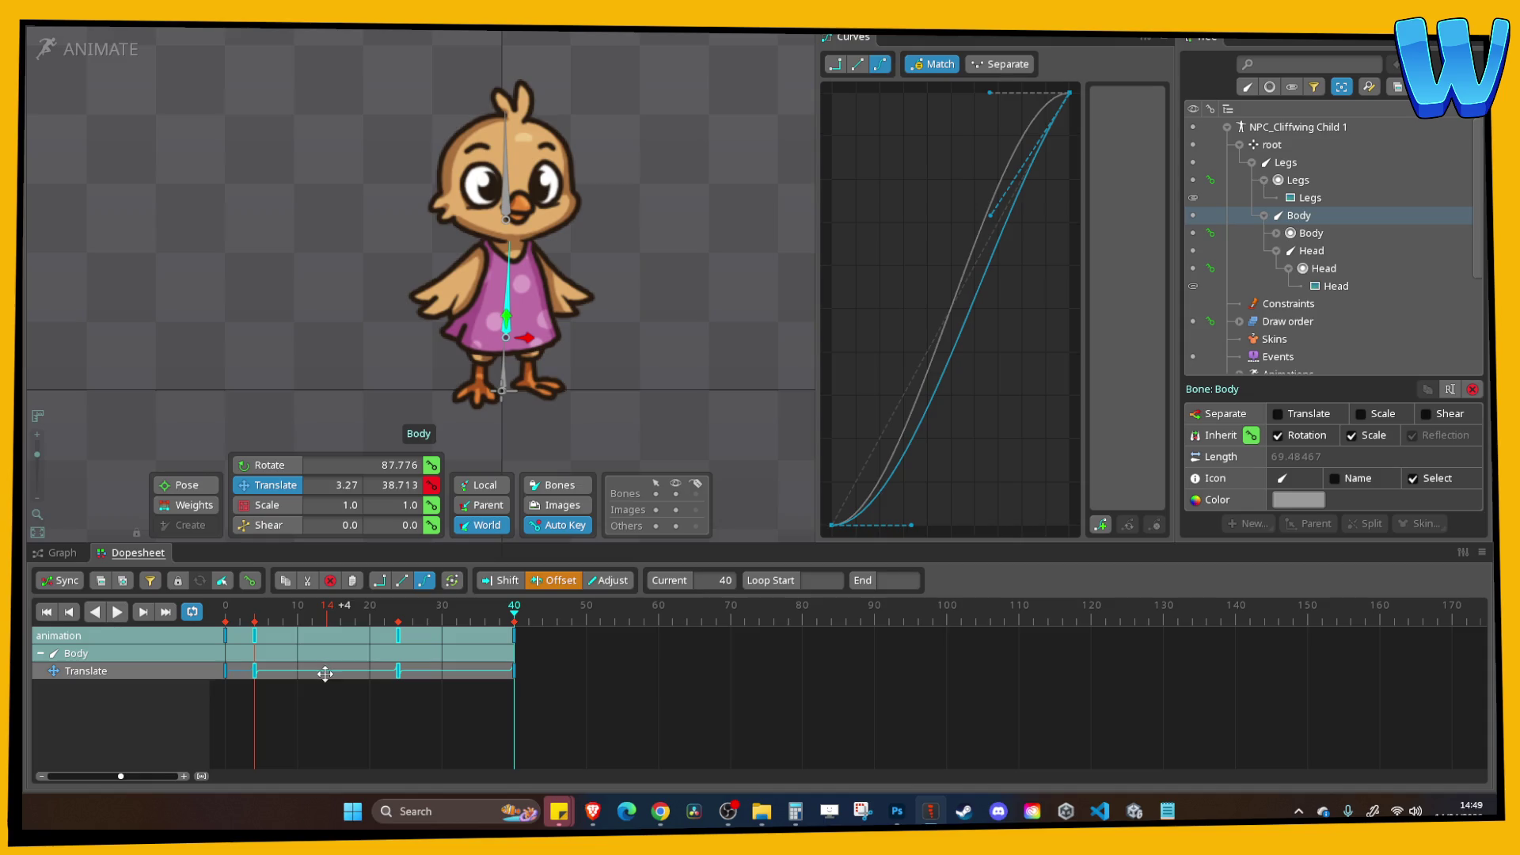
{"action": "left_click", "coordinate": [507, 159]}
{"action": "mouse_move", "coordinate": [609, 639]}
{"action": "left_mouse_down"}
{"action": "mouse_move", "coordinate": [237, 681]}
{"action": "mouse_move", "coordinate": [309, 647]}
{"action": "left_mouse_up"}
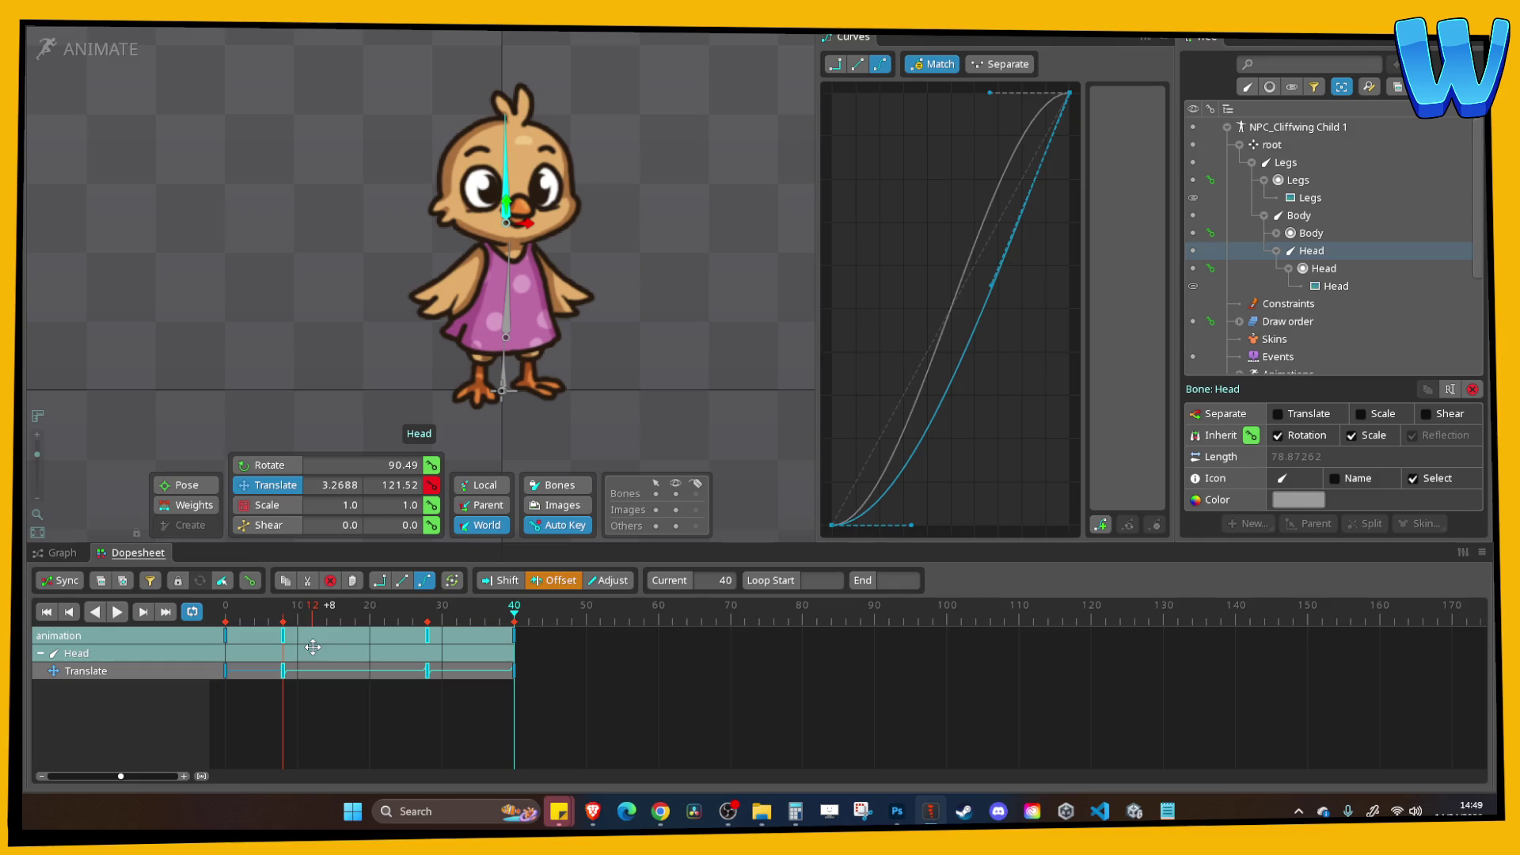
{"action": "left_click", "coordinate": [118, 612]}
{"action": "left_click", "coordinate": [238, 293]}
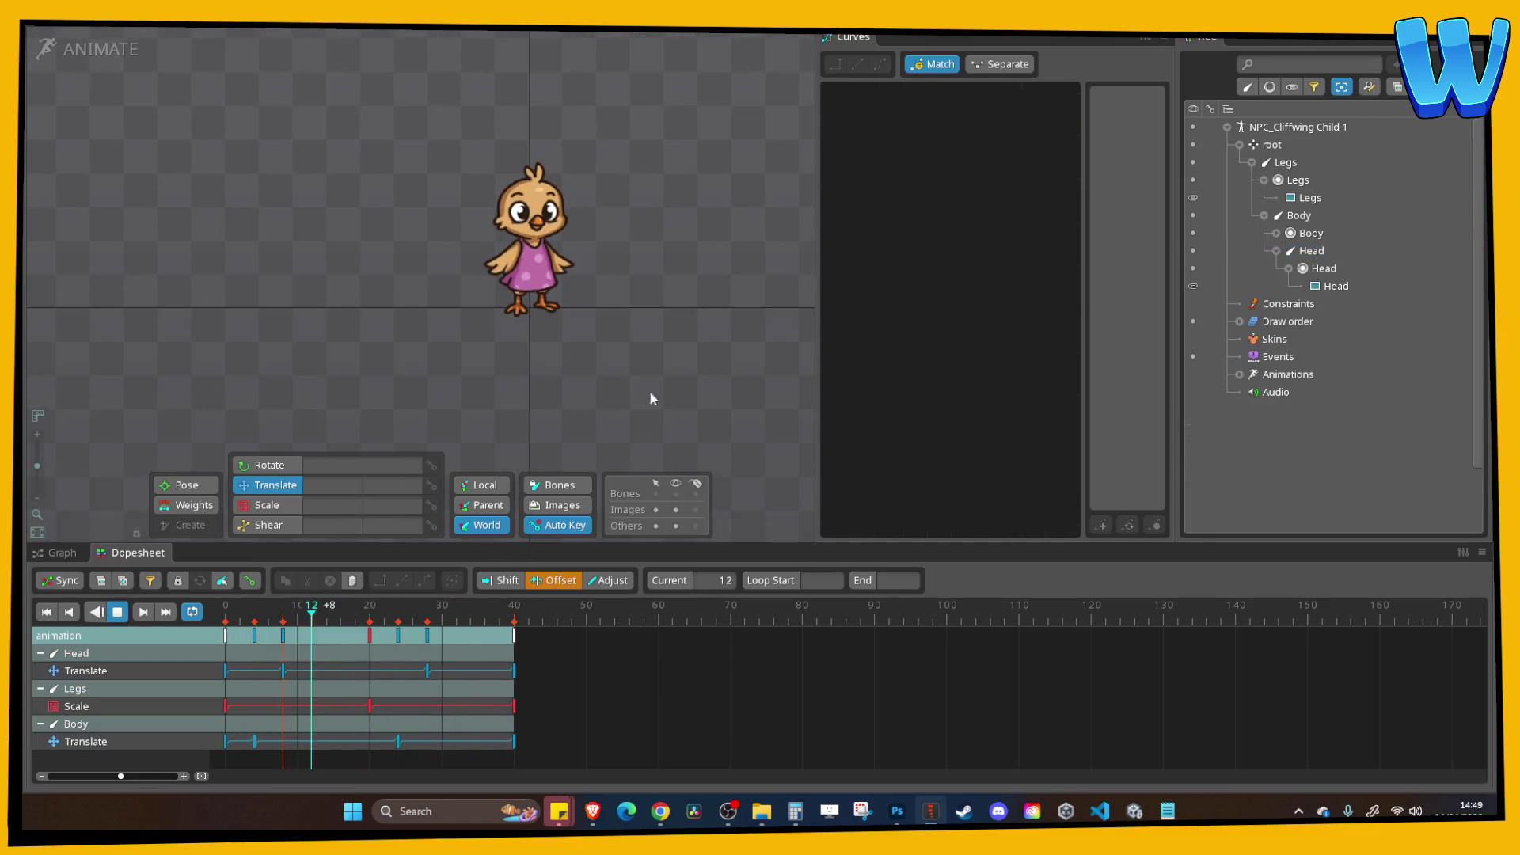
{"action": "scroll", "coordinate": [629, 317], "scroll_direction": "down", "scroll_amount": 3}
{"action": "scroll", "coordinate": [595, 317], "scroll_direction": "up", "scroll_amount": 4}
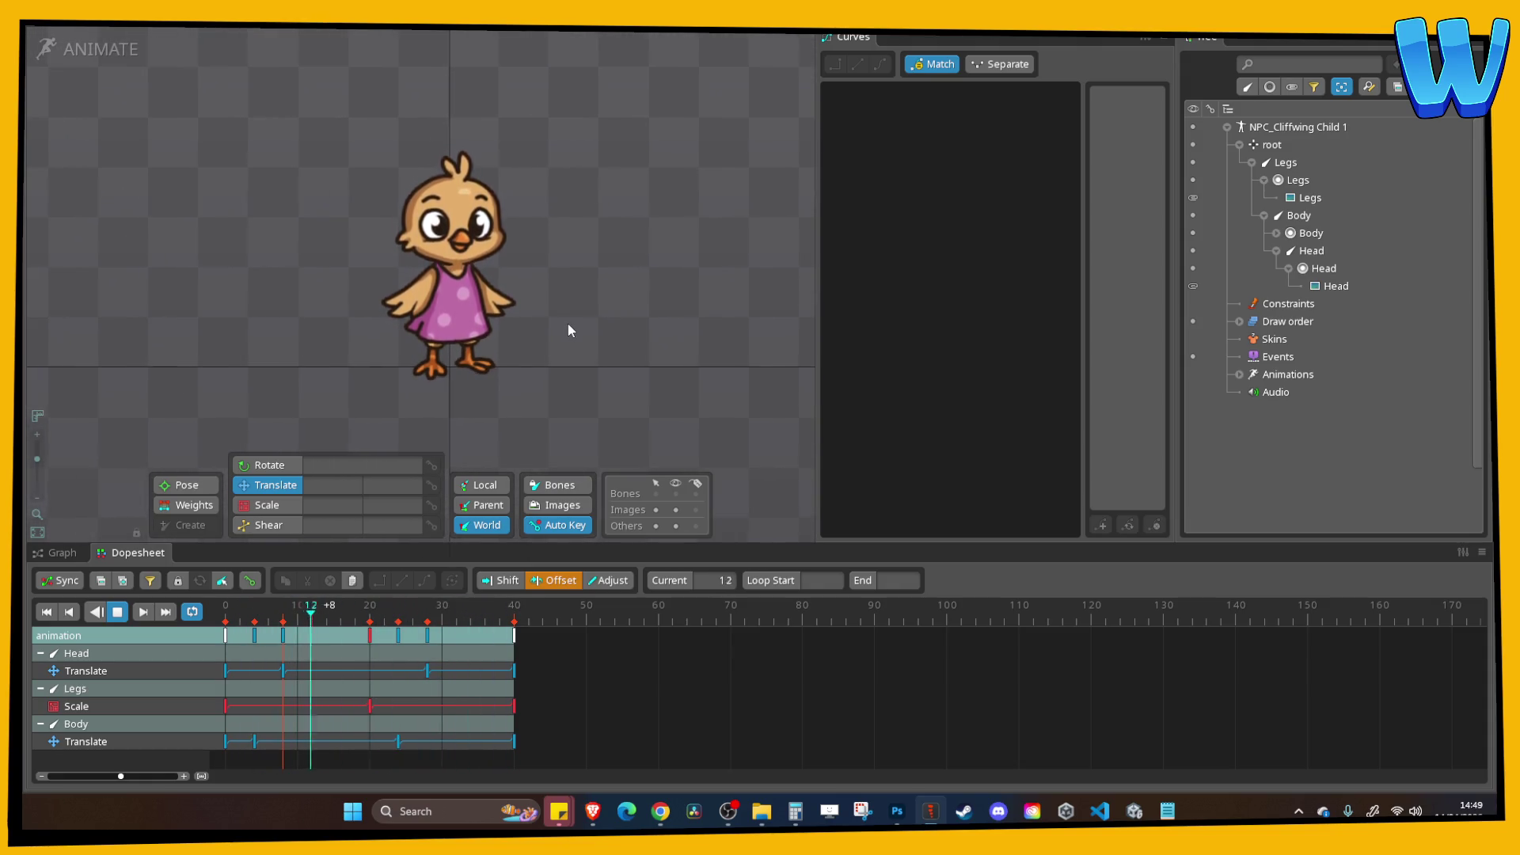
{"action": "scroll", "coordinate": [568, 331], "scroll_direction": "up", "scroll_amount": 1}
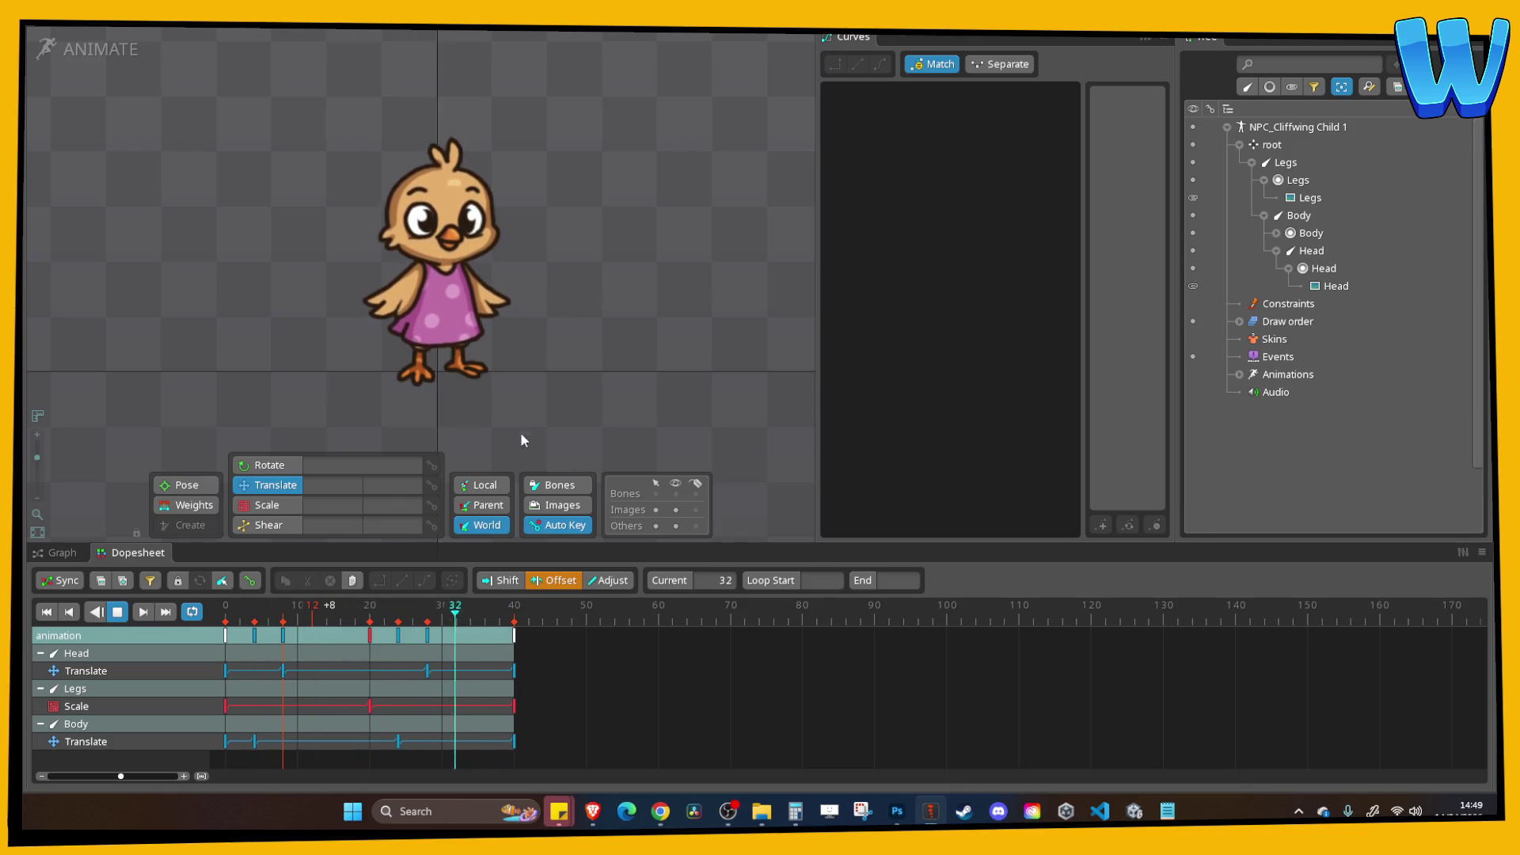
{"action": "left_click", "coordinate": [117, 611]}
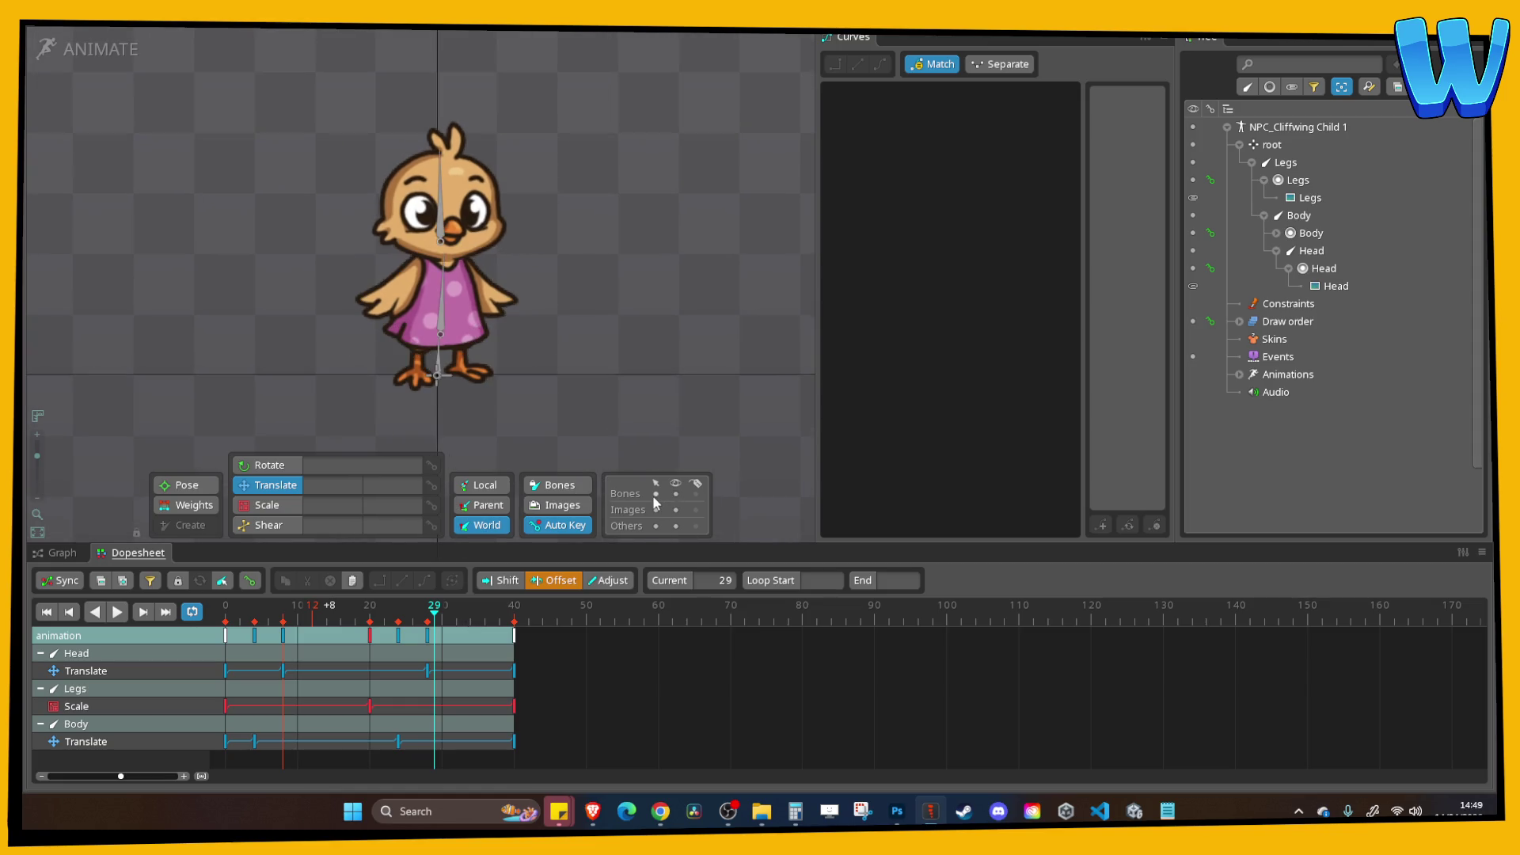
{"action": "left_click", "coordinate": [442, 330]}
Move the Body keys back onto frames 0, 20 and 40.
{"action": "left_click_drag", "start_coordinate": [446, 625], "coordinate": [225, 622]}
{"action": "left_click_drag", "start_coordinate": [604, 716], "coordinate": [228, 630]}
{"action": "left_click_drag", "start_coordinate": [350, 639], "coordinate": [324, 641]}
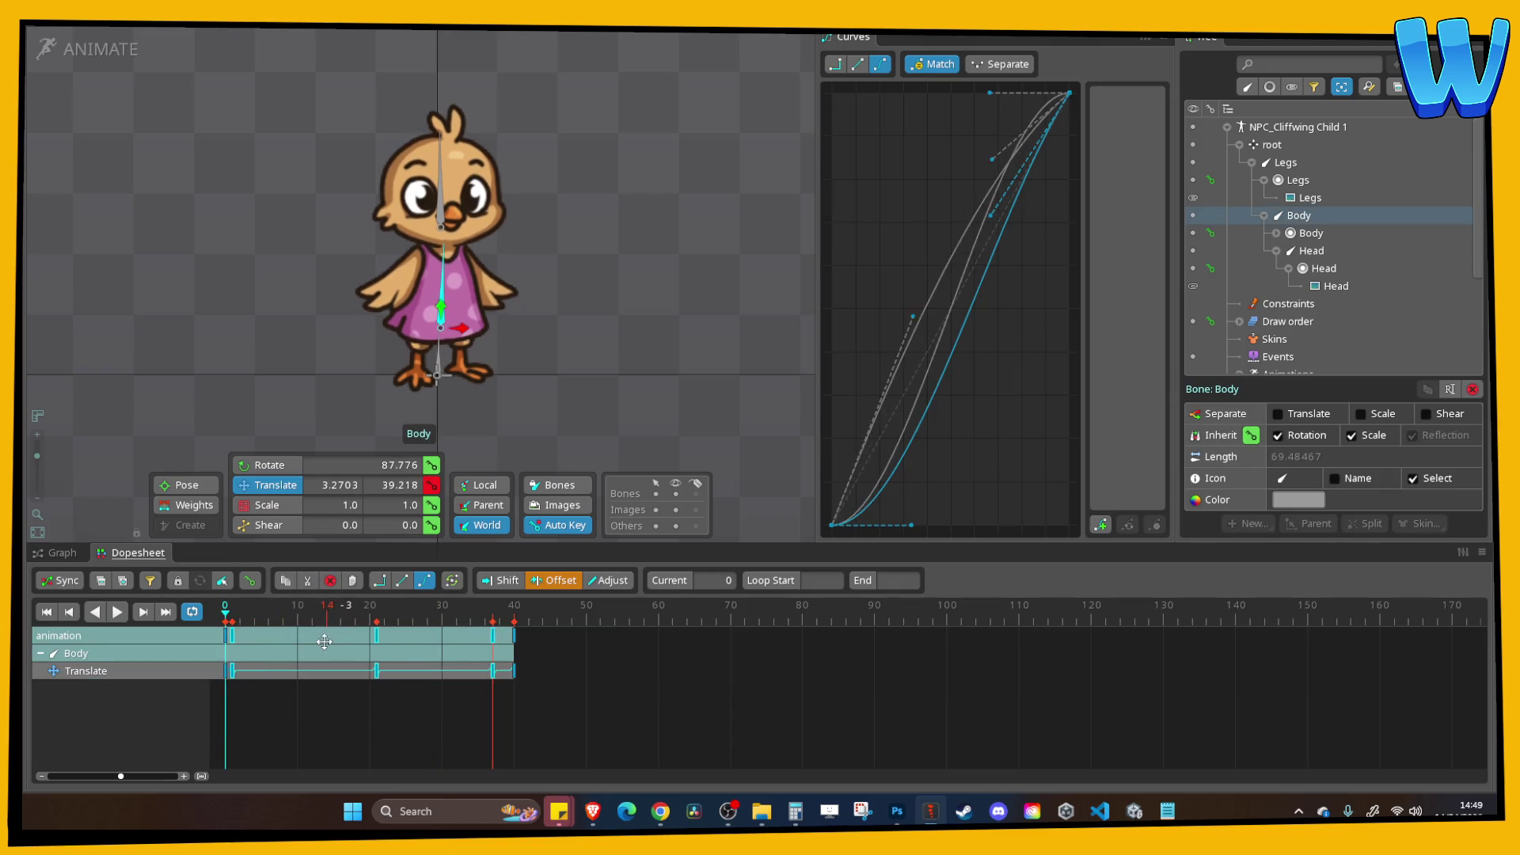
{"action": "left_click", "coordinate": [445, 701]}
{"action": "left_click", "coordinate": [484, 614]}
{"action": "left_click", "coordinate": [382, 630]}
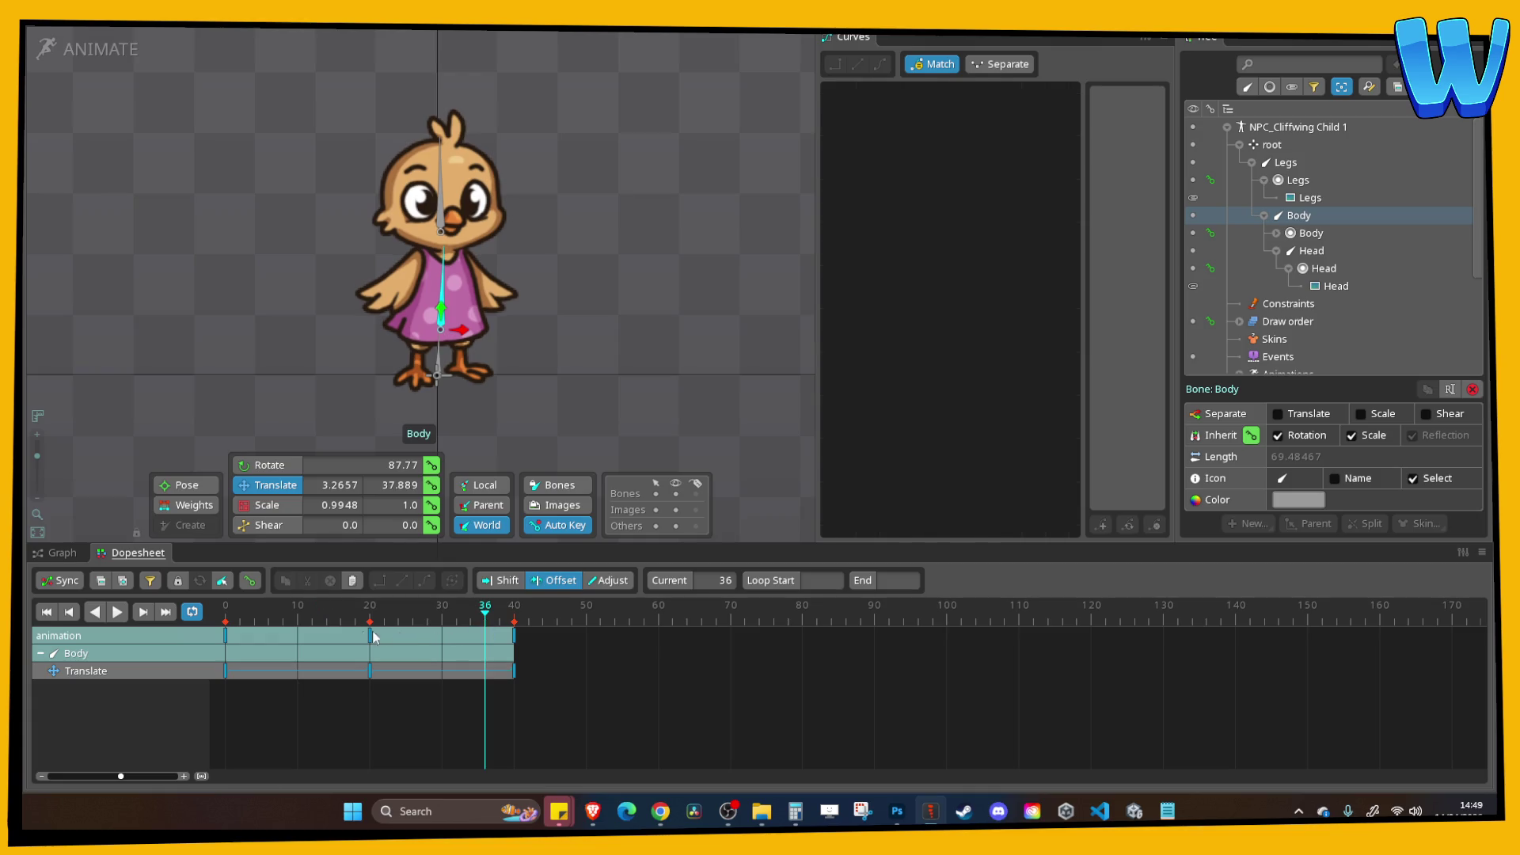
{"action": "left_click", "coordinate": [226, 613]}
Raise the Body bone at frame 0, lift it slightly at 20, and copy the frame-0 key to 40.
{"action": "left_click_drag", "start_coordinate": [441, 325], "coordinate": [441, 309]}
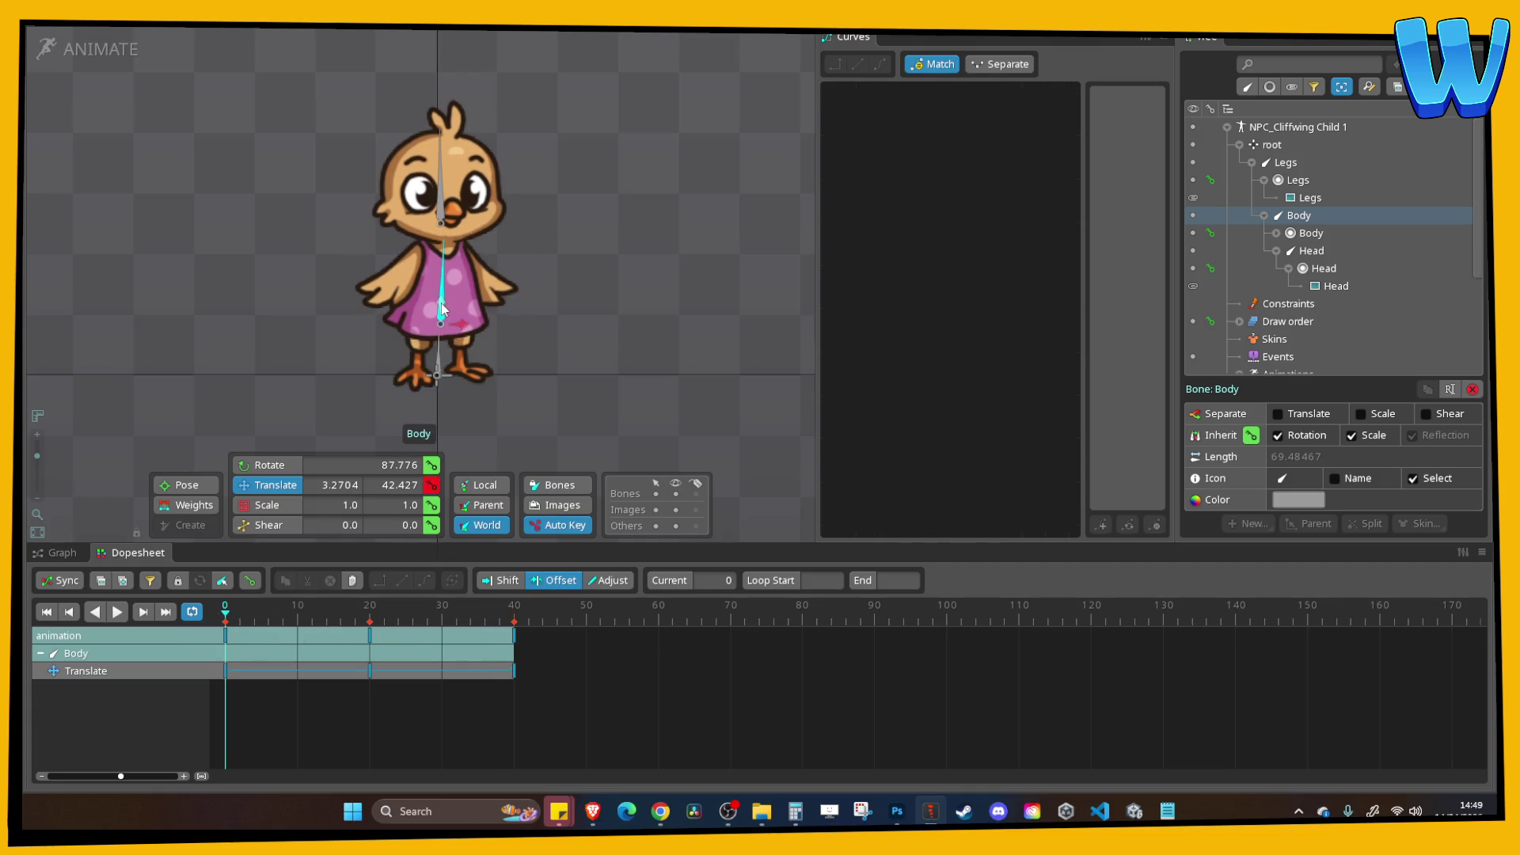
{"action": "mouse_move", "coordinate": [371, 626]}
{"action": "left_mouse_down"}
{"action": "mouse_move", "coordinate": [283, 621]}
{"action": "mouse_move", "coordinate": [378, 621]}
{"action": "left_mouse_up"}
{"action": "left_click_drag", "start_coordinate": [441, 326], "coordinate": [441, 321]}
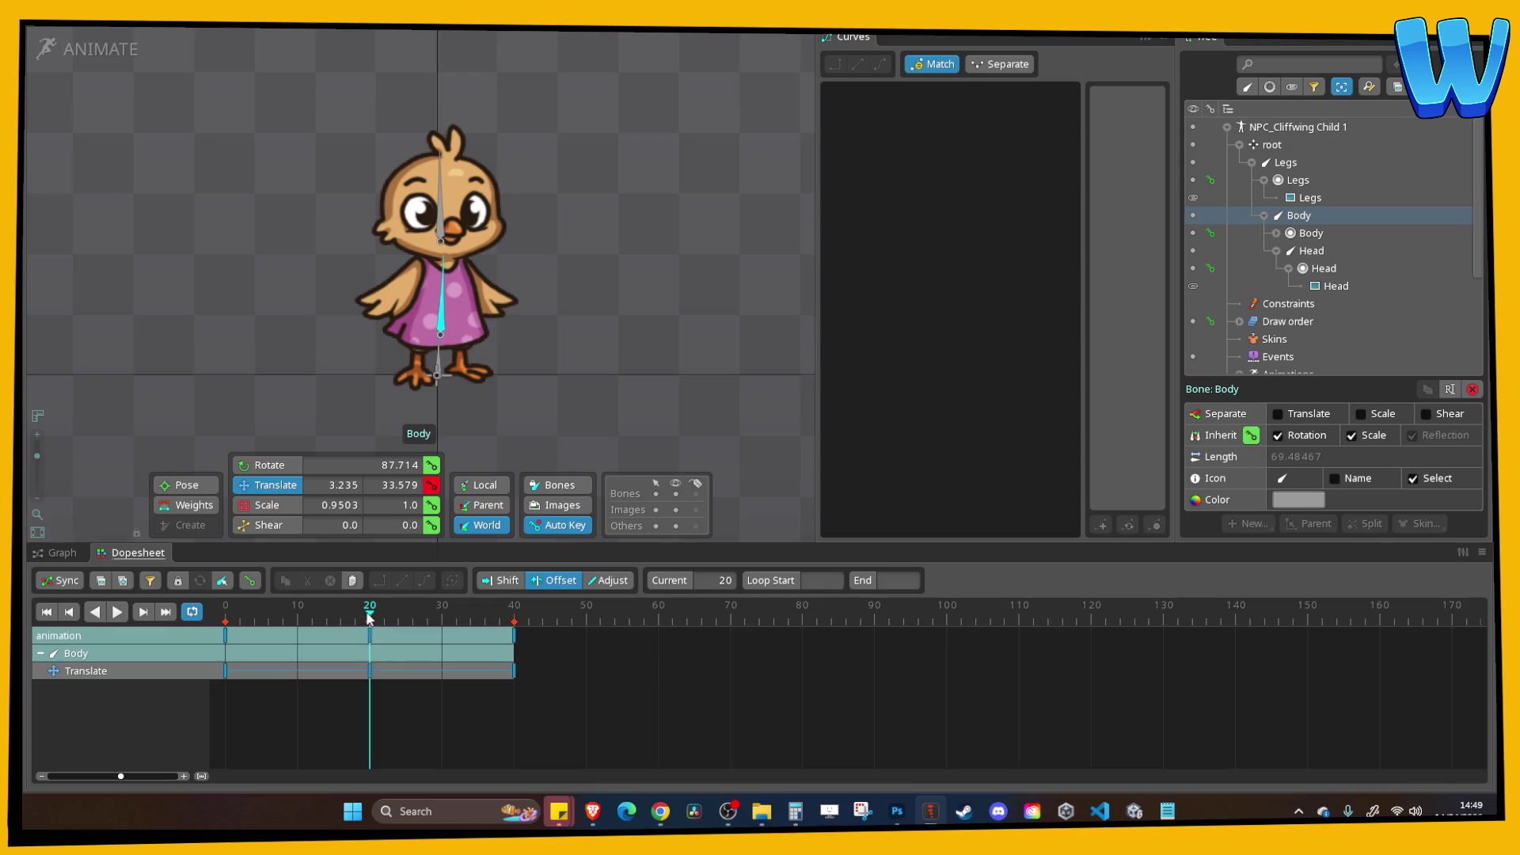
{"action": "left_click_drag", "start_coordinate": [369, 618], "coordinate": [223, 612]}
{"action": "left_click", "coordinate": [234, 634]}
{"action": "key", "text": "ctrl+c"}
{"action": "left_click", "coordinate": [514, 622]}
{"action": "key", "text": "ctrl+v"}
Shift the Body keys five frames later and play the staggered idle loop.
{"action": "mouse_move", "coordinate": [586, 731]}
{"action": "left_mouse_down"}
{"action": "mouse_move", "coordinate": [226, 628]}
{"action": "mouse_move", "coordinate": [286, 643]}
{"action": "left_mouse_up"}
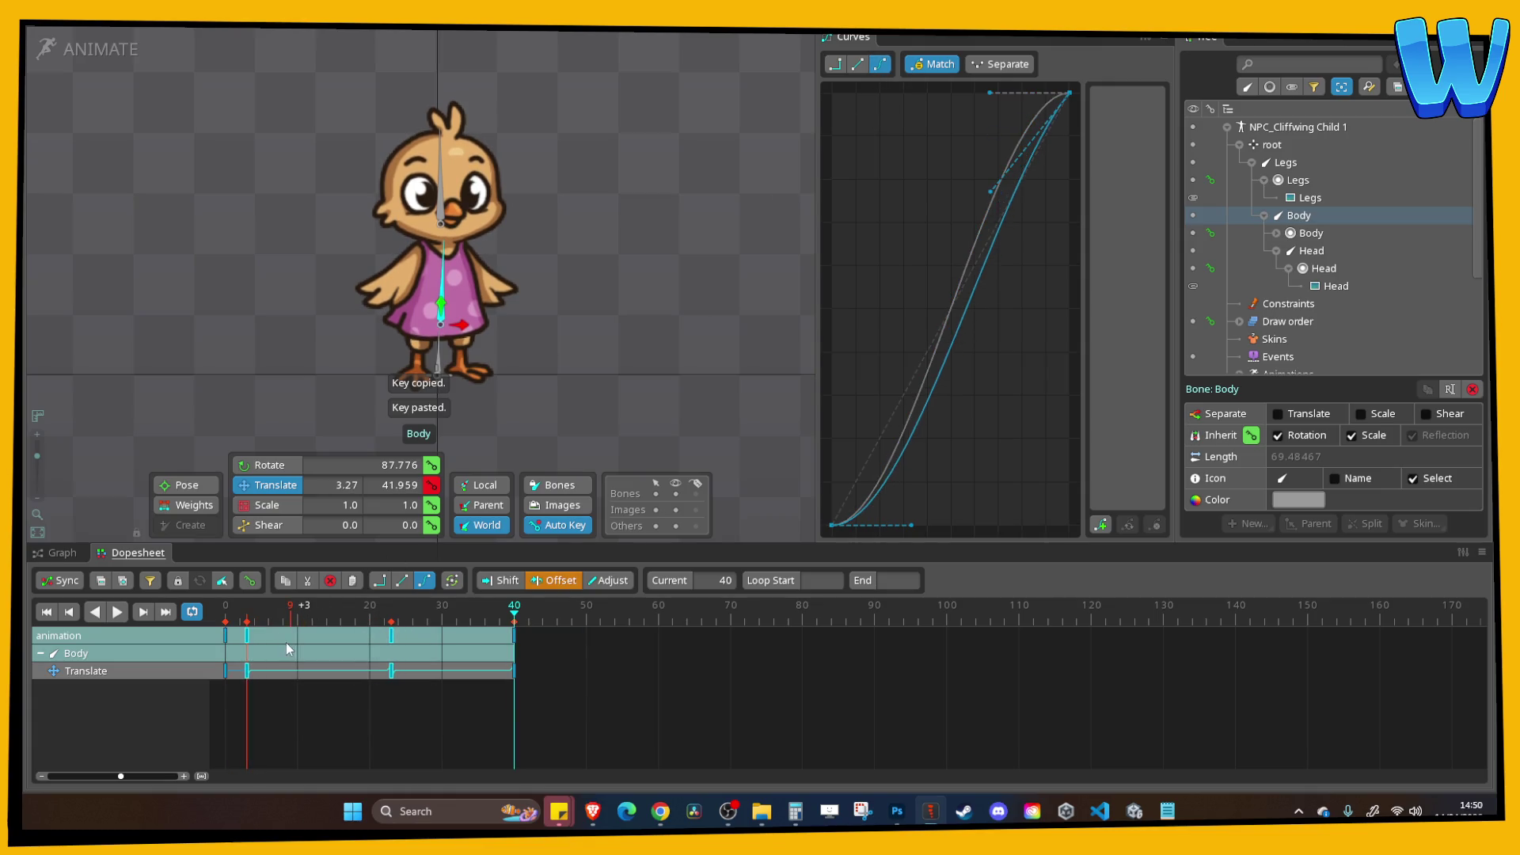
{"action": "key", "text": "Escape"}
{"action": "left_click", "coordinate": [291, 644]}
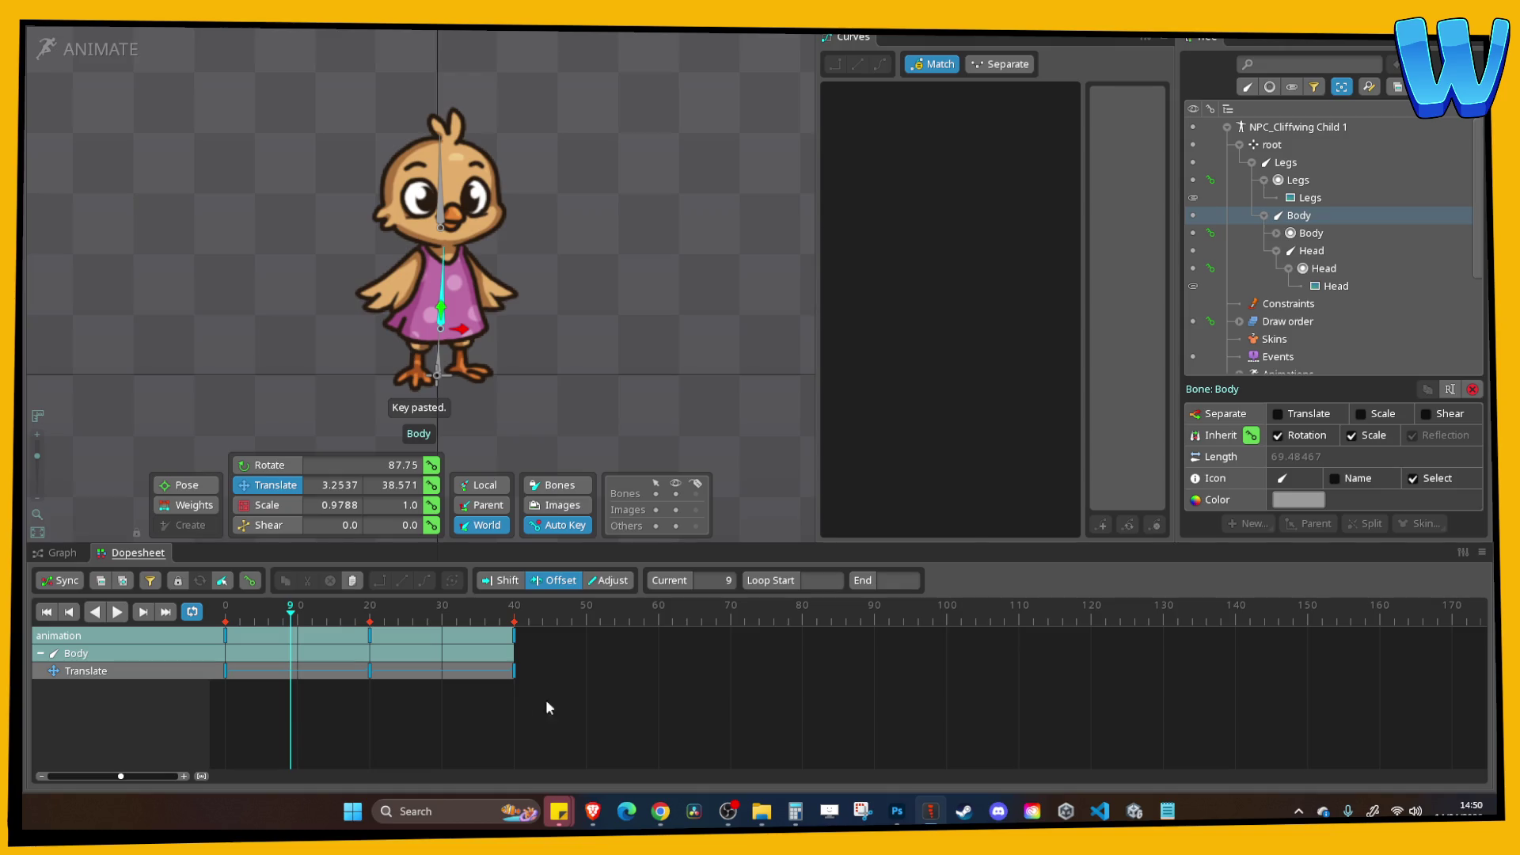
{"action": "left_click_drag", "start_coordinate": [530, 699], "coordinate": [224, 628]}
{"action": "left_click_drag", "start_coordinate": [304, 663], "coordinate": [332, 671]}
{"action": "key", "text": "space"}
{"action": "scroll", "coordinate": [312, 237], "scroll_direction": "down", "scroll_amount": 3}
{"action": "left_click", "coordinate": [312, 238]}
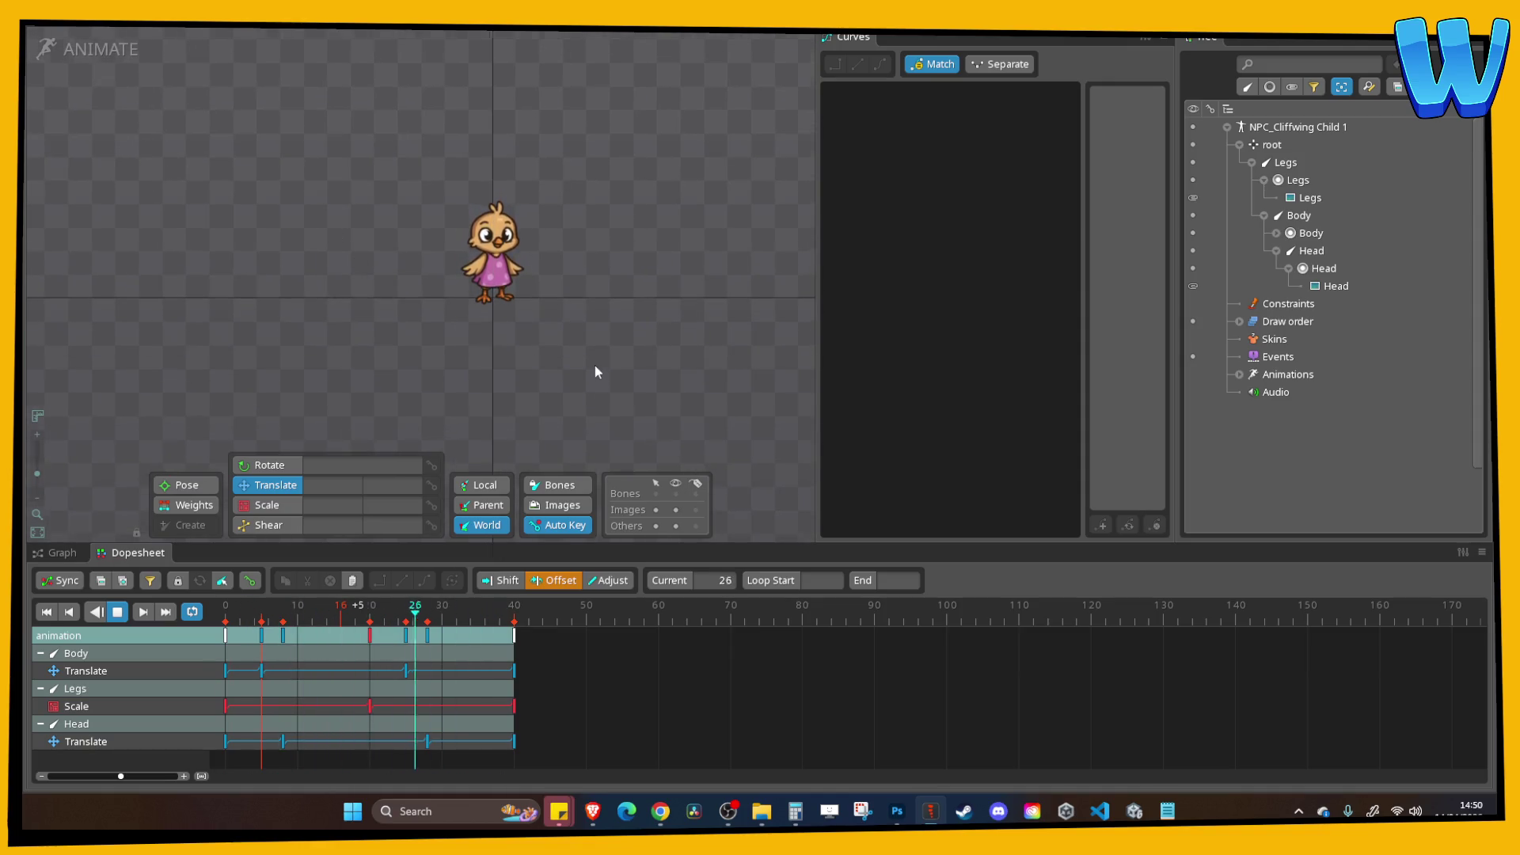
Rename the animation from 'animation' to 'Idle' in the Animations tree.
{"action": "key", "text": "ctrl+s"}
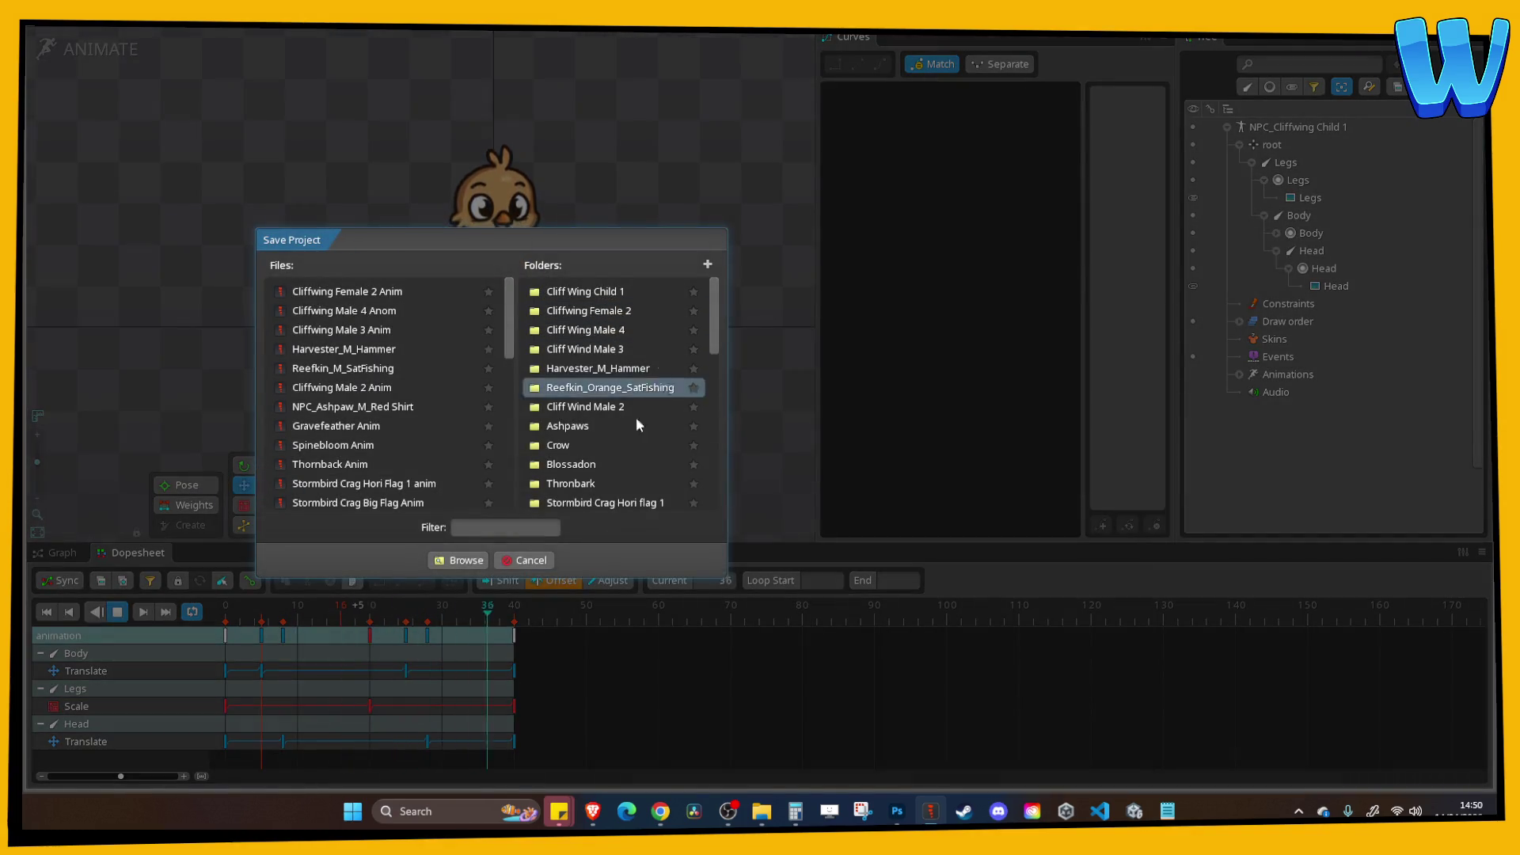
{"action": "key", "text": "Escape"}
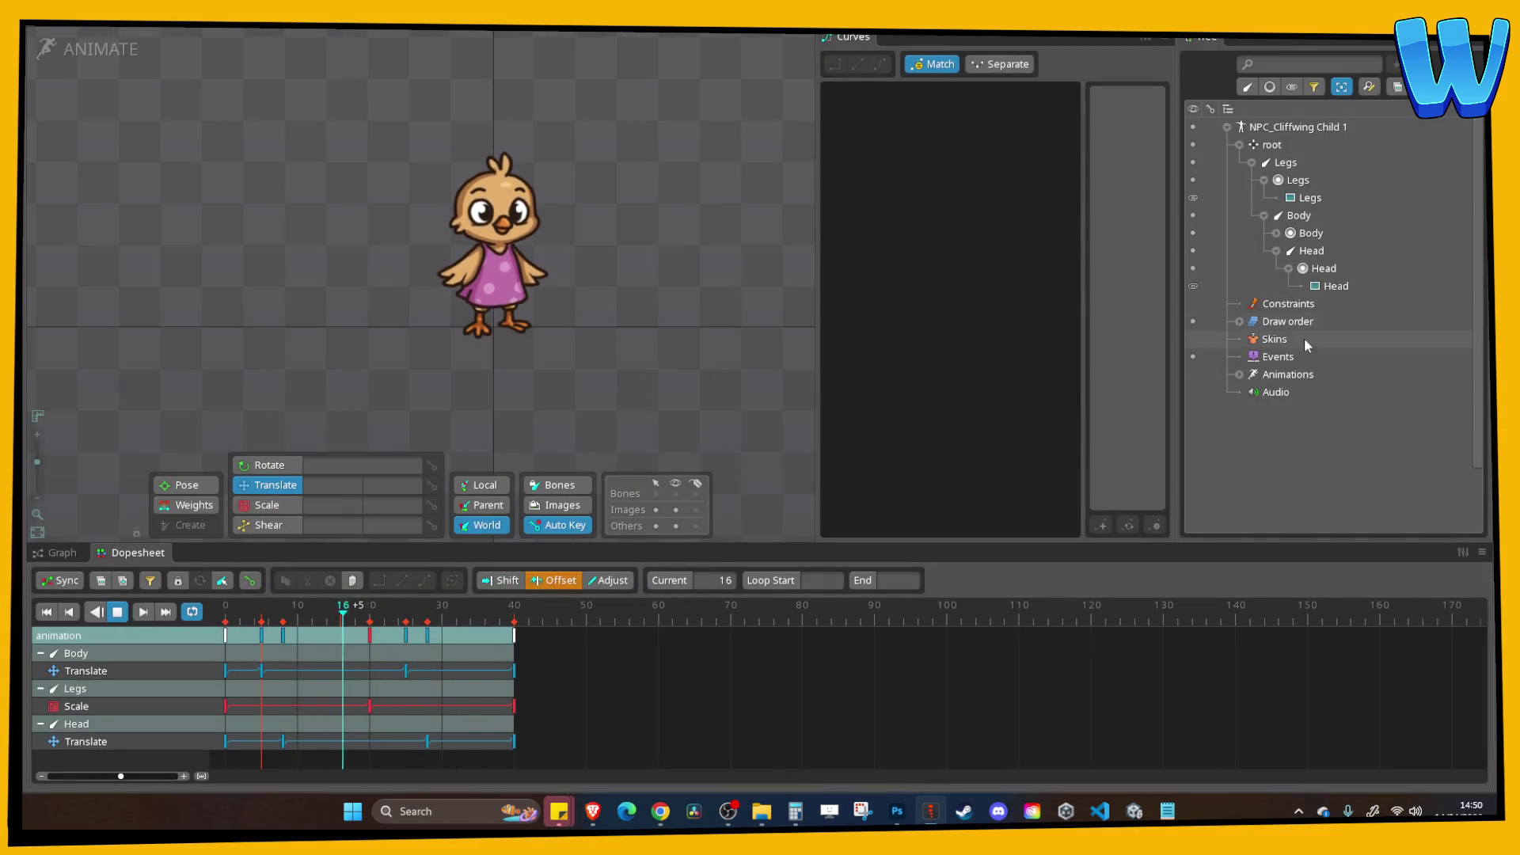
{"action": "left_click", "coordinate": [1287, 374]}
{"action": "double_click", "coordinate": [1281, 394]}
{"action": "type", "text": "Idle"}
{"action": "key", "text": "Return"}
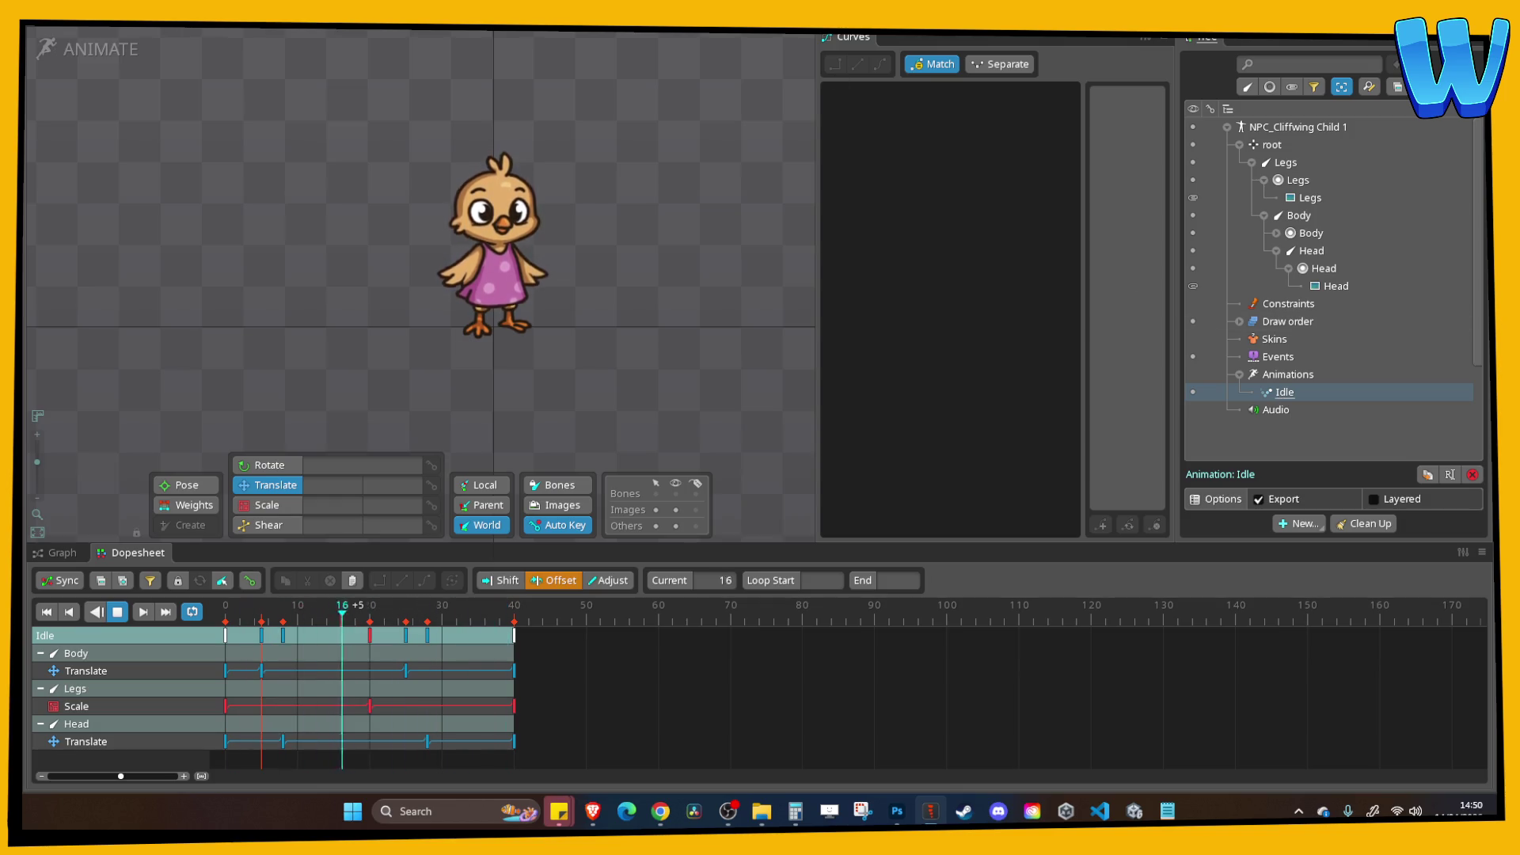
Stop playback and save the project as Cliff Wing Child 1 Anim in the Cliff Wing Child 1 folder.
{"action": "key", "text": "space"}
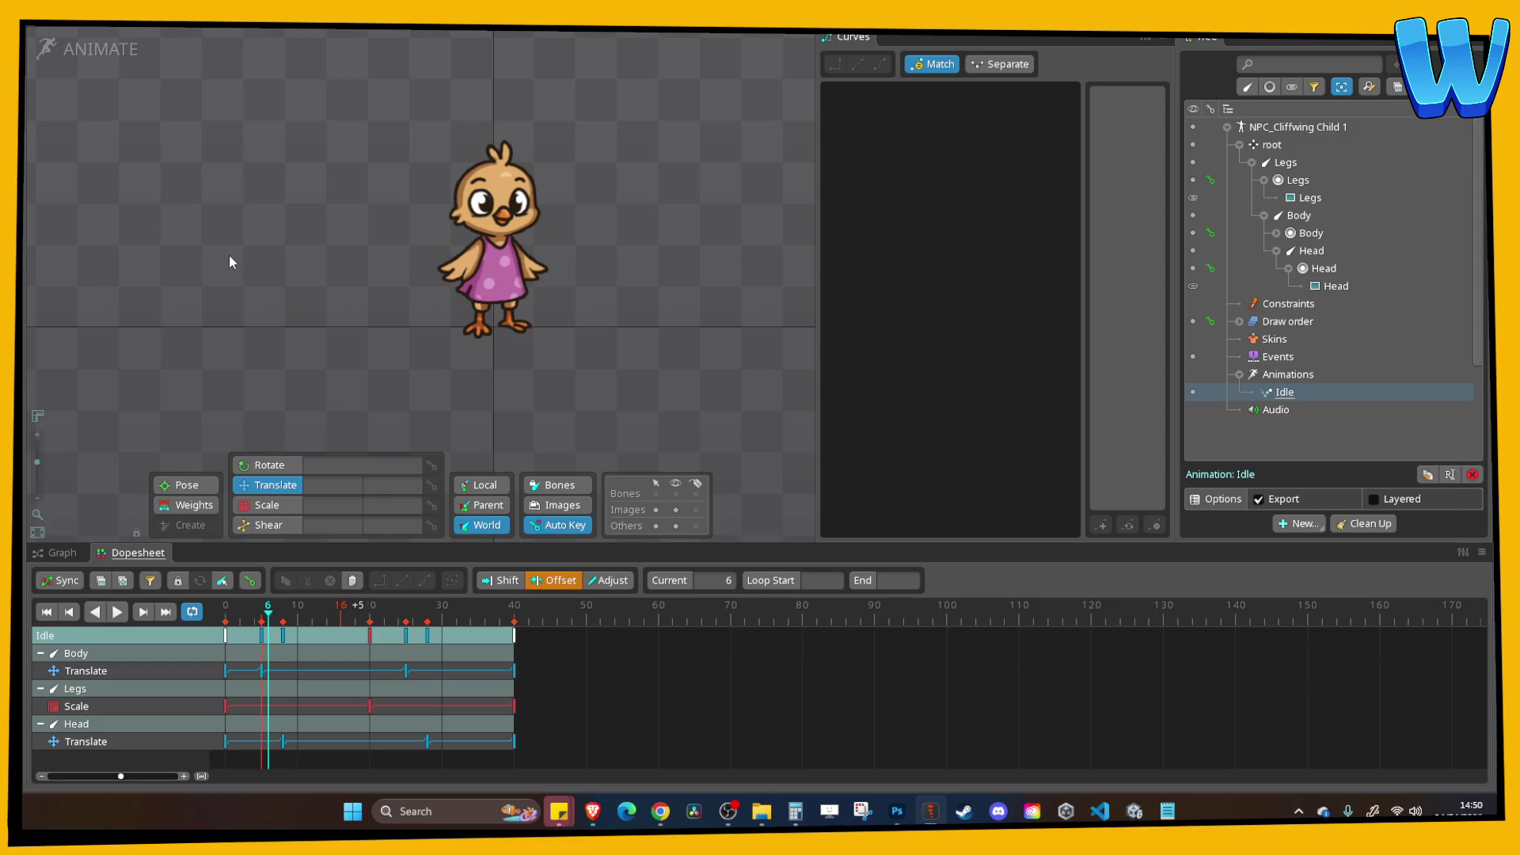
{"action": "key", "text": "ctrl+s"}
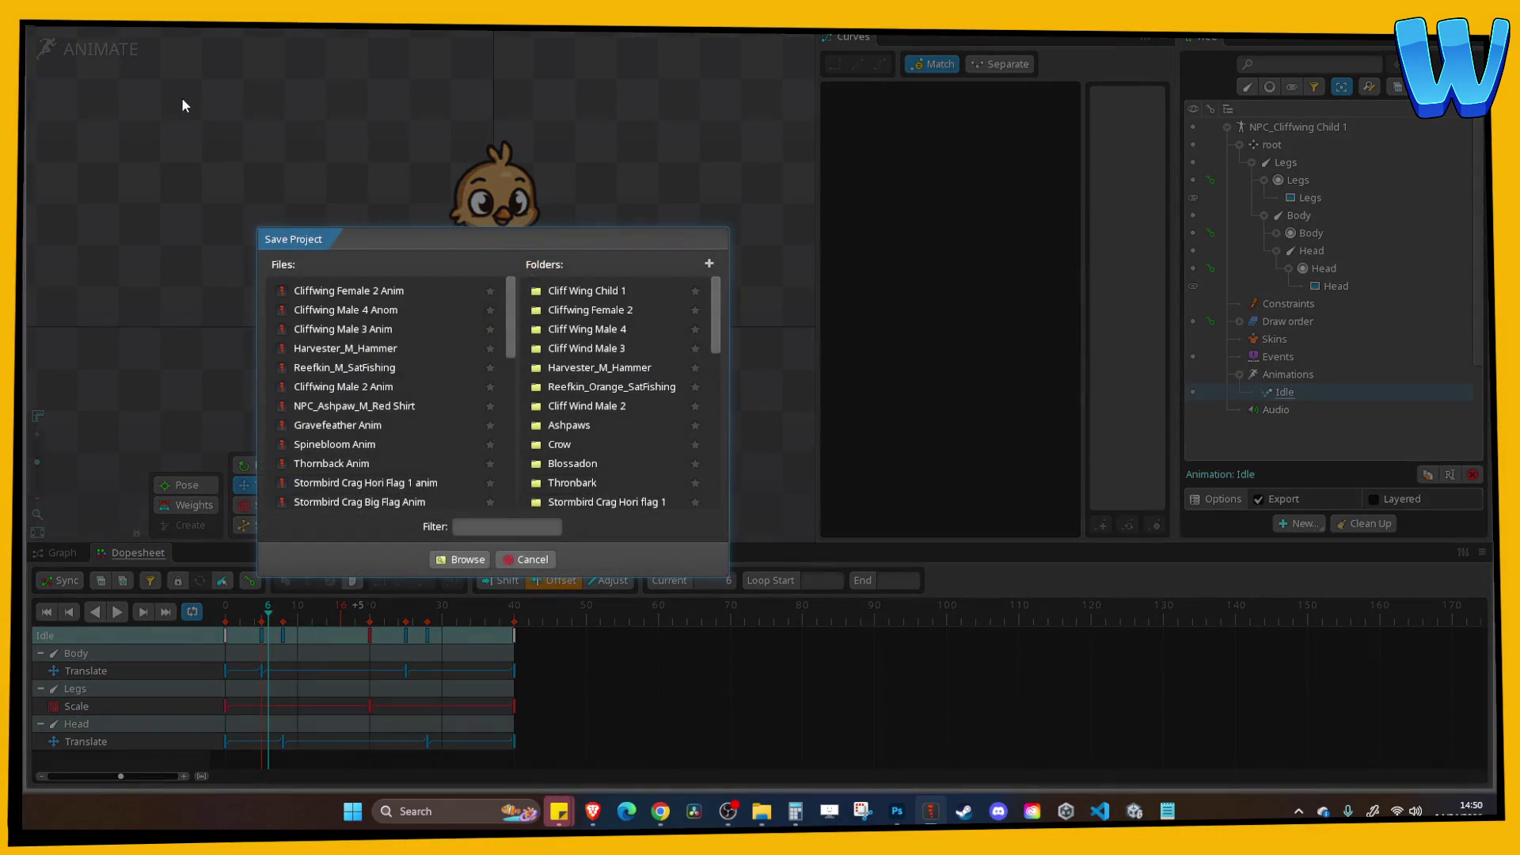
{"action": "left_click", "coordinate": [464, 560]}
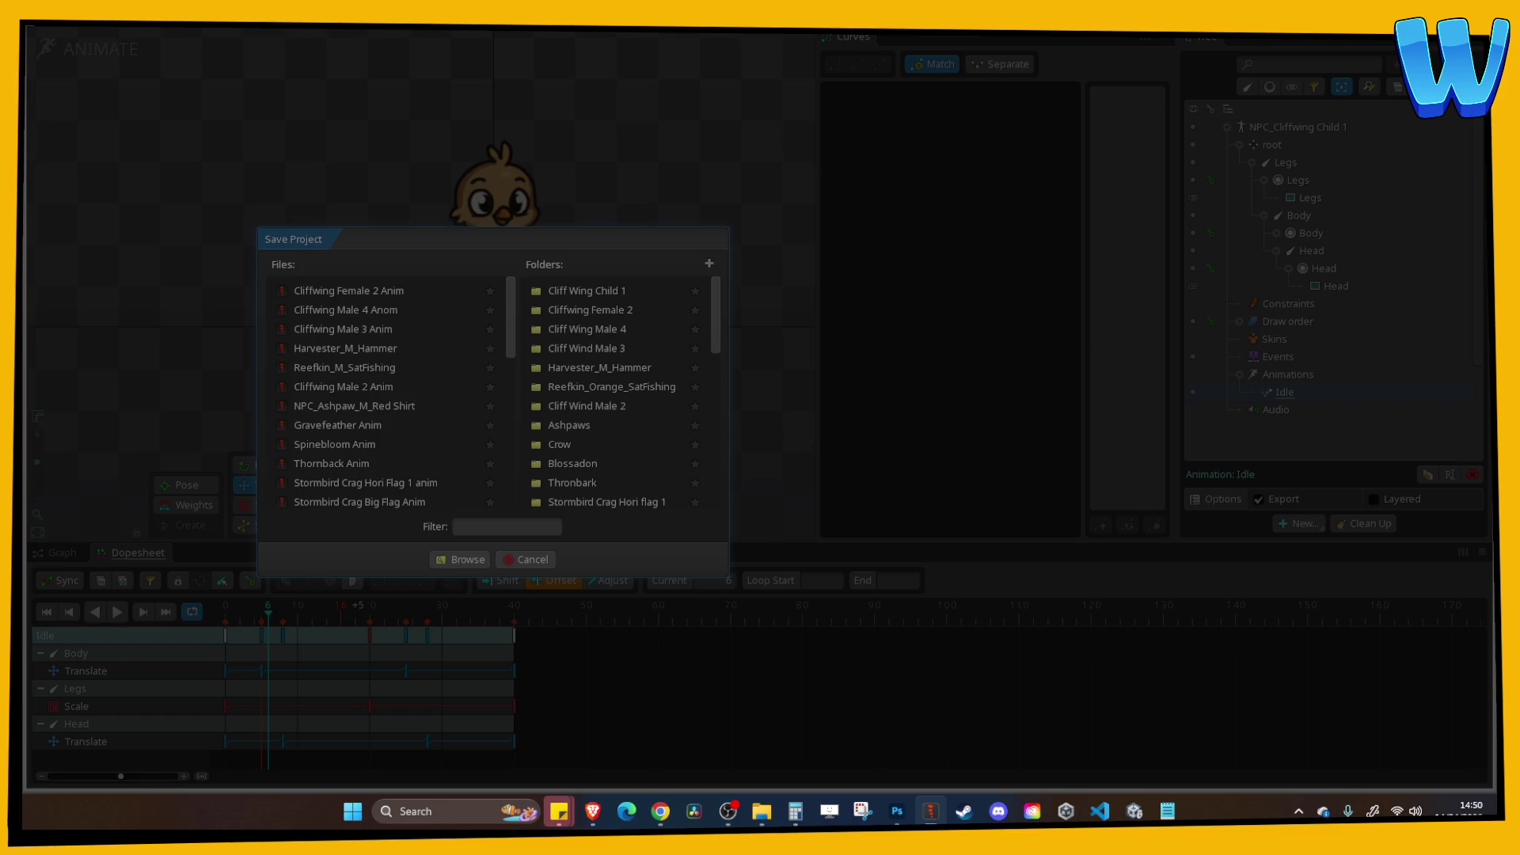
{"action": "key", "text": "Return"}
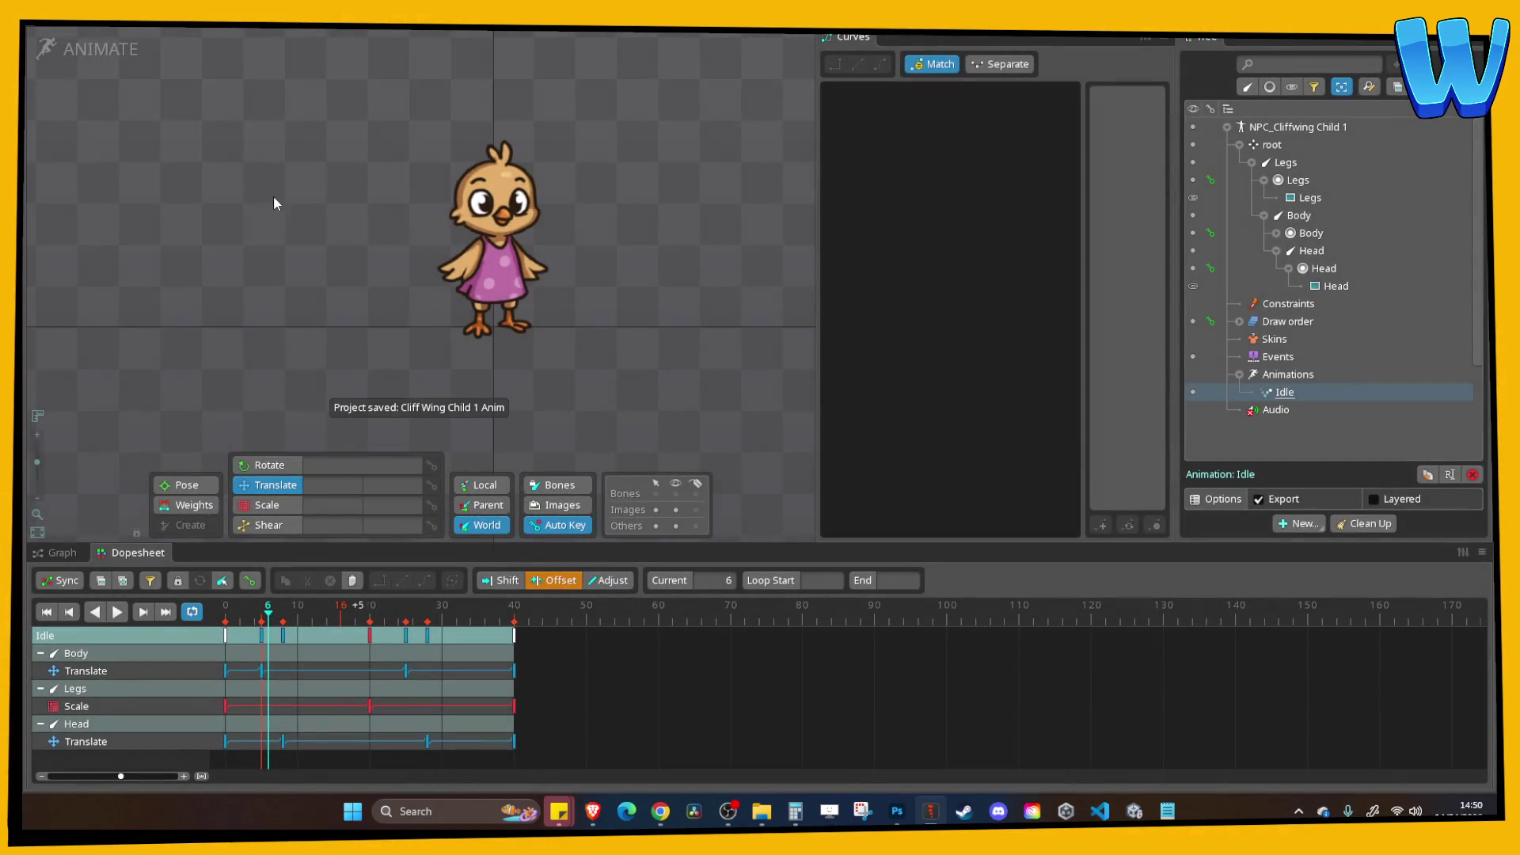
{"action": "left_click", "coordinate": [71, 67]}
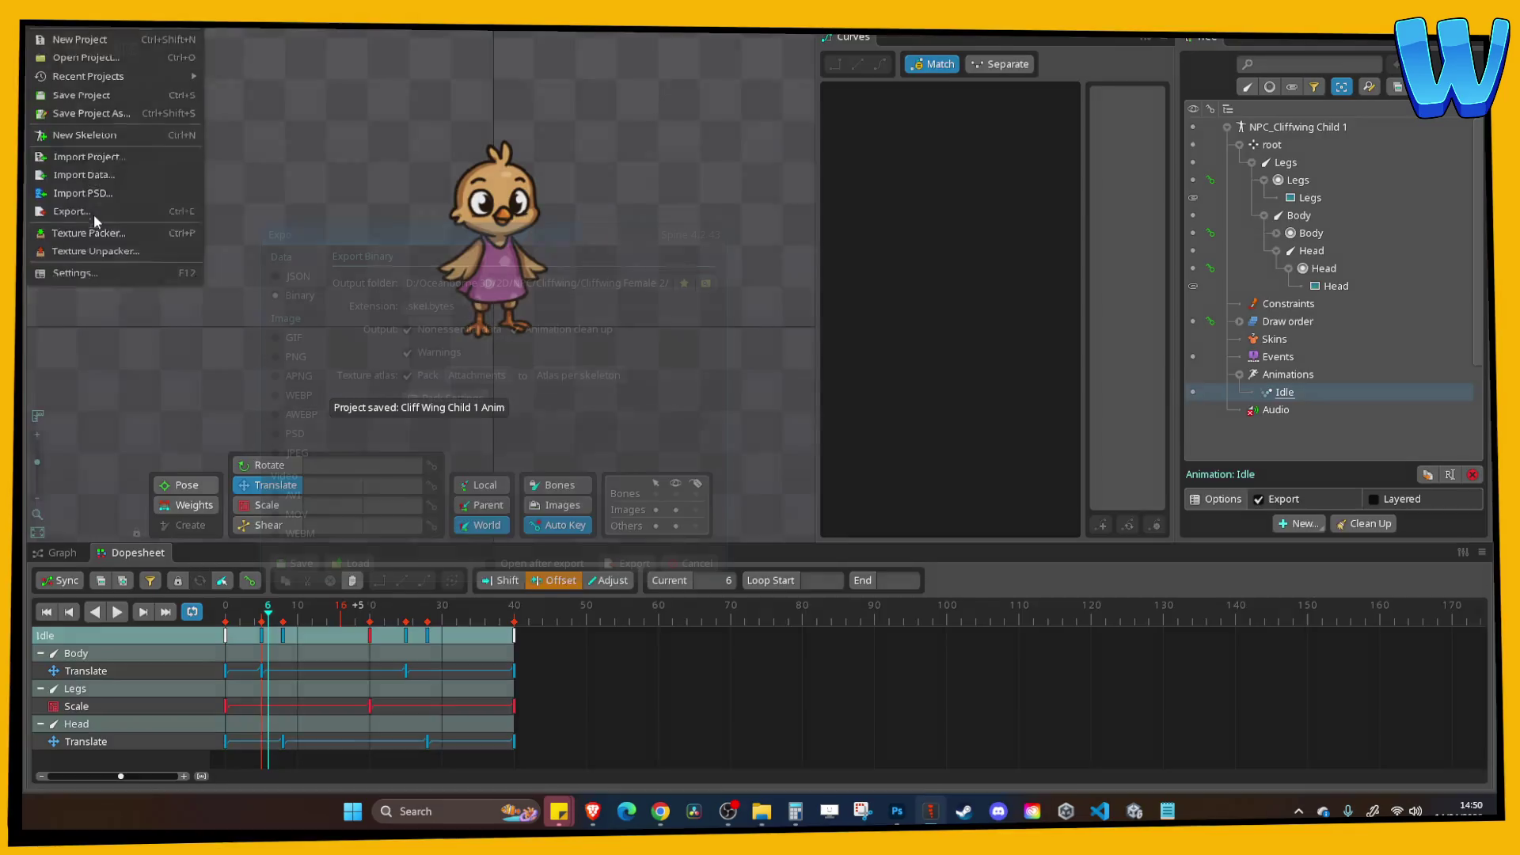
Export binary skeleton data with a packed atlas to the Cliff Wing Child 1 folder, then save.
{"action": "left_click", "coordinate": [93, 216]}
{"action": "left_click", "coordinate": [704, 285]}
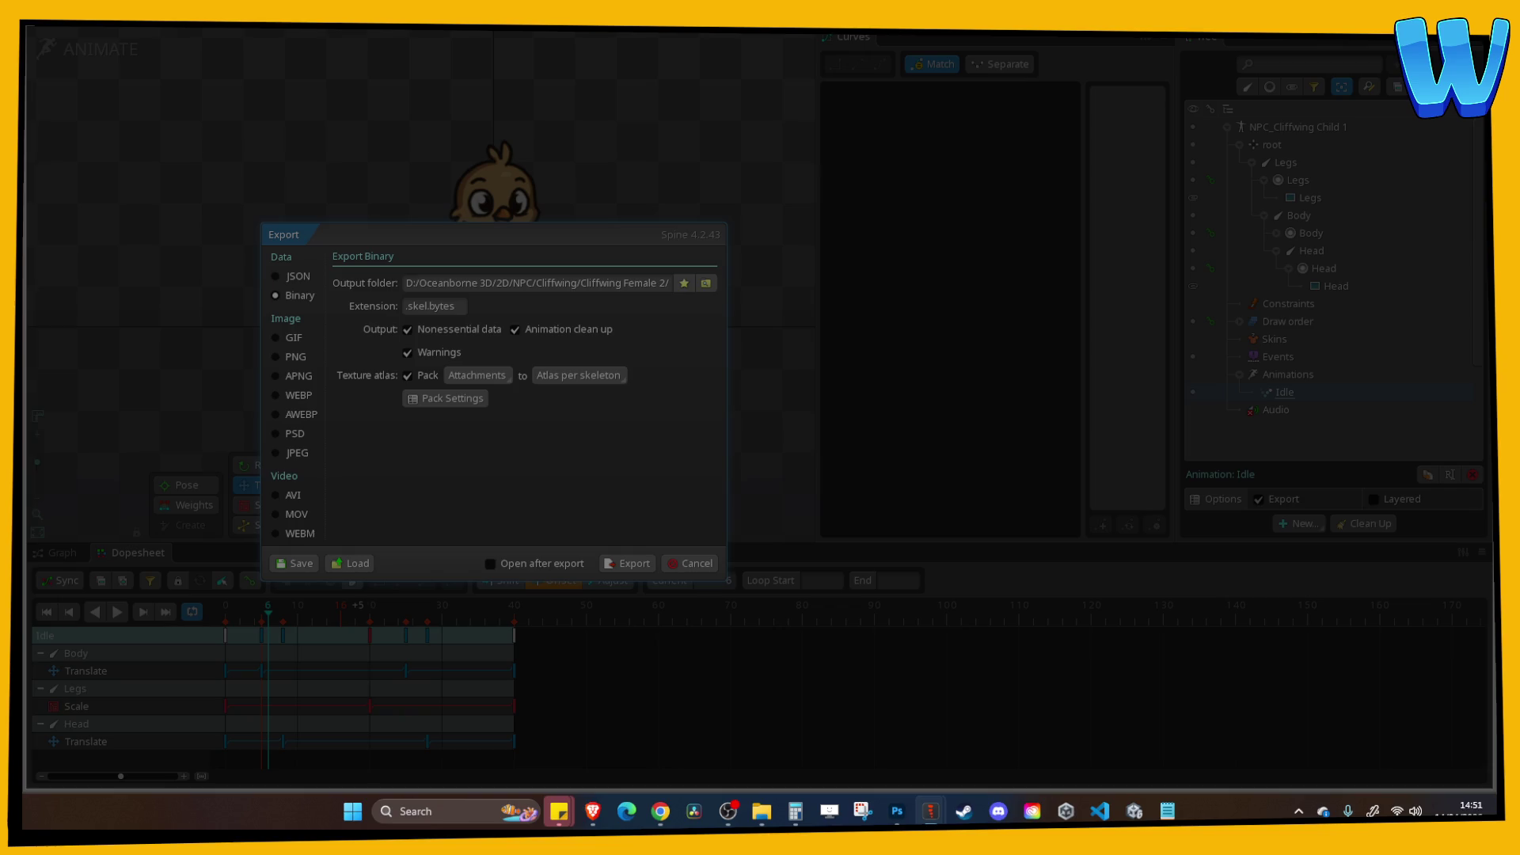
{"action": "left_click", "coordinate": [500, 465]}
{"action": "left_click", "coordinate": [625, 563]}
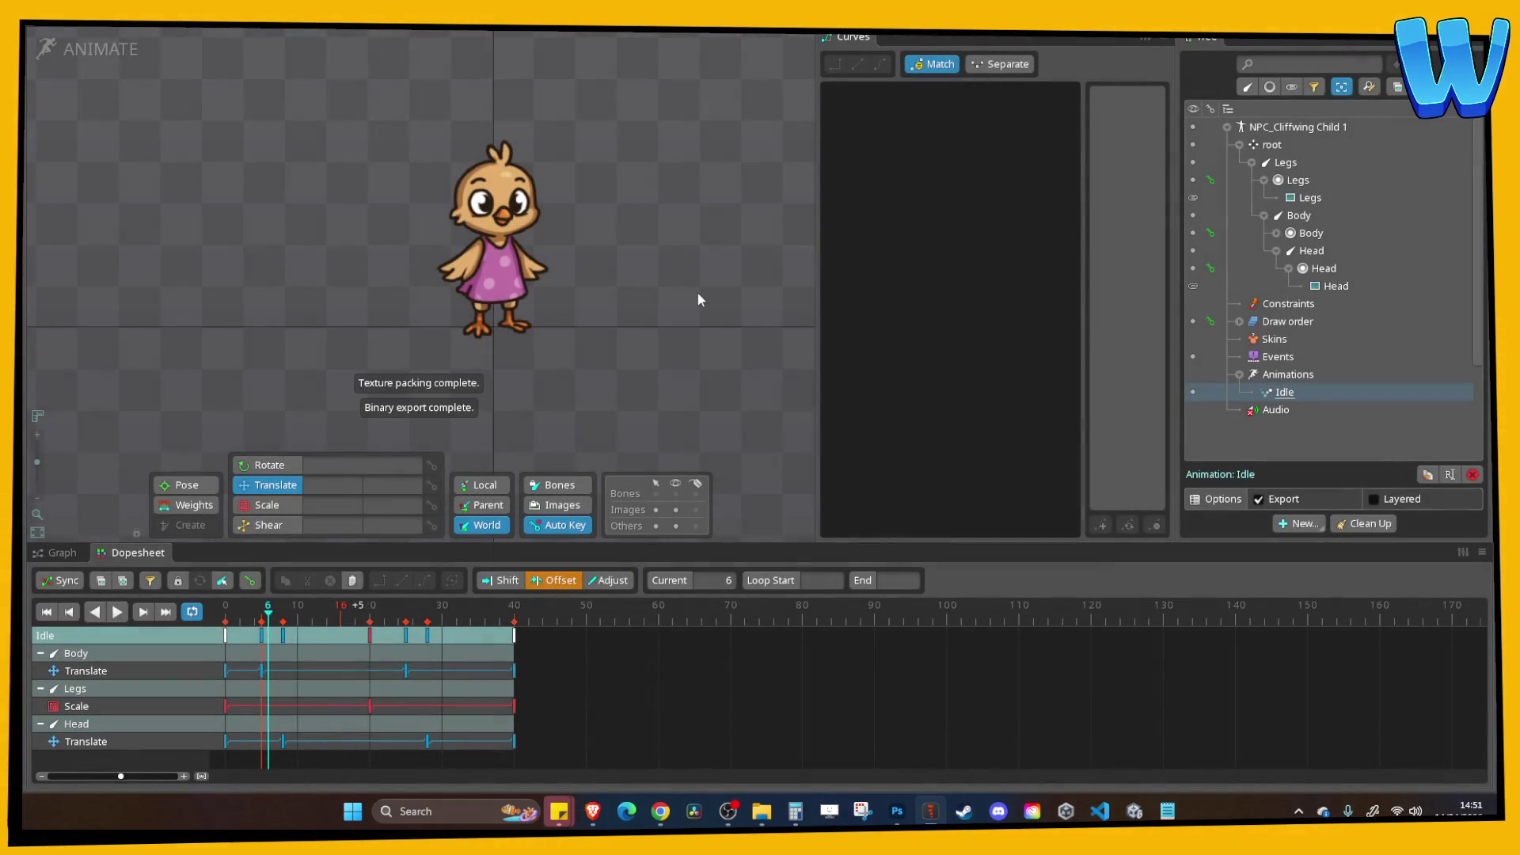
{"action": "key", "text": "ctrl+s"}
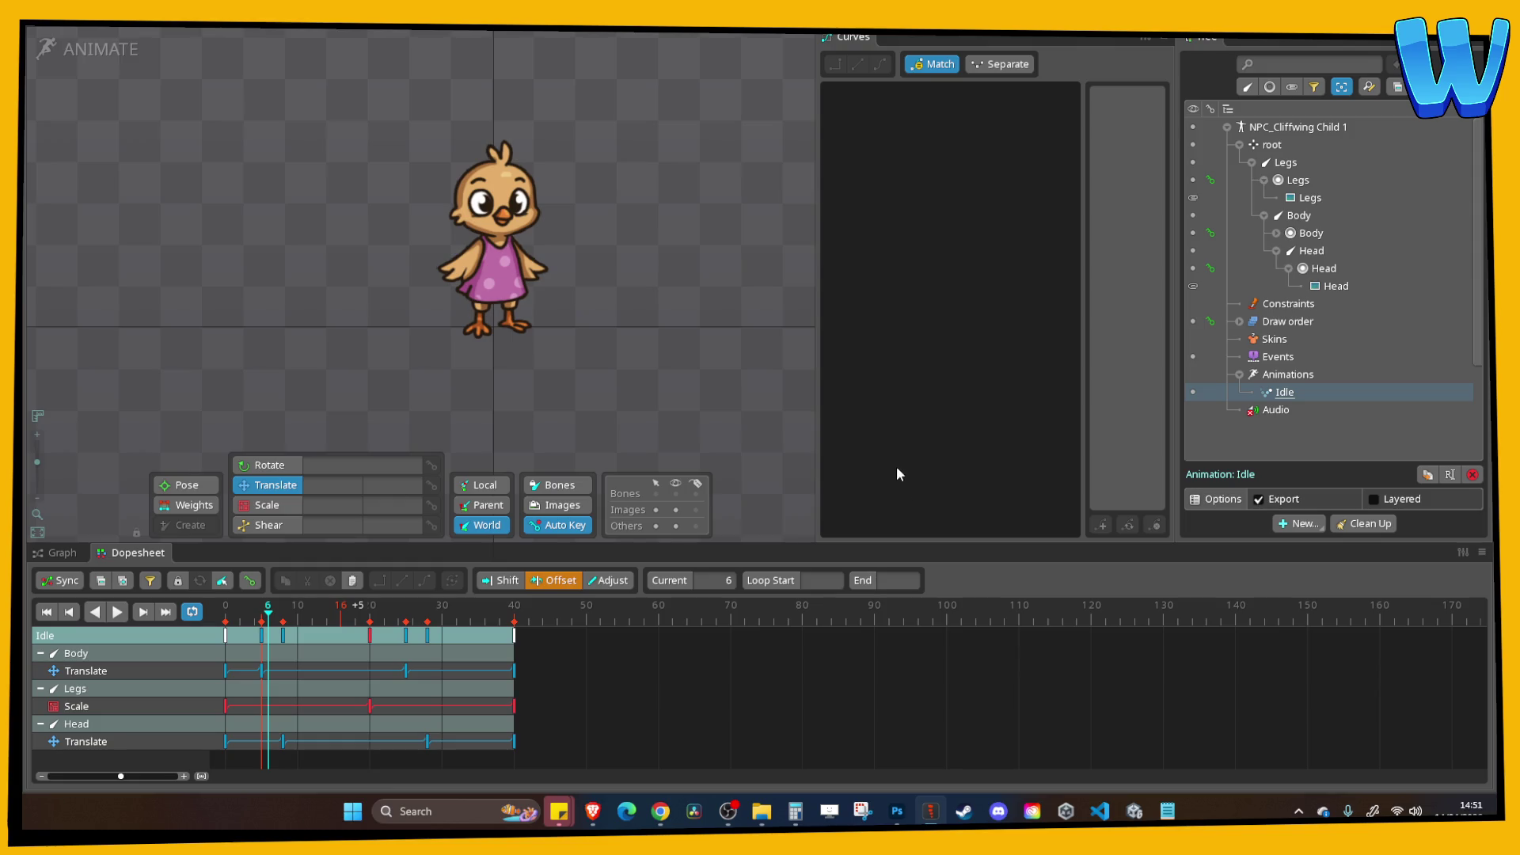
Recentre the chick on the canvas and save Cliff Wing Child 1 Anim again.
{"action": "mouse_move", "coordinate": [1000, 814]}
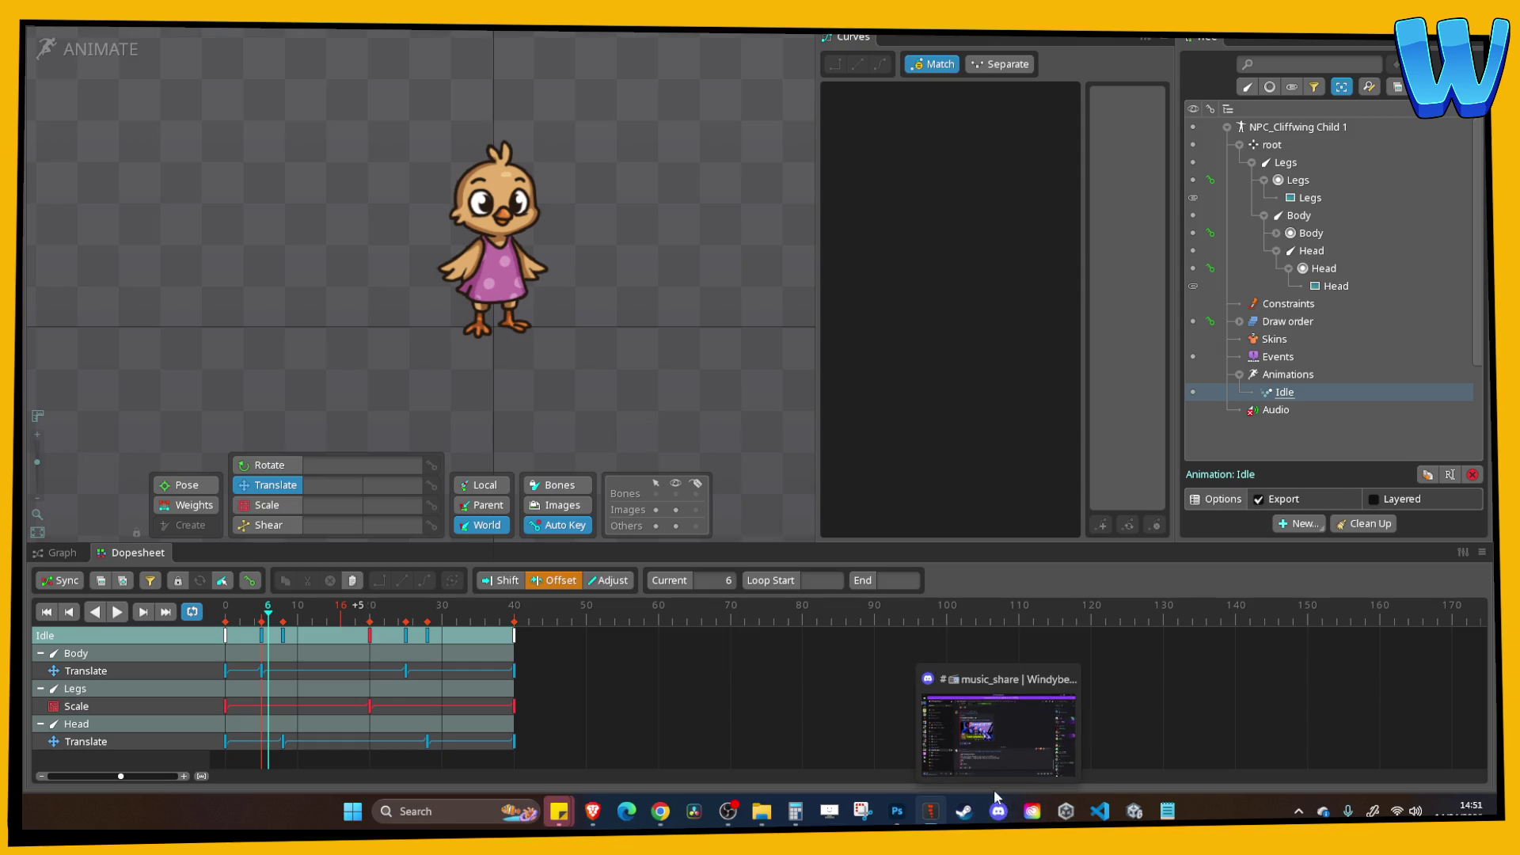
{"action": "mouse_move", "coordinate": [882, 795]}
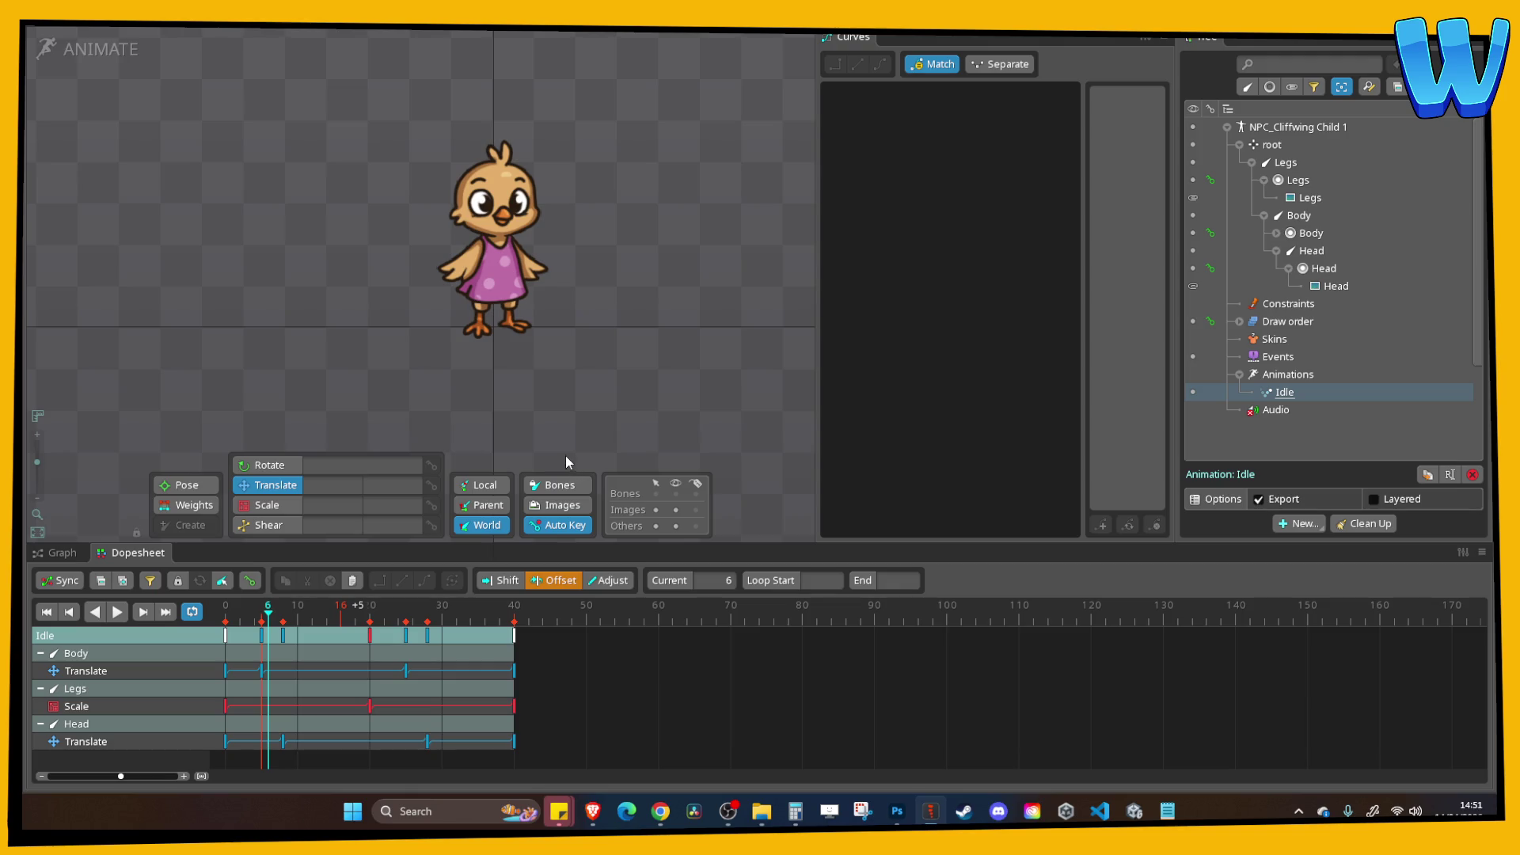
{"action": "mouse_move", "coordinate": [576, 402]}
{"action": "left_mouse_down"}
{"action": "mouse_move", "coordinate": [616, 418]}
{"action": "mouse_move", "coordinate": [556, 398]}
{"action": "left_mouse_up"}
{"action": "key", "text": "ctrl+s"}
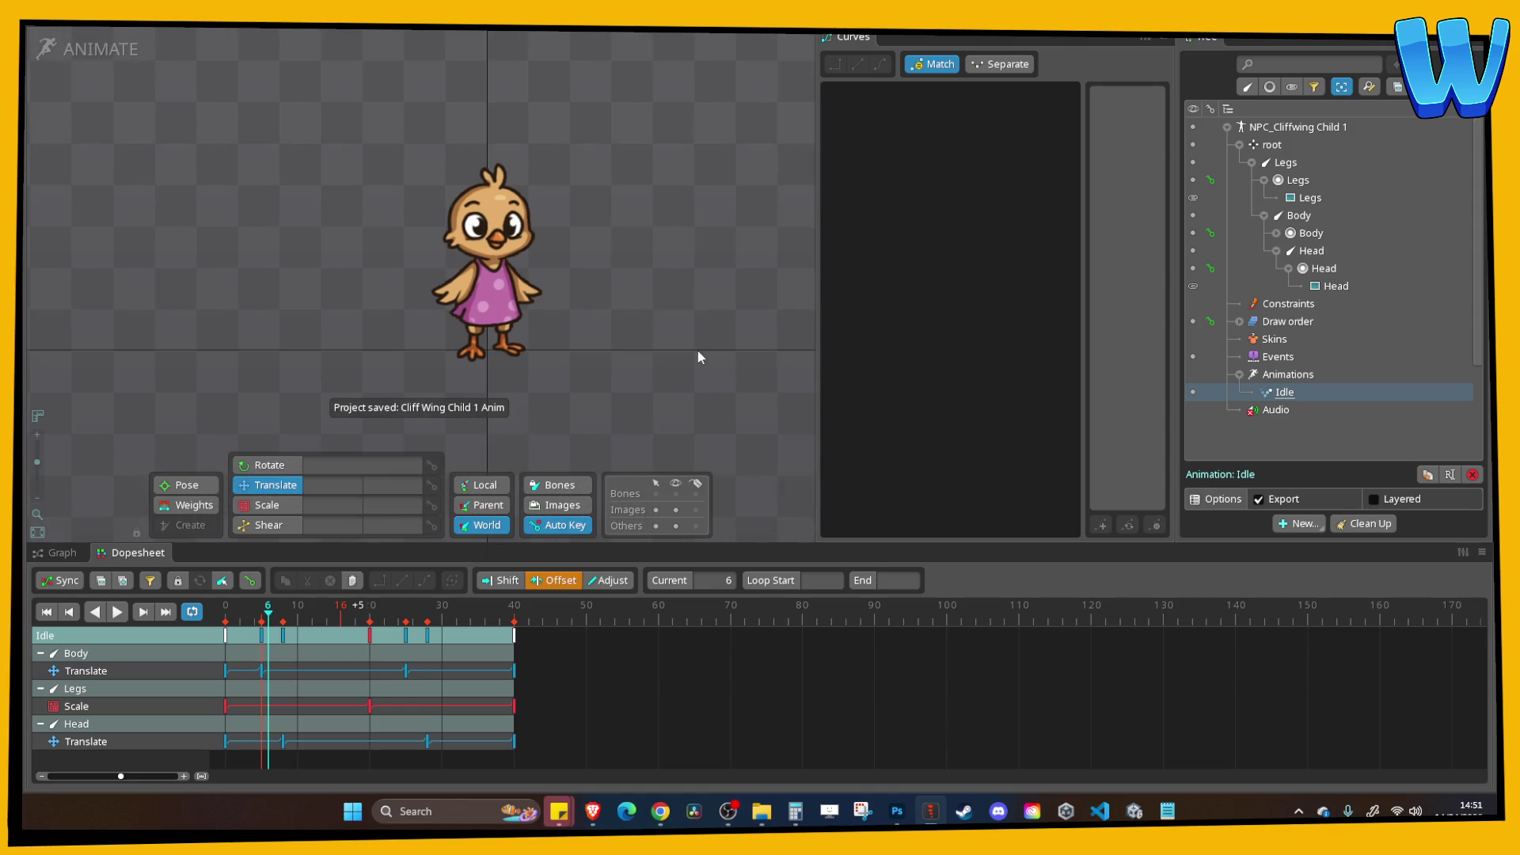
In Unity, open the Island_10_Stormbird Crag scene and frame the CragRock_Shrub_1 object.
{"action": "left_click", "coordinate": [1134, 810]}
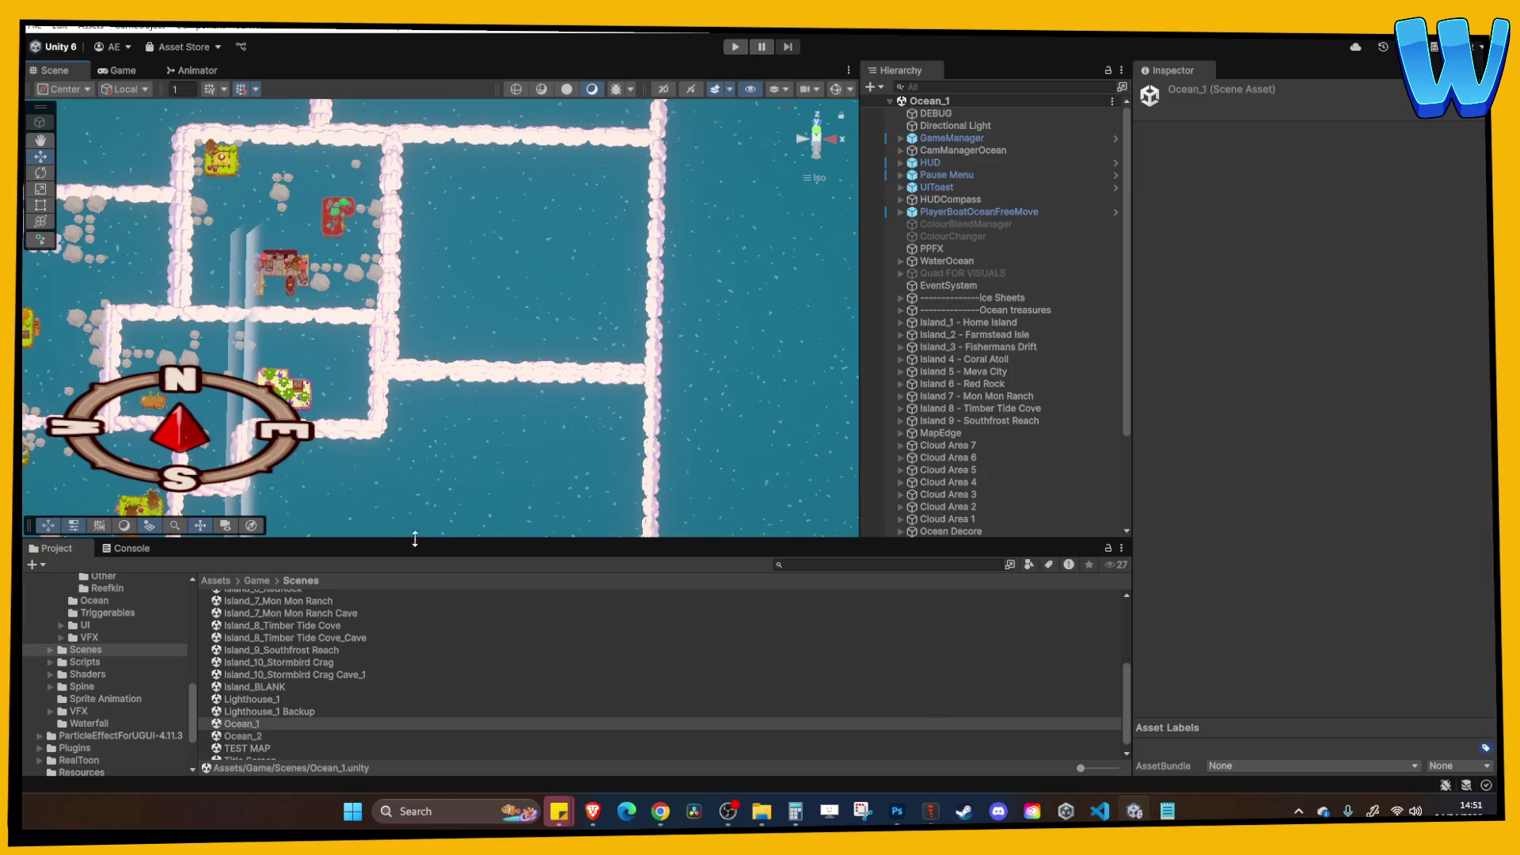
{"action": "scroll", "coordinate": [287, 630], "scroll_direction": "up", "scroll_amount": 2}
{"action": "left_click", "coordinate": [320, 700]}
{"action": "left_click", "coordinate": [318, 710]}
{"action": "double_click", "coordinate": [319, 710]}
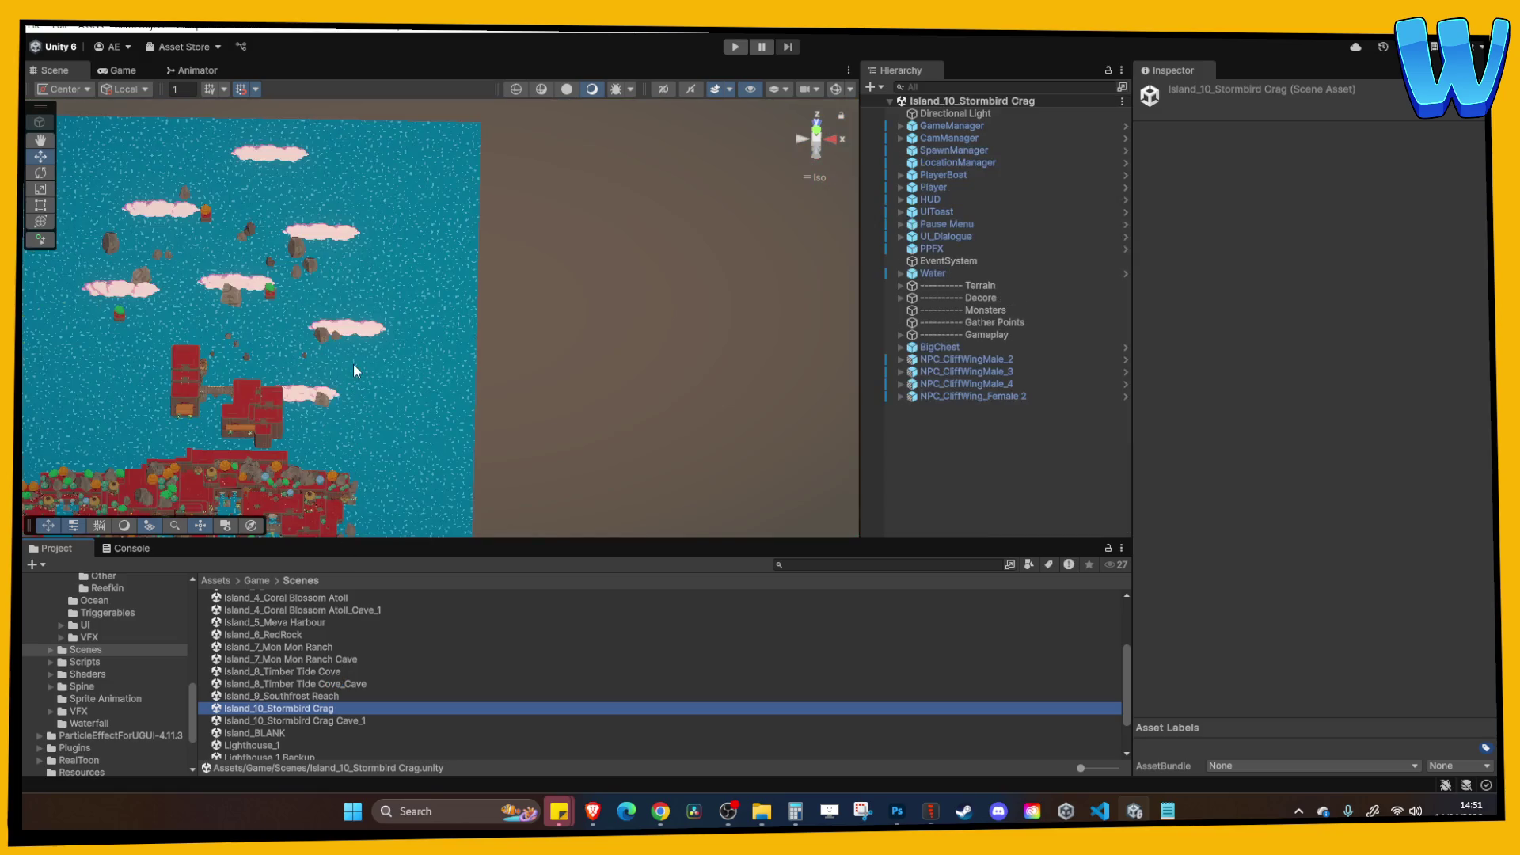
{"action": "left_click", "coordinate": [204, 400]}
{"action": "key", "text": "f"}
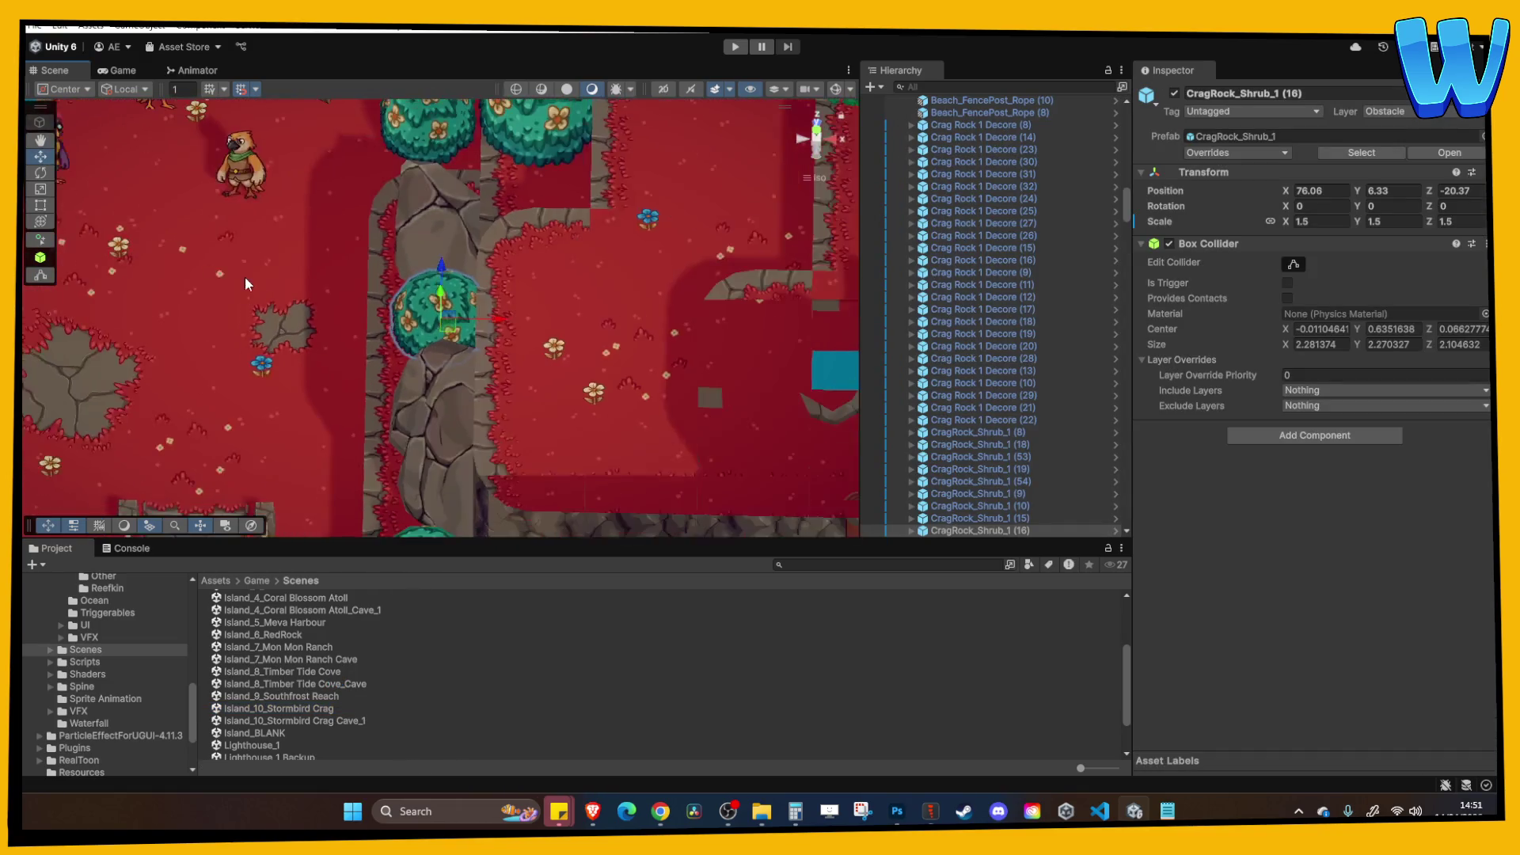
Locate NPC_CliffWingMale_3's prefab asset and open the Cliffwing prefab folder.
{"action": "left_click", "coordinate": [488, 335]}
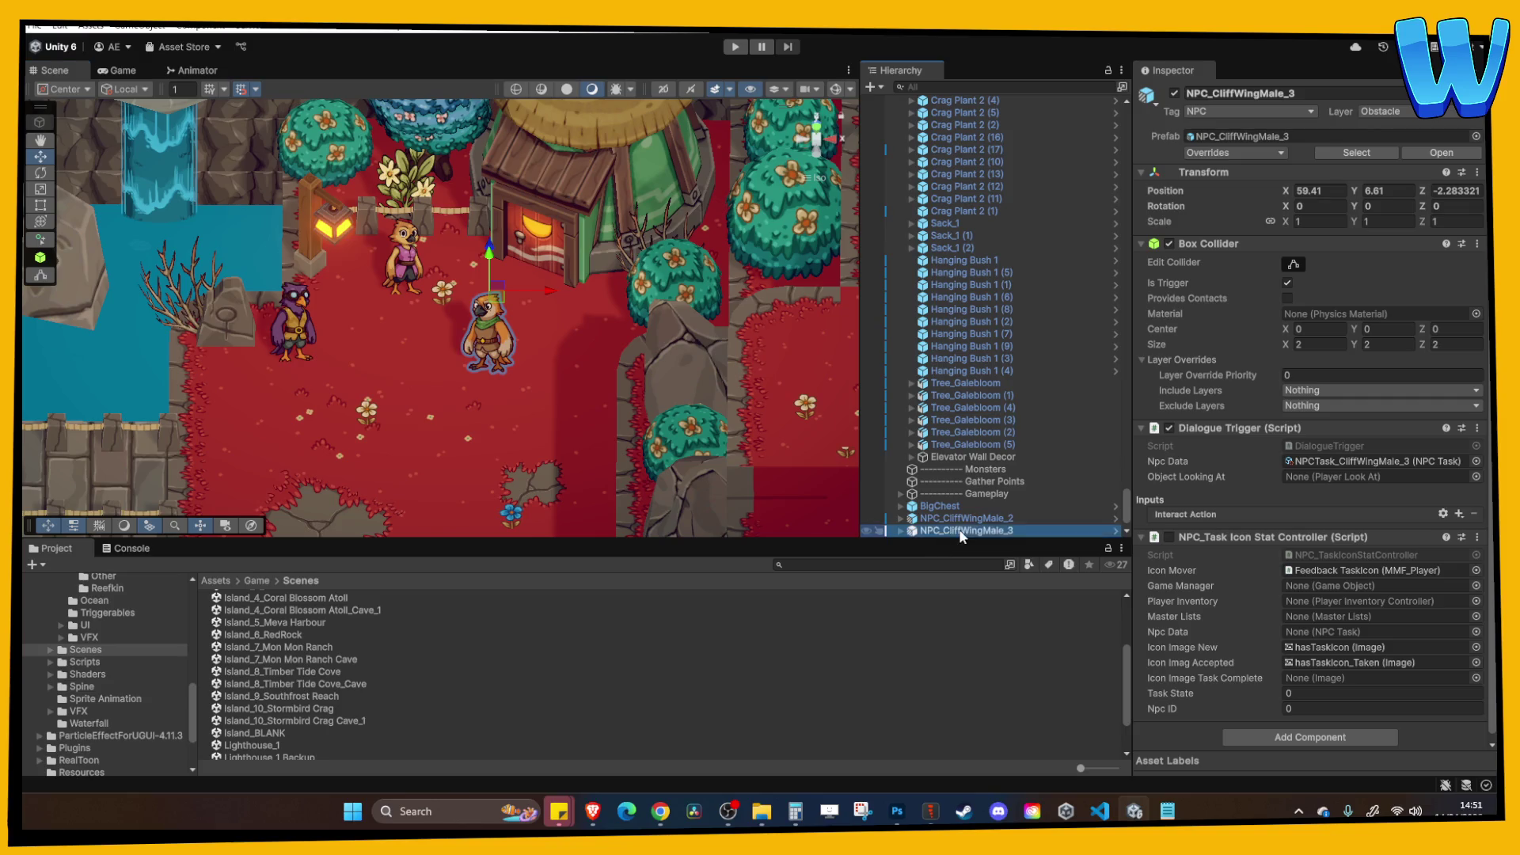
{"action": "right_click", "coordinate": [957, 530]}
{"action": "mouse_move", "coordinate": [1029, 346]}
{"action": "left_click", "coordinate": [1261, 386]}
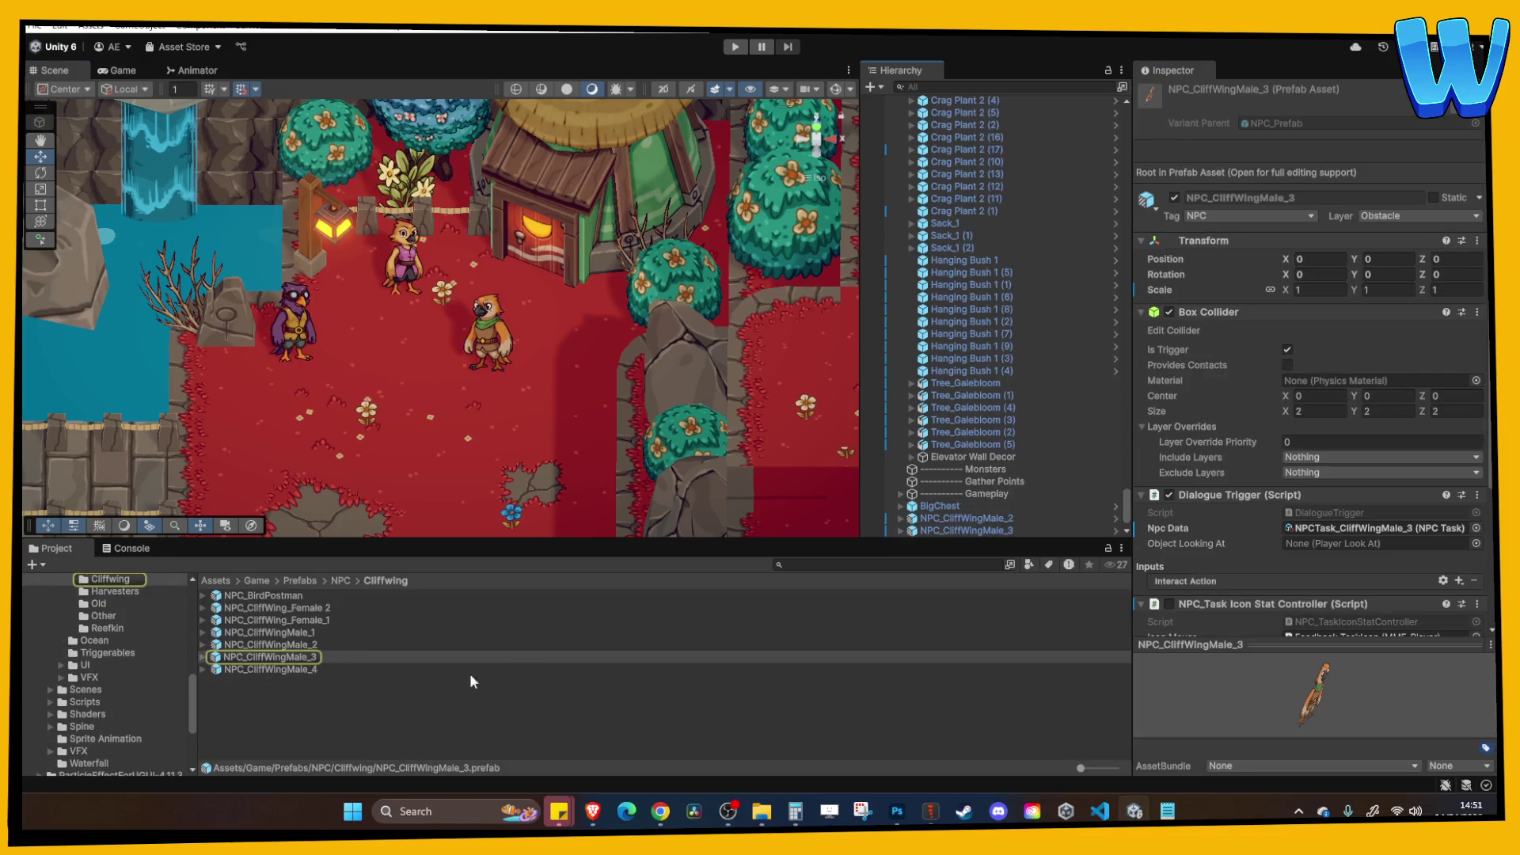
{"action": "scroll", "coordinate": [120, 638], "scroll_direction": "up", "scroll_amount": 2}
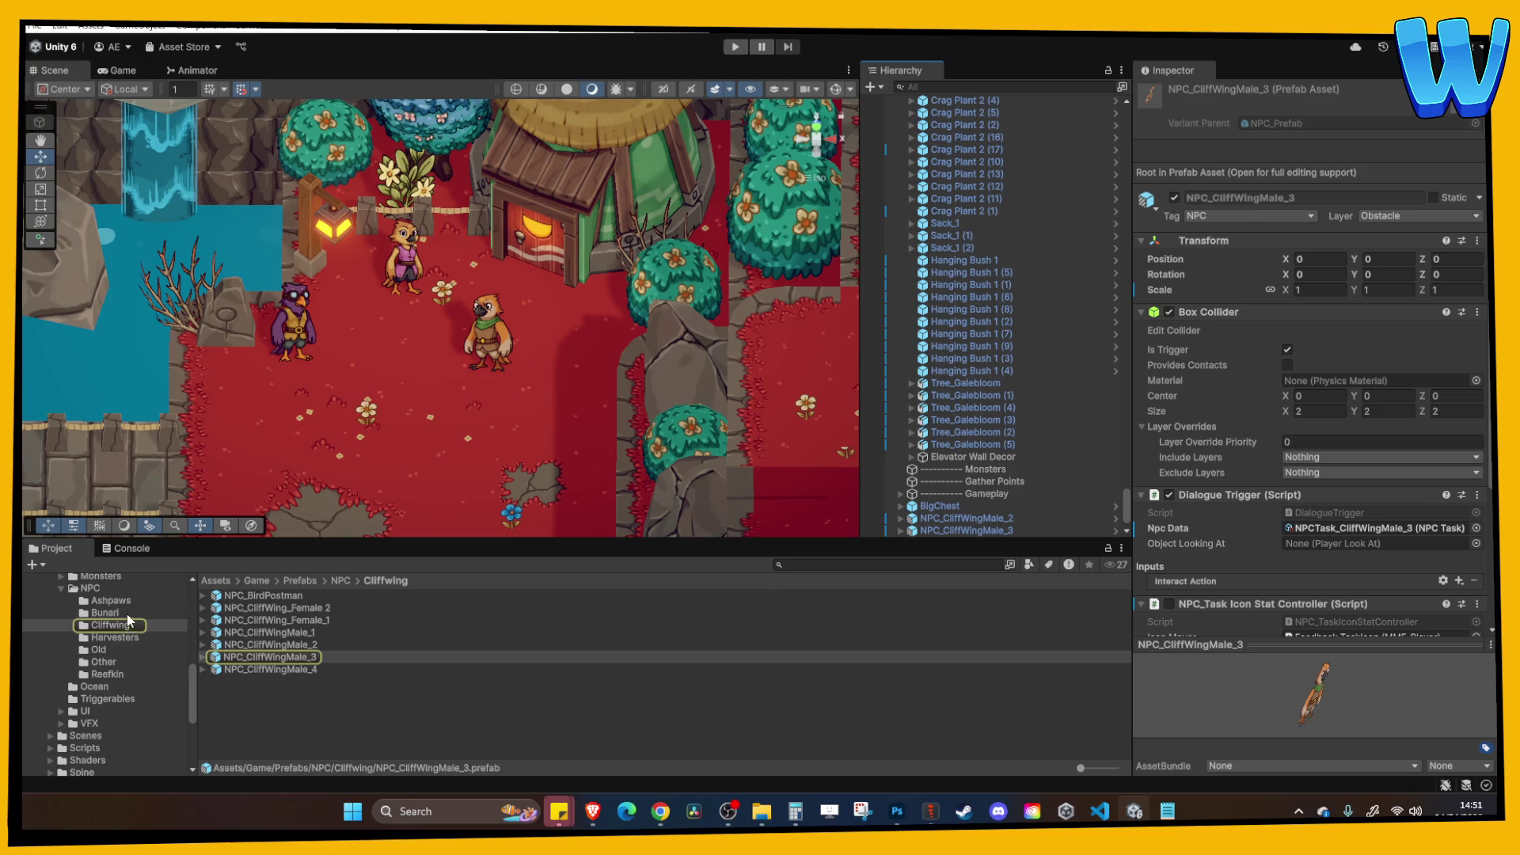
{"action": "left_click", "coordinate": [119, 626]}
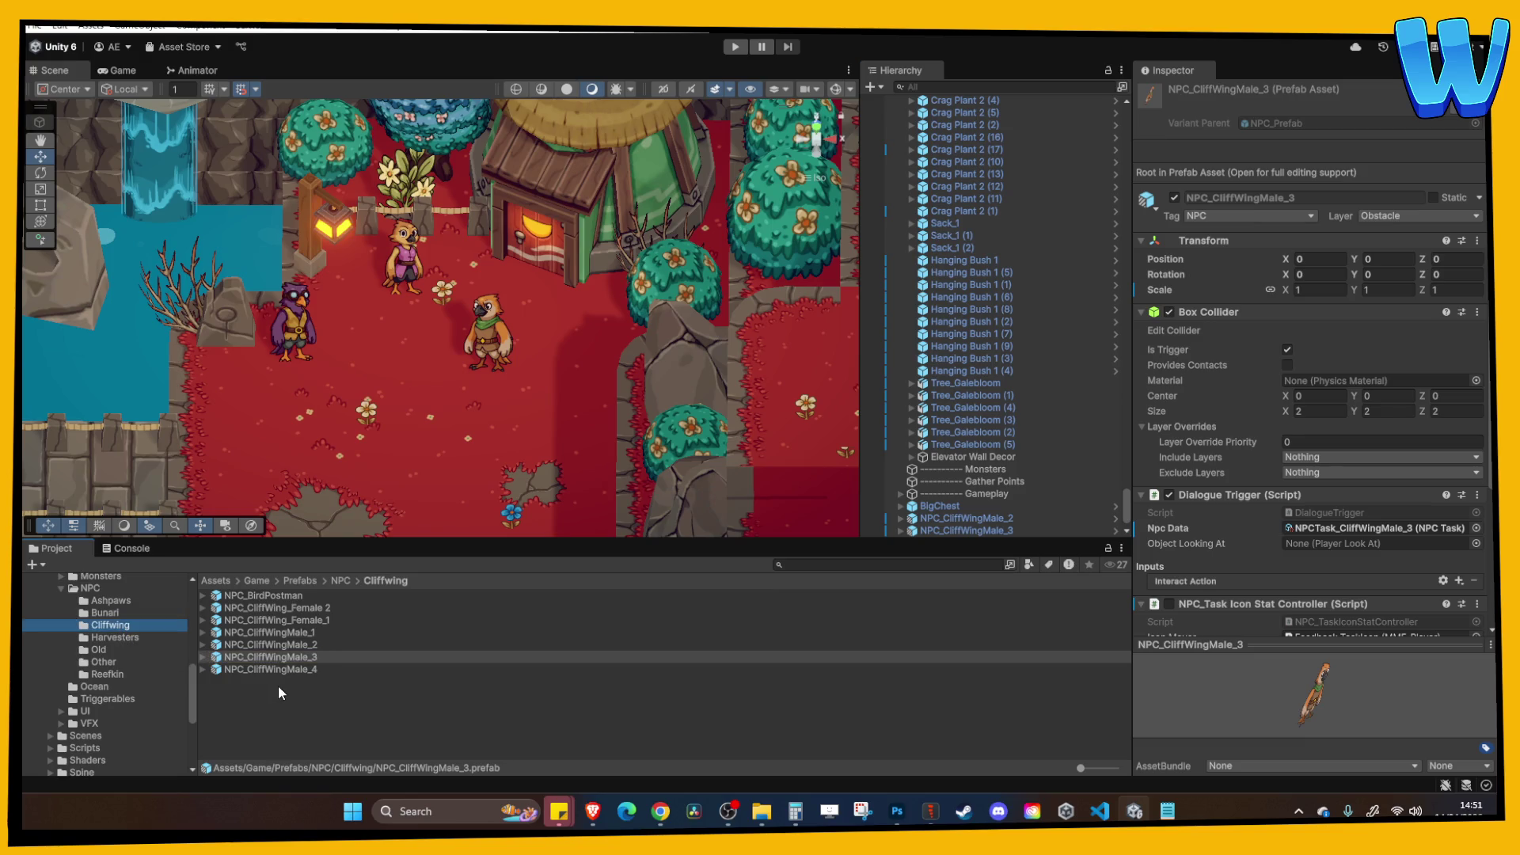
Duplicate NPC_CliffWingMale_4, rename the copy NPC_CliffWing_Child 1, and open it for editing.
{"action": "left_click", "coordinate": [296, 669]}
{"action": "key", "text": "ctrl+d"}
{"action": "left_click", "coordinate": [312, 684]}
{"action": "type", "text": "NPC_CliffWing_"}
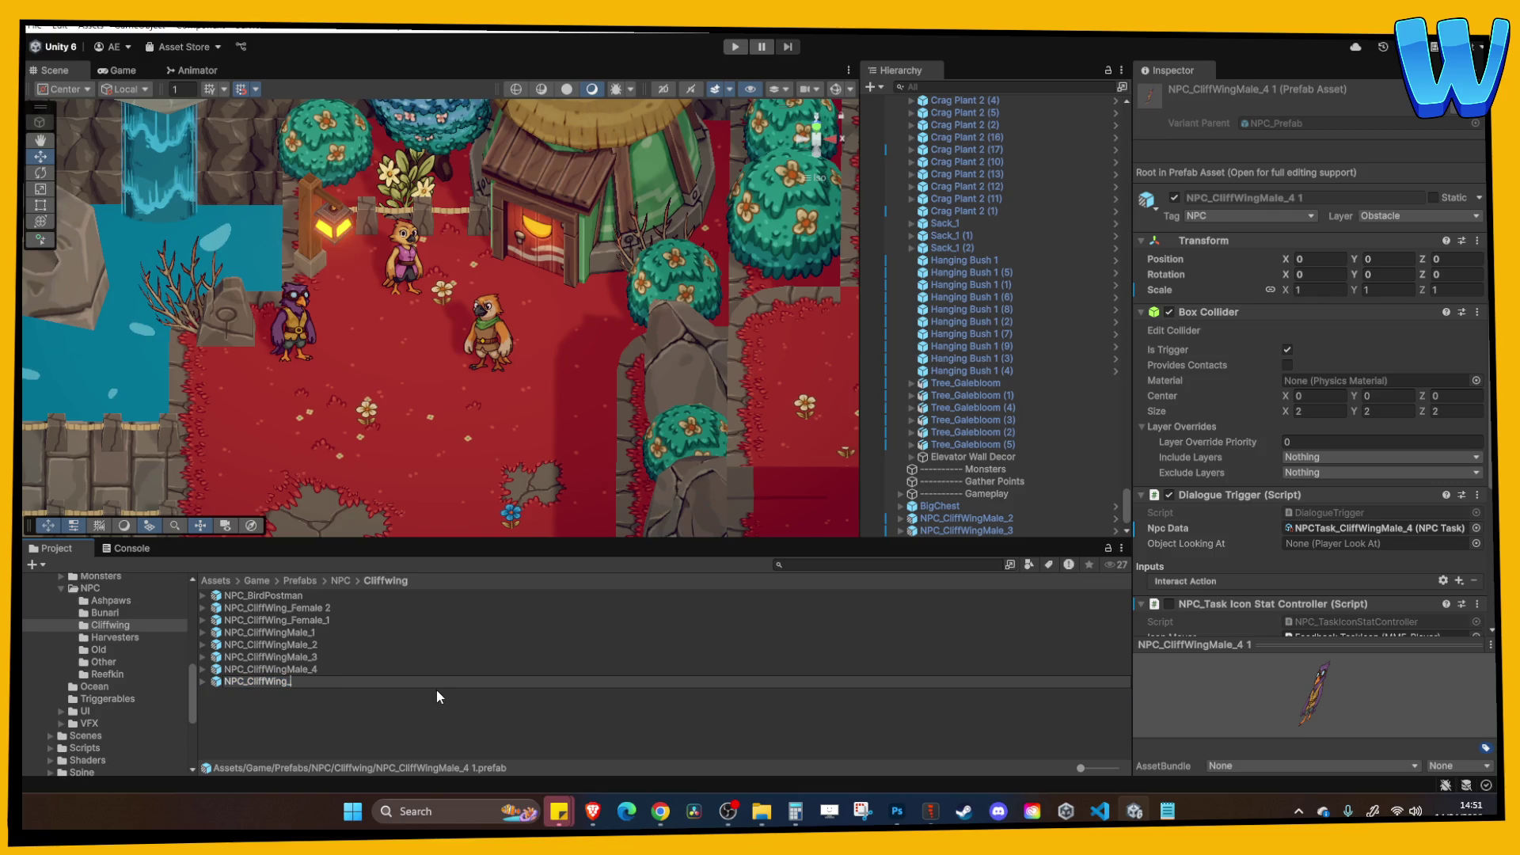
{"action": "type", "text": "Chiild 1"}
{"action": "key", "text": "Return"}
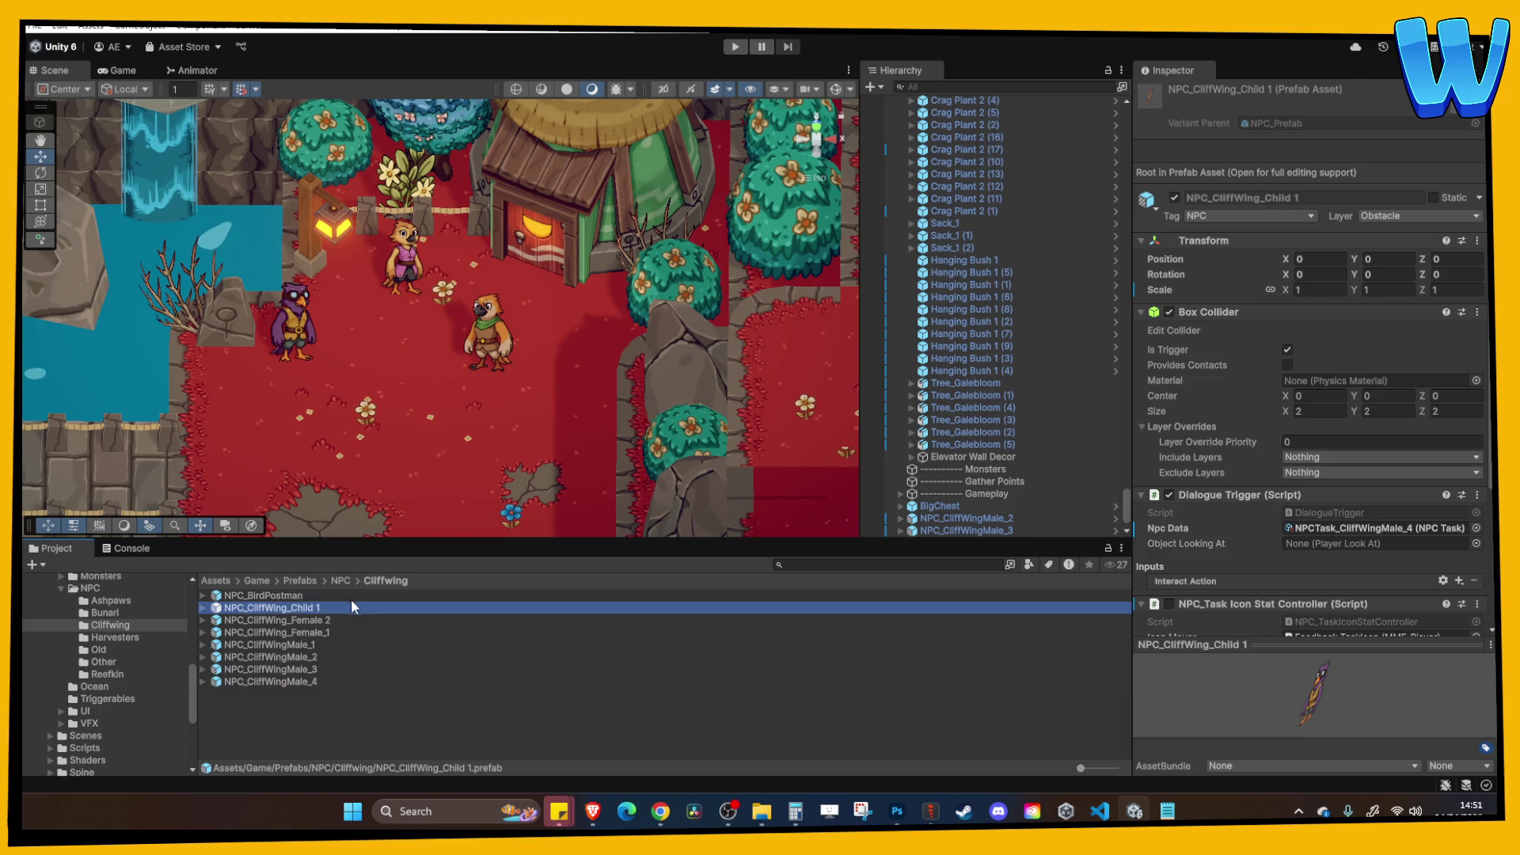
{"action": "double_click", "coordinate": [312, 608]}
Navigate to the Assets/Game/Spine/NPC/Cliffwing folder.
{"action": "scroll", "coordinate": [511, 377], "scroll_direction": "up", "scroll_amount": 4}
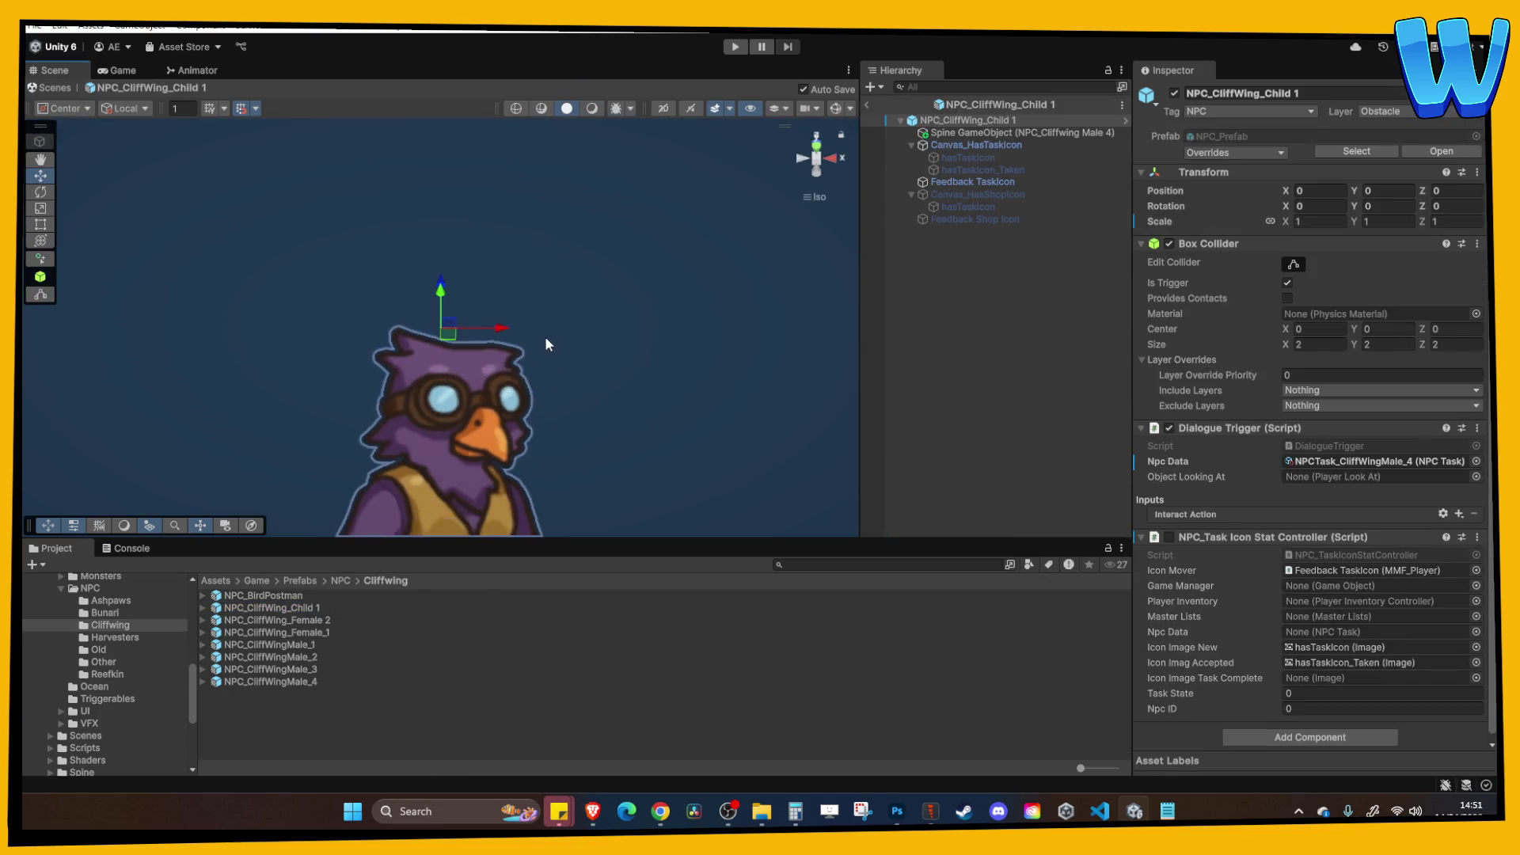
{"action": "scroll", "coordinate": [155, 668], "scroll_direction": "down", "scroll_amount": 3}
{"action": "scroll", "coordinate": [97, 702], "scroll_direction": "down", "scroll_amount": 3}
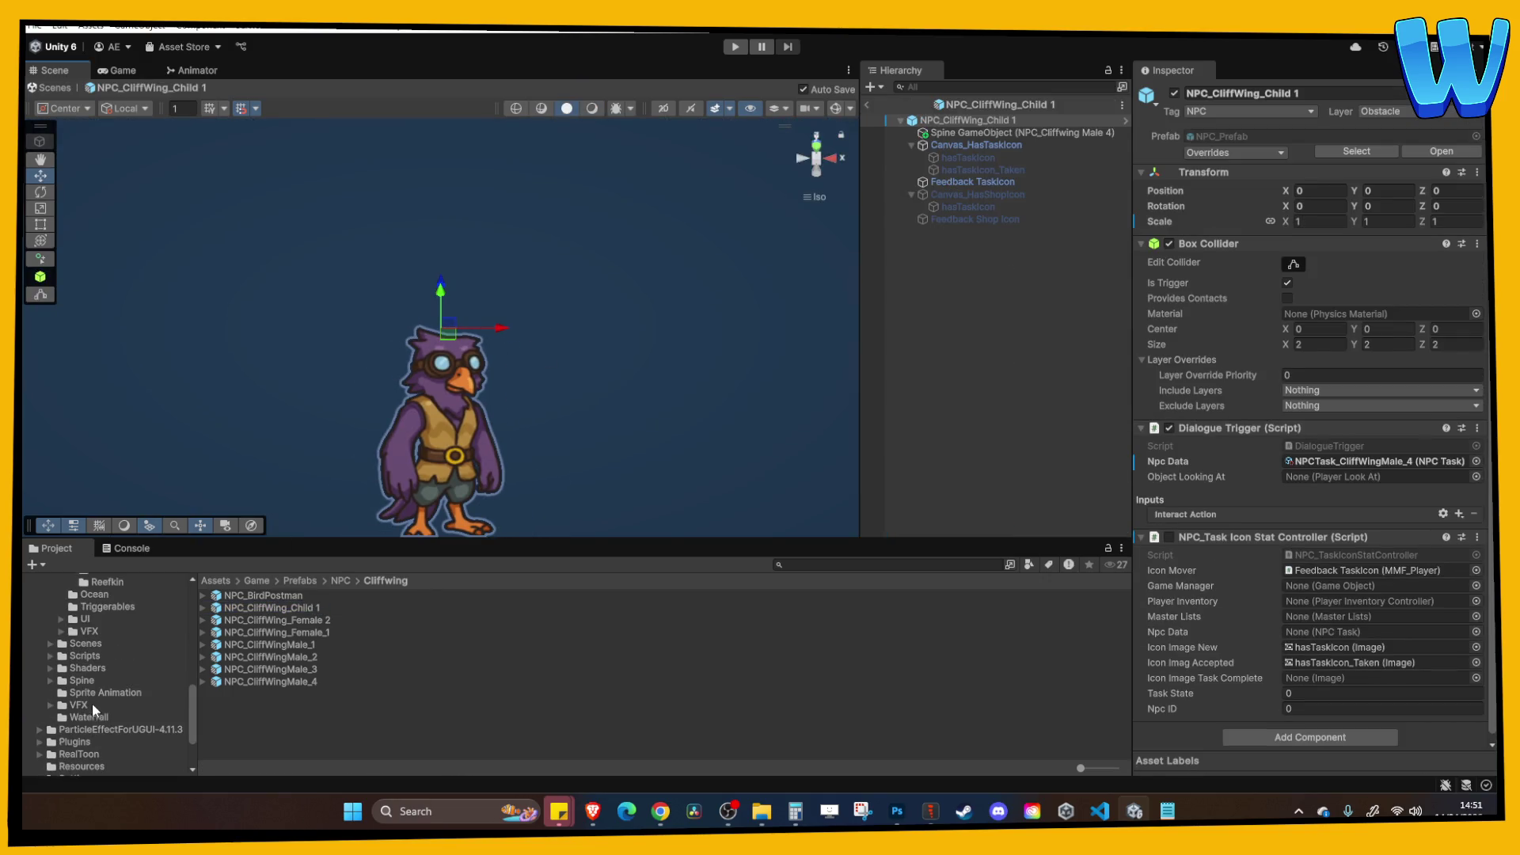
{"action": "left_click", "coordinate": [77, 677]}
{"action": "double_click", "coordinate": [235, 633]}
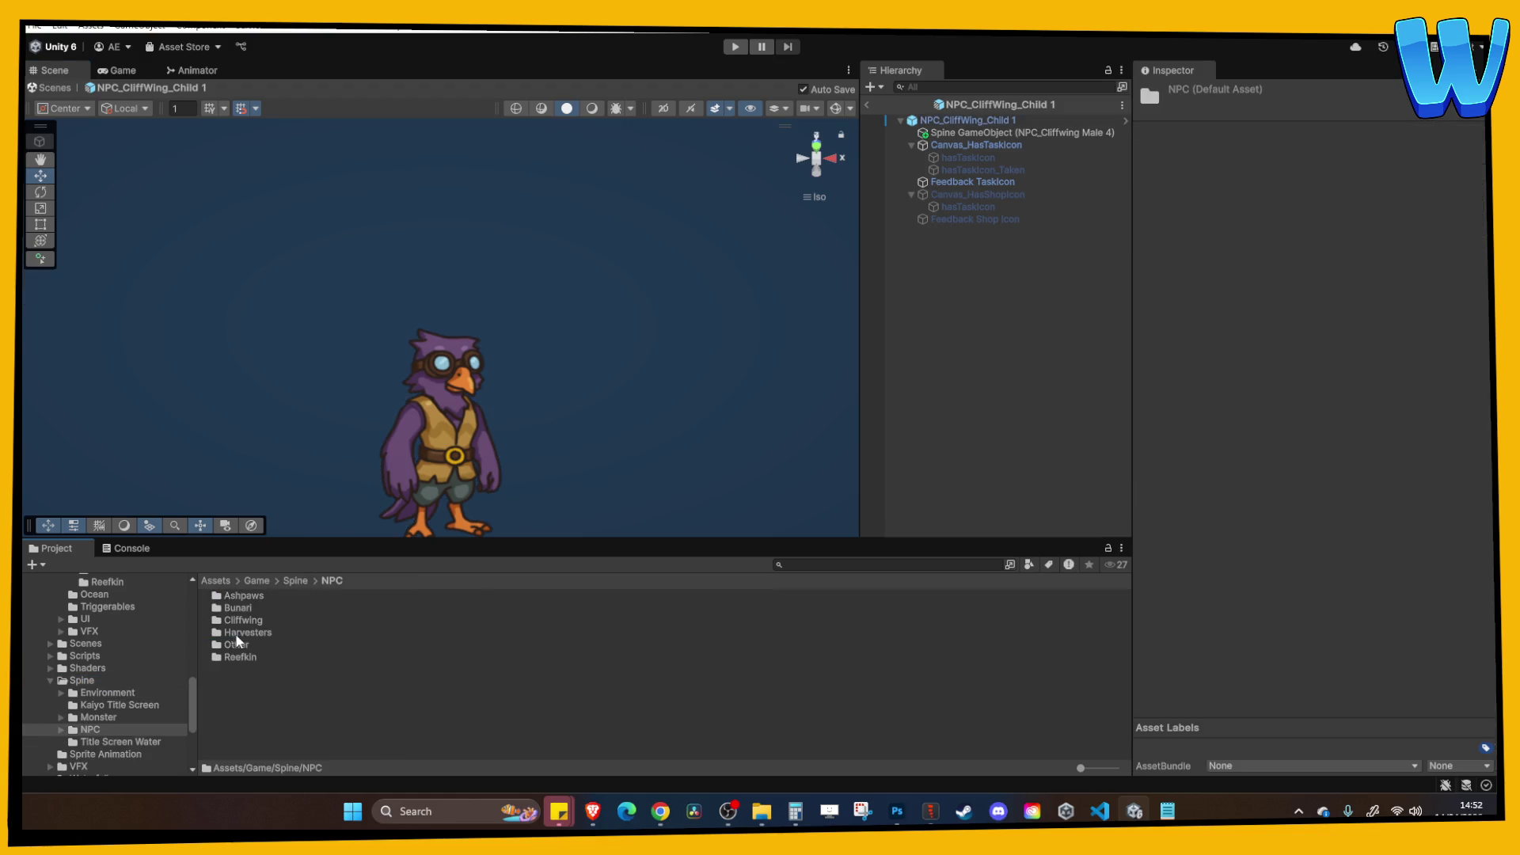
{"action": "double_click", "coordinate": [243, 621]}
Create a 'Cliff wing child 1' folder, open it, and import the exported Spine files.
{"action": "right_click", "coordinate": [277, 709]}
{"action": "mouse_move", "coordinate": [365, 259]}
{"action": "left_click", "coordinate": [562, 254]}
{"action": "type", "text": "Cliff wing child 1"}
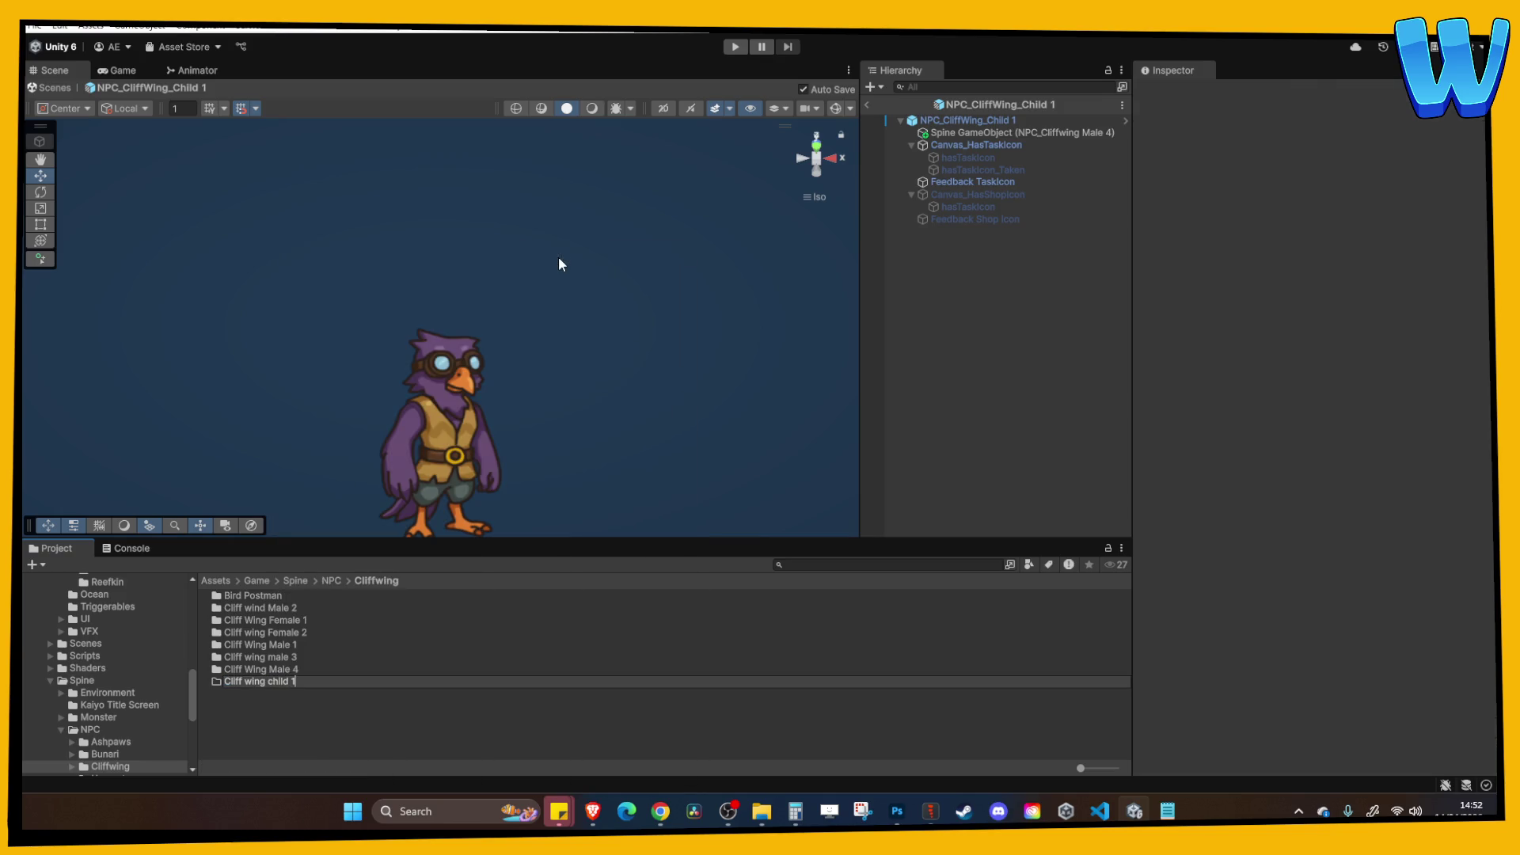
{"action": "key", "text": "Return"}
{"action": "double_click", "coordinate": [266, 622]}
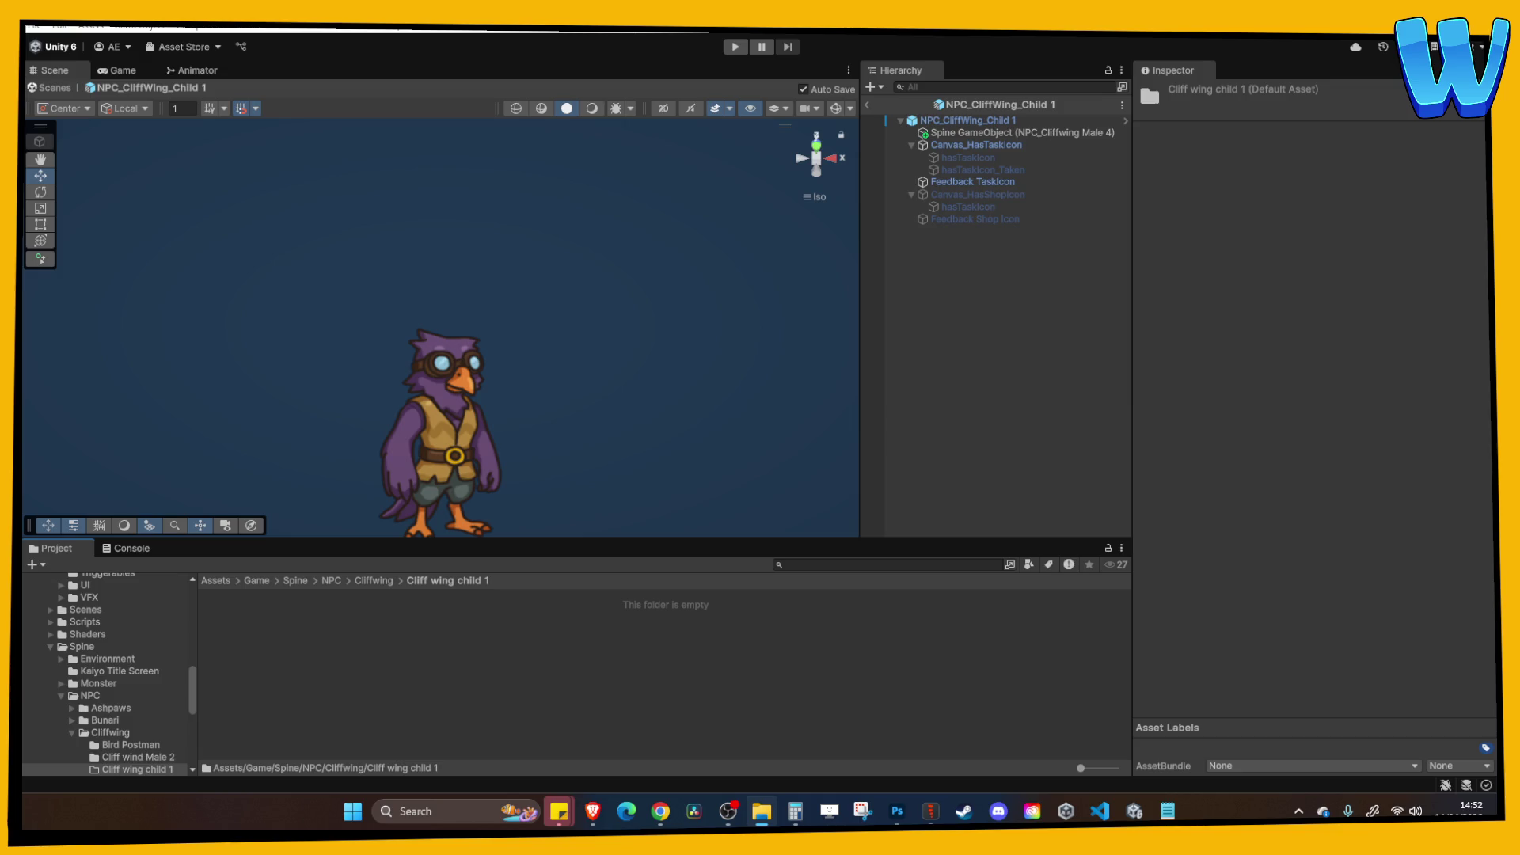
{"action": "left_click_drag", "start_coordinate": [386, 586], "coordinate": [276, 625]}
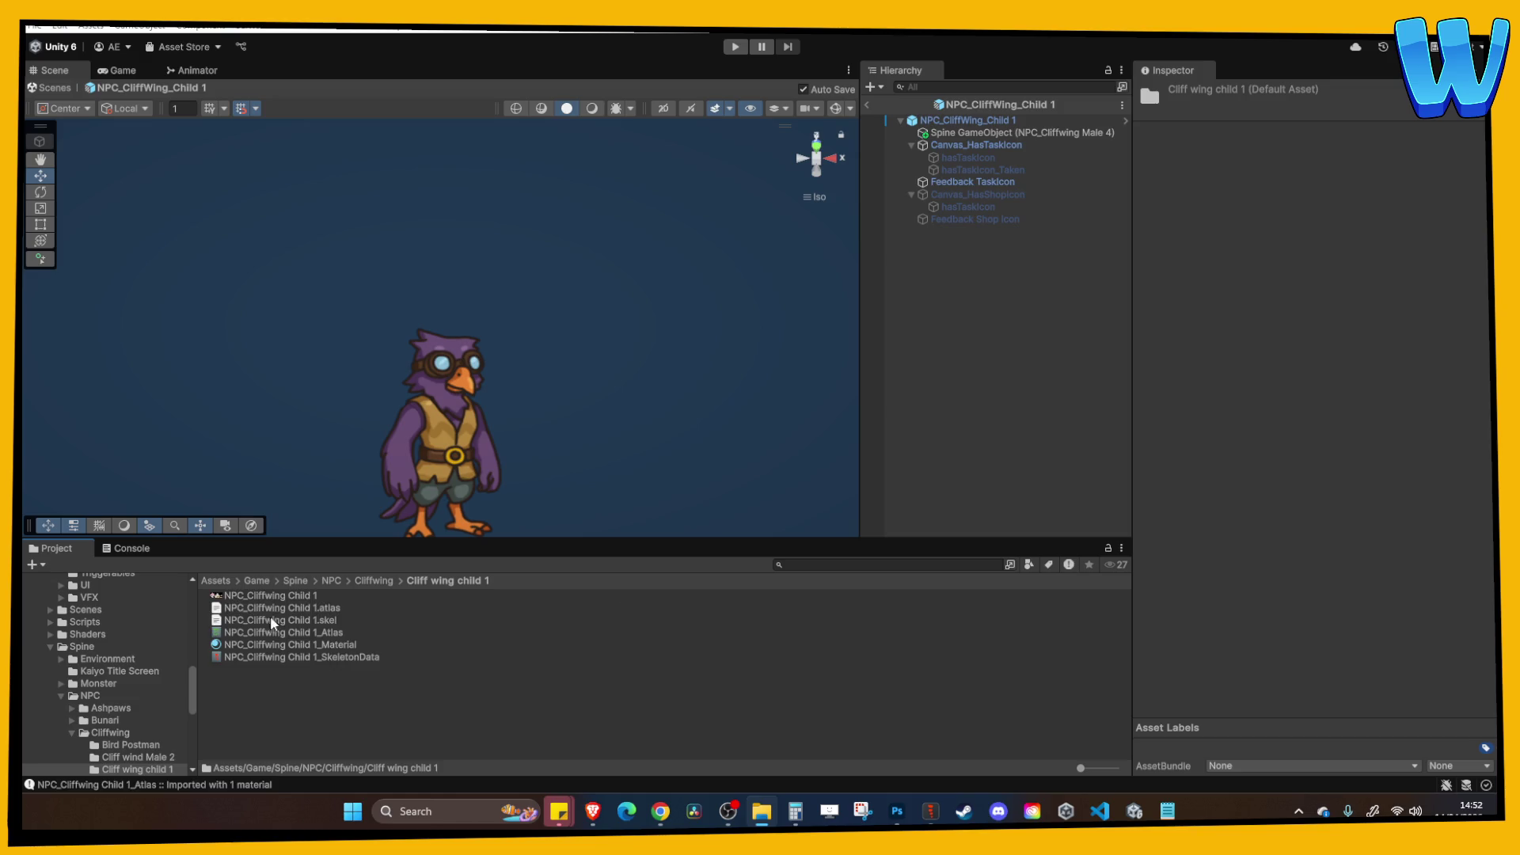
Set the NPC_Cliffwing Child 1 texture to sRGB and its material to Straight Alpha Texture.
{"action": "left_click", "coordinate": [269, 596]}
{"action": "left_click", "coordinate": [1287, 177]}
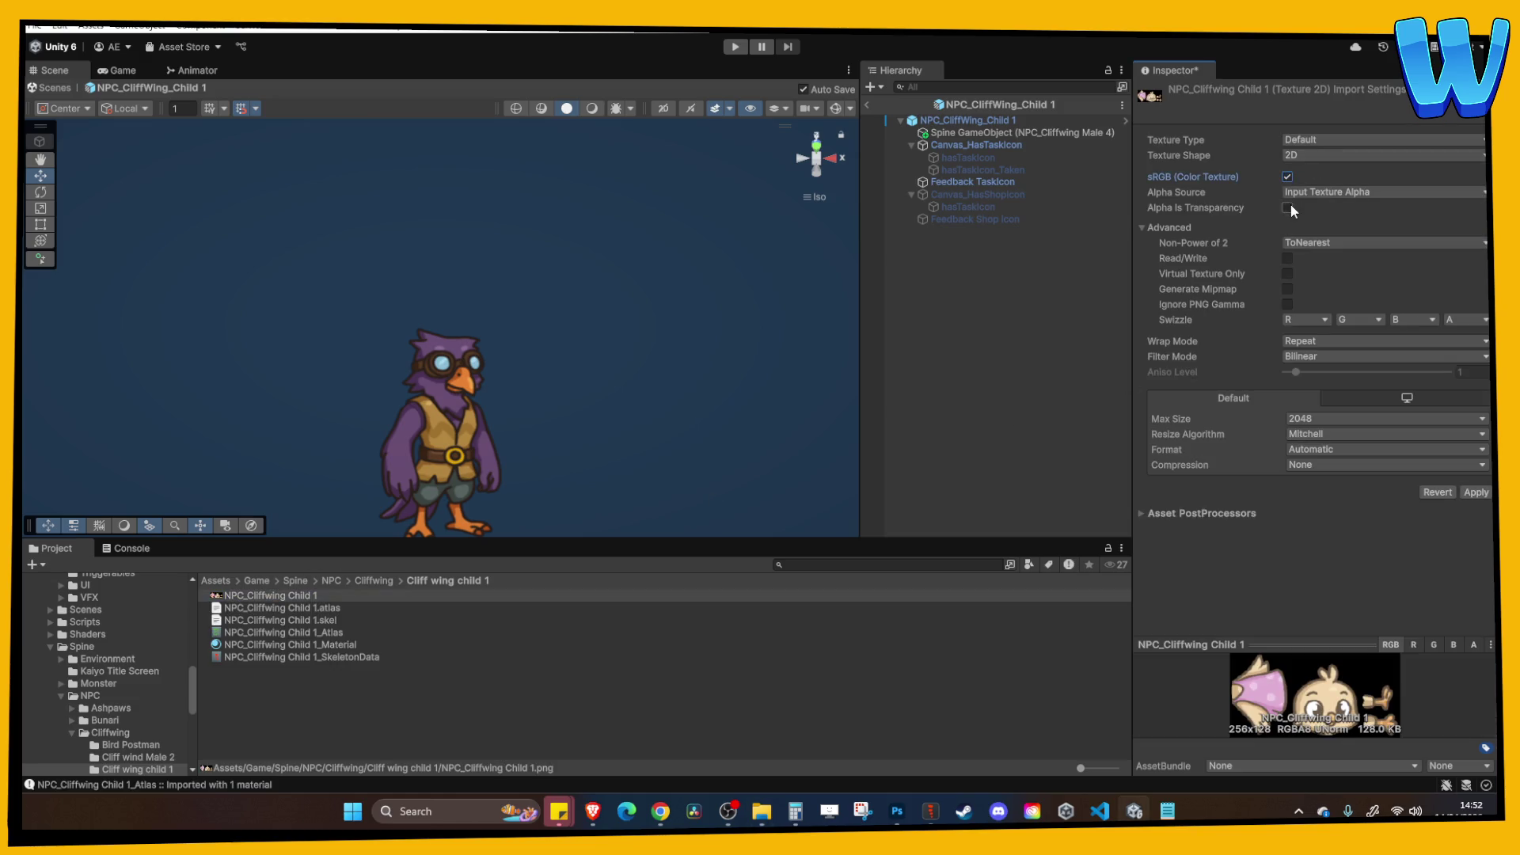
{"action": "left_click", "coordinate": [1475, 492]}
{"action": "left_click", "coordinate": [348, 645]}
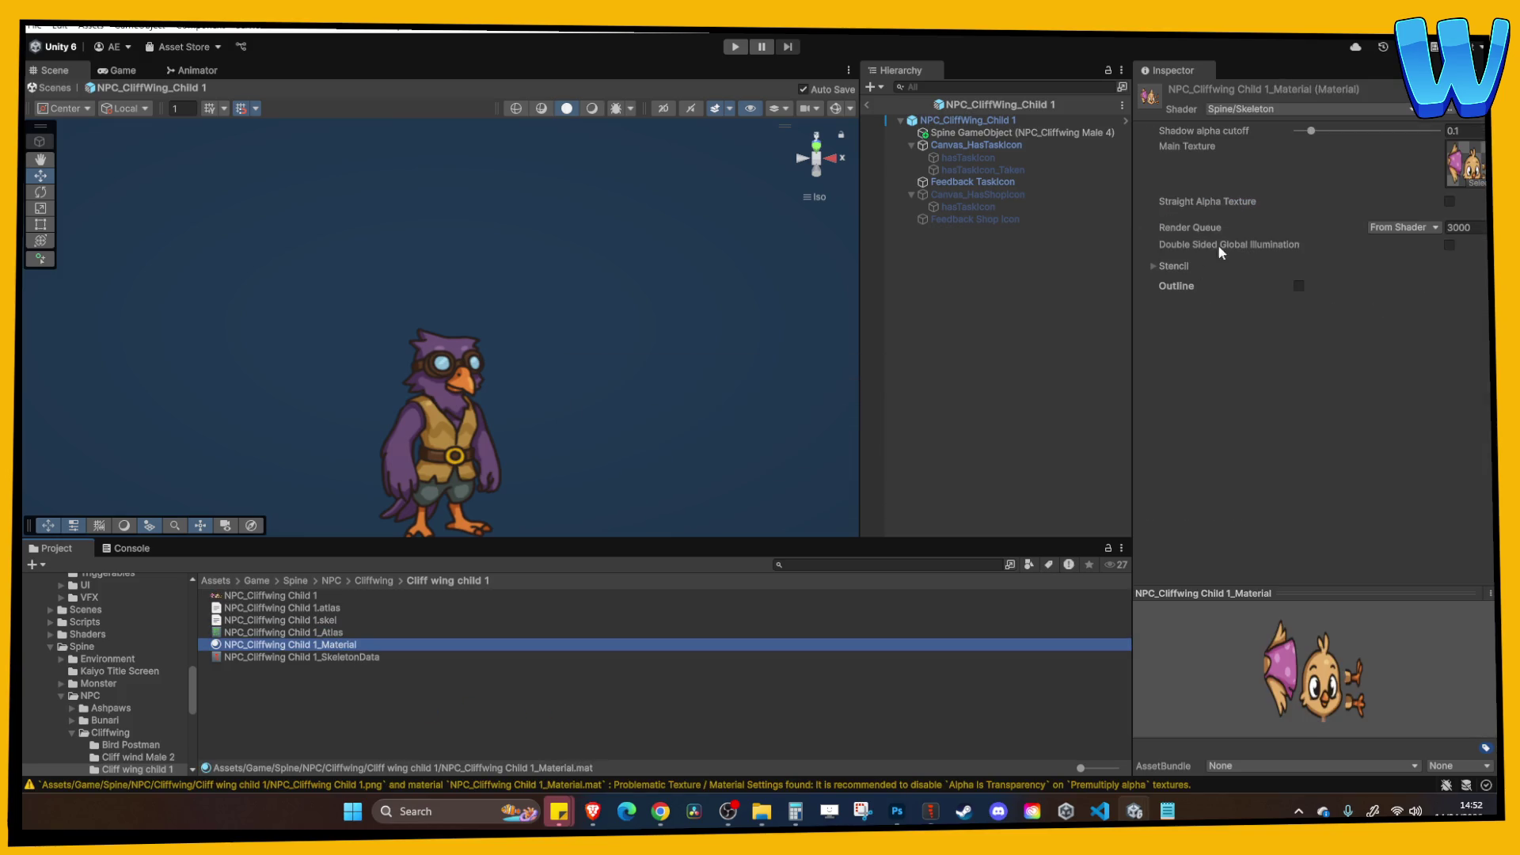
{"action": "left_click", "coordinate": [1449, 201]}
Place the NPC_Cliffwing Child 1 SkeletonData into the prefab hierarchy as a Spine object.
{"action": "left_click", "coordinate": [647, 722]}
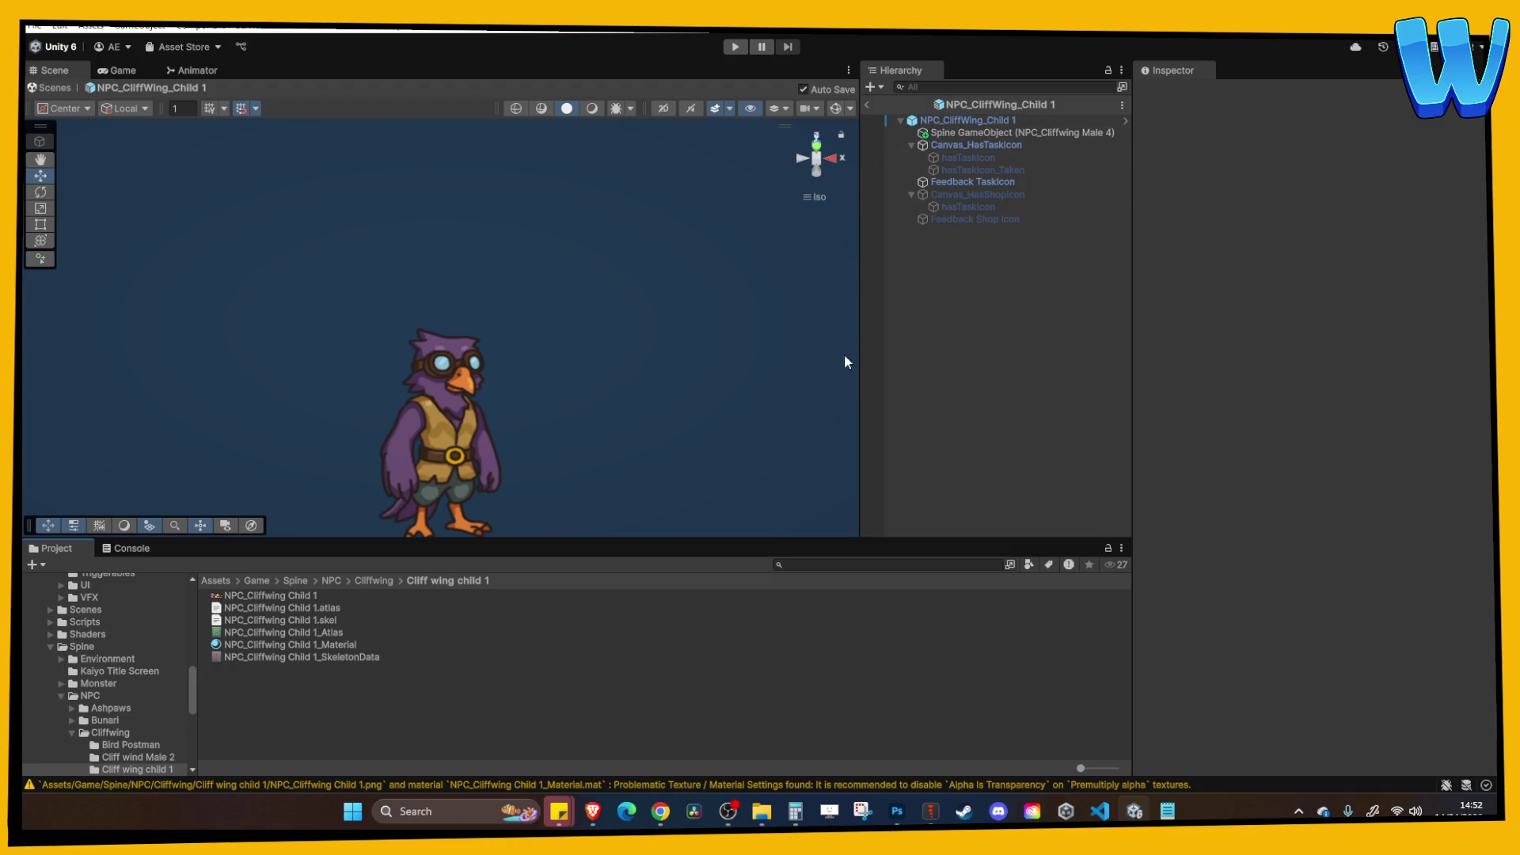
{"action": "left_click", "coordinate": [332, 657]}
{"action": "mouse_move", "coordinate": [332, 657]}
{"action": "left_mouse_down"}
{"action": "mouse_move", "coordinate": [888, 464]}
{"action": "mouse_move", "coordinate": [1014, 320]}
{"action": "left_mouse_up"}
Add the chick SkeletonData as a SkeletonAnimation object tilted 20 on Rotation X.
{"action": "left_click", "coordinate": [1045, 324]}
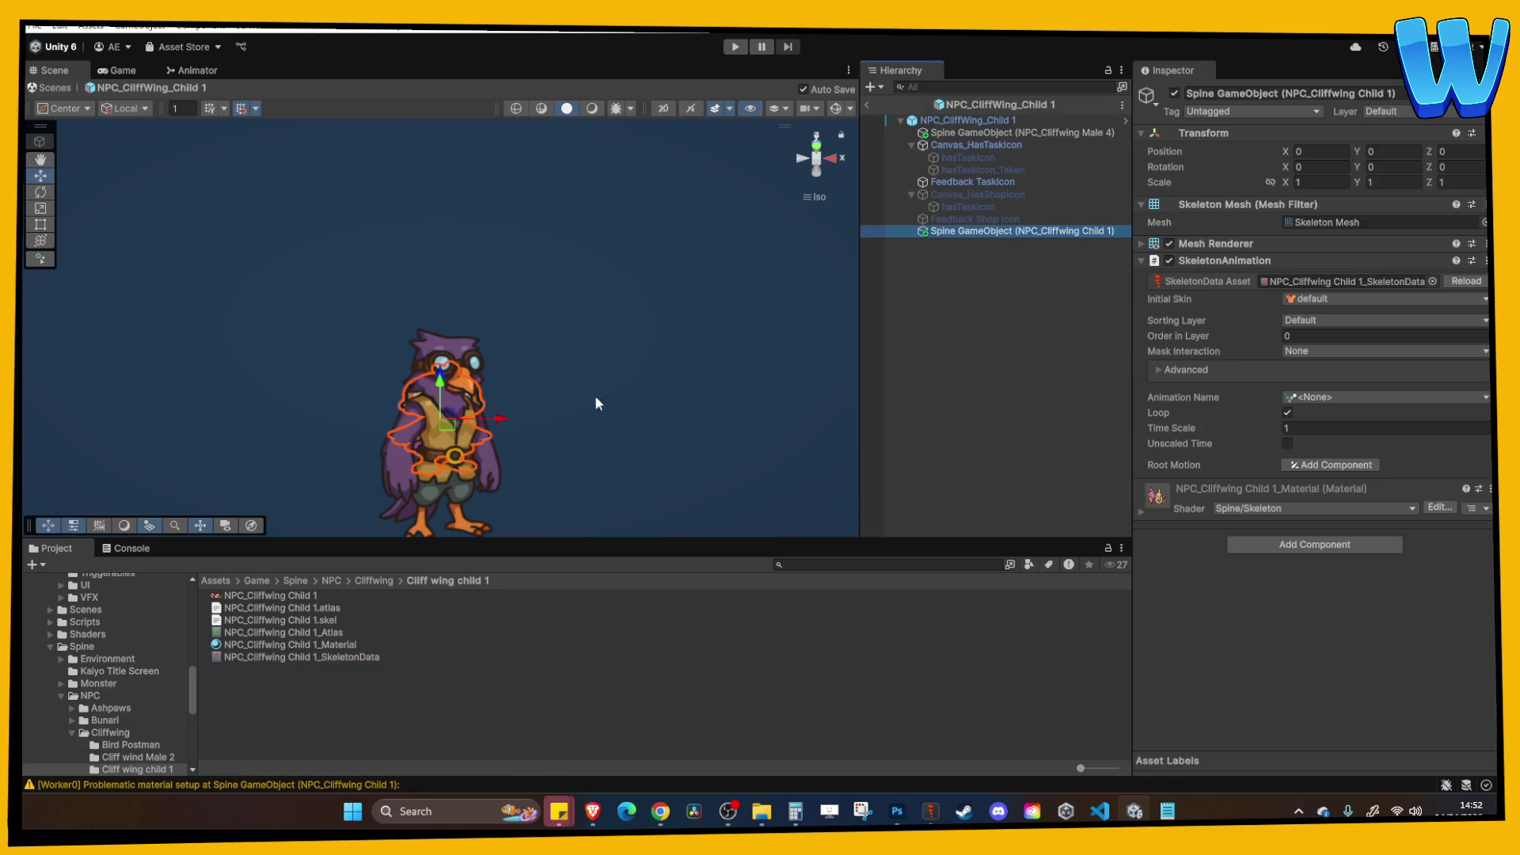
{"action": "left_click", "coordinate": [1313, 166]}
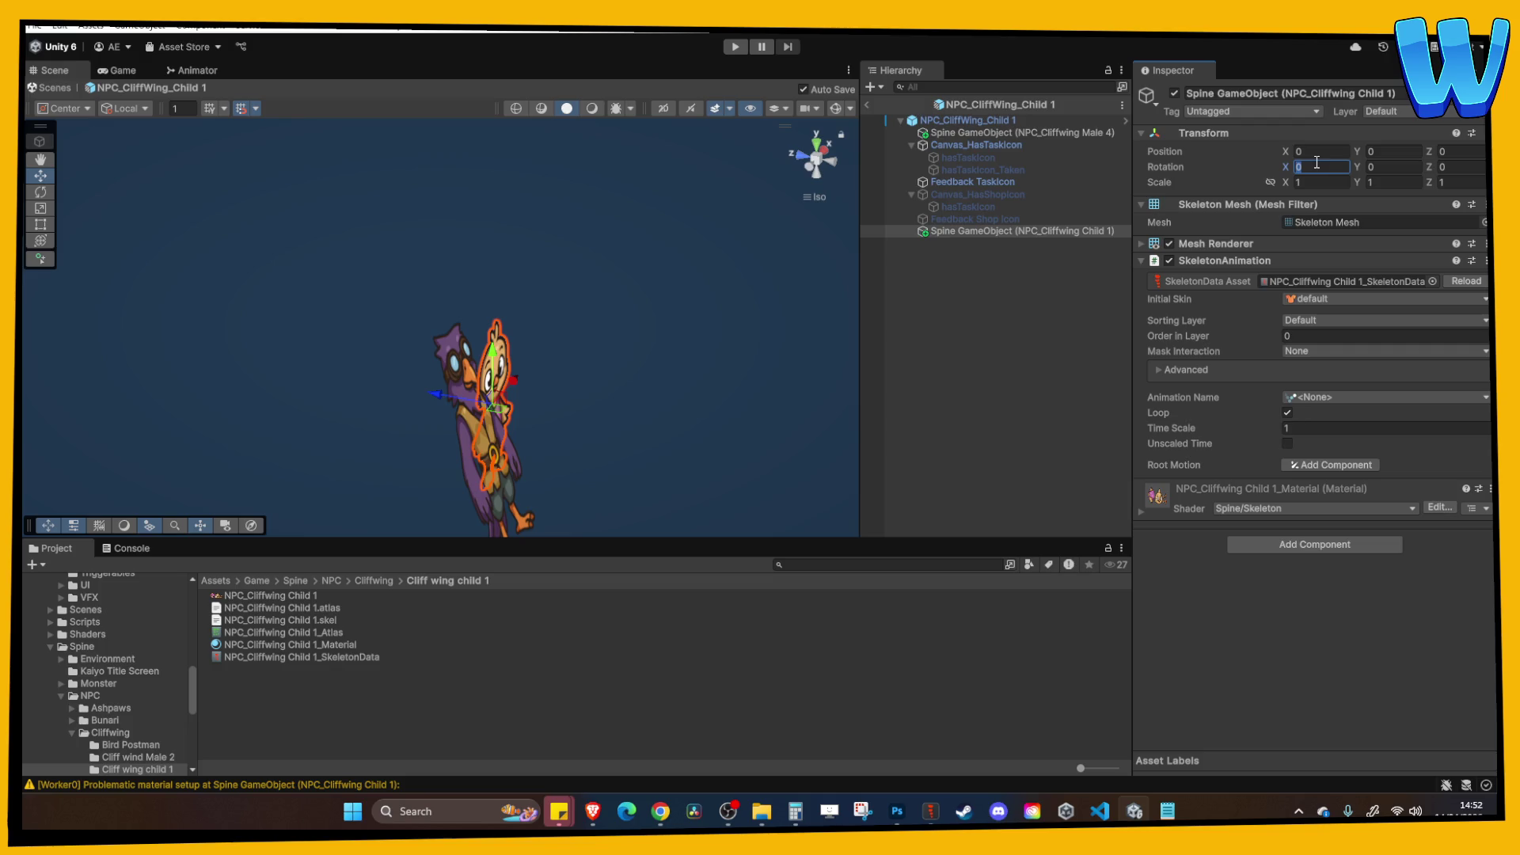
{"action": "type", "text": "20"}
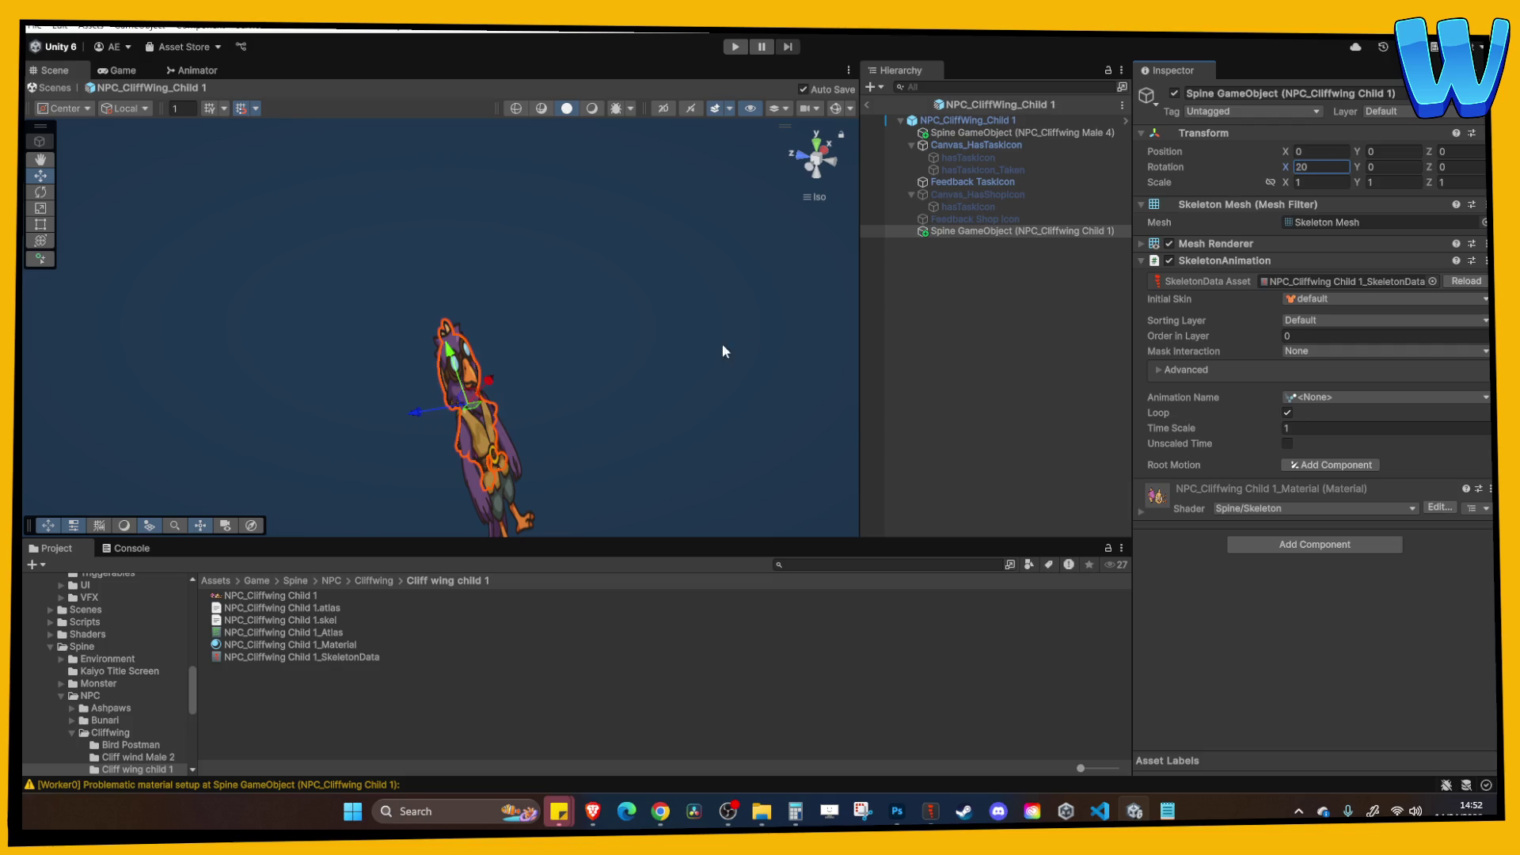
{"action": "left_click_drag", "start_coordinate": [729, 344], "coordinate": [508, 309]}
{"action": "left_click_drag", "start_coordinate": [217, 144], "coordinate": [488, 416]}
Delete the old NPC_Cliffwing Male 4 skeleton and move the chick to first child.
{"action": "left_click", "coordinate": [479, 427]}
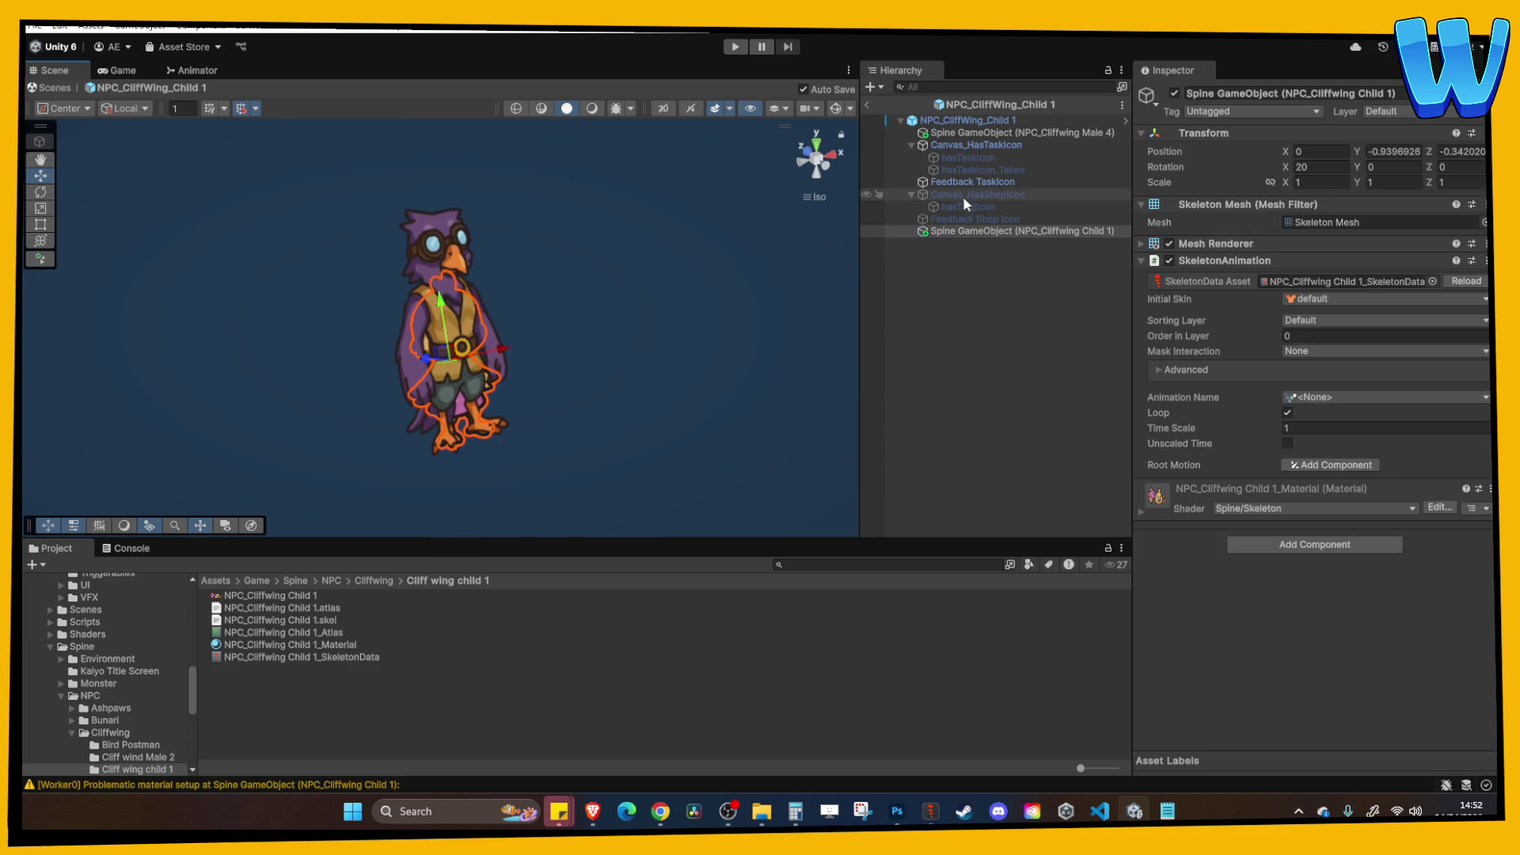
{"action": "left_click", "coordinate": [991, 135]}
{"action": "key", "text": "Delete"}
{"action": "left_click_drag", "start_coordinate": [984, 222], "coordinate": [975, 127]}
Set the chick's Animation Name, then locate the NPCTask_CliffWingMale_4 data asset.
{"action": "left_click_drag", "start_coordinate": [495, 339], "coordinate": [546, 345]}
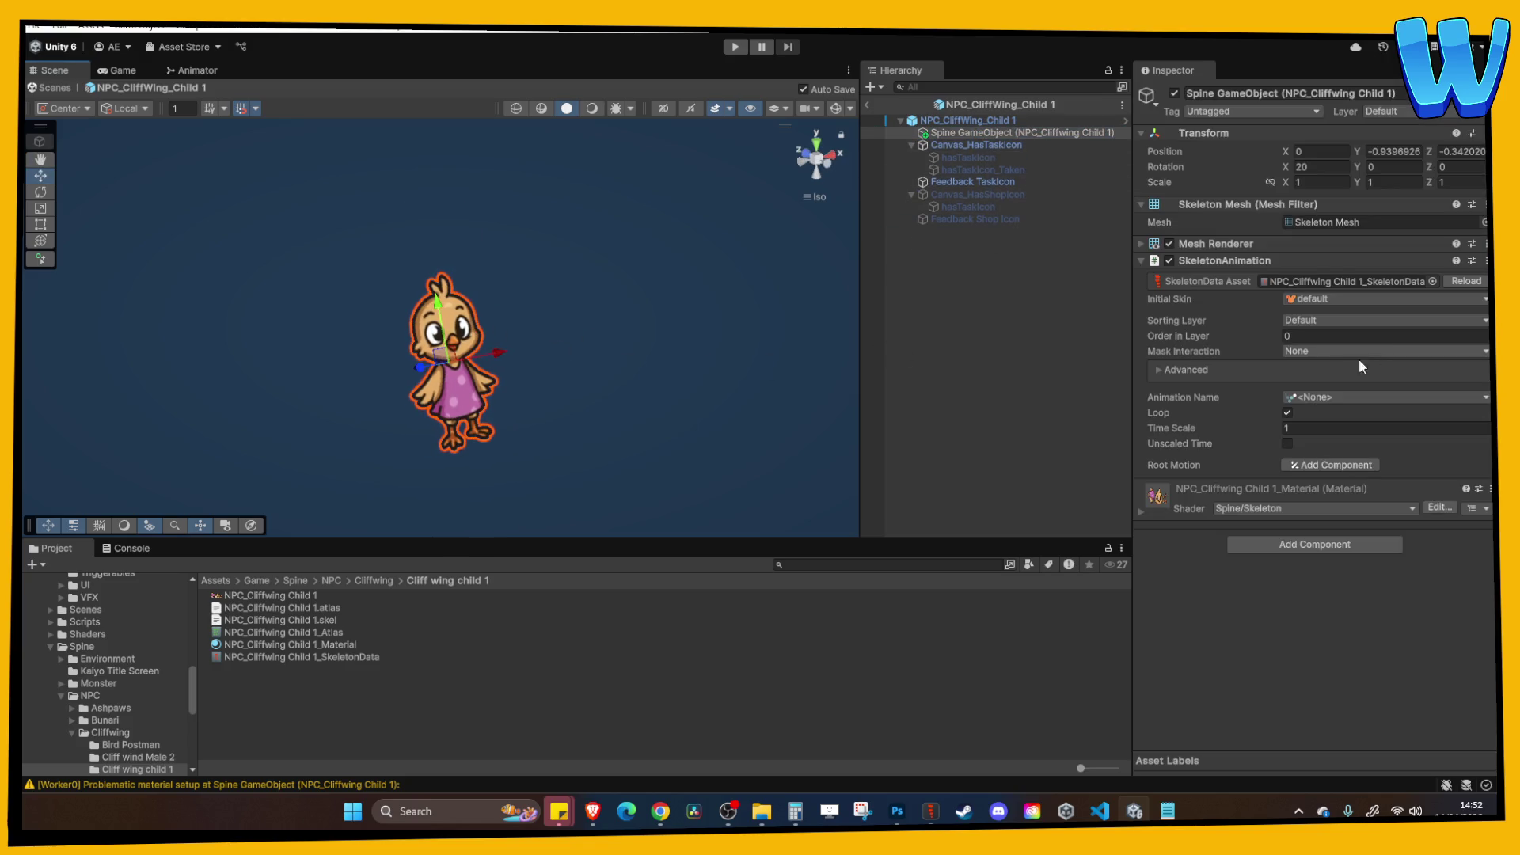
{"action": "left_click", "coordinate": [1330, 397]}
{"action": "left_click", "coordinate": [1345, 425]}
{"action": "left_click", "coordinate": [946, 372]}
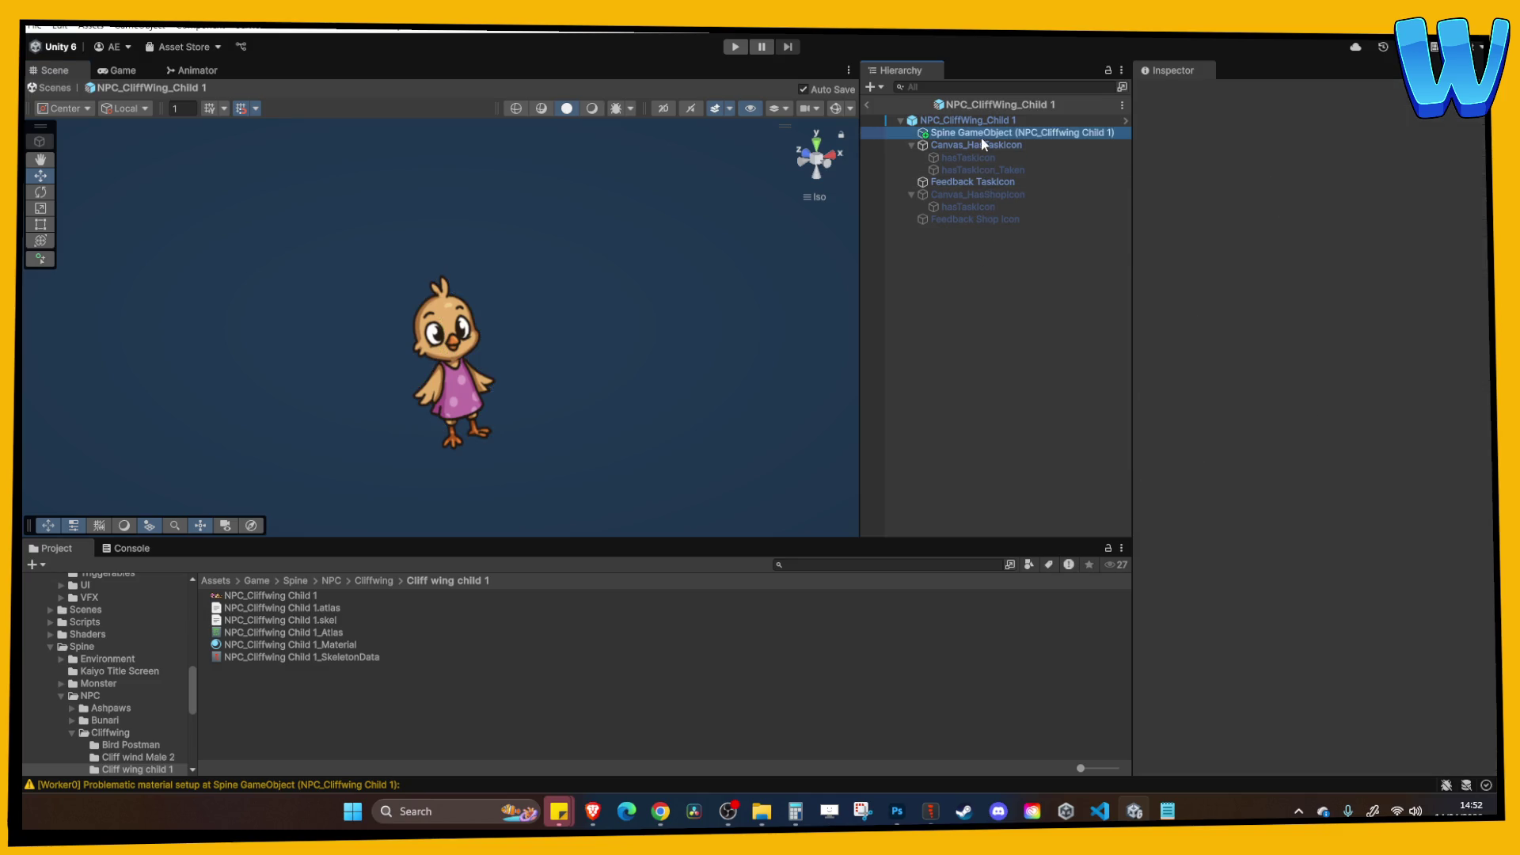
{"action": "left_click", "coordinate": [980, 122]}
{"action": "left_click", "coordinate": [1347, 461]}
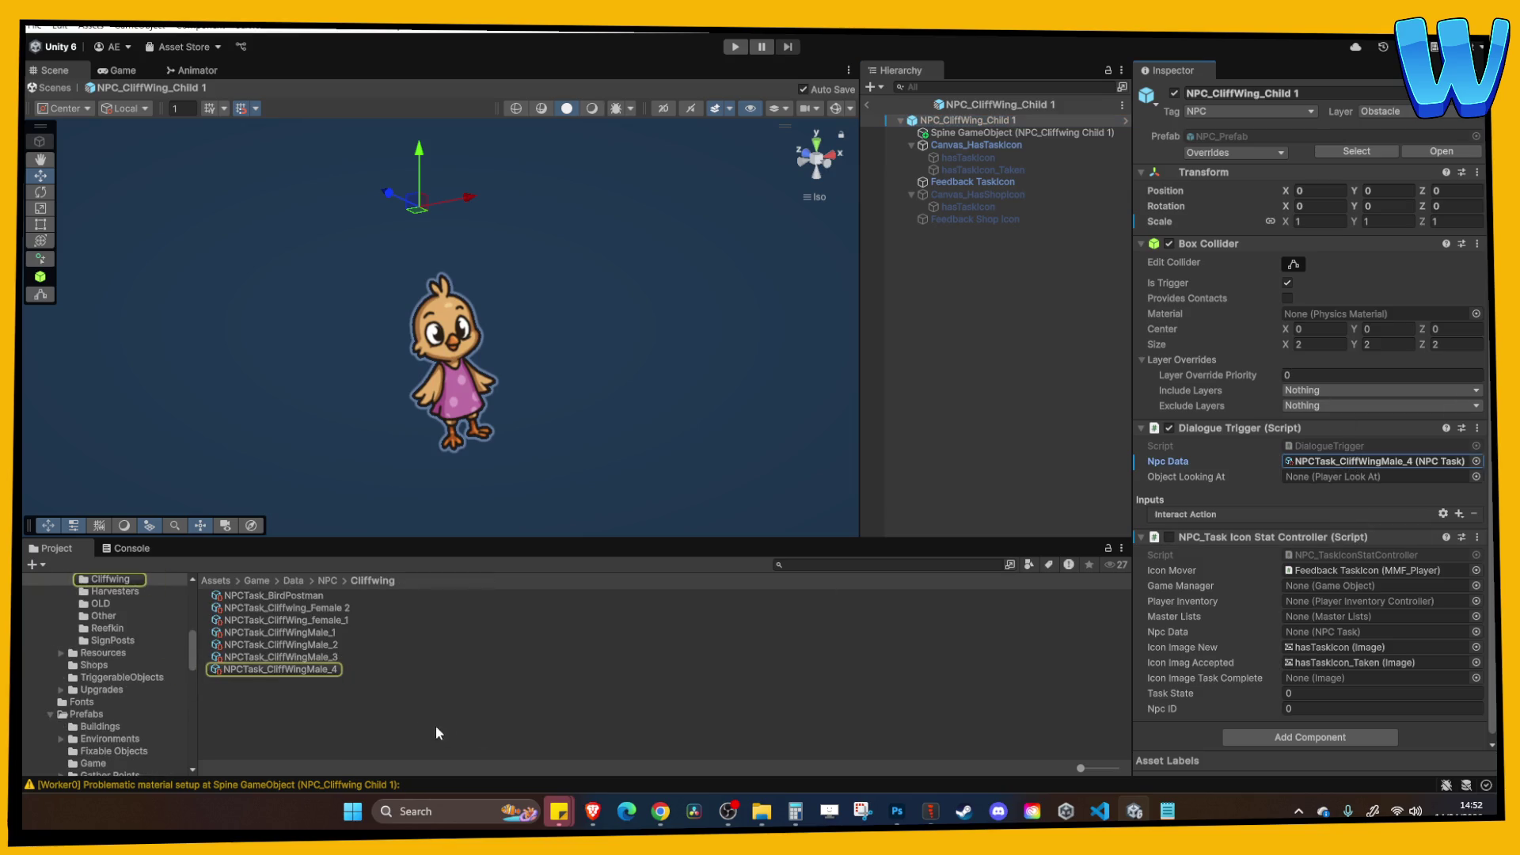
Duplicate NPCTask_CliffWingMale_4 and rename the copy NPCTask_CliffWing_Child 1.
{"action": "left_click", "coordinate": [324, 672]}
{"action": "key", "text": "ctrl+d"}
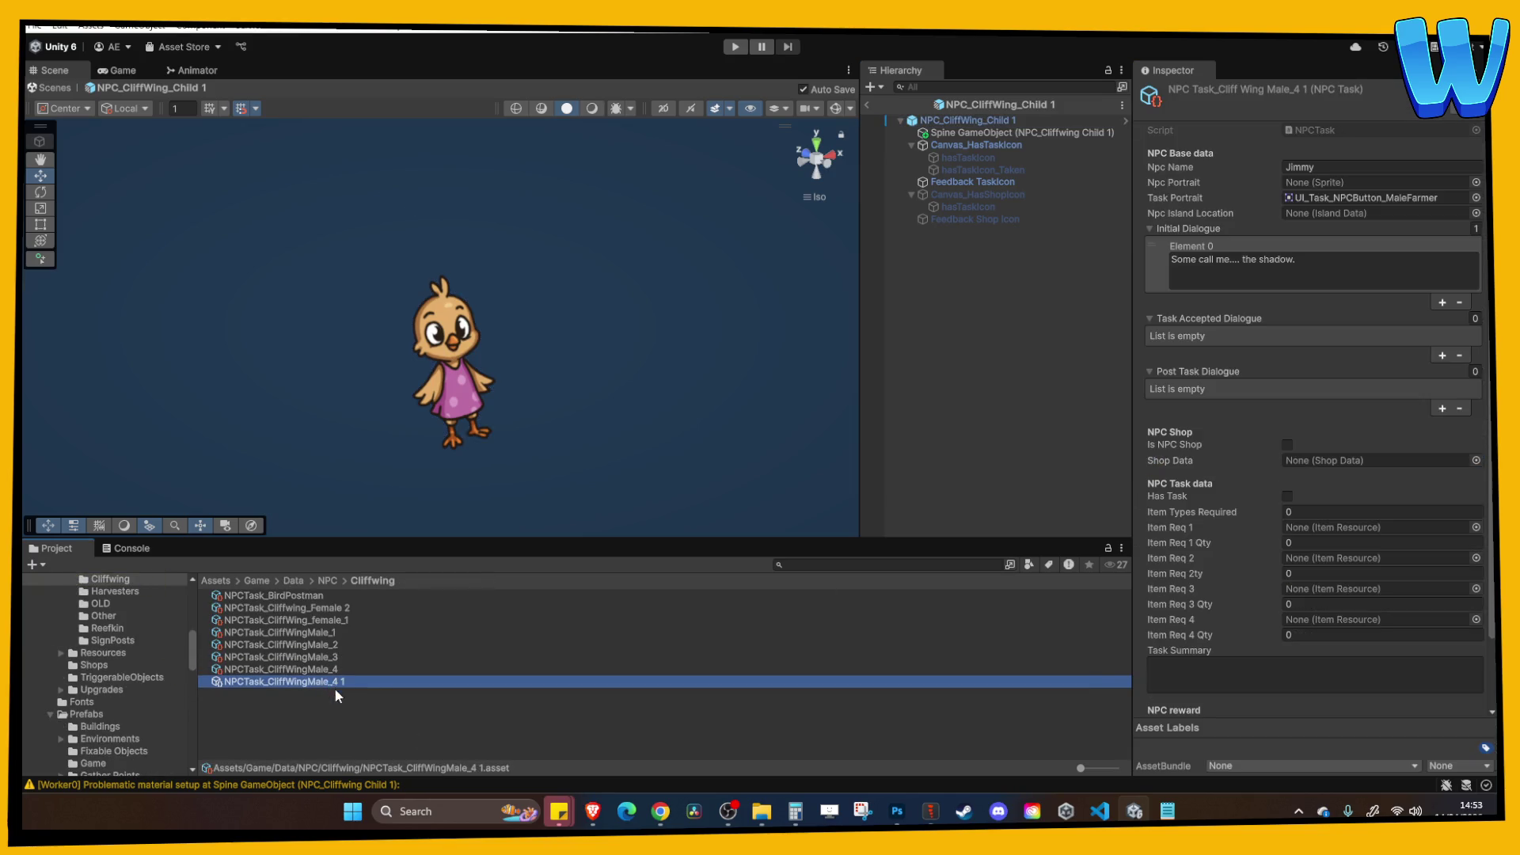
{"action": "key", "text": "F2"}
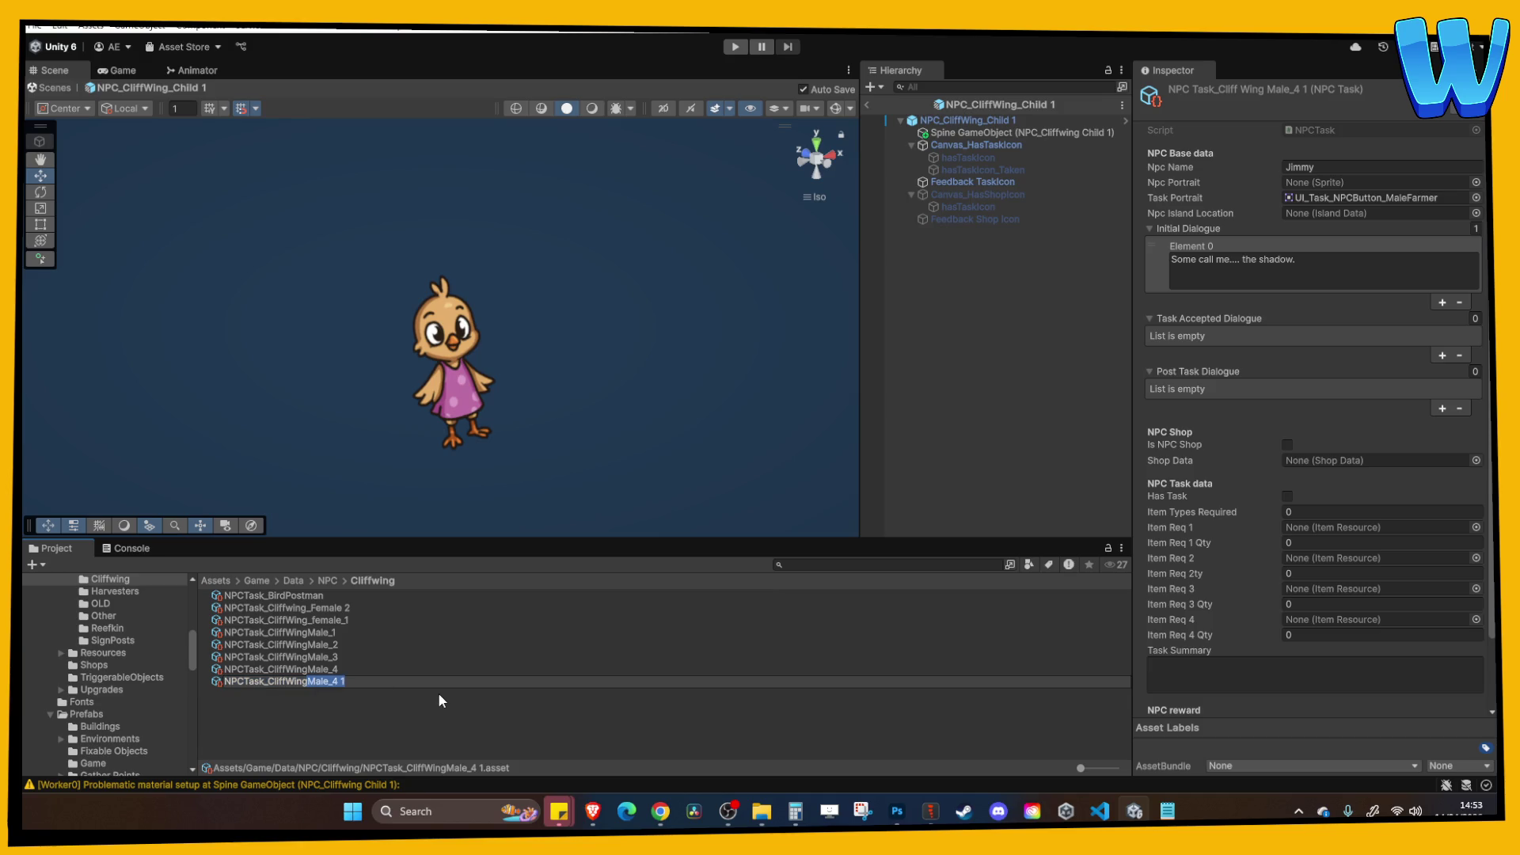
{"action": "type", "text": "_Child 1"}
{"action": "key", "text": "Return"}
Set the task's Npc Name to Evie and its first dialogue line to 'I hate you!'.
{"action": "left_click", "coordinate": [1360, 163]}
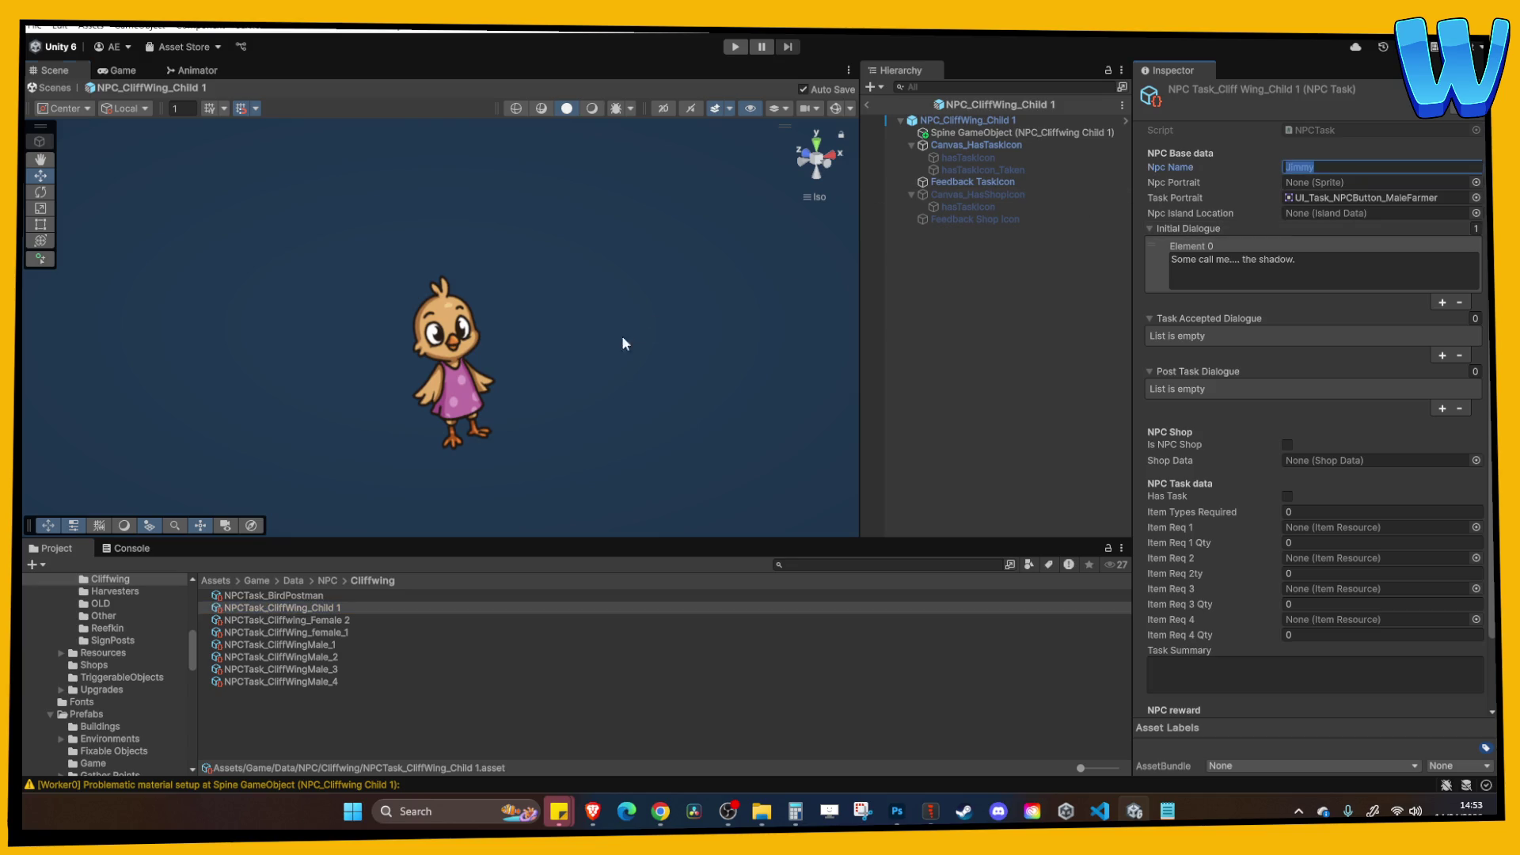
{"action": "key", "text": "Return"}
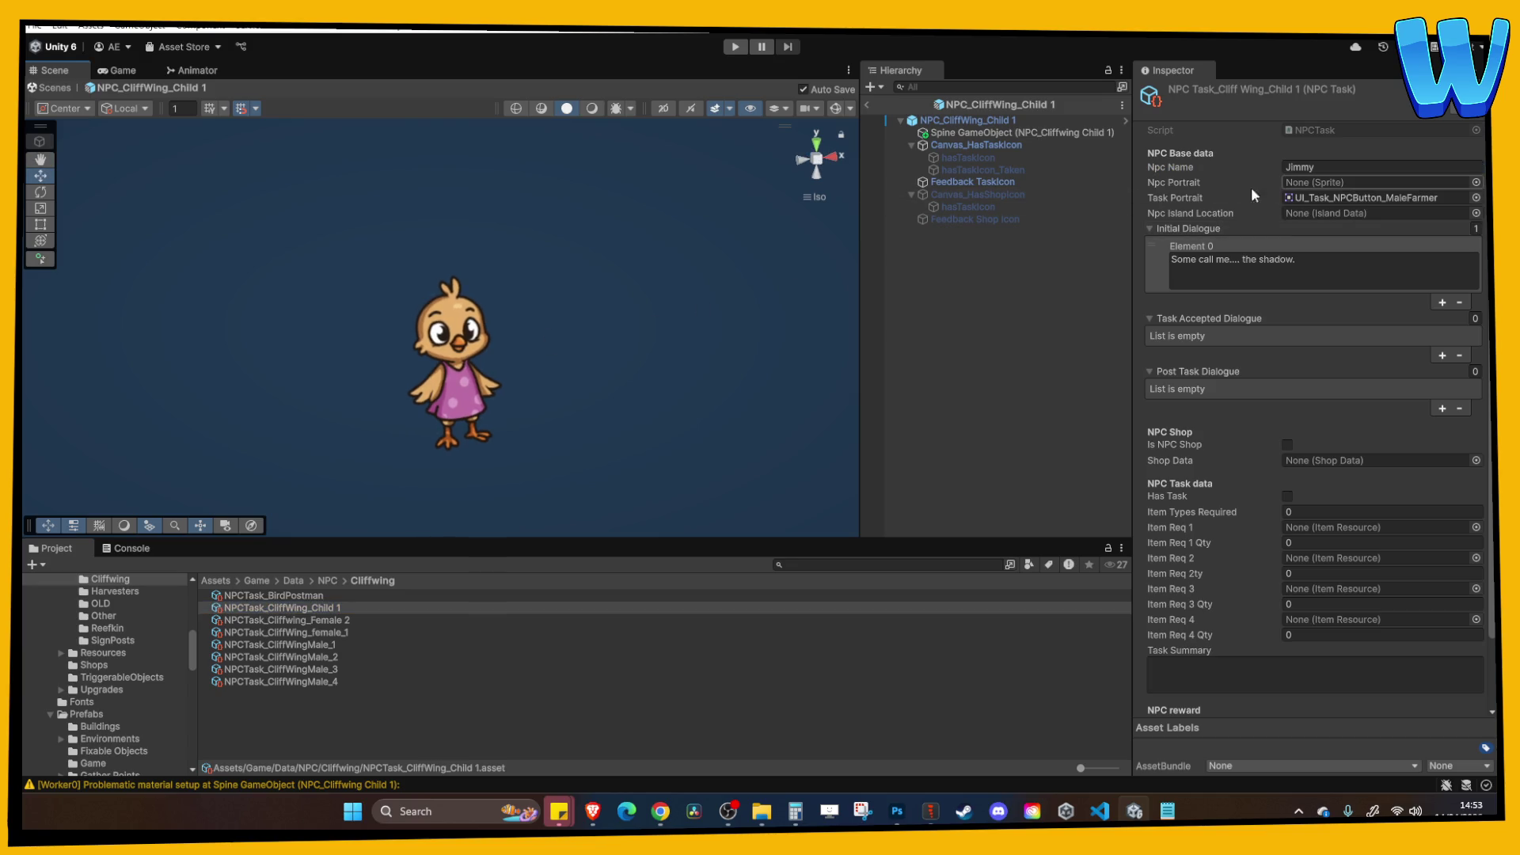
{"action": "left_click", "coordinate": [1332, 166]}
{"action": "left_click", "coordinate": [1314, 266]}
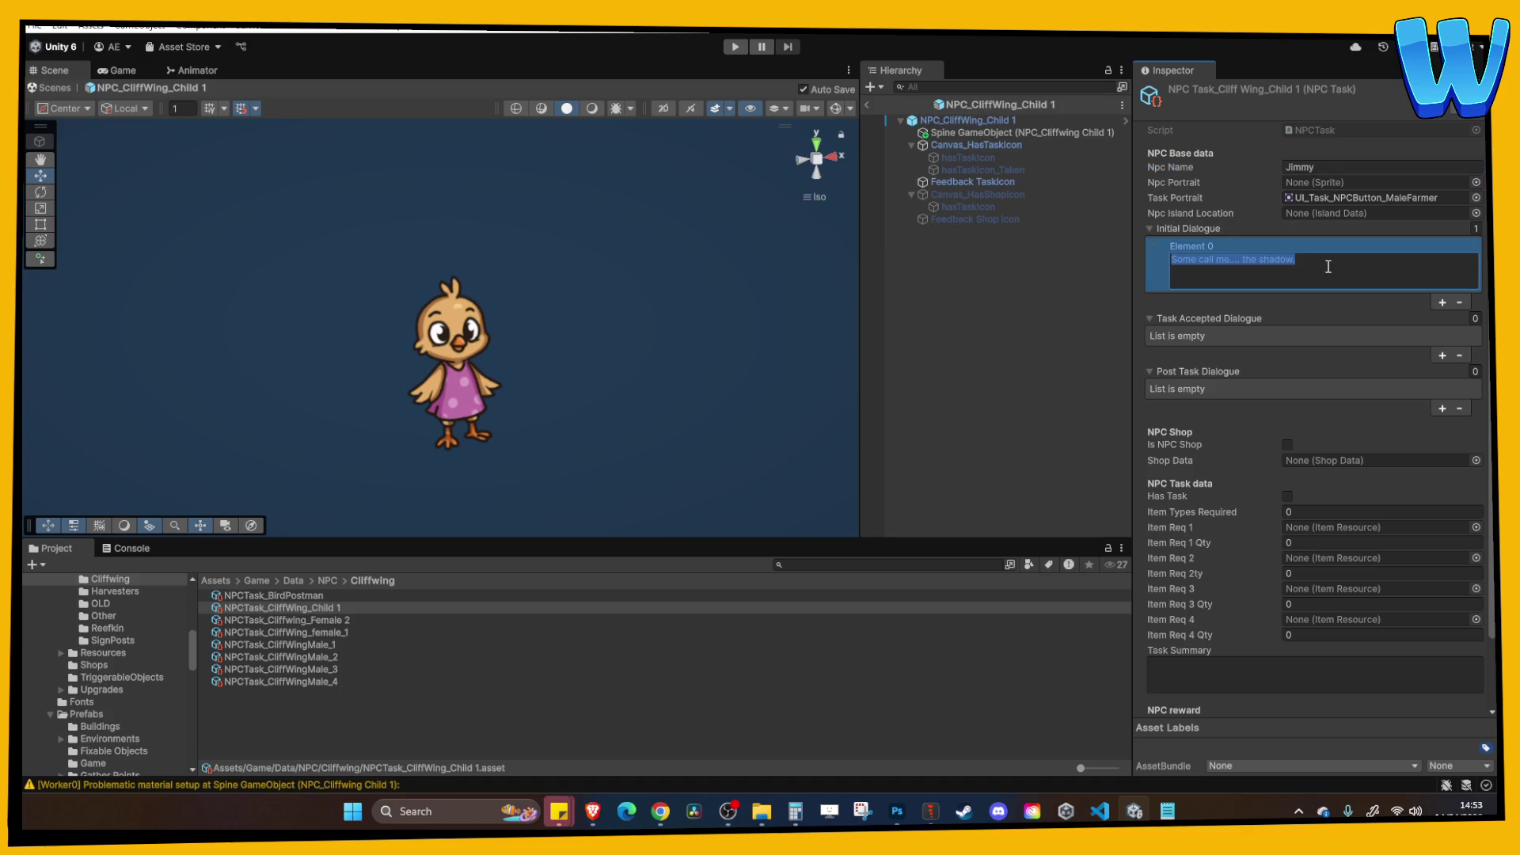
{"action": "type", "text": "I hate you!"}
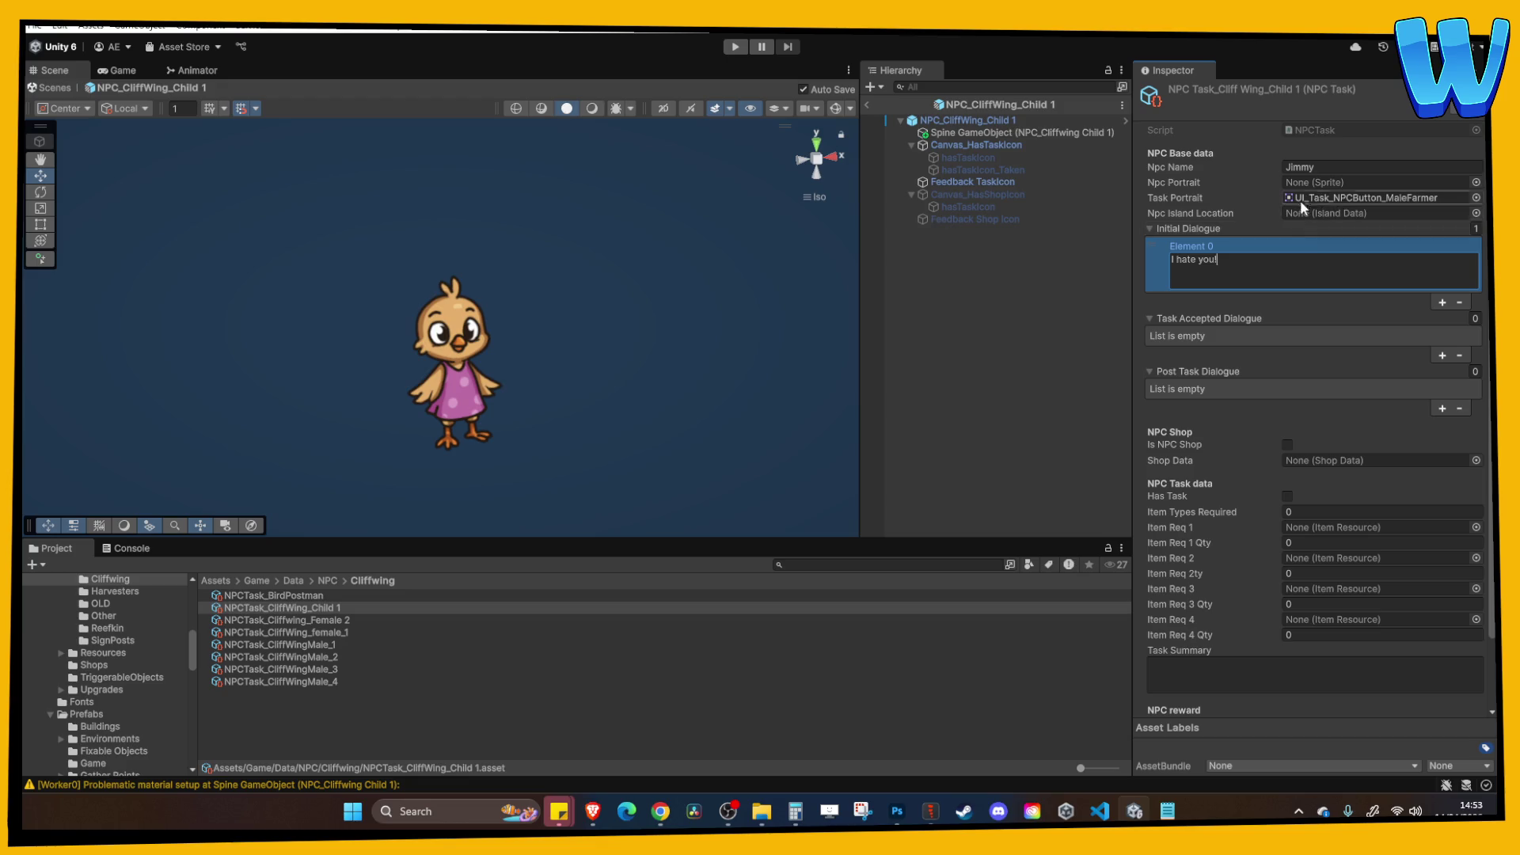
{"action": "left_click", "coordinate": [1312, 168]}
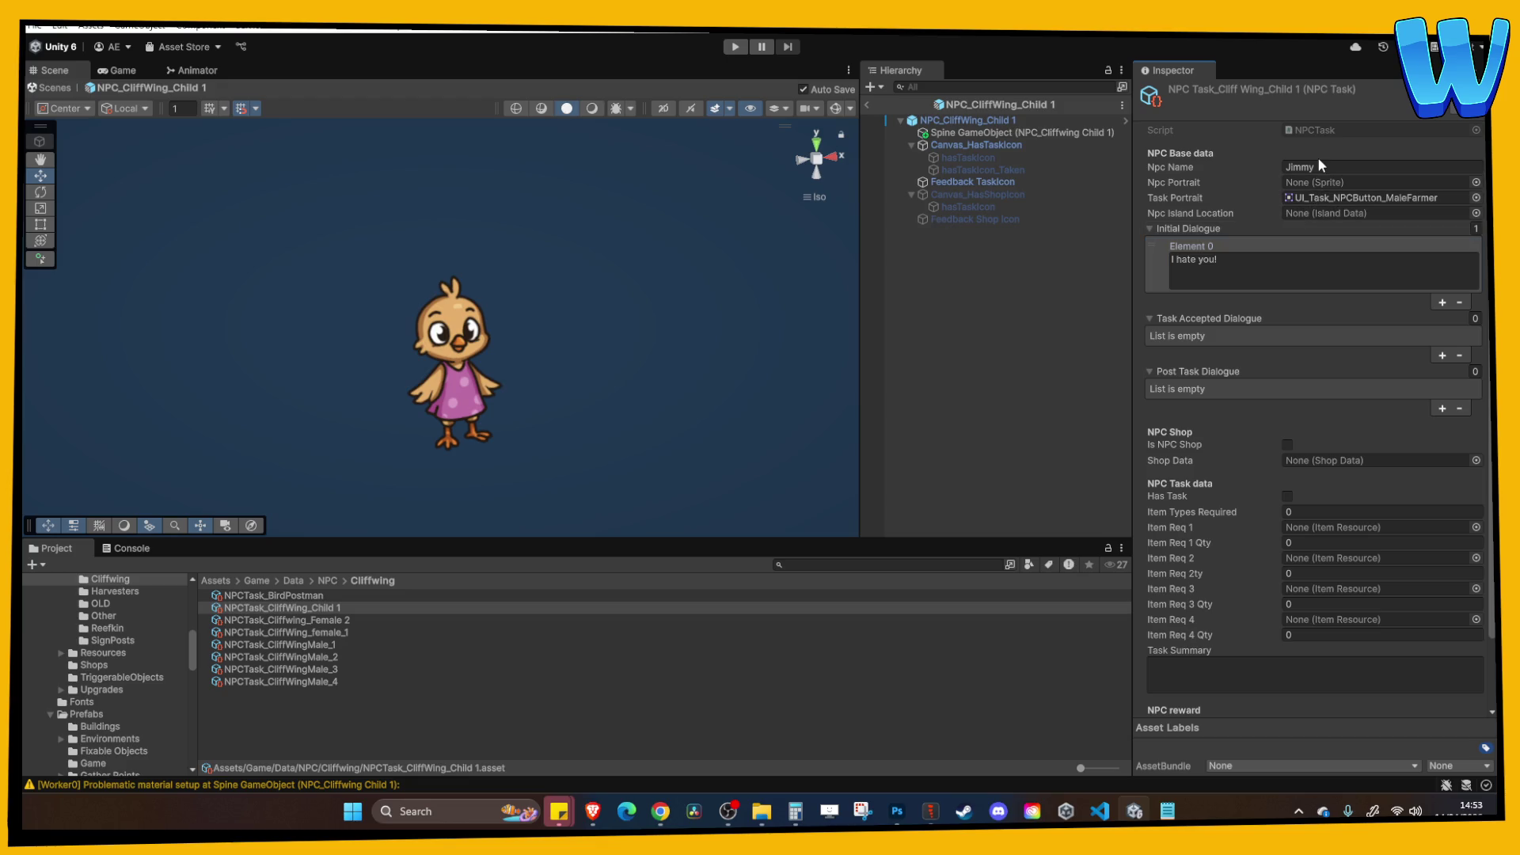
{"action": "type", "text": "Evie"}
{"action": "left_click", "coordinate": [1258, 257]}
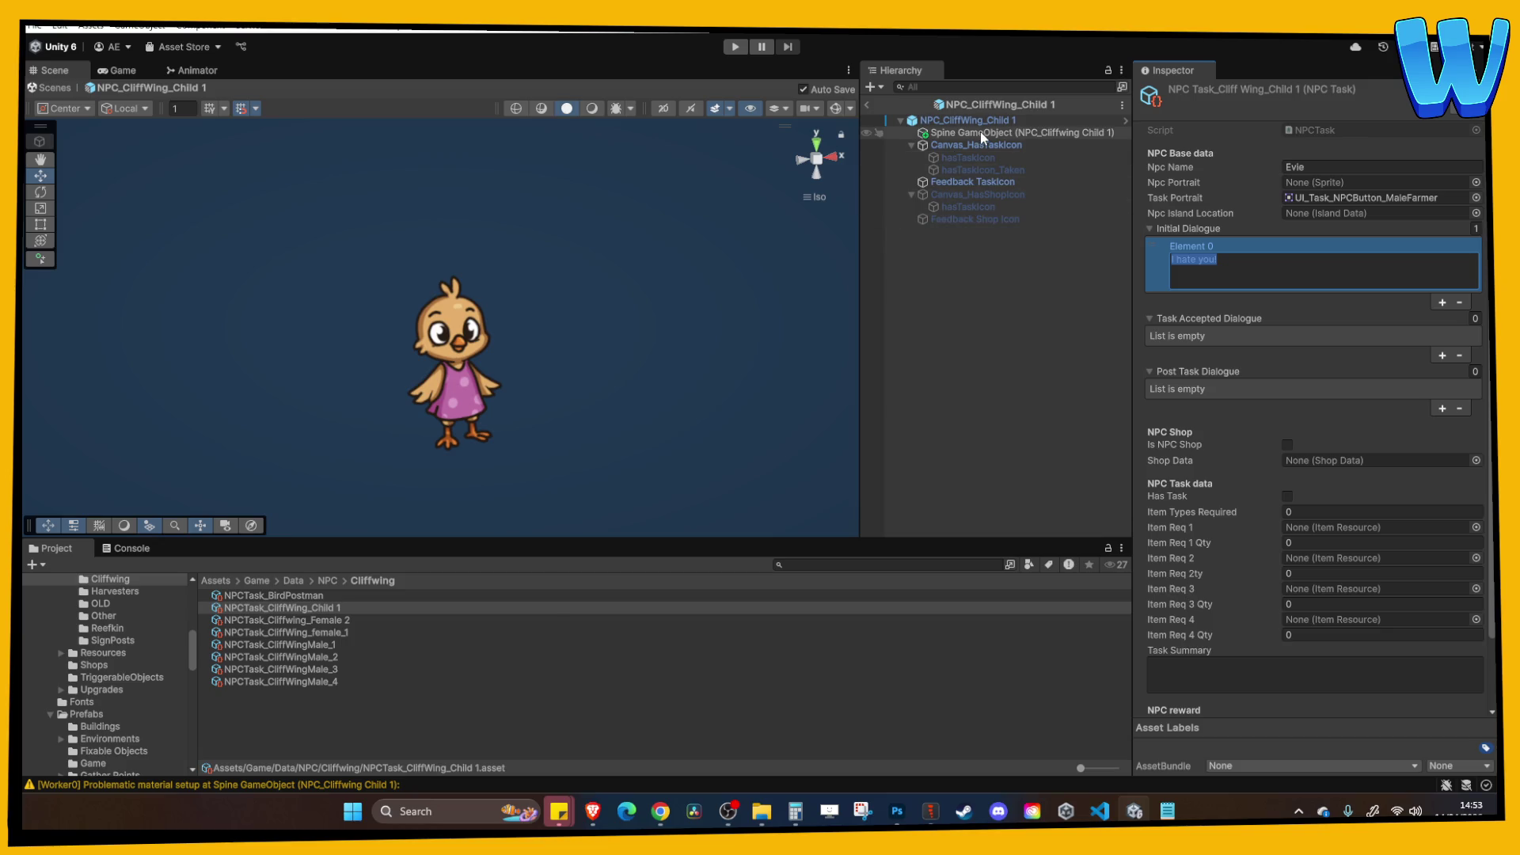
Assign NPCTask_CliffWing_Child 1 to the prefab root's Dialogue Trigger Npc Data.
{"action": "left_click", "coordinate": [1021, 133]}
{"action": "left_click", "coordinate": [966, 121]}
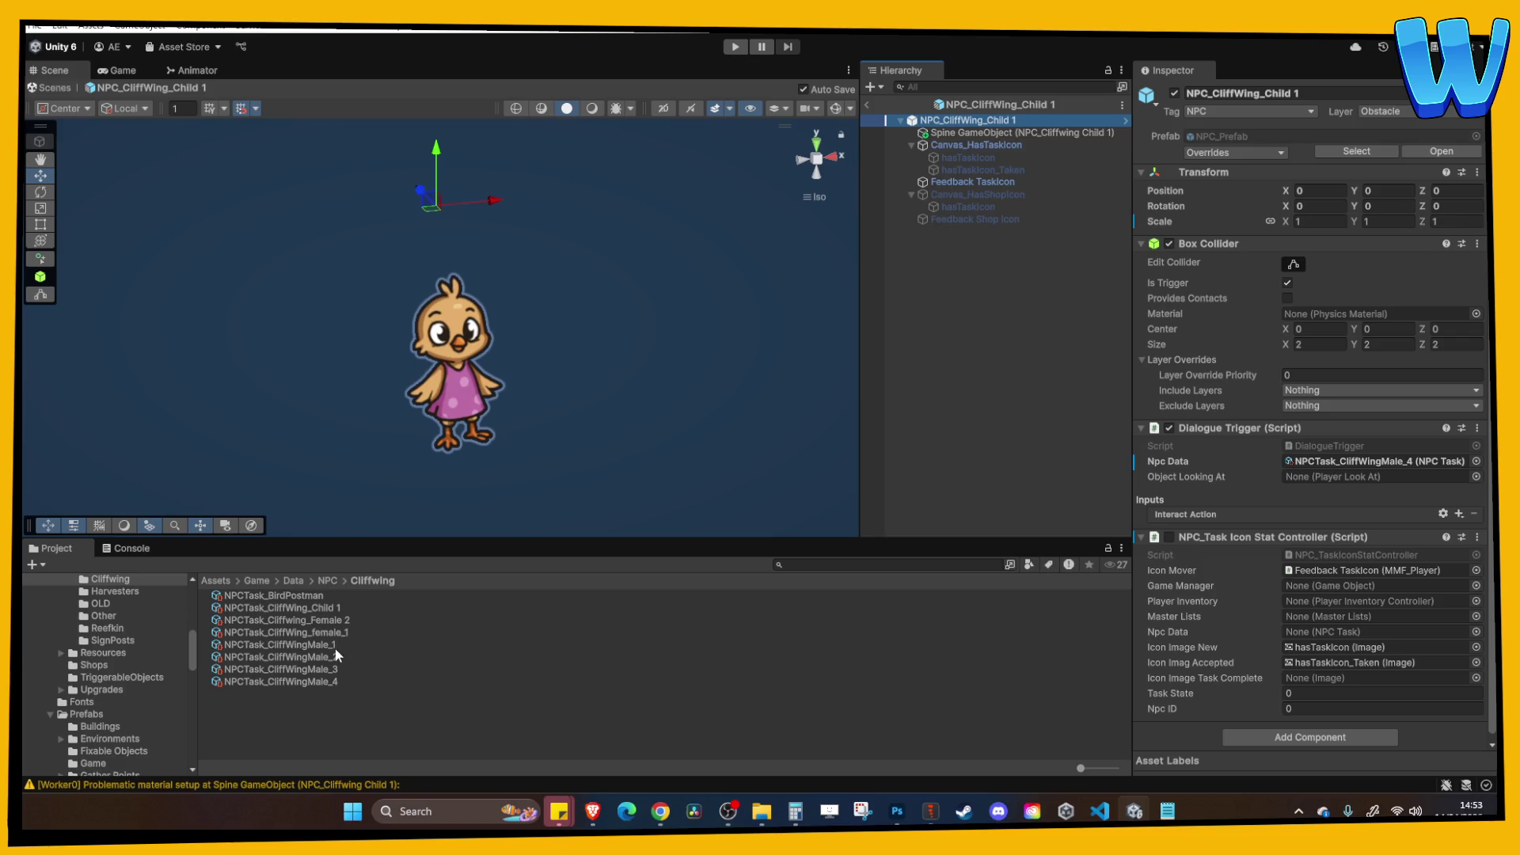
{"action": "mouse_move", "coordinate": [327, 611]}
{"action": "left_mouse_down"}
{"action": "mouse_move", "coordinate": [1029, 120]}
{"action": "mouse_move", "coordinate": [1377, 461]}
{"action": "left_mouse_up"}
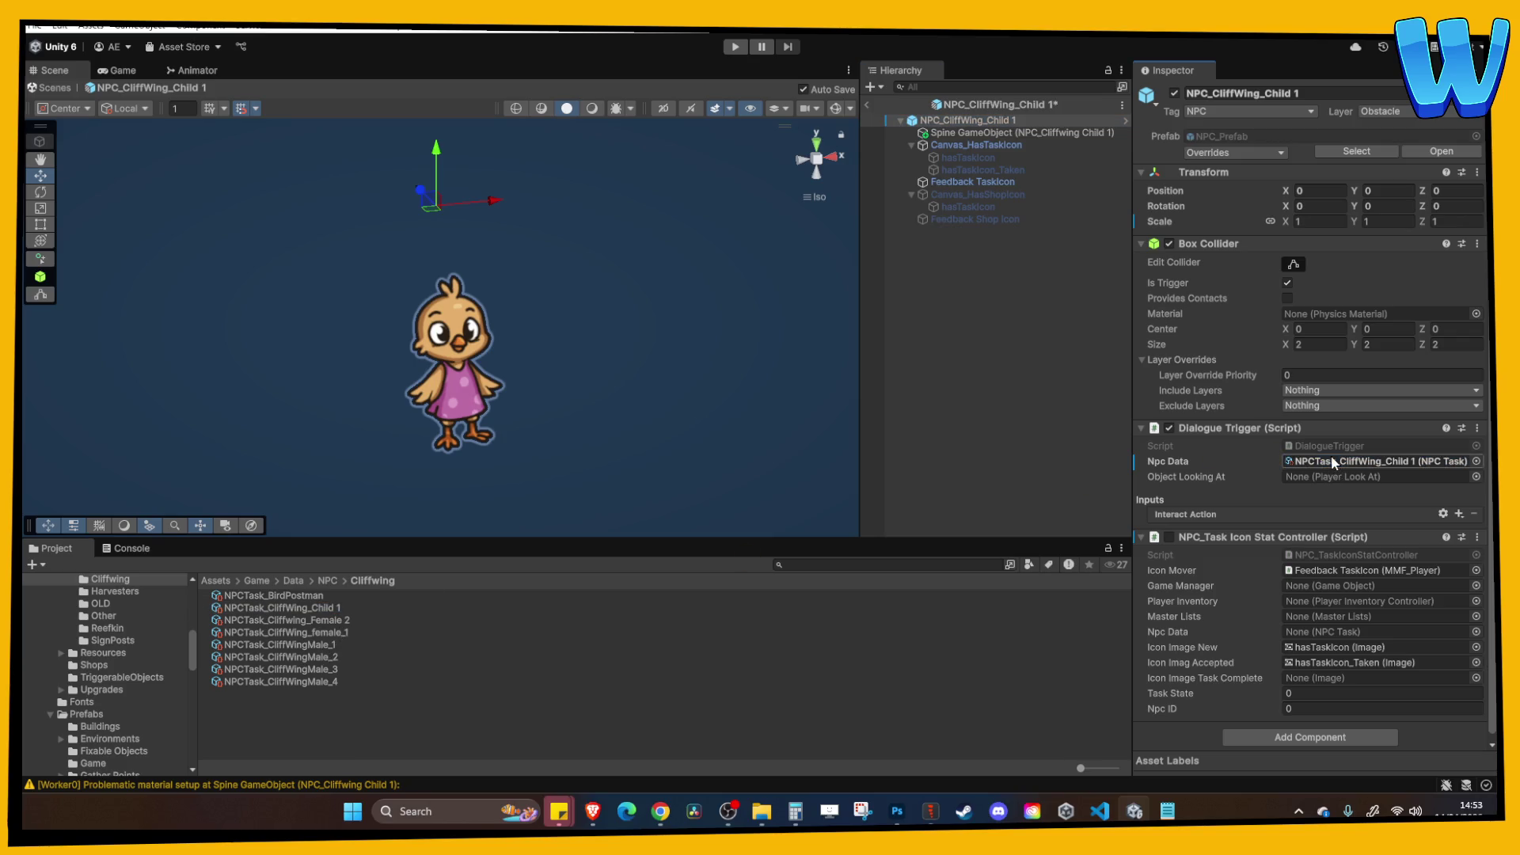
Return to the village scene and locate the NPC_CliffWingMale_3 prefab asset via Select Asset.
{"action": "left_click", "coordinate": [867, 106]}
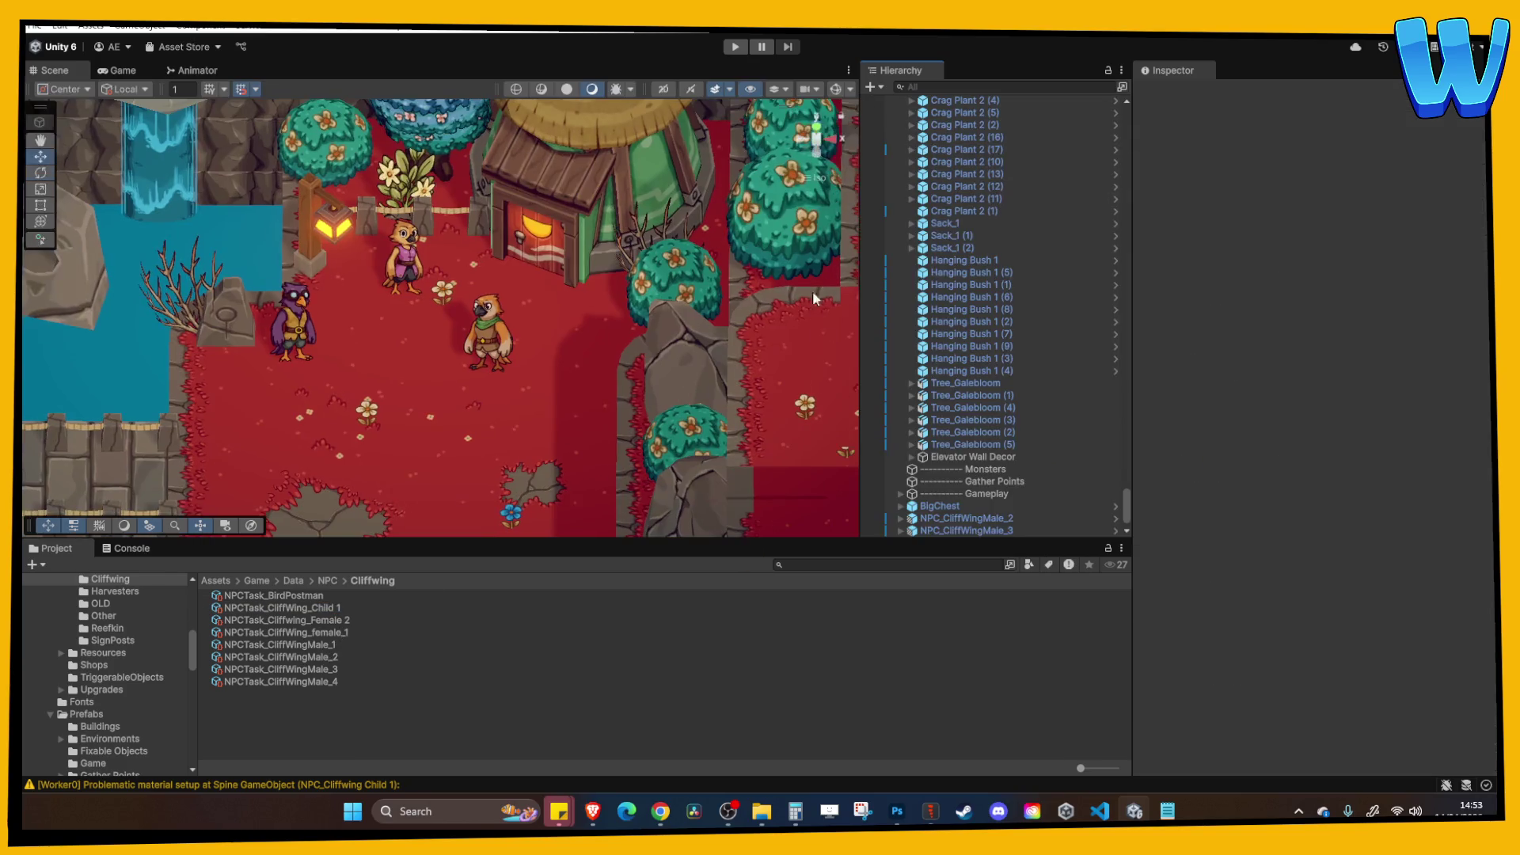
{"action": "right_click", "coordinate": [965, 532]}
{"action": "mouse_move", "coordinate": [1029, 345]}
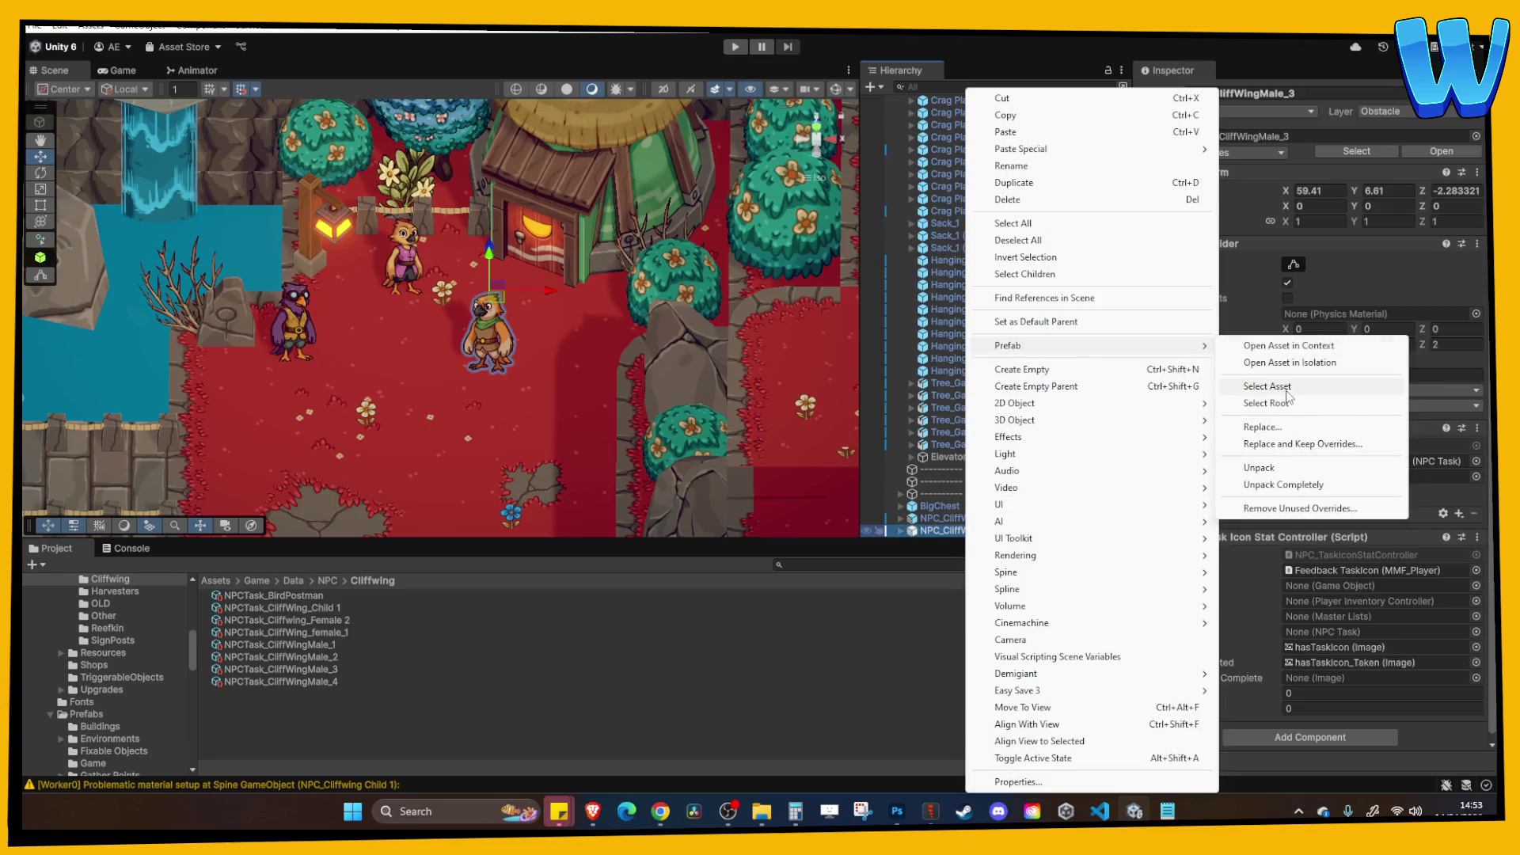
{"action": "left_click", "coordinate": [1298, 388]}
Place an NPC_CliffWing_Child 1 instance in the village, raised one unit, and frame it.
{"action": "mouse_move", "coordinate": [303, 608]}
{"action": "left_mouse_down"}
{"action": "mouse_move", "coordinate": [417, 349]}
{"action": "mouse_move", "coordinate": [397, 360]}
{"action": "left_mouse_up"}
{"action": "left_click_drag", "start_coordinate": [398, 273], "coordinate": [399, 255]}
{"action": "key", "text": "f"}
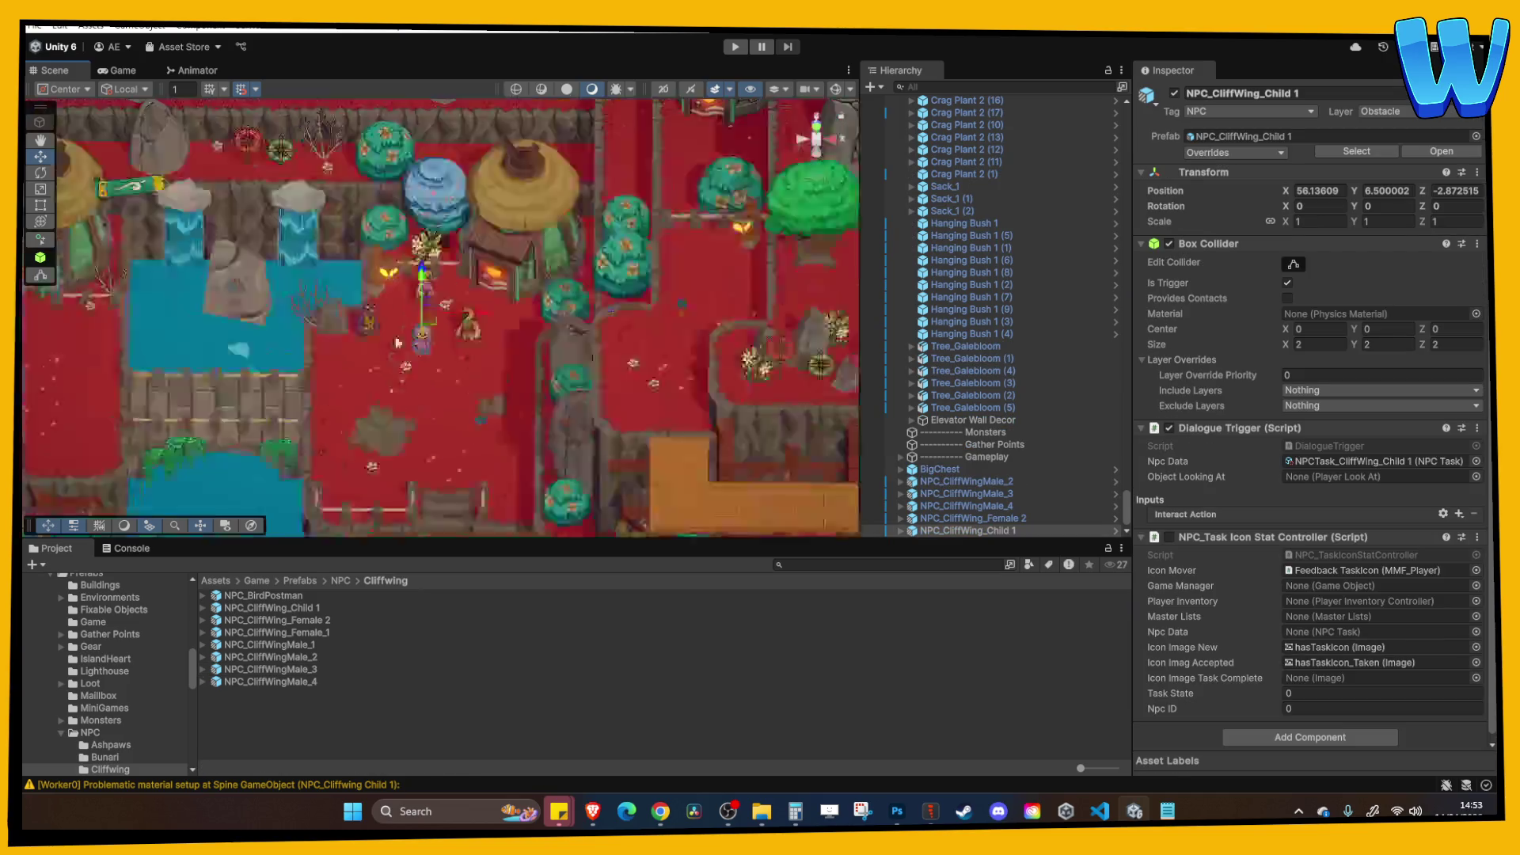
{"action": "scroll", "coordinate": [474, 309], "scroll_direction": "down", "scroll_amount": 5}
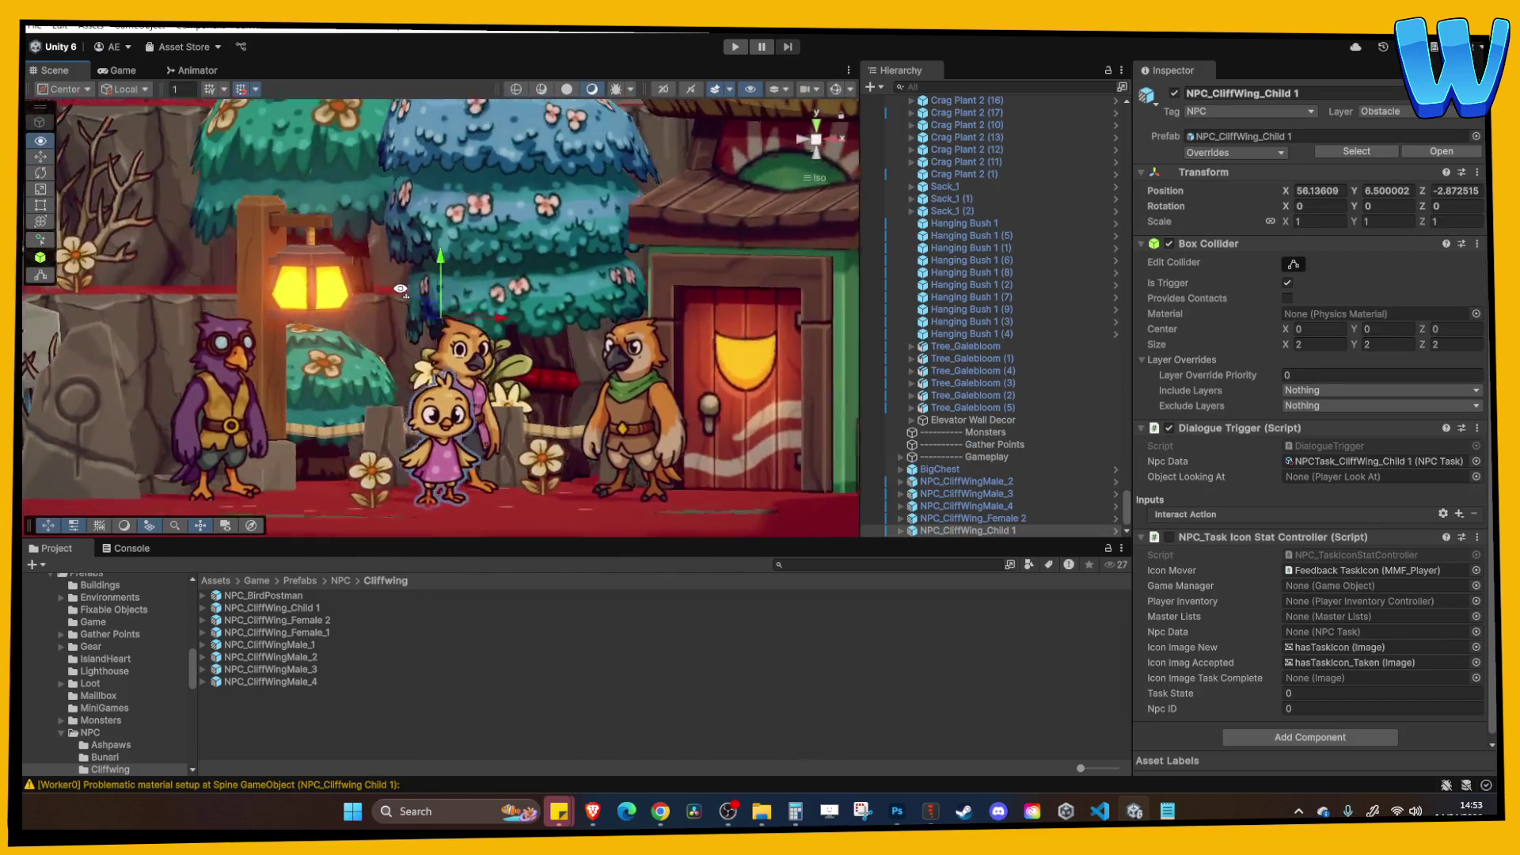
{"action": "scroll", "coordinate": [458, 437], "scroll_direction": "down", "scroll_amount": 3}
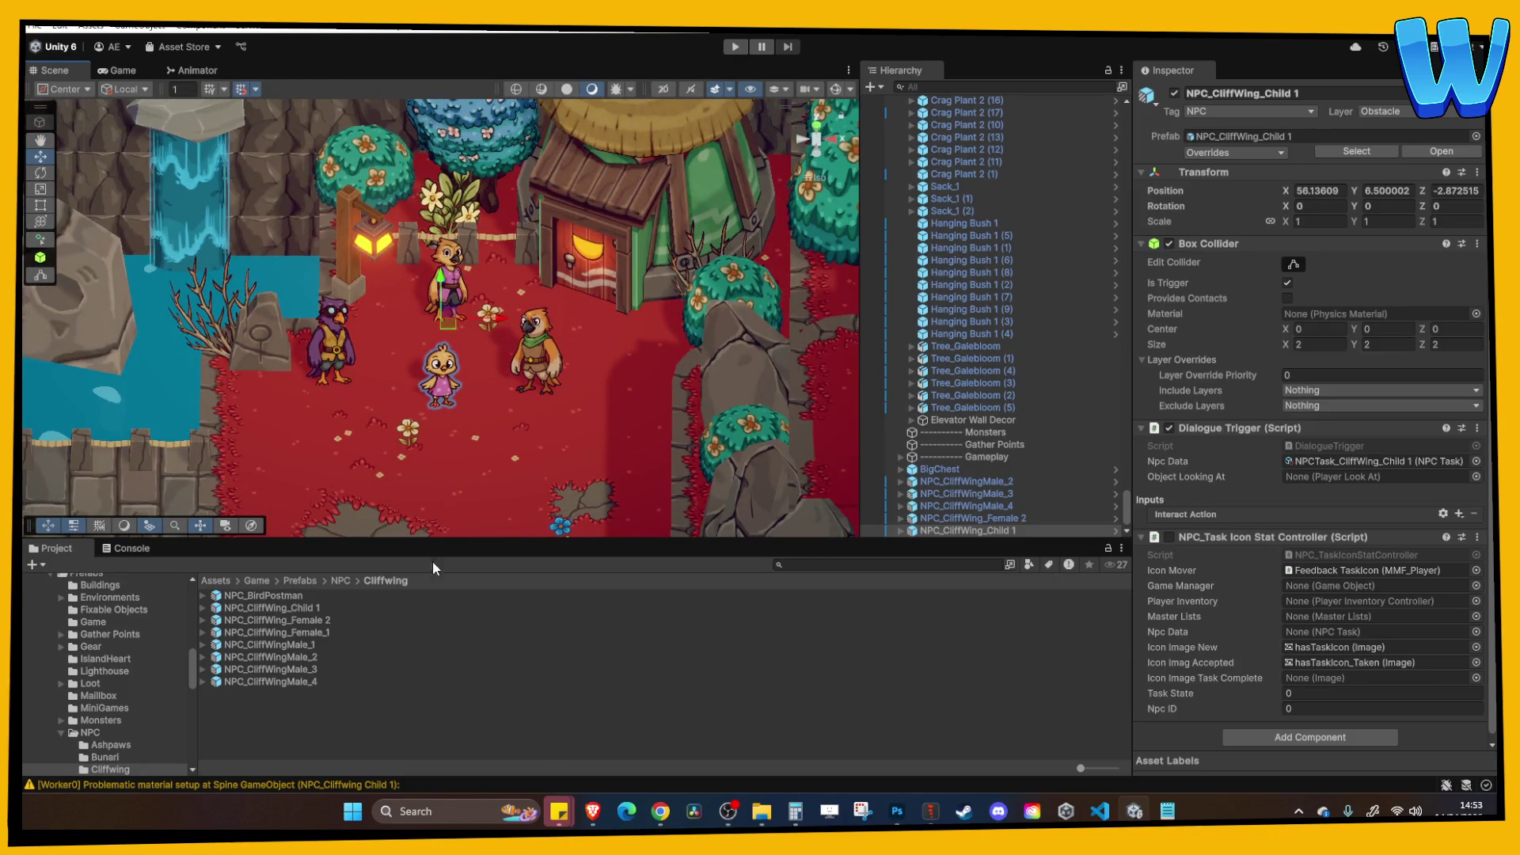
{"action": "left_click", "coordinate": [301, 607]}
Start Play mode and walk the player up the stone stairs to the NPCs.
{"action": "double_click", "coordinate": [301, 614]}
{"action": "left_click", "coordinate": [980, 133]}
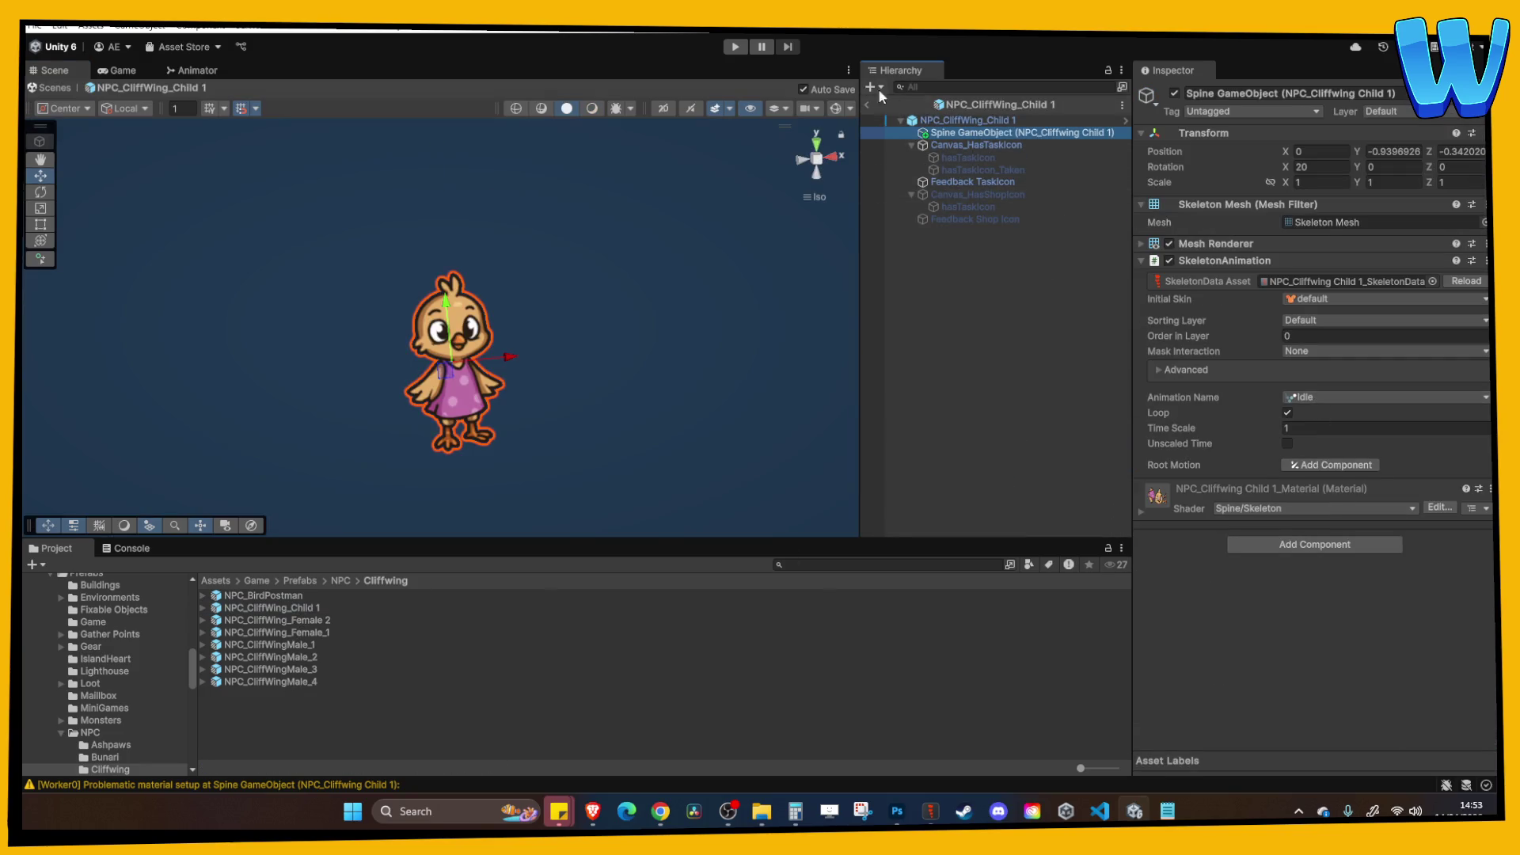
{"action": "left_click", "coordinate": [735, 47]}
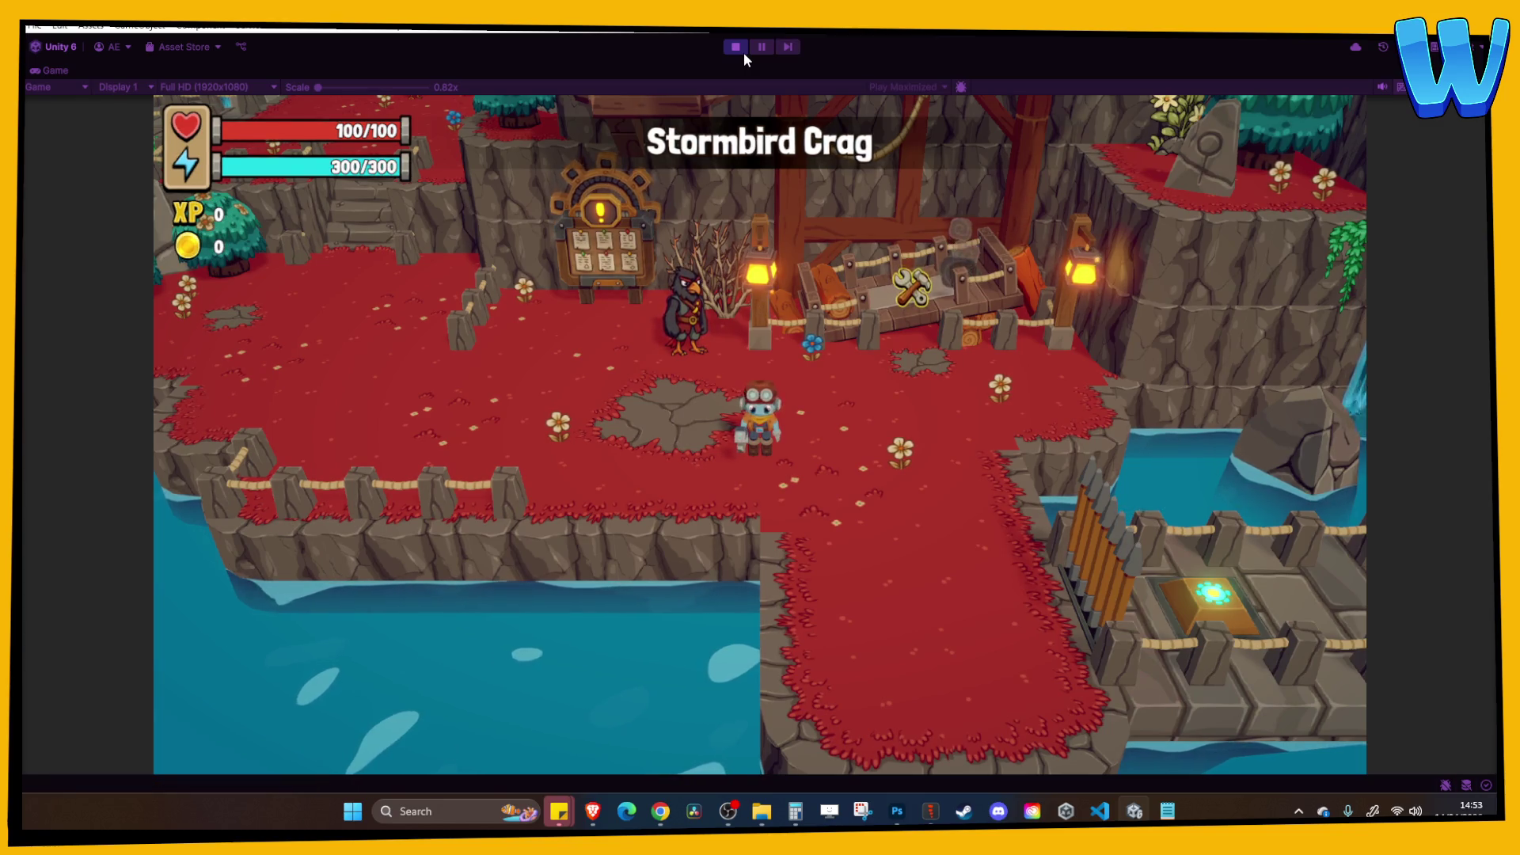
{"action": "key", "text": "a"}
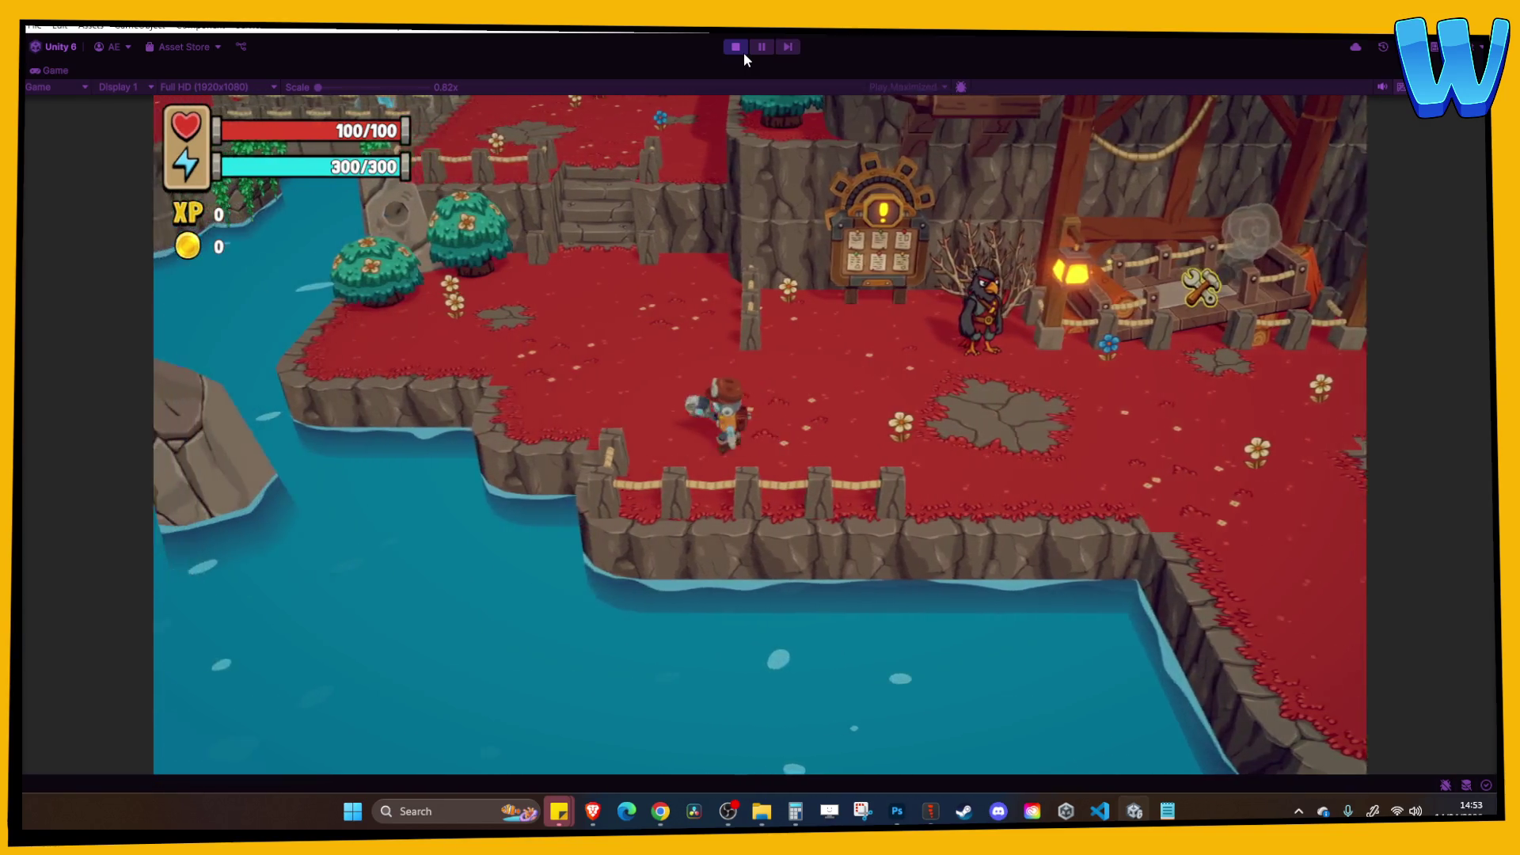
{"action": "key", "text": "w"}
{"action": "key", "text": "w"}
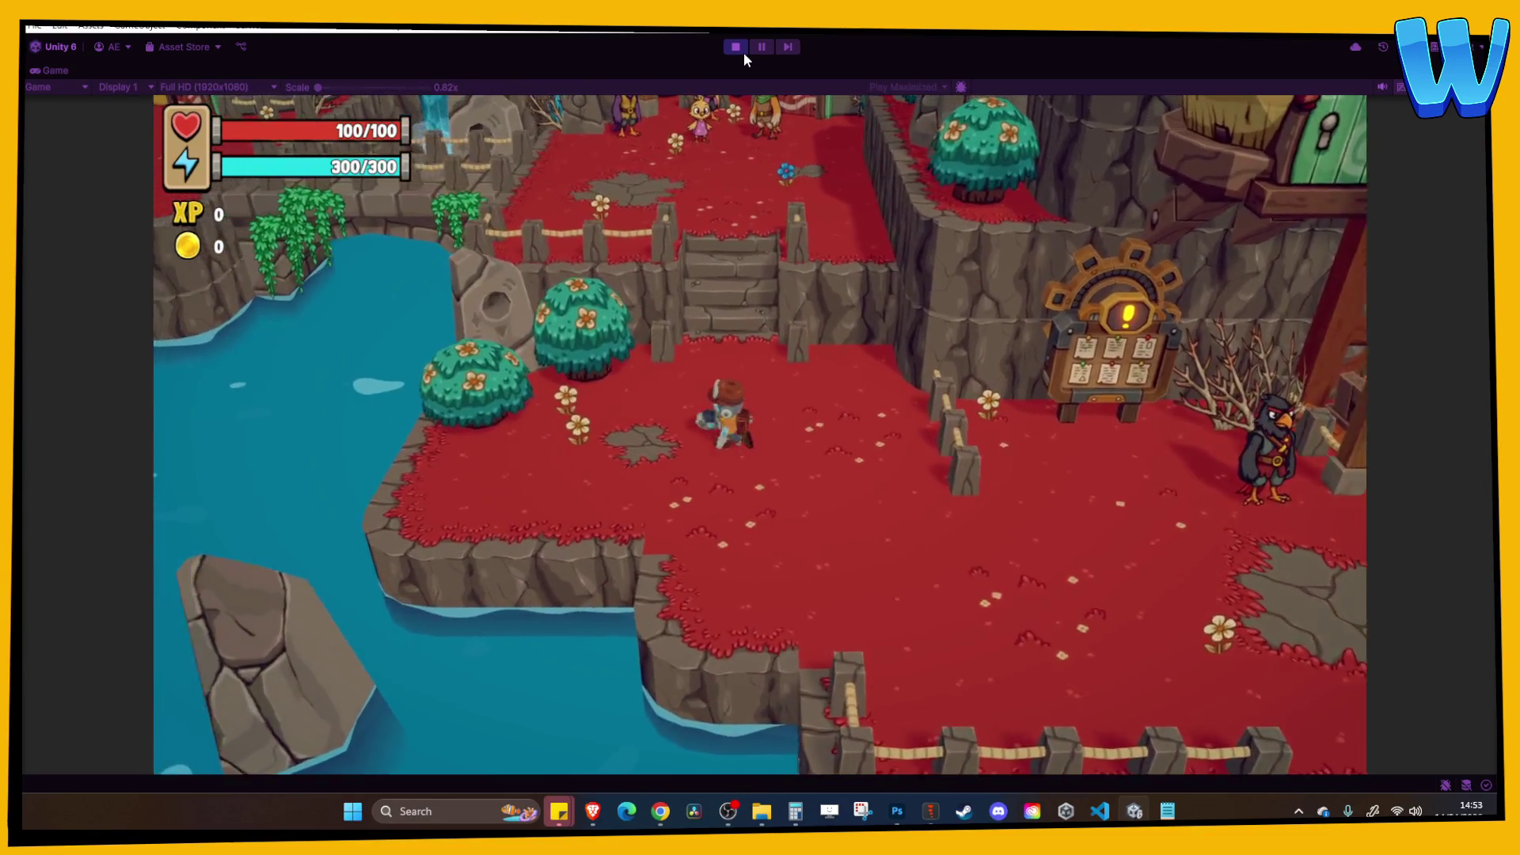
{"action": "key", "text": "w"}
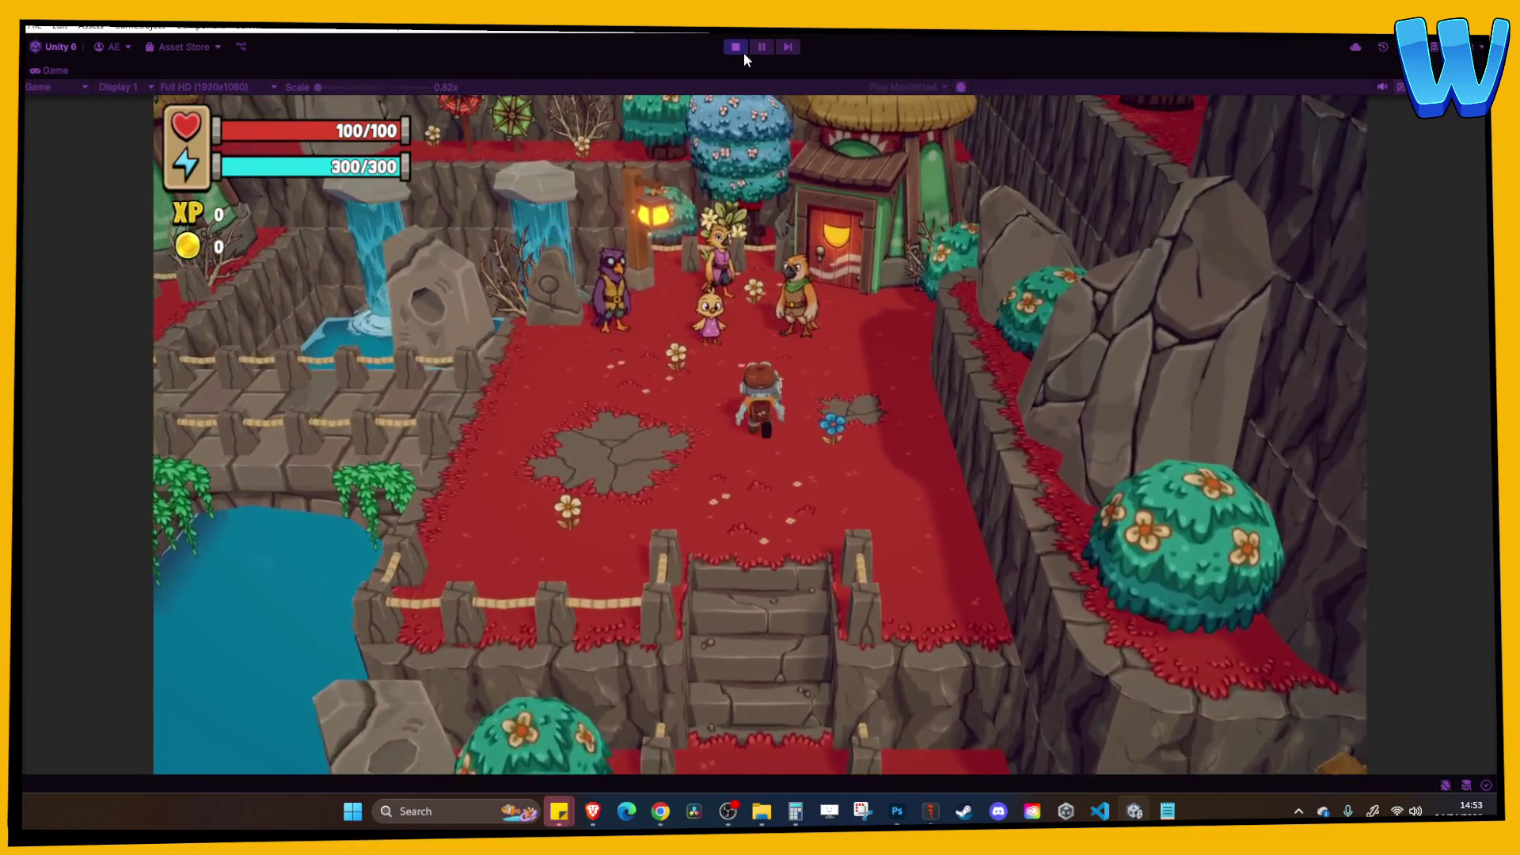
{"action": "key", "text": "w"}
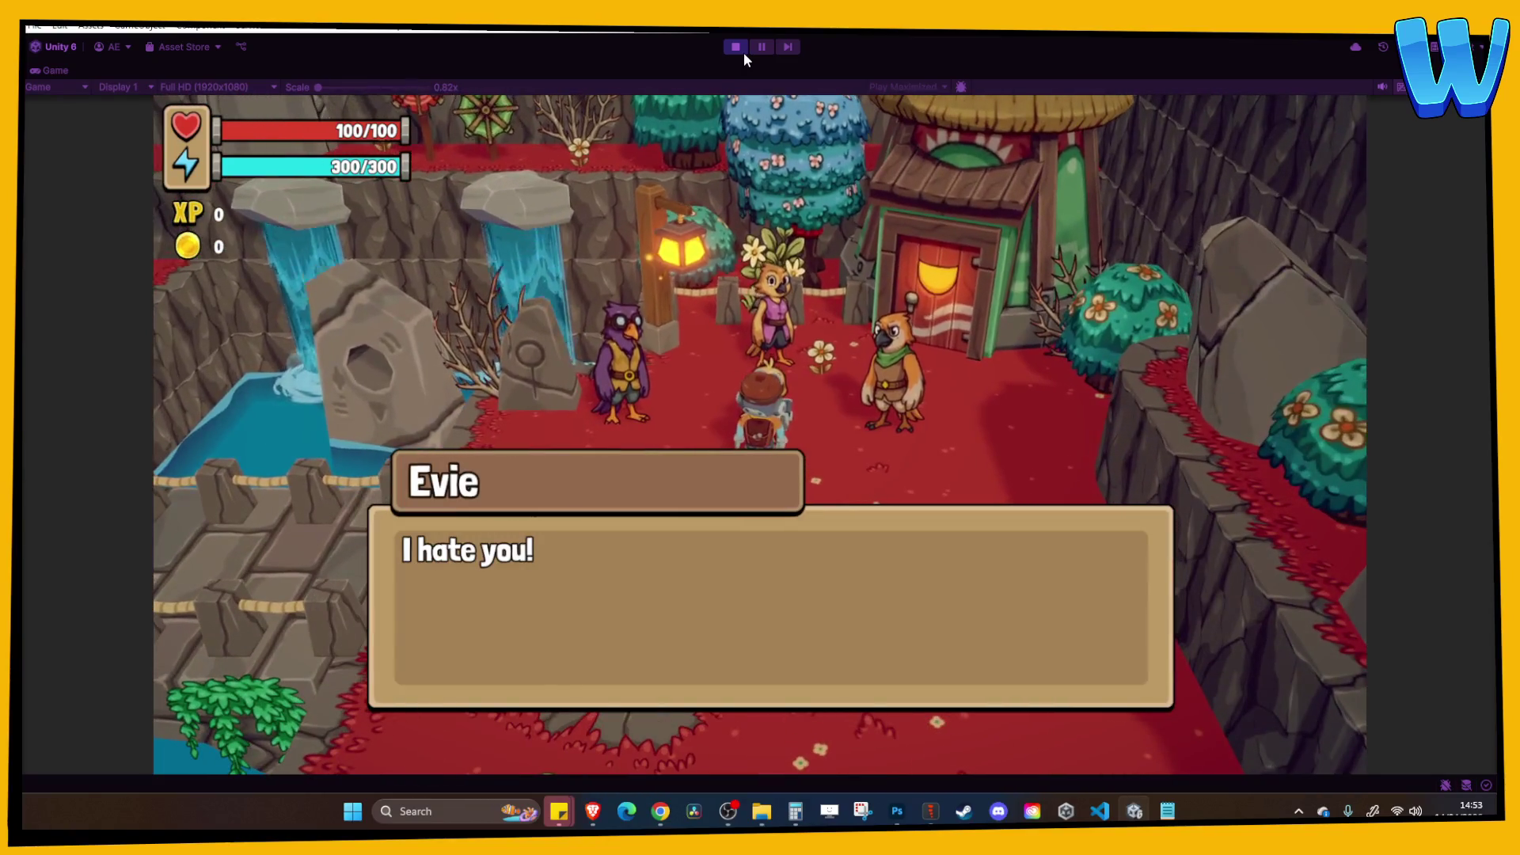
Talk to Evie, Ginger and Zephyr in turn, then stop the playtest.
{"action": "key", "text": "space"}
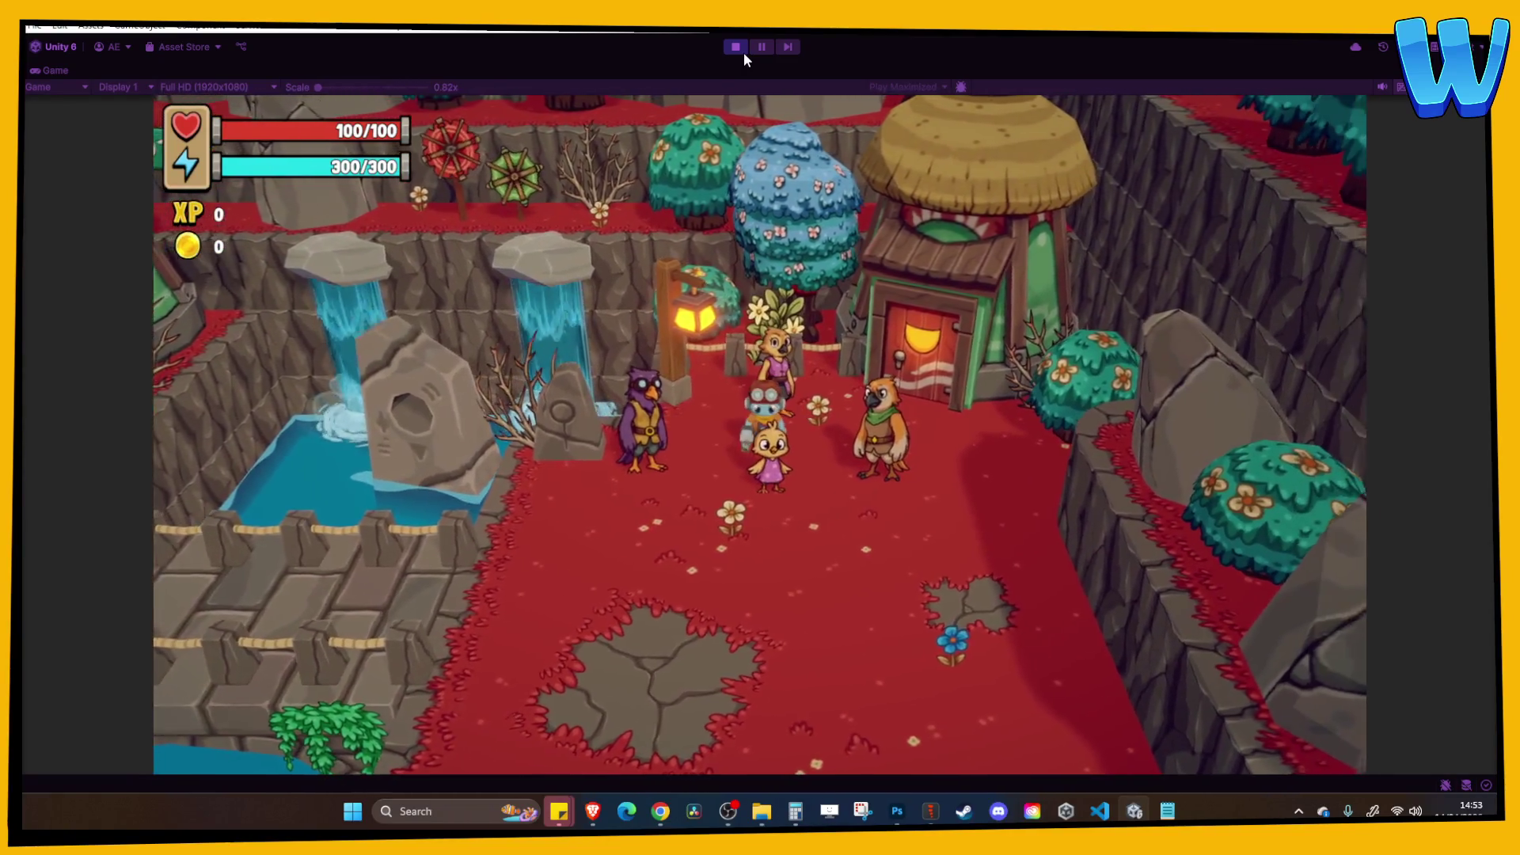
{"action": "key", "text": "space"}
{"action": "key", "text": "space"}
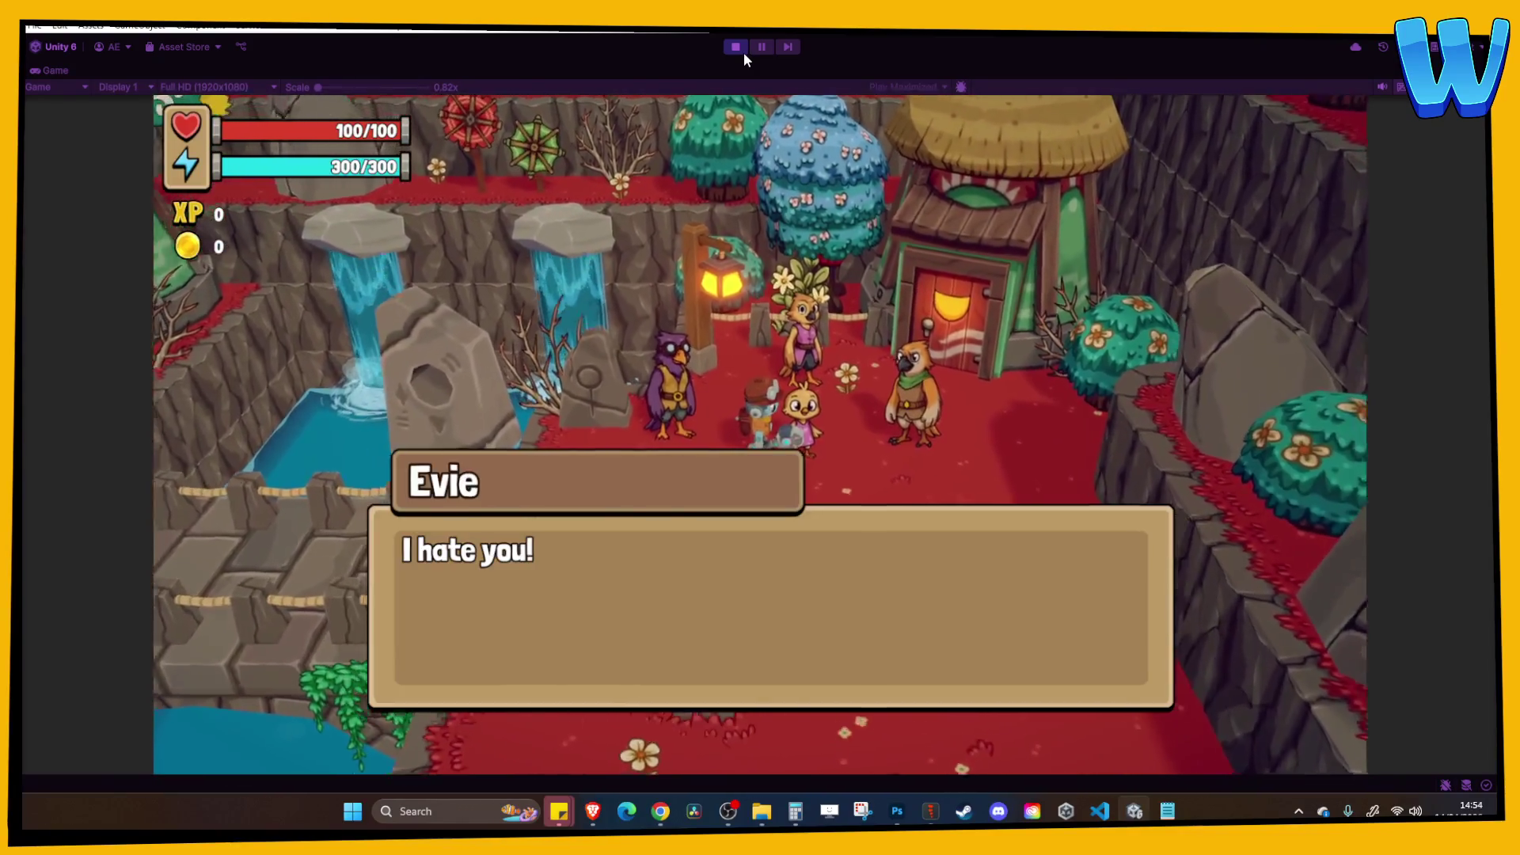
{"action": "key", "text": "space"}
{"action": "key", "text": "d"}
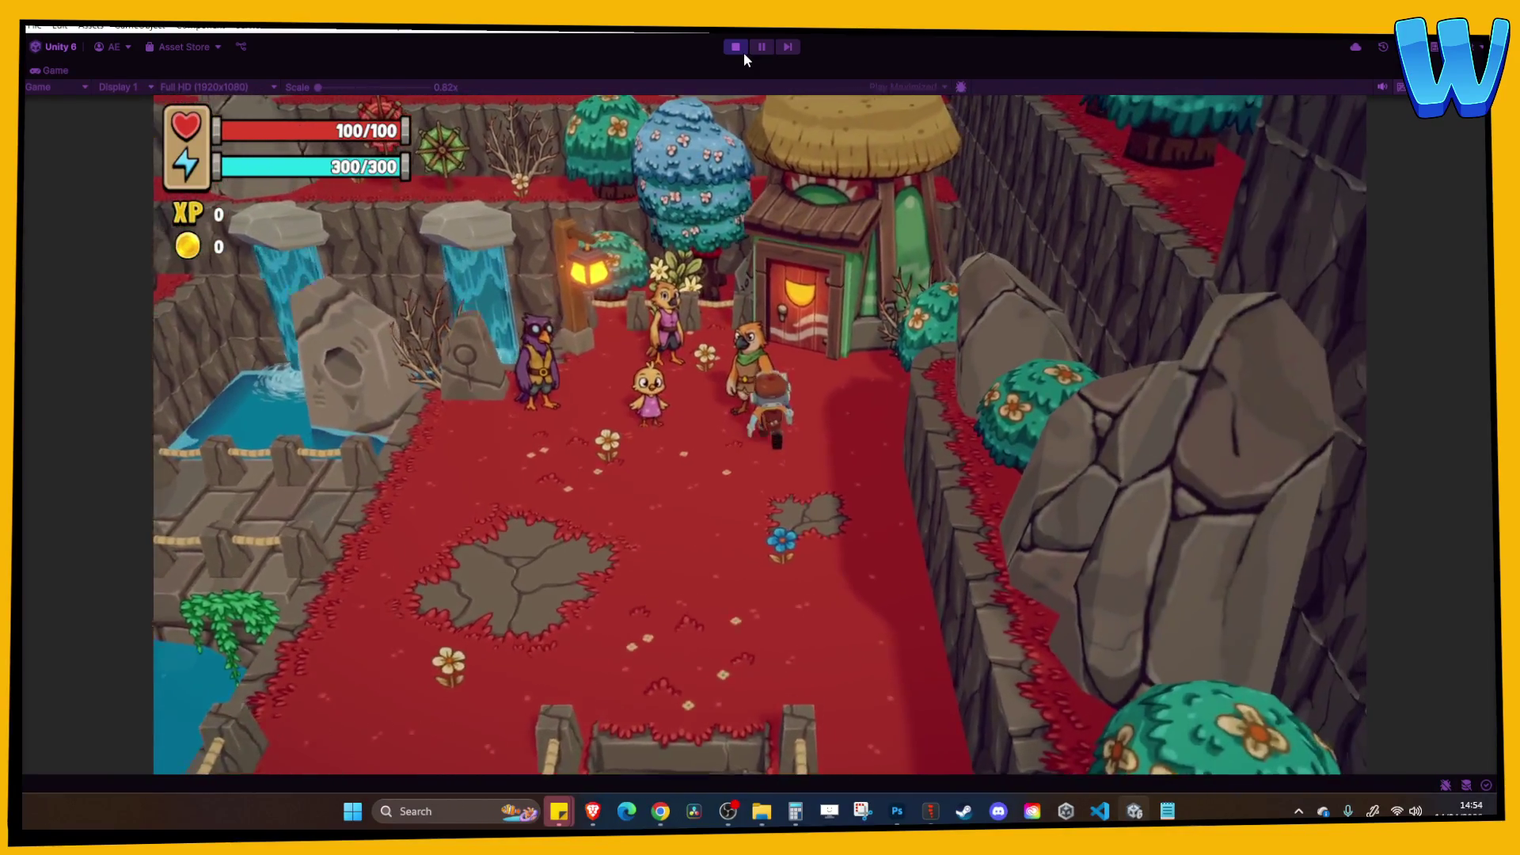
{"action": "key", "text": "space"}
{"action": "key", "text": "space"}
{"action": "key", "text": "a"}
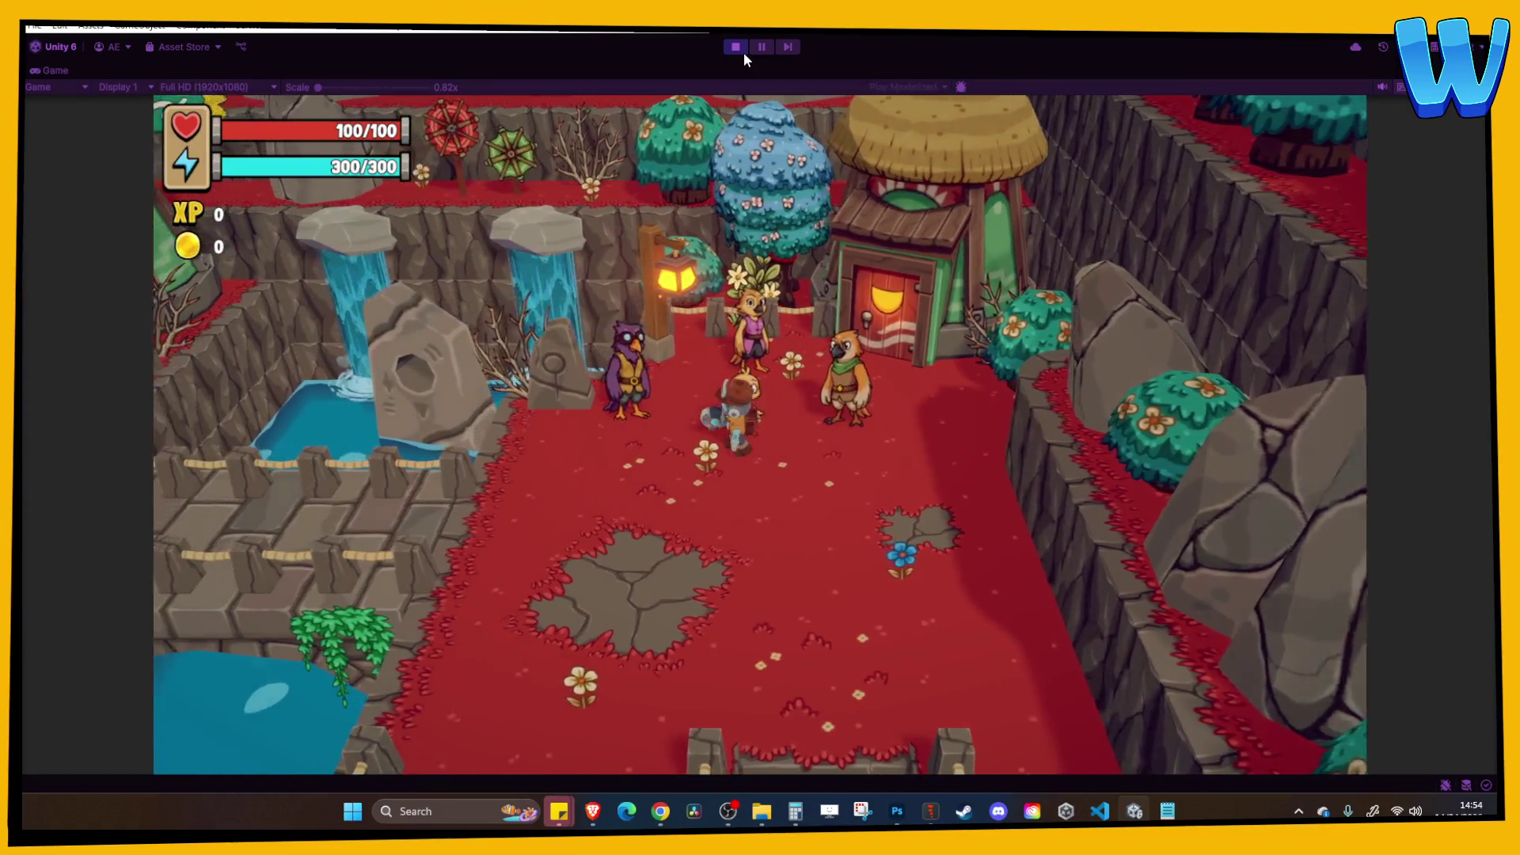
{"action": "key", "text": "space"}
{"action": "key", "text": "space"}
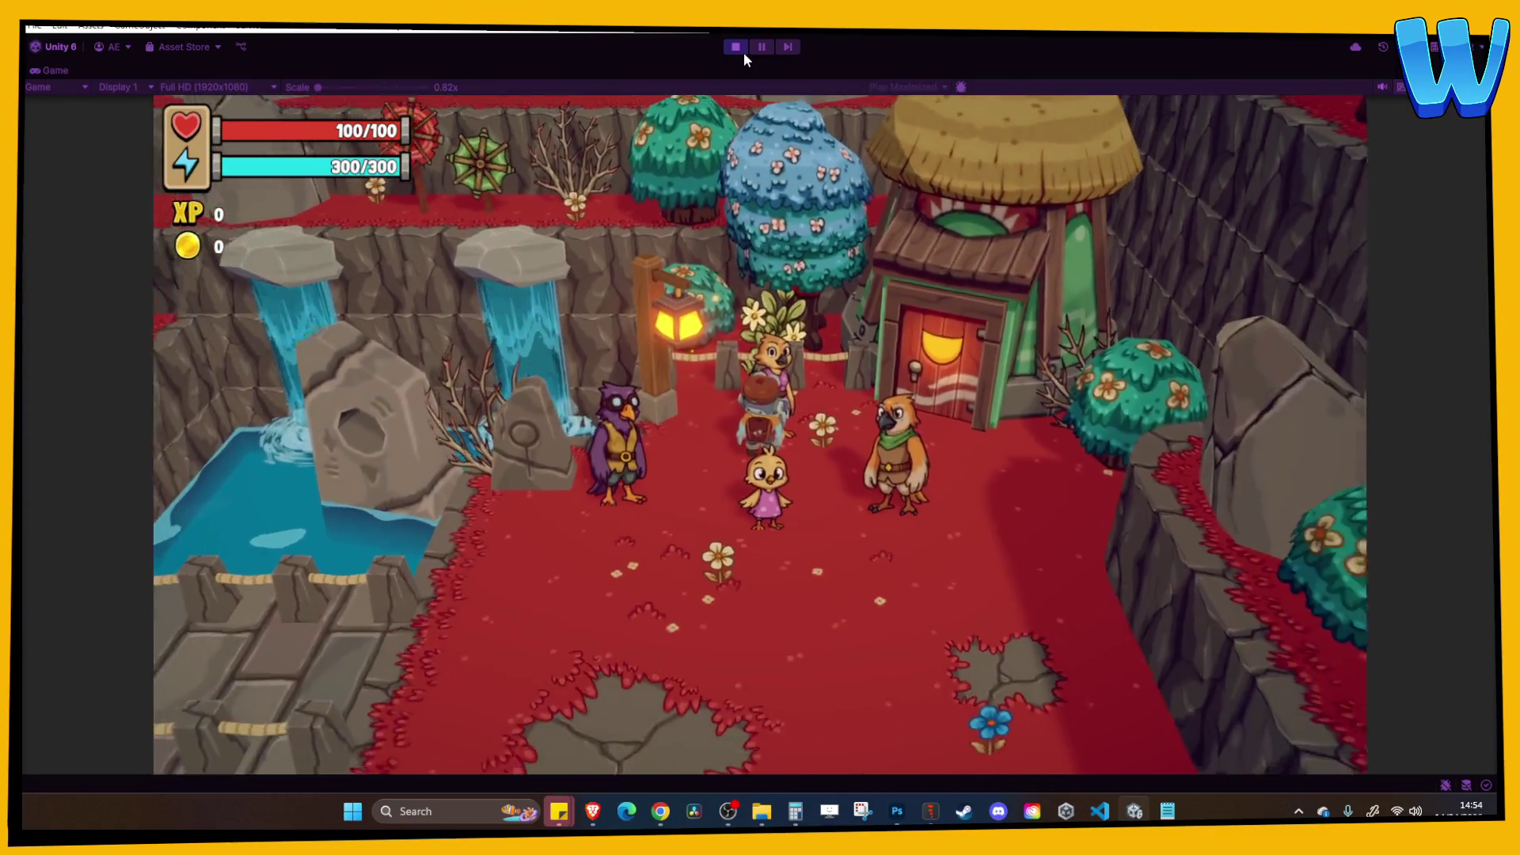
{"action": "key", "text": "space"}
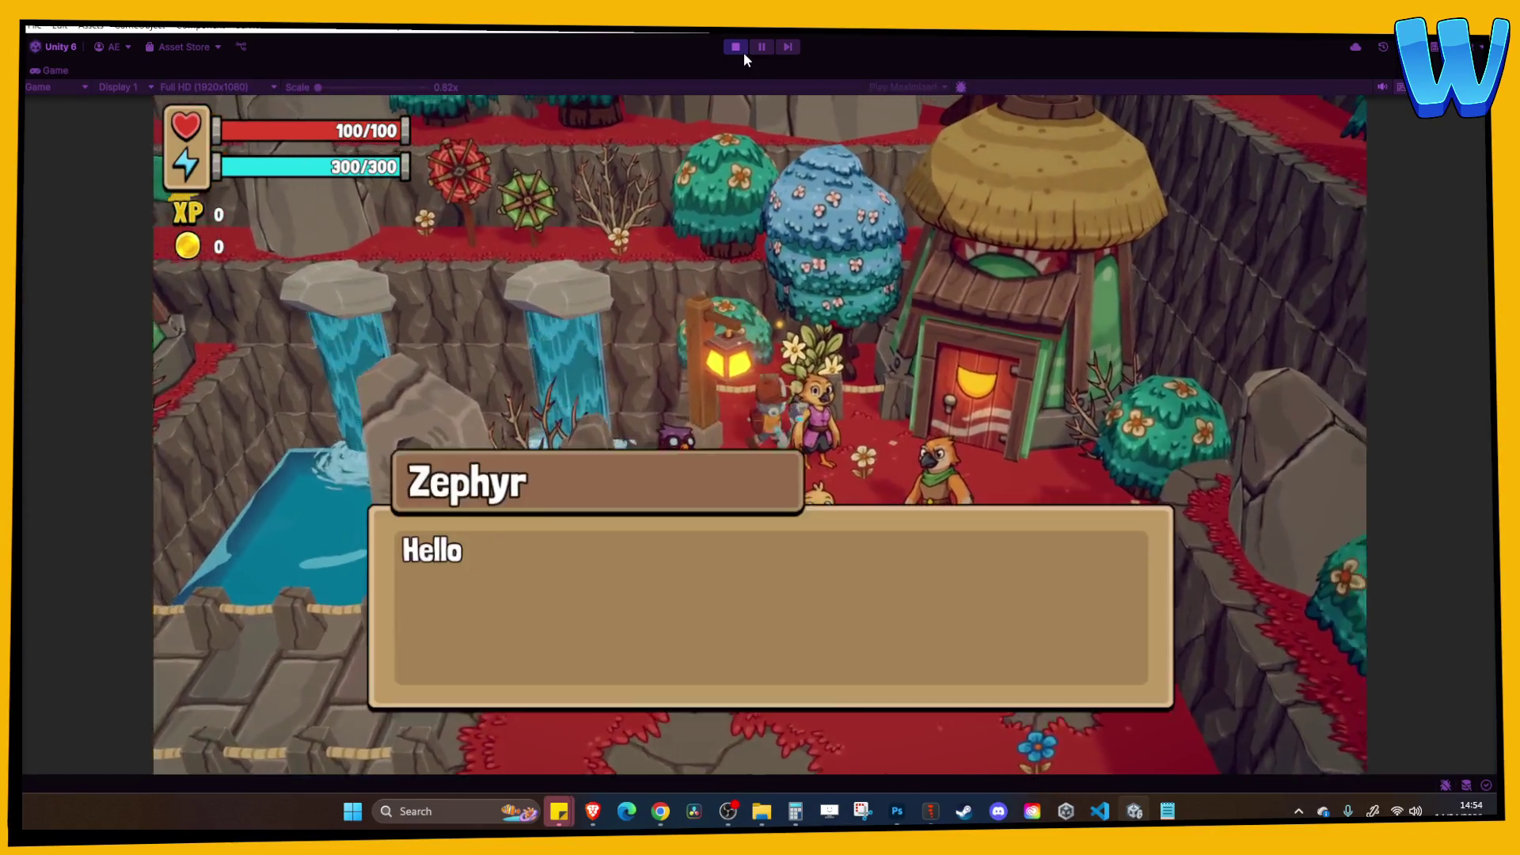
{"action": "key", "text": "space"}
{"action": "key", "text": "s"}
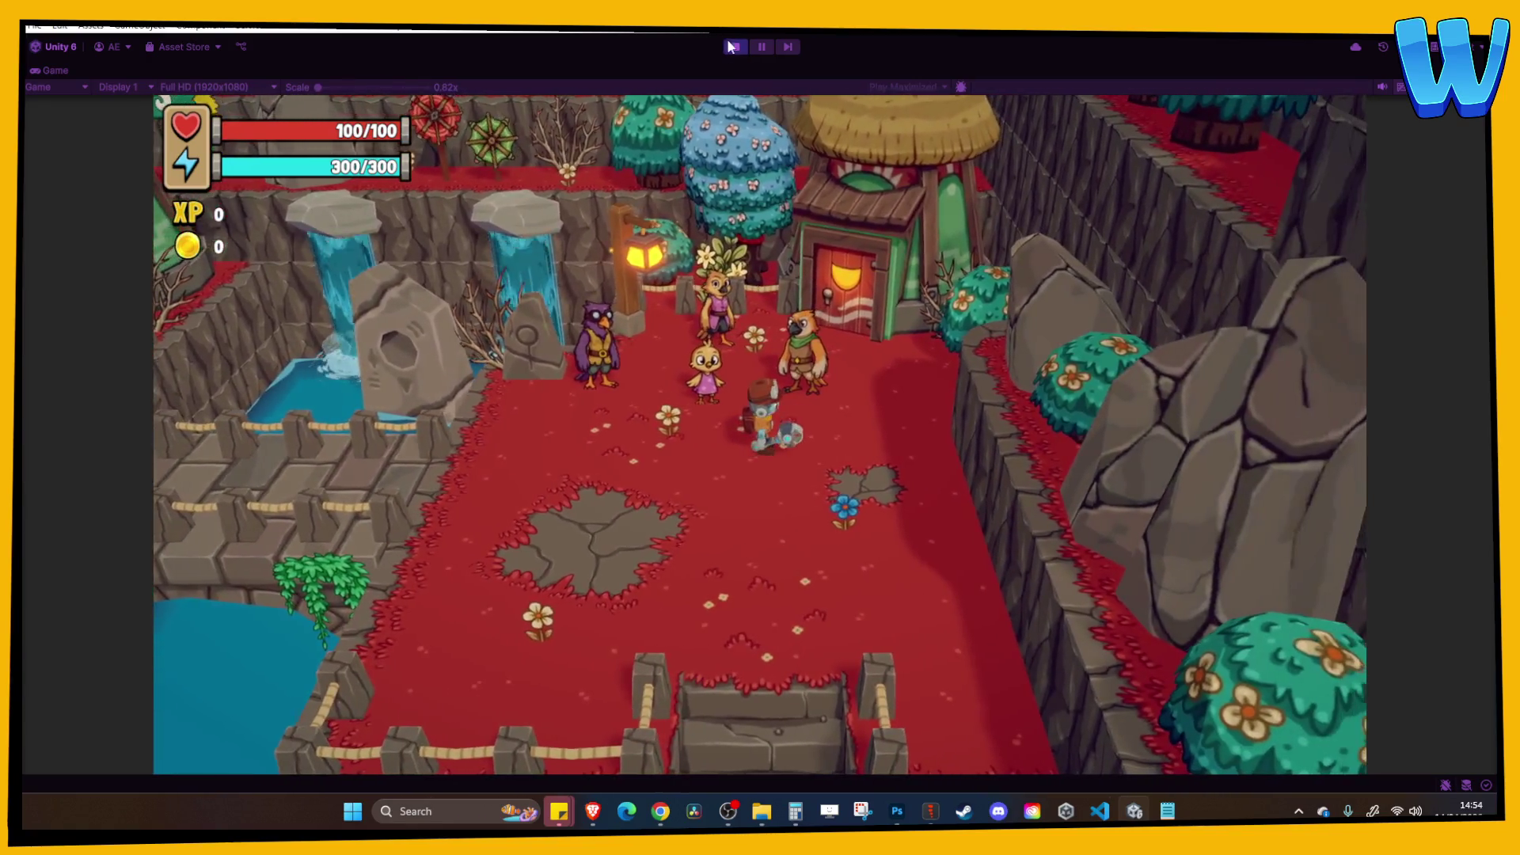
{"action": "left_click", "coordinate": [735, 47]}
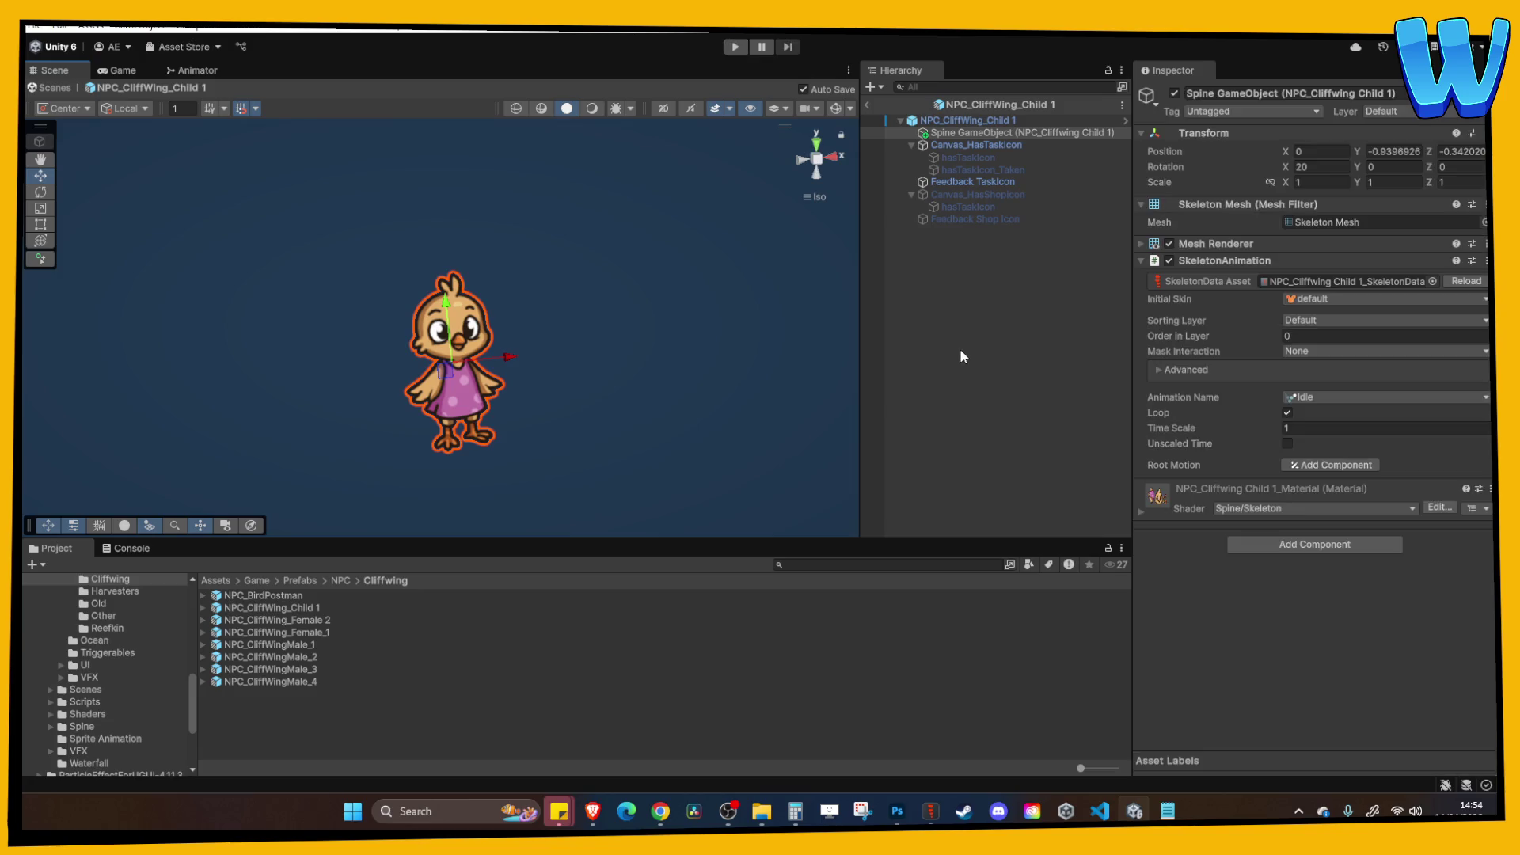
Exit the child prefab to the Stormbird Crag scene and select Bird House 1 (2).
{"action": "left_click", "coordinate": [960, 352]}
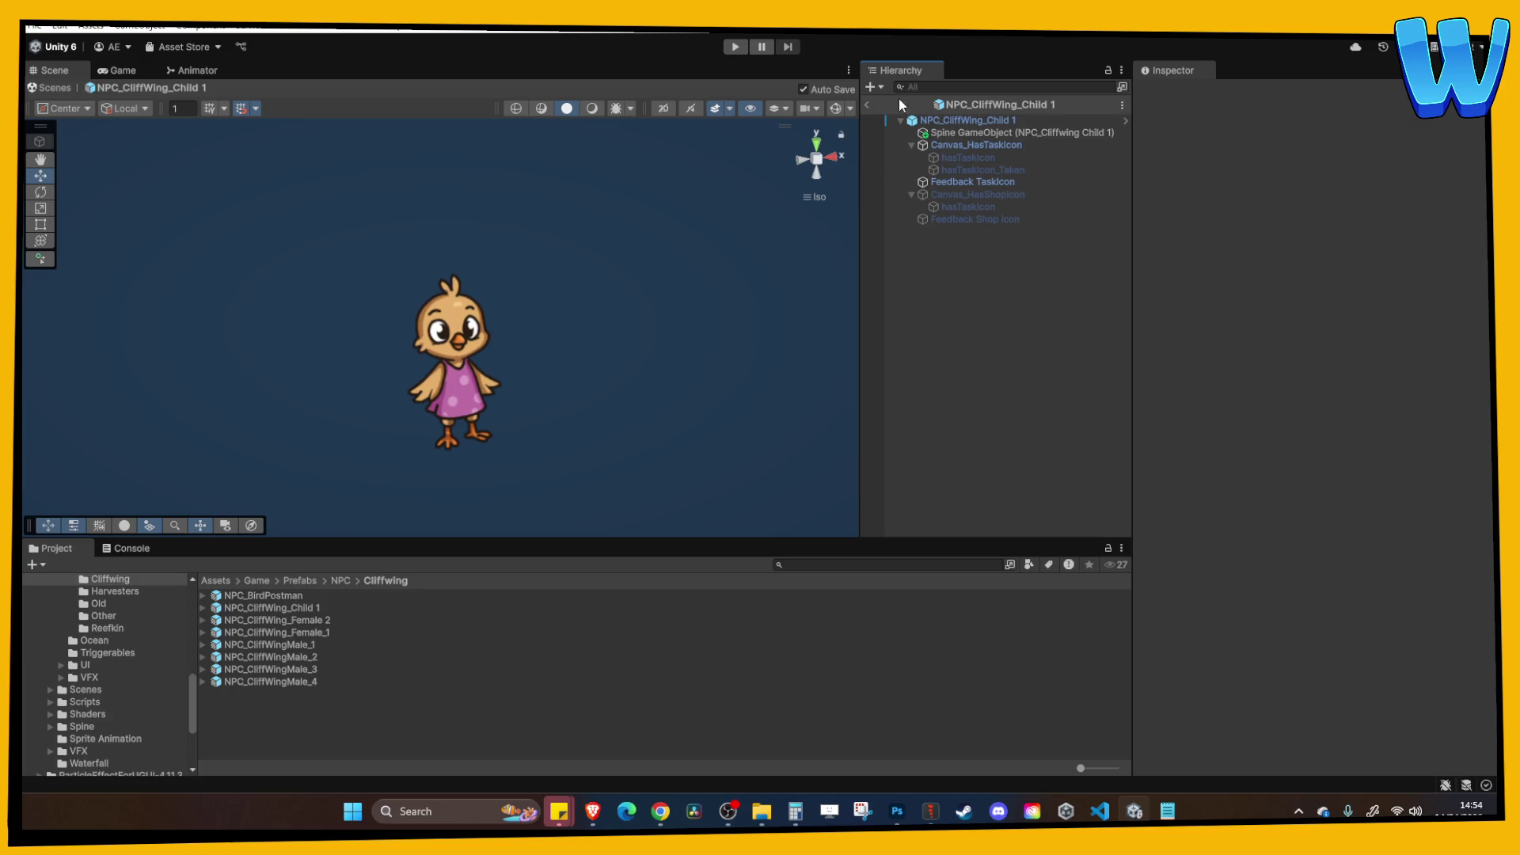
{"action": "left_click", "coordinate": [868, 104]}
{"action": "left_click", "coordinate": [627, 311]}
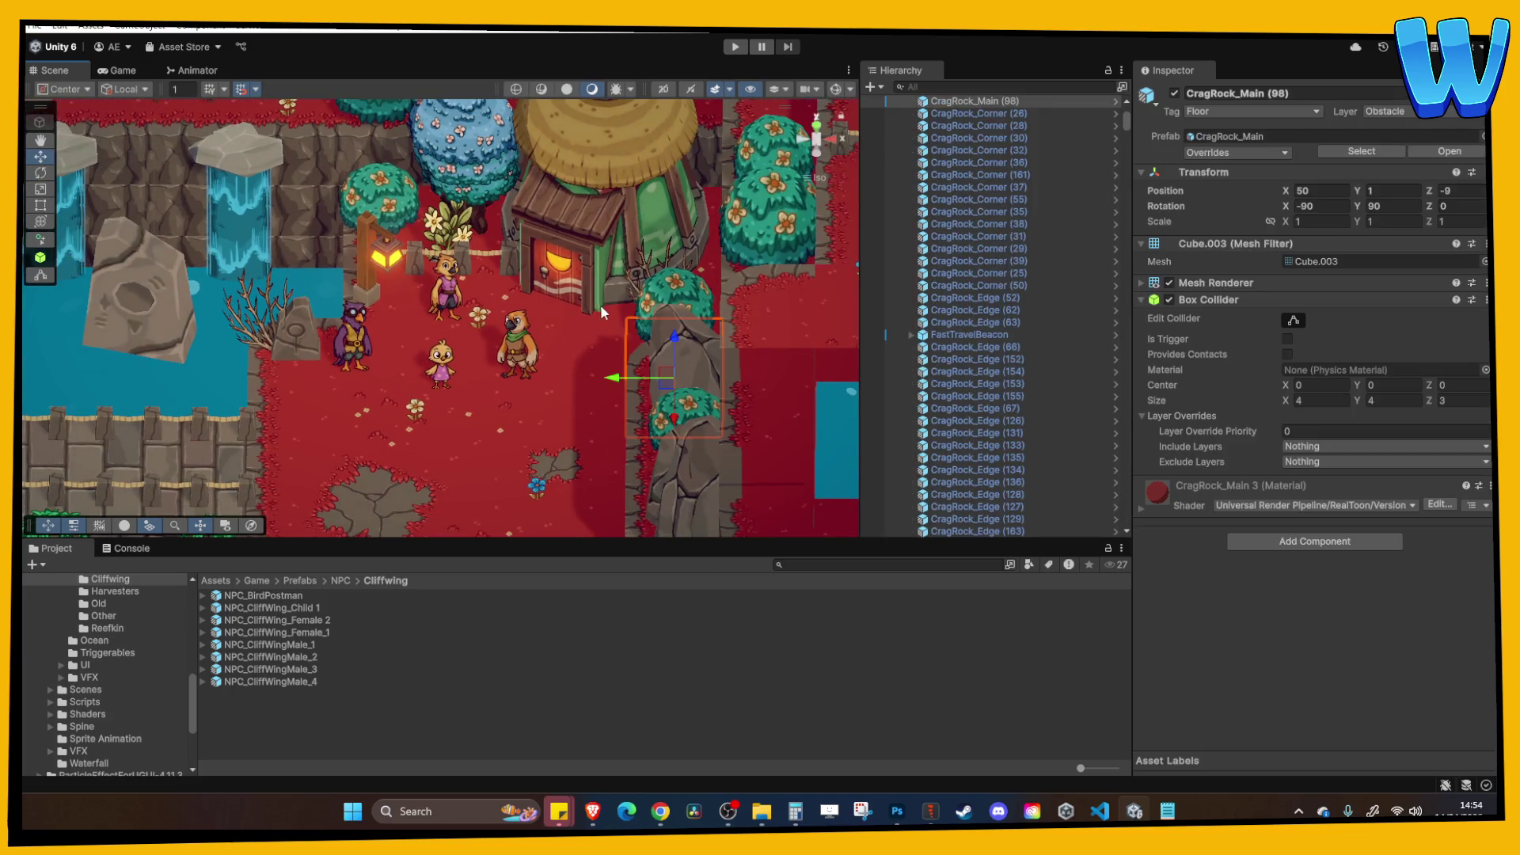
{"action": "left_click_drag", "start_coordinate": [625, 307], "coordinate": [635, 261]}
{"action": "left_click", "coordinate": [598, 297]}
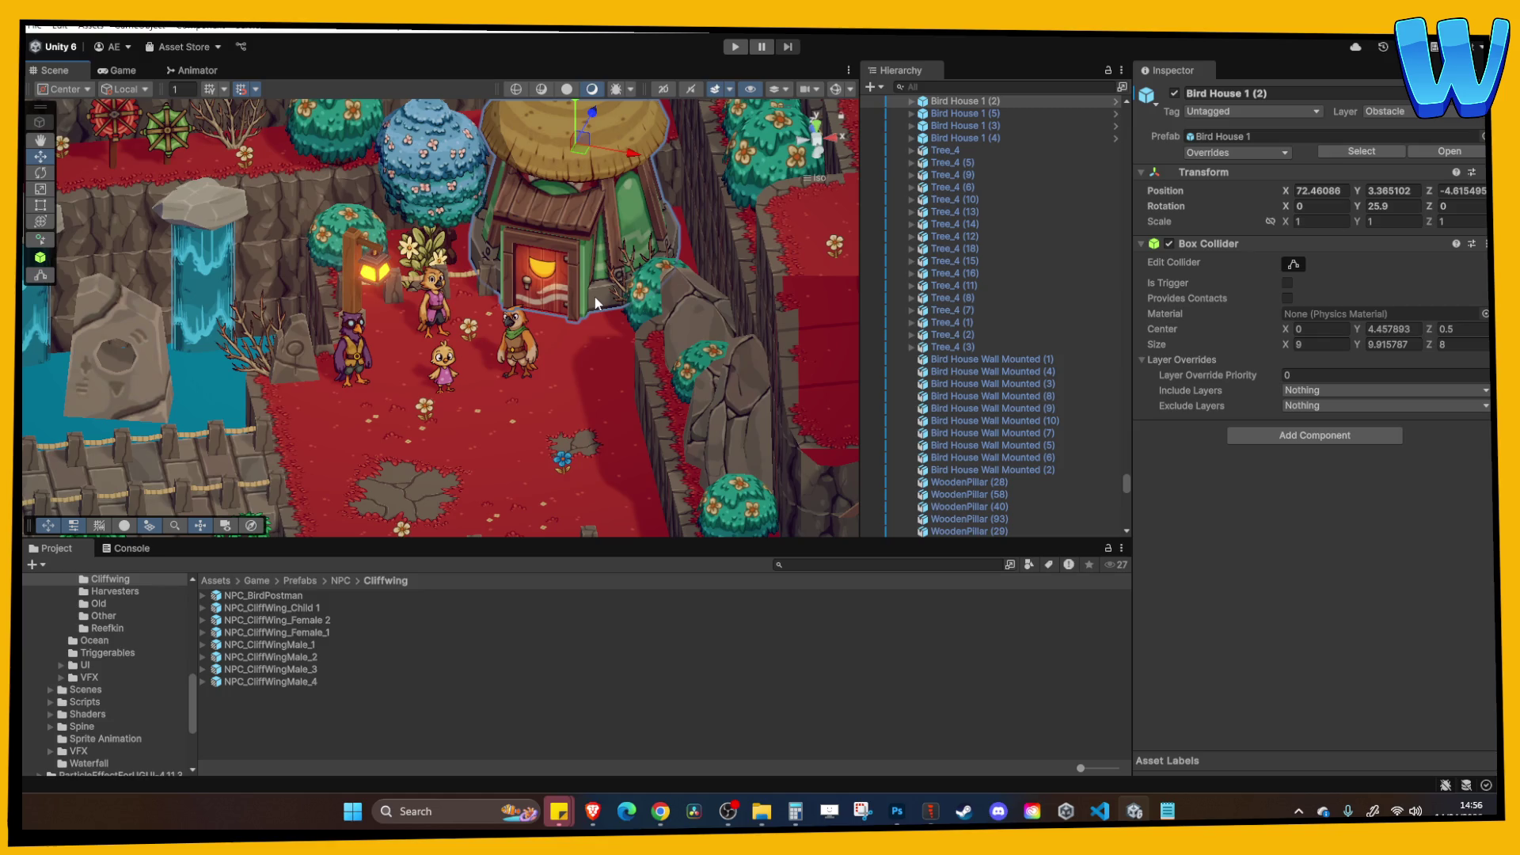
{"action": "scroll", "coordinate": [488, 291], "scroll_direction": "down", "scroll_amount": 2}
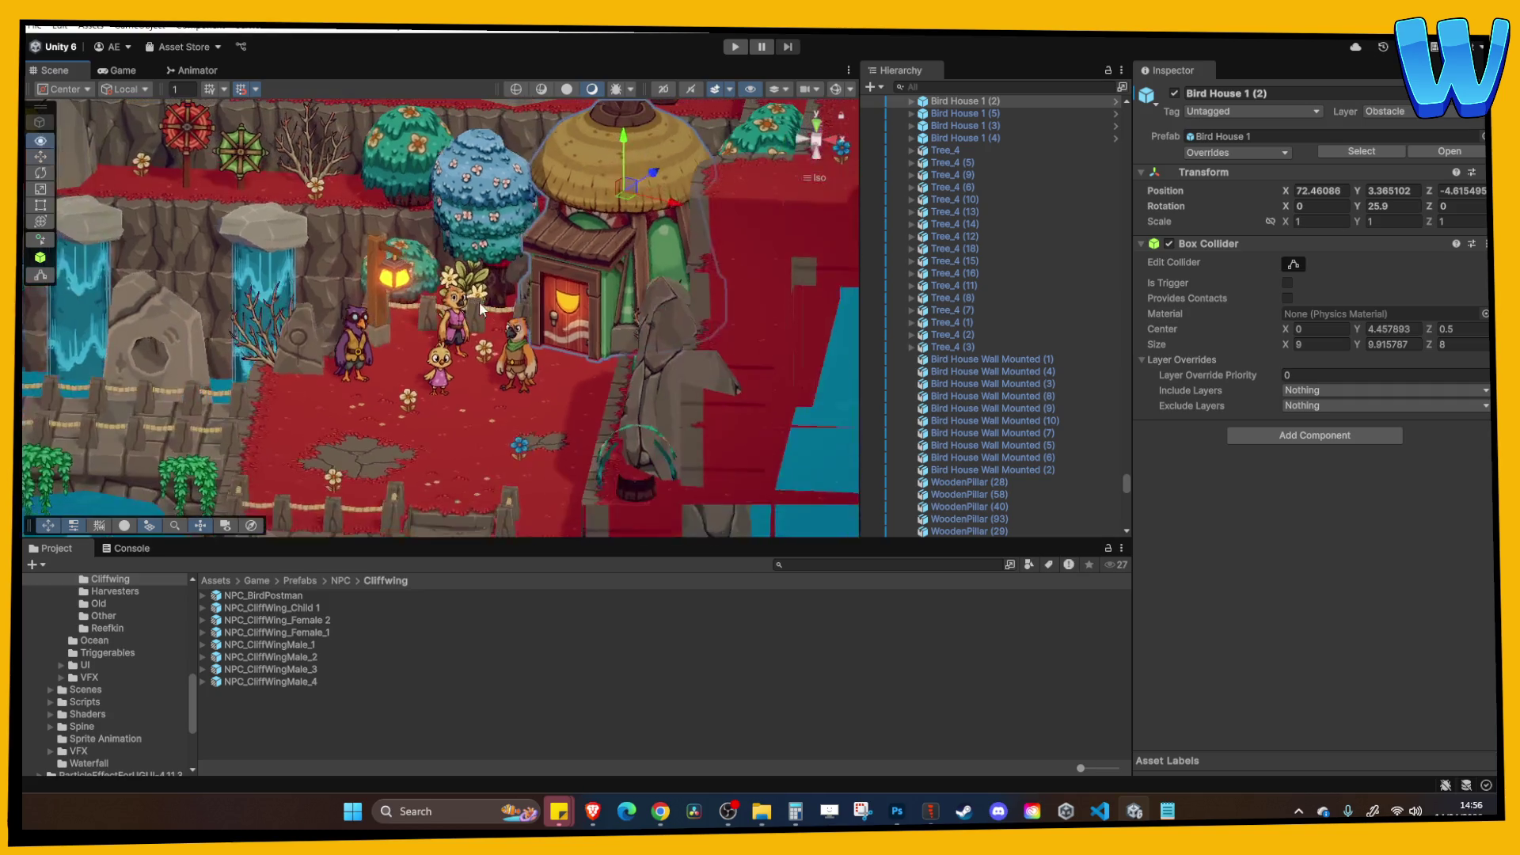
{"action": "left_click", "coordinate": [801, 252]}
{"action": "scroll", "coordinate": [586, 338], "scroll_direction": "up", "scroll_amount": 2}
{"action": "scroll", "coordinate": [586, 279], "scroll_direction": "down", "scroll_amount": 1}
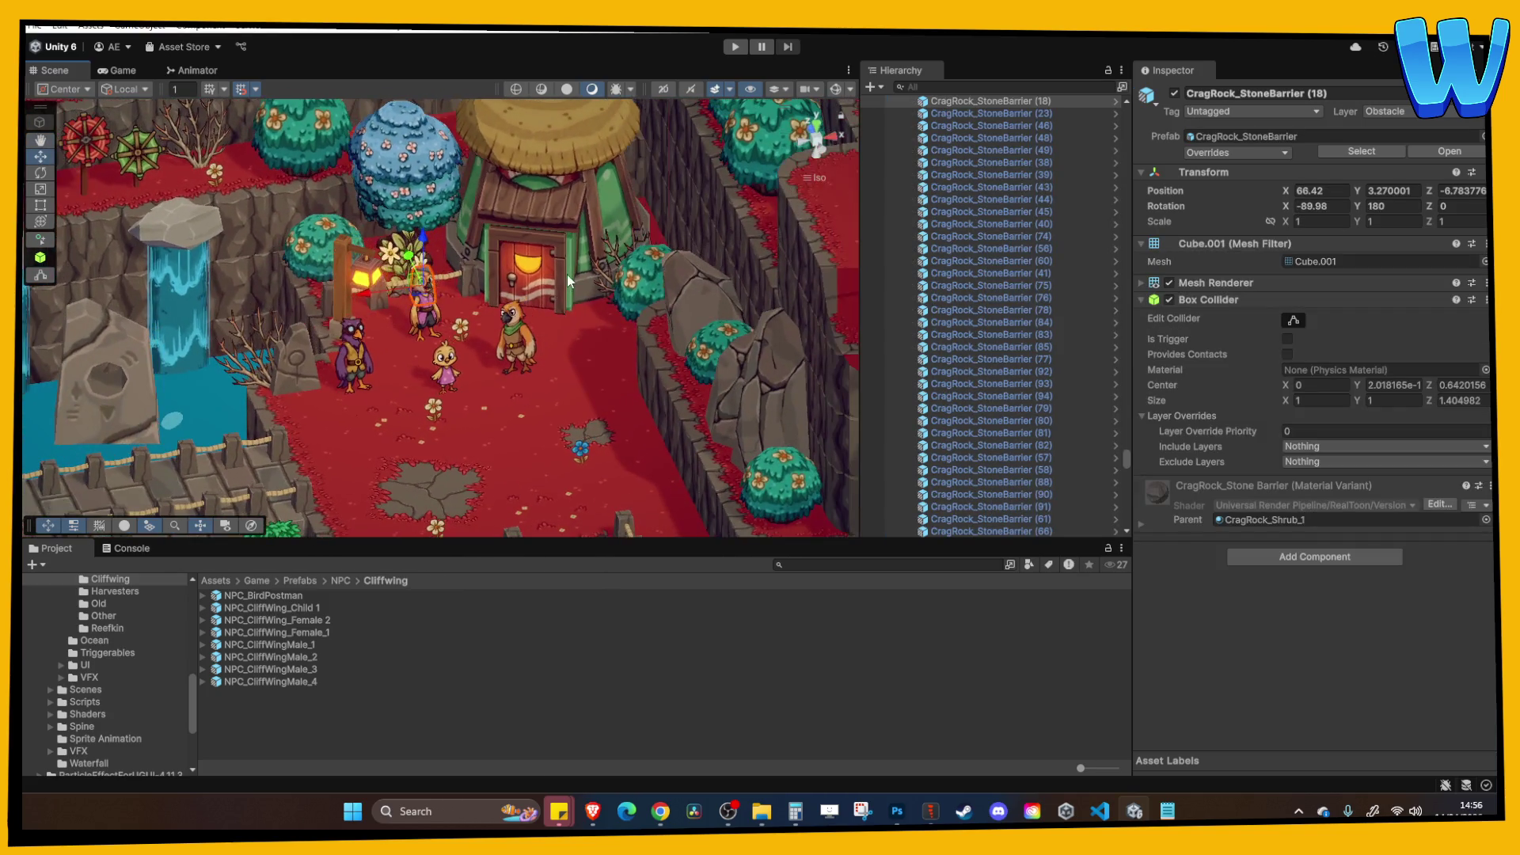
{"action": "left_click", "coordinate": [554, 277]}
{"action": "scroll", "coordinate": [491, 285], "scroll_direction": "up", "scroll_amount": 1}
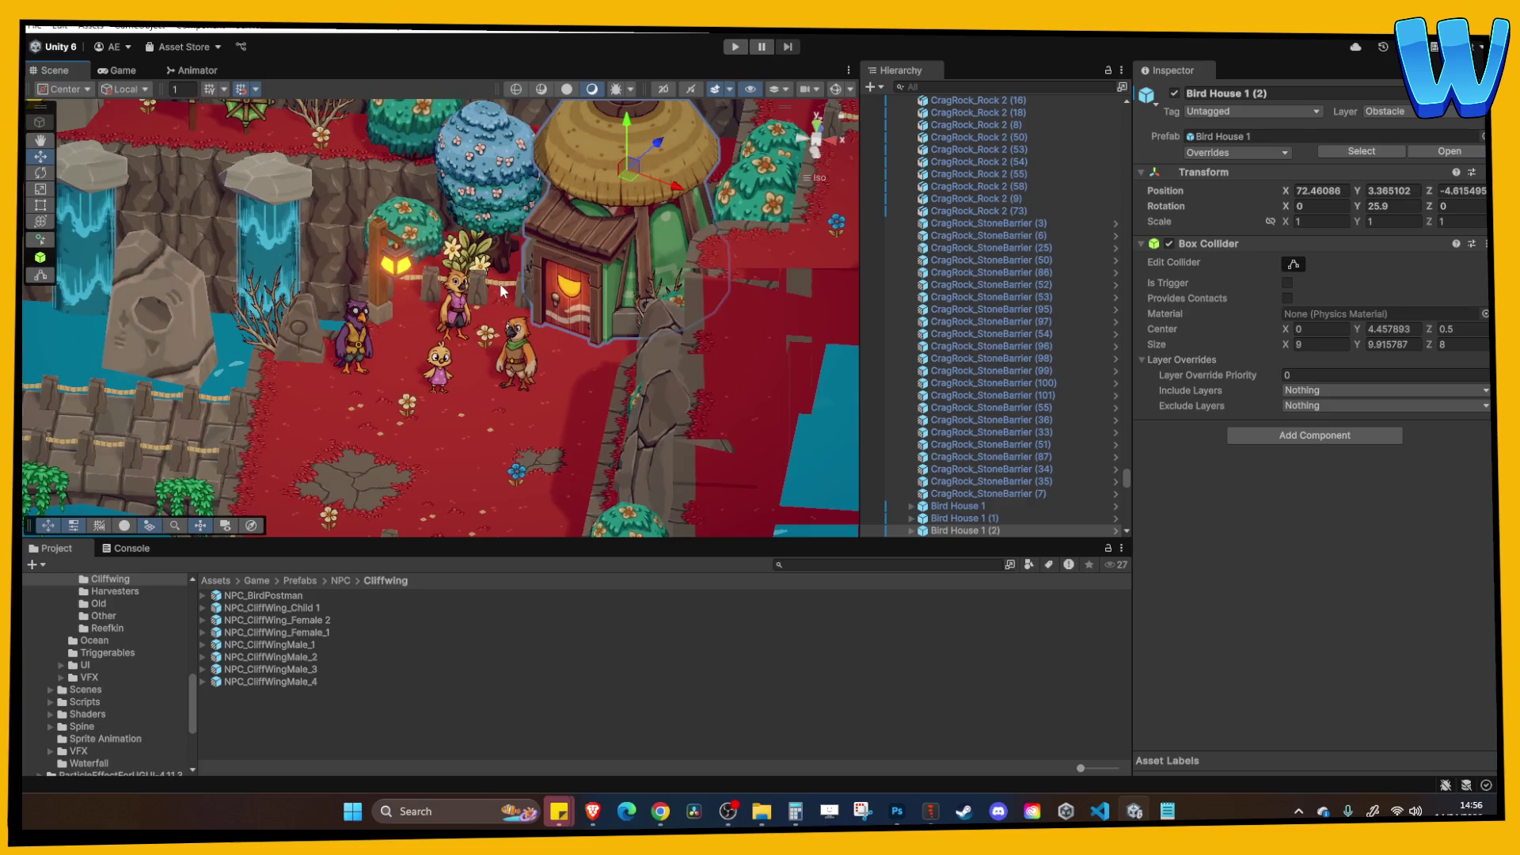
{"action": "scroll", "coordinate": [496, 283], "scroll_direction": "down", "scroll_amount": 1}
{"action": "scroll", "coordinate": [496, 282], "scroll_direction": "up", "scroll_amount": 1}
{"action": "left_click", "coordinate": [449, 457]}
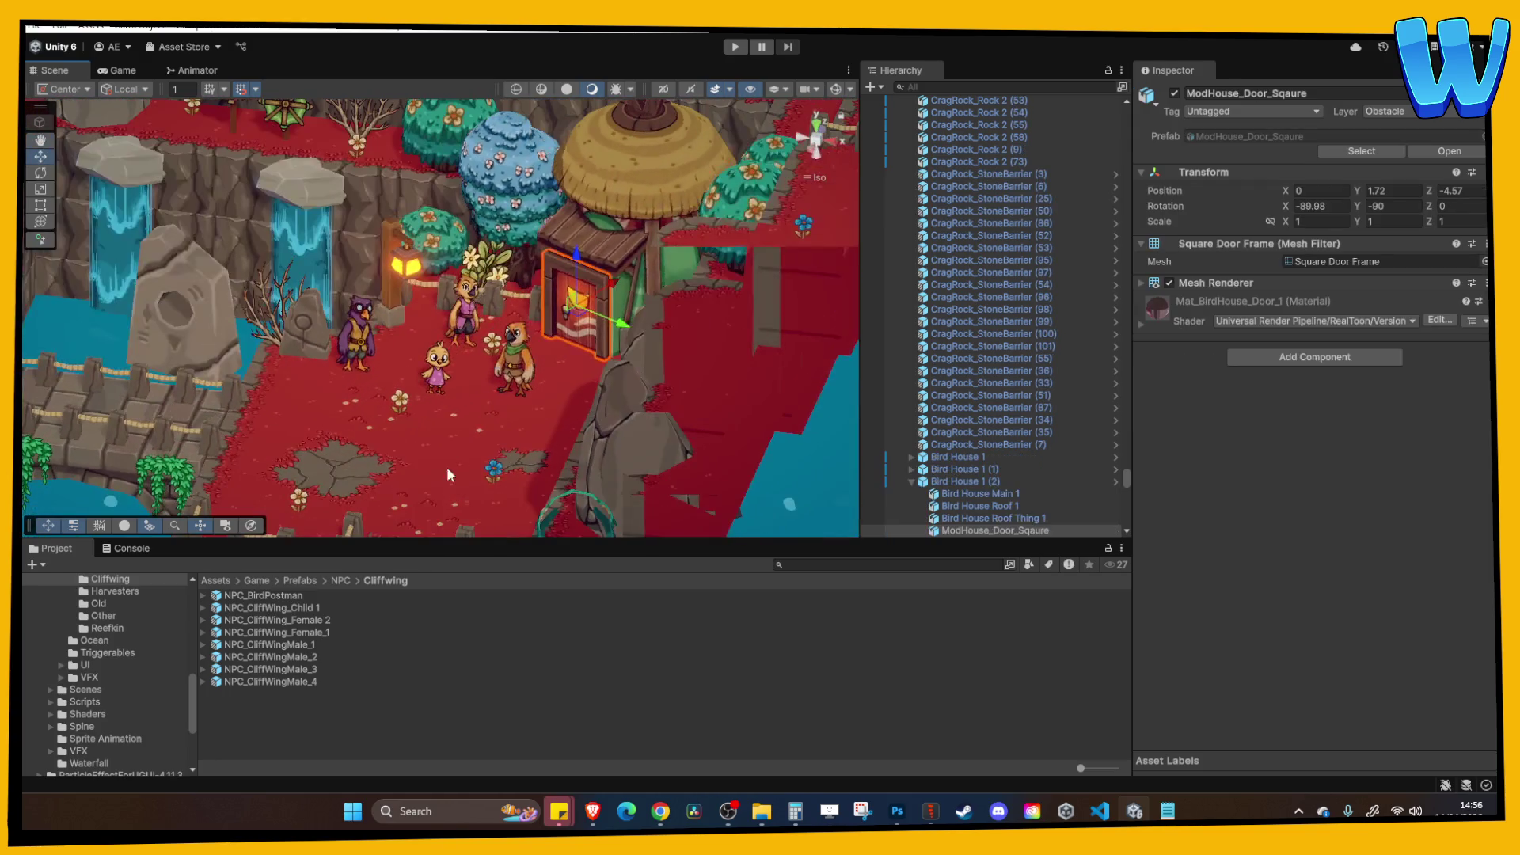
{"action": "left_click", "coordinate": [361, 710]}
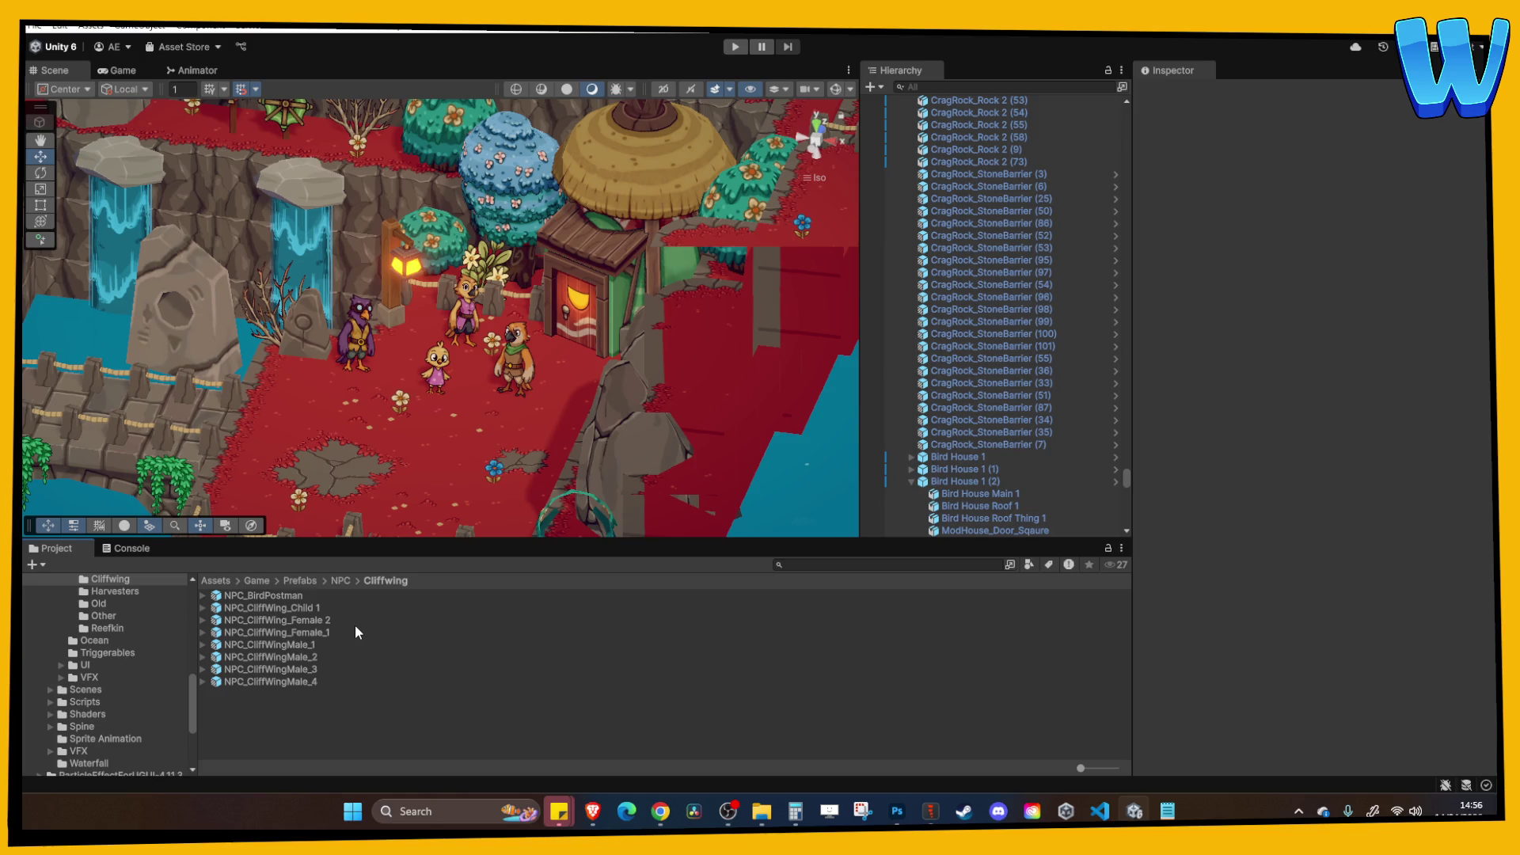
{"action": "mouse_move", "coordinate": [380, 443]}
{"action": "left_mouse_down"}
{"action": "mouse_move", "coordinate": [491, 417]}
{"action": "mouse_move", "coordinate": [684, 662]}
{"action": "left_mouse_up"}
{"action": "left_click", "coordinate": [490, 416]}
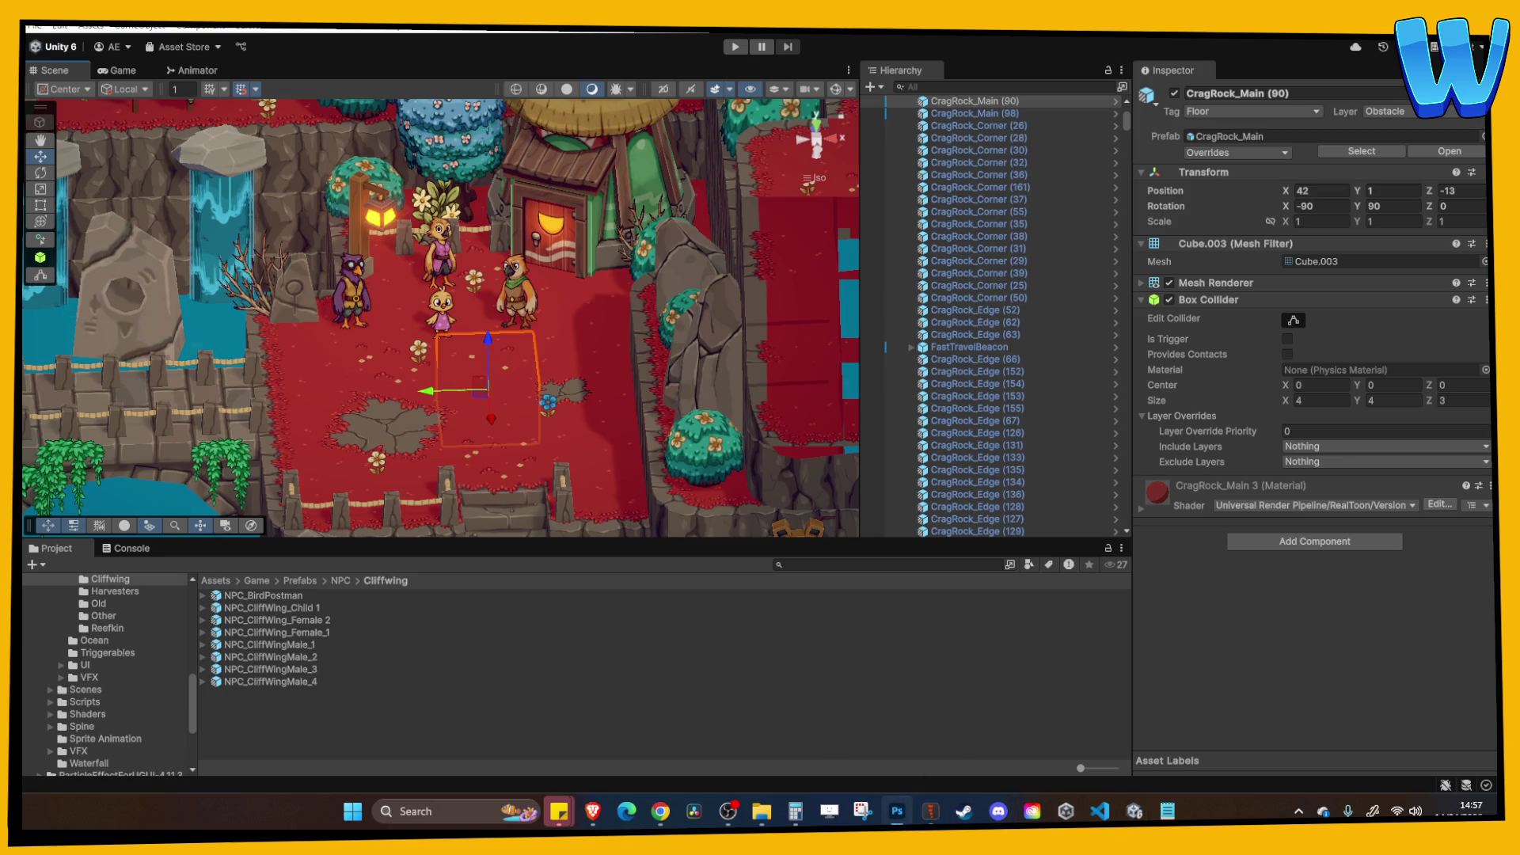
In NPC Designer.psd, merge the Cliffwing group into a single layer.
{"action": "left_click", "coordinate": [897, 810]}
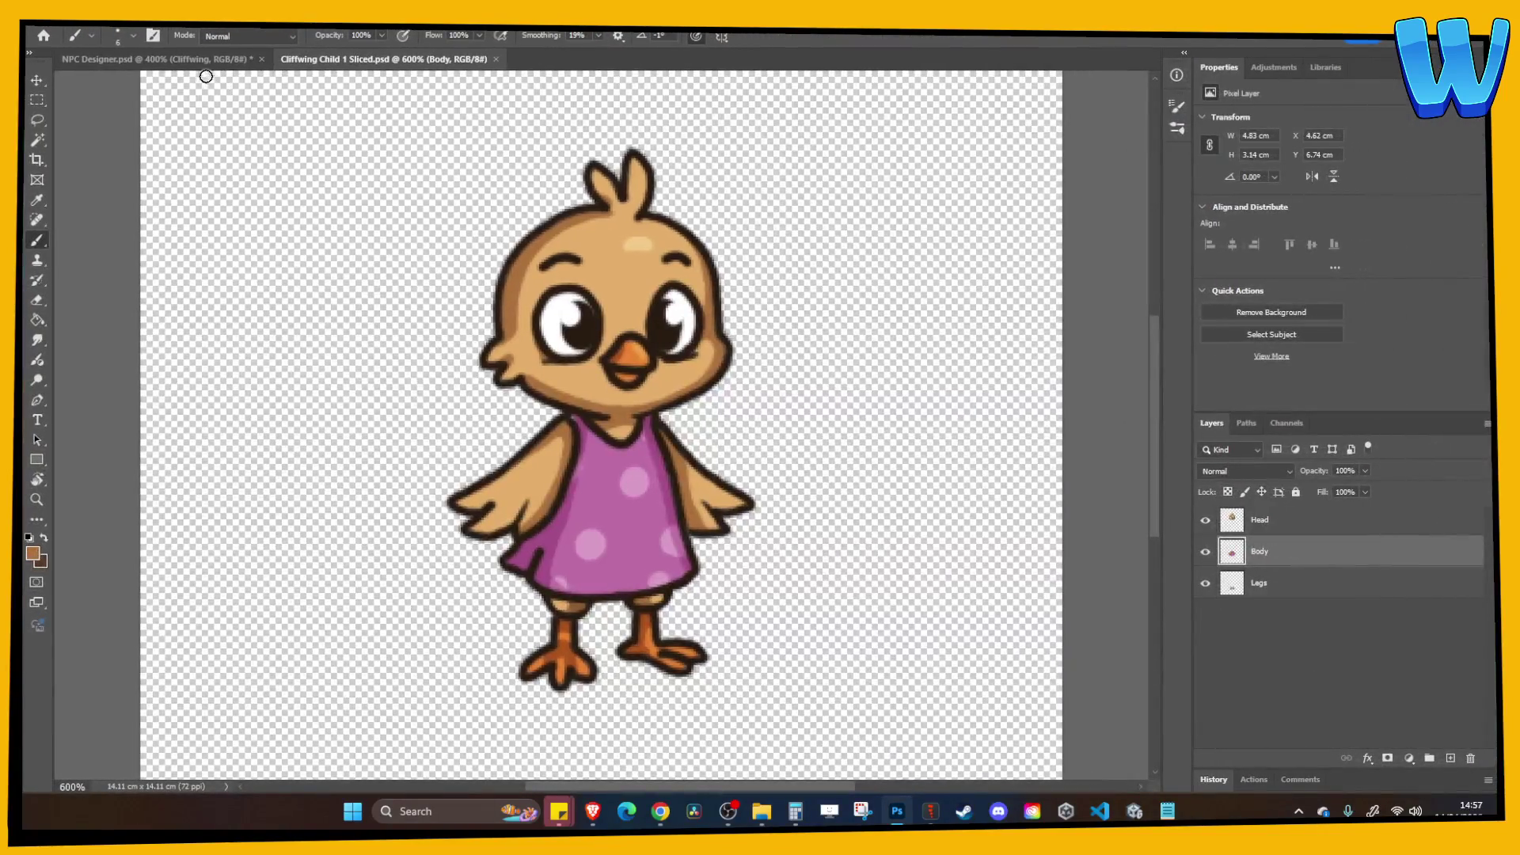
{"action": "left_click", "coordinate": [204, 60]}
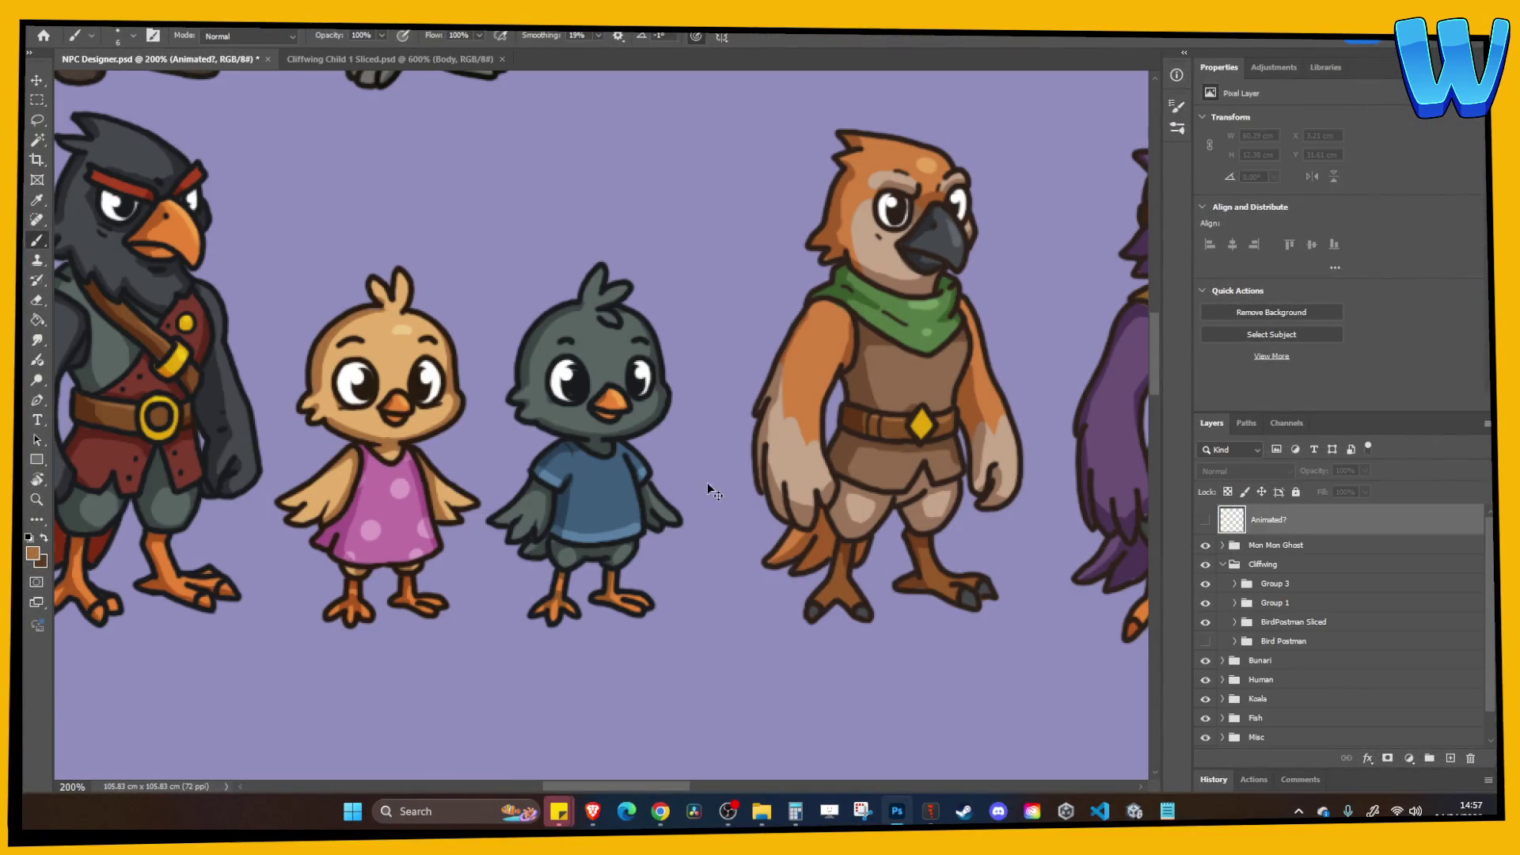
{"action": "right_click", "coordinate": [1292, 563]}
{"action": "left_click", "coordinate": [1335, 257]}
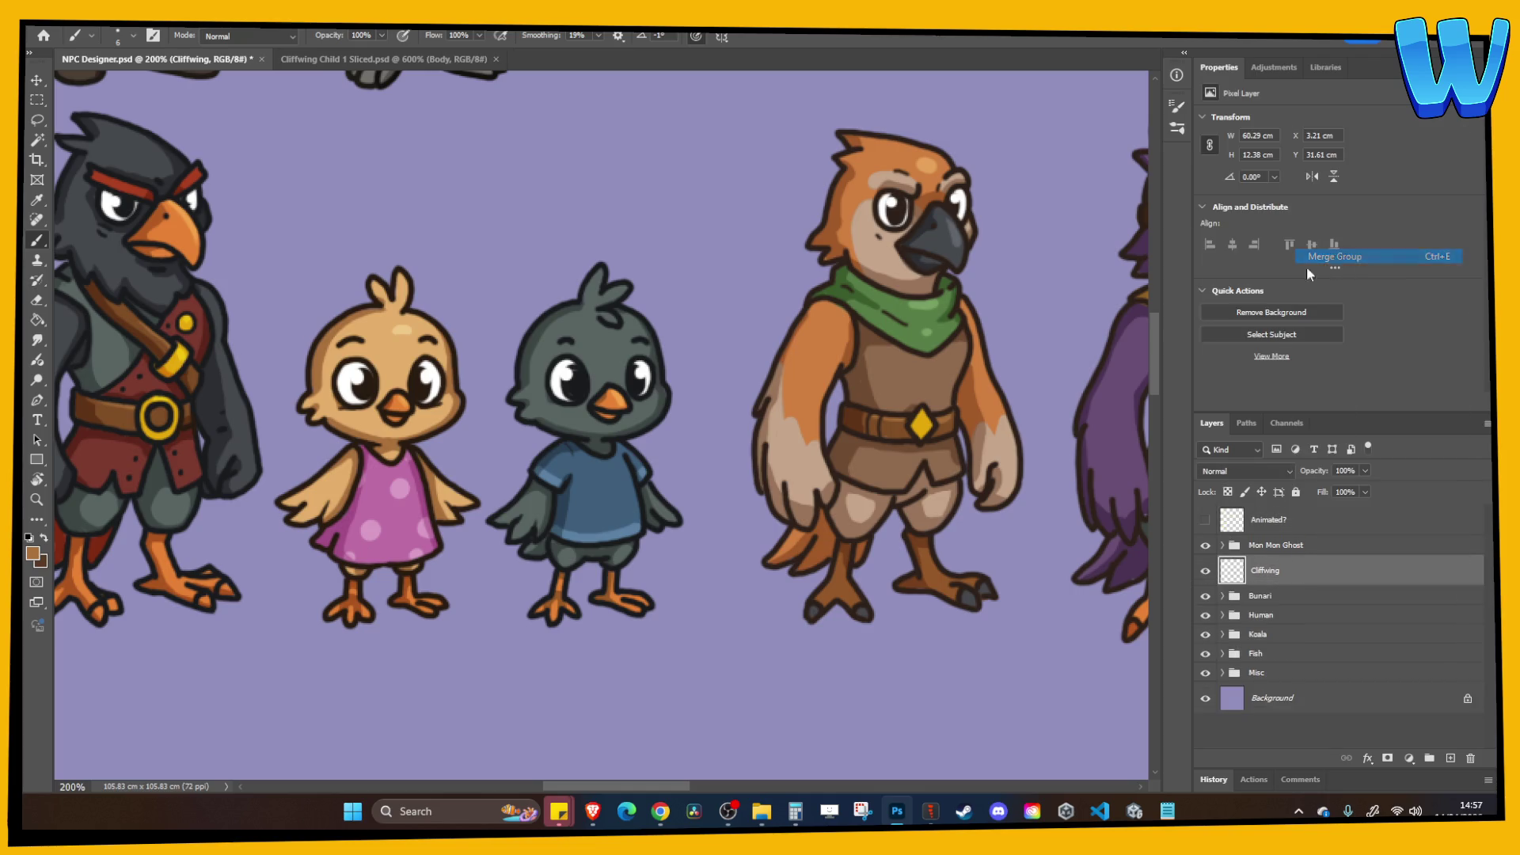
Lasso and copy the grey chick, then start a new document from the clipboard.
{"action": "left_click", "coordinate": [37, 120]}
{"action": "mouse_move", "coordinate": [505, 315]}
{"action": "left_mouse_down"}
{"action": "mouse_move", "coordinate": [472, 634]}
{"action": "mouse_move", "coordinate": [691, 633]}
{"action": "mouse_move", "coordinate": [694, 472]}
{"action": "mouse_move", "coordinate": [647, 250]}
{"action": "left_mouse_up"}
{"action": "left_click_drag", "start_coordinate": [513, 315], "coordinate": [513, 315]}
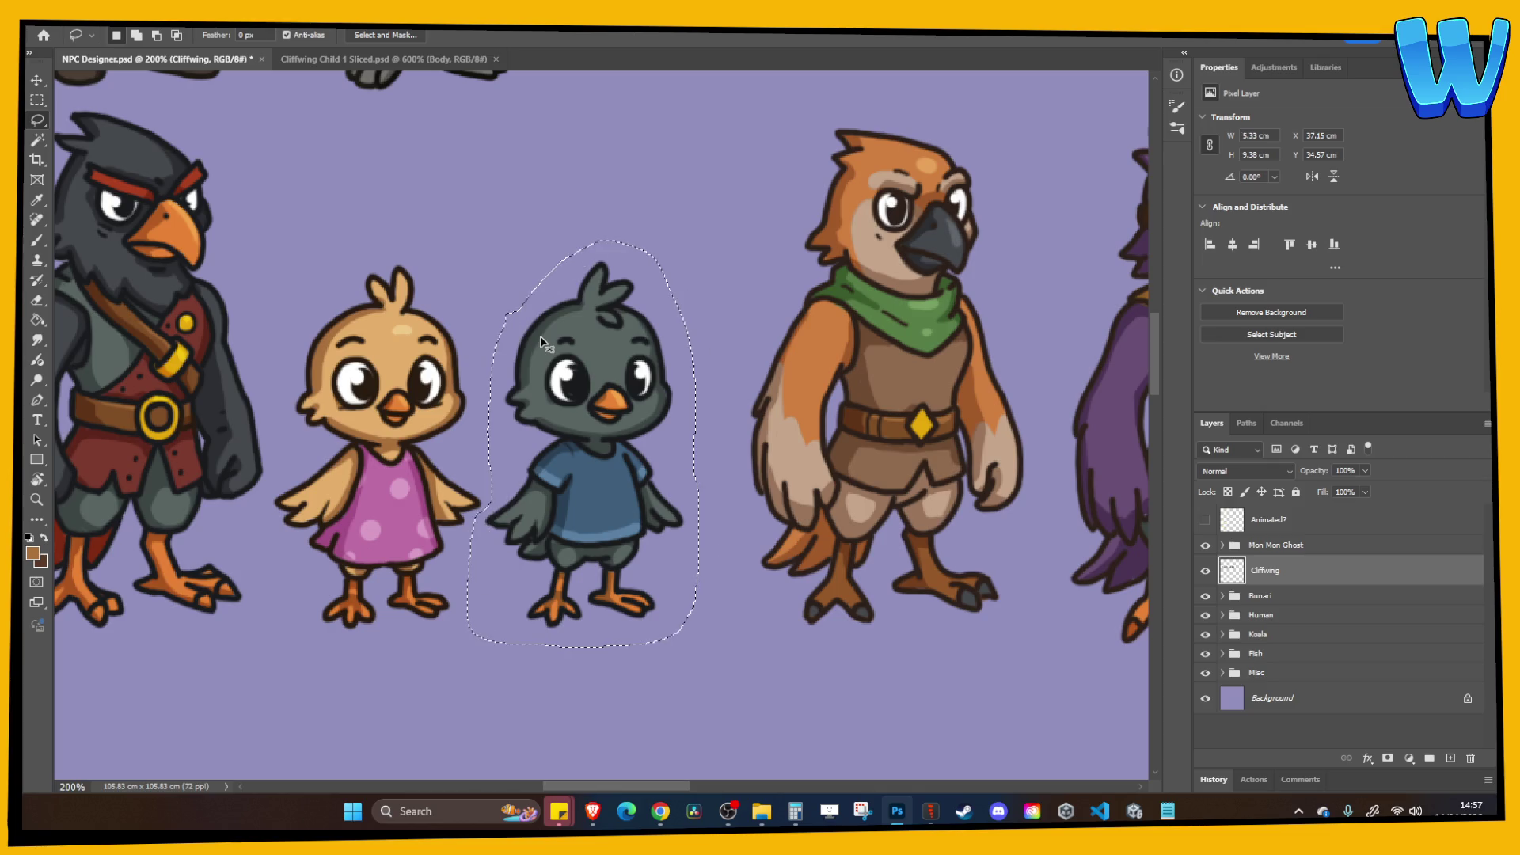
{"action": "key", "text": "ctrl+c"}
{"action": "key", "text": "ctrl+n"}
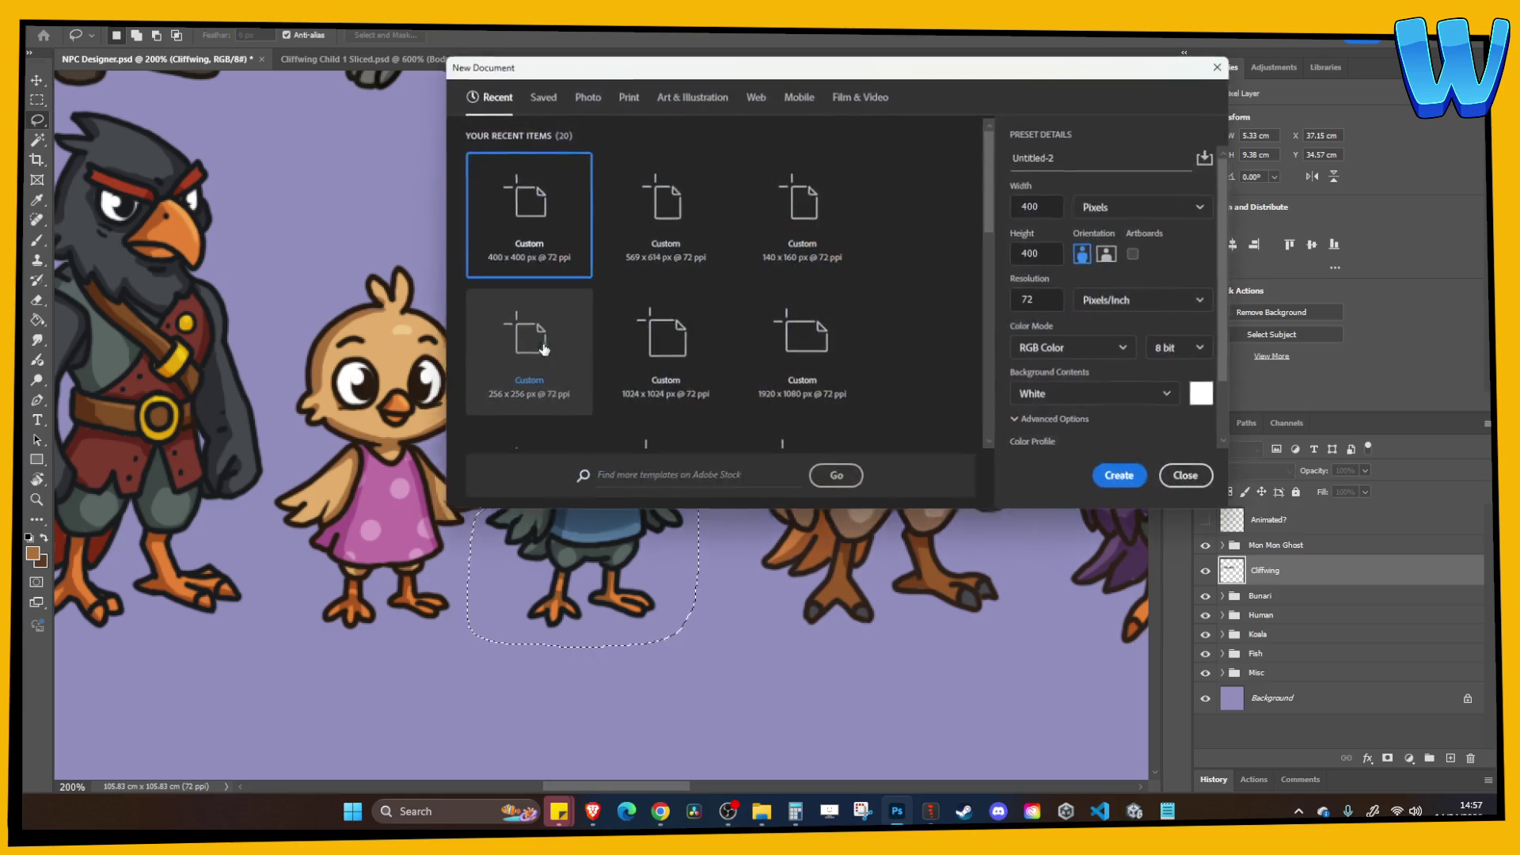
Make the new document 400 × 400 px and zoom in on the pasted chick.
{"action": "type", "text": "400"}
{"action": "key", "text": "Tab"}
{"action": "type", "text": "400"}
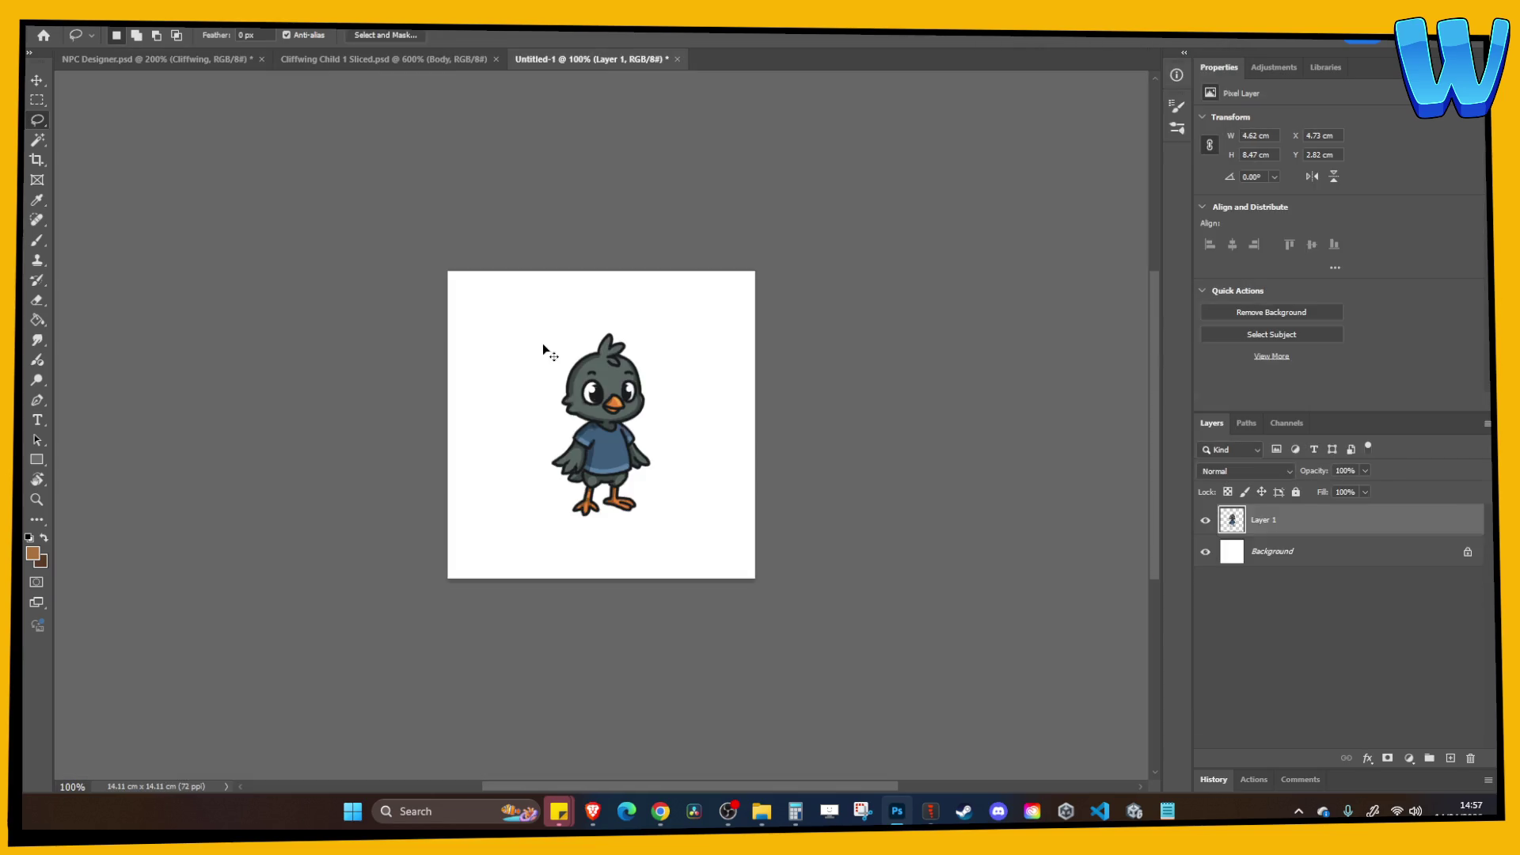
{"action": "key", "text": "ctrl+plus"}
Turn the white Background into an editable Layer 0 and sample a light blue colour.
{"action": "left_click", "coordinate": [1247, 554]}
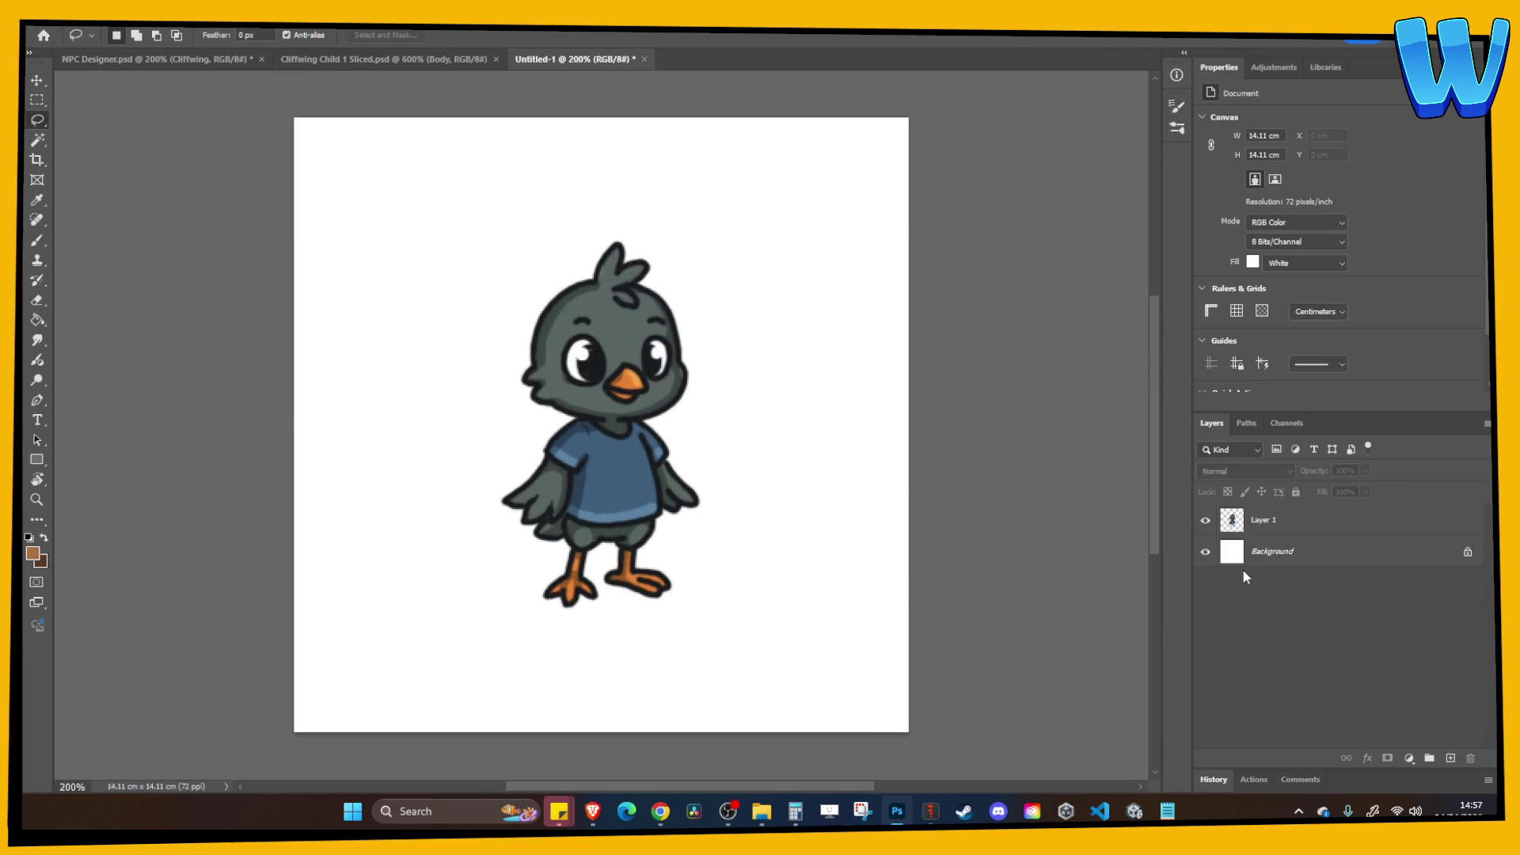
{"action": "key", "text": "Delete"}
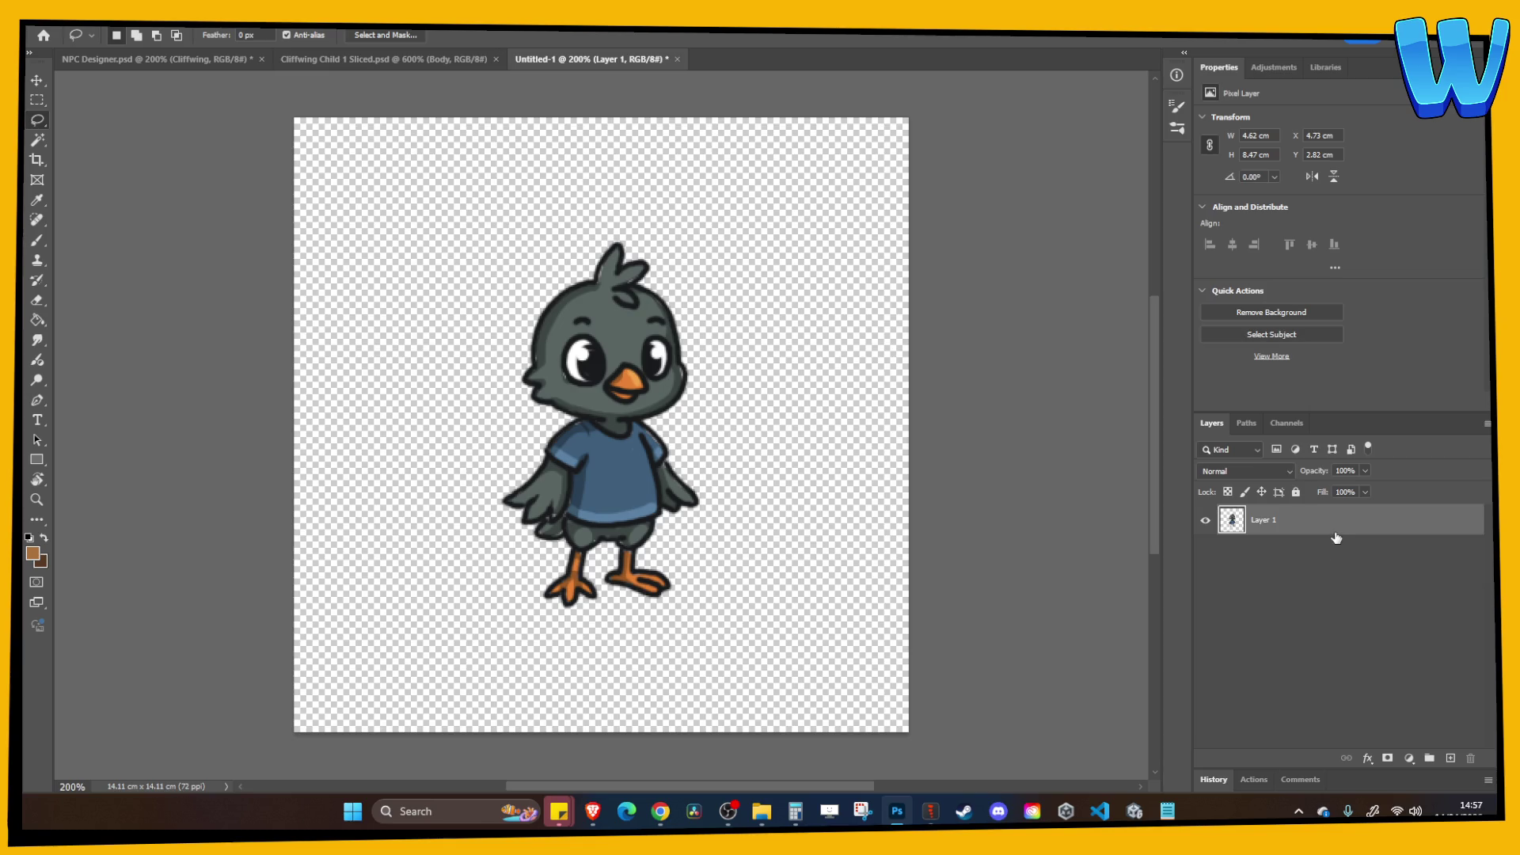
{"action": "key", "text": "ctrl+z"}
{"action": "double_click", "coordinate": [1336, 545]}
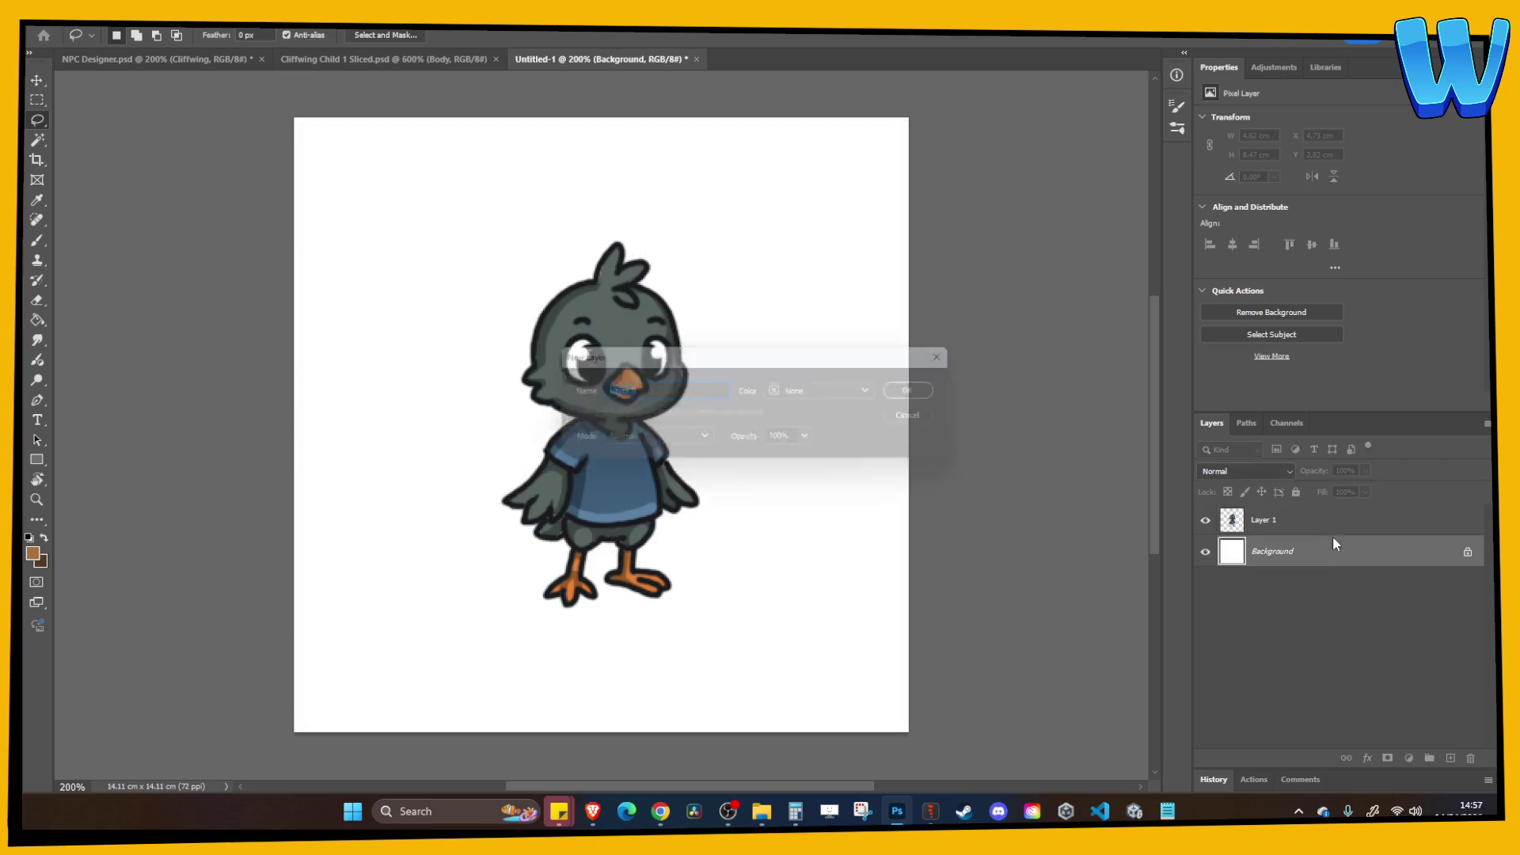
{"action": "key", "text": "Return"}
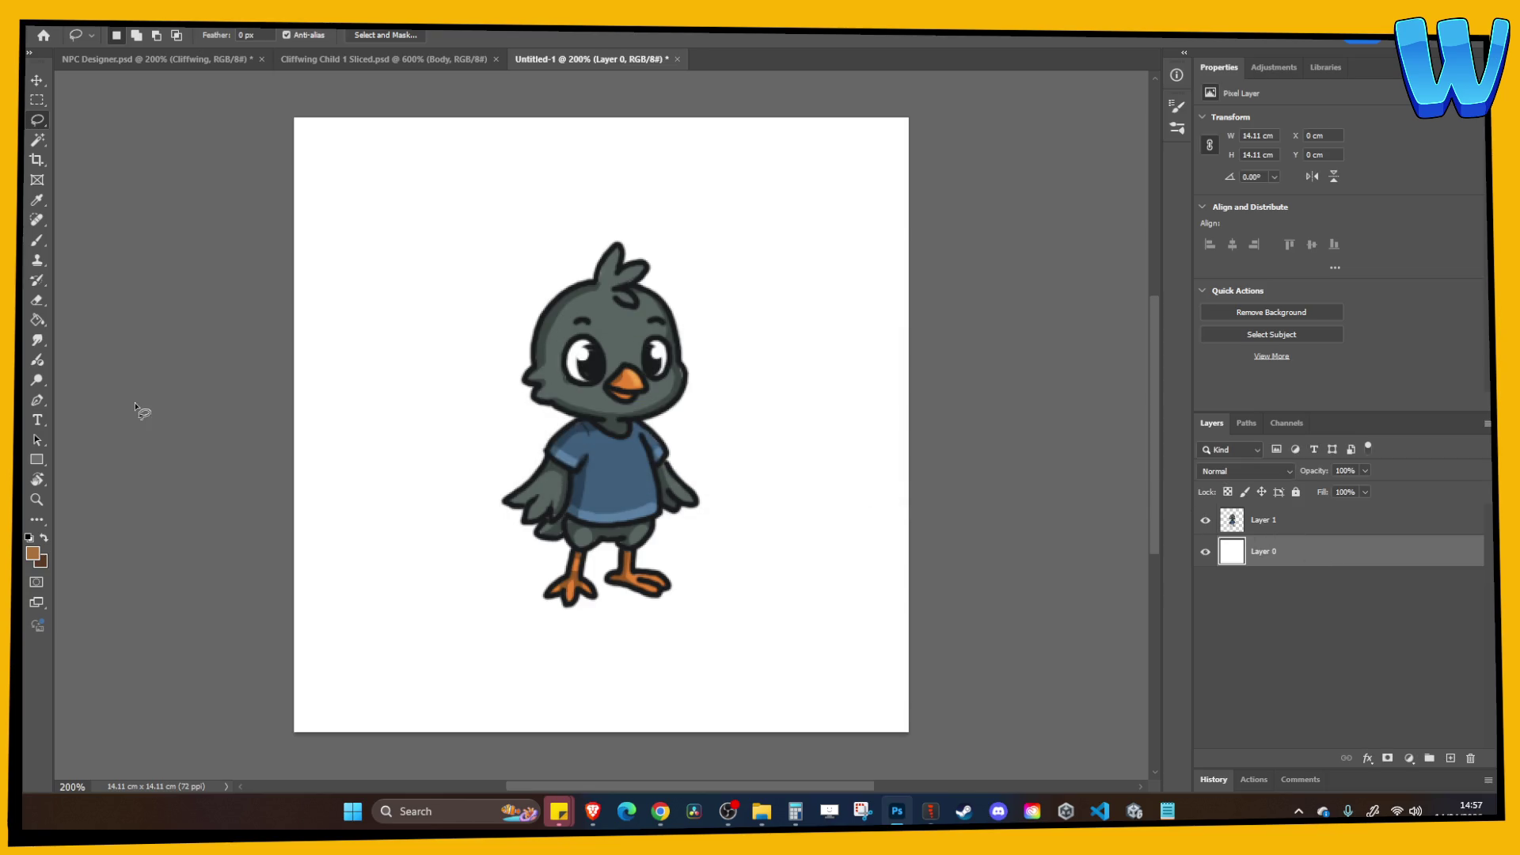
{"action": "key", "text": "i"}
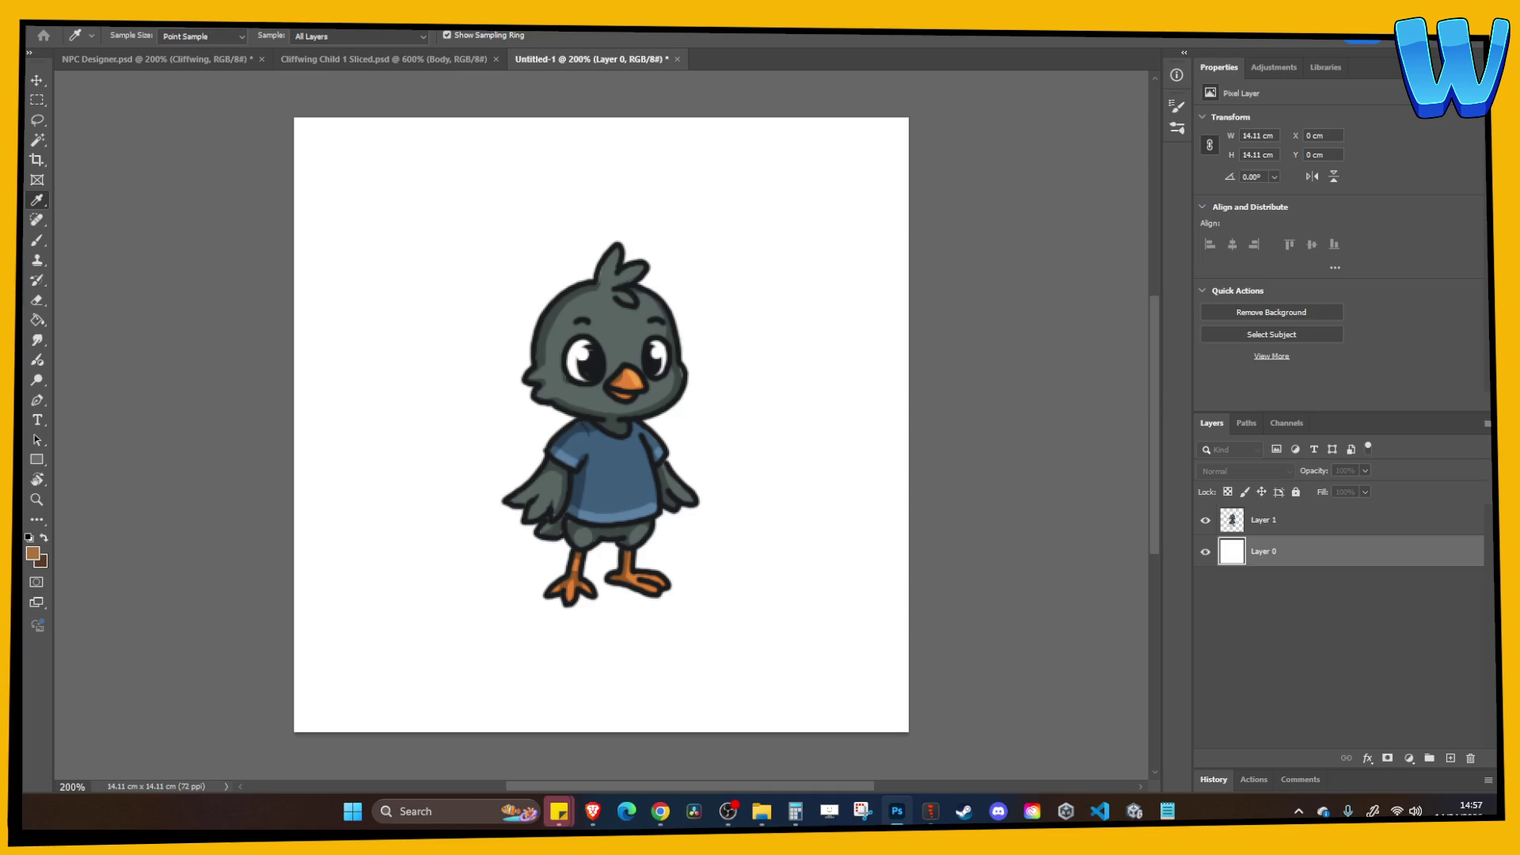
Paint-bucket fill the white Layer 0 canvas with the light blue colour.
{"action": "key", "text": "g"}
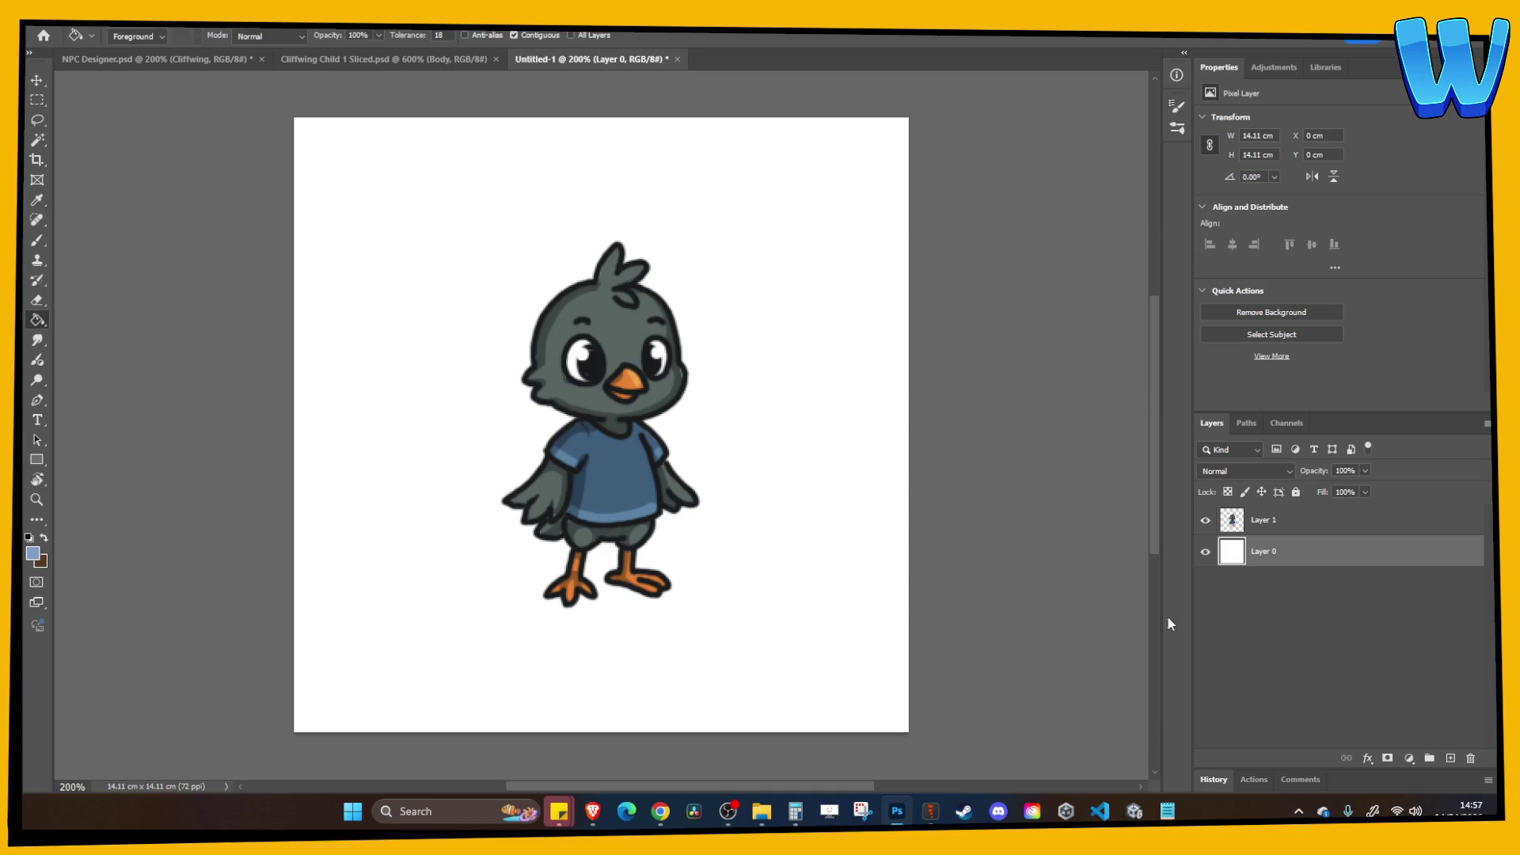
{"action": "left_click", "coordinate": [742, 580]}
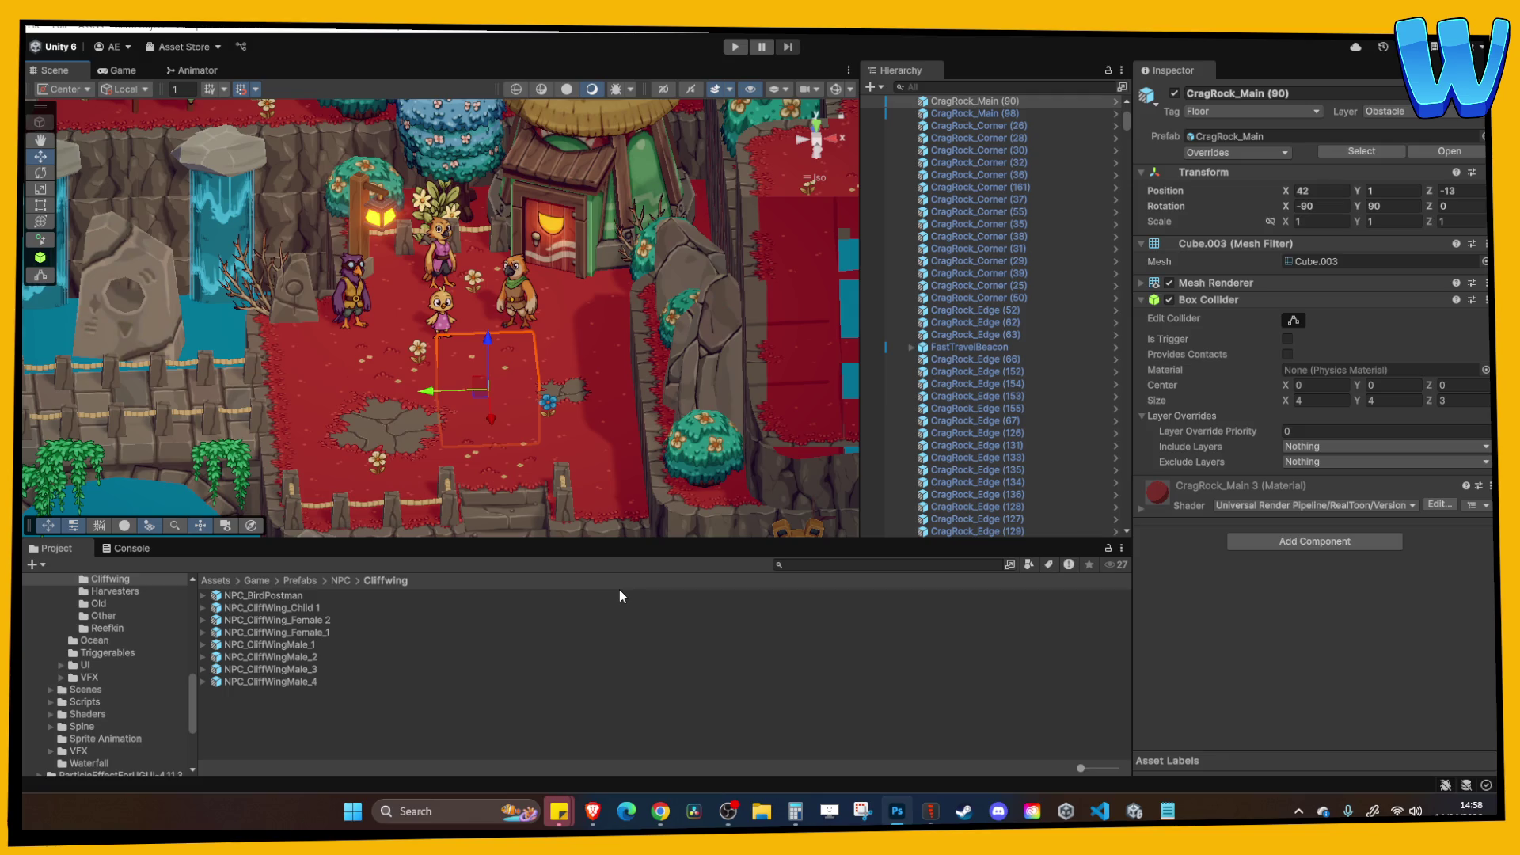
{"action": "scroll", "coordinate": [566, 477], "scroll_direction": "up", "scroll_amount": 1}
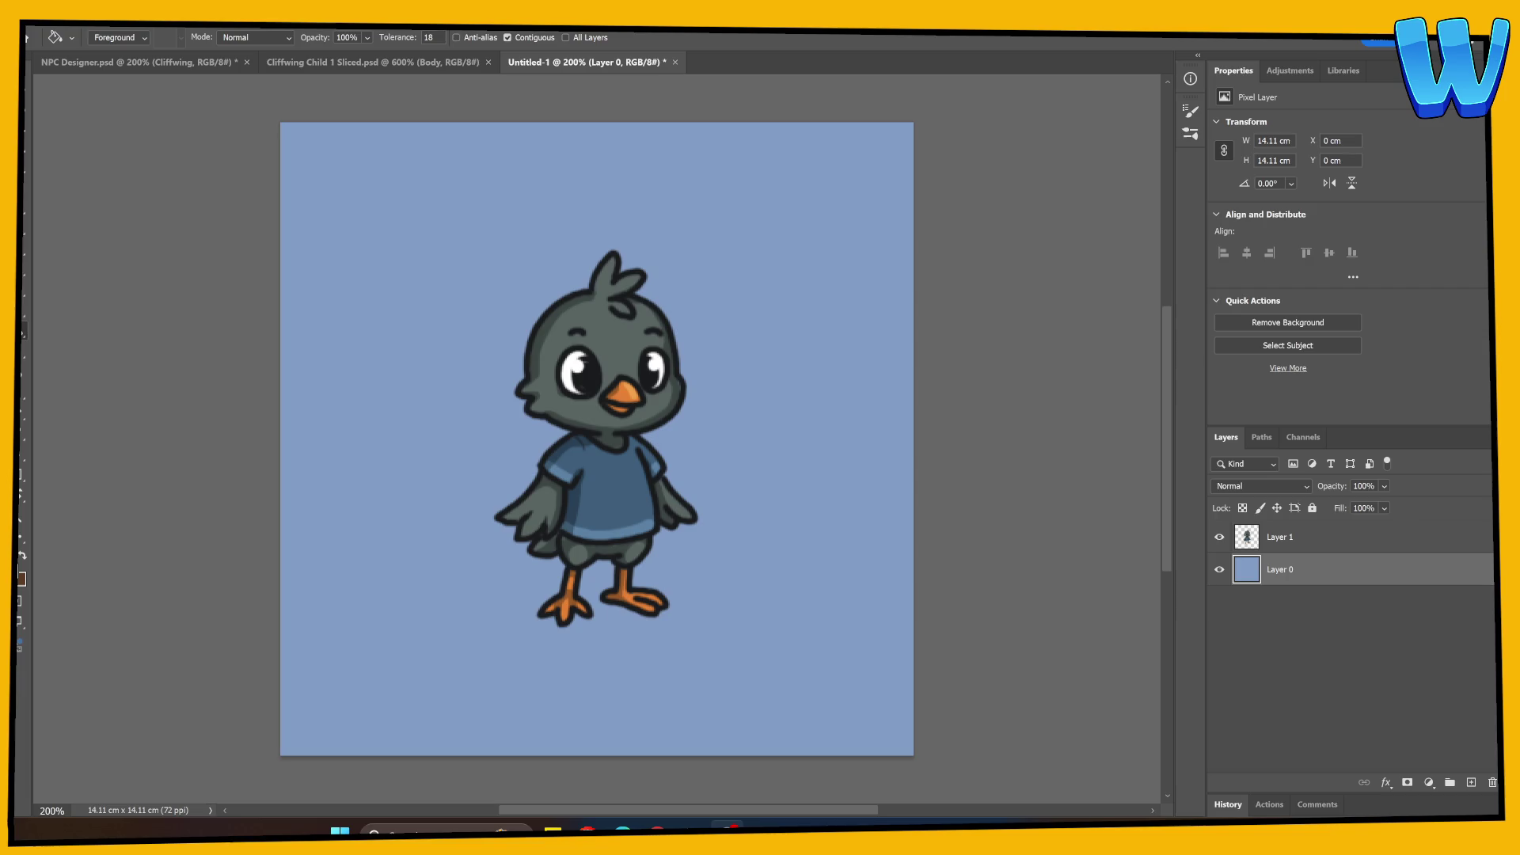
Cut the chick's head off Layer 1 and paste it onto its own Layer 2.
{"action": "left_click", "coordinate": [1292, 549]}
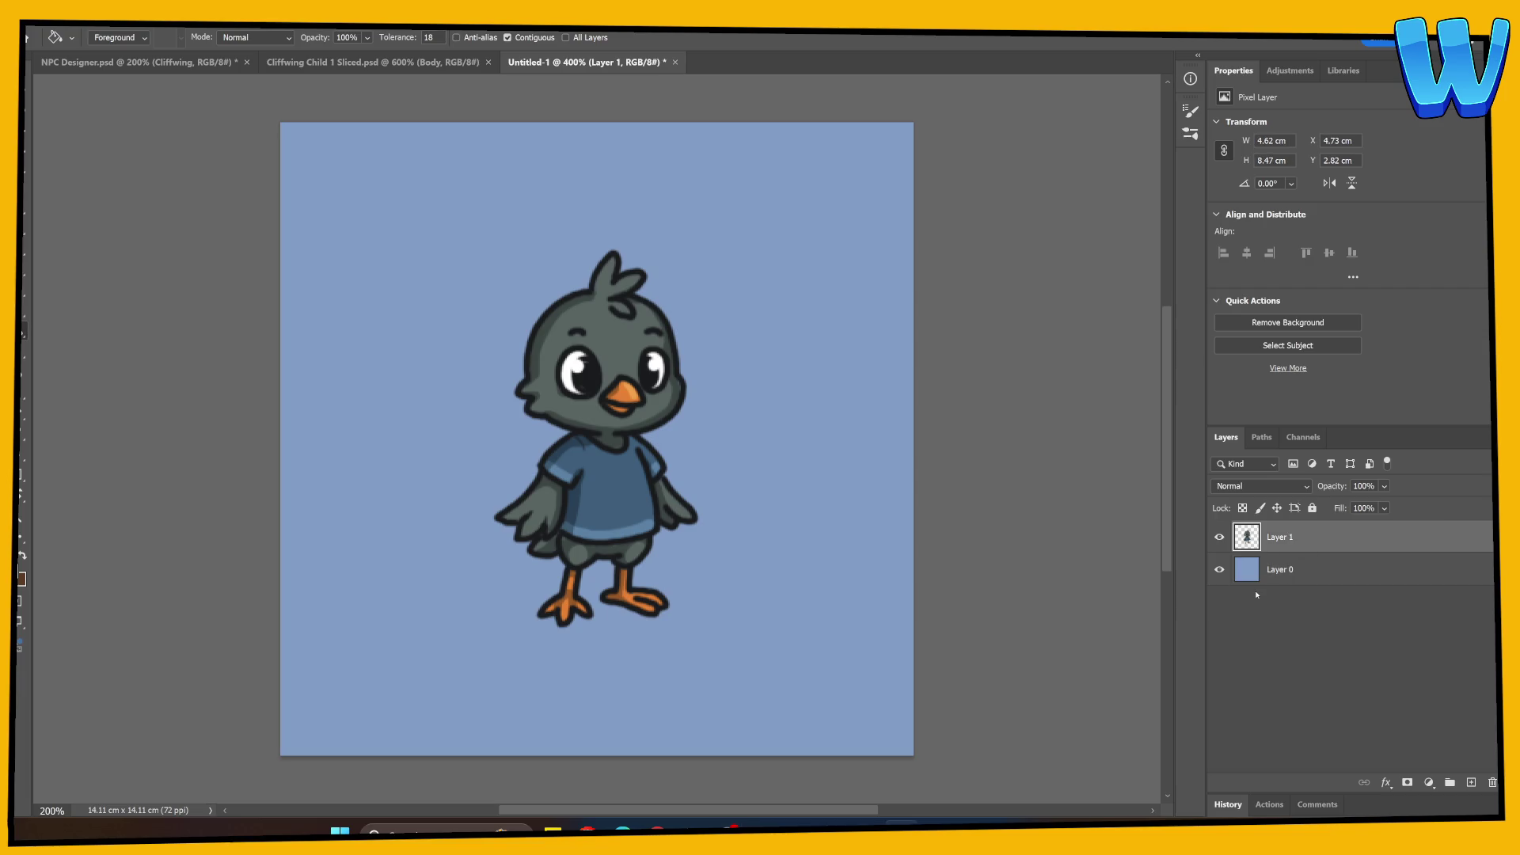
{"action": "key", "text": "ctrl+plus"}
{"action": "key", "text": "ctrl+plus"}
{"action": "key", "text": "l"}
{"action": "left_click_drag", "start_coordinate": [747, 383], "coordinate": [616, 415]}
{"action": "mouse_move", "coordinate": [297, 261]}
{"action": "left_mouse_down"}
{"action": "mouse_move", "coordinate": [328, 475]}
{"action": "mouse_move", "coordinate": [545, 466]}
{"action": "mouse_move", "coordinate": [407, 145]}
{"action": "mouse_move", "coordinate": [325, 198]}
{"action": "left_mouse_up"}
{"action": "key", "text": "ctrl+x"}
{"action": "key", "text": "ctrl+v"}
{"action": "left_click_drag", "start_coordinate": [533, 526], "coordinate": [548, 439]}
{"action": "left_click", "coordinate": [1219, 537]}
{"action": "left_click", "coordinate": [1219, 536]}
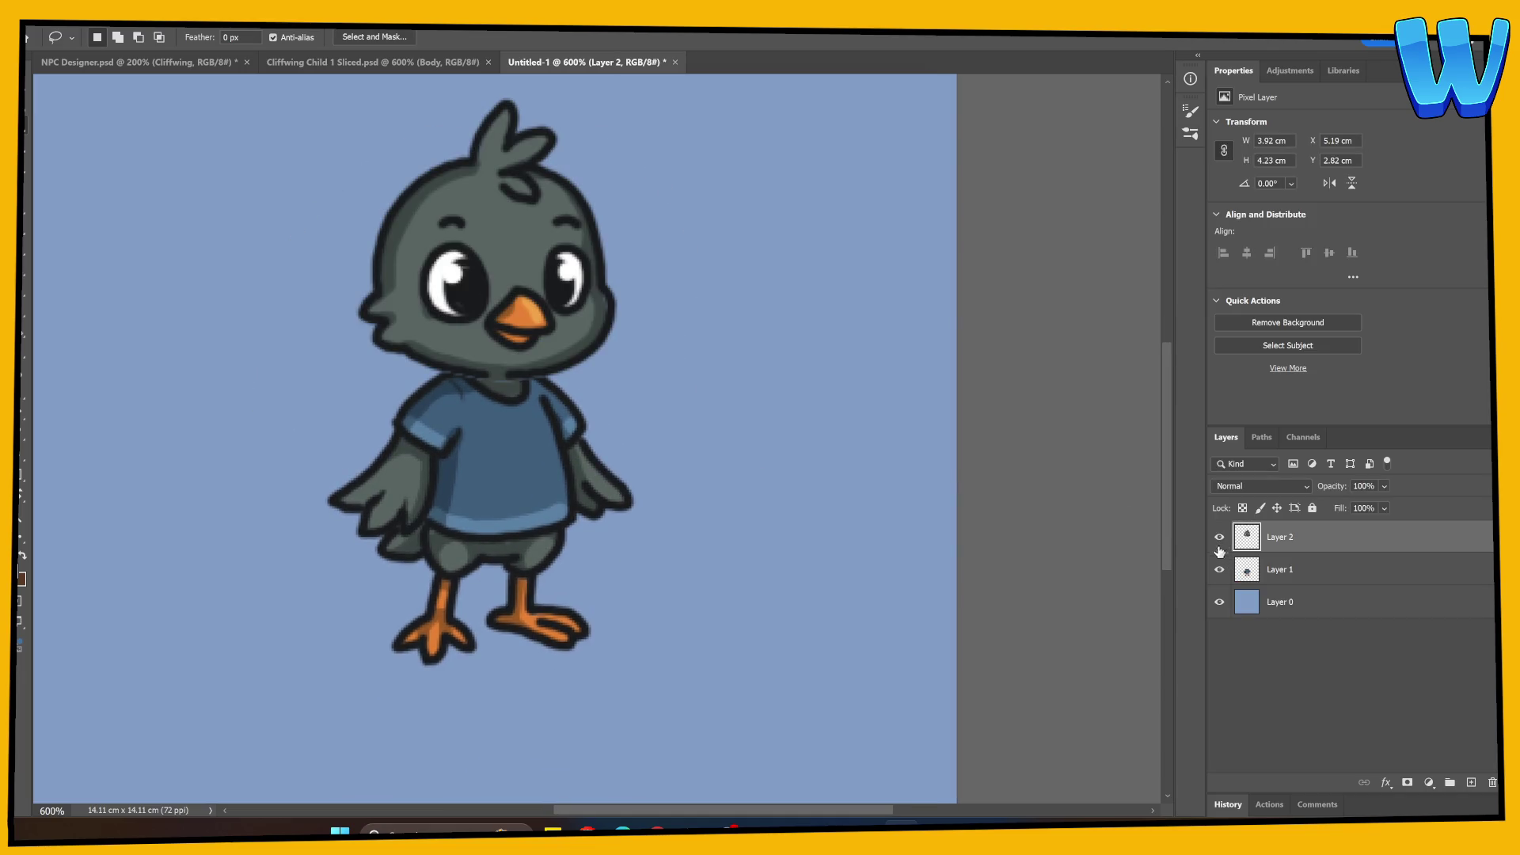
Cut the chick's legs and feet onto a new Layer 3 and hide it.
{"action": "left_click", "coordinate": [1219, 569]}
{"action": "left_click", "coordinate": [1219, 569]}
{"action": "left_click", "coordinate": [1280, 569]}
{"action": "mouse_move", "coordinate": [604, 567]}
{"action": "left_mouse_down"}
{"action": "mouse_move", "coordinate": [598, 693]}
{"action": "mouse_move", "coordinate": [406, 592]}
{"action": "mouse_move", "coordinate": [425, 528]}
{"action": "mouse_move", "coordinate": [484, 548]}
{"action": "mouse_move", "coordinate": [590, 535]}
{"action": "mouse_move", "coordinate": [604, 567]}
{"action": "left_mouse_up"}
{"action": "key", "text": "ctrl+x"}
{"action": "key", "text": "ctrl+v"}
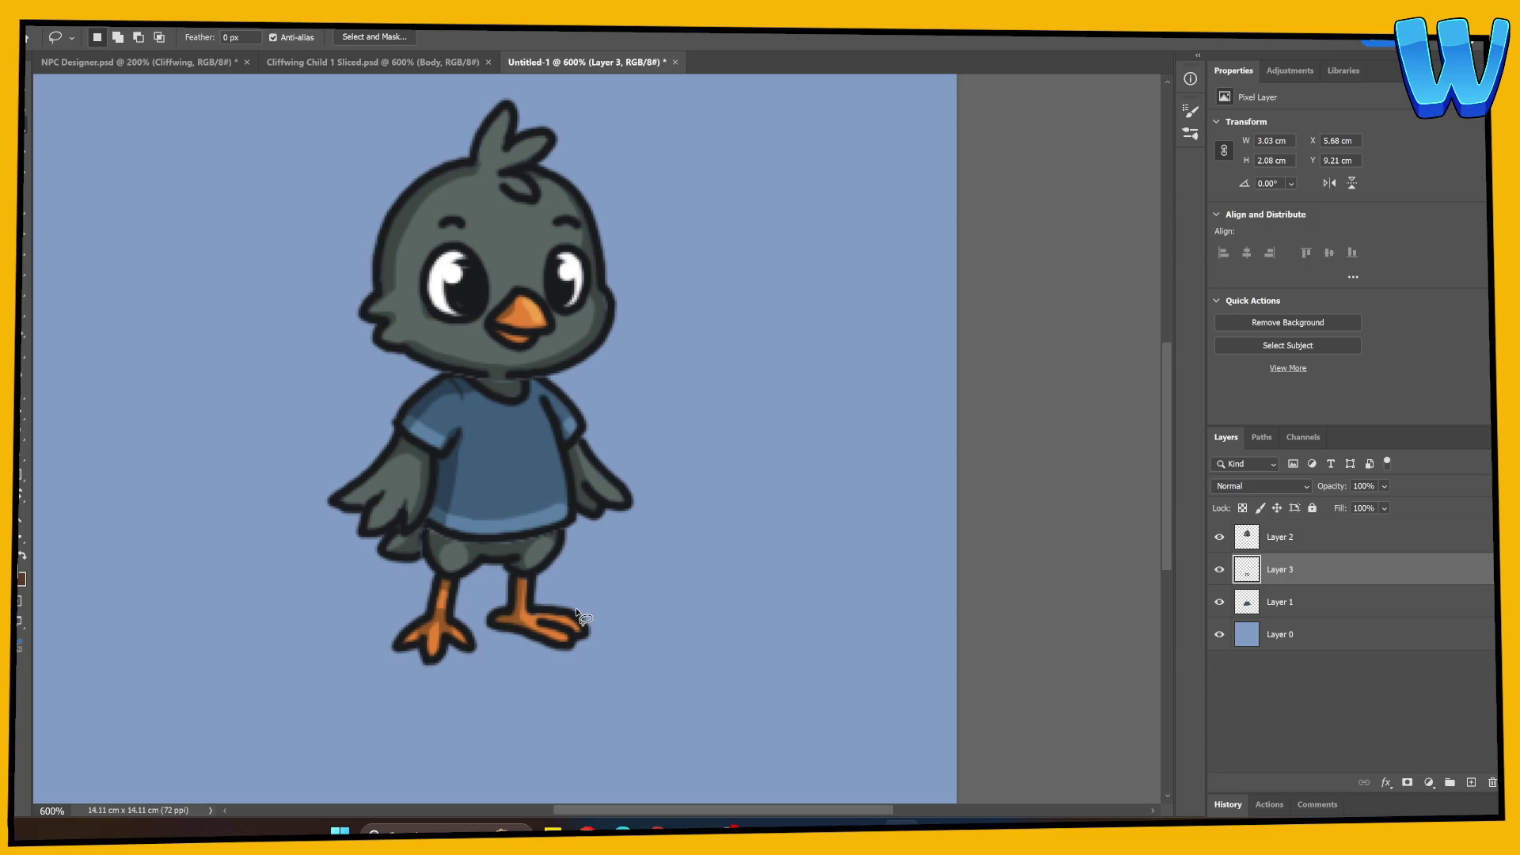
{"action": "left_click", "coordinate": [1219, 569]}
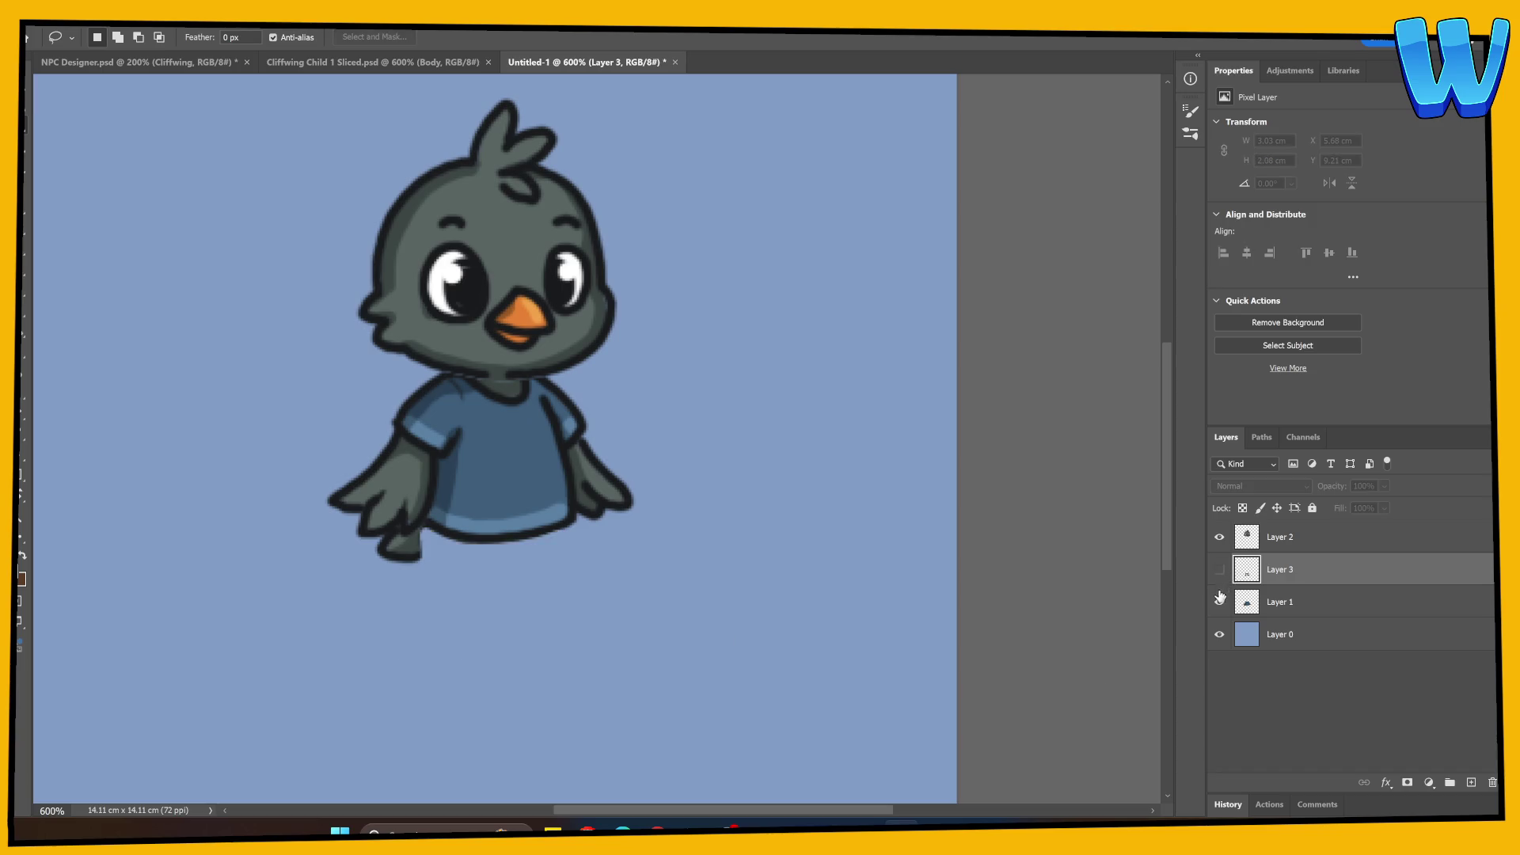
On the head layer, erase the jagged neck and redraw a dark outline with the brush.
{"action": "left_click", "coordinate": [1219, 602]}
{"action": "left_click", "coordinate": [1255, 538]}
{"action": "key", "text": "e"}
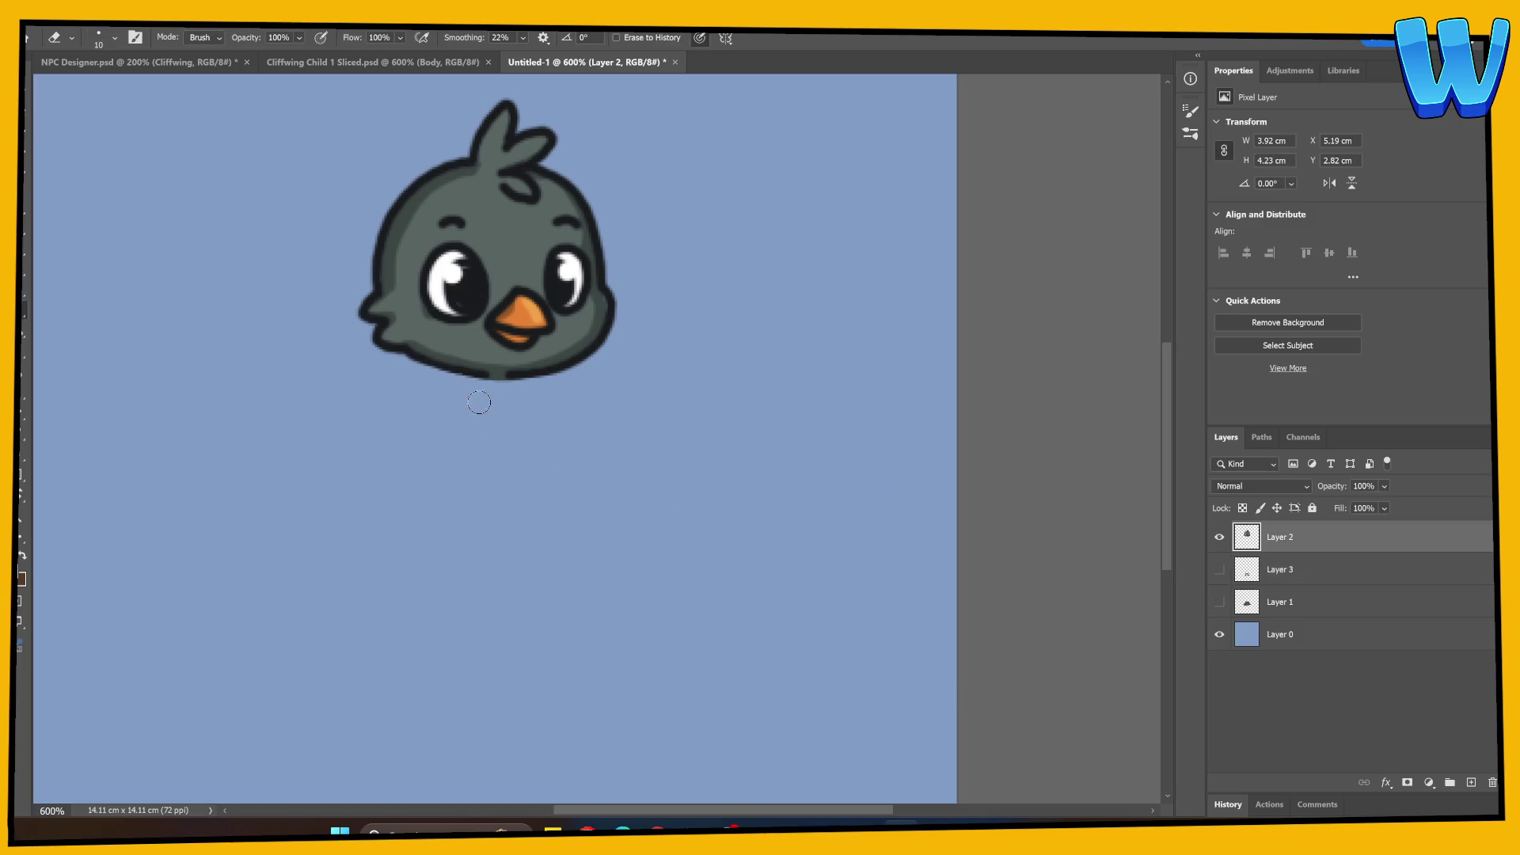
{"action": "key", "text": "b"}
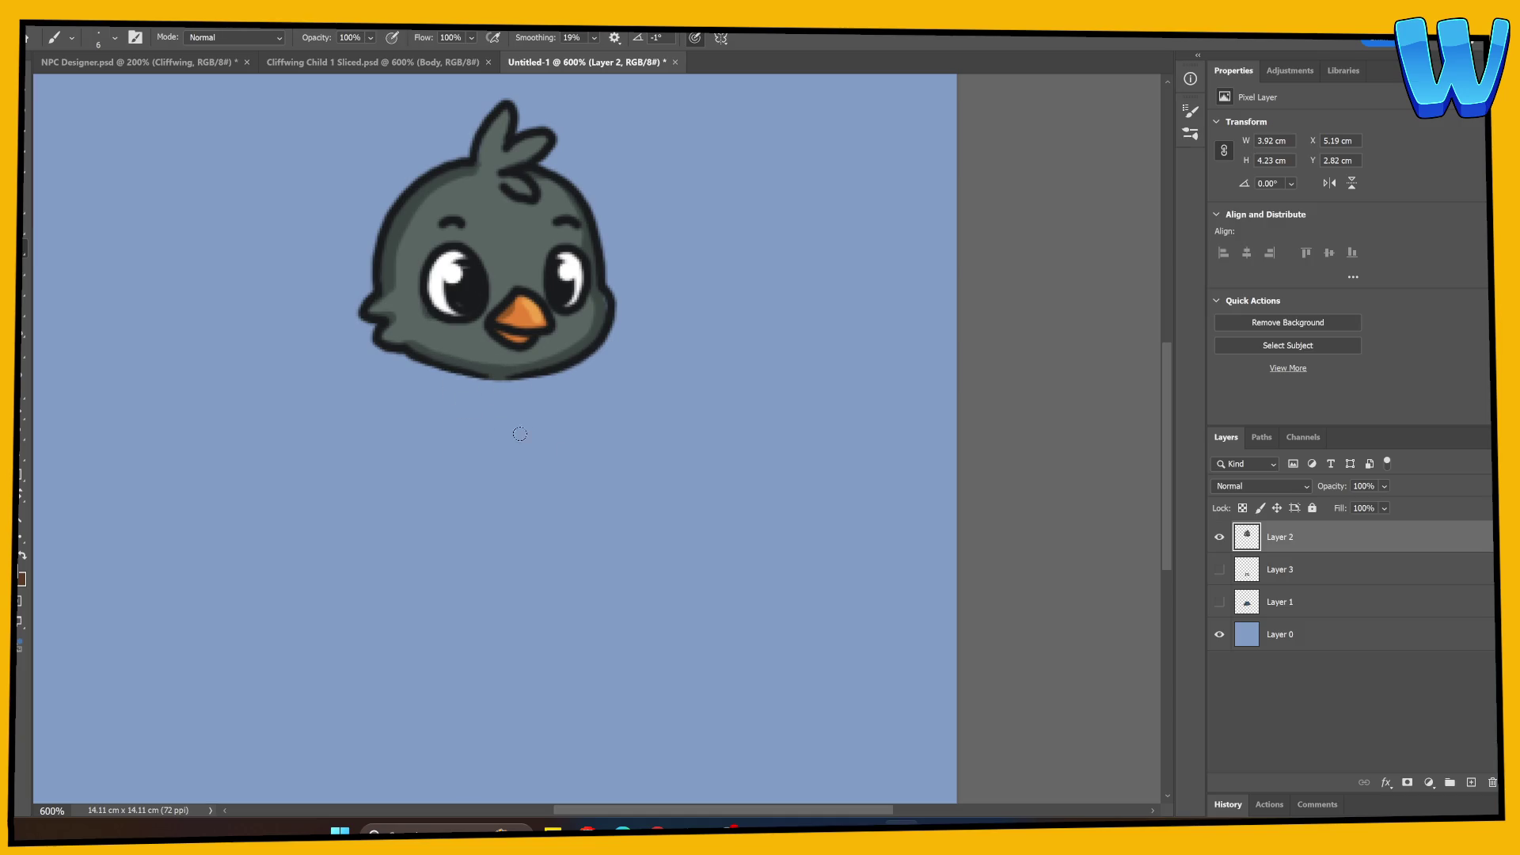
{"action": "scroll", "coordinate": [506, 429], "scroll_direction": "right", "scroll_amount": 2}
{"action": "scroll", "coordinate": [506, 428], "scroll_direction": "down", "scroll_amount": 1}
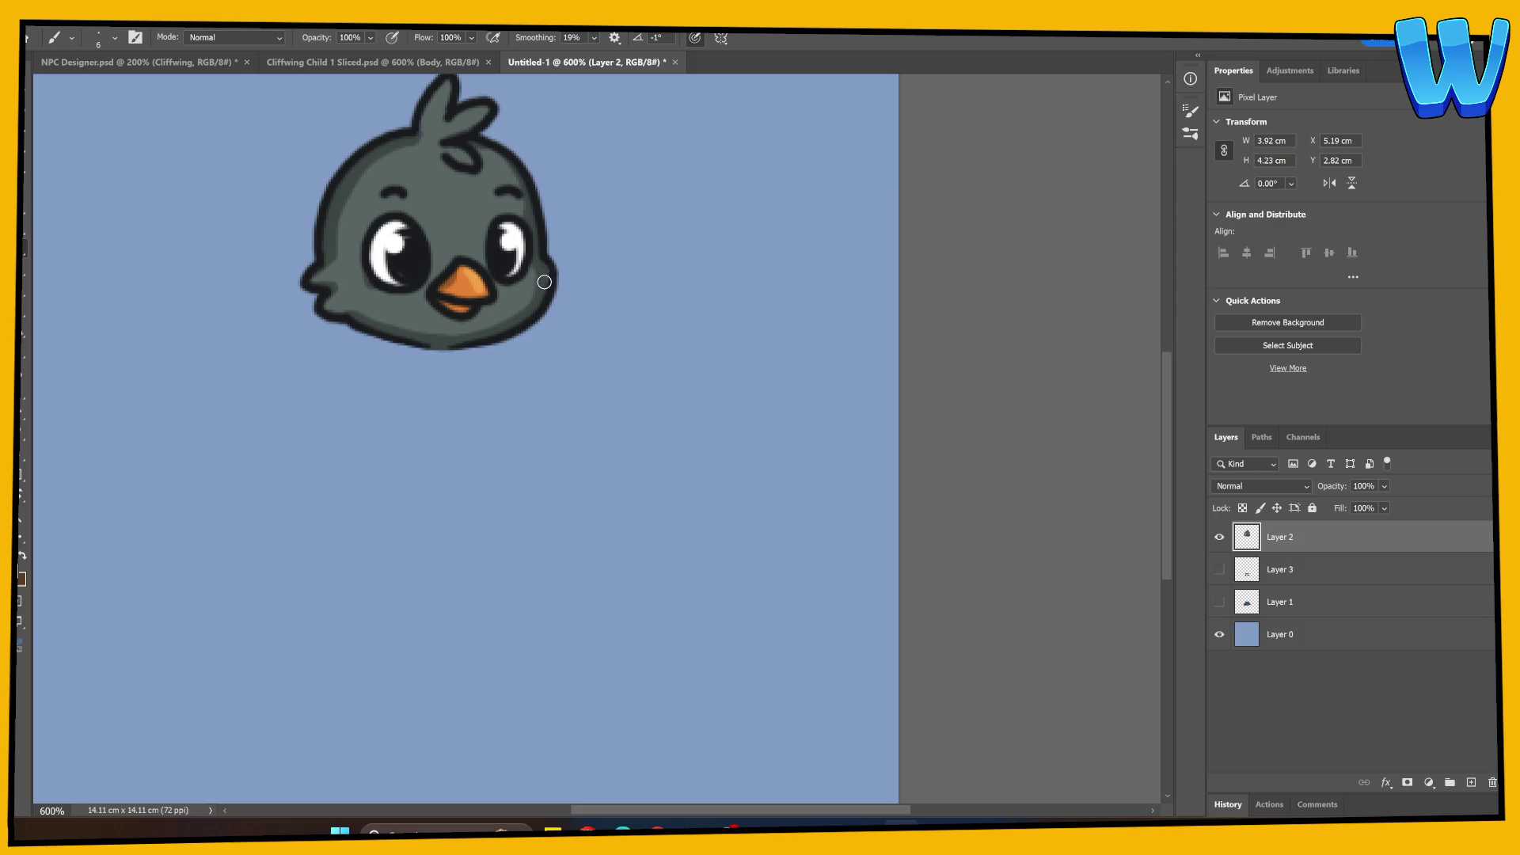
Hide the head and legs layers so only the body on Layer 1 shows, ready for erasing.
{"action": "left_click", "coordinate": [1219, 570]}
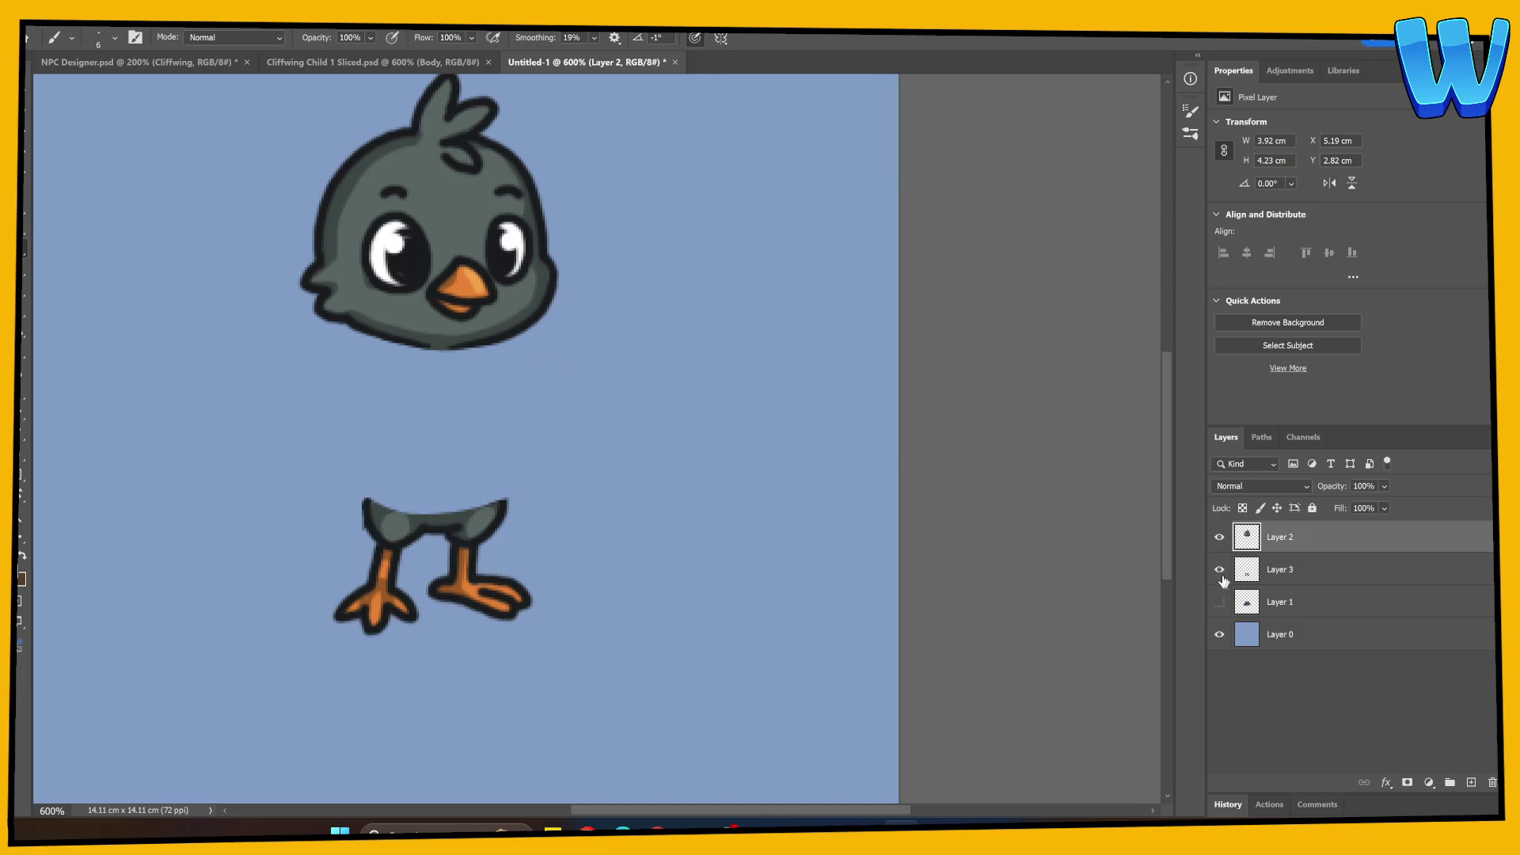
{"action": "left_click", "coordinate": [1219, 570]}
{"action": "left_click", "coordinate": [1219, 601]}
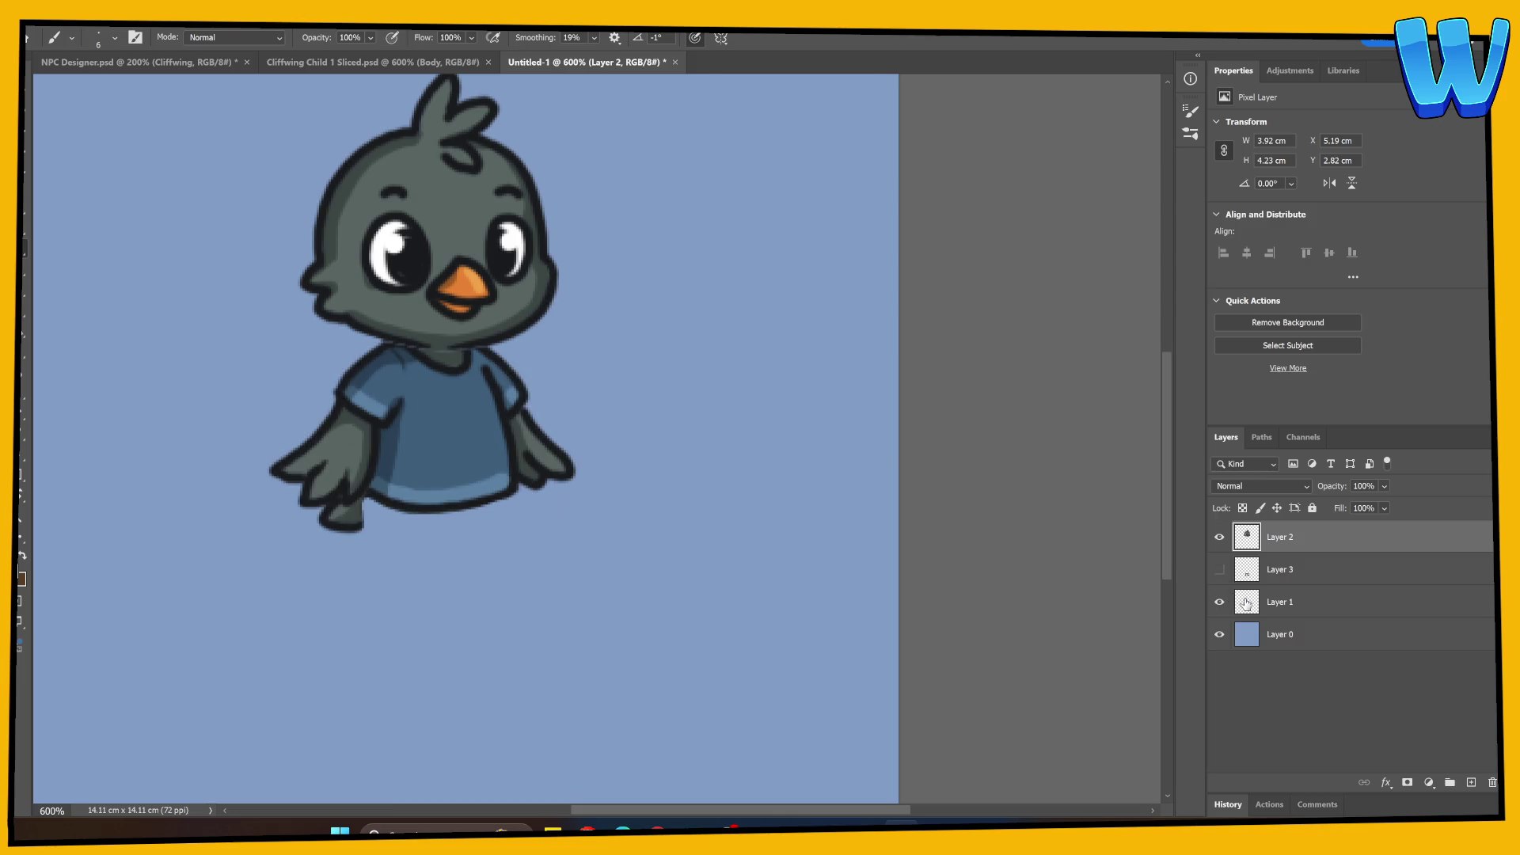
{"action": "left_click", "coordinate": [1218, 537]}
{"action": "left_click", "coordinate": [1254, 608]}
{"action": "key", "text": "e"}
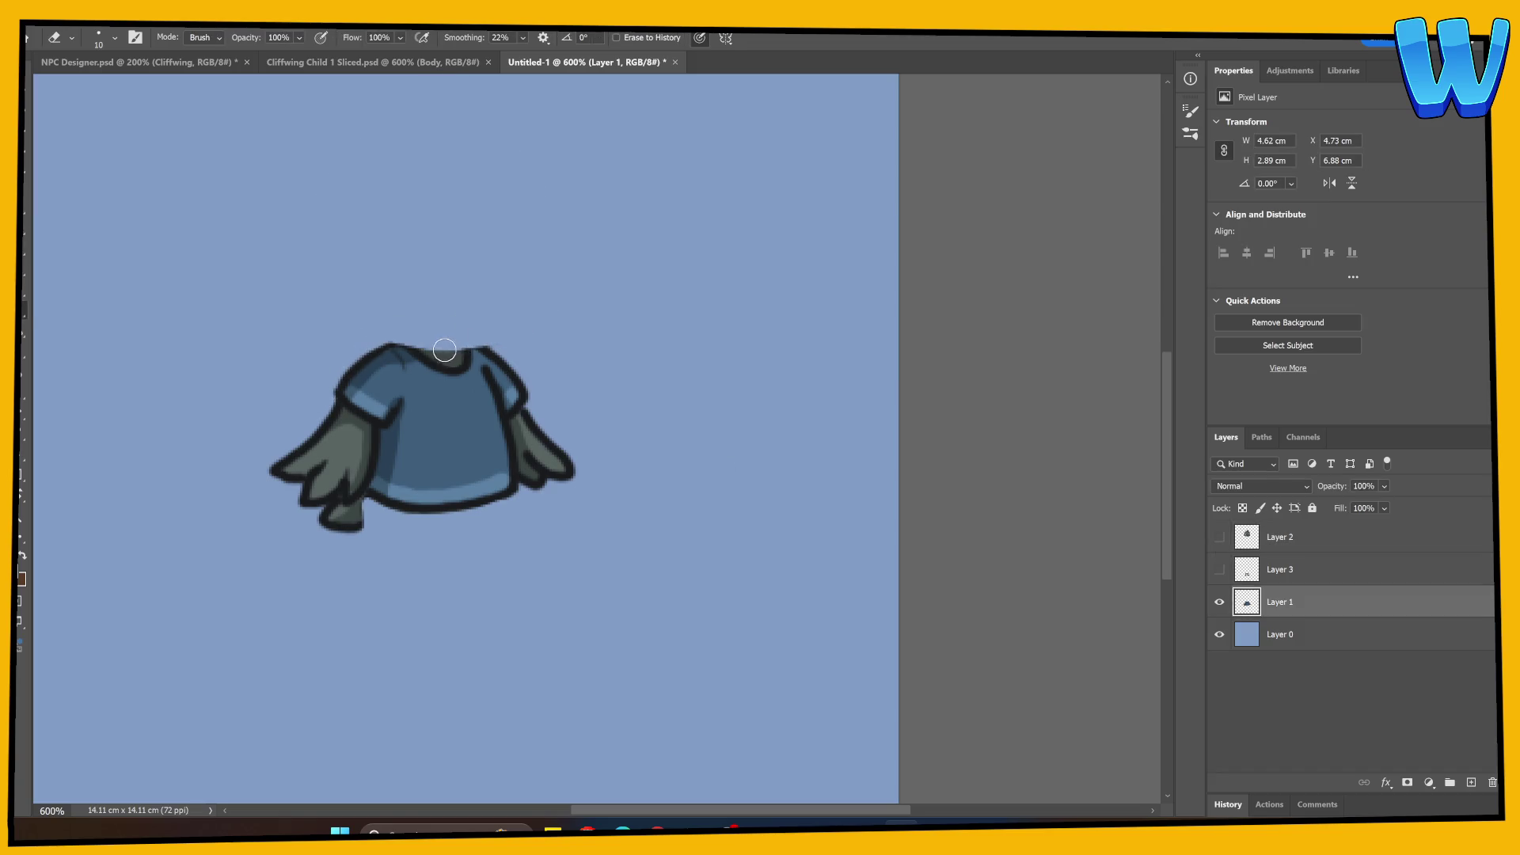
Erase the rough collar edge, redraw the dark neckline outline, and sample grey at the neck.
{"action": "left_click_drag", "start_coordinate": [445, 344], "coordinate": [362, 346]}
{"action": "key", "text": "b"}
{"action": "mouse_move", "coordinate": [394, 338]}
{"action": "left_mouse_down"}
{"action": "mouse_move", "coordinate": [450, 357]}
{"action": "mouse_move", "coordinate": [461, 338]}
{"action": "mouse_move", "coordinate": [479, 345]}
{"action": "left_mouse_up"}
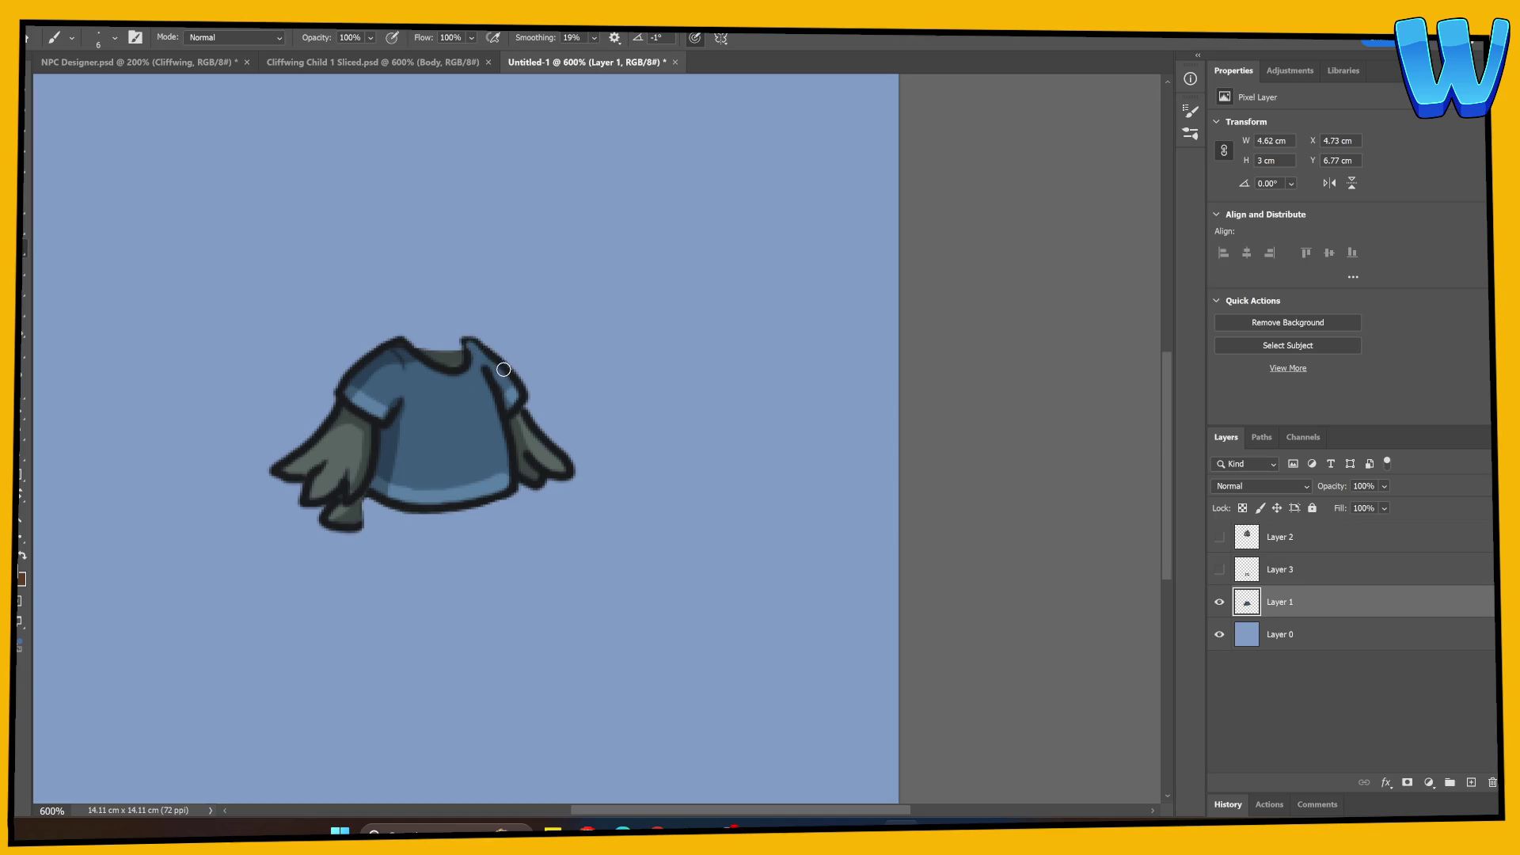
{"action": "left_click", "coordinate": [486, 342], "text": "alt"}
{"action": "scroll", "coordinate": [390, 448], "scroll_direction": "right", "scroll_amount": 2}
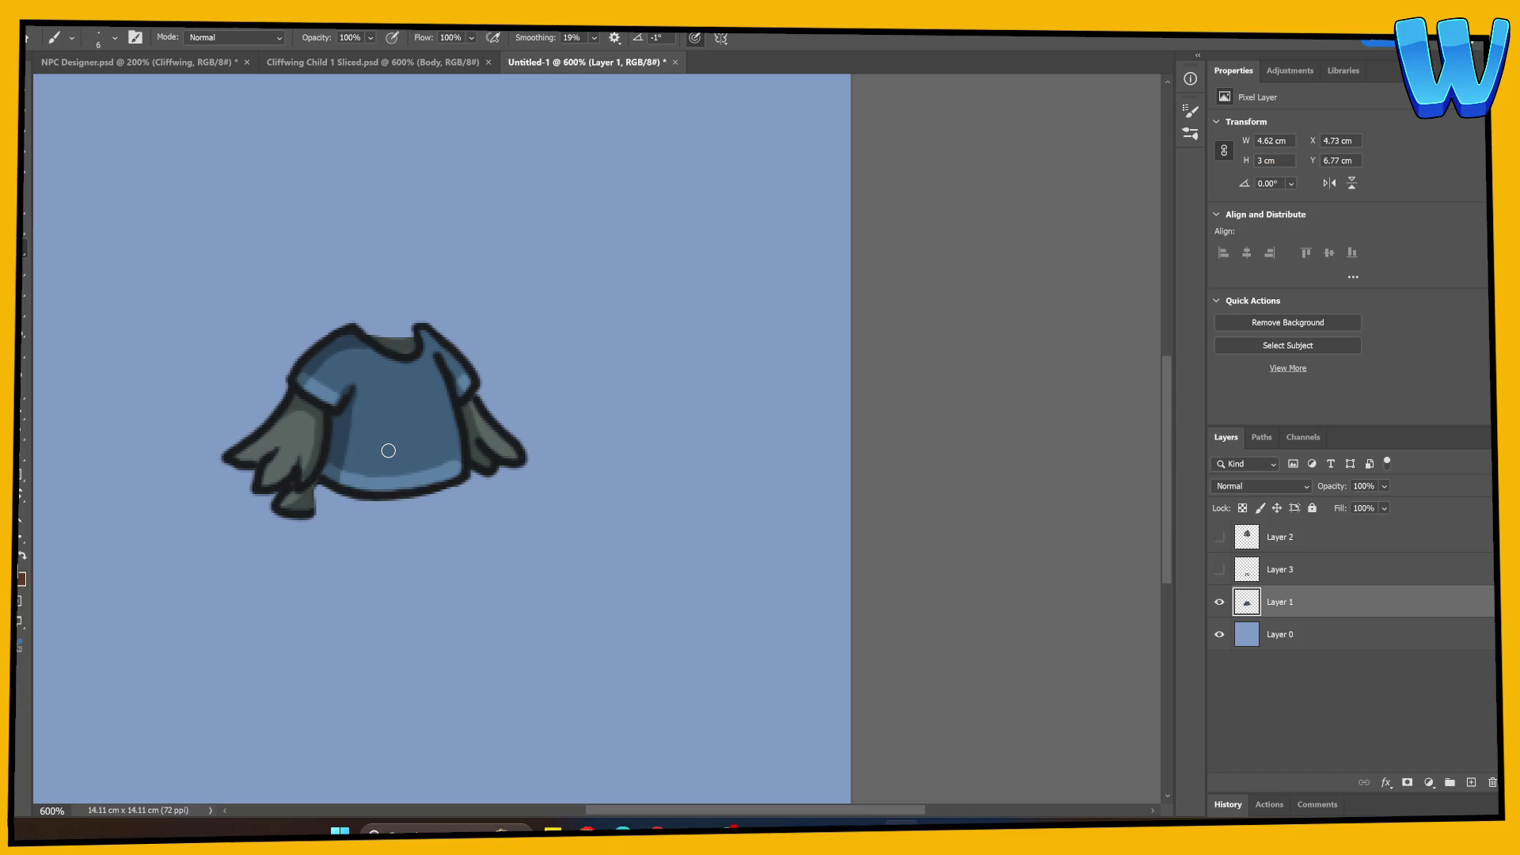
Hide the body layer and show the legs layer.
{"action": "double_click", "coordinate": [1219, 601]}
{"action": "left_click", "coordinate": [1220, 602]}
{"action": "left_click", "coordinate": [1220, 570]}
Paint a rounded, dark-outlined grey hip top onto the legs on Layer 3, then show the head.
{"action": "left_click", "coordinate": [1220, 570]}
{"action": "left_click", "coordinate": [1220, 570]}
{"action": "left_click", "coordinate": [1242, 577]}
{"action": "key", "text": "e"}
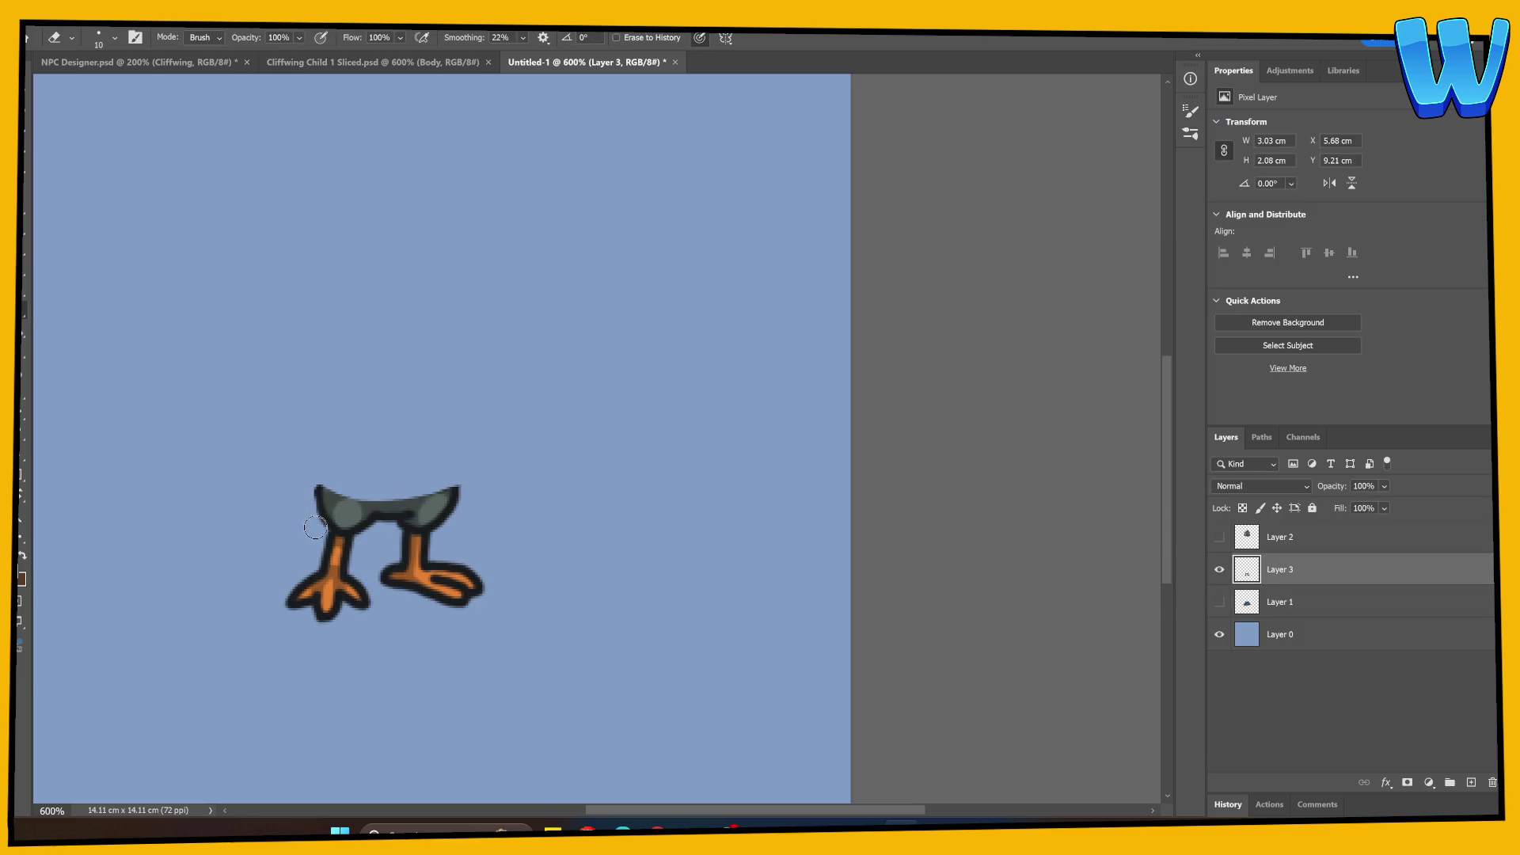
{"action": "key", "text": "b"}
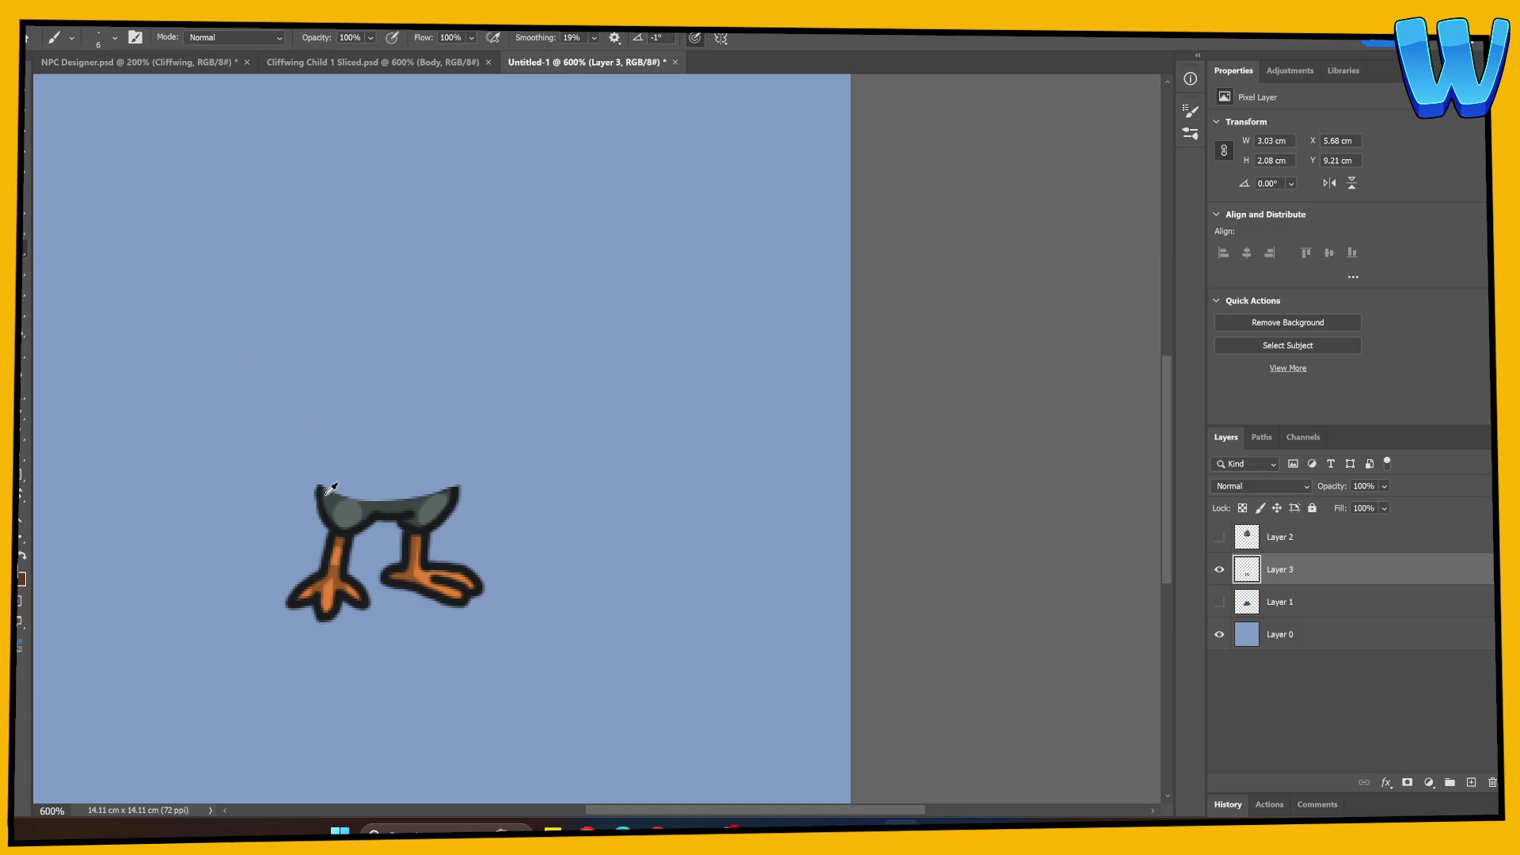
{"action": "mouse_move", "coordinate": [332, 474]}
{"action": "left_mouse_down"}
{"action": "mouse_move", "coordinate": [326, 463]}
{"action": "mouse_move", "coordinate": [318, 497]}
{"action": "mouse_move", "coordinate": [329, 453]}
{"action": "mouse_move", "coordinate": [338, 493]}
{"action": "mouse_move", "coordinate": [411, 498]}
{"action": "mouse_move", "coordinate": [456, 486]}
{"action": "mouse_move", "coordinate": [441, 449]}
{"action": "mouse_move", "coordinate": [436, 479]}
{"action": "mouse_move", "coordinate": [359, 490]}
{"action": "mouse_move", "coordinate": [333, 456]}
{"action": "mouse_move", "coordinate": [435, 456]}
{"action": "mouse_move", "coordinate": [443, 475]}
{"action": "mouse_move", "coordinate": [360, 487]}
{"action": "mouse_move", "coordinate": [336, 467]}
{"action": "mouse_move", "coordinate": [433, 470]}
{"action": "mouse_move", "coordinate": [352, 484]}
{"action": "mouse_move", "coordinate": [436, 457]}
{"action": "left_mouse_up"}
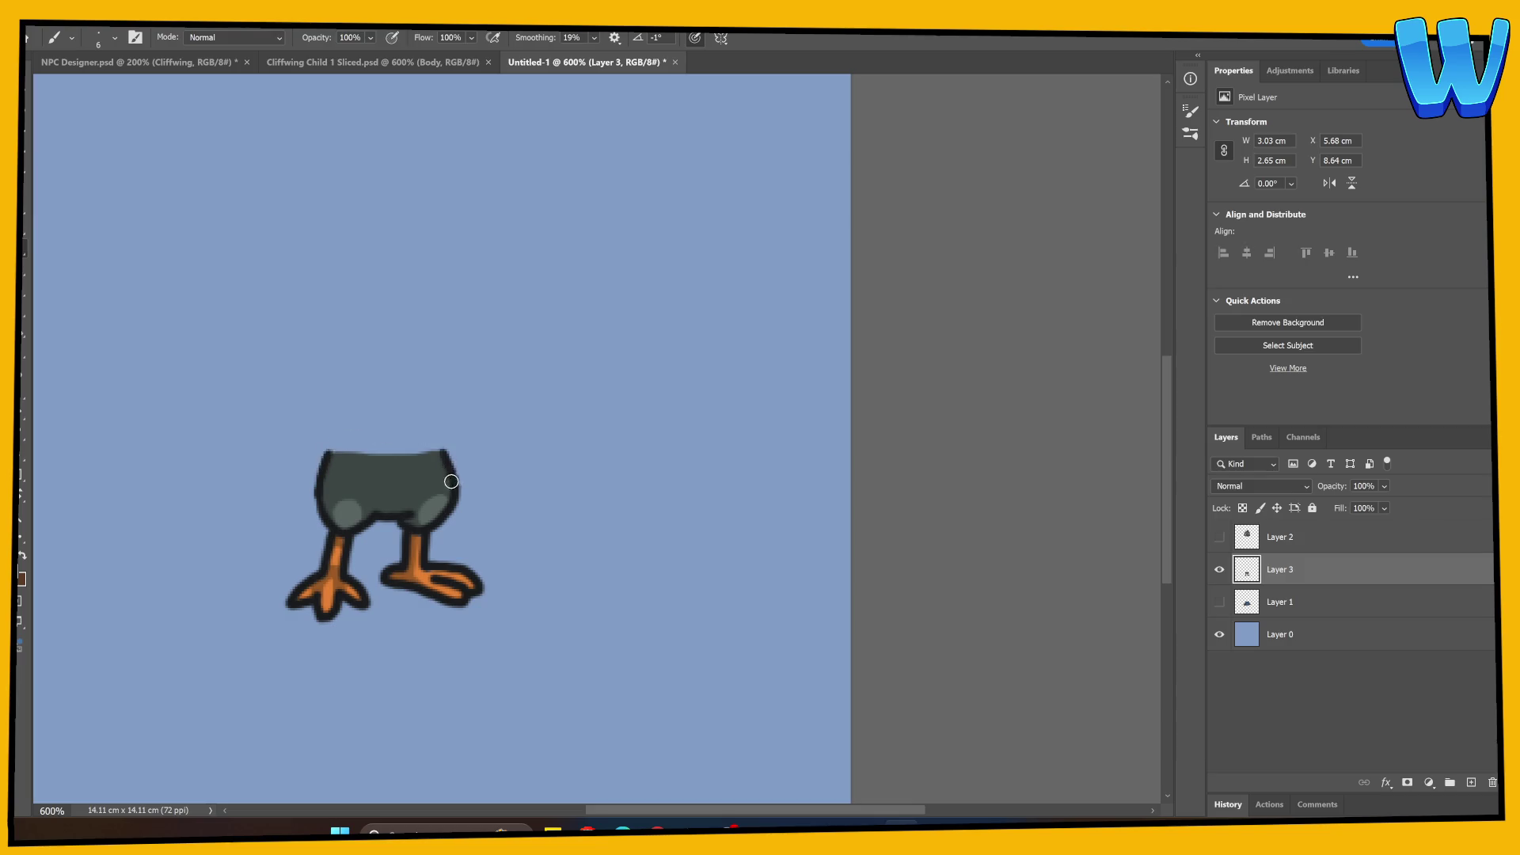
{"action": "left_click", "coordinate": [1218, 538]}
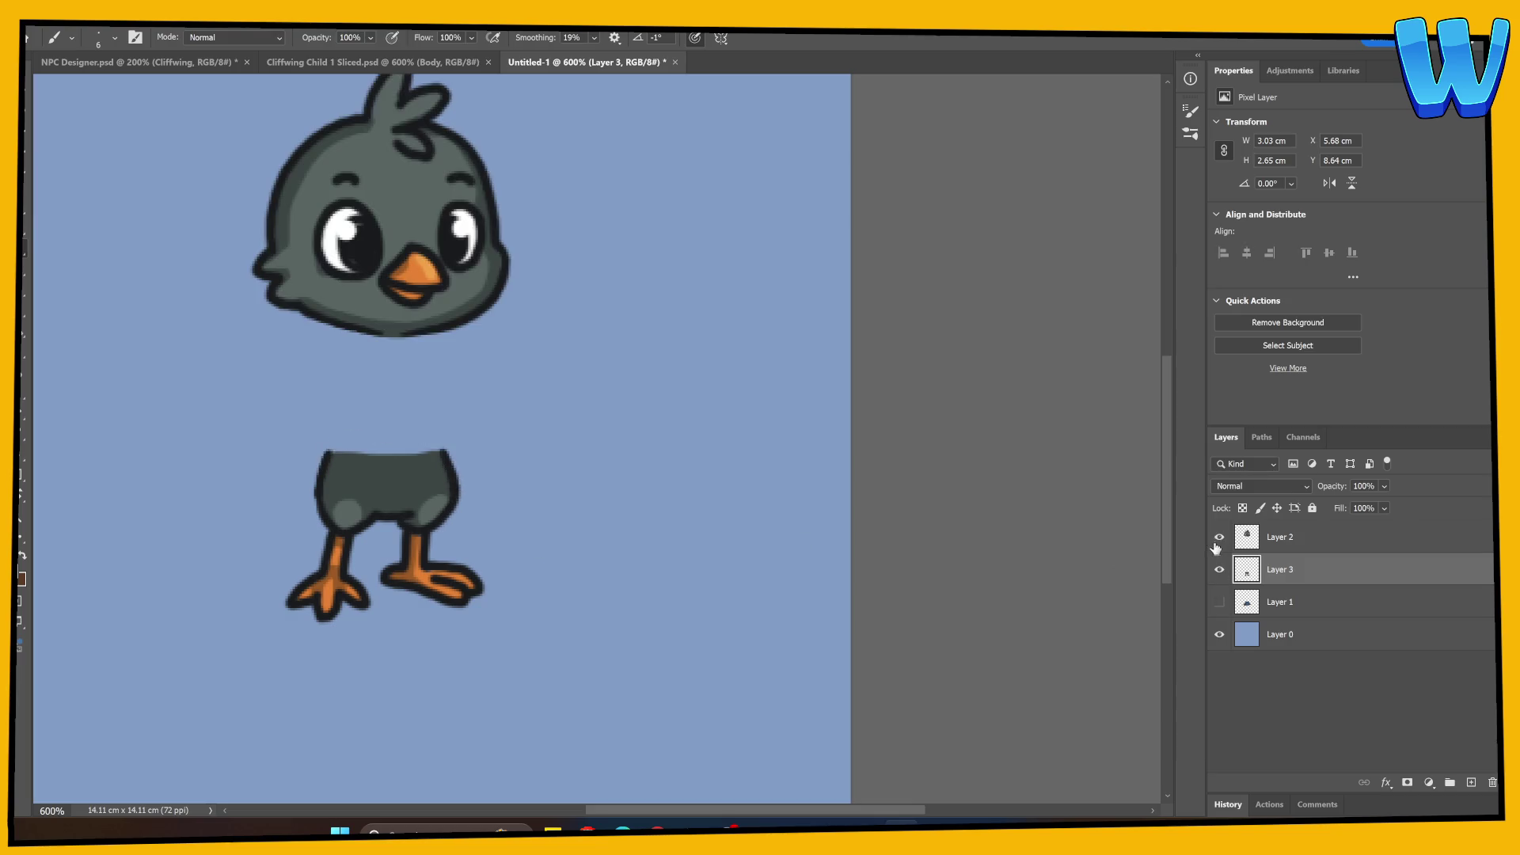
Move the legs layer beneath the shirt-and-wings layer and check the stacking.
{"action": "left_click", "coordinate": [1219, 538]}
{"action": "left_click", "coordinate": [1219, 602]}
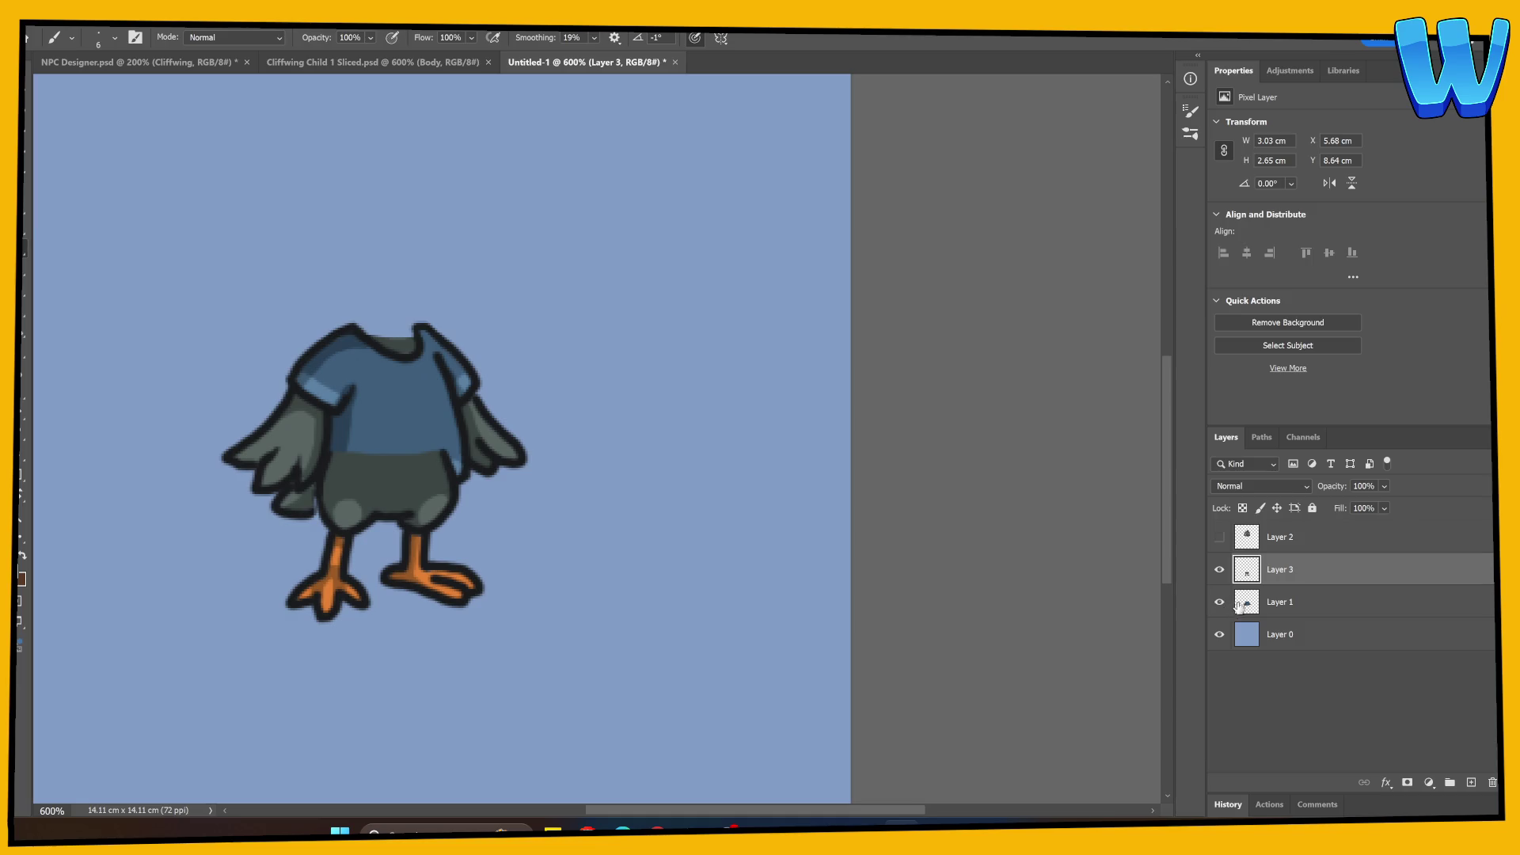
{"action": "left_click_drag", "start_coordinate": [1245, 585], "coordinate": [1256, 608]}
{"action": "left_click", "coordinate": [1219, 602]}
{"action": "left_click", "coordinate": [1218, 601]}
{"action": "left_click", "coordinate": [1219, 569]}
{"action": "left_click", "coordinate": [1219, 570]}
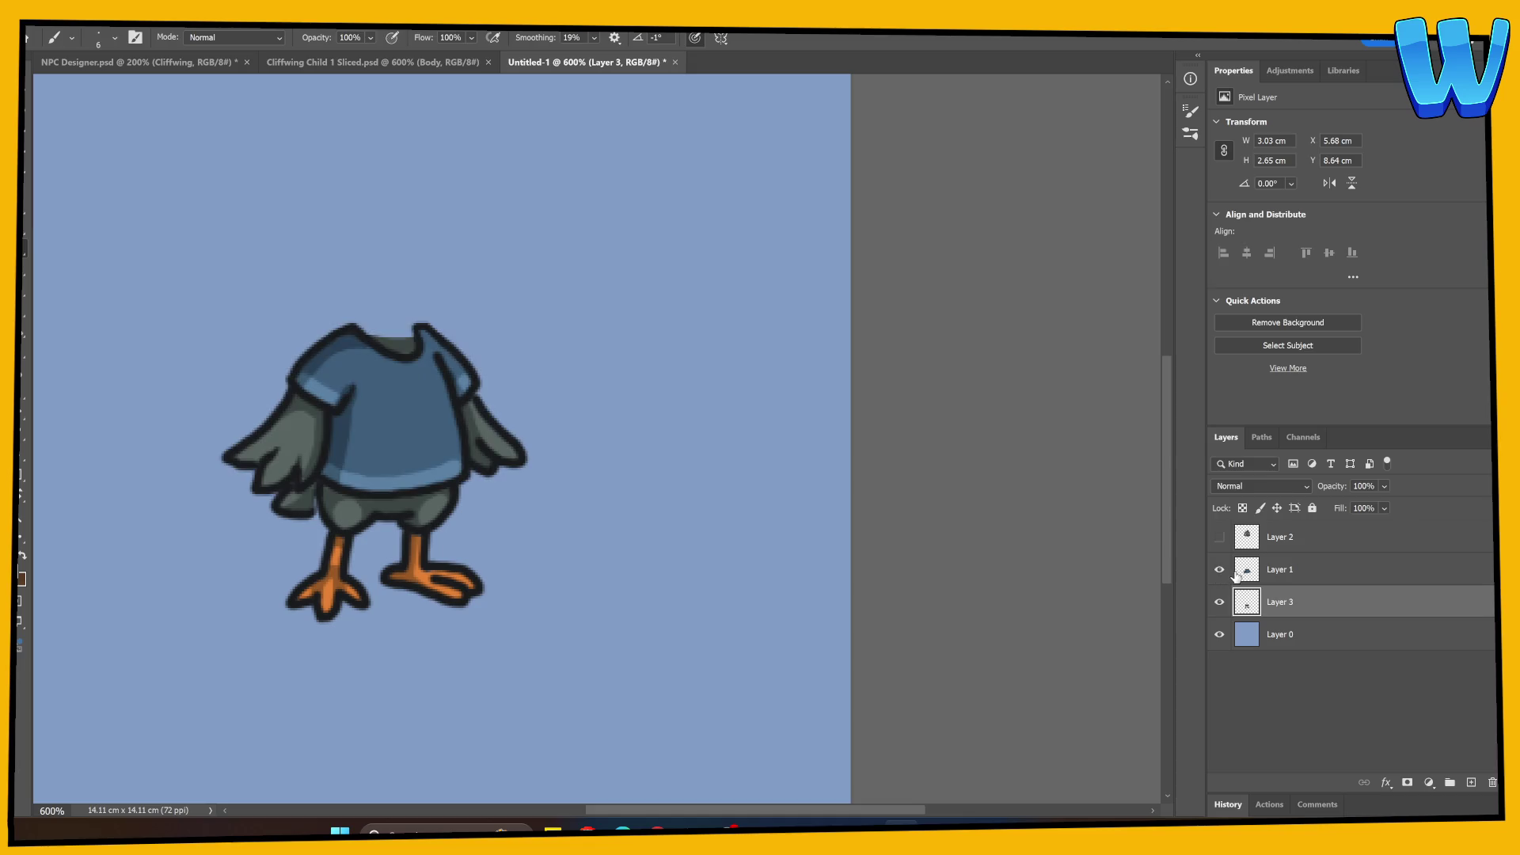
{"action": "left_click", "coordinate": [1220, 570]}
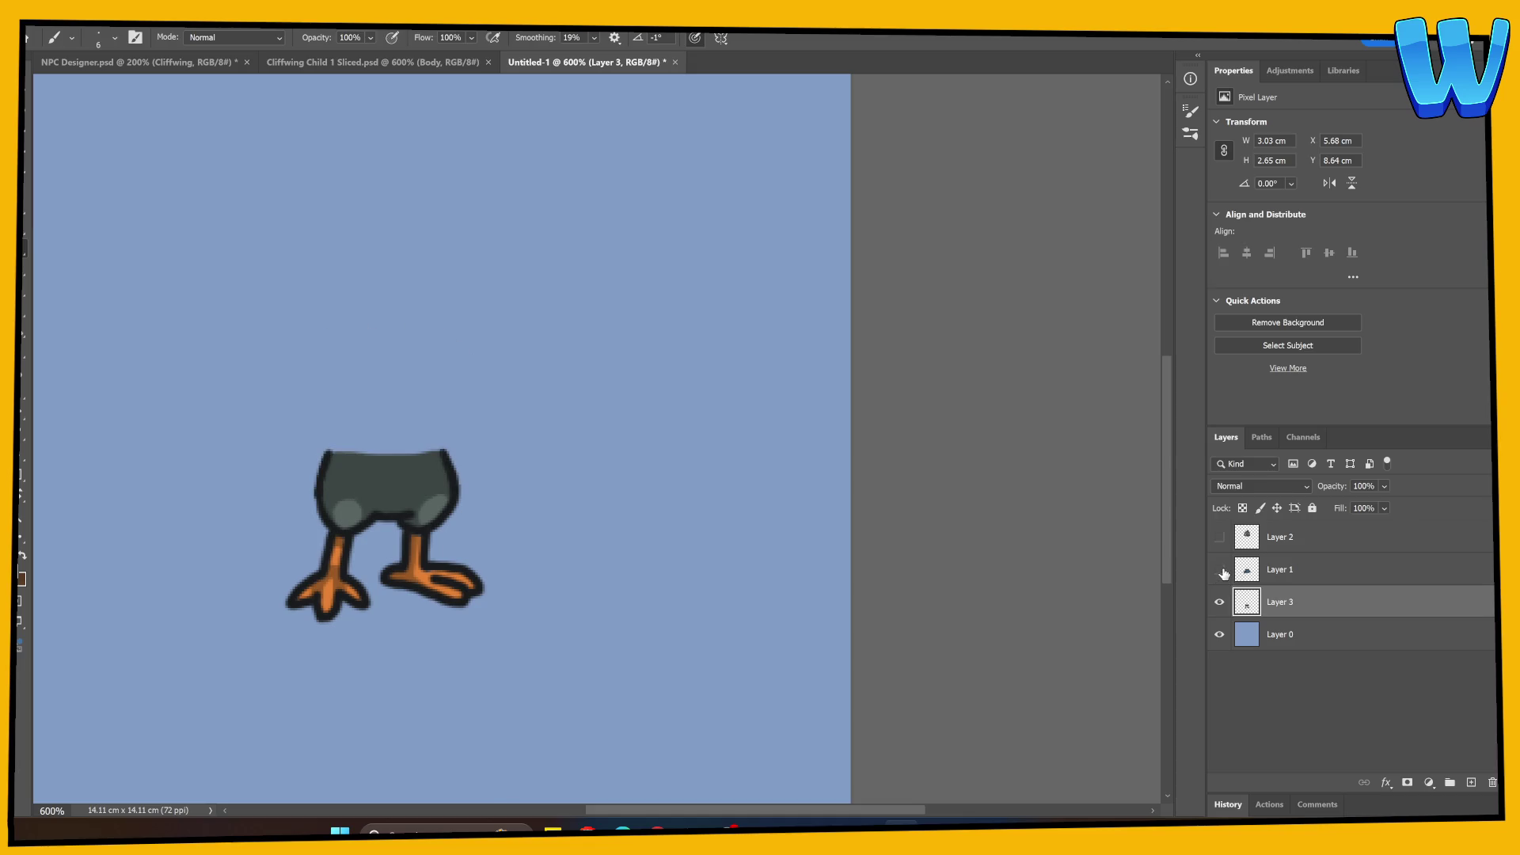
{"action": "left_click", "coordinate": [1219, 570]}
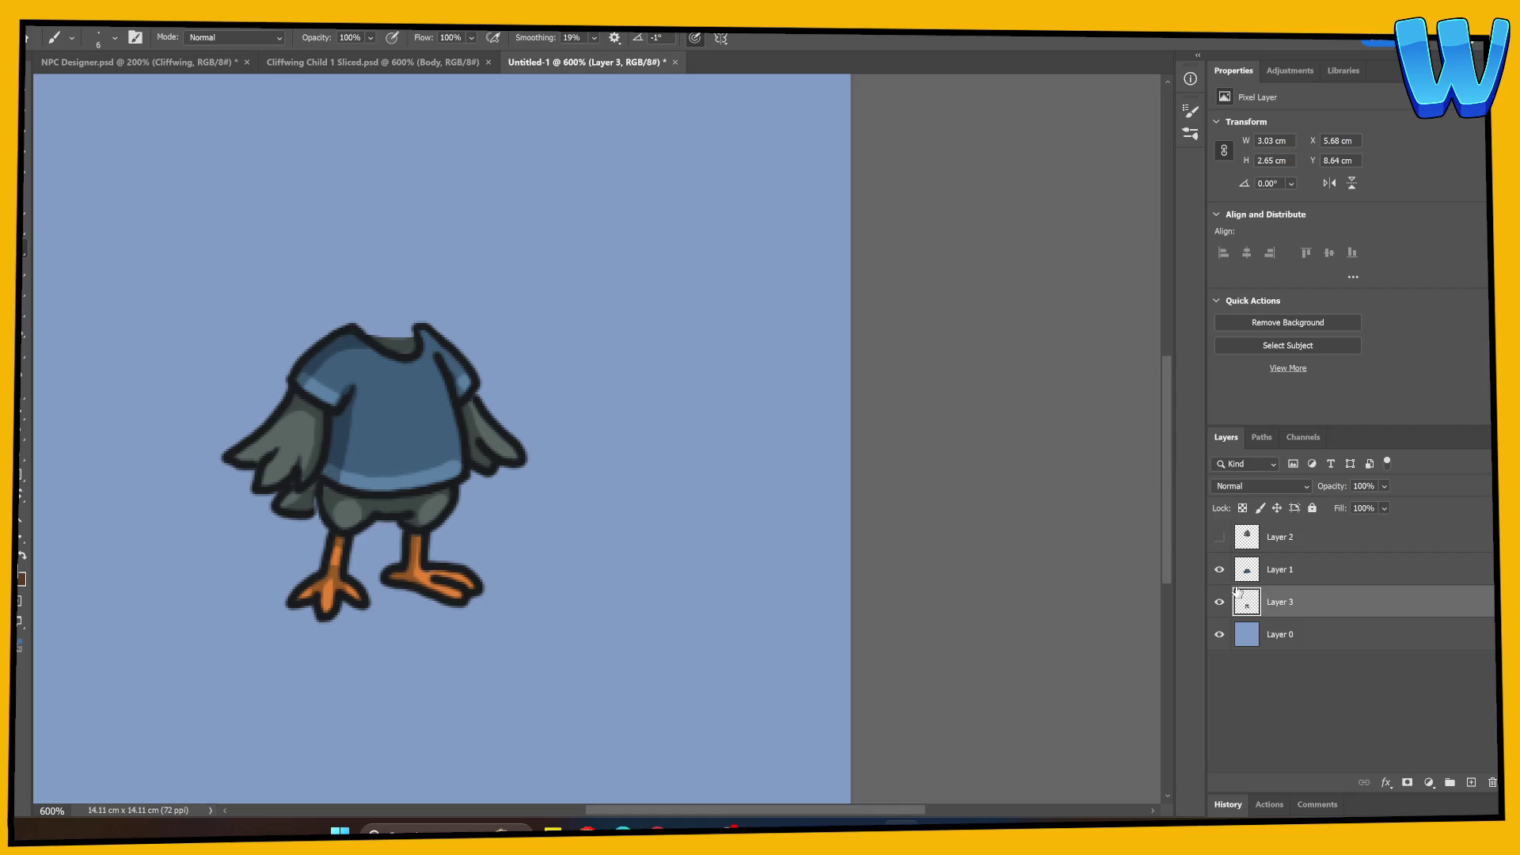
{"action": "left_click", "coordinate": [1219, 570]}
{"action": "left_click", "coordinate": [1219, 569]}
Lasso the tail lobe off the body, paste it above the legs, and merge it into the legs layer.
{"action": "left_click", "coordinate": [1266, 570]}
{"action": "left_click", "coordinate": [28, 122]}
{"action": "mouse_move", "coordinate": [316, 513]}
{"action": "left_mouse_down"}
{"action": "mouse_move", "coordinate": [320, 481]}
{"action": "mouse_move", "coordinate": [247, 524]}
{"action": "left_mouse_up"}
{"action": "key", "text": "Delete"}
{"action": "key", "text": "ctrl+d"}
{"action": "left_click", "coordinate": [1244, 608]}
{"action": "key", "text": "ctrl+v"}
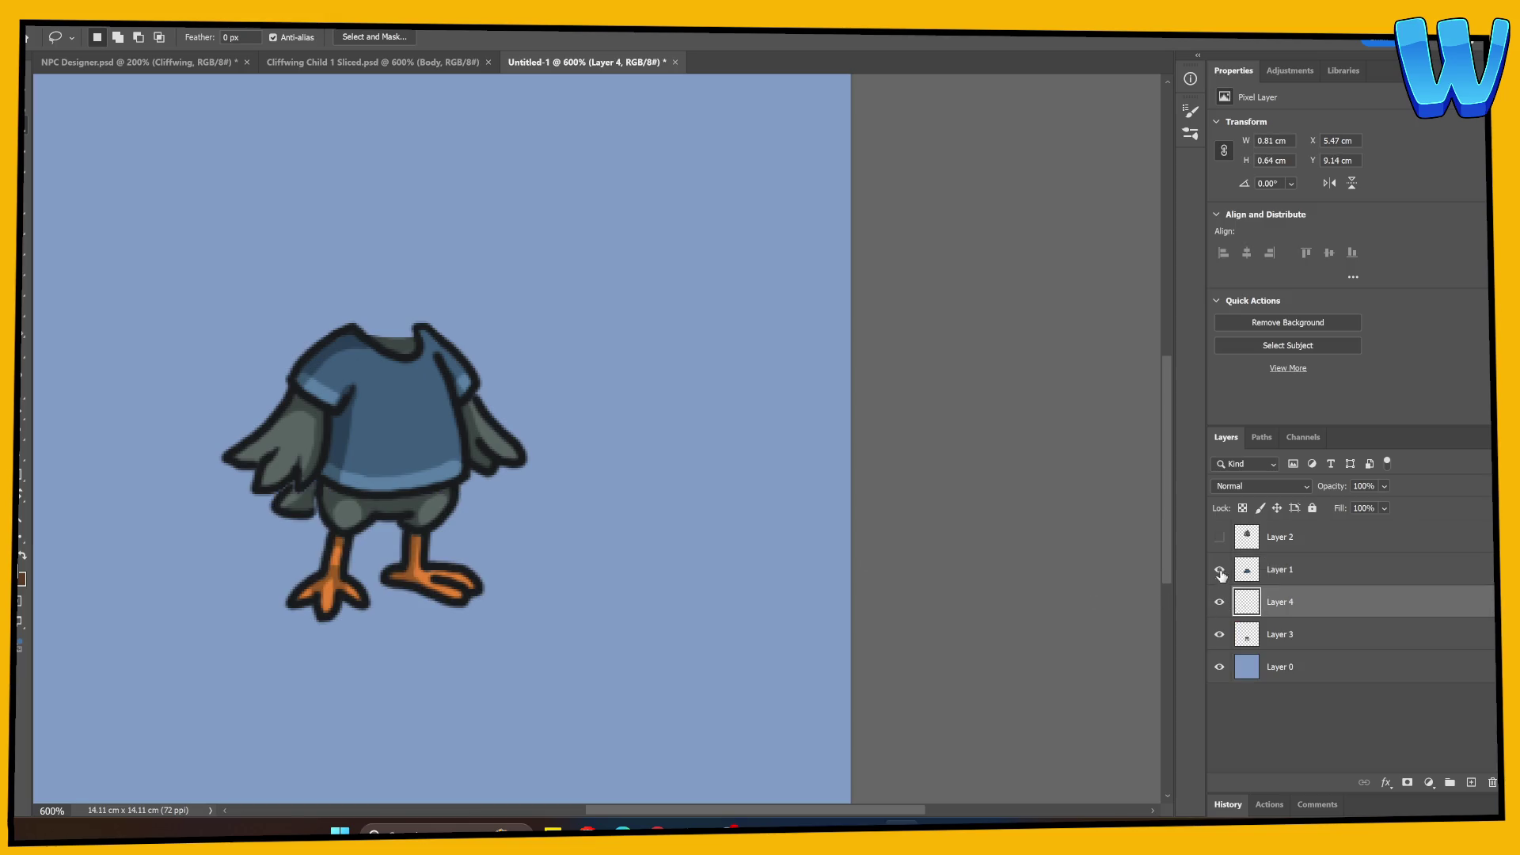
{"action": "left_click", "coordinate": [1220, 571]}
{"action": "left_click", "coordinate": [1275, 629], "text": "shift"}
{"action": "right_click", "coordinate": [1291, 628]}
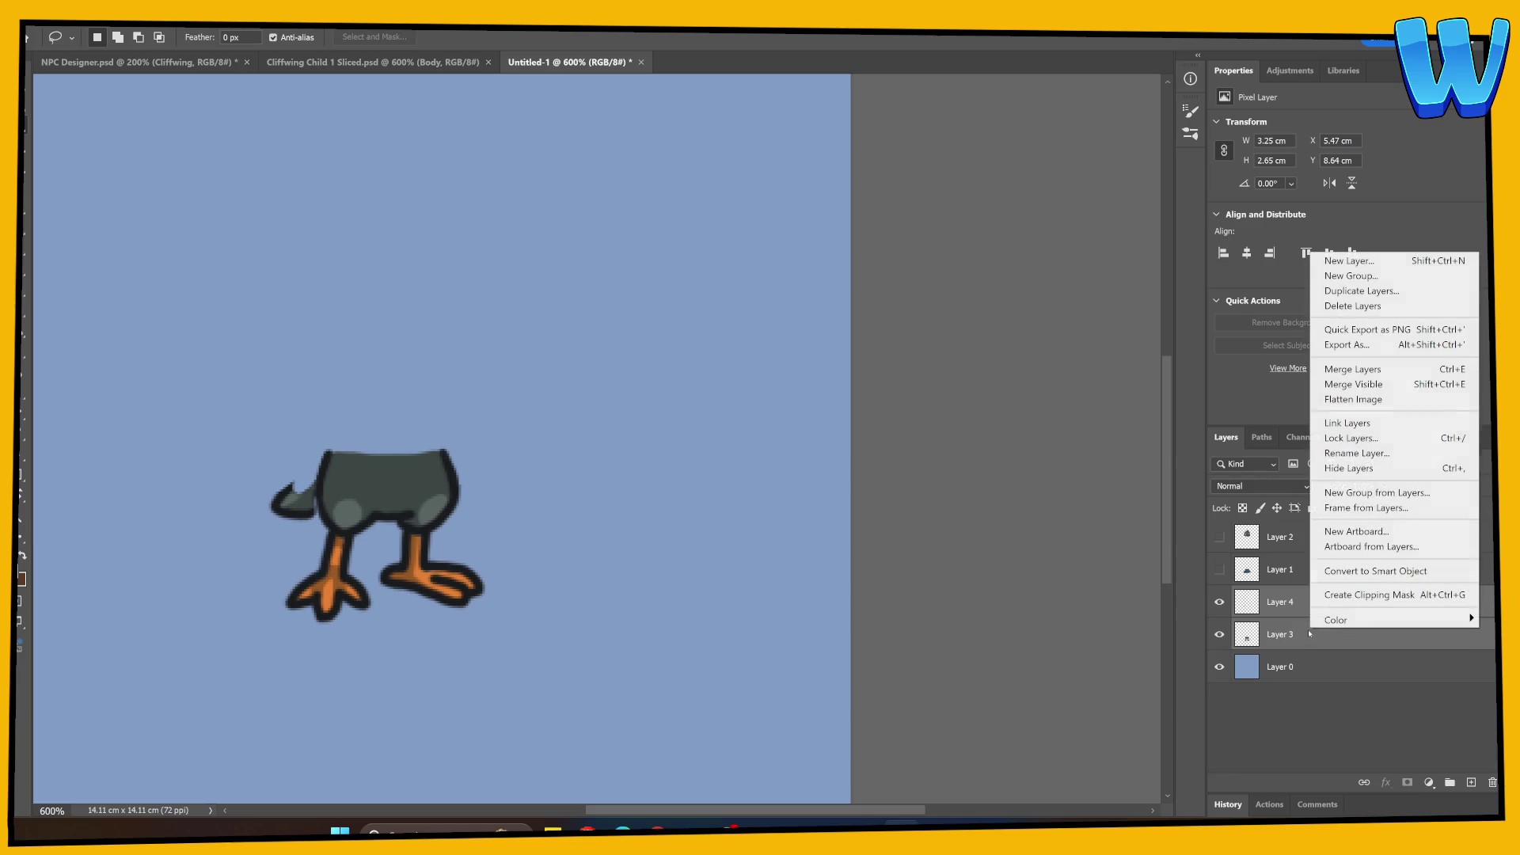
{"action": "left_click", "coordinate": [1345, 369]}
Paint the tail in the body's sampled dark grey and erase stray edges at its tip.
{"action": "key", "text": "b"}
{"action": "mouse_move", "coordinate": [297, 484]}
{"action": "left_mouse_down"}
{"action": "mouse_move", "coordinate": [325, 453]}
{"action": "mouse_move", "coordinate": [287, 498]}
{"action": "mouse_move", "coordinate": [319, 464]}
{"action": "mouse_move", "coordinate": [291, 497]}
{"action": "mouse_move", "coordinate": [304, 498]}
{"action": "left_mouse_up"}
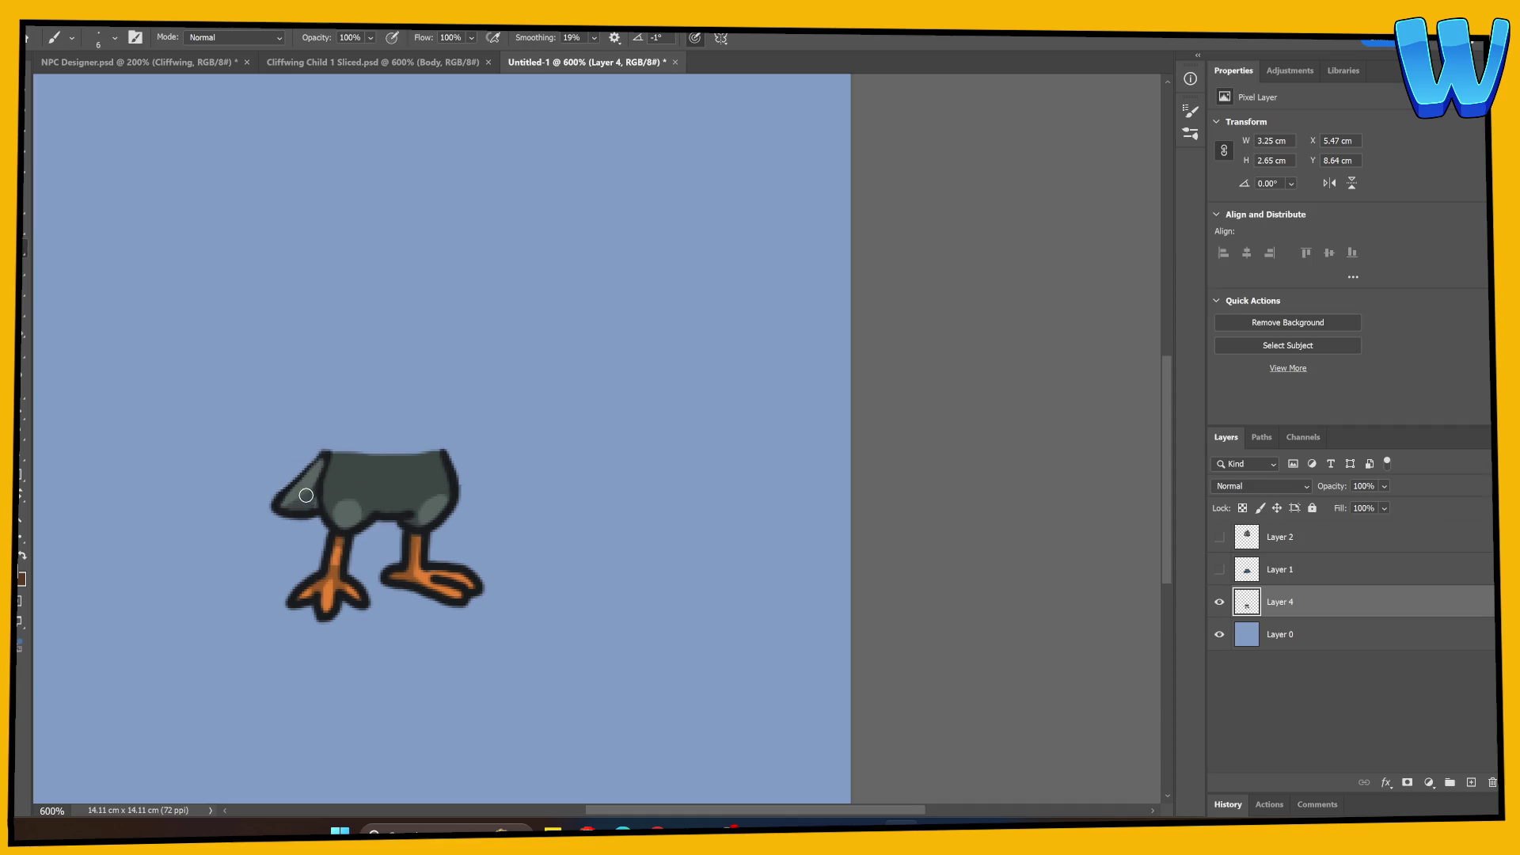
{"action": "left_click", "coordinate": [330, 467], "text": "alt"}
{"action": "key", "text": "e"}
{"action": "left_click_drag", "start_coordinate": [268, 504], "coordinate": [225, 569]}
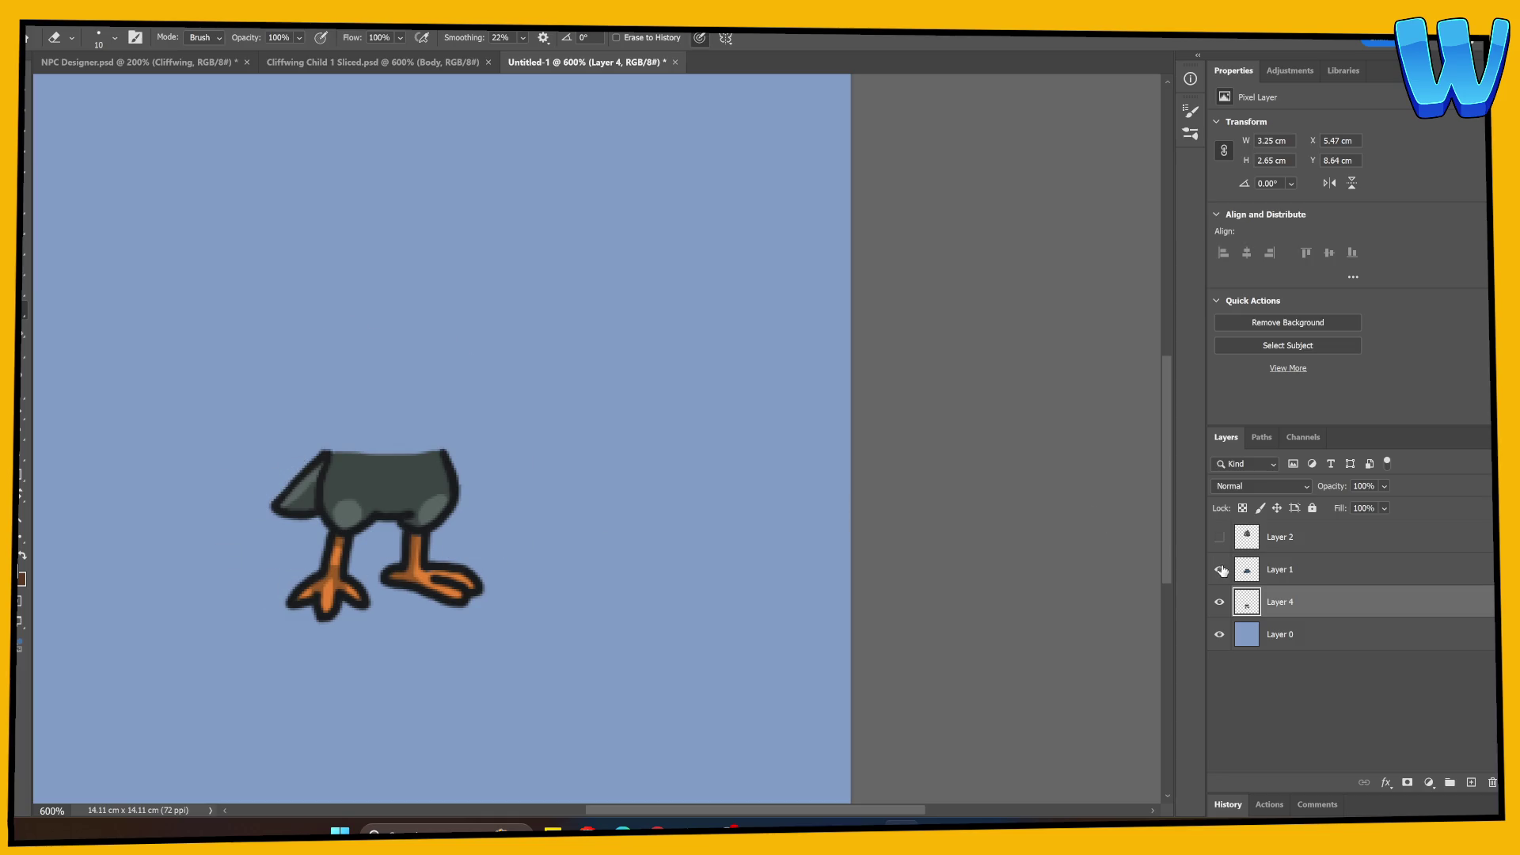
Show the shirt and head, hide the legs, and erase along the shirt's bottom edge.
{"action": "left_click", "coordinate": [1219, 569]}
{"action": "left_click", "coordinate": [1220, 537]}
{"action": "left_click", "coordinate": [1219, 601]}
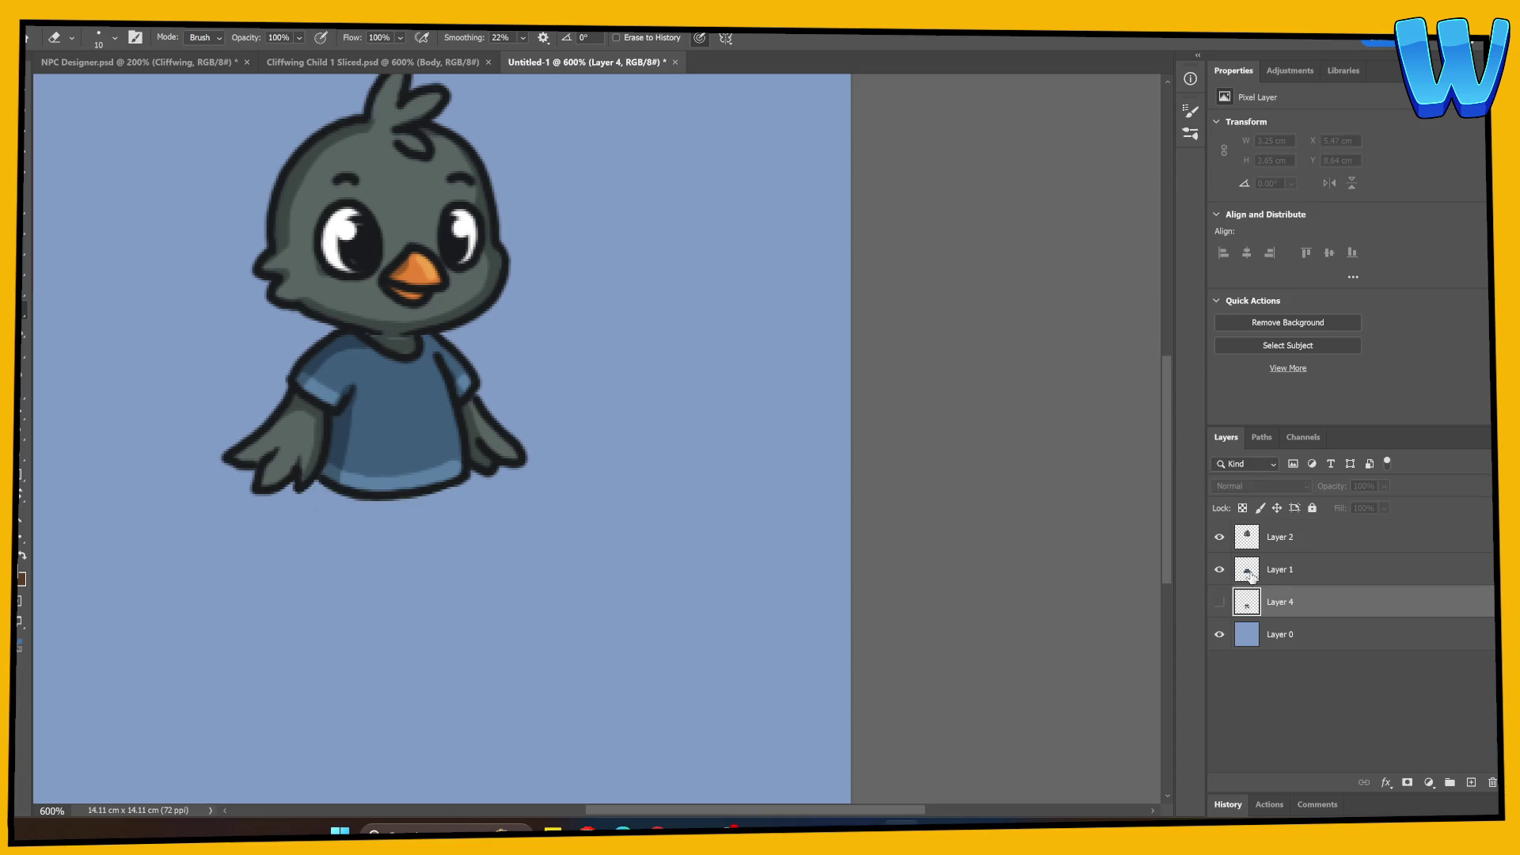
{"action": "left_click", "coordinate": [1247, 569]}
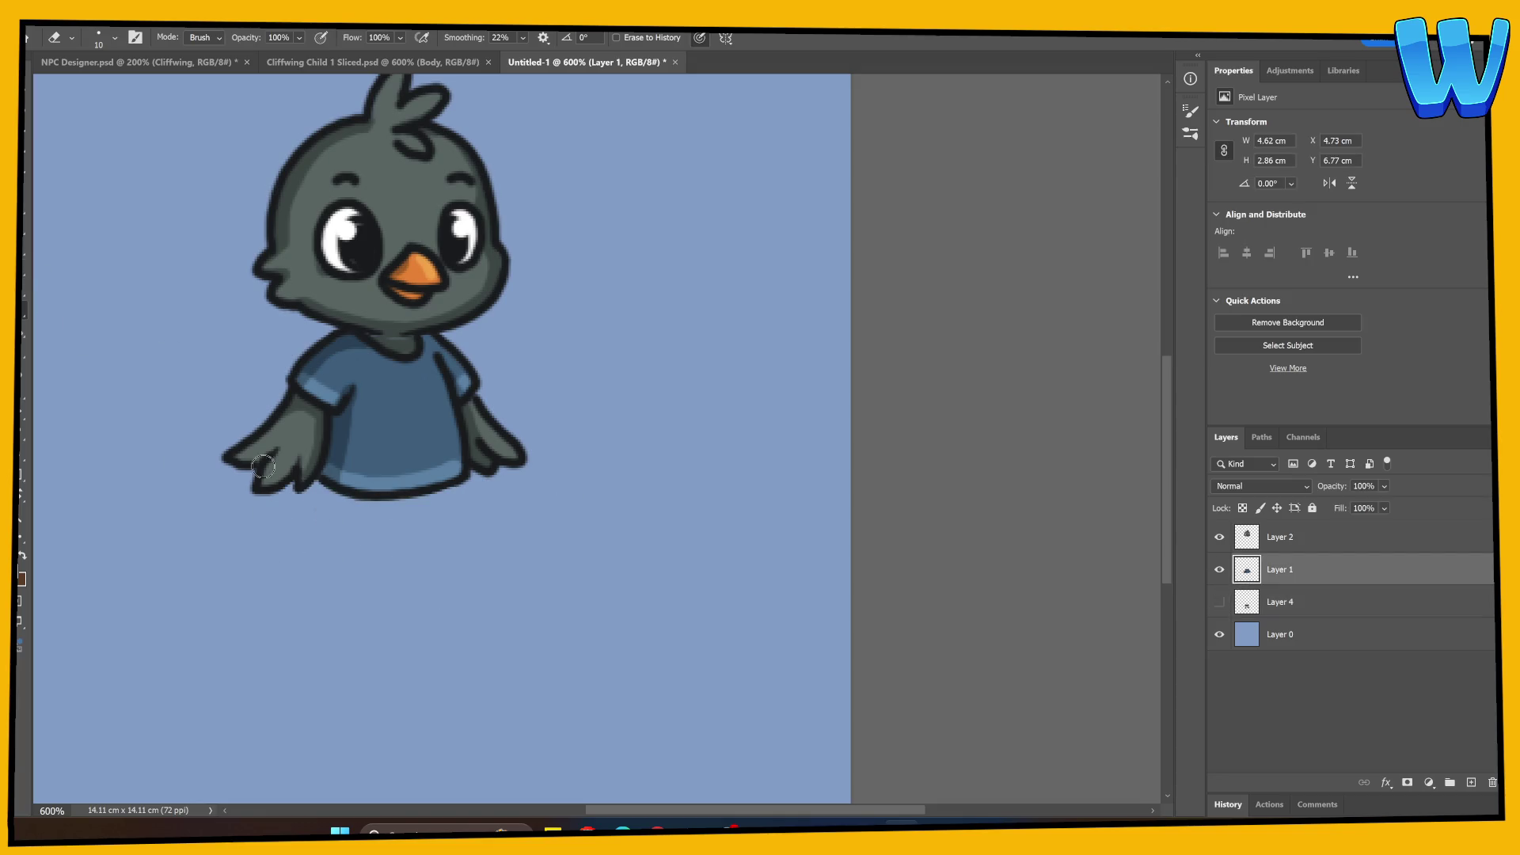
{"action": "key", "text": "b"}
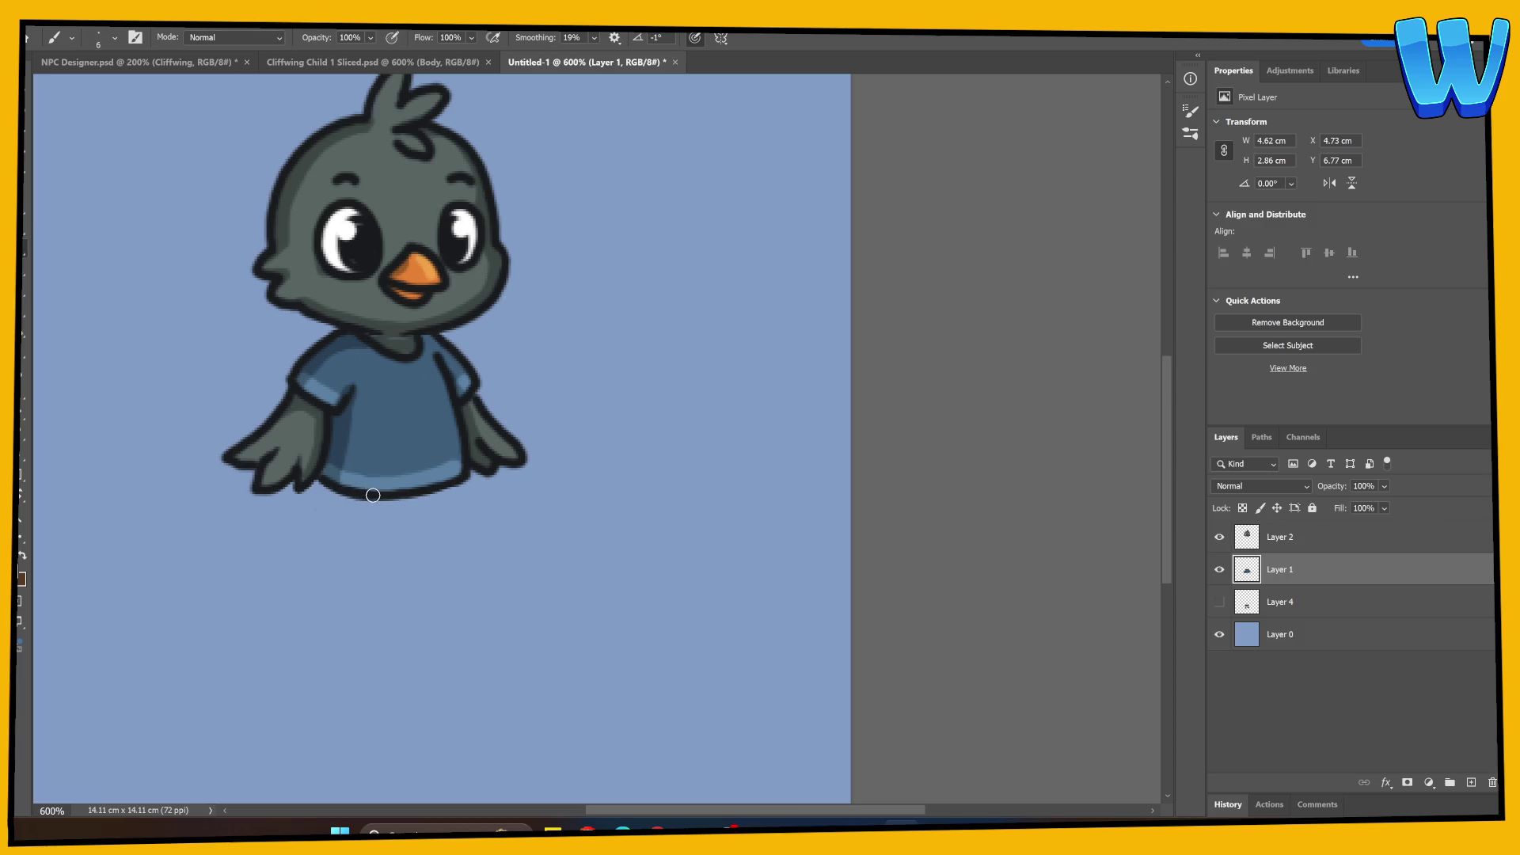
{"action": "key", "text": "e"}
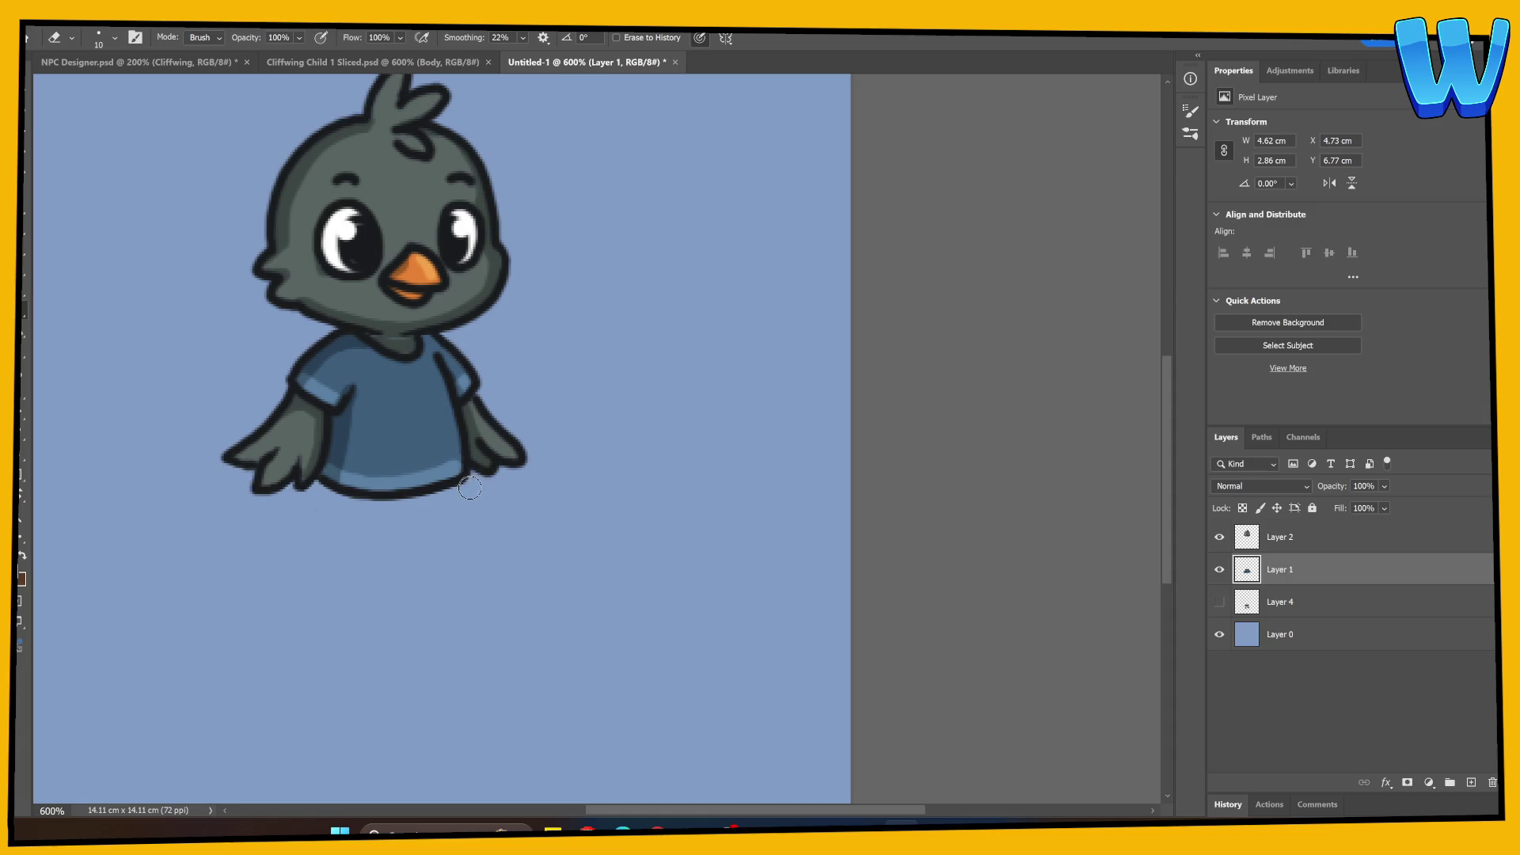
Fill the shirt's neckline with sampled dark grey, then show the head again.
{"action": "left_click", "coordinate": [1219, 537]}
{"action": "key", "text": "b"}
{"action": "left_click", "coordinate": [400, 340], "text": "alt"}
{"action": "mouse_move", "coordinate": [387, 339]}
{"action": "left_mouse_down"}
{"action": "mouse_move", "coordinate": [358, 324]}
{"action": "mouse_move", "coordinate": [409, 328]}
{"action": "mouse_move", "coordinate": [390, 330]}
{"action": "mouse_move", "coordinate": [397, 346]}
{"action": "left_mouse_up"}
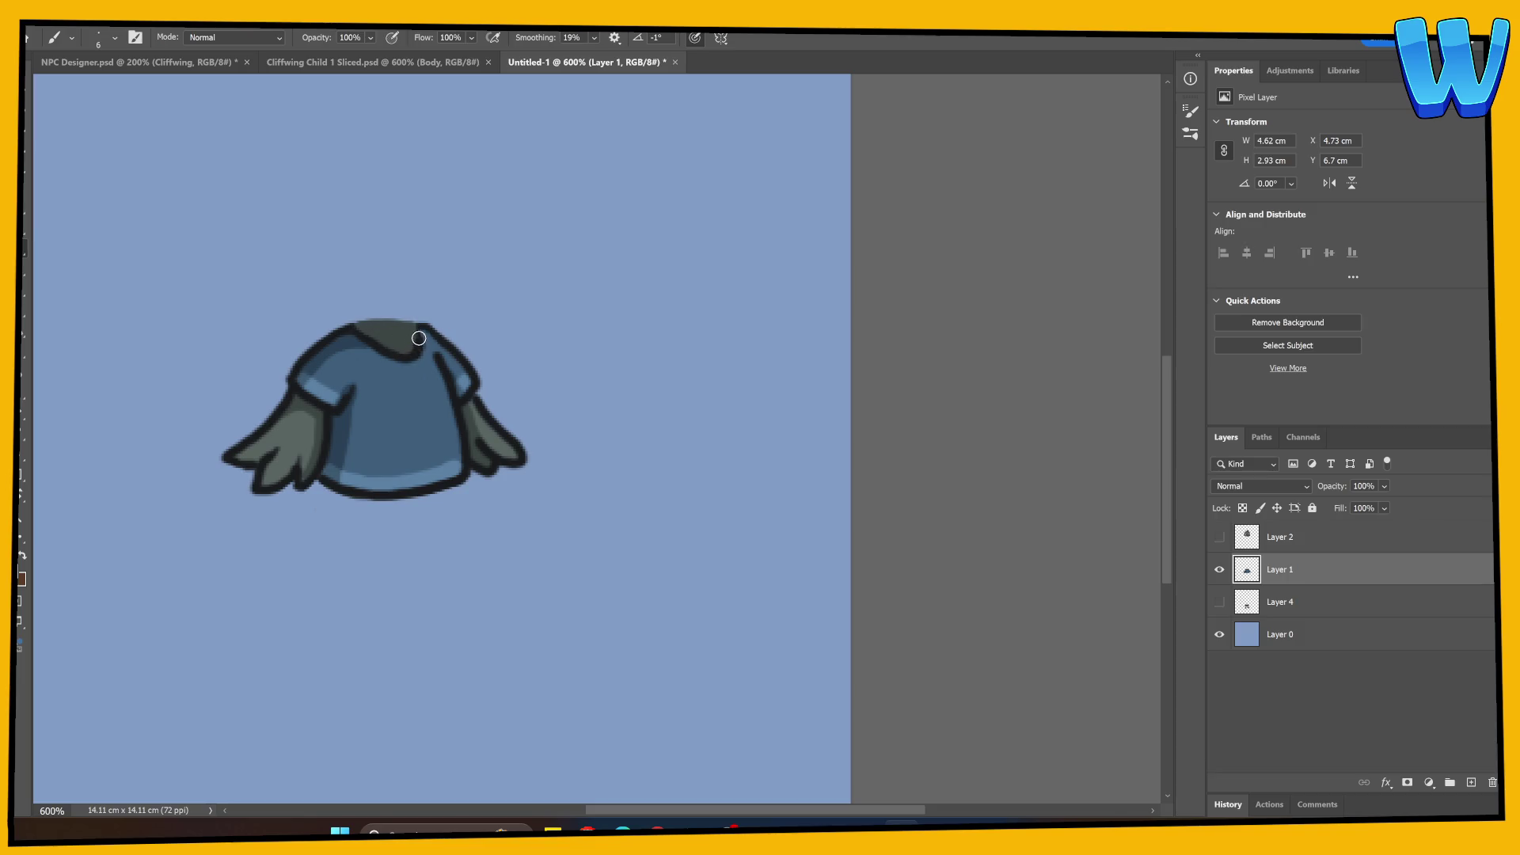
{"action": "left_click_drag", "start_coordinate": [414, 327], "coordinate": [396, 331]}
{"action": "left_click", "coordinate": [1219, 537]}
Rename the head layer to HEad.
{"action": "double_click", "coordinate": [1281, 544]}
{"action": "key", "text": "Escape"}
{"action": "double_click", "coordinate": [1276, 537]}
{"action": "type", "text": "HEad"}
{"action": "key", "text": "Return"}
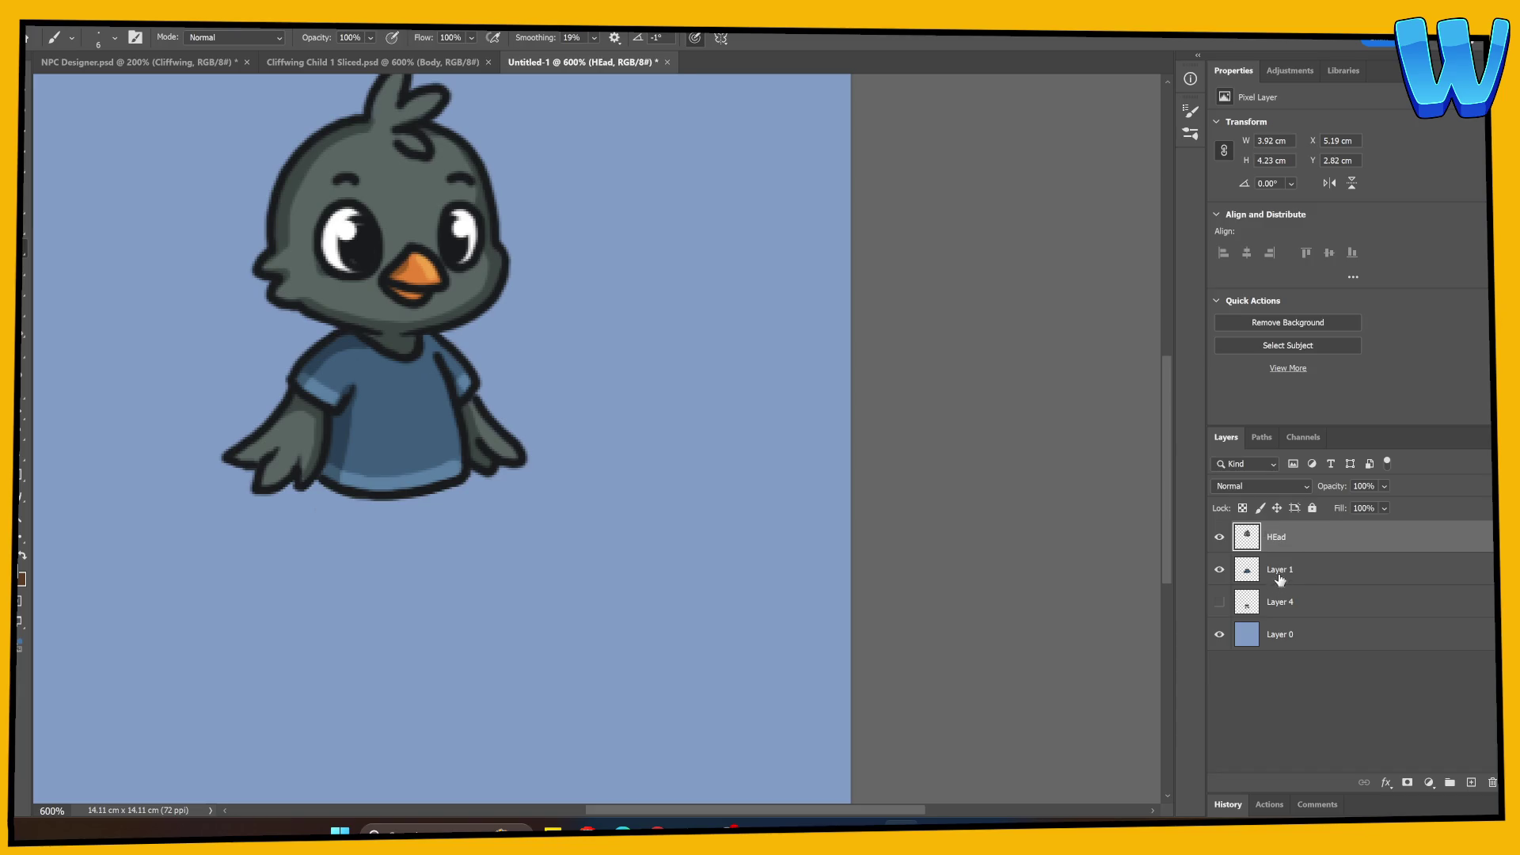
Rename the body layer to Body and the legs layer to Legs, making the legs visible.
{"action": "double_click", "coordinate": [1279, 575]}
{"action": "type", "text": "Body"}
{"action": "key", "text": "Return"}
{"action": "left_click", "coordinate": [1217, 601]}
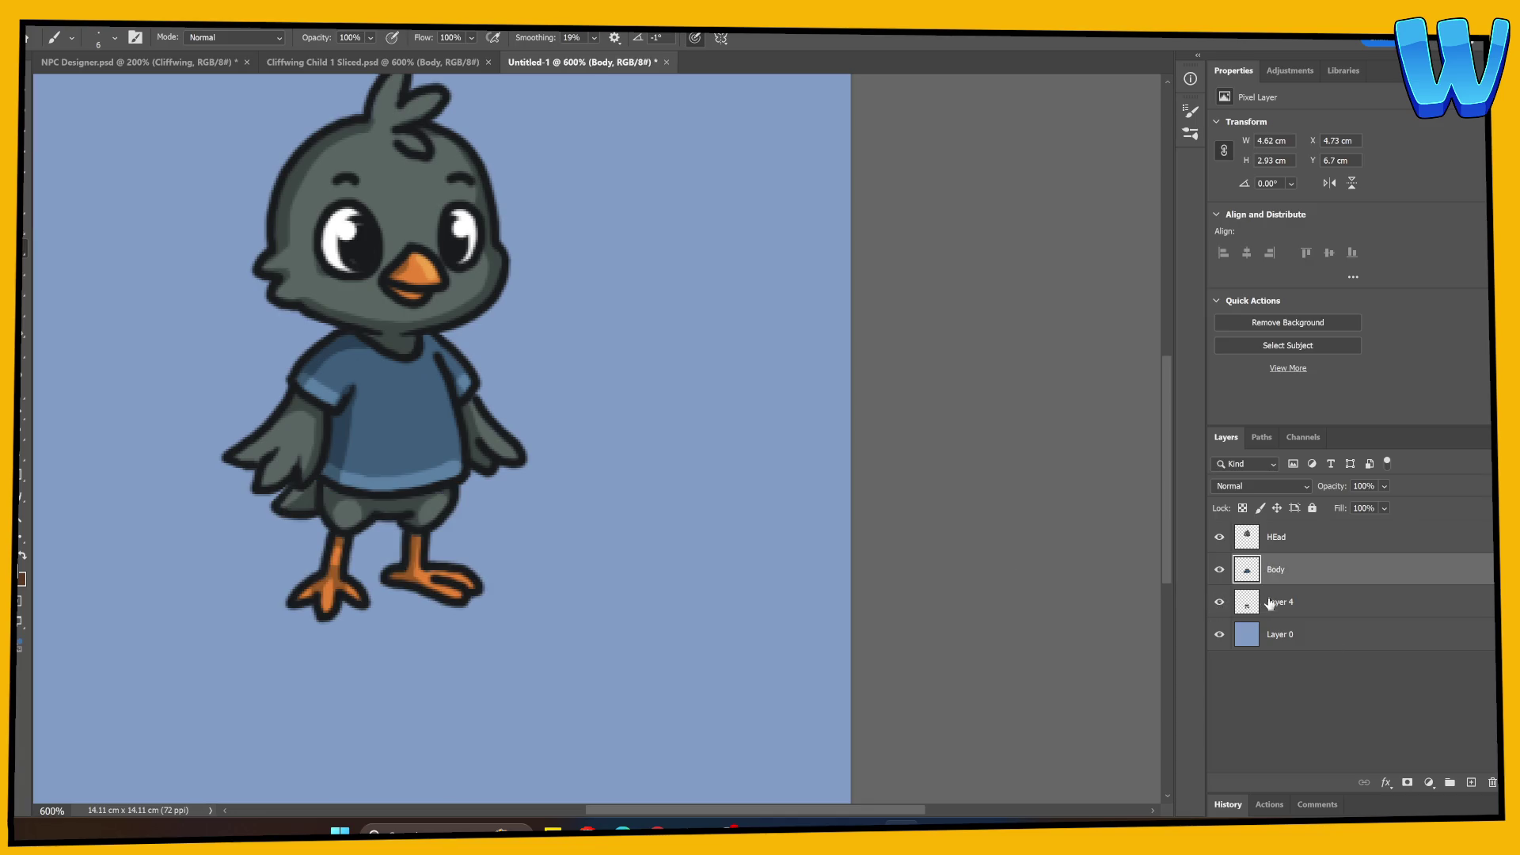
{"action": "double_click", "coordinate": [1278, 602]}
{"action": "type", "text": "Legs"}
{"action": "key", "text": "Return"}
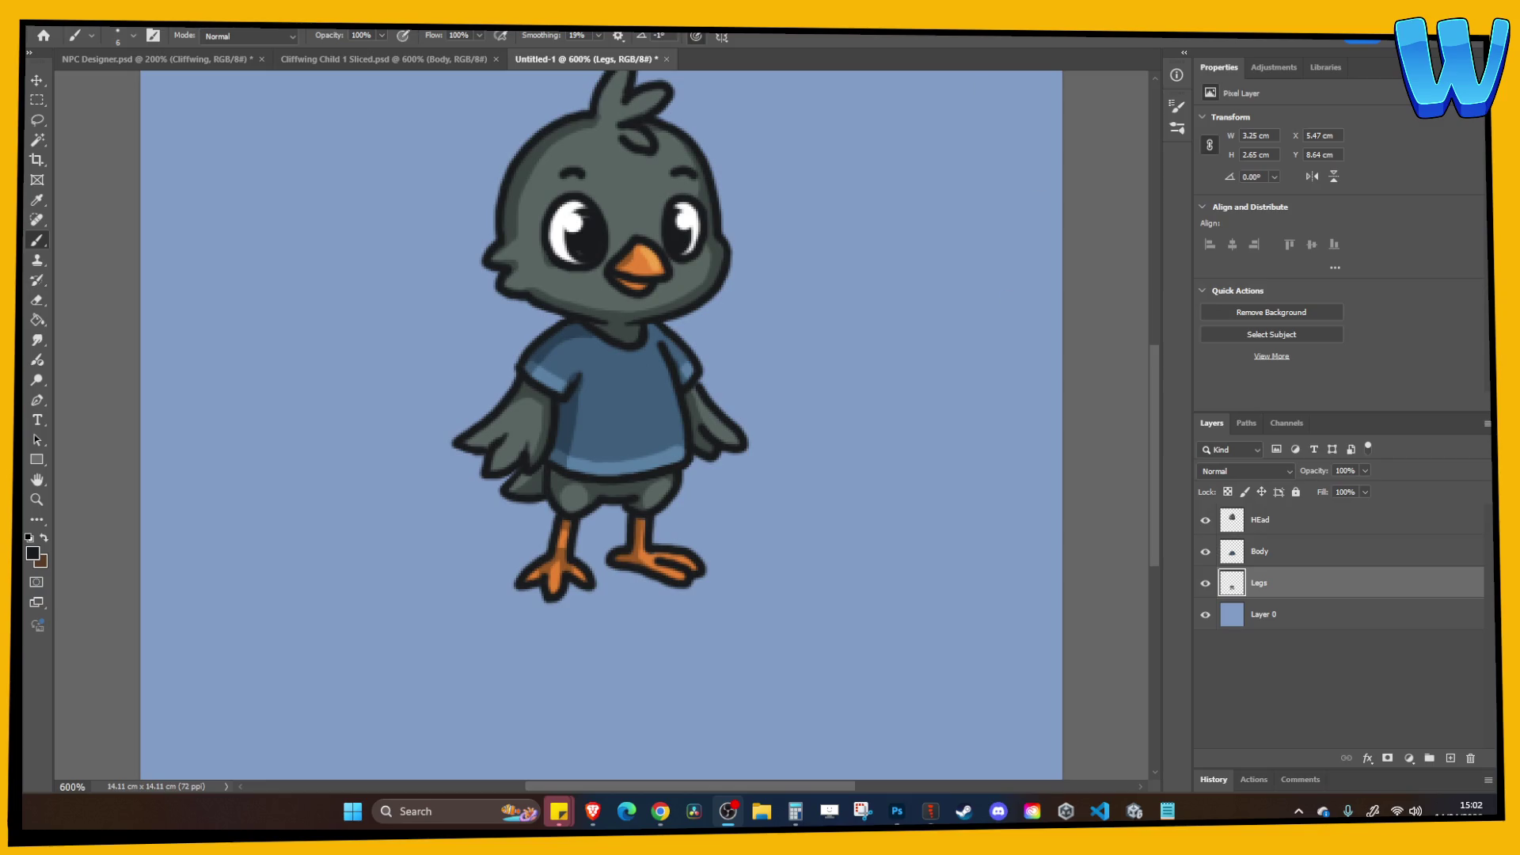
{"action": "scroll", "coordinate": [672, 439], "scroll_direction": "up", "scroll_amount": 2}
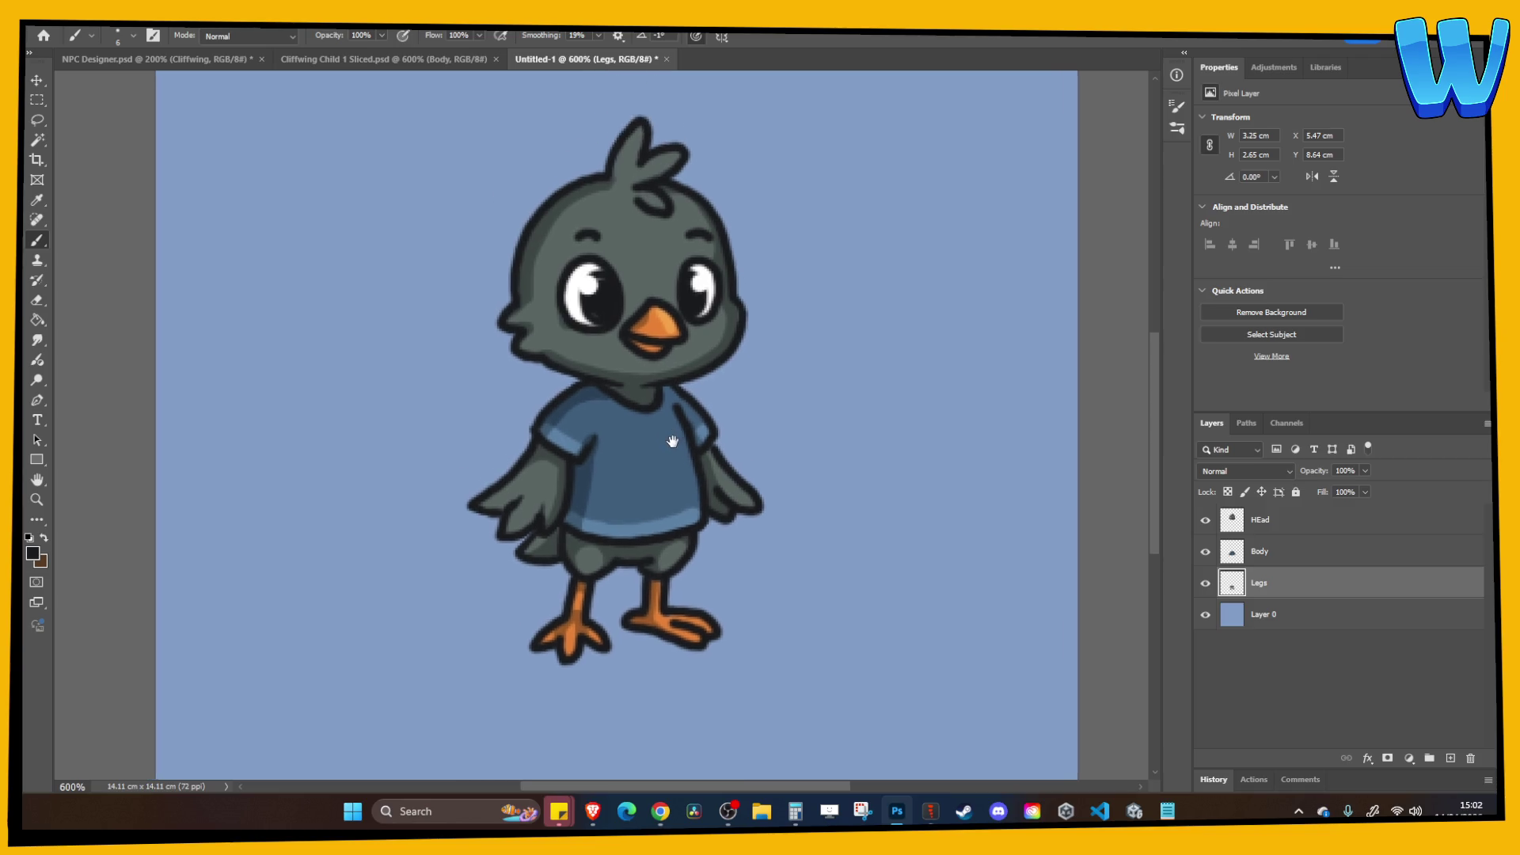
Delete blue background Layer 0 and save the PSD as Cliffwing Child 2 in the Cliff wing child 2 folder.
{"action": "left_click", "coordinate": [1311, 625]}
{"action": "key", "text": "Delete"}
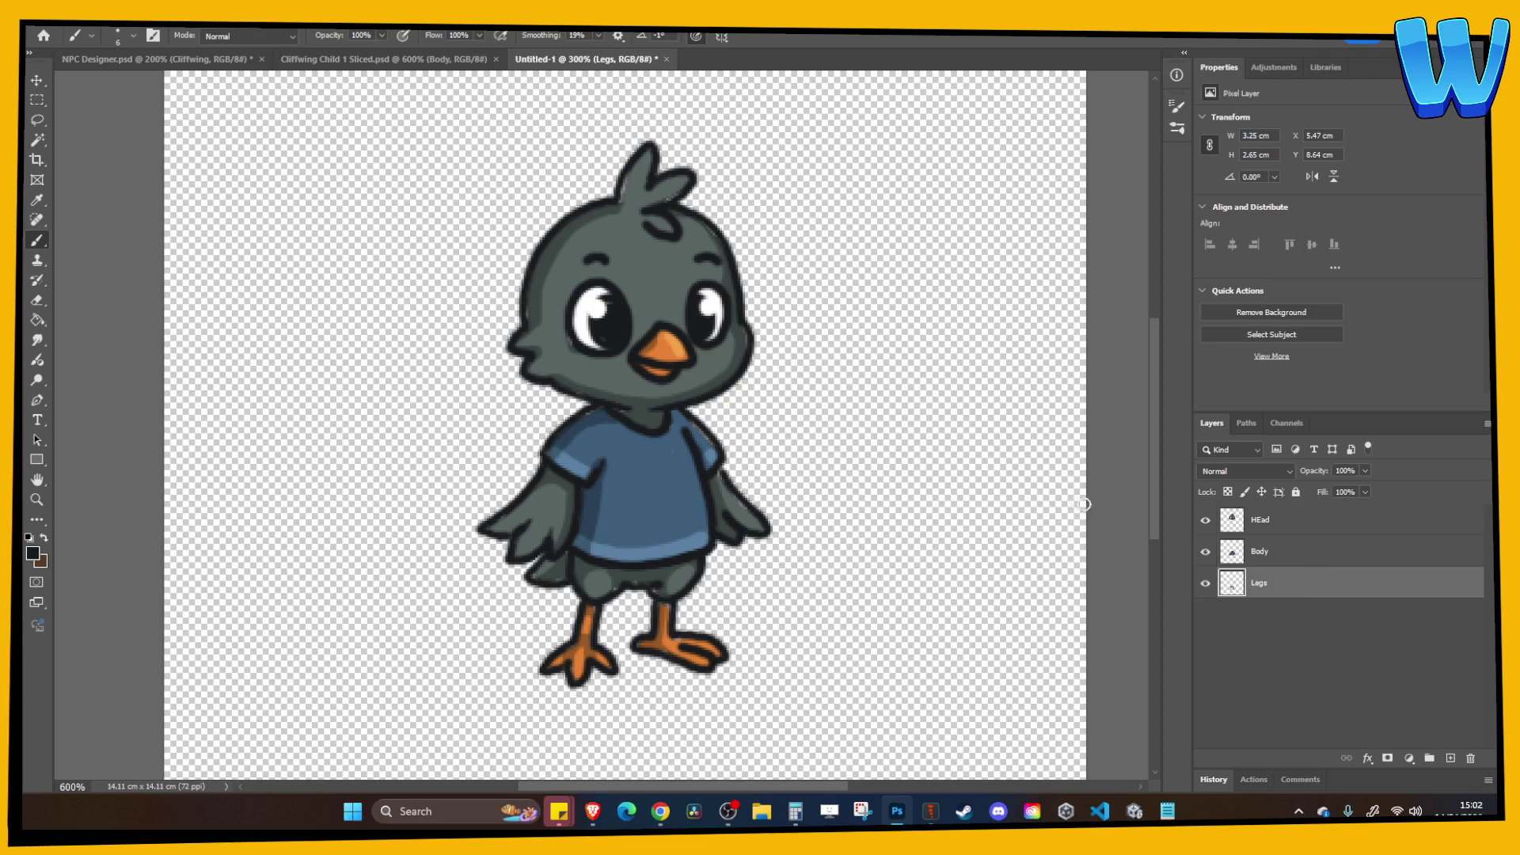
{"action": "key", "text": "ctrl+s"}
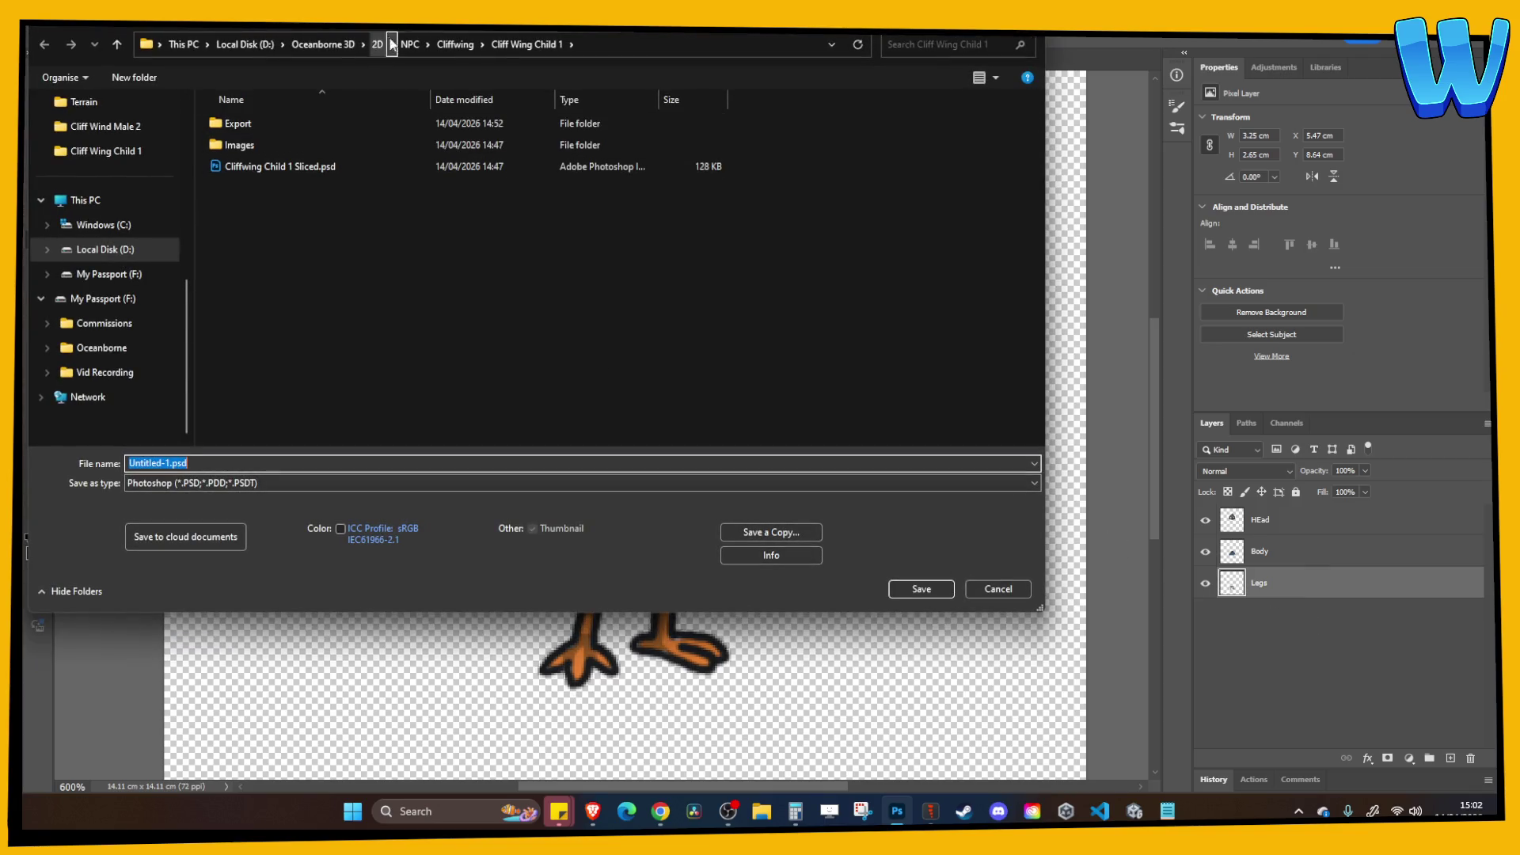
{"action": "left_click", "coordinate": [458, 45]}
{"action": "double_click", "coordinate": [253, 210]}
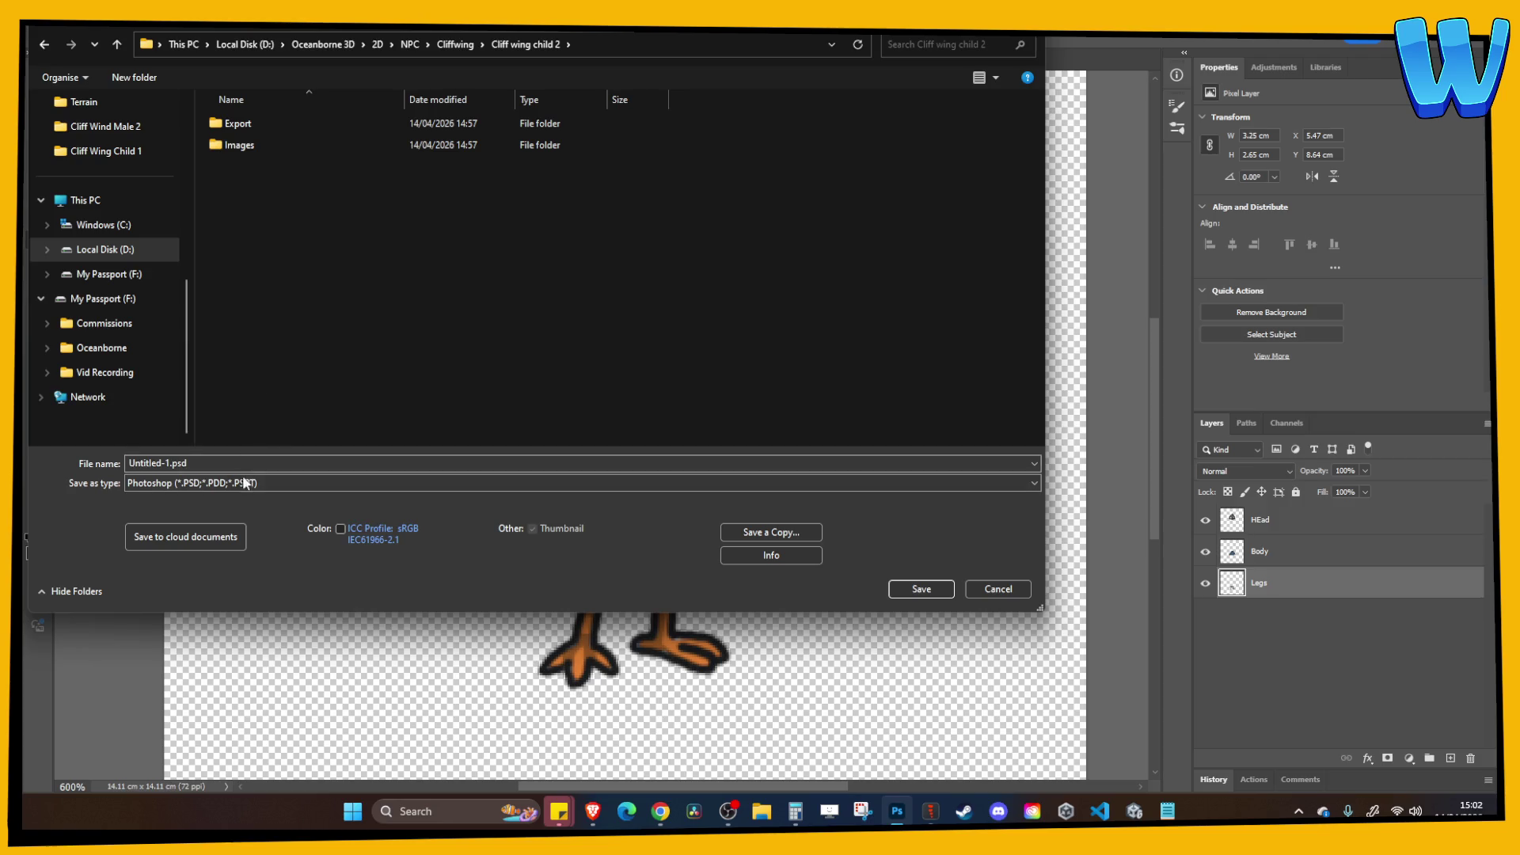
{"action": "type", "text": "Cliffwing Child 2"}
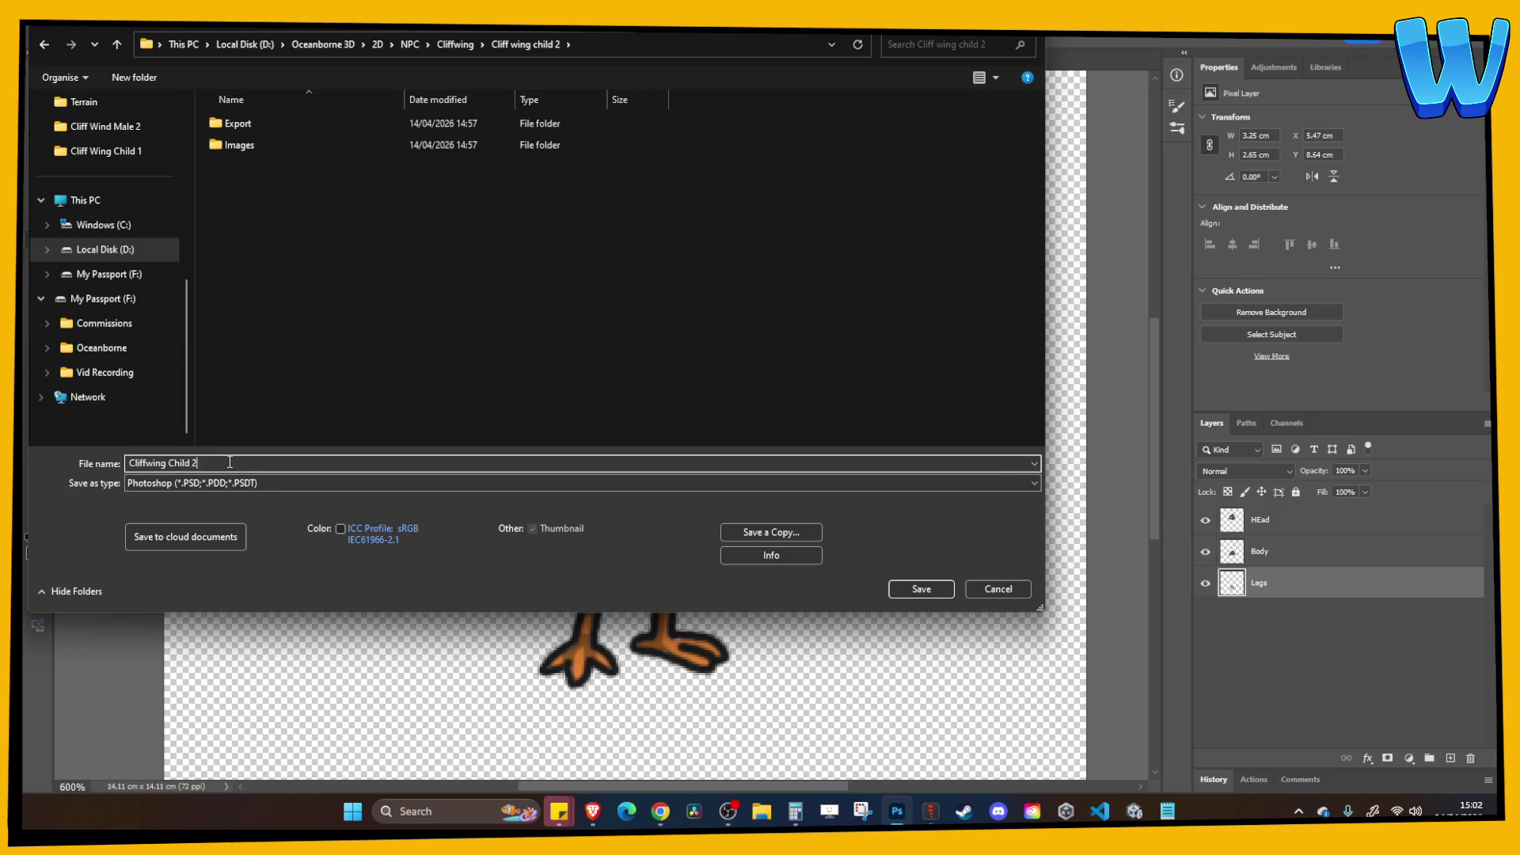
{"action": "key", "text": "Return"}
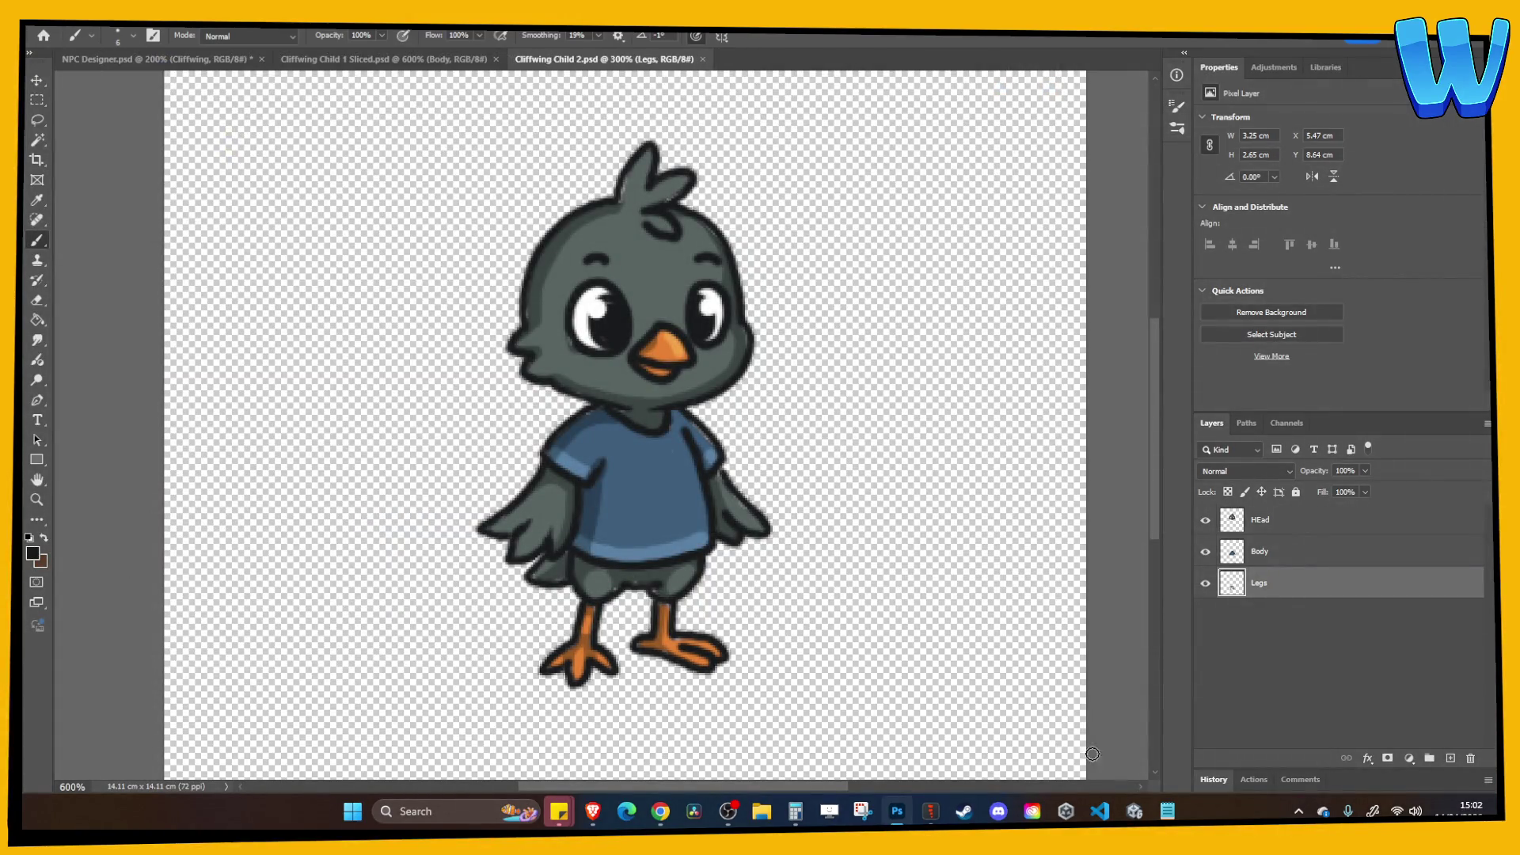
{"action": "key", "text": "alt+Tab"}
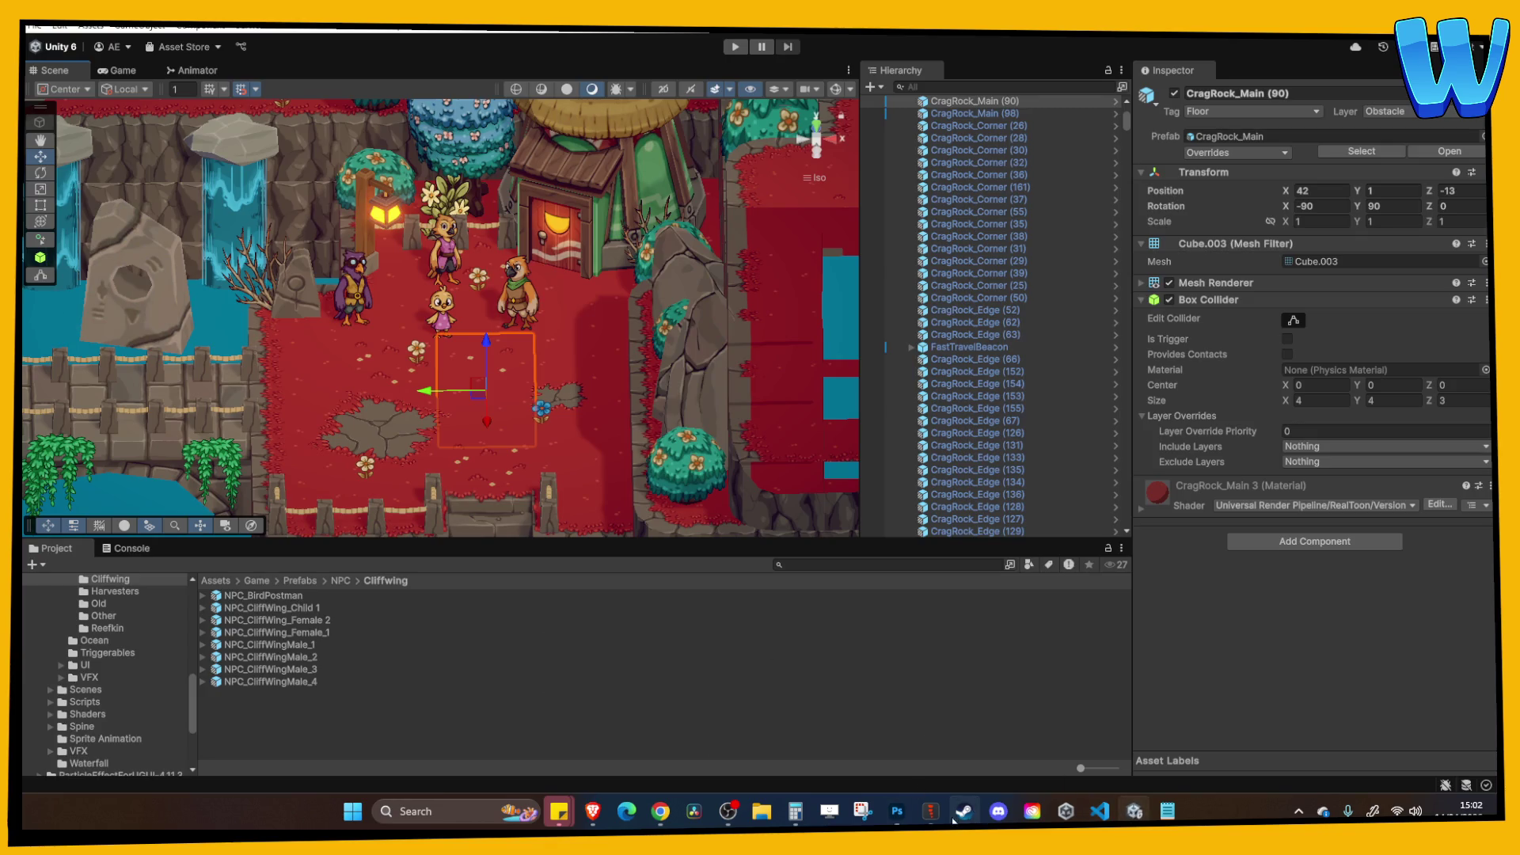
Save the current Spine project and start a new empty project.
{"action": "left_click", "coordinate": [931, 810]}
{"action": "key", "text": "ctrl+s"}
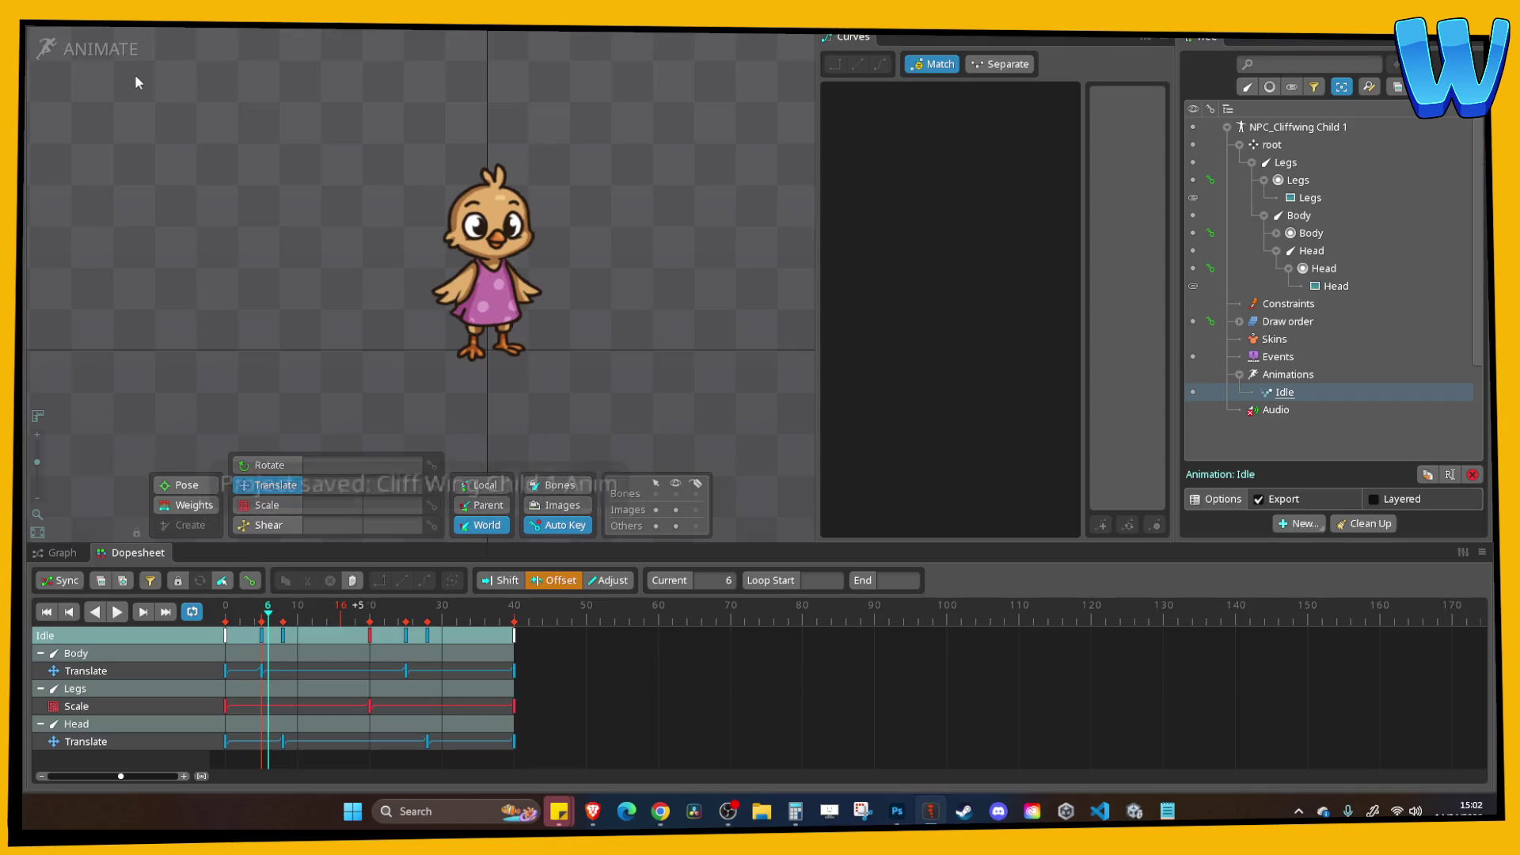
{"action": "left_click", "coordinate": [46, 47]}
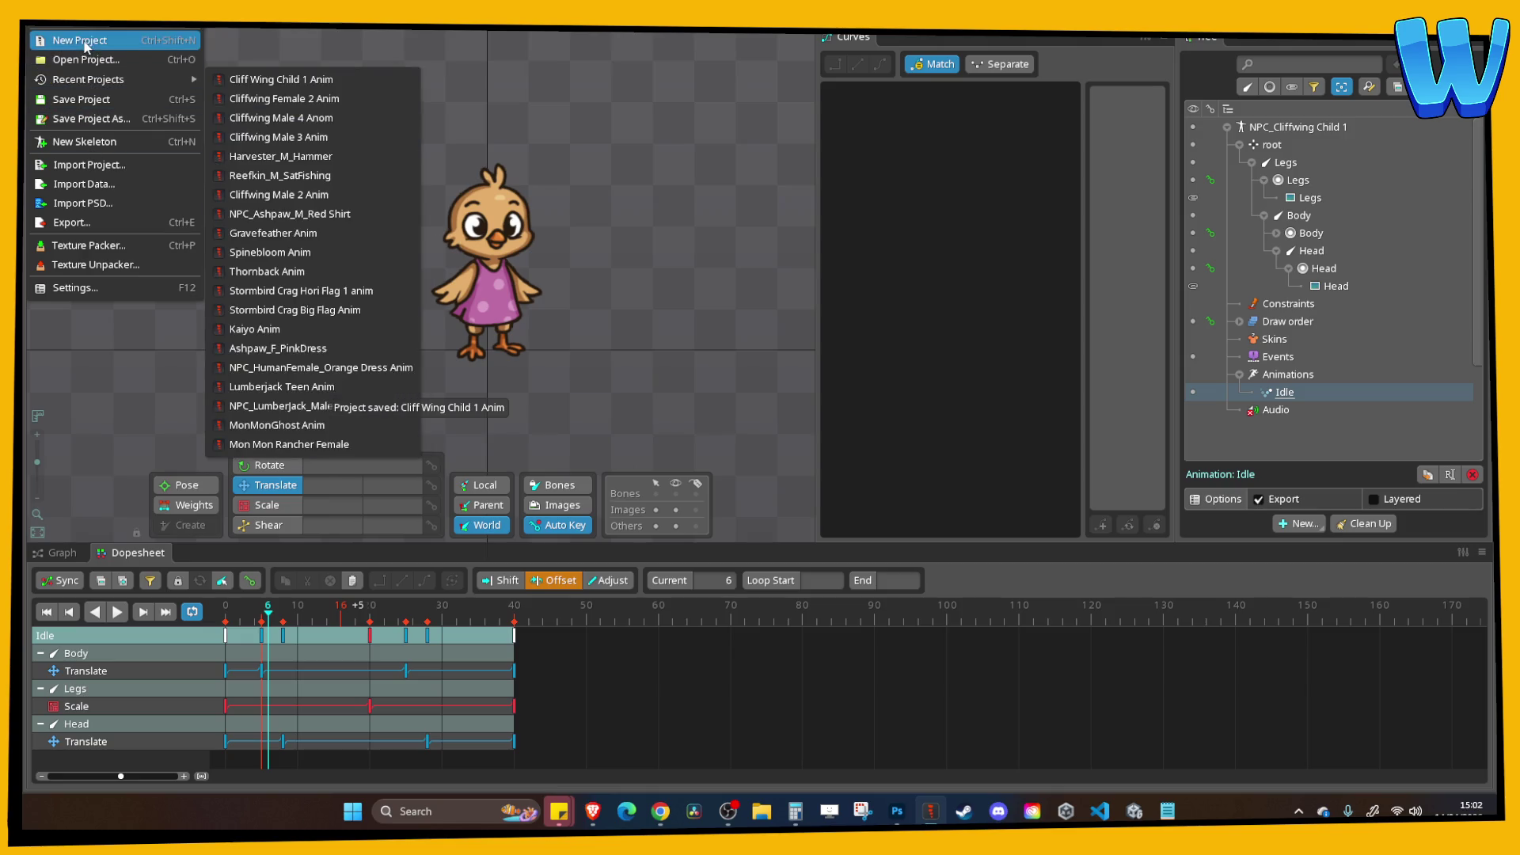
{"action": "left_click", "coordinate": [77, 39]}
Import the Cliffwing Child 2 PSD with an images folder as skeleton NPC_Cliffwing Child 2.
{"action": "left_click", "coordinate": [44, 36]}
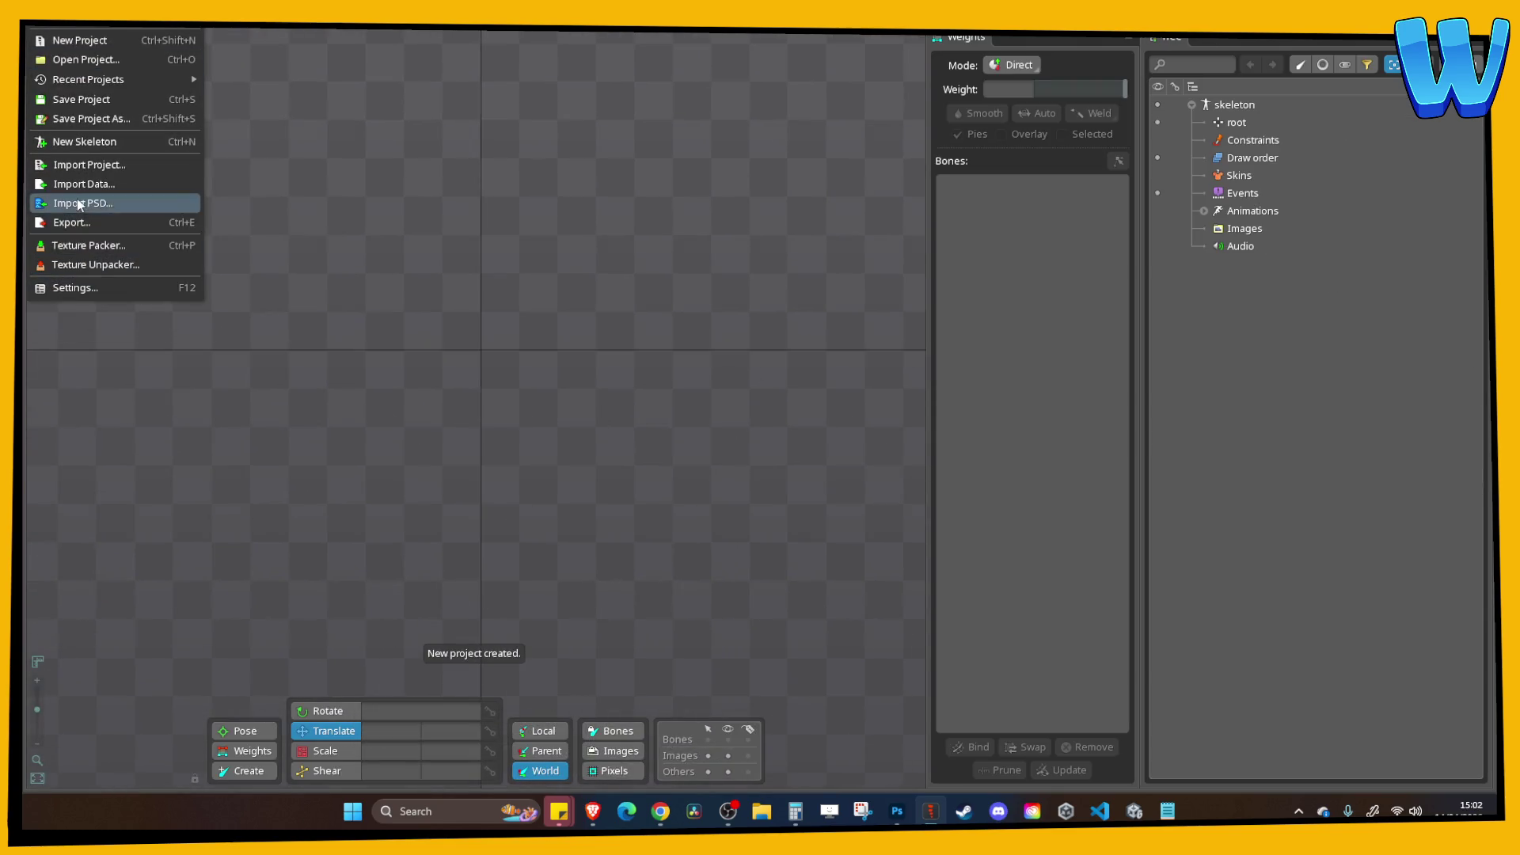
{"action": "left_click", "coordinate": [80, 203]}
{"action": "left_click", "coordinate": [662, 300]}
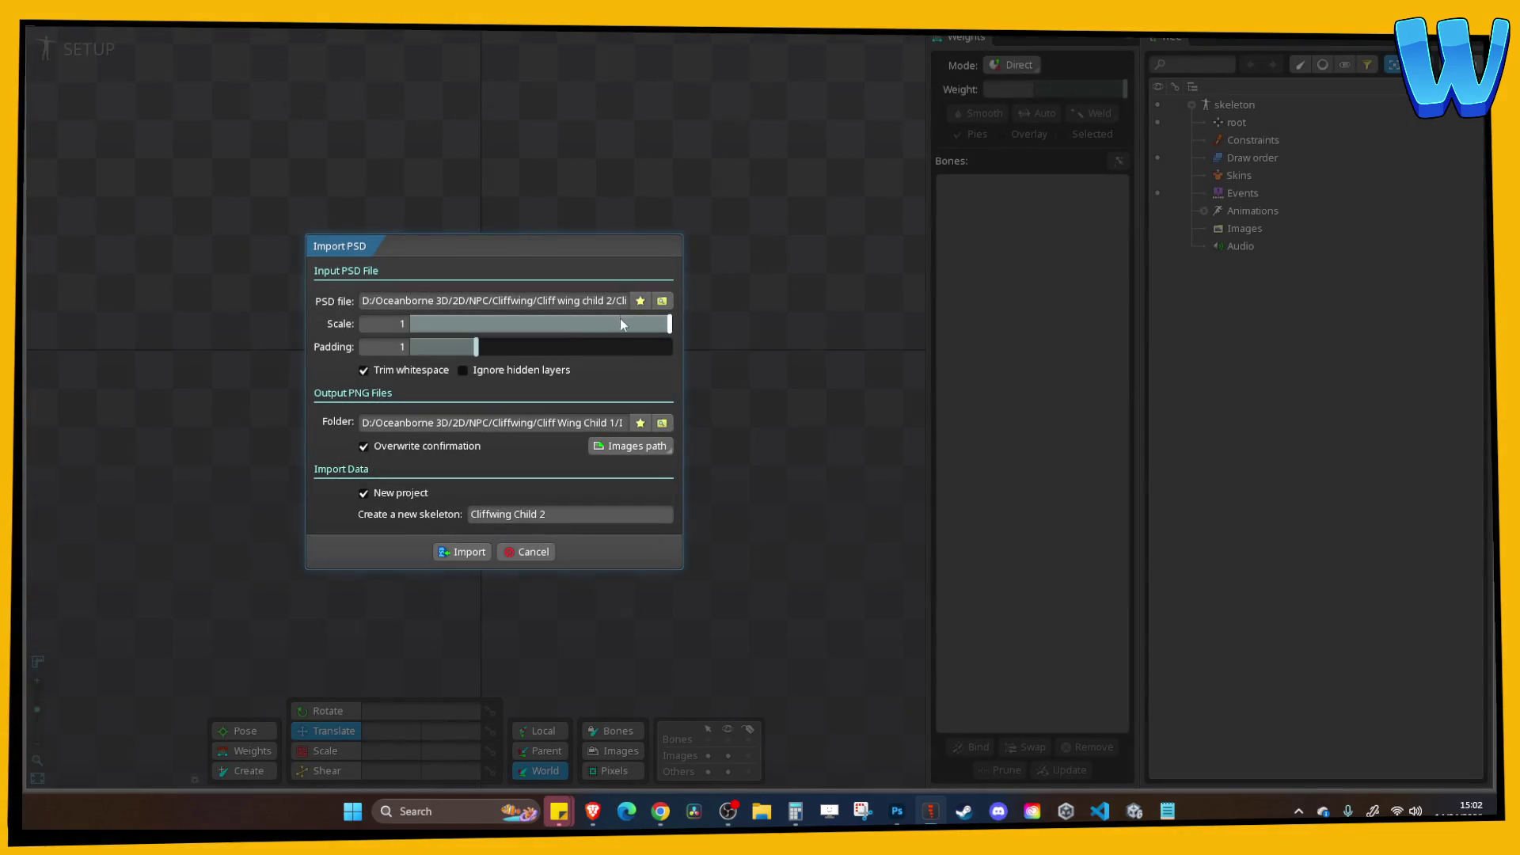
{"action": "left_click", "coordinate": [662, 422]}
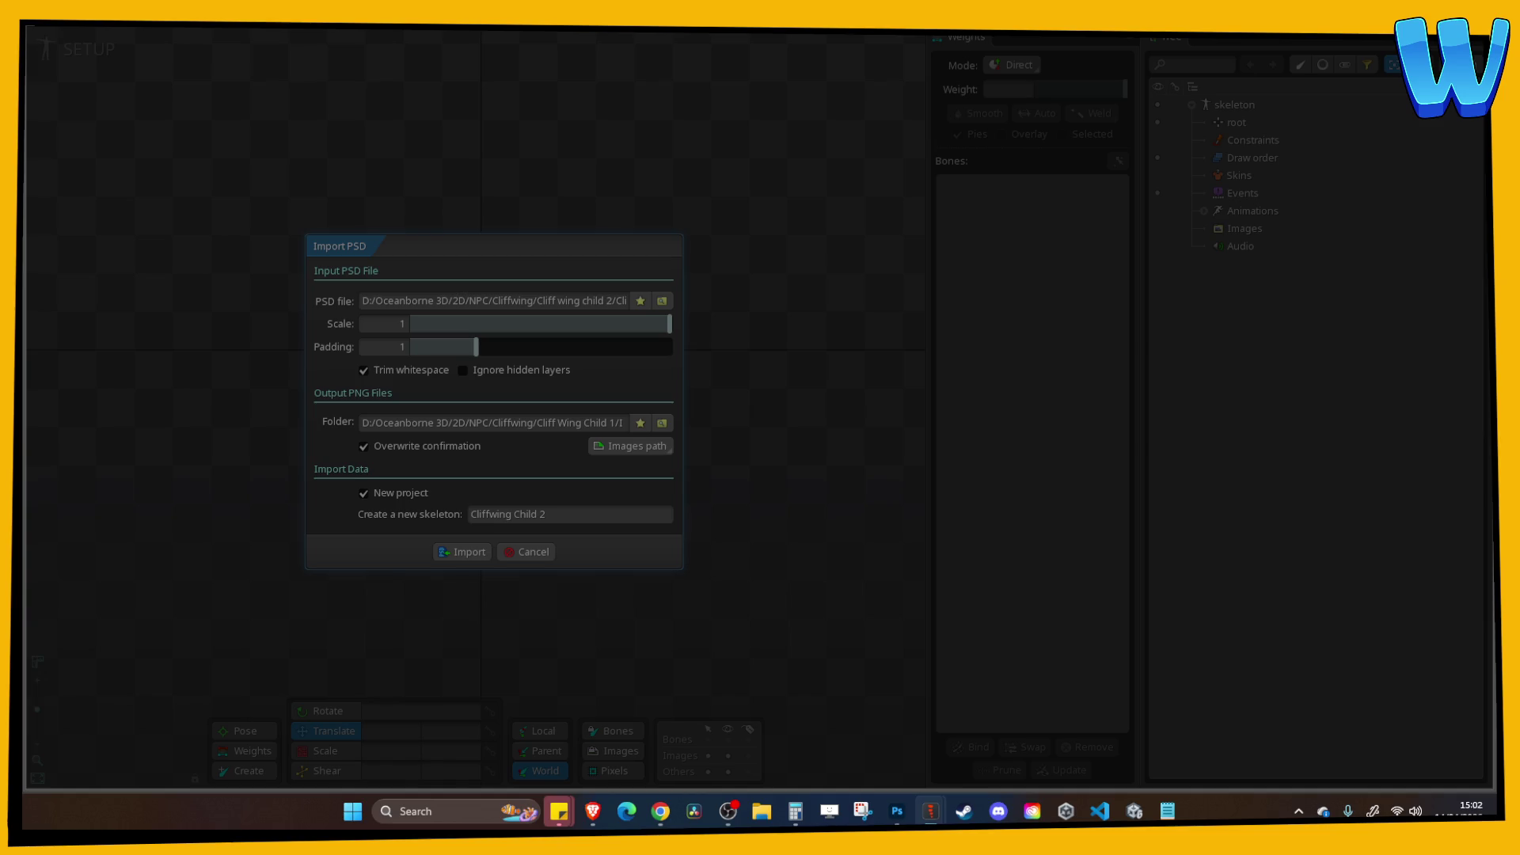
{"action": "key", "text": "Return"}
{"action": "left_click", "coordinate": [589, 519]}
{"action": "key", "text": "ctrl+a"}
{"action": "type", "text": "NPC_Cliff"}
{"action": "type", "text": "ild"}
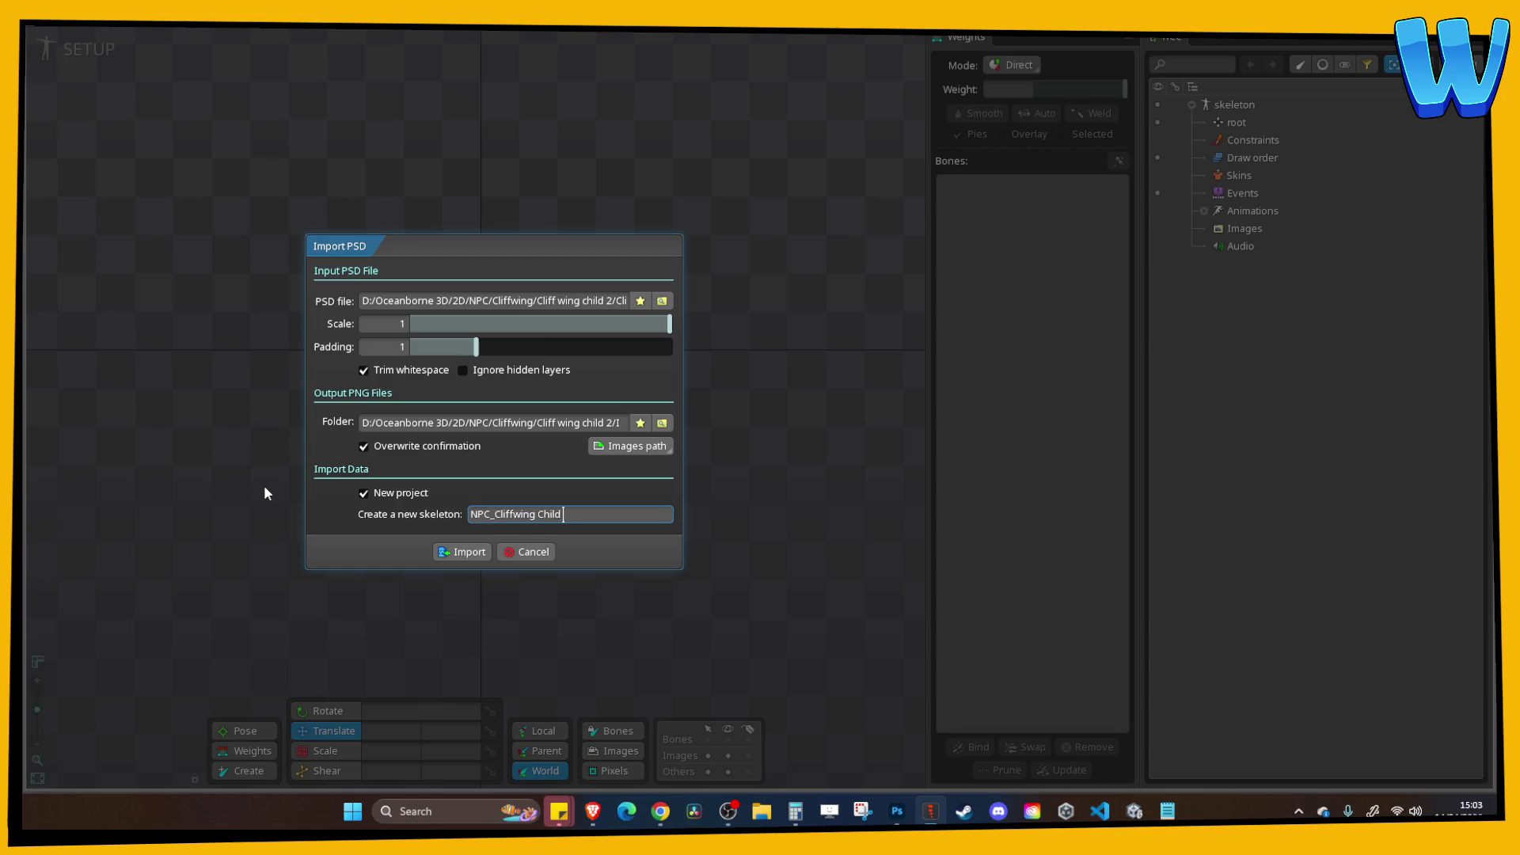
{"action": "key", "text": "Return"}
{"action": "left_click", "coordinate": [391, 428]}
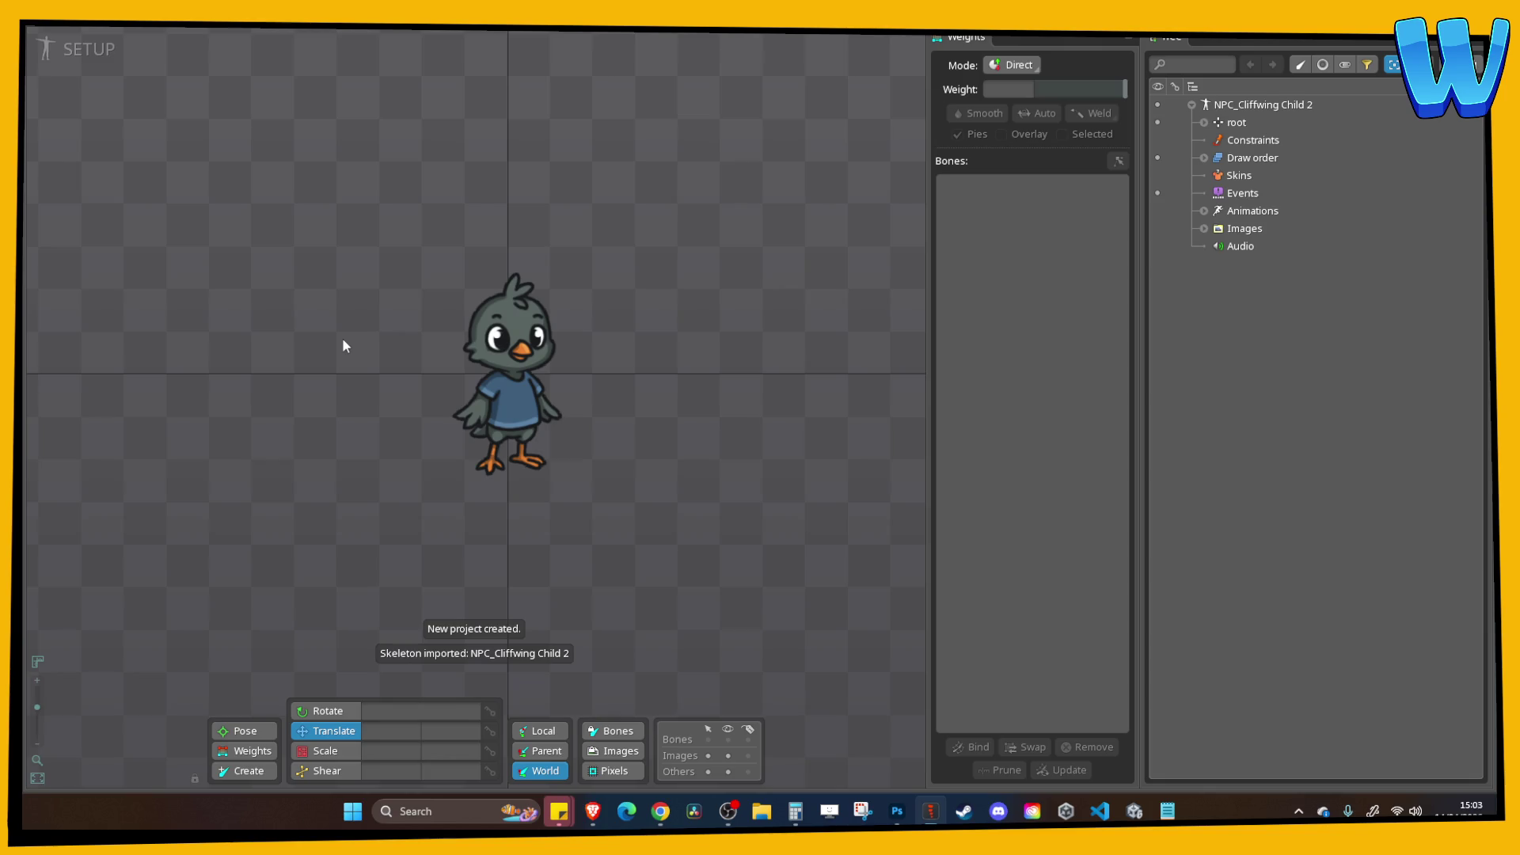
Select all three part images and move the character higher on the canvas.
{"action": "scroll", "coordinate": [350, 342], "scroll_direction": "up", "scroll_amount": 3}
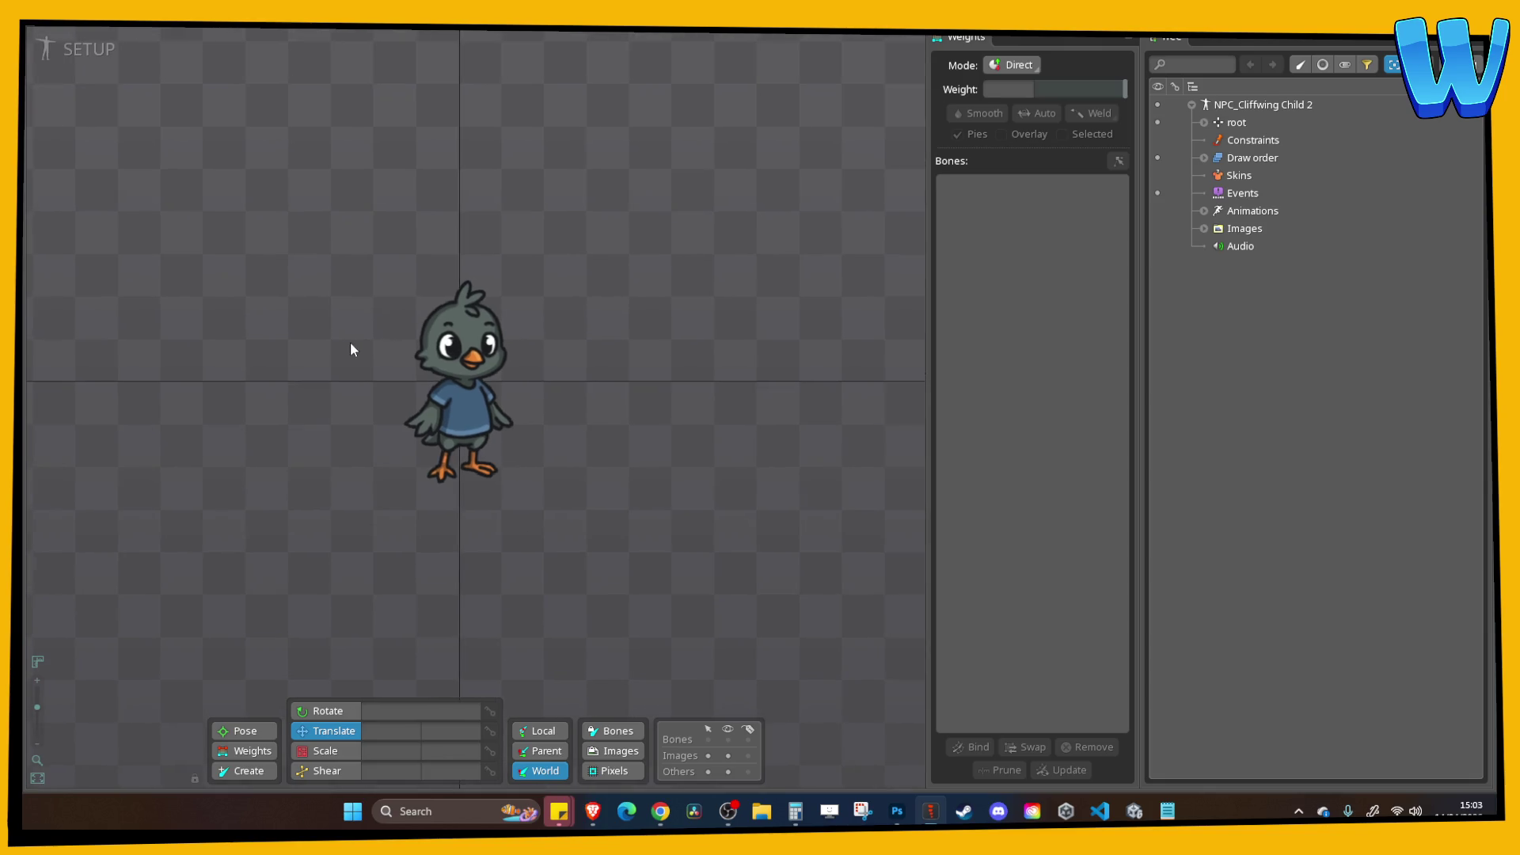
{"action": "mouse_move", "coordinate": [285, 233]}
{"action": "left_mouse_down"}
{"action": "mouse_move", "coordinate": [421, 333]}
{"action": "mouse_move", "coordinate": [543, 533]}
{"action": "left_mouse_up"}
{"action": "left_click_drag", "start_coordinate": [477, 398], "coordinate": [485, 271]}
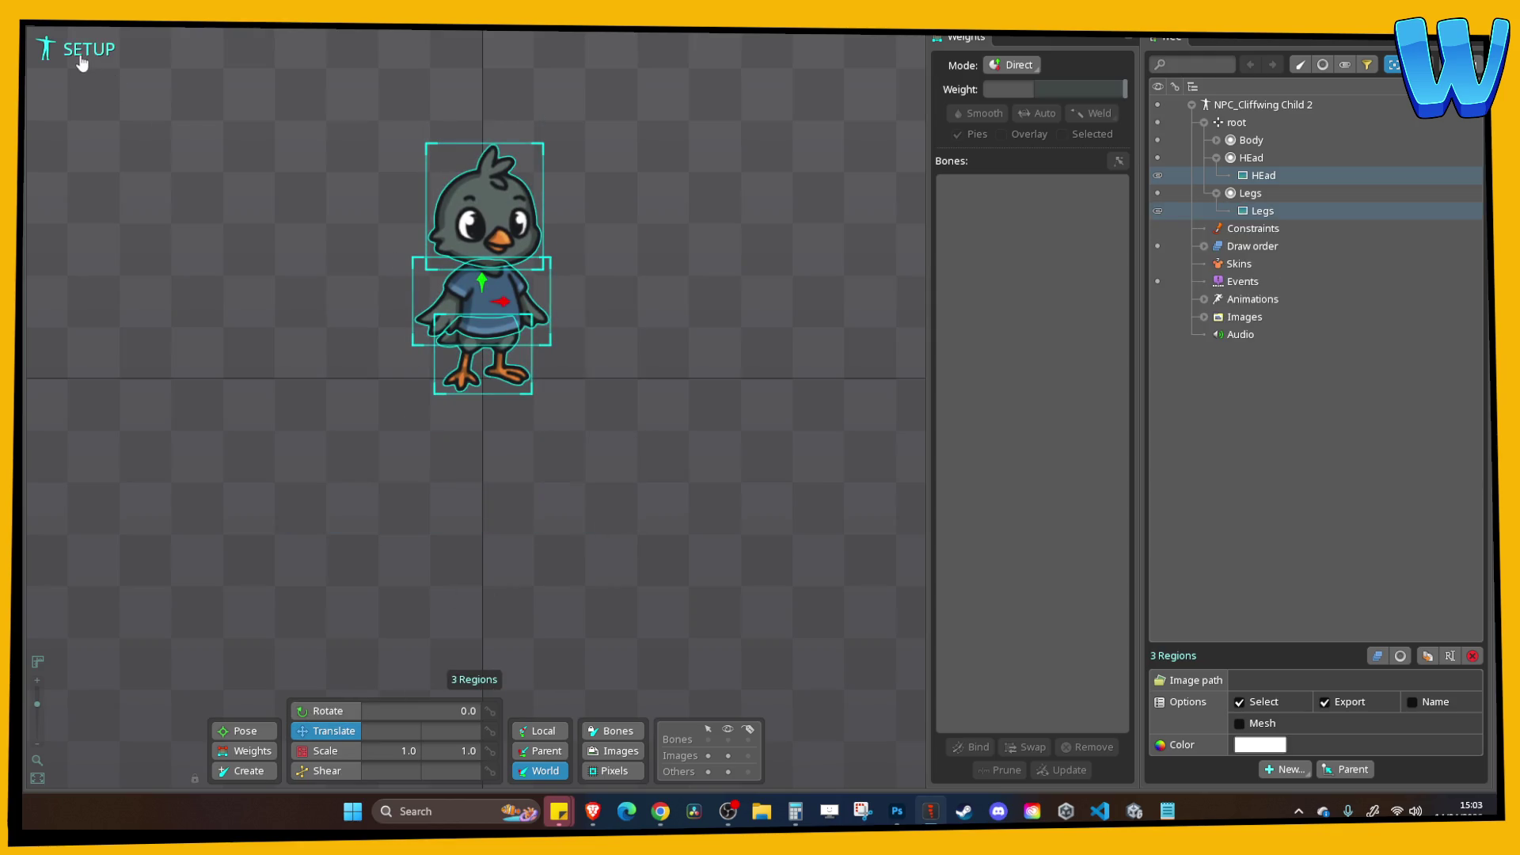
{"action": "left_click", "coordinate": [79, 49]}
{"action": "left_click", "coordinate": [79, 49]}
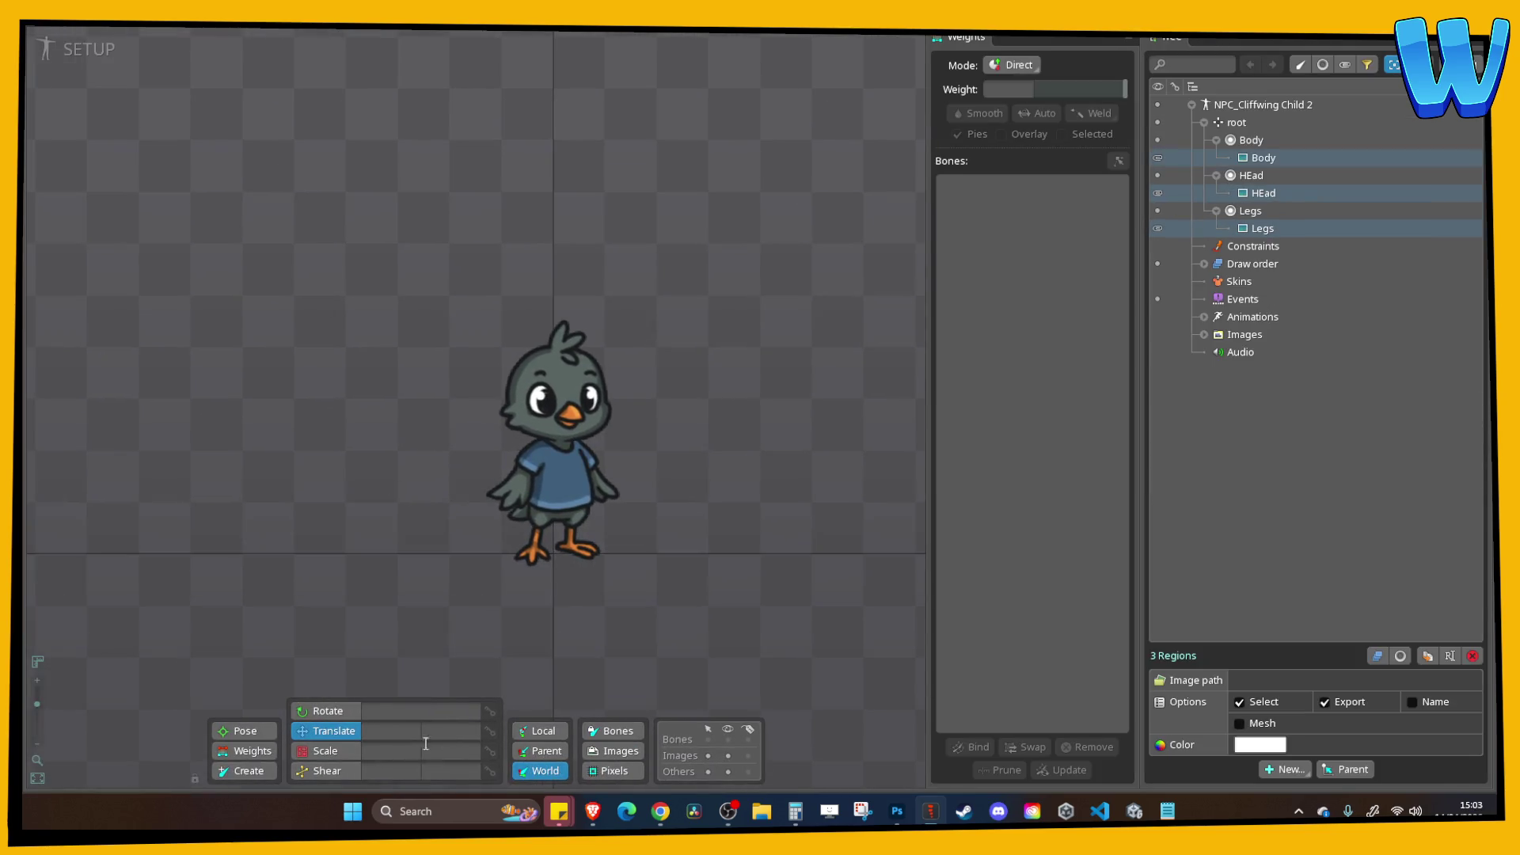
Draw a bone chain from the feet up through the body into the head.
{"action": "left_click", "coordinate": [249, 772]}
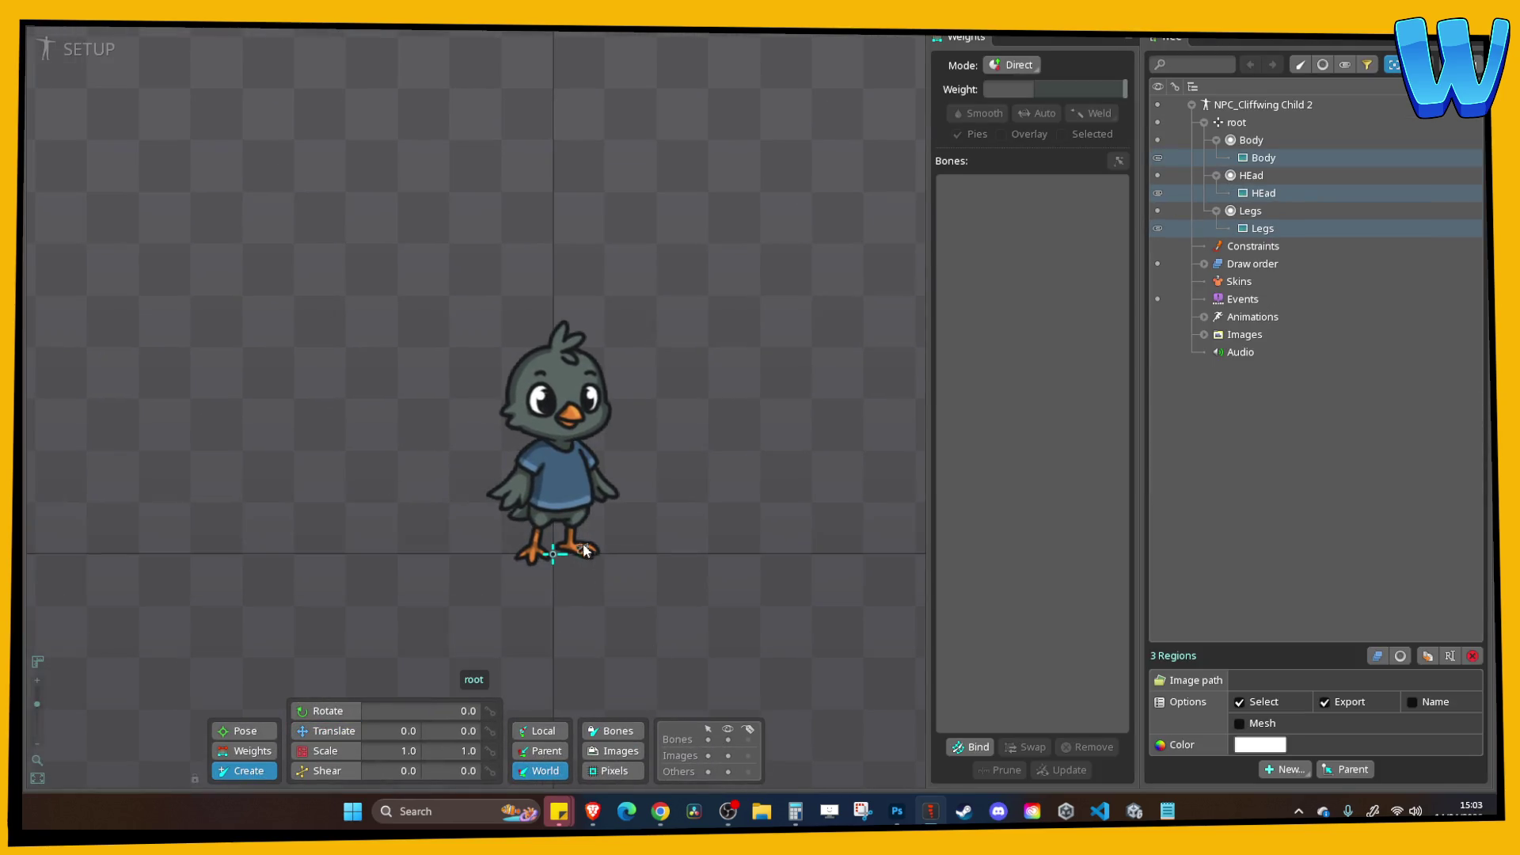
{"action": "left_click_drag", "start_coordinate": [553, 553], "coordinate": [561, 436]}
{"action": "left_click_drag", "start_coordinate": [561, 436], "coordinate": [562, 340]}
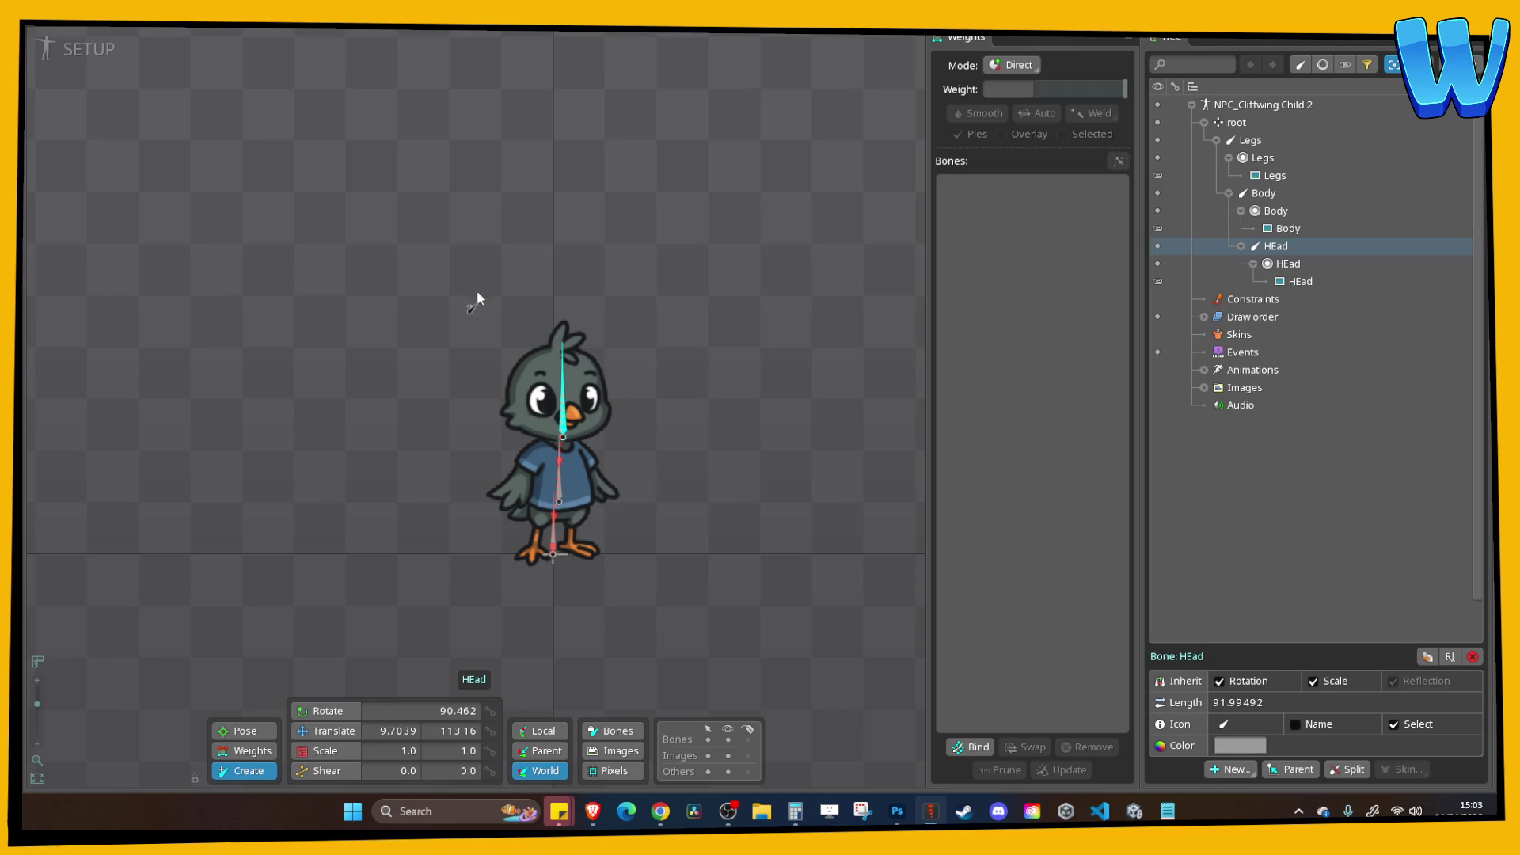
{"action": "left_click", "coordinate": [89, 49]}
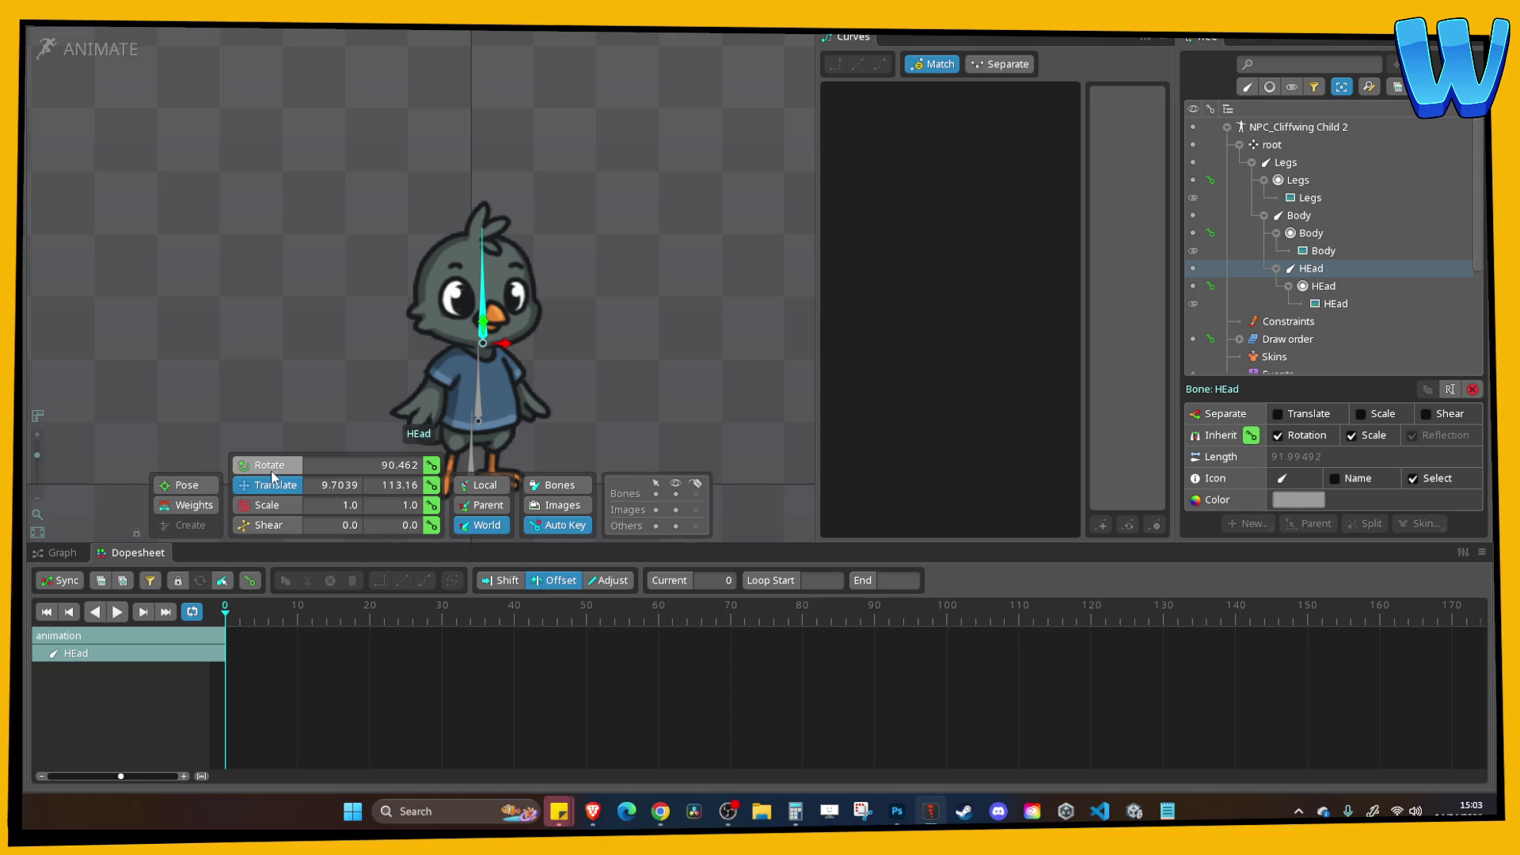
Key the HEad bone's translate at frame 0 and a lowered bob at frame 20.
{"action": "left_click", "coordinate": [274, 505]}
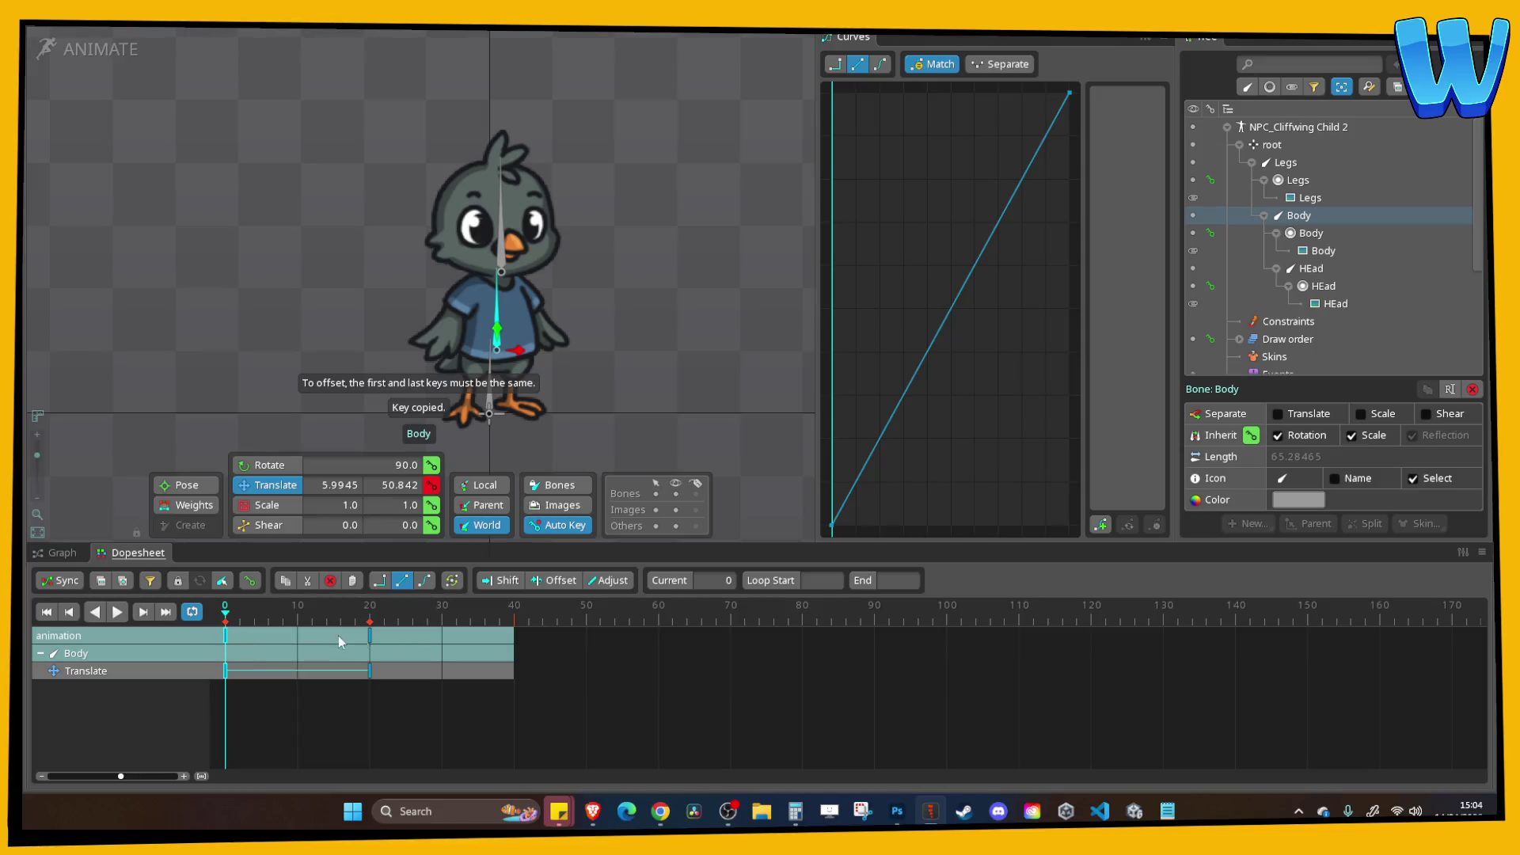
{"action": "left_click_drag", "start_coordinate": [553, 685], "coordinate": [225, 629]}
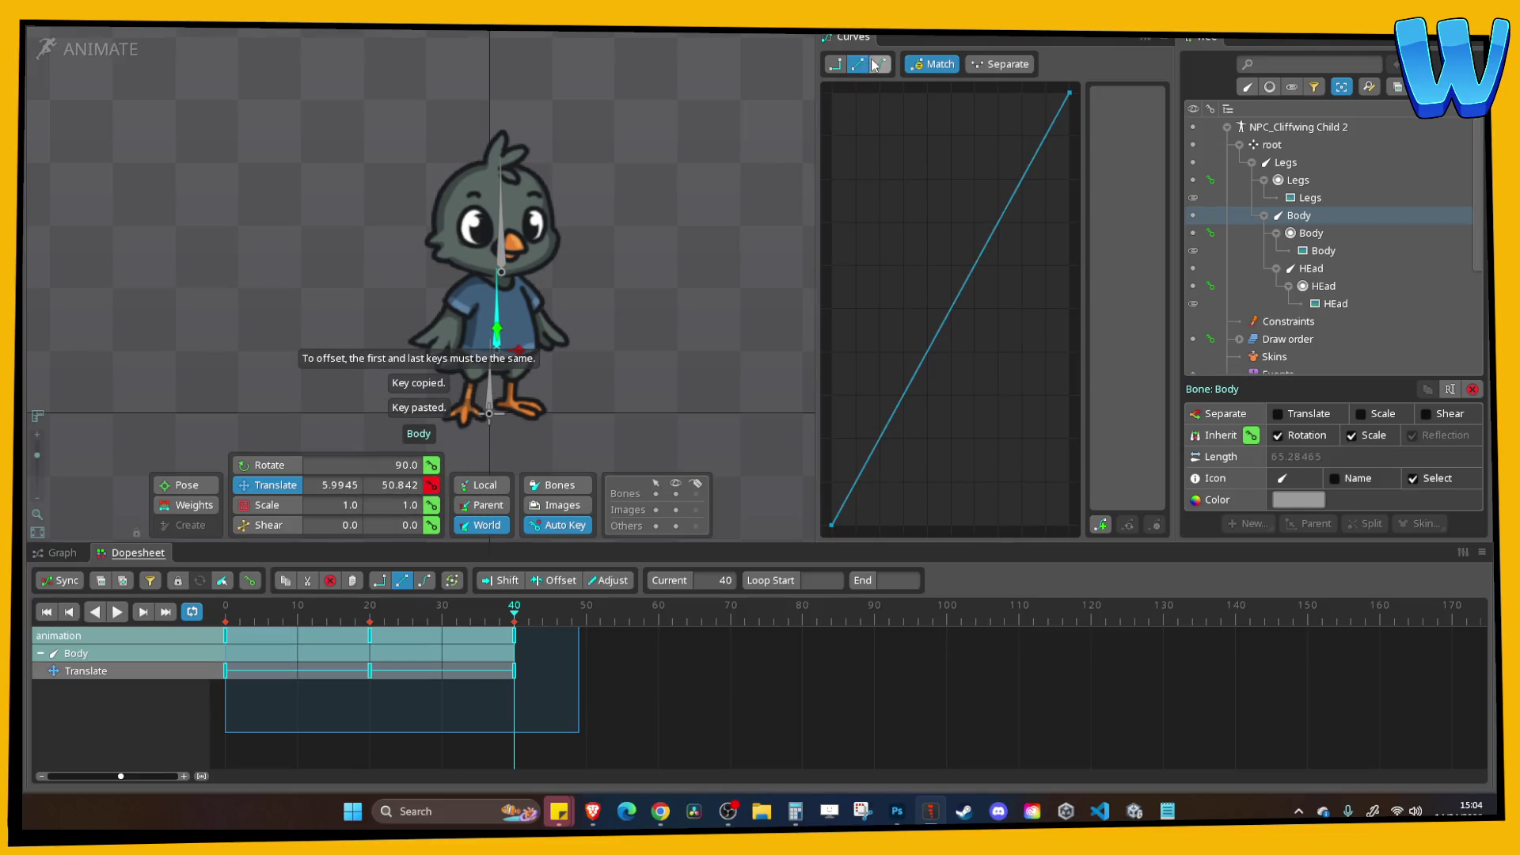
{"action": "left_click", "coordinate": [509, 222]}
{"action": "left_click", "coordinate": [225, 607]}
{"action": "left_click", "coordinate": [431, 484]}
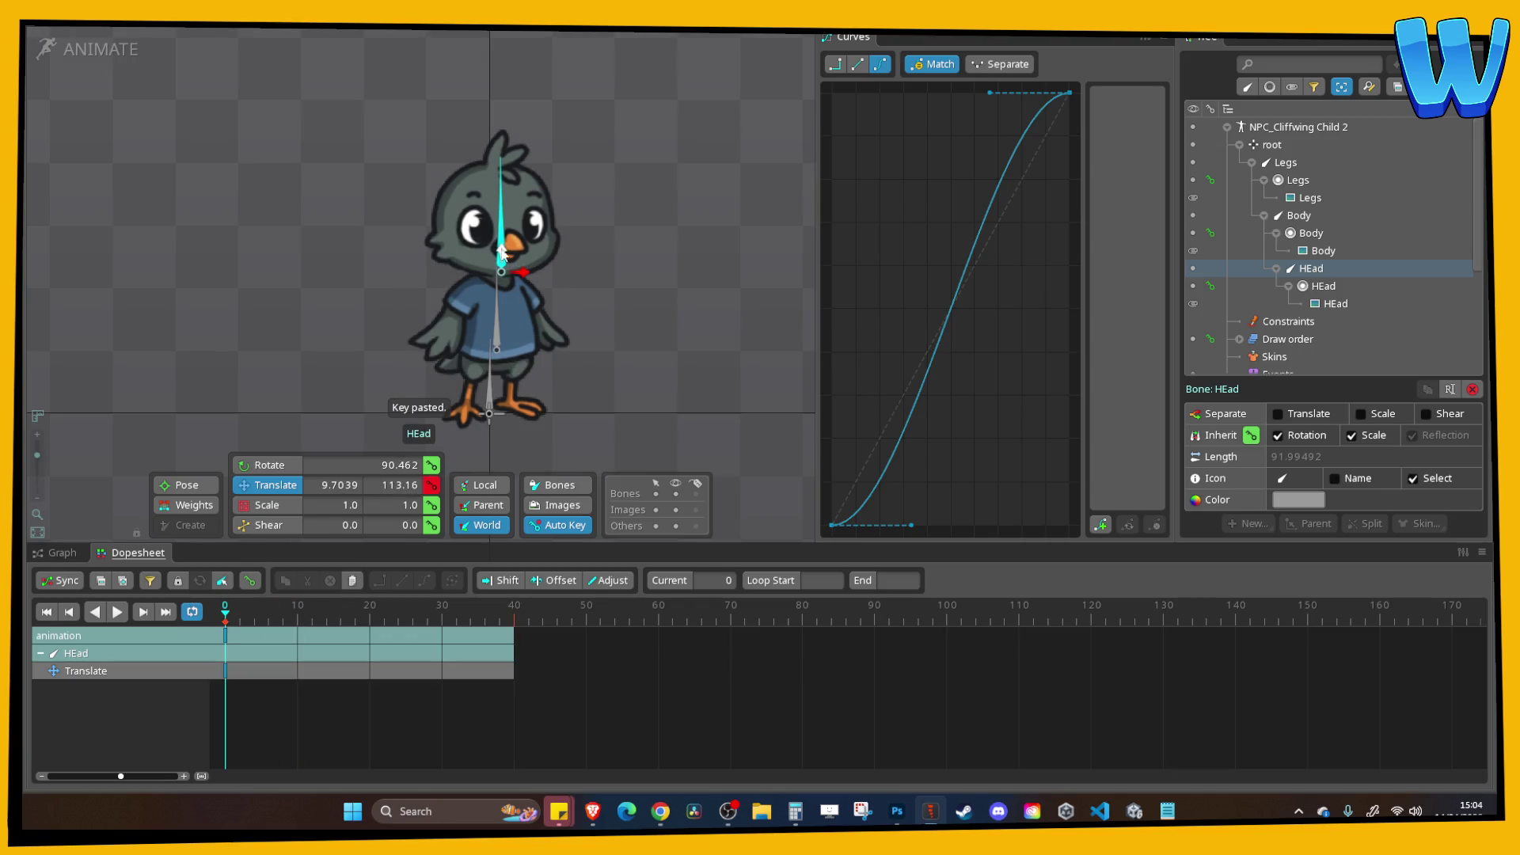
{"action": "left_click", "coordinate": [369, 617]}
{"action": "left_click_drag", "start_coordinate": [507, 238], "coordinate": [507, 247]}
{"action": "left_click_drag", "start_coordinate": [370, 618], "coordinate": [226, 617]}
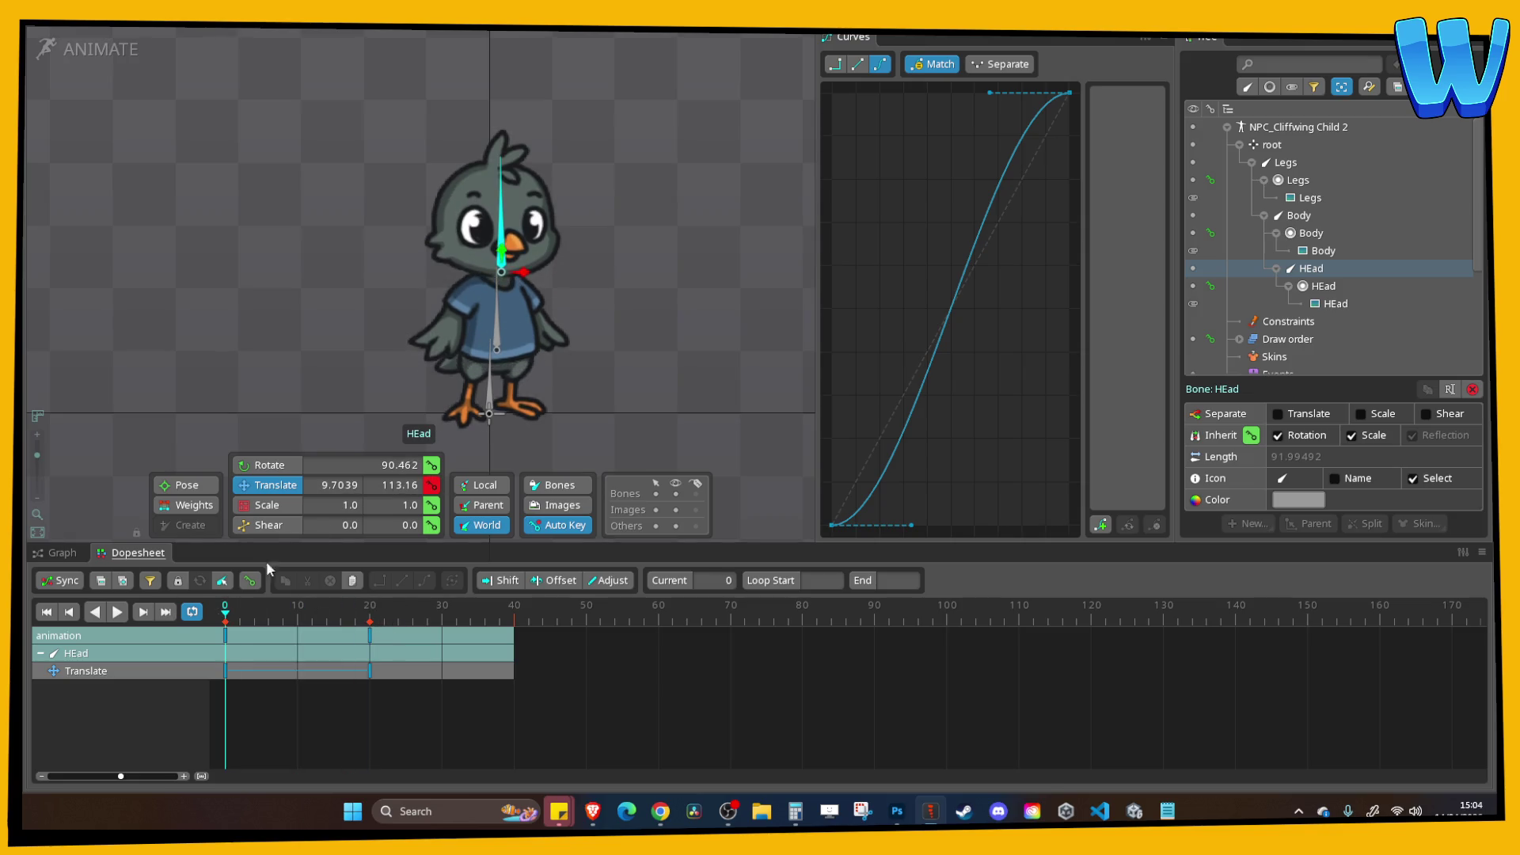
{"action": "left_click_drag", "start_coordinate": [505, 287], "coordinate": [507, 250]}
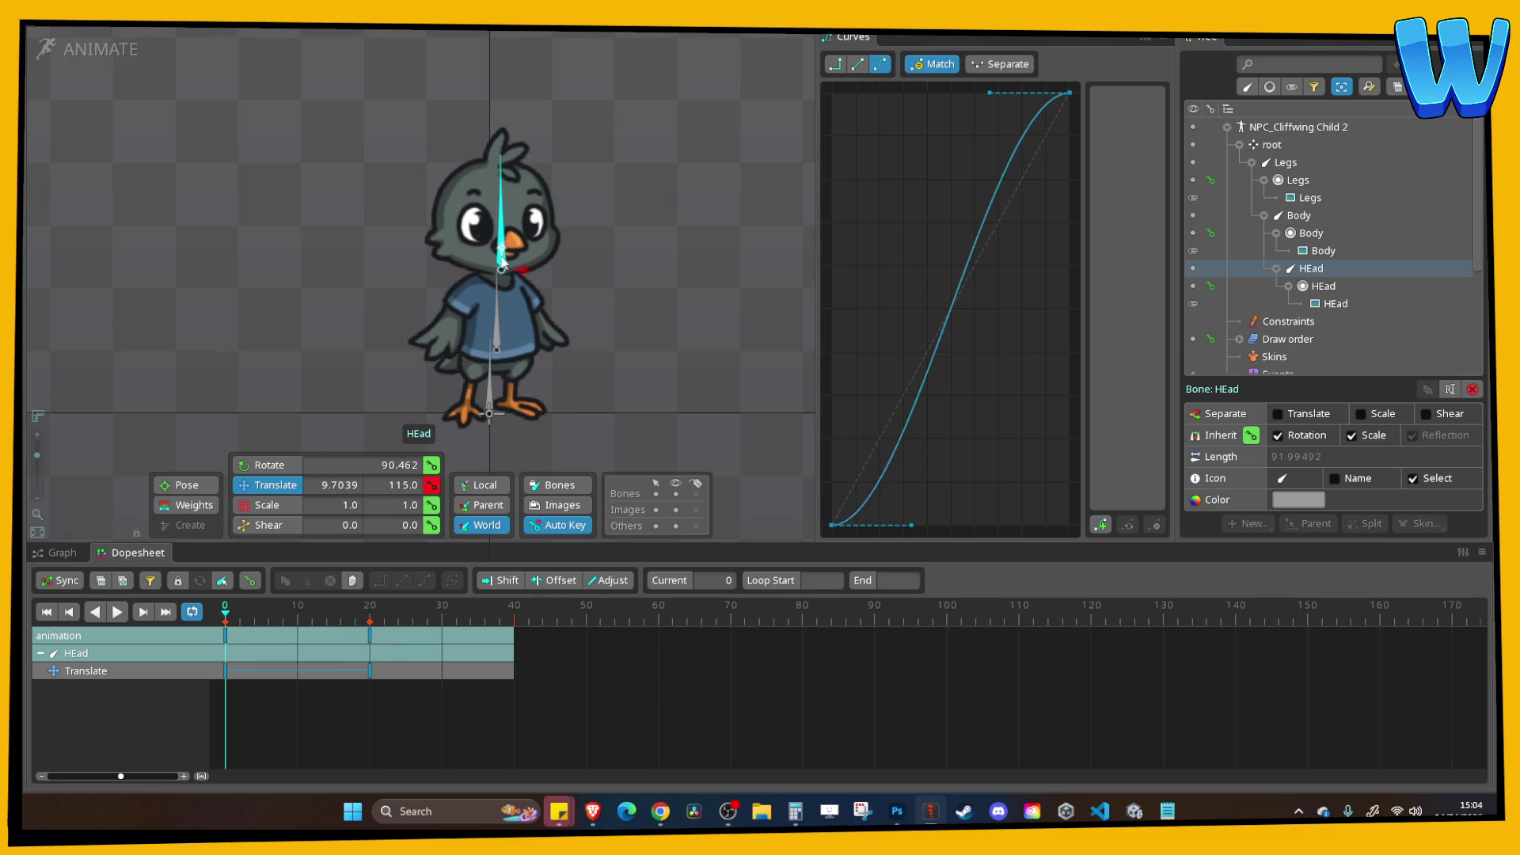
Copy the head's first key to frame 40 to close the loop, with easing and Offset enabled.
{"action": "left_click", "coordinate": [369, 623]}
{"action": "left_click", "coordinate": [370, 636]}
{"action": "left_click", "coordinate": [226, 636]}
{"action": "key", "text": "ctrl+c"}
{"action": "left_click", "coordinate": [515, 621]}
{"action": "key", "text": "ctrl+v"}
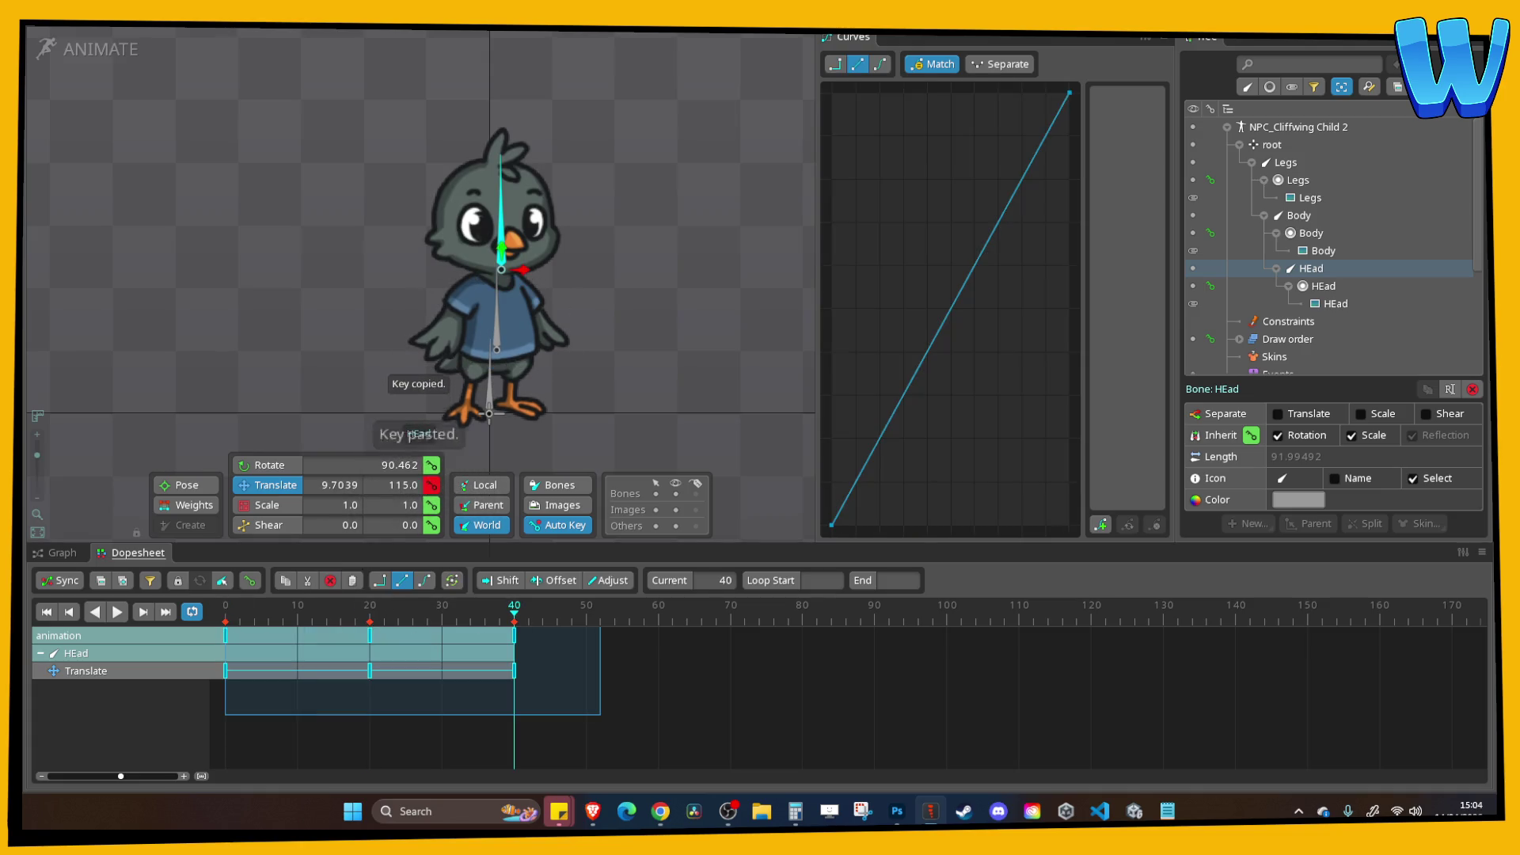
{"action": "left_click", "coordinate": [425, 580]}
{"action": "left_click", "coordinate": [555, 581]}
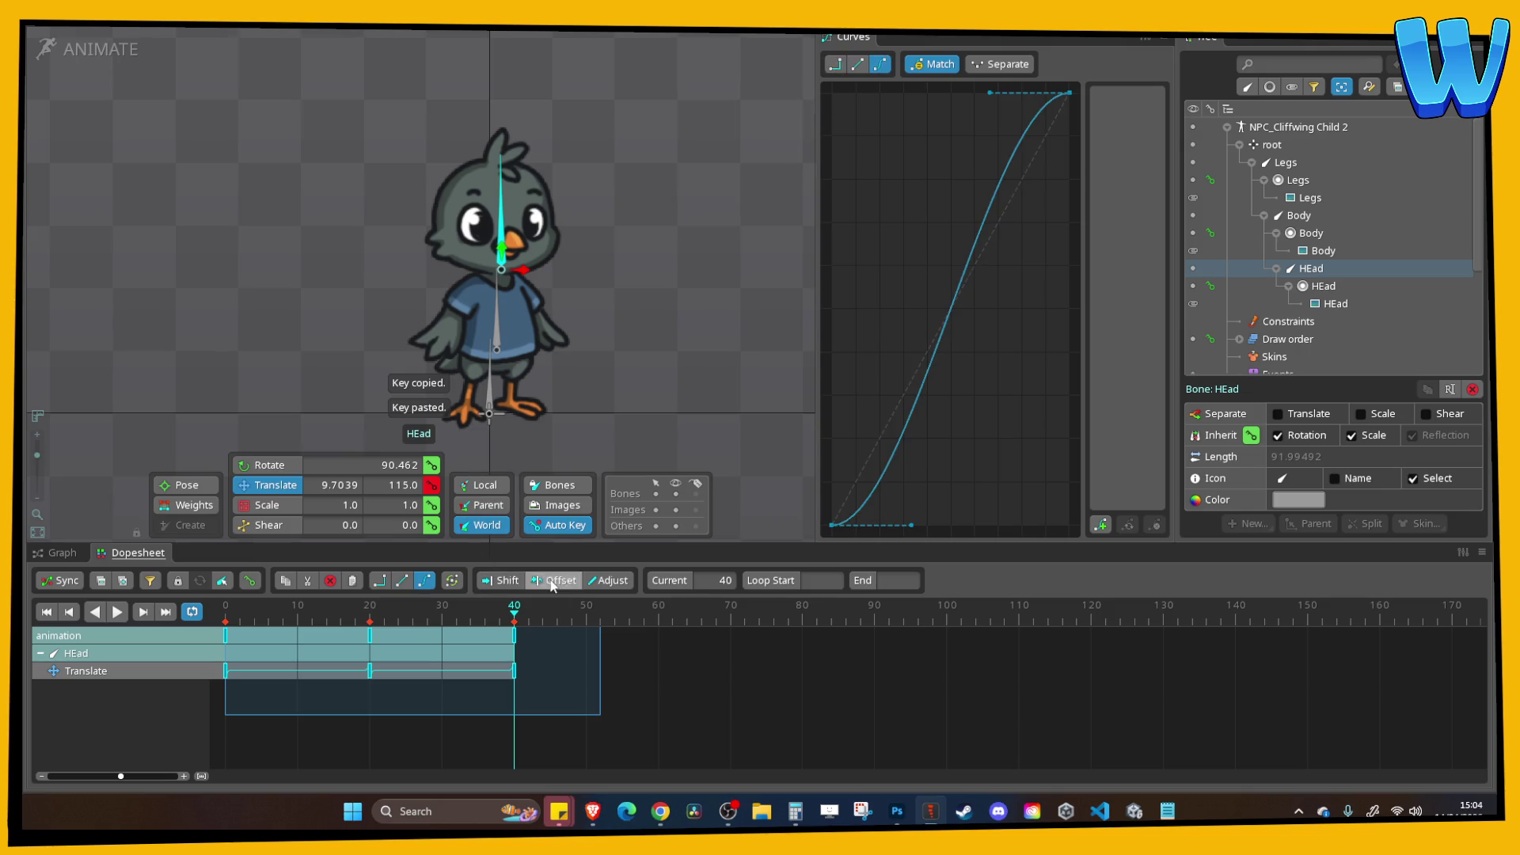
Shift the Body translate keys five frames later and play back the looping bob.
{"action": "left_click", "coordinate": [499, 331]}
{"action": "left_click_drag", "start_coordinate": [645, 734], "coordinate": [216, 624]}
{"action": "left_click_drag", "start_coordinate": [293, 663], "coordinate": [328, 663]}
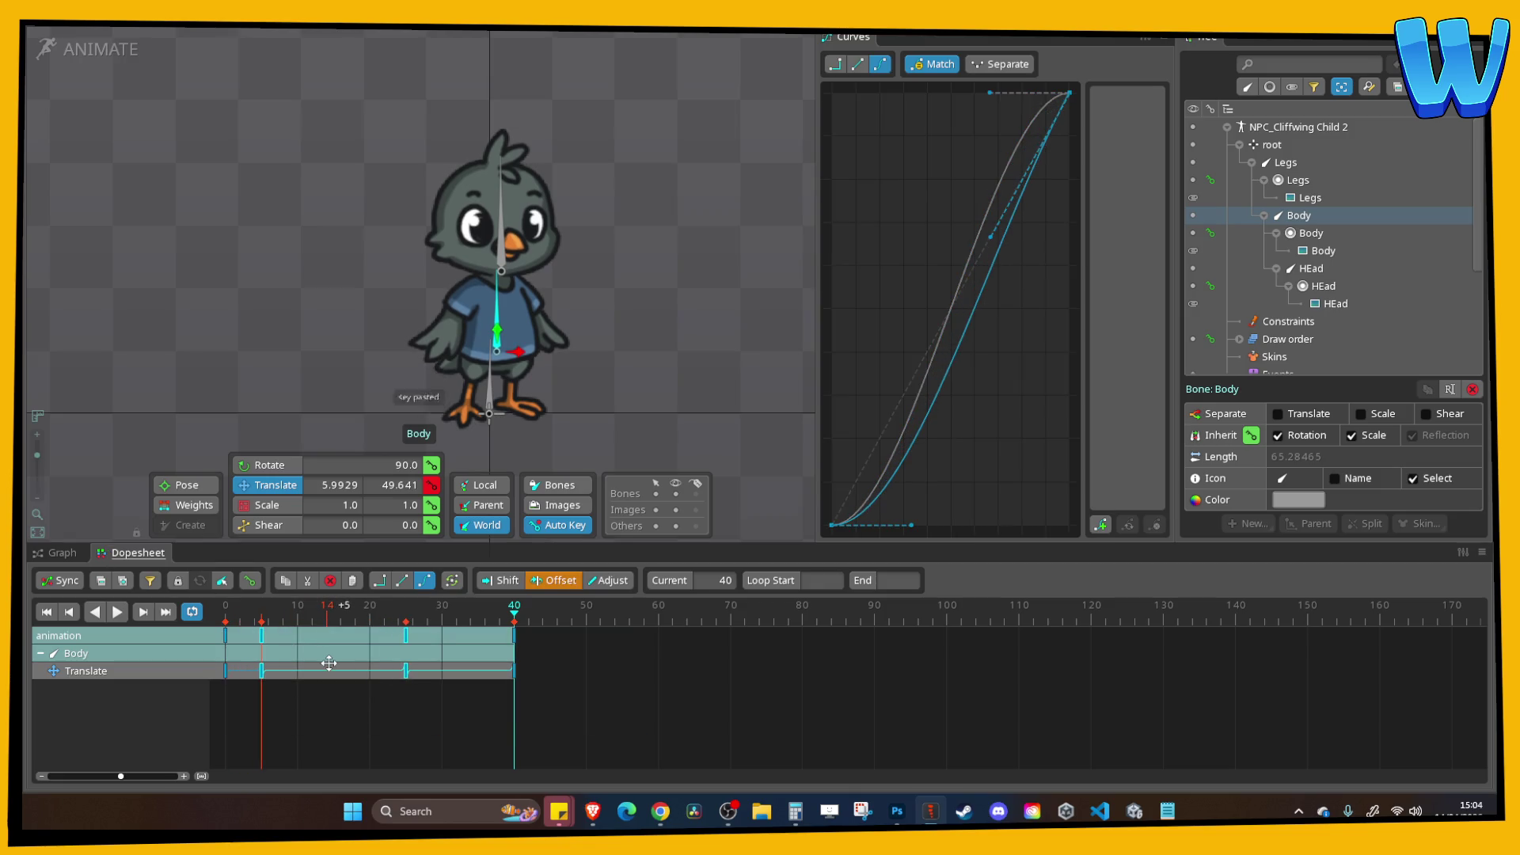
{"action": "left_click", "coordinate": [503, 261]}
{"action": "mouse_move", "coordinate": [608, 696]}
{"action": "left_mouse_down"}
{"action": "mouse_move", "coordinate": [205, 648]}
{"action": "mouse_move", "coordinate": [297, 653]}
{"action": "left_mouse_up"}
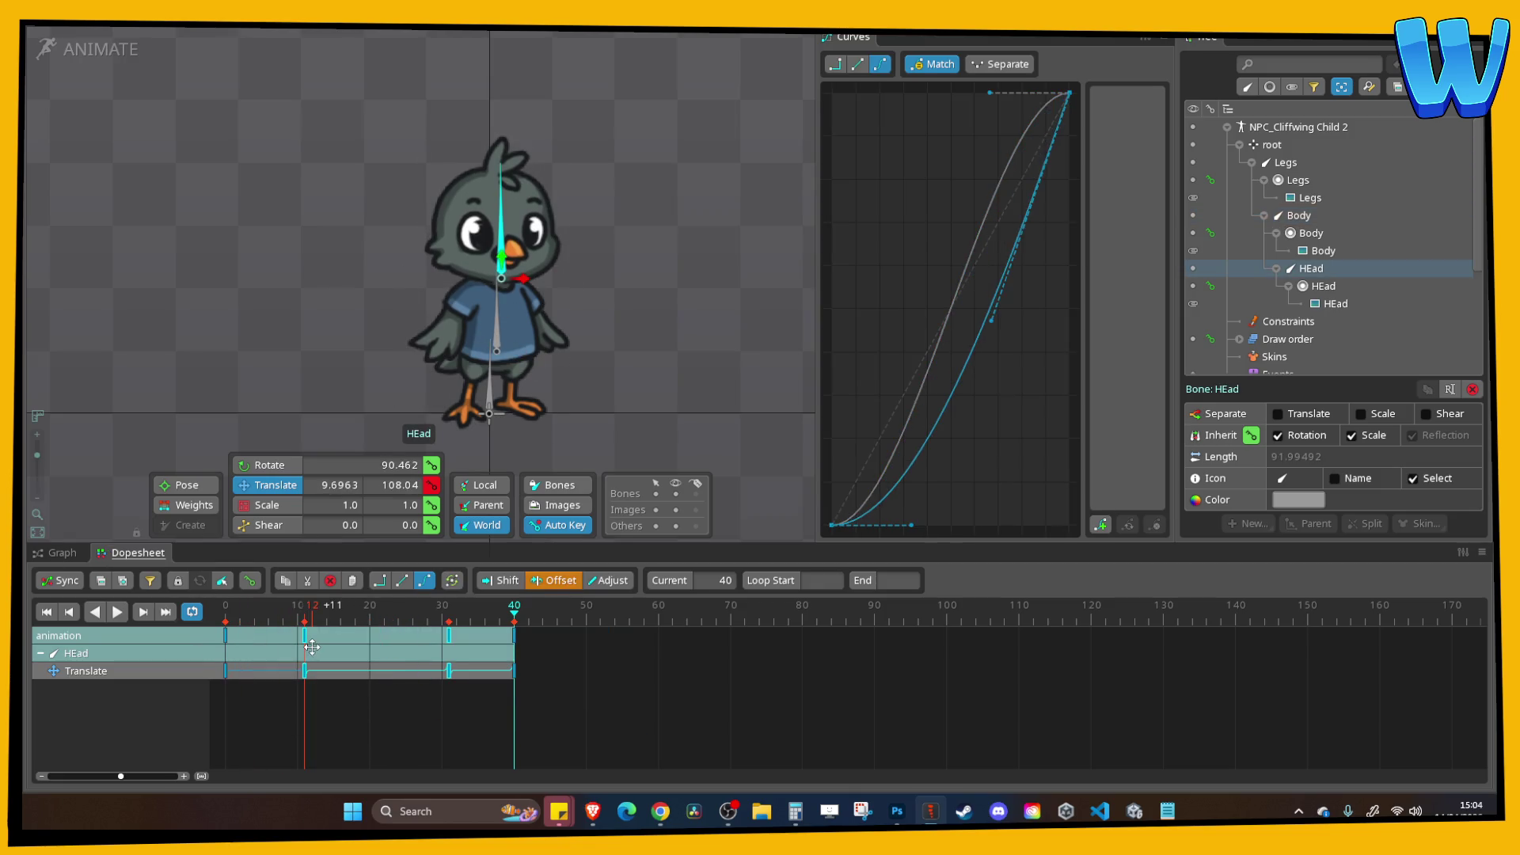
{"action": "left_click", "coordinate": [117, 612]}
{"action": "left_click", "coordinate": [599, 307]}
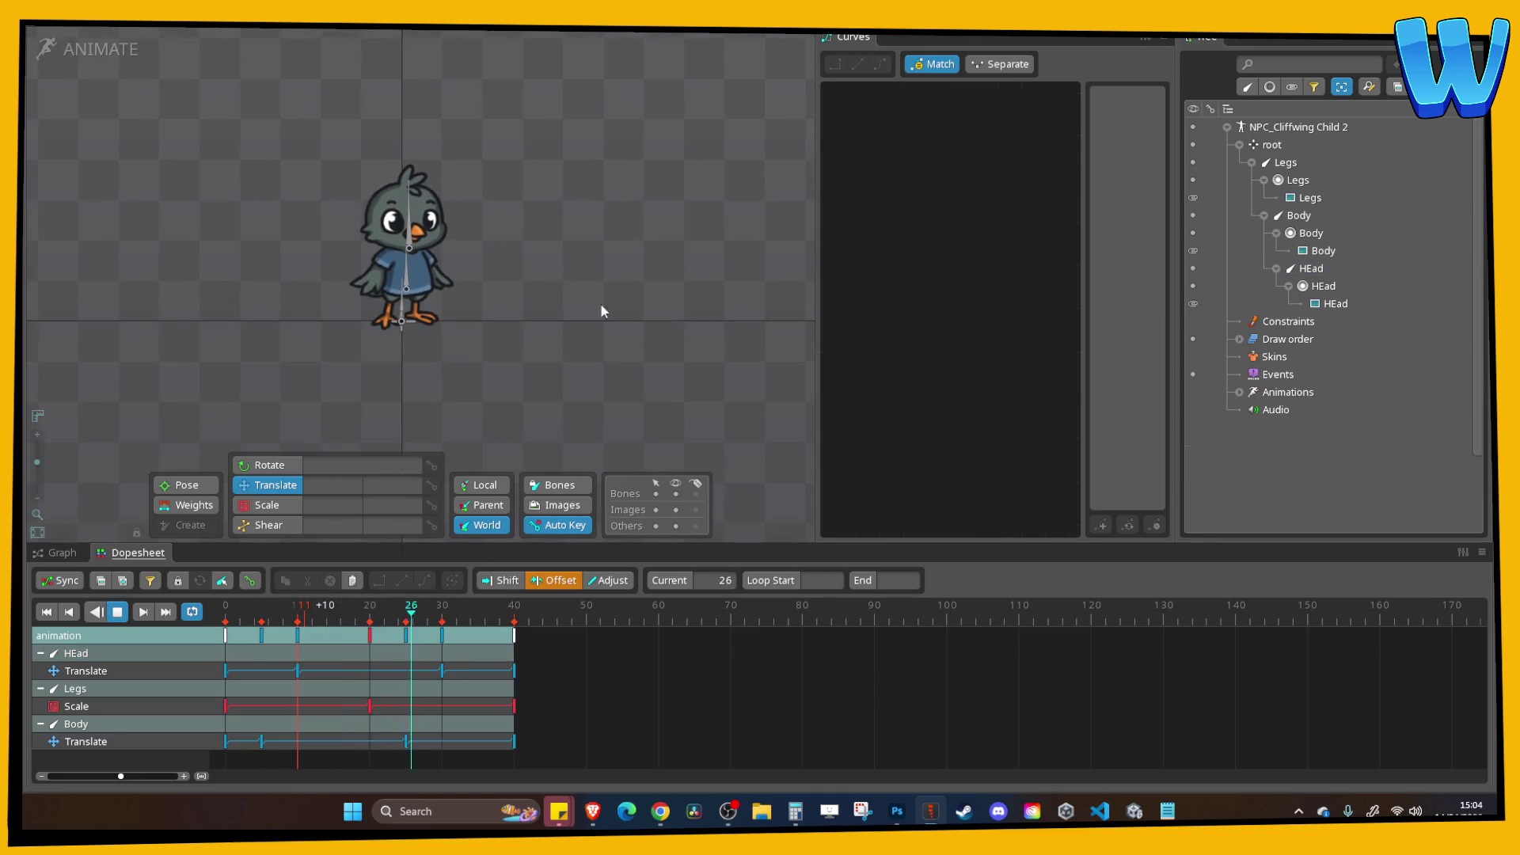
Play back and stop the looping bob animation, then bring up Save Project with Ctrl+S.
{"action": "scroll", "coordinate": [559, 252], "scroll_direction": "down", "scroll_amount": 2}
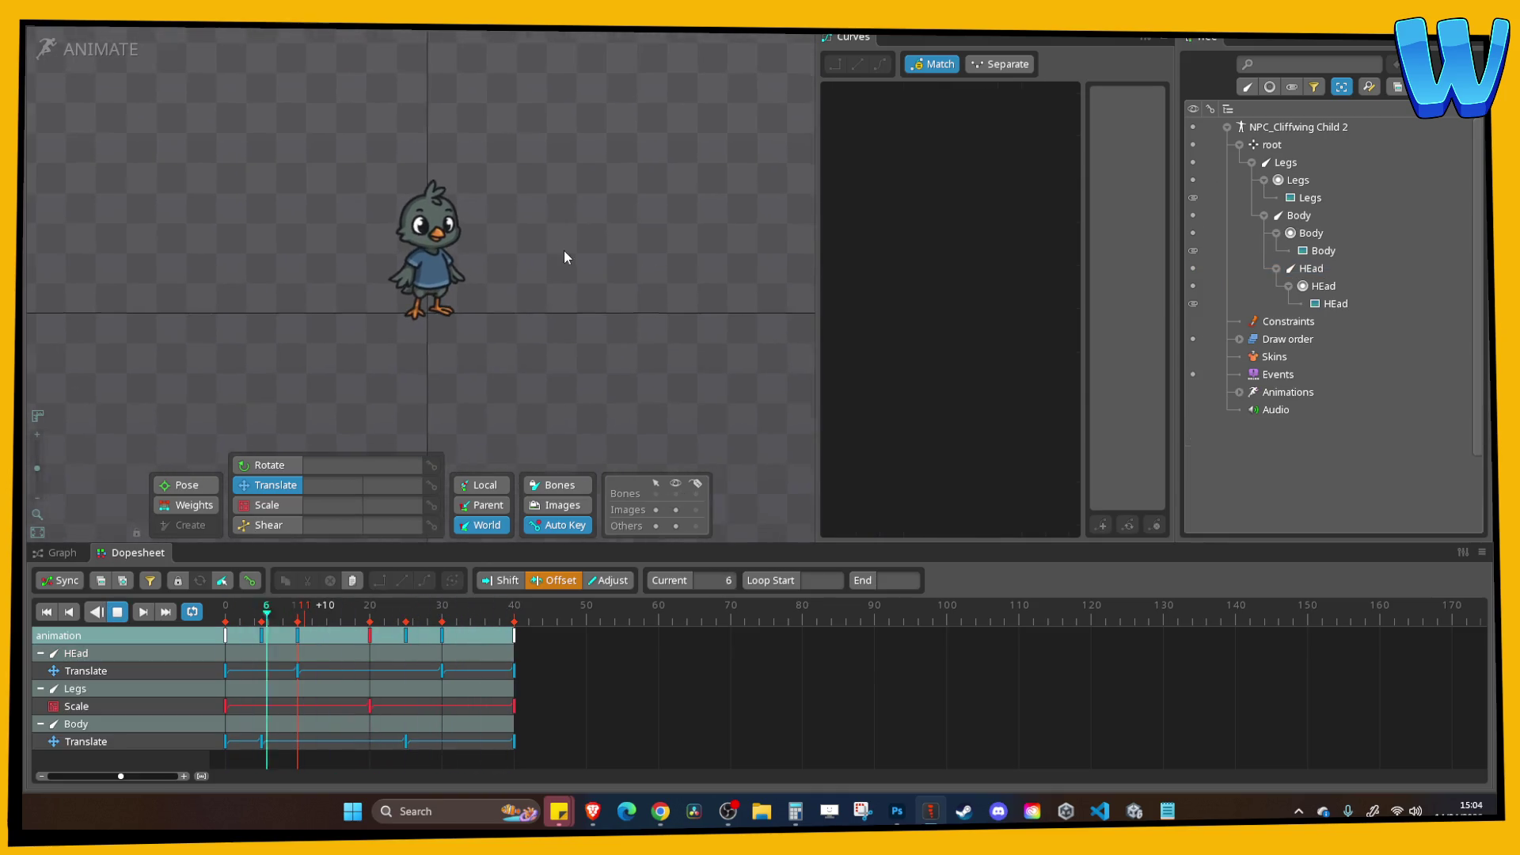
{"action": "scroll", "coordinate": [602, 237], "scroll_direction": "up", "scroll_amount": 3}
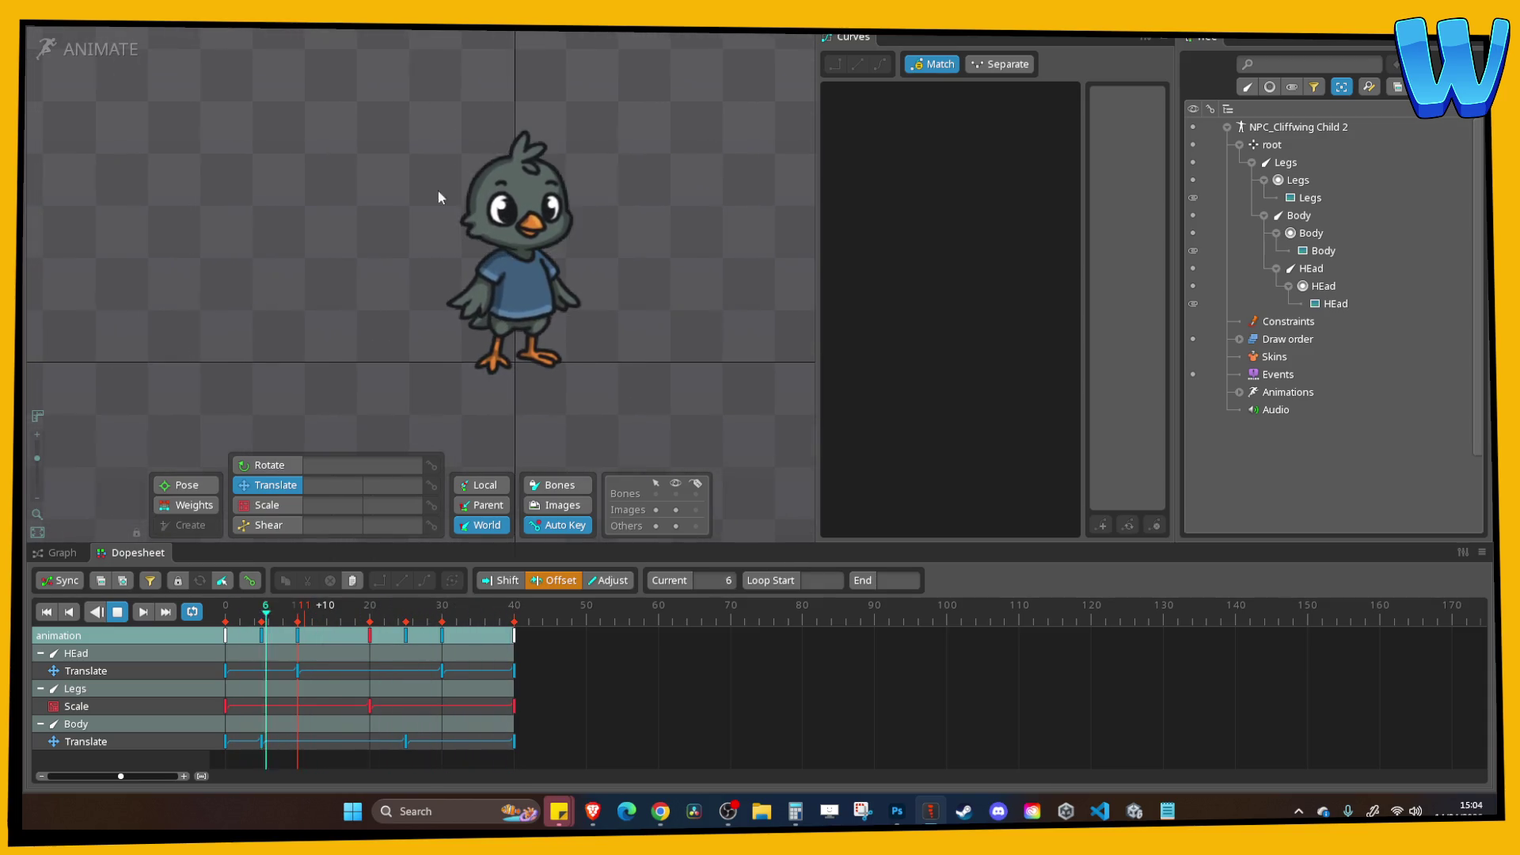
{"action": "left_click", "coordinate": [119, 612]}
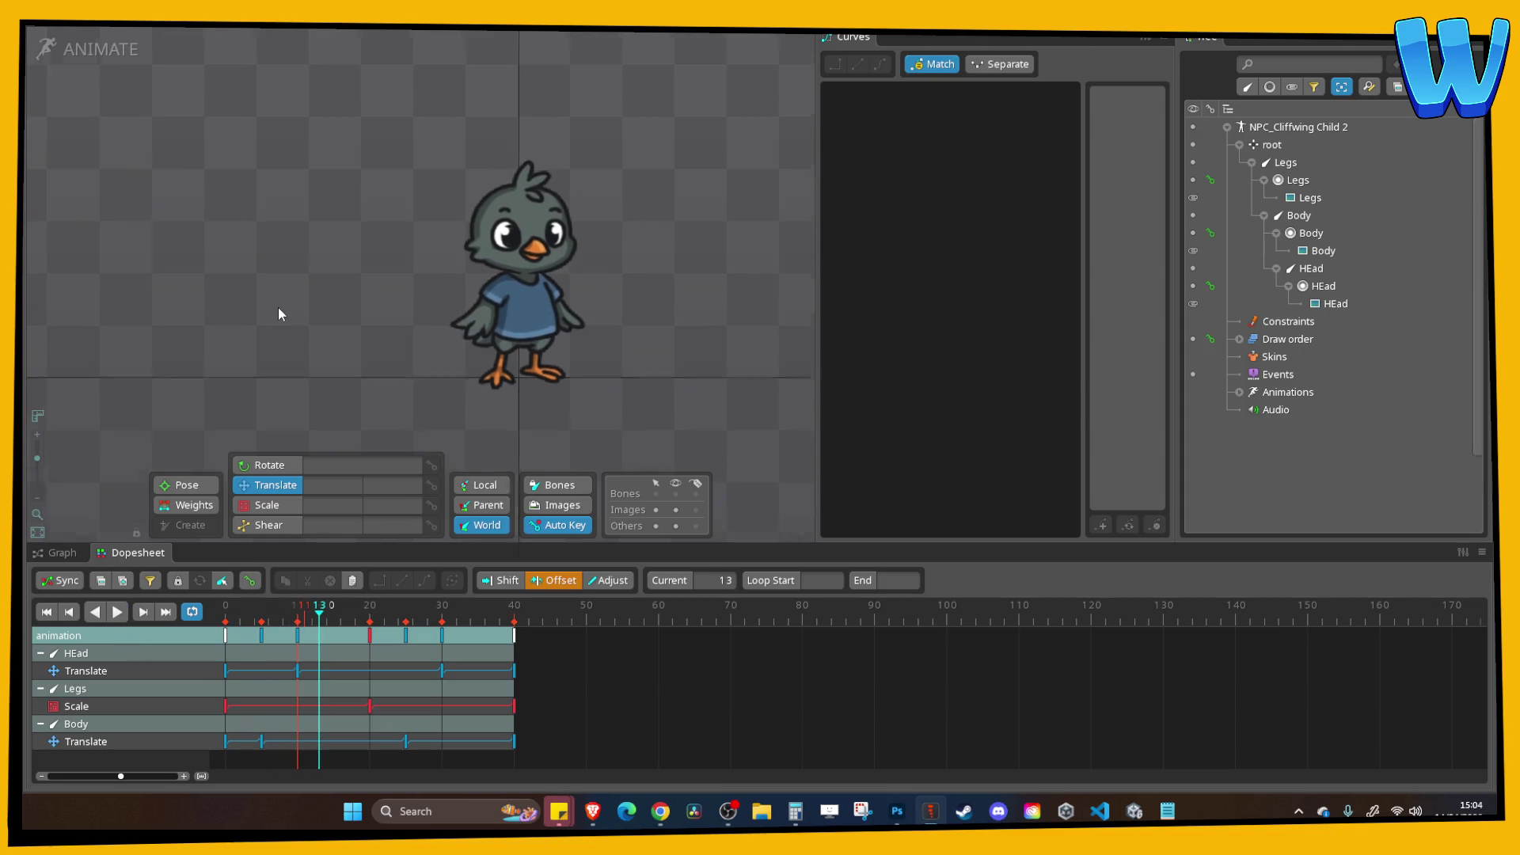
{"action": "scroll", "coordinate": [282, 303], "scroll_direction": "down", "scroll_amount": 2}
{"action": "key", "text": "ctrl+s"}
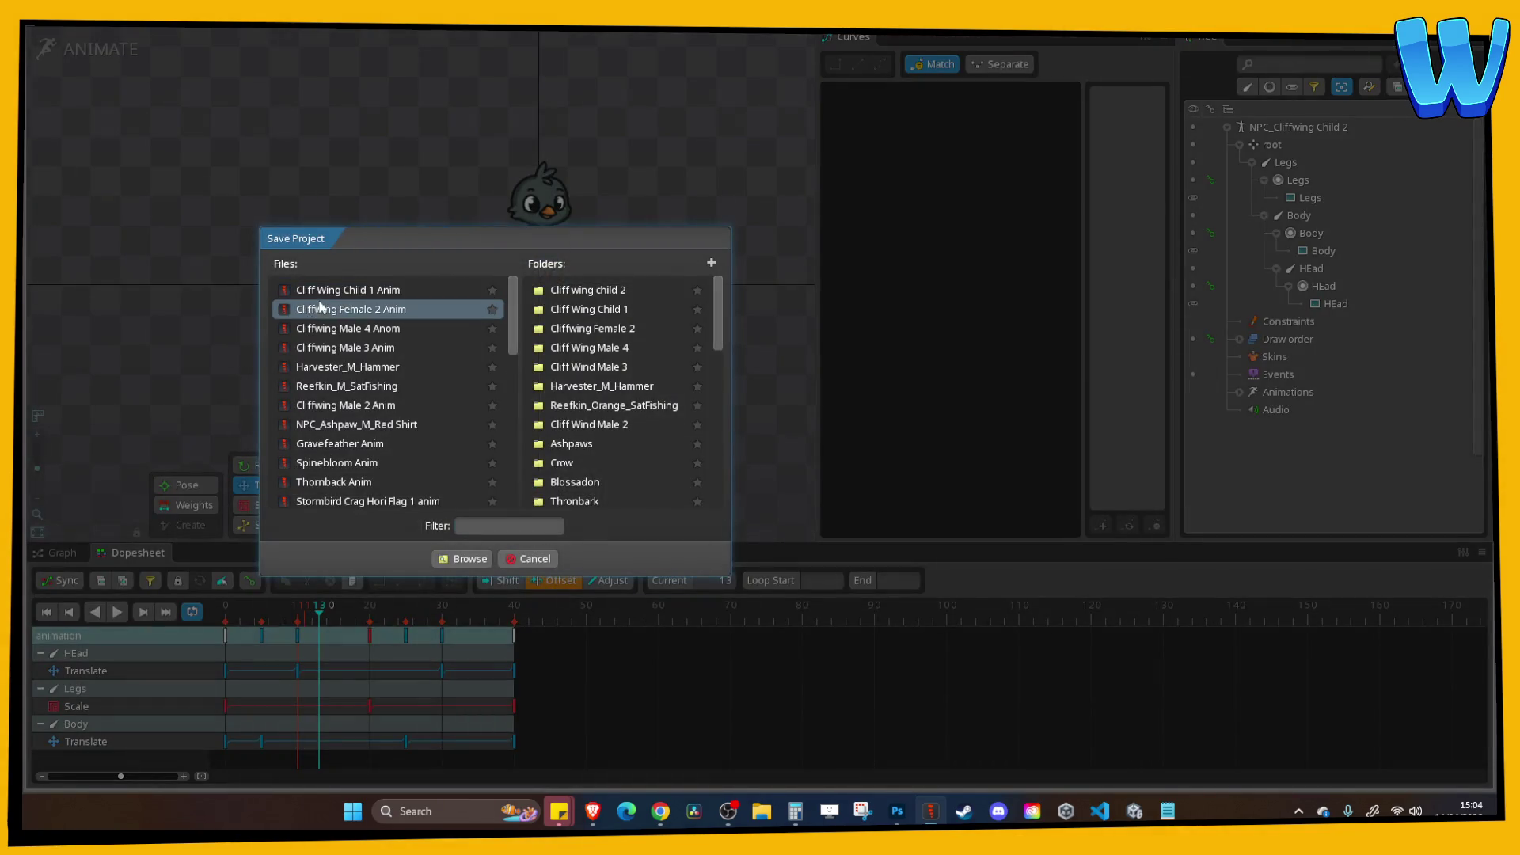
Dismiss the Save Project dialog twice without saving.
{"action": "key", "text": "Escape"}
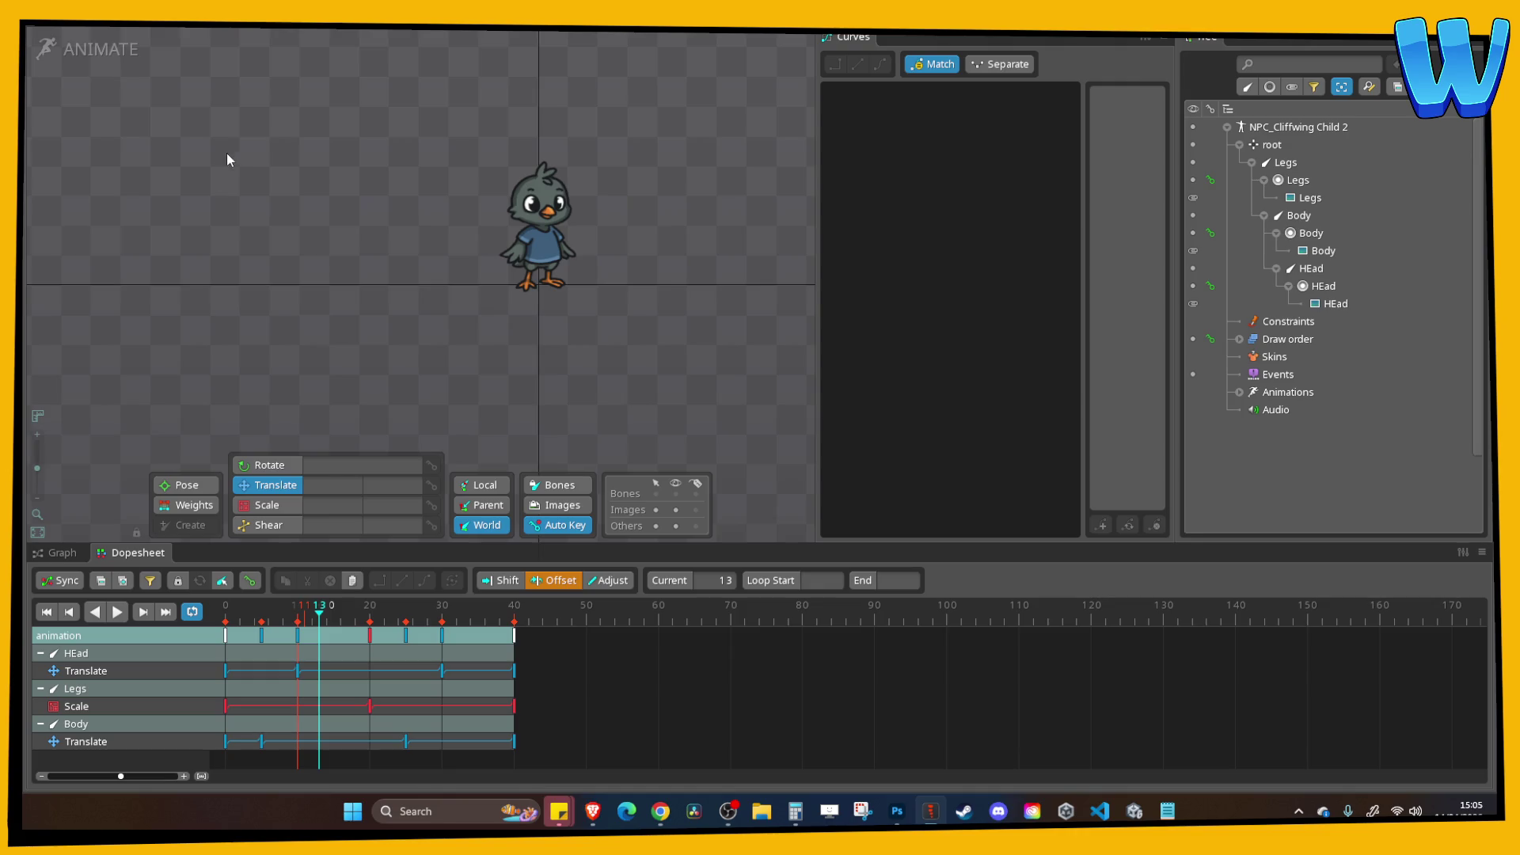
{"action": "scroll", "coordinate": [230, 156], "scroll_direction": "up", "scroll_amount": 2}
{"action": "scroll", "coordinate": [288, 234], "scroll_direction": "down", "scroll_amount": 2}
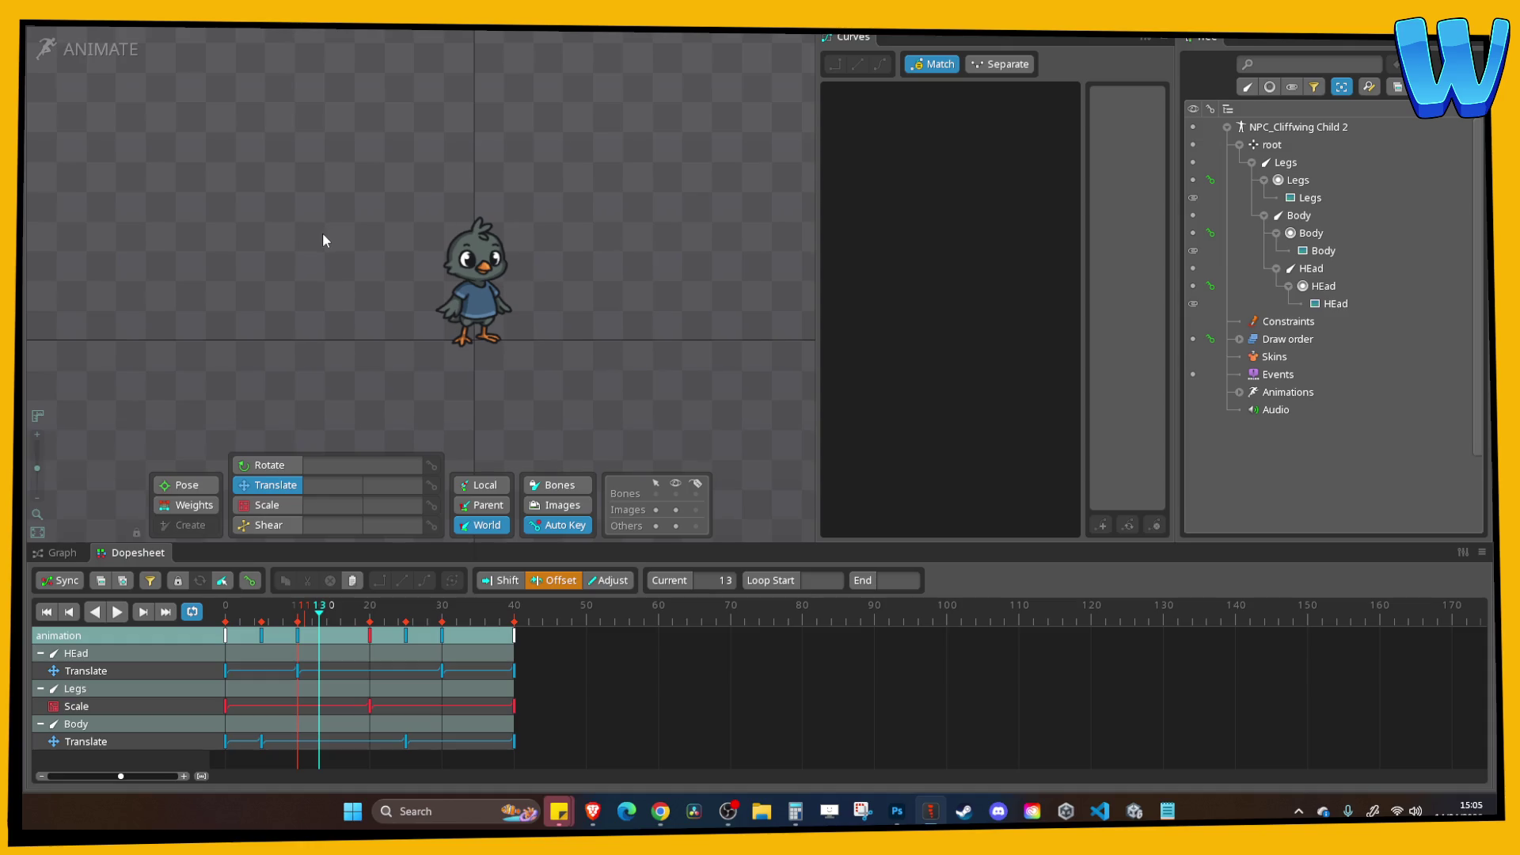
{"action": "scroll", "coordinate": [325, 234], "scroll_direction": "up", "scroll_amount": 1}
{"action": "key", "text": "ctrl+s"}
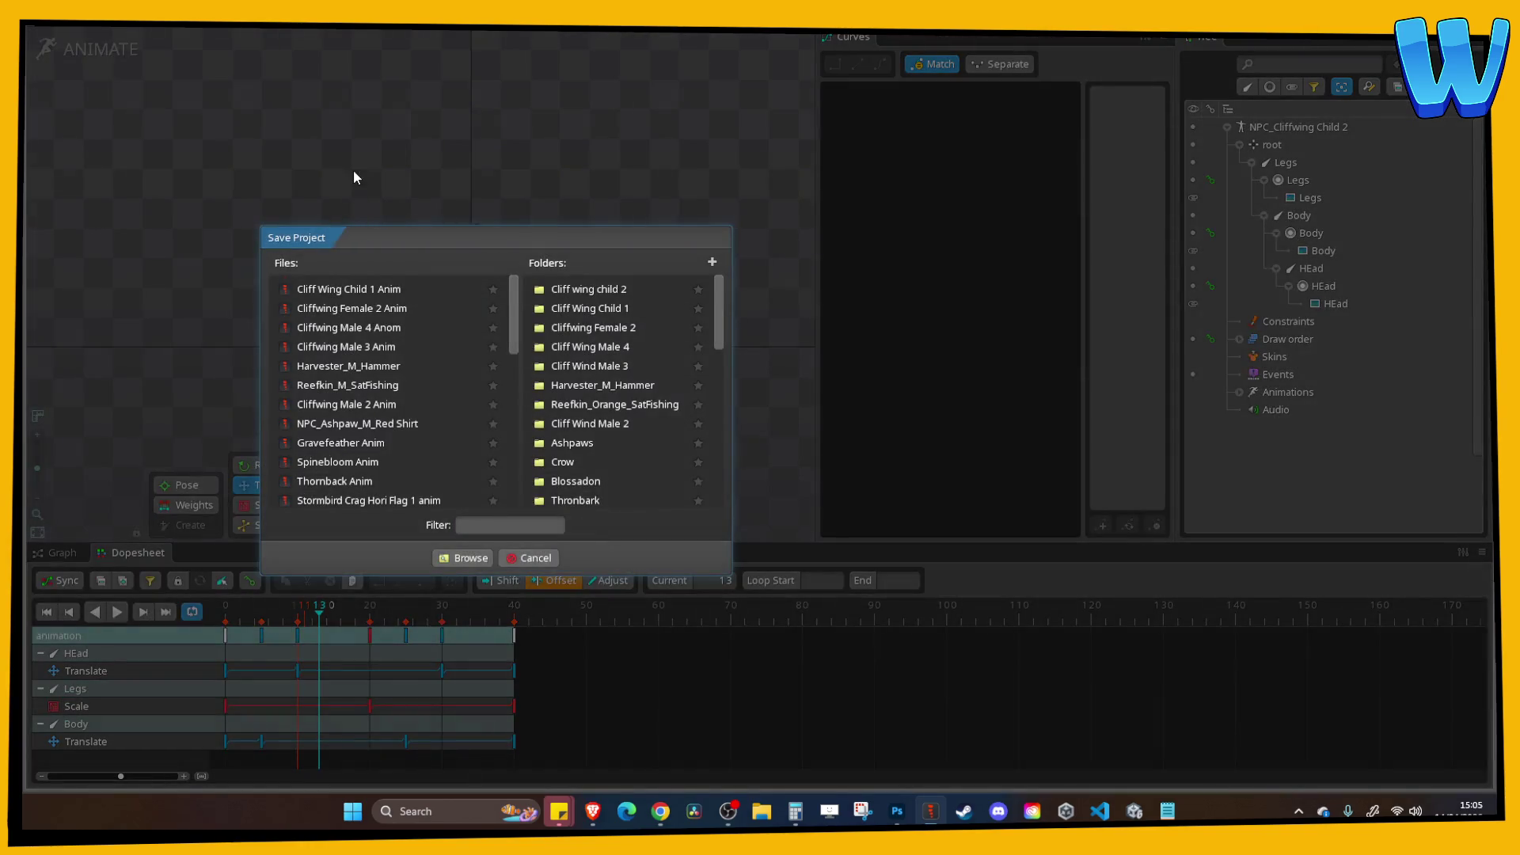
{"action": "key", "text": "Escape"}
Rename the animation to Idle in the Tree and save the project as Cliffwing Child 2 Anim.
{"action": "left_click", "coordinate": [1240, 393]}
{"action": "key", "text": "F2"}
{"action": "type", "text": "Idle"}
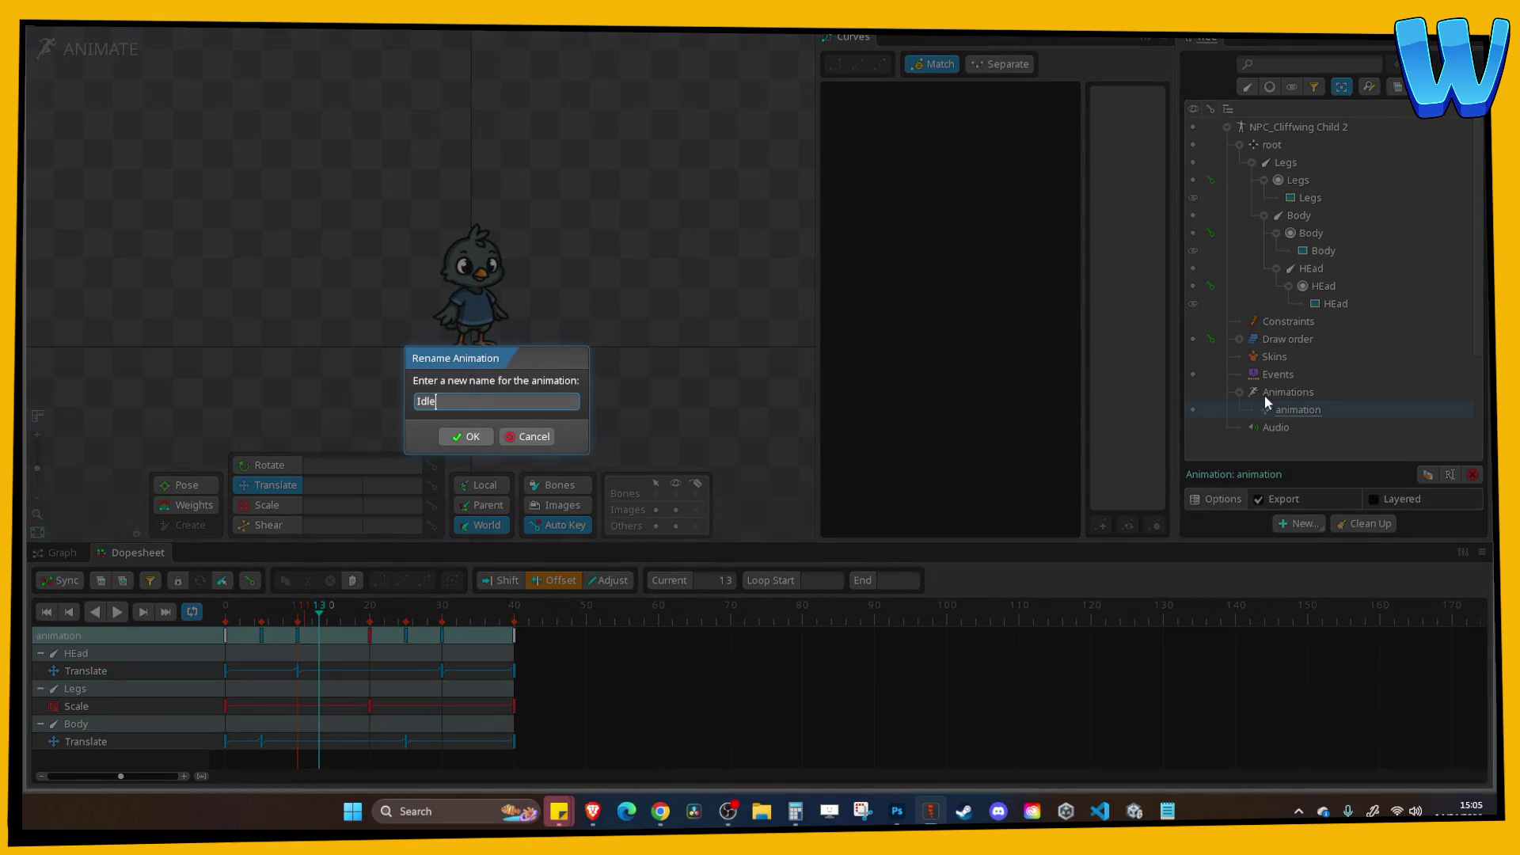
{"action": "key", "text": "Return"}
{"action": "key", "text": "ctrl+s"}
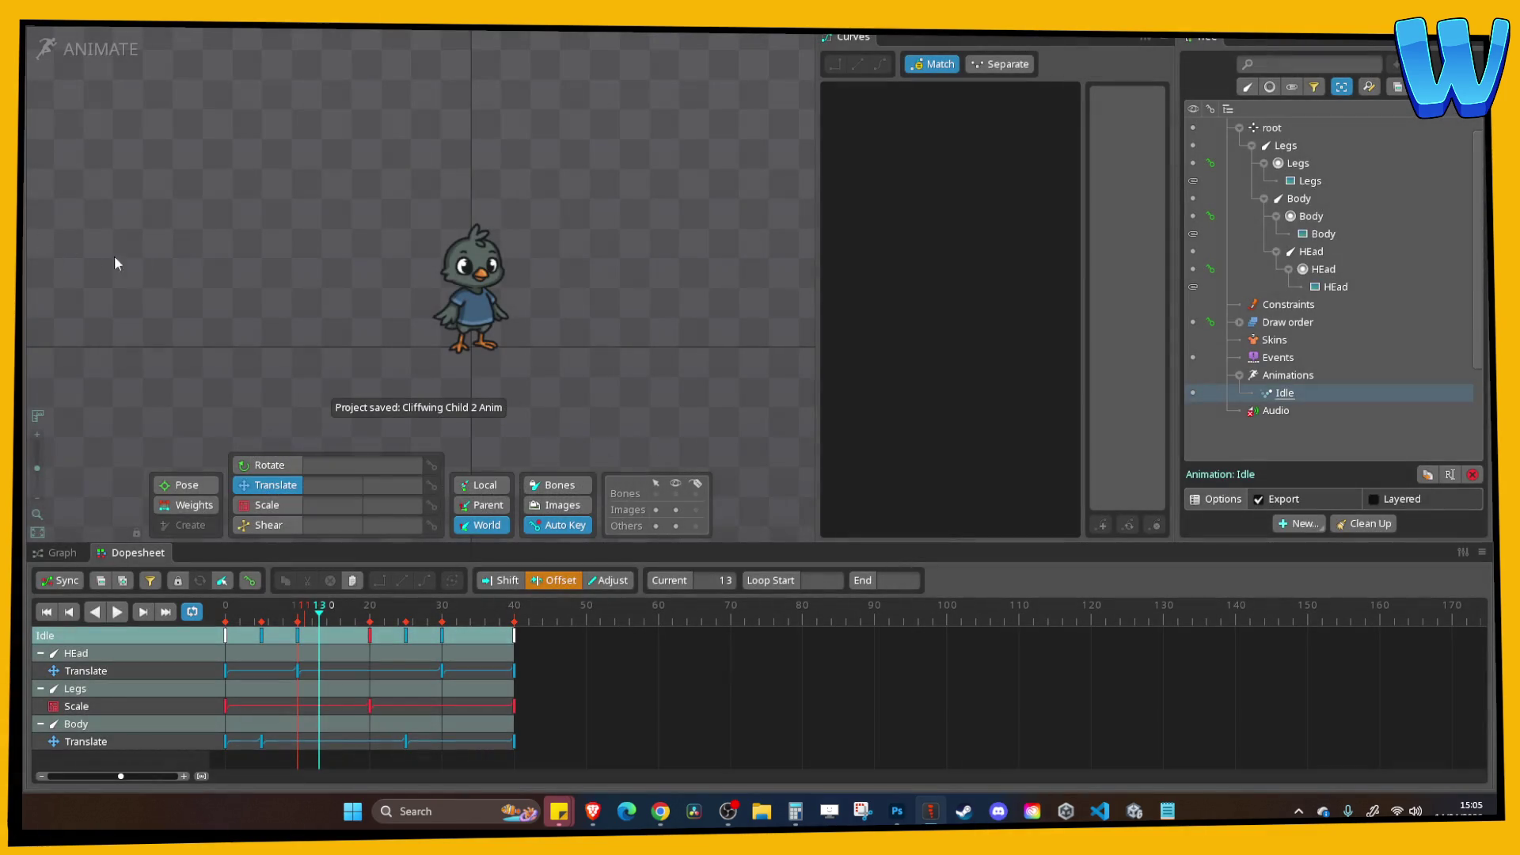
Export the skeleton as binary data with a packed atlas, then save the project.
{"action": "left_click", "coordinate": [153, 43]}
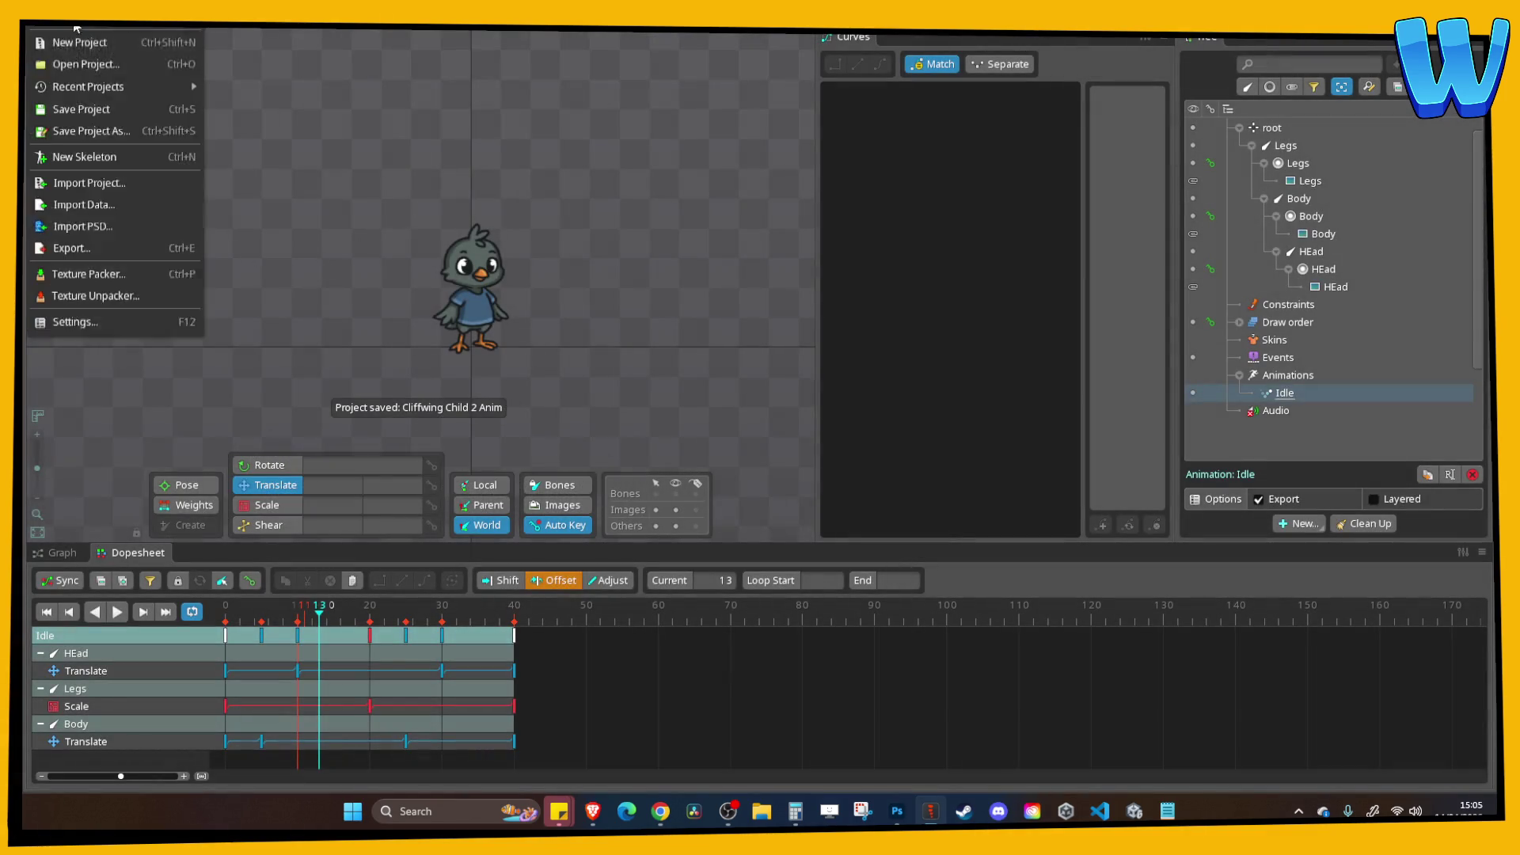
{"action": "left_click", "coordinate": [95, 219]}
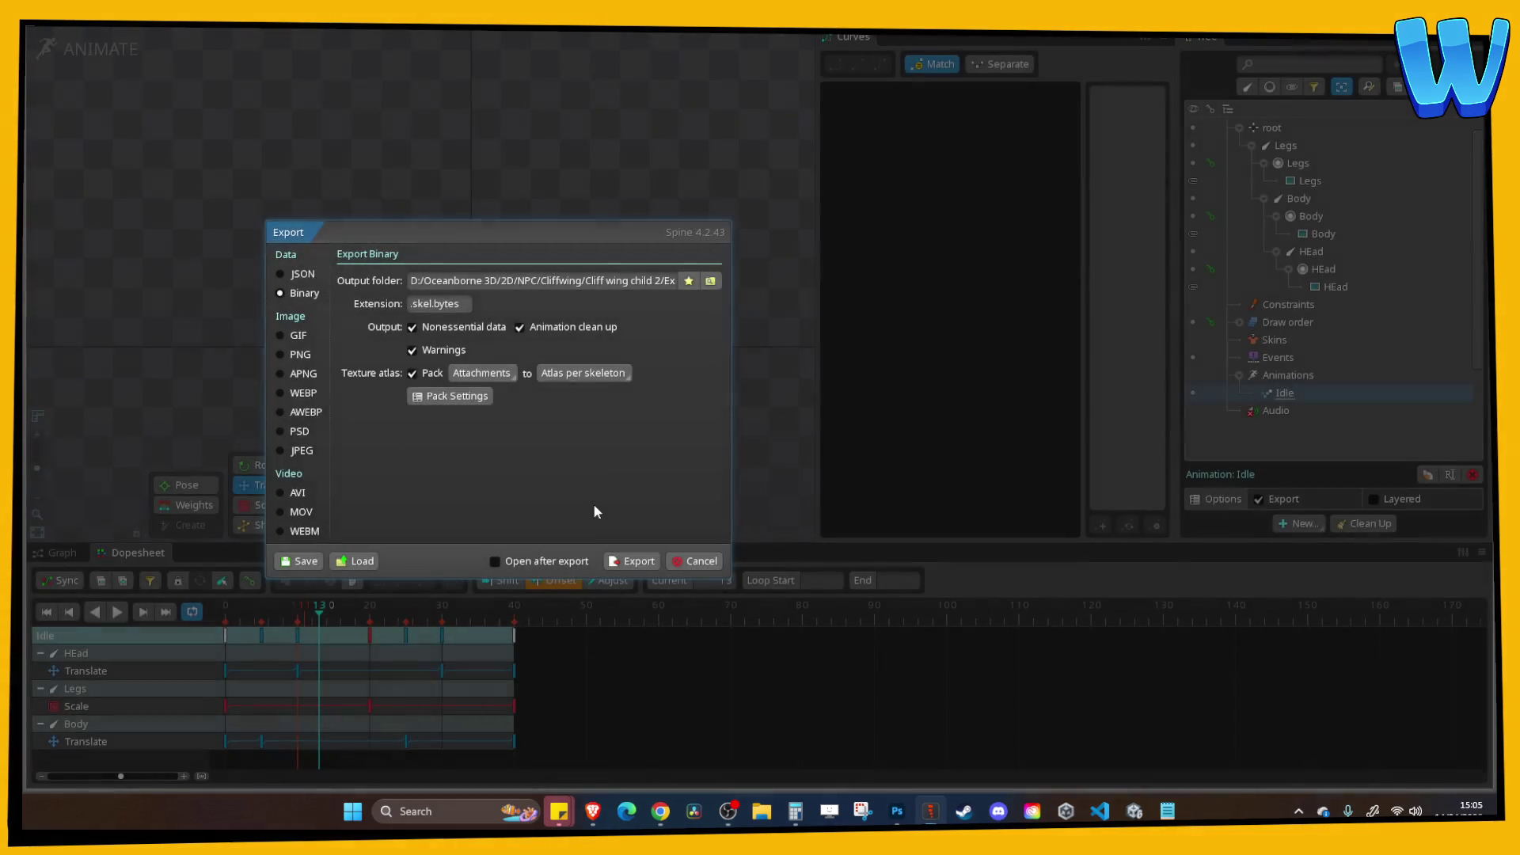
{"action": "left_click", "coordinate": [641, 561]}
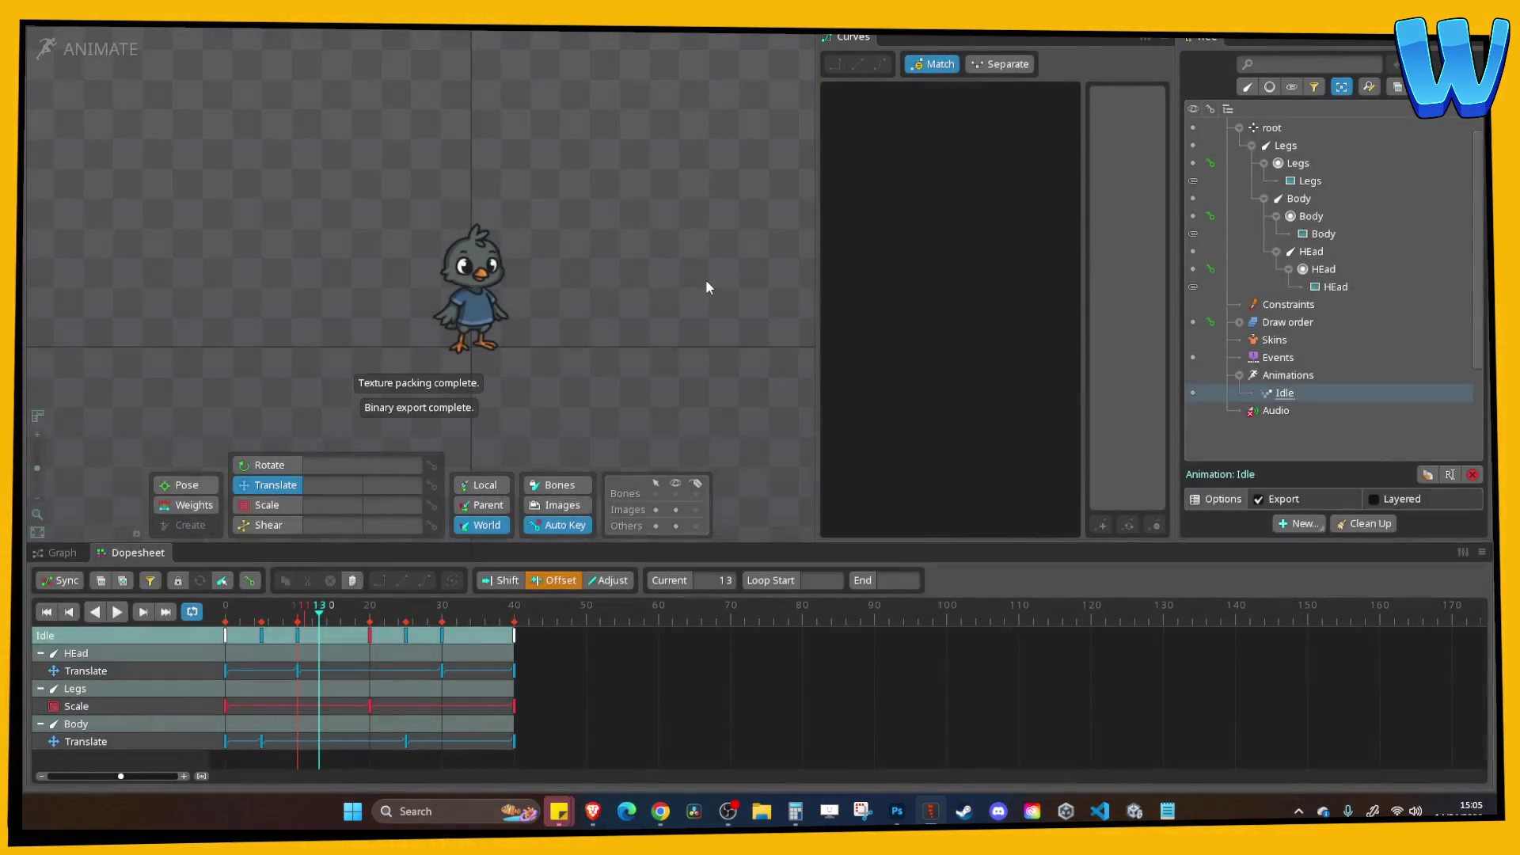
{"action": "key", "text": "ctrl+s"}
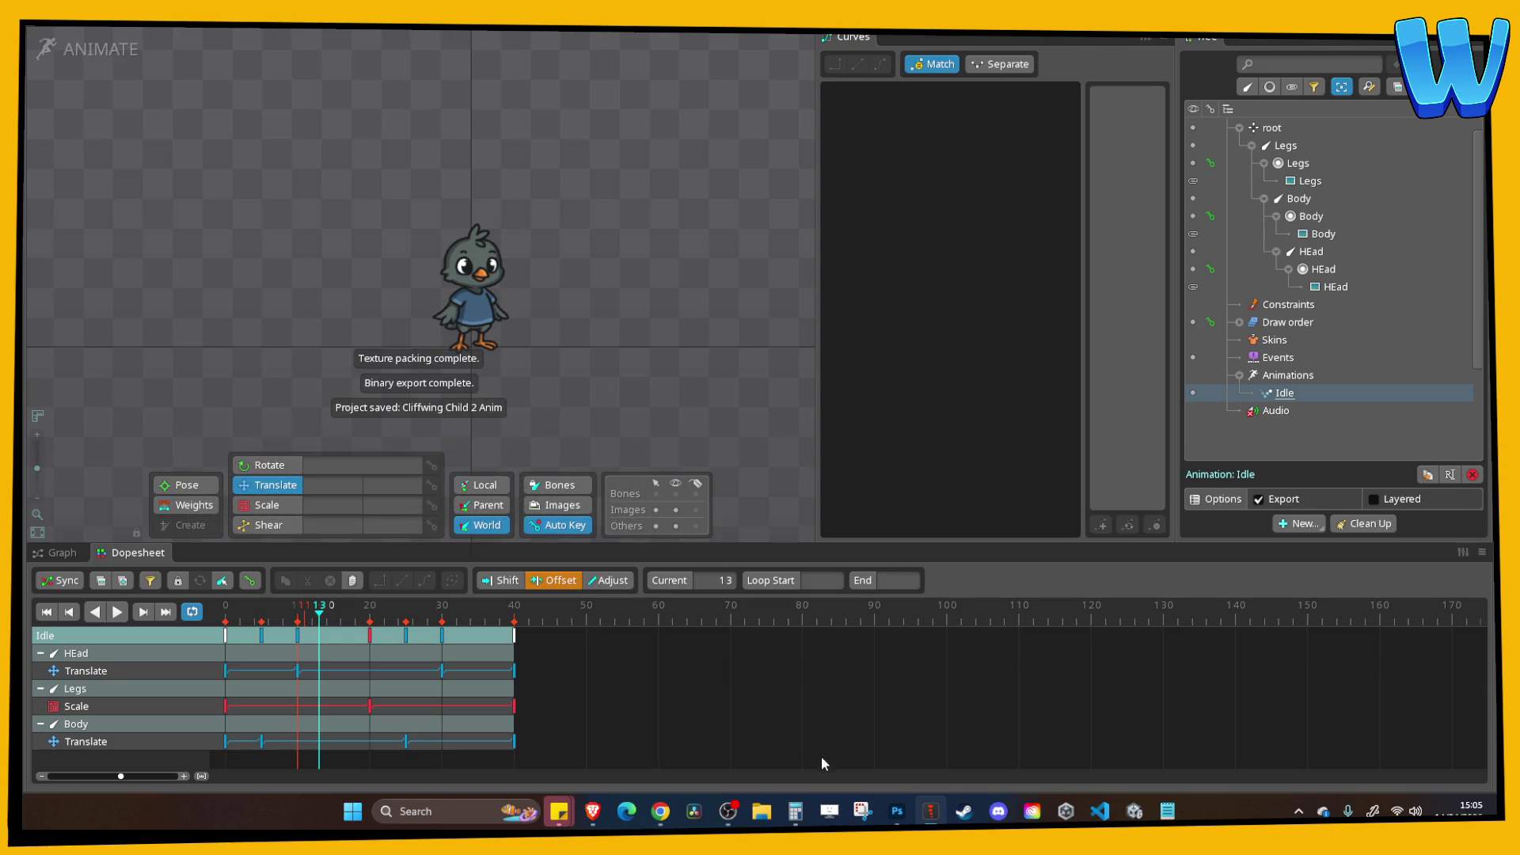
{"action": "mouse_move", "coordinate": [948, 817]}
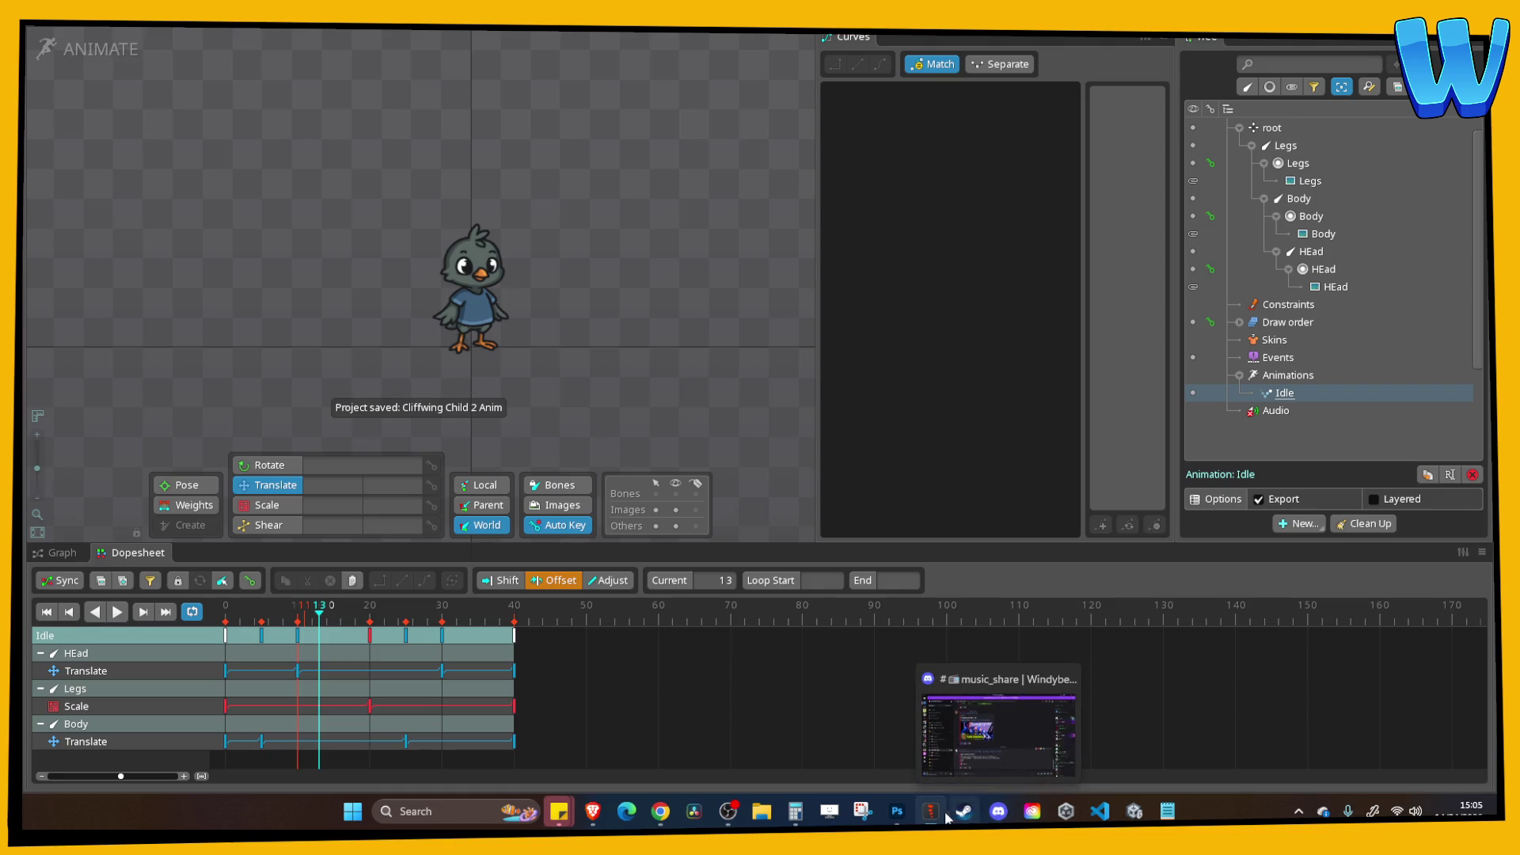
Re-centre the bird, preview the Idle loop, save the Spine project and switch to Unity.
{"action": "key", "text": "alt+Tab"}
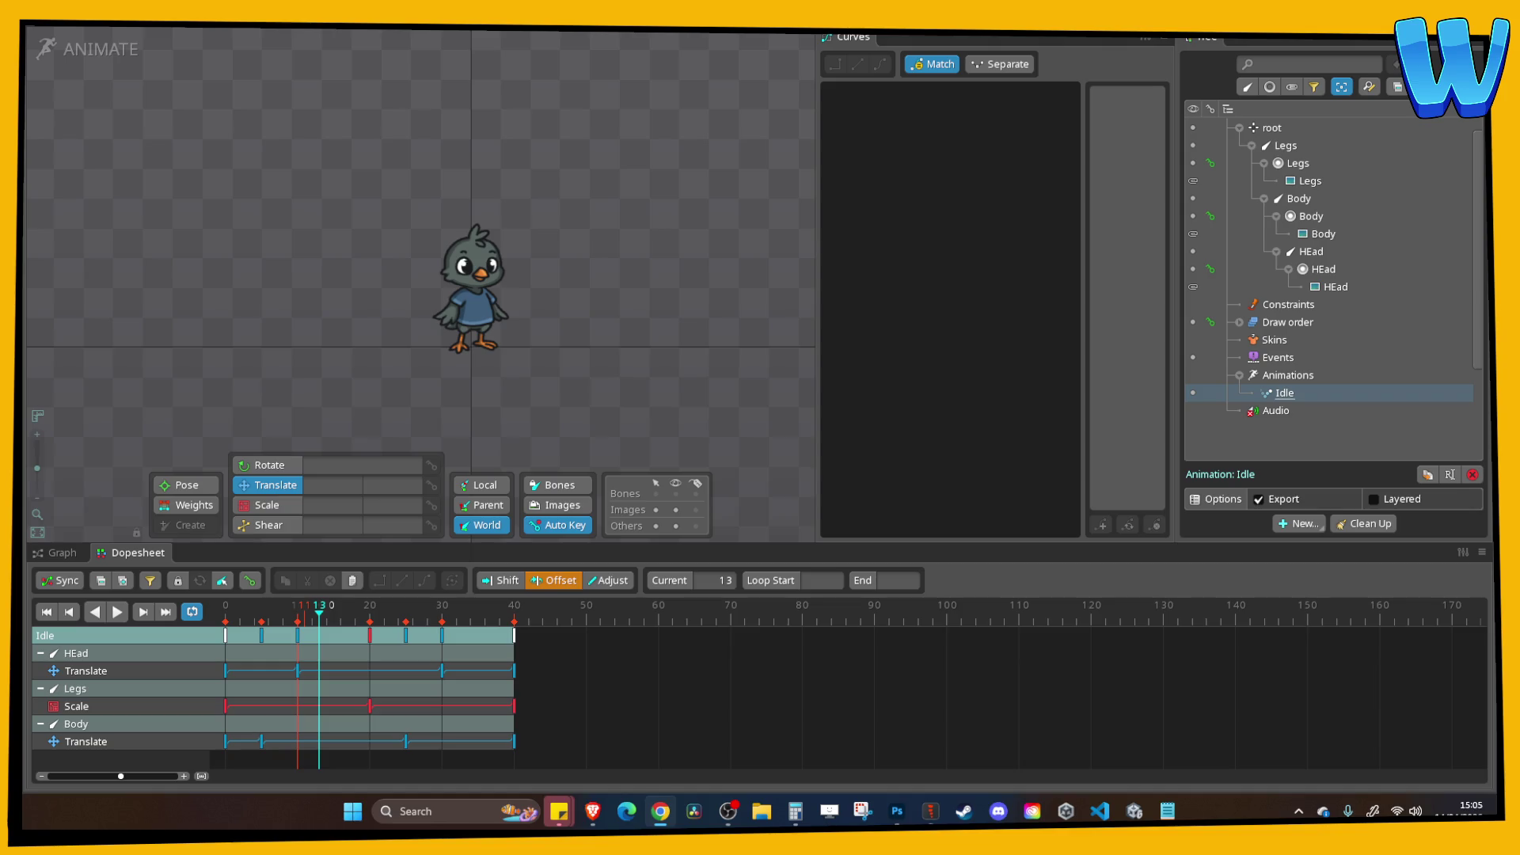
{"action": "scroll", "coordinate": [568, 231], "scroll_direction": "up", "scroll_amount": 5}
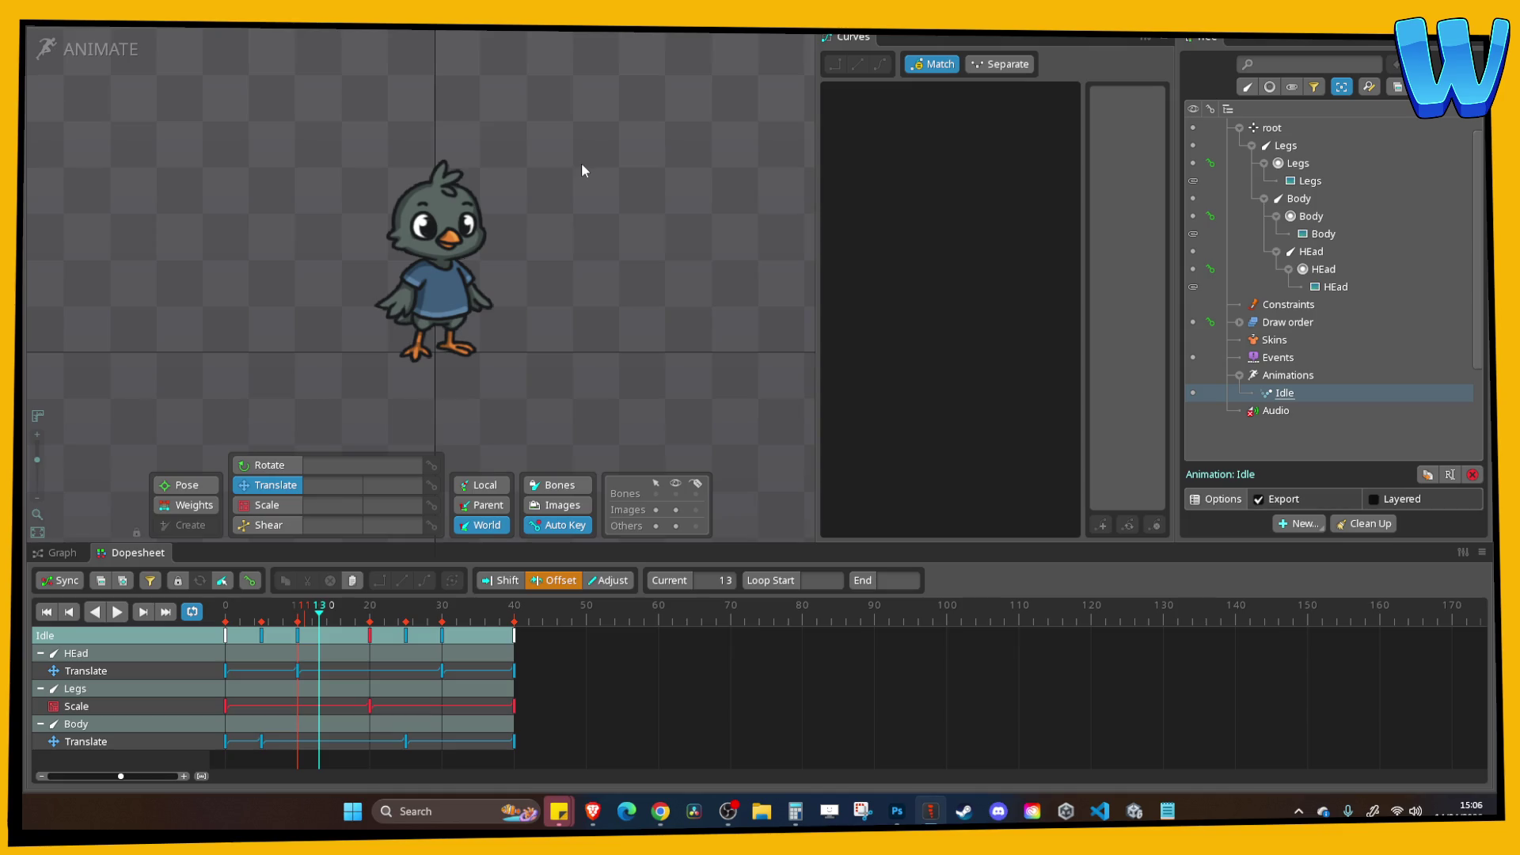
{"action": "left_click_drag", "start_coordinate": [539, 144], "coordinate": [600, 131]}
{"action": "left_click", "coordinate": [118, 614]}
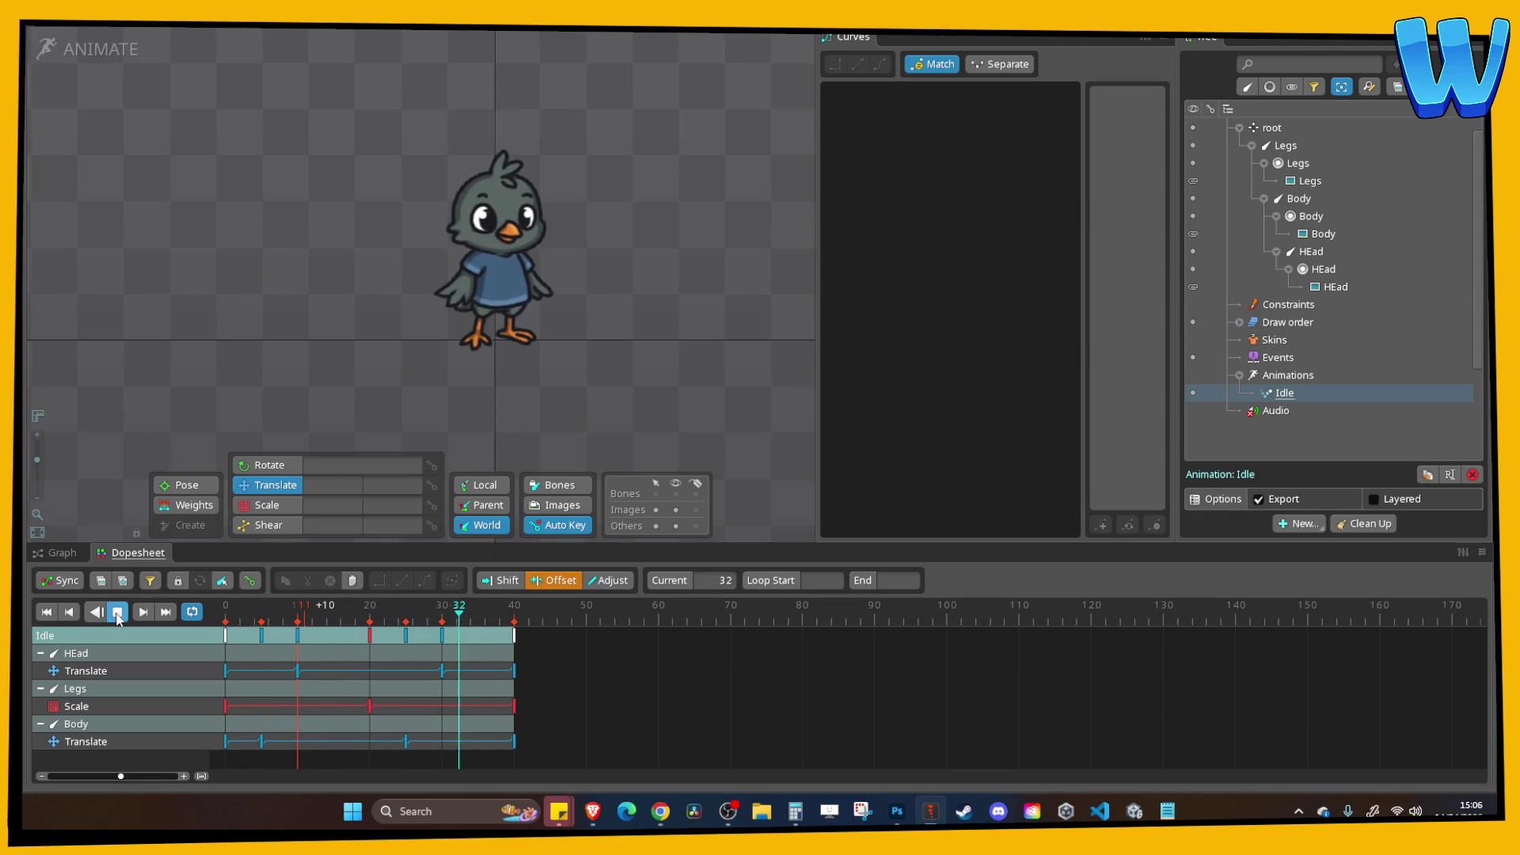
{"action": "left_click", "coordinate": [117, 614]}
{"action": "key", "text": "ctrl+s"}
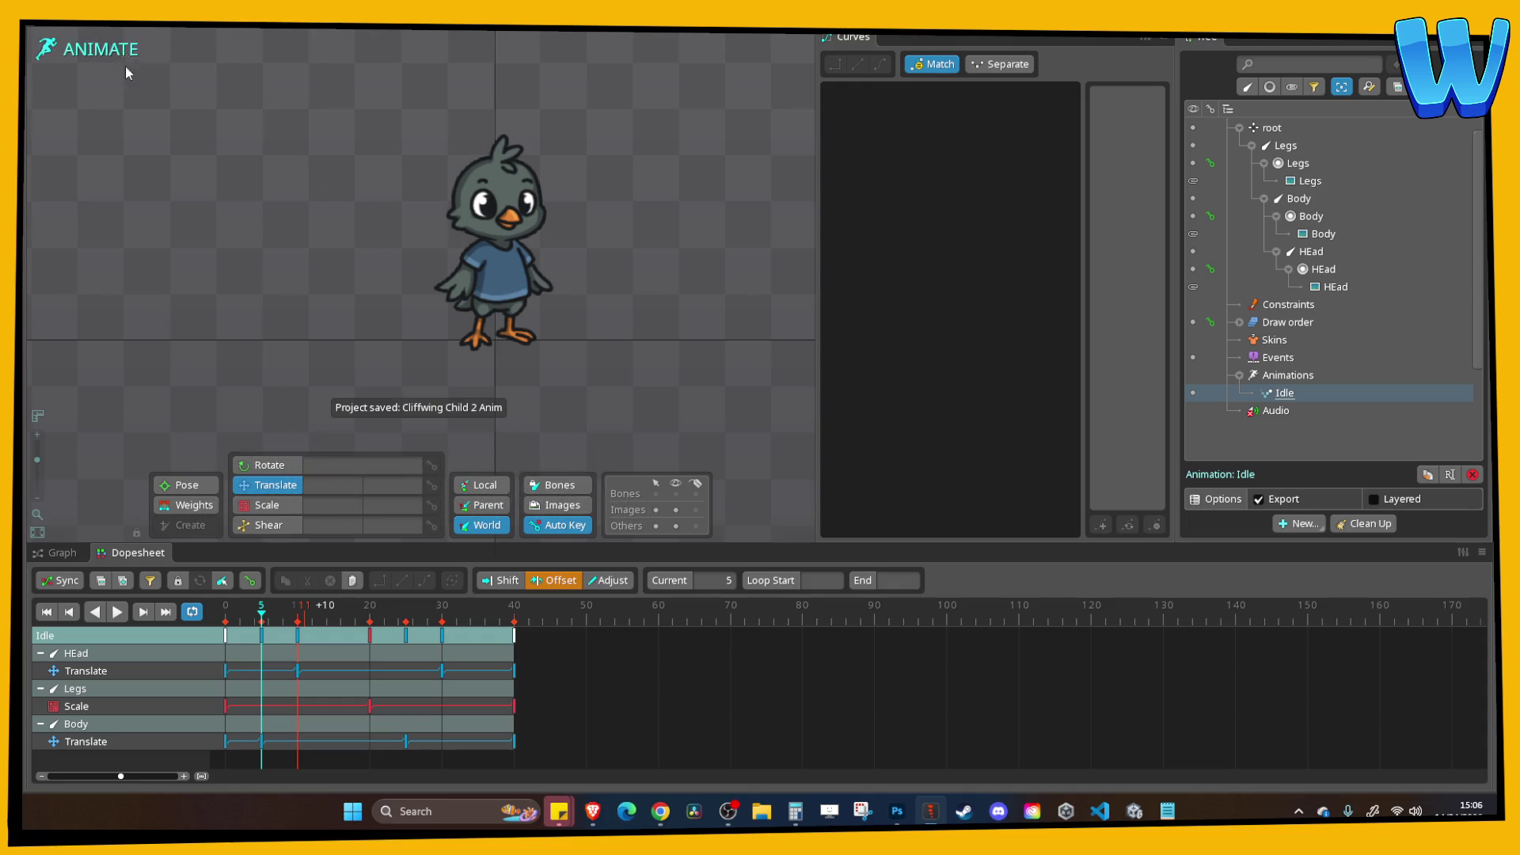
{"action": "left_click", "coordinate": [1134, 811]}
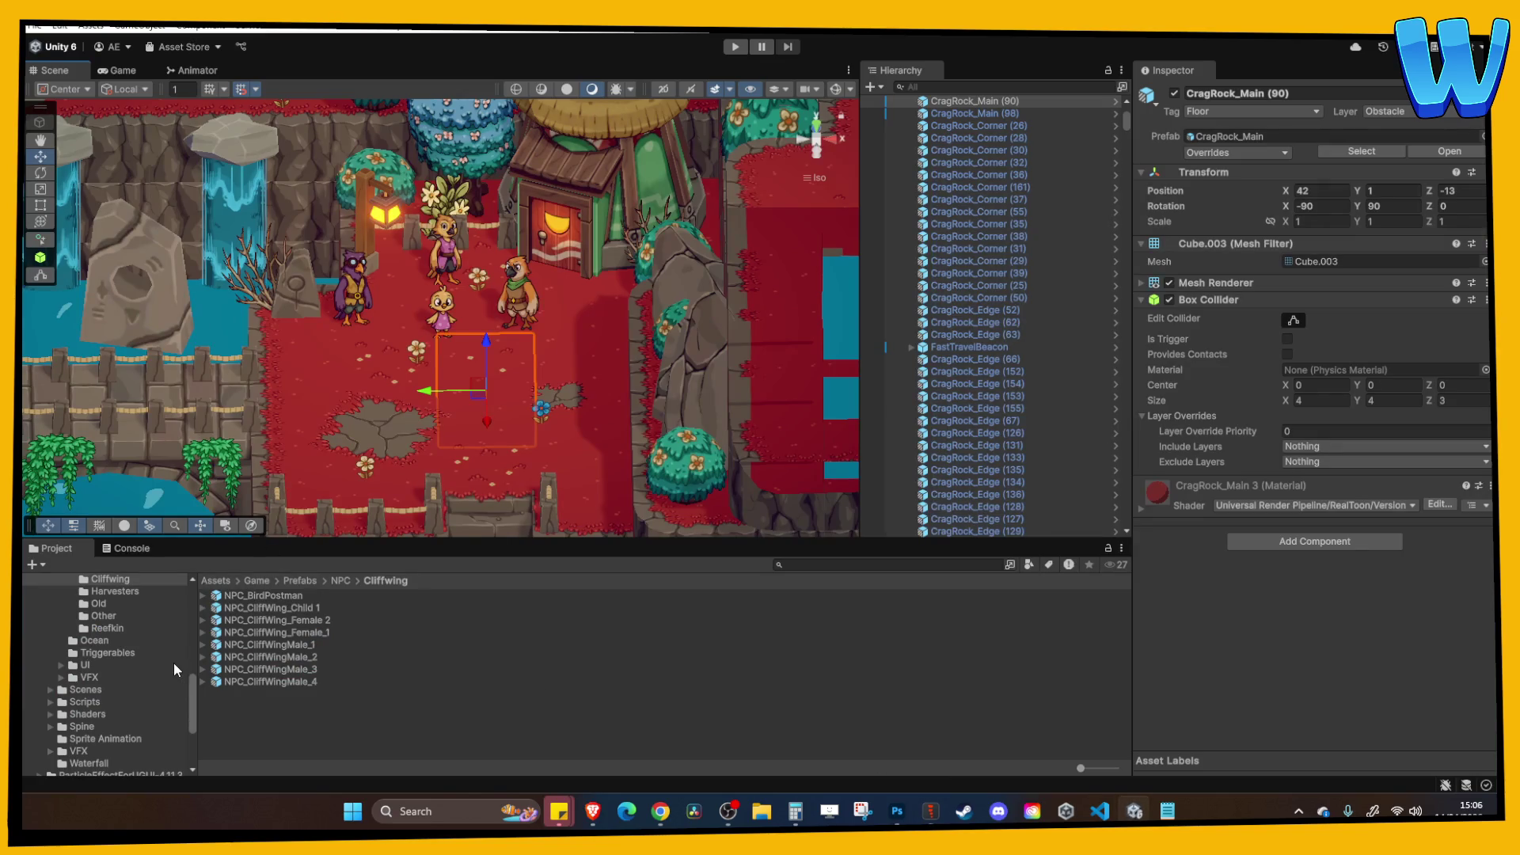
Navigate the Project window to Assets/Game/Spine/NPC/Cliffwing.
{"action": "scroll", "coordinate": [116, 675], "scroll_direction": "down", "scroll_amount": 2}
{"action": "left_click", "coordinate": [80, 678]}
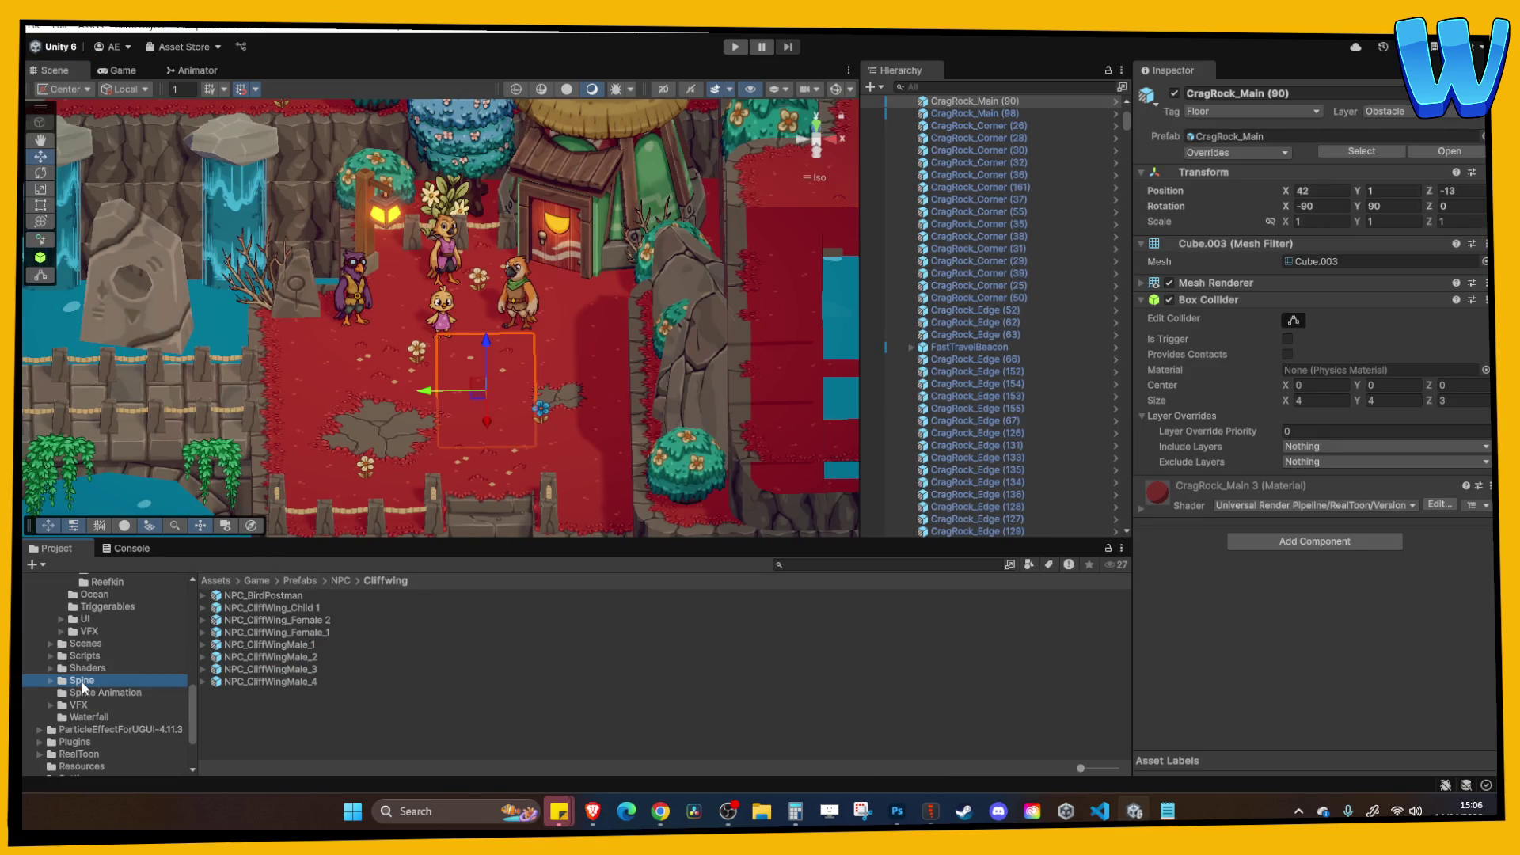
{"action": "double_click", "coordinate": [233, 632]}
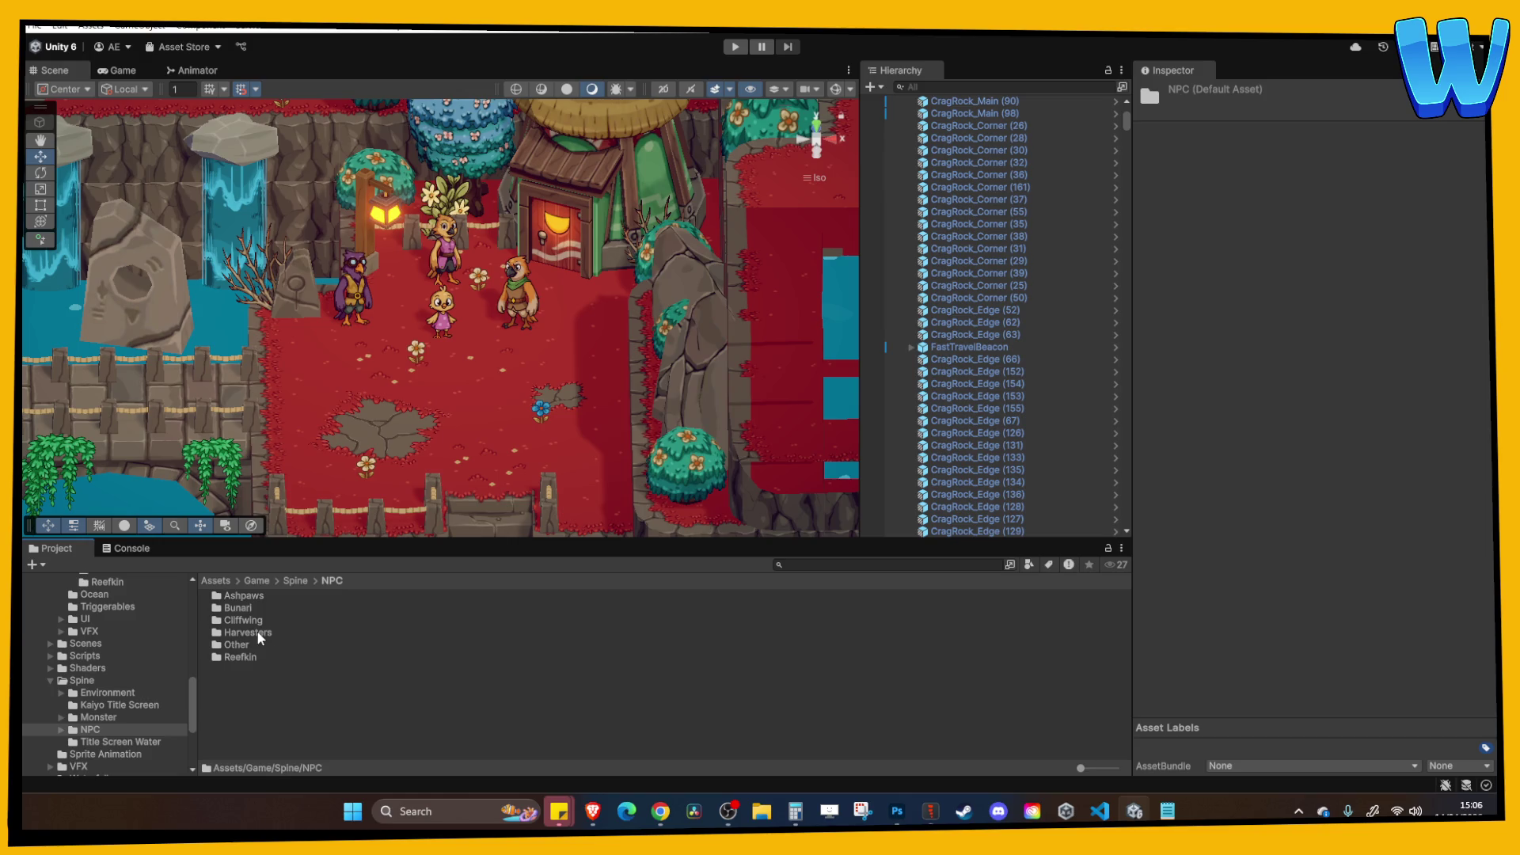
{"action": "double_click", "coordinate": [242, 620]}
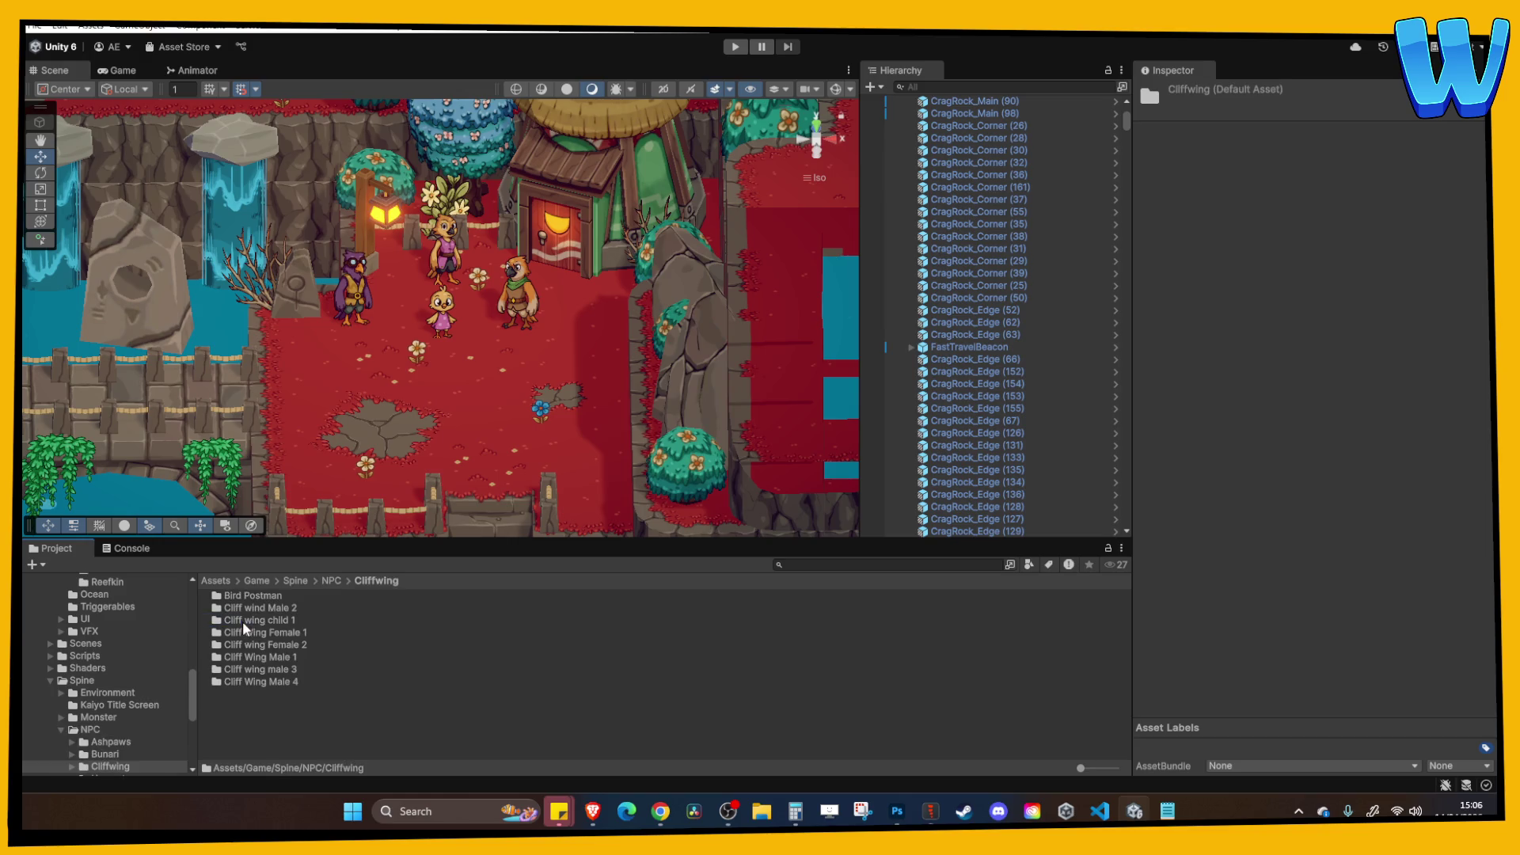
Create and open a 'Cliffwing Child 2' folder, then enable Alpha Is Transparency on its texture.
{"action": "right_click", "coordinate": [288, 704]}
{"action": "mouse_move", "coordinate": [372, 253]}
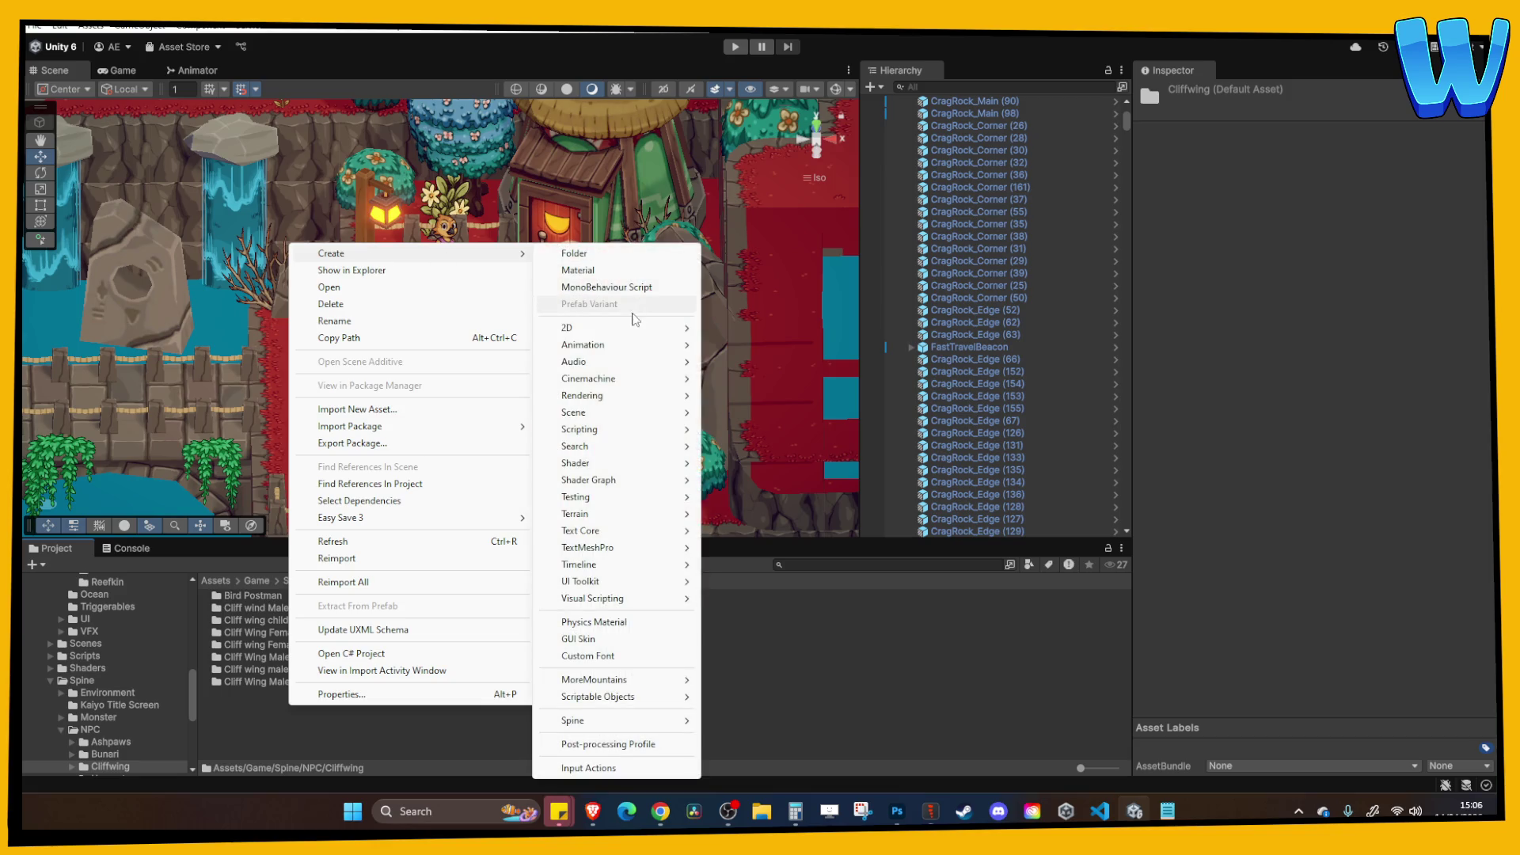
{"action": "left_click", "coordinate": [608, 255]}
{"action": "type", "text": "Cliffwing"}
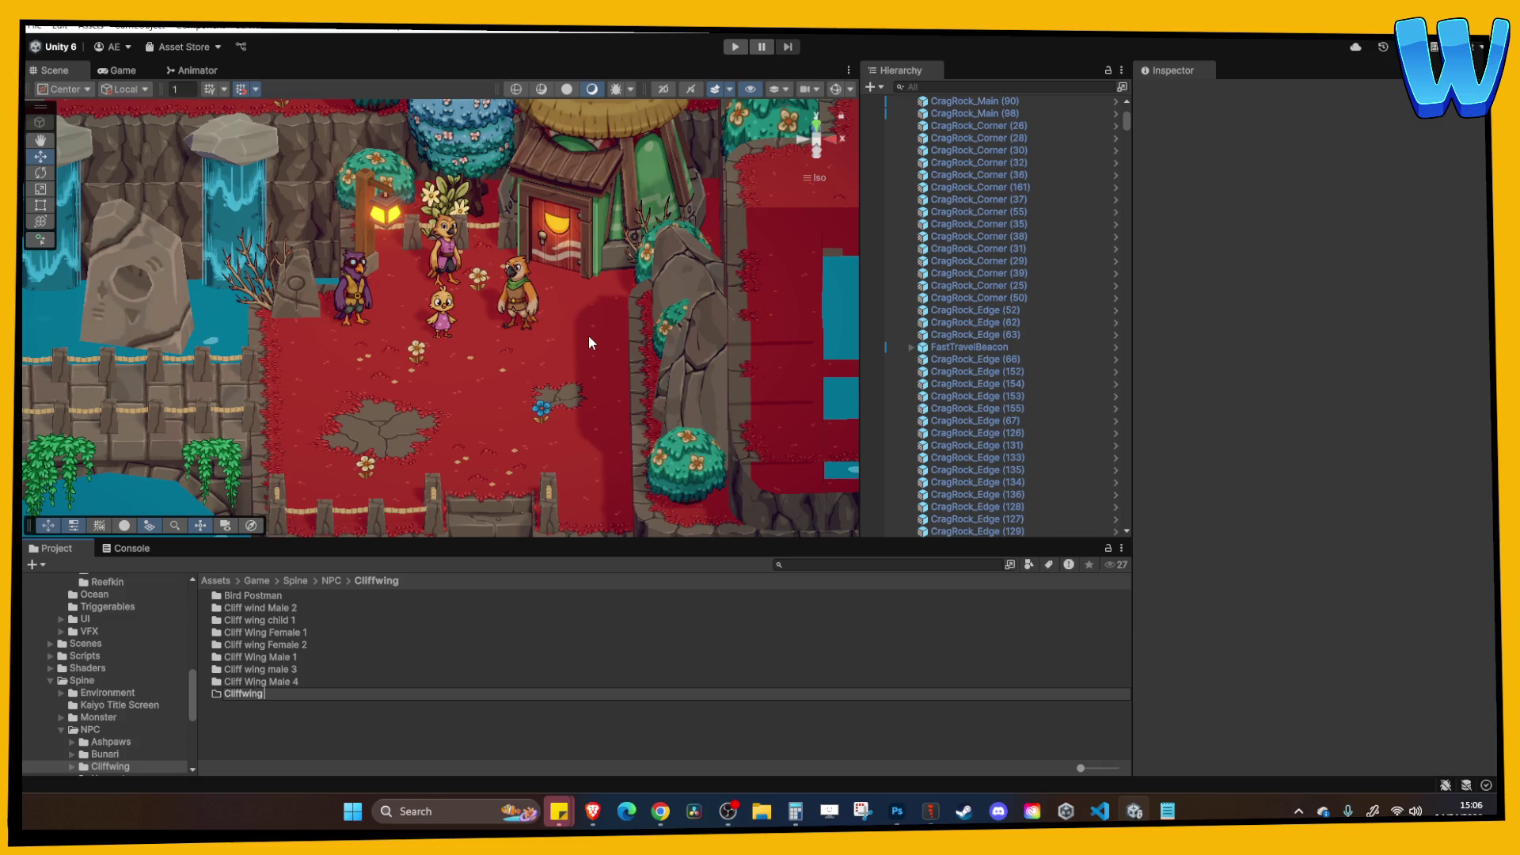
{"action": "type", "text": " Child 2"}
{"action": "key", "text": "Return"}
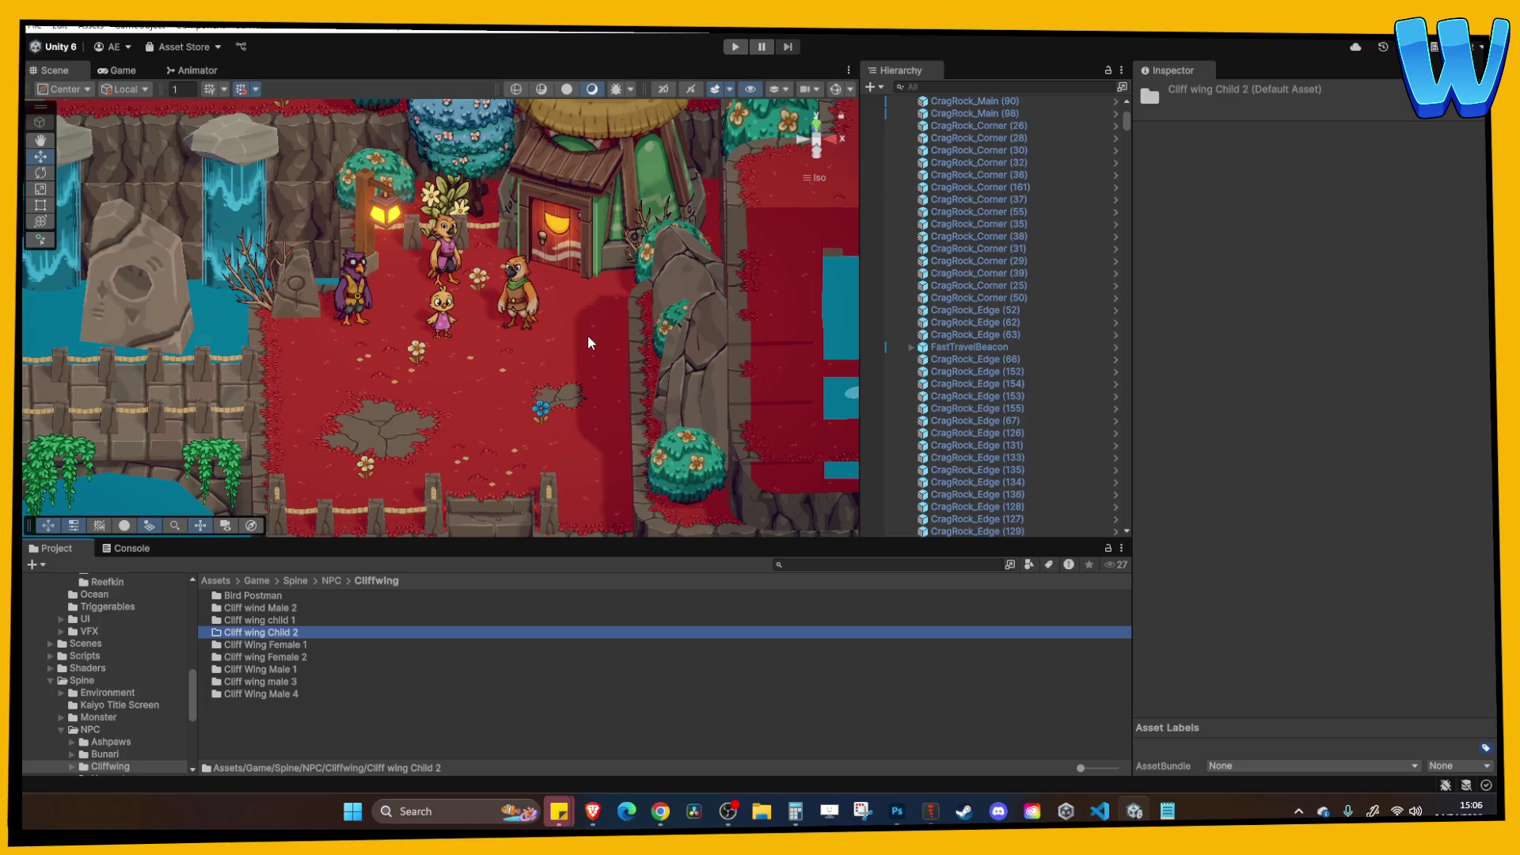
{"action": "double_click", "coordinate": [283, 630]}
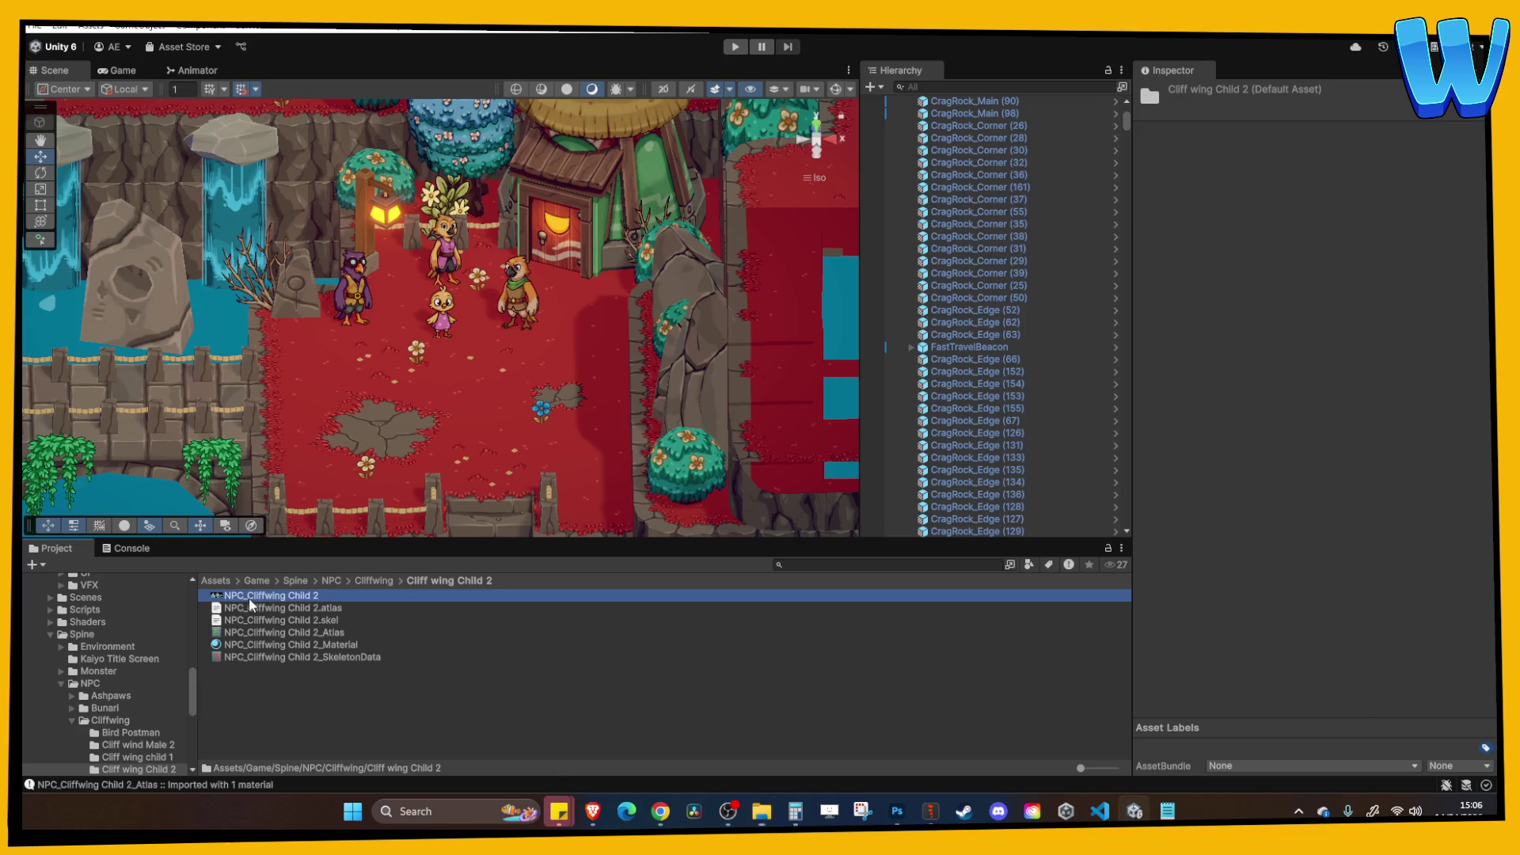
{"action": "left_click", "coordinate": [1287, 207]}
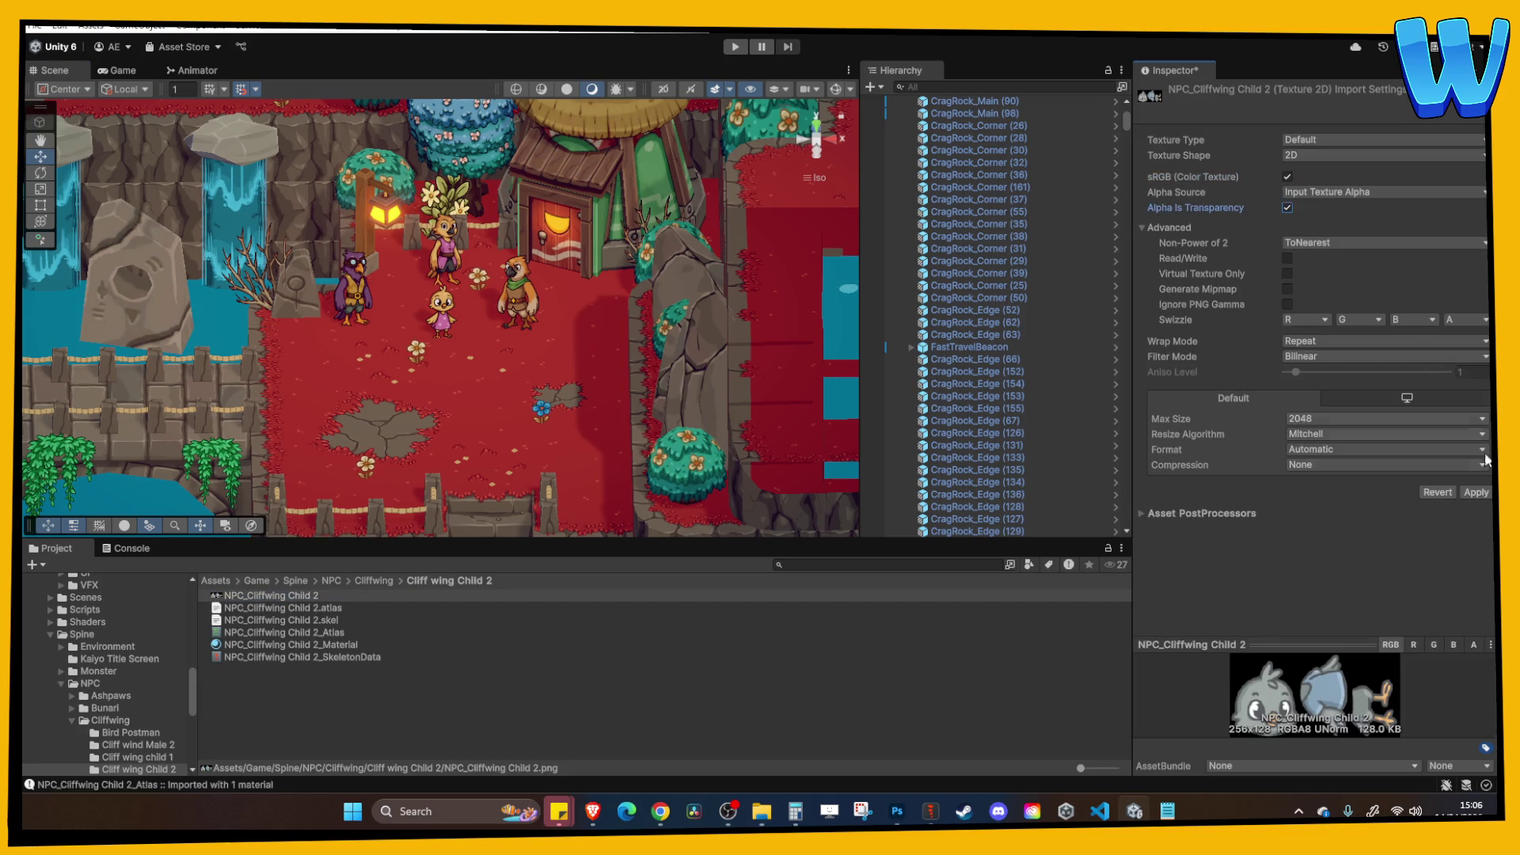
Adjust the Straight Alpha setting on the Child 2 material.
{"action": "left_click", "coordinate": [309, 646]}
{"action": "left_click", "coordinate": [1449, 201]}
{"action": "left_click", "coordinate": [554, 729]}
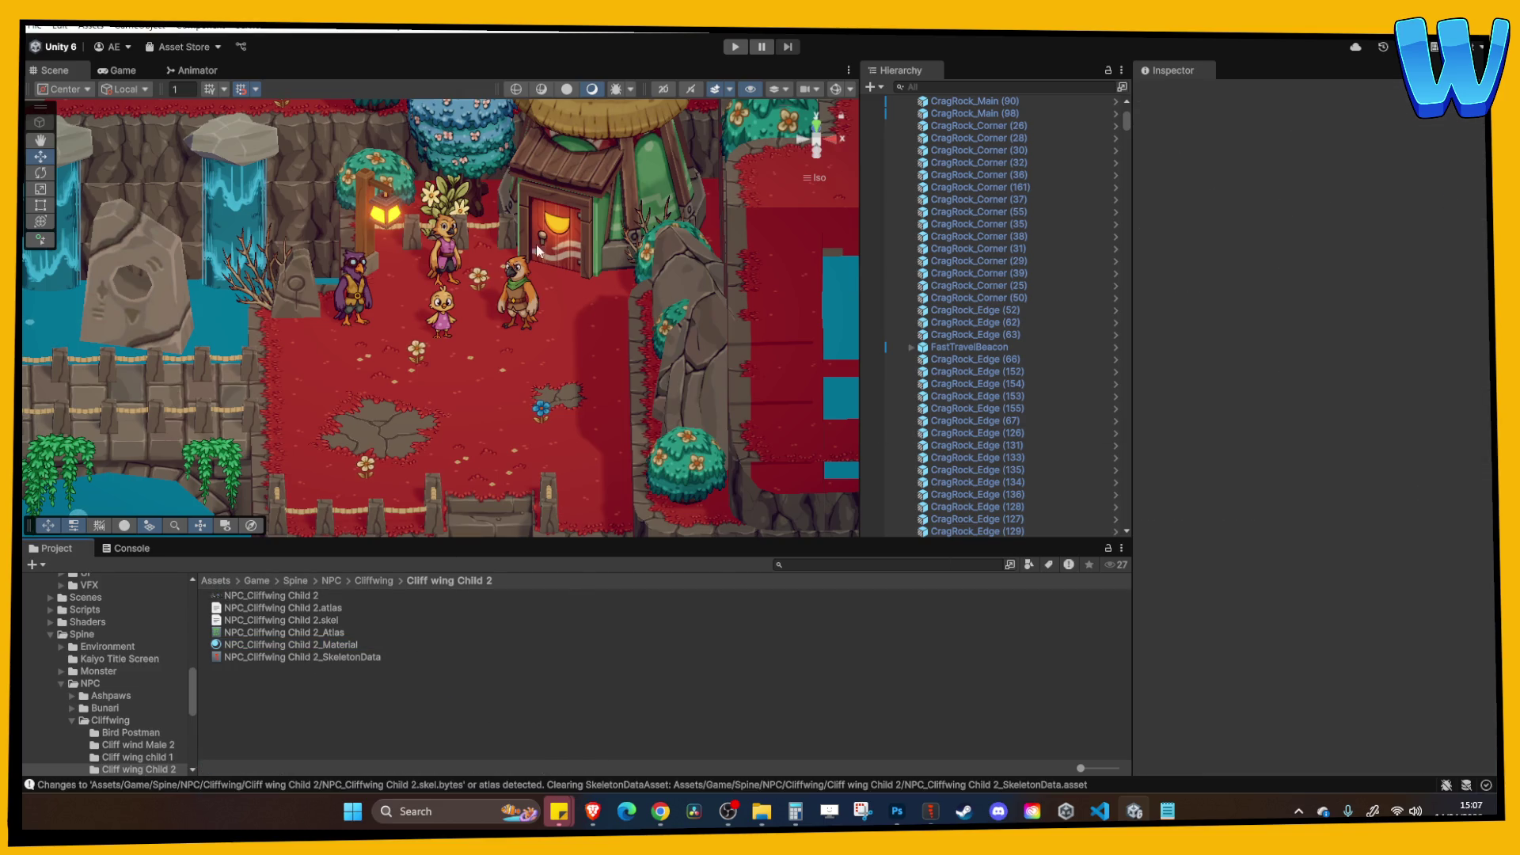
Duplicate the chick's NPC_CliffWing_Child 1 prefab and open the new Child 2 copy for editing.
{"action": "left_click", "coordinate": [446, 319]}
{"action": "right_click", "coordinate": [949, 530]}
{"action": "mouse_move", "coordinate": [1065, 349]}
{"action": "left_click", "coordinate": [1283, 387]}
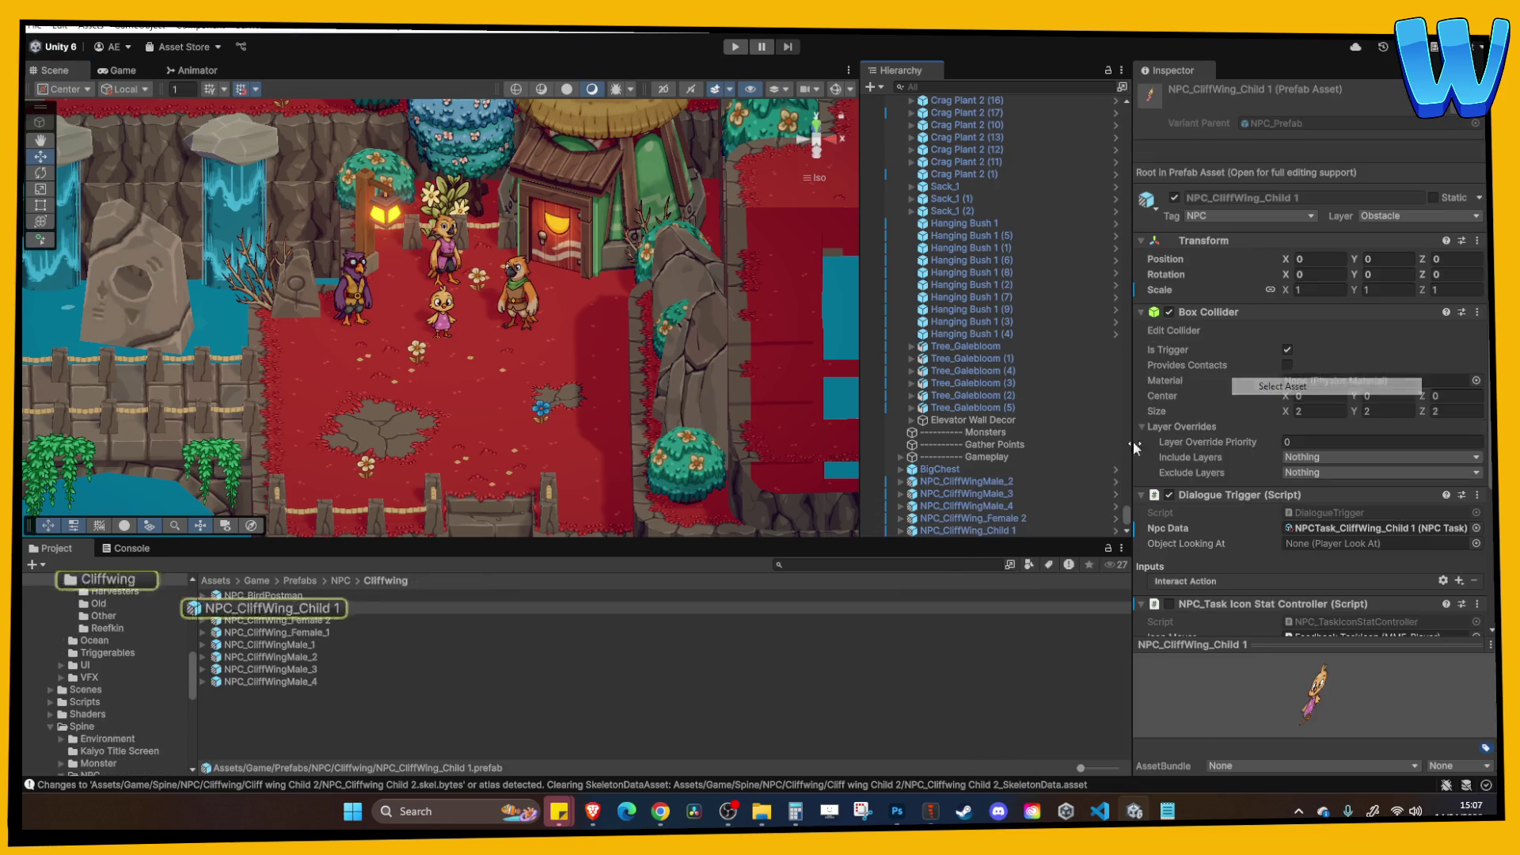
{"action": "left_click", "coordinate": [305, 610]}
{"action": "key", "text": "ctrl+d"}
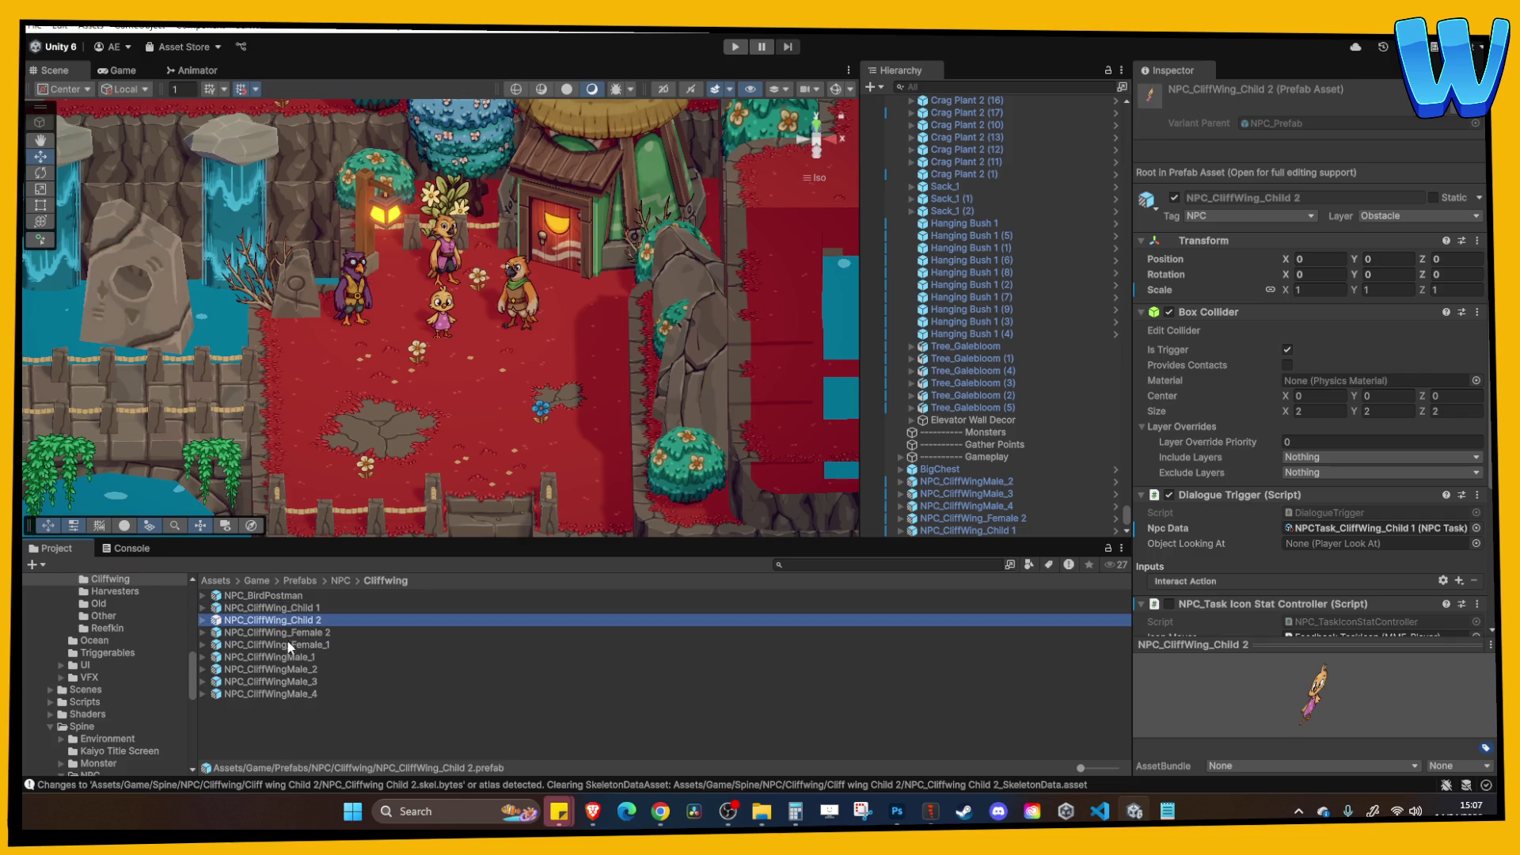
{"action": "double_click", "coordinate": [284, 623]}
Drop NPC_Cliffwing Child 2_SkeletonData into the prefab as a SkeletonAnimation object.
{"action": "left_click", "coordinate": [972, 134]}
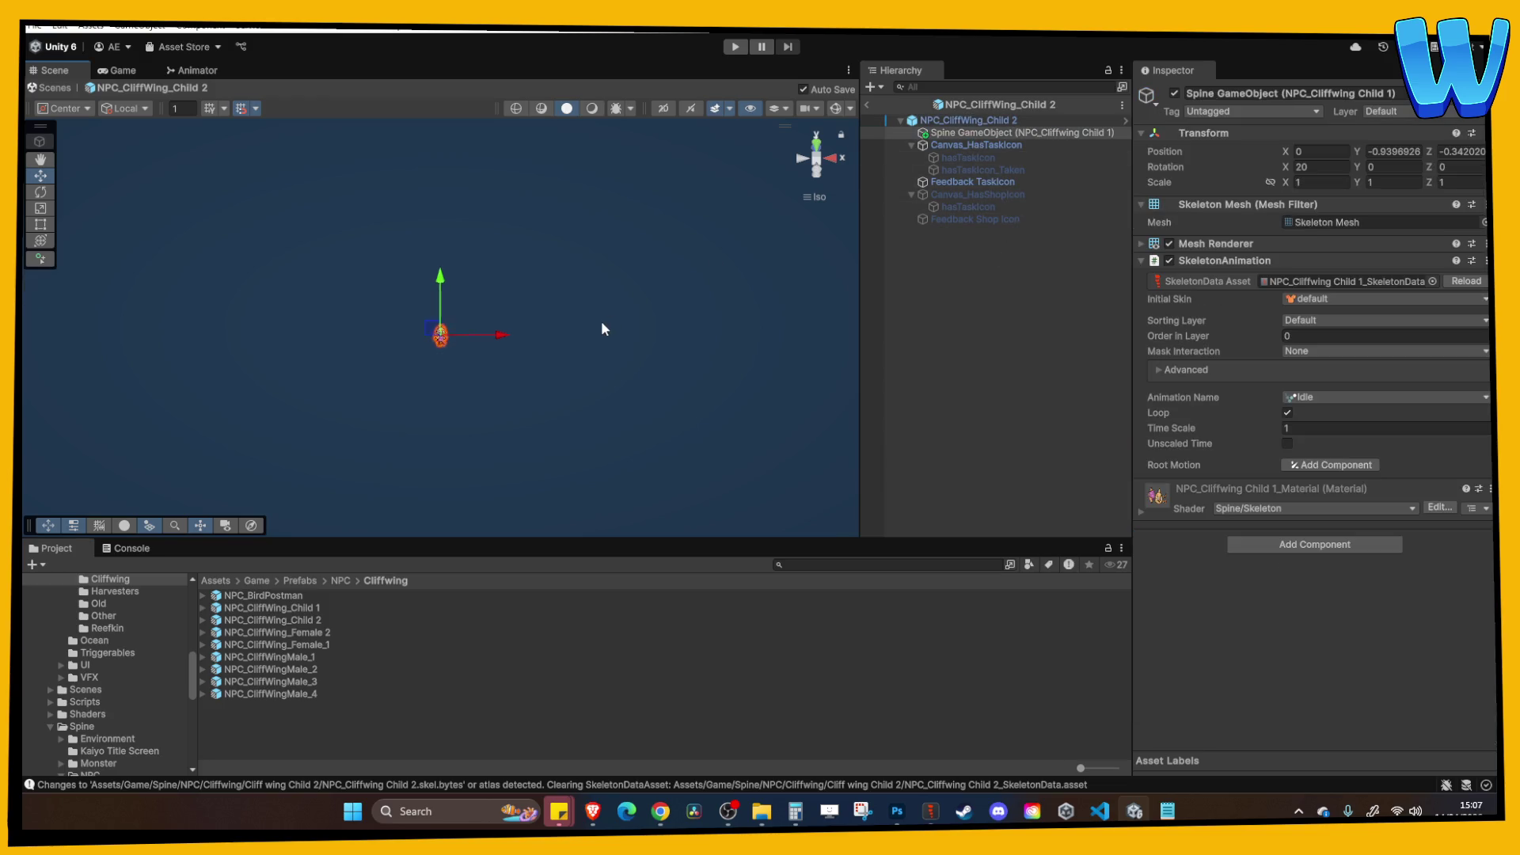
{"action": "scroll", "coordinate": [48, 756], "scroll_direction": "down", "scroll_amount": 5}
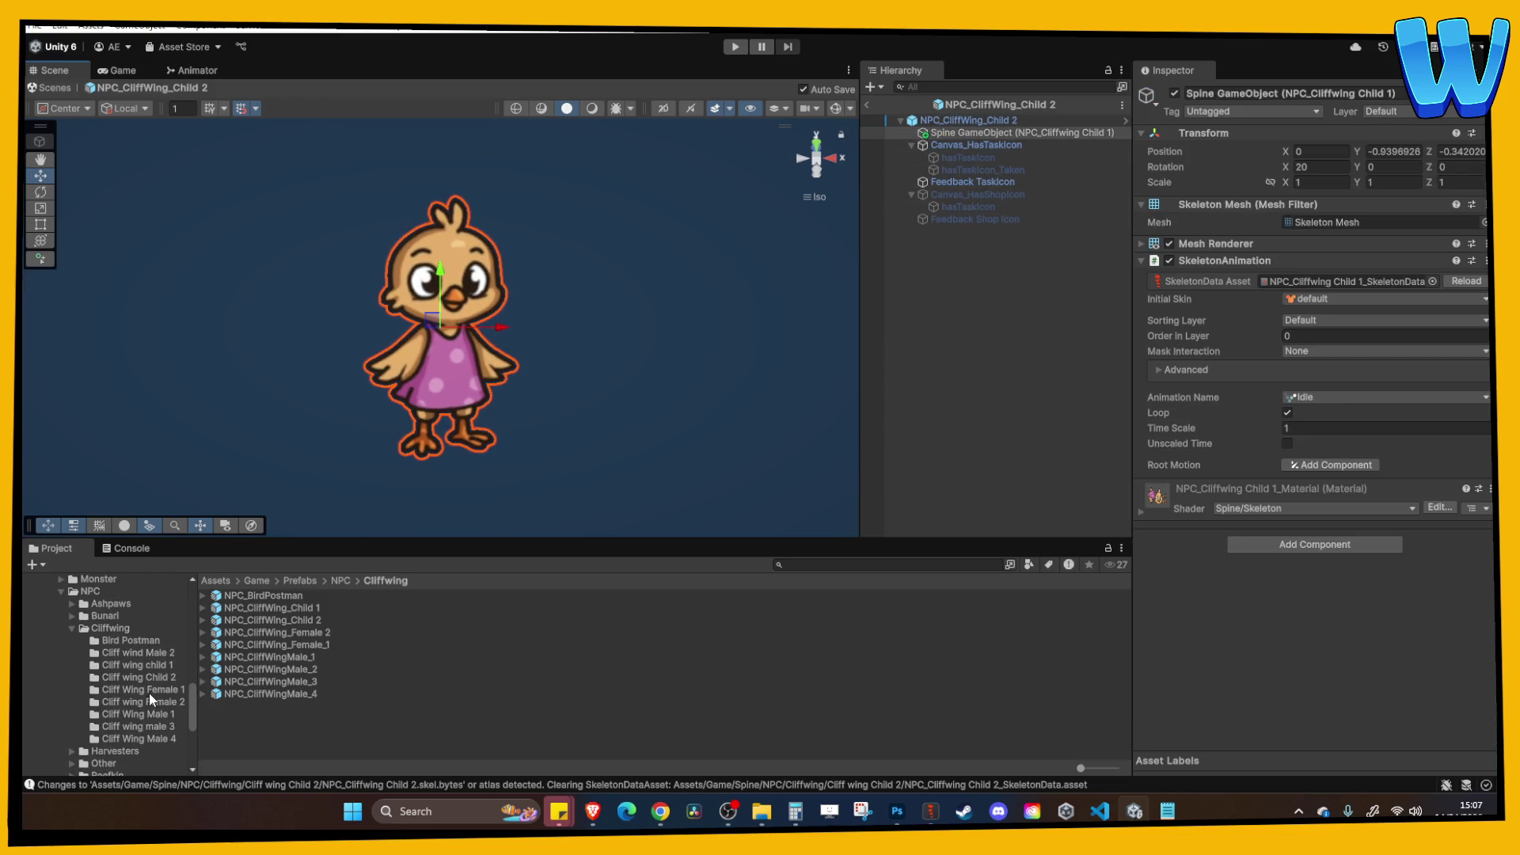
{"action": "left_click", "coordinate": [152, 681]}
{"action": "left_click_drag", "start_coordinate": [300, 657], "coordinate": [1039, 361]}
{"action": "left_click", "coordinate": [1064, 354]}
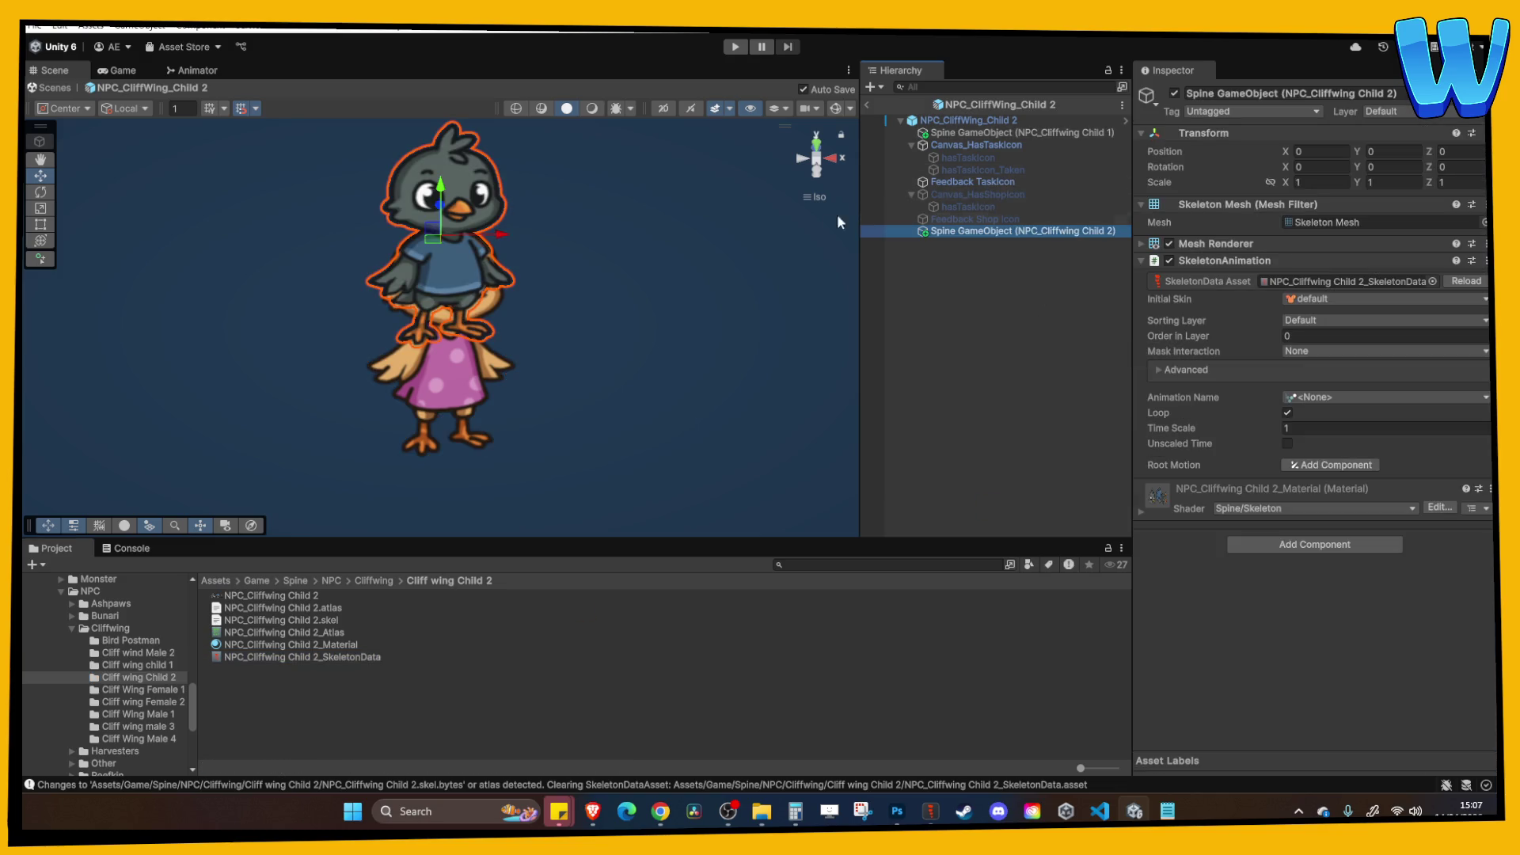
Set the new skeleton's Rotation X to 20 and lower it to the original character's position.
{"action": "left_click", "coordinate": [1318, 167]}
{"action": "type", "text": "20"}
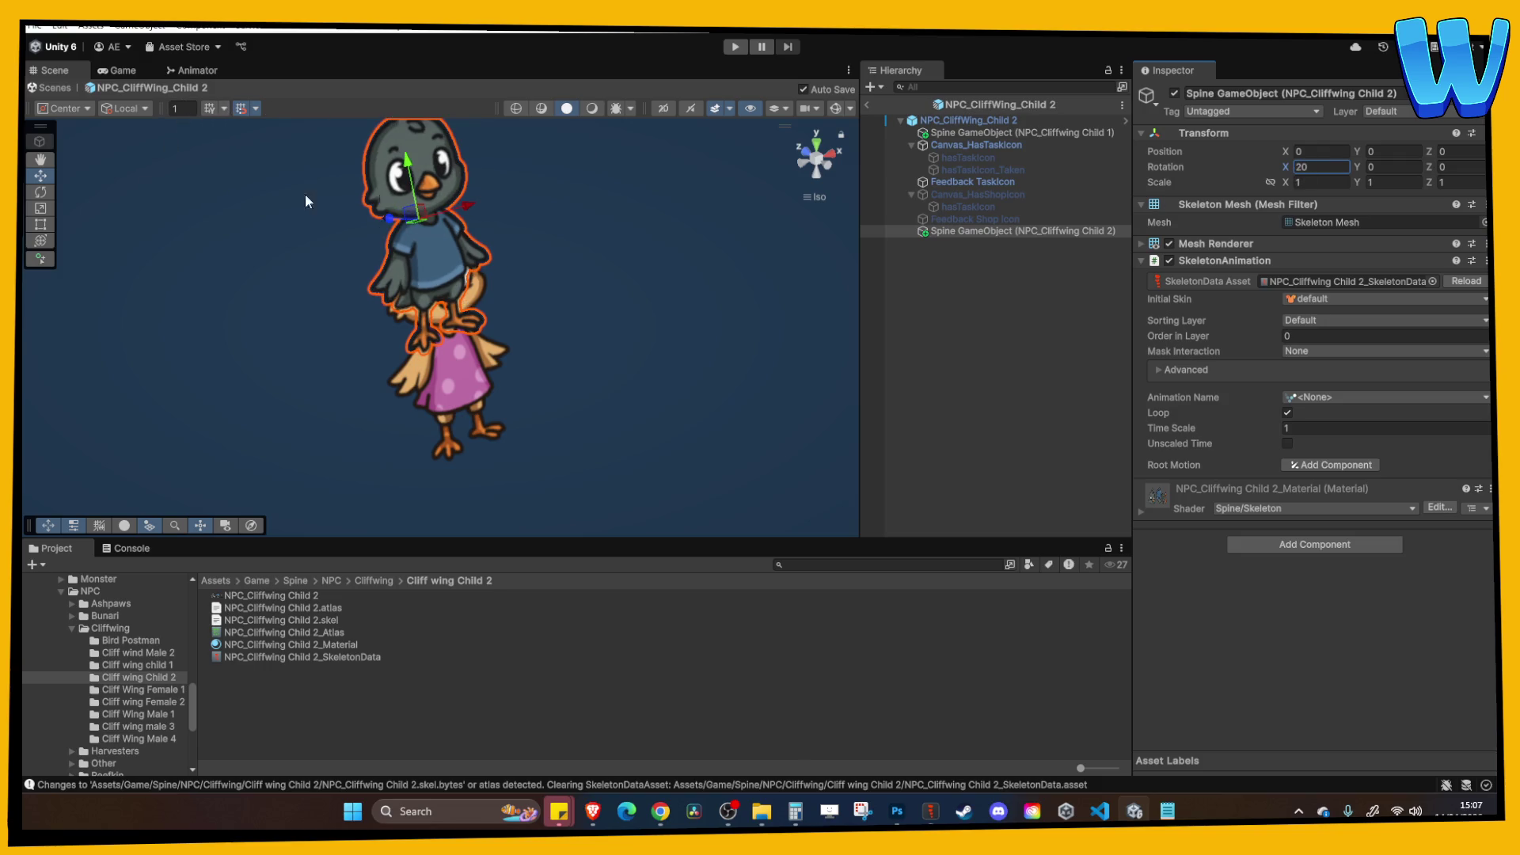
{"action": "left_click_drag", "start_coordinate": [410, 186], "coordinate": [427, 247]}
{"action": "left_click_drag", "start_coordinate": [736, 260], "coordinate": [652, 250]}
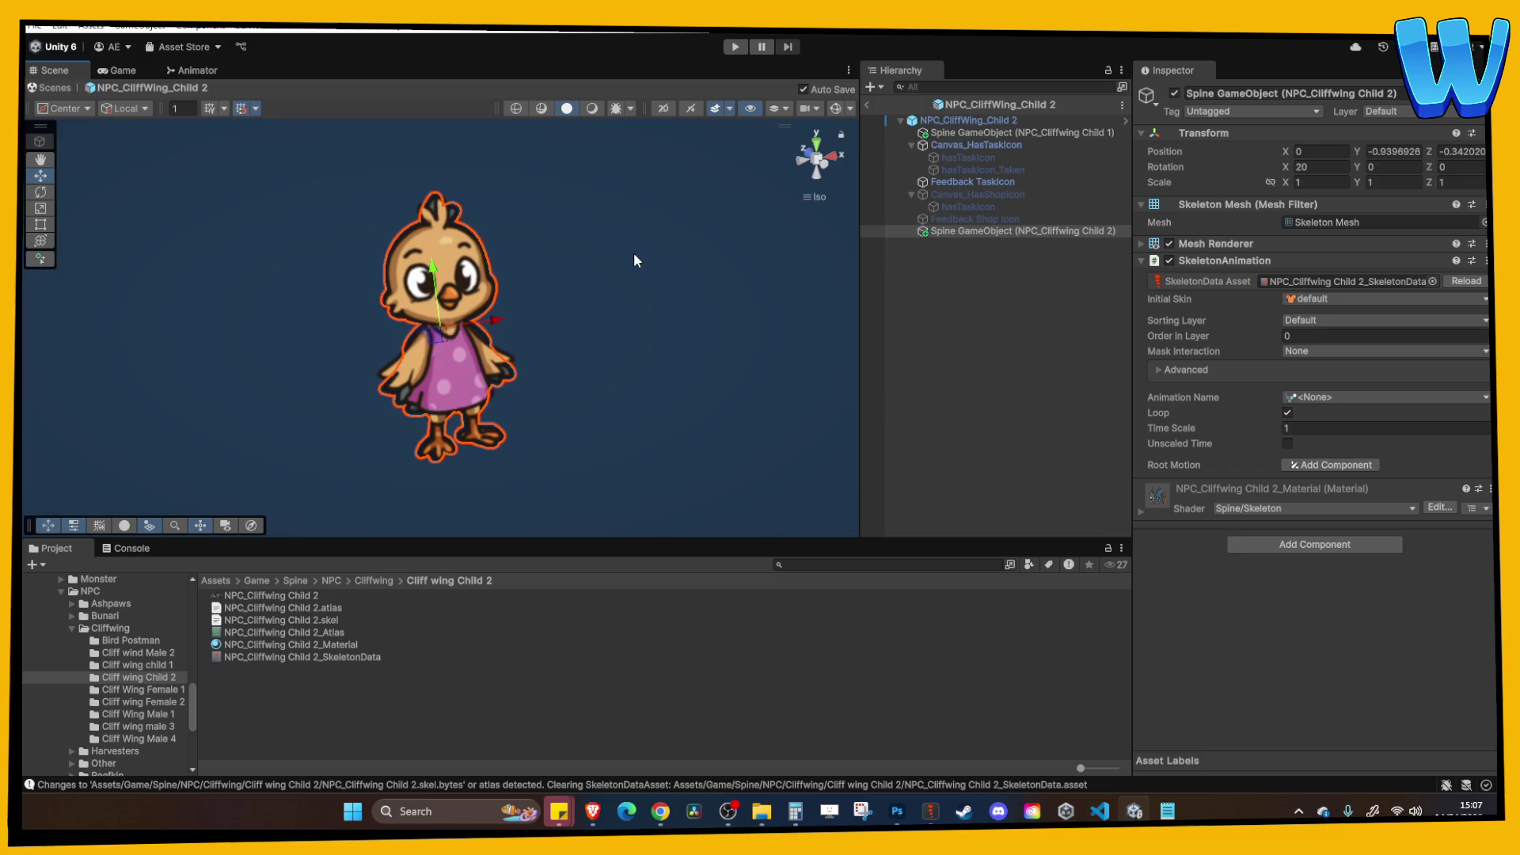
{"action": "left_click_drag", "start_coordinate": [660, 284], "coordinate": [629, 255]}
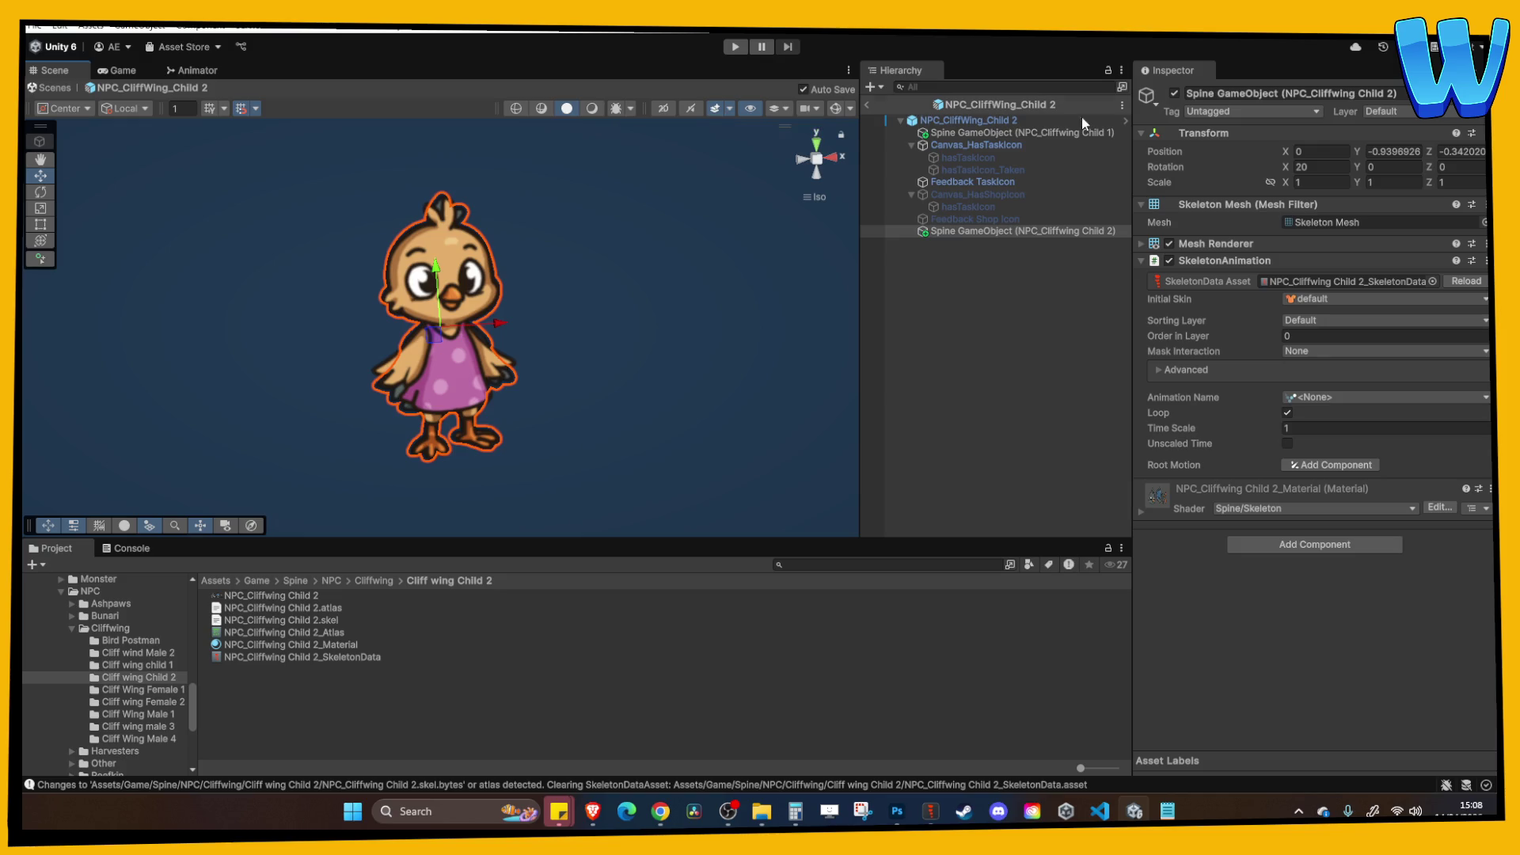
Delete the leftover Child 1 skeleton, move the Child 2 skeleton to the top, and set its animation to Idle.
{"action": "left_click", "coordinate": [1037, 133]}
{"action": "key", "text": "Delete"}
{"action": "left_click_drag", "start_coordinate": [1026, 214], "coordinate": [1004, 130]}
{"action": "left_click", "coordinate": [1309, 392]}
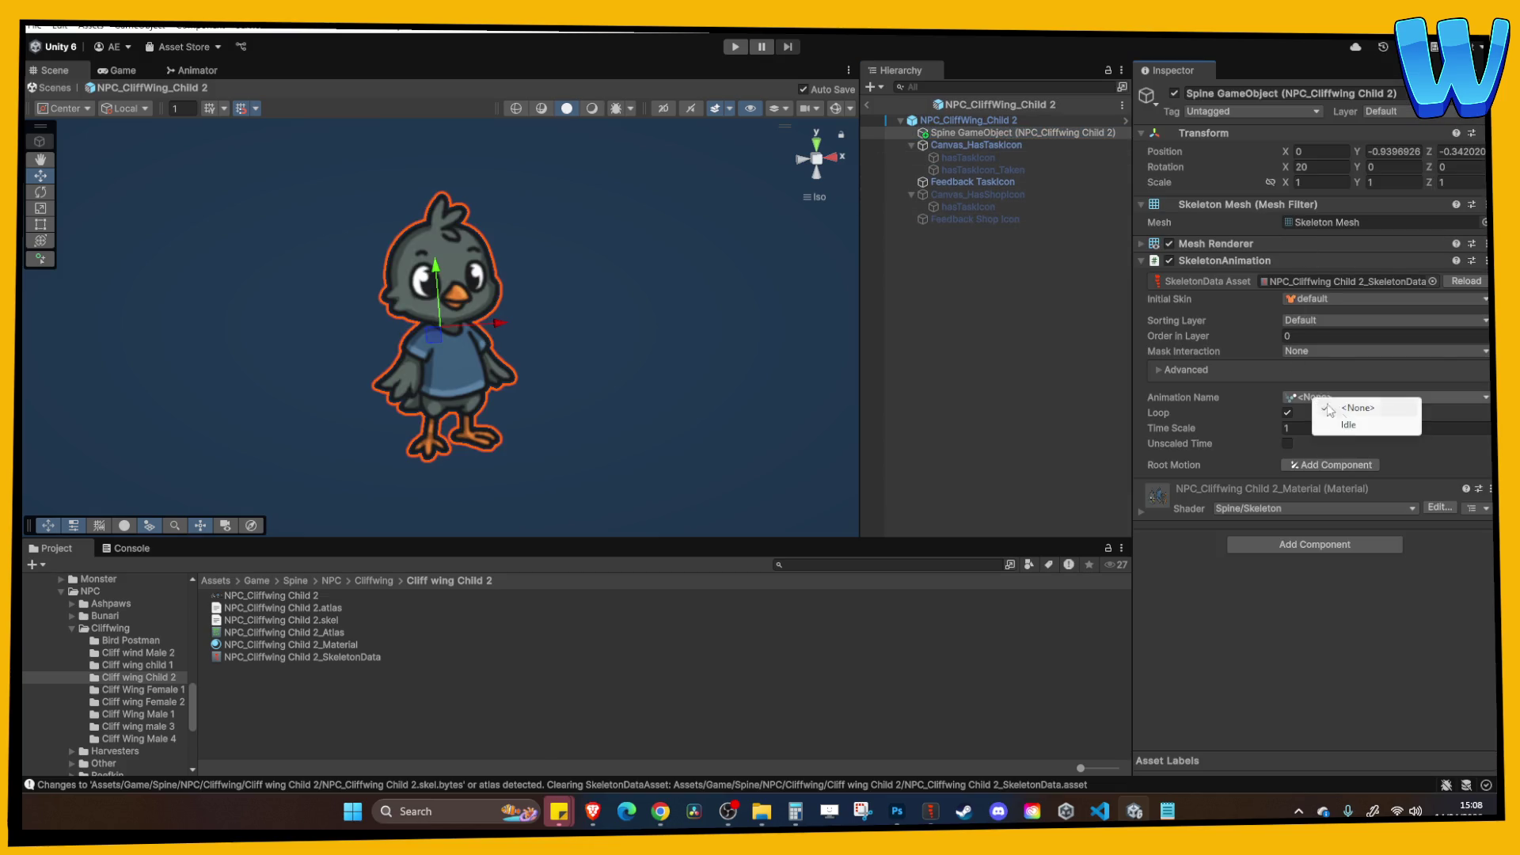
{"action": "left_click", "coordinate": [1337, 426]}
Open the NPCTask_CliffWing_Child 2 asset and set the NPC name to 'Harold'.
{"action": "left_click", "coordinate": [1003, 121]}
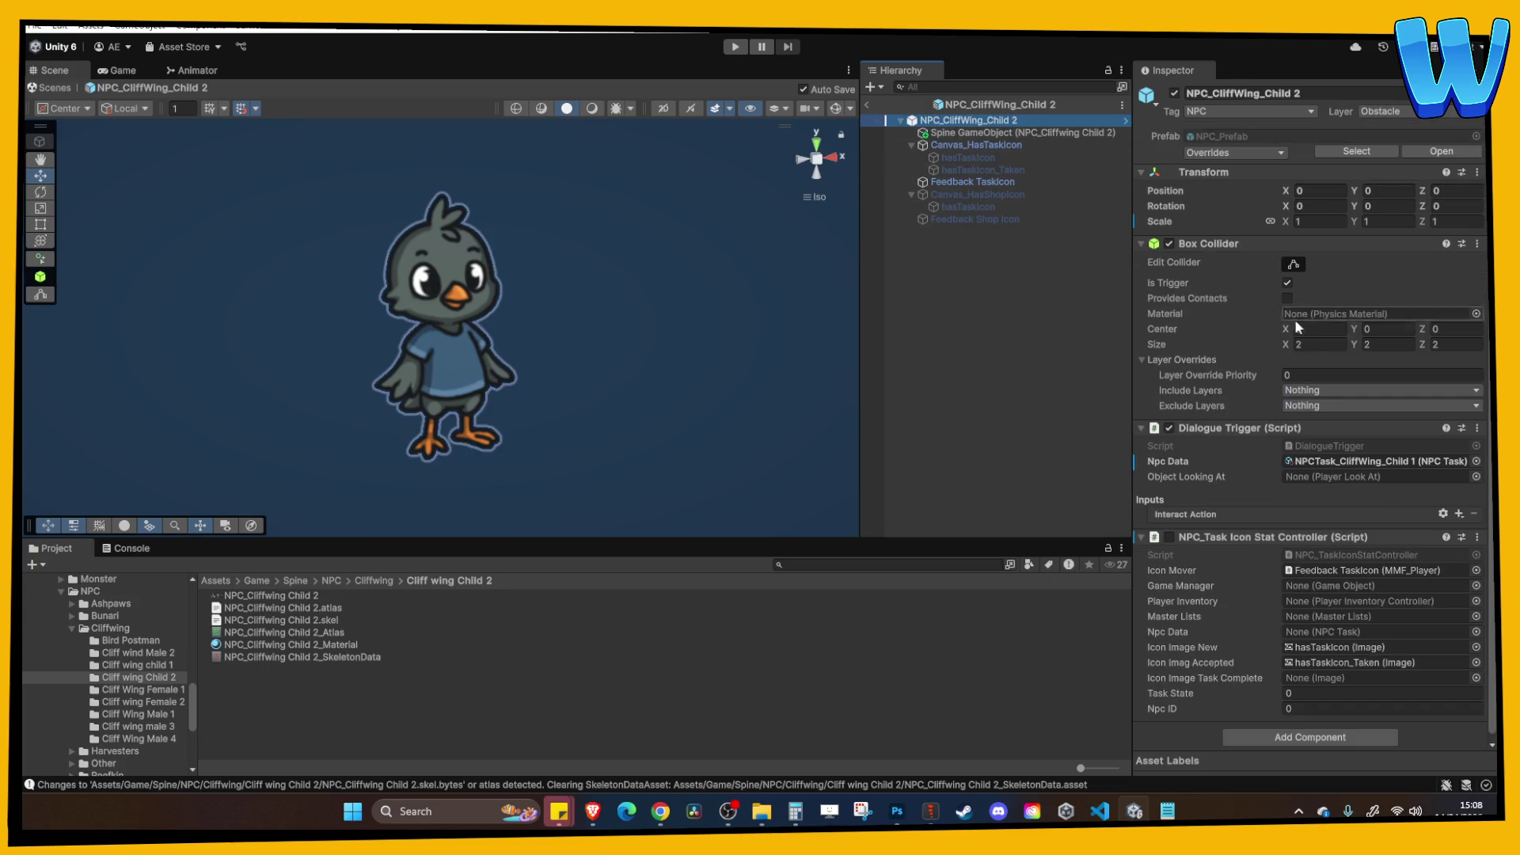
{"action": "left_click", "coordinate": [1352, 461]}
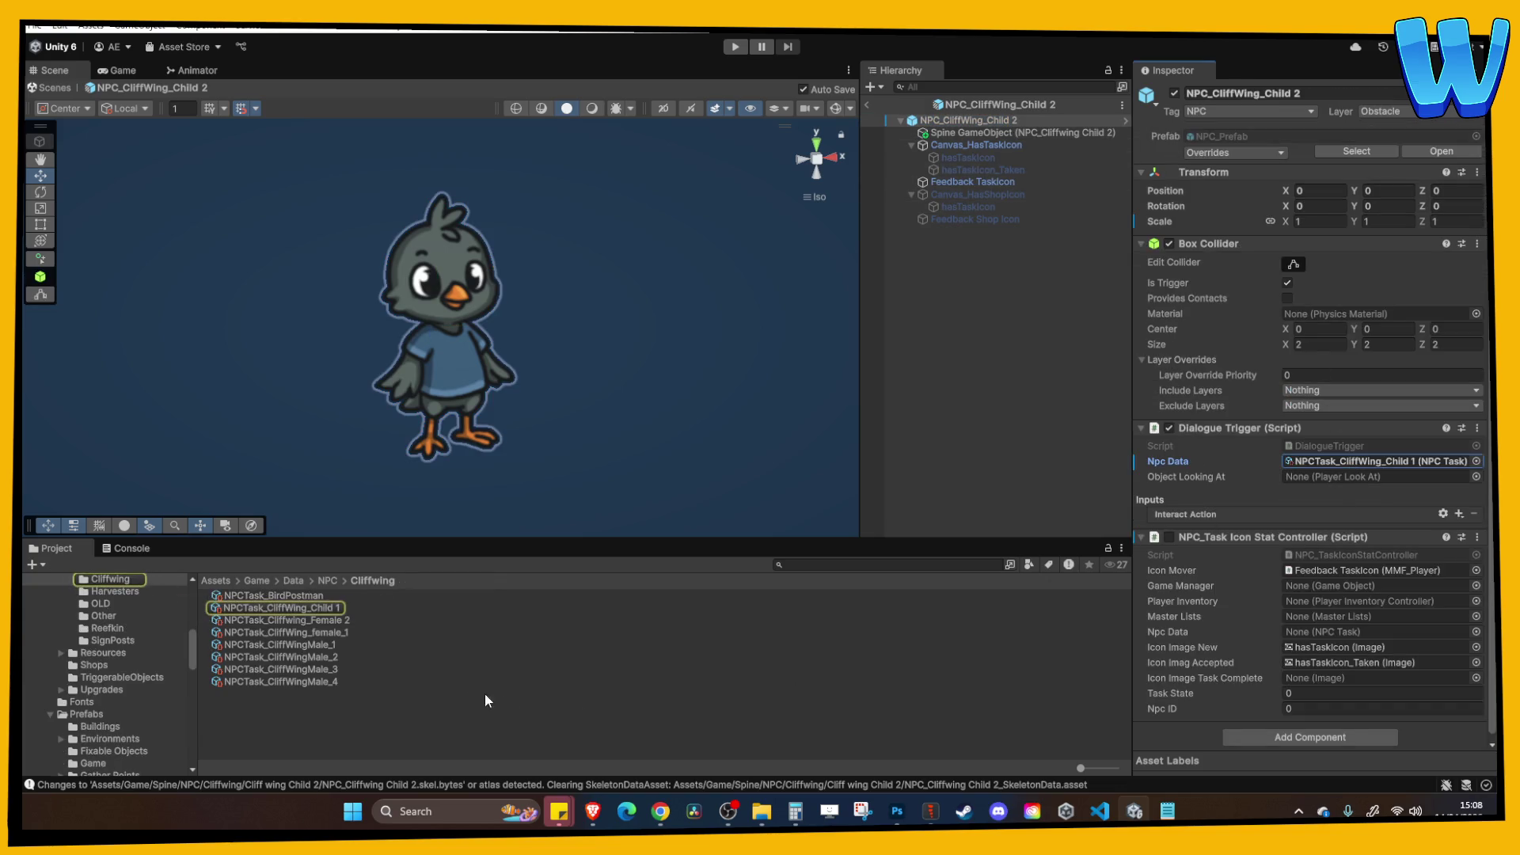
{"action": "left_click", "coordinate": [337, 620]}
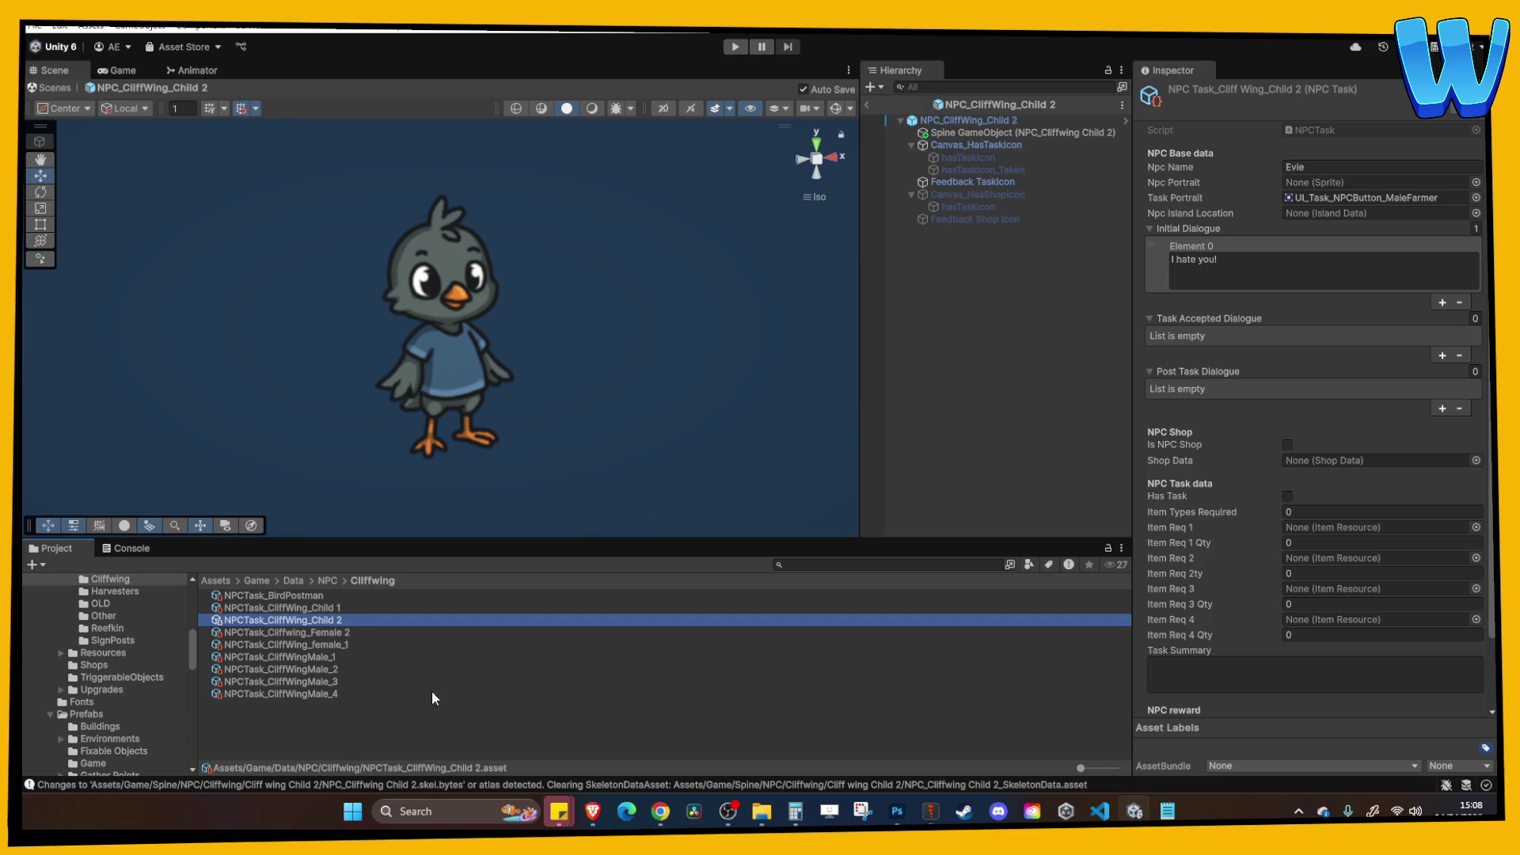
{"action": "left_click", "coordinate": [1329, 168]}
{"action": "type", "text": "Harold"}
{"action": "left_click", "coordinate": [1237, 262]}
Set the initial dialogue line to 'I aint no Shipman'.
{"action": "left_click", "coordinate": [1212, 278]}
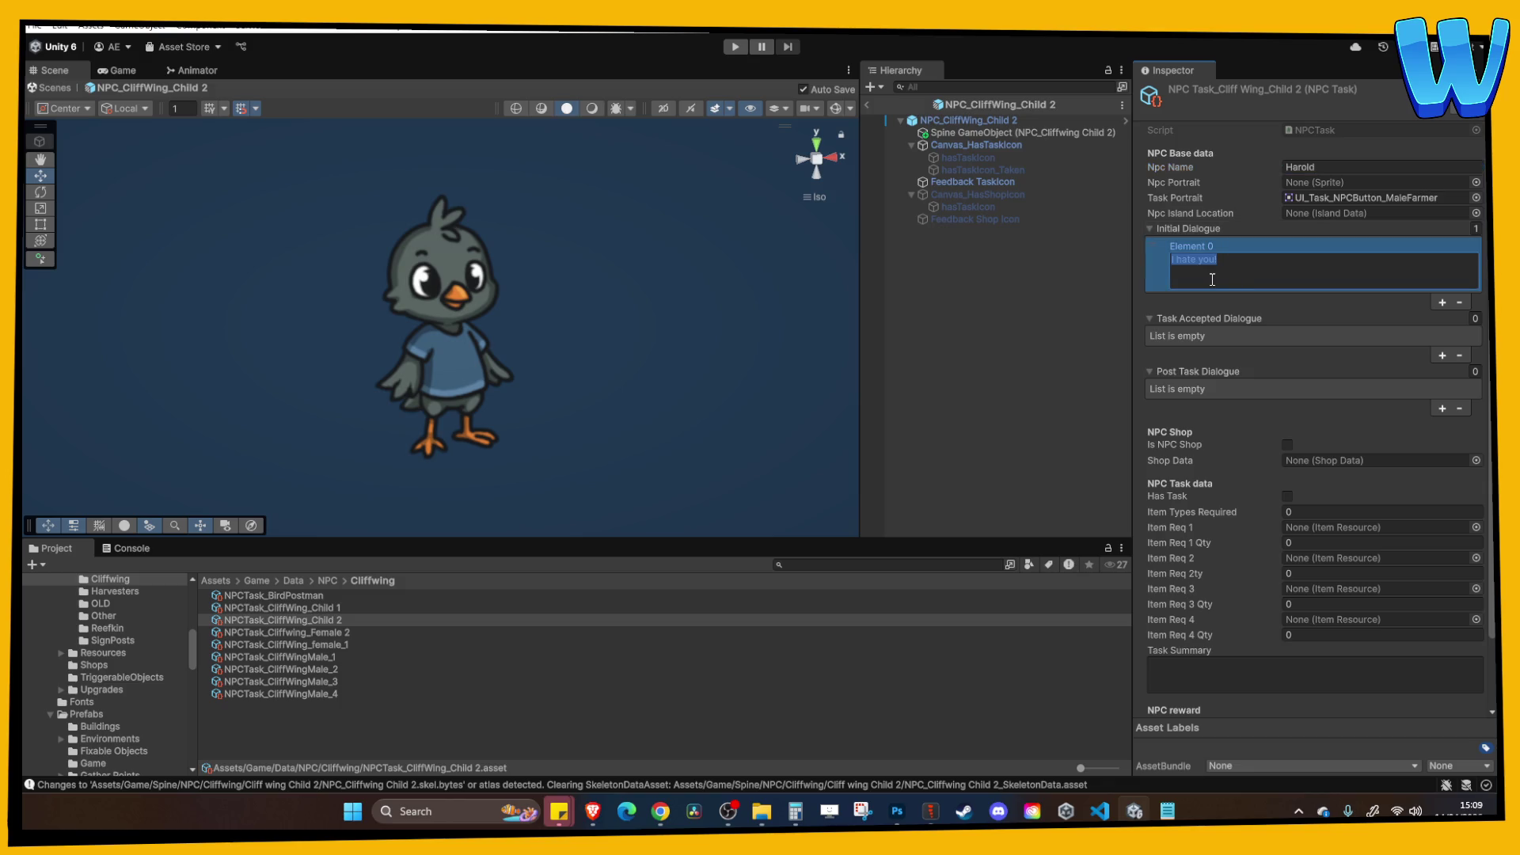
{"action": "type", "text": "I aint no "}
{"action": "type", "text": "Shipman"}
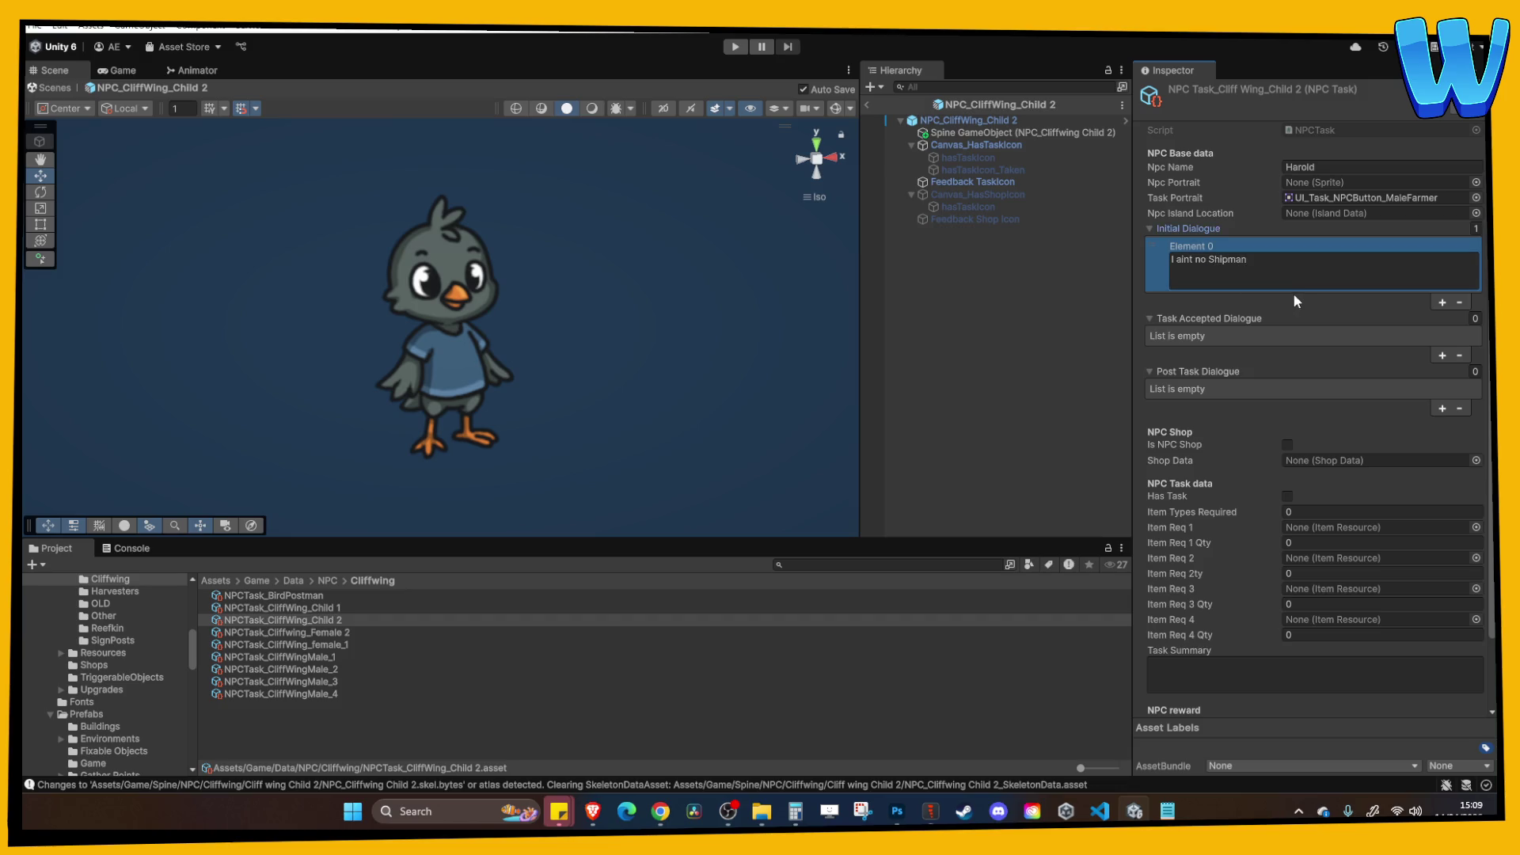
{"action": "key", "text": "ctrl+a"}
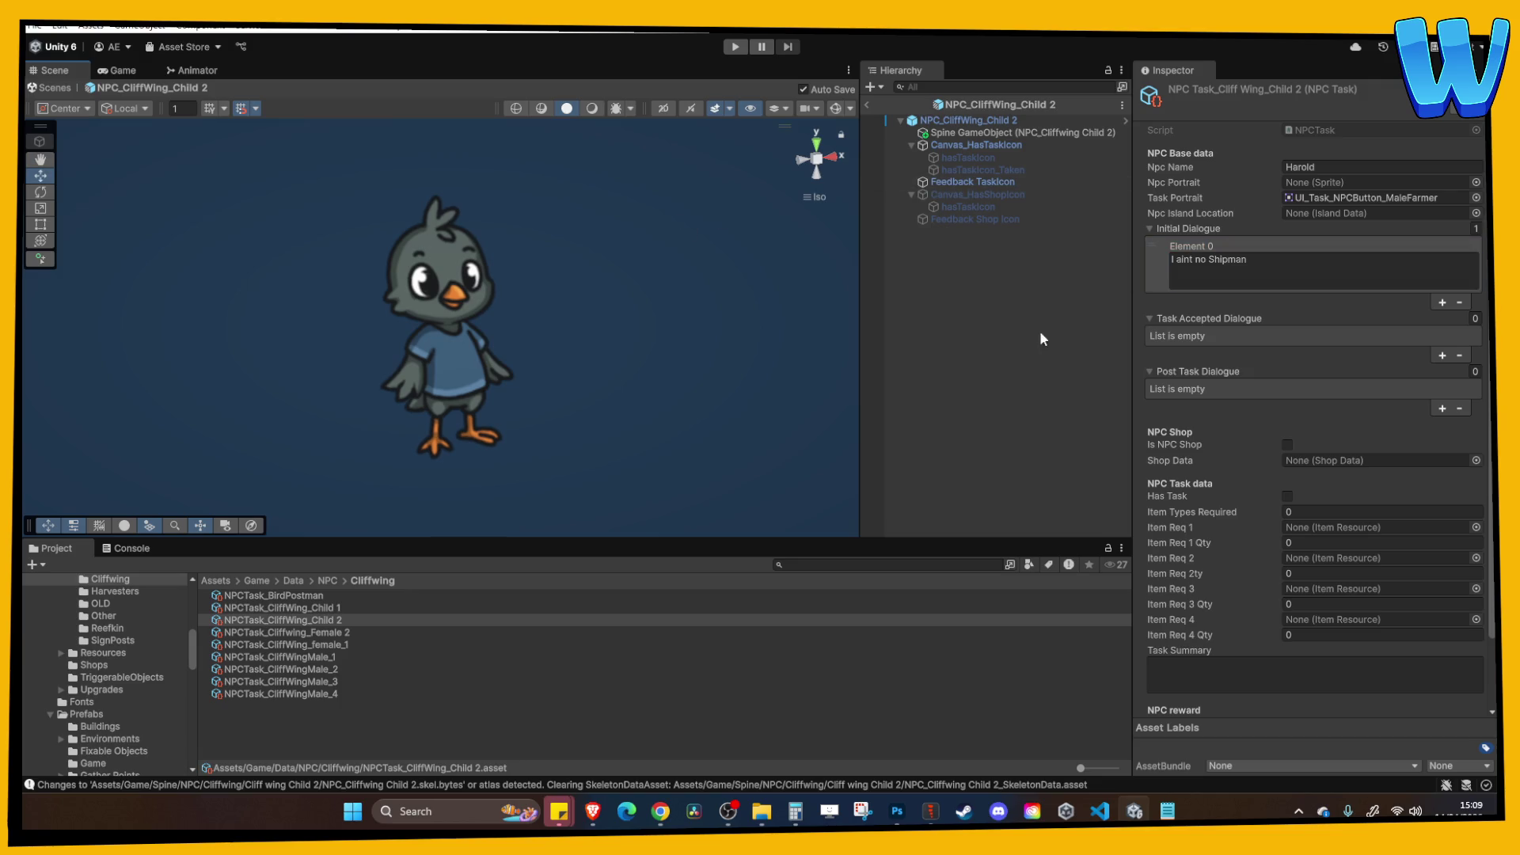
{"action": "left_click", "coordinate": [974, 120]}
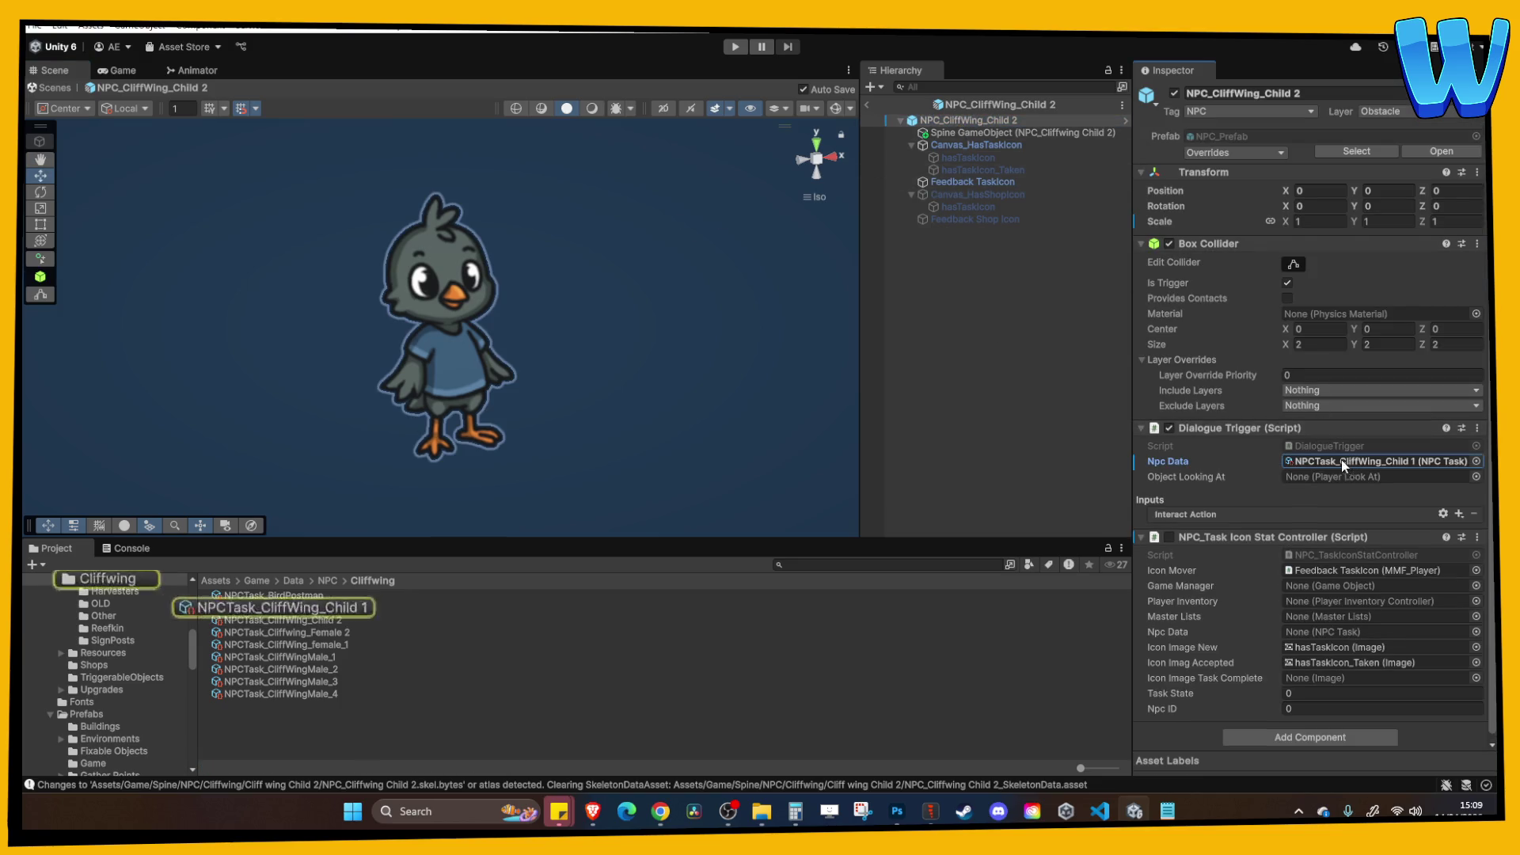
Set Npc Data to NPCTask_CliffWing_Child 2 and return to the island scene.
{"action": "left_click", "coordinate": [1316, 463]}
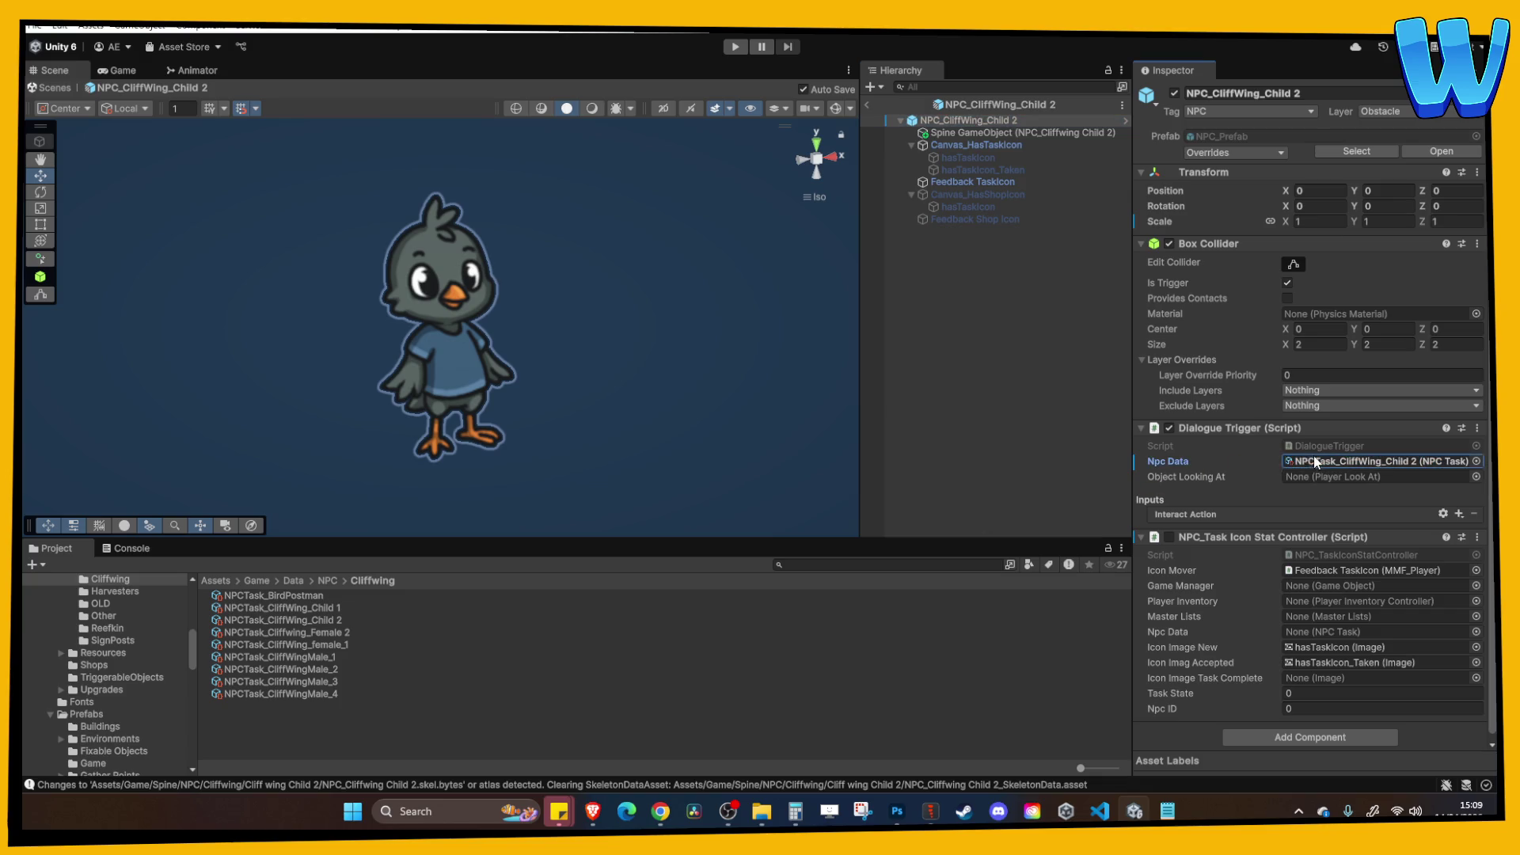
{"action": "left_click", "coordinate": [1029, 368]}
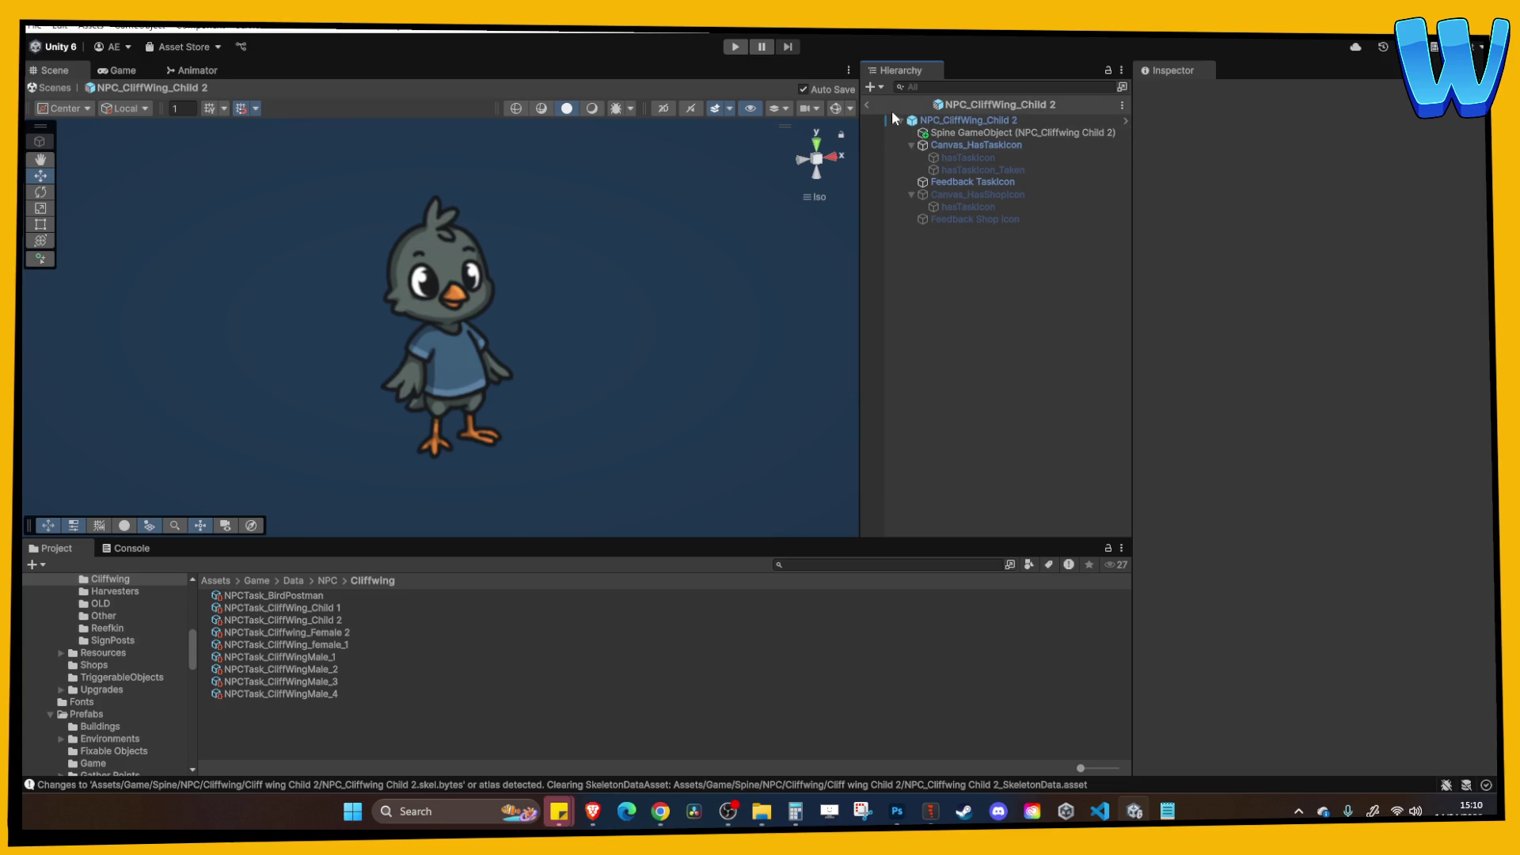
{"action": "left_click", "coordinate": [867, 104]}
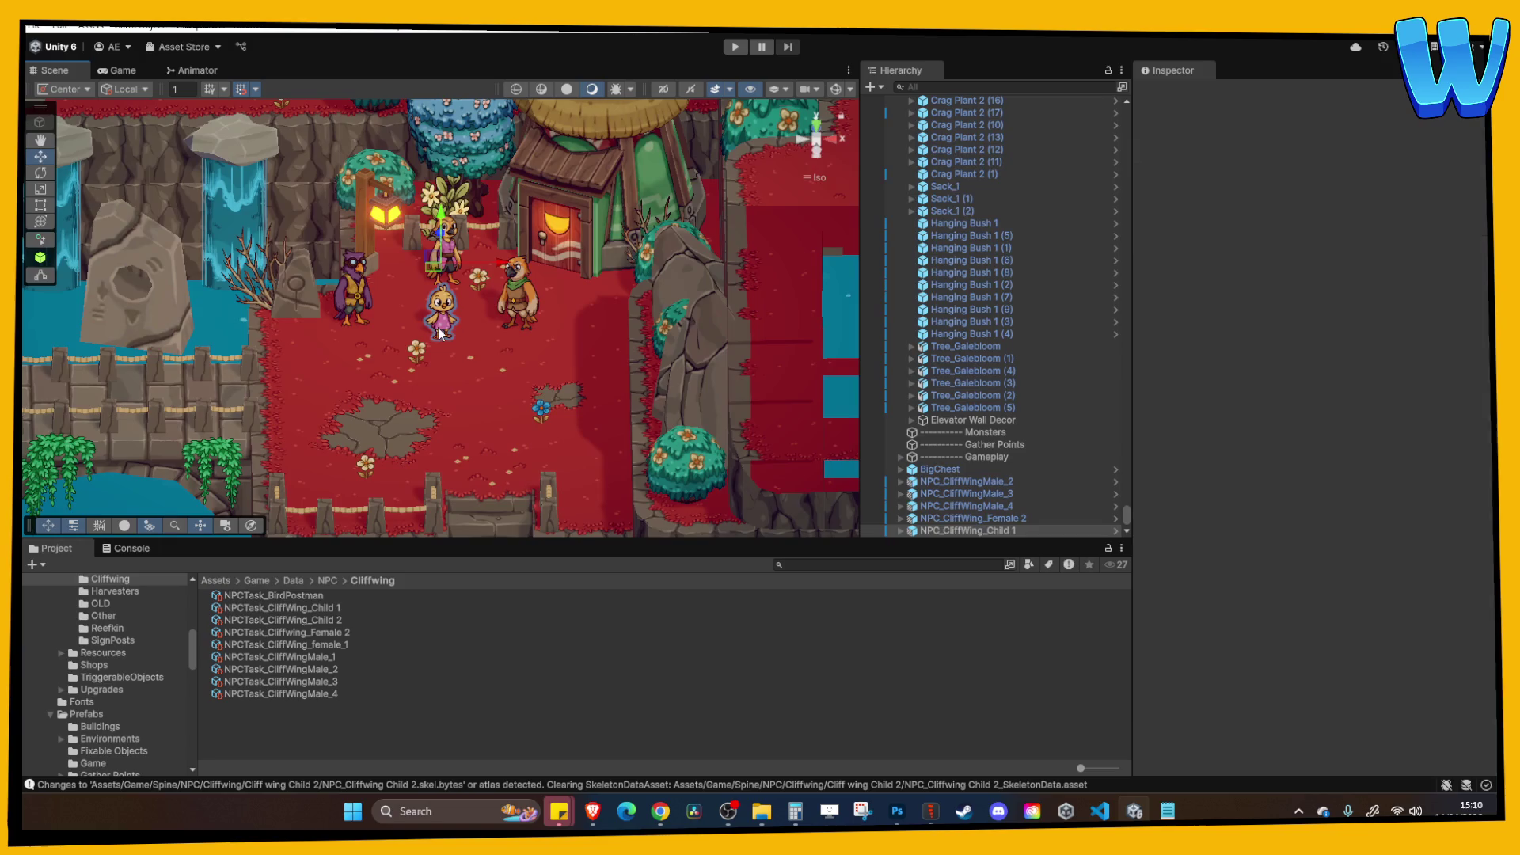
Place an NPC_CliffWing_Child 2 instance beside the bird villagers and shift it one unit along Z.
{"action": "left_click", "coordinate": [987, 532]}
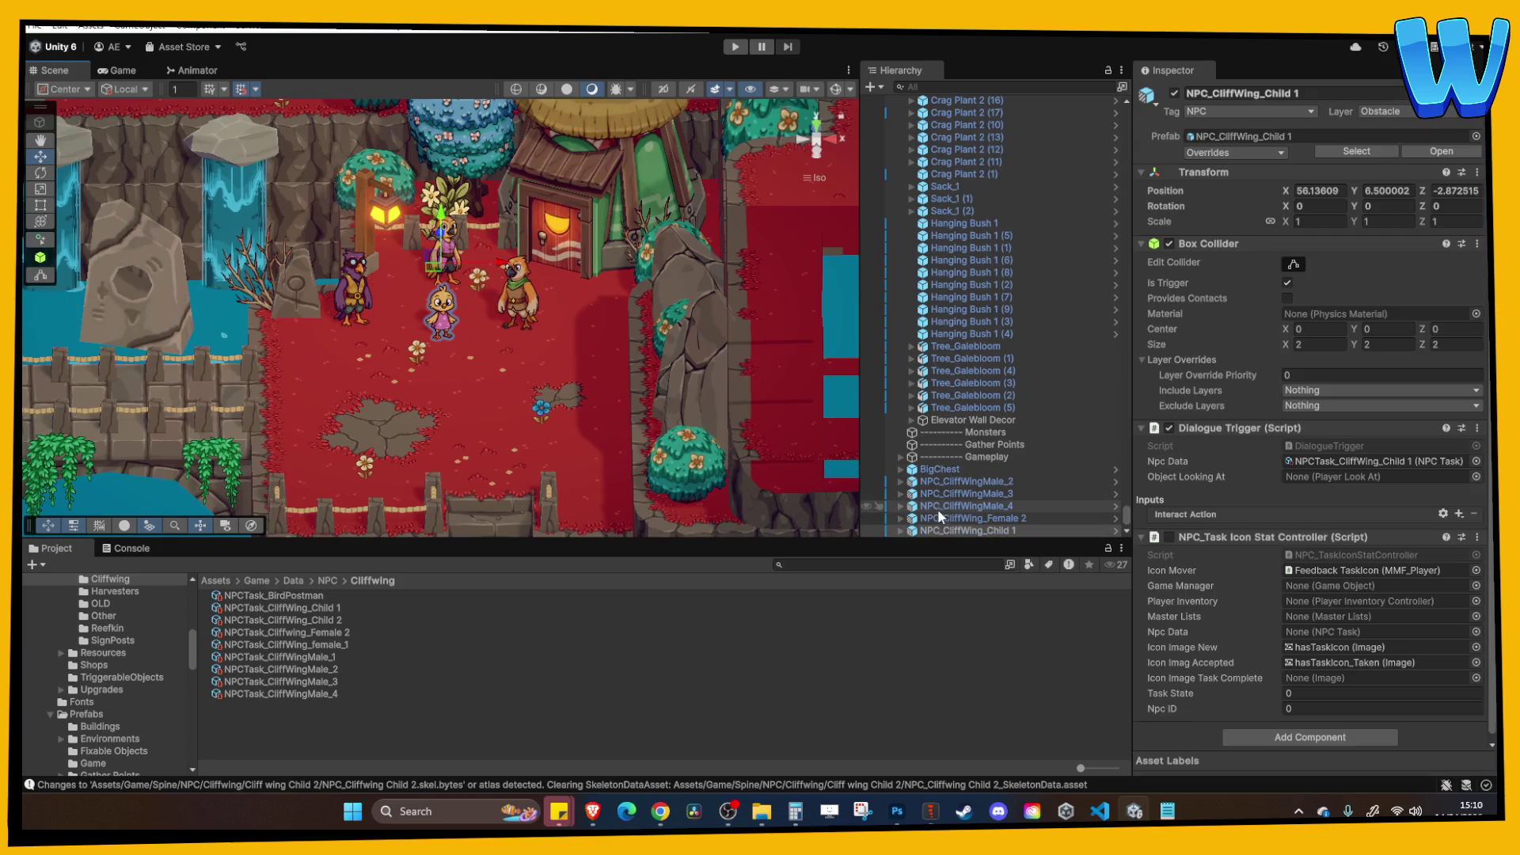
{"action": "right_click", "coordinate": [981, 532]}
{"action": "mouse_move", "coordinate": [1072, 345]}
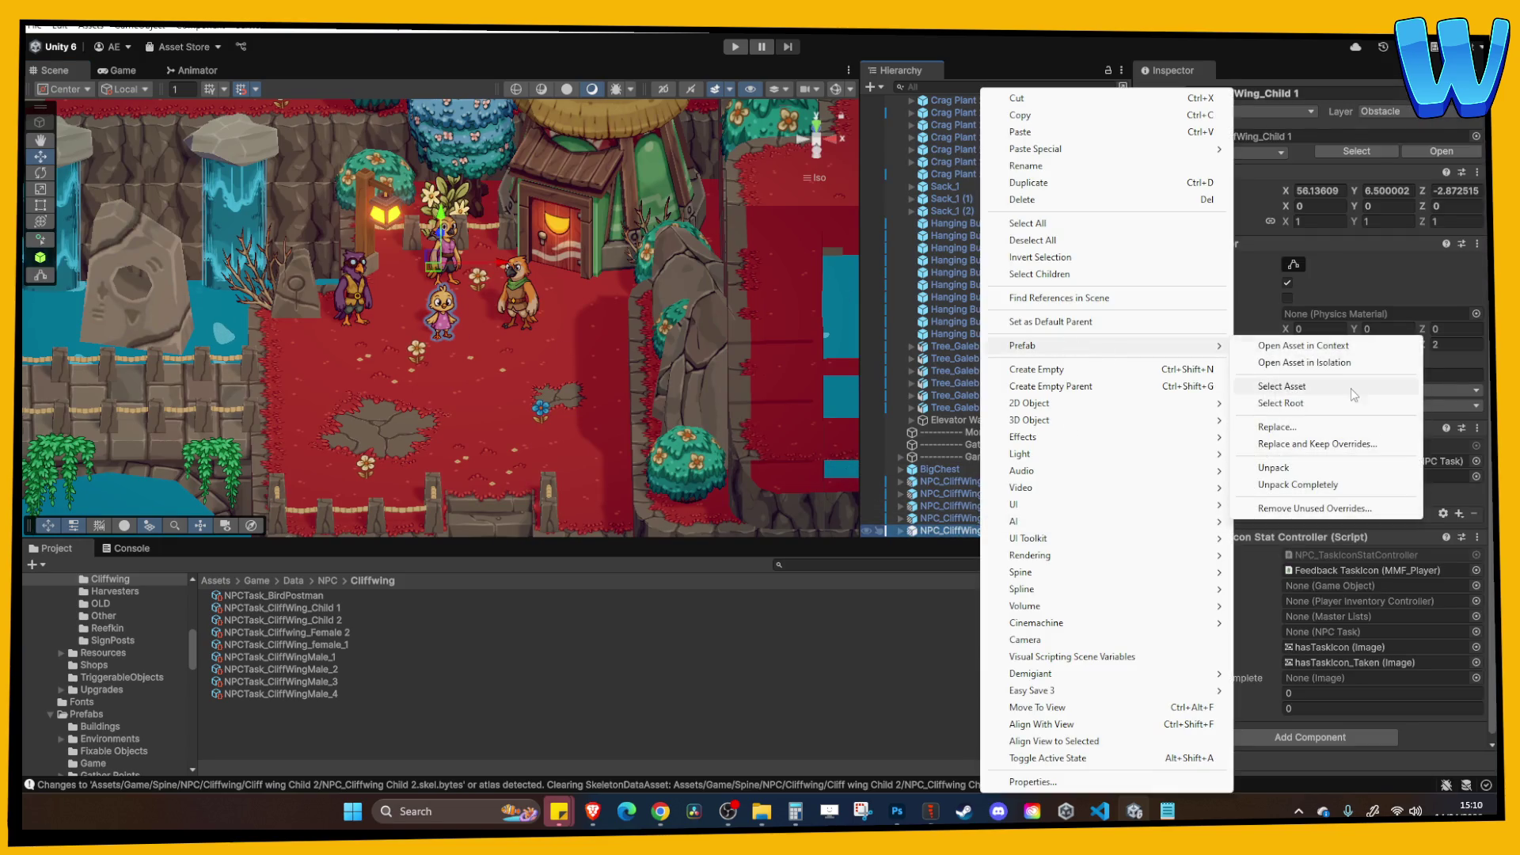
{"action": "left_click", "coordinate": [1267, 389]}
{"action": "left_click_drag", "start_coordinate": [353, 621], "coordinate": [473, 344]}
{"action": "key", "text": "f"}
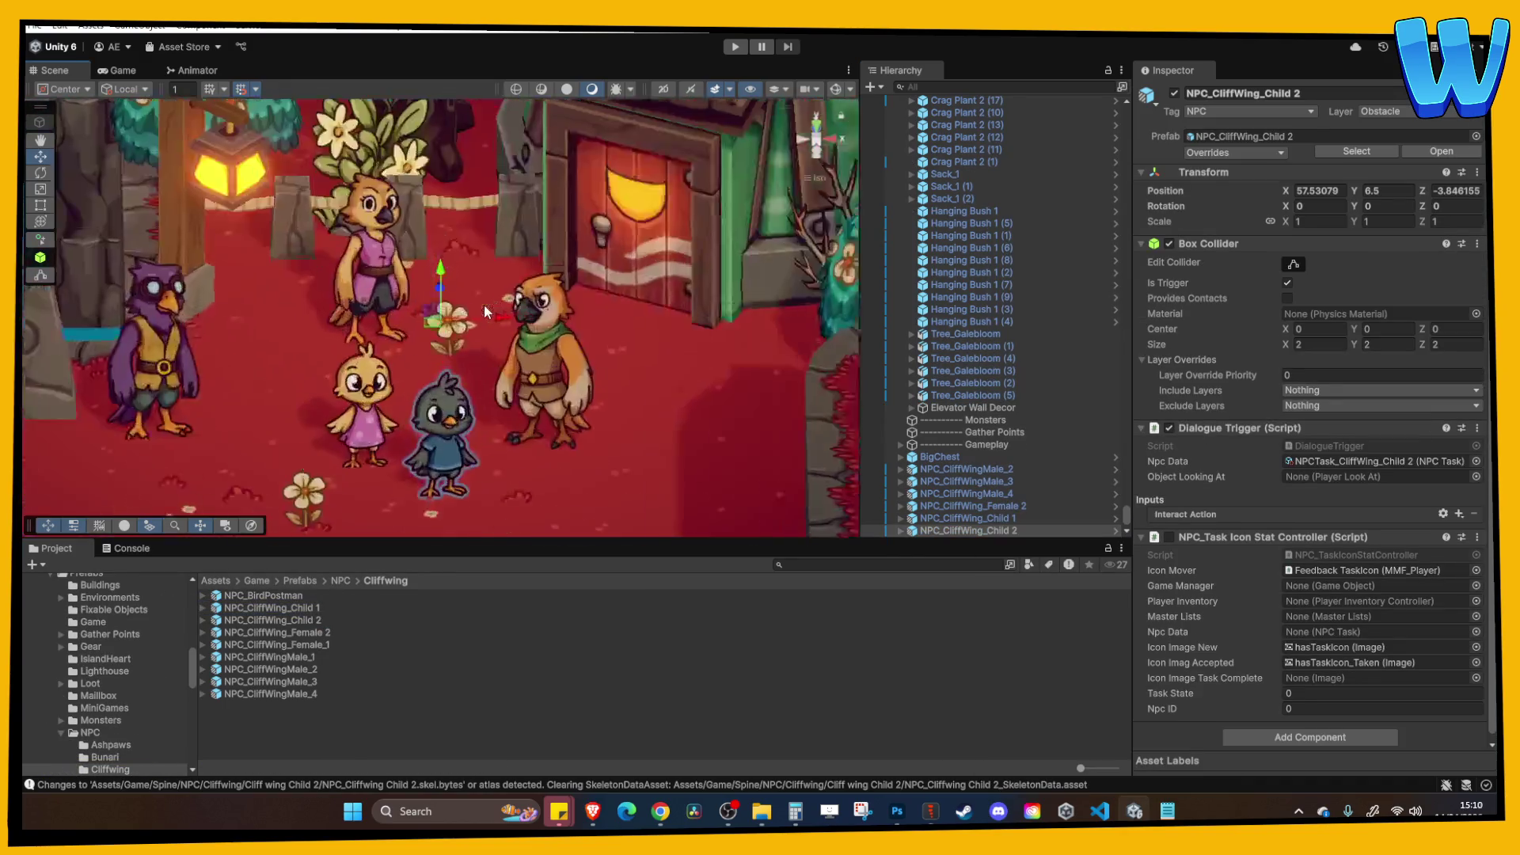
{"action": "left_click_drag", "start_coordinate": [429, 311], "coordinate": [529, 315]}
{"action": "key", "text": "f"}
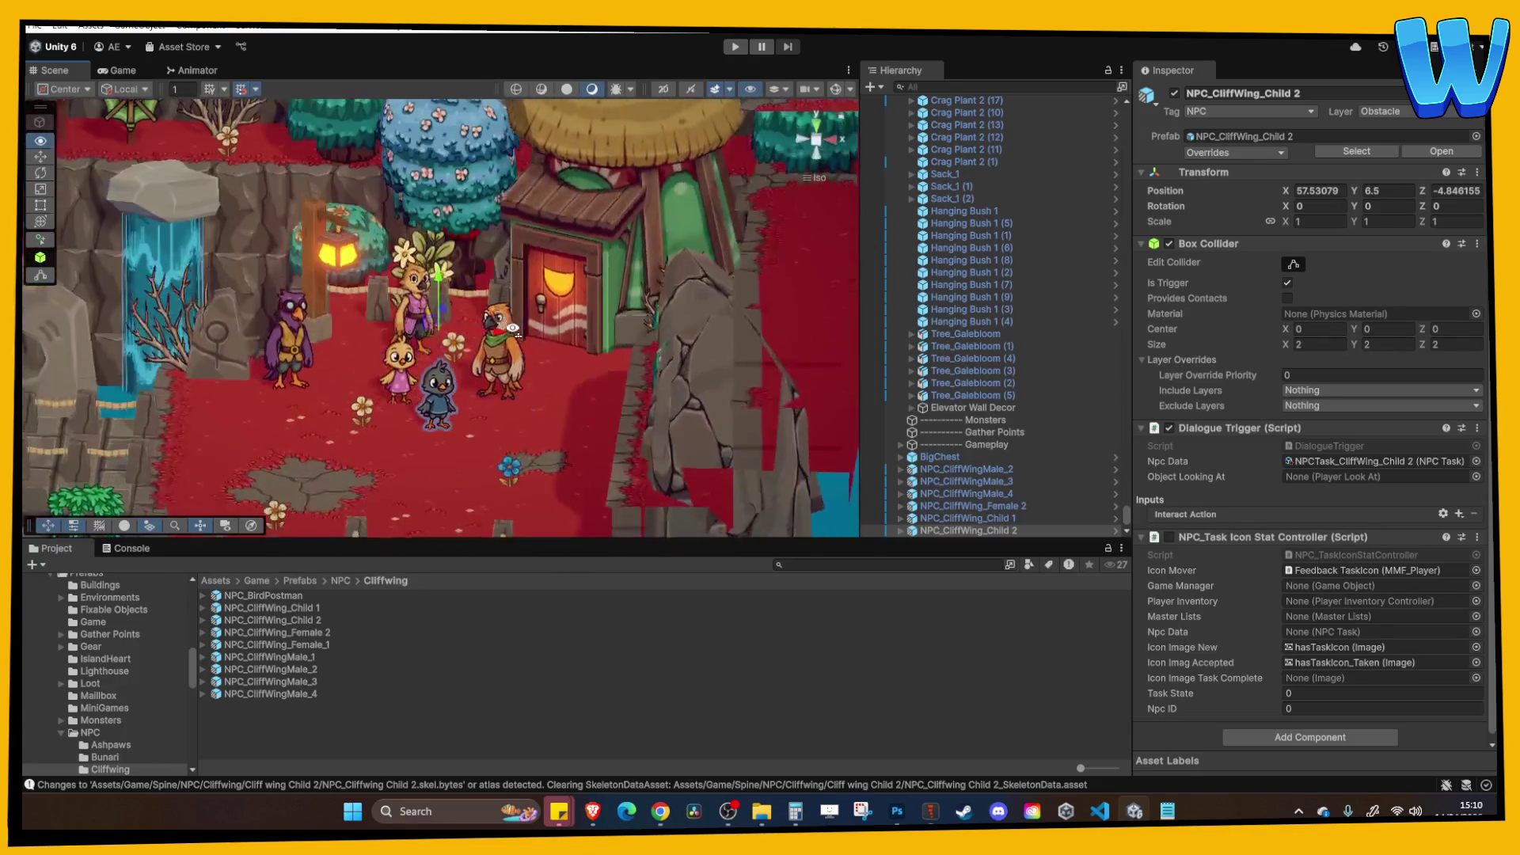
{"action": "left_click", "coordinate": [735, 46]}
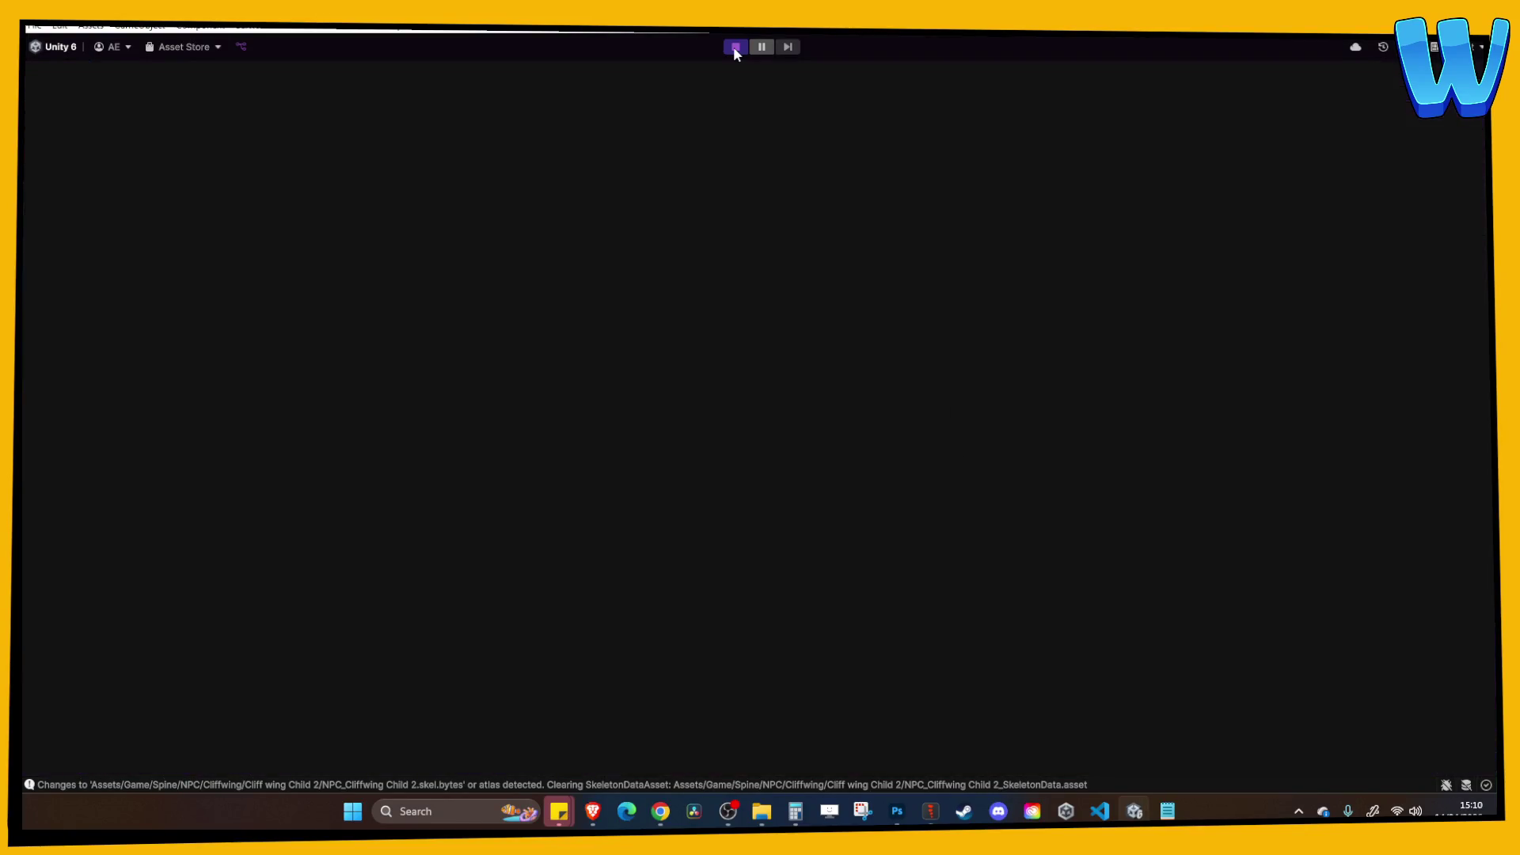
Walk the hero up the stairs to the villagers and talk to the little grey bird.
{"action": "key", "text": "a"}
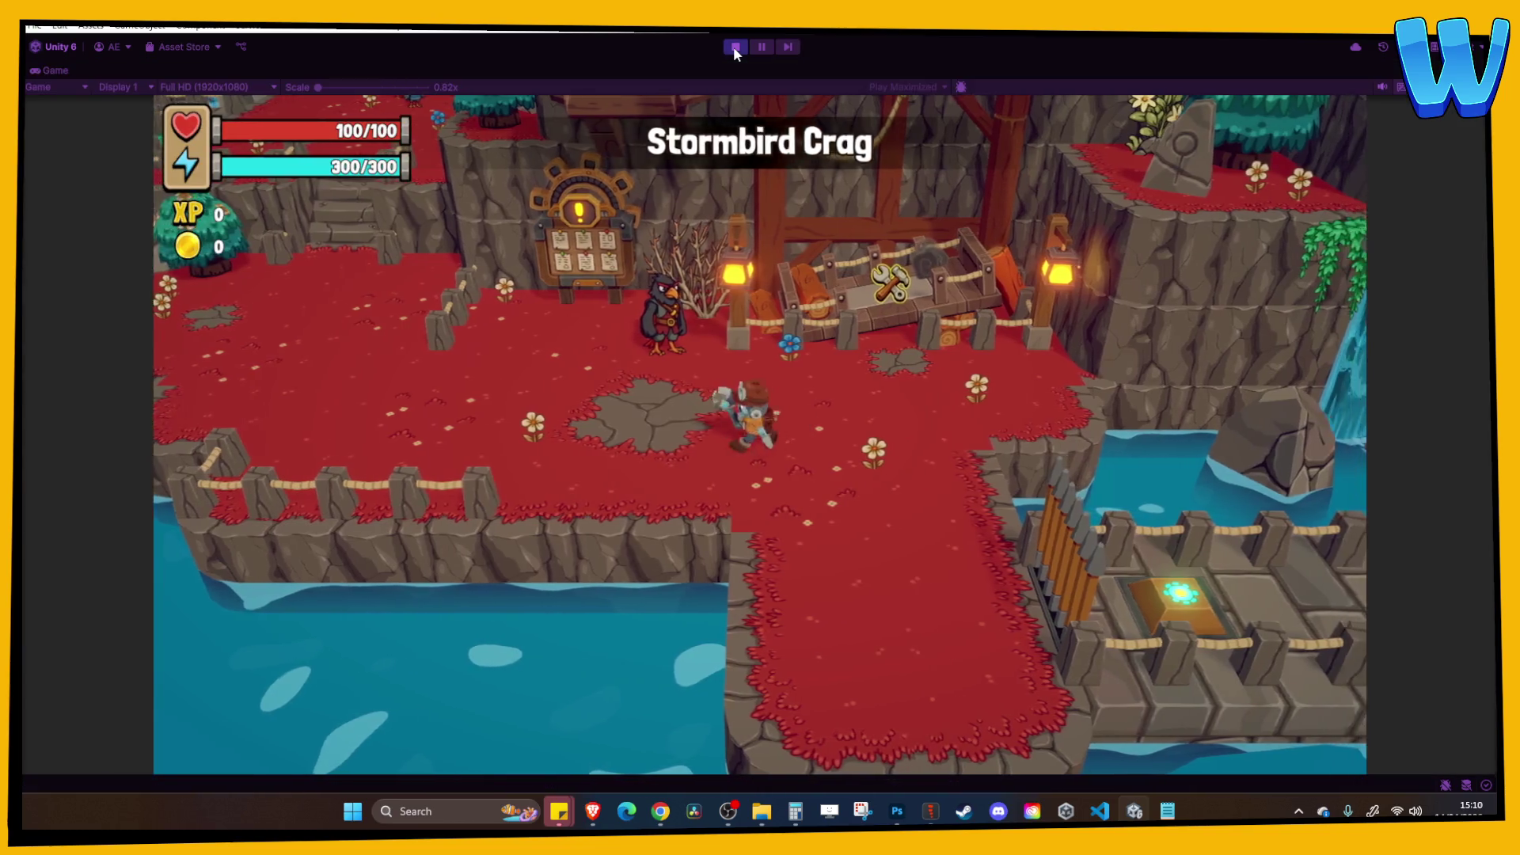
{"action": "key", "text": "a"}
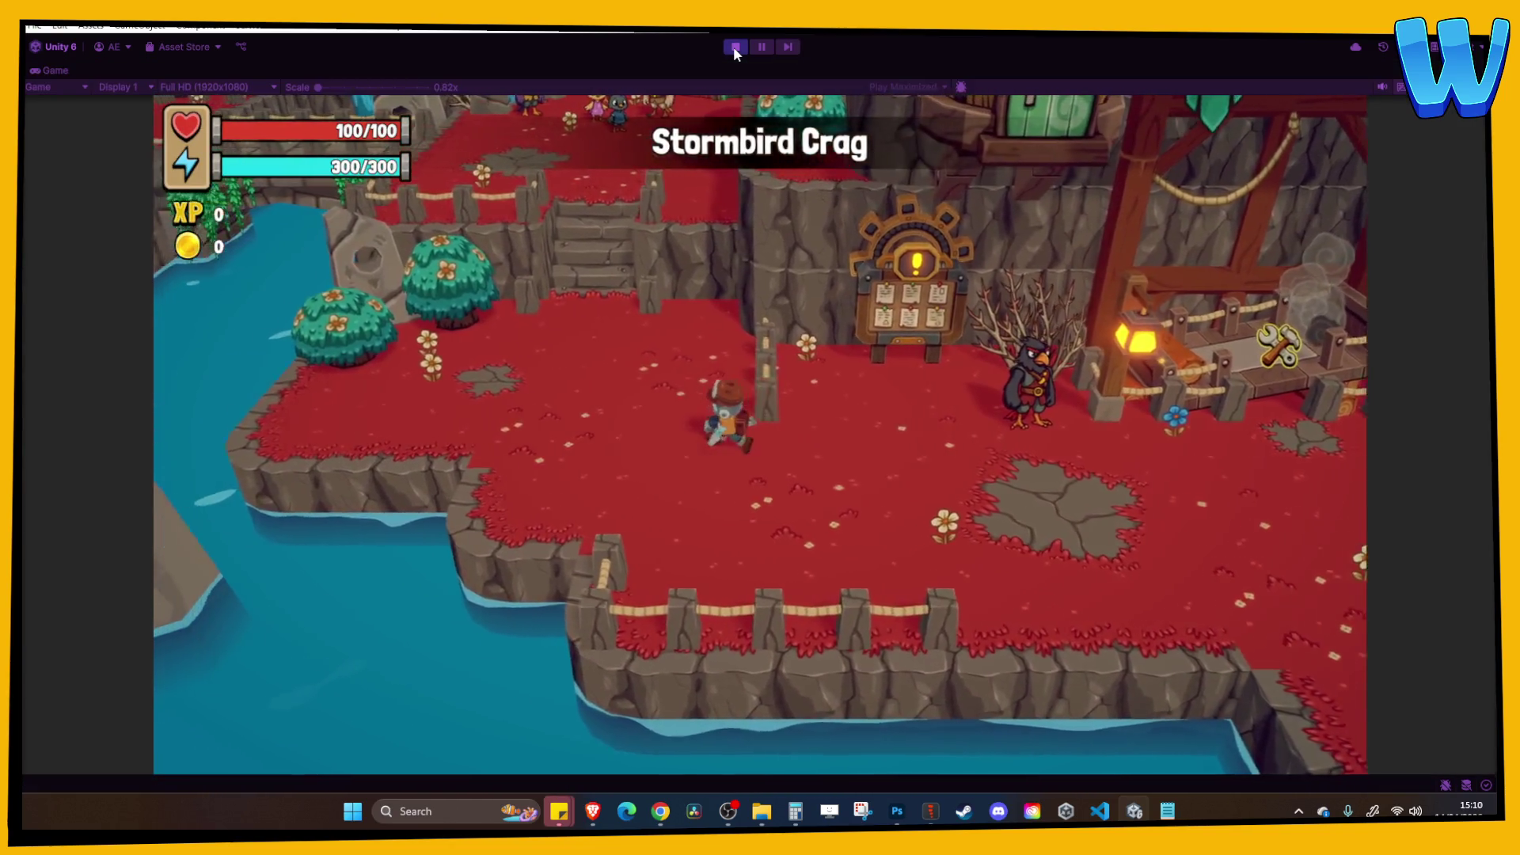
{"action": "key", "text": "w"}
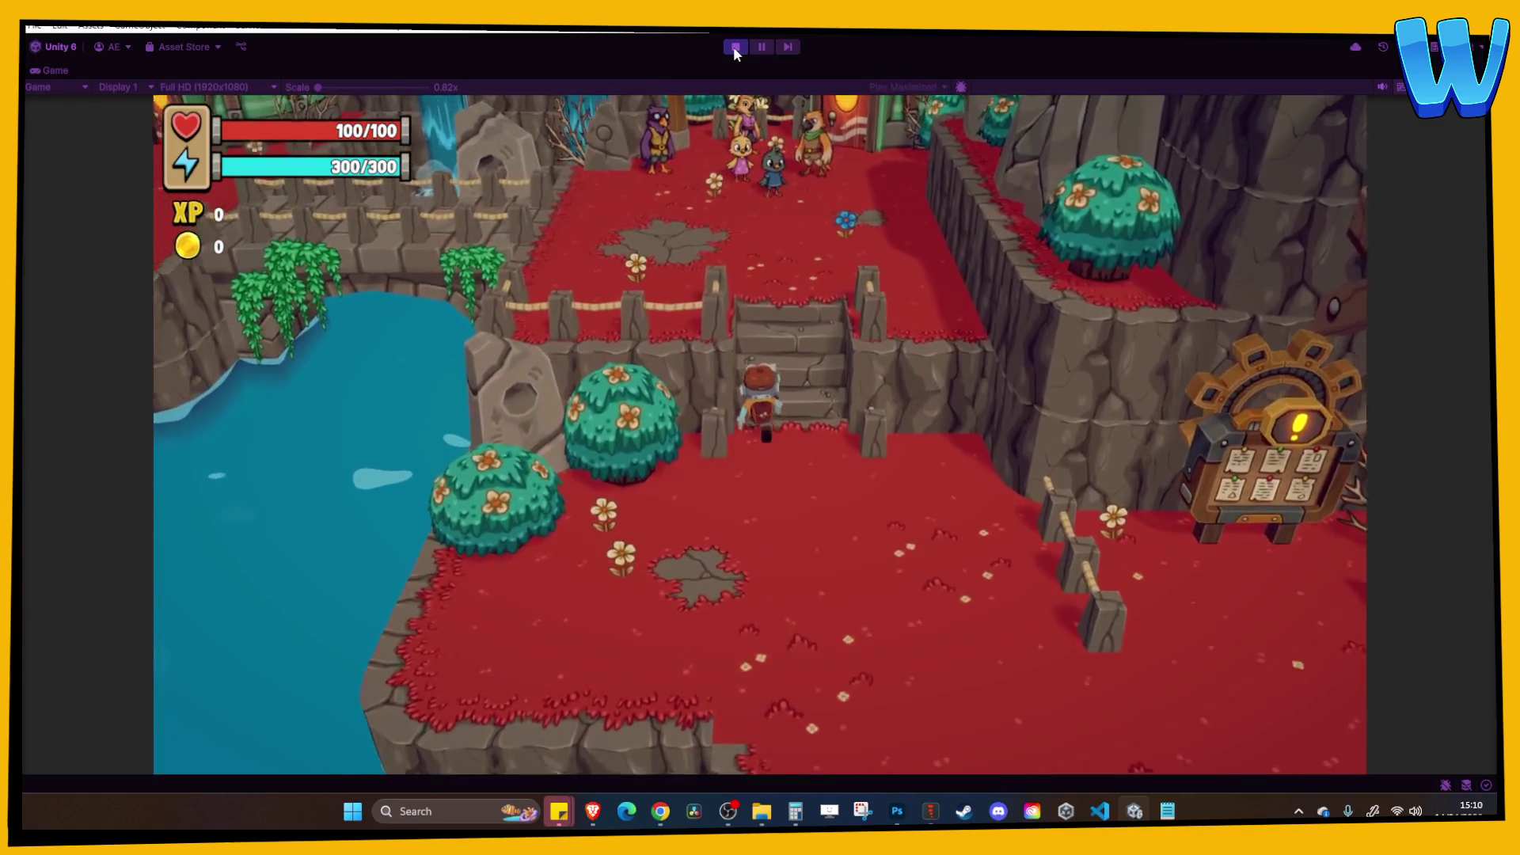
{"action": "key", "text": "w"}
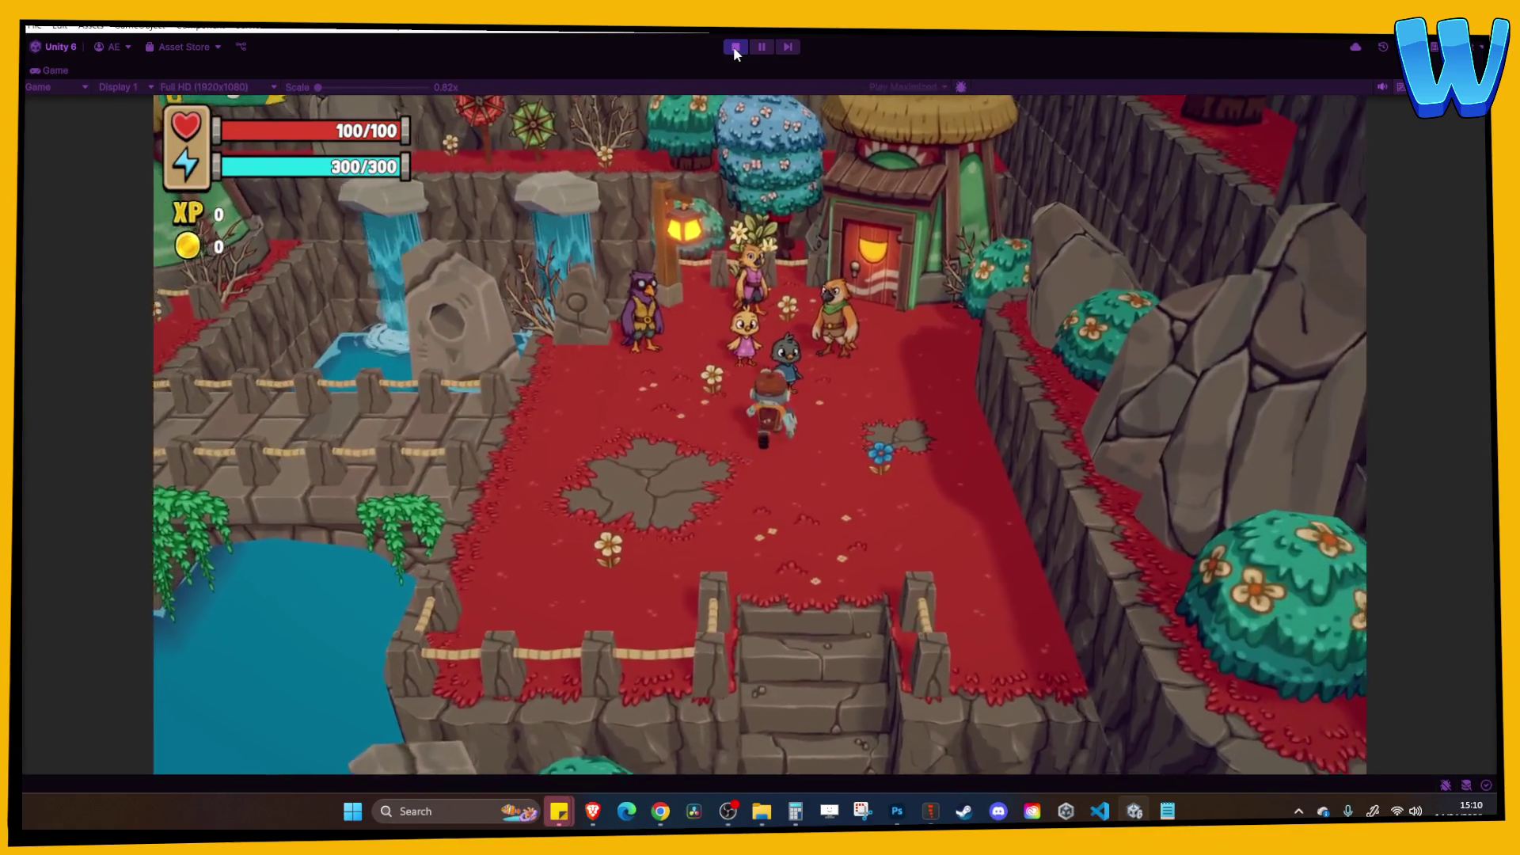
{"action": "key", "text": "e"}
{"action": "key", "text": "e"}
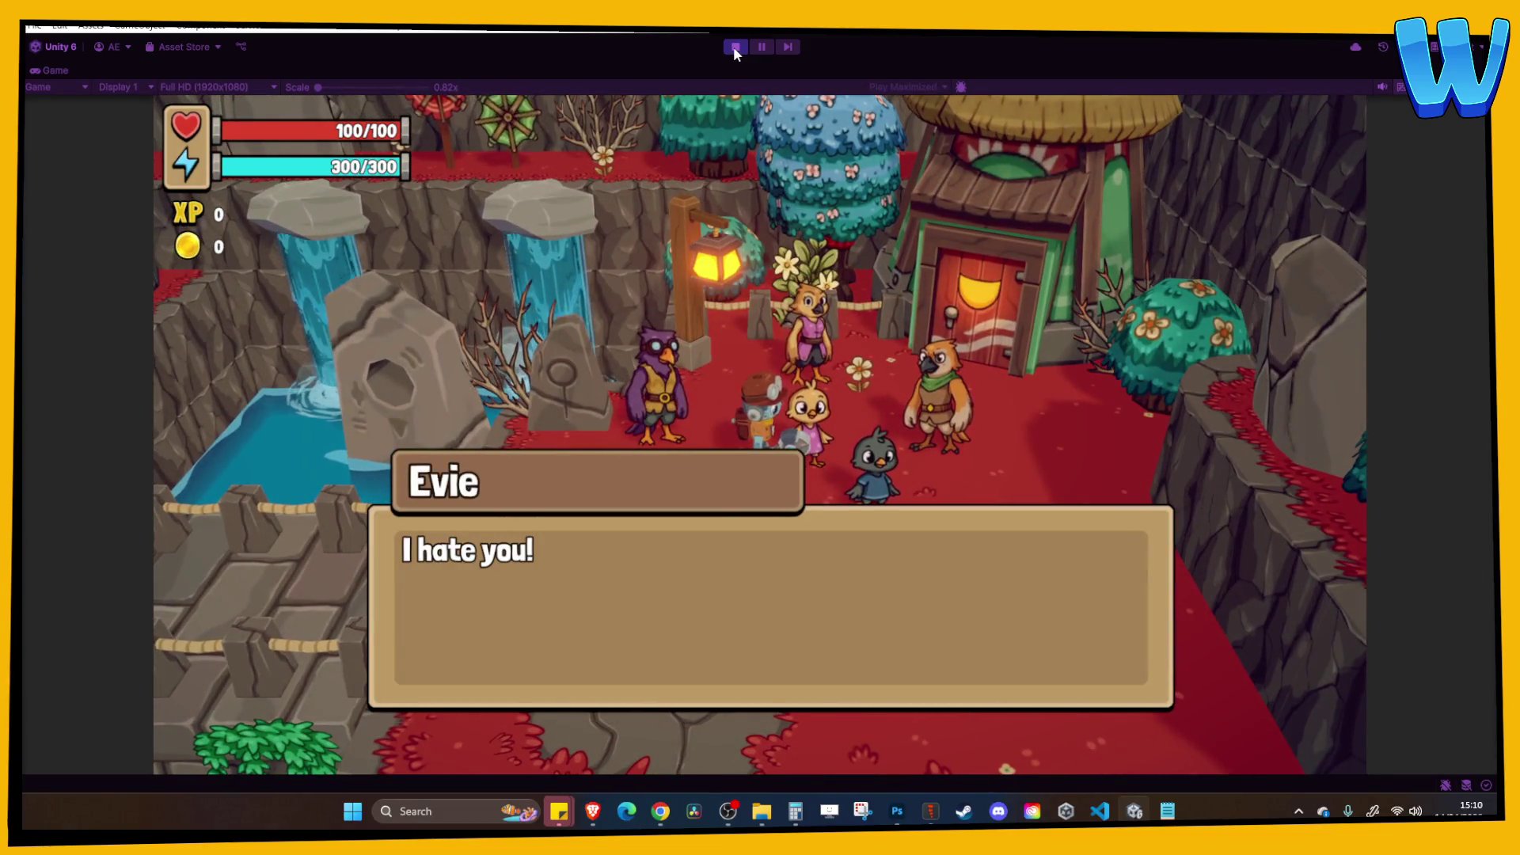
{"action": "key", "text": "e"}
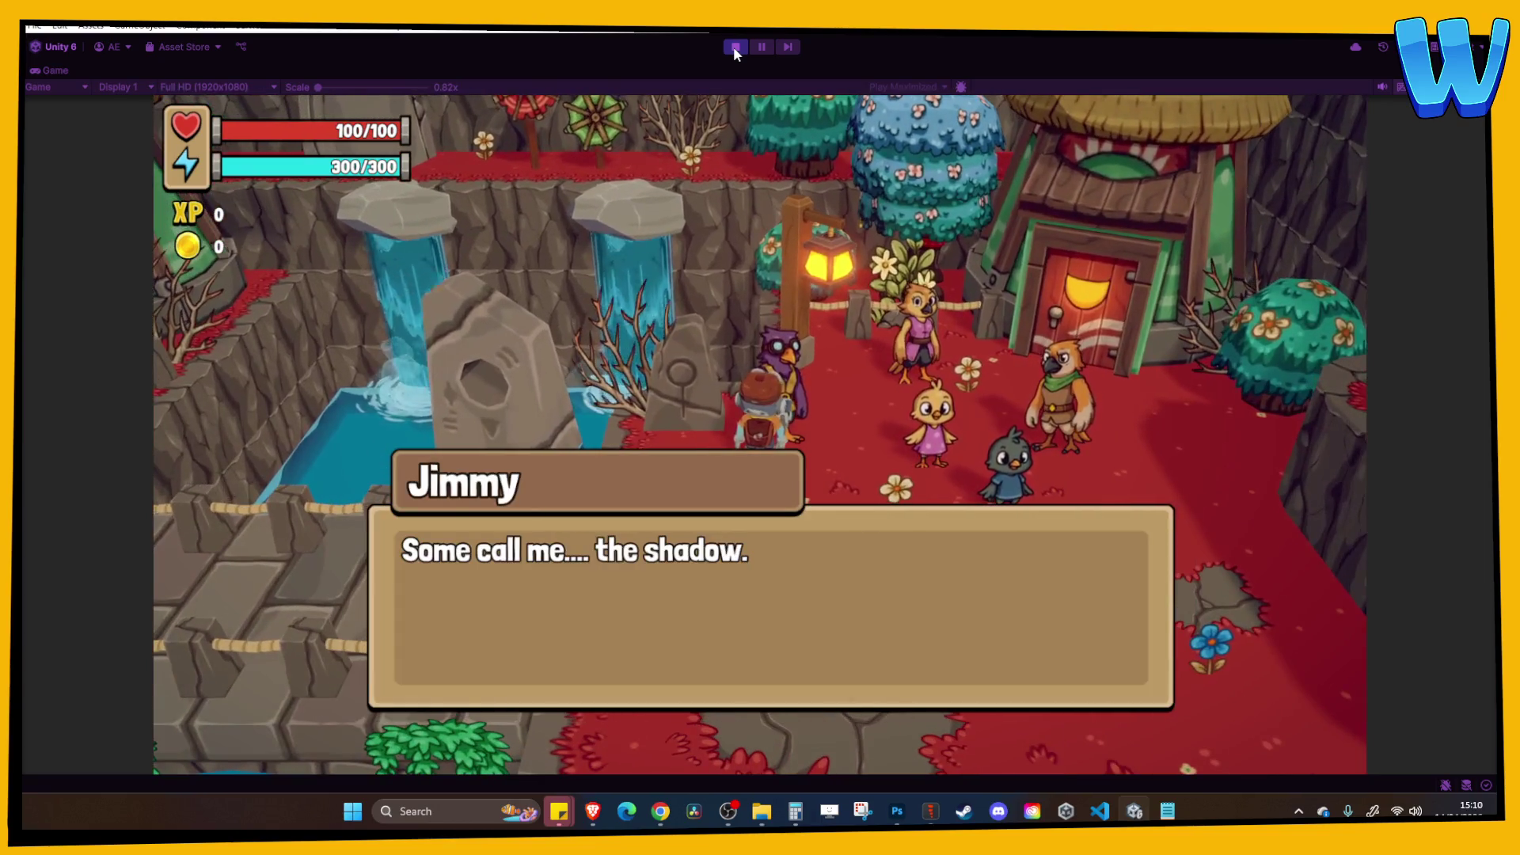
{"action": "key", "text": "e"}
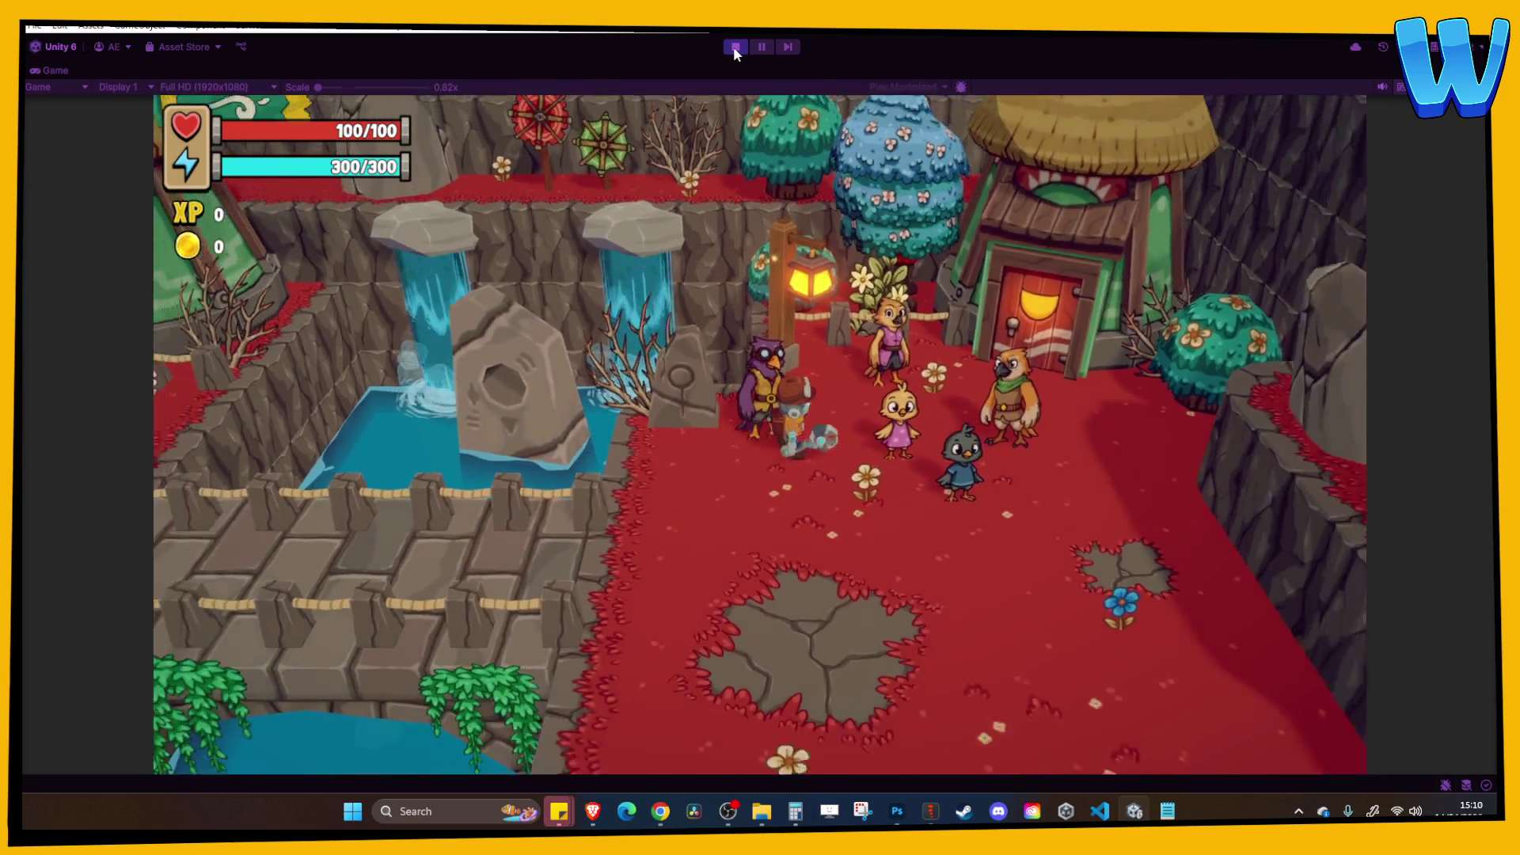
Walk toward the house door and talk with the villagers there.
{"action": "key", "text": "d"}
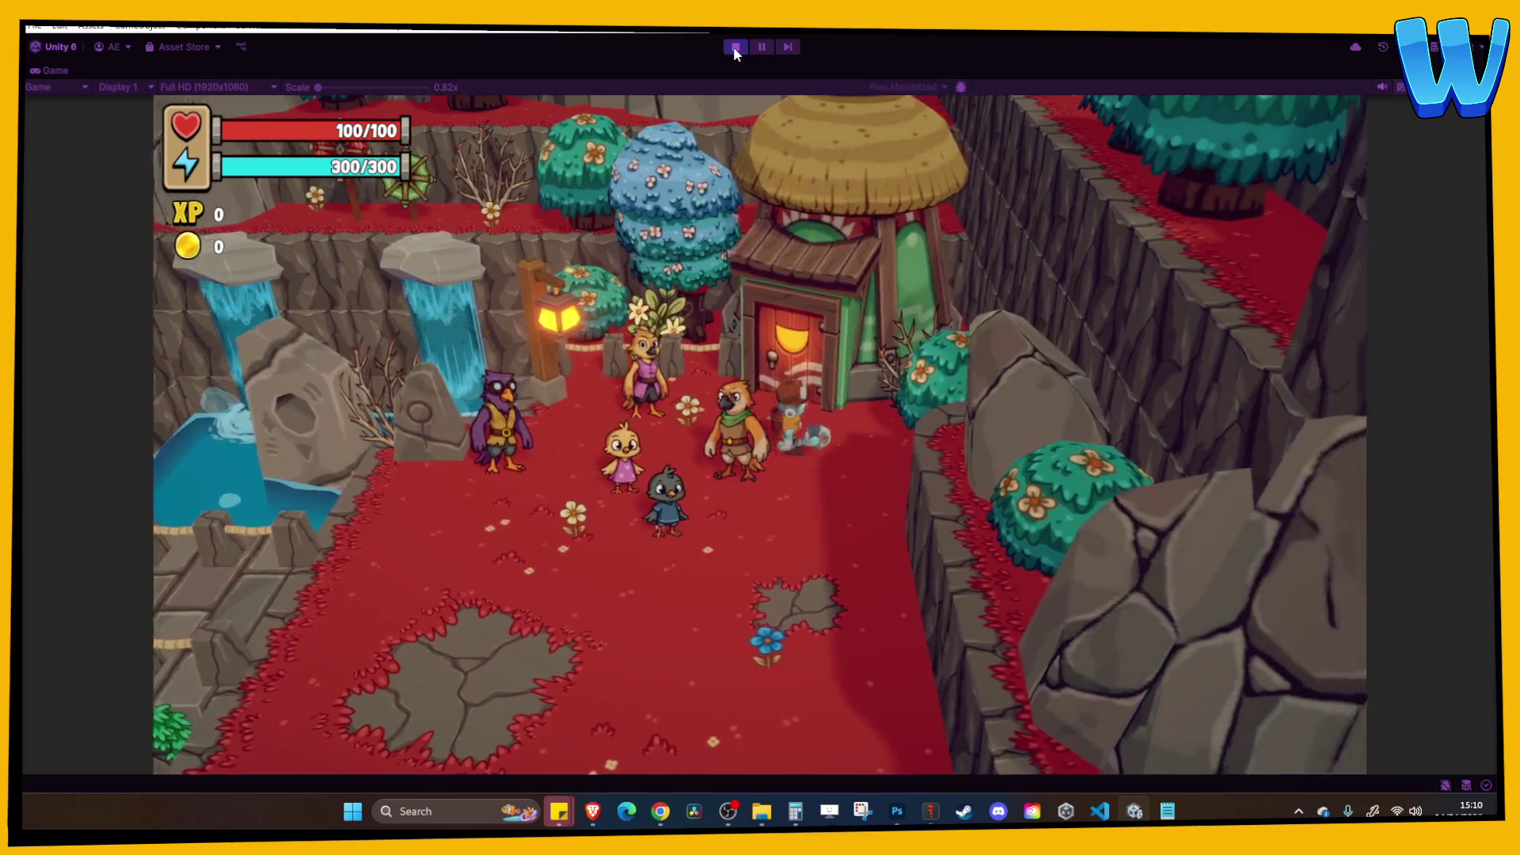
{"action": "key", "text": "e"}
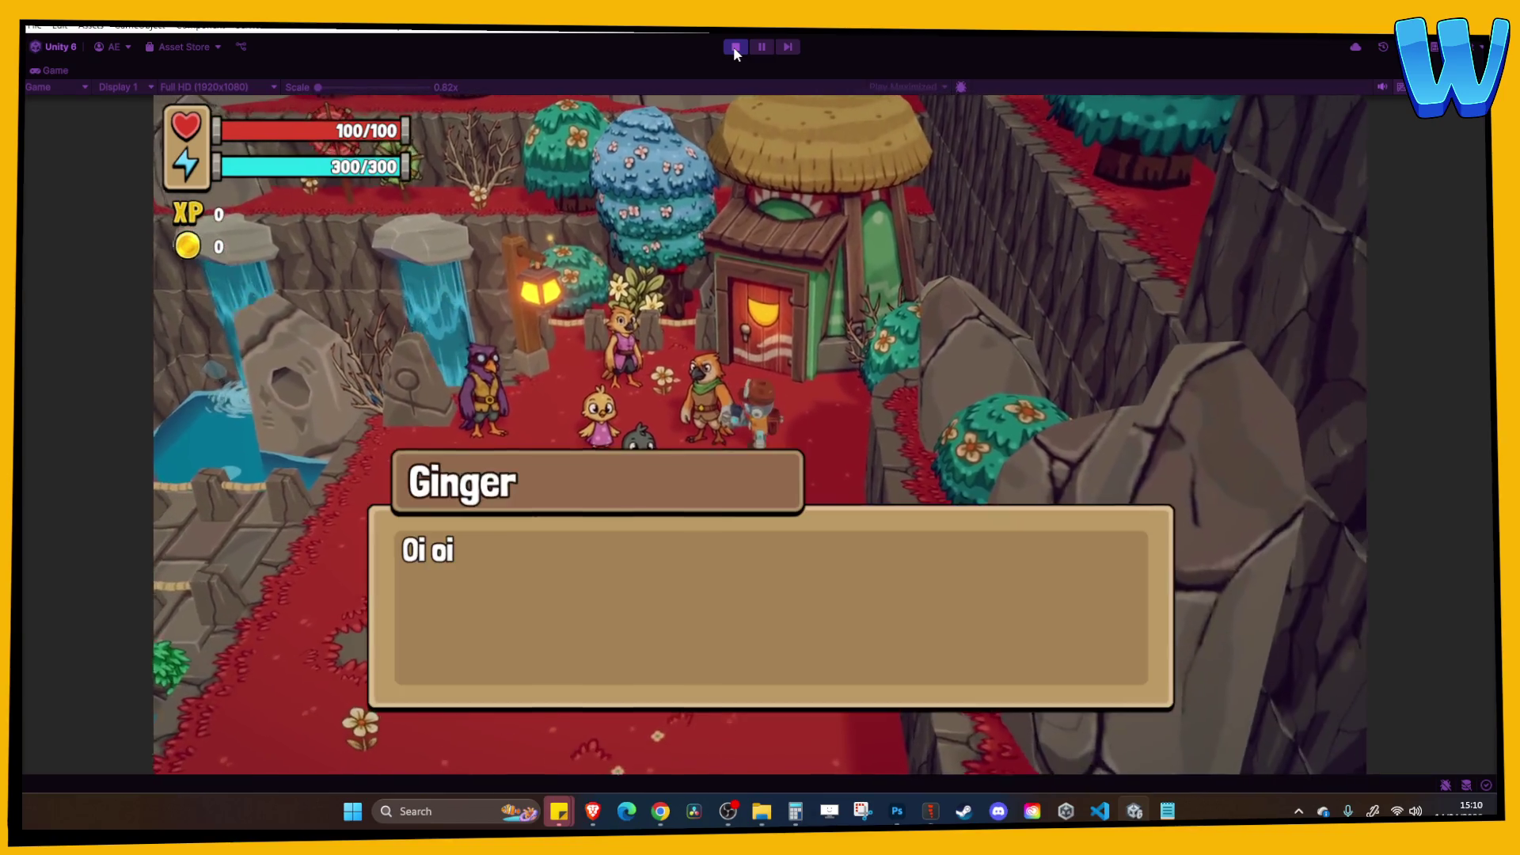
{"action": "key", "text": "e"}
{"action": "key", "text": "w"}
{"action": "key", "text": "e"}
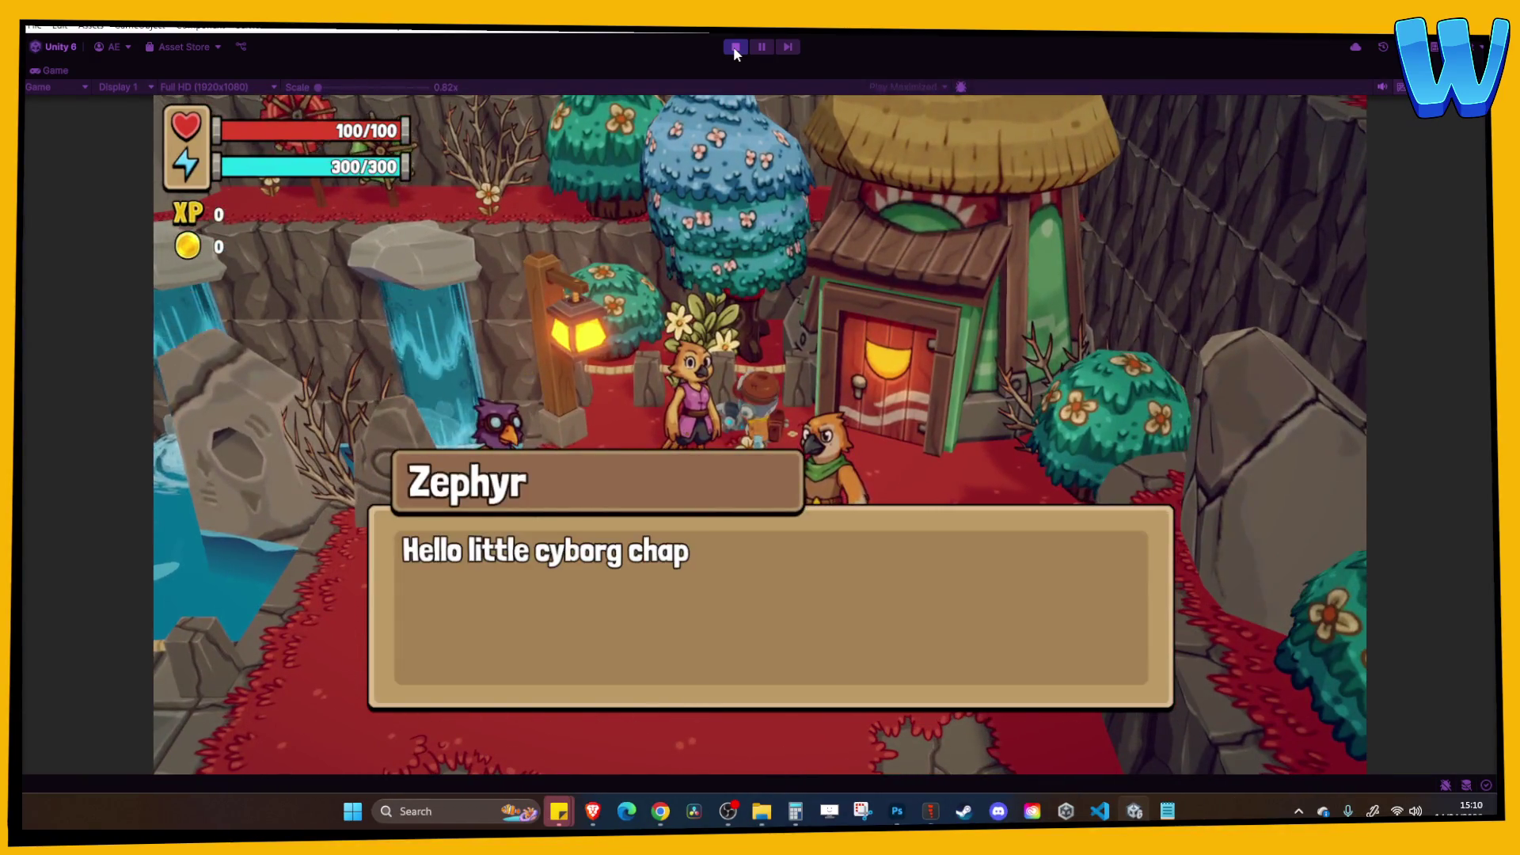
{"action": "key", "text": "e"}
Walk back and forth across the stone bridge, then stop the play-test.
{"action": "key", "text": "a"}
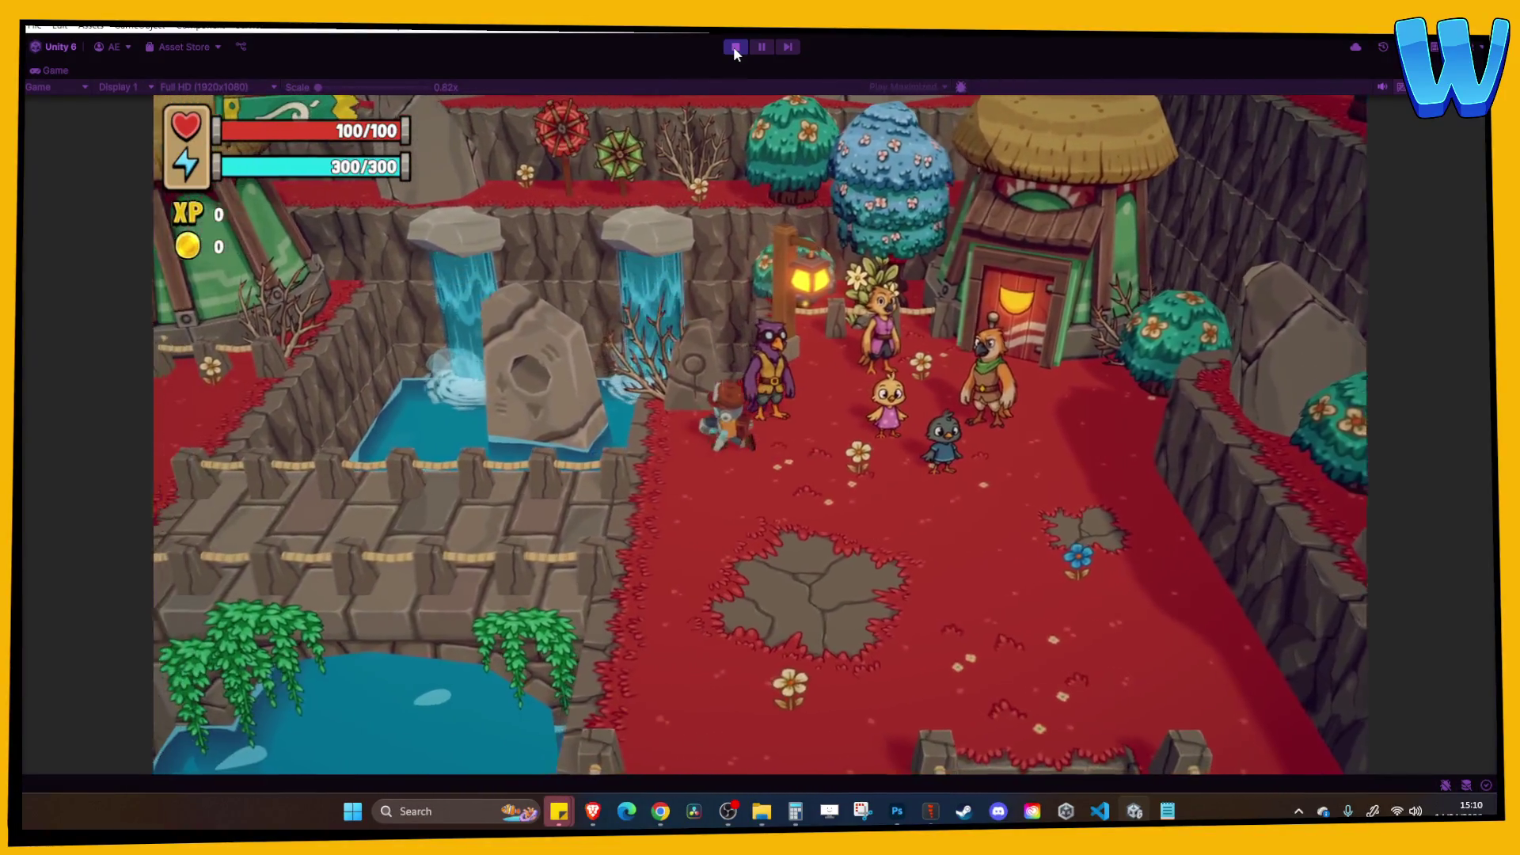
{"action": "key", "text": "a"}
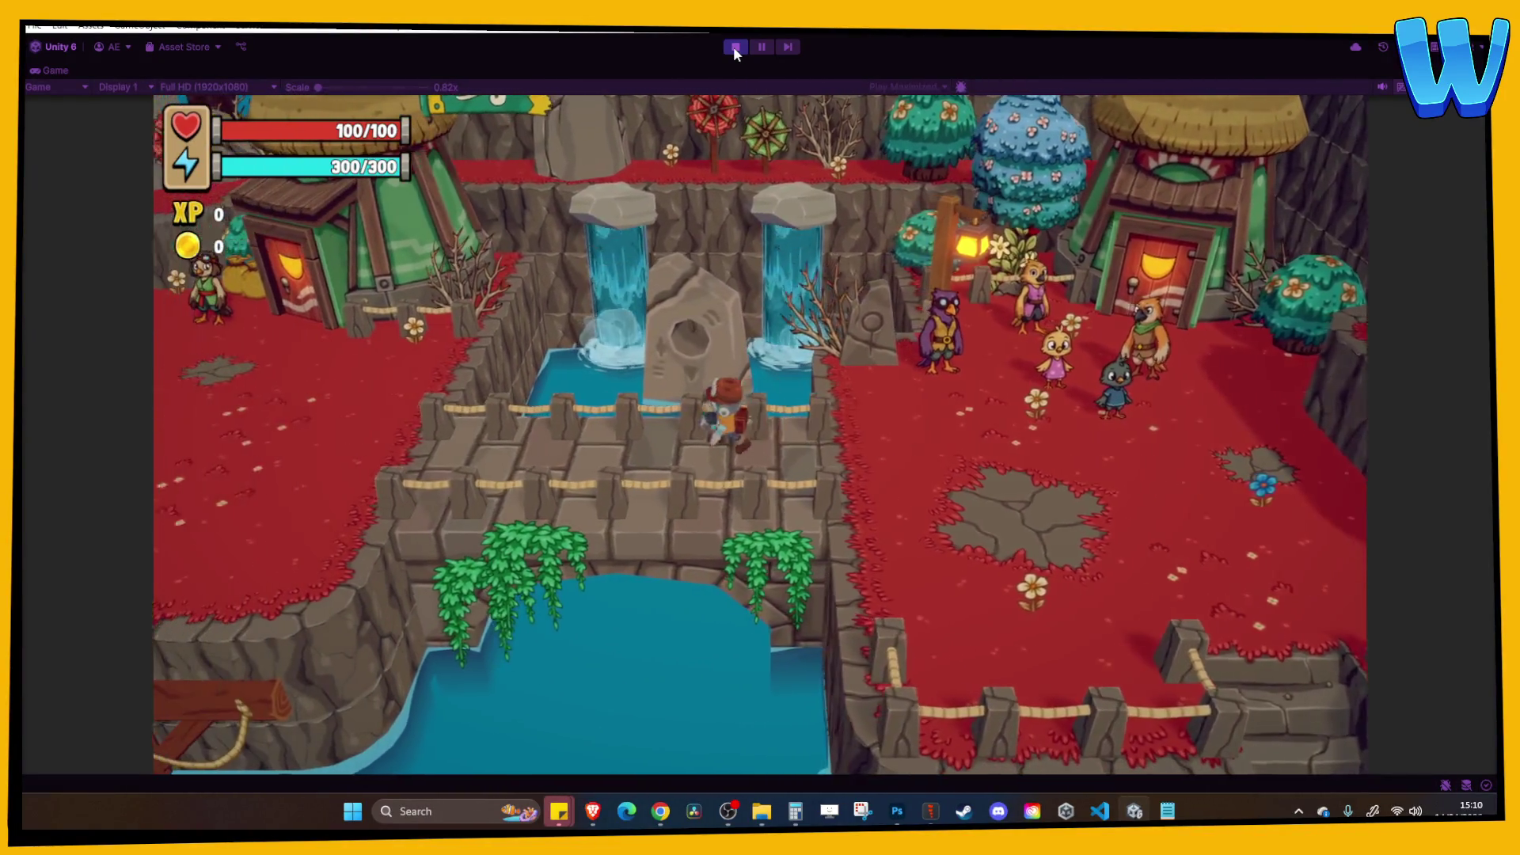
{"action": "key", "text": "a"}
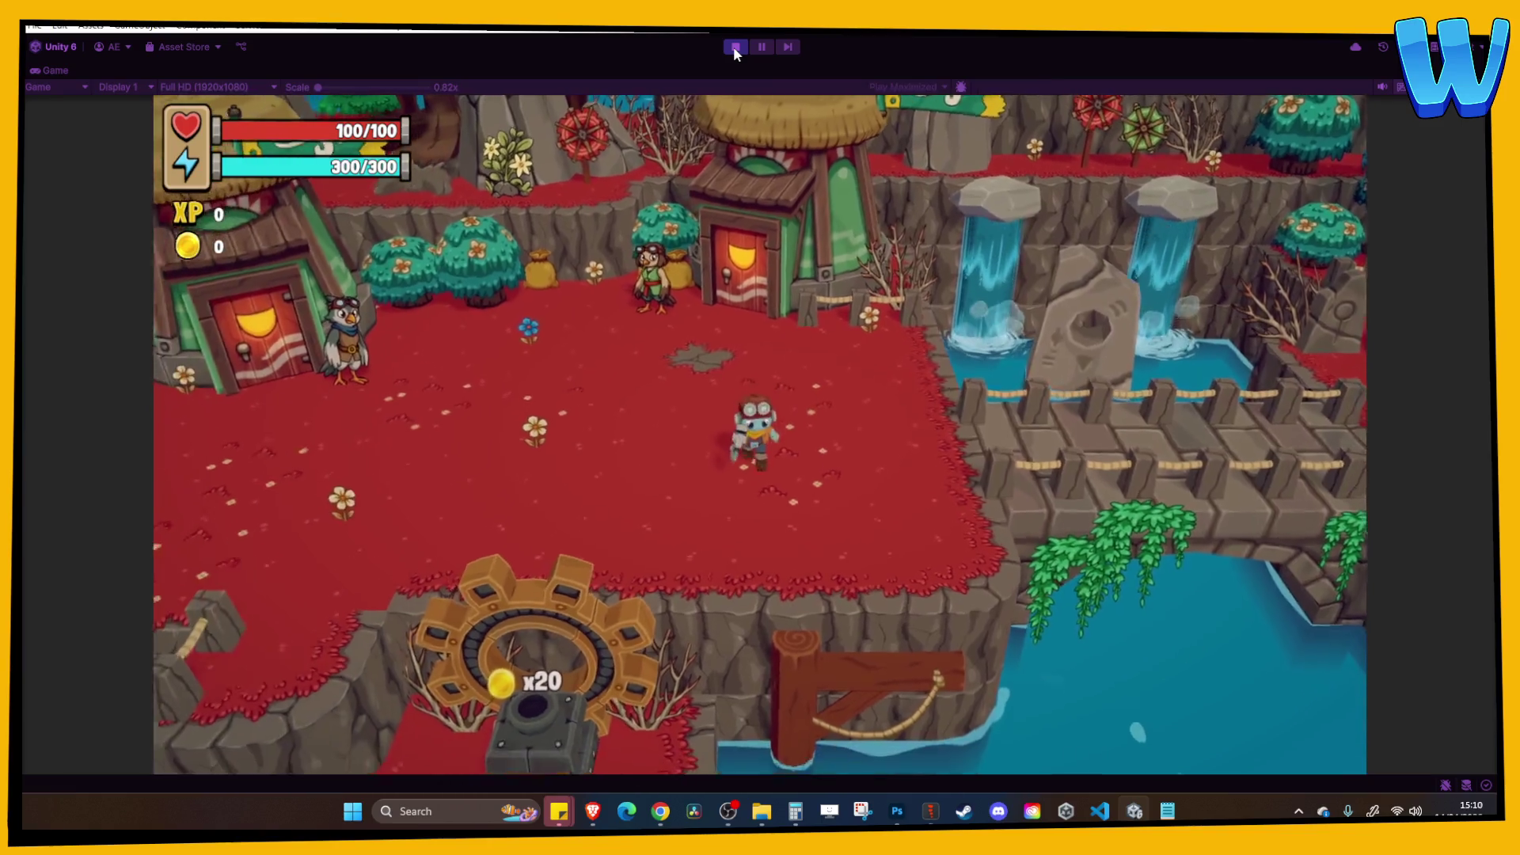
{"action": "key", "text": "d"}
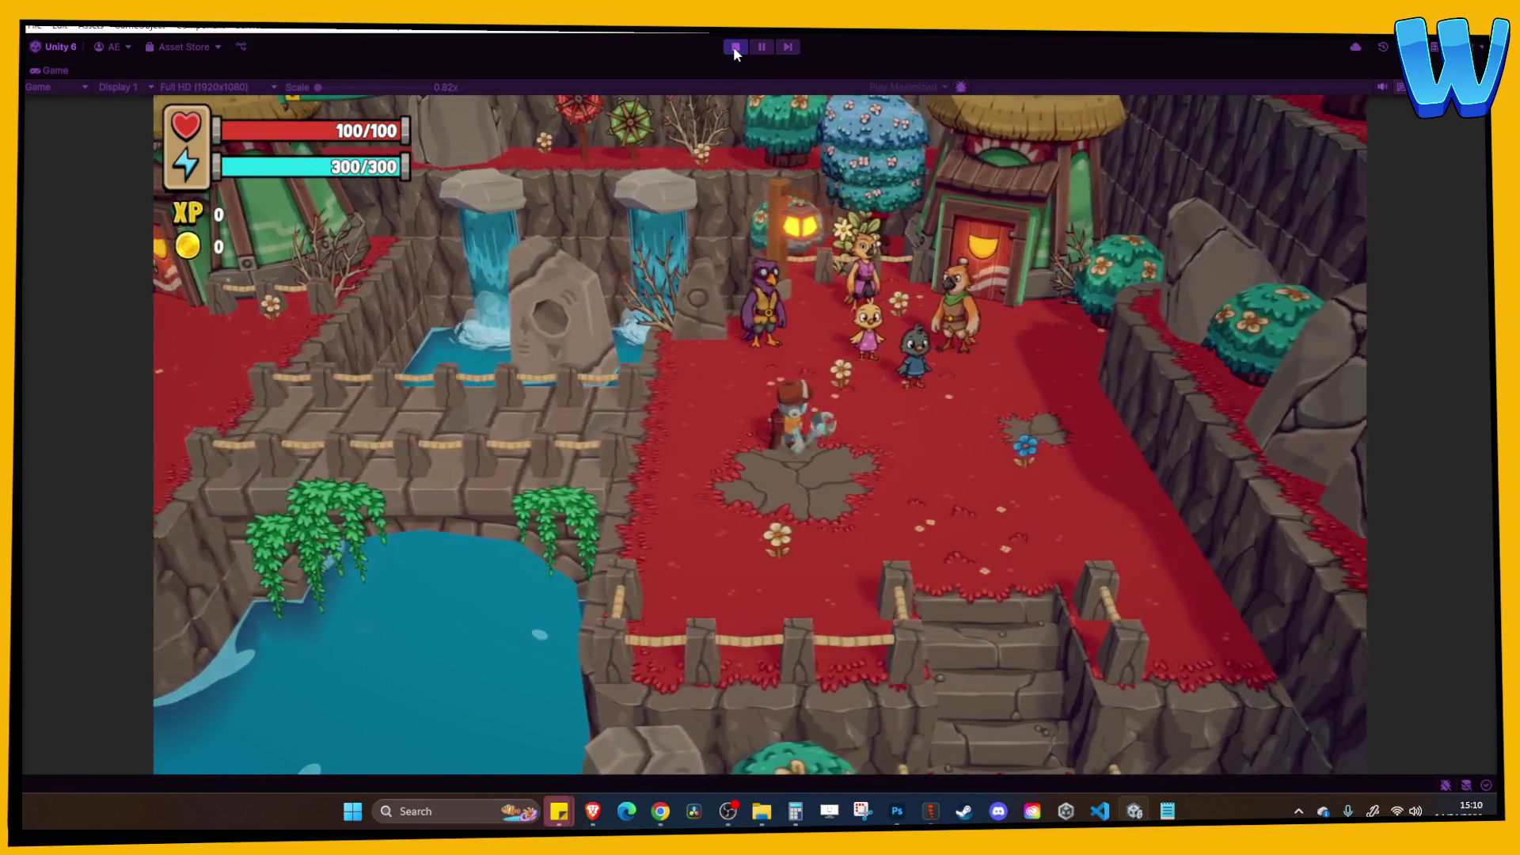
{"action": "key", "text": "w"}
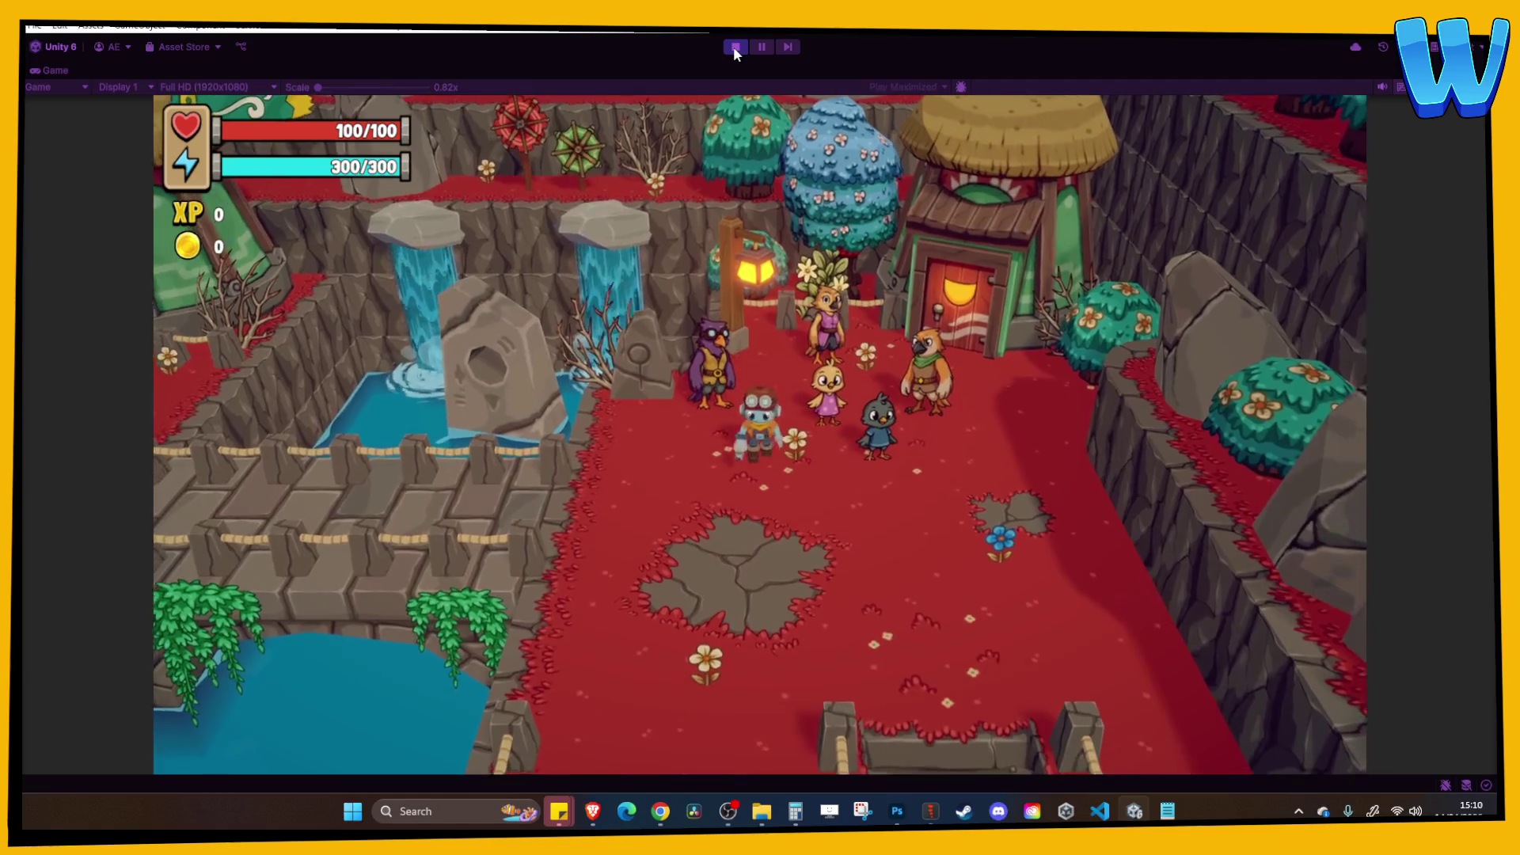
{"action": "key", "text": "s"}
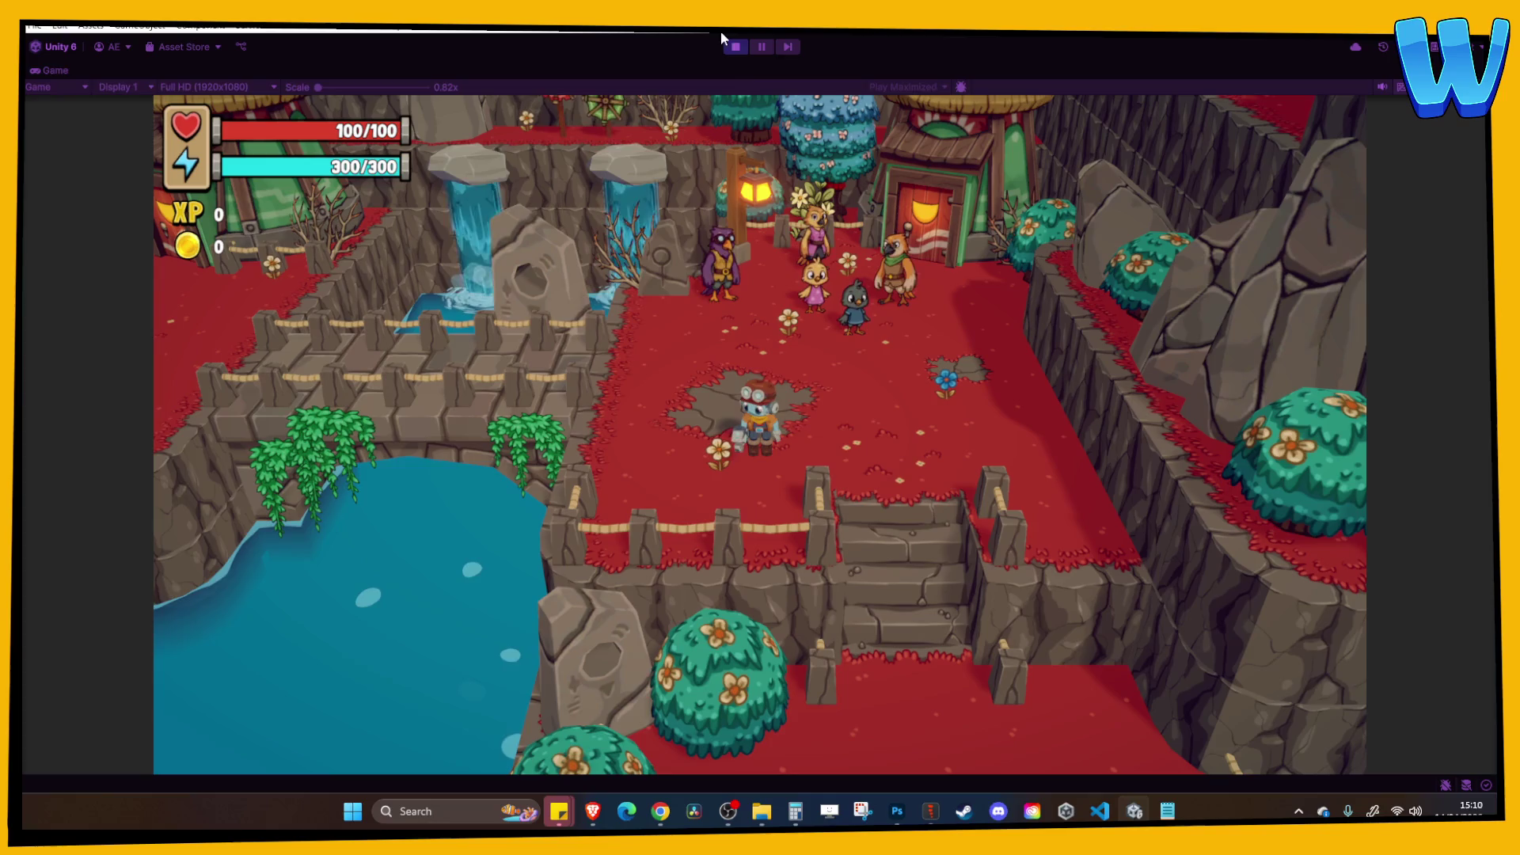
{"action": "left_click", "coordinate": [736, 47]}
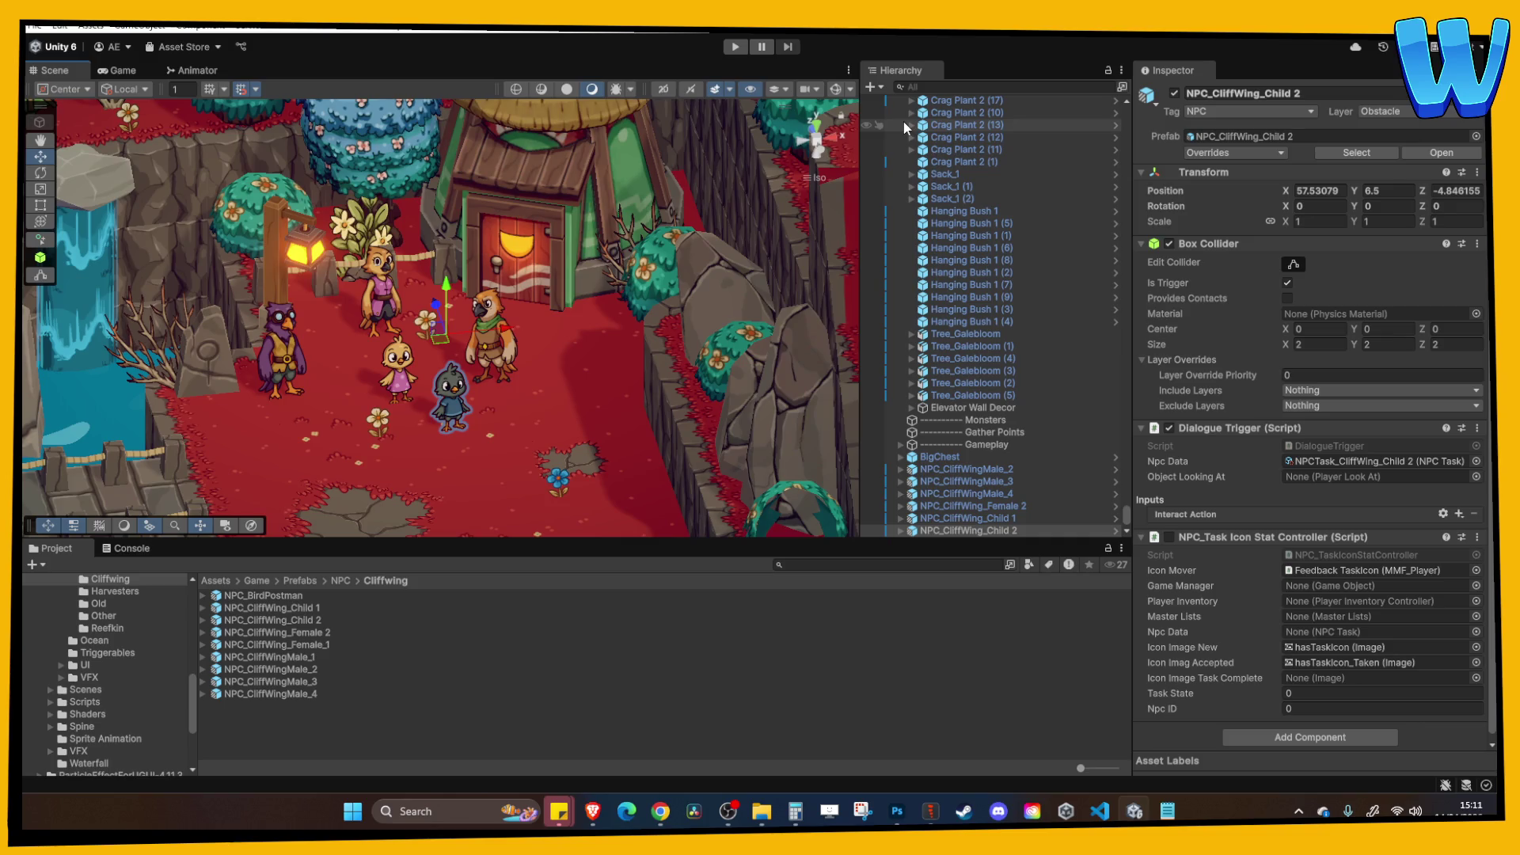
Inspect the villager area, selecting a floor tile and NPC_CliffWing_Child 2.
{"action": "scroll", "coordinate": [571, 354], "scroll_direction": "up", "scroll_amount": 5}
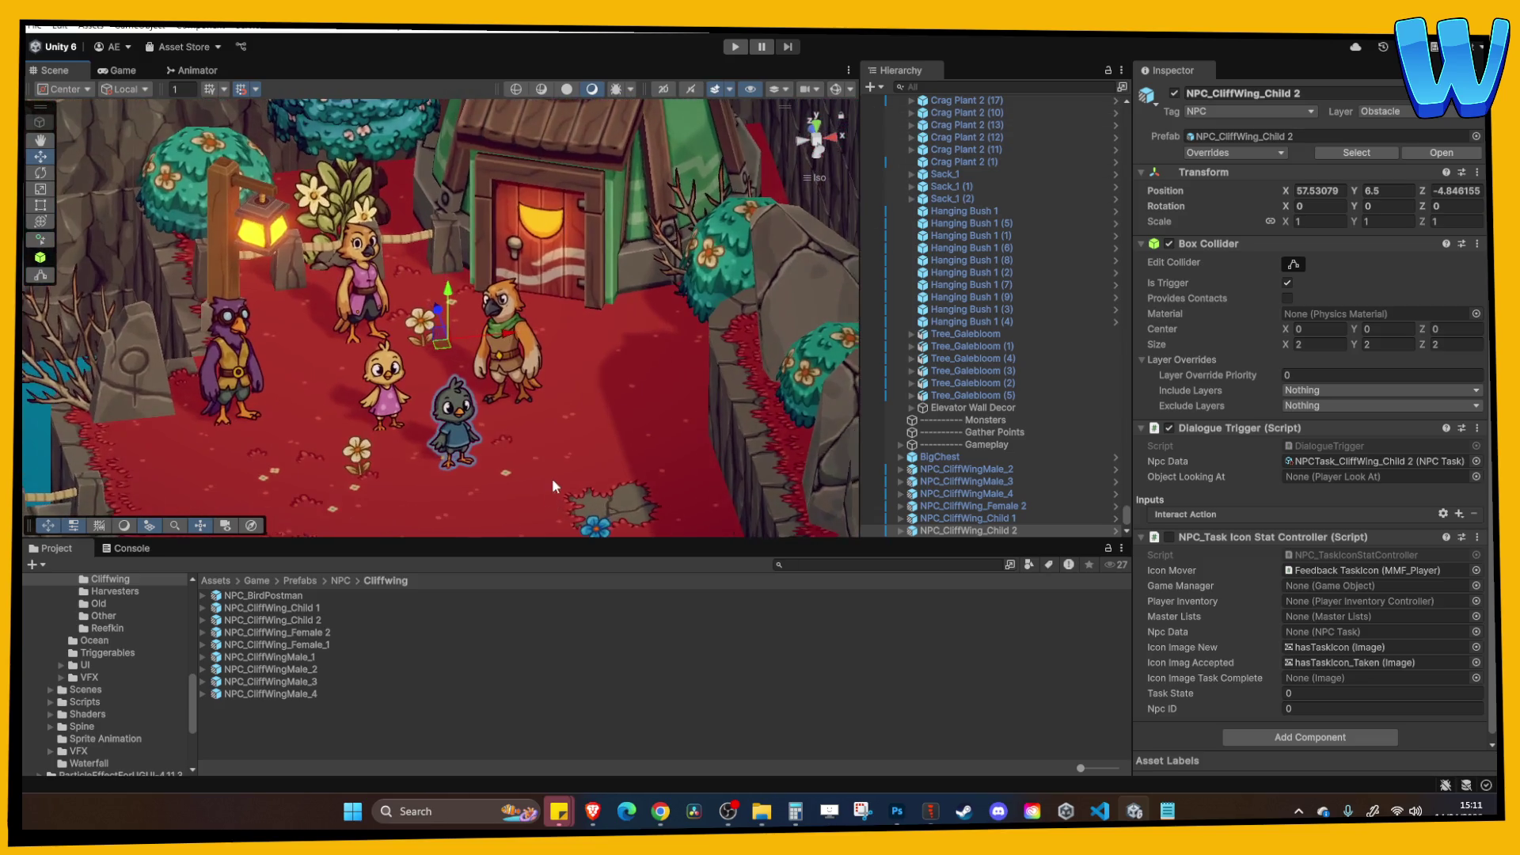
{"action": "left_click", "coordinate": [513, 454]}
{"action": "scroll", "coordinate": [512, 454], "scroll_direction": "down", "scroll_amount": 3}
{"action": "left_click", "coordinate": [443, 387]}
{"action": "scroll", "coordinate": [463, 402], "scroll_direction": "down", "scroll_amount": 5}
{"action": "scroll", "coordinate": [483, 388], "scroll_direction": "up", "scroll_amount": 6}
{"action": "scroll", "coordinate": [501, 358], "scroll_direction": "up", "scroll_amount": 5}
{"action": "scroll", "coordinate": [498, 348], "scroll_direction": "down", "scroll_amount": 3}
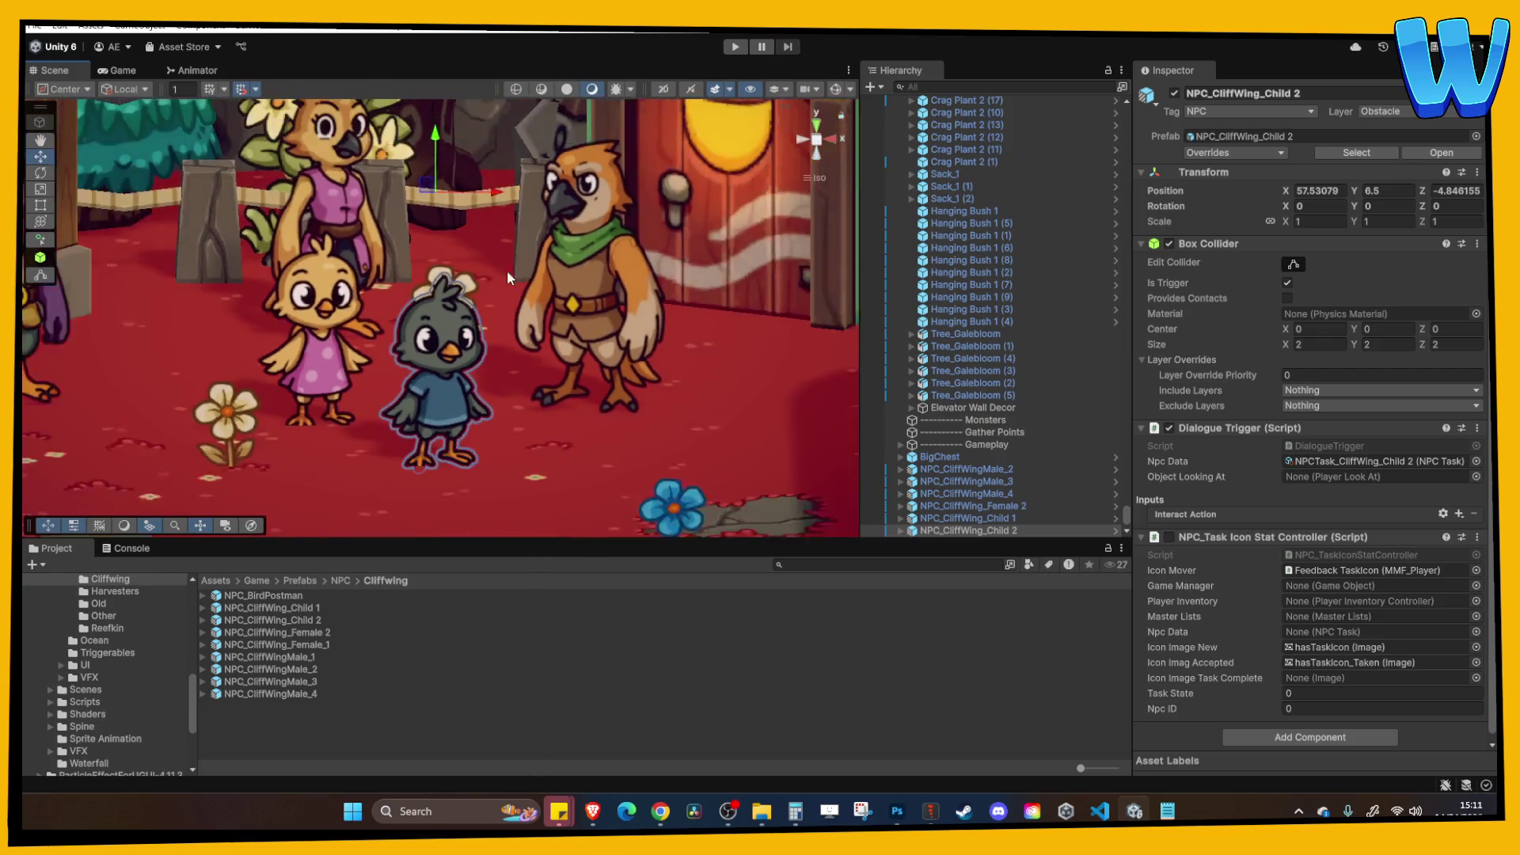
{"action": "scroll", "coordinate": [490, 355], "scroll_direction": "up", "scroll_amount": 3}
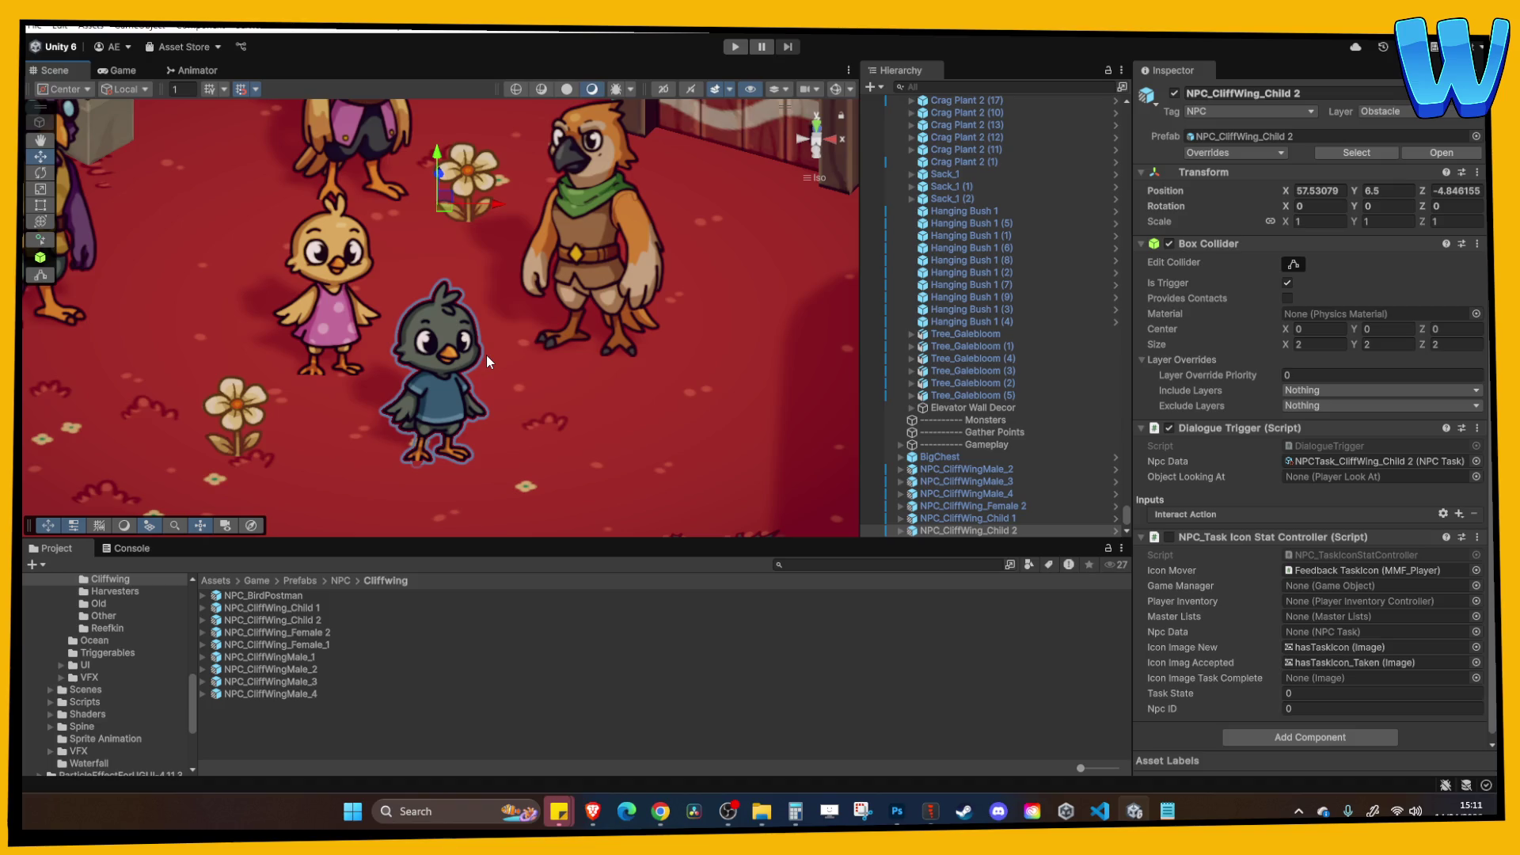
{"action": "scroll", "coordinate": [483, 355], "scroll_direction": "down", "scroll_amount": 10}
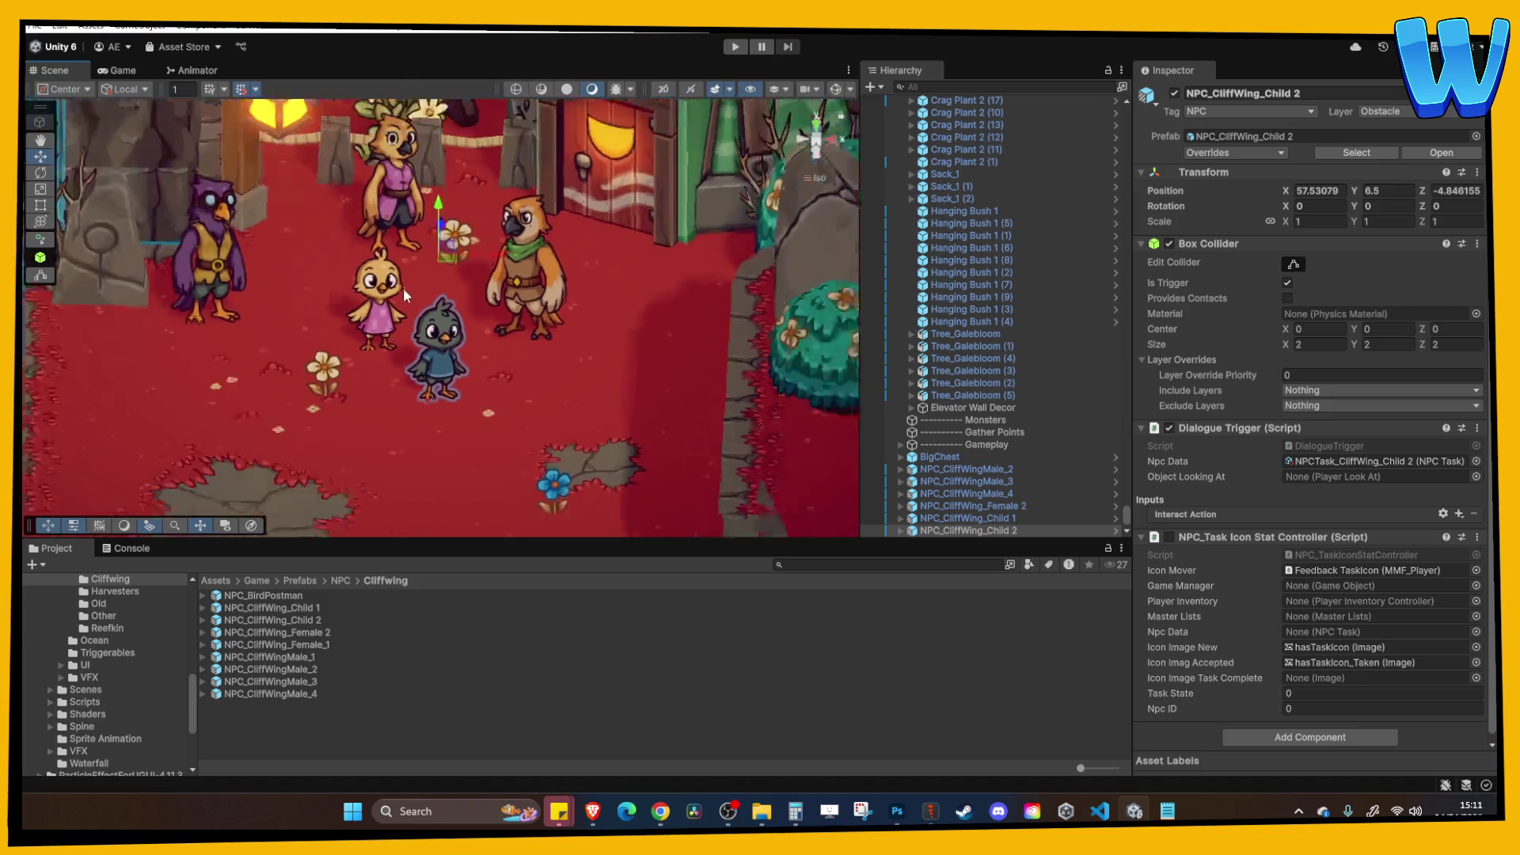
{"action": "scroll", "coordinate": [499, 299], "scroll_direction": "up", "scroll_amount": 10}
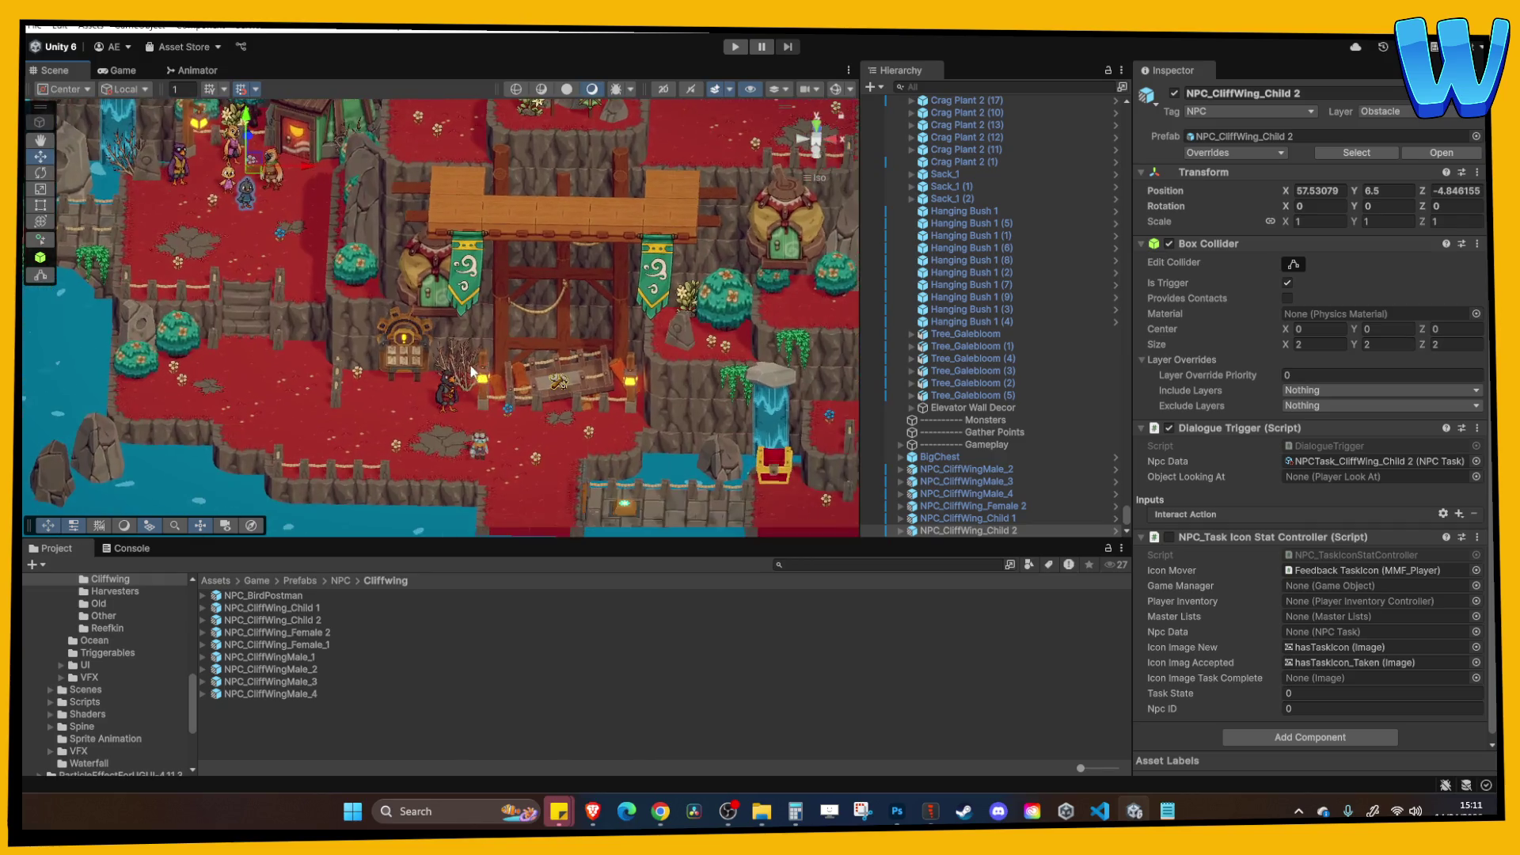
Pan across the island to bring the huts, waterfalls and bridge into view.
{"action": "mouse_move", "coordinate": [615, 261]}
{"action": "left_mouse_down"}
{"action": "mouse_move", "coordinate": [215, 265]}
{"action": "mouse_move", "coordinate": [575, 246]}
{"action": "mouse_move", "coordinate": [389, 237]}
{"action": "left_mouse_up"}
{"action": "scroll", "coordinate": [390, 245], "scroll_direction": "up", "scroll_amount": 2}
{"action": "left_click", "coordinate": [506, 297]}
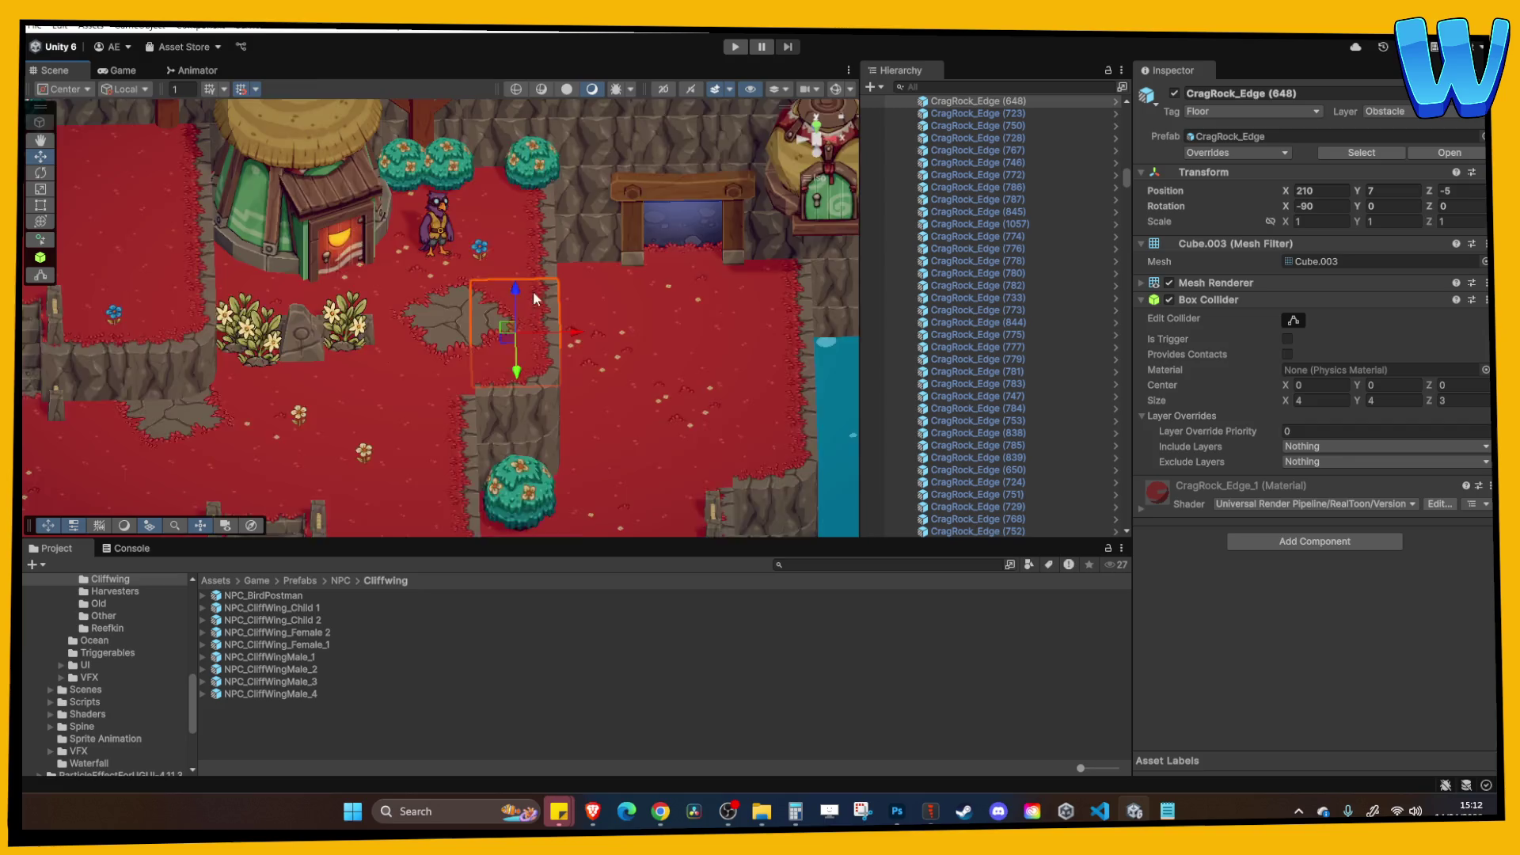
{"action": "scroll", "coordinate": [537, 289], "scroll_direction": "up", "scroll_amount": 1}
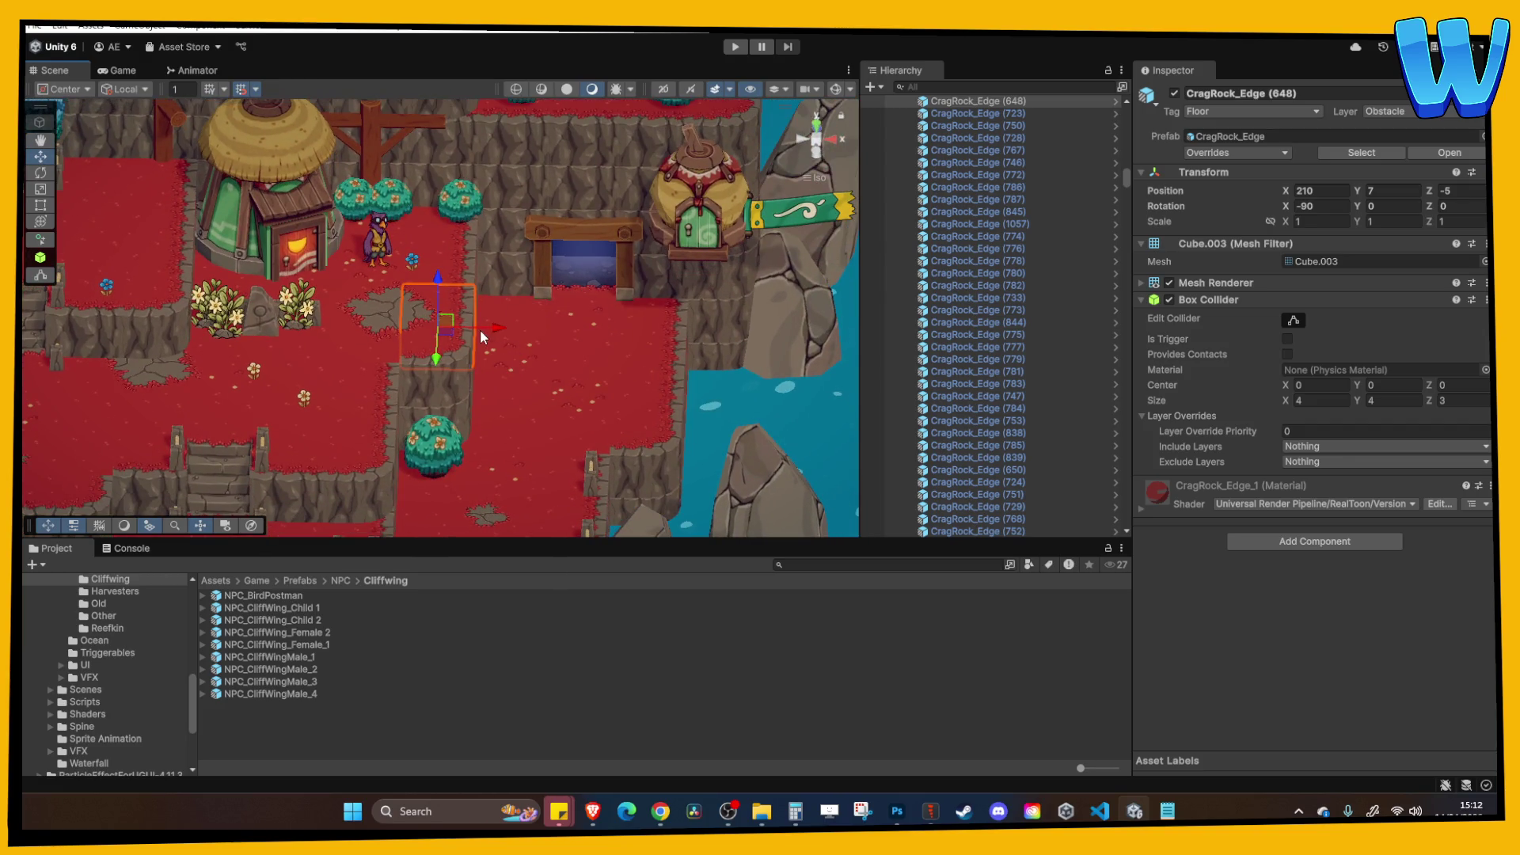
{"action": "scroll", "coordinate": [686, 349], "scroll_direction": "down", "scroll_amount": 3}
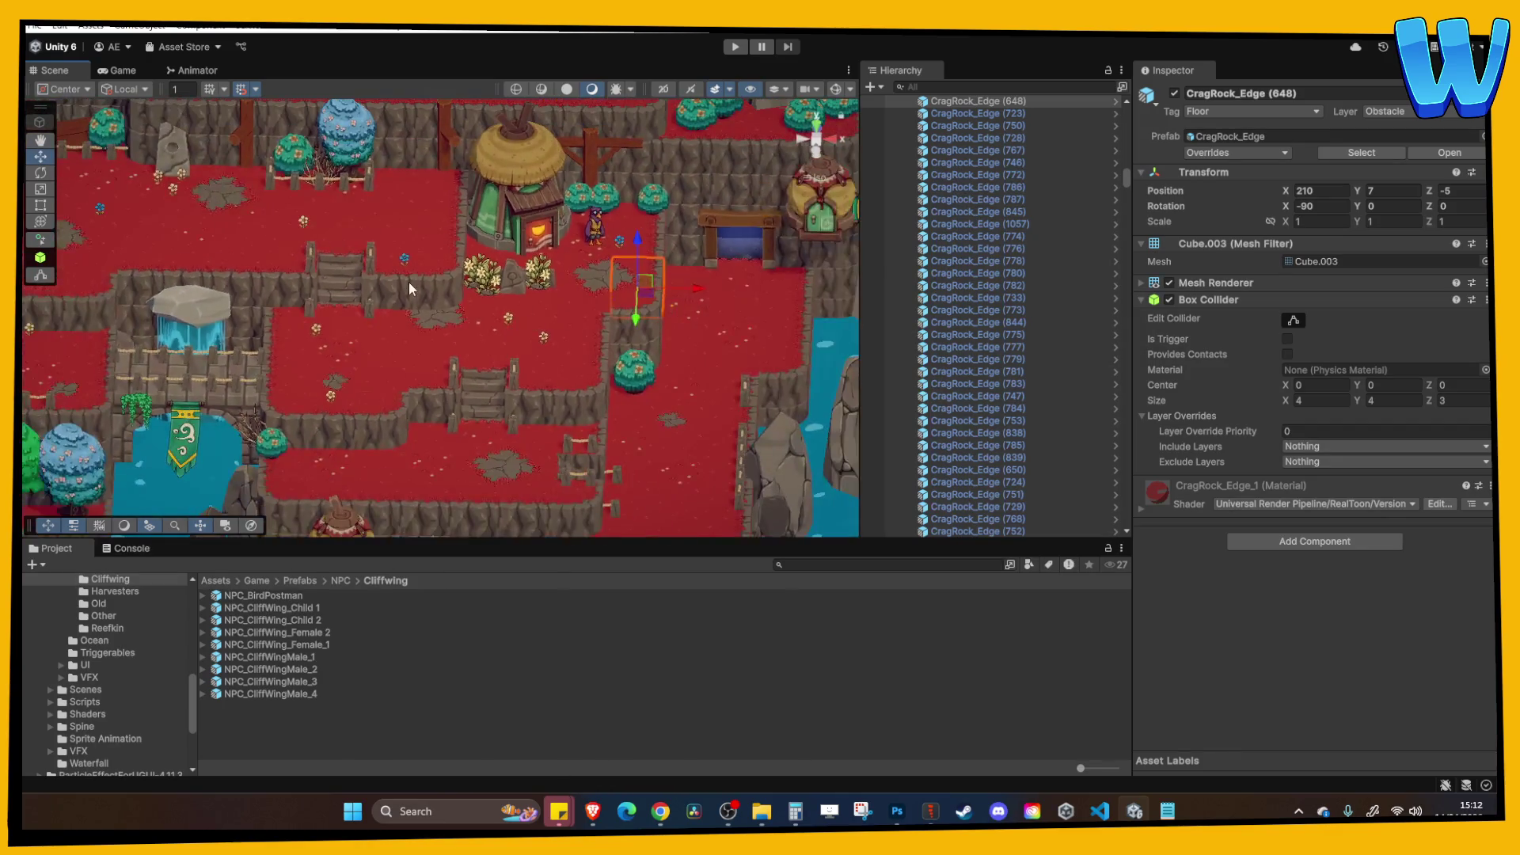
{"action": "left_click_drag", "start_coordinate": [410, 282], "coordinate": [819, 329]}
{"action": "scroll", "coordinate": [428, 386], "scroll_direction": "up", "scroll_amount": 3}
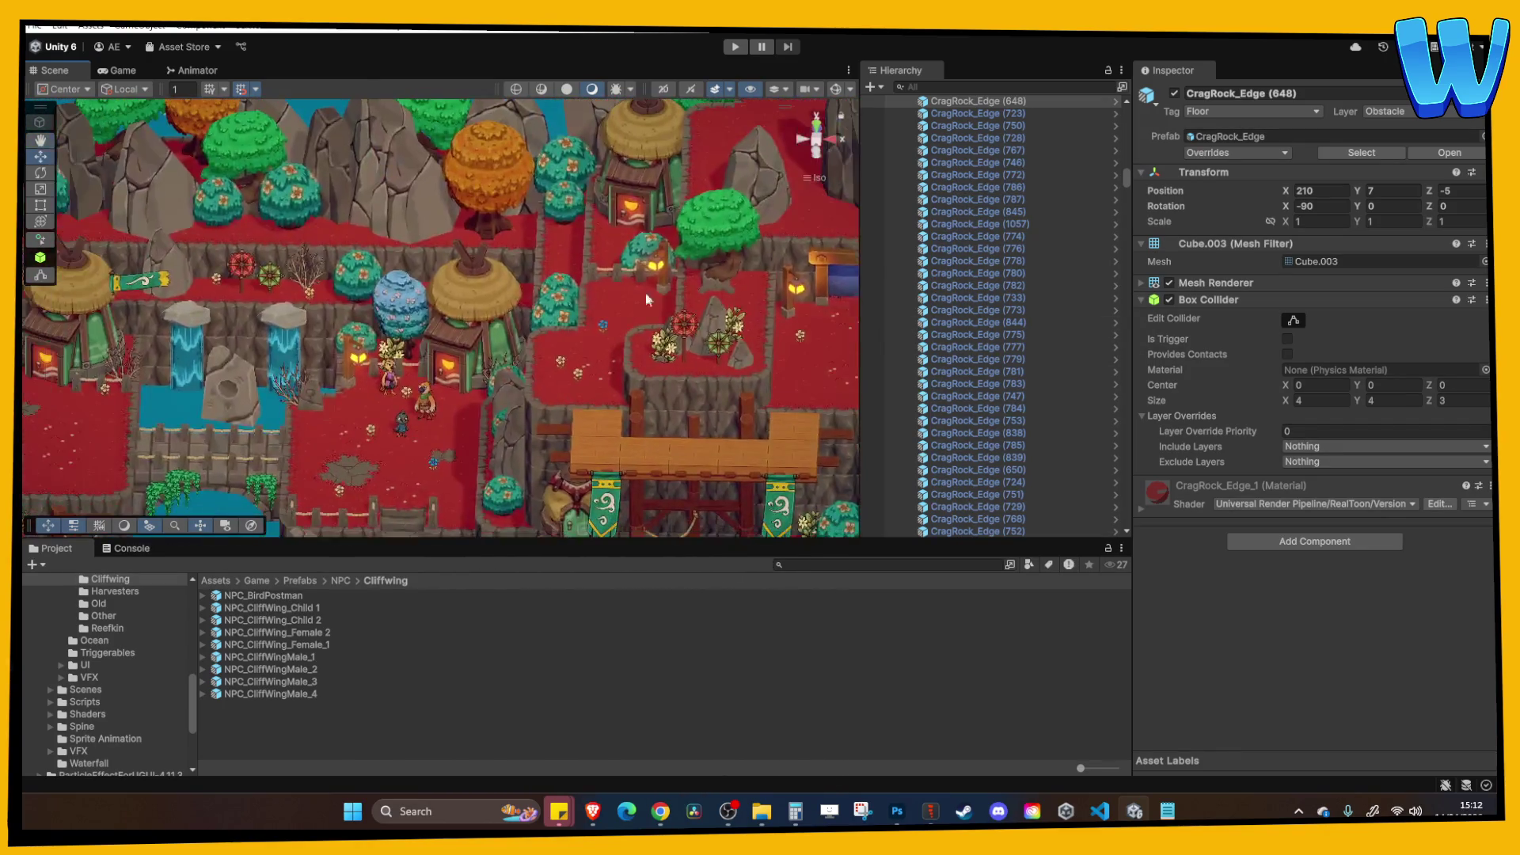
{"action": "mouse_move", "coordinate": [427, 386]}
{"action": "left_mouse_down"}
{"action": "mouse_move", "coordinate": [492, 334]}
{"action": "mouse_move", "coordinate": [615, 329]}
{"action": "left_mouse_up"}
Move NPC_CliffWing_Female 2 left next to the huts.
{"action": "left_click", "coordinate": [170, 301]}
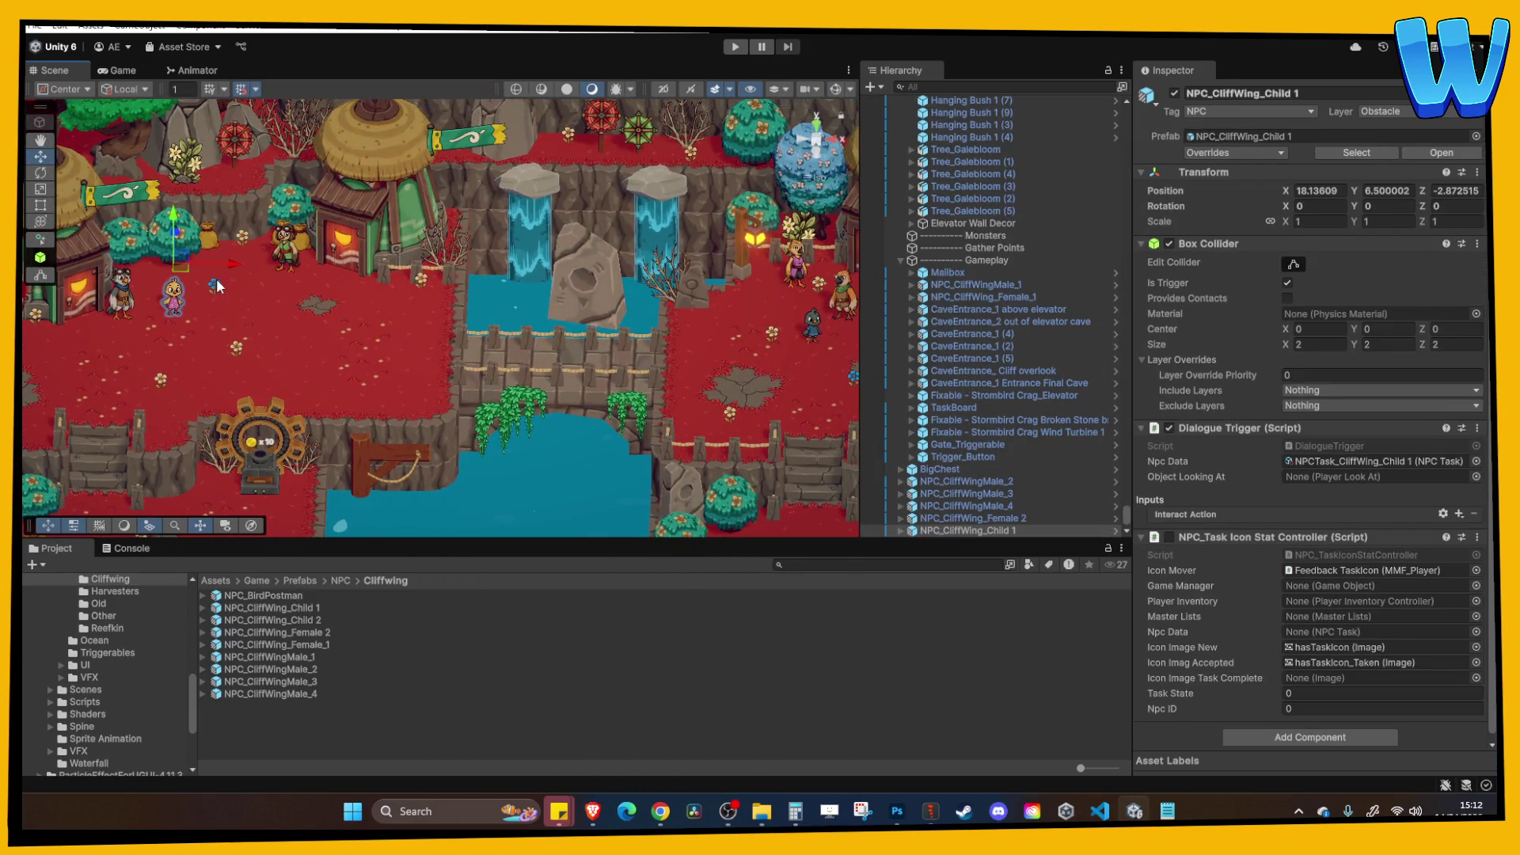
{"action": "left_click", "coordinate": [293, 261]}
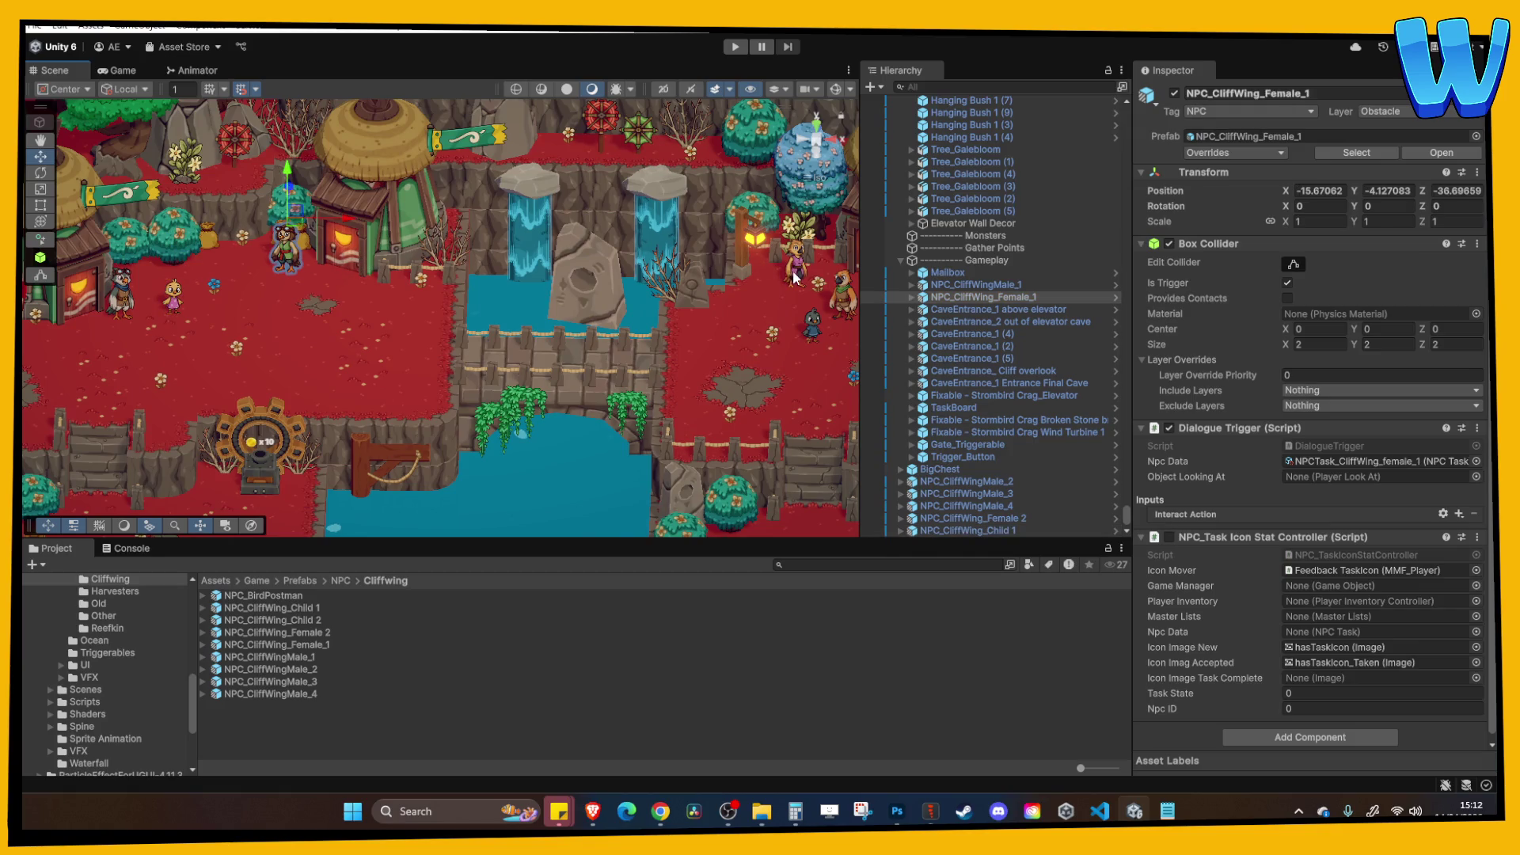
{"action": "left_click", "coordinate": [794, 270]}
{"action": "left_click_drag", "start_coordinate": [831, 273], "coordinate": [322, 257]}
{"action": "left_click", "coordinate": [305, 264]}
{"action": "left_click", "coordinate": [299, 264]}
{"action": "key", "text": "f"}
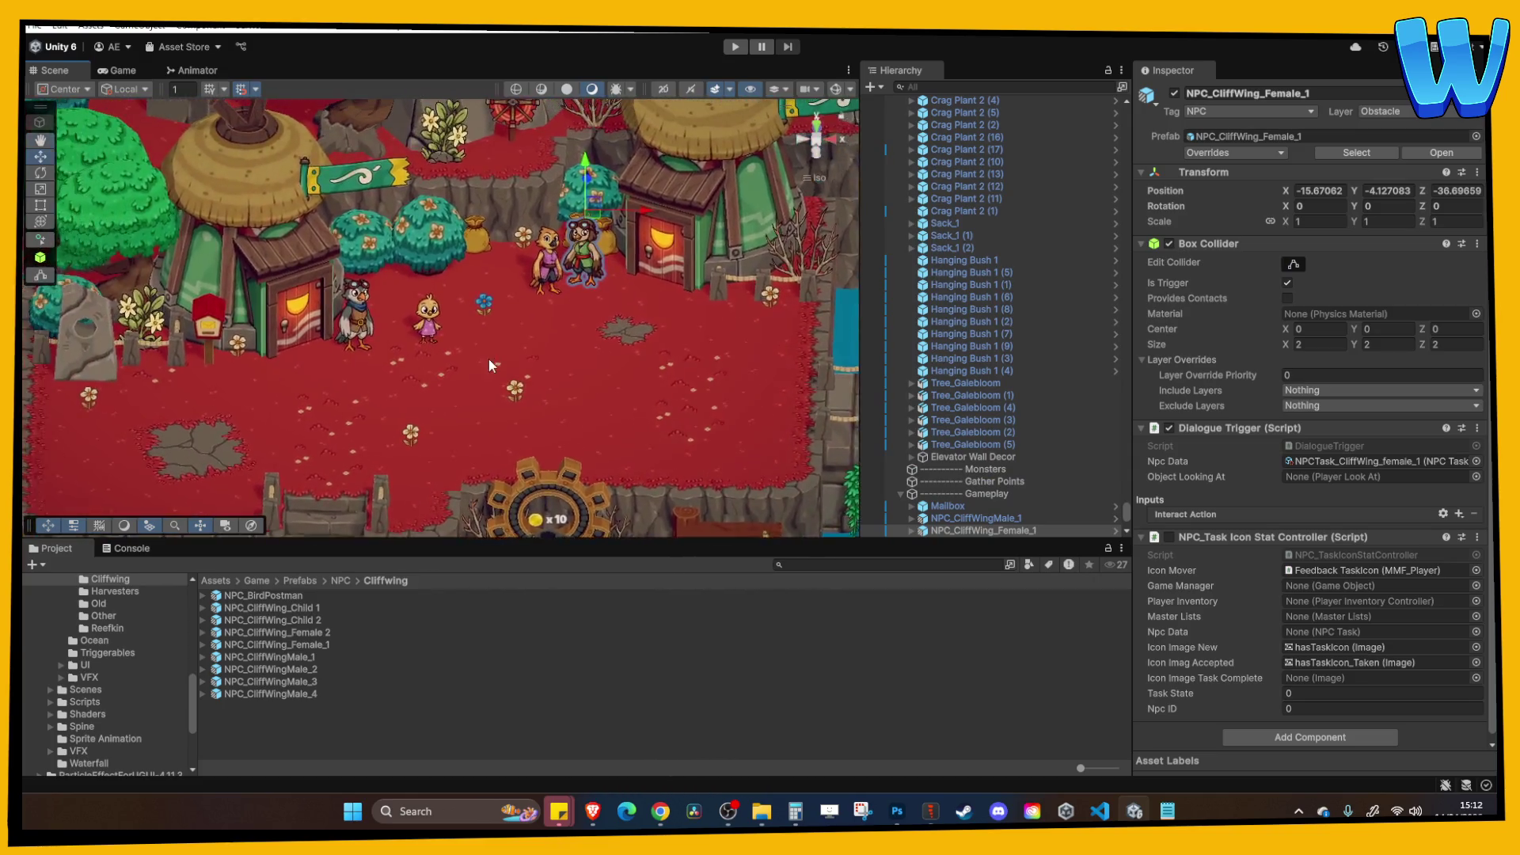
Move NPC_CliffWingMale_3 left toward the huts, to X 16.41.
{"action": "scroll", "coordinate": [465, 342], "scroll_direction": "down", "scroll_amount": 3}
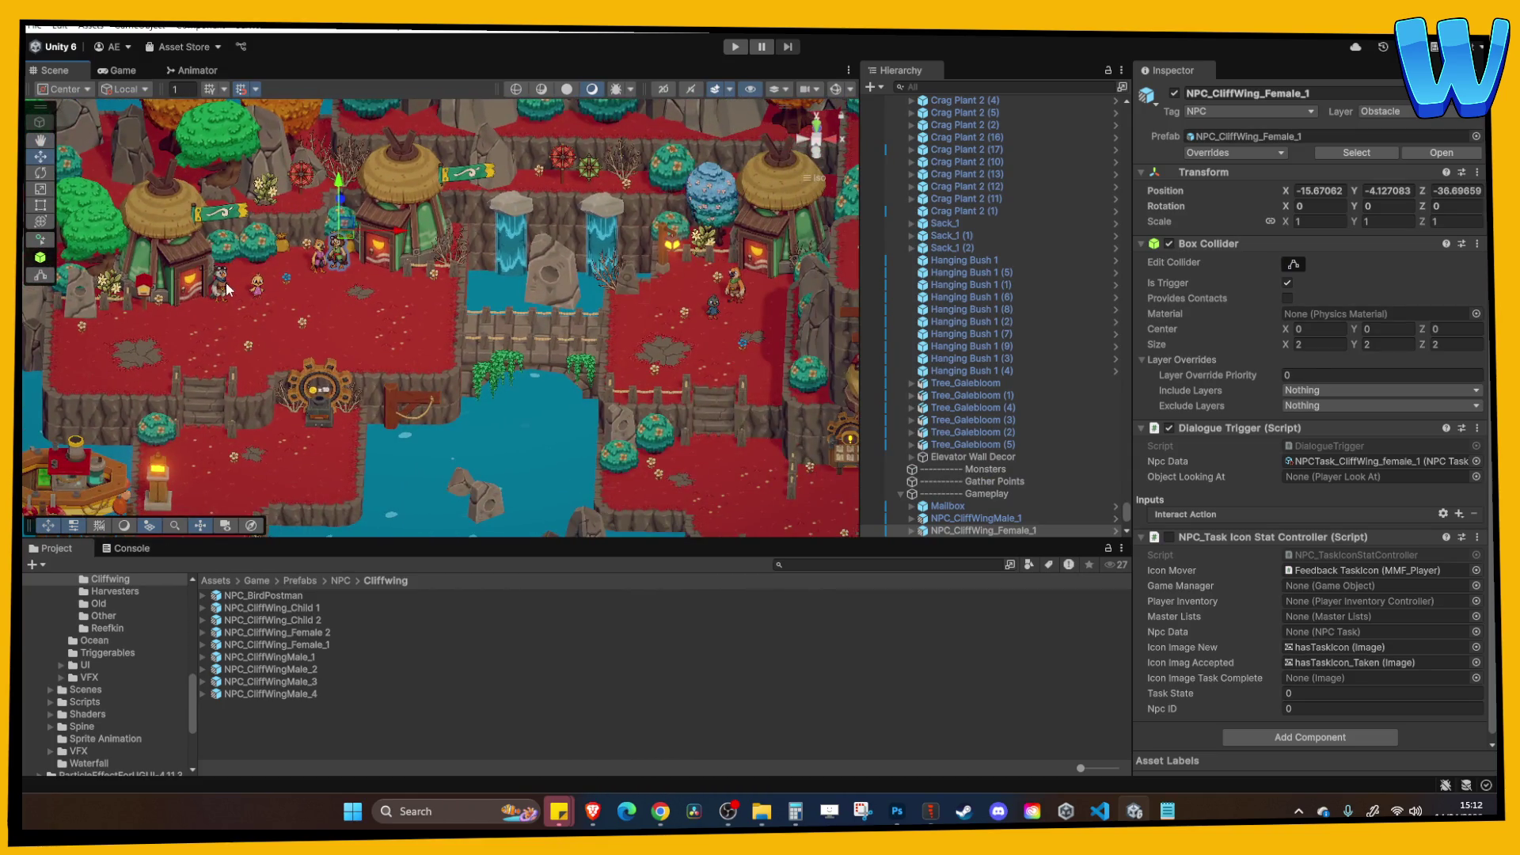
{"action": "scroll", "coordinate": [498, 319], "scroll_direction": "up", "scroll_amount": 3}
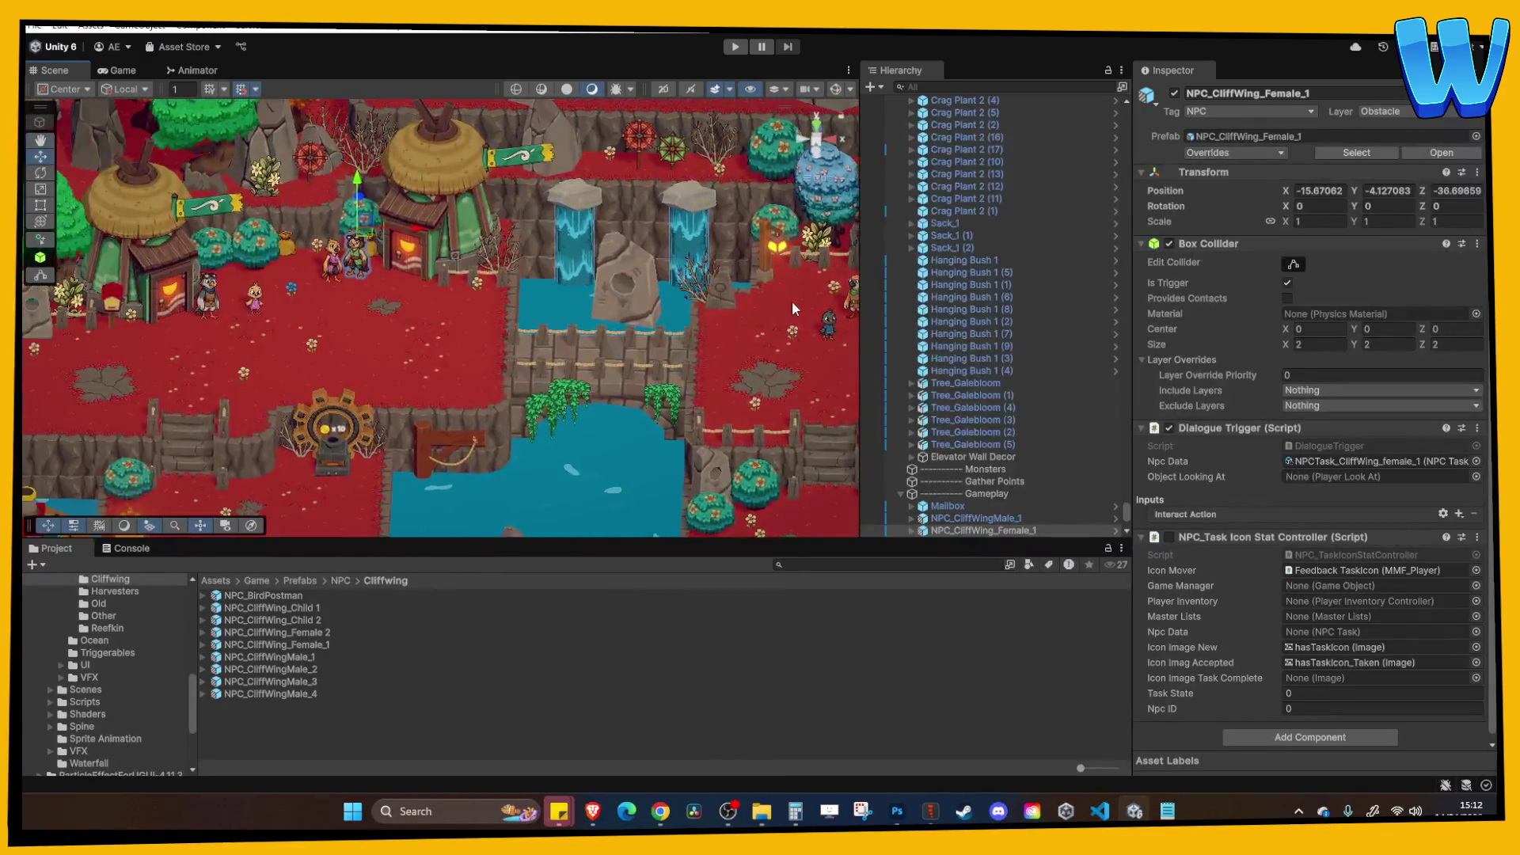
{"action": "left_click", "coordinate": [794, 297]}
{"action": "left_click_drag", "start_coordinate": [844, 279], "coordinate": [233, 283]}
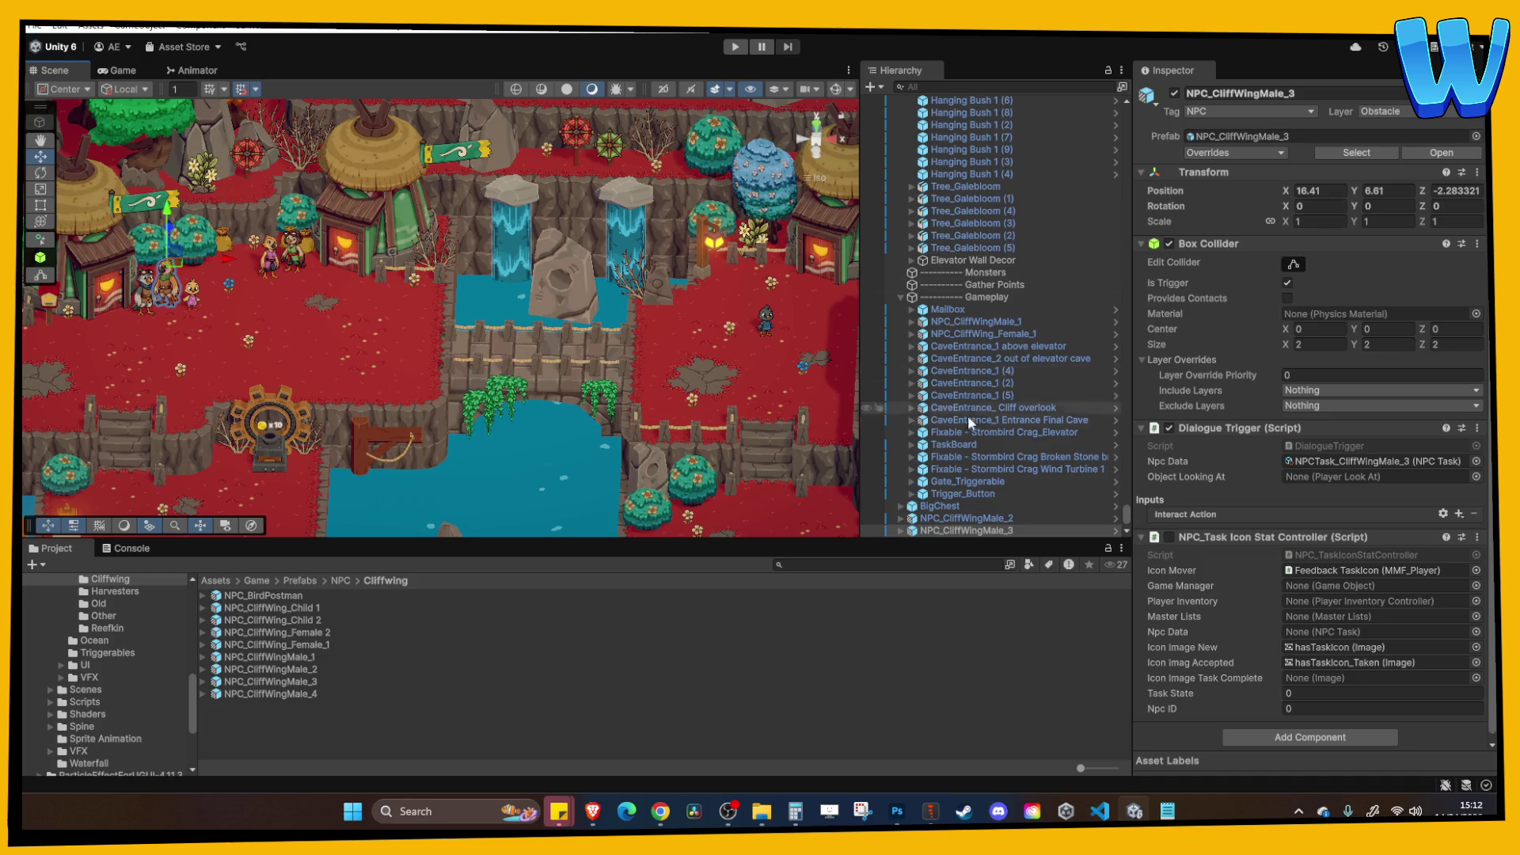
Edit the Scale X of NPC_CliffWingMale_3's Spine GameObject to flip it.
{"action": "left_click", "coordinate": [901, 530]}
{"action": "left_click", "coordinate": [966, 493]}
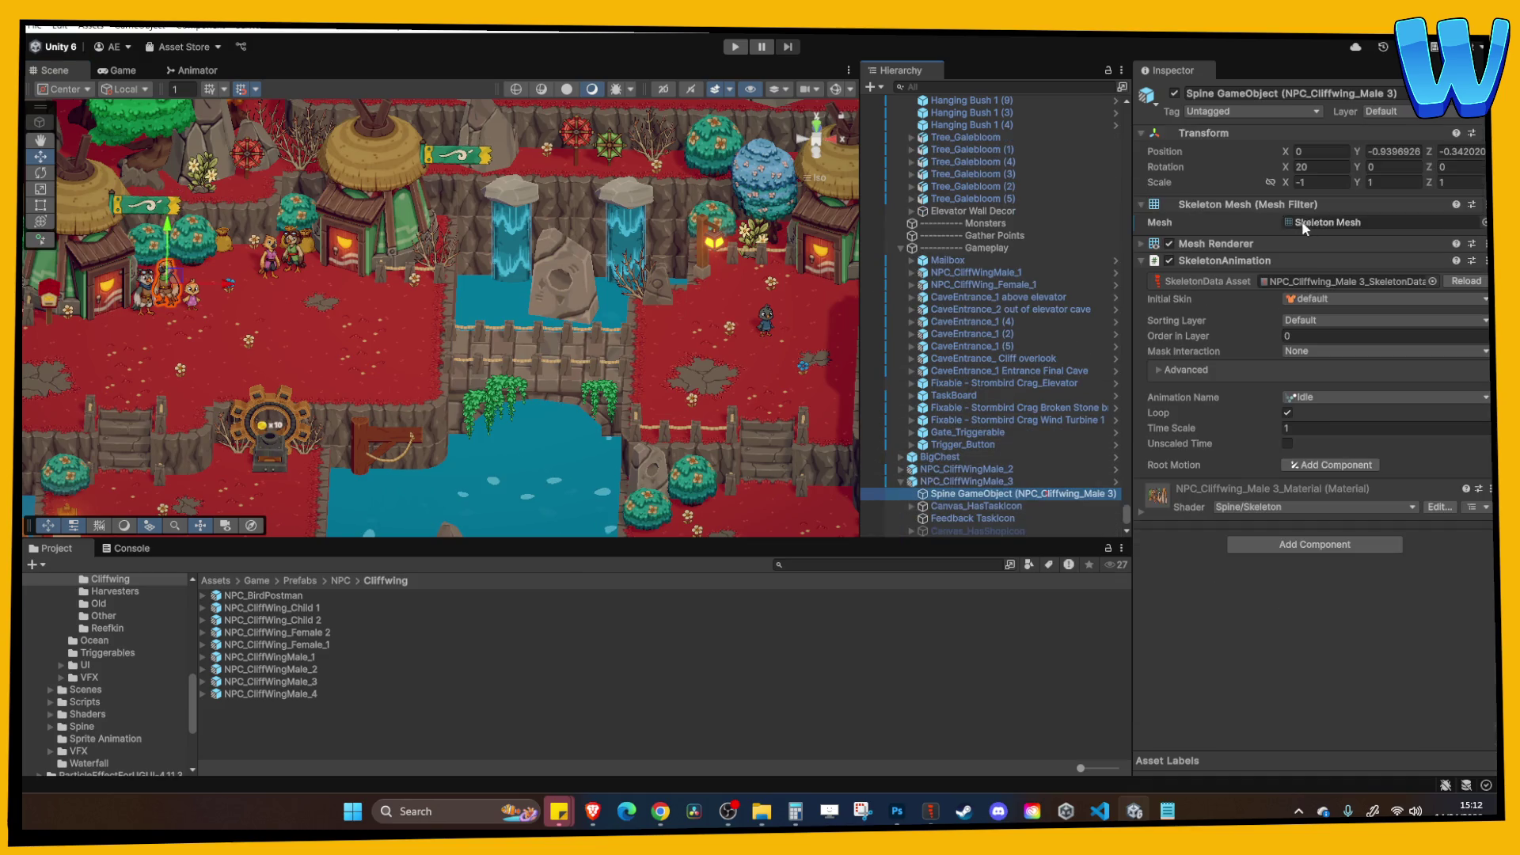
{"action": "left_click", "coordinate": [1314, 182]}
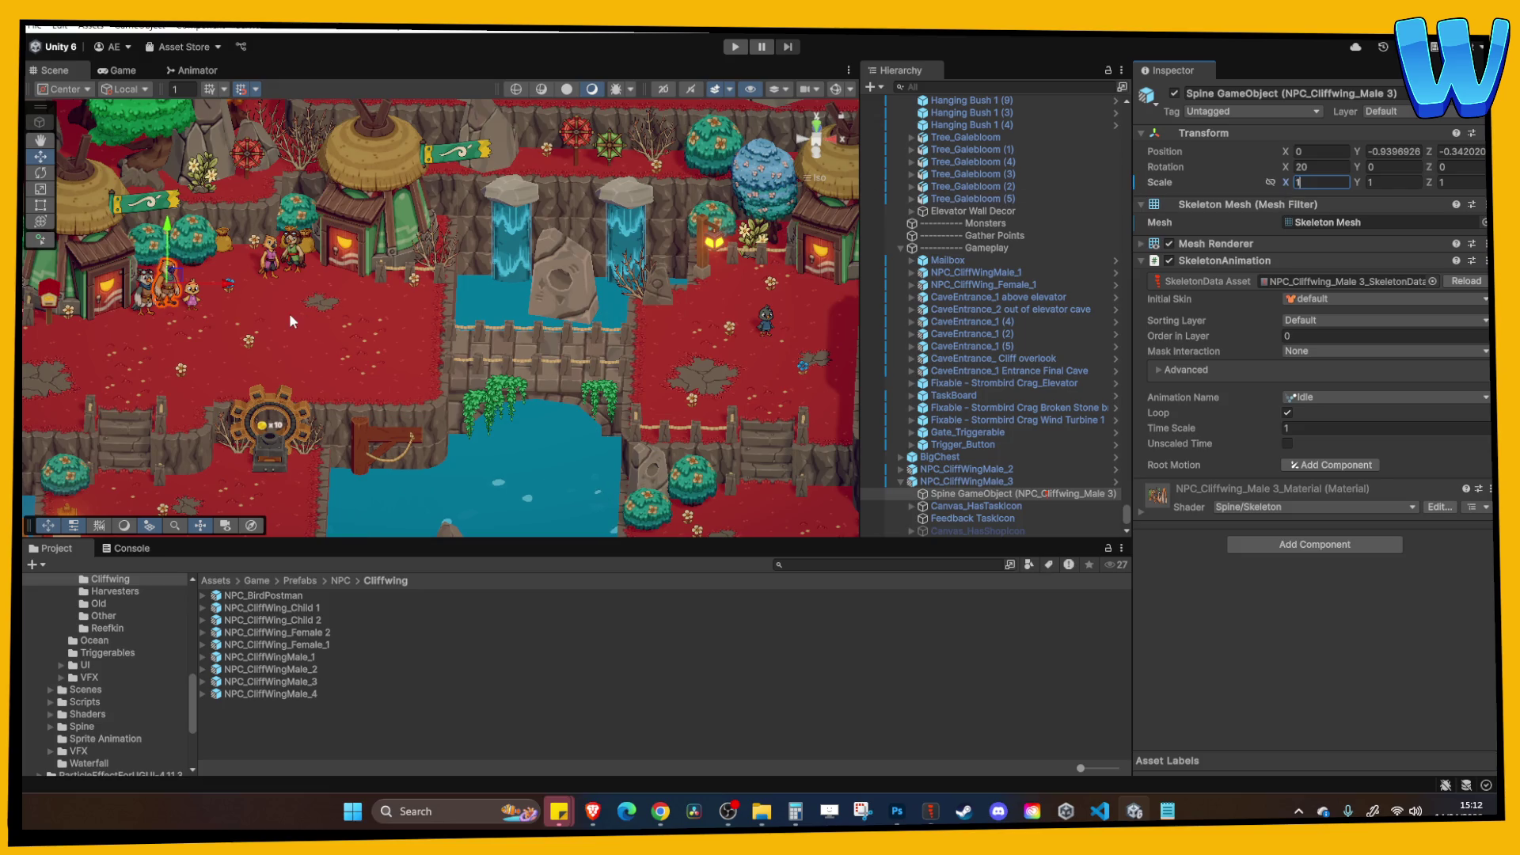
Nudge NPC_CliffWingMale_1 right and set its Spine GameObject Scale X to -1.
{"action": "left_click", "coordinate": [144, 287]}
{"action": "scroll", "coordinate": [383, 279], "scroll_direction": "down", "scroll_amount": 2}
{"action": "mouse_move", "coordinate": [776, 286]}
{"action": "left_mouse_down"}
{"action": "mouse_move", "coordinate": [587, 310]}
{"action": "mouse_move", "coordinate": [392, 296]}
{"action": "mouse_move", "coordinate": [390, 260]}
{"action": "mouse_move", "coordinate": [483, 285]}
{"action": "mouse_move", "coordinate": [661, 295]}
{"action": "left_mouse_up"}
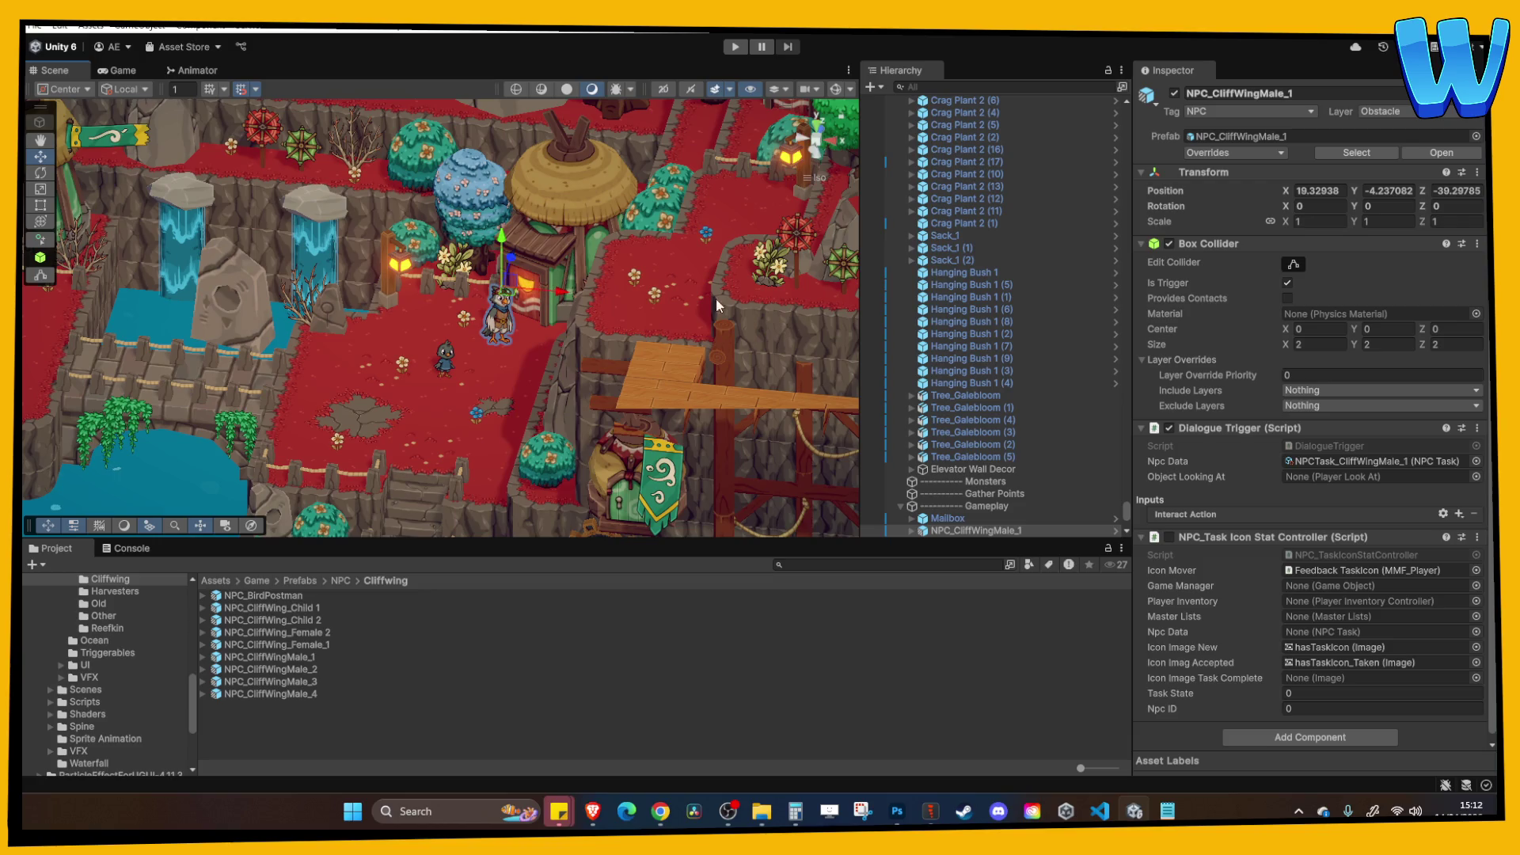
{"action": "scroll", "coordinate": [1117, 424], "scroll_direction": "down", "scroll_amount": 3}
{"action": "left_click", "coordinate": [977, 483]}
{"action": "key", "text": "Right"}
{"action": "left_click", "coordinate": [964, 497]}
{"action": "left_click", "coordinate": [1306, 182]}
{"action": "type", "text": "-1"}
{"action": "key", "text": "Return"}
Move NPC_CliffWing_Female_1 right toward the other villagers beside Bird House 1 (2).
{"action": "left_click", "coordinate": [460, 321]}
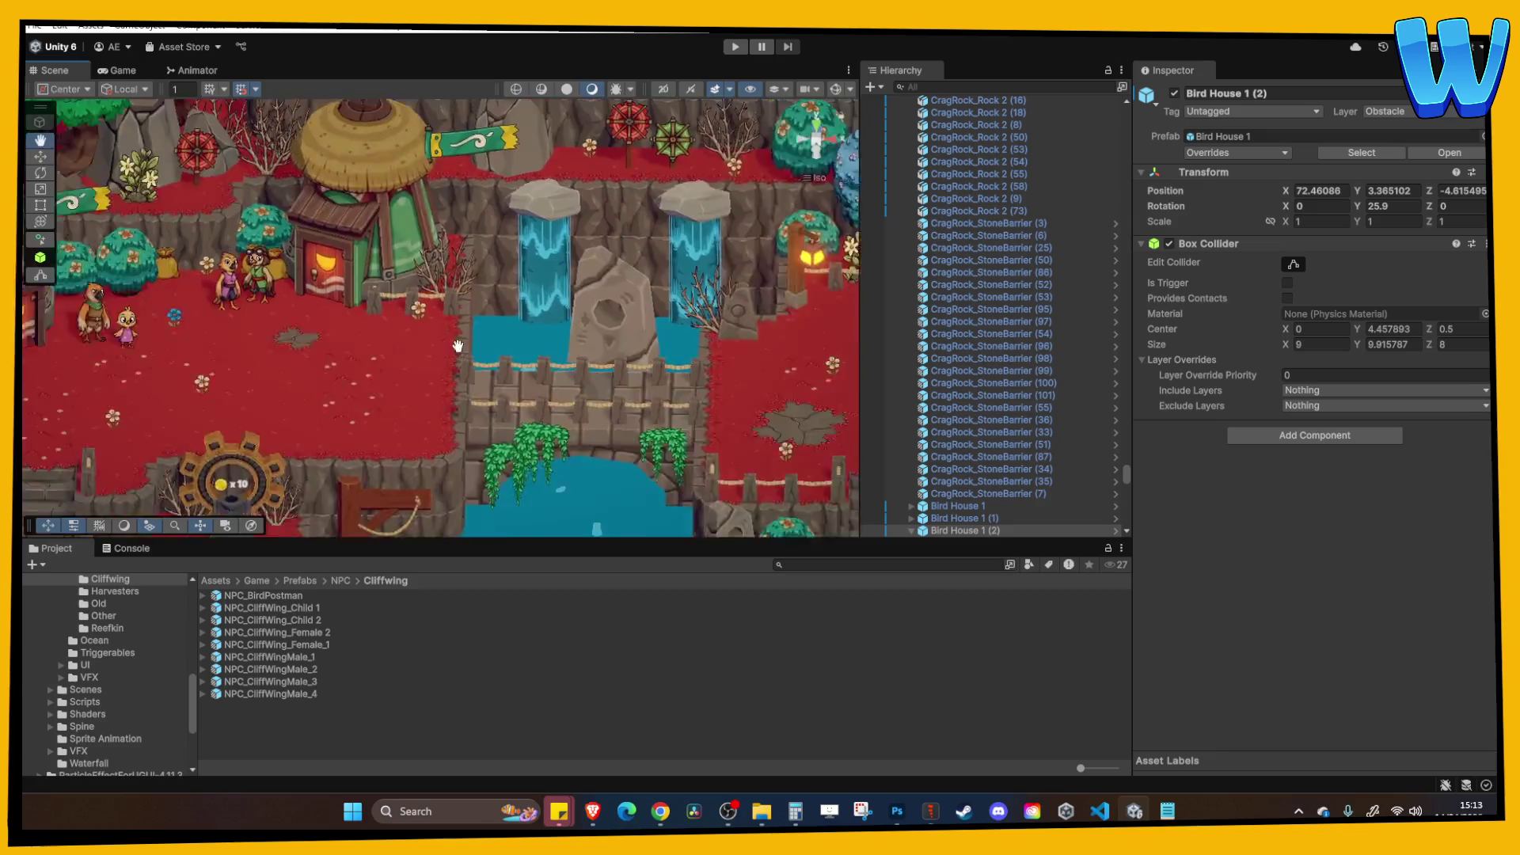
{"action": "left_click", "coordinate": [418, 312]}
{"action": "mouse_move", "coordinate": [454, 293]}
{"action": "left_mouse_down"}
{"action": "mouse_move", "coordinate": [842, 306]}
{"action": "mouse_move", "coordinate": [678, 256]}
{"action": "left_mouse_up"}
{"action": "left_click", "coordinate": [678, 256]}
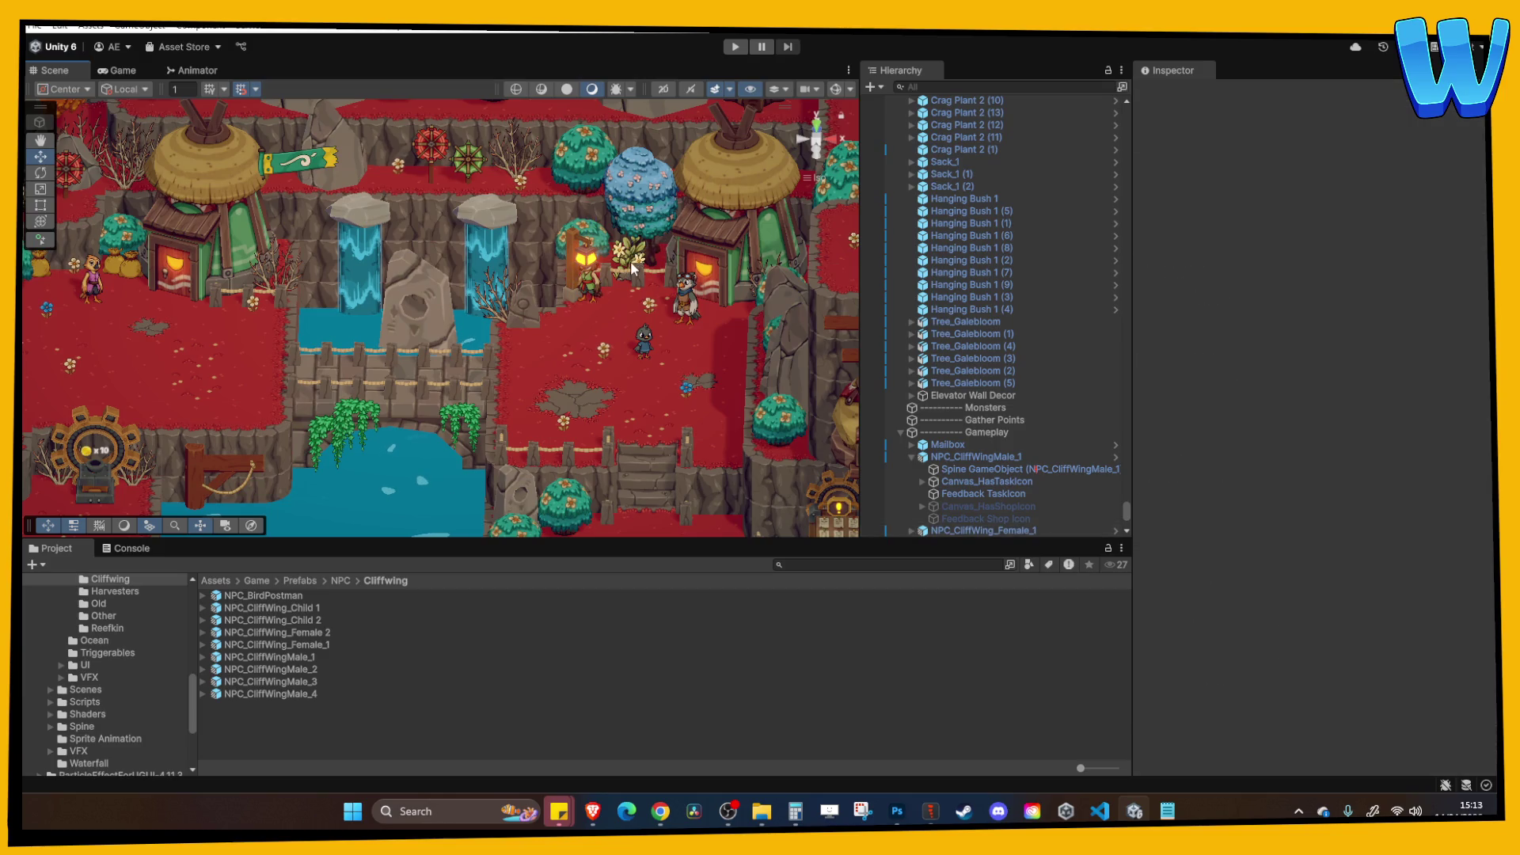
{"action": "left_click", "coordinate": [633, 270]}
{"action": "left_click", "coordinate": [689, 262]}
{"action": "key", "text": "f"}
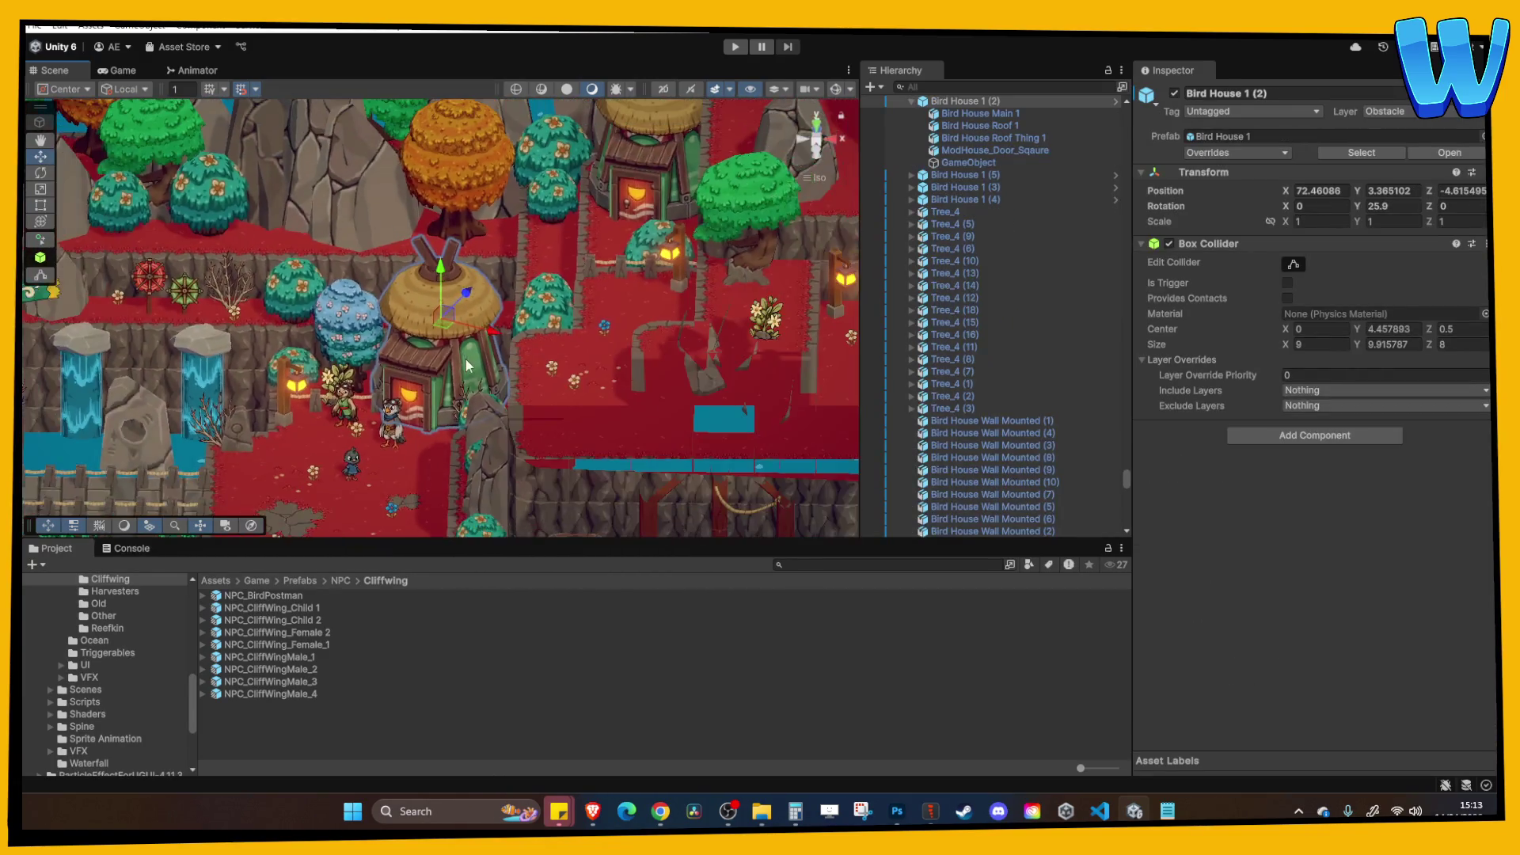
{"action": "left_click", "coordinate": [466, 358]}
{"action": "key", "text": "f"}
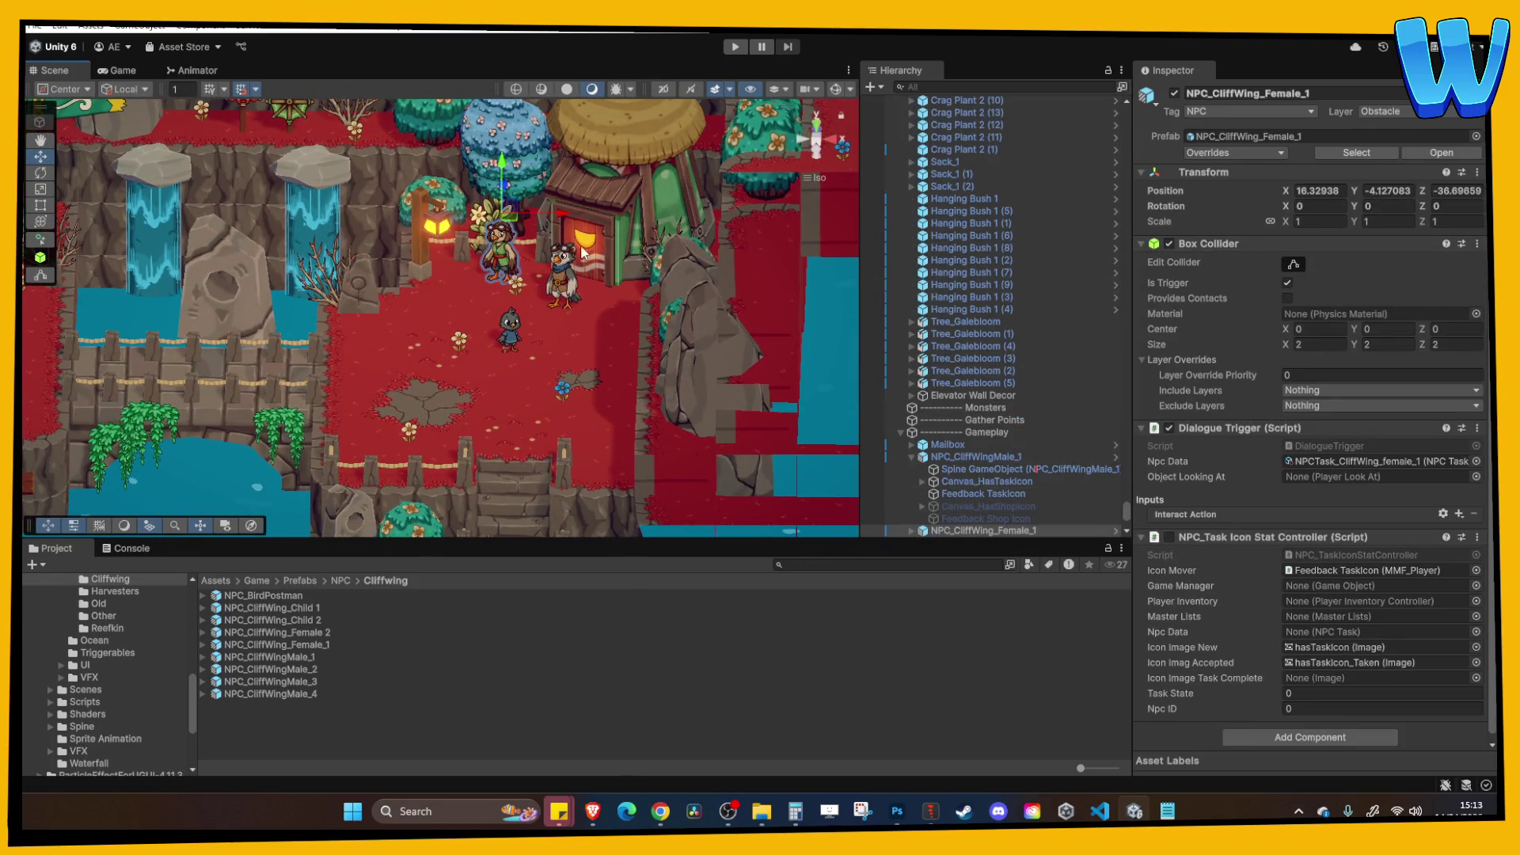
Move NPC_CliffWing_Female_1 slightly down the path.
{"action": "left_click", "coordinate": [911, 530]}
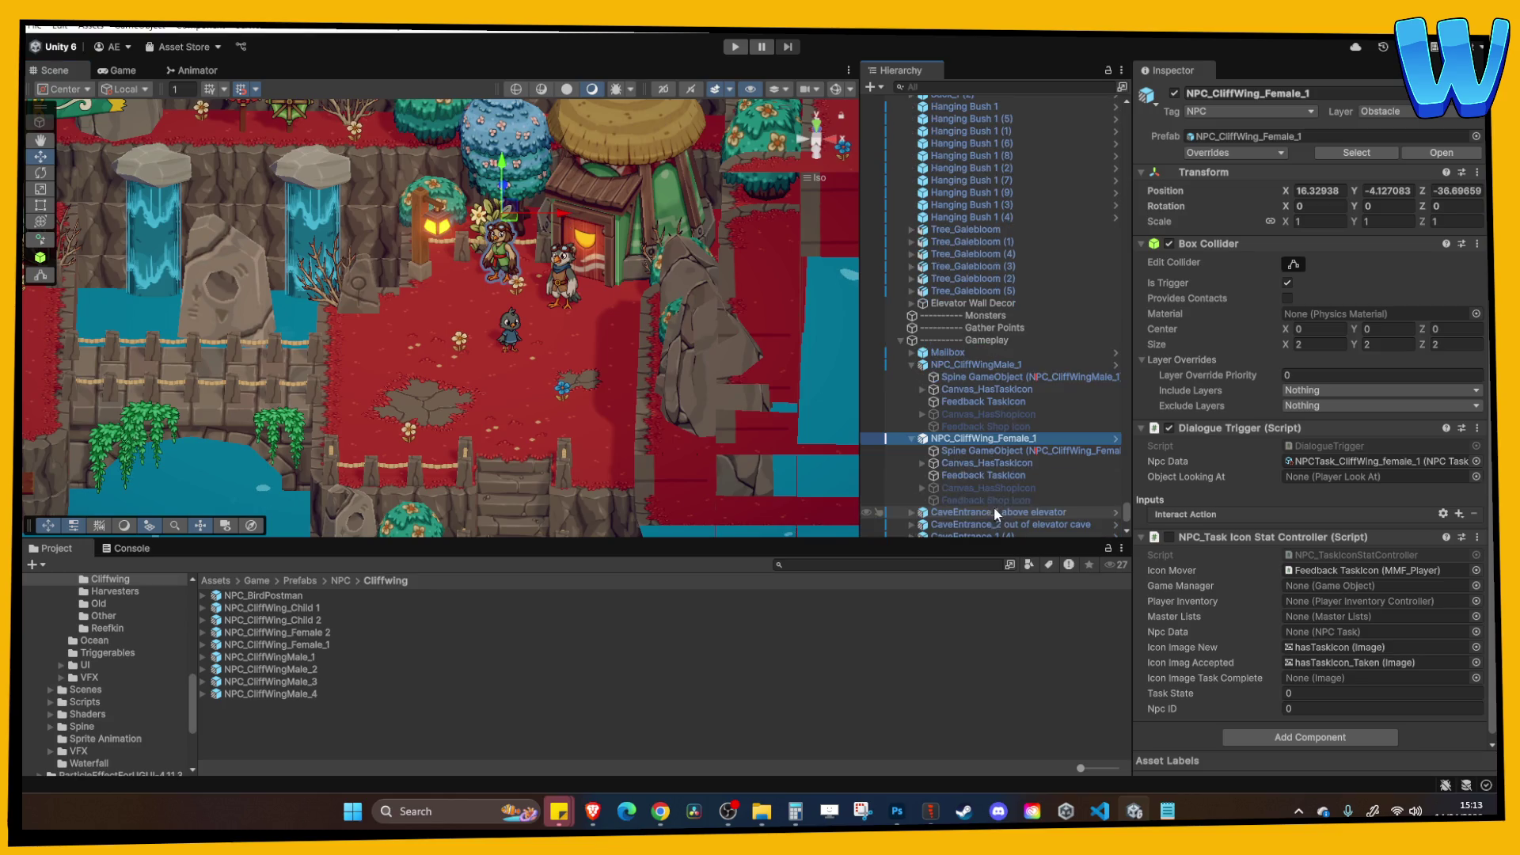
{"action": "left_click", "coordinate": [973, 455]}
{"action": "left_click", "coordinate": [552, 319]}
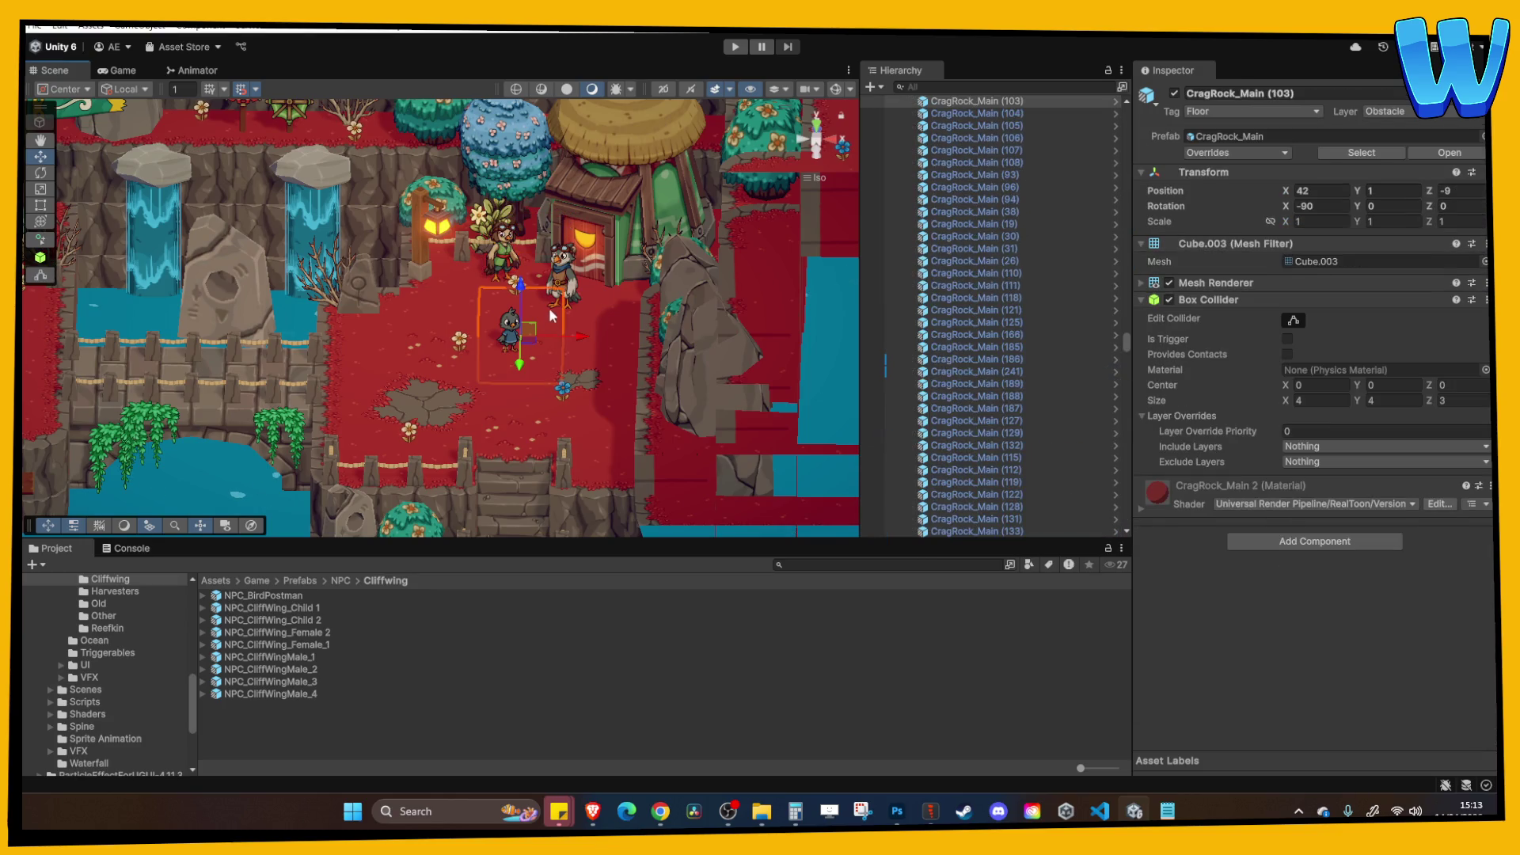
{"action": "left_click", "coordinate": [510, 257]}
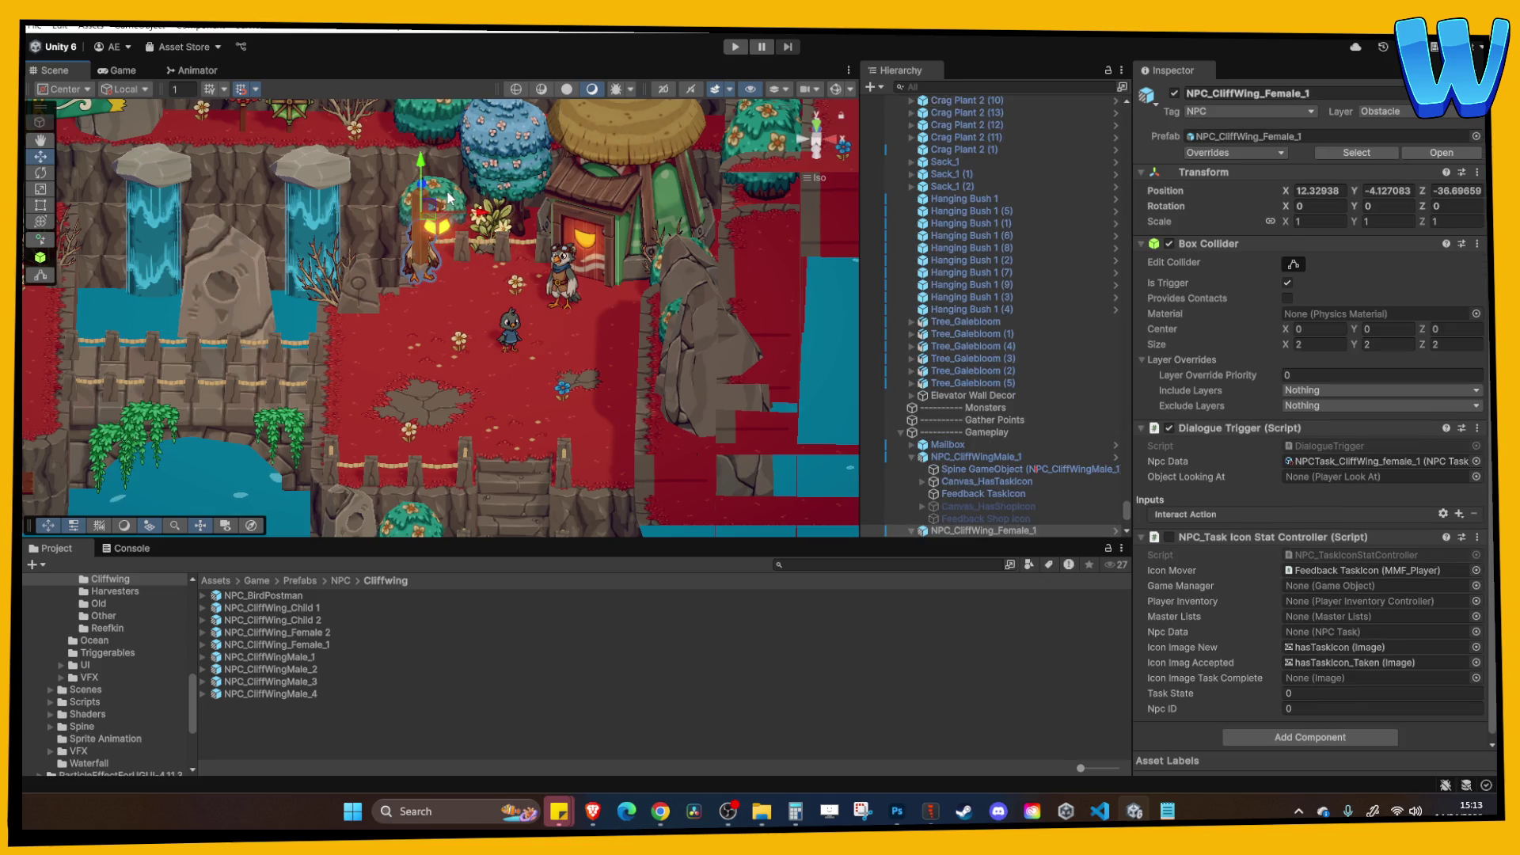
{"action": "left_click_drag", "start_coordinate": [426, 190], "coordinate": [427, 228]}
Move NPC_CliffWing_Female 2 three units to the right.
{"action": "left_click", "coordinate": [500, 265]}
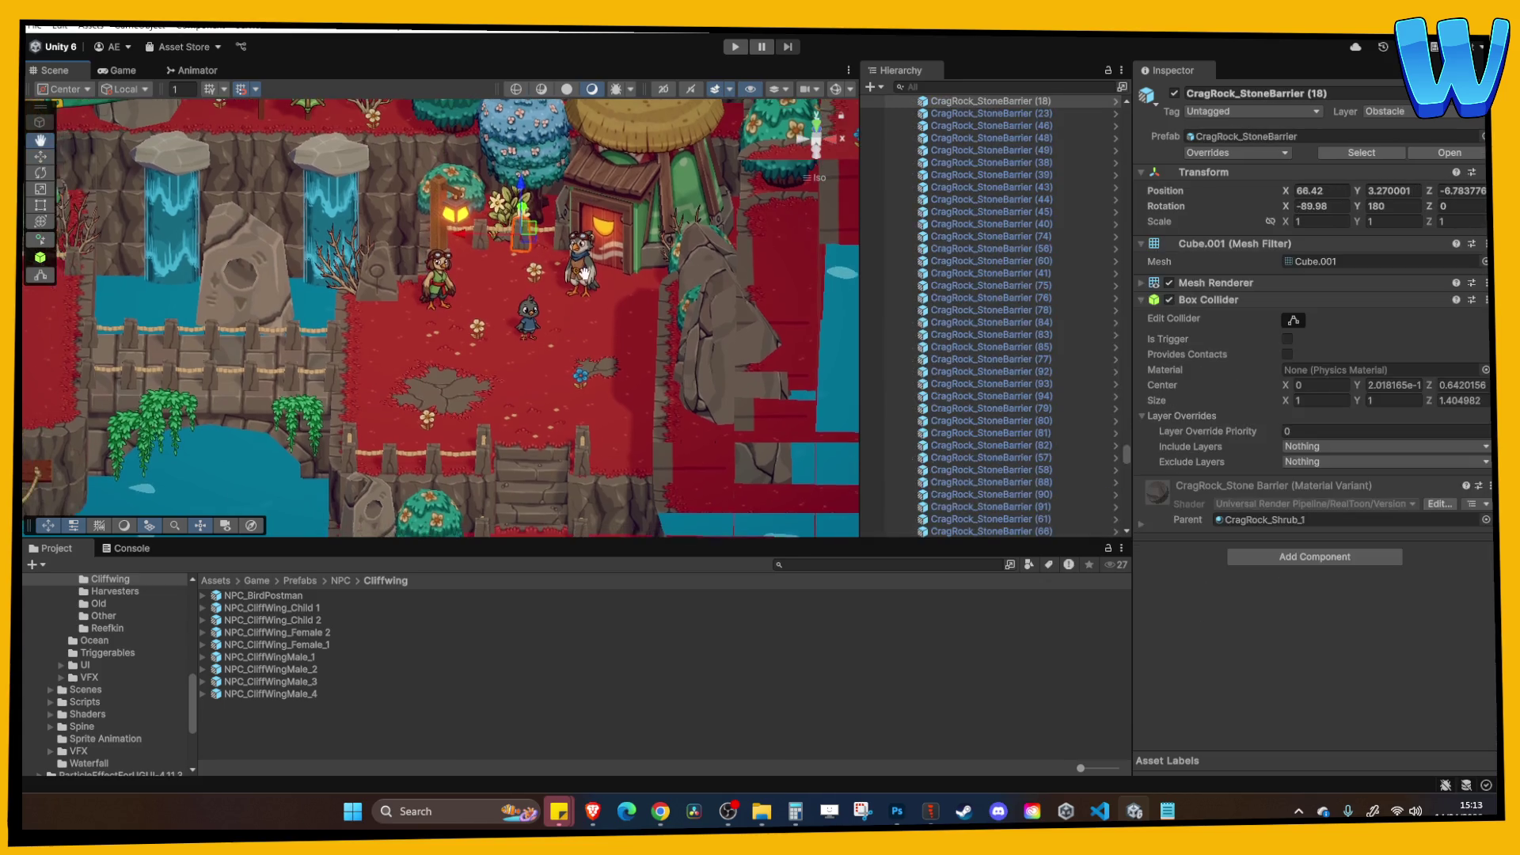
{"action": "left_click", "coordinate": [535, 315]}
{"action": "key", "text": "Left"}
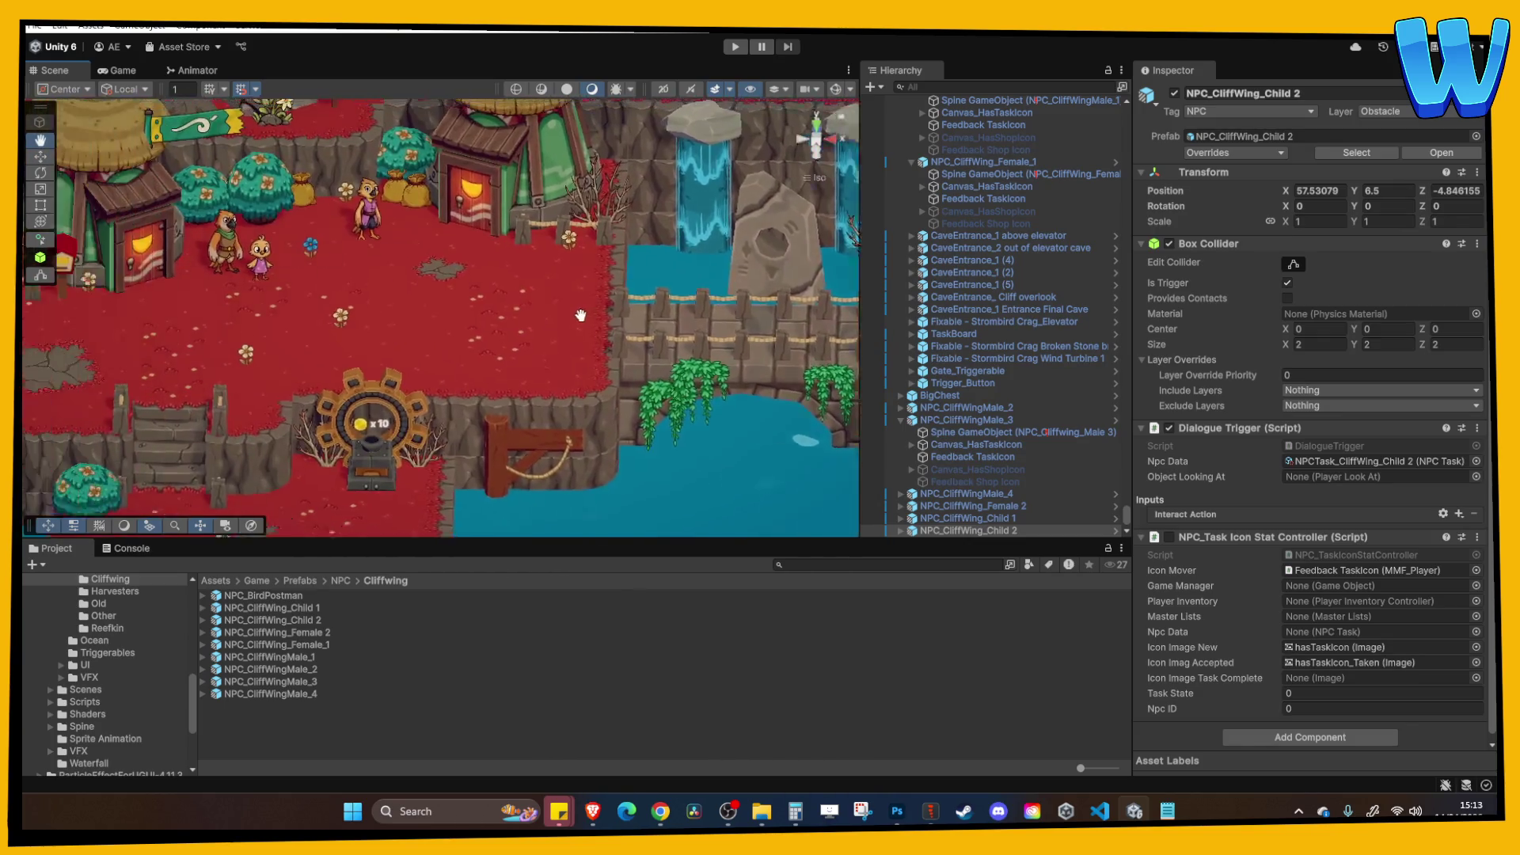
{"action": "left_click", "coordinate": [435, 320]}
{"action": "left_click", "coordinate": [452, 317]}
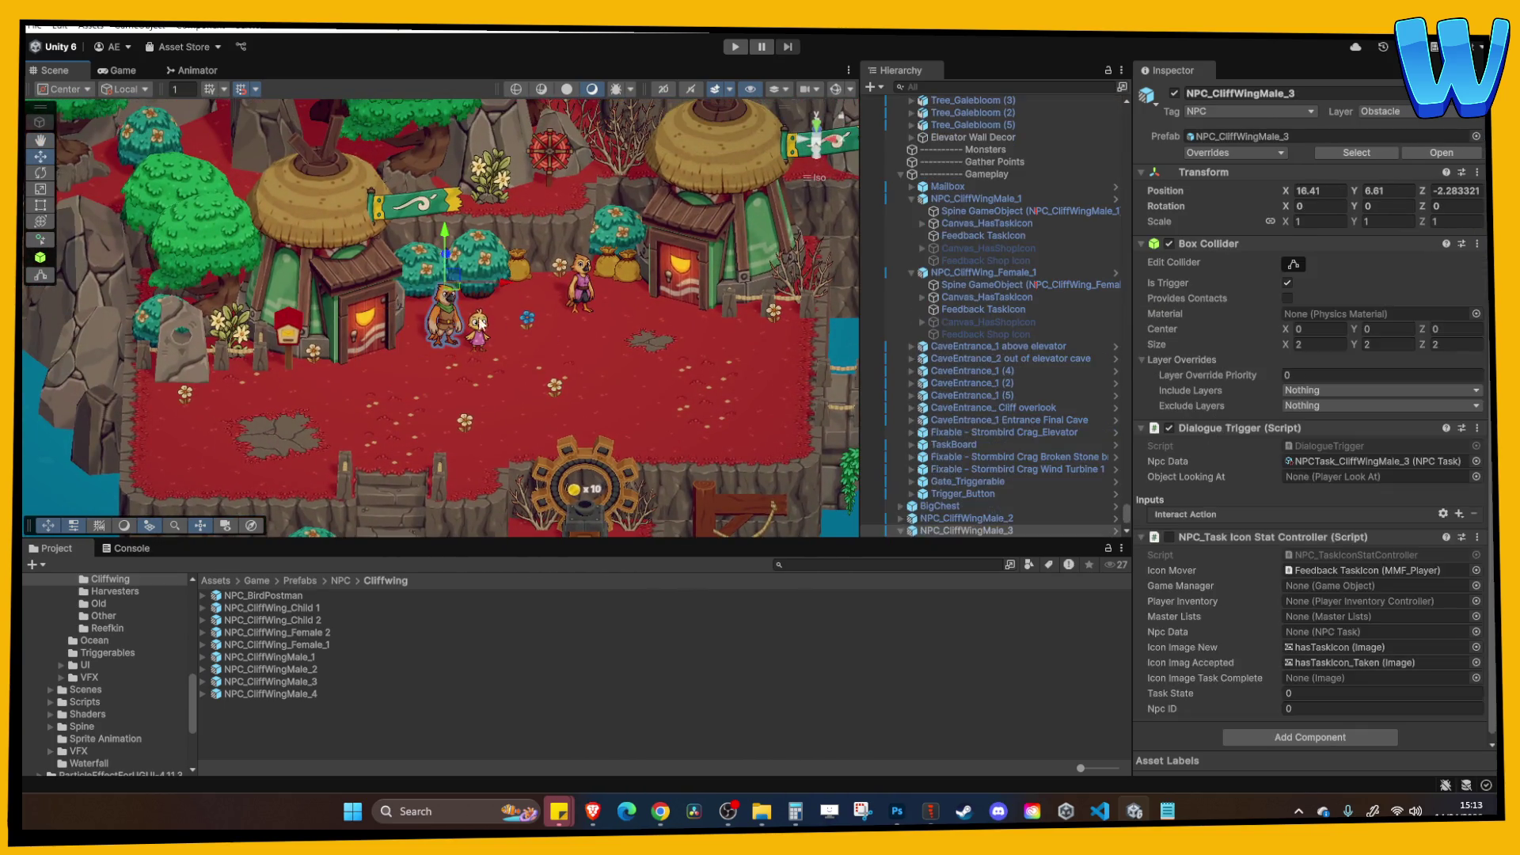
{"action": "left_click", "coordinate": [554, 305]}
{"action": "left_click", "coordinate": [586, 295]}
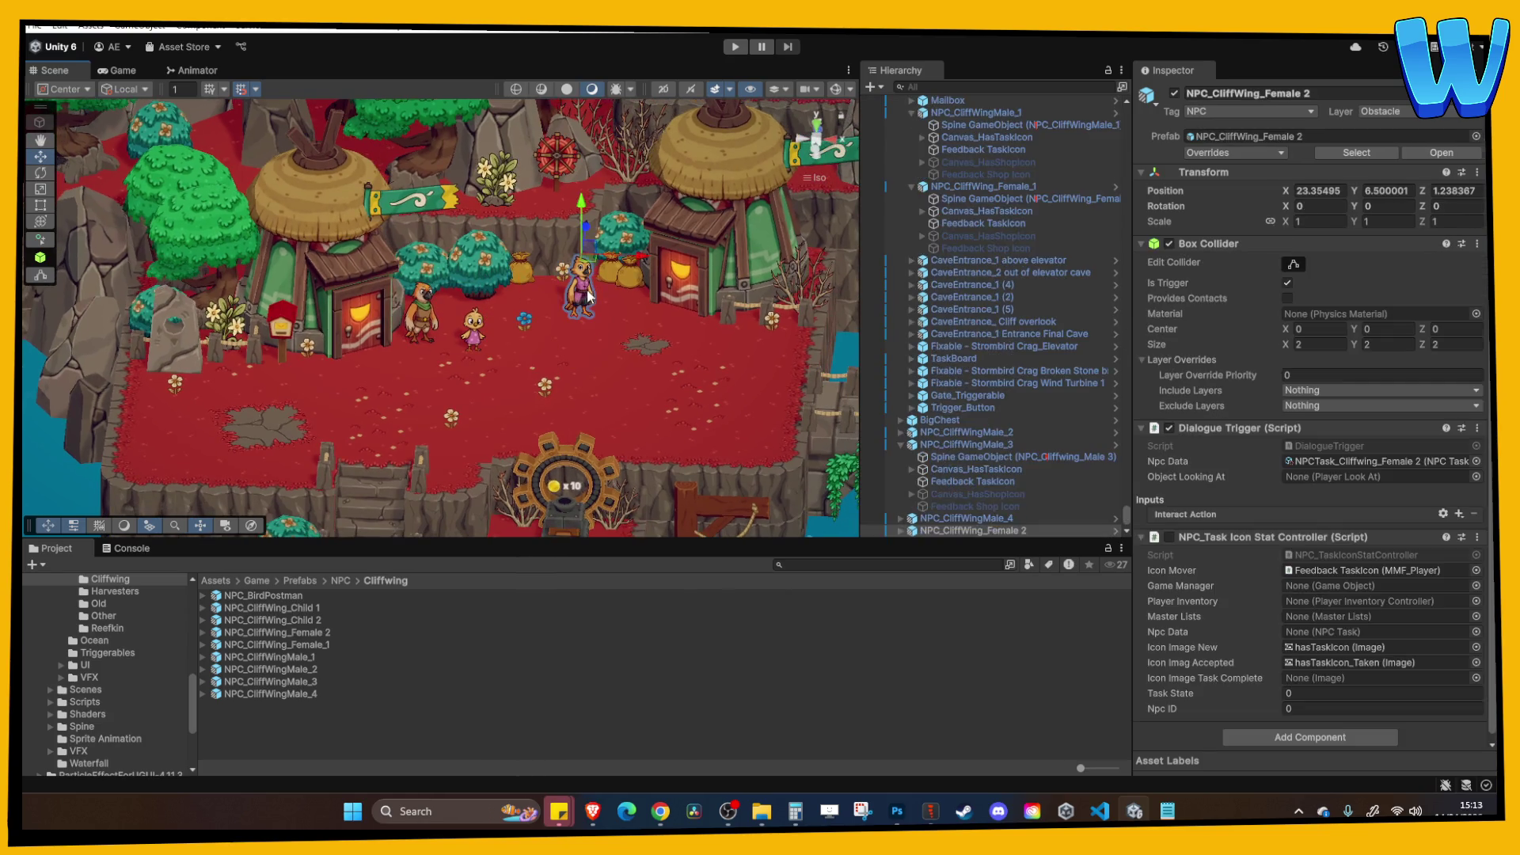
{"action": "left_click_drag", "start_coordinate": [637, 263], "coordinate": [689, 267]}
Edit the Scale X of NPC_CliffWing_Female 2's Spine GameObject.
{"action": "scroll", "coordinate": [989, 475], "scroll_direction": "down", "scroll_amount": 1}
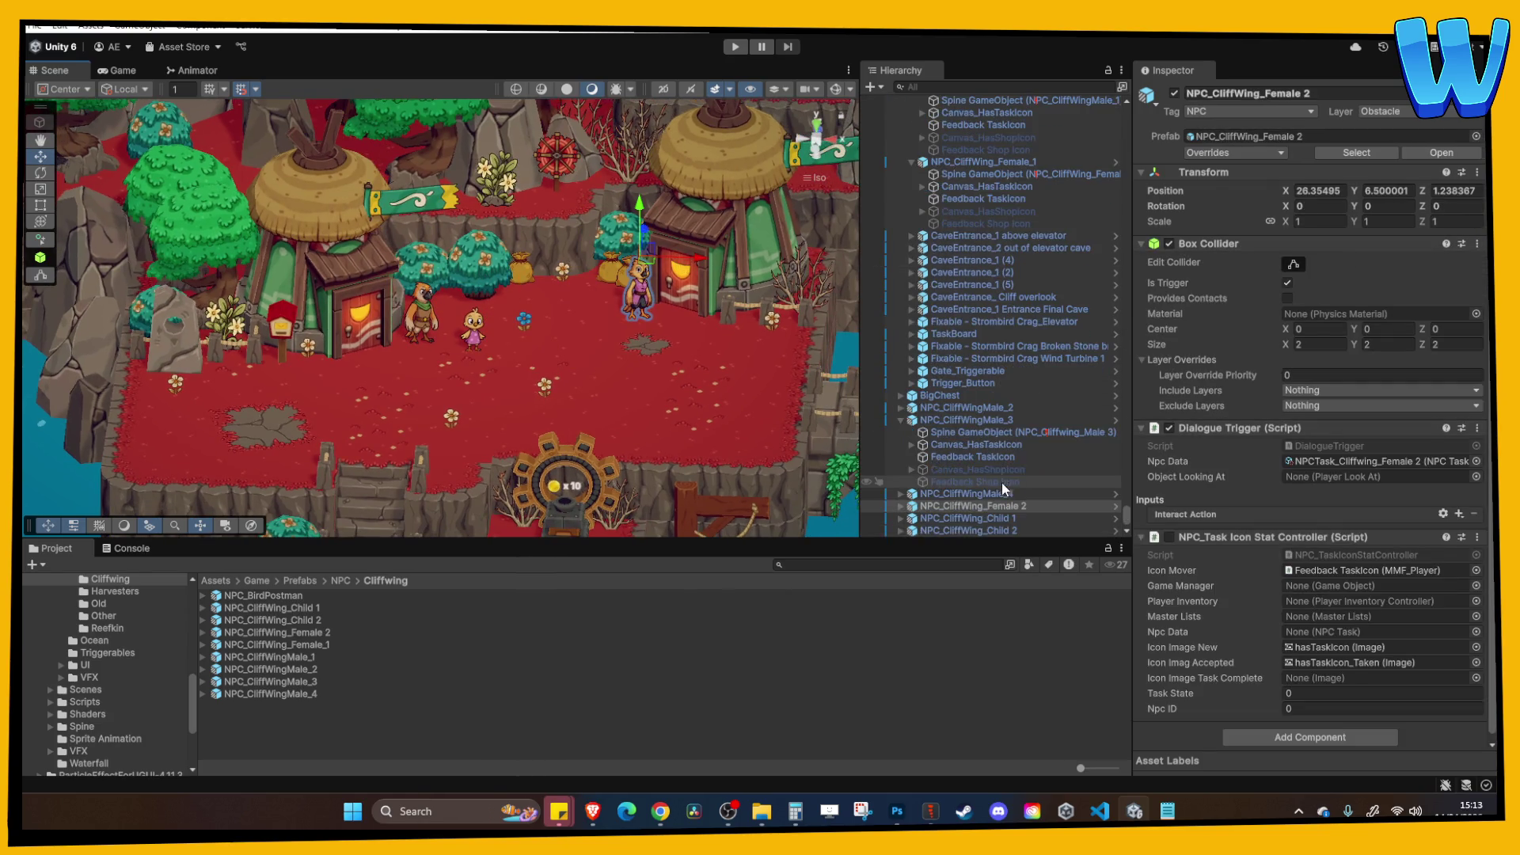
{"action": "left_click", "coordinate": [901, 506]}
{"action": "left_click", "coordinate": [1021, 517]}
{"action": "left_click", "coordinate": [1315, 184]}
{"action": "left_click", "coordinate": [524, 352]}
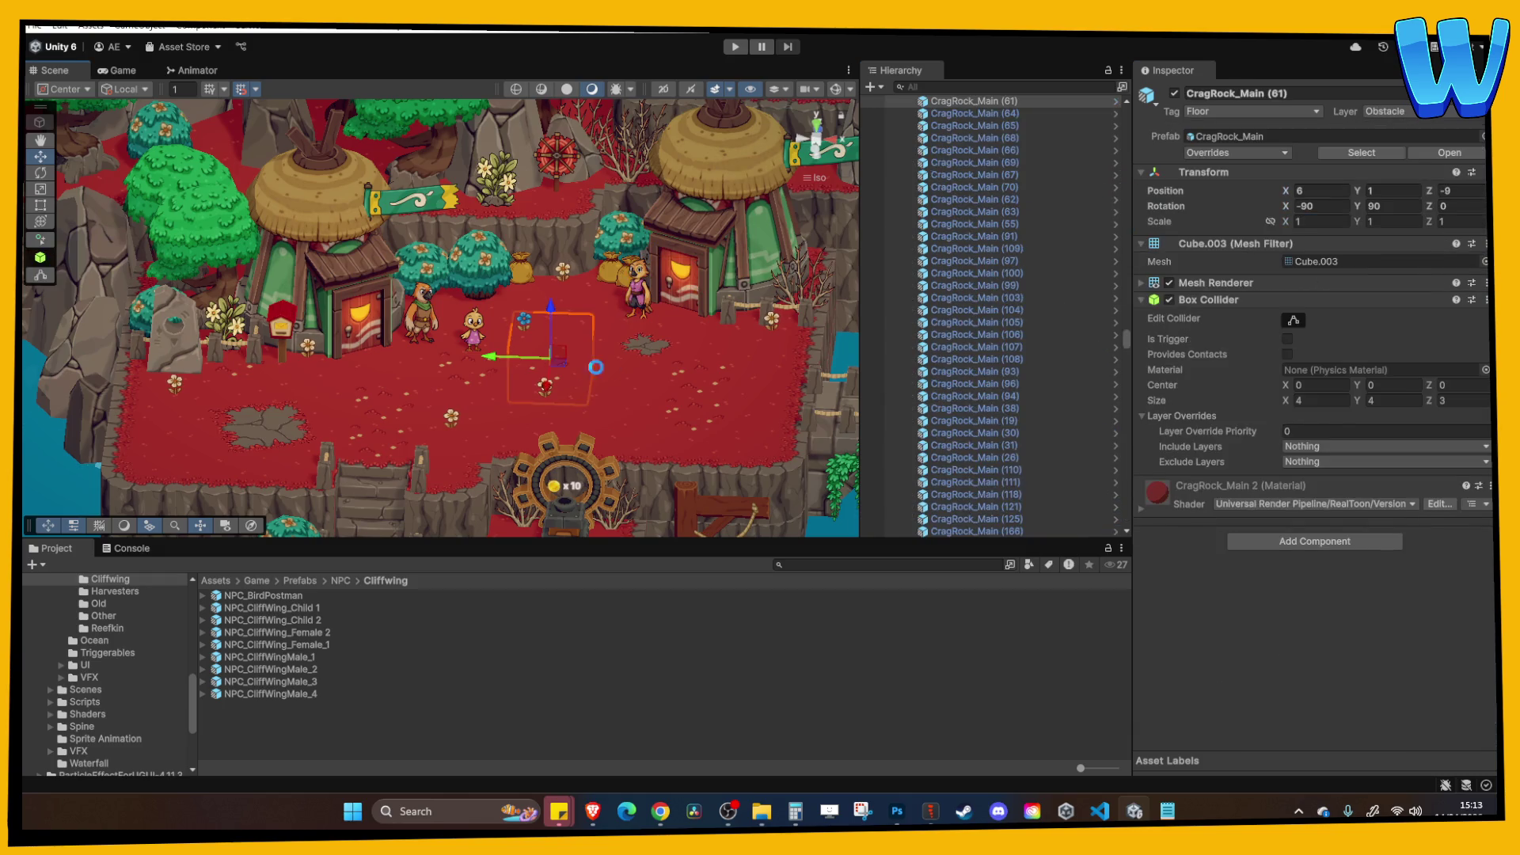
Relocate NPC_CliffWing_Child 2 down the plateau near the stone stairs, at X 50.53.
{"action": "left_click_drag", "start_coordinate": [695, 369], "coordinate": [444, 342]}
{"action": "left_click", "coordinate": [353, 311]}
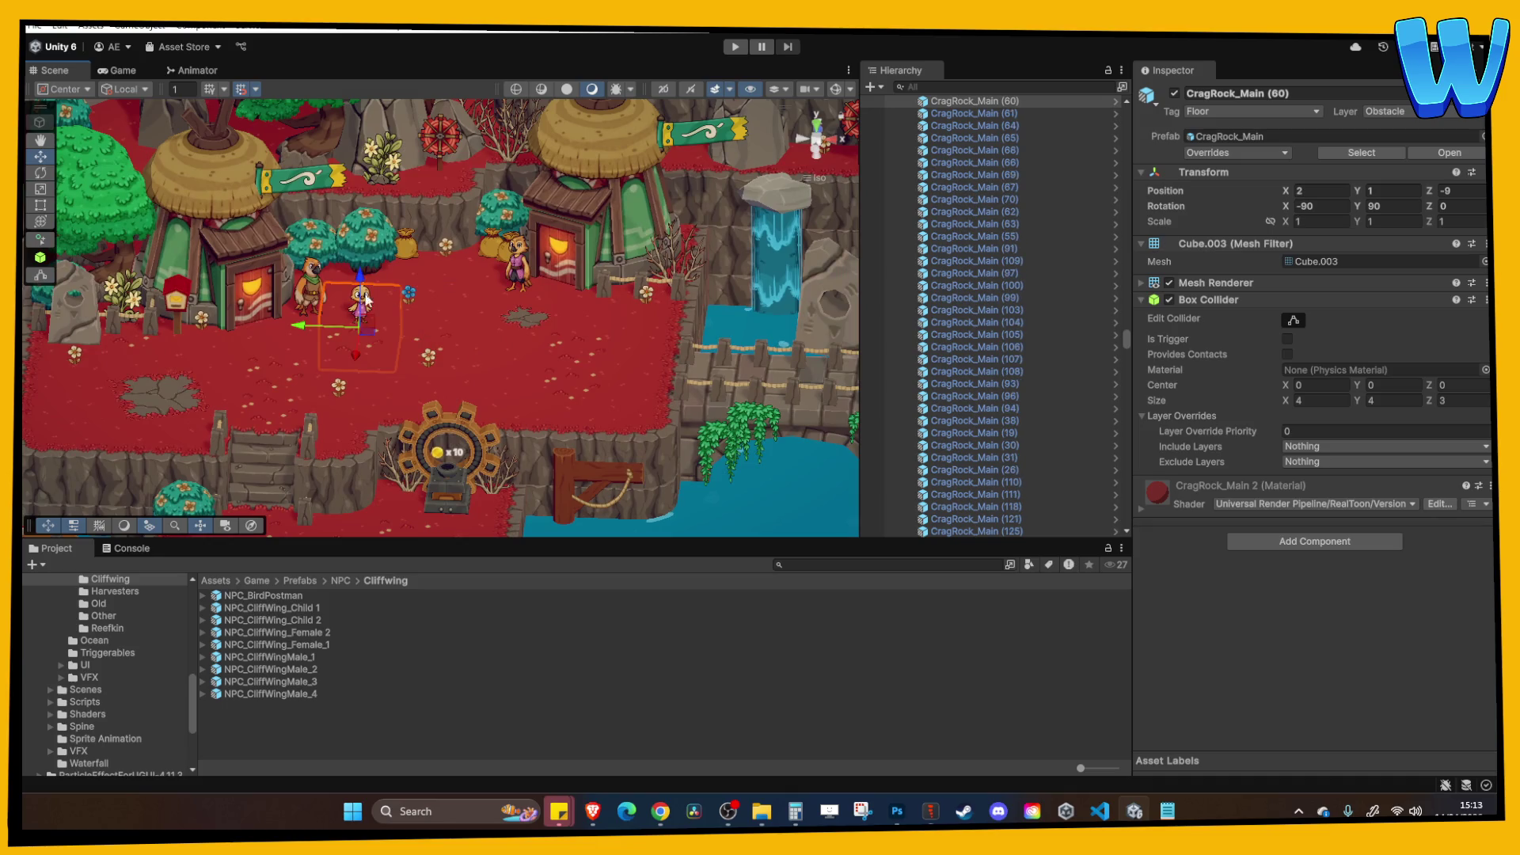
{"action": "left_click", "coordinate": [362, 300]}
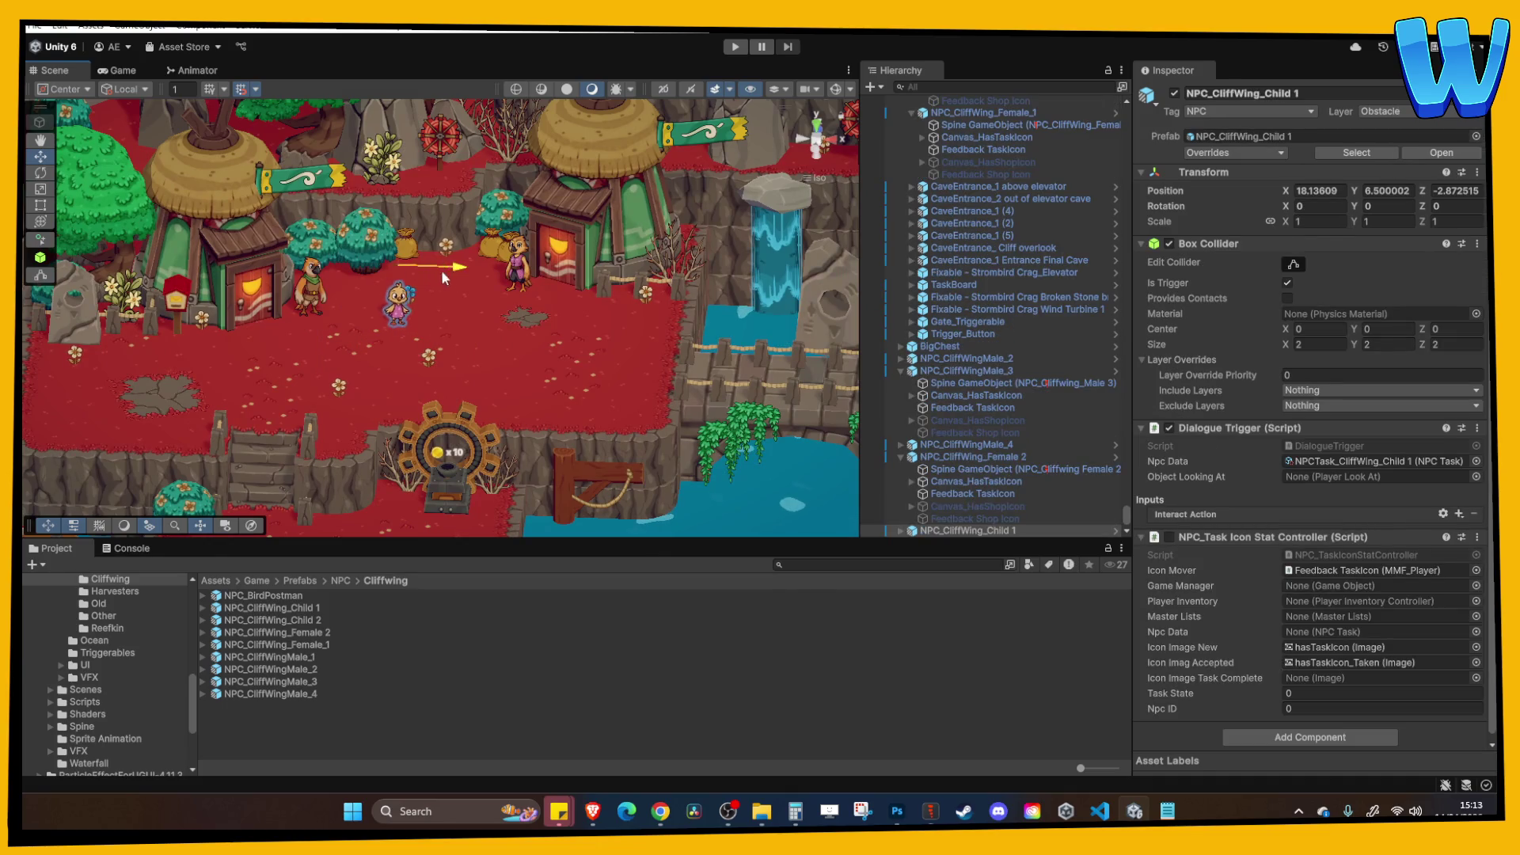
{"action": "left_click", "coordinate": [556, 301]}
{"action": "key", "text": "Right"}
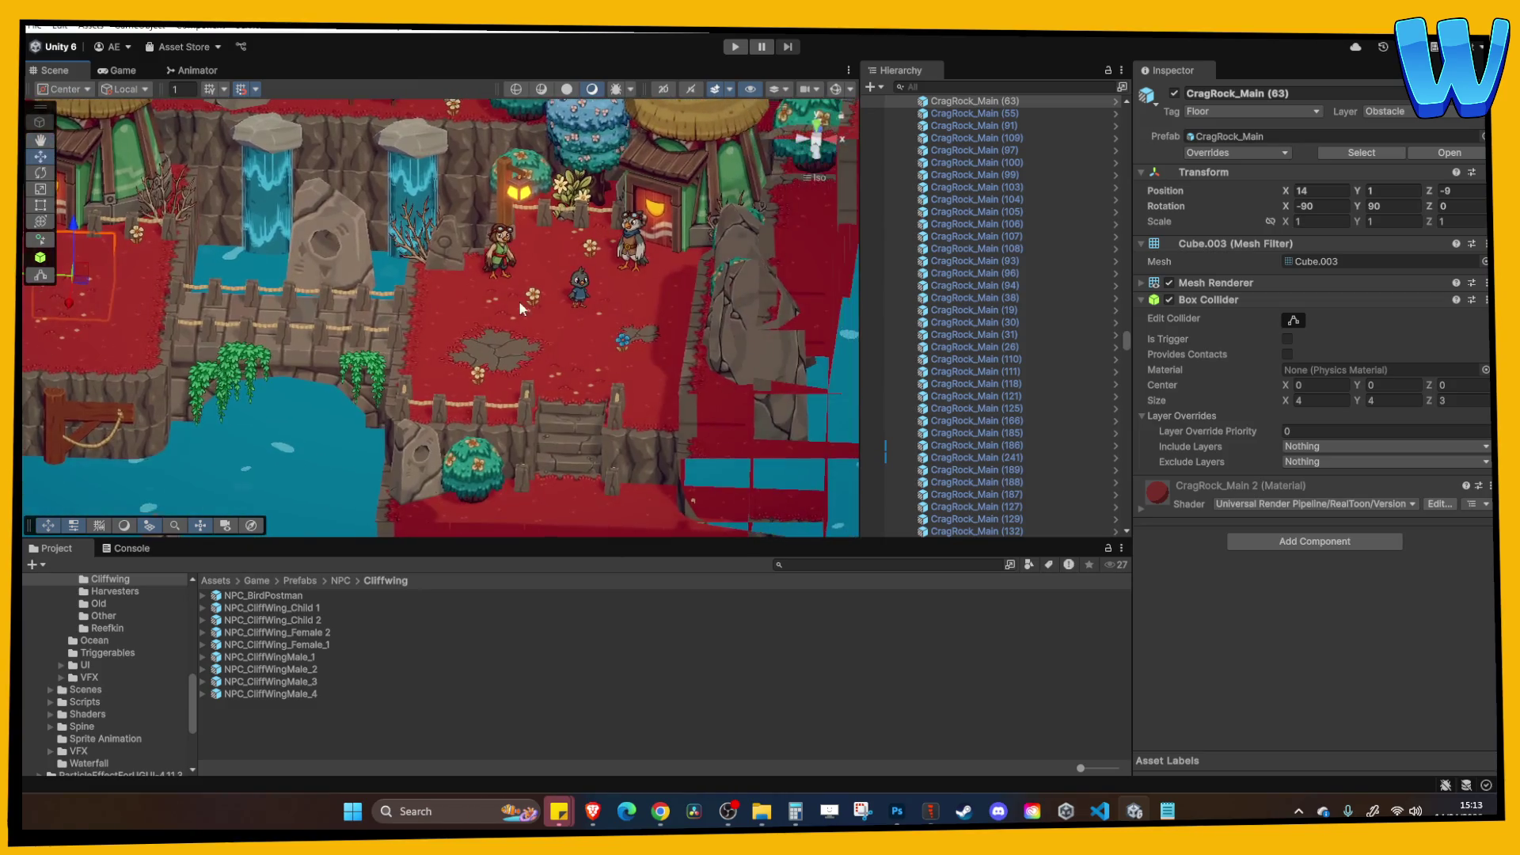
{"action": "left_click", "coordinate": [601, 307]}
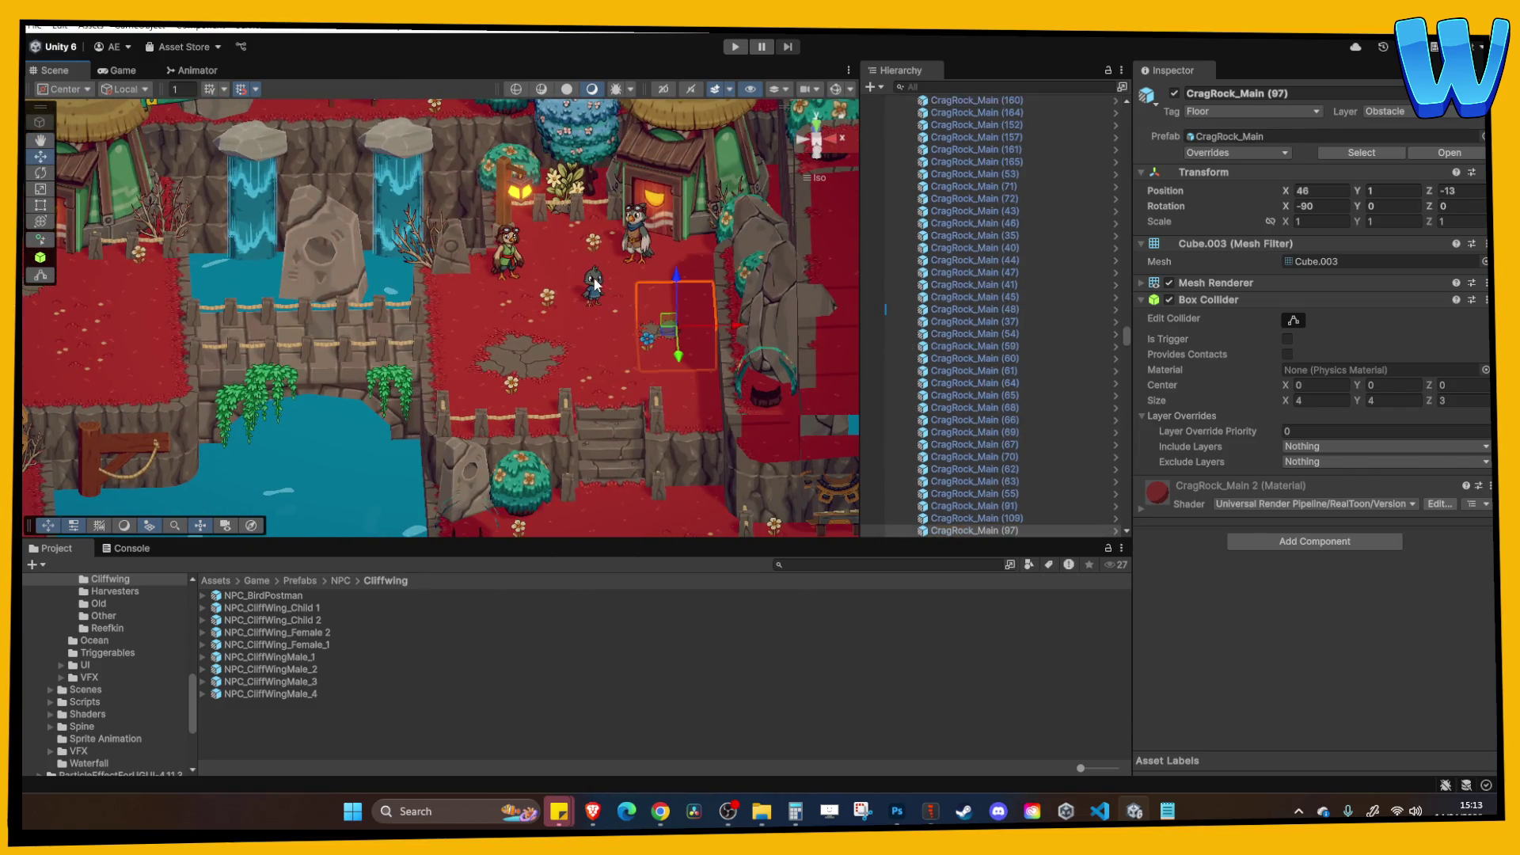
{"action": "left_click_drag", "start_coordinate": [667, 297], "coordinate": [599, 320]}
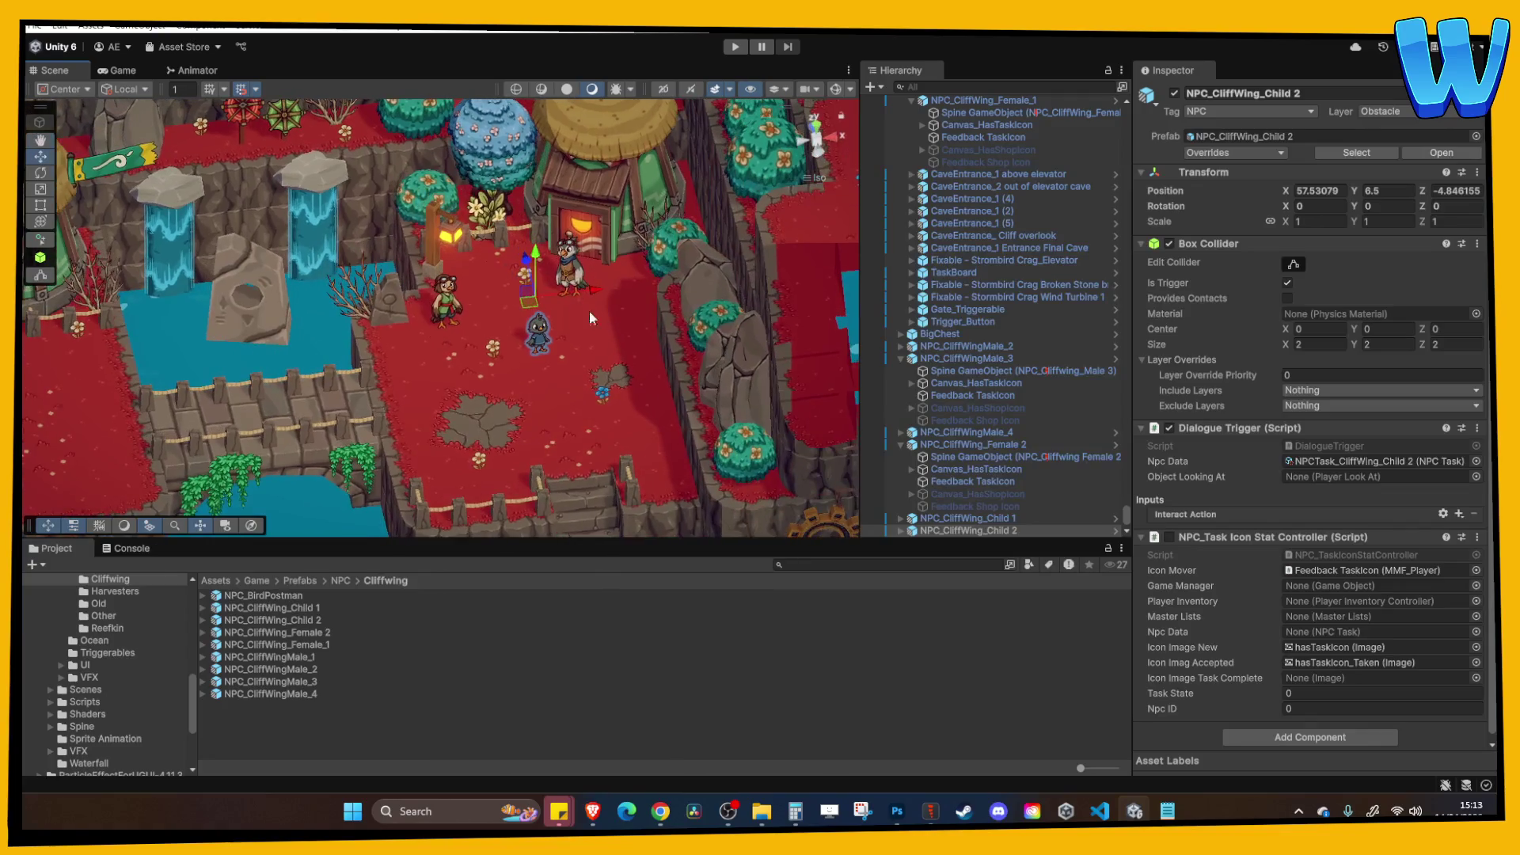
{"action": "left_click_drag", "start_coordinate": [525, 259], "coordinate": [499, 190]}
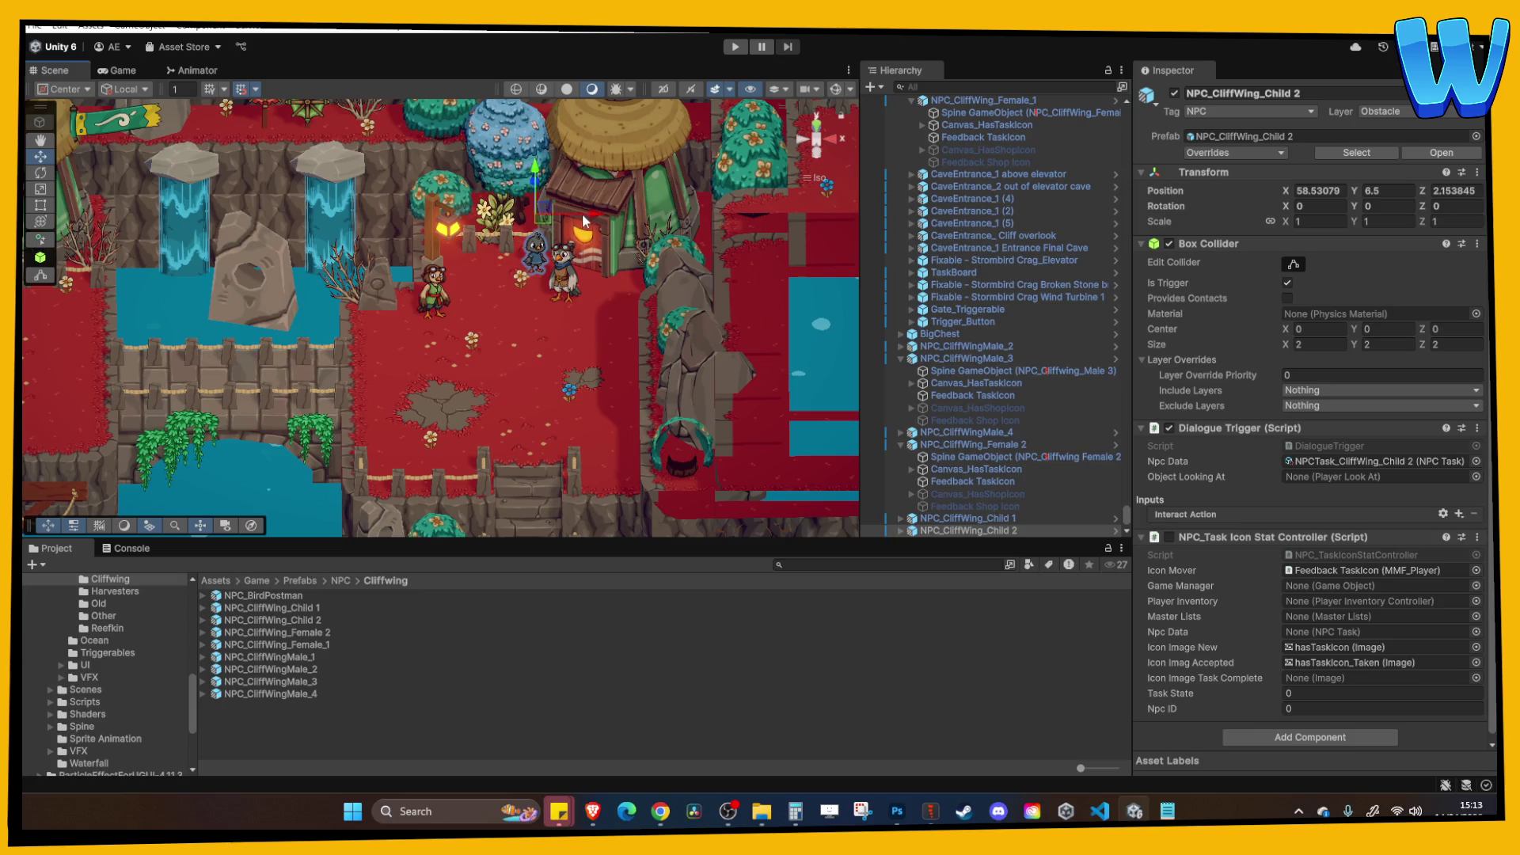
{"action": "left_click", "coordinate": [603, 255]}
{"action": "left_click", "coordinate": [525, 255]}
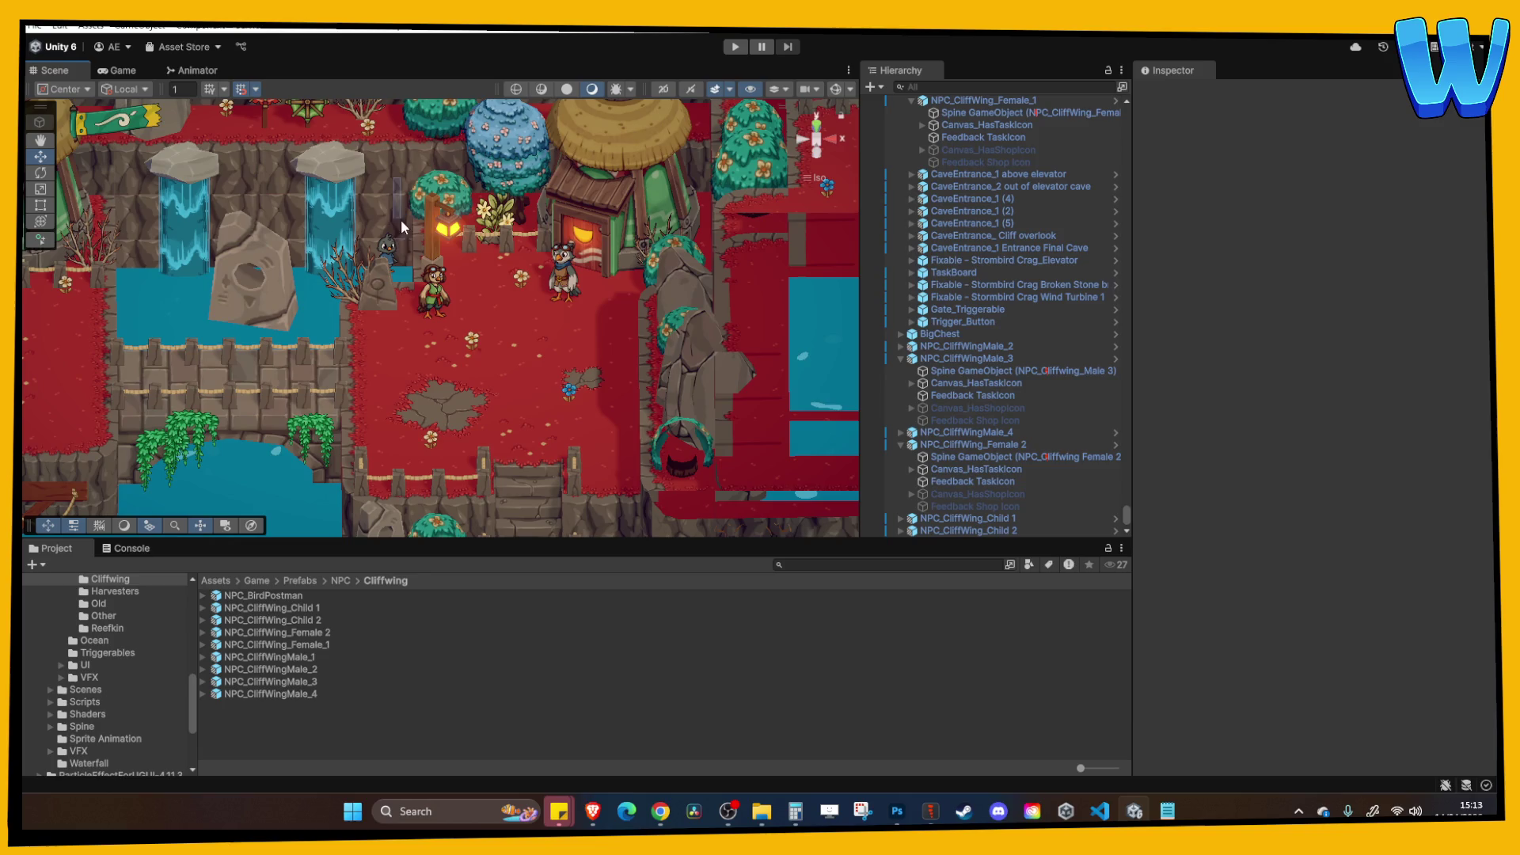
{"action": "left_click_drag", "start_coordinate": [504, 230], "coordinate": [551, 320]}
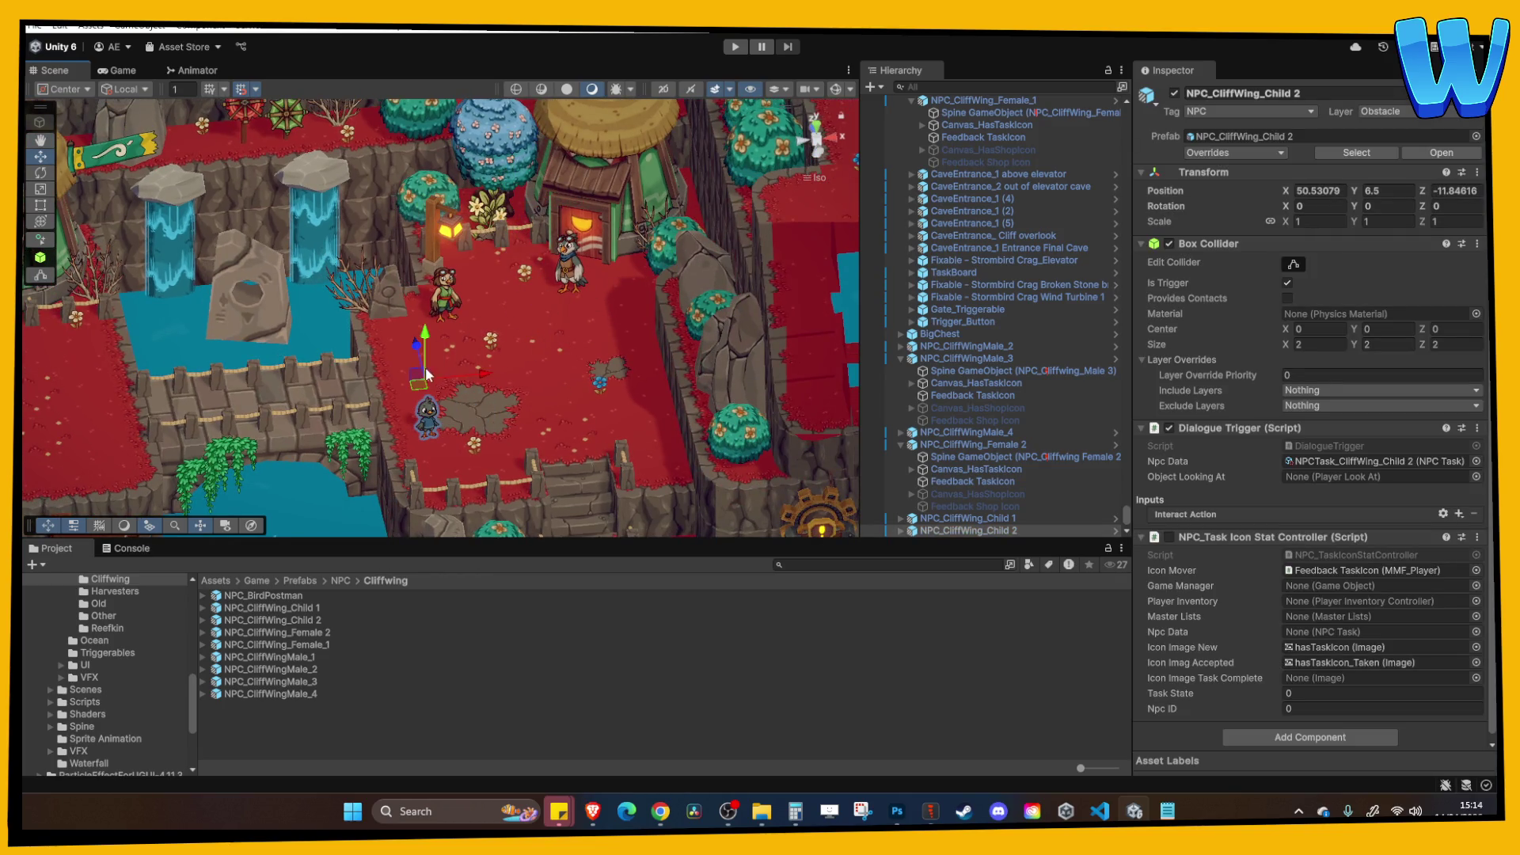
Frame the view on the rock near the stairs, then on the Player at X 16.
{"action": "left_click", "coordinate": [522, 369]}
{"action": "key", "text": "f"}
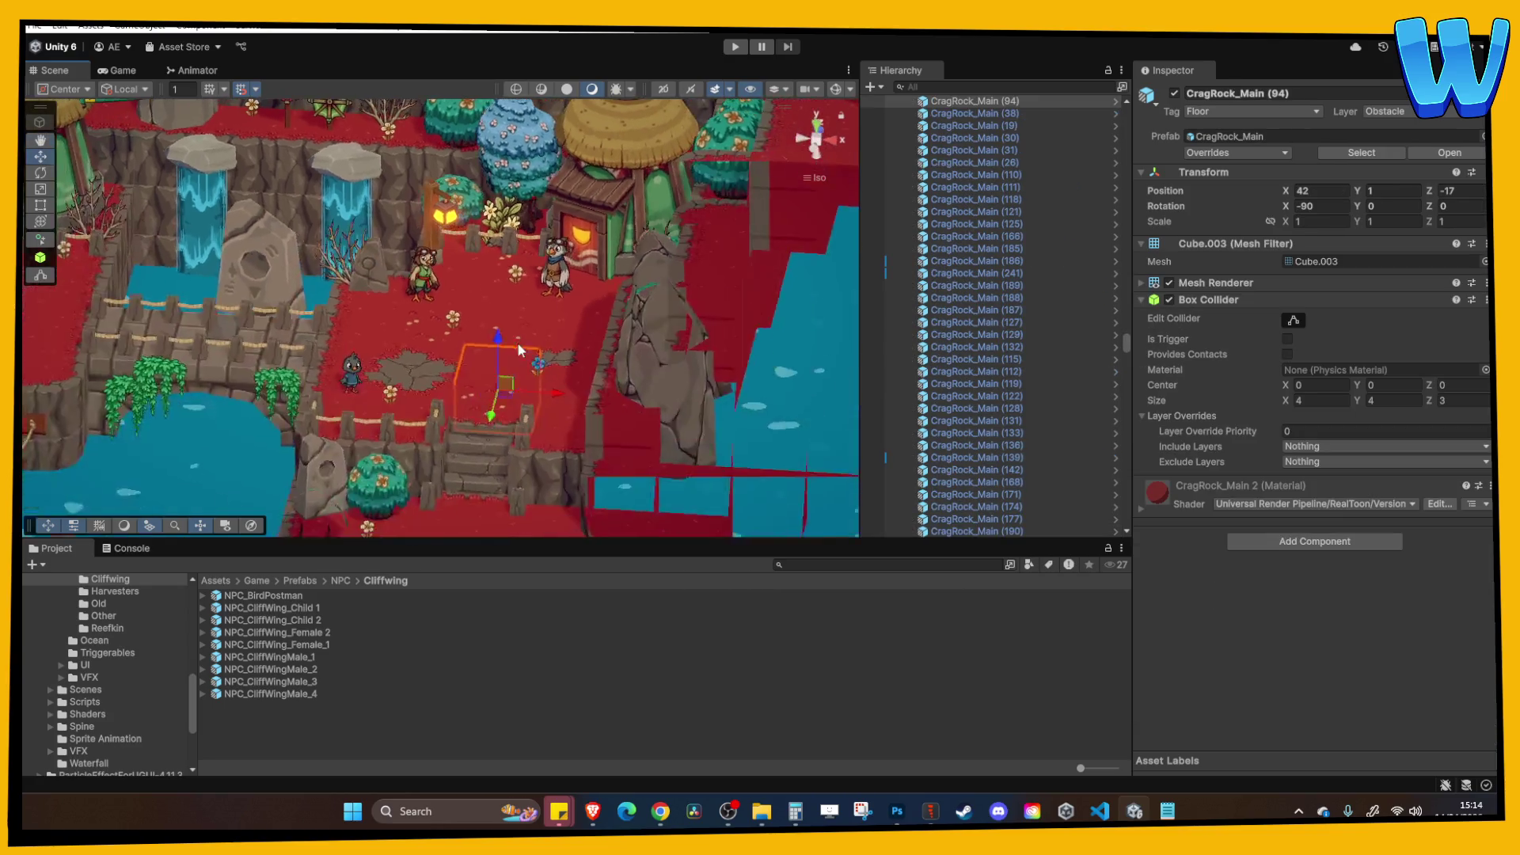
{"action": "scroll", "coordinate": [546, 380], "scroll_direction": "down", "scroll_amount": 2}
{"action": "left_click", "coordinate": [639, 507]}
{"action": "key", "text": "f"}
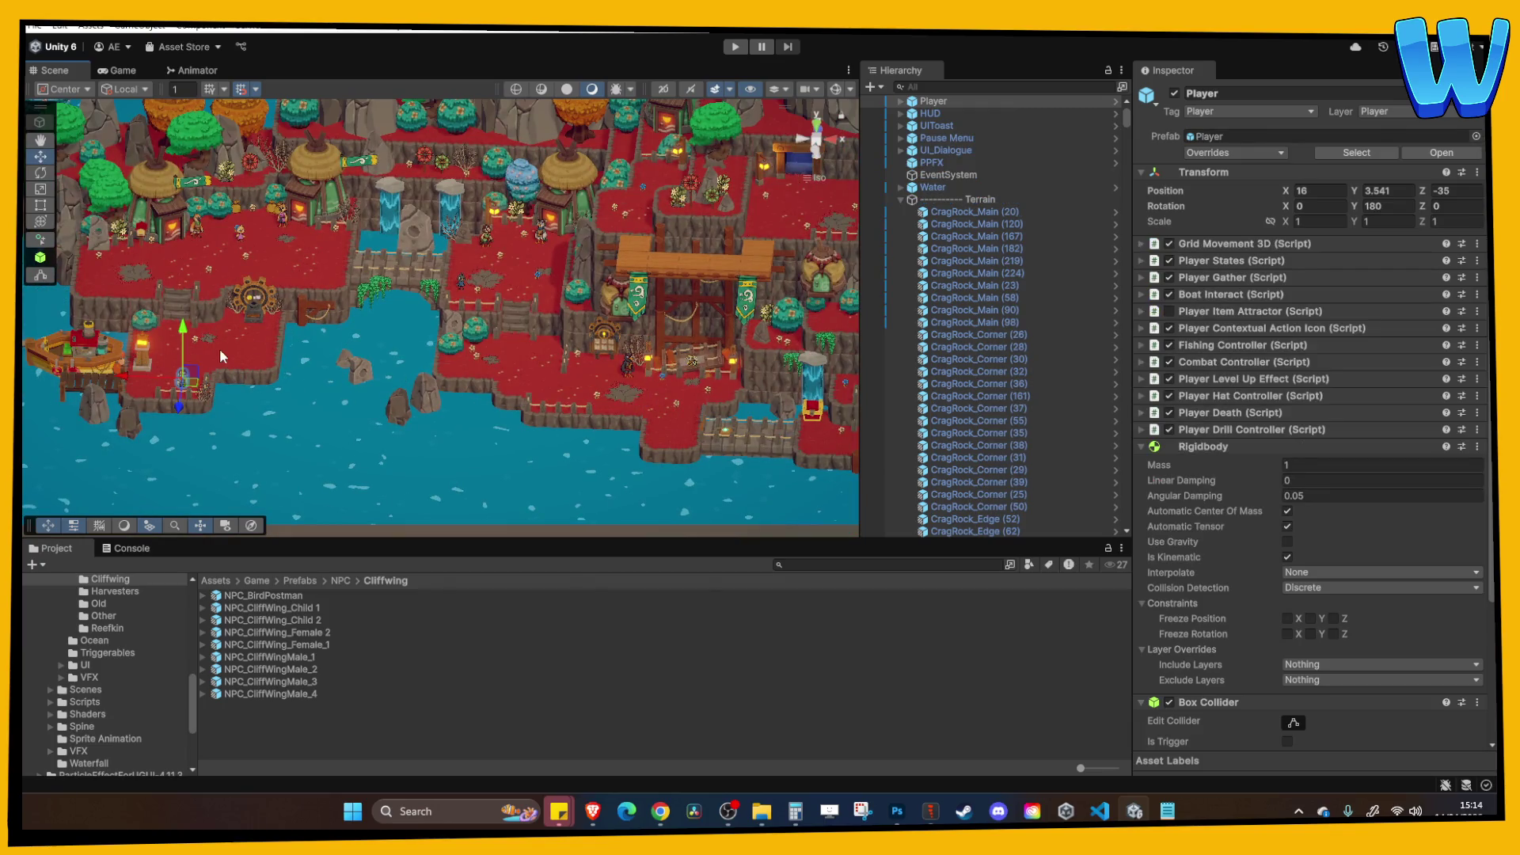
Enter Play mode and walk the hero around the plateau toward the bottom fence.
{"action": "left_click", "coordinate": [726, 49]}
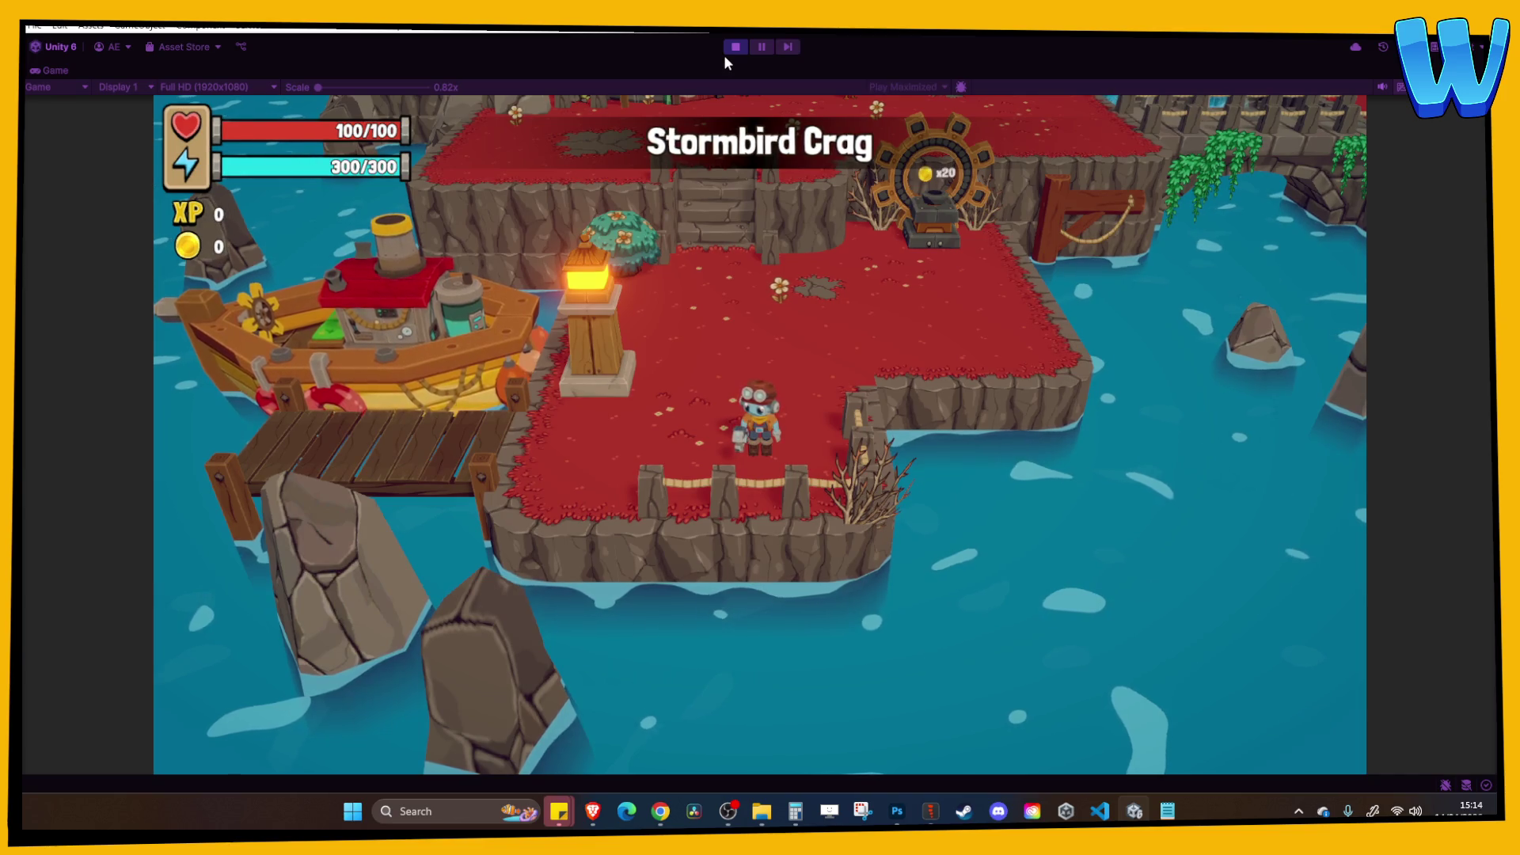
{"action": "key", "text": "w"}
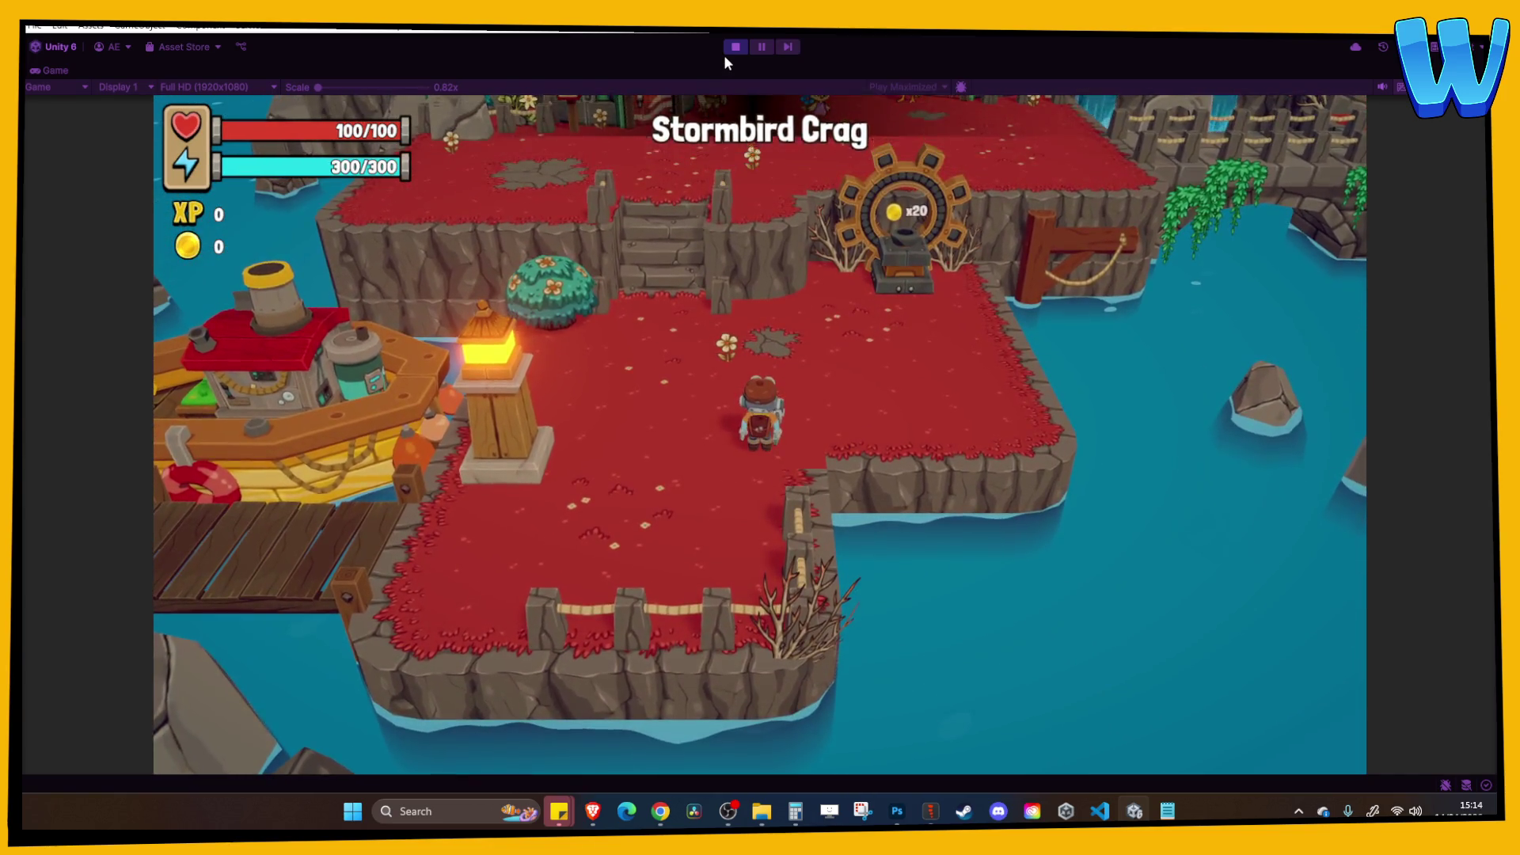
{"action": "key", "text": "a"}
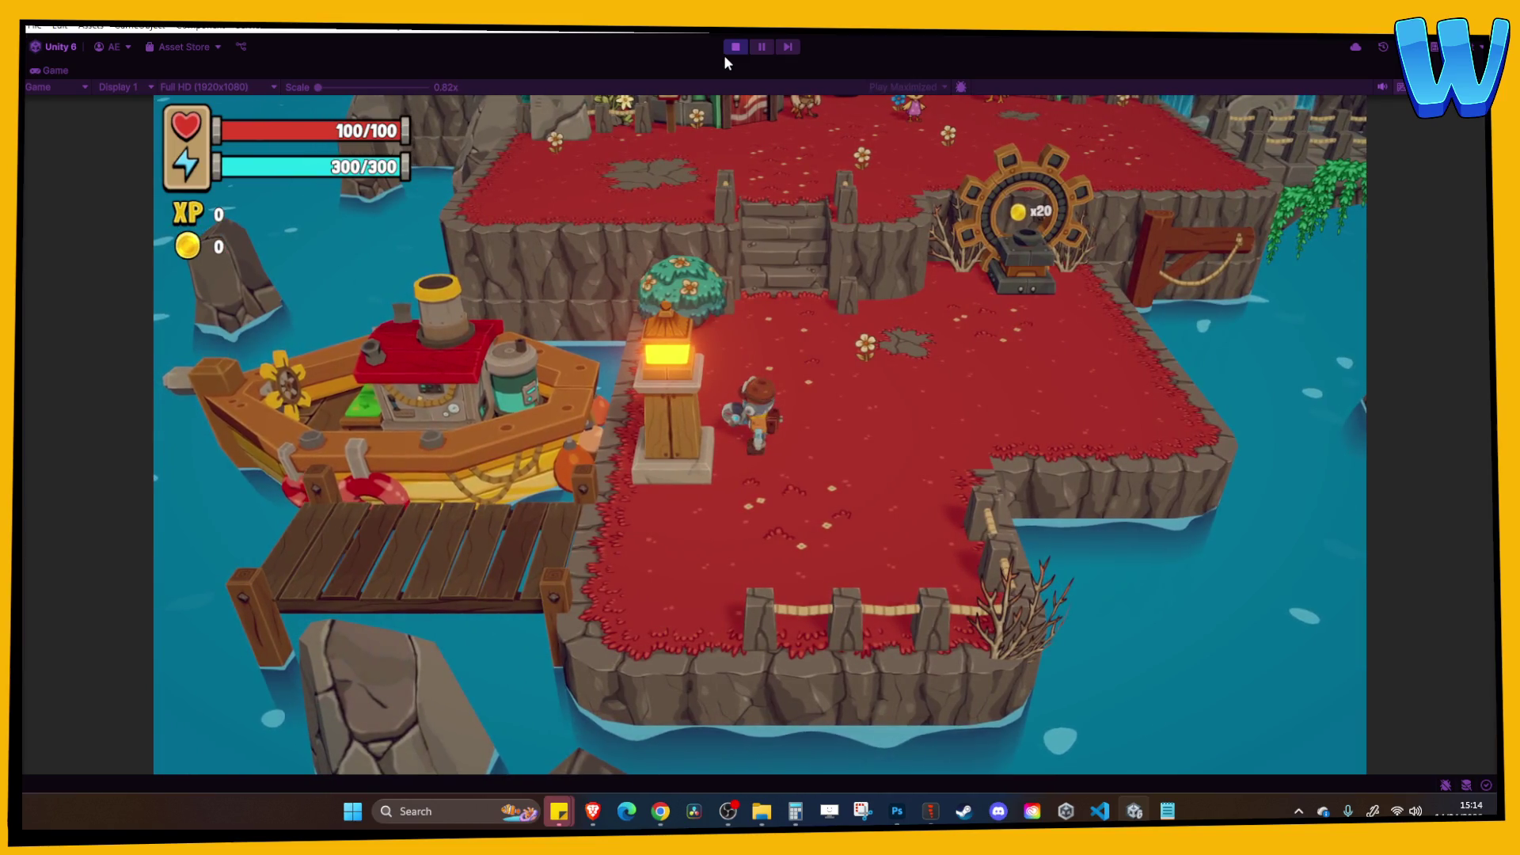
{"action": "key", "text": "w"}
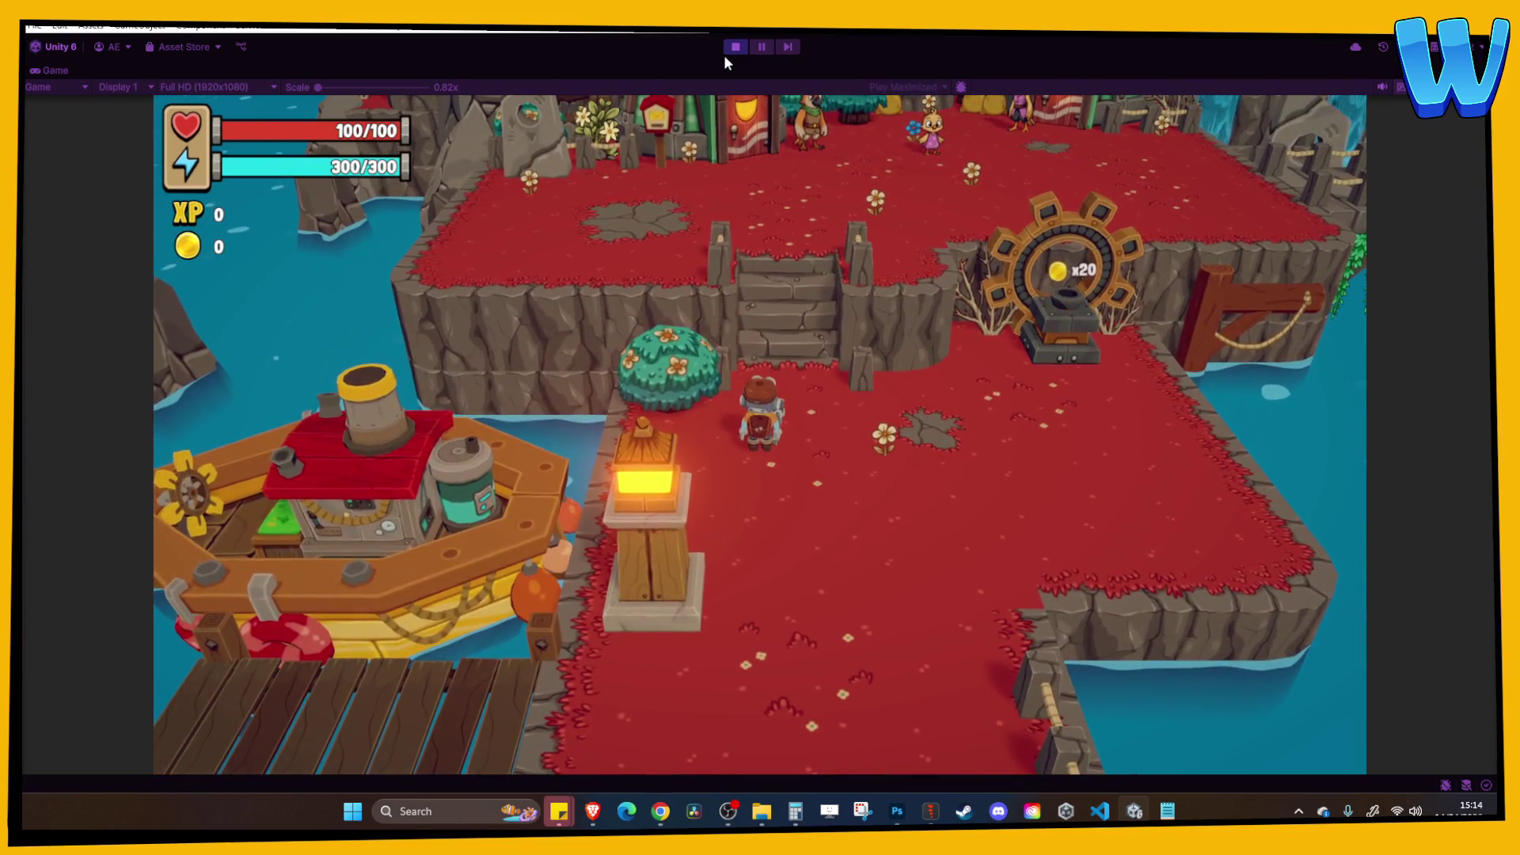
{"action": "key", "text": "d"}
{"action": "key", "text": "a"}
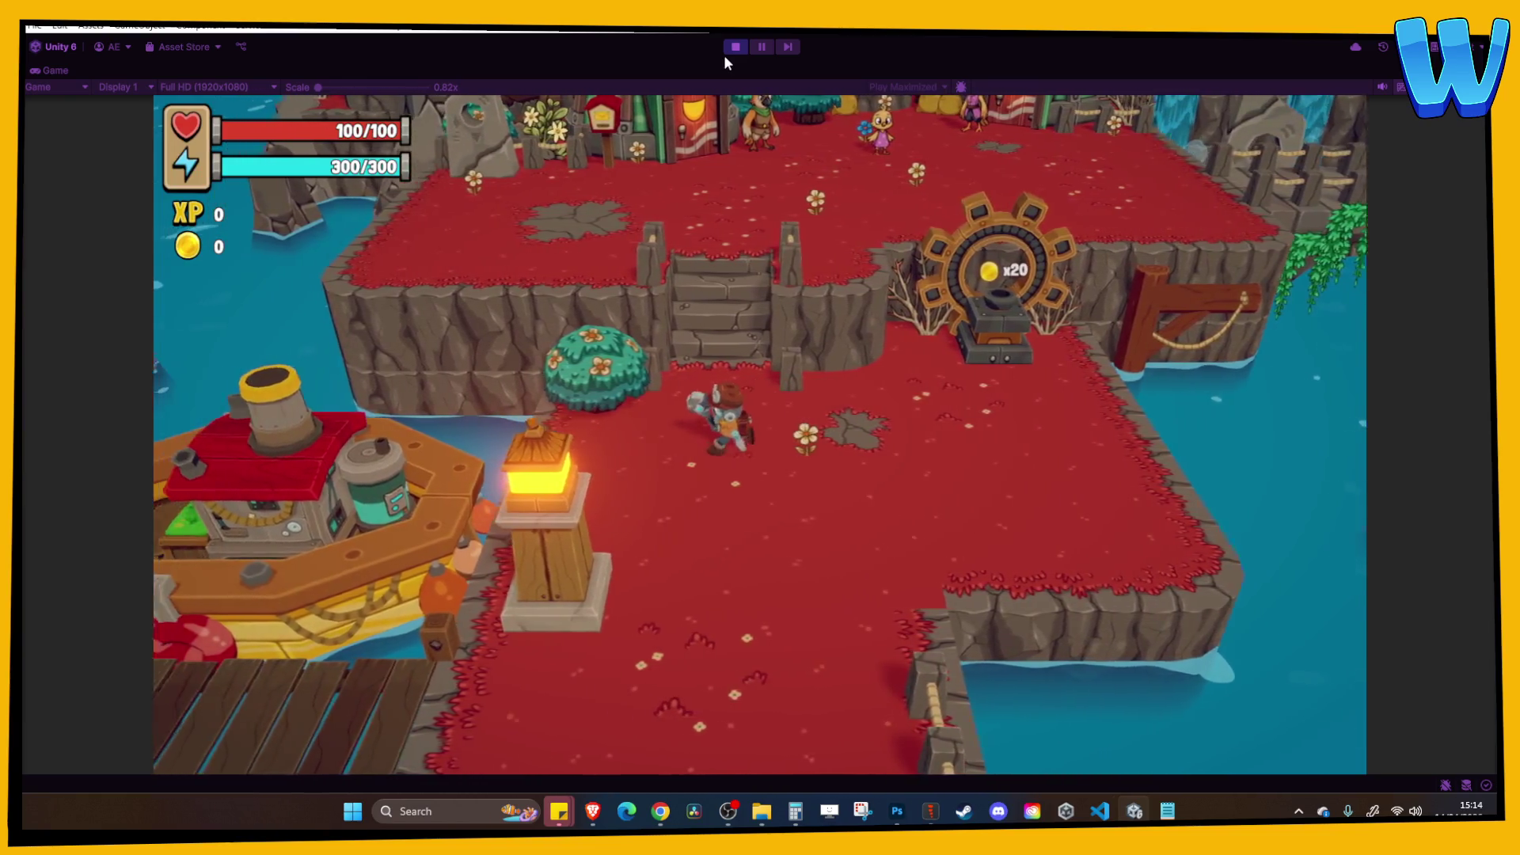
{"action": "key", "text": "d"}
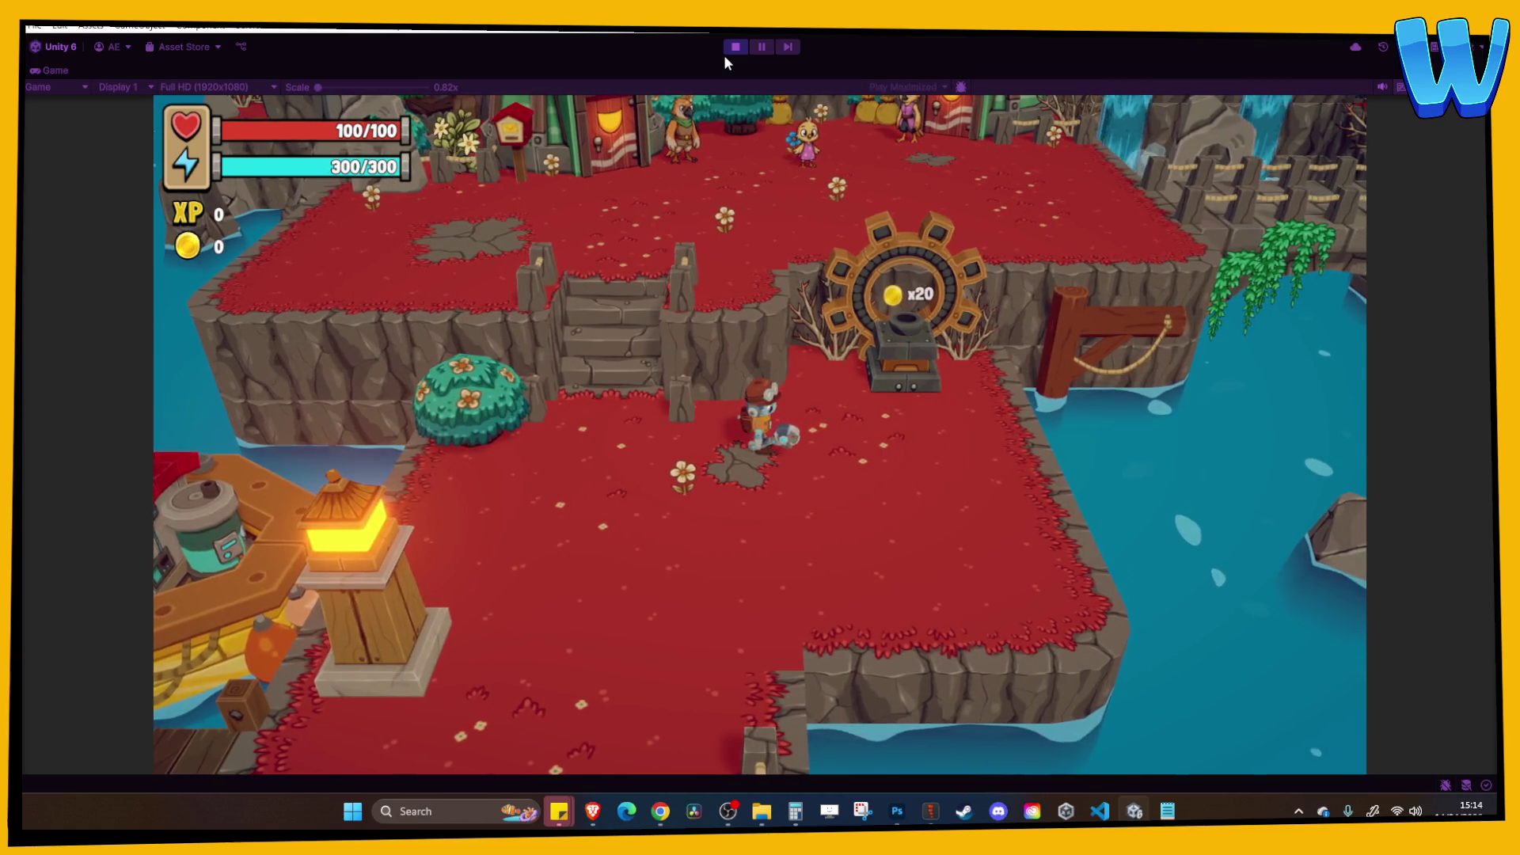
{"action": "key", "text": "s"}
{"action": "key", "text": "a"}
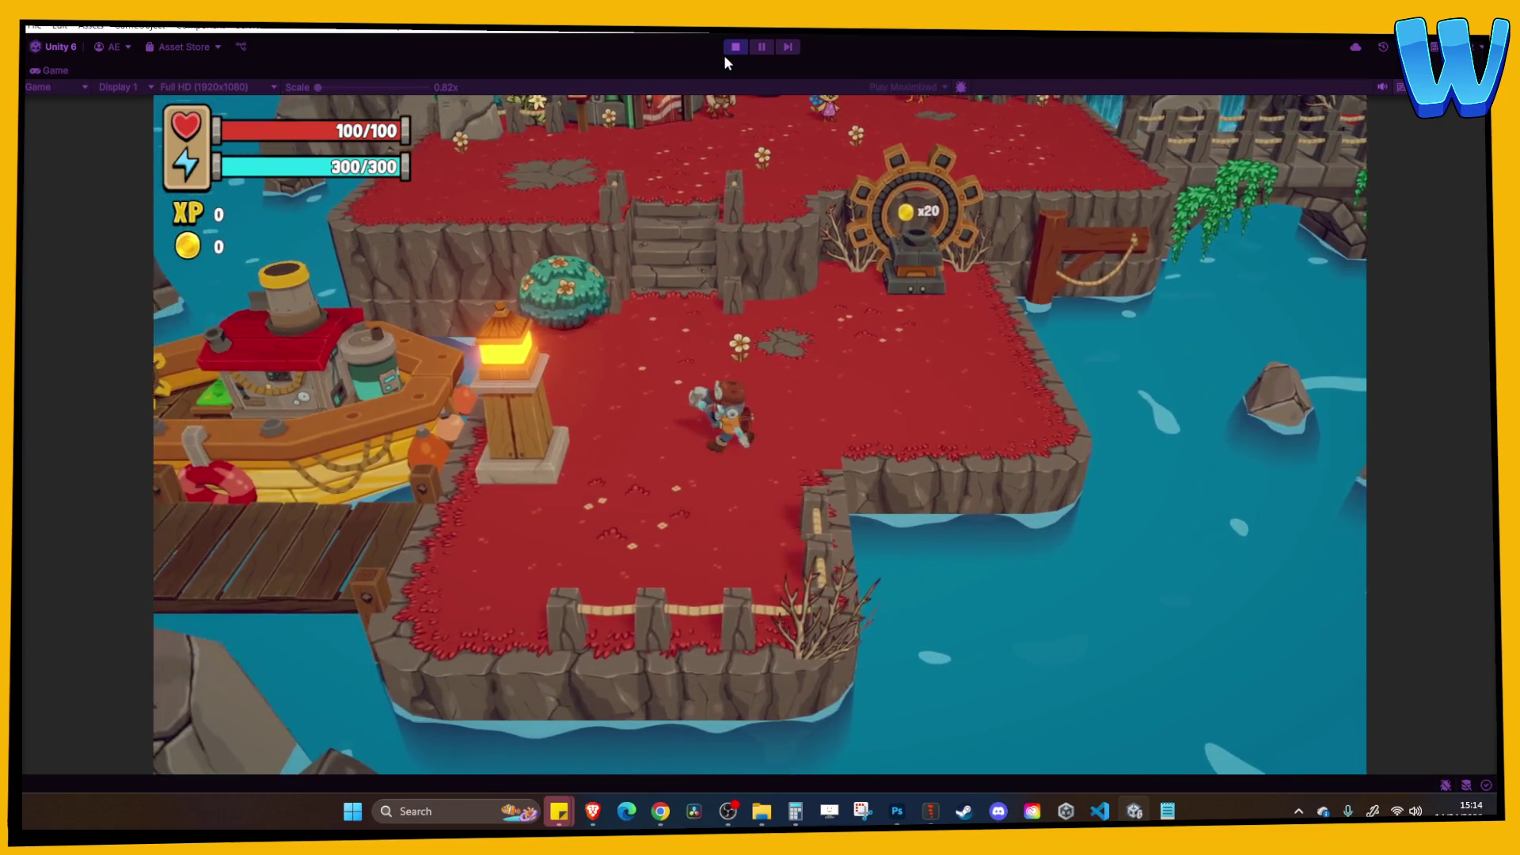
{"action": "key", "text": "s"}
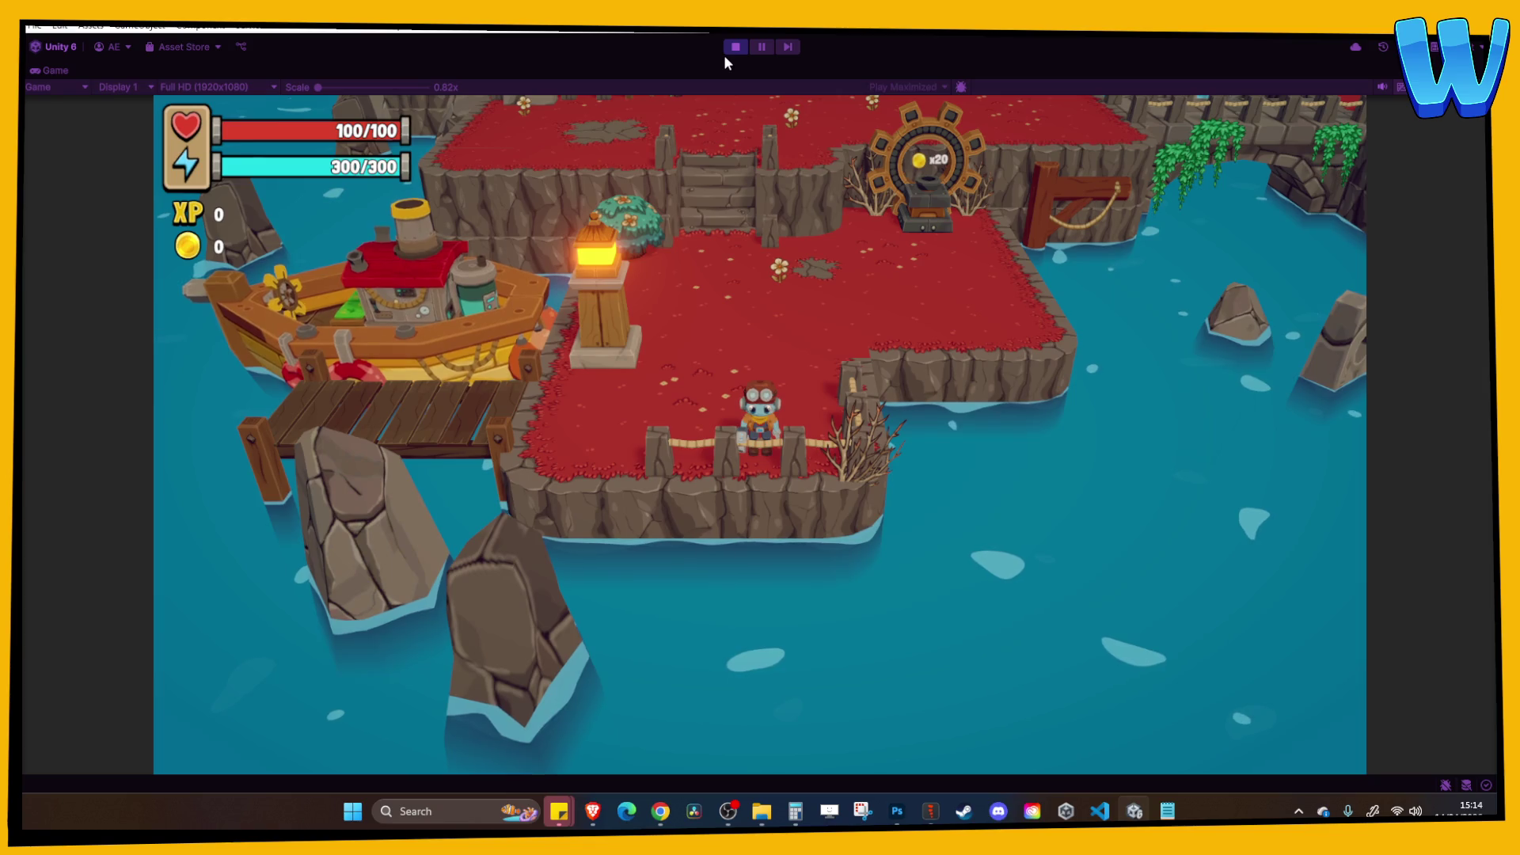
Walk up the stone stairs, across the waterfall bridge to the elevator, and accept its repair task.
{"action": "key", "text": "w"}
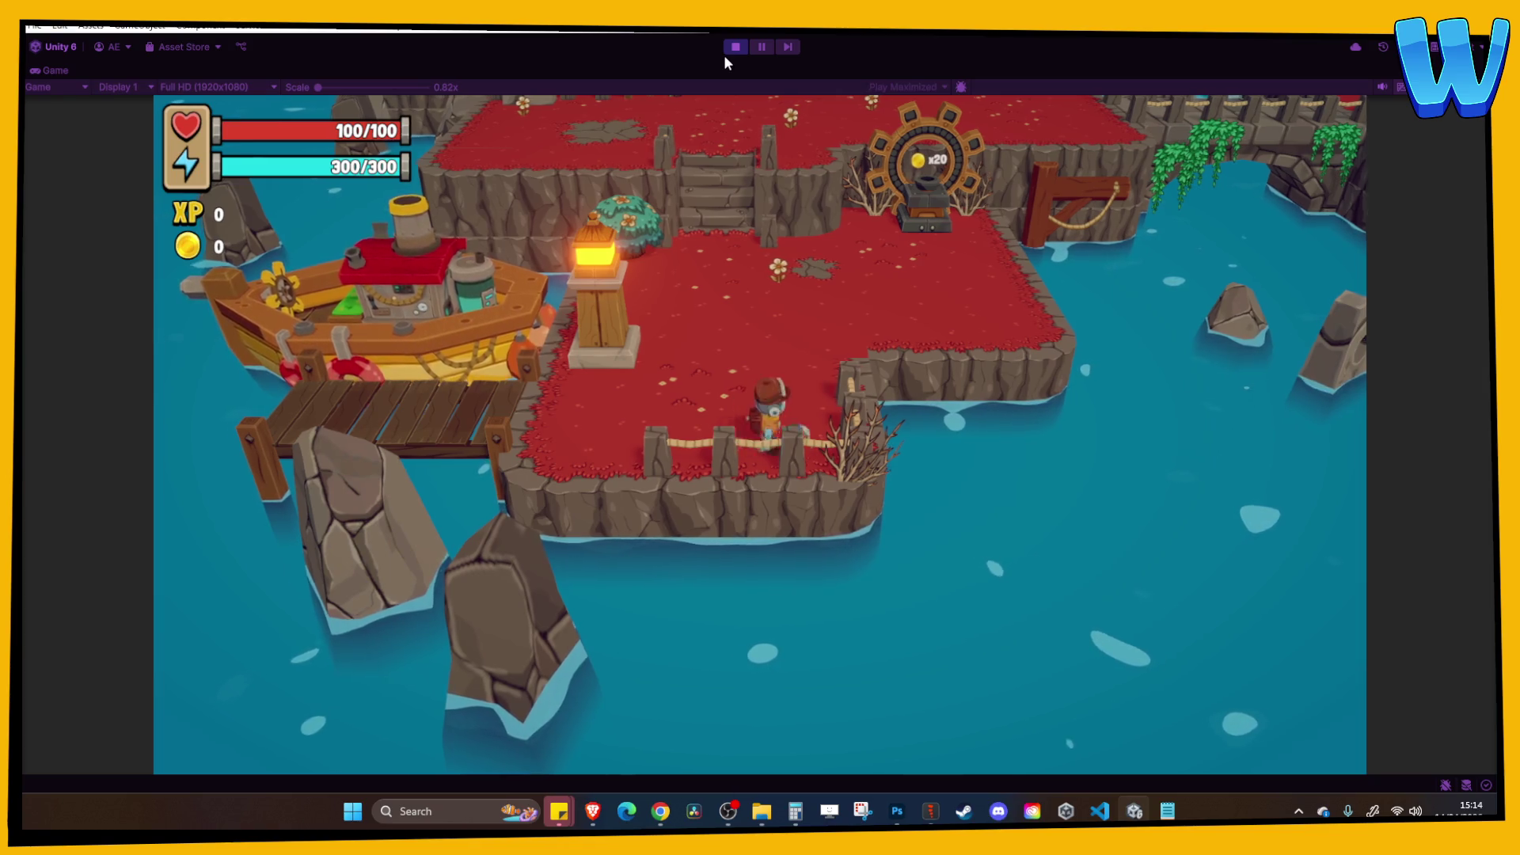
{"action": "key", "text": "w"}
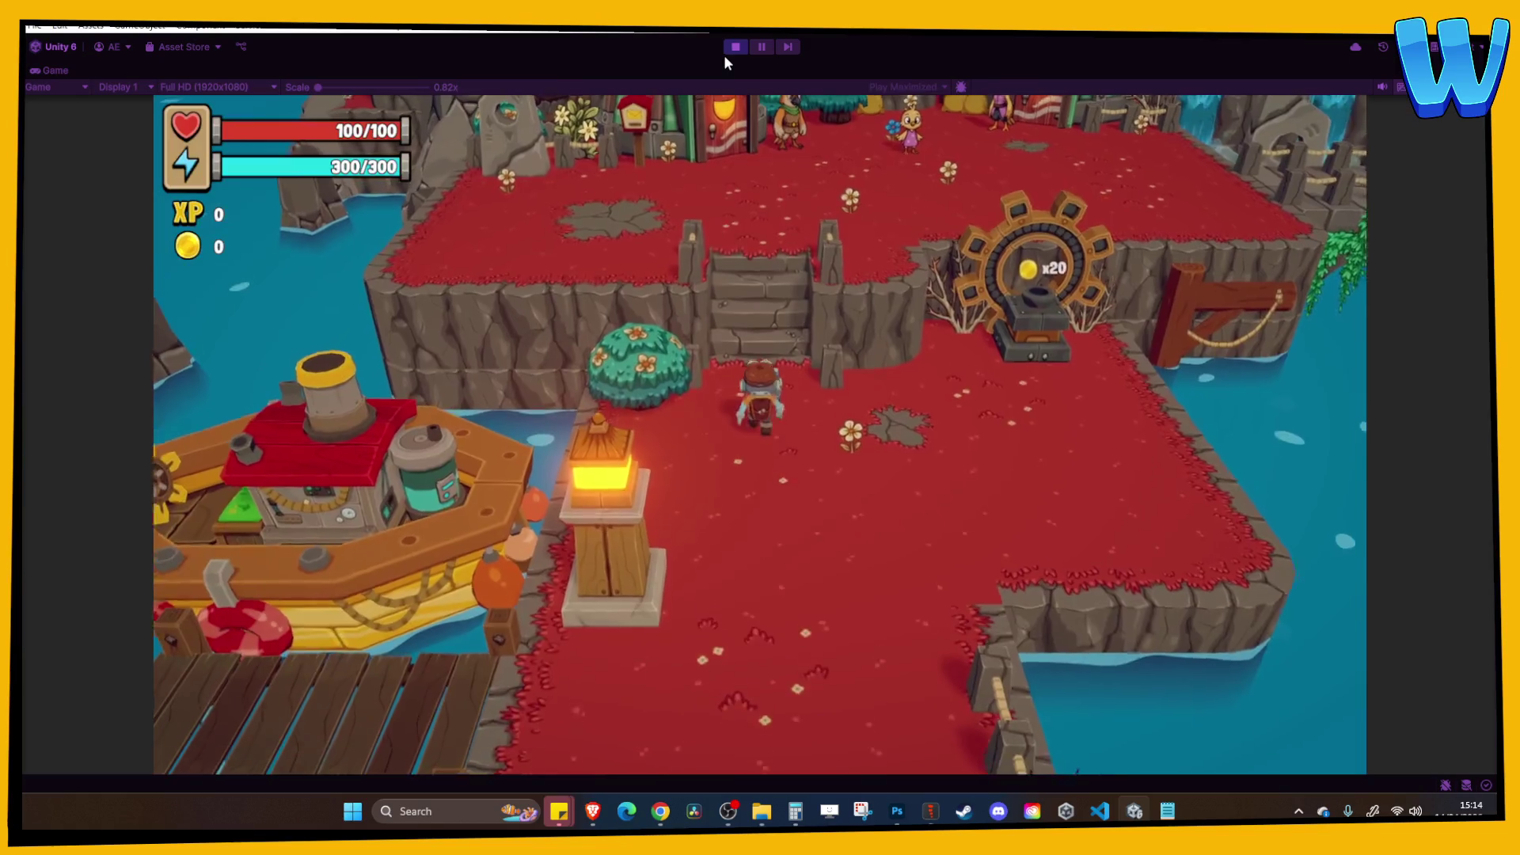
{"action": "key", "text": "w"}
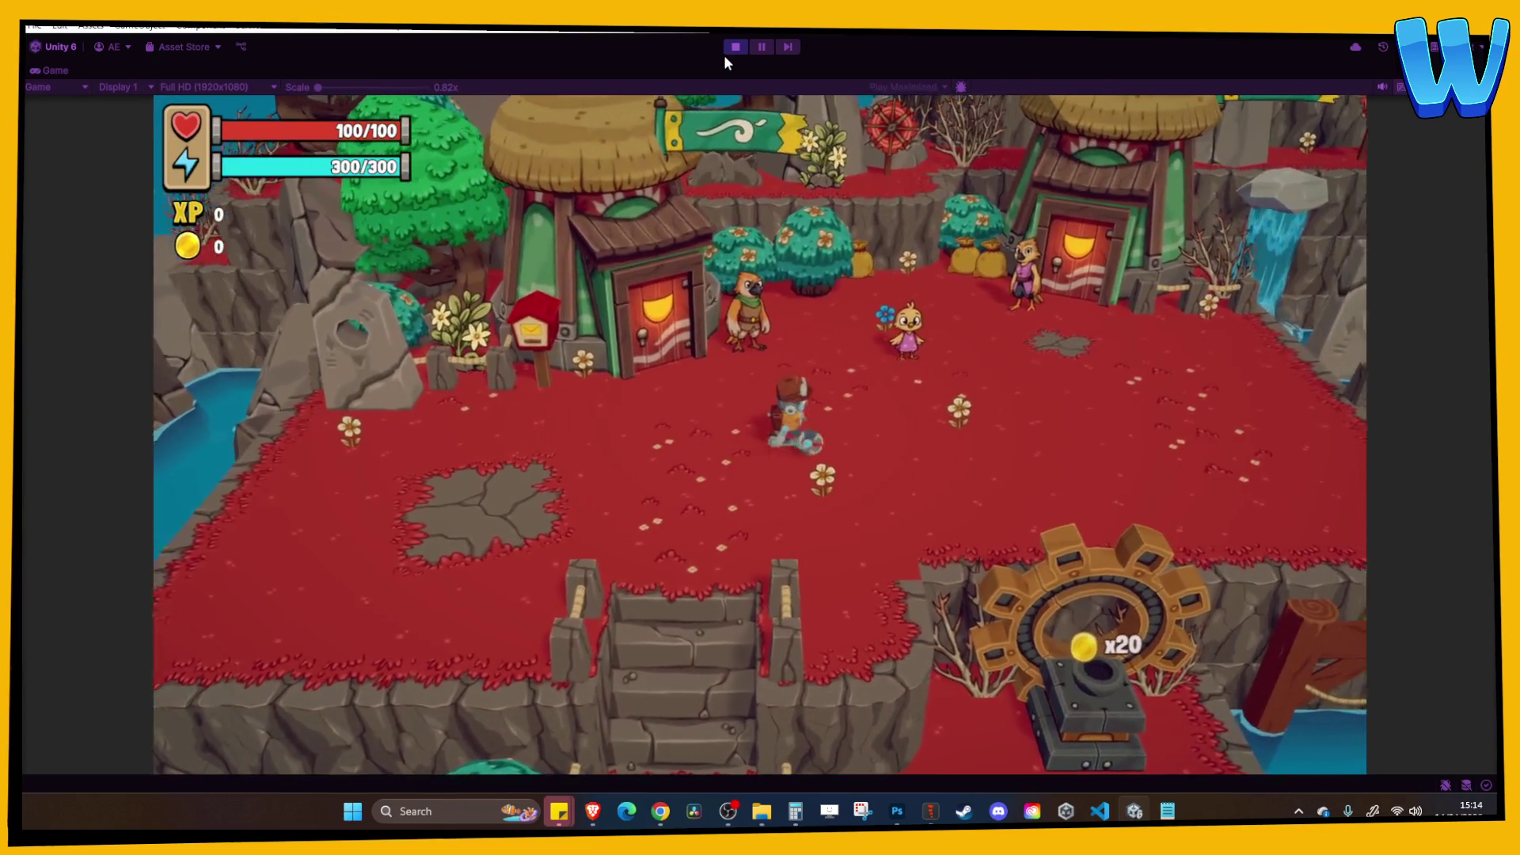
{"action": "key", "text": "d"}
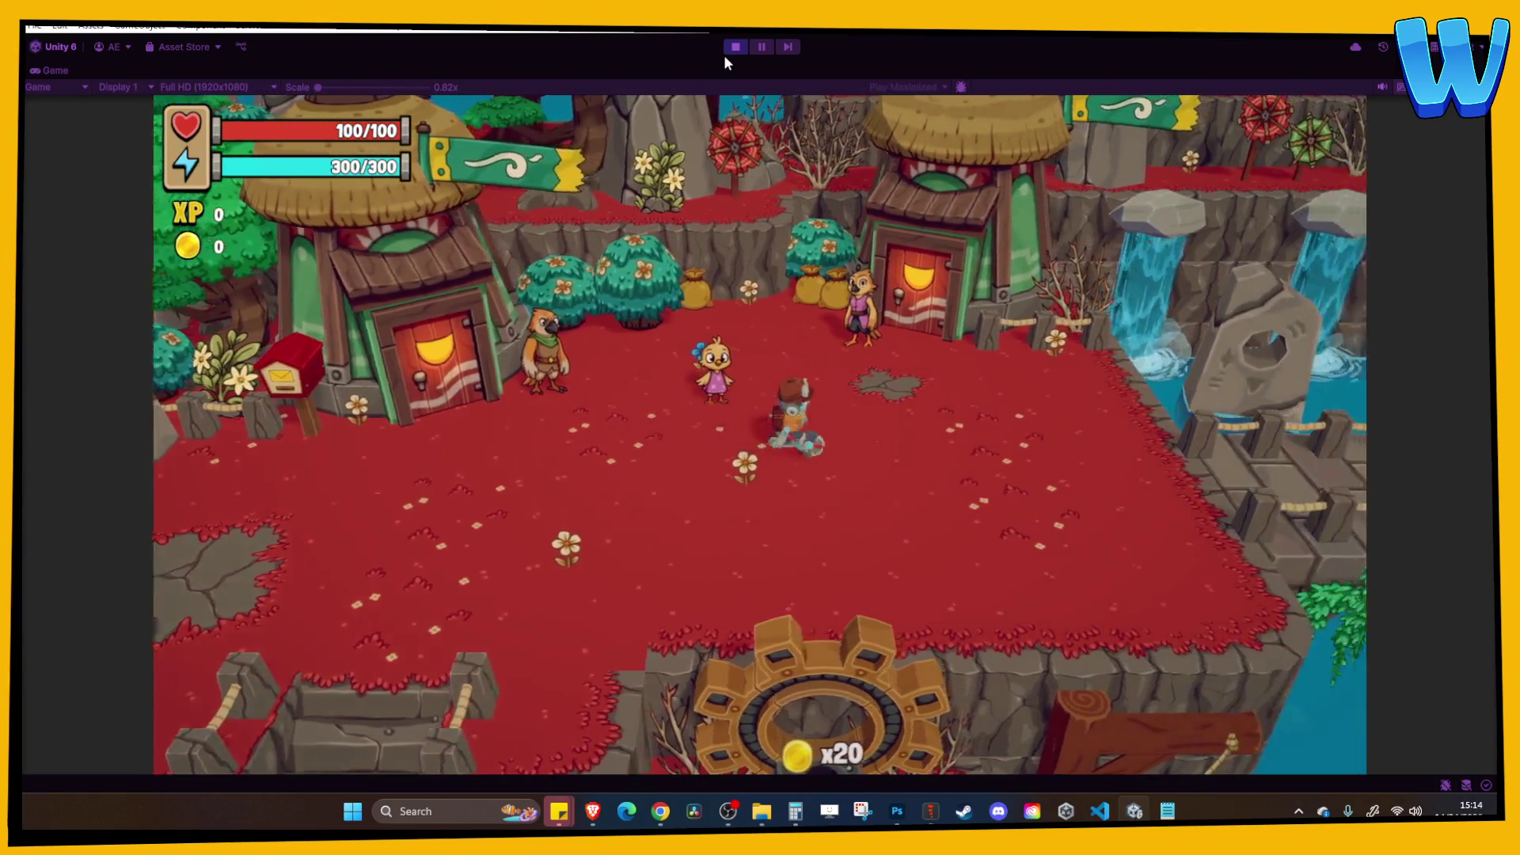
{"action": "key", "text": "d"}
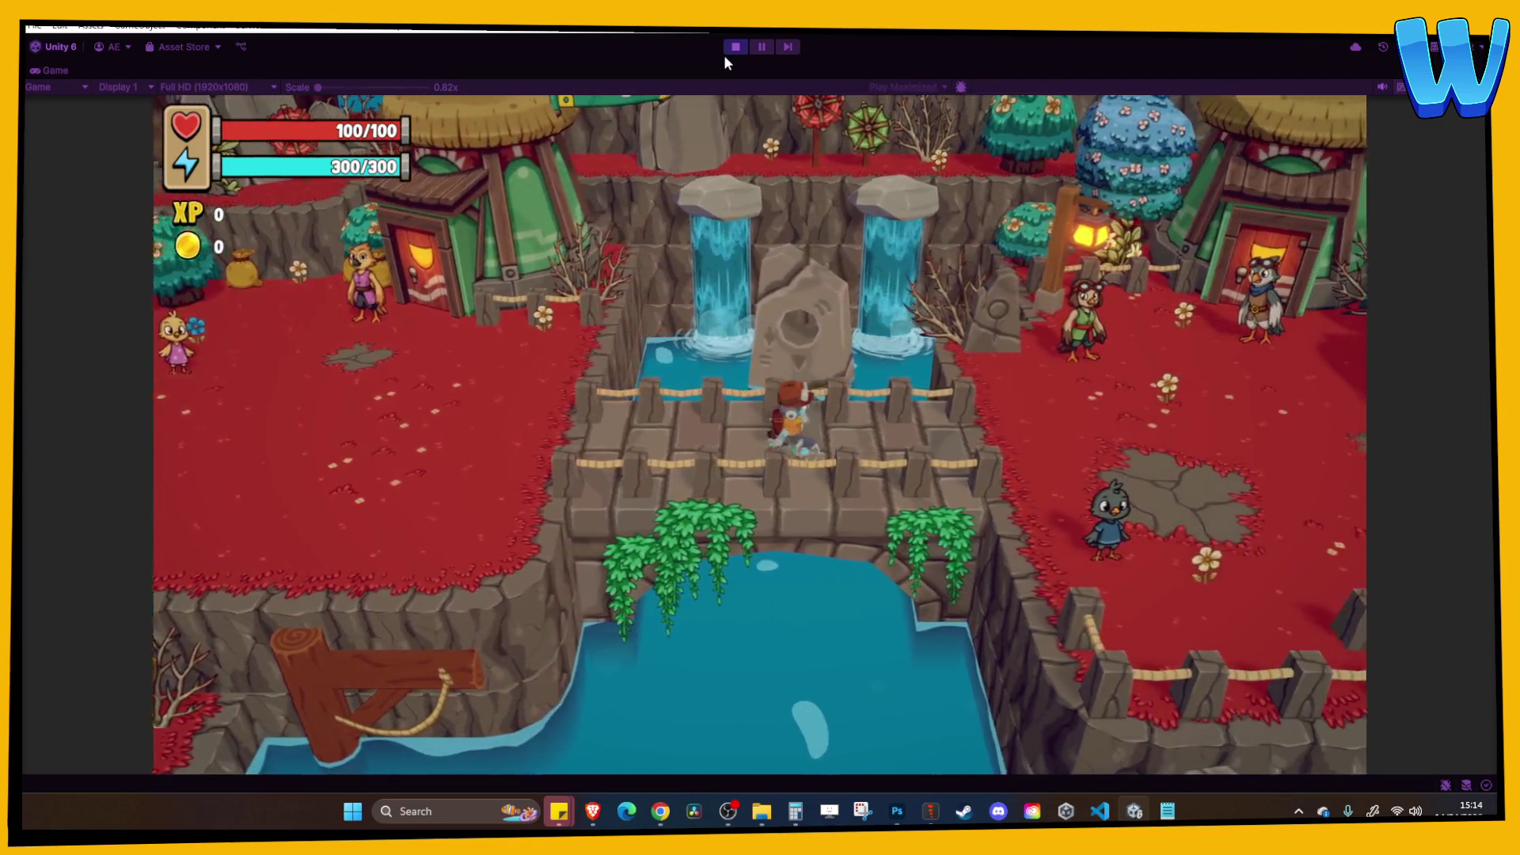
{"action": "key", "text": "d"}
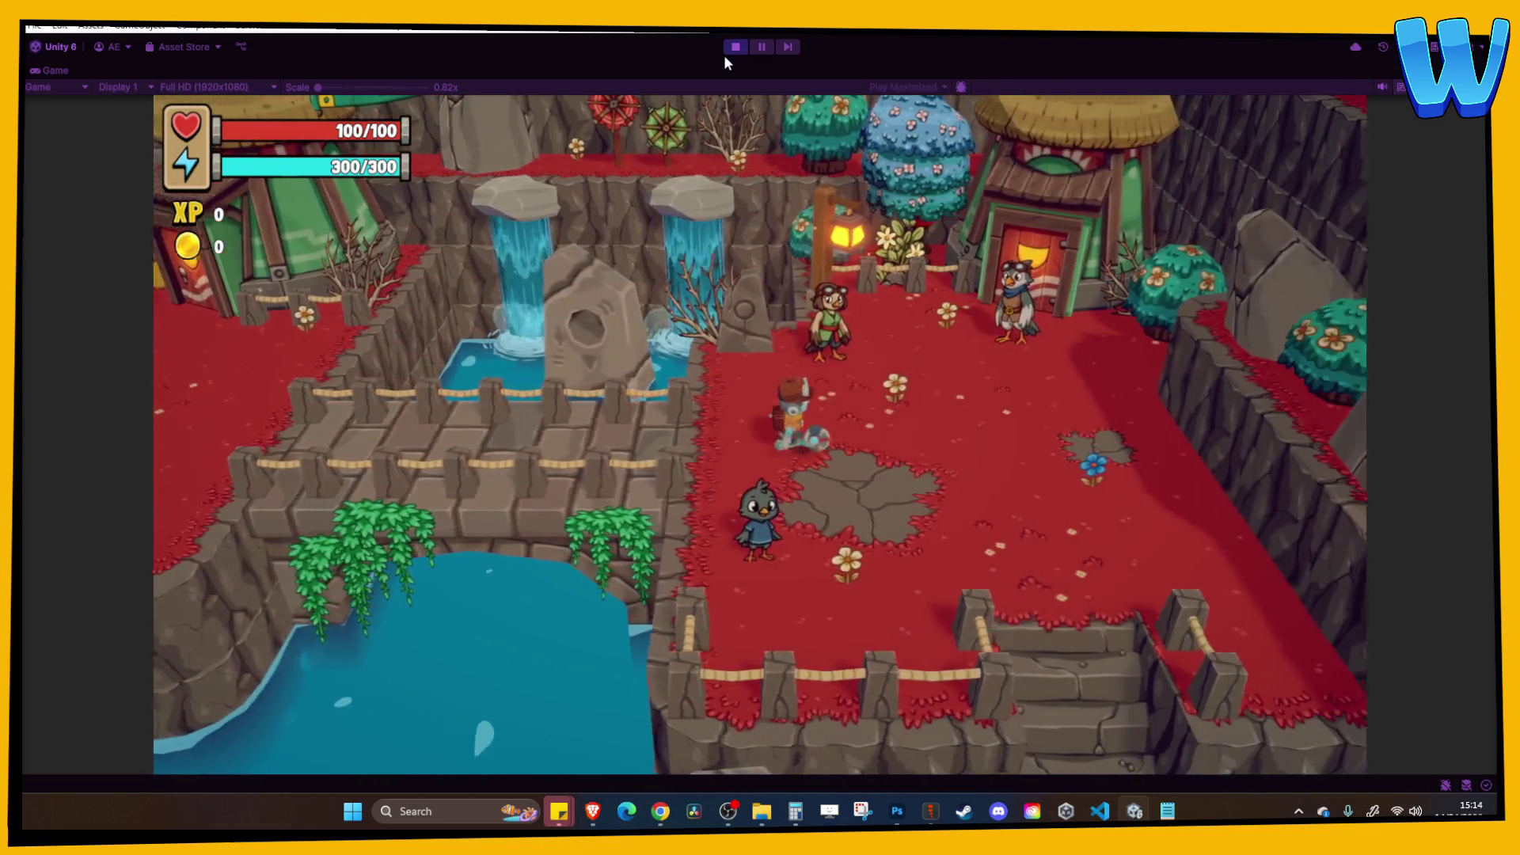
{"action": "key", "text": "s"}
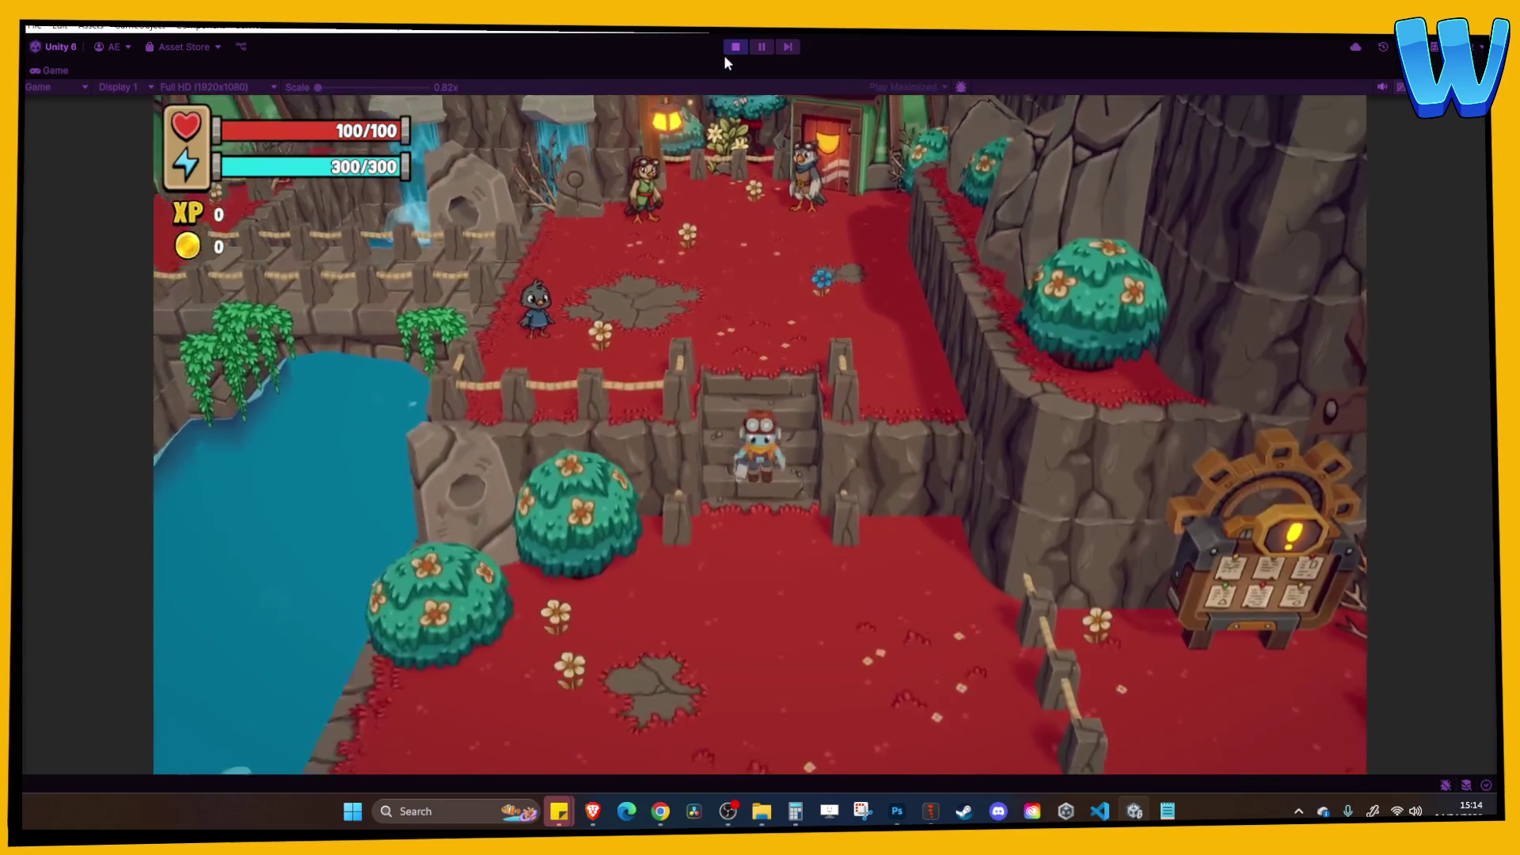
{"action": "key", "text": "d"}
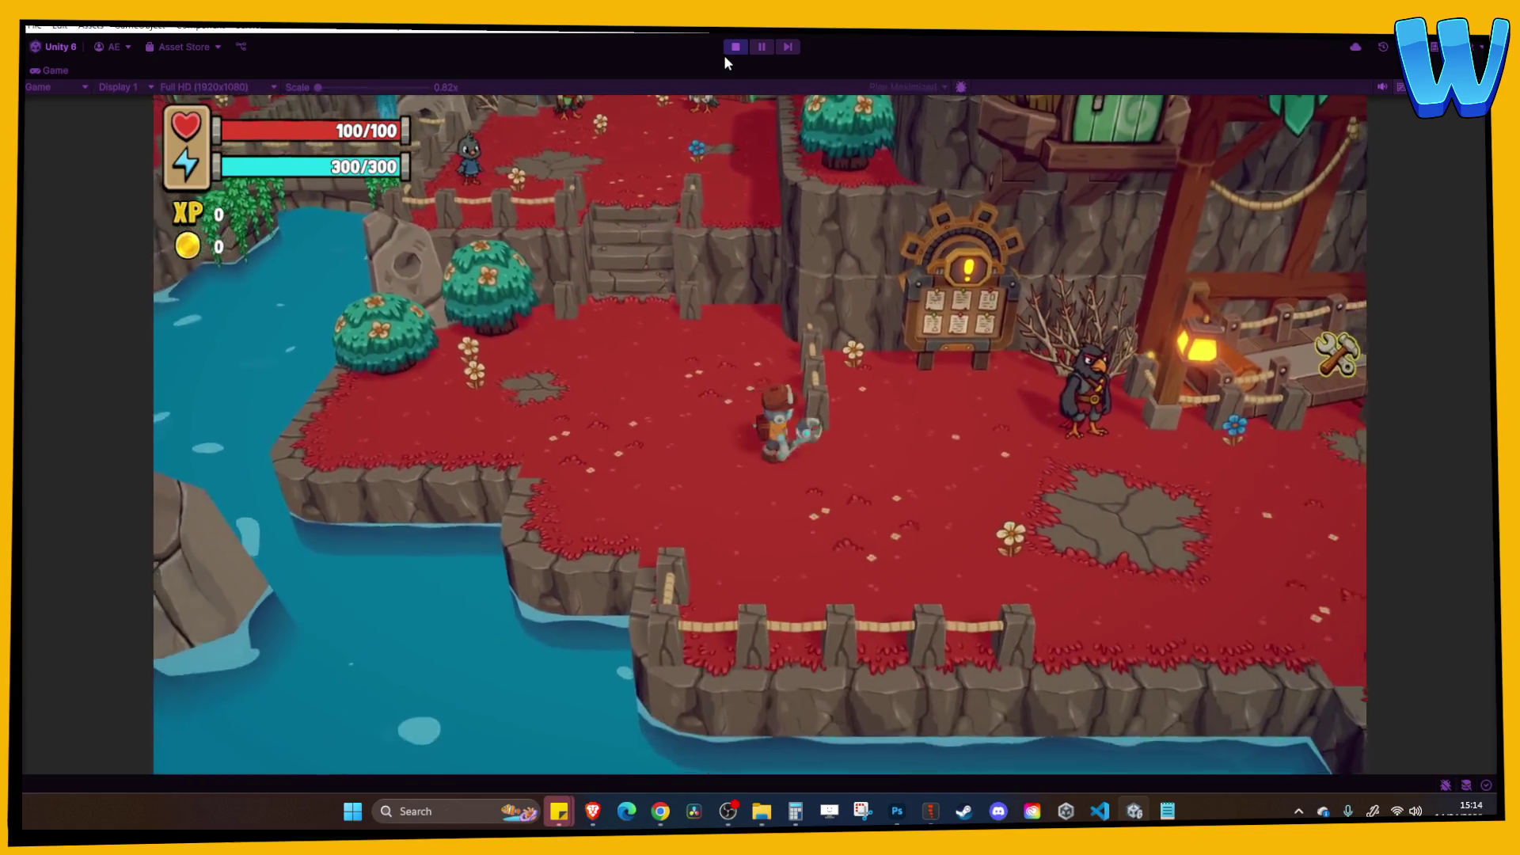
{"action": "key", "text": "d"}
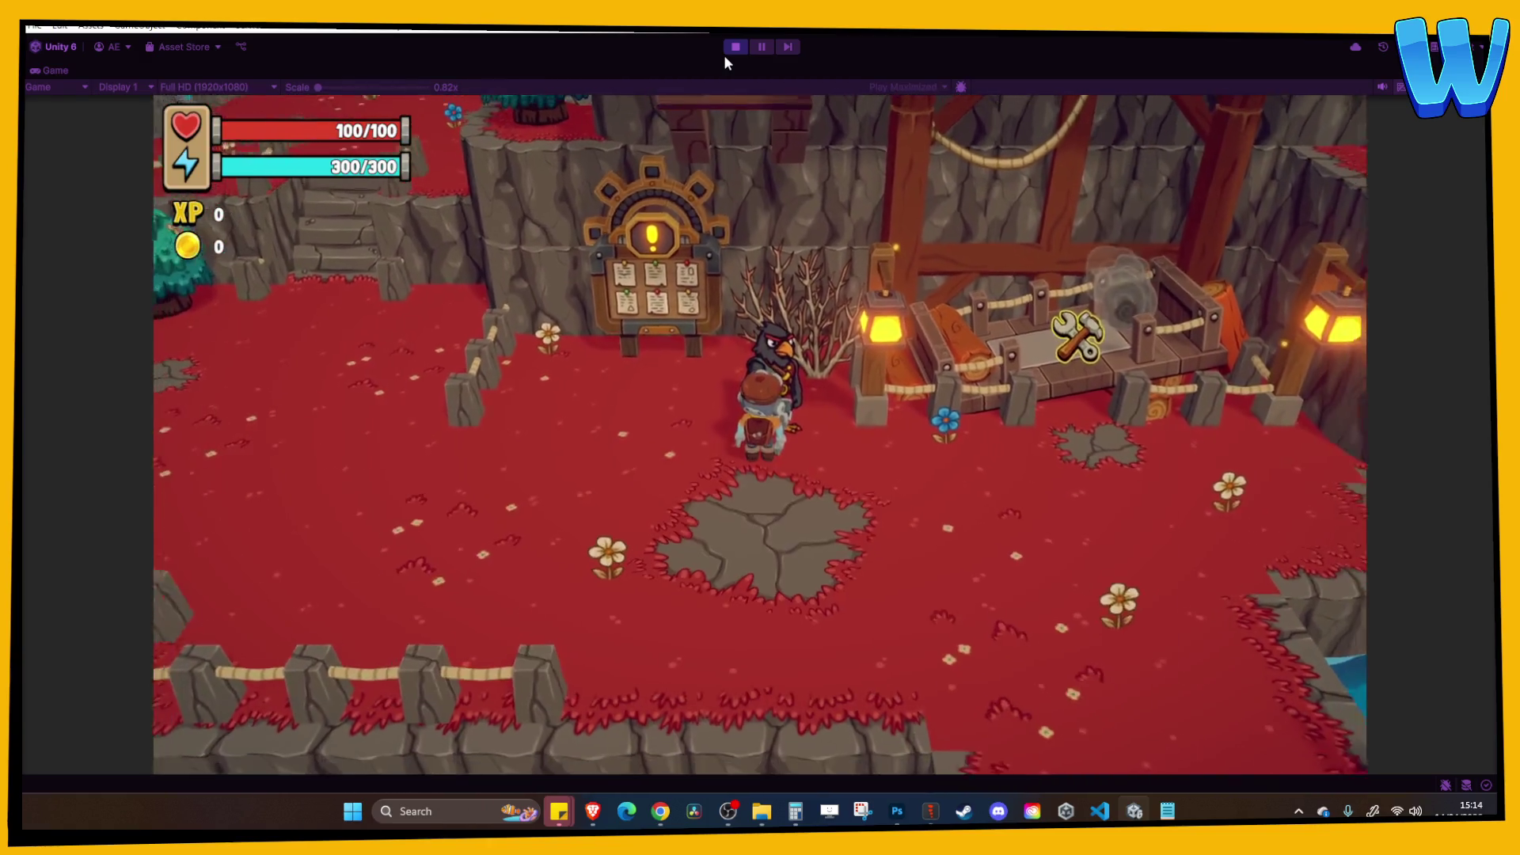
{"action": "key", "text": "e"}
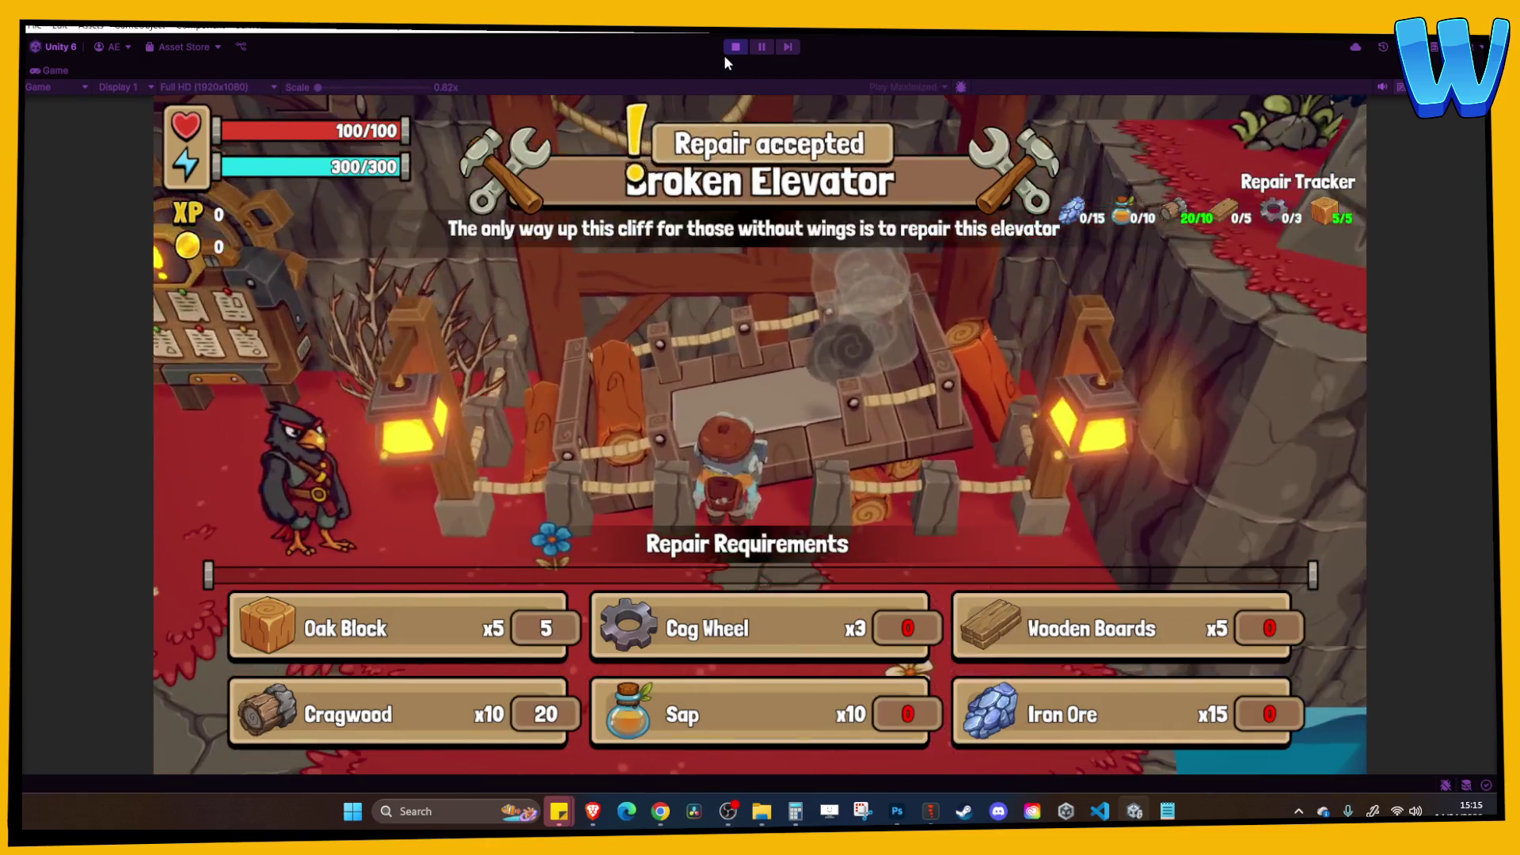
{"action": "key", "text": "s"}
{"action": "key", "text": "a"}
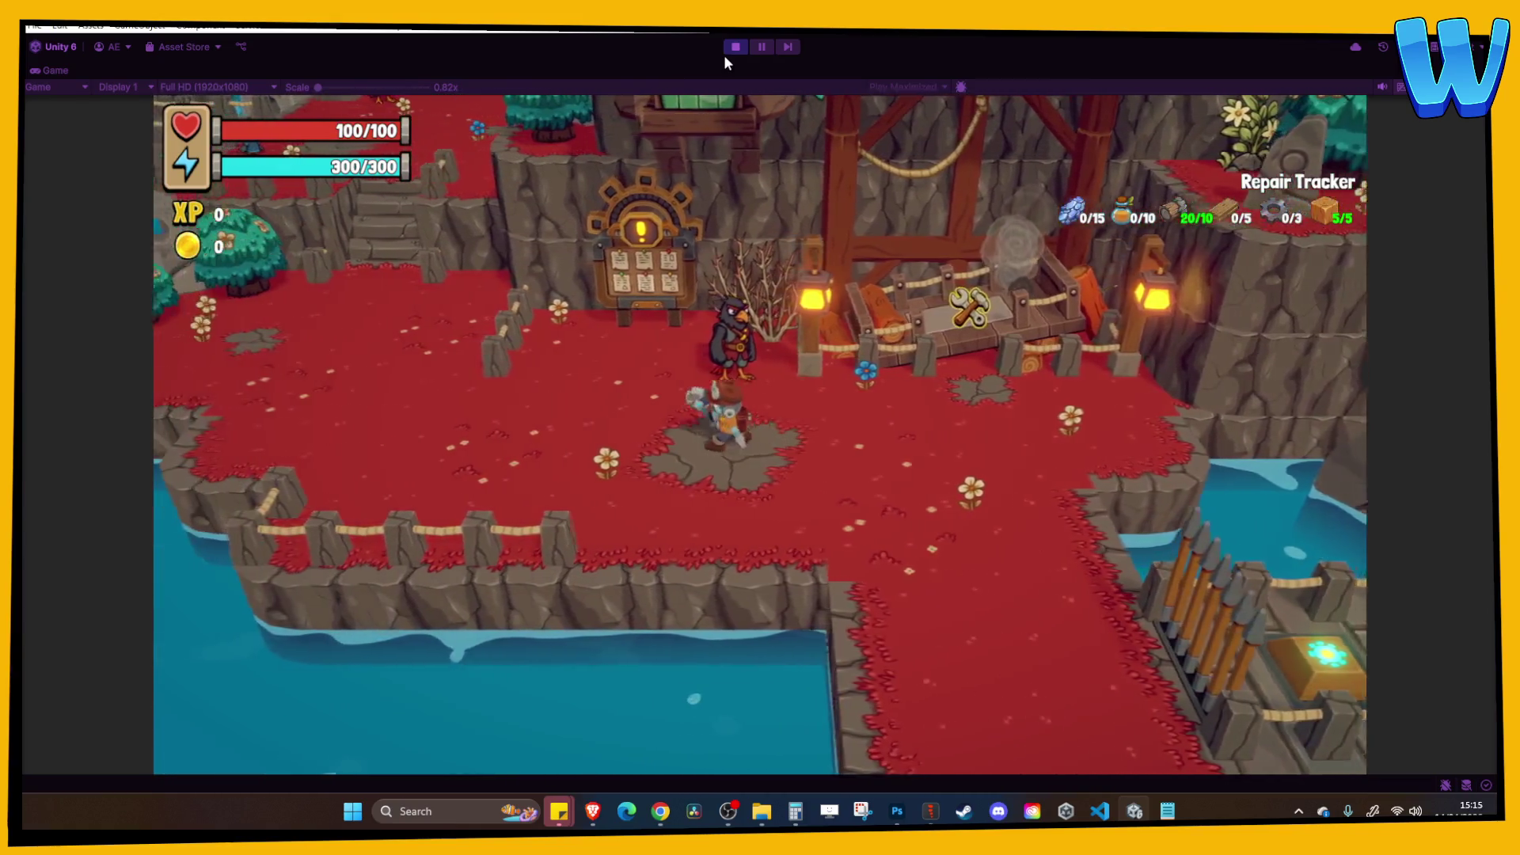
{"action": "key", "text": "d"}
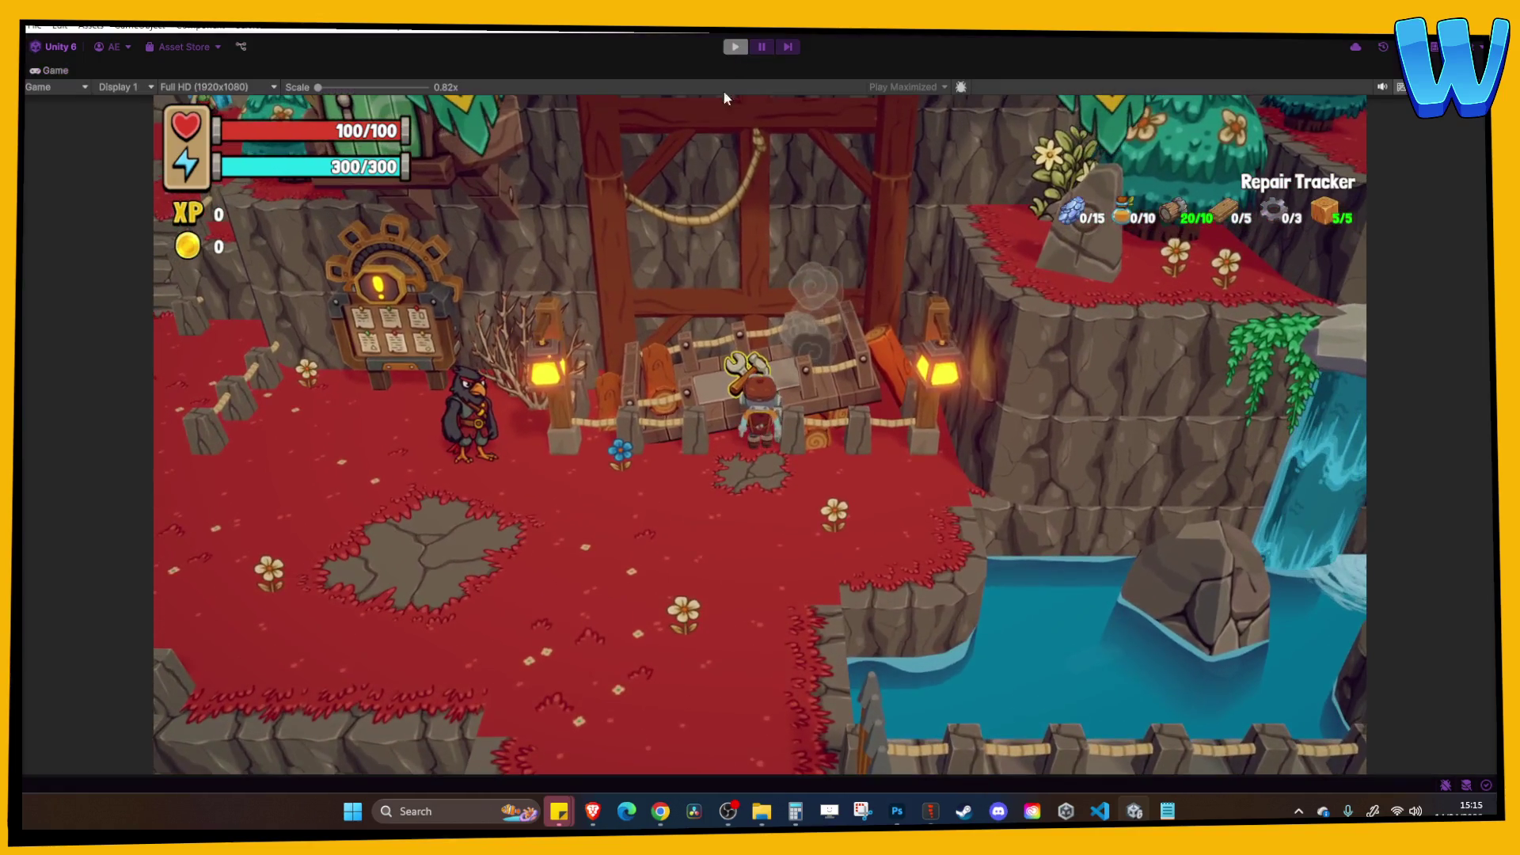
Exit Play mode, then select the bird NPC and frame it in the Scene view.
{"action": "left_click", "coordinate": [734, 46]}
{"action": "mouse_move", "coordinate": [666, 283]}
{"action": "left_mouse_down"}
{"action": "mouse_move", "coordinate": [440, 323]}
{"action": "mouse_move", "coordinate": [695, 343]}
{"action": "mouse_move", "coordinate": [591, 323]}
{"action": "mouse_move", "coordinate": [558, 298]}
{"action": "left_mouse_up"}
{"action": "key", "text": "w"}
{"action": "left_click", "coordinate": [558, 297]}
{"action": "key", "text": "f"}
{"action": "scroll", "coordinate": [546, 313], "scroll_direction": "down", "scroll_amount": 3}
{"action": "key", "text": "f"}
{"action": "scroll", "coordinate": [581, 327], "scroll_direction": "down", "scroll_amount": 2}
{"action": "scroll", "coordinate": [713, 377], "scroll_direction": "up", "scroll_amount": 1}
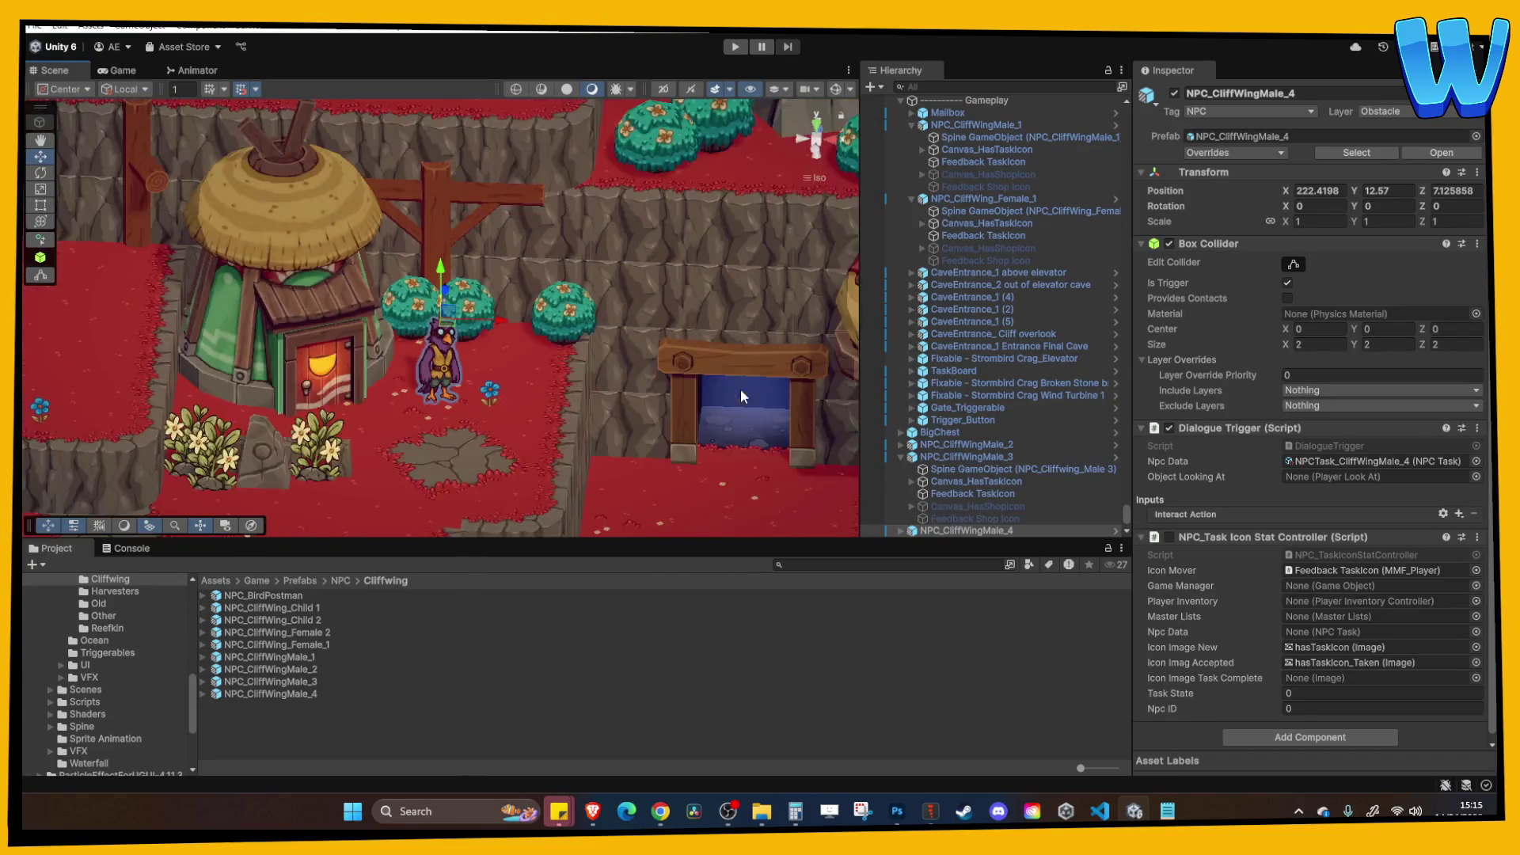
{"action": "scroll", "coordinate": [673, 385], "scroll_direction": "down", "scroll_amount": 5}
{"action": "scroll", "coordinate": [628, 358], "scroll_direction": "up", "scroll_amount": 4}
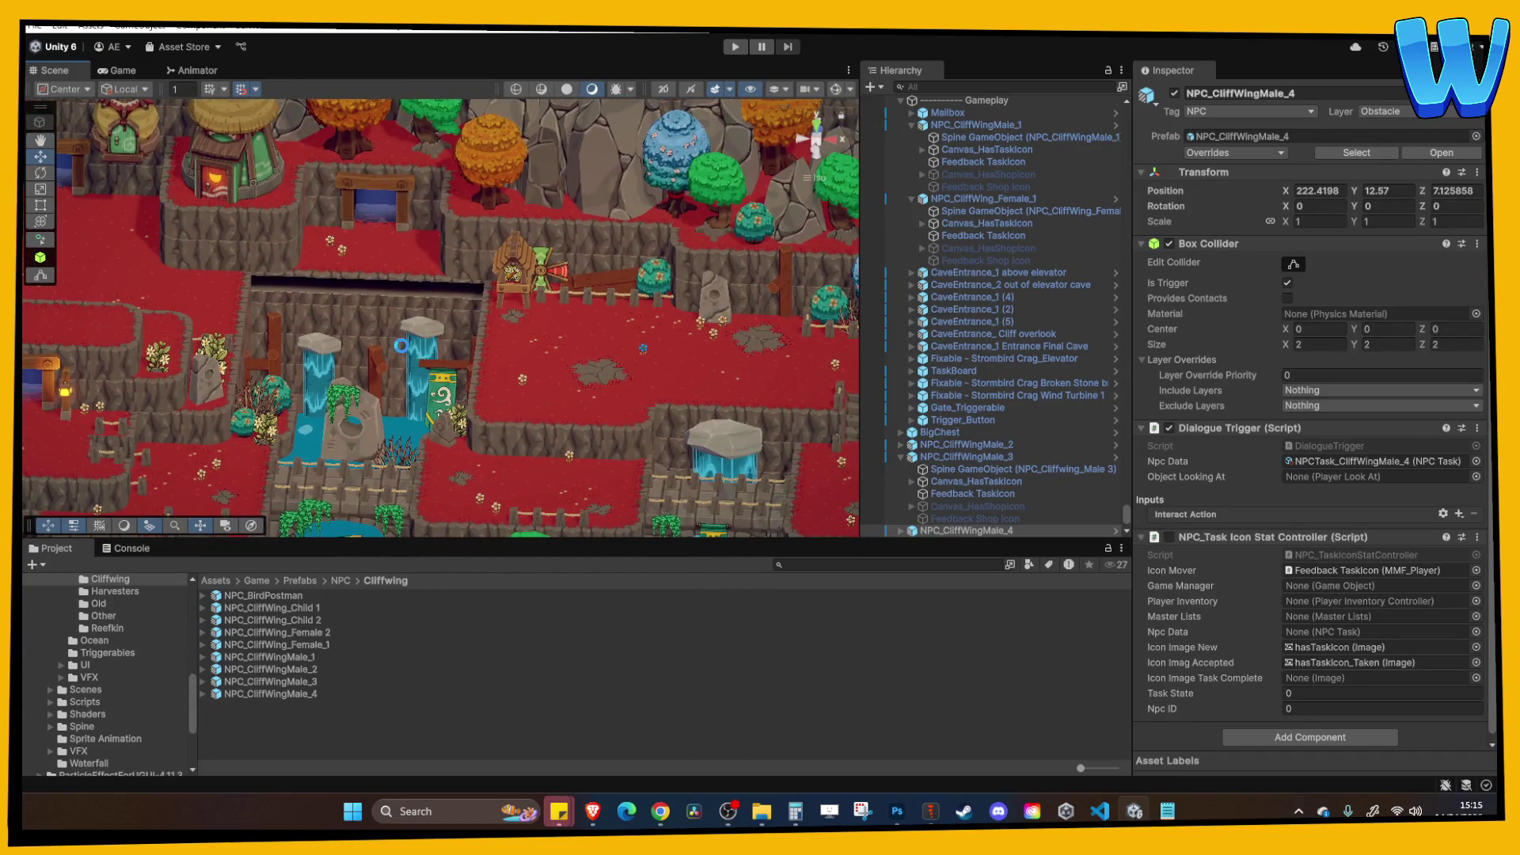
{"action": "left_click_drag", "start_coordinate": [559, 325], "coordinate": [540, 396]}
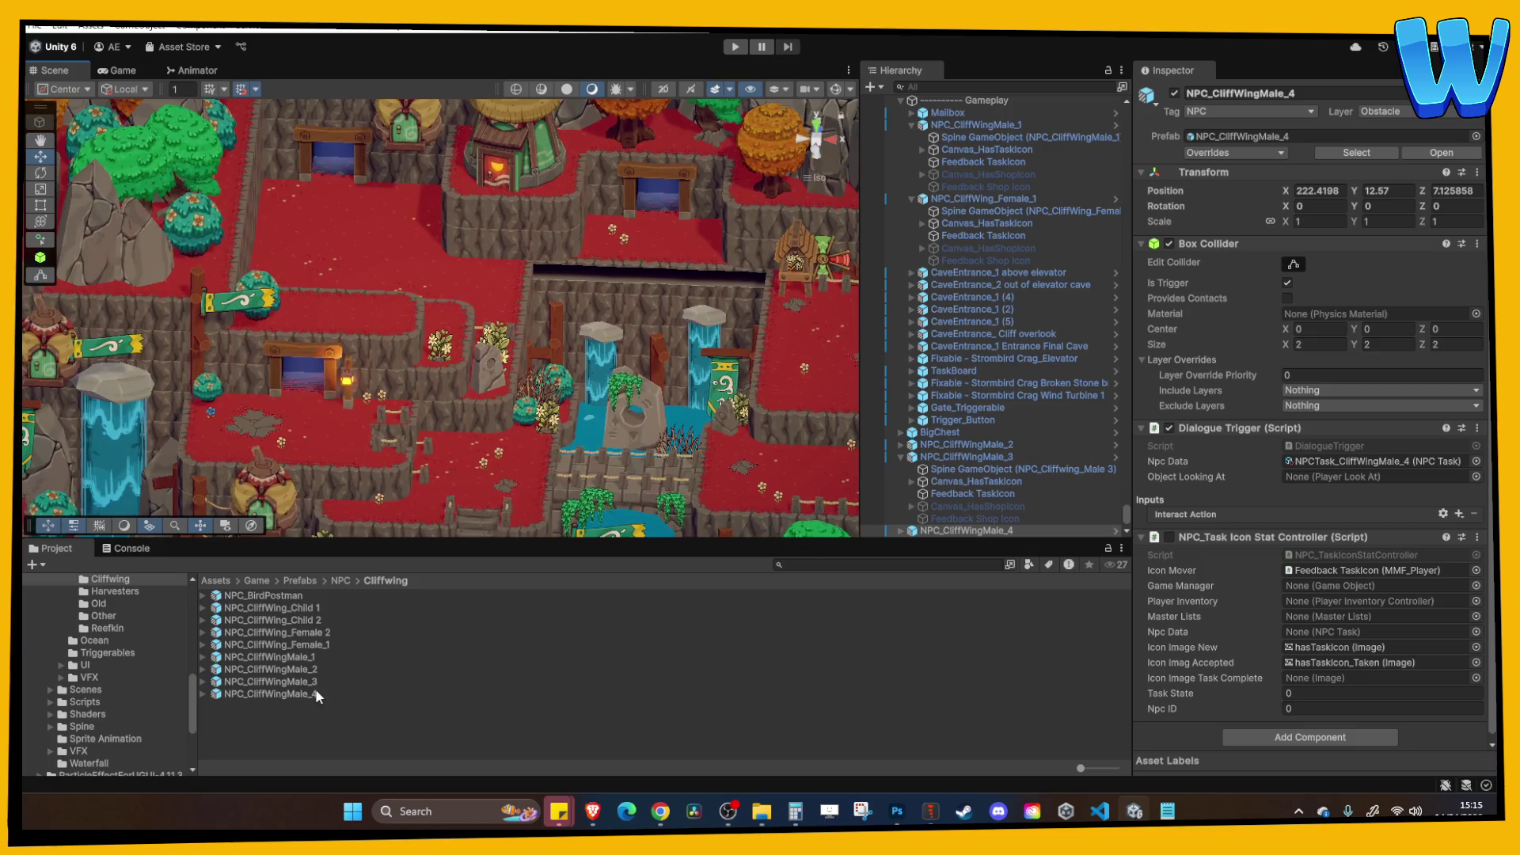
{"action": "scroll", "coordinate": [115, 687], "scroll_direction": "down", "scroll_amount": 2}
Open the Island_10_Stormbird Crag Cave_1 scene from the Scenes folder.
{"action": "left_click", "coordinate": [91, 669]}
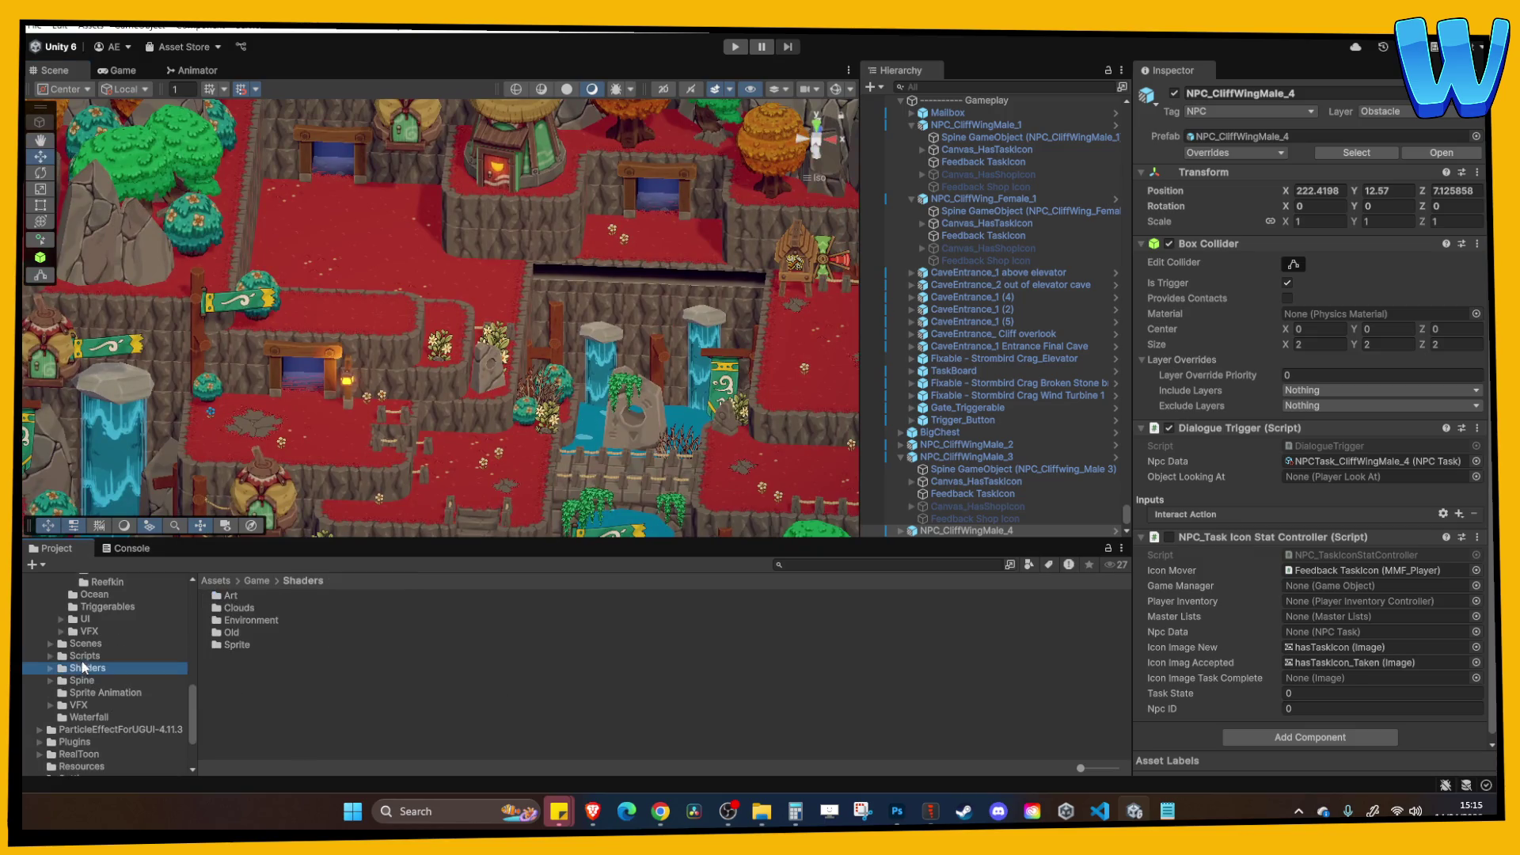
{"action": "left_click", "coordinate": [140, 643]}
{"action": "scroll", "coordinate": [285, 684], "scroll_direction": "down", "scroll_amount": 5}
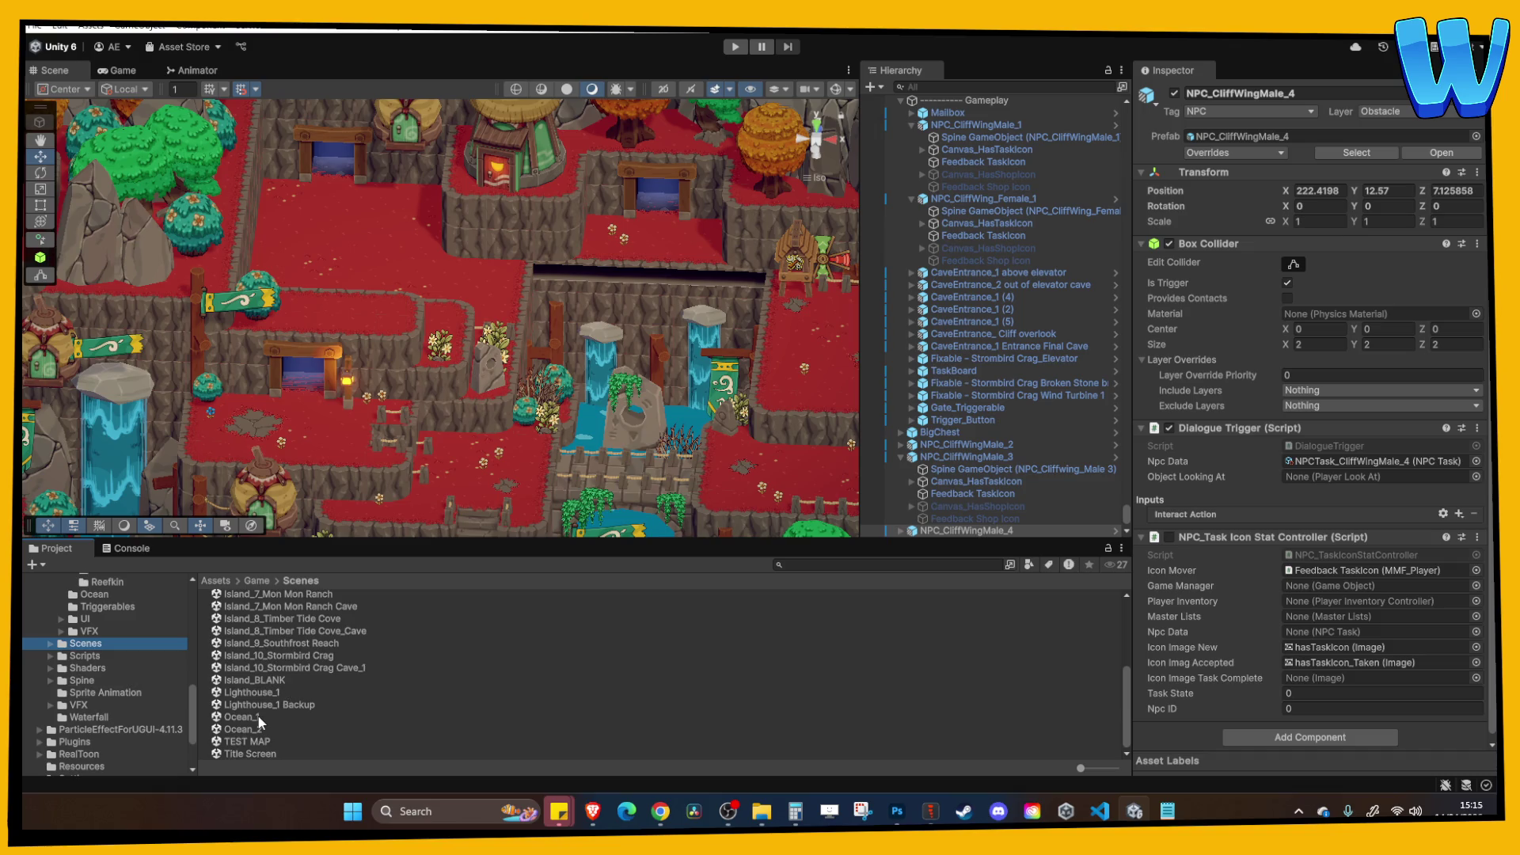
{"action": "double_click", "coordinate": [269, 668]}
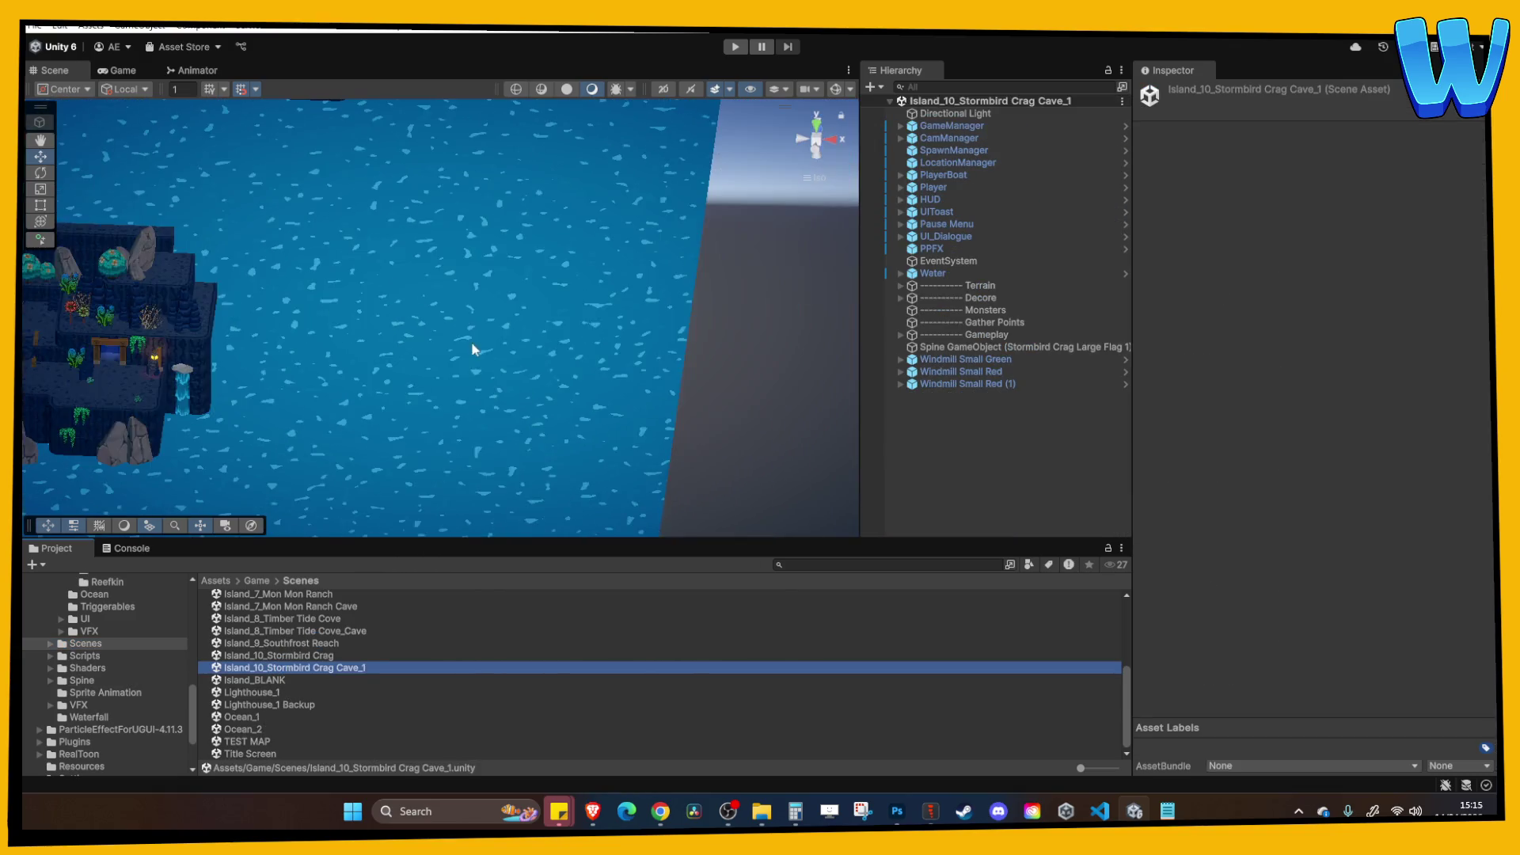
Select a cave floor block and bring the cave's gateway area into view.
{"action": "scroll", "coordinate": [486, 311], "scroll_direction": "up", "scroll_amount": 10}
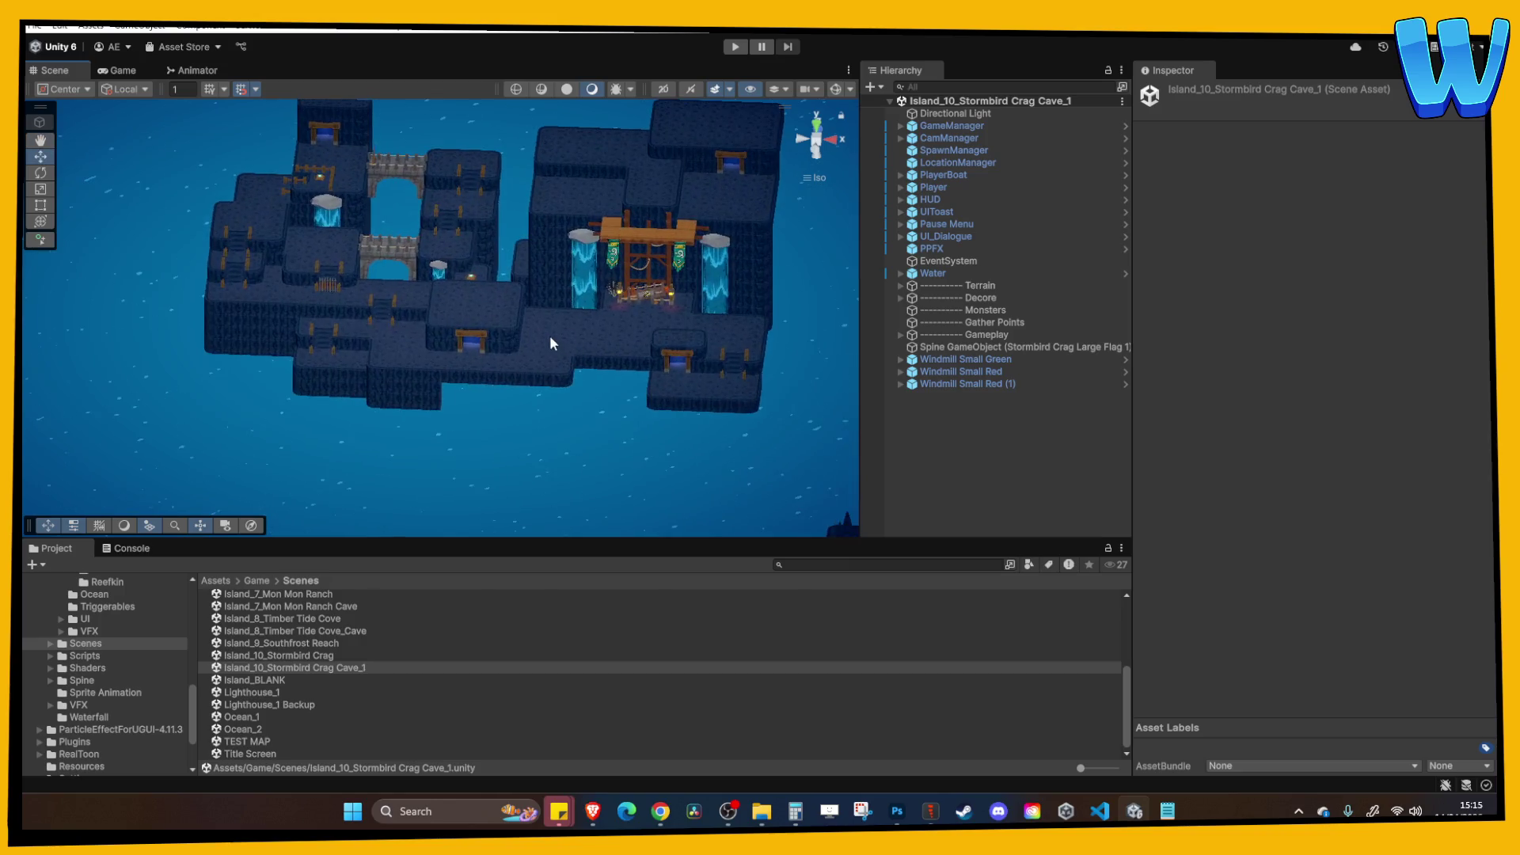
{"action": "left_click", "coordinate": [545, 329]}
{"action": "key", "text": "Right"}
{"action": "key", "text": "Right"}
{"action": "key", "text": "Right"}
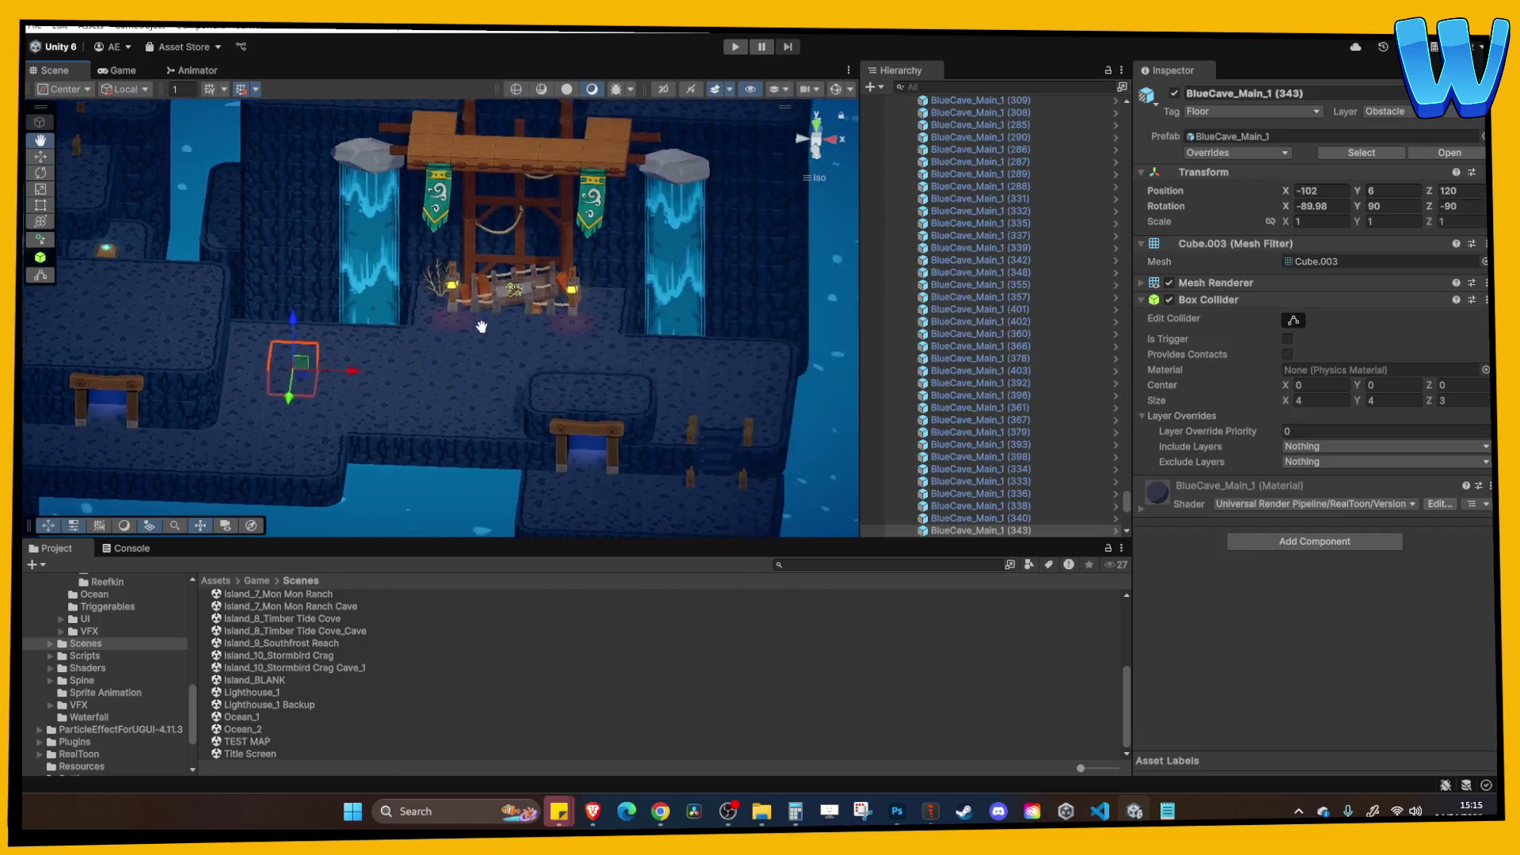
Reopen the Island_10_Stormbird Crag scene and view the whole island.
{"action": "left_click", "coordinate": [297, 668]}
{"action": "left_click", "coordinate": [301, 655]}
{"action": "mouse_move", "coordinate": [364, 248]}
{"action": "left_mouse_down"}
{"action": "mouse_move", "coordinate": [536, 264]}
{"action": "mouse_move", "coordinate": [678, 248]}
{"action": "mouse_move", "coordinate": [562, 202]}
{"action": "left_mouse_up"}
{"action": "scroll", "coordinate": [561, 202], "scroll_direction": "up", "scroll_amount": 10}
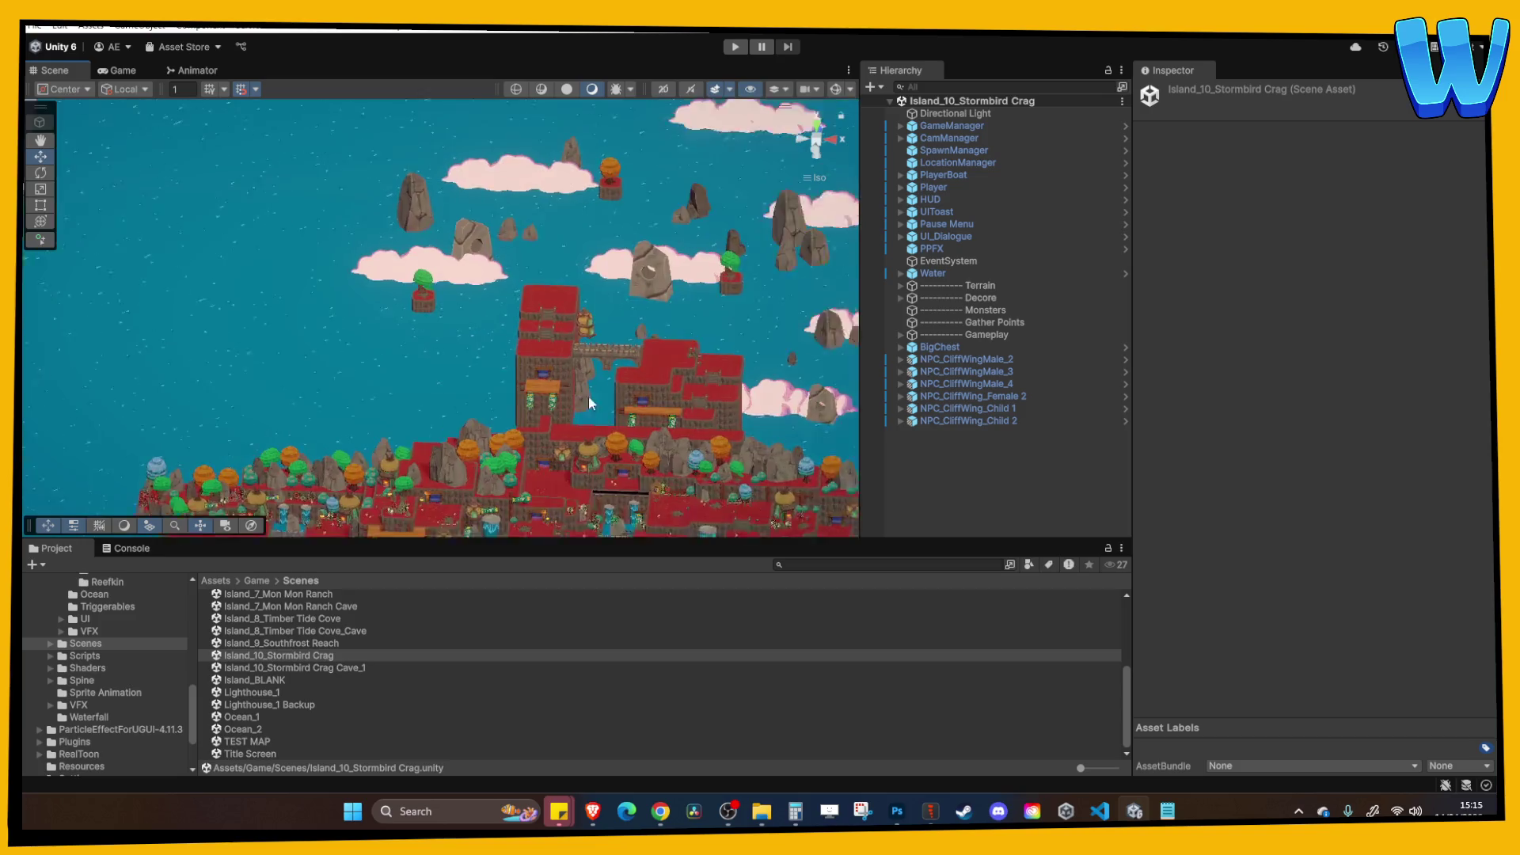
Select the red CragRock_Main block and orbit the view around the island.
{"action": "key", "text": "w"}
{"action": "left_click", "coordinate": [478, 253]}
{"action": "scroll", "coordinate": [475, 250], "scroll_direction": "down", "scroll_amount": 5}
{"action": "left_click_drag", "start_coordinate": [457, 254], "coordinate": [577, 225]}
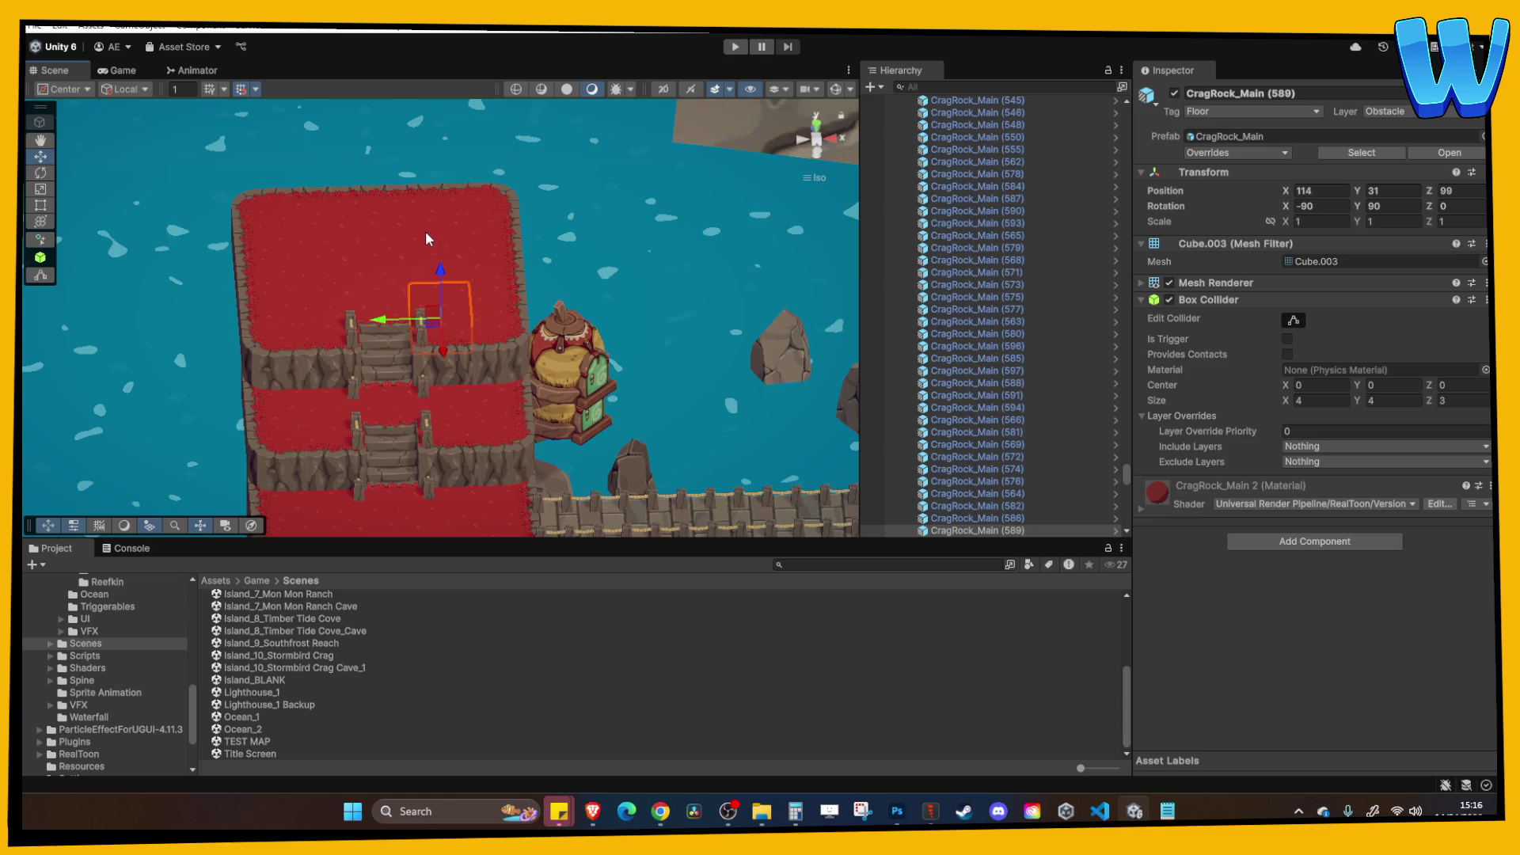
Select and frame Crag Bridge (4), select CragRock_Edge, then switch to Photoshop.
{"action": "scroll", "coordinate": [425, 231], "scroll_direction": "down", "scroll_amount": 5}
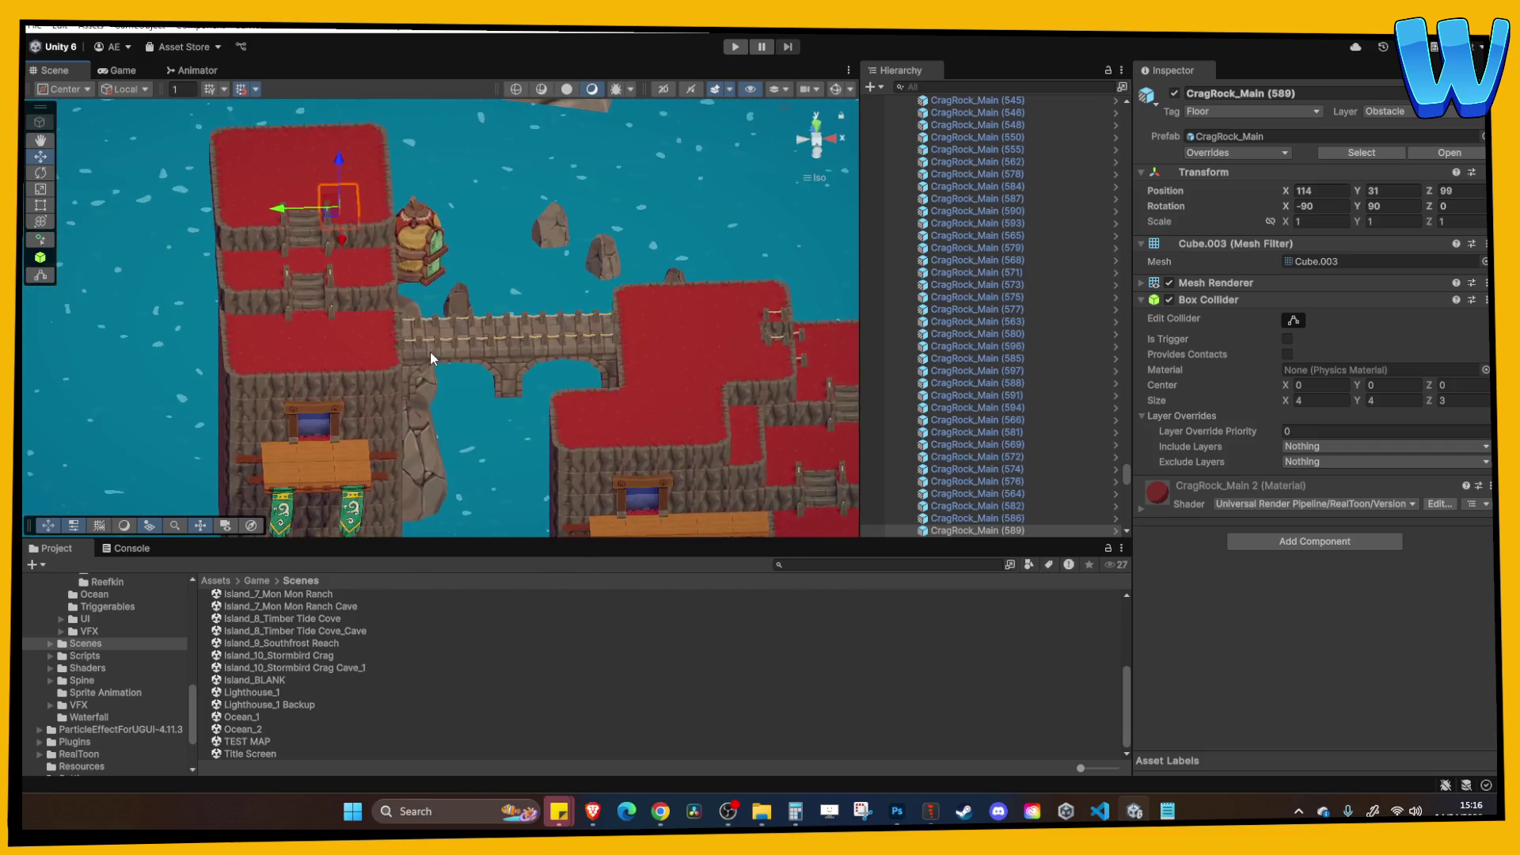
{"action": "scroll", "coordinate": [430, 358], "scroll_direction": "down", "scroll_amount": 10}
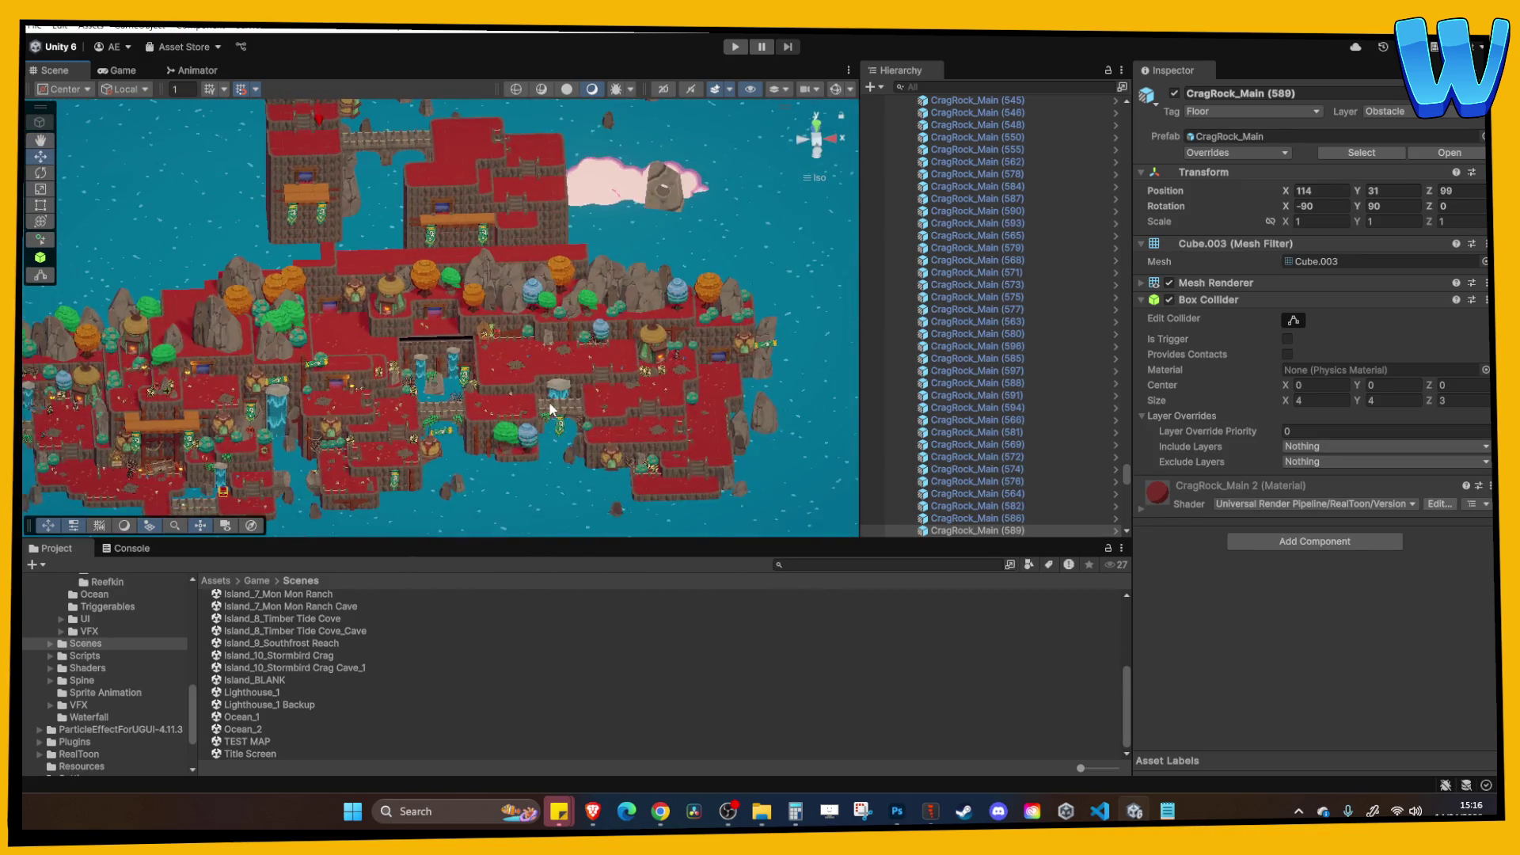
{"action": "left_click", "coordinate": [552, 409]}
{"action": "key", "text": "f"}
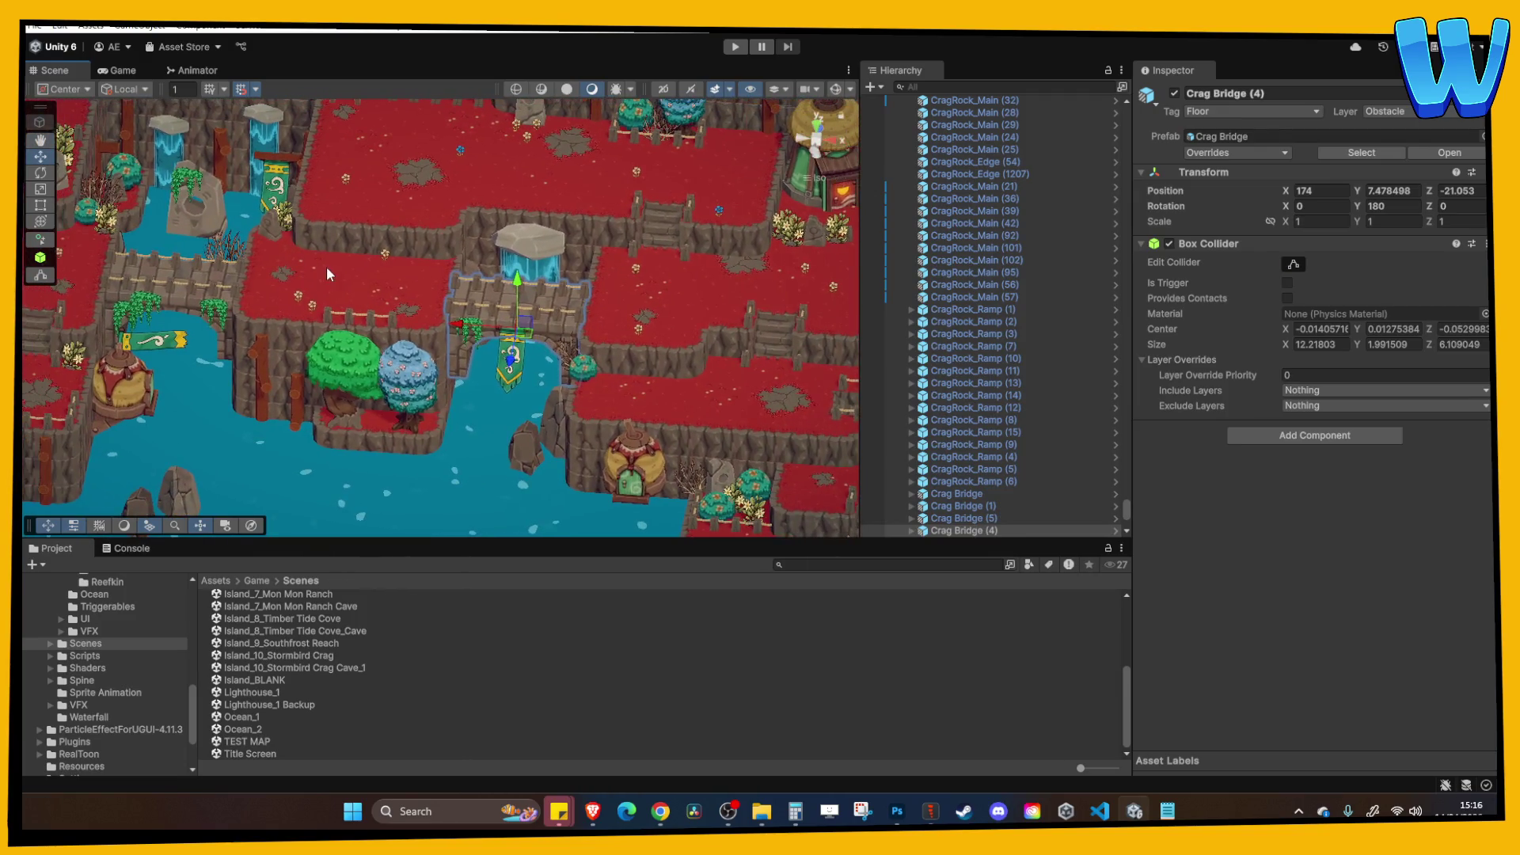
{"action": "left_click", "coordinate": [455, 273]}
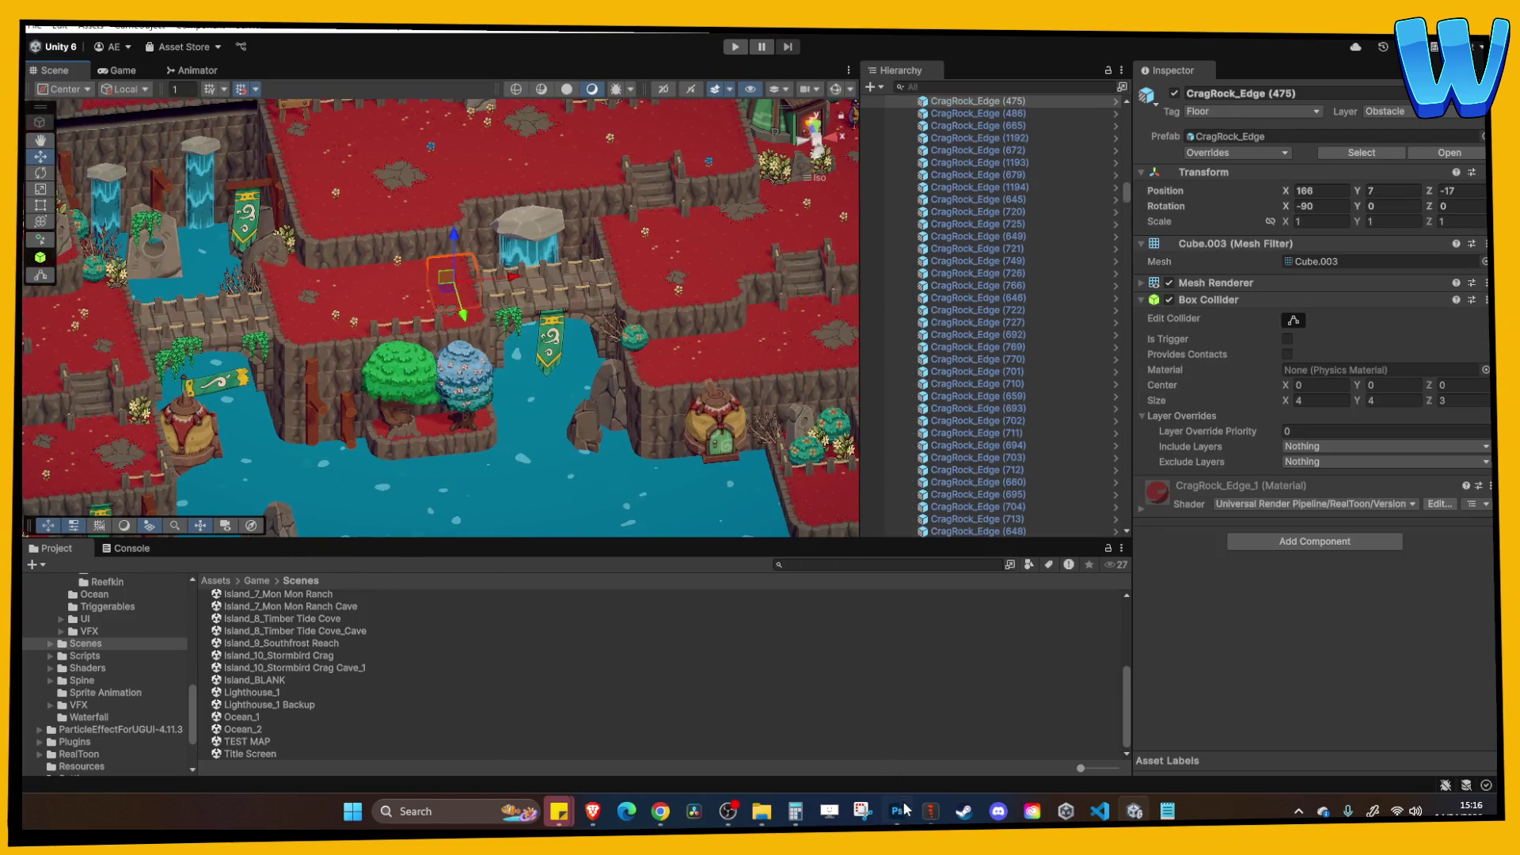
{"action": "left_click", "coordinate": [897, 809]}
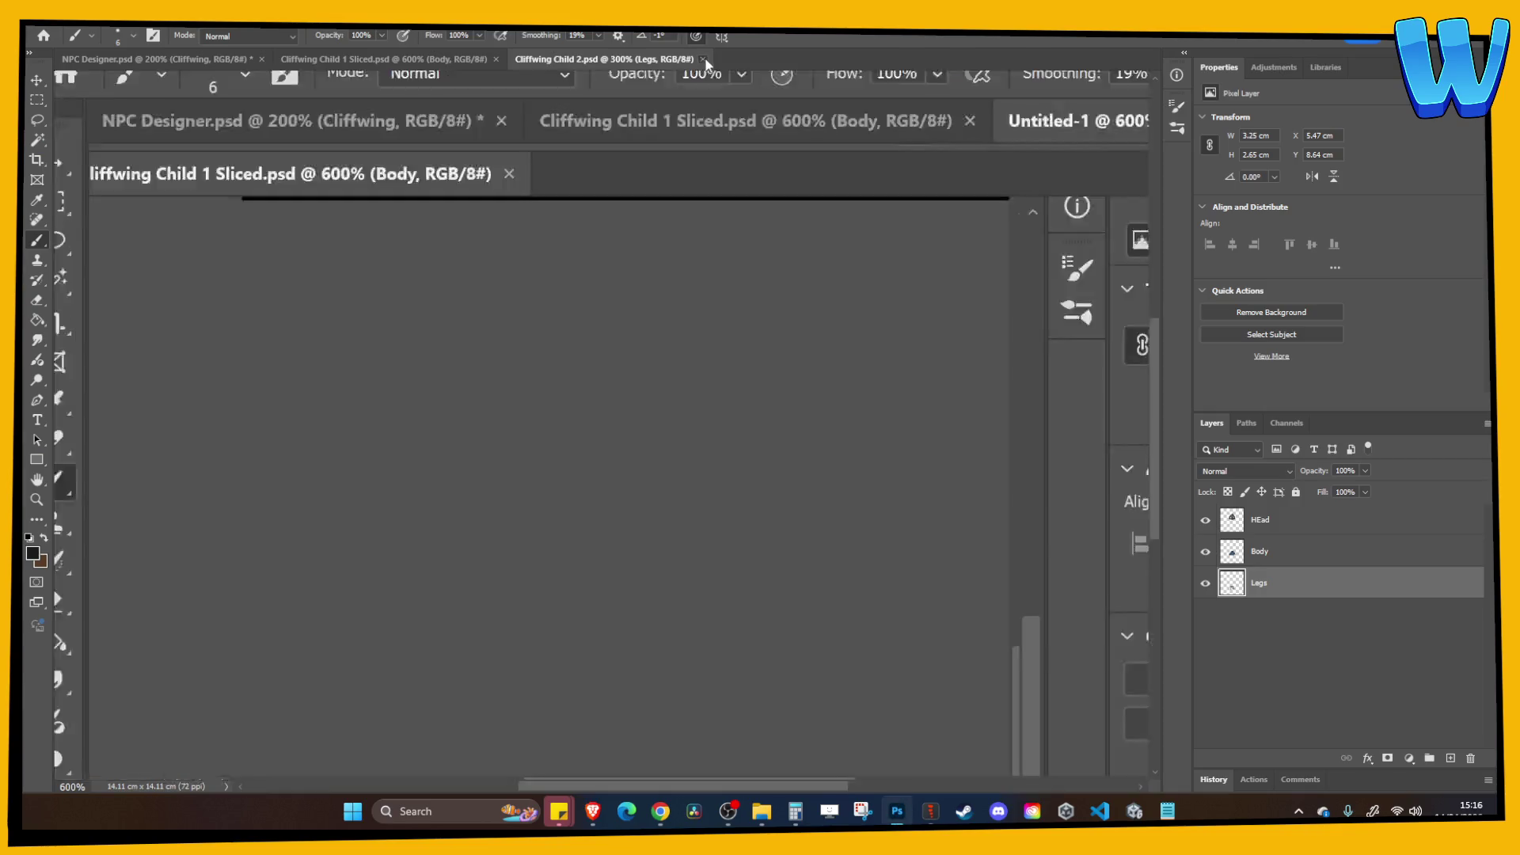
Close Cliffwing Child 2, zoom out, and make the Animated? layer visible on NPC Designer.
{"action": "left_click", "coordinate": [703, 60]}
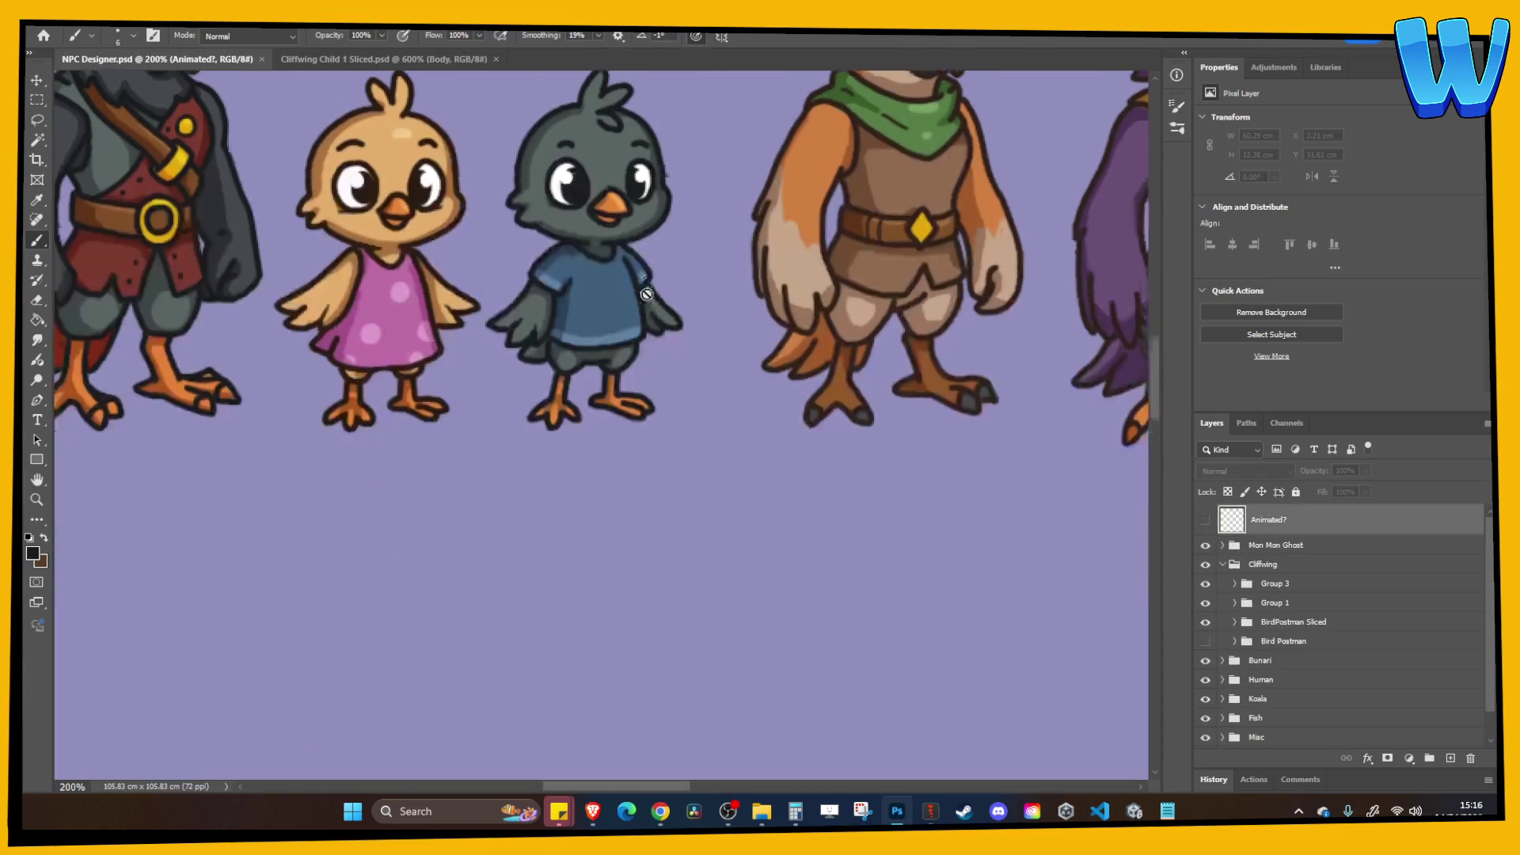
{"action": "scroll", "coordinate": [692, 333], "scroll_direction": "down", "scroll_amount": 3}
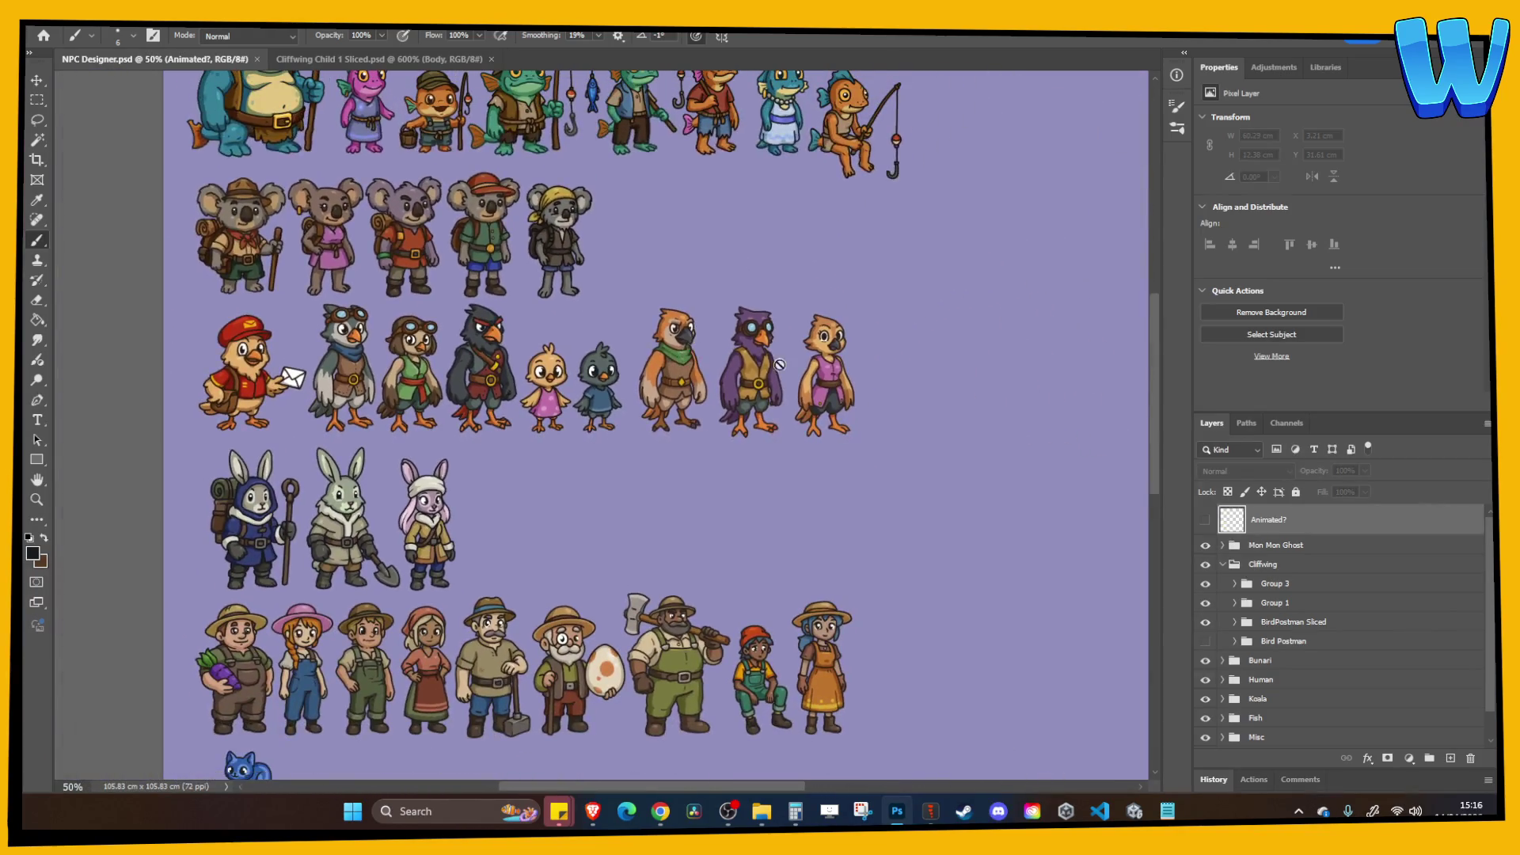
{"action": "scroll", "coordinate": [772, 363], "scroll_direction": "down", "scroll_amount": 2}
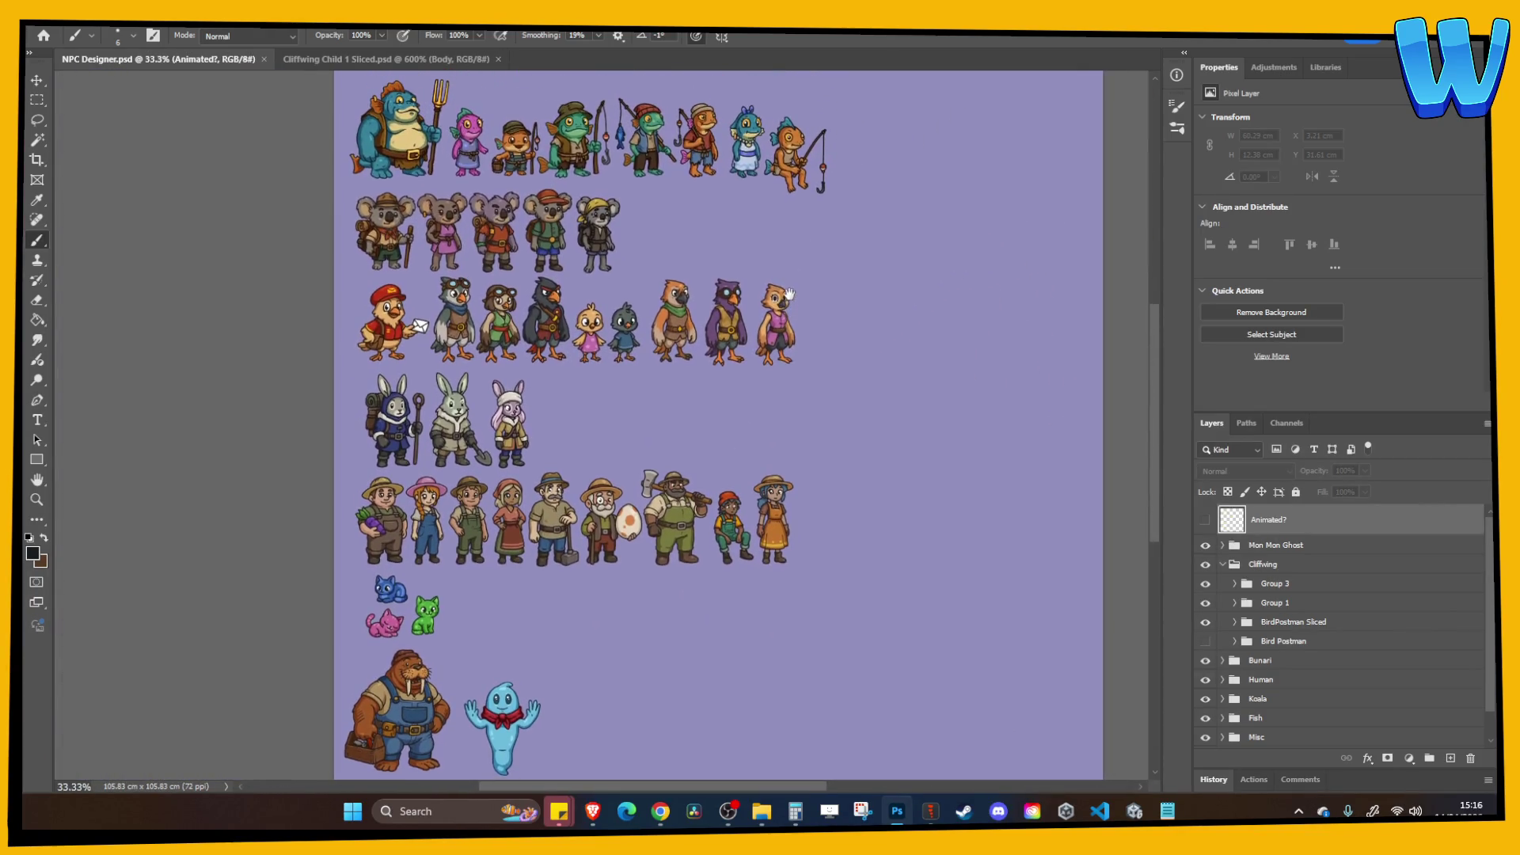
{"action": "left_click", "coordinate": [1205, 519]}
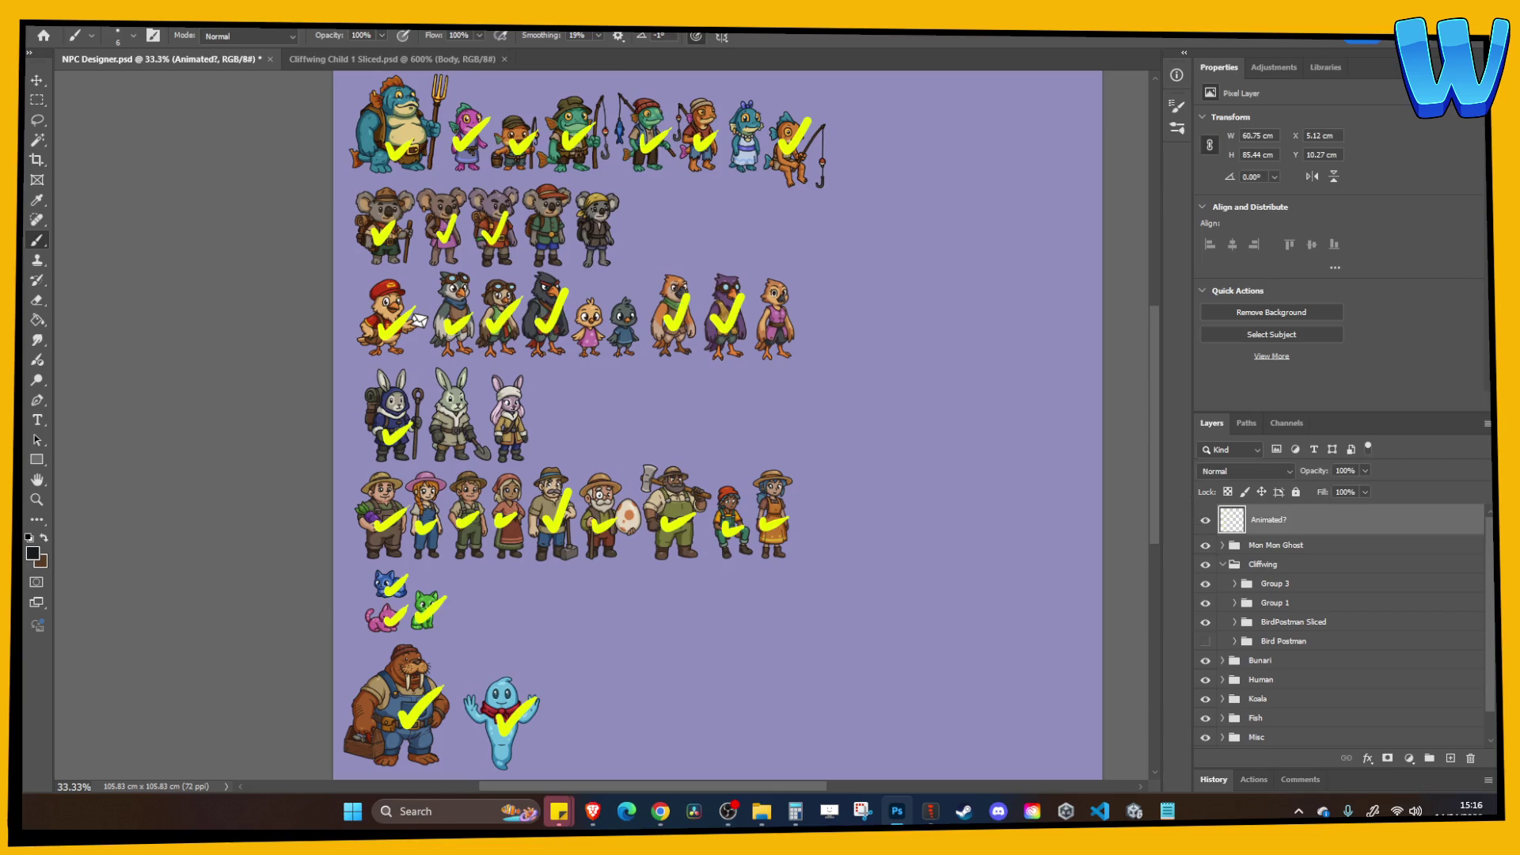
Paint a yellow size-25 checkmark on the small blue bird, undoing the stray strokes.
{"action": "left_click", "coordinate": [558, 311], "text": "alt"}
{"action": "key", "text": "bracketright"}
{"action": "key", "text": "bracketright"}
{"action": "key", "text": "bracketright"}
{"action": "left_click_drag", "start_coordinate": [618, 327], "coordinate": [642, 313]}
{"action": "mouse_move", "coordinate": [744, 94]}
{"action": "left_mouse_down"}
{"action": "mouse_move", "coordinate": [738, 118]}
{"action": "mouse_move", "coordinate": [772, 131]}
{"action": "left_mouse_up"}
{"action": "key", "text": "ctrl+z"}
{"action": "mouse_move", "coordinate": [591, 172]}
{"action": "left_mouse_down"}
{"action": "mouse_move", "coordinate": [518, 249]}
{"action": "mouse_move", "coordinate": [649, 237]}
{"action": "left_mouse_up"}
{"action": "key", "text": "ctrl+z"}
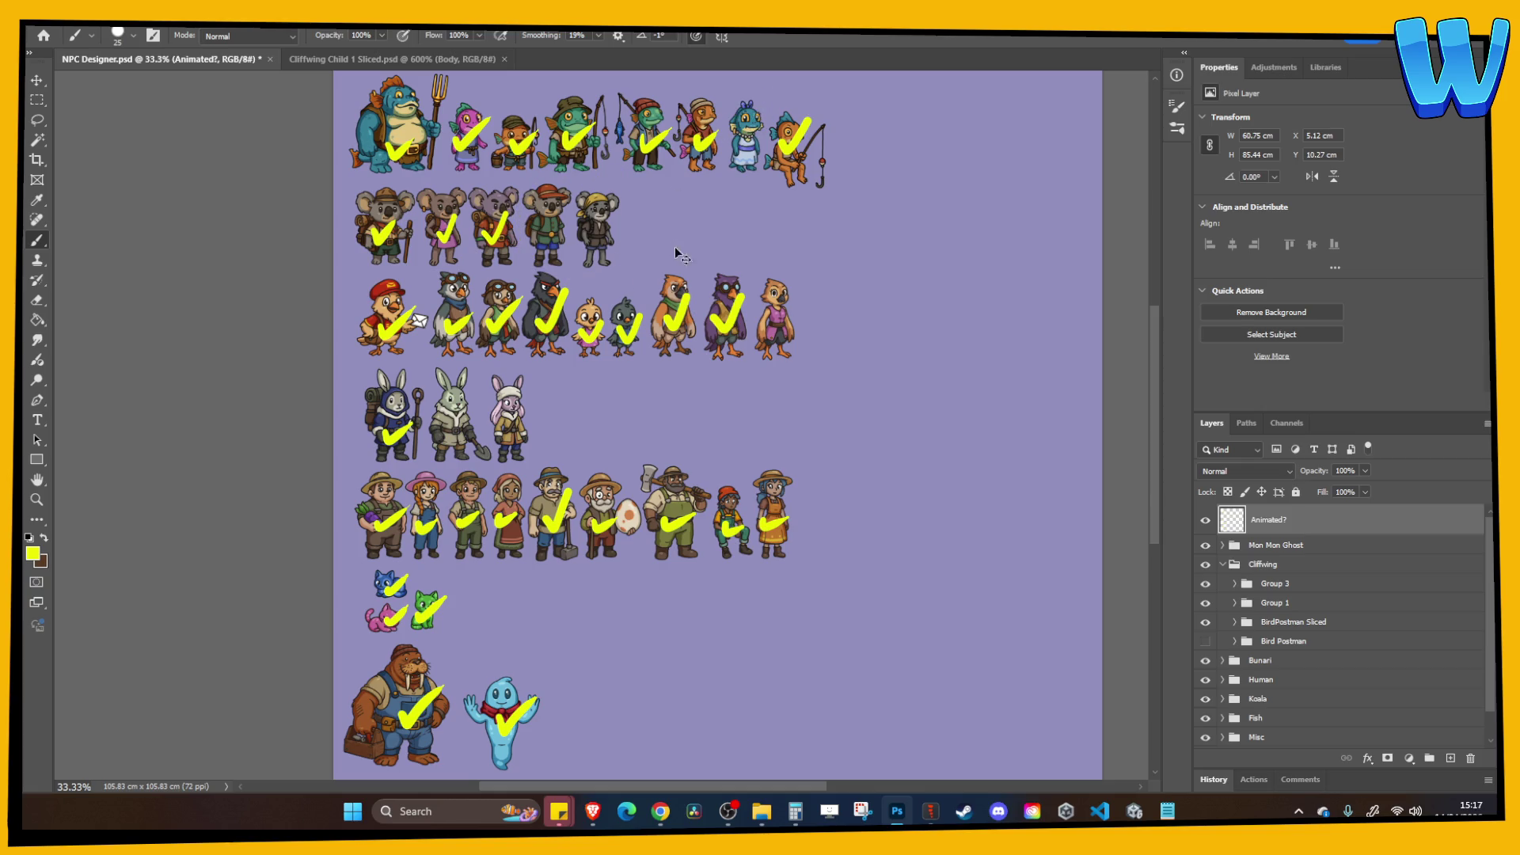
{"action": "left_click_drag", "start_coordinate": [670, 472], "coordinate": [676, 396]}
{"action": "left_click_drag", "start_coordinate": [780, 410], "coordinate": [629, 467]}
{"action": "key", "text": "ctrl+z"}
{"action": "mouse_move", "coordinate": [568, 310]}
{"action": "left_mouse_down"}
{"action": "mouse_move", "coordinate": [364, 348]}
{"action": "mouse_move", "coordinate": [554, 316]}
{"action": "mouse_move", "coordinate": [564, 383]}
{"action": "left_mouse_up"}
{"action": "key", "text": "ctrl+z"}
{"action": "scroll", "coordinate": [564, 383], "scroll_direction": "up", "scroll_amount": 2}
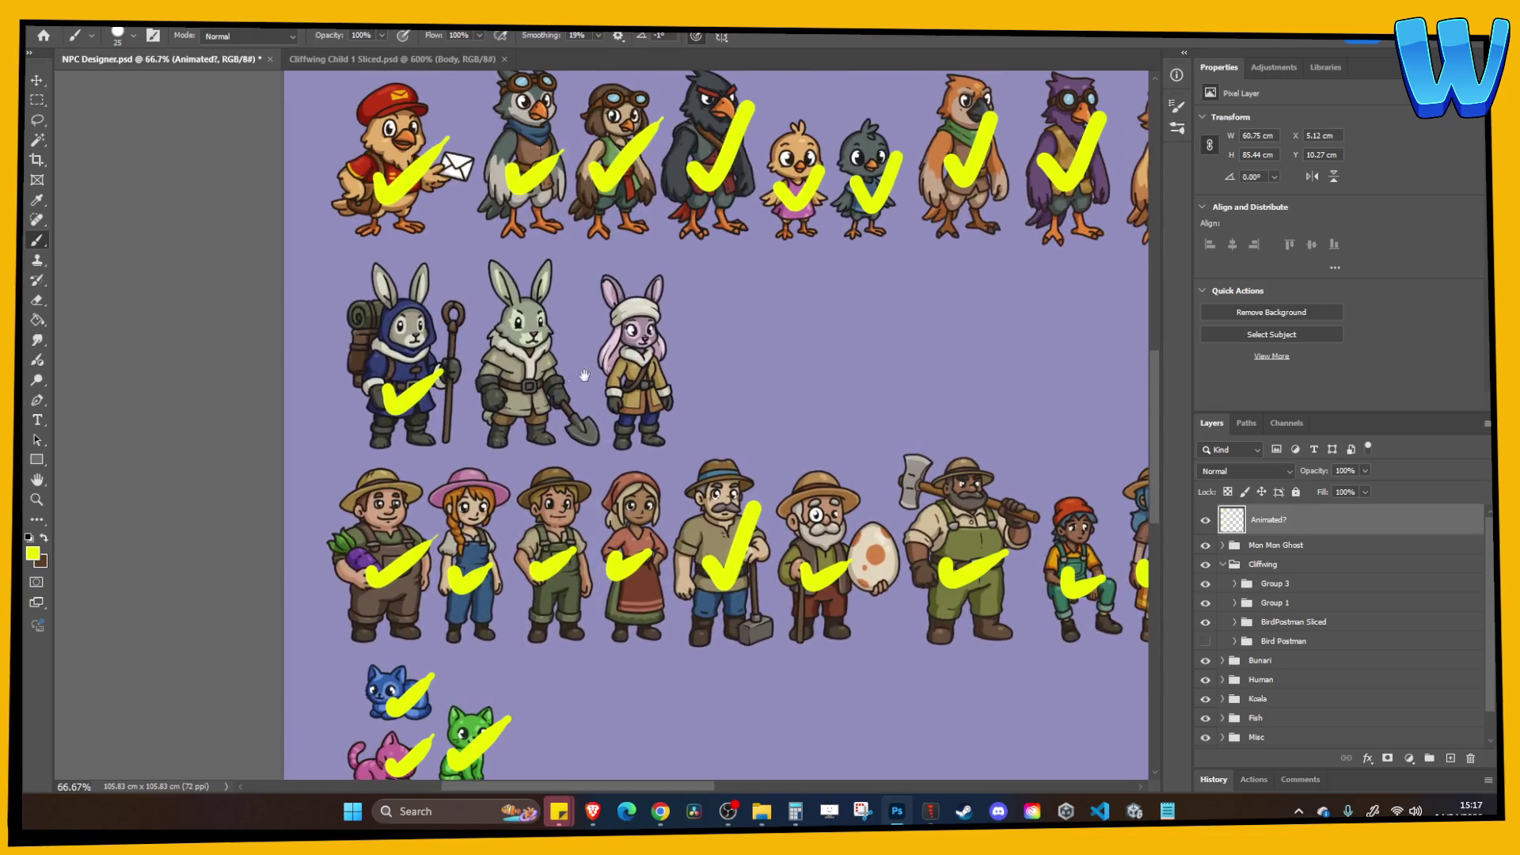
{"action": "scroll", "coordinate": [627, 387], "scroll_direction": "up", "scroll_amount": 5}
{"action": "mouse_move", "coordinate": [697, 277]}
{"action": "left_mouse_down"}
{"action": "mouse_move", "coordinate": [511, 433]}
{"action": "mouse_move", "coordinate": [692, 277]}
{"action": "left_mouse_up"}
{"action": "key", "text": "ctrl+z"}
{"action": "scroll", "coordinate": [636, 336], "scroll_direction": "down", "scroll_amount": 2}
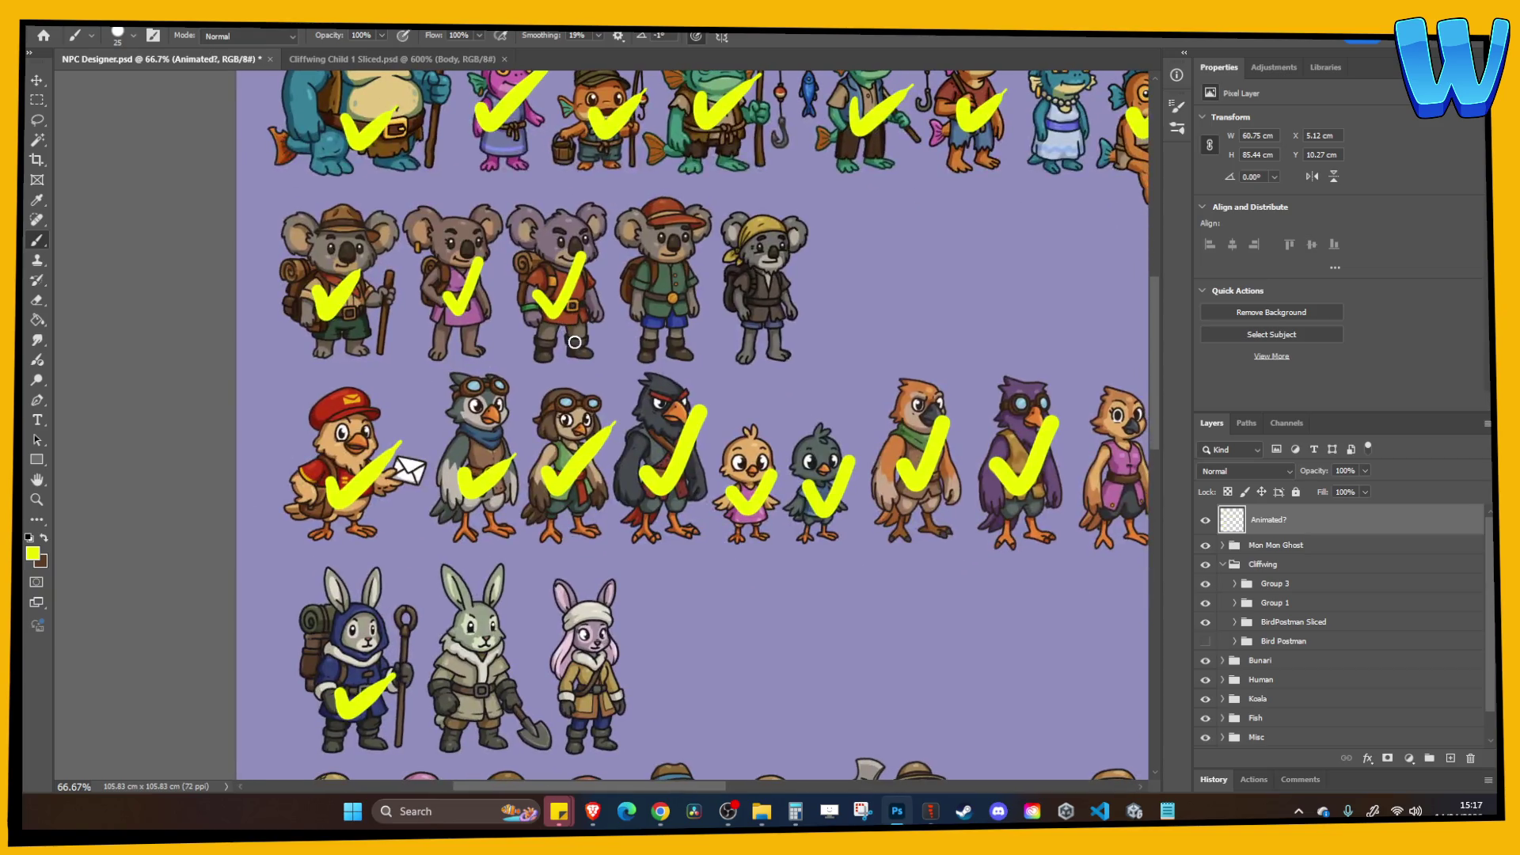
{"action": "left_click", "coordinate": [335, 208]}
{"action": "left_click_drag", "start_coordinate": [307, 220], "coordinate": [316, 212]}
{"action": "key", "text": "ctrl+z"}
{"action": "left_click_drag", "start_coordinate": [305, 329], "coordinate": [376, 366]}
{"action": "key", "text": "ctrl+z"}
{"action": "mouse_move", "coordinate": [509, 188]}
{"action": "left_mouse_down"}
{"action": "mouse_move", "coordinate": [461, 190]}
{"action": "mouse_move", "coordinate": [616, 251]}
{"action": "left_mouse_up"}
{"action": "key", "text": "ctrl+z"}
{"action": "scroll", "coordinate": [478, 302], "scroll_direction": "right", "scroll_amount": 3}
{"action": "scroll", "coordinate": [477, 302], "scroll_direction": "down", "scroll_amount": 1}
{"action": "scroll", "coordinate": [478, 301], "scroll_direction": "down", "scroll_amount": 2}
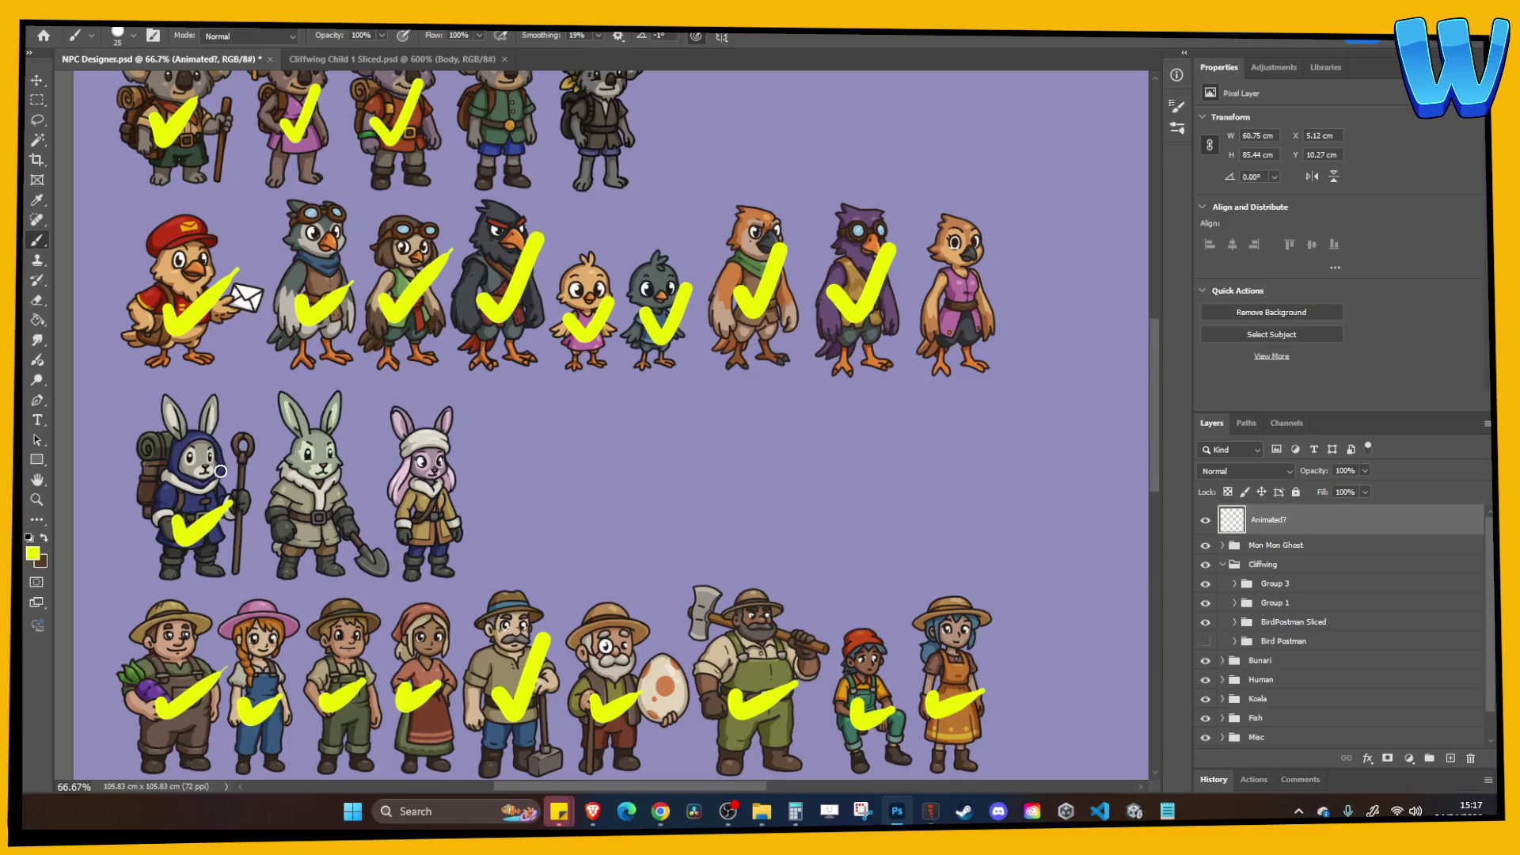
{"action": "scroll", "coordinate": [224, 458], "scroll_direction": "down", "scroll_amount": 4}
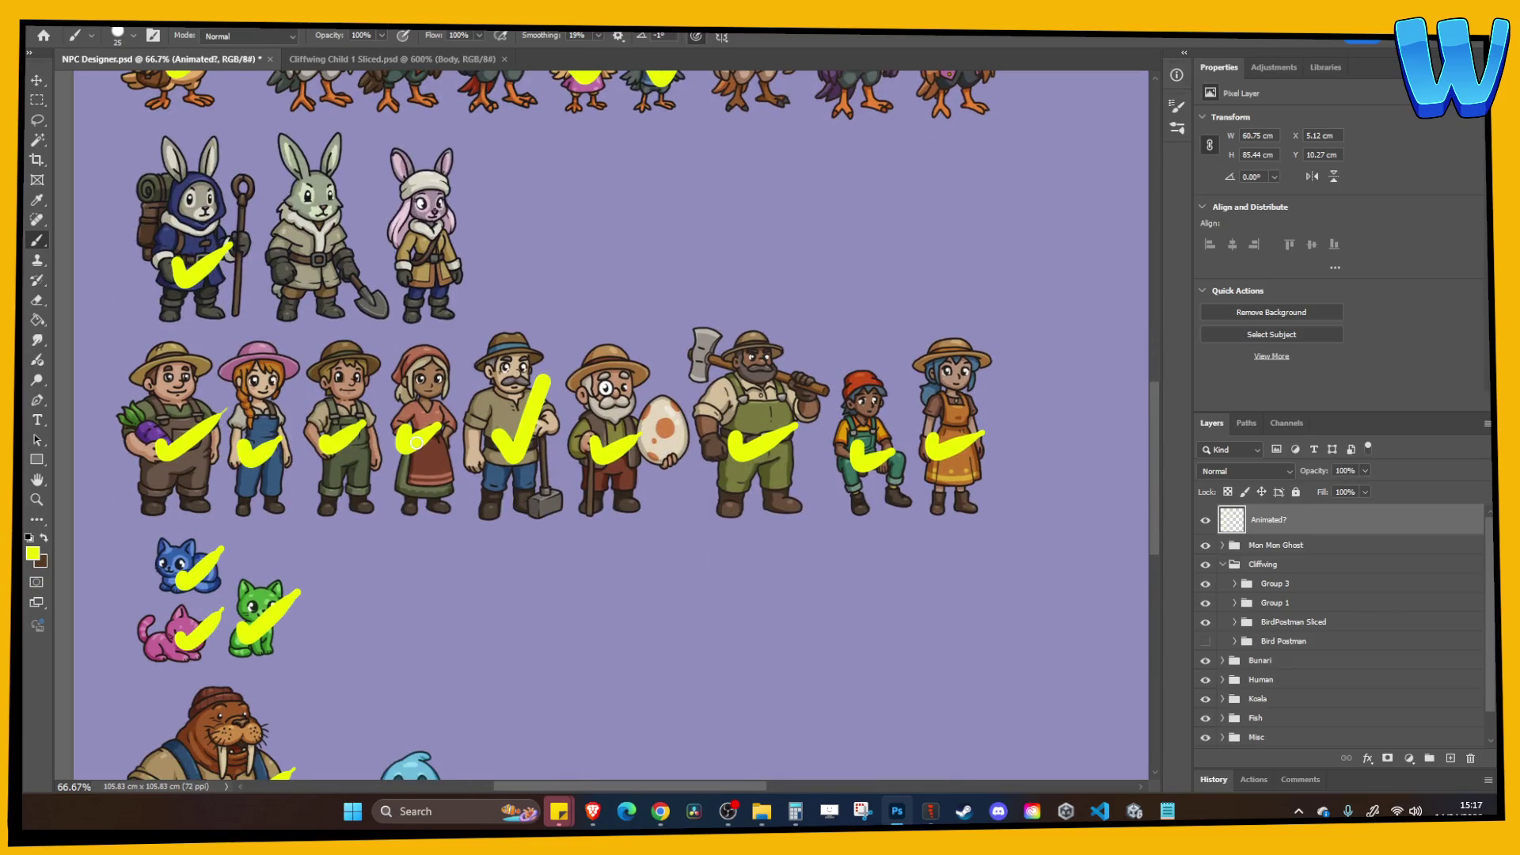
{"action": "scroll", "coordinate": [321, 449], "scroll_direction": "down", "scroll_amount": 3}
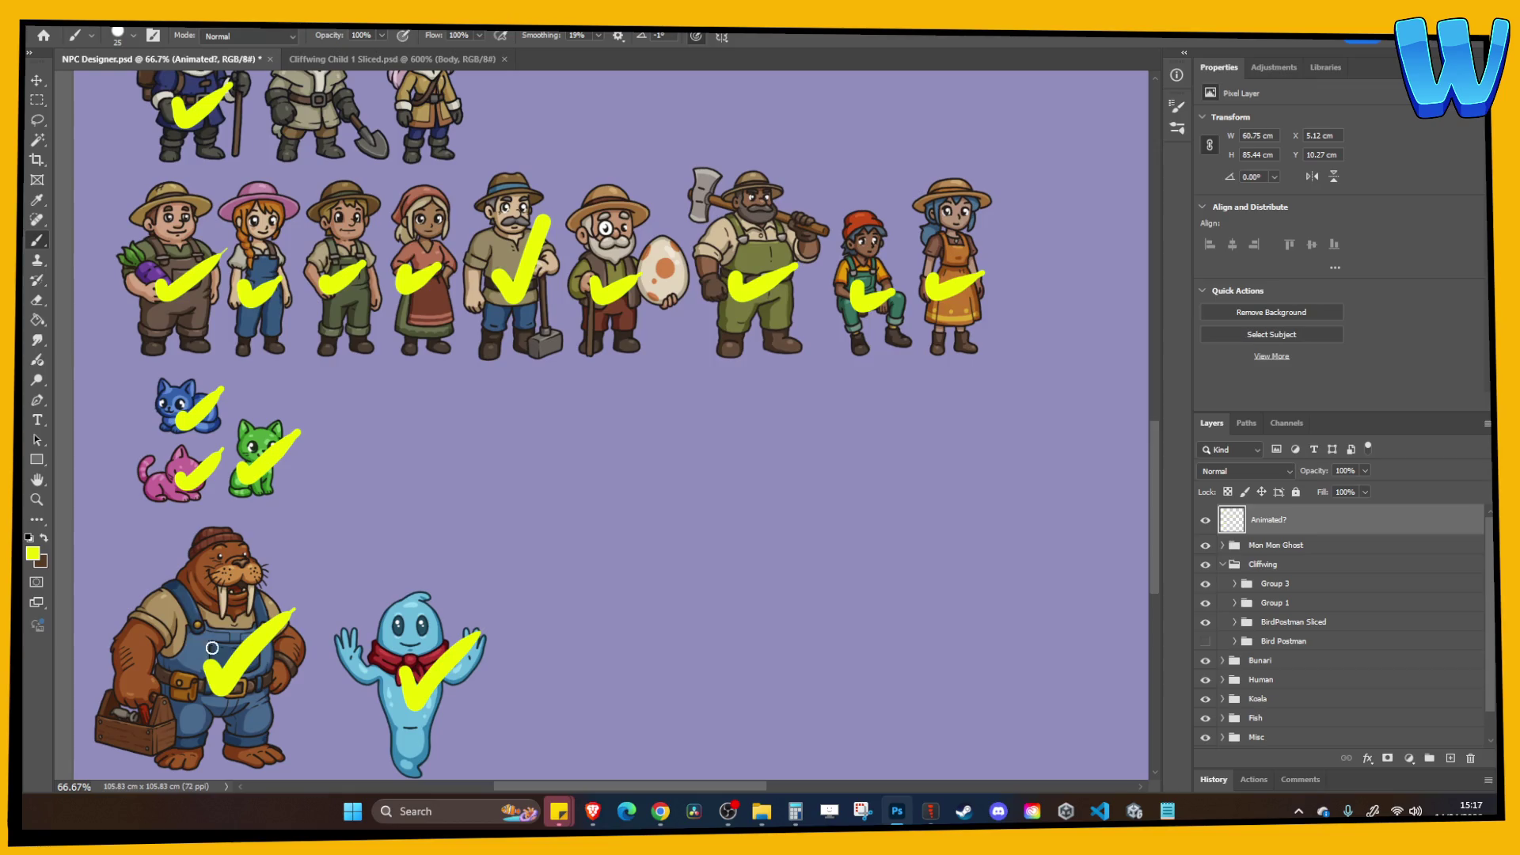
{"action": "scroll", "coordinate": [462, 563], "scroll_direction": "up", "scroll_amount": 2}
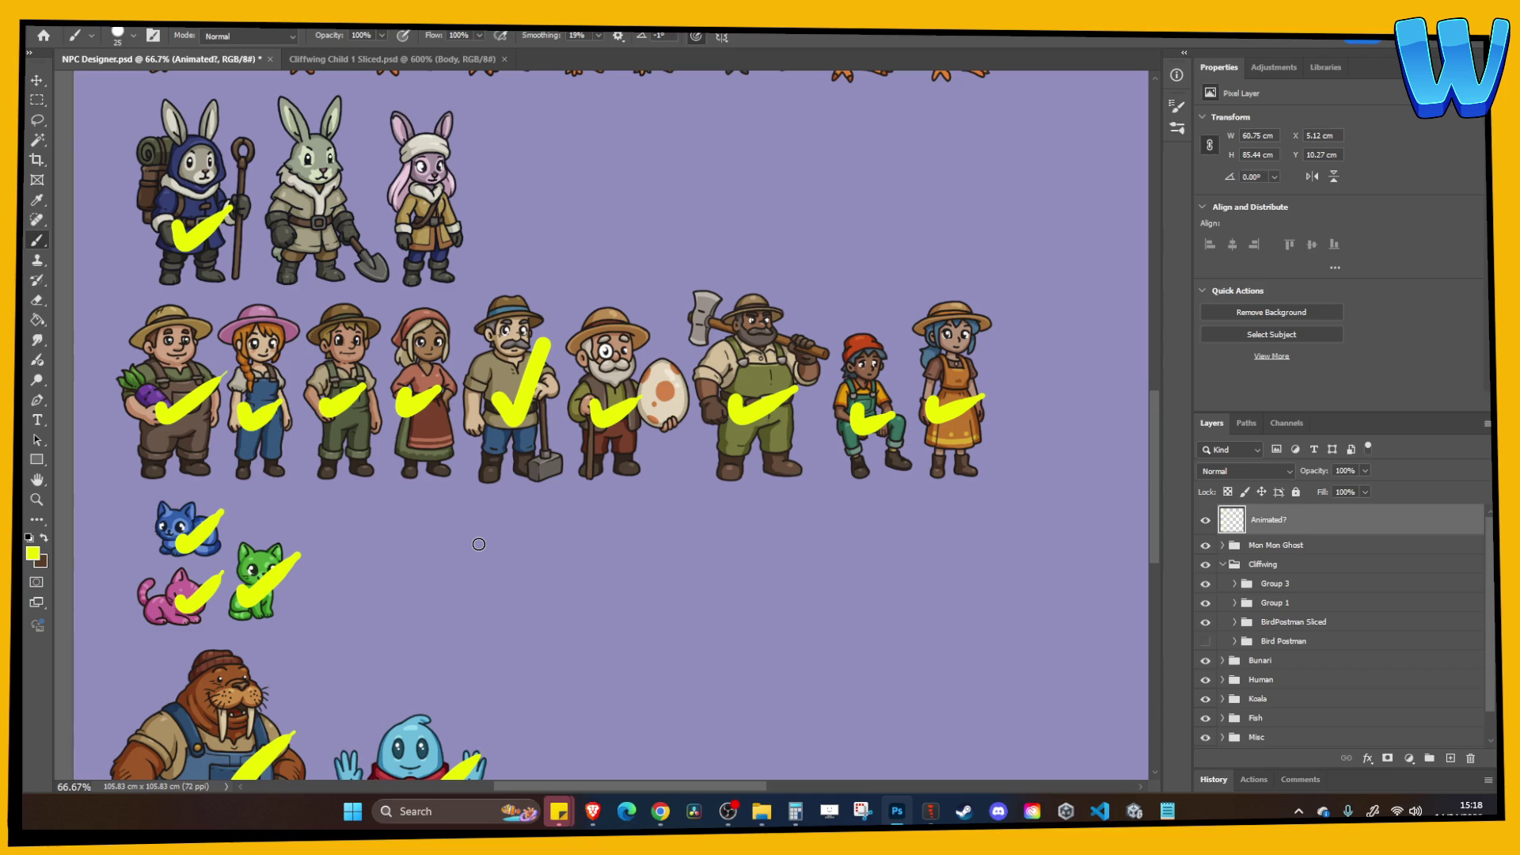
{"action": "scroll", "coordinate": [493, 305], "scroll_direction": "up", "scroll_amount": 10}
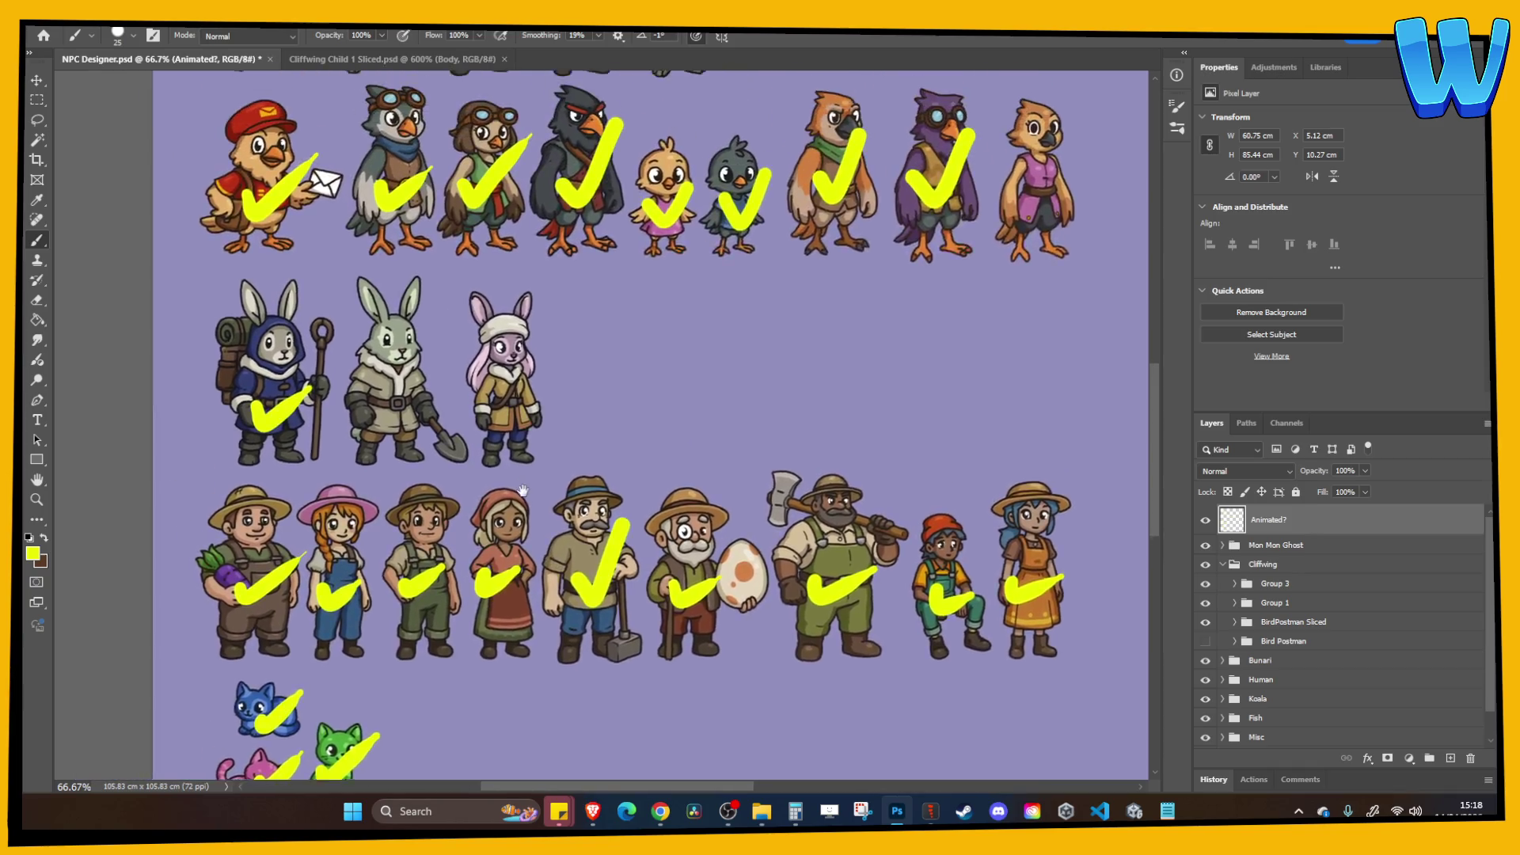
{"action": "left_click_drag", "start_coordinate": [493, 305], "coordinate": [481, 373]}
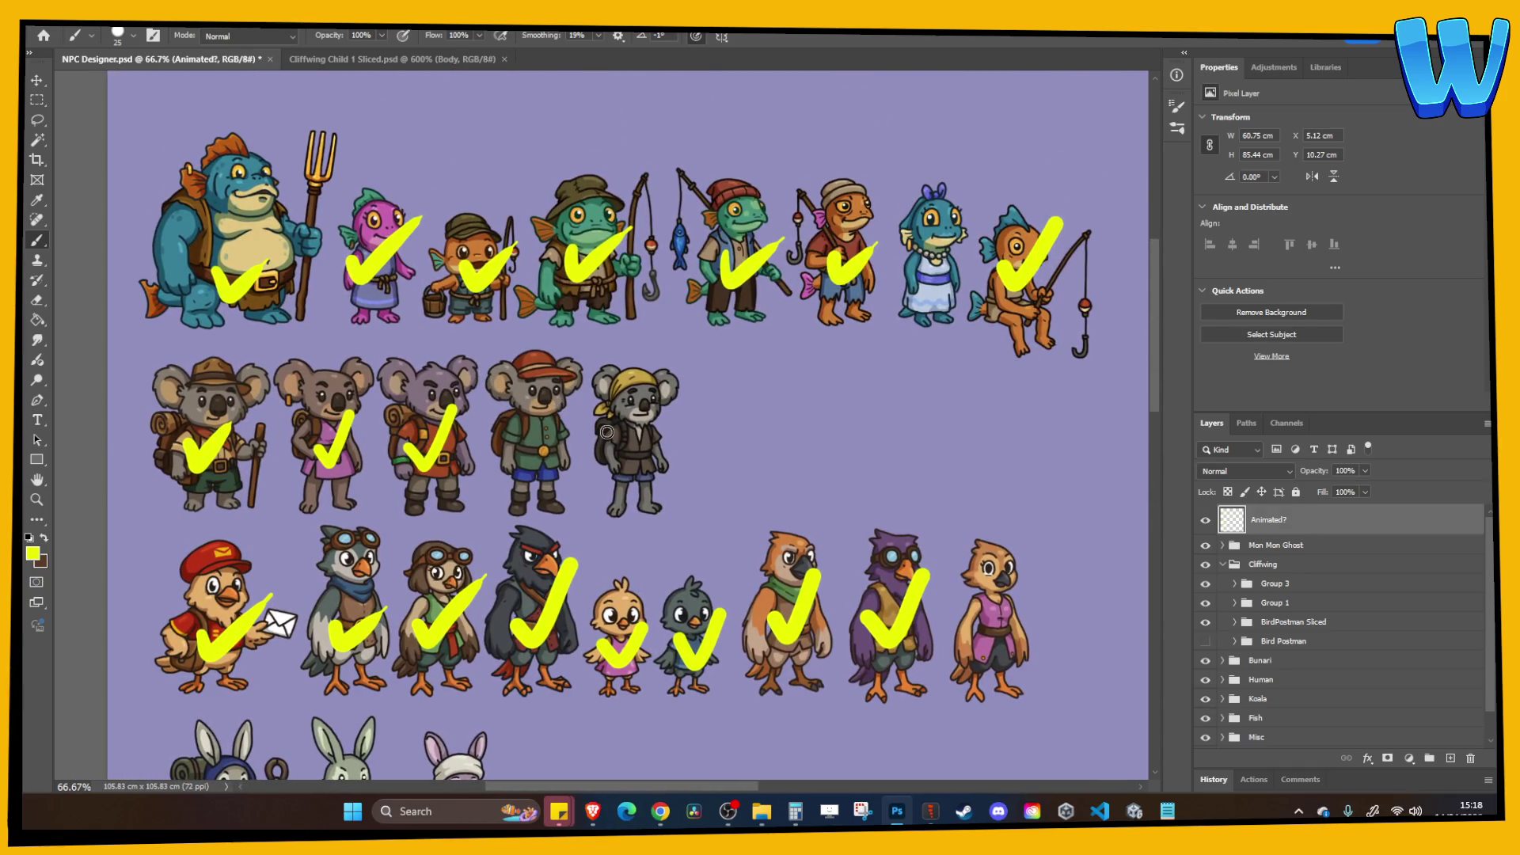
{"action": "scroll", "coordinate": [591, 261], "scroll_direction": "down", "scroll_amount": 3}
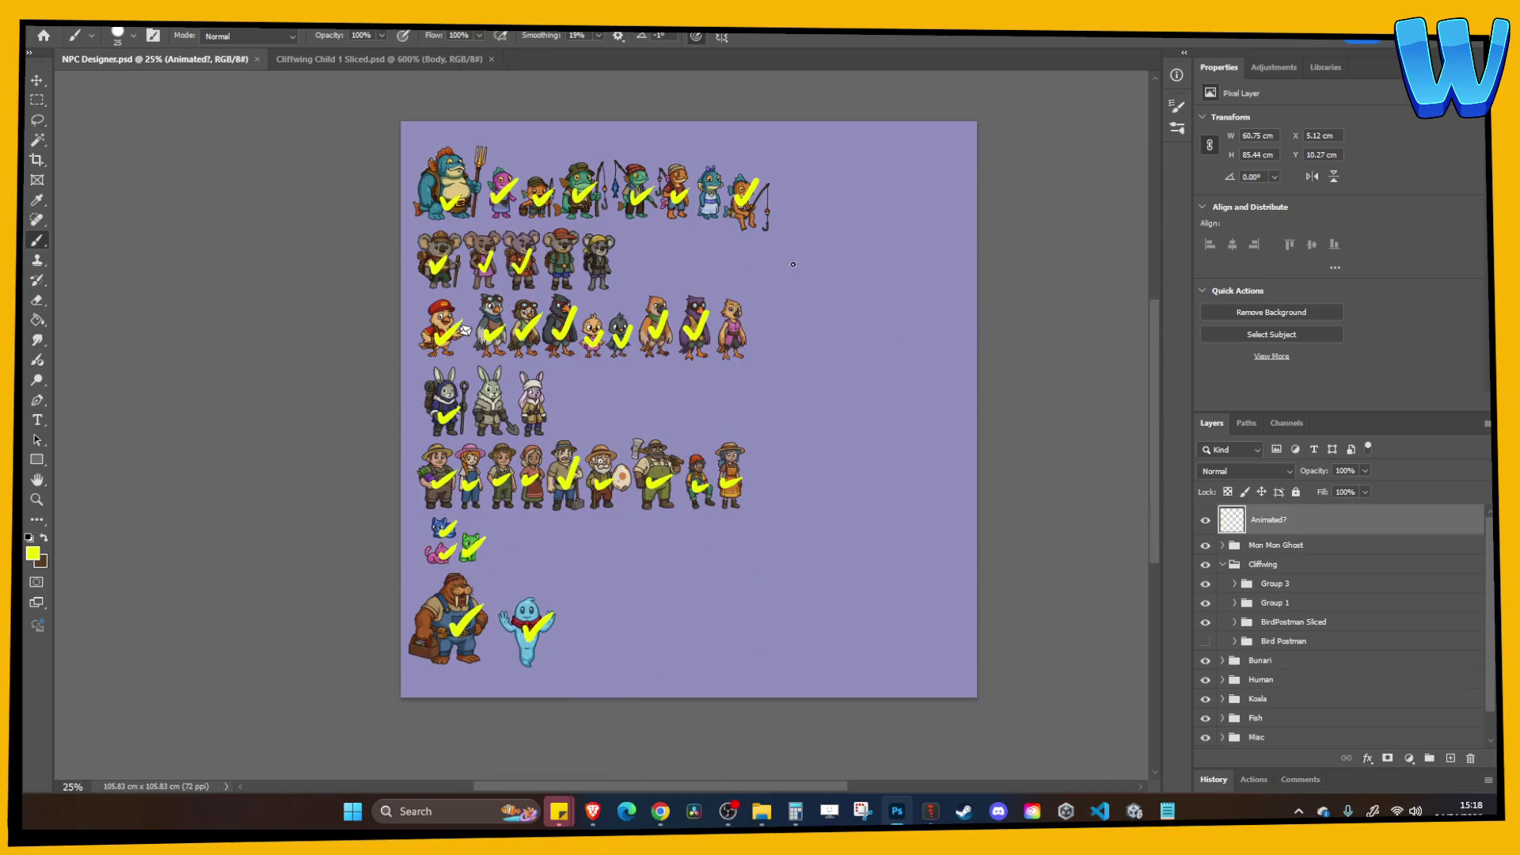
{"action": "left_click", "coordinate": [1205, 520]}
Open Item Sheet.psd and zoom to view the whole item sheet.
{"action": "left_click", "coordinate": [41, 29]}
{"action": "left_click", "coordinate": [76, 43]}
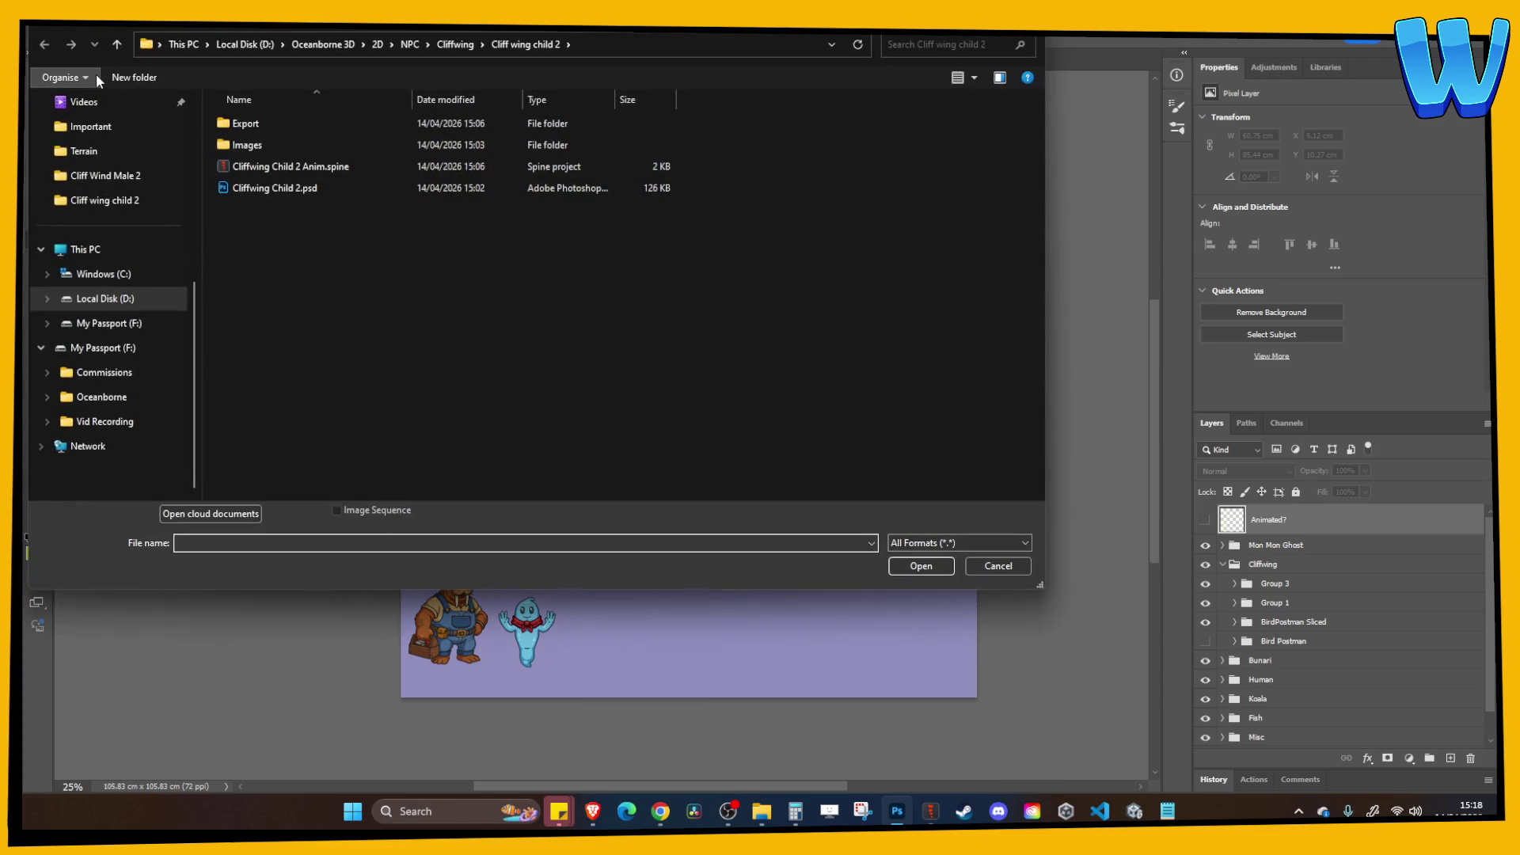
{"action": "key", "text": "Escape"}
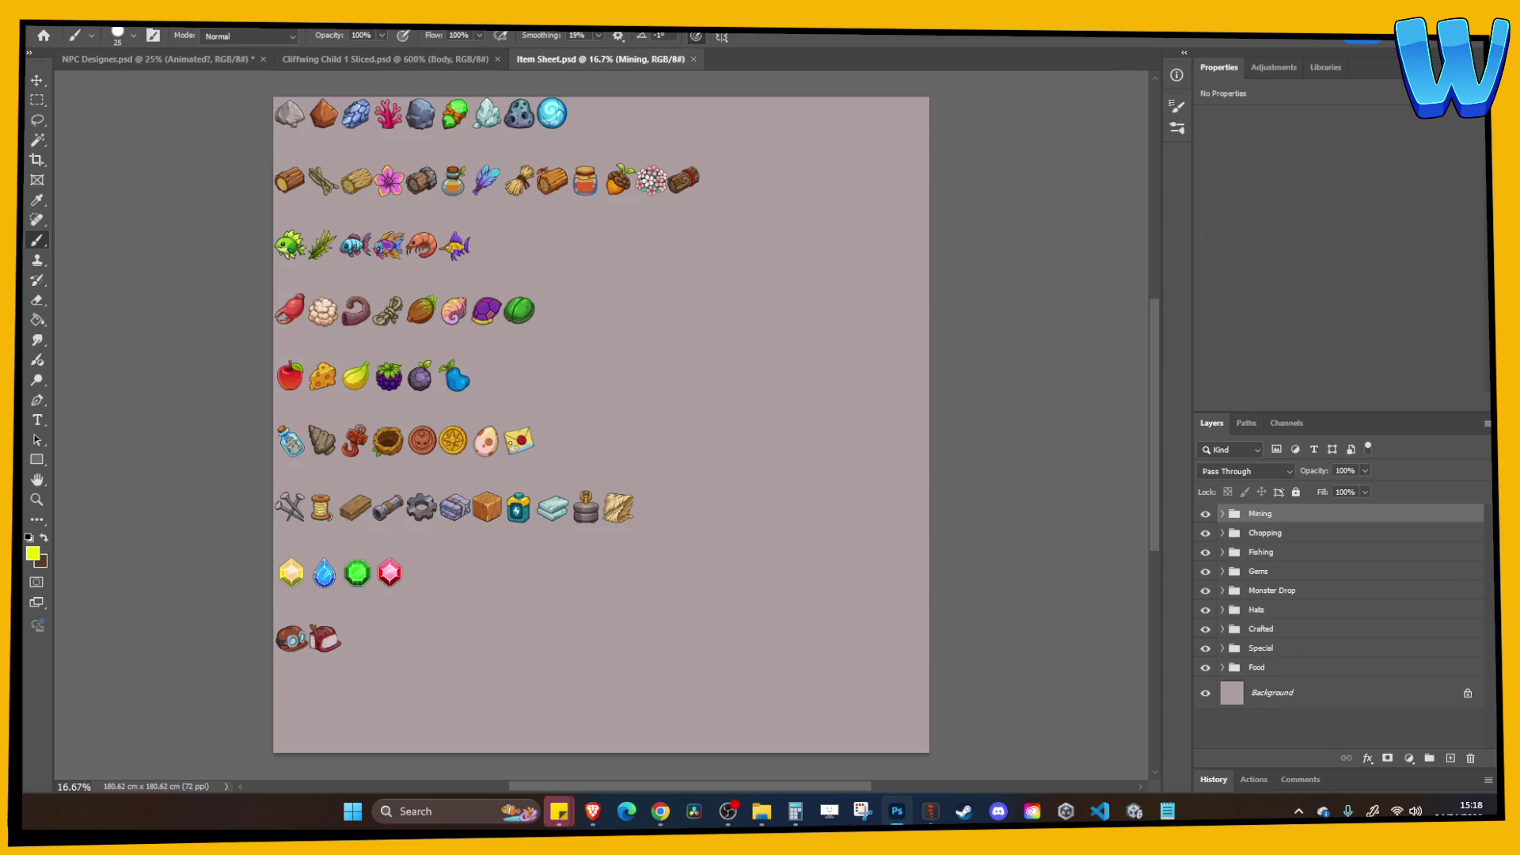
{"action": "key", "text": "ctrl+plus"}
{"action": "mouse_move", "coordinate": [351, 311]}
{"action": "left_mouse_down"}
{"action": "mouse_move", "coordinate": [563, 510]}
{"action": "mouse_move", "coordinate": [441, 380]}
{"action": "mouse_move", "coordinate": [457, 275]}
{"action": "left_mouse_up"}
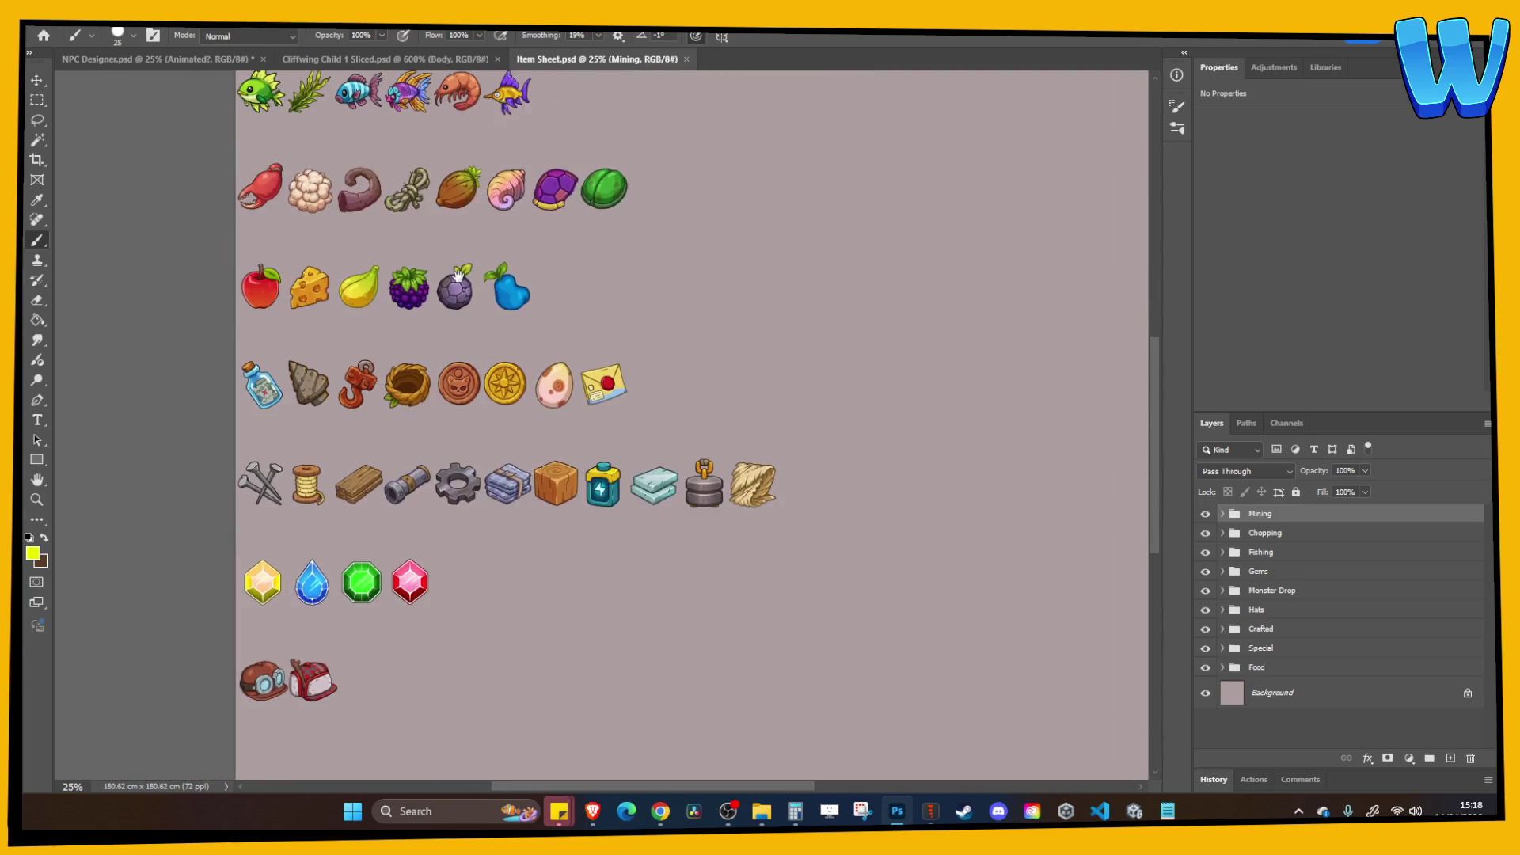
{"action": "key", "text": "ctrl+minus"}
{"action": "key", "text": "ctrl+equal"}
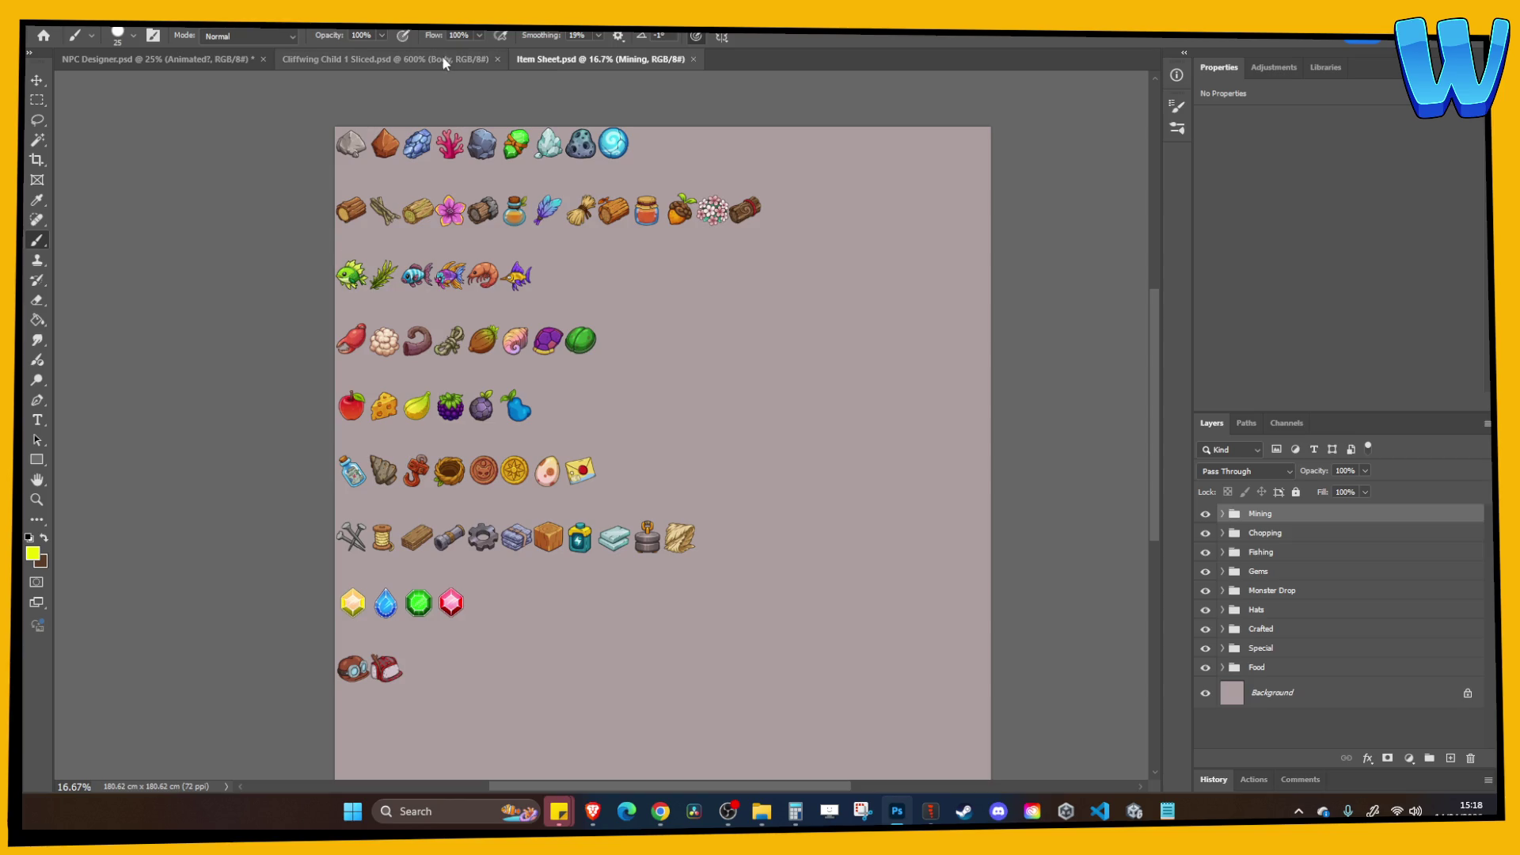
Close Cliffwing Child 1 Sliced.psd and show NPC Designer's yellow checkmarks again.
{"action": "left_click", "coordinate": [383, 60]}
{"action": "left_click", "coordinate": [497, 60]}
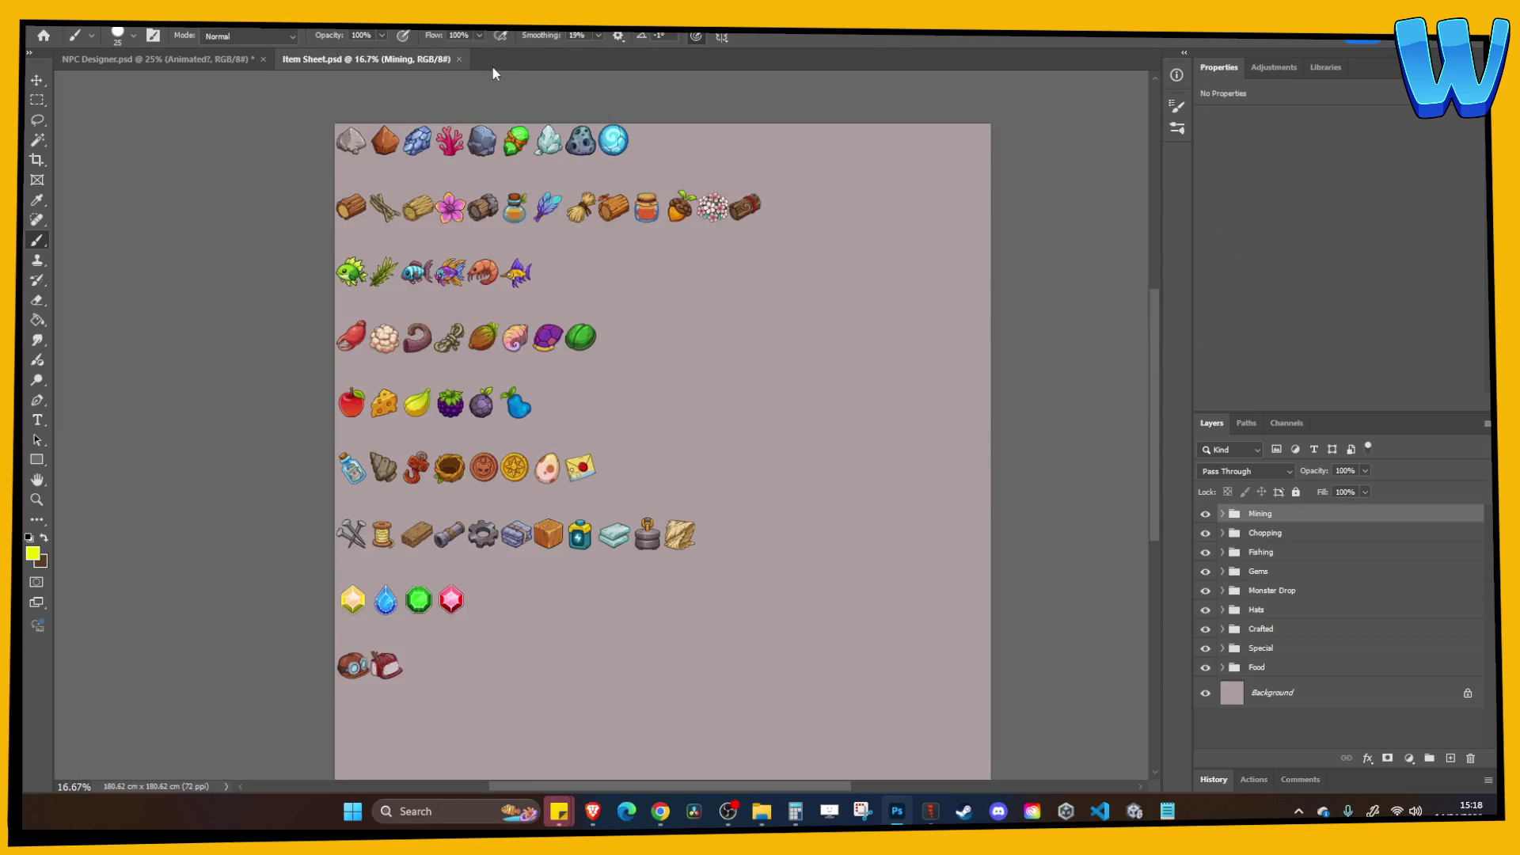
{"action": "left_click", "coordinate": [229, 61]}
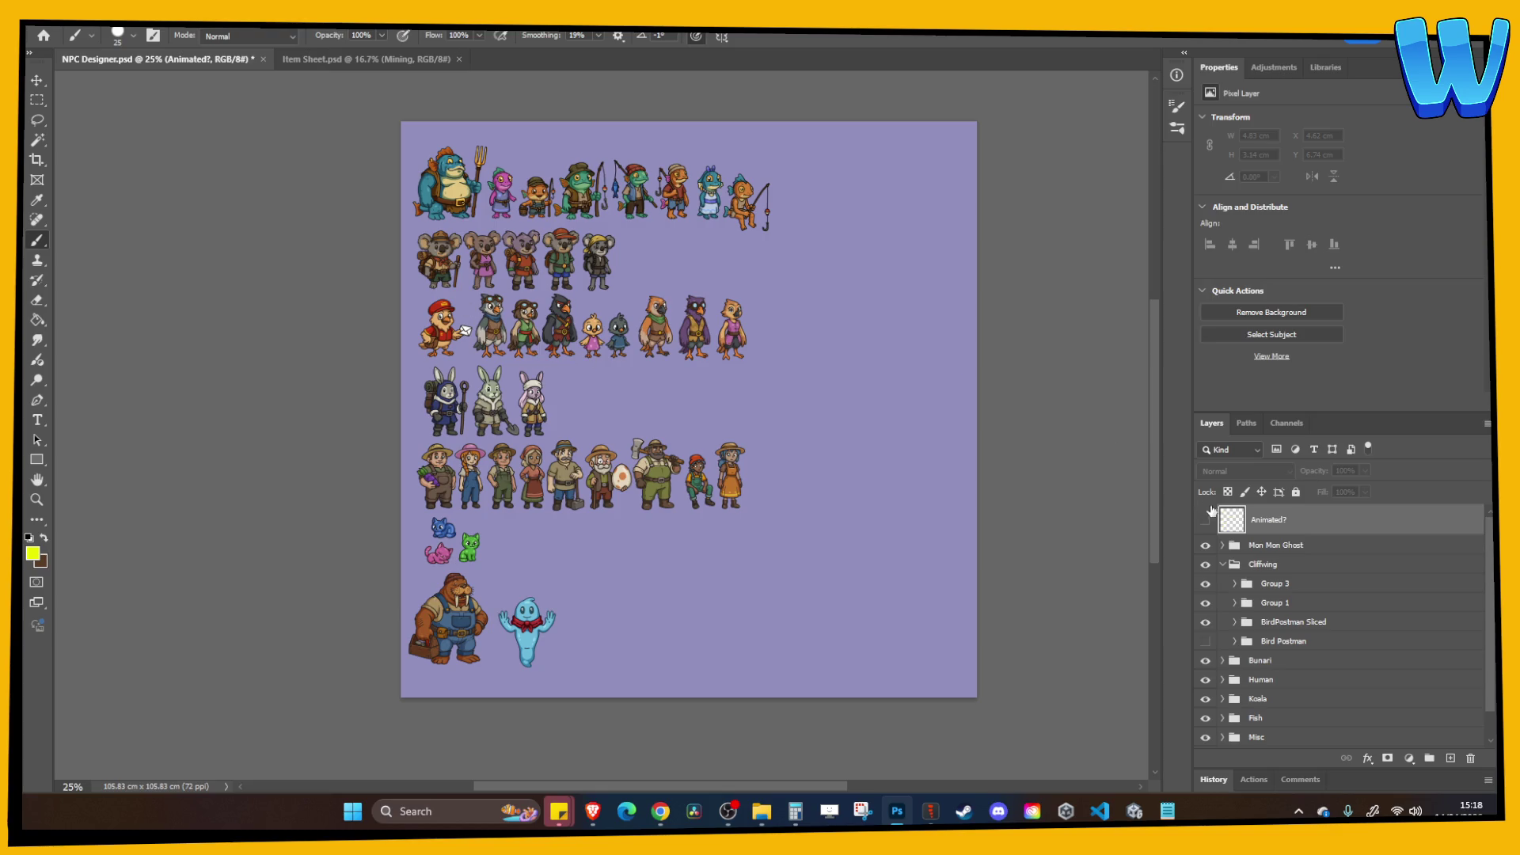
{"action": "left_click", "coordinate": [1205, 520]}
Tick the last bird in the third row in yellow and save NPC Designer.
{"action": "left_click_drag", "start_coordinate": [729, 333], "coordinate": [752, 311]}
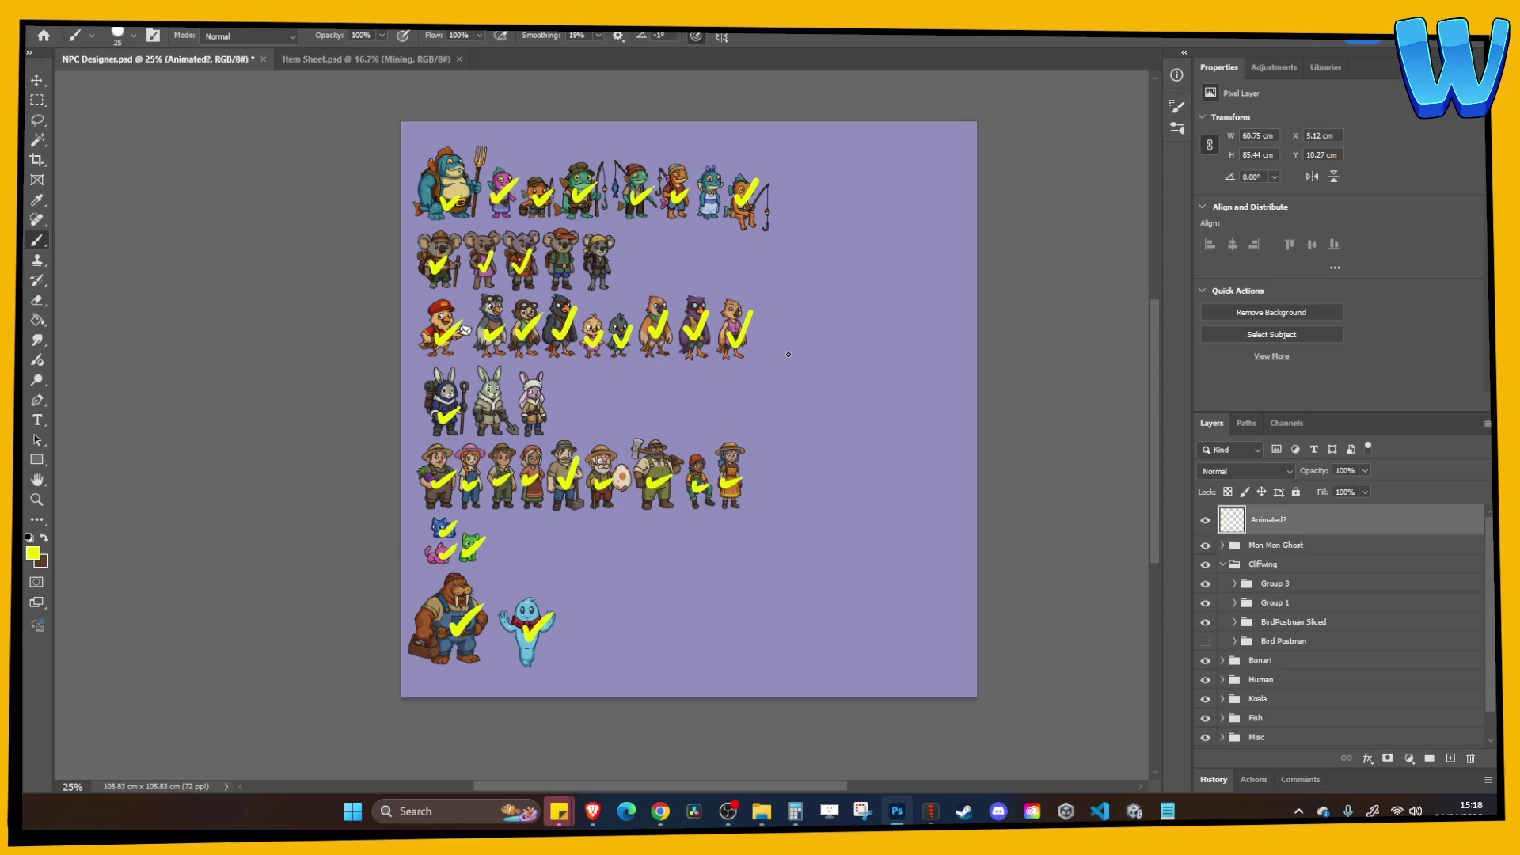
{"action": "key", "text": "ctrl+s"}
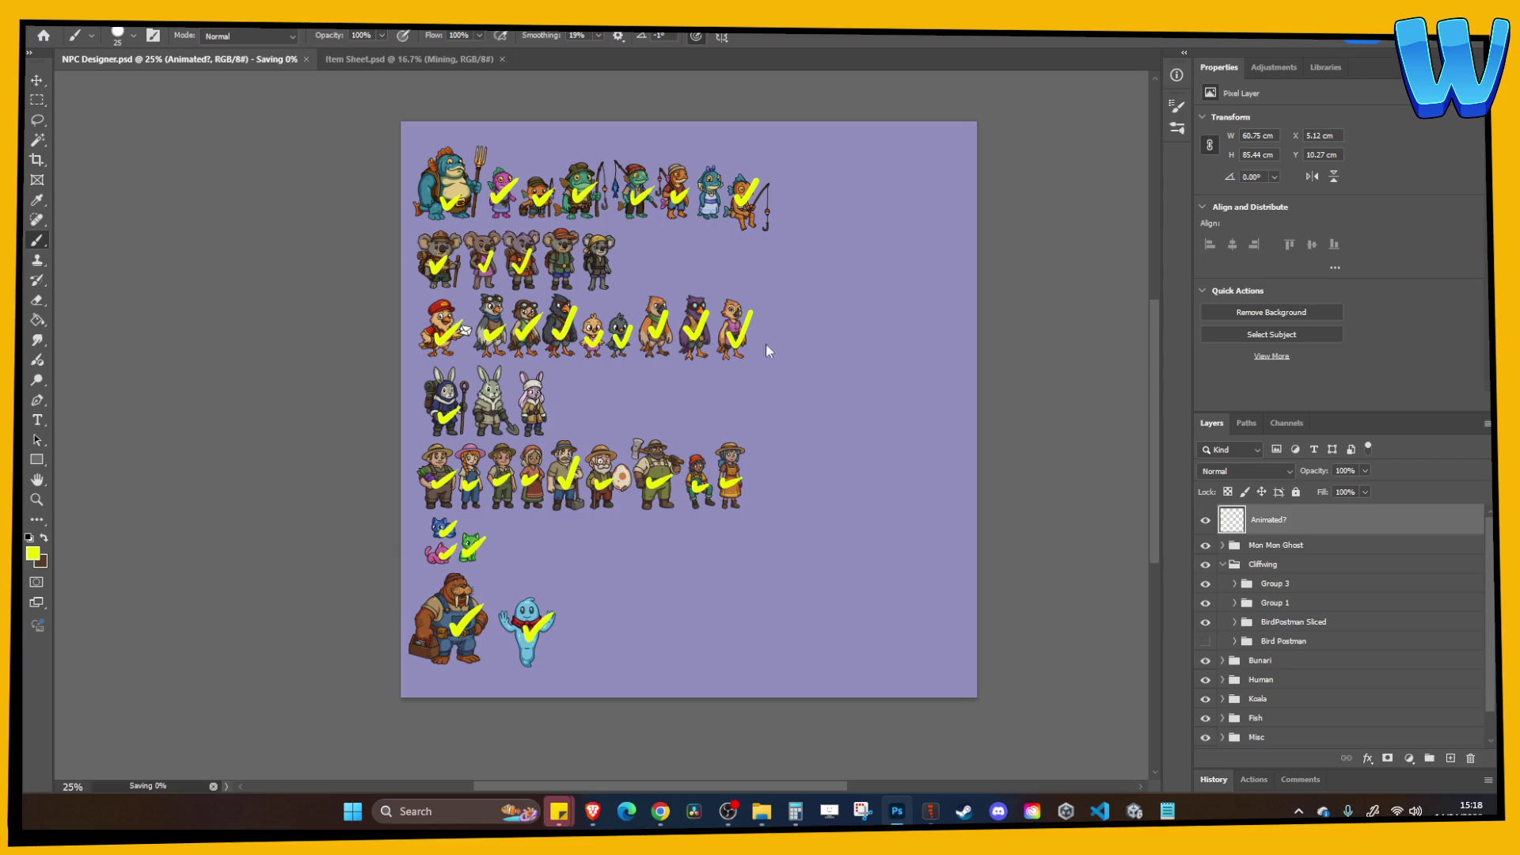
{"action": "key", "text": "ctrl+plus"}
{"action": "scroll", "coordinate": [758, 366], "scroll_direction": "up", "scroll_amount": 4}
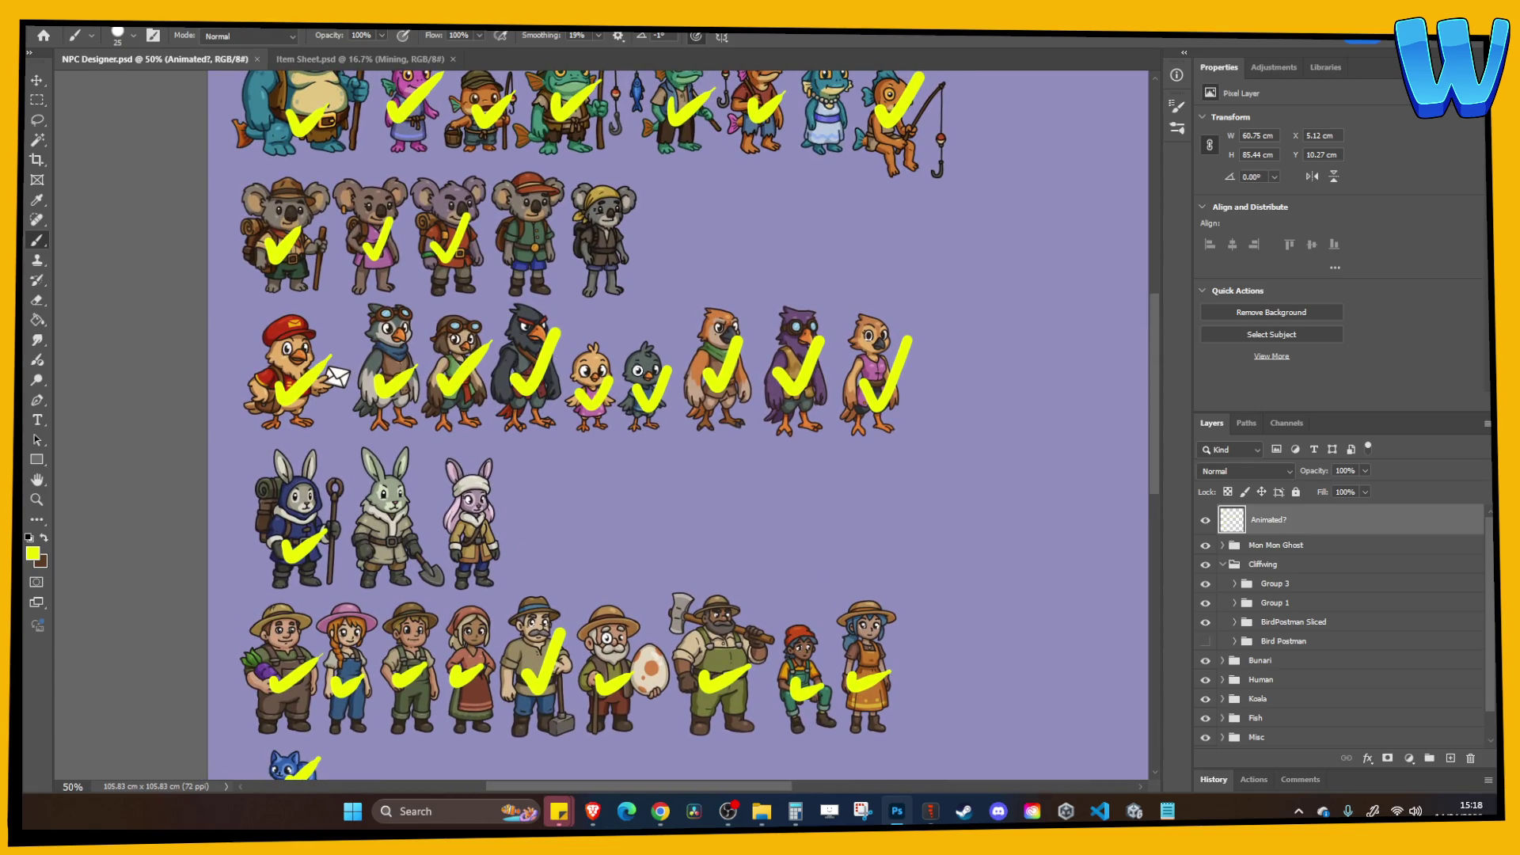
{"action": "left_click_drag", "start_coordinate": [818, 319], "coordinate": [668, 383]}
{"action": "scroll", "coordinate": [617, 396], "scroll_direction": "down", "scroll_amount": 5}
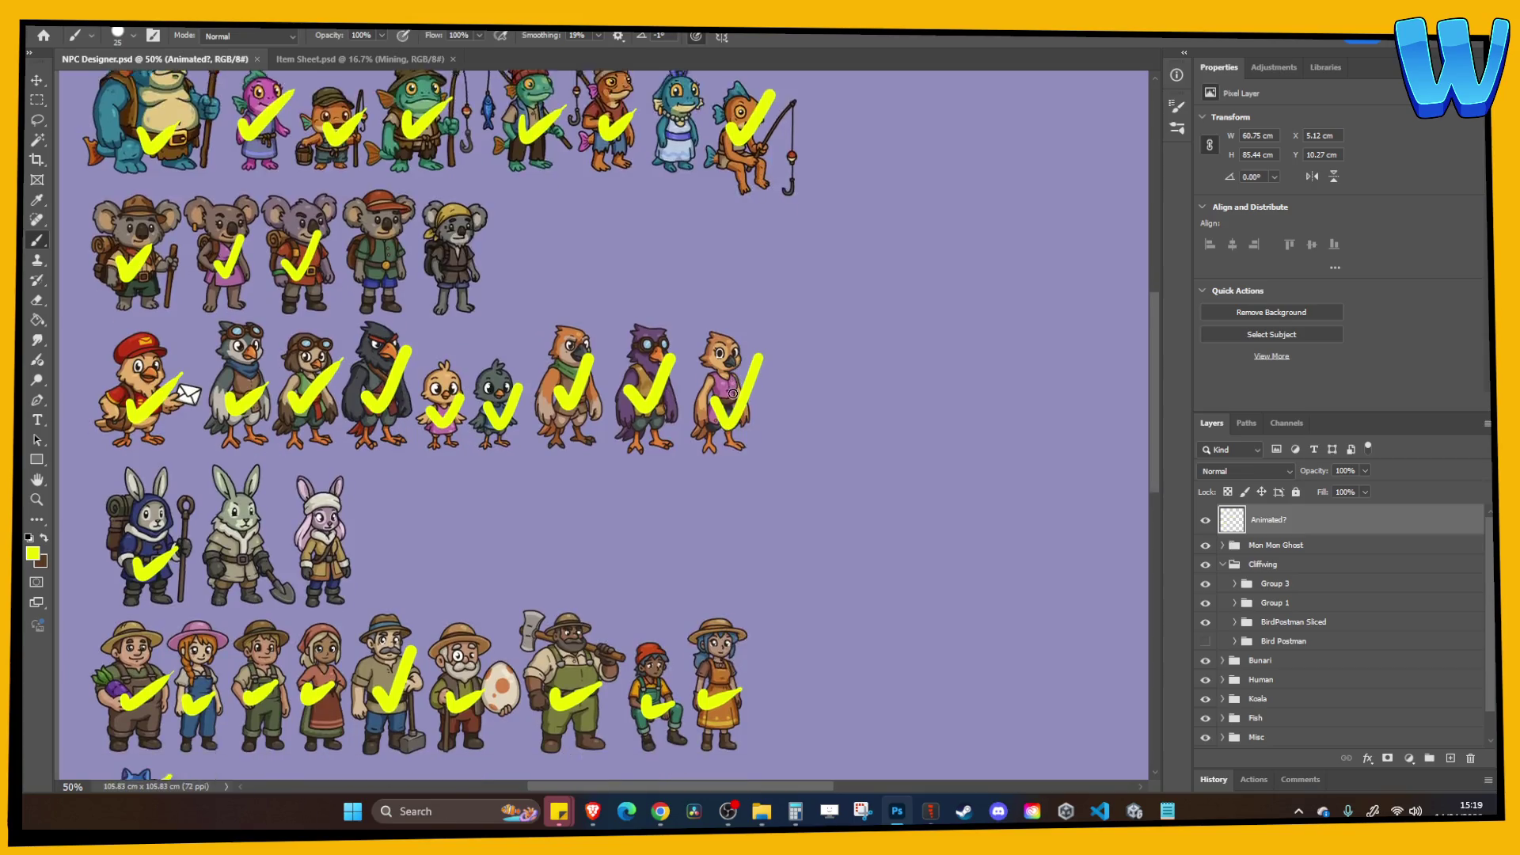
{"action": "scroll", "coordinate": [577, 404], "scroll_direction": "down", "scroll_amount": 1}
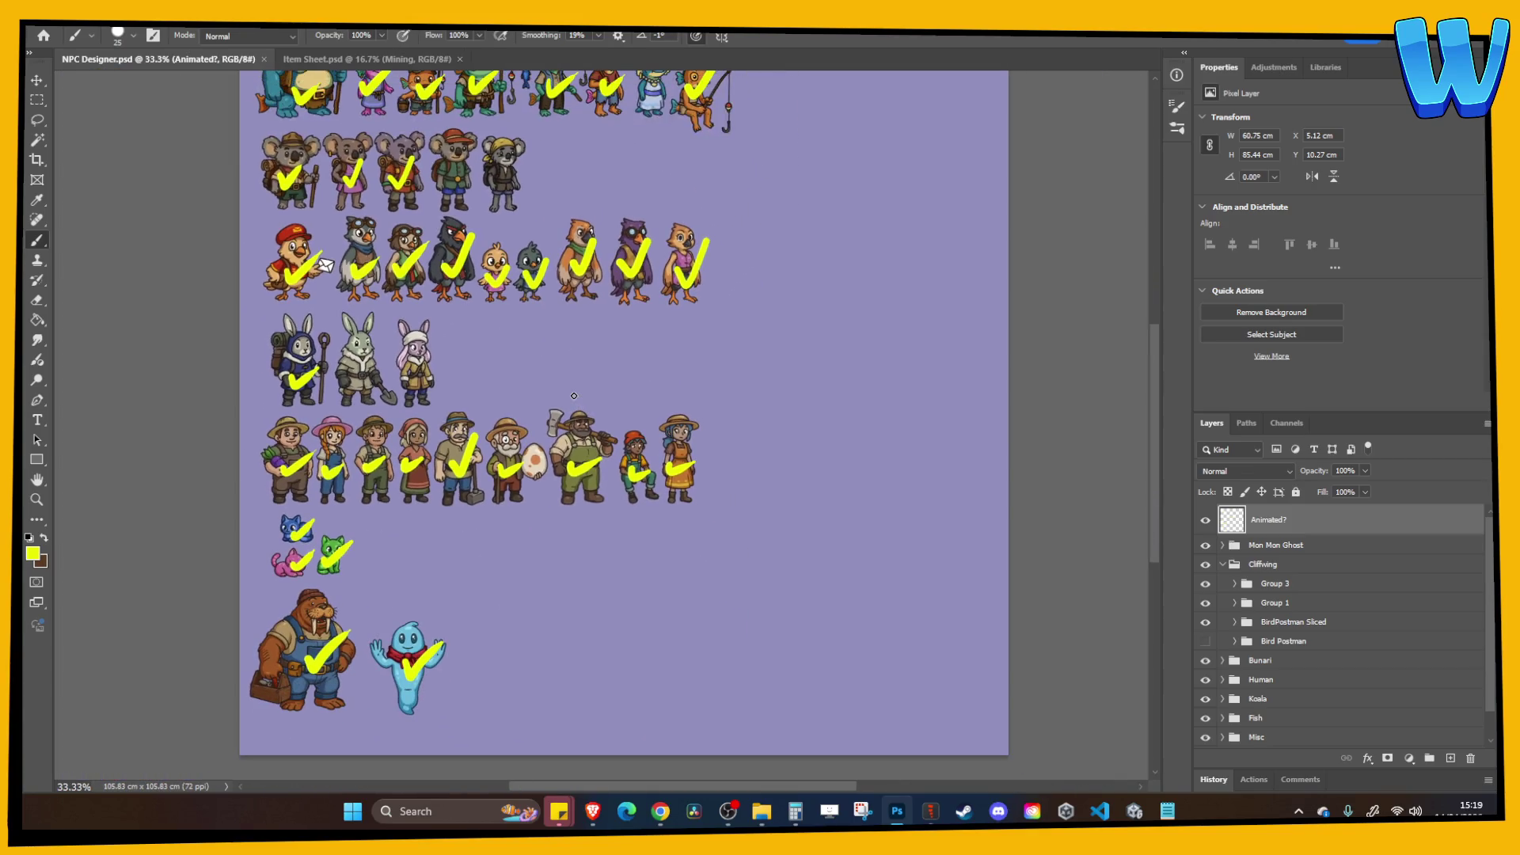
{"action": "scroll", "coordinate": [555, 482], "scroll_direction": "up", "scroll_amount": 2}
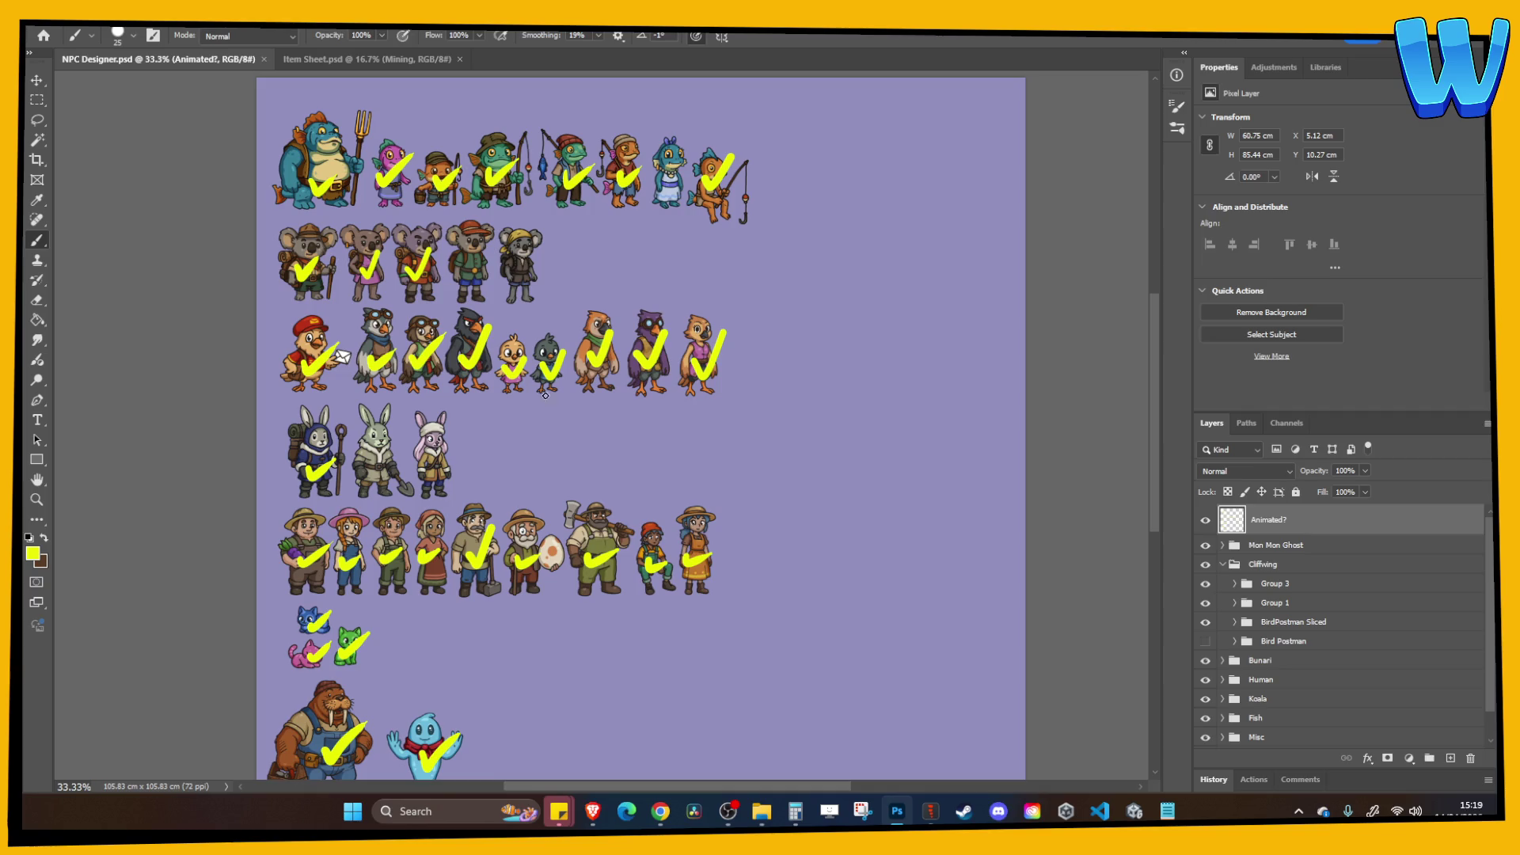
Review the walrus and ghost rows, then switch to Item Sheet.psd.
{"action": "left_click_drag", "start_coordinate": [460, 720], "coordinate": [451, 578]}
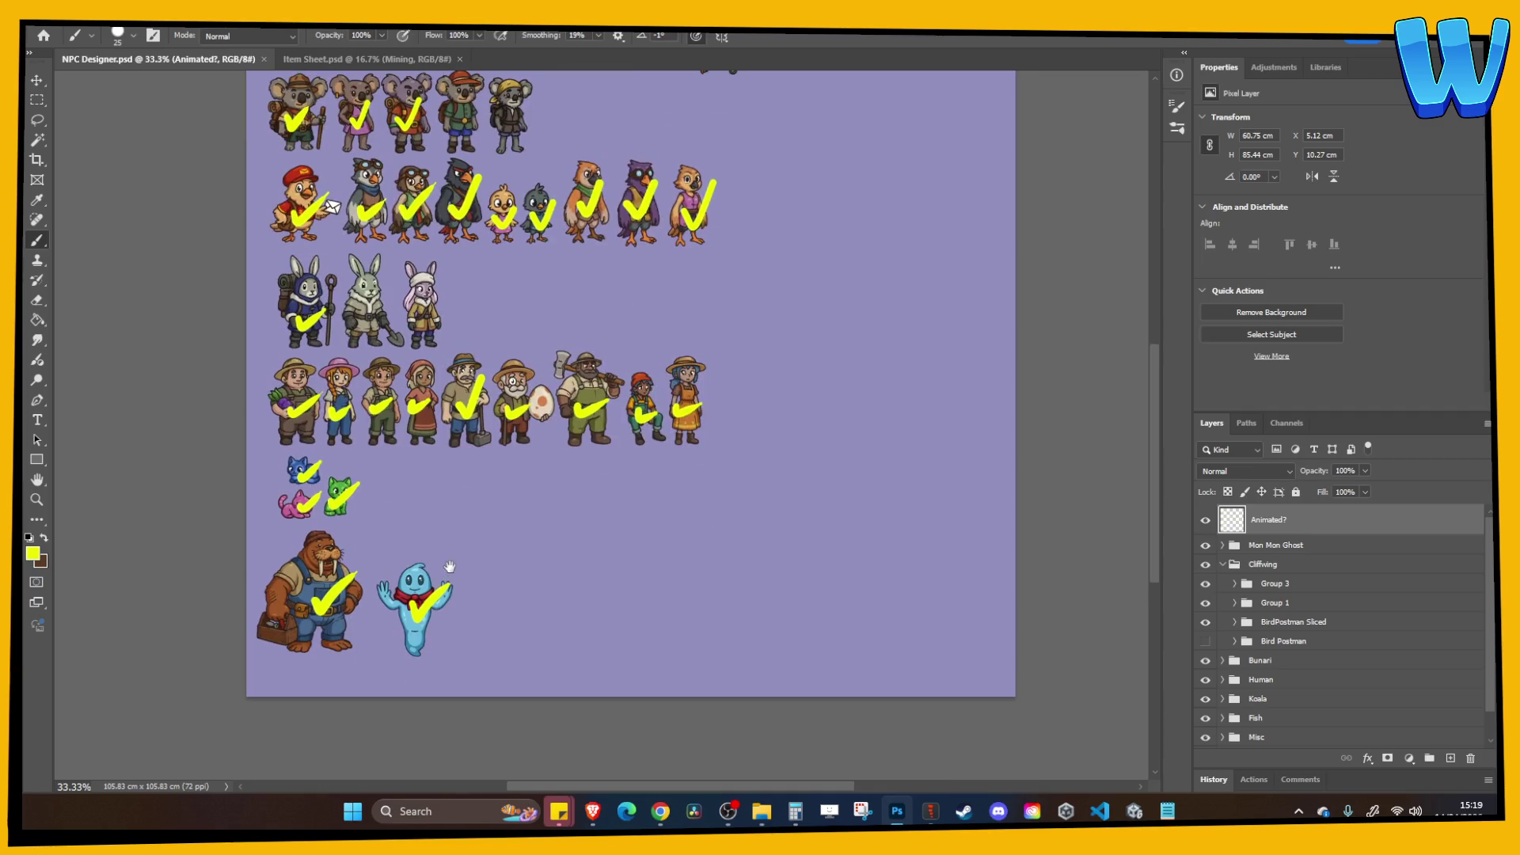
{"action": "left_click_drag", "start_coordinate": [339, 582], "coordinate": [608, 534]}
{"action": "left_click_drag", "start_coordinate": [669, 606], "coordinate": [700, 519]}
{"action": "key", "text": "ctrl+z"}
{"action": "left_click_drag", "start_coordinate": [698, 382], "coordinate": [536, 570]}
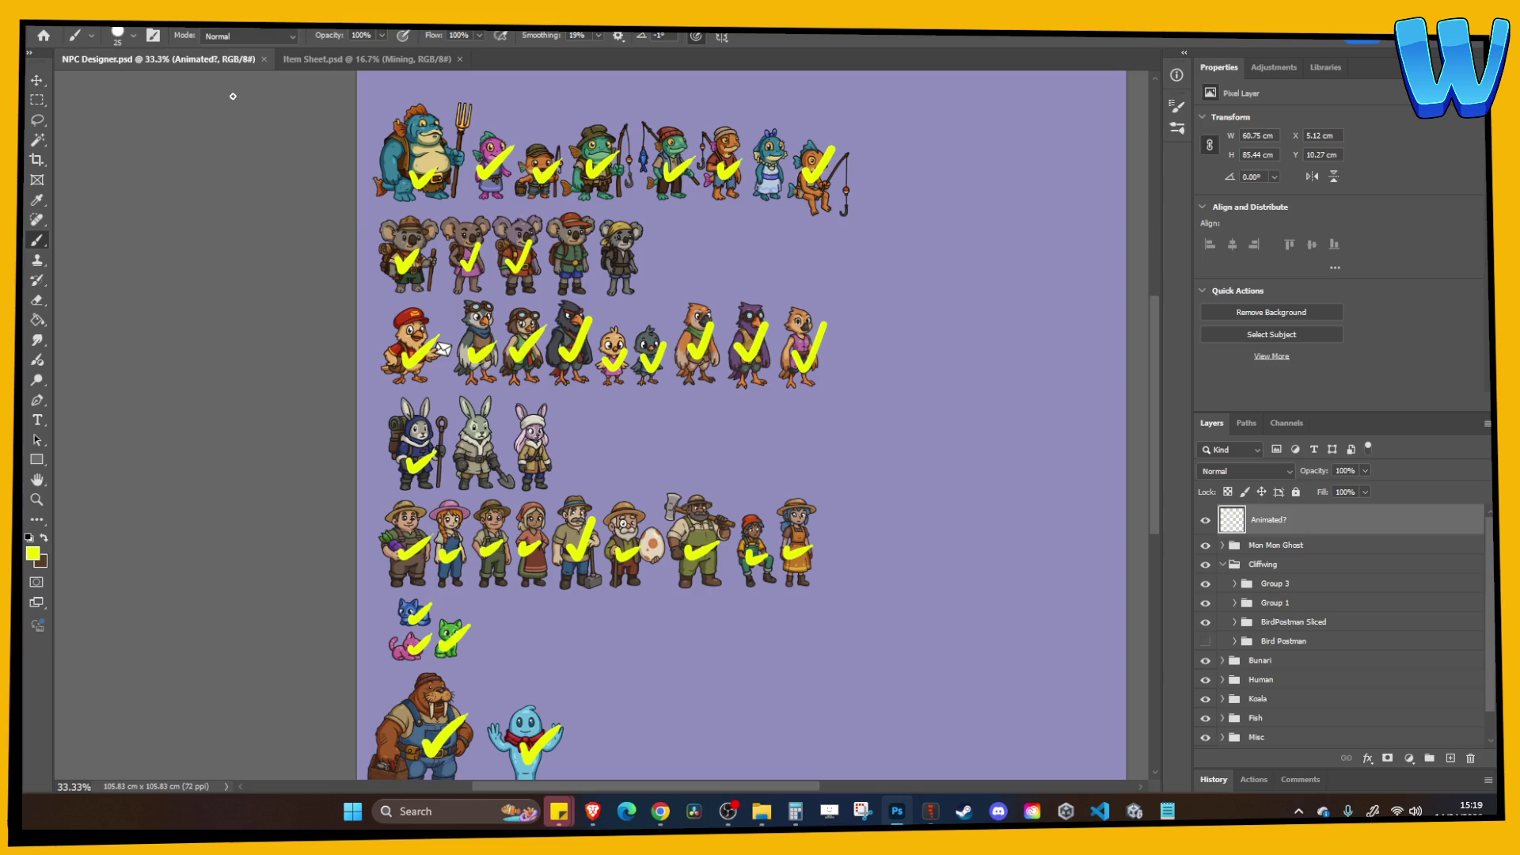
{"action": "left_click", "coordinate": [367, 59]}
{"action": "scroll", "coordinate": [372, 170], "scroll_direction": "down", "scroll_amount": 2}
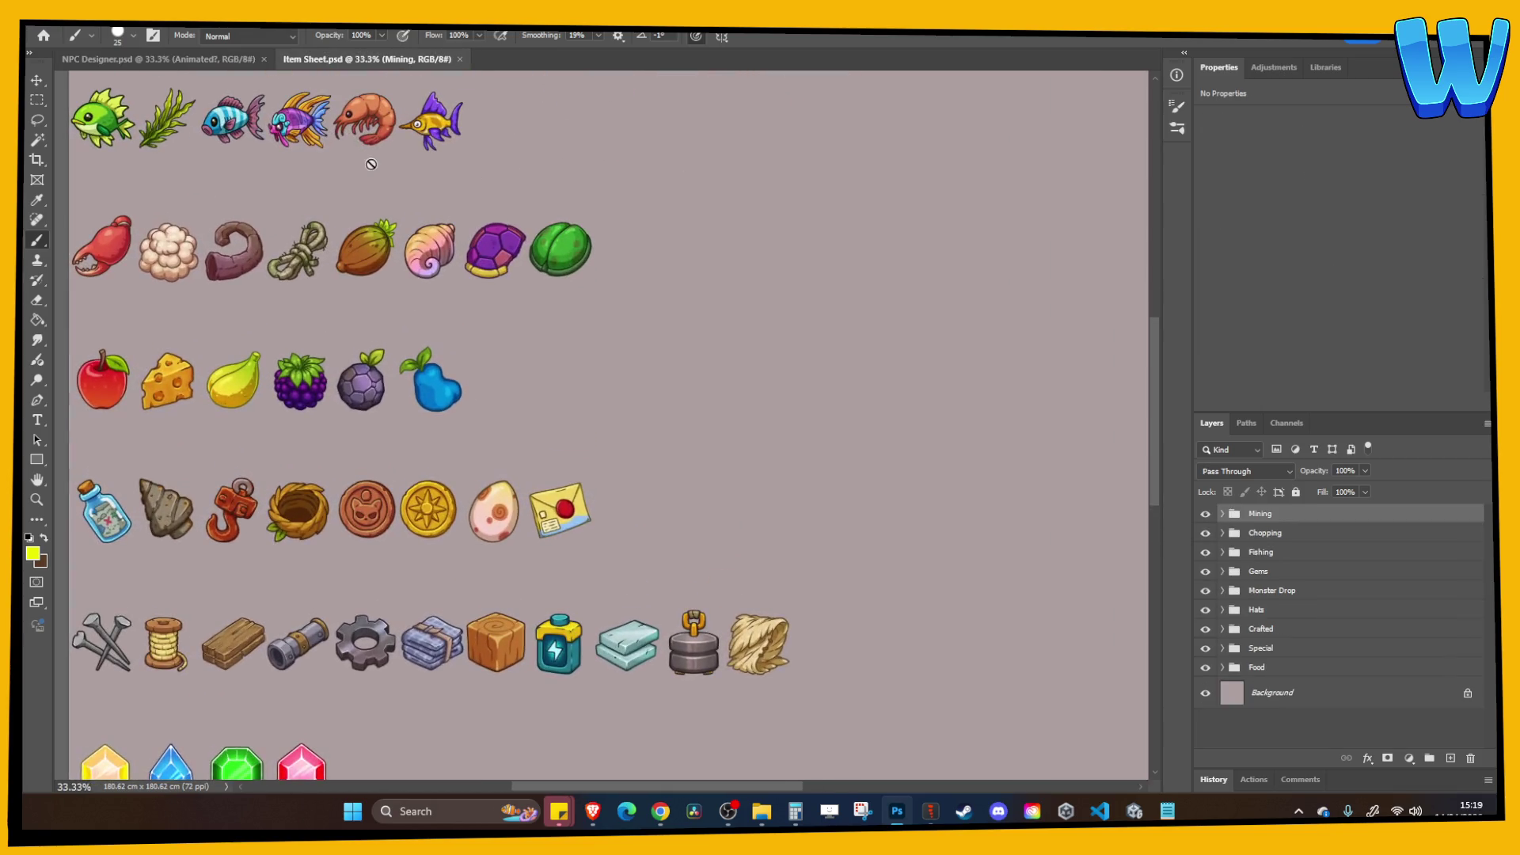
{"action": "scroll", "coordinate": [316, 357], "scroll_direction": "up", "scroll_amount": 2, "text": "alt"}
{"action": "left_click", "coordinate": [287, 360]}
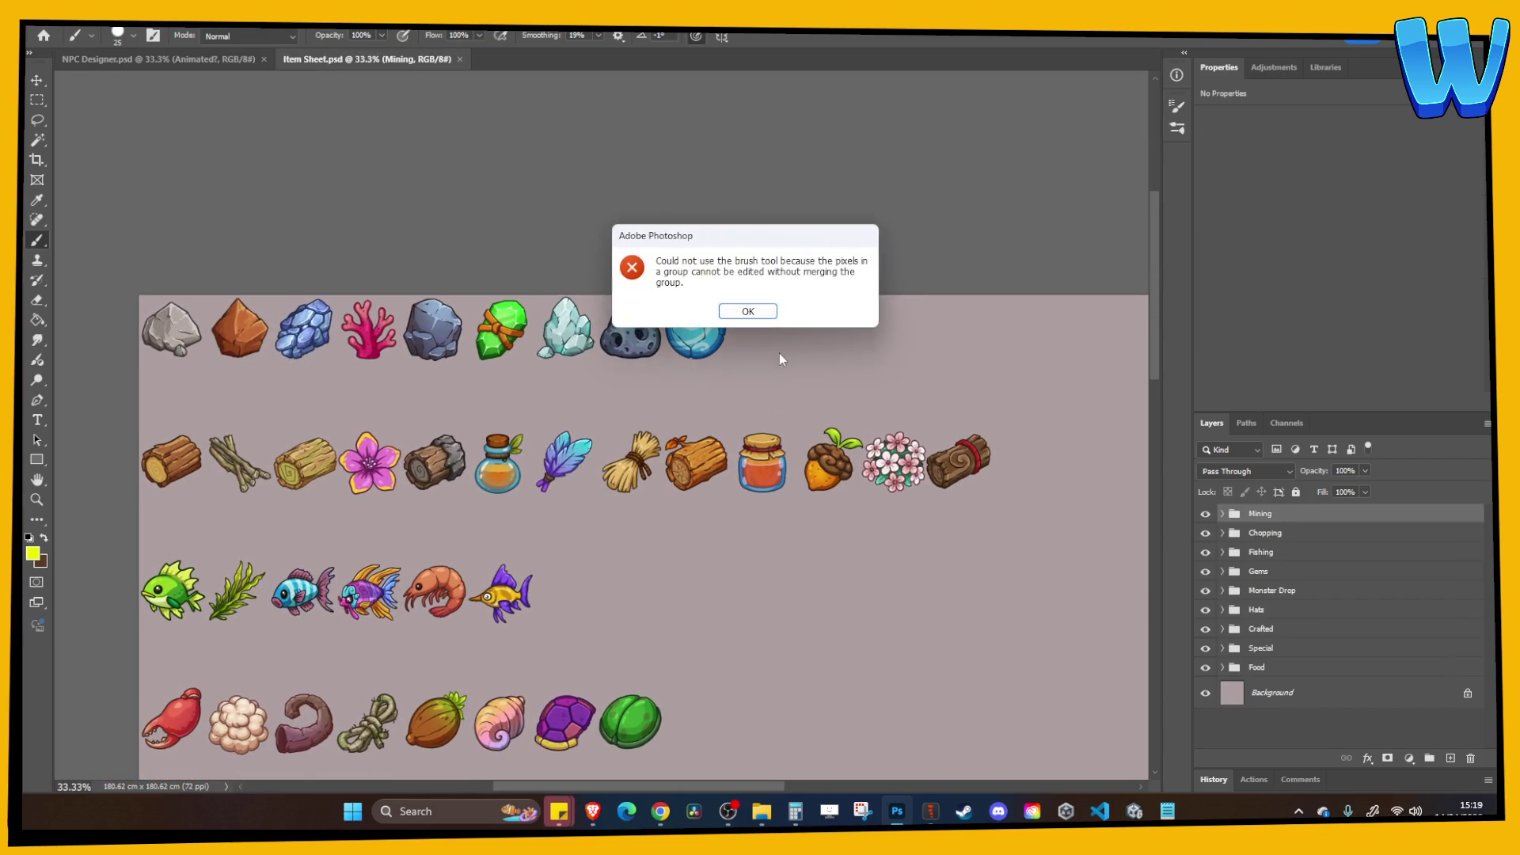
{"action": "left_click", "coordinate": [742, 309]}
{"action": "left_click", "coordinate": [1450, 758]}
{"action": "left_click_drag", "start_coordinate": [815, 325], "coordinate": [696, 321]}
{"action": "key", "text": "ctrl+z"}
{"action": "left_click_drag", "start_coordinate": [664, 371], "coordinate": [658, 217]}
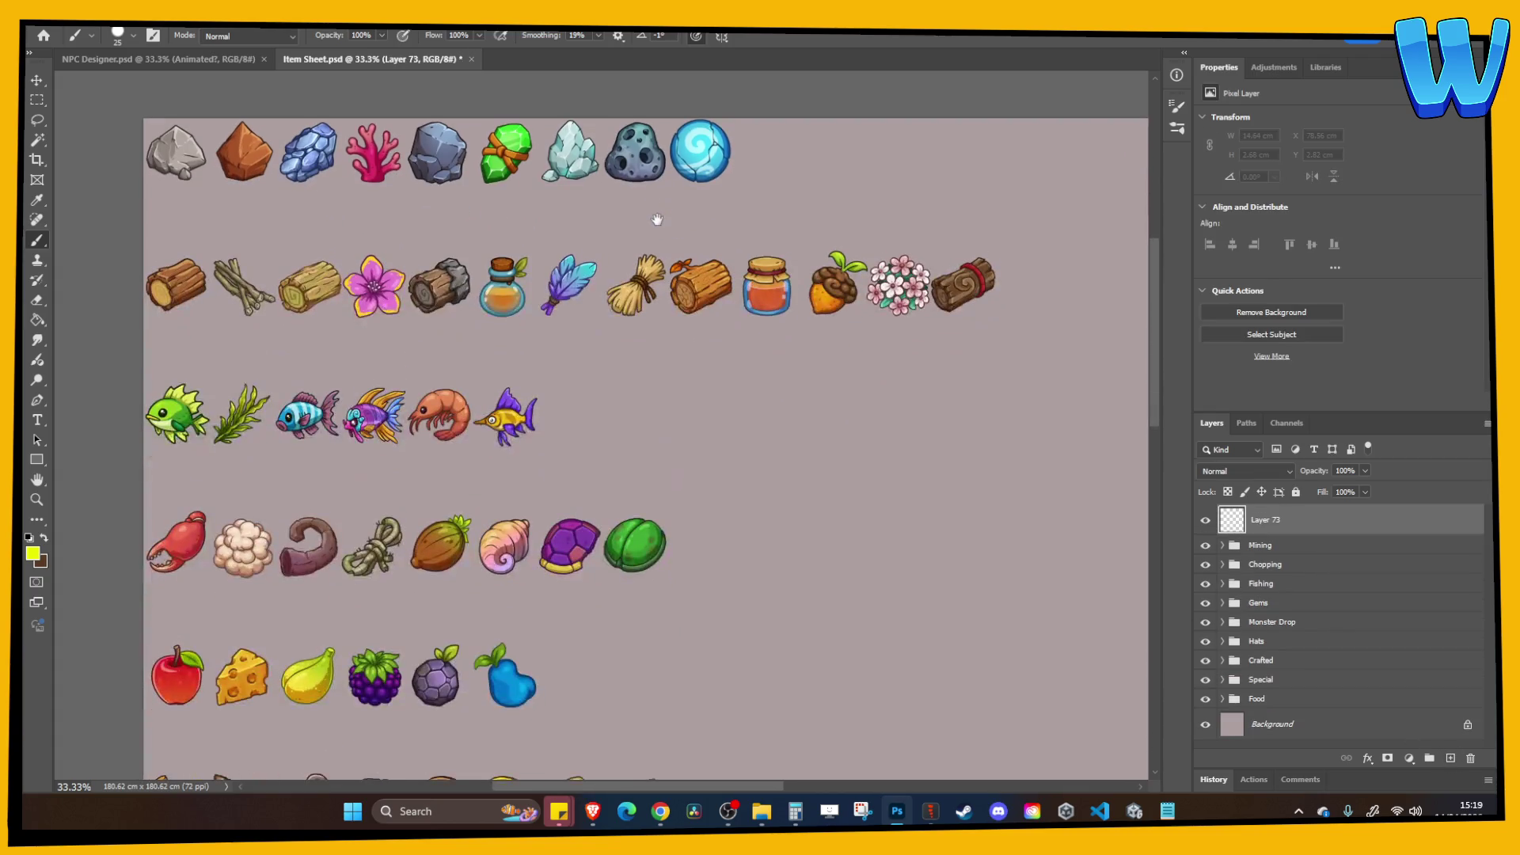
{"action": "left_click_drag", "start_coordinate": [1022, 305], "coordinate": [248, 311]}
{"action": "key", "text": "ctrl+z"}
{"action": "left_click_drag", "start_coordinate": [482, 383], "coordinate": [574, 297]}
{"action": "left_click_drag", "start_coordinate": [627, 356], "coordinate": [323, 367]}
{"action": "key", "text": "ctrl+z"}
{"action": "left_click_drag", "start_coordinate": [466, 392], "coordinate": [507, 238]}
{"action": "left_click_drag", "start_coordinate": [768, 355], "coordinate": [284, 358]}
{"action": "key", "text": "ctrl+z"}
{"action": "left_click_drag", "start_coordinate": [642, 475], "coordinate": [269, 475]}
{"action": "key", "text": "ctrl+z"}
{"action": "left_click_drag", "start_coordinate": [466, 470], "coordinate": [460, 288]}
{"action": "left_click_drag", "start_coordinate": [750, 432], "coordinate": [240, 439]}
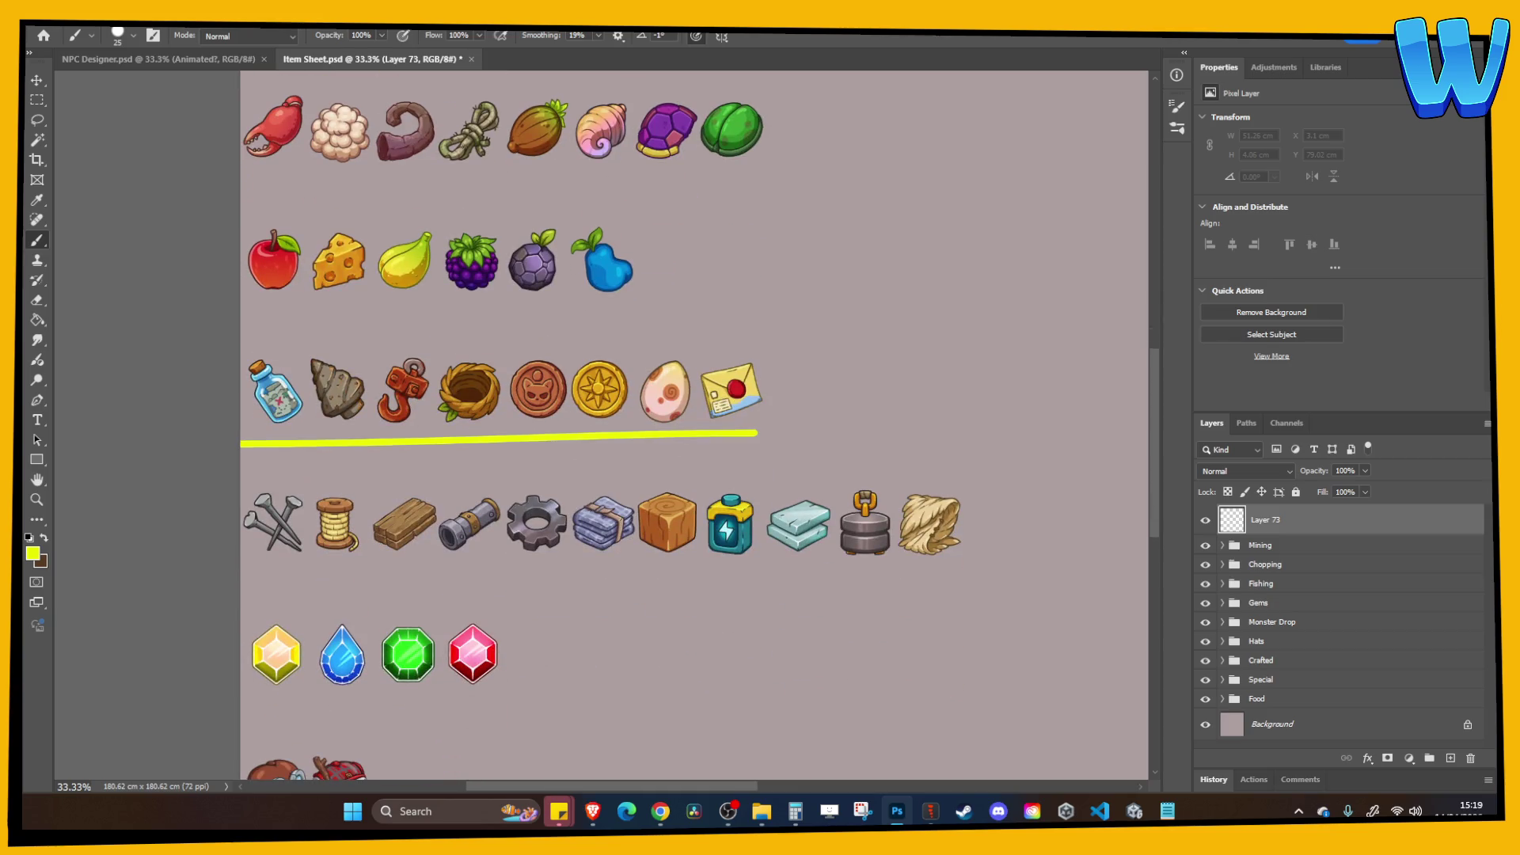
{"action": "key", "text": "ctrl+z"}
{"action": "left_click_drag", "start_coordinate": [436, 497], "coordinate": [319, 389]}
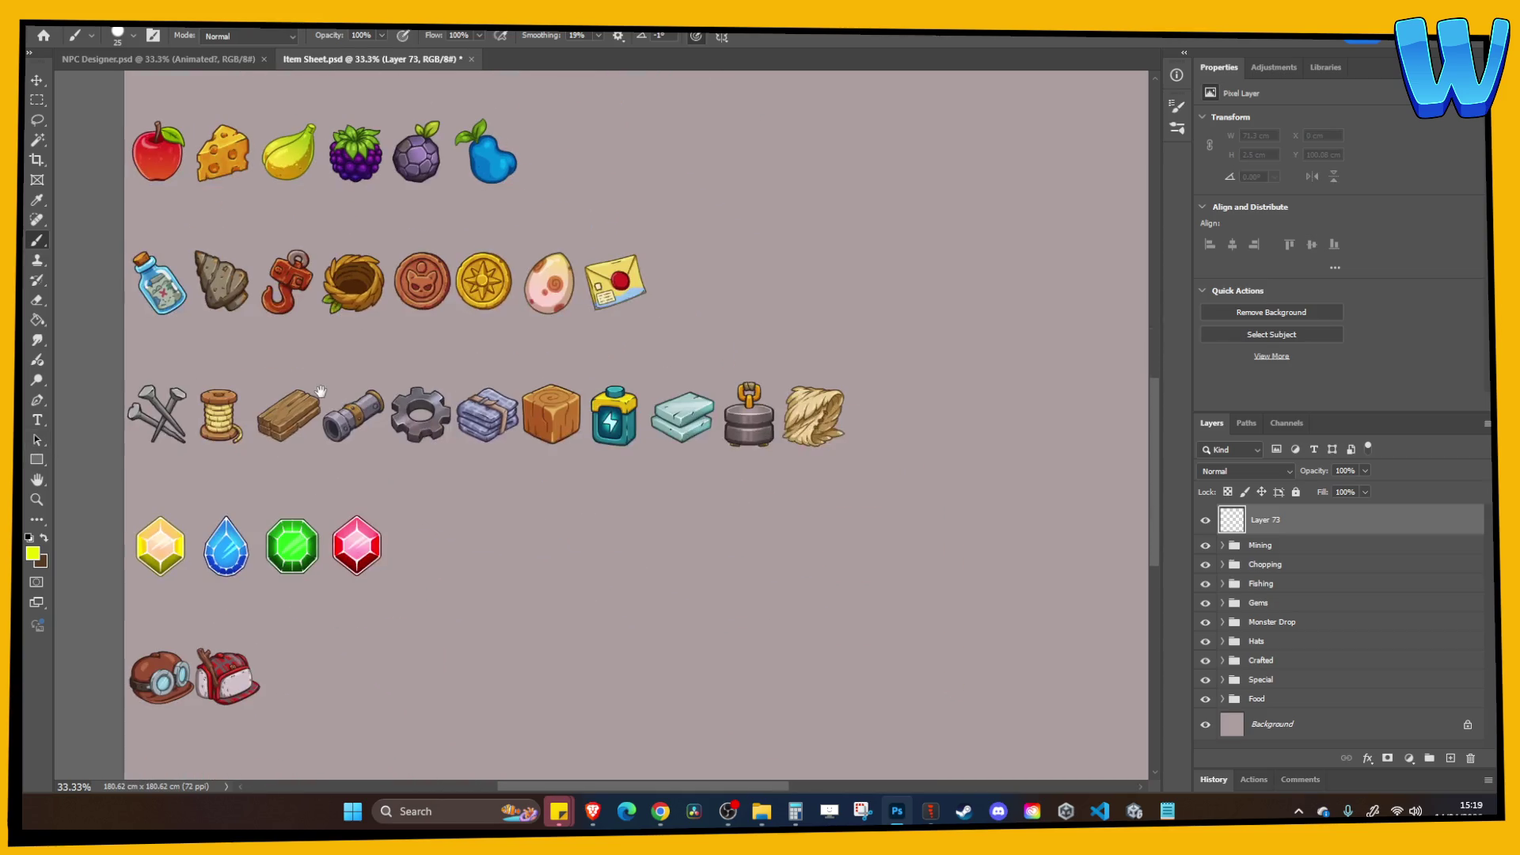
{"action": "left_click_drag", "start_coordinate": [831, 470], "coordinate": [124, 451]}
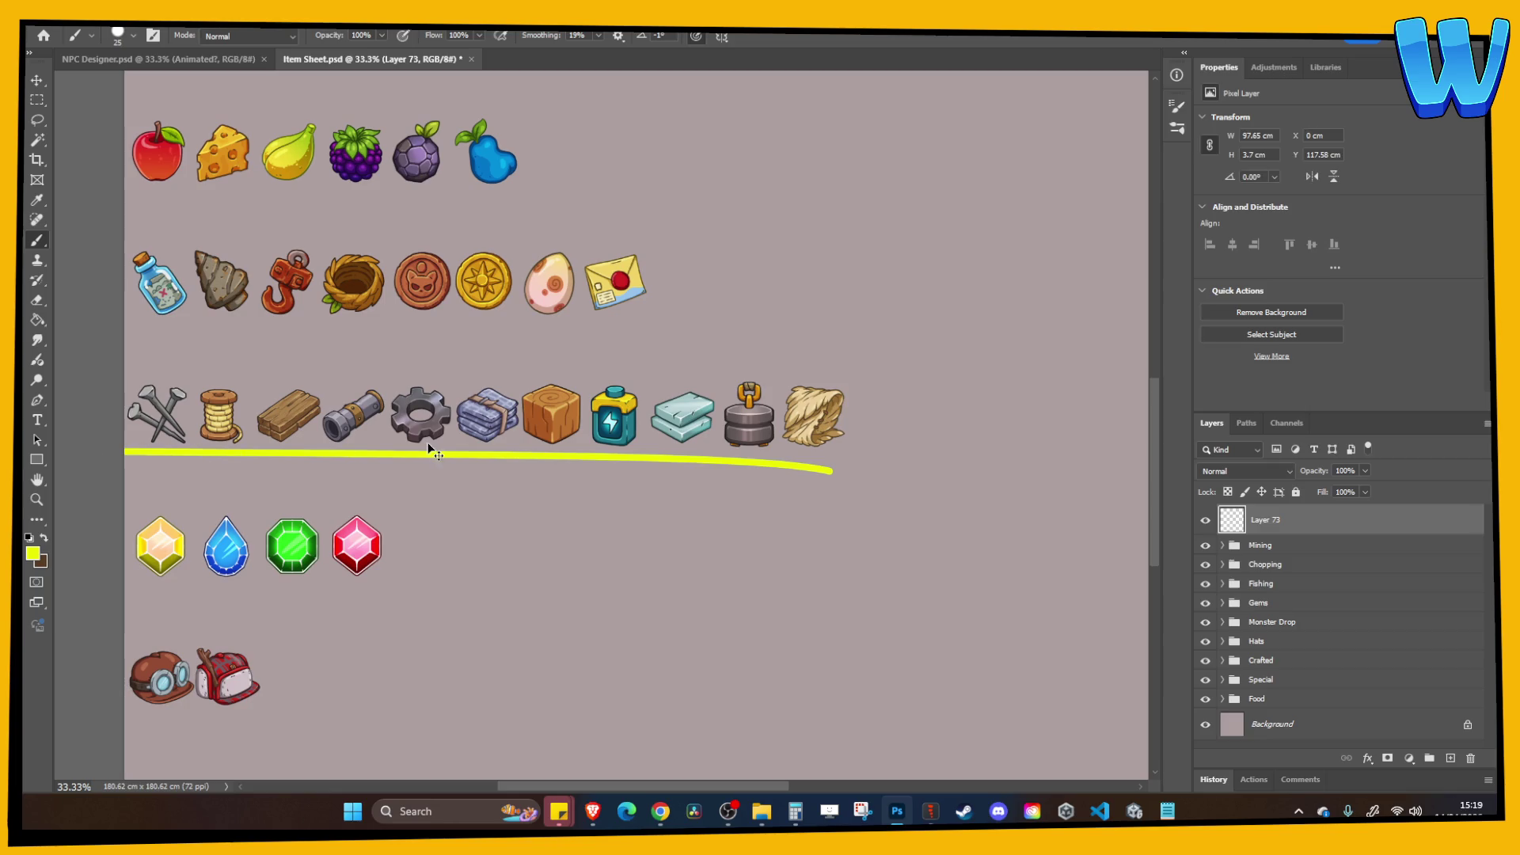
{"action": "key", "text": "ctrl+z"}
{"action": "mouse_move", "coordinate": [378, 573]}
{"action": "left_mouse_down"}
{"action": "mouse_move", "coordinate": [413, 481]}
{"action": "mouse_move", "coordinate": [203, 480]}
{"action": "left_mouse_up"}
{"action": "key", "text": "ctrl+z"}
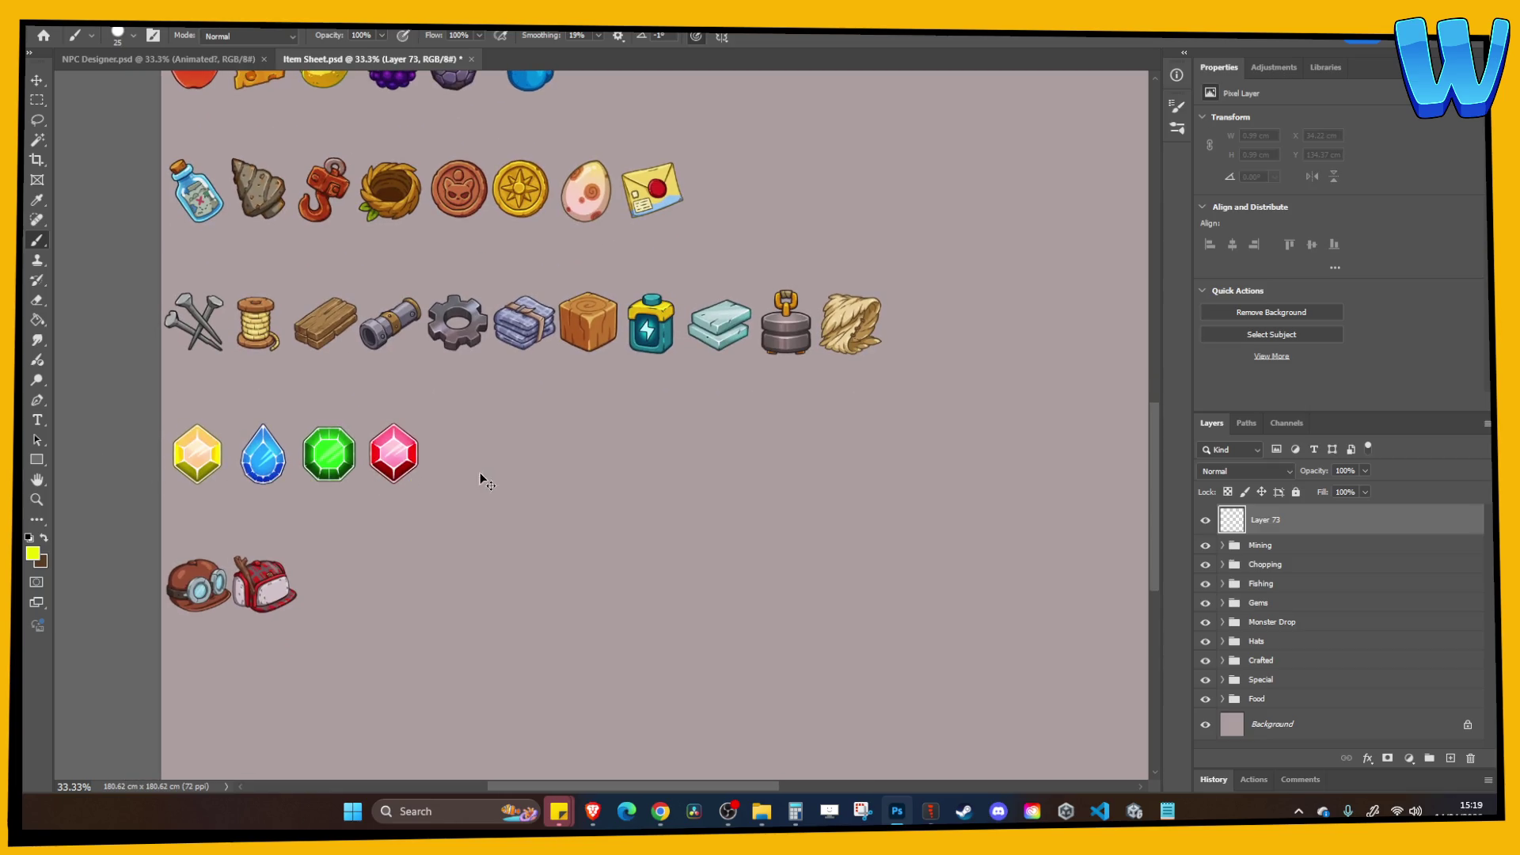
{"action": "key", "text": "ctrl+minus"}
{"action": "mouse_move", "coordinate": [278, 495]}
{"action": "left_mouse_down"}
{"action": "mouse_move", "coordinate": [377, 492]}
{"action": "mouse_move", "coordinate": [365, 512]}
{"action": "left_mouse_up"}
{"action": "key", "text": "ctrl+z"}
{"action": "key", "text": "ctrl+z"}
{"action": "scroll", "coordinate": [401, 444], "scroll_direction": "up", "scroll_amount": 8}
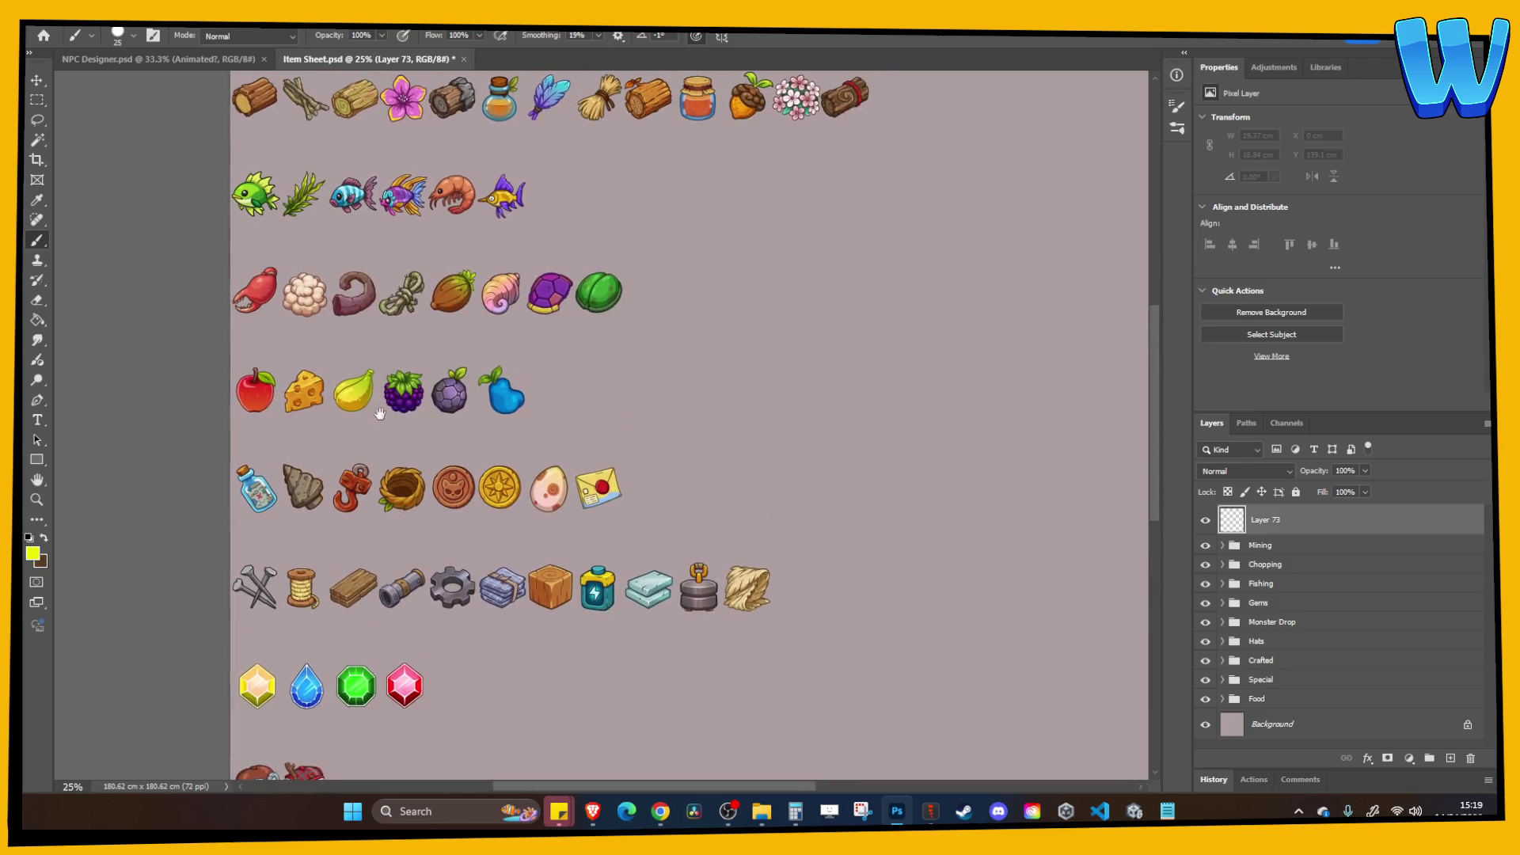
{"action": "key", "text": "ctrl+minus"}
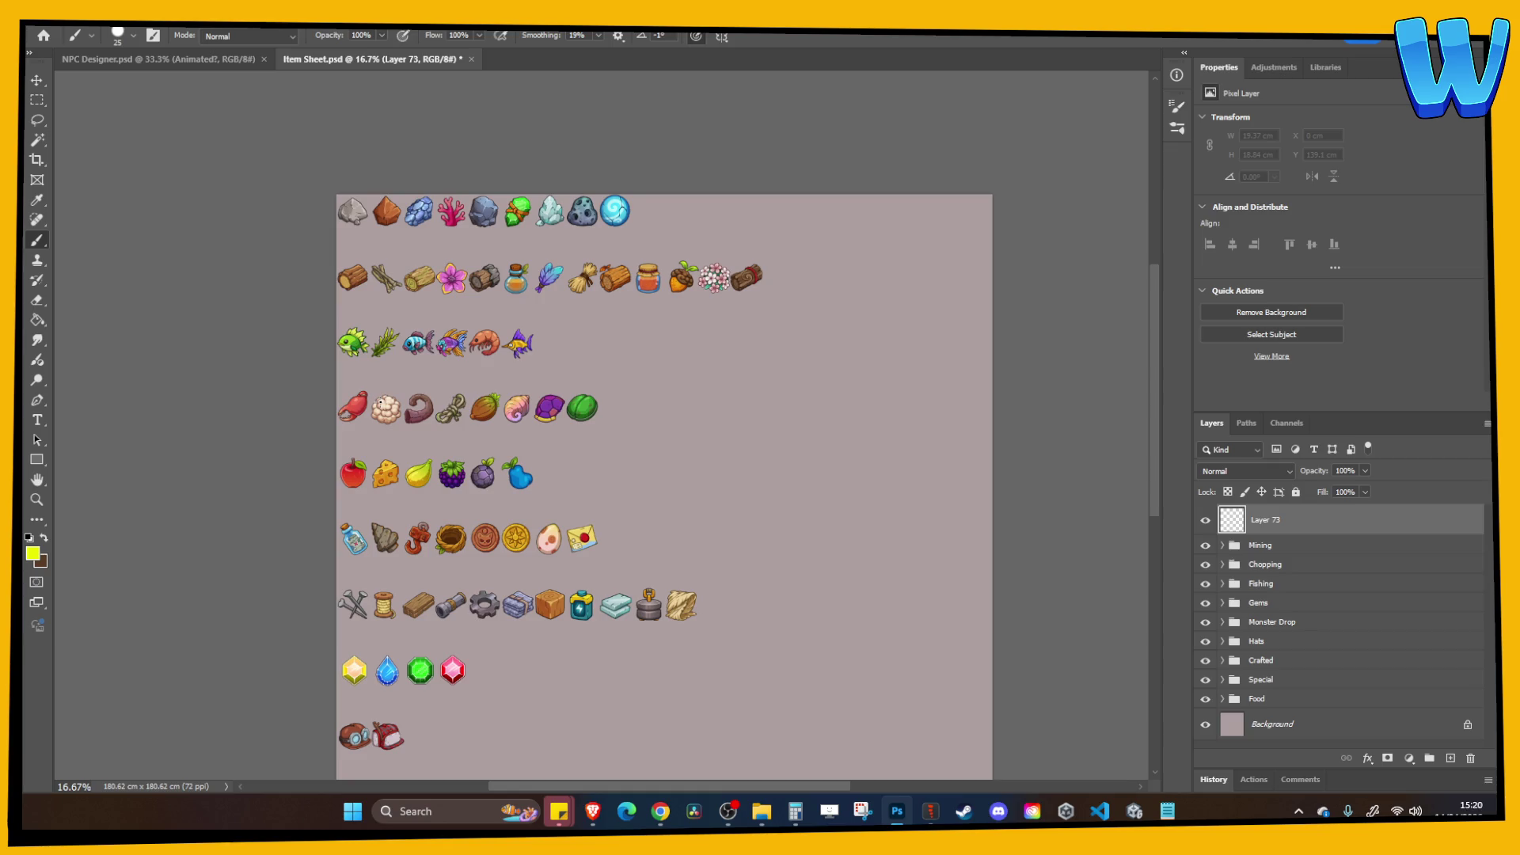
{"action": "scroll", "coordinate": [444, 436], "scroll_direction": "up", "scroll_amount": 2}
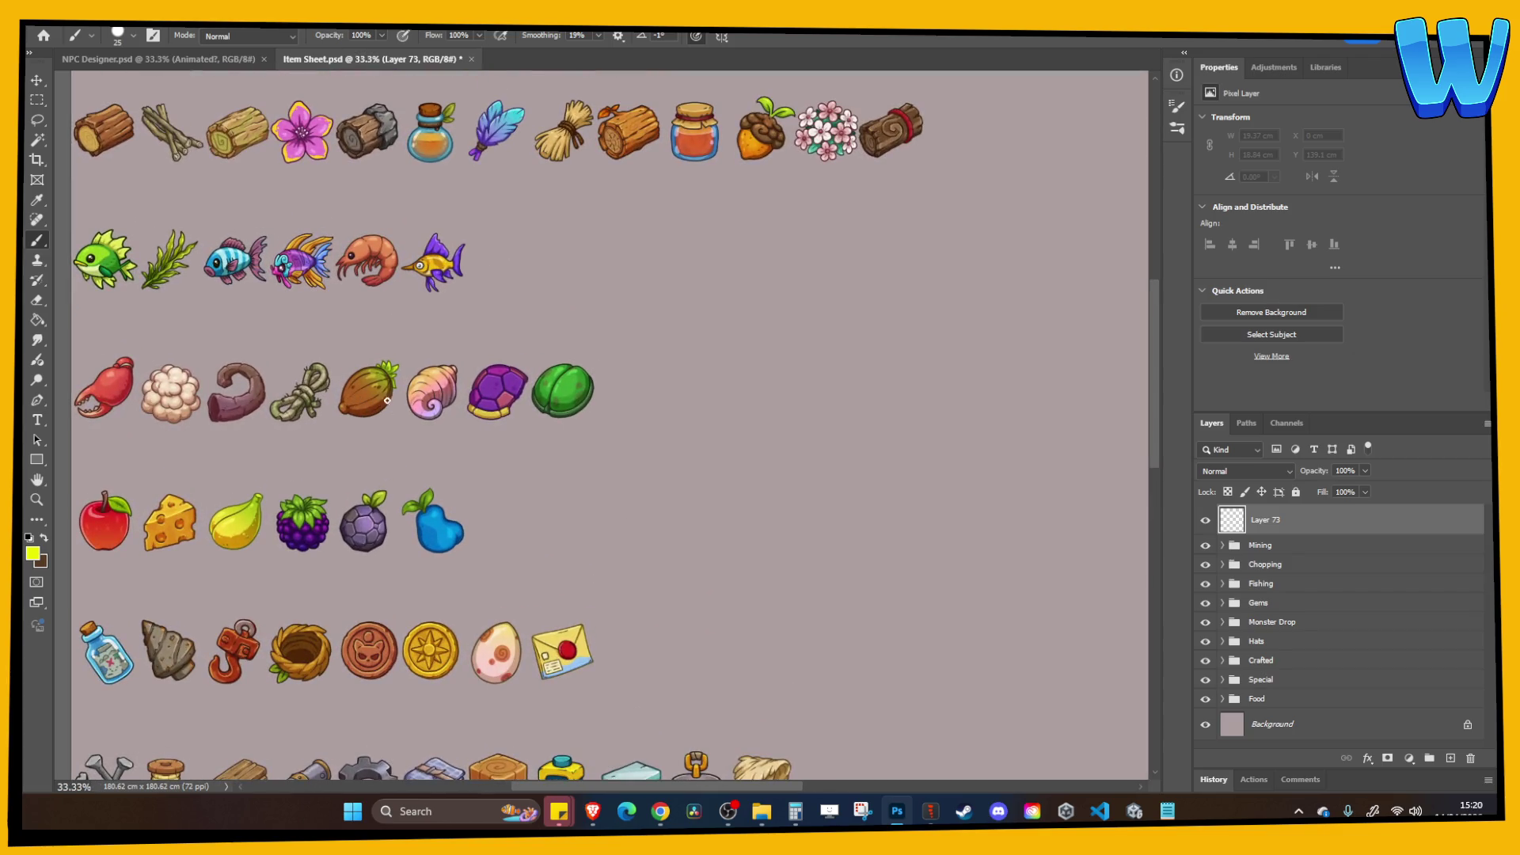
{"action": "mouse_move", "coordinate": [444, 436]}
{"action": "left_mouse_down"}
{"action": "mouse_move", "coordinate": [560, 378]}
{"action": "mouse_move", "coordinate": [592, 422]}
{"action": "mouse_move", "coordinate": [558, 326]}
{"action": "left_mouse_up"}
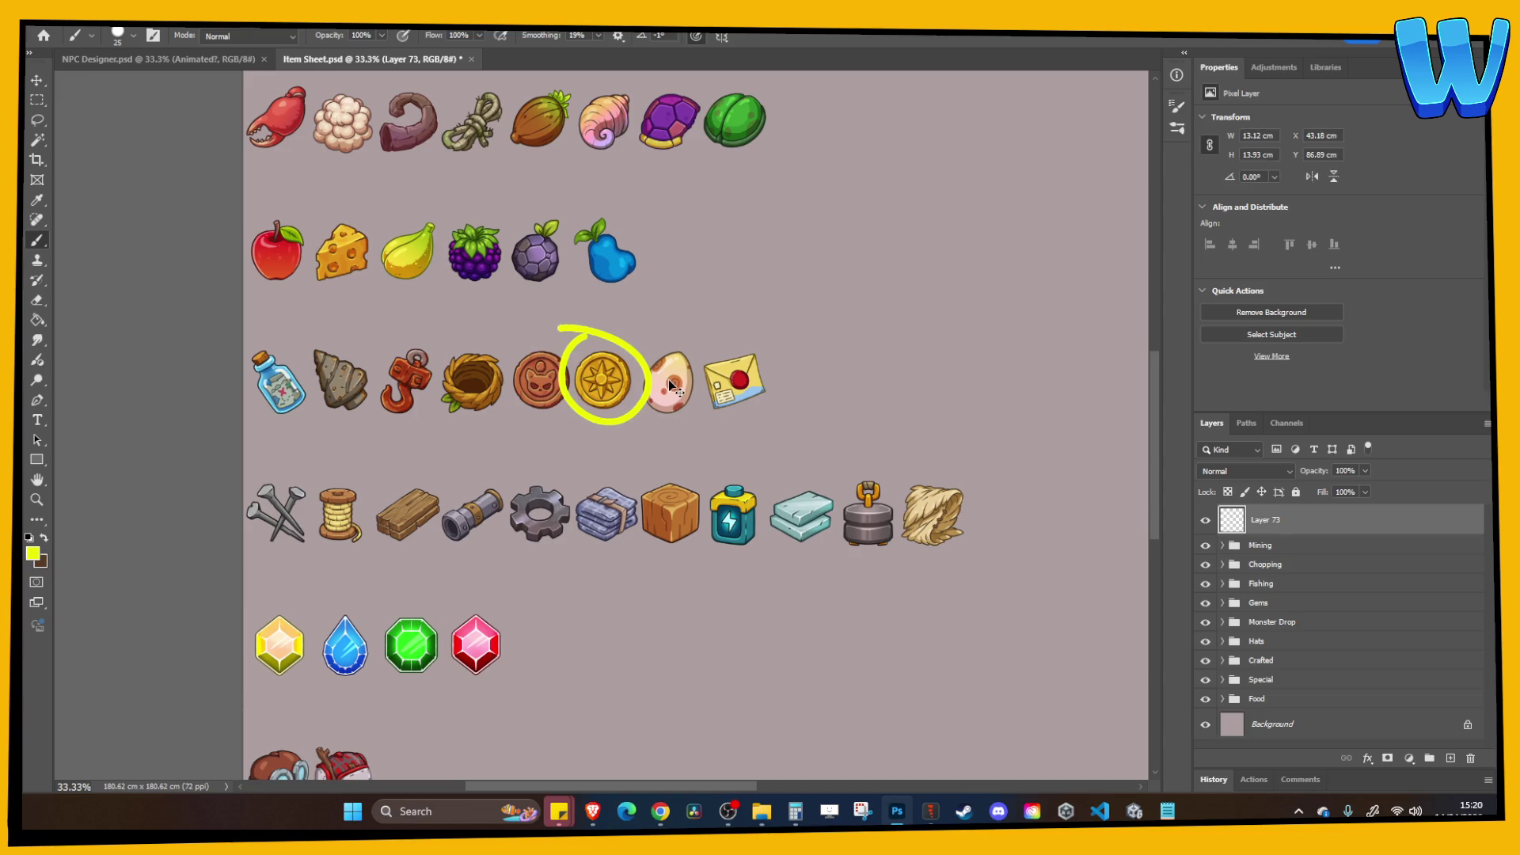
{"action": "key", "text": "ctrl+z"}
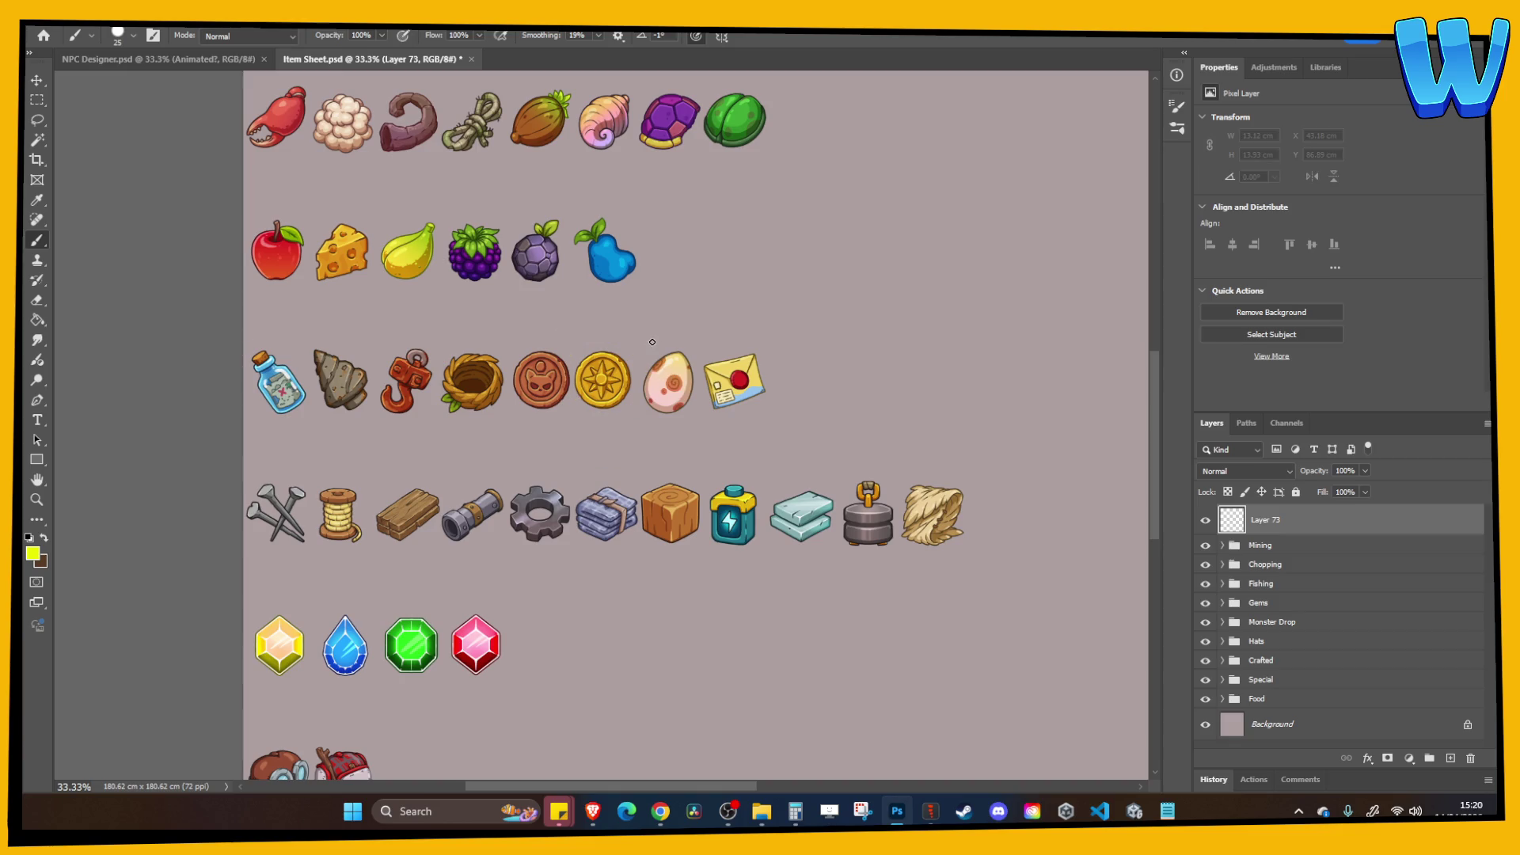
{"action": "left_click_drag", "start_coordinate": [641, 417], "coordinate": [577, 416]}
{"action": "key", "text": "ctrl+z"}
{"action": "mouse_move", "coordinate": [632, 322]}
{"action": "left_mouse_down"}
{"action": "mouse_move", "coordinate": [616, 361]}
{"action": "mouse_move", "coordinate": [644, 356]}
{"action": "left_mouse_up"}
{"action": "key", "text": "ctrl+z"}
{"action": "key", "text": "ctrl+z"}
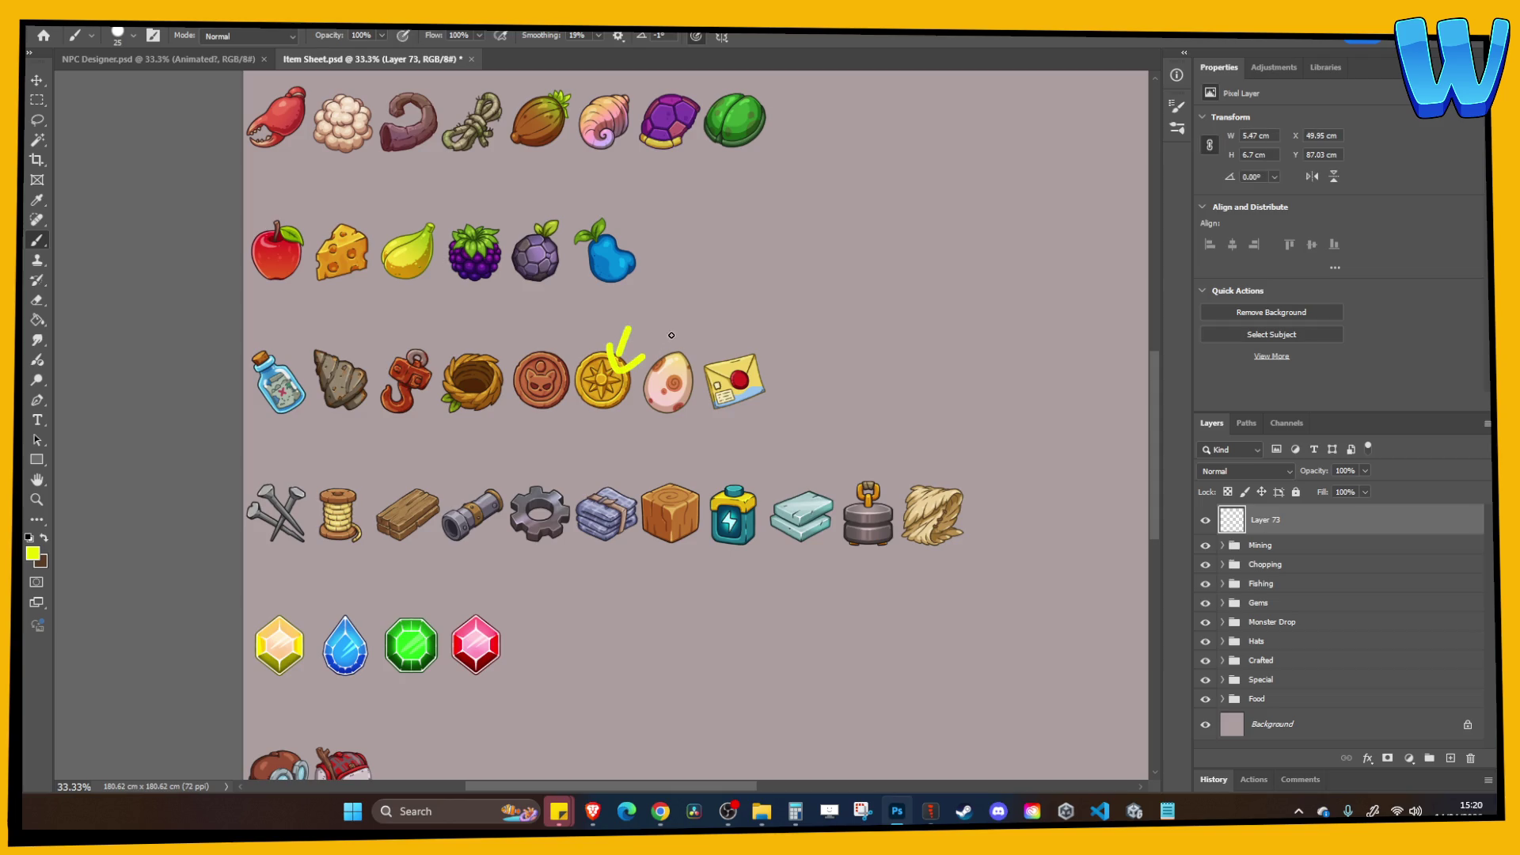
{"action": "key", "text": "ctrl+z"}
{"action": "key", "text": "ctrl+z"}
{"action": "mouse_move", "coordinate": [652, 293]}
{"action": "left_mouse_down"}
{"action": "mouse_move", "coordinate": [624, 345]}
{"action": "mouse_move", "coordinate": [647, 352]}
{"action": "left_mouse_up"}
{"action": "key", "text": "ctrl+z"}
{"action": "key", "text": "ctrl+z"}
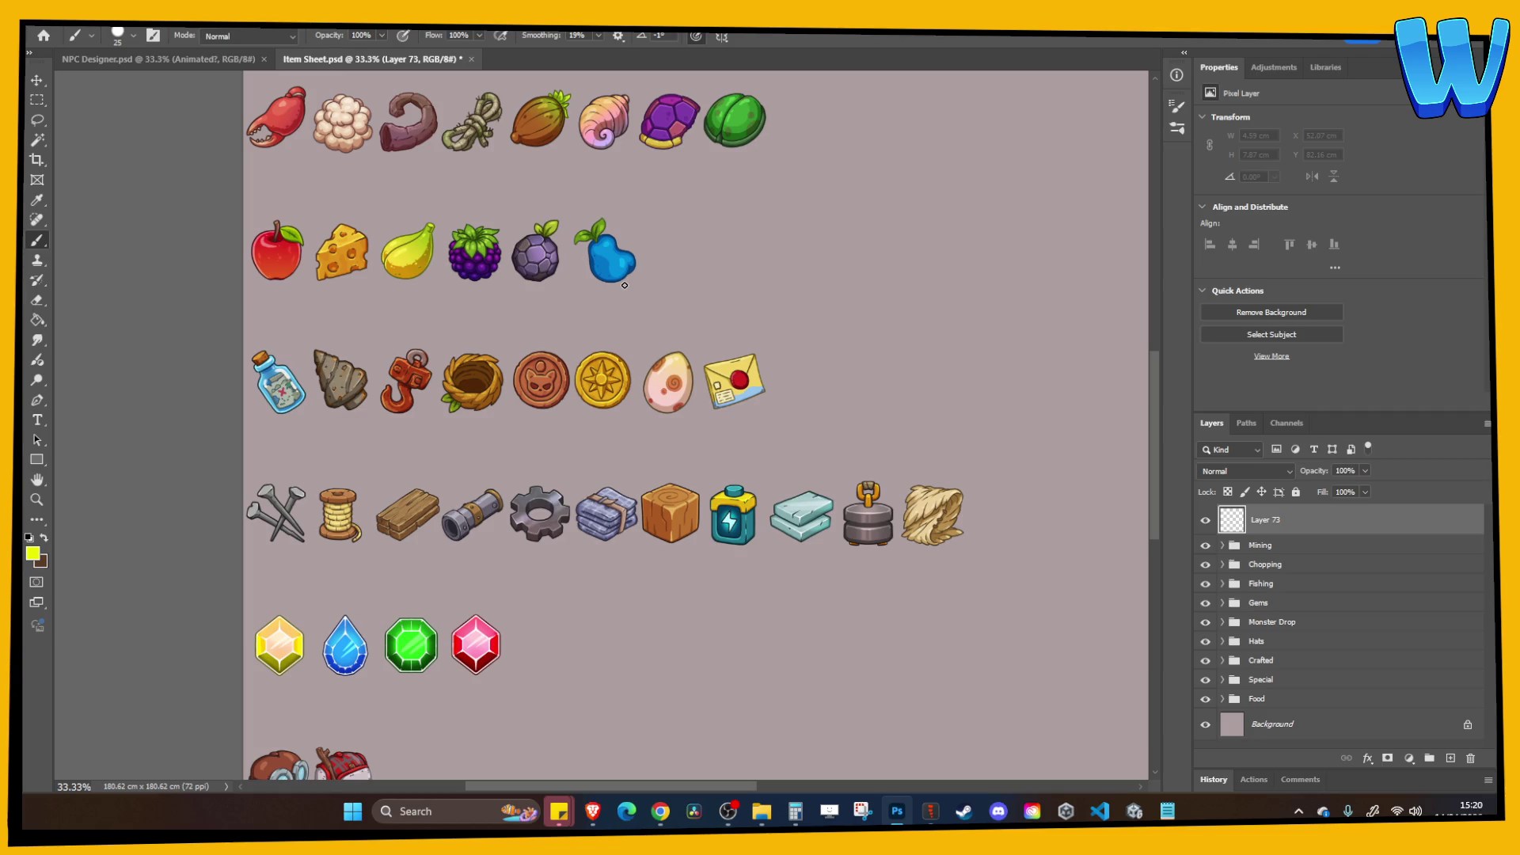
{"action": "left_click_drag", "start_coordinate": [581, 300], "coordinate": [586, 335]}
{"action": "key", "text": "ctrl+z"}
{"action": "key", "text": "Delete"}
{"action": "key", "text": "ctrl+z"}
{"action": "key", "text": "alt+Tab"}
Switch to Unity and frame the island's buildings, waterfalls and bridge in the Scene view.
{"action": "left_click", "coordinate": [1102, 810]}
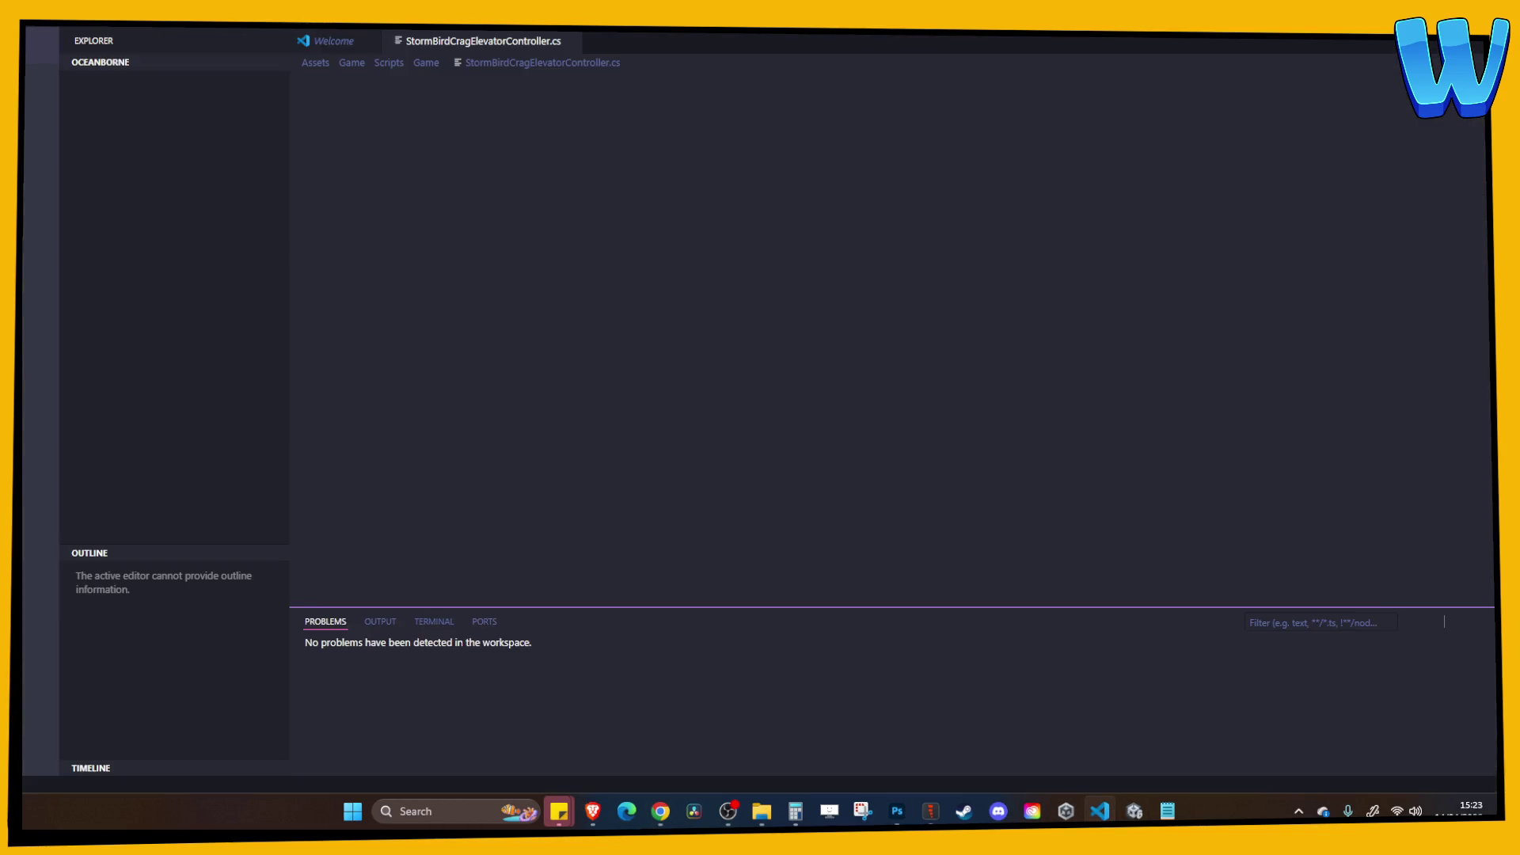
{"action": "key", "text": "alt+Tab"}
{"action": "left_click", "coordinate": [1132, 812]}
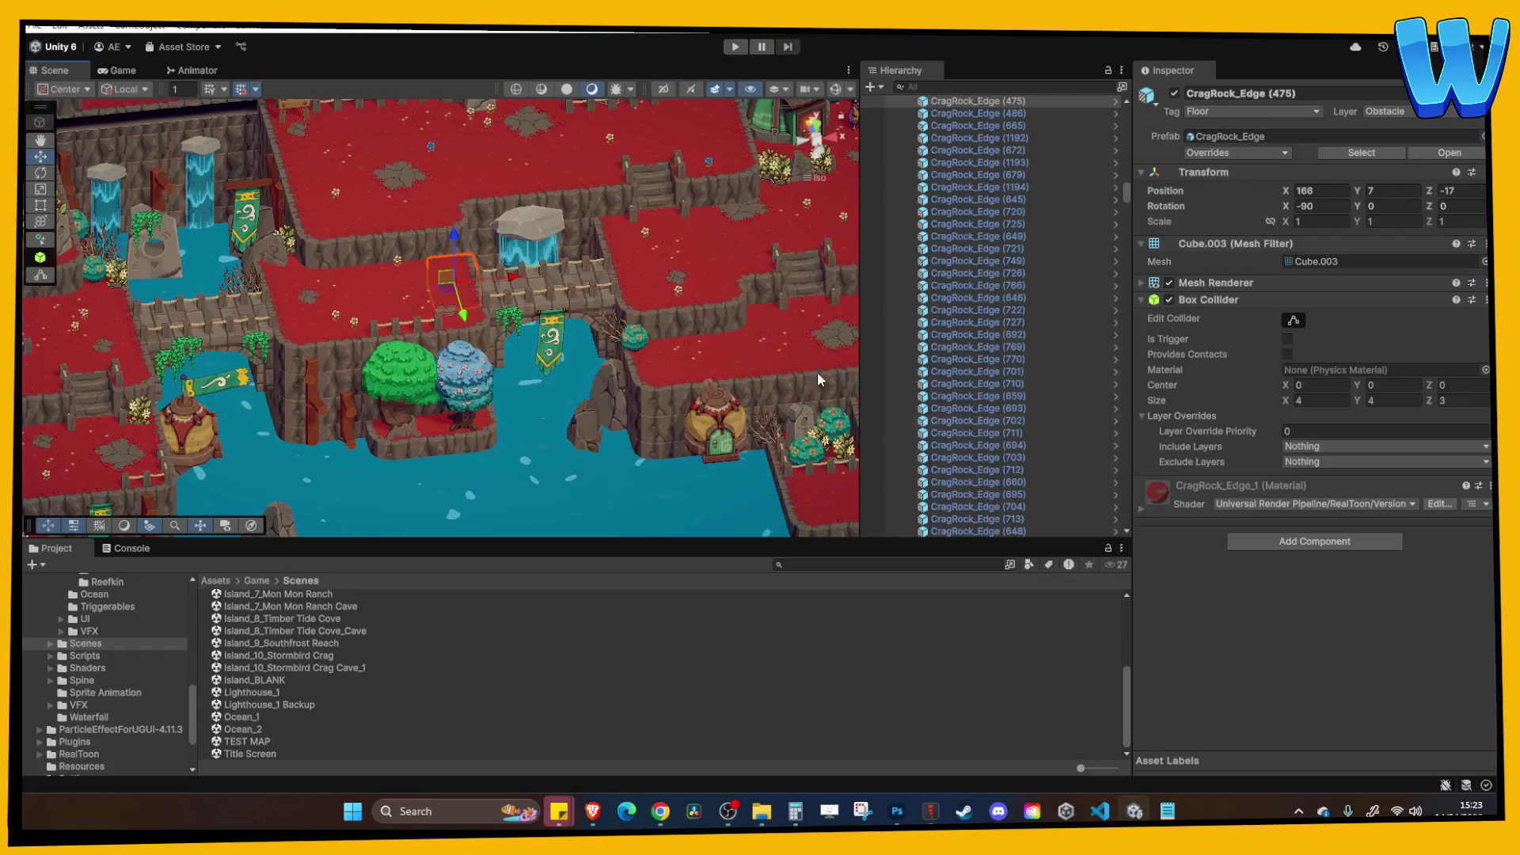
{"action": "mouse_move", "coordinate": [690, 304]}
{"action": "left_mouse_down"}
{"action": "mouse_move", "coordinate": [454, 320]}
{"action": "mouse_move", "coordinate": [481, 292]}
{"action": "mouse_move", "coordinate": [591, 306]}
{"action": "mouse_move", "coordinate": [439, 325]}
{"action": "mouse_move", "coordinate": [482, 250]}
{"action": "left_mouse_up"}
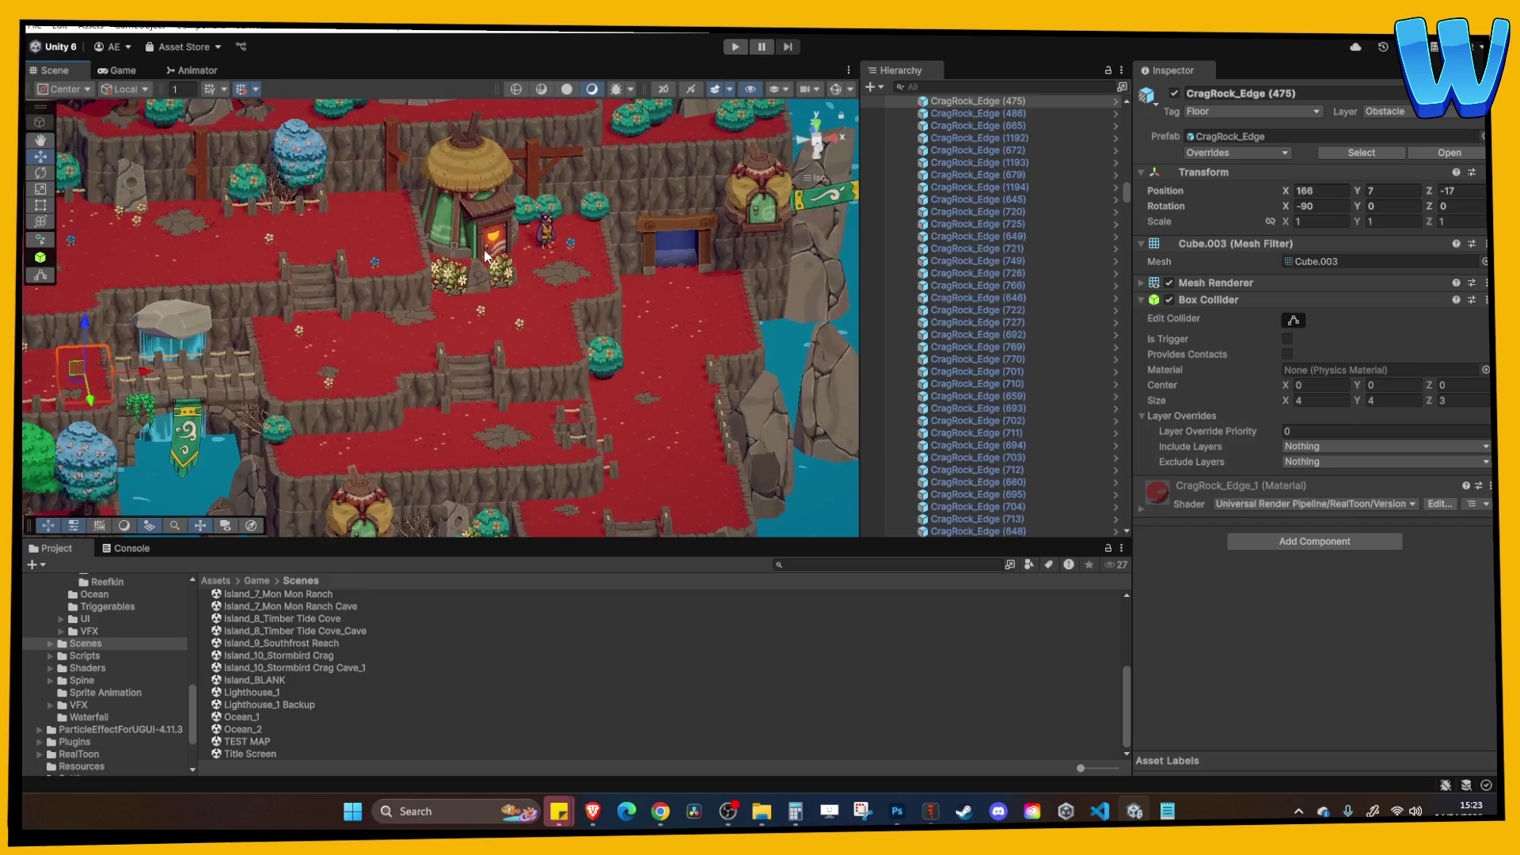
{"action": "scroll", "coordinate": [483, 249], "scroll_direction": "down", "scroll_amount": 5}
{"action": "mouse_move", "coordinate": [544, 181]}
{"action": "left_mouse_down"}
{"action": "mouse_move", "coordinate": [511, 366]}
{"action": "mouse_move", "coordinate": [654, 248]}
{"action": "mouse_move", "coordinate": [611, 329]}
{"action": "mouse_move", "coordinate": [480, 331]}
{"action": "mouse_move", "coordinate": [630, 292]}
{"action": "mouse_move", "coordinate": [486, 293]}
{"action": "mouse_move", "coordinate": [546, 332]}
{"action": "mouse_move", "coordinate": [558, 365]}
{"action": "left_mouse_up"}
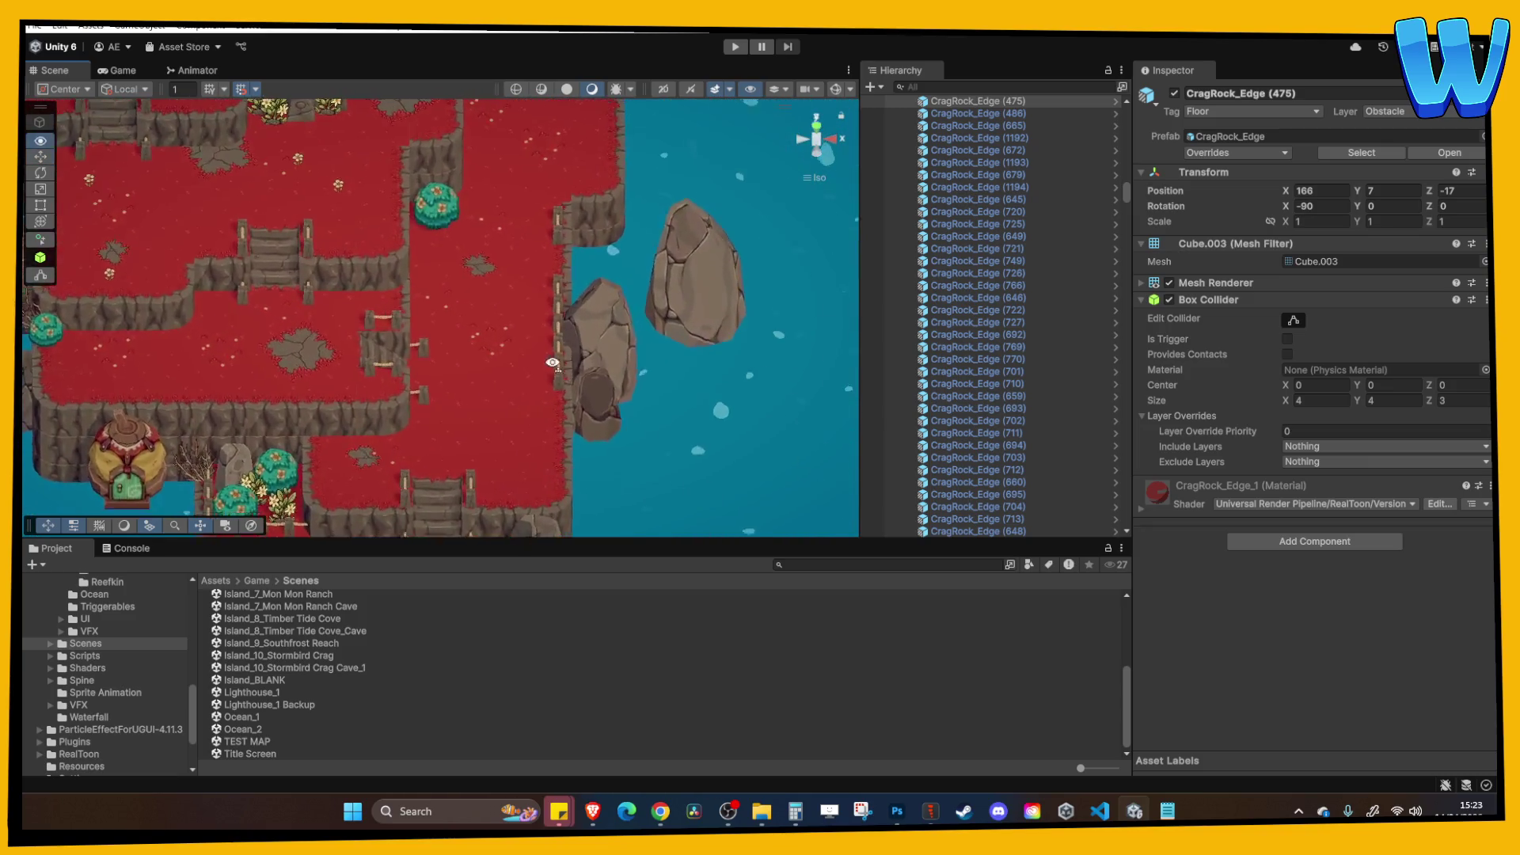
{"action": "scroll", "coordinate": [558, 366], "scroll_direction": "down", "scroll_amount": 10}
{"action": "left_click_drag", "start_coordinate": [315, 285], "coordinate": [363, 299]}
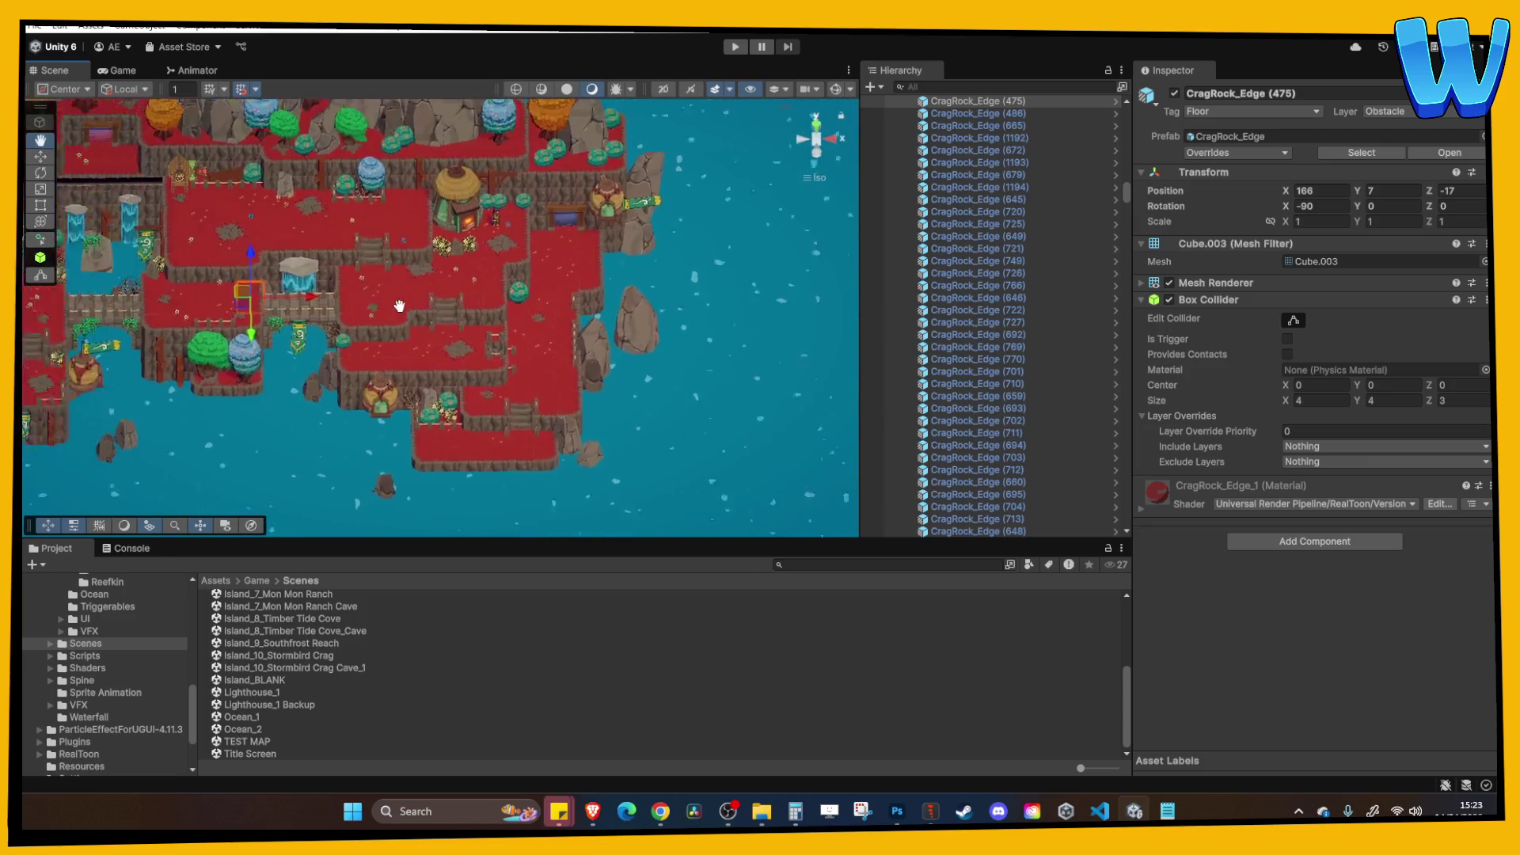
{"action": "scroll", "coordinate": [363, 299], "scroll_direction": "up", "scroll_amount": 5}
{"action": "left_click_drag", "start_coordinate": [599, 307], "coordinate": [516, 300]}
{"action": "mouse_move", "coordinate": [754, 251]}
{"action": "left_mouse_down"}
{"action": "mouse_move", "coordinate": [466, 286]}
{"action": "mouse_move", "coordinate": [578, 193]}
{"action": "mouse_move", "coordinate": [281, 273]}
{"action": "mouse_move", "coordinate": [490, 255]}
{"action": "mouse_move", "coordinate": [459, 293]}
{"action": "mouse_move", "coordinate": [514, 265]}
{"action": "mouse_move", "coordinate": [558, 285]}
{"action": "mouse_move", "coordinate": [533, 261]}
{"action": "left_mouse_up"}
Collapse the Terrain group in the Hierarchy and select BigChest.
{"action": "key", "text": "Left"}
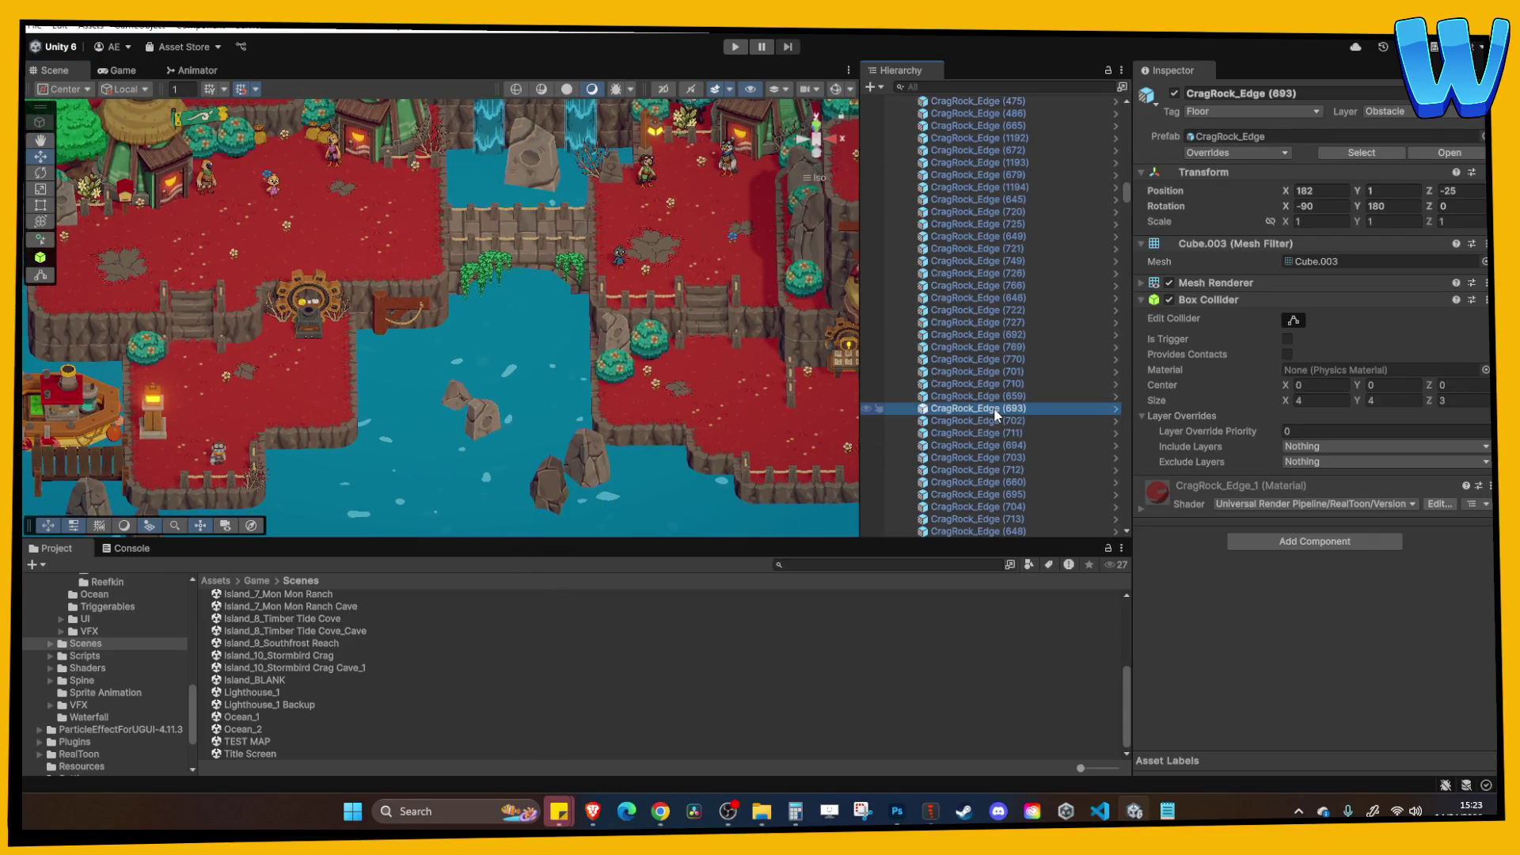
{"action": "key", "text": "Left"}
{"action": "left_click", "coordinate": [975, 346]}
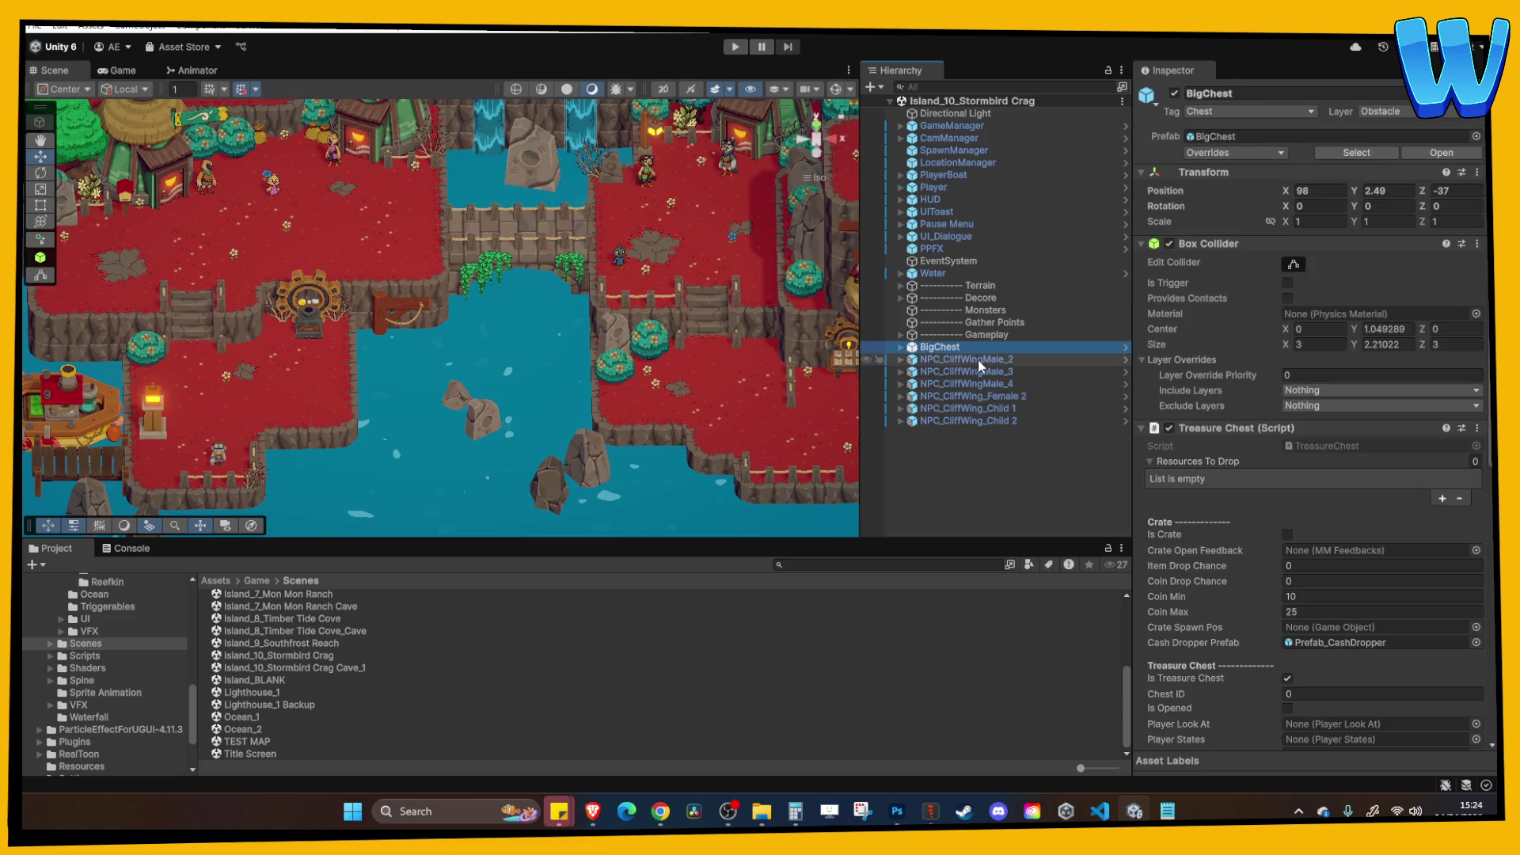
Drop BigChest through NPC_CliffWing_Child 2 into Gameplay, then pan across the island.
{"action": "left_click", "coordinate": [993, 418], "text": "shift"}
{"action": "left_click_drag", "start_coordinate": [992, 418], "coordinate": [995, 334]}
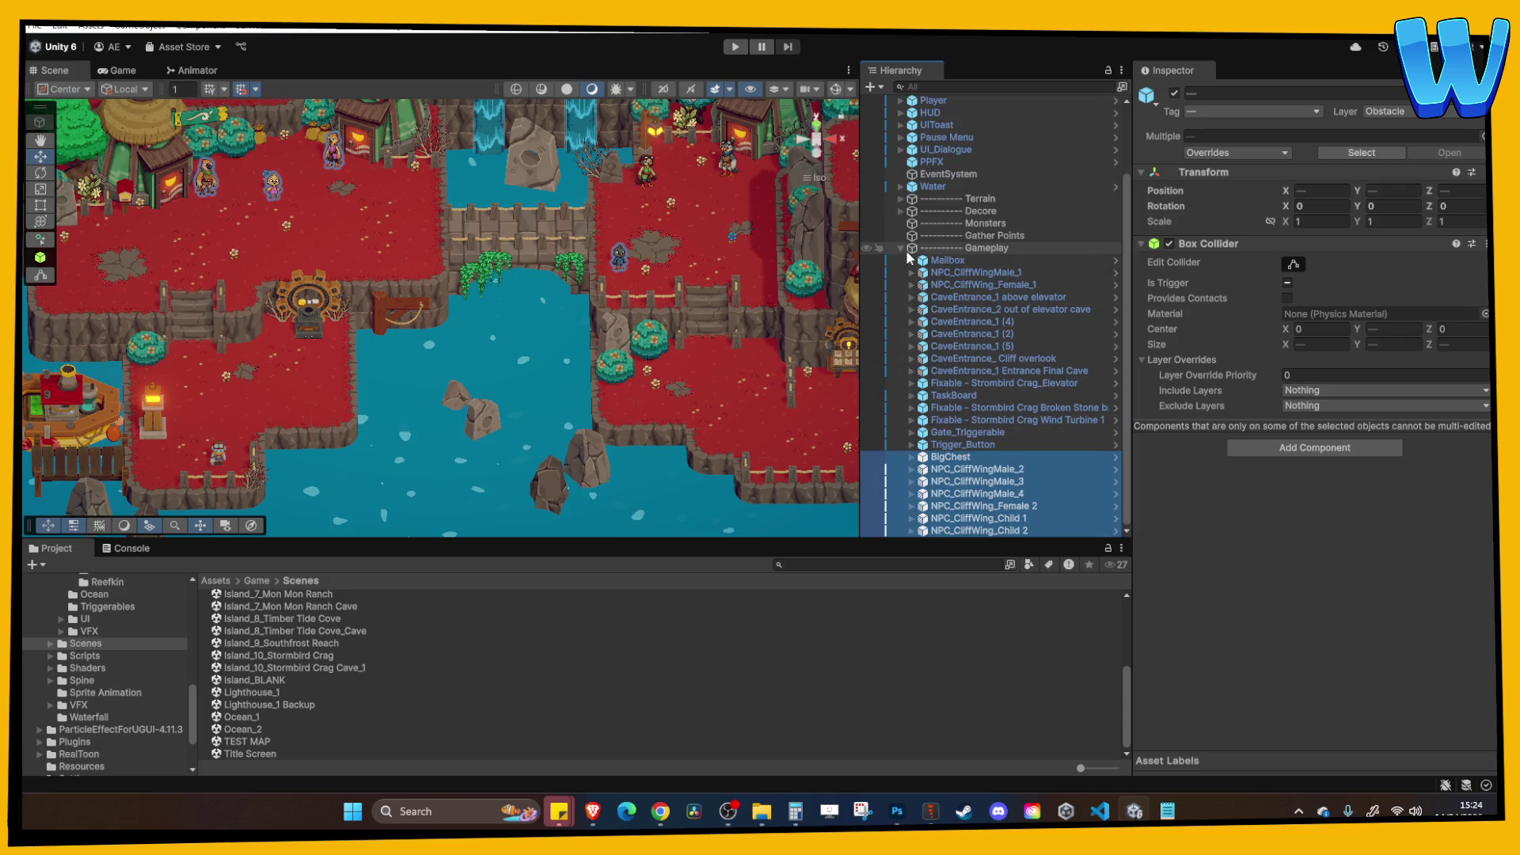
{"action": "left_click", "coordinate": [691, 314]}
{"action": "mouse_move", "coordinate": [691, 315]}
{"action": "left_mouse_down"}
{"action": "mouse_move", "coordinate": [492, 316]}
{"action": "mouse_move", "coordinate": [565, 329]}
{"action": "left_mouse_up"}
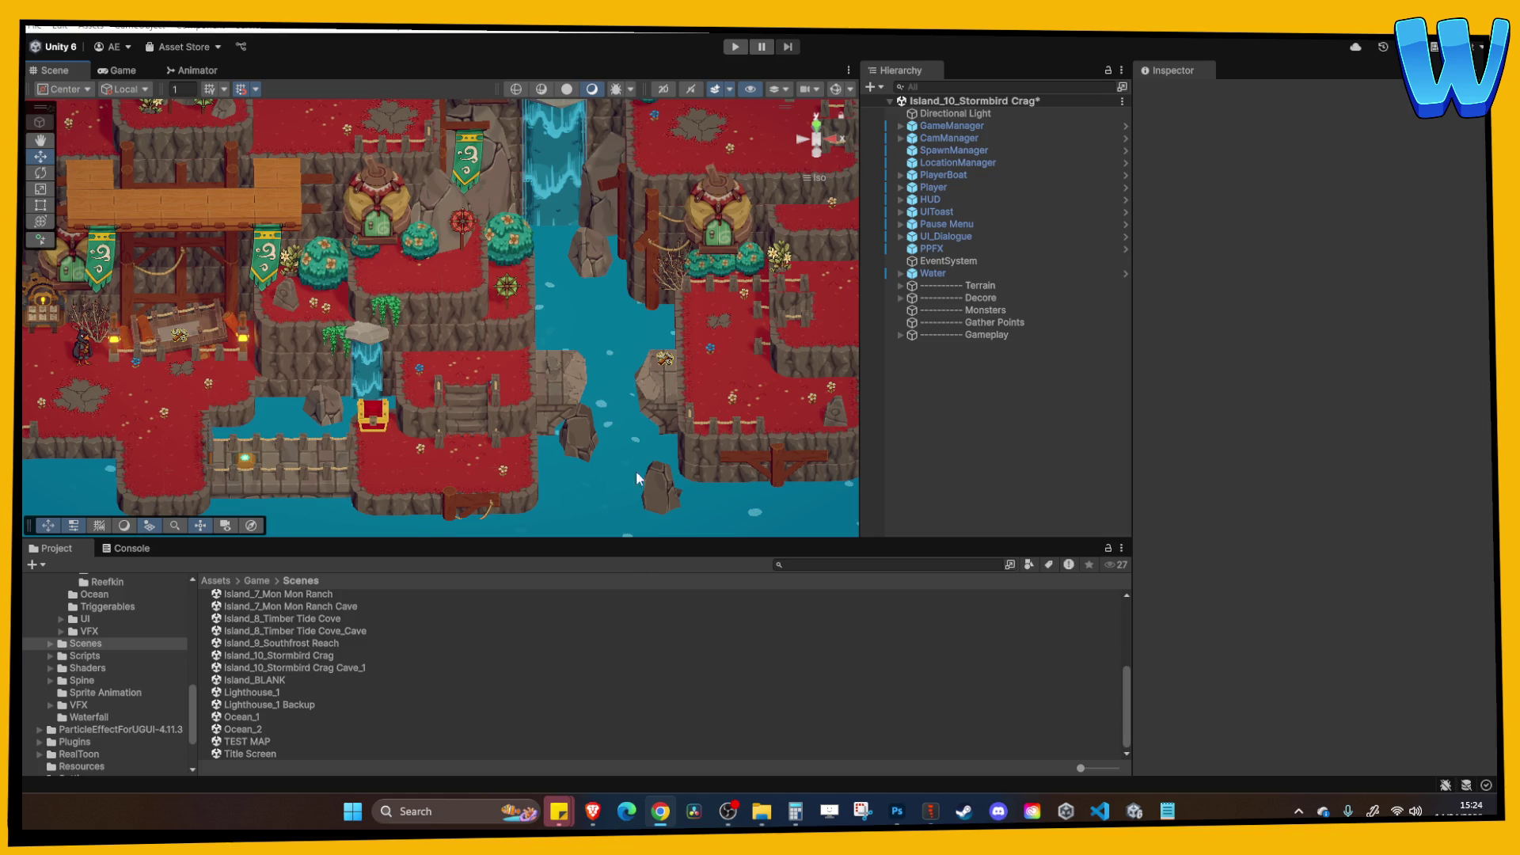
{"action": "key", "text": "Right"}
{"action": "left_click_drag", "start_coordinate": [714, 379], "coordinate": [283, 340]}
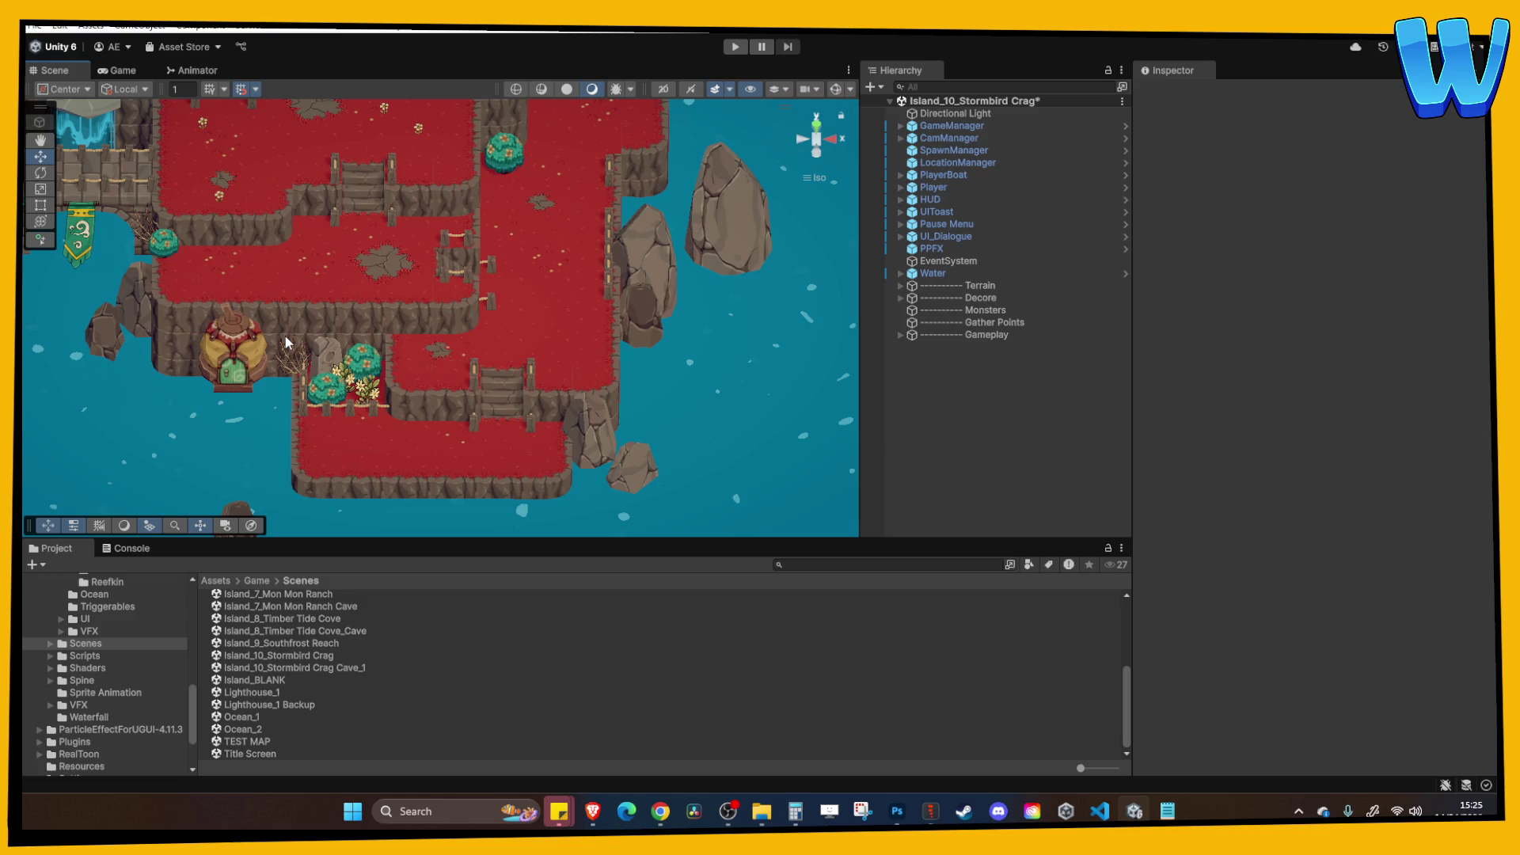
{"action": "scroll", "coordinate": [320, 159], "scroll_direction": "up", "scroll_amount": 2}
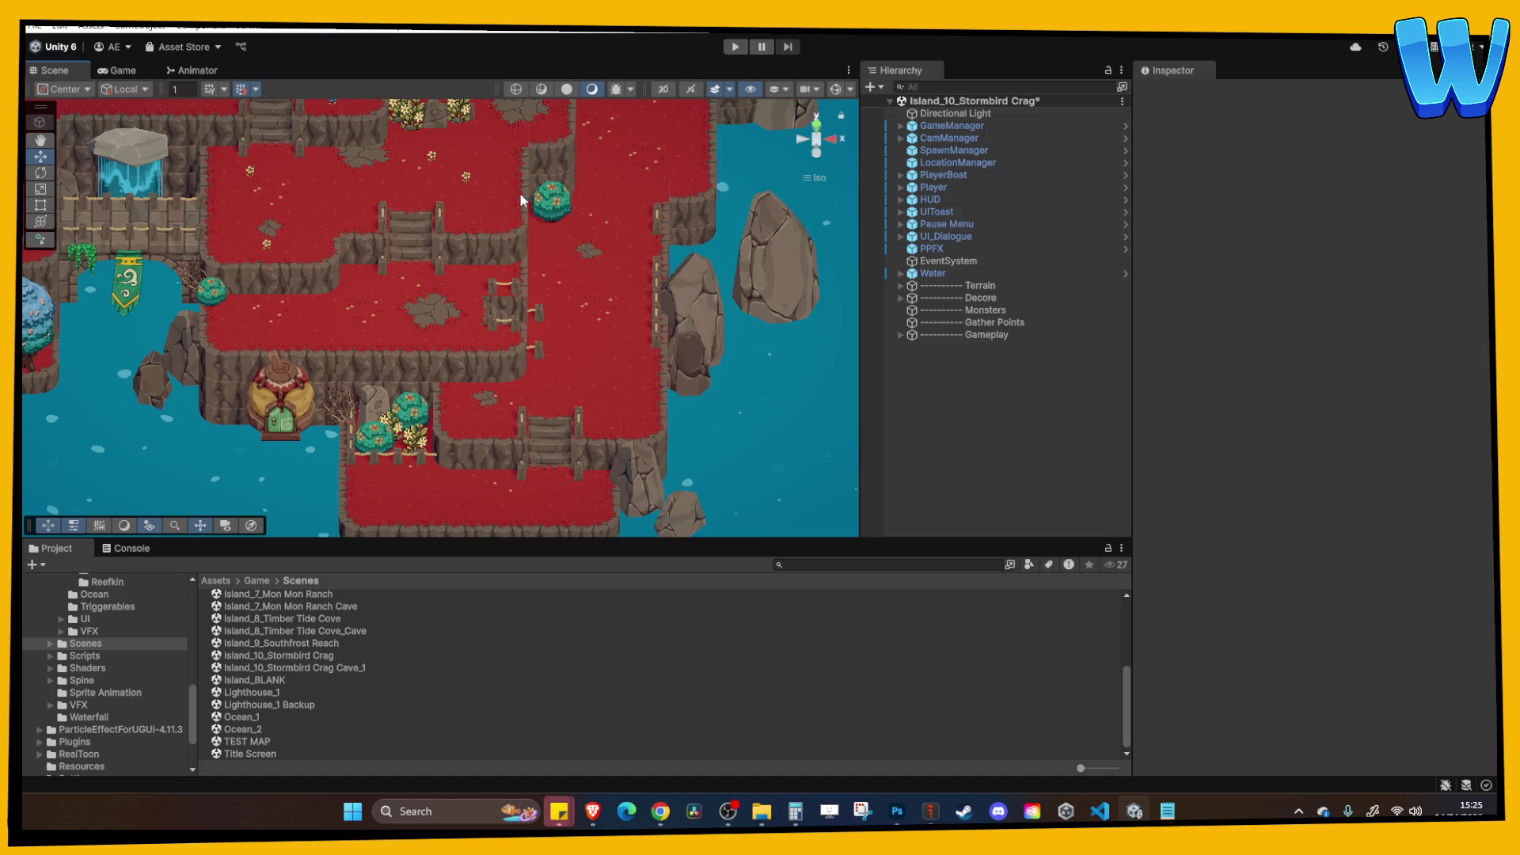
{"action": "mouse_move", "coordinate": [519, 192]}
{"action": "left_mouse_down"}
{"action": "mouse_move", "coordinate": [450, 288]}
{"action": "mouse_move", "coordinate": [461, 252]}
{"action": "mouse_move", "coordinate": [517, 273]}
{"action": "mouse_move", "coordinate": [697, 228]}
{"action": "mouse_move", "coordinate": [584, 268]}
{"action": "left_mouse_up"}
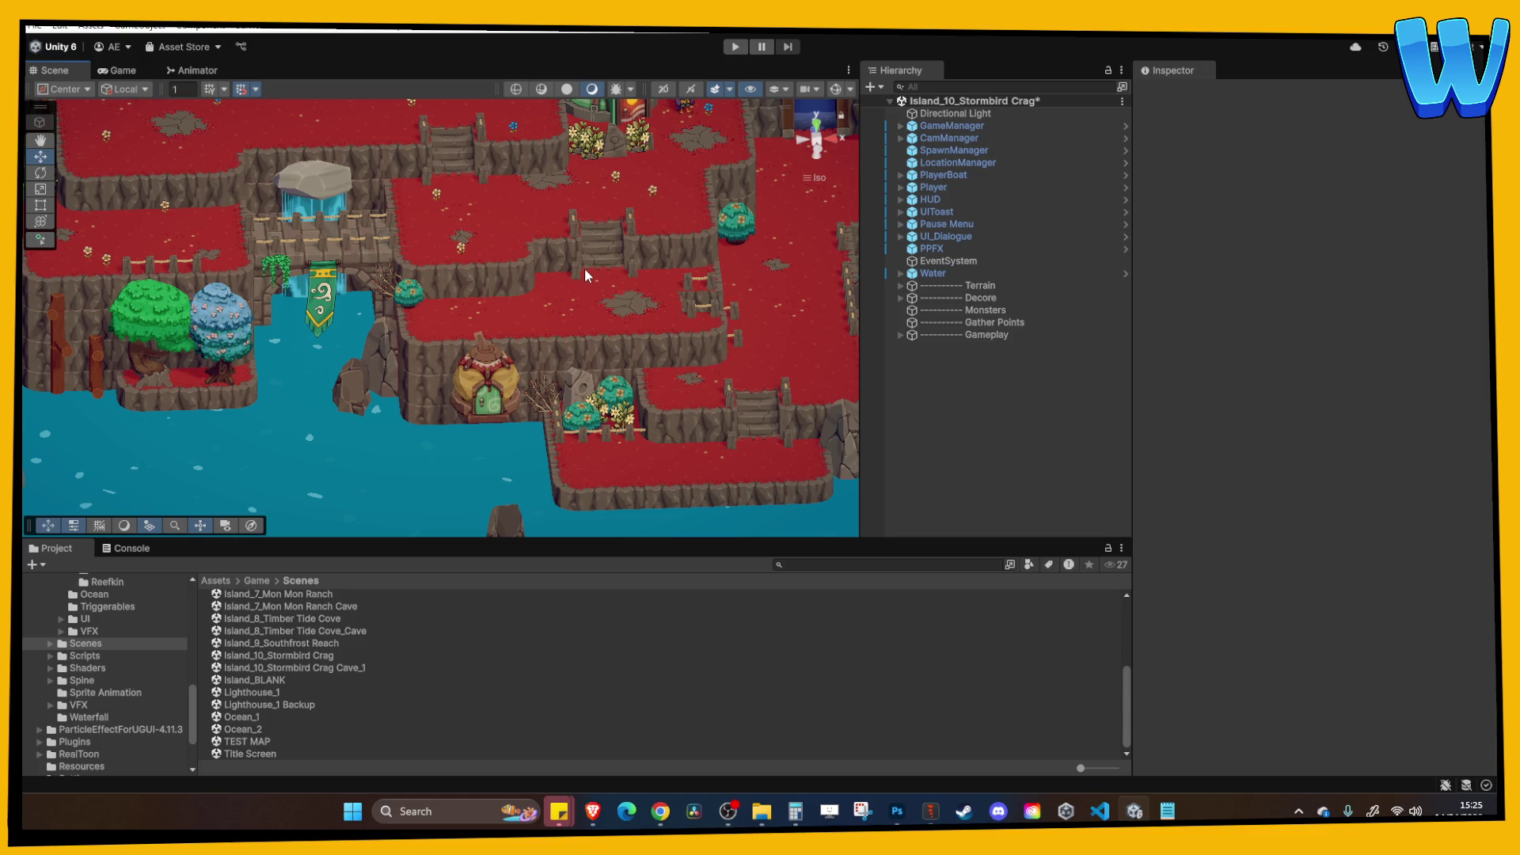
{"action": "mouse_move", "coordinate": [584, 268]}
{"action": "left_mouse_down"}
{"action": "mouse_move", "coordinate": [555, 286]}
{"action": "mouse_move", "coordinate": [596, 268]}
{"action": "left_mouse_up"}
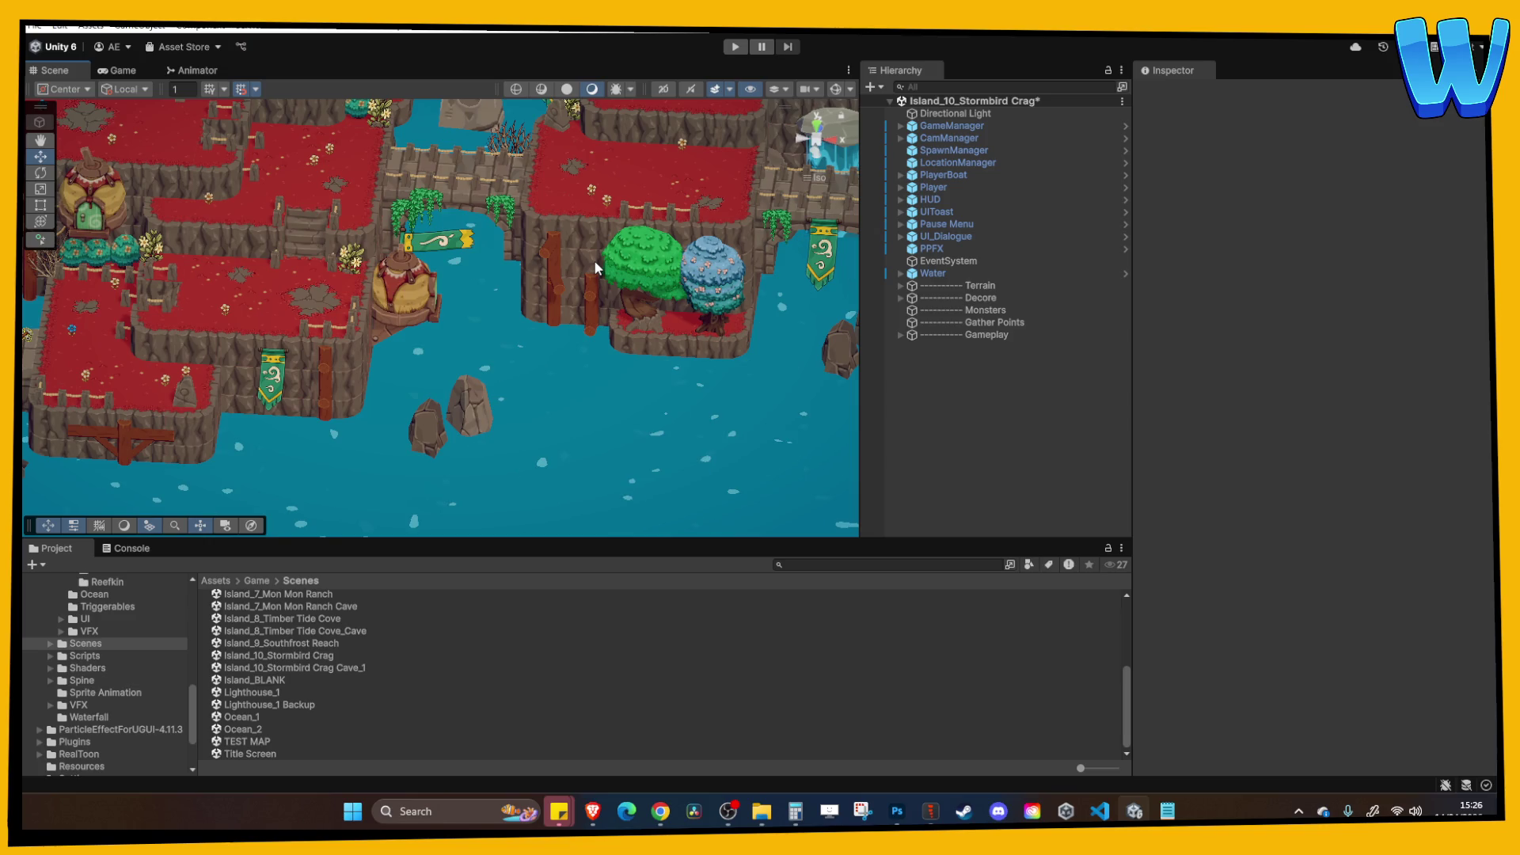
Orbit and pan the Scene view to frame the waterfall and bridge area.
{"action": "mouse_move", "coordinate": [596, 267]}
{"action": "left_mouse_down"}
{"action": "mouse_move", "coordinate": [492, 281]}
{"action": "mouse_move", "coordinate": [453, 310]}
{"action": "mouse_move", "coordinate": [407, 297]}
{"action": "left_mouse_up"}
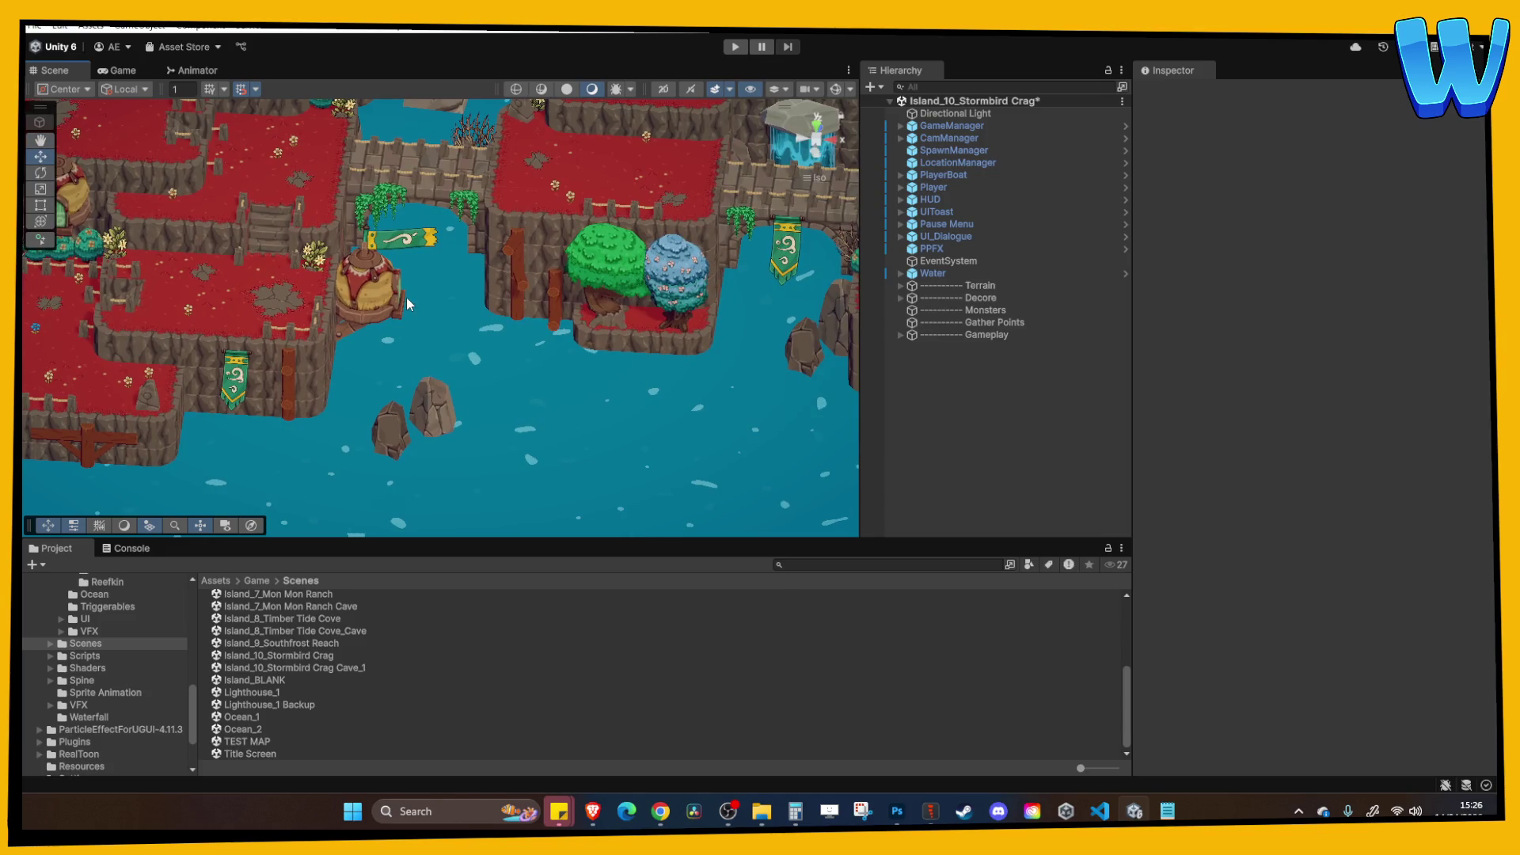
{"action": "mouse_move", "coordinate": [406, 296]}
{"action": "left_mouse_down"}
{"action": "mouse_move", "coordinate": [394, 318]}
{"action": "mouse_move", "coordinate": [473, 326]}
{"action": "mouse_move", "coordinate": [344, 307]}
{"action": "mouse_move", "coordinate": [426, 299]}
{"action": "mouse_move", "coordinate": [603, 240]}
{"action": "mouse_move", "coordinate": [412, 306]}
{"action": "mouse_move", "coordinate": [520, 288]}
{"action": "left_mouse_up"}
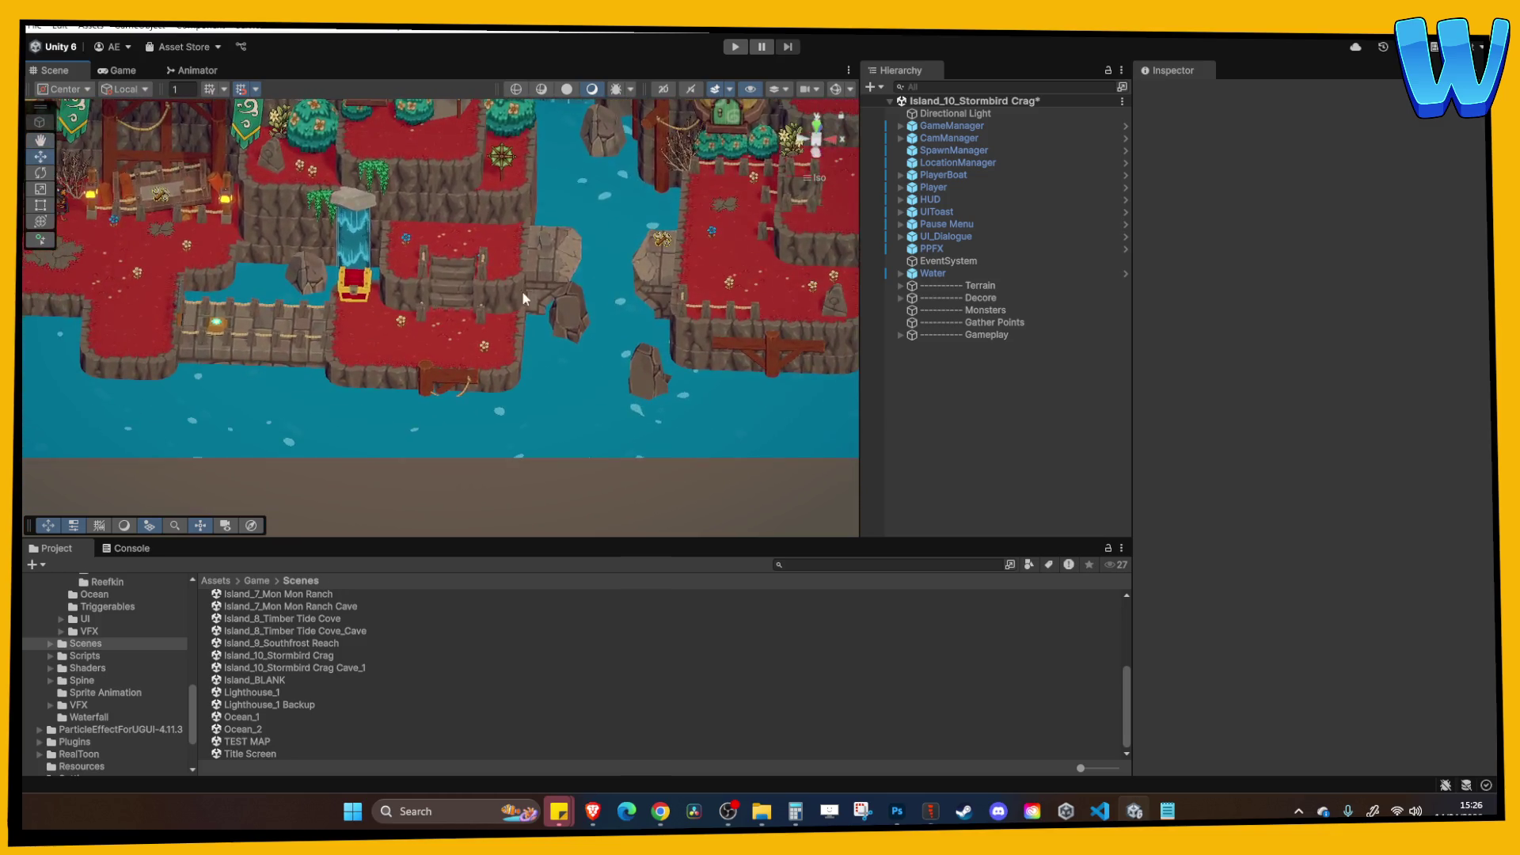
Zoom out, then pan and zoom in onto the waterfall pool and rope-fence area.
{"action": "scroll", "coordinate": [524, 294], "scroll_direction": "down", "scroll_amount": 2}
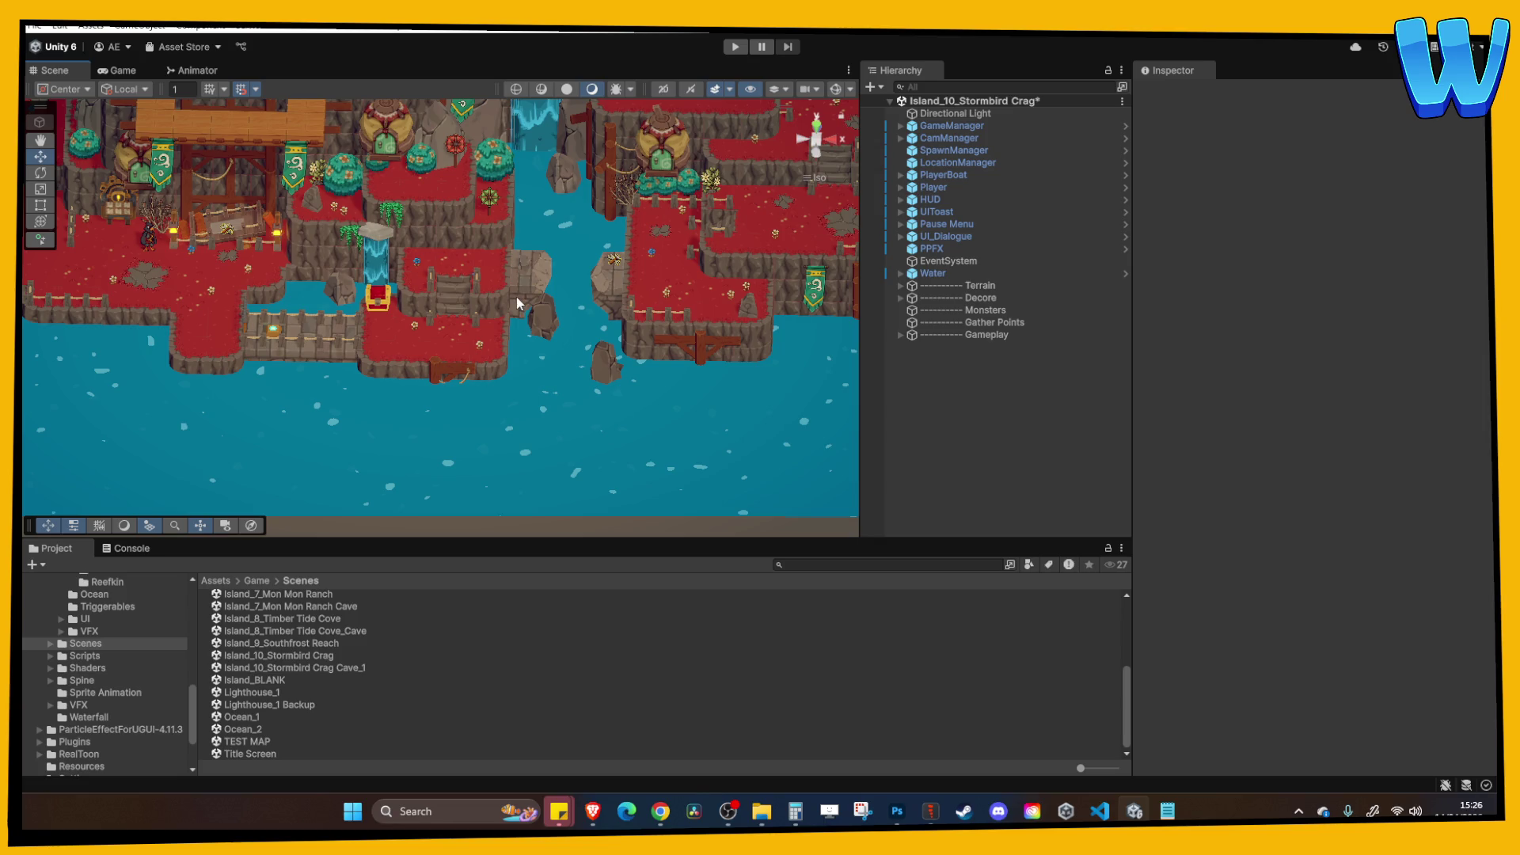
{"action": "scroll", "coordinate": [525, 305], "scroll_direction": "down", "scroll_amount": 2}
{"action": "scroll", "coordinate": [537, 372], "scroll_direction": "up", "scroll_amount": 5}
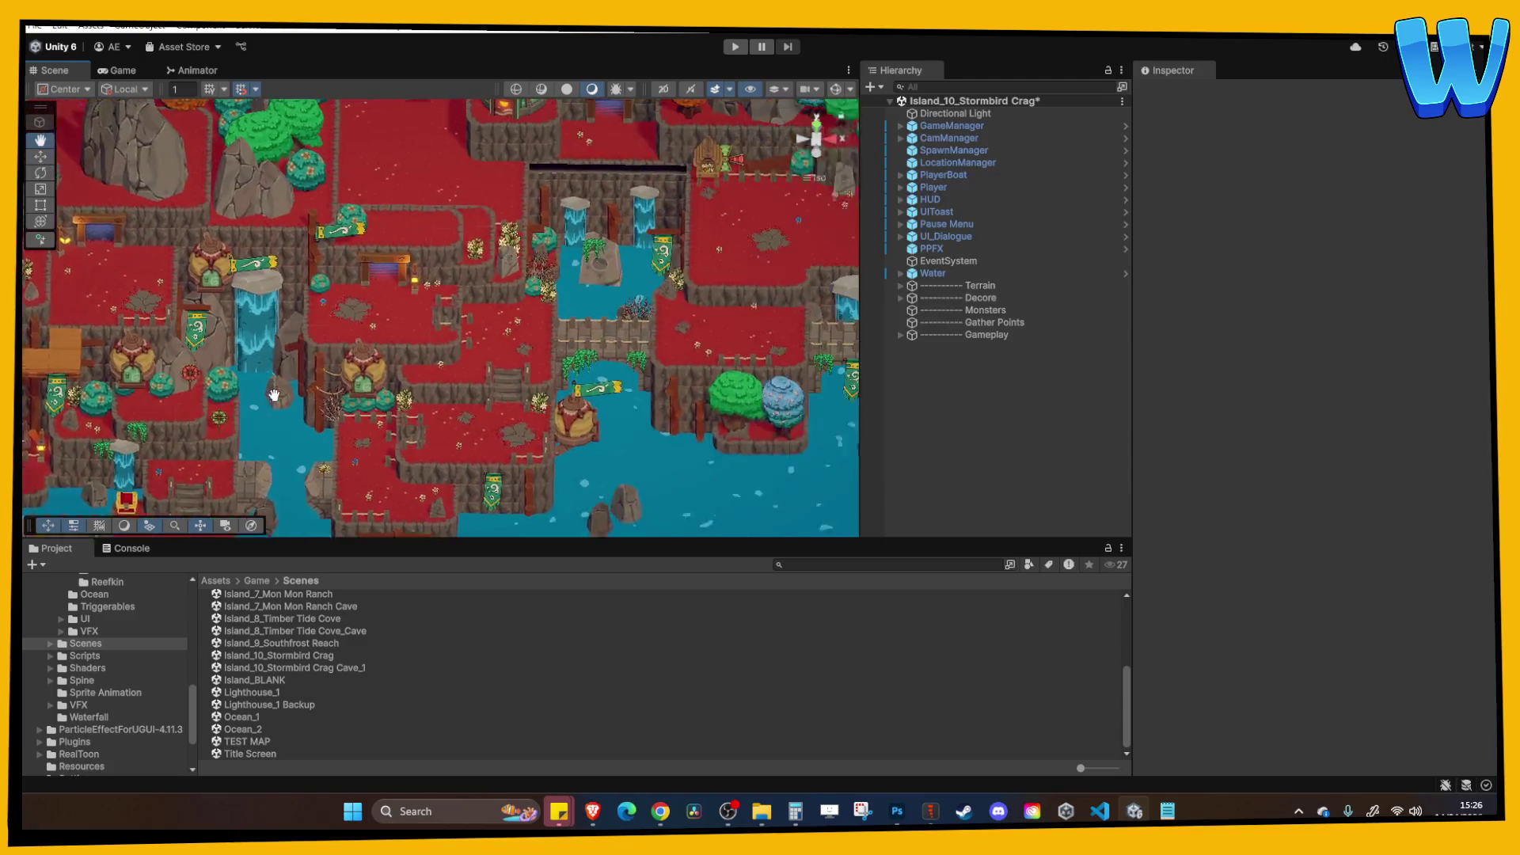
{"action": "mouse_move", "coordinate": [622, 367]}
{"action": "left_mouse_down"}
{"action": "mouse_move", "coordinate": [469, 355]}
{"action": "mouse_move", "coordinate": [491, 358]}
{"action": "mouse_move", "coordinate": [533, 436]}
{"action": "mouse_move", "coordinate": [475, 365]}
{"action": "mouse_move", "coordinate": [491, 283]}
{"action": "mouse_move", "coordinate": [591, 216]}
{"action": "mouse_move", "coordinate": [539, 279]}
{"action": "mouse_move", "coordinate": [430, 283]}
{"action": "mouse_move", "coordinate": [361, 307]}
{"action": "mouse_move", "coordinate": [533, 336]}
{"action": "left_mouse_up"}
{"action": "scroll", "coordinate": [658, 369], "scroll_direction": "up", "scroll_amount": 5}
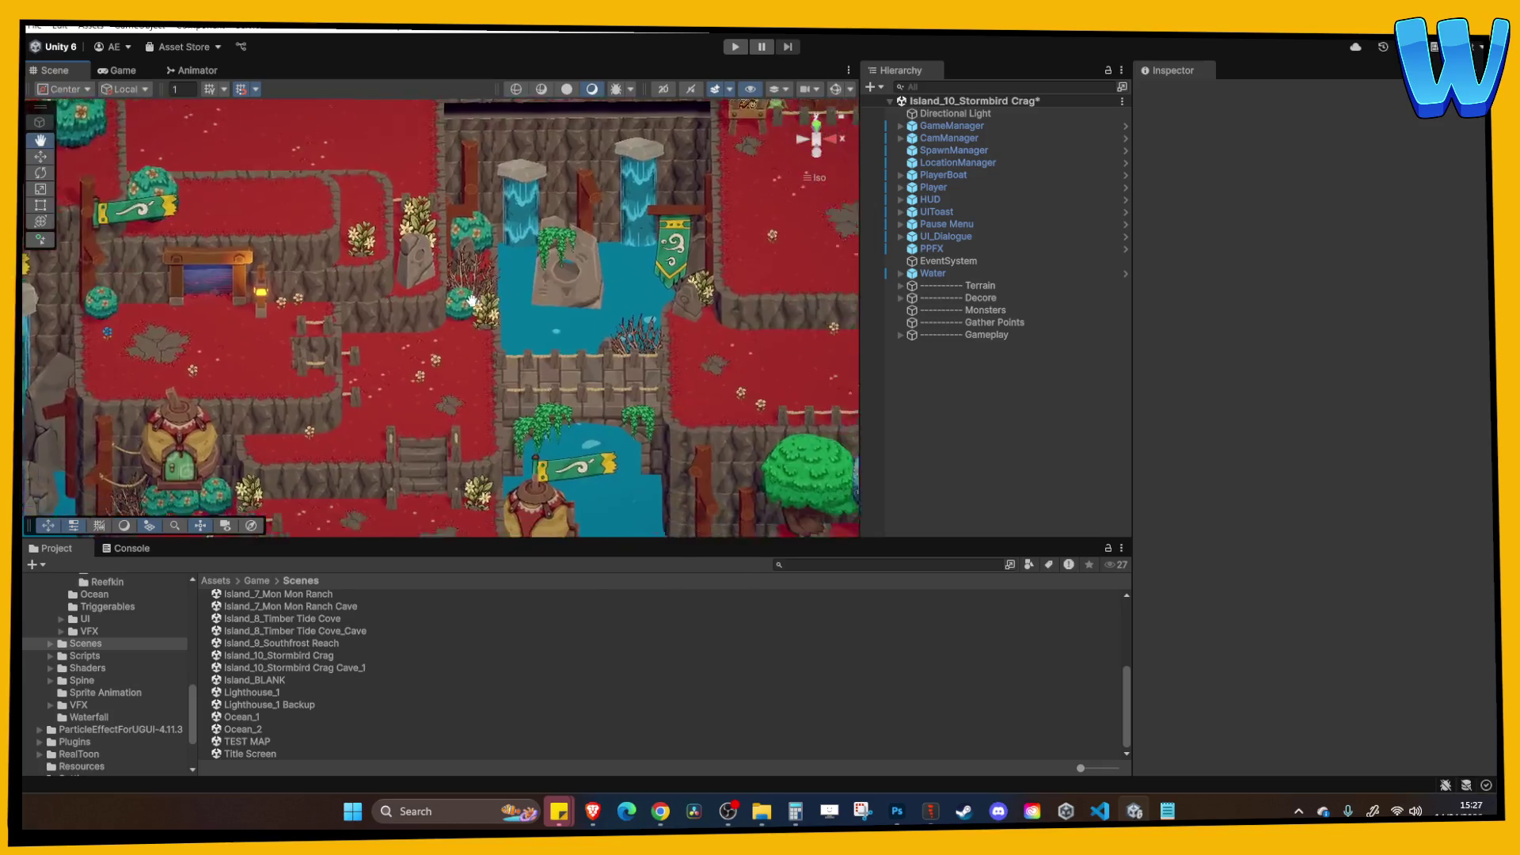
Select the two stone barrier posts and slide the barrier fence left across the plateau in top view.
{"action": "left_click", "coordinate": [592, 359]}
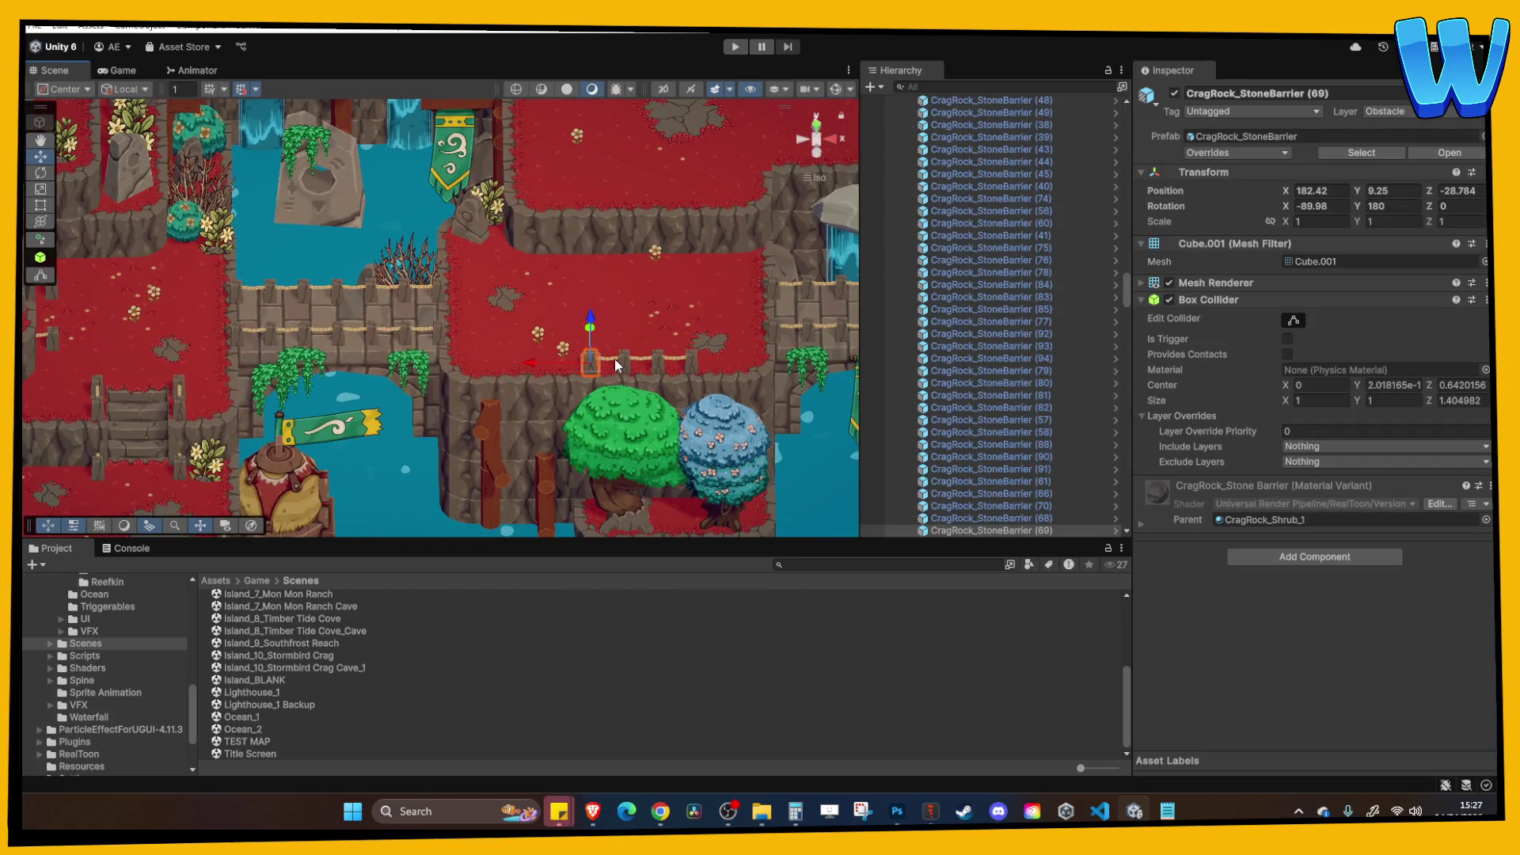
{"action": "left_click", "coordinate": [615, 358], "text": "shift"}
{"action": "mouse_move", "coordinate": [619, 361]}
{"action": "left_mouse_down"}
{"action": "mouse_move", "coordinate": [593, 269]}
{"action": "mouse_move", "coordinate": [564, 301]}
{"action": "left_mouse_up"}
{"action": "mouse_move", "coordinate": [187, 278]}
{"action": "left_mouse_down"}
{"action": "mouse_move", "coordinate": [194, 413]}
{"action": "mouse_move", "coordinate": [189, 331]}
{"action": "left_mouse_up"}
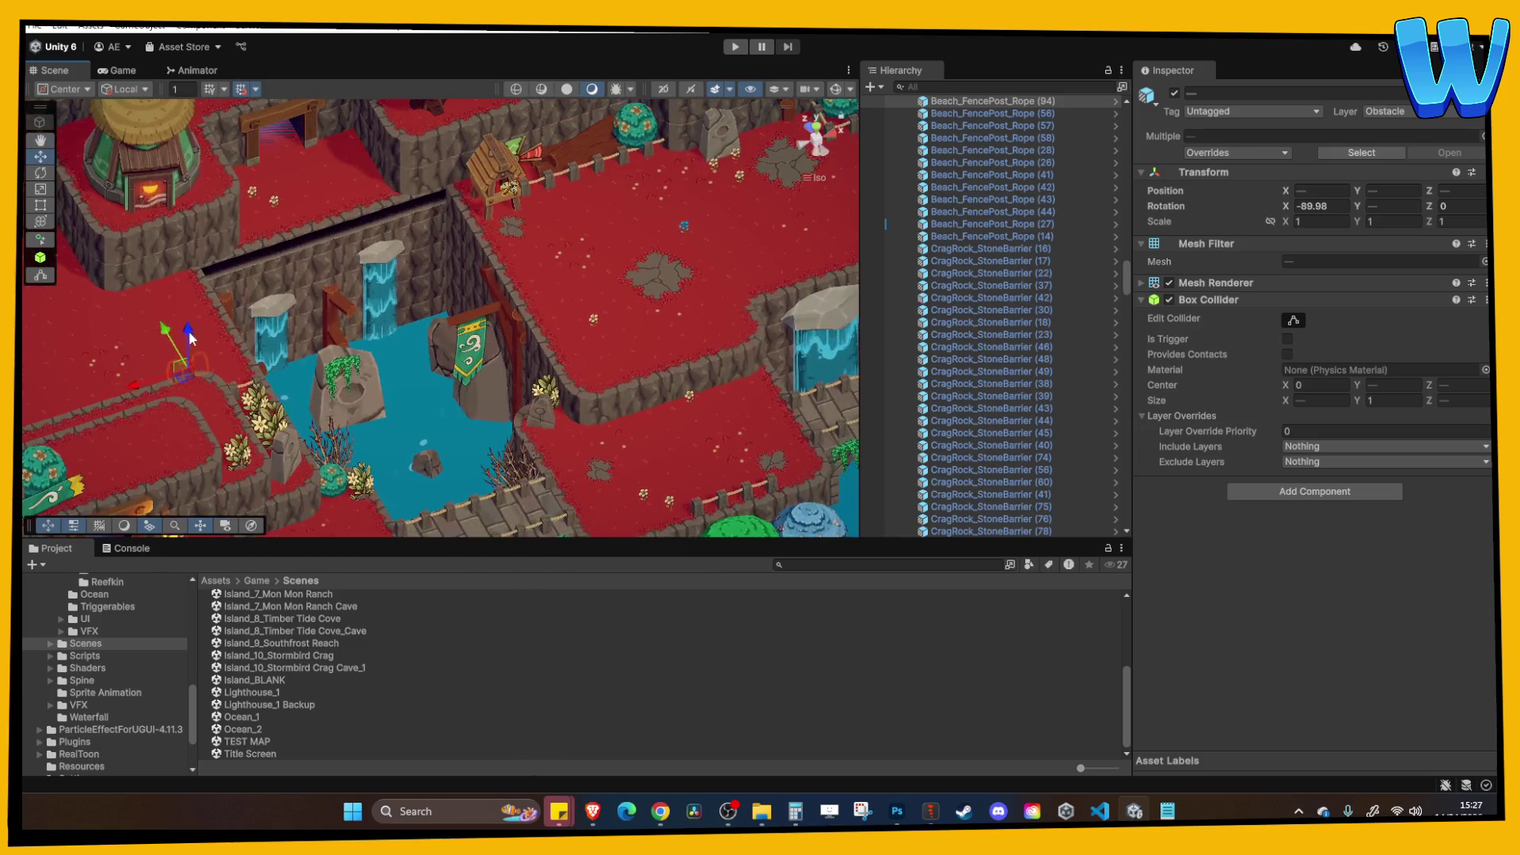
{"action": "key", "text": "f"}
{"action": "scroll", "coordinate": [107, 263], "scroll_direction": "down", "scroll_amount": 5}
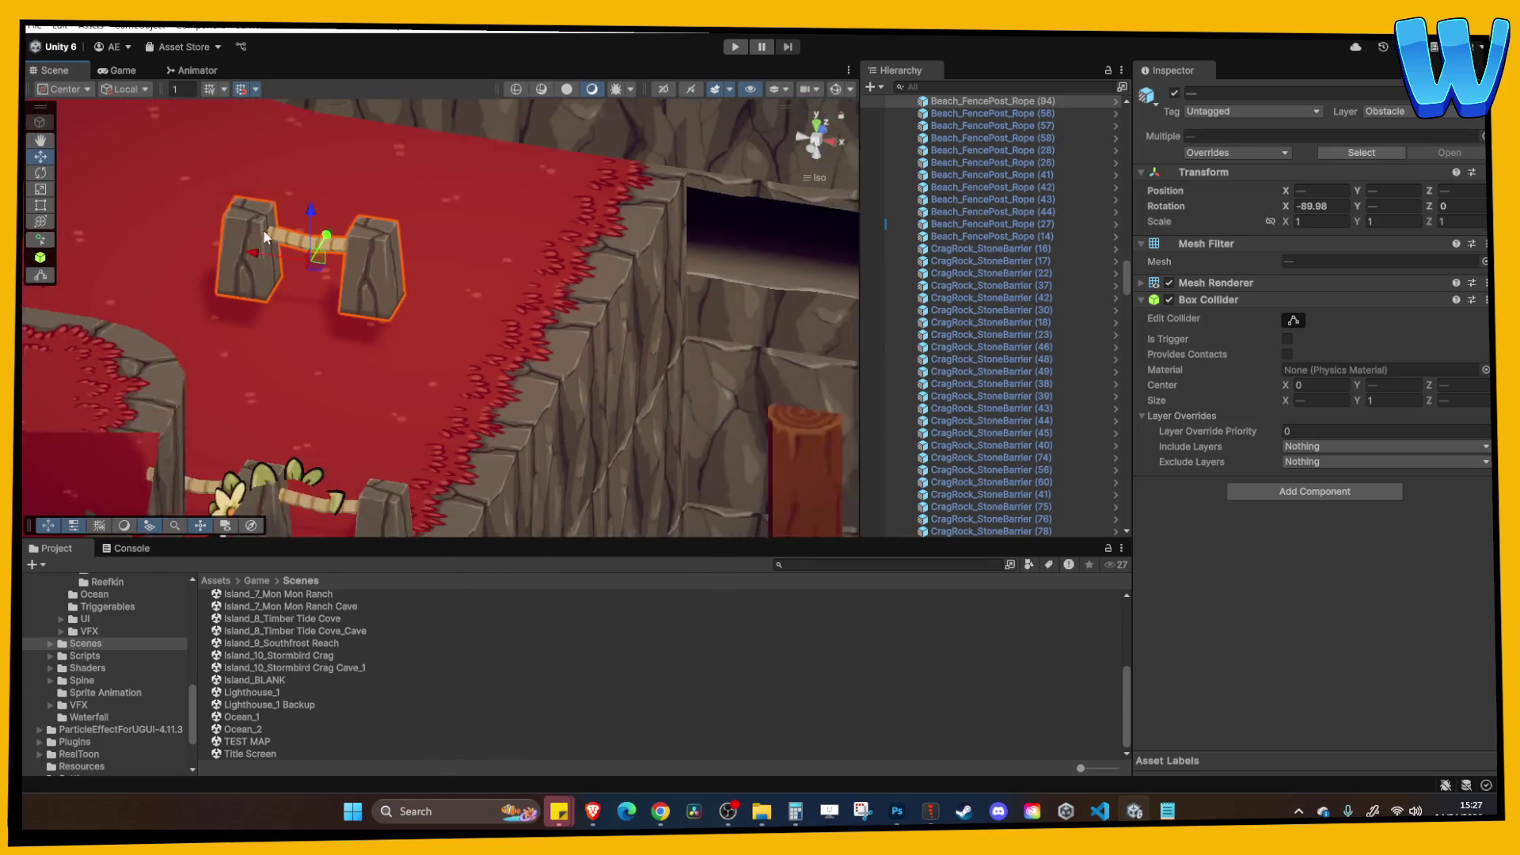
{"action": "left_click_drag", "start_coordinate": [362, 271], "coordinate": [204, 192]}
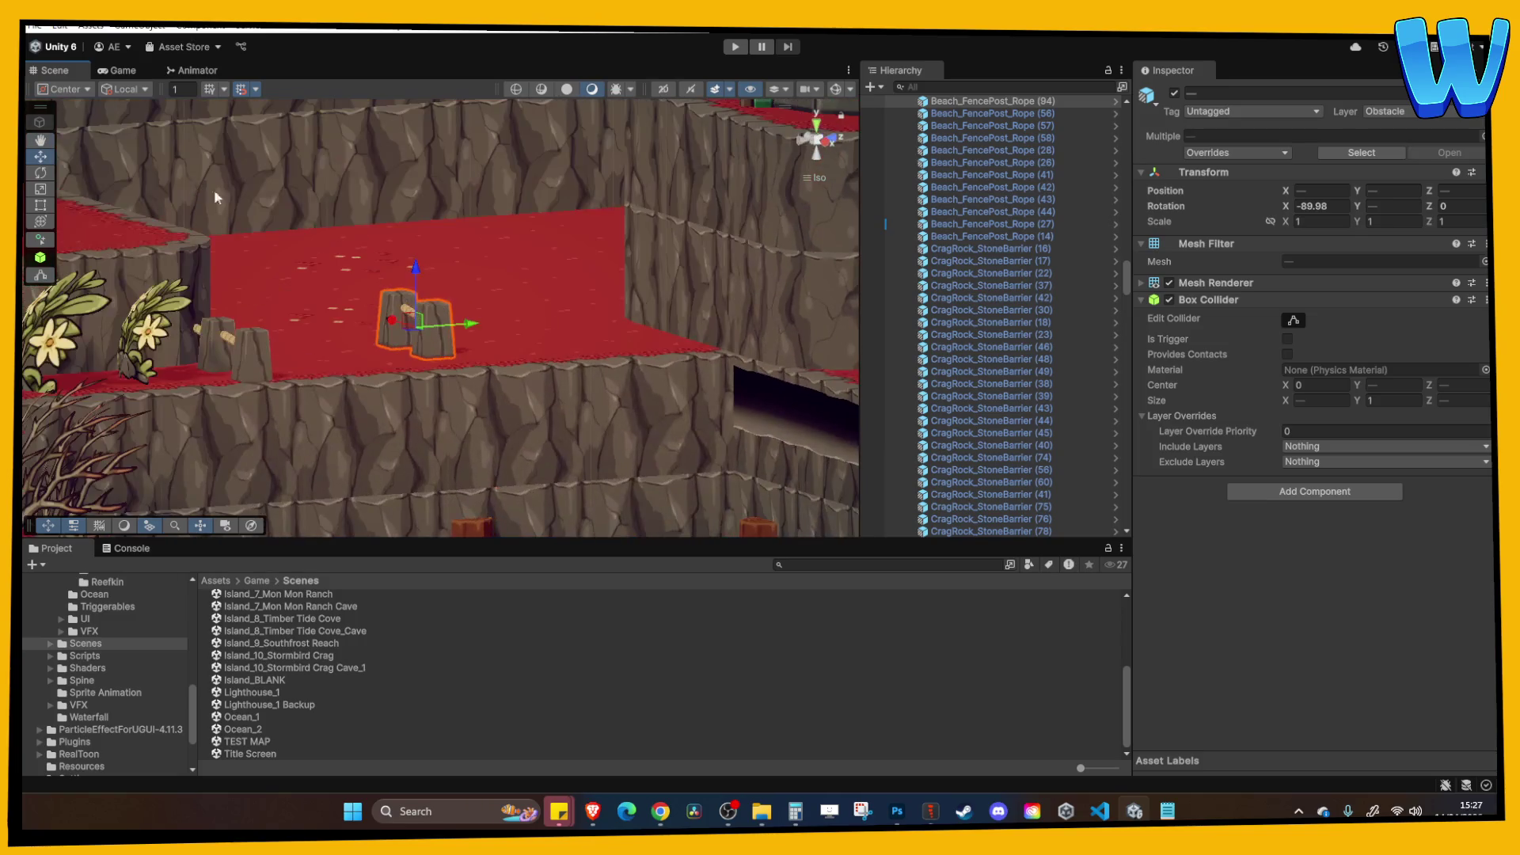
{"action": "mouse_move", "coordinate": [333, 198]}
{"action": "left_mouse_down"}
{"action": "mouse_move", "coordinate": [382, 248]}
{"action": "mouse_move", "coordinate": [500, 262]}
{"action": "mouse_move", "coordinate": [429, 245]}
{"action": "left_mouse_up"}
{"action": "left_click", "coordinate": [242, 93]}
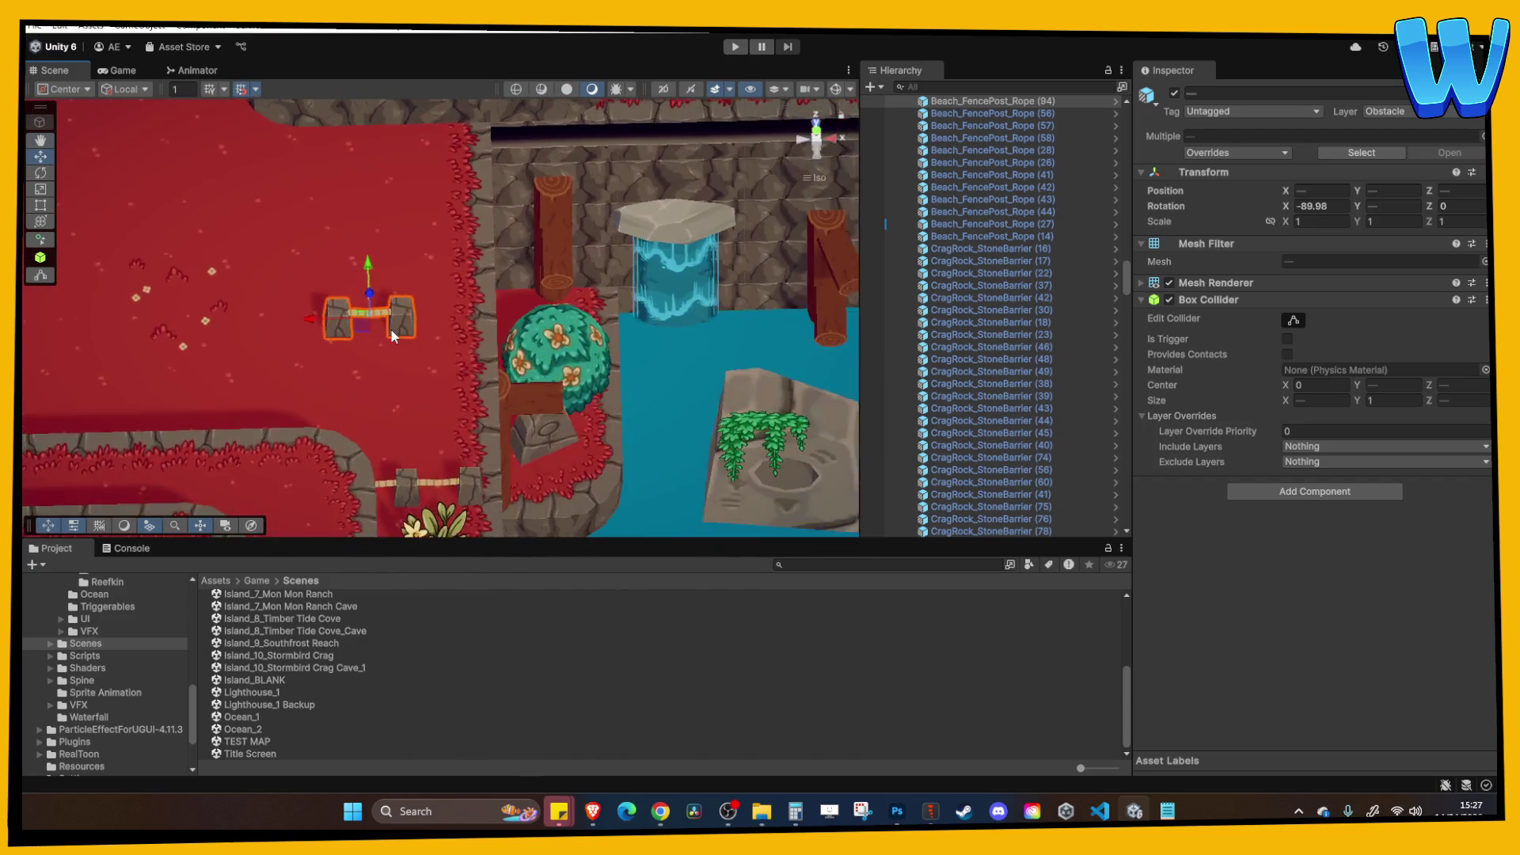
{"action": "mouse_move", "coordinate": [344, 319]}
{"action": "left_mouse_down"}
{"action": "mouse_move", "coordinate": [114, 320]}
{"action": "mouse_move", "coordinate": [241, 313]}
{"action": "mouse_move", "coordinate": [171, 315]}
{"action": "left_mouse_up"}
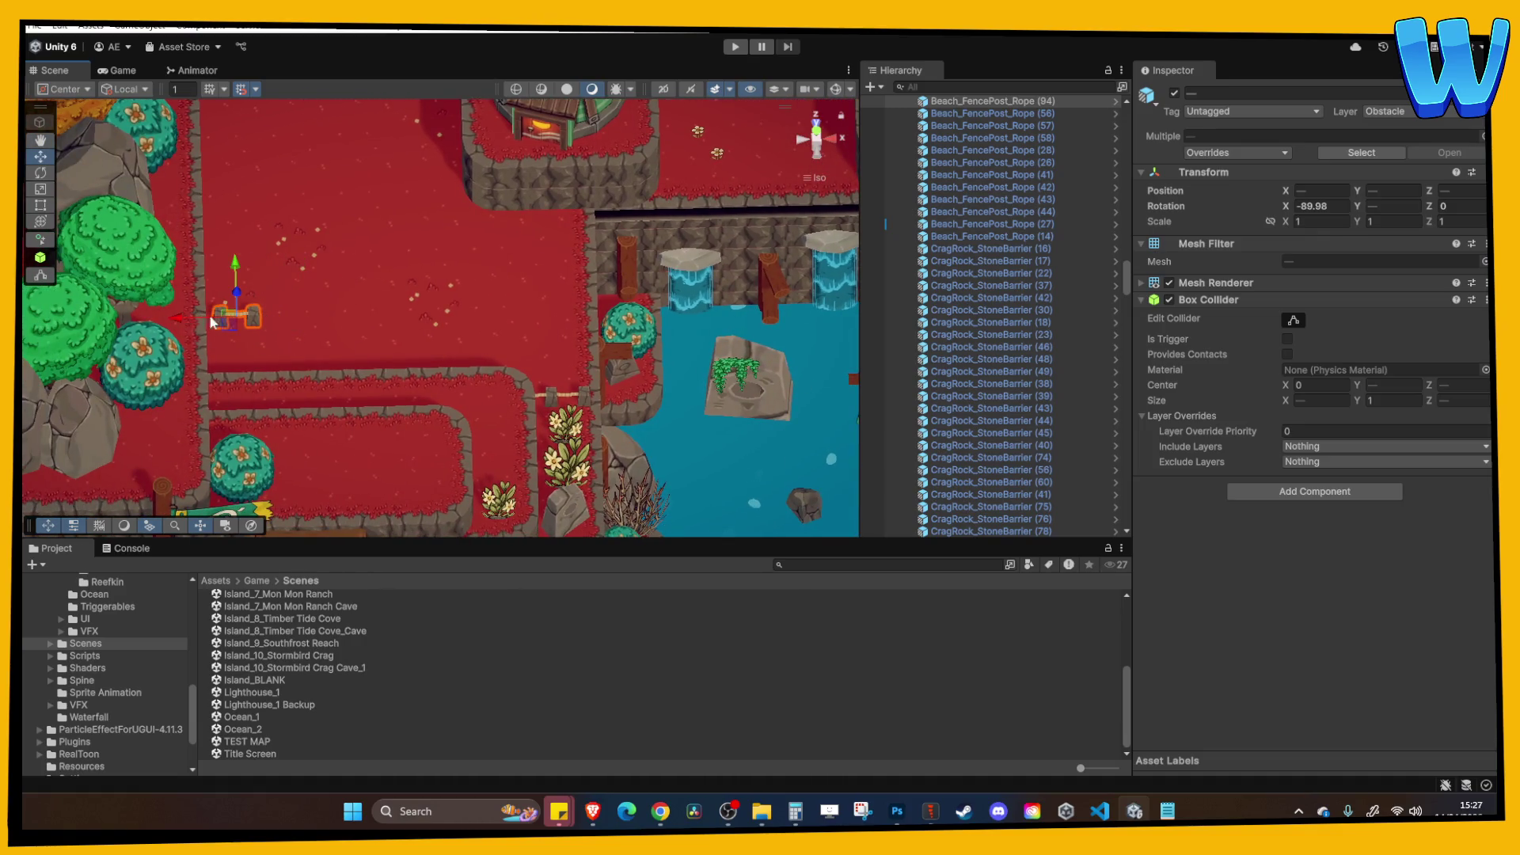
{"action": "left_click", "coordinate": [359, 301]}
{"action": "left_click_drag", "start_coordinate": [359, 300], "coordinate": [507, 237]}
{"action": "scroll", "coordinate": [439, 277], "scroll_direction": "up", "scroll_amount": 3}
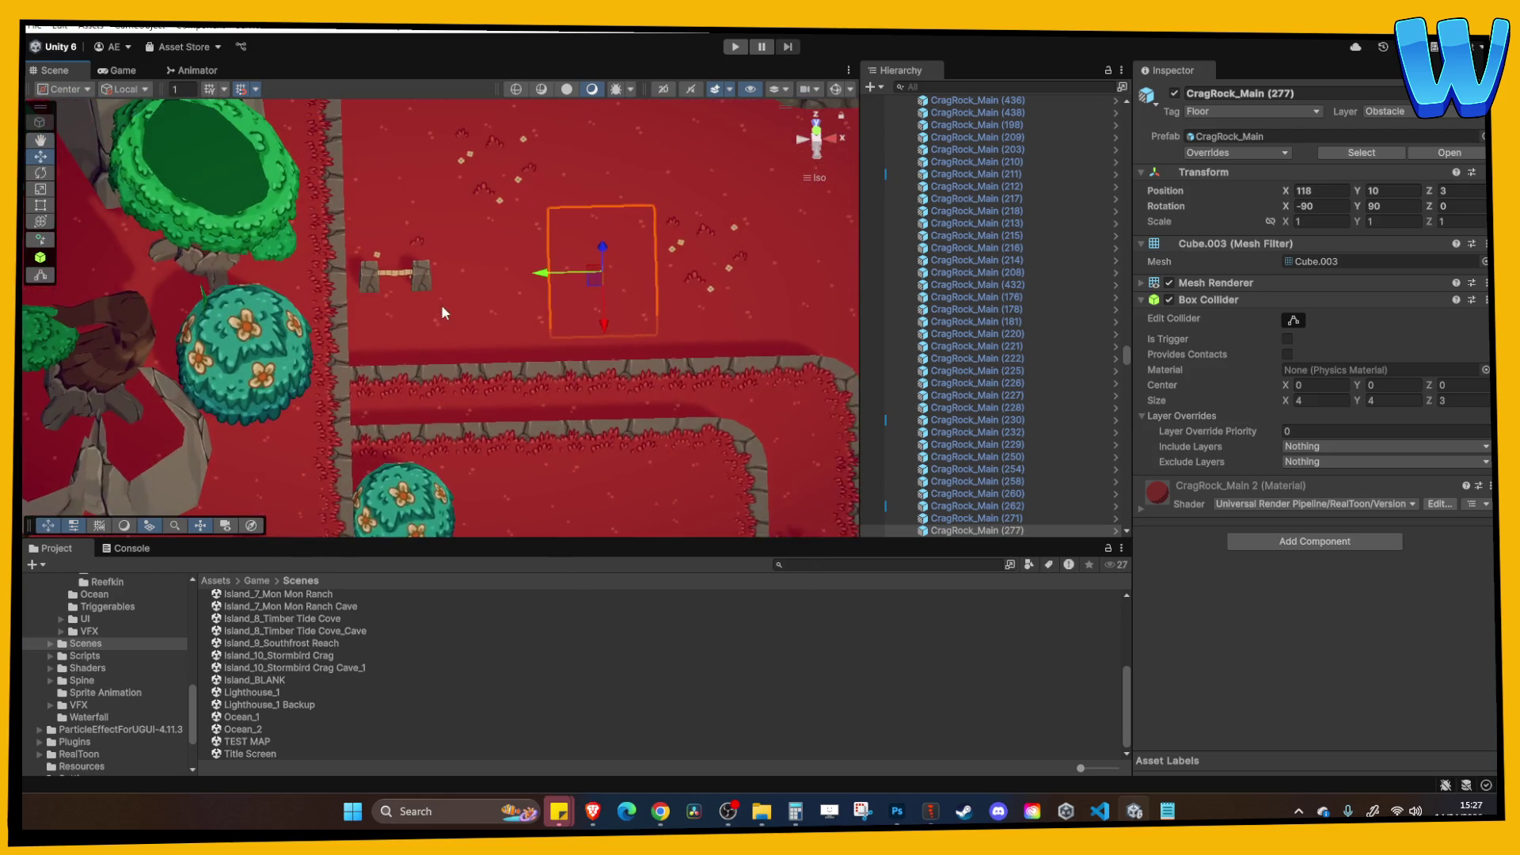
Duplicate the end CragRock_StoneBarrier post into posts (104)–(106) along the fence, adding a rope segment.
{"action": "left_click", "coordinate": [372, 276]}
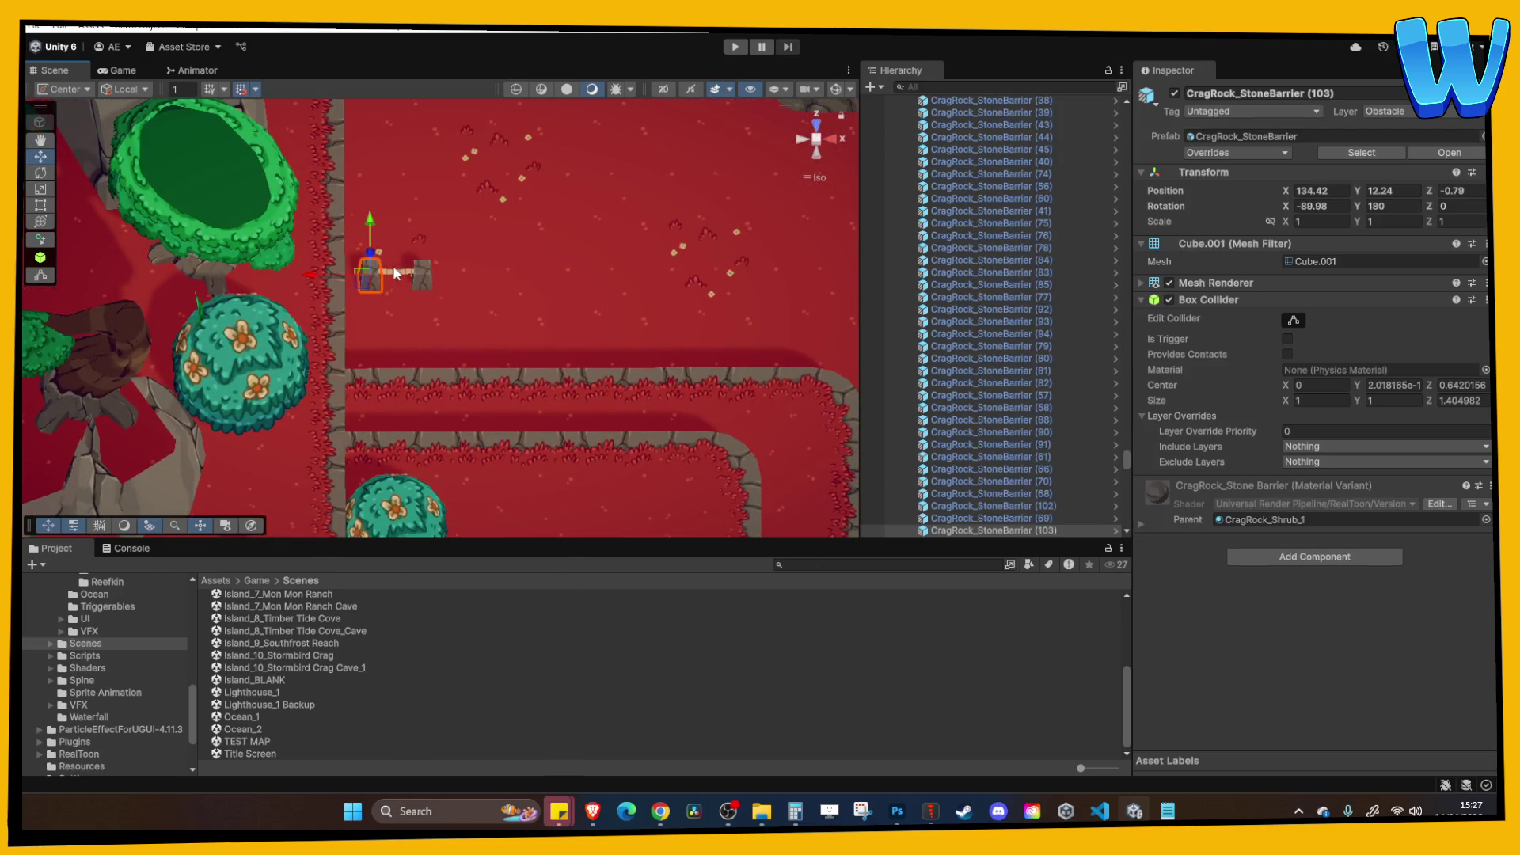
{"action": "key", "text": "ctrl+d"}
{"action": "mouse_move", "coordinate": [308, 275]}
{"action": "left_mouse_down"}
{"action": "mouse_move", "coordinate": [678, 277]}
{"action": "mouse_move", "coordinate": [473, 304]}
{"action": "left_mouse_up"}
{"action": "key", "text": "ctrl+d"}
{"action": "key", "text": "ctrl+d"}
{"action": "left_click", "coordinate": [432, 277]}
{"action": "key", "text": "ctrl+d"}
{"action": "key", "text": "ctrl+d"}
{"action": "key", "text": "ctrl+d"}
{"action": "key", "text": "ctrl+d"}
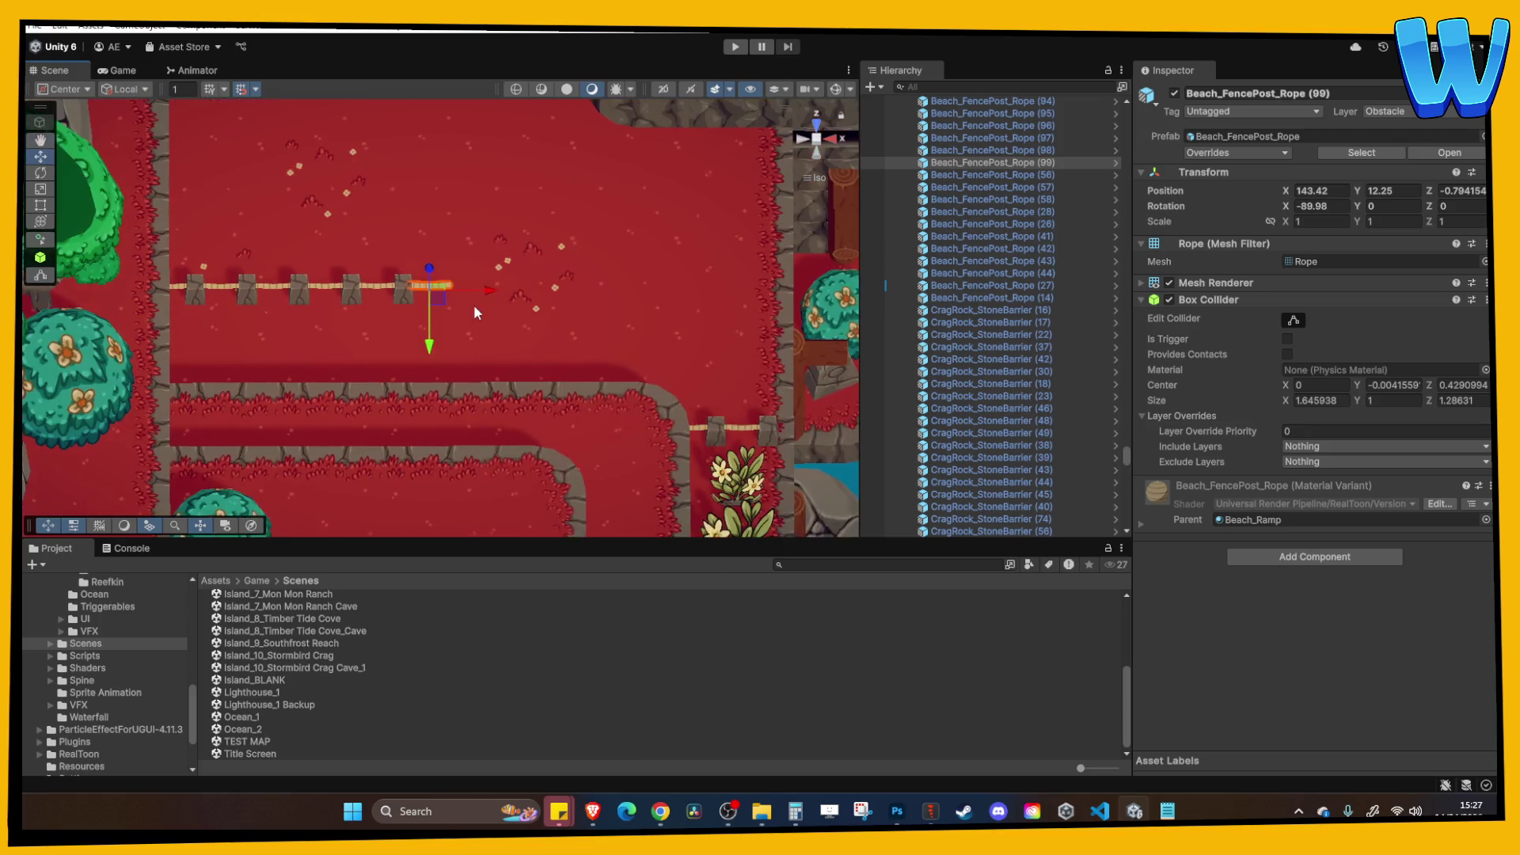
{"action": "left_click", "coordinate": [396, 287]}
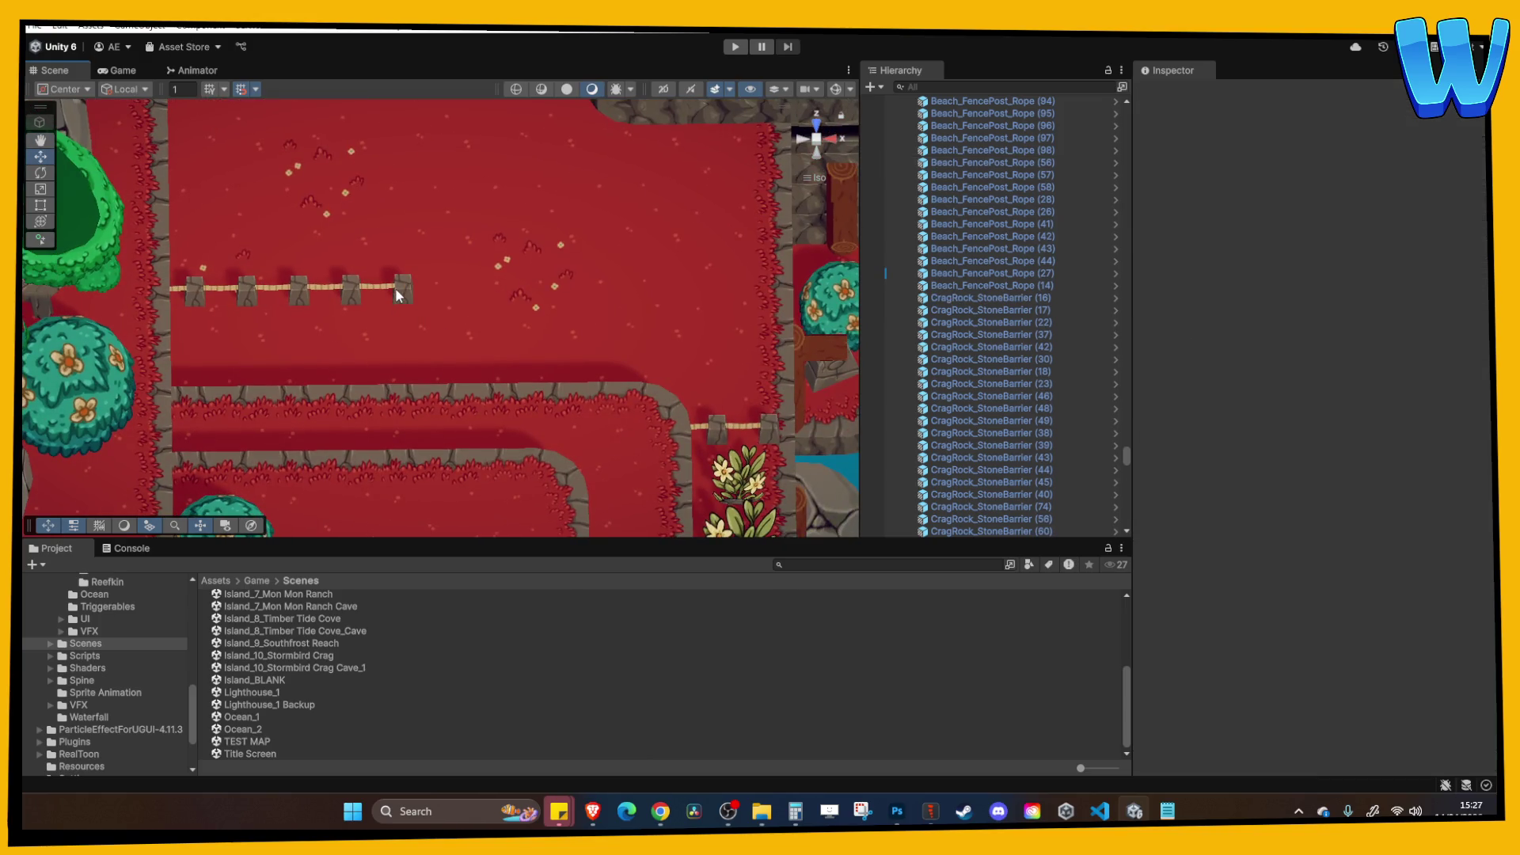
Duplicate the last stone post to form a corner post toward the cliff edge.
{"action": "left_click", "coordinate": [396, 288]}
{"action": "mouse_move", "coordinate": [396, 288]}
{"action": "left_mouse_down"}
{"action": "mouse_move", "coordinate": [429, 271]}
{"action": "mouse_move", "coordinate": [400, 273]}
{"action": "mouse_move", "coordinate": [405, 311]}
{"action": "mouse_move", "coordinate": [374, 296]}
{"action": "left_mouse_up"}
{"action": "key", "text": "ctrl+d"}
{"action": "left_click", "coordinate": [372, 288]}
Duplicate a rope segment, move it to the corner post and set Rotation Y to 90.
{"action": "left_click", "coordinate": [393, 291]}
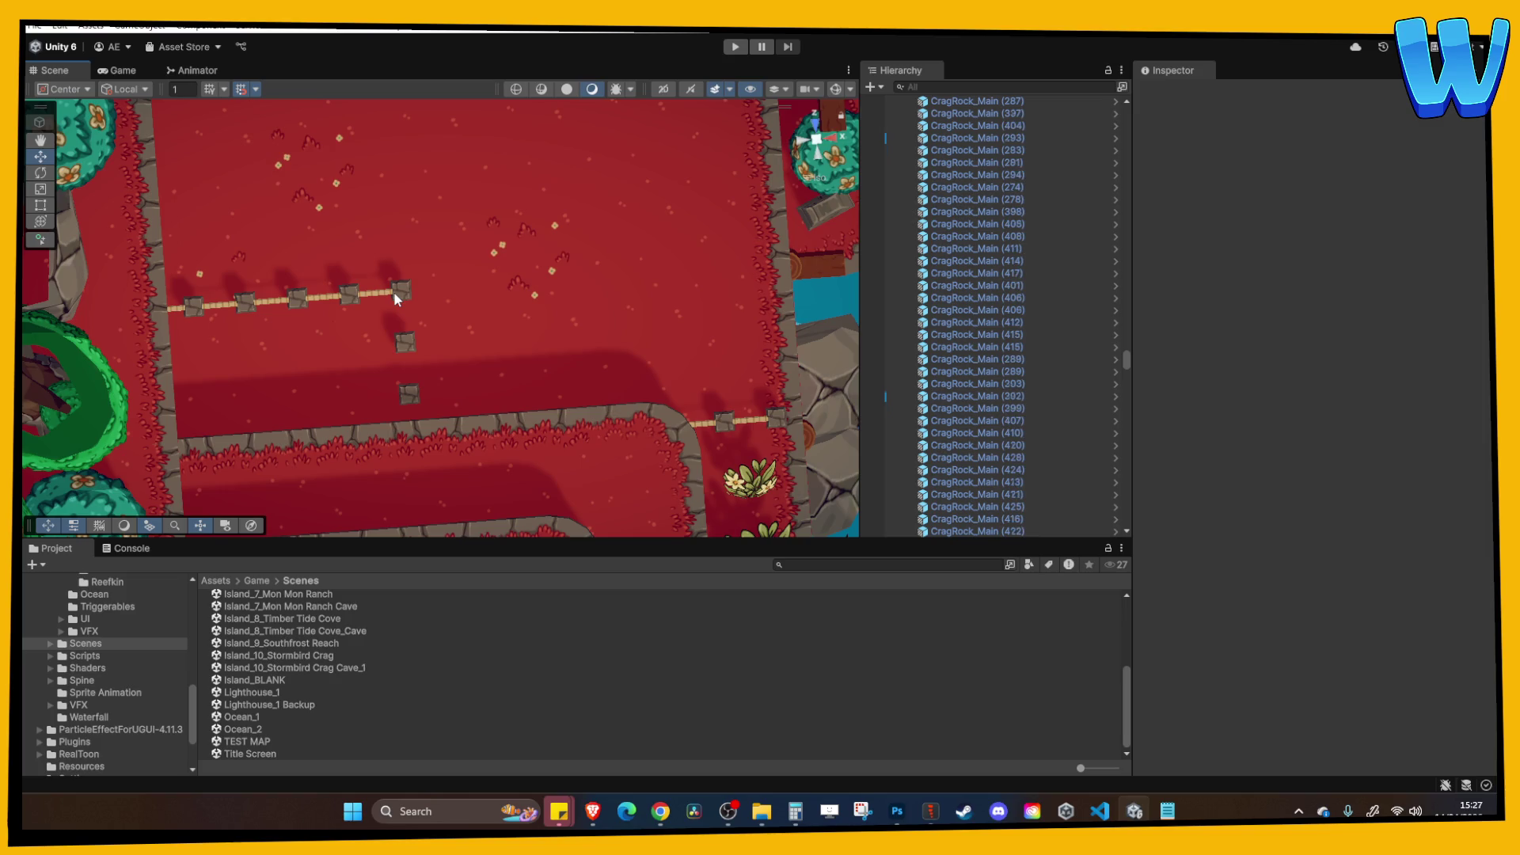
{"action": "left_click", "coordinate": [377, 298]}
{"action": "key", "text": "ctrl+d"}
{"action": "mouse_move", "coordinate": [377, 299]}
{"action": "left_mouse_down"}
{"action": "mouse_move", "coordinate": [380, 373]}
{"action": "mouse_move", "coordinate": [407, 316]}
{"action": "left_mouse_up"}
{"action": "left_click", "coordinate": [1375, 206]}
{"action": "type", "text": "90"}
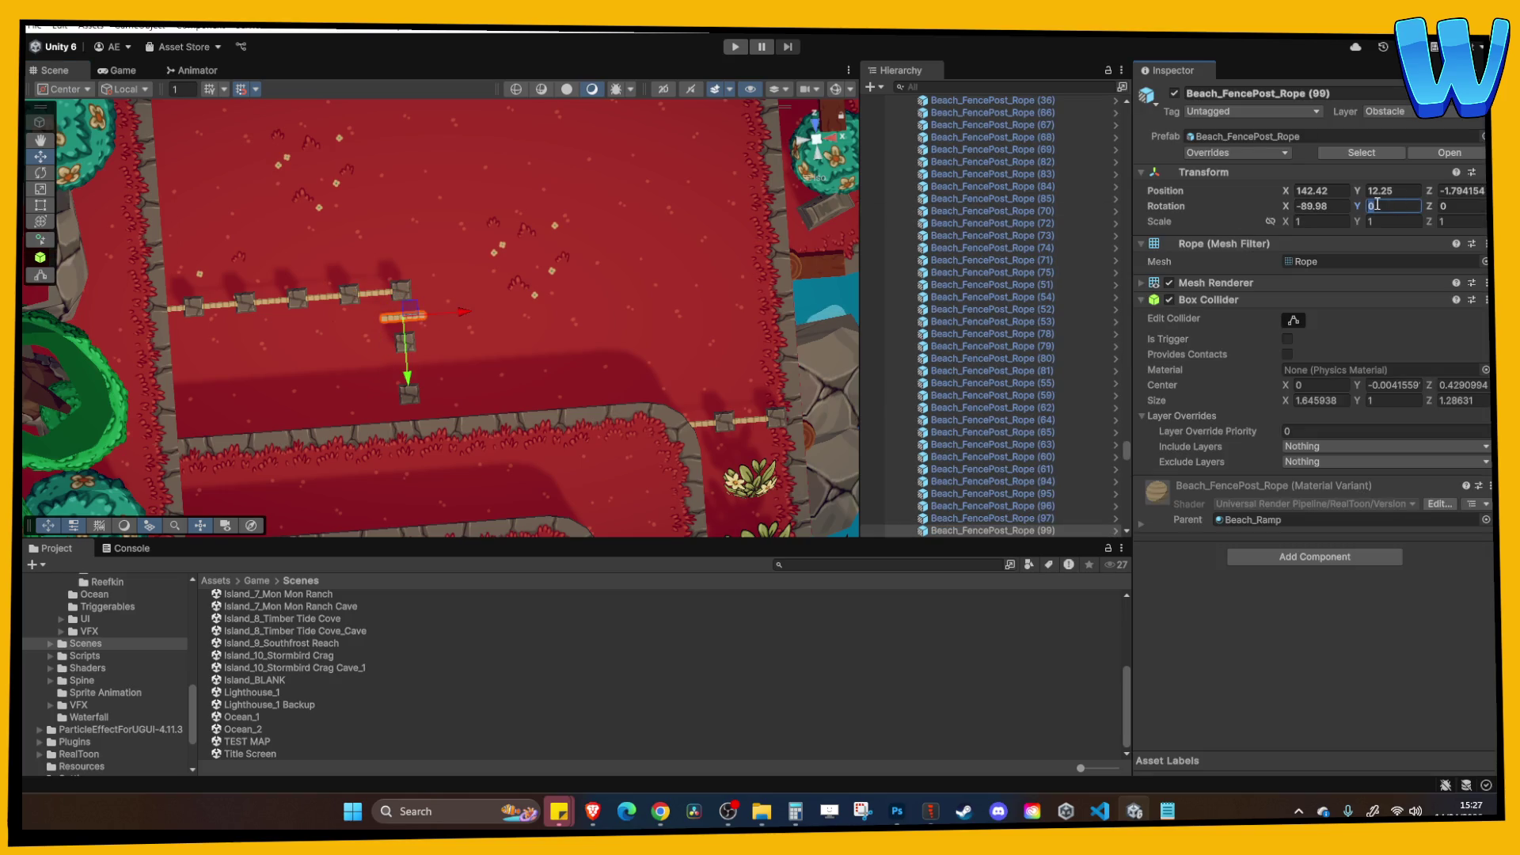
Duplicate the turned rope twice, extending ropes (100) and (101) down to the cliff edge.
{"action": "key", "text": "ctrl+d"}
{"action": "left_click_drag", "start_coordinate": [390, 330], "coordinate": [414, 402]}
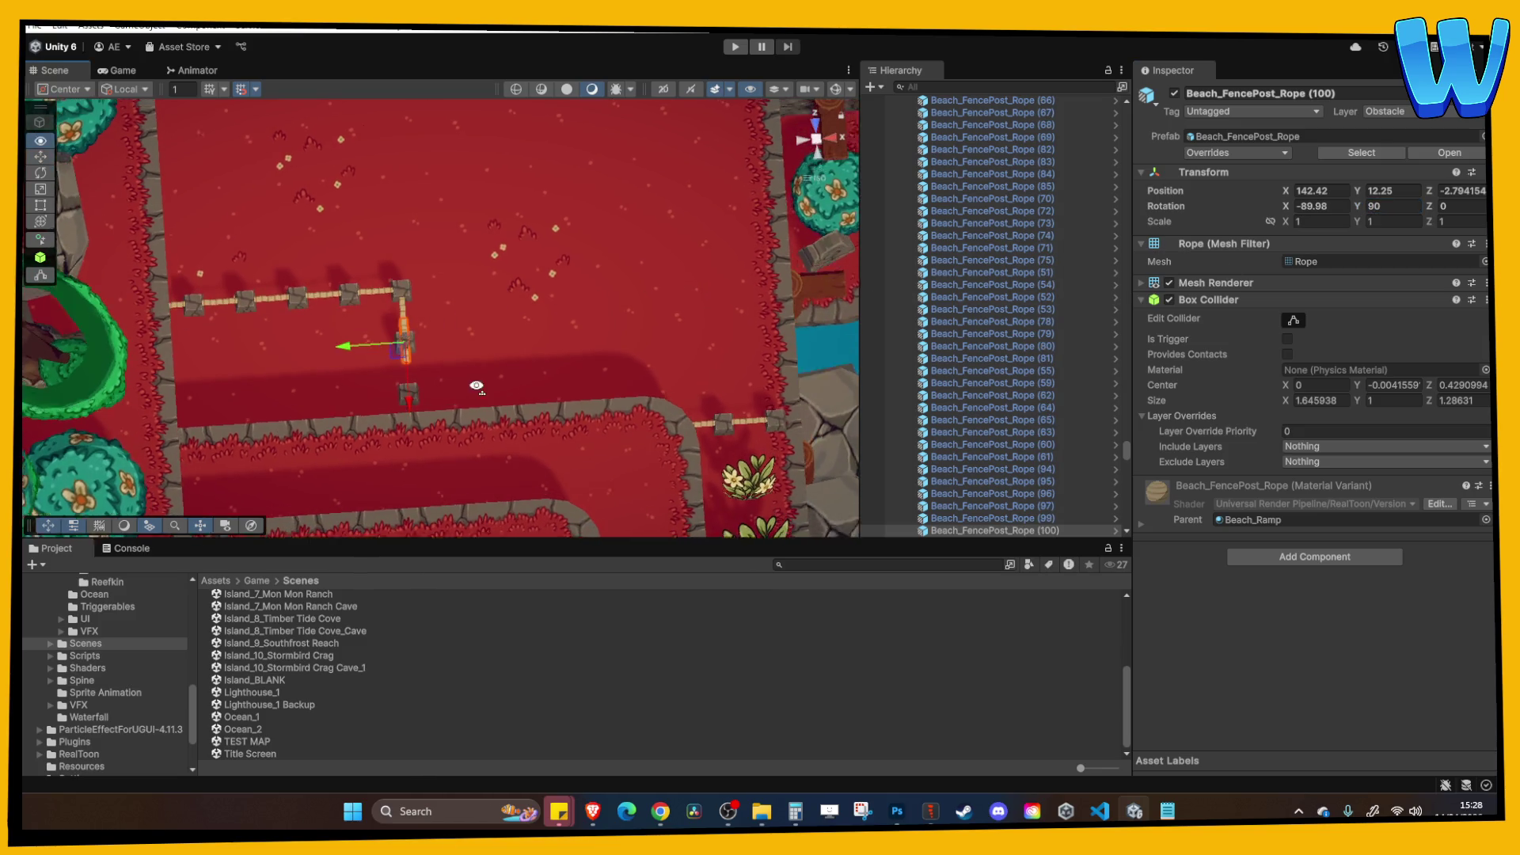
{"action": "key", "text": "f"}
{"action": "key", "text": "ctrl+d"}
{"action": "mouse_move", "coordinate": [444, 370]}
{"action": "left_mouse_down"}
{"action": "mouse_move", "coordinate": [448, 384]}
{"action": "mouse_move", "coordinate": [499, 374]}
{"action": "mouse_move", "coordinate": [503, 263]}
{"action": "mouse_move", "coordinate": [468, 238]}
{"action": "mouse_move", "coordinate": [576, 225]}
{"action": "left_mouse_up"}
{"action": "left_click", "coordinate": [499, 357]}
{"action": "scroll", "coordinate": [576, 225], "scroll_direction": "down", "scroll_amount": 5}
{"action": "scroll", "coordinate": [568, 239], "scroll_direction": "up", "scroll_amount": 3}
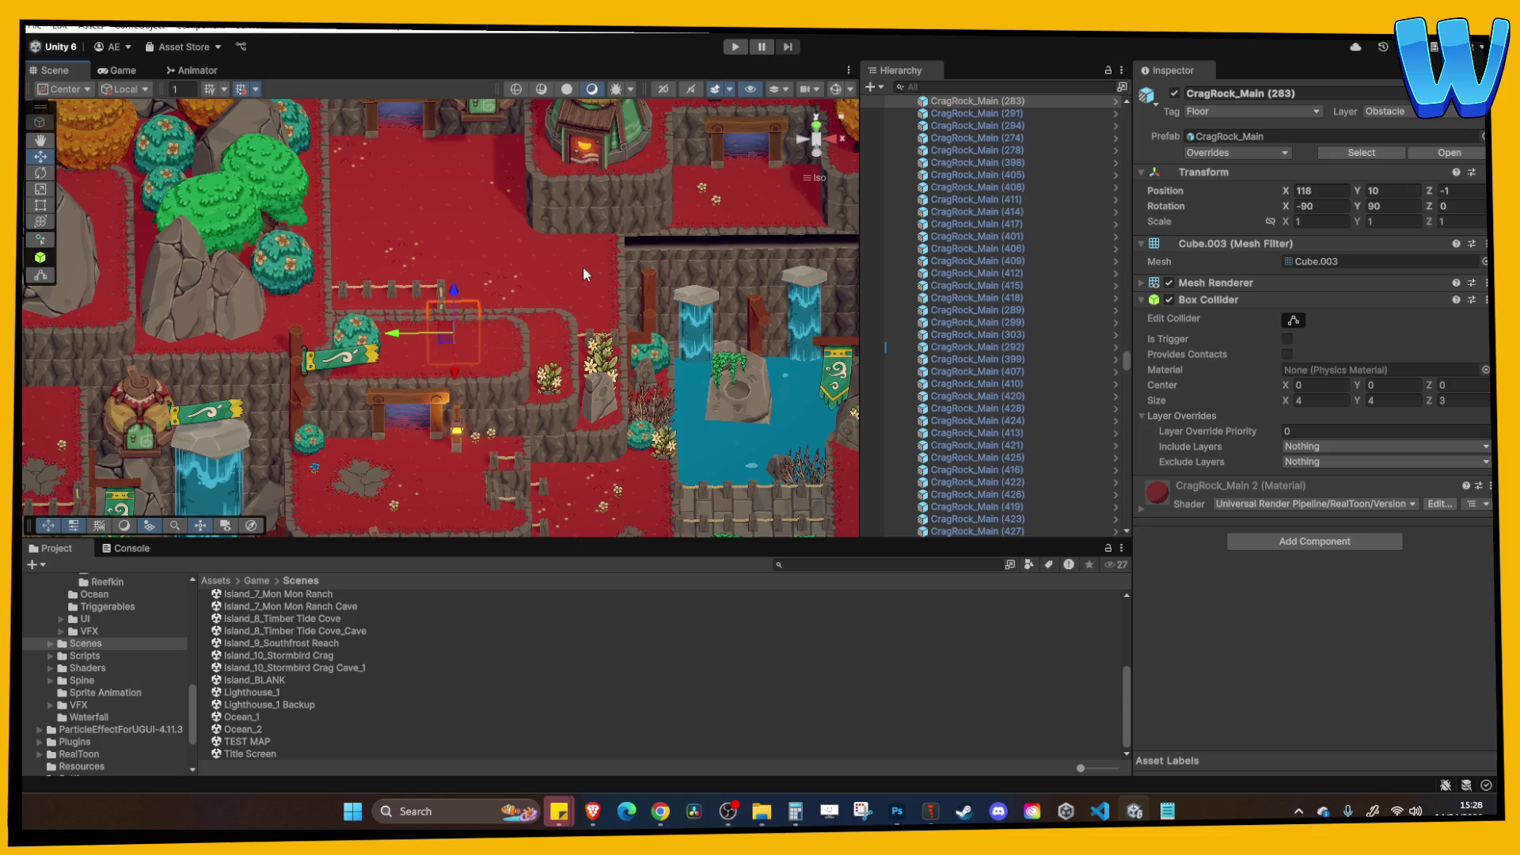
{"action": "key", "text": "Right"}
{"action": "key", "text": "Down"}
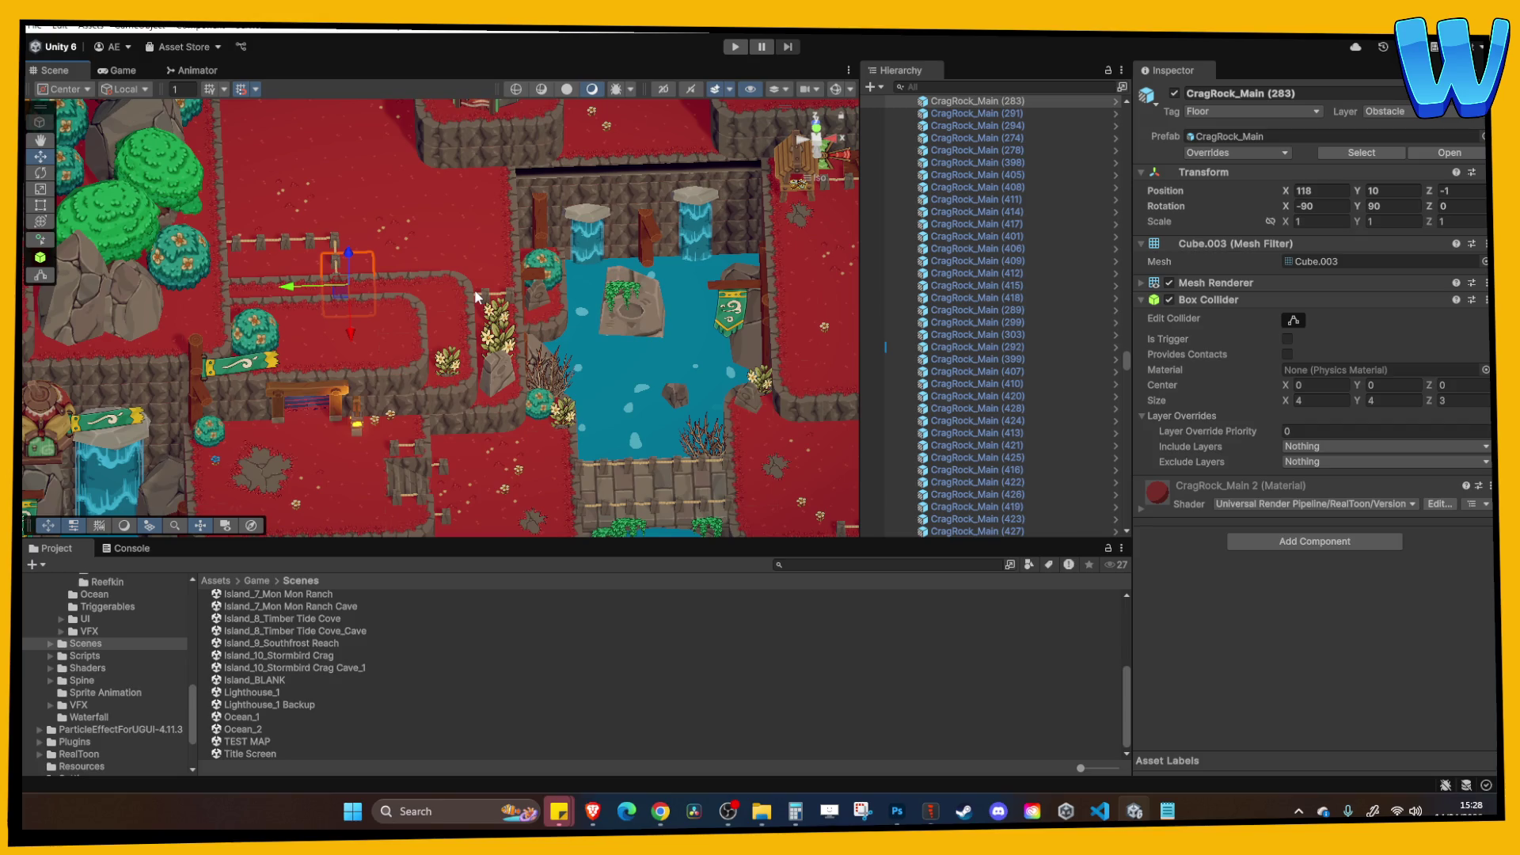
{"action": "left_click_drag", "start_coordinate": [473, 288], "coordinate": [495, 181]}
{"action": "scroll", "coordinate": [507, 190], "scroll_direction": "down", "scroll_amount": 10}
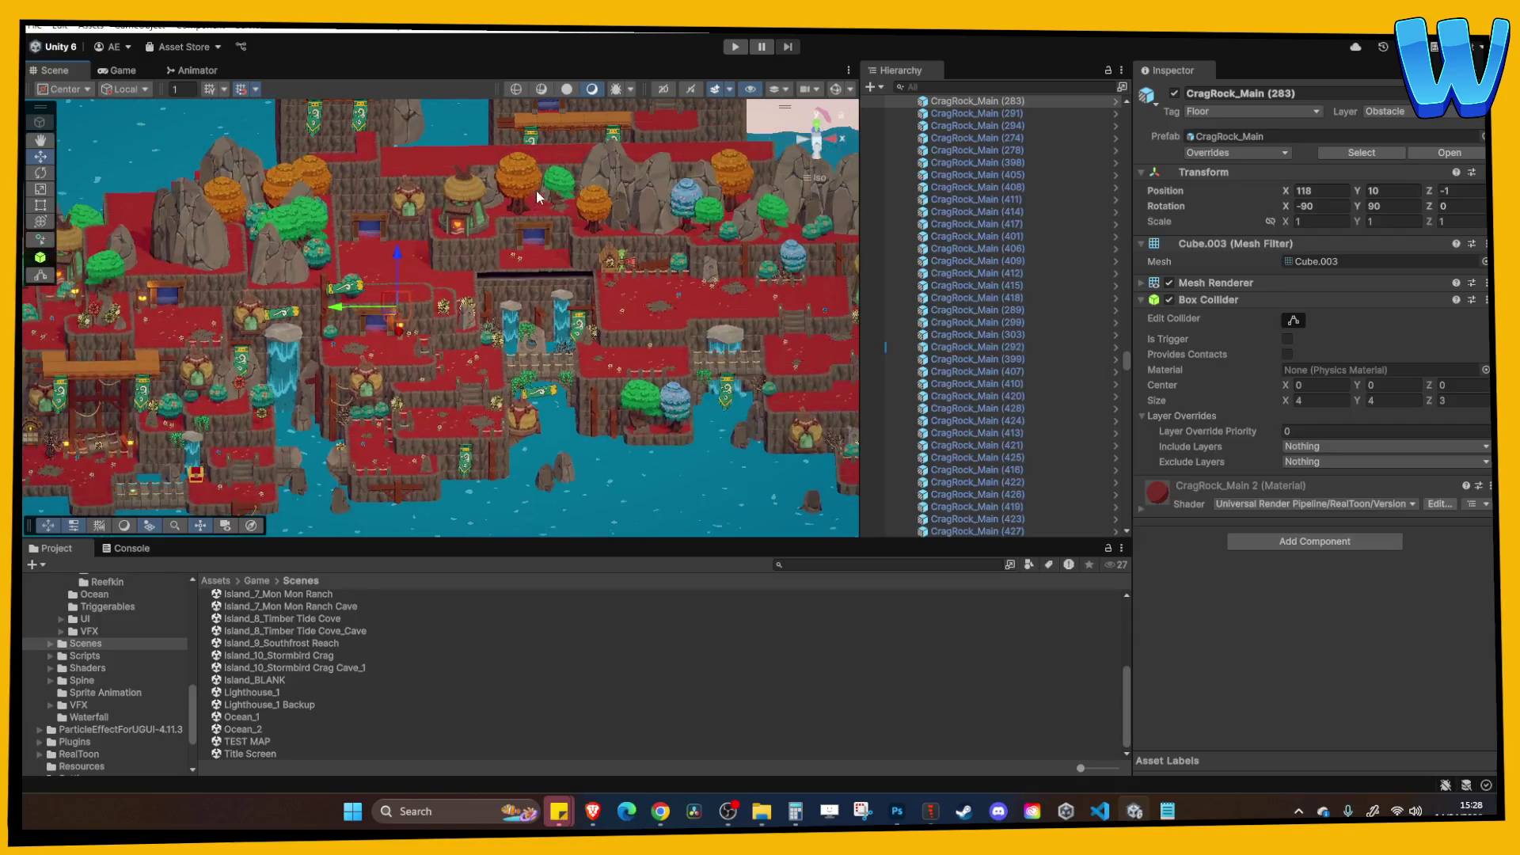
{"action": "scroll", "coordinate": [480, 325], "scroll_direction": "up", "scroll_amount": 10}
{"action": "left_click", "coordinate": [479, 325]}
{"action": "key", "text": "f"}
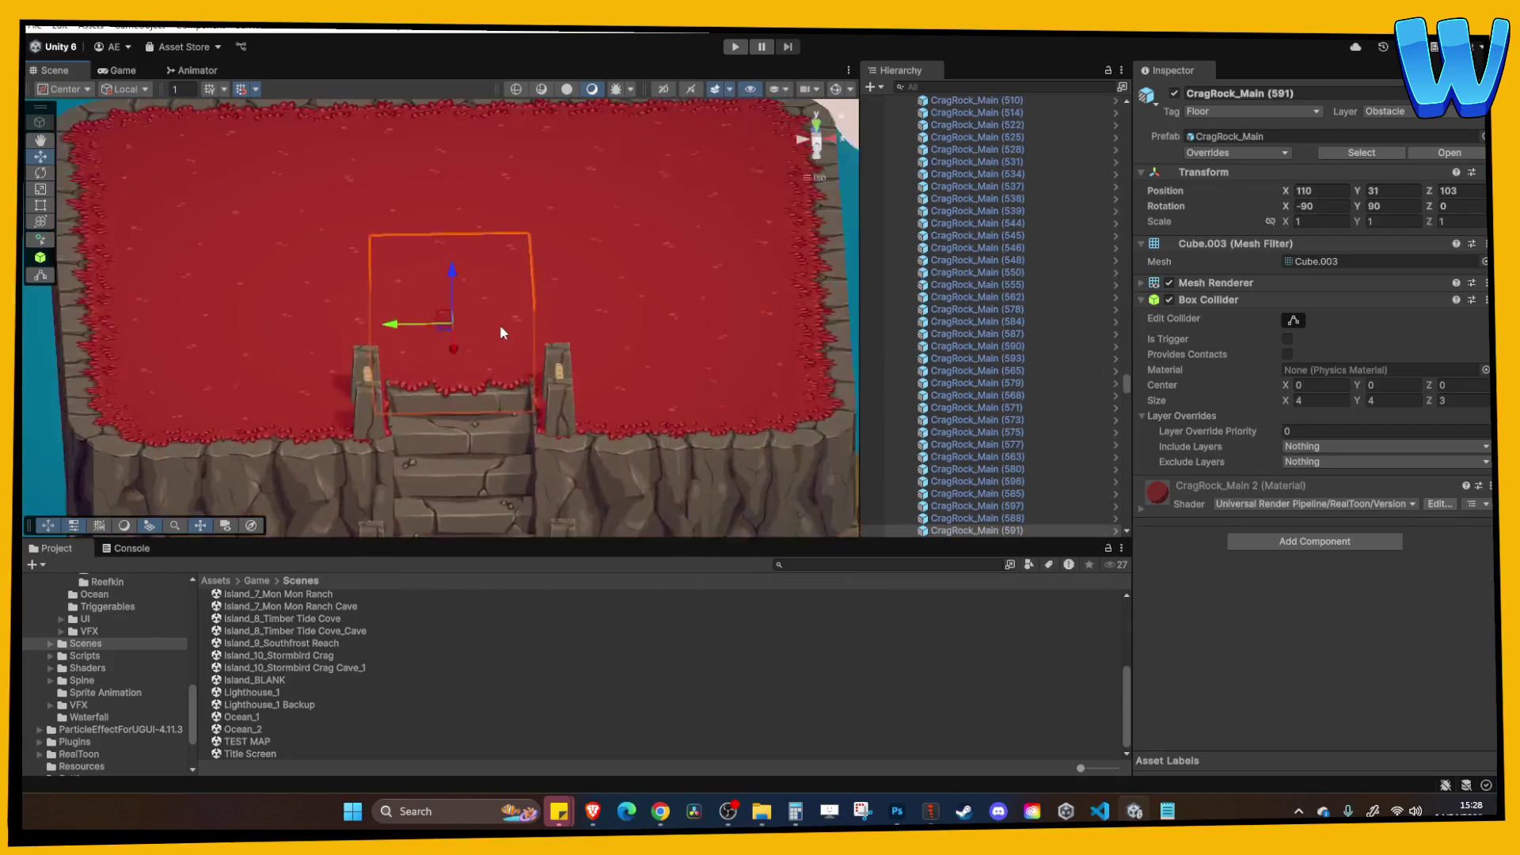
{"action": "scroll", "coordinate": [489, 274], "scroll_direction": "down", "scroll_amount": 3}
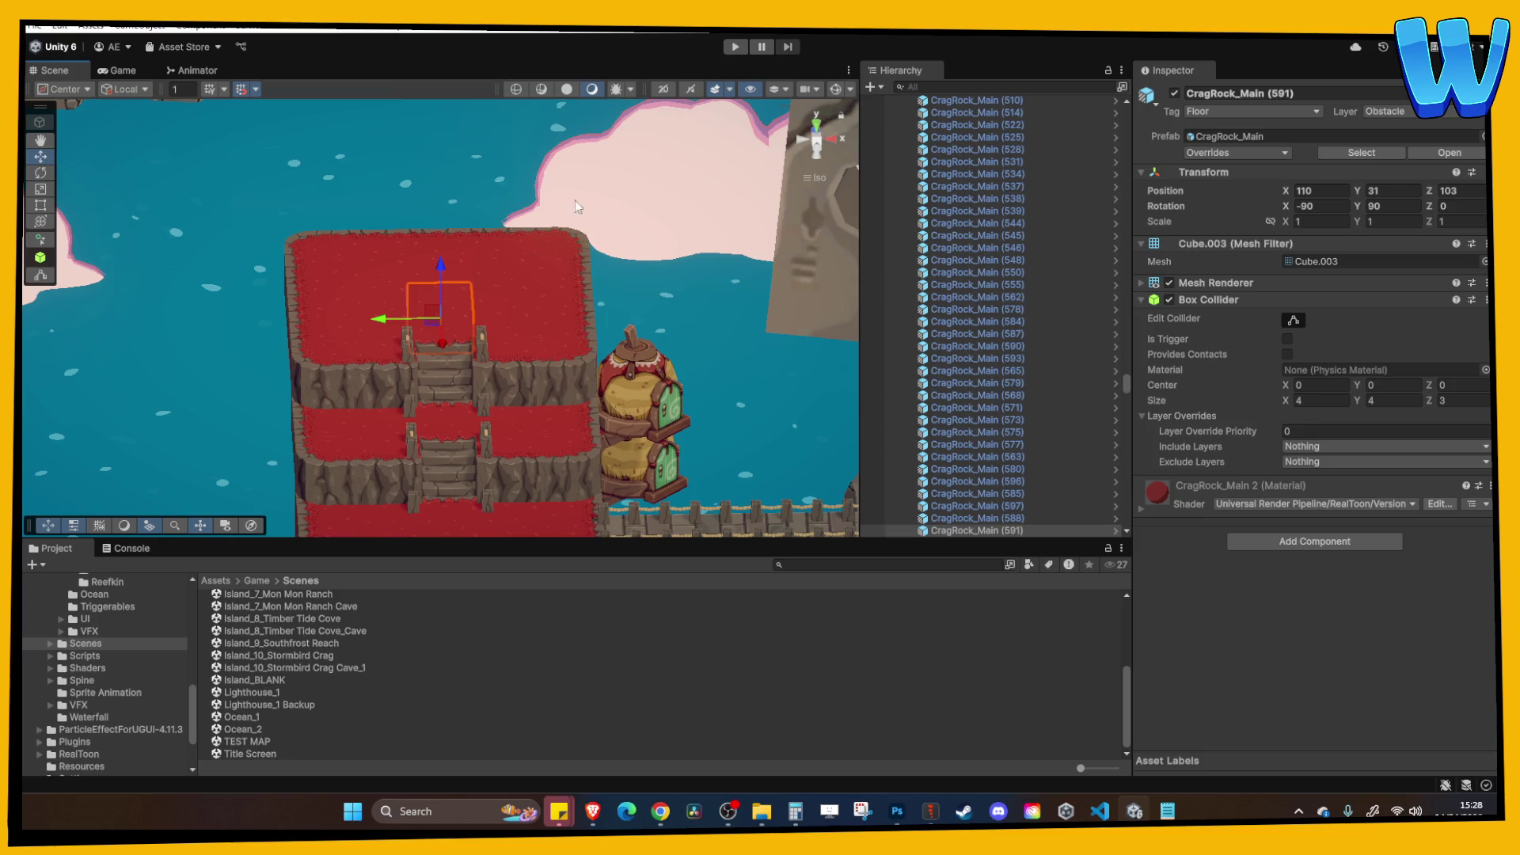
{"action": "mouse_move", "coordinate": [483, 233]}
{"action": "left_mouse_down"}
{"action": "mouse_move", "coordinate": [513, 234]}
{"action": "mouse_move", "coordinate": [514, 335]}
{"action": "left_mouse_up"}
{"action": "mouse_move", "coordinate": [420, 346]}
{"action": "left_mouse_down"}
{"action": "mouse_move", "coordinate": [443, 285]}
{"action": "mouse_move", "coordinate": [426, 234]}
{"action": "mouse_move", "coordinate": [322, 249]}
{"action": "mouse_move", "coordinate": [375, 502]}
{"action": "mouse_move", "coordinate": [376, 328]}
{"action": "mouse_move", "coordinate": [463, 317]}
{"action": "mouse_move", "coordinate": [526, 281]}
{"action": "mouse_move", "coordinate": [549, 306]}
{"action": "left_mouse_up"}
{"action": "key", "text": "f"}
{"action": "scroll", "coordinate": [488, 309], "scroll_direction": "down", "scroll_amount": 4}
{"action": "mouse_move", "coordinate": [361, 245]}
{"action": "left_mouse_down"}
{"action": "mouse_move", "coordinate": [500, 306]}
{"action": "mouse_move", "coordinate": [372, 327]}
{"action": "mouse_move", "coordinate": [488, 204]}
{"action": "mouse_move", "coordinate": [481, 258]}
{"action": "mouse_move", "coordinate": [502, 323]}
{"action": "mouse_move", "coordinate": [548, 331]}
{"action": "mouse_move", "coordinate": [531, 239]}
{"action": "mouse_move", "coordinate": [543, 284]}
{"action": "mouse_move", "coordinate": [411, 349]}
{"action": "mouse_move", "coordinate": [423, 320]}
{"action": "left_mouse_up"}
{"action": "scroll", "coordinate": [544, 283], "scroll_direction": "down", "scroll_amount": 5}
{"action": "left_click", "coordinate": [413, 315]}
{"action": "key", "text": "f"}
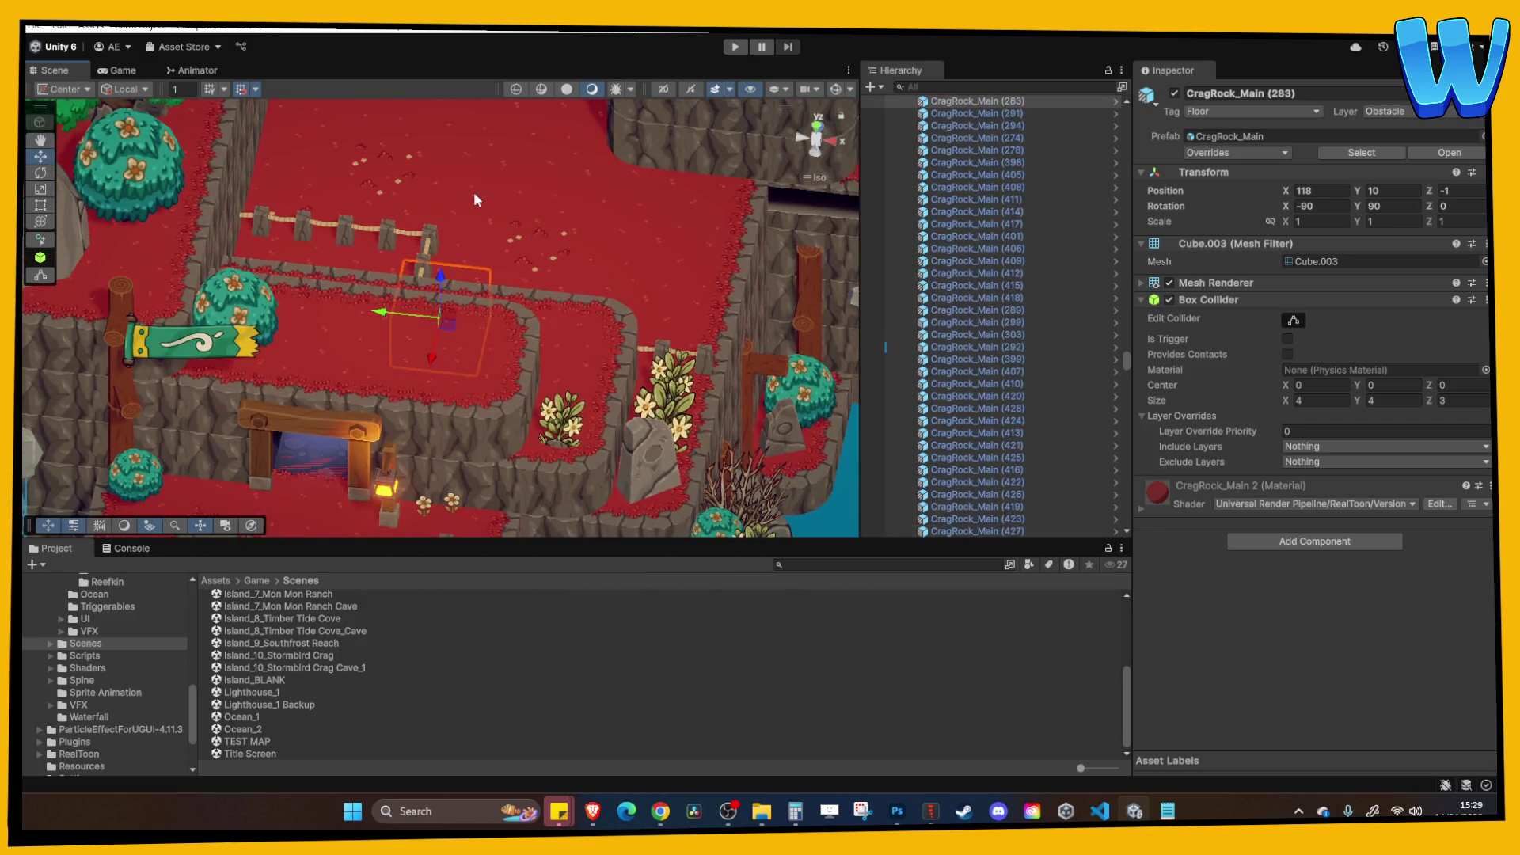
{"action": "scroll", "coordinate": [473, 192], "scroll_direction": "down", "scroll_amount": 3}
{"action": "mouse_move", "coordinate": [472, 191]}
{"action": "left_mouse_down"}
{"action": "mouse_move", "coordinate": [269, 198]}
{"action": "mouse_move", "coordinate": [512, 217]}
{"action": "mouse_move", "coordinate": [481, 188]}
{"action": "mouse_move", "coordinate": [539, 207]}
{"action": "mouse_move", "coordinate": [601, 150]}
{"action": "left_mouse_up"}
{"action": "left_click", "coordinate": [735, 46]}
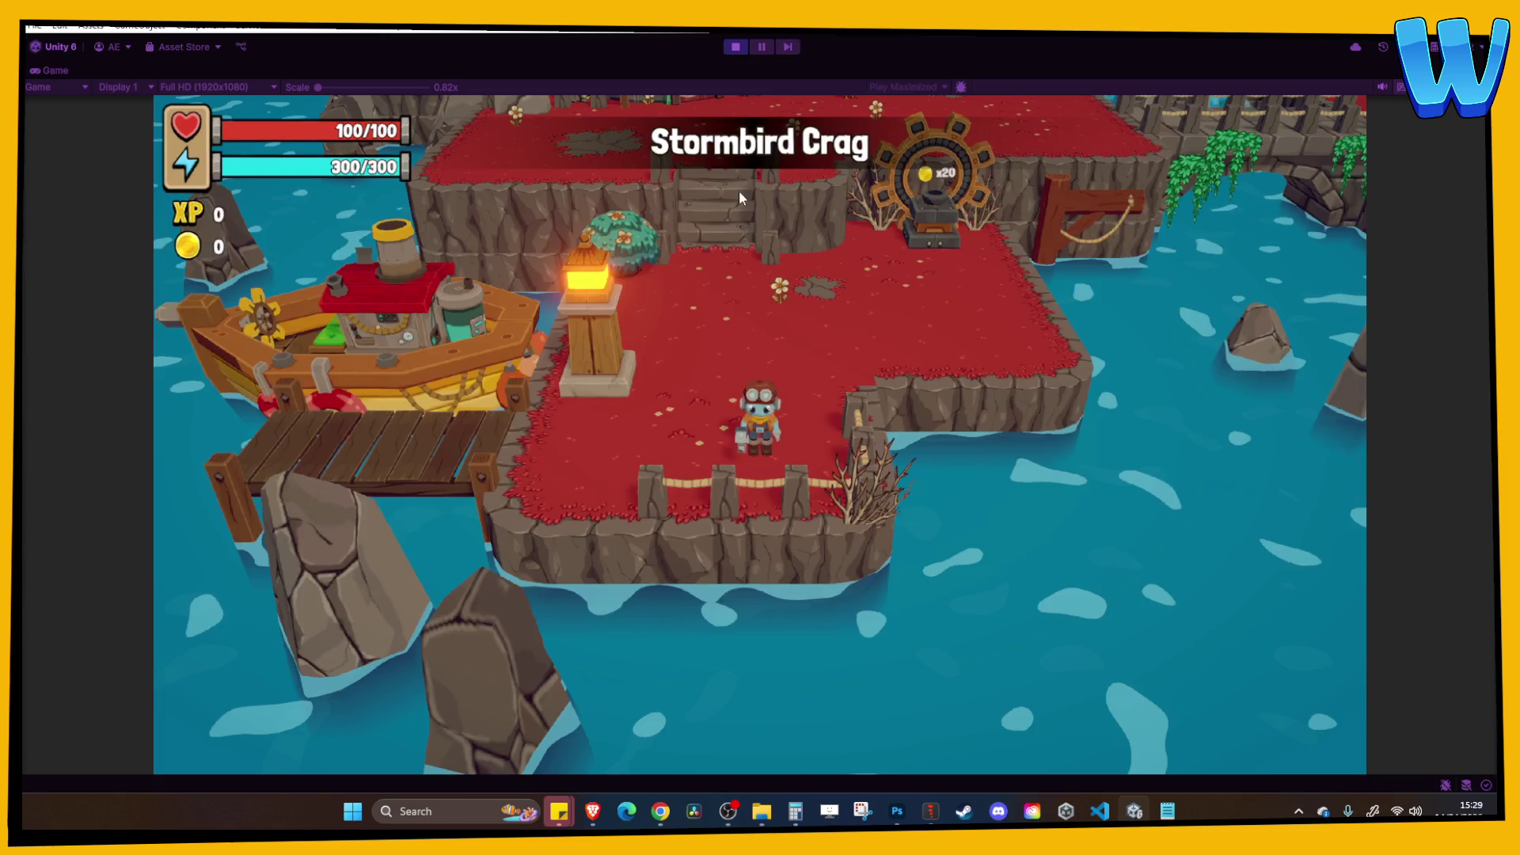
Stop the play test and move rock tile CragRock_Main (32) by the dock left to X -2.
{"action": "left_click", "coordinate": [735, 48]}
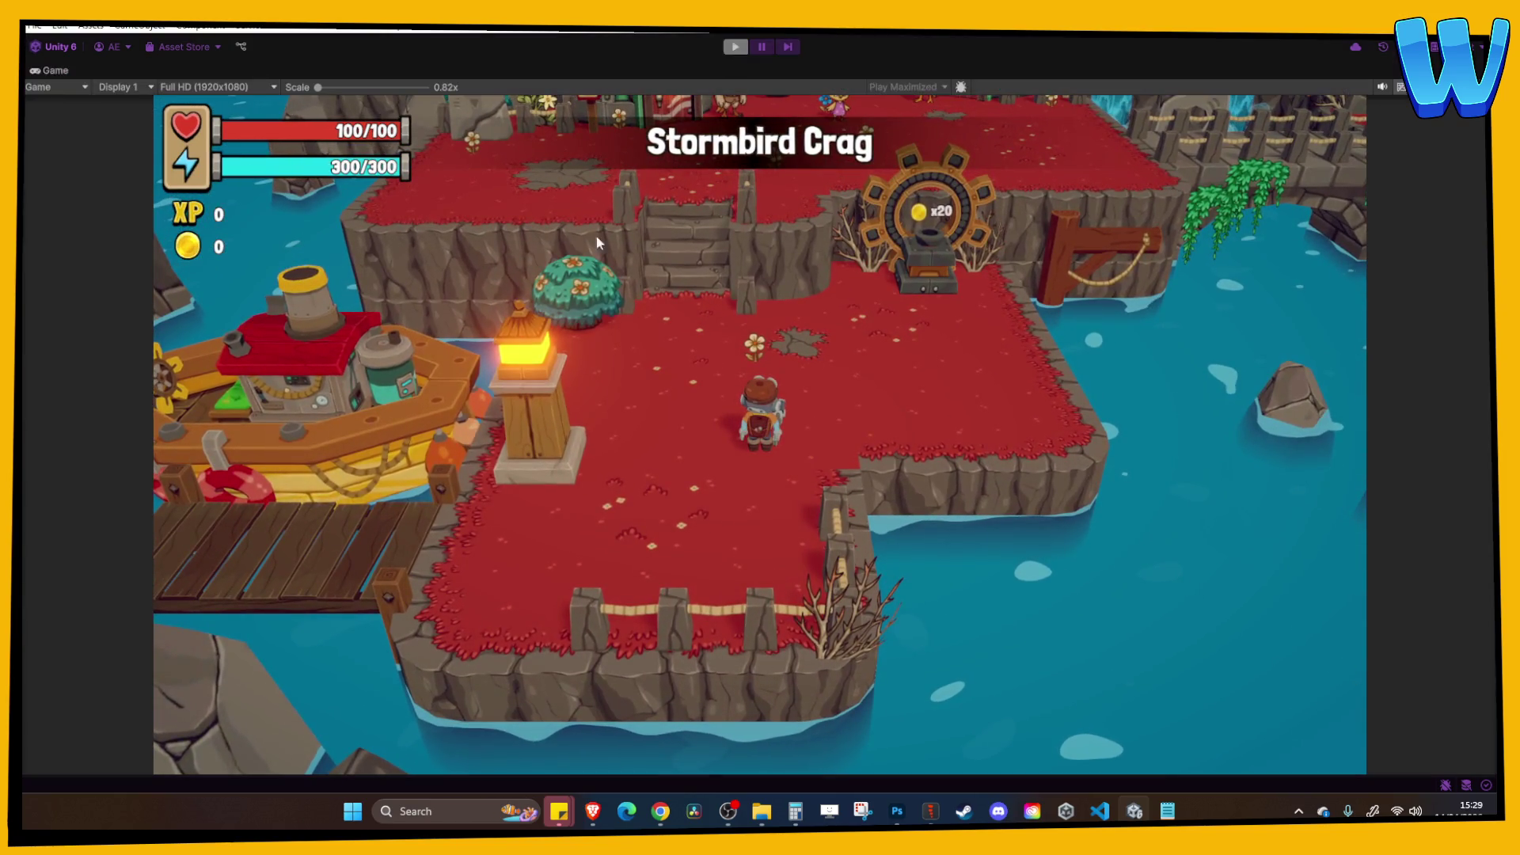
{"action": "scroll", "coordinate": [582, 278], "scroll_direction": "down", "scroll_amount": 5}
{"action": "scroll", "coordinate": [533, 278], "scroll_direction": "down", "scroll_amount": 3}
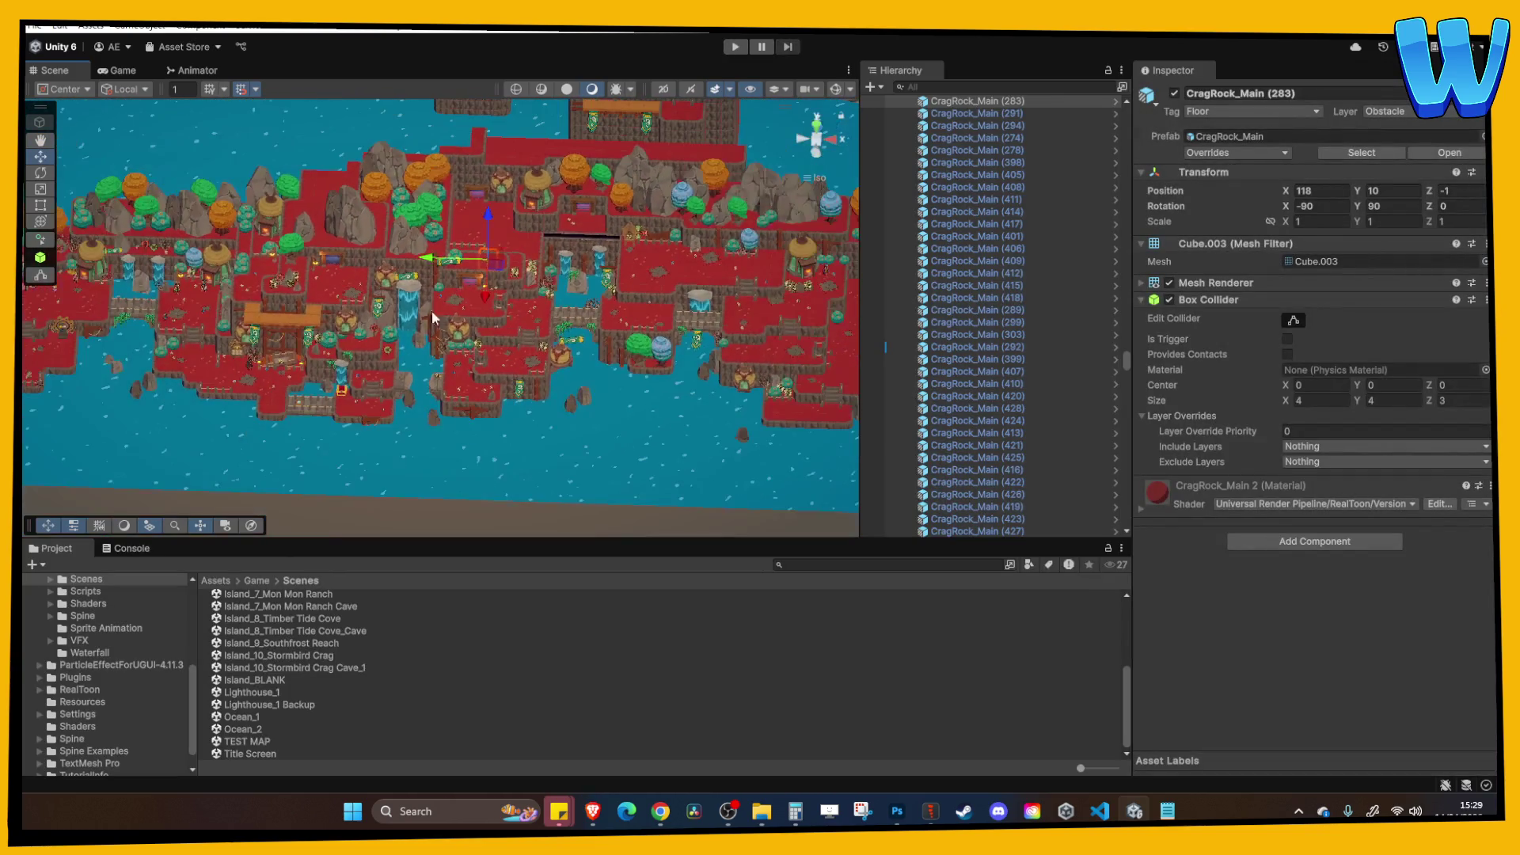
{"action": "left_click_drag", "start_coordinate": [319, 380], "coordinate": [450, 379]}
{"action": "left_click", "coordinate": [161, 371]}
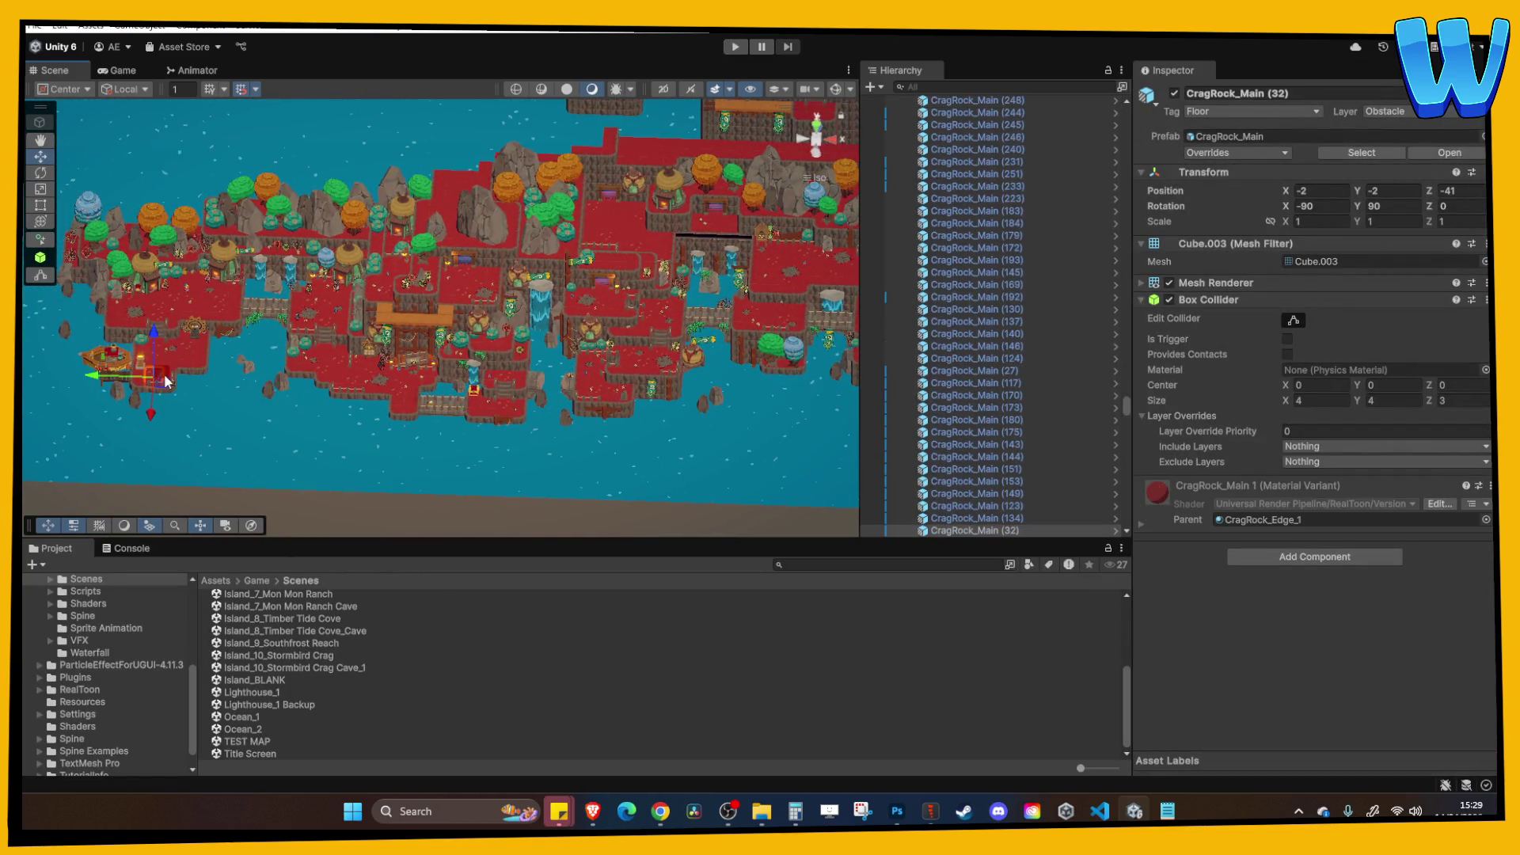
{"action": "left_click_drag", "start_coordinate": [187, 378], "coordinate": [89, 378]}
{"action": "key", "text": "f"}
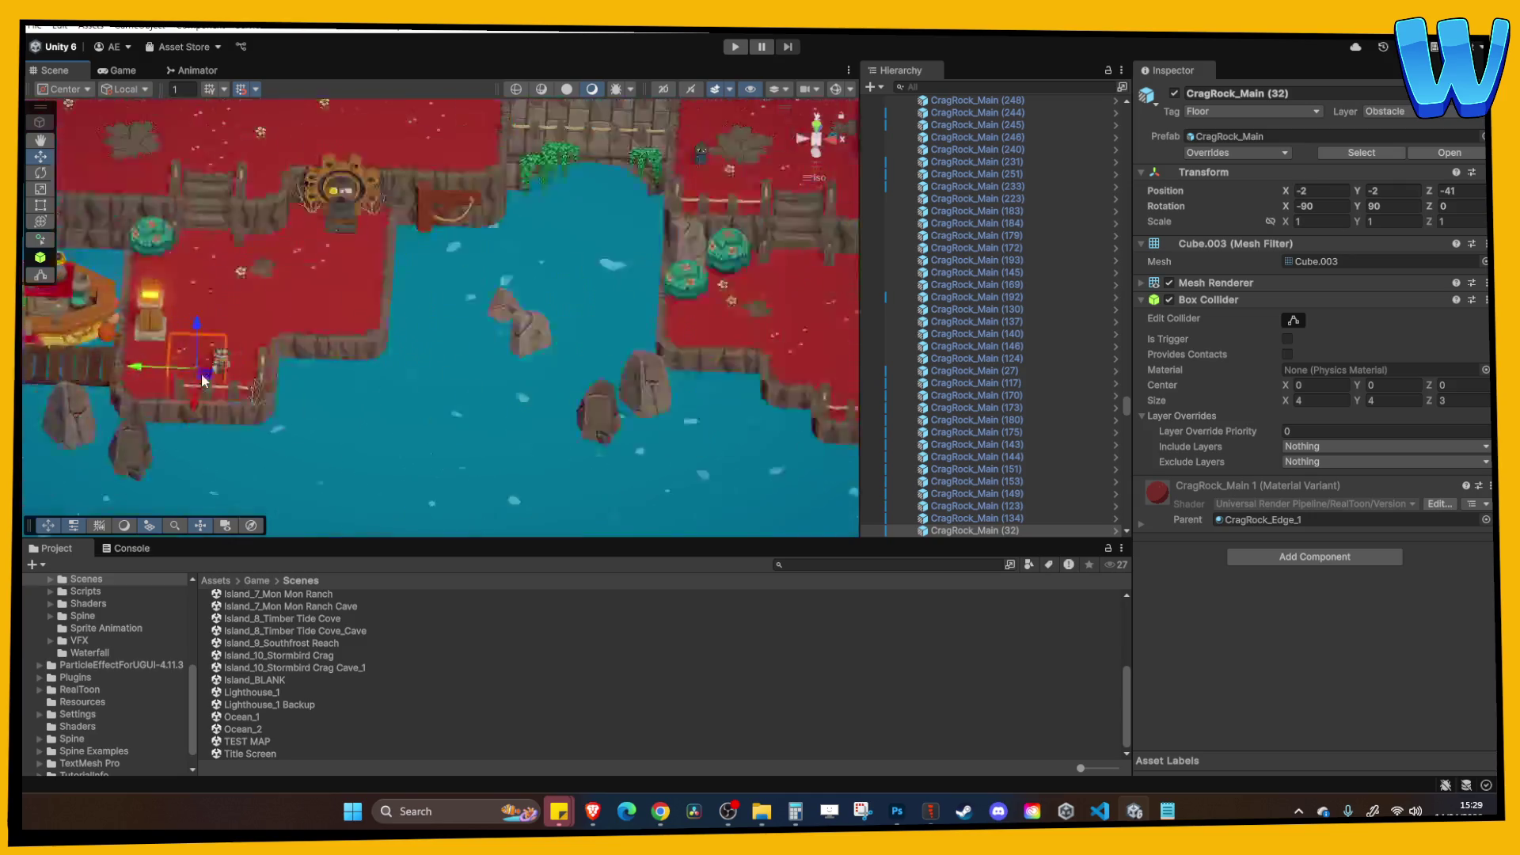
Move the Player right across the level and up toward the wind turbine platform.
{"action": "scroll", "coordinate": [486, 301], "scroll_direction": "down", "scroll_amount": 5}
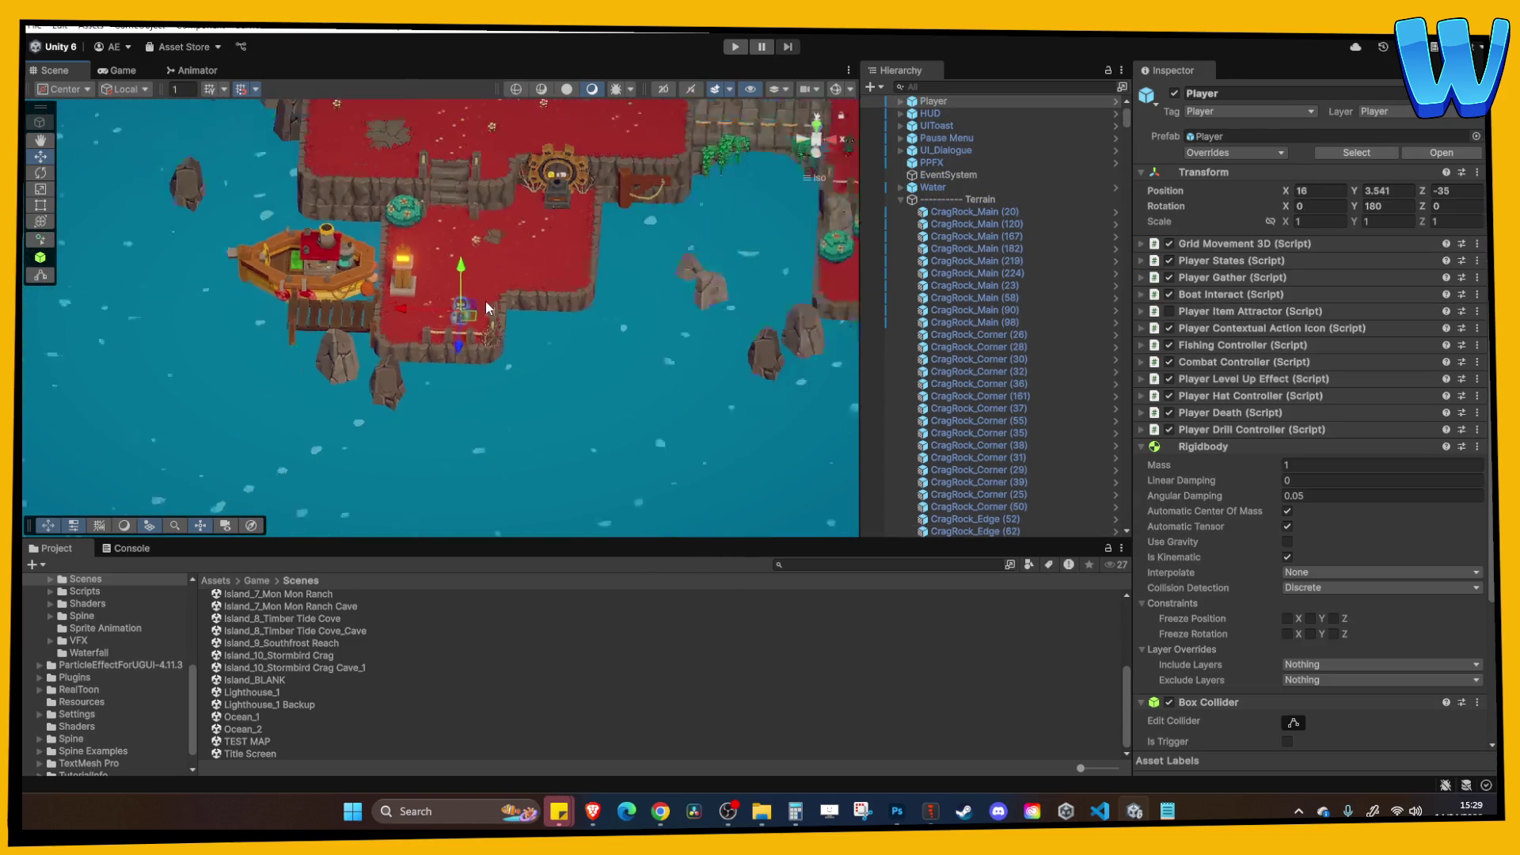
{"action": "left_click_drag", "start_coordinate": [392, 312], "coordinate": [491, 312]}
{"action": "scroll", "coordinate": [312, 360], "scroll_direction": "up", "scroll_amount": 5}
{"action": "key", "text": "w"}
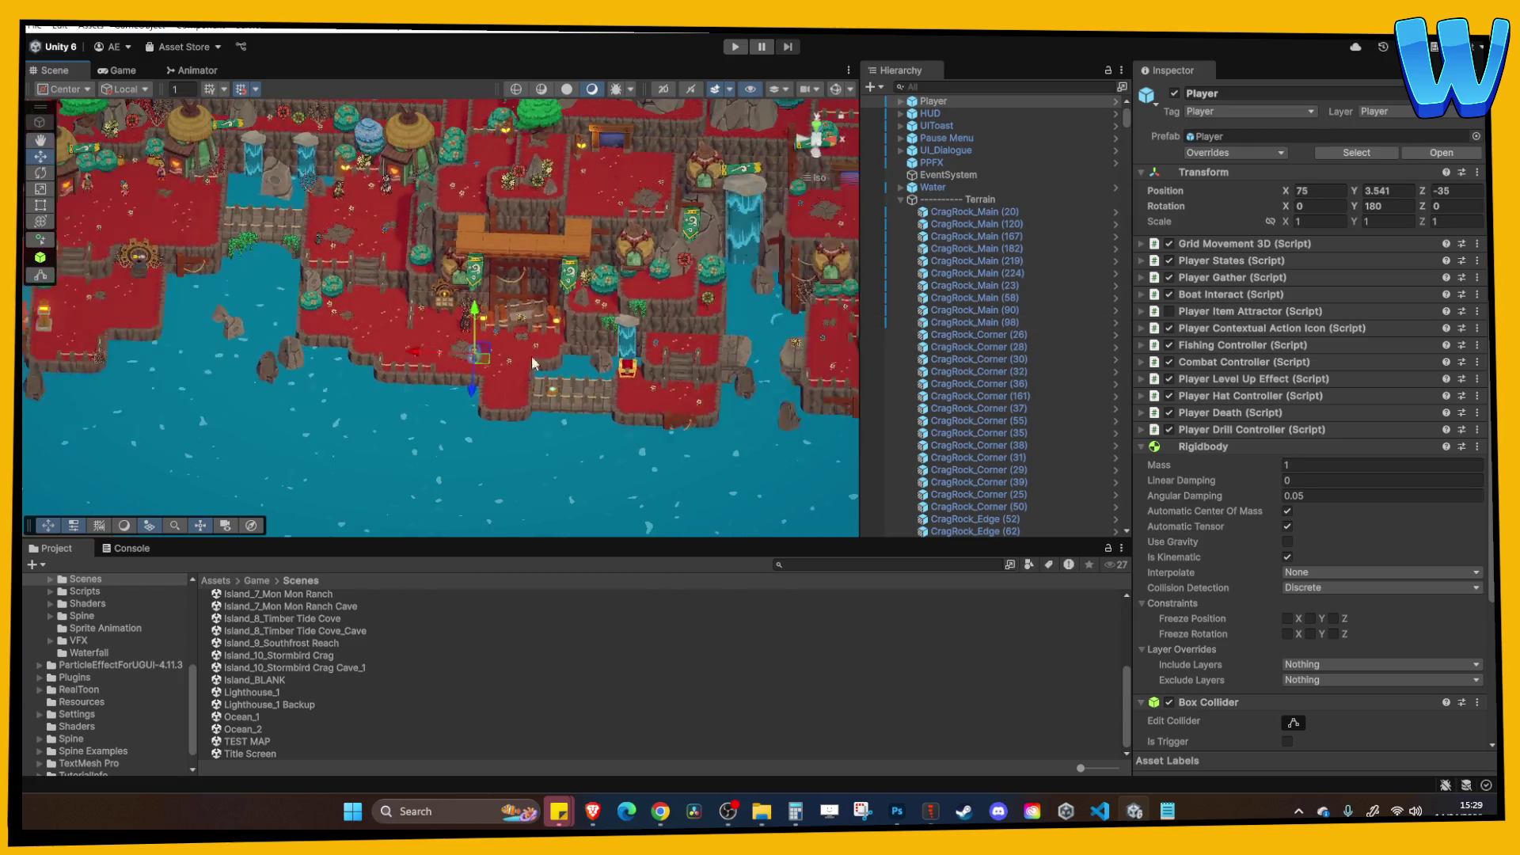
{"action": "mouse_move", "coordinate": [576, 372]}
{"action": "left_mouse_down"}
{"action": "mouse_move", "coordinate": [547, 237]}
{"action": "mouse_move", "coordinate": [550, 142]}
{"action": "left_mouse_up"}
{"action": "mouse_move", "coordinate": [529, 348]}
{"action": "left_mouse_down"}
{"action": "mouse_move", "coordinate": [535, 234]}
{"action": "mouse_move", "coordinate": [486, 161]}
{"action": "mouse_move", "coordinate": [546, 158]}
{"action": "mouse_move", "coordinate": [536, 237]}
{"action": "mouse_move", "coordinate": [595, 260]}
{"action": "left_mouse_up"}
{"action": "key", "text": "f"}
Settle the Player beside the turbine at 179, 15.541, 3 and start a play test.
{"action": "scroll", "coordinate": [529, 312], "scroll_direction": "down", "scroll_amount": 3}
{"action": "scroll", "coordinate": [462, 331], "scroll_direction": "up", "scroll_amount": 2}
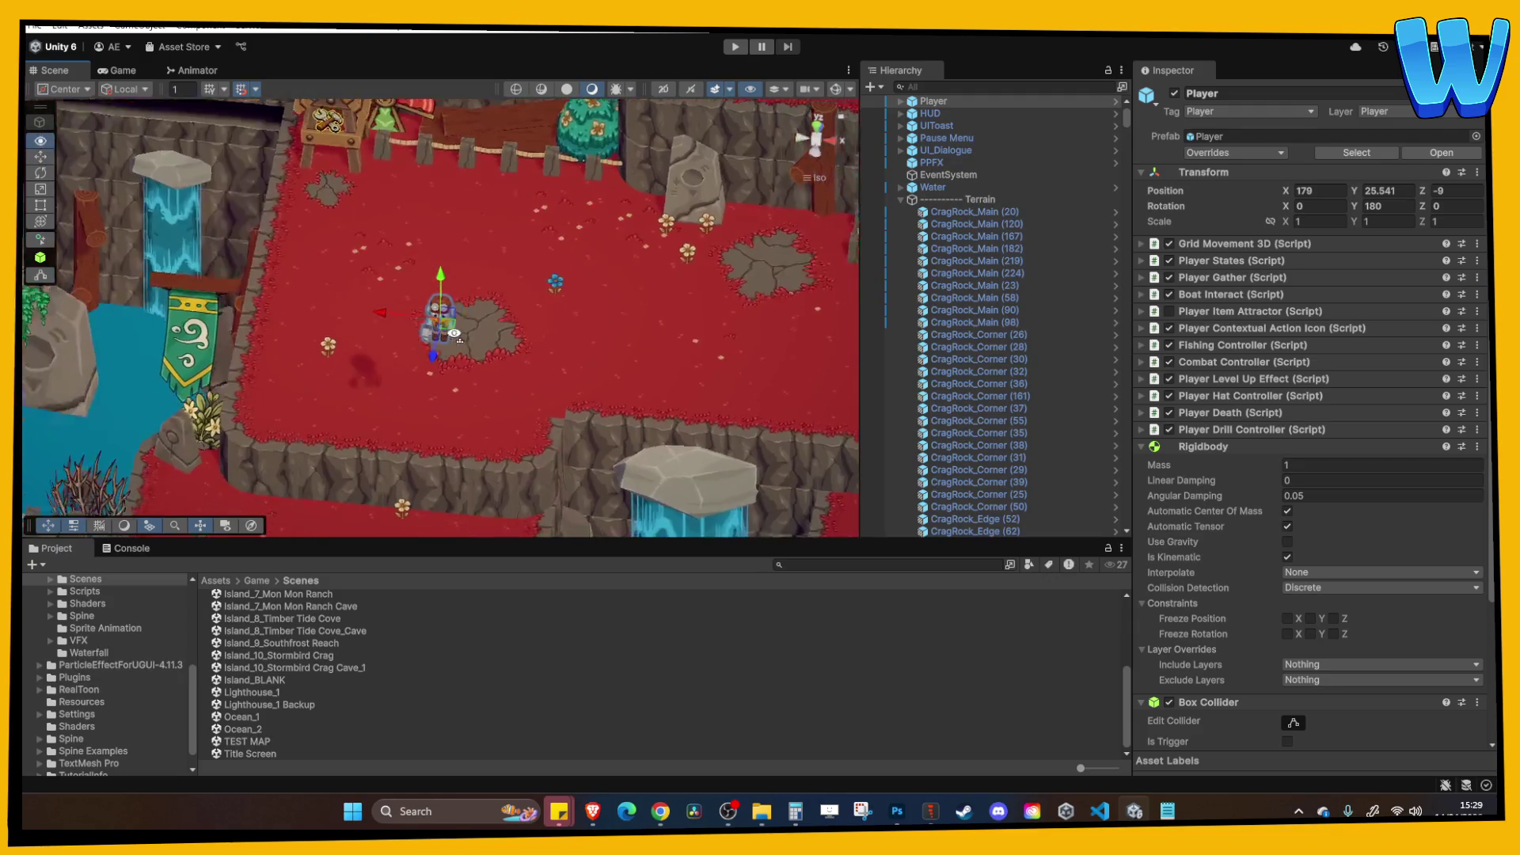
{"action": "key", "text": "w"}
{"action": "left_click_drag", "start_coordinate": [544, 178], "coordinate": [507, 153]}
{"action": "left_click_drag", "start_coordinate": [407, 157], "coordinate": [407, 349]}
{"action": "key", "text": "f"}
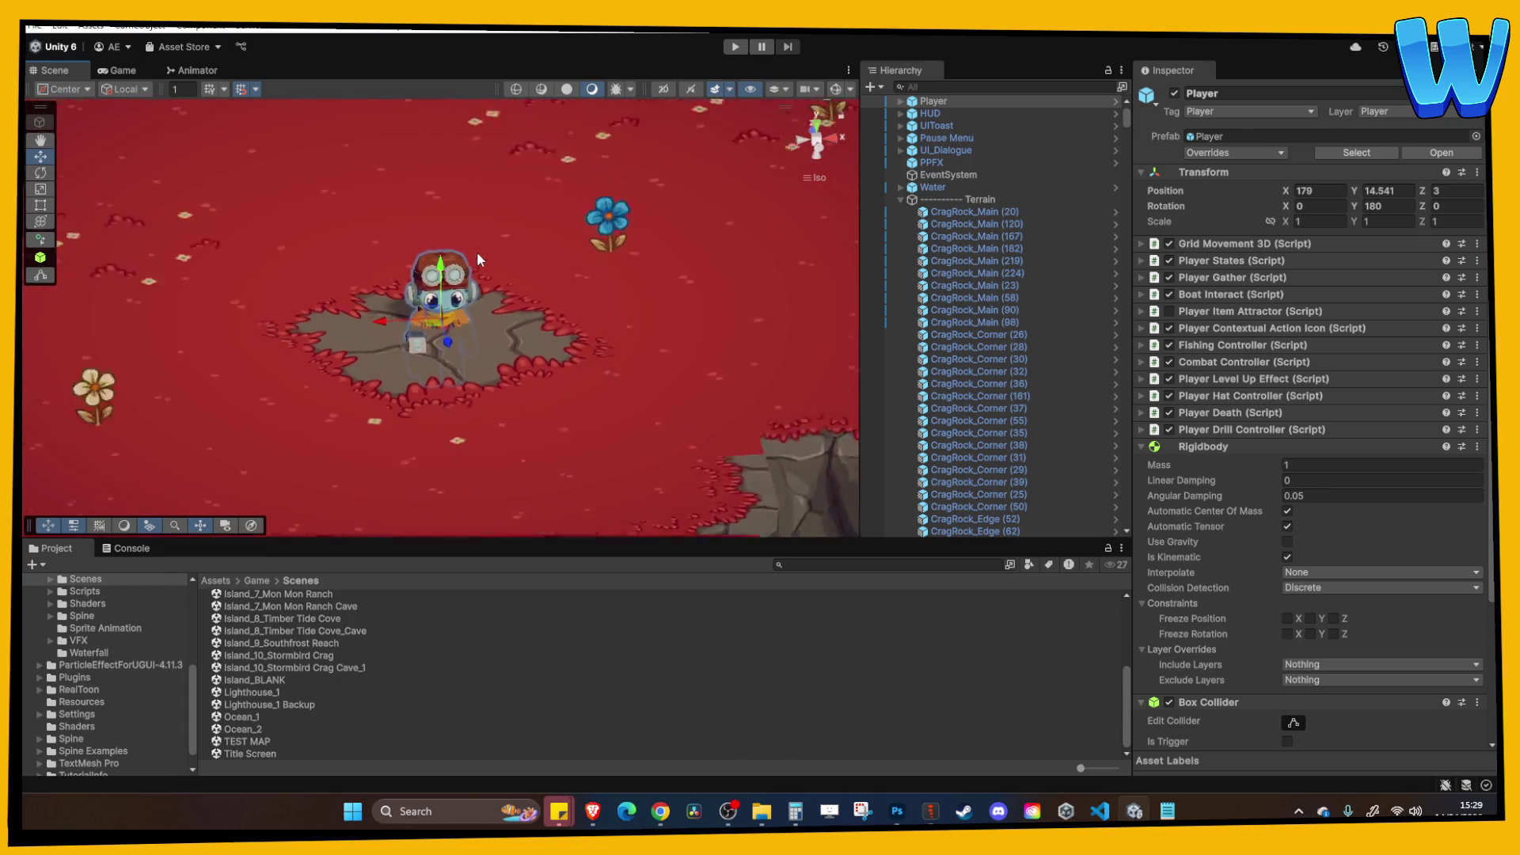
{"action": "mouse_move", "coordinate": [440, 237]}
{"action": "left_mouse_down"}
{"action": "mouse_move", "coordinate": [440, 221]}
{"action": "mouse_move", "coordinate": [310, 136]}
{"action": "mouse_move", "coordinate": [654, 108]}
{"action": "left_mouse_up"}
{"action": "left_click", "coordinate": [736, 49]}
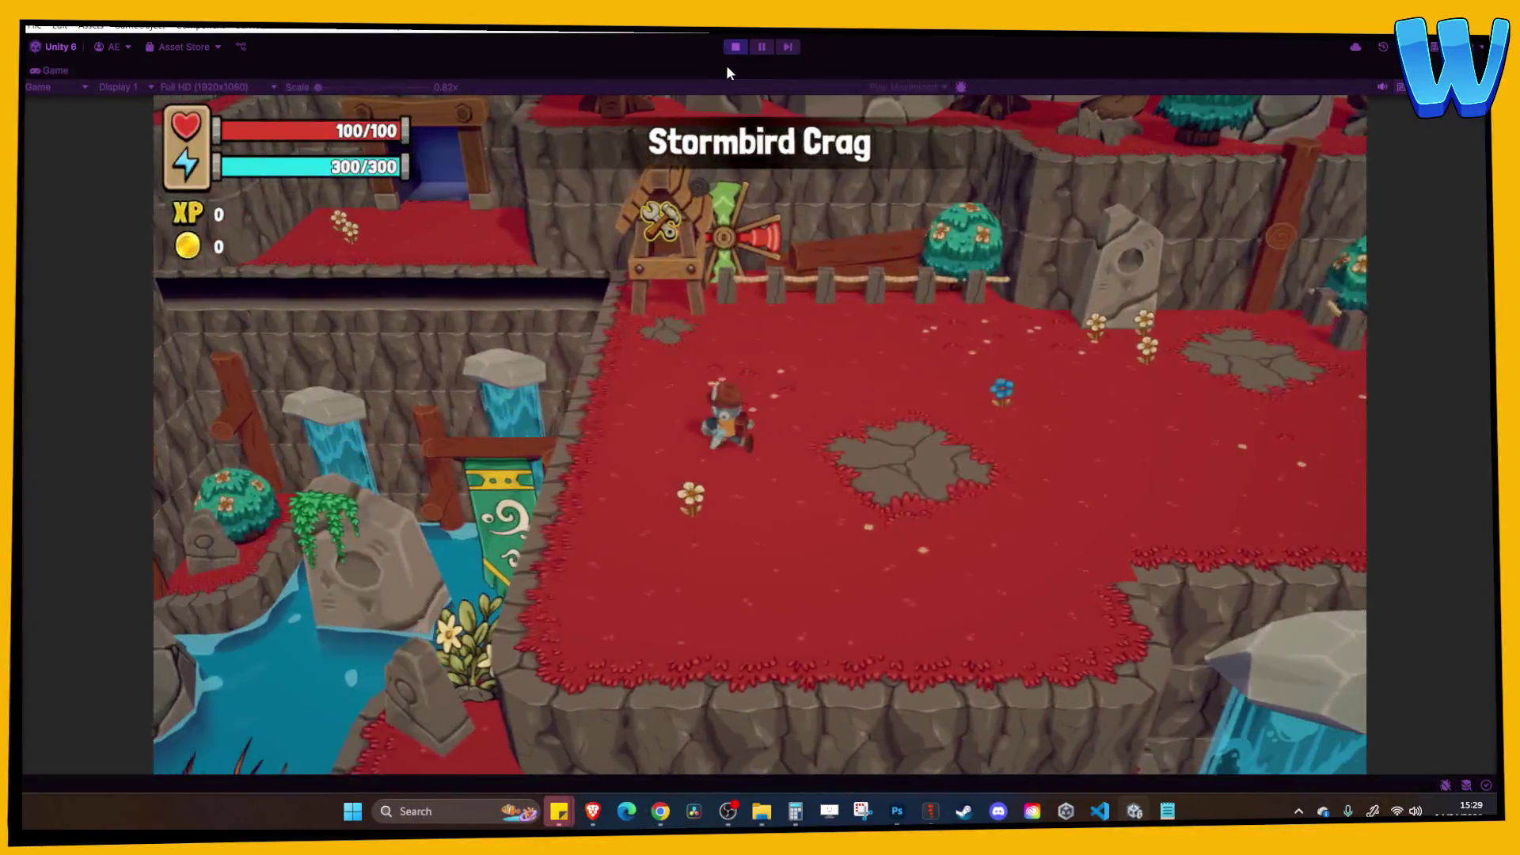
Repair the Broken Wind Turbine, cross the plank bridge and walk the hero into the blue cave doorway.
{"action": "key", "text": "w"}
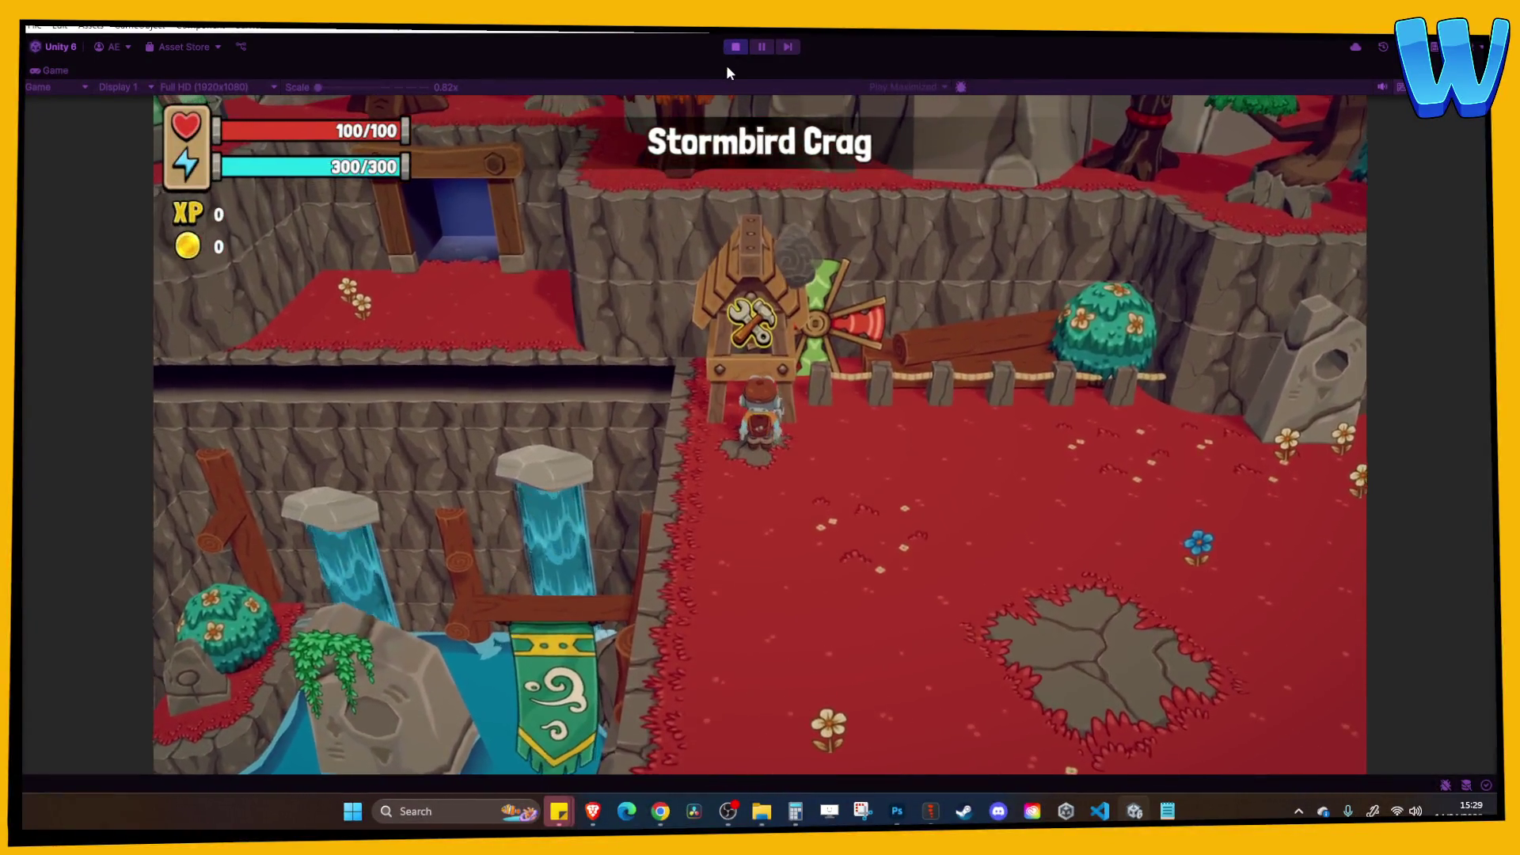
{"action": "key", "text": "e"}
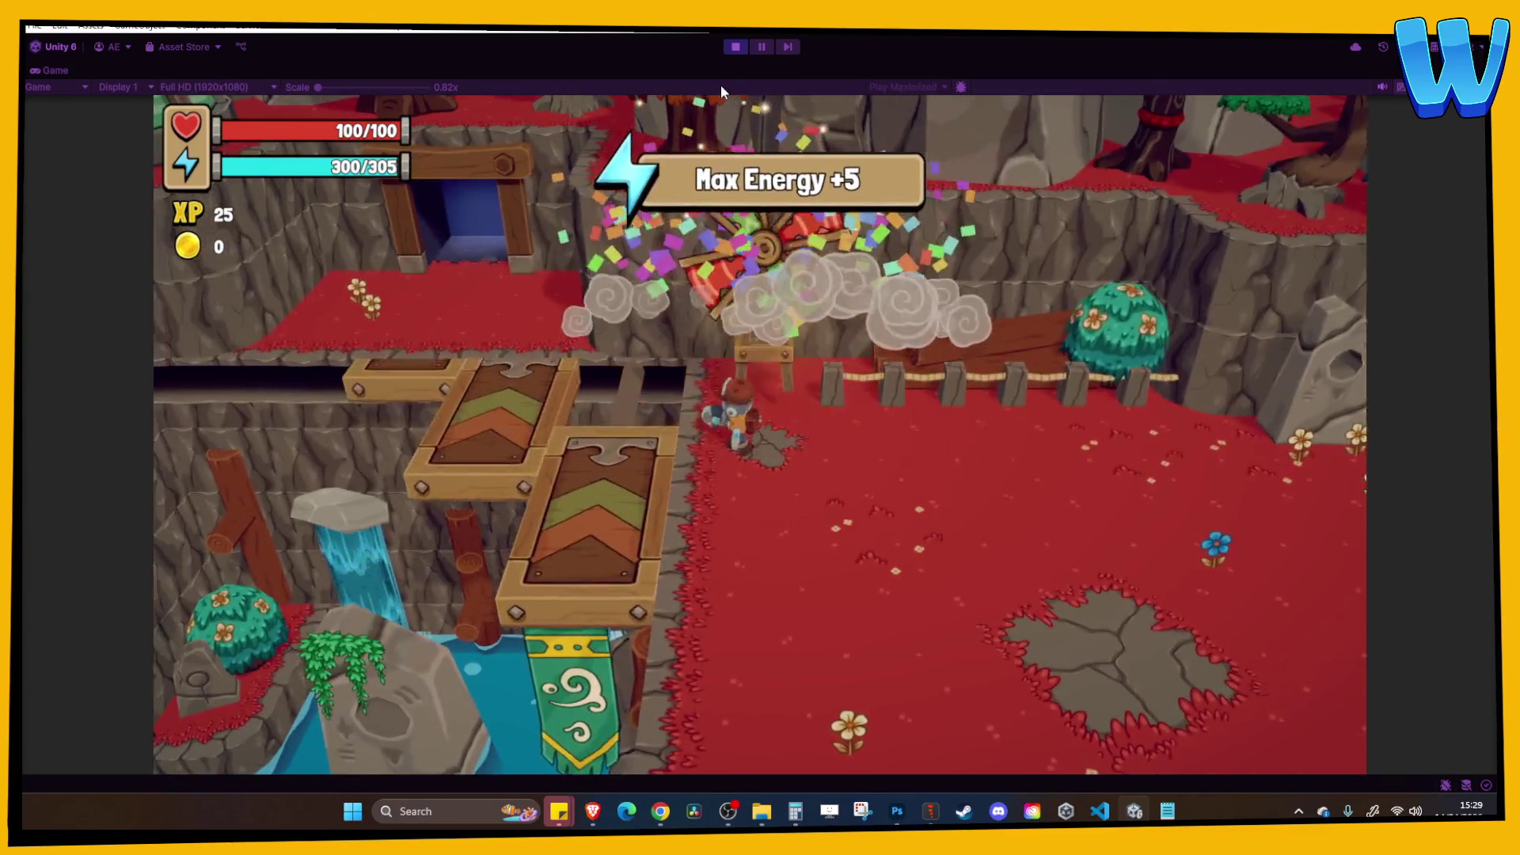
{"action": "key", "text": "a"}
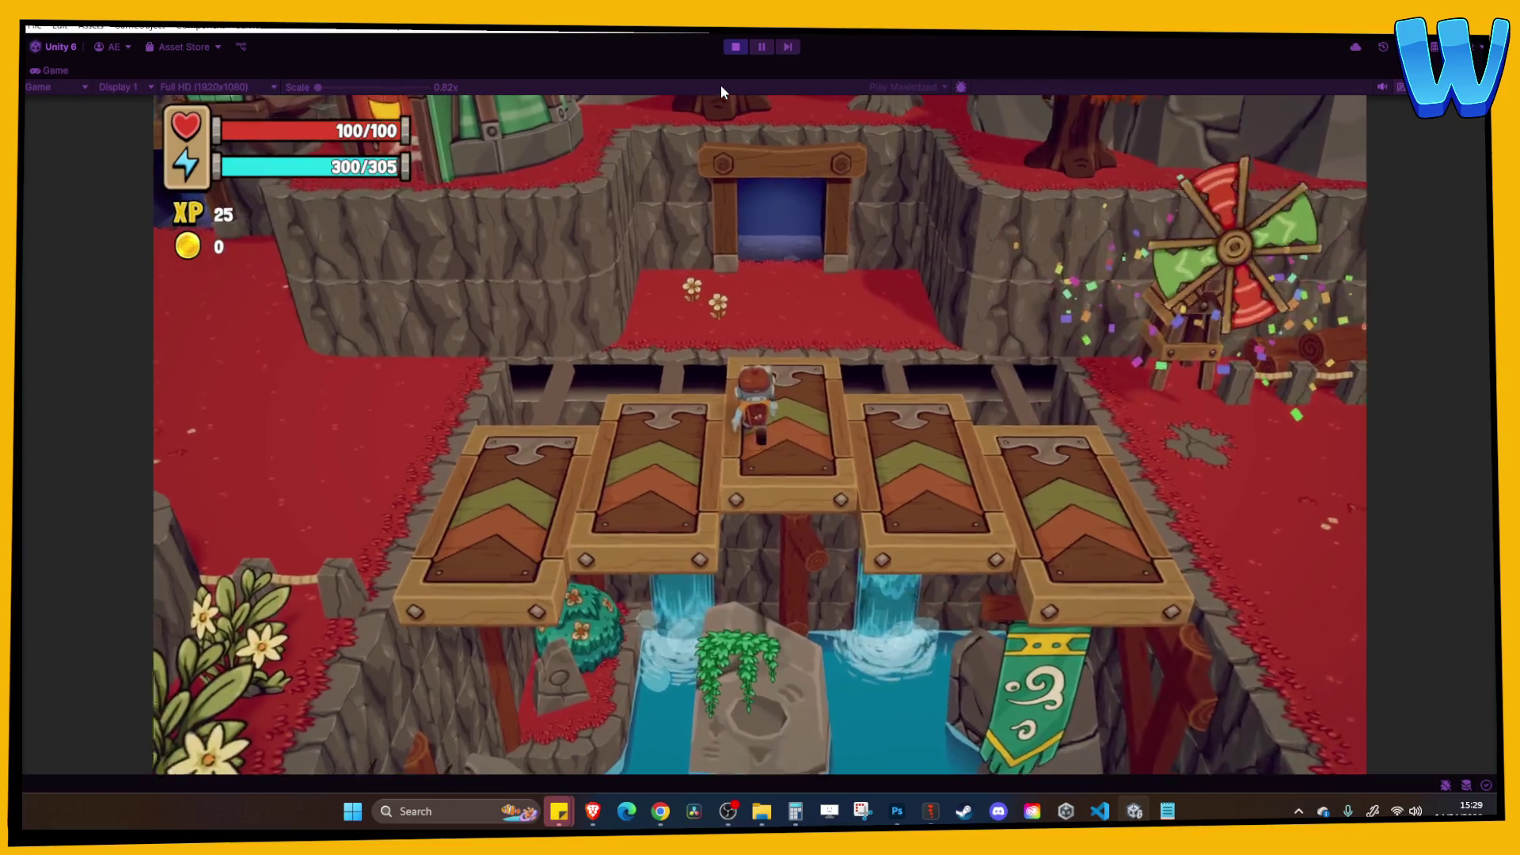
{"action": "key", "text": "a"}
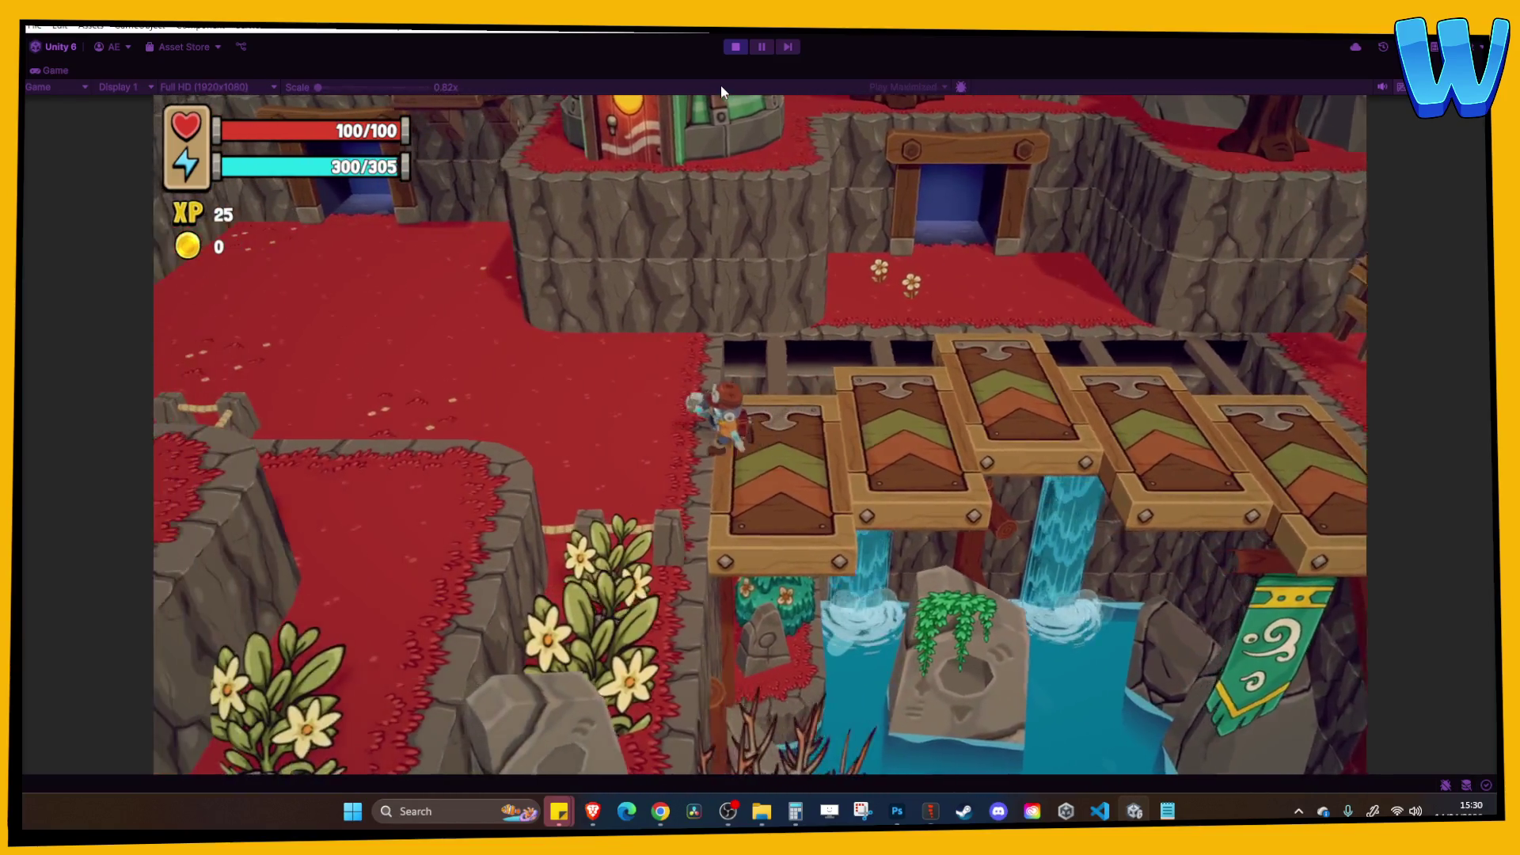
{"action": "key", "text": "d"}
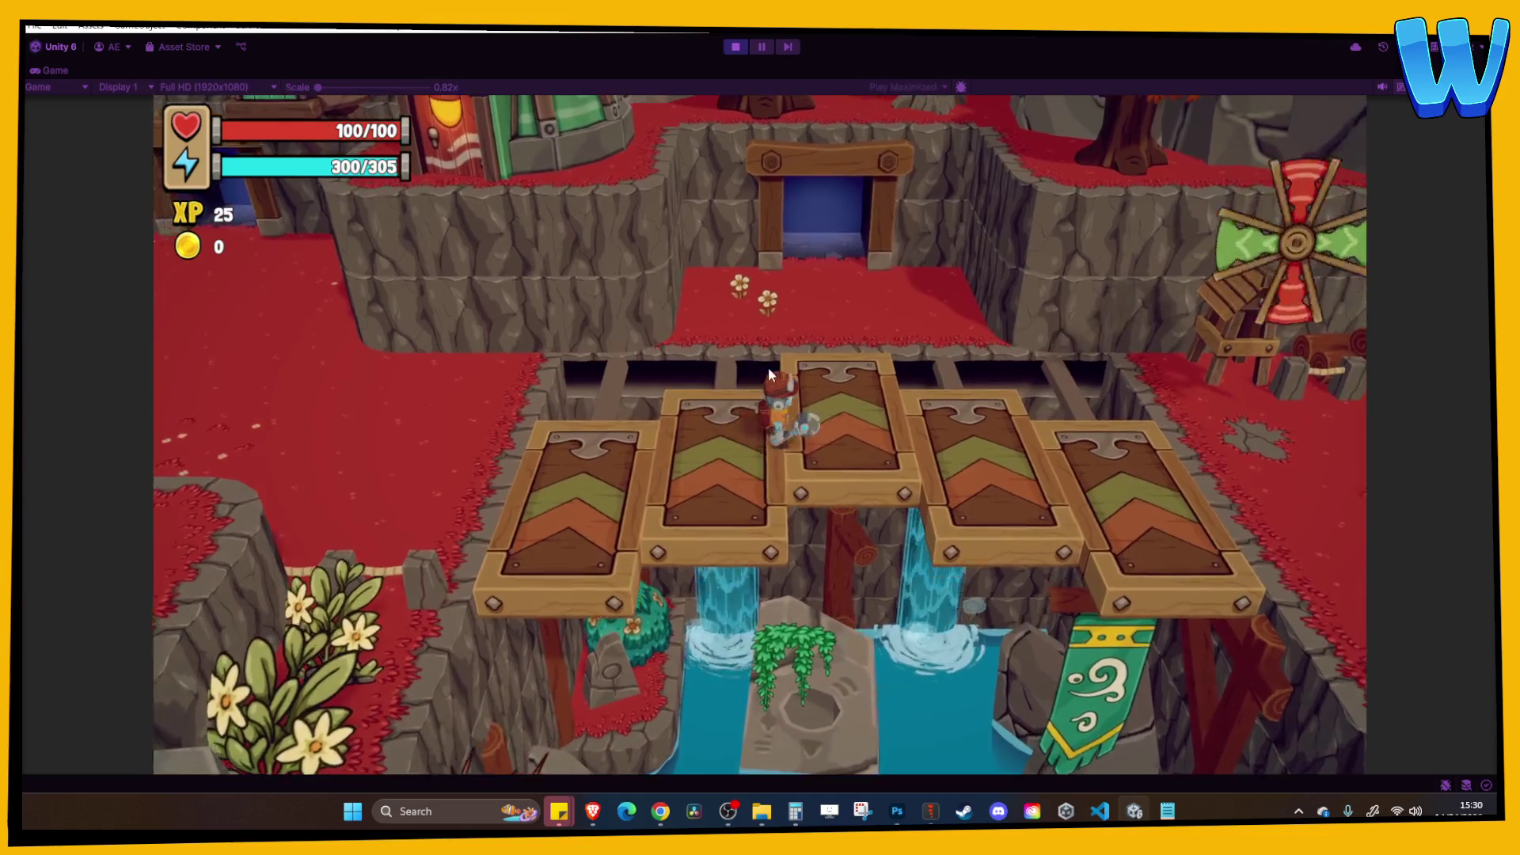
{"action": "key", "text": "w"}
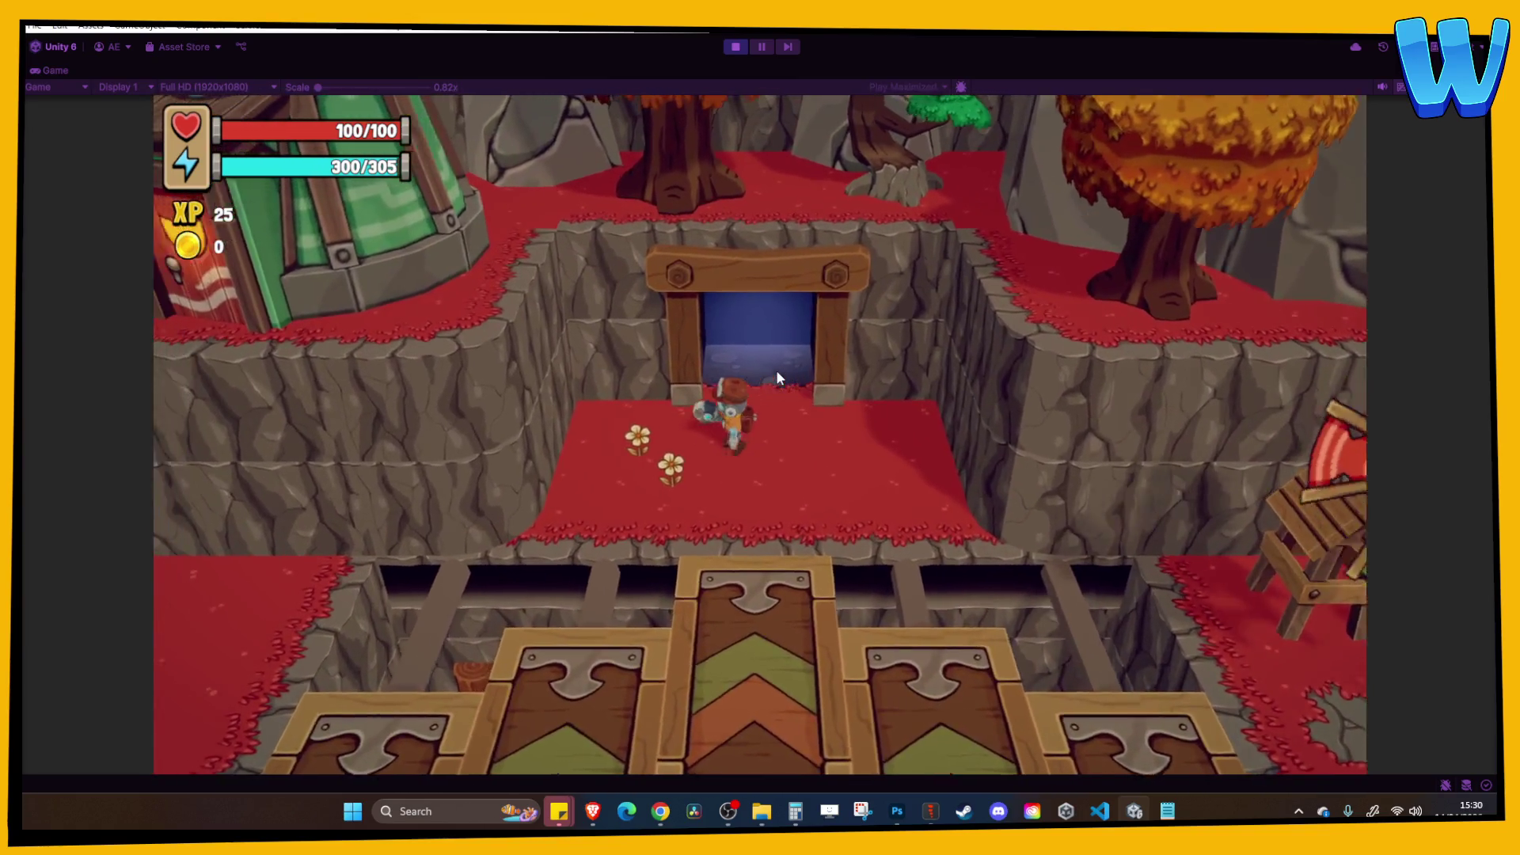
{"action": "key", "text": "s"}
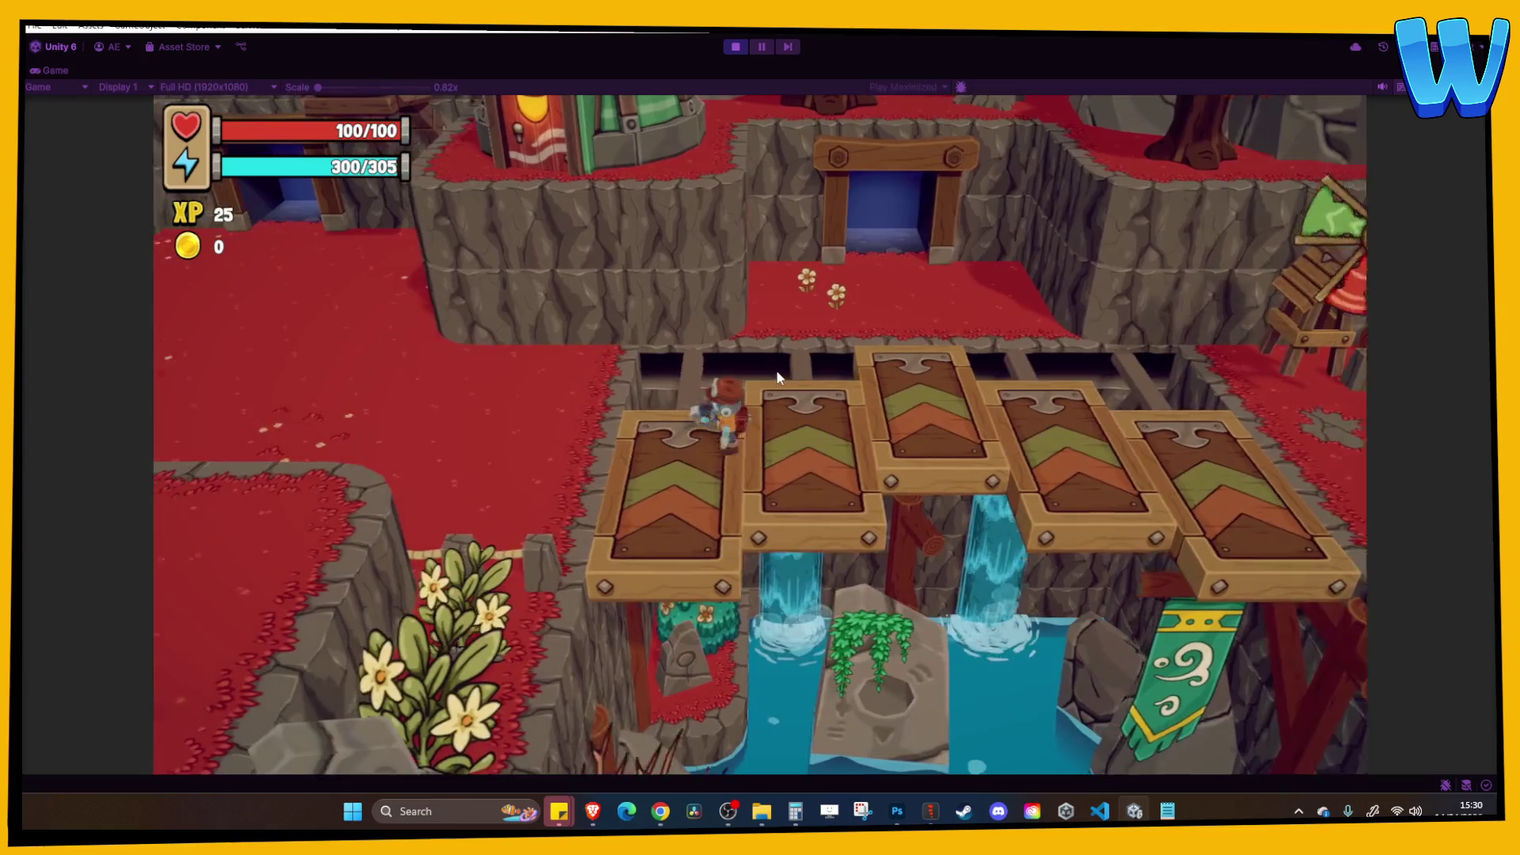
{"action": "key", "text": "a"}
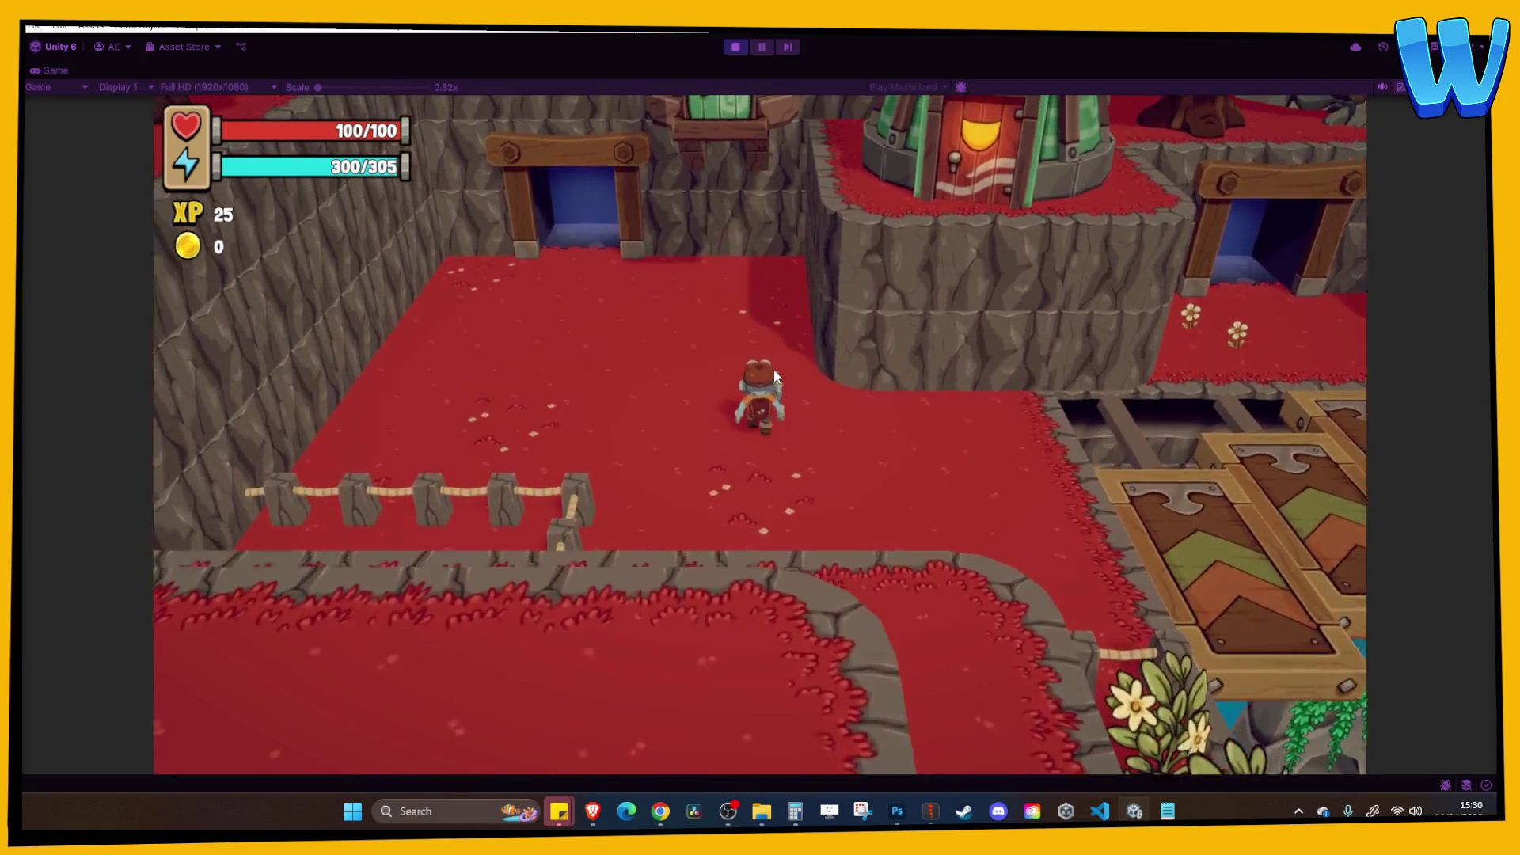
{"action": "key", "text": "w"}
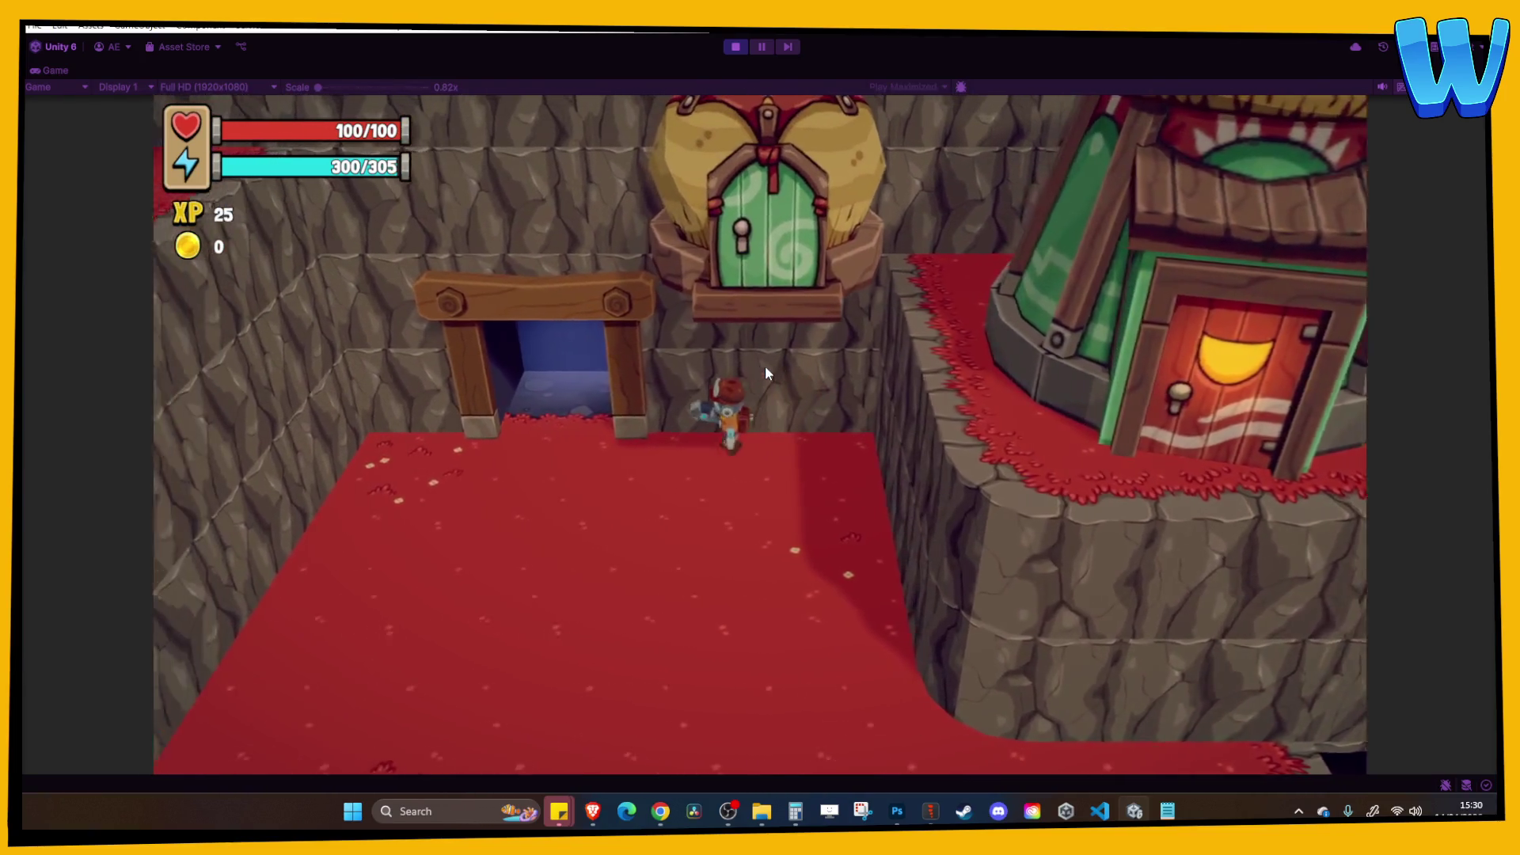
{"action": "key", "text": "a"}
{"action": "key", "text": "w"}
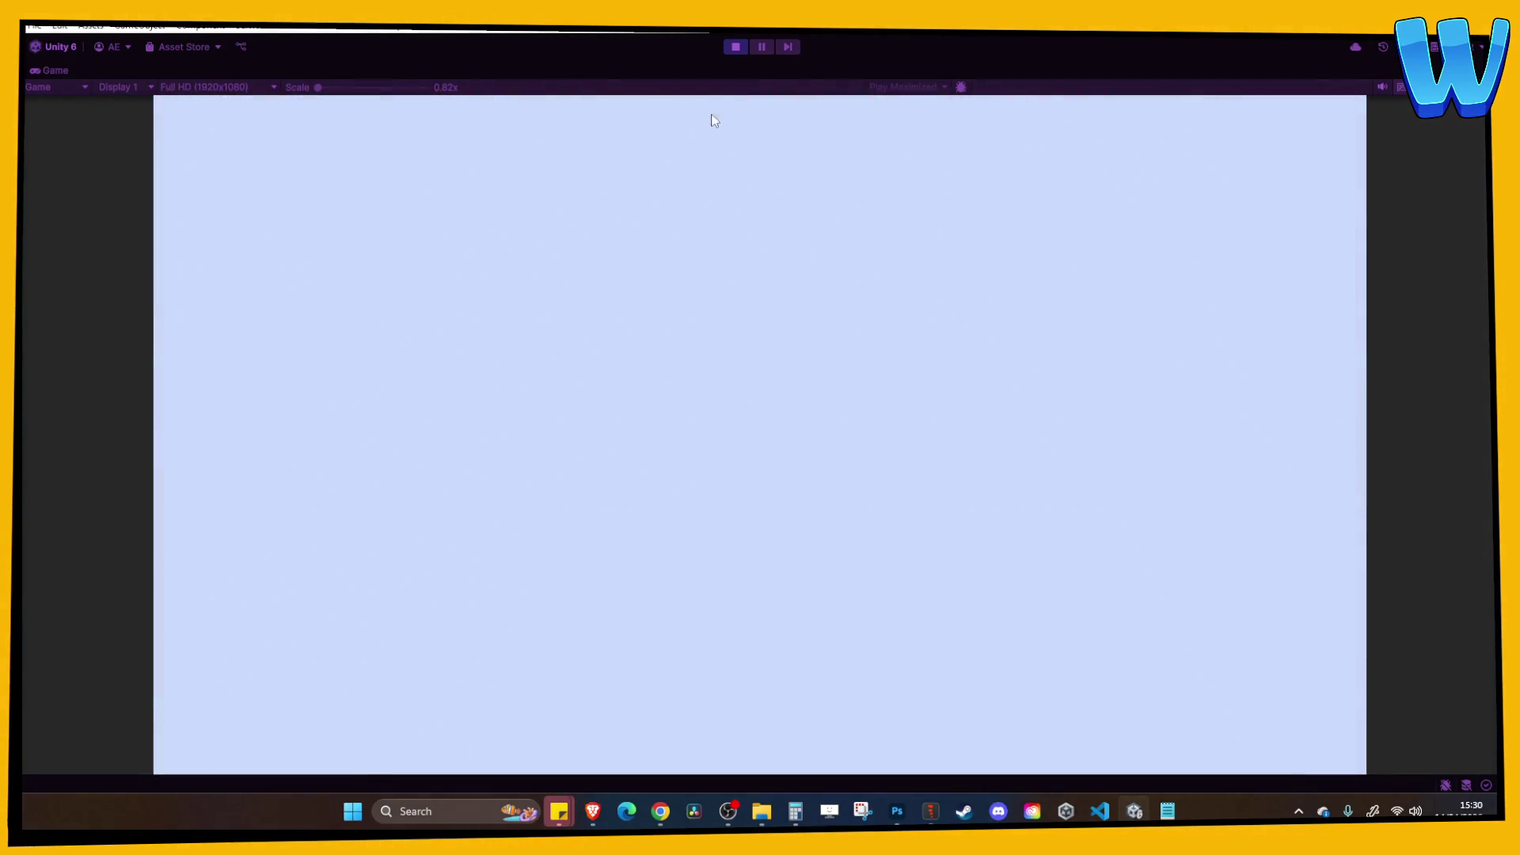
Stop the play test and open the Island_10_Stormbird Crag Cave_1 scene.
{"action": "left_click", "coordinate": [733, 47]}
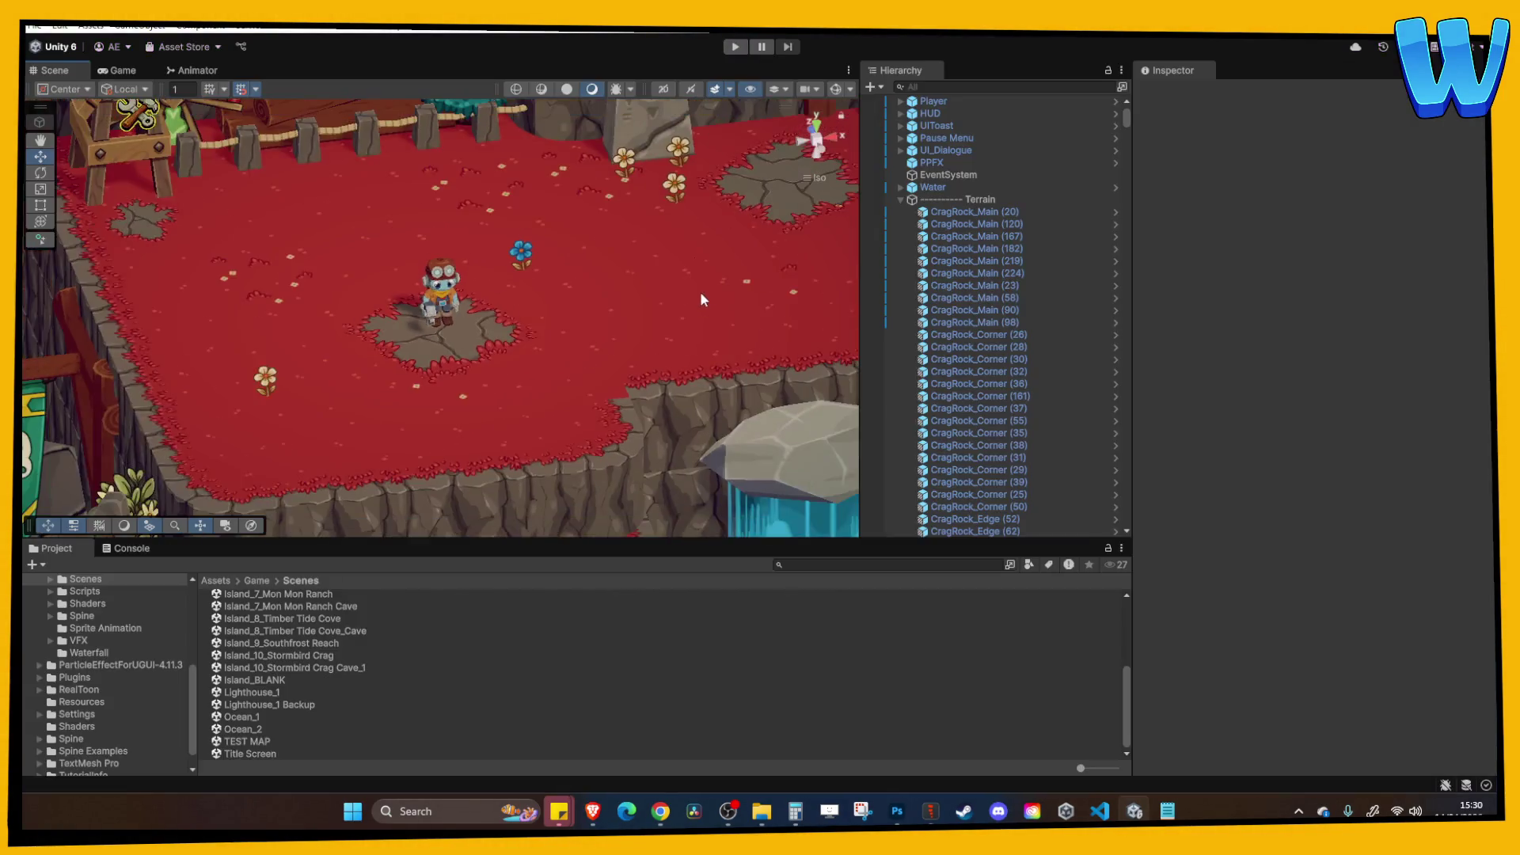
{"action": "scroll", "coordinate": [702, 299], "scroll_direction": "down", "scroll_amount": 5}
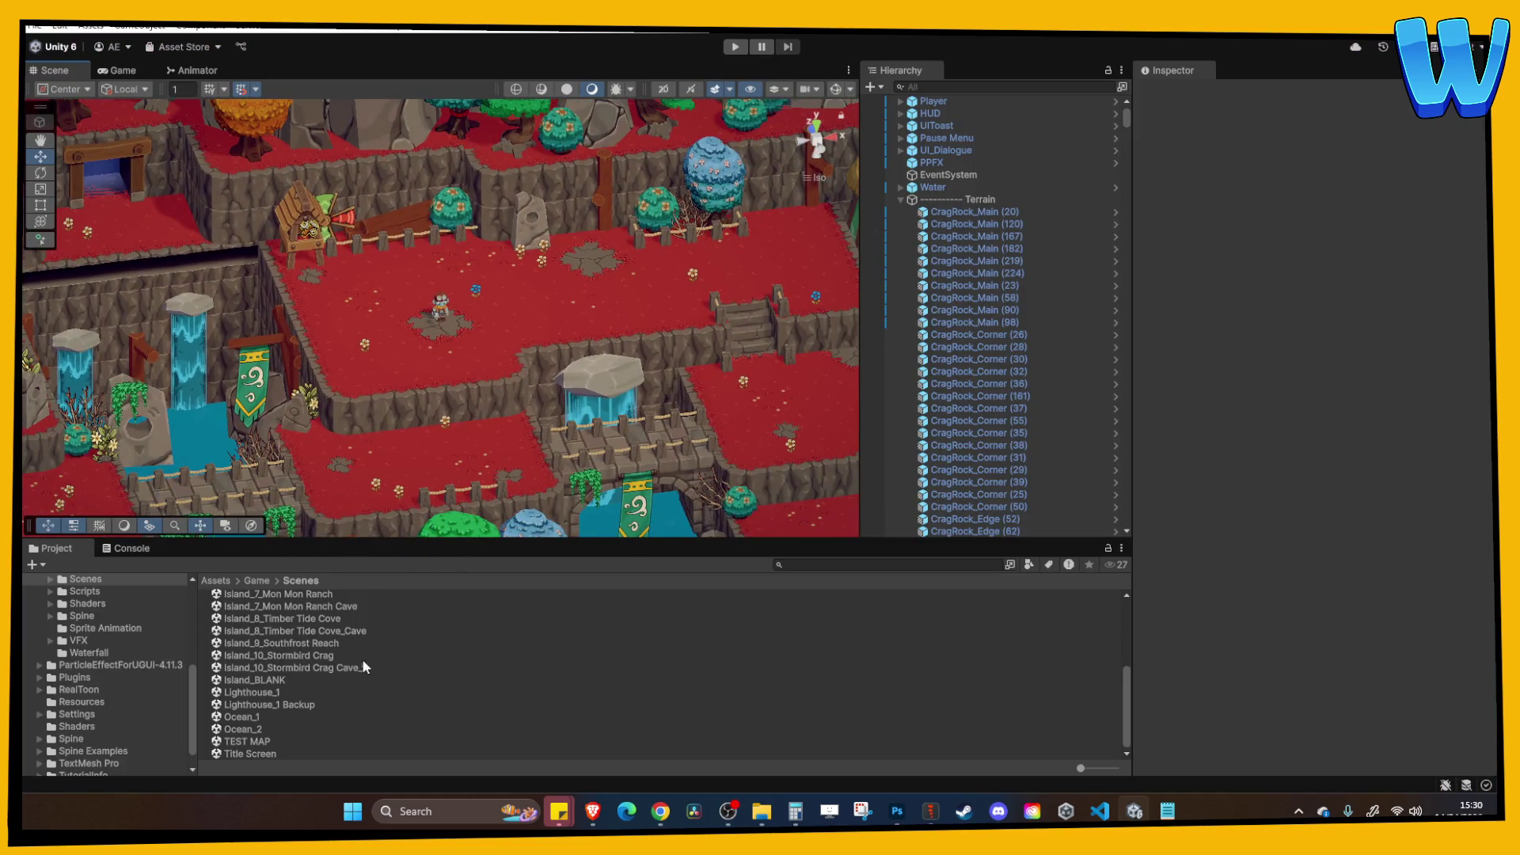
{"action": "double_click", "coordinate": [368, 667]}
{"action": "mouse_move", "coordinate": [490, 315]}
{"action": "left_mouse_down"}
{"action": "mouse_move", "coordinate": [359, 331]}
{"action": "mouse_move", "coordinate": [583, 287]}
{"action": "mouse_move", "coordinate": [511, 248]}
{"action": "mouse_move", "coordinate": [306, 283]}
{"action": "mouse_move", "coordinate": [577, 298]}
{"action": "mouse_move", "coordinate": [288, 281]}
{"action": "mouse_move", "coordinate": [581, 299]}
{"action": "mouse_move", "coordinate": [435, 270]}
{"action": "mouse_move", "coordinate": [507, 285]}
{"action": "mouse_move", "coordinate": [428, 341]}
{"action": "left_mouse_up"}
Inspect the cave's BlueCave_Edge tile, a floor block and the BlueCave Slope piece.
{"action": "left_click", "coordinate": [307, 283]}
{"action": "key", "text": "f"}
{"action": "scroll", "coordinate": [315, 282], "scroll_direction": "down", "scroll_amount": 5}
{"action": "left_click", "coordinate": [441, 304]}
{"action": "scroll", "coordinate": [417, 355], "scroll_direction": "up", "scroll_amount": 3}
{"action": "left_click", "coordinate": [417, 355]}
{"action": "scroll", "coordinate": [417, 355], "scroll_direction": "up", "scroll_amount": 5}
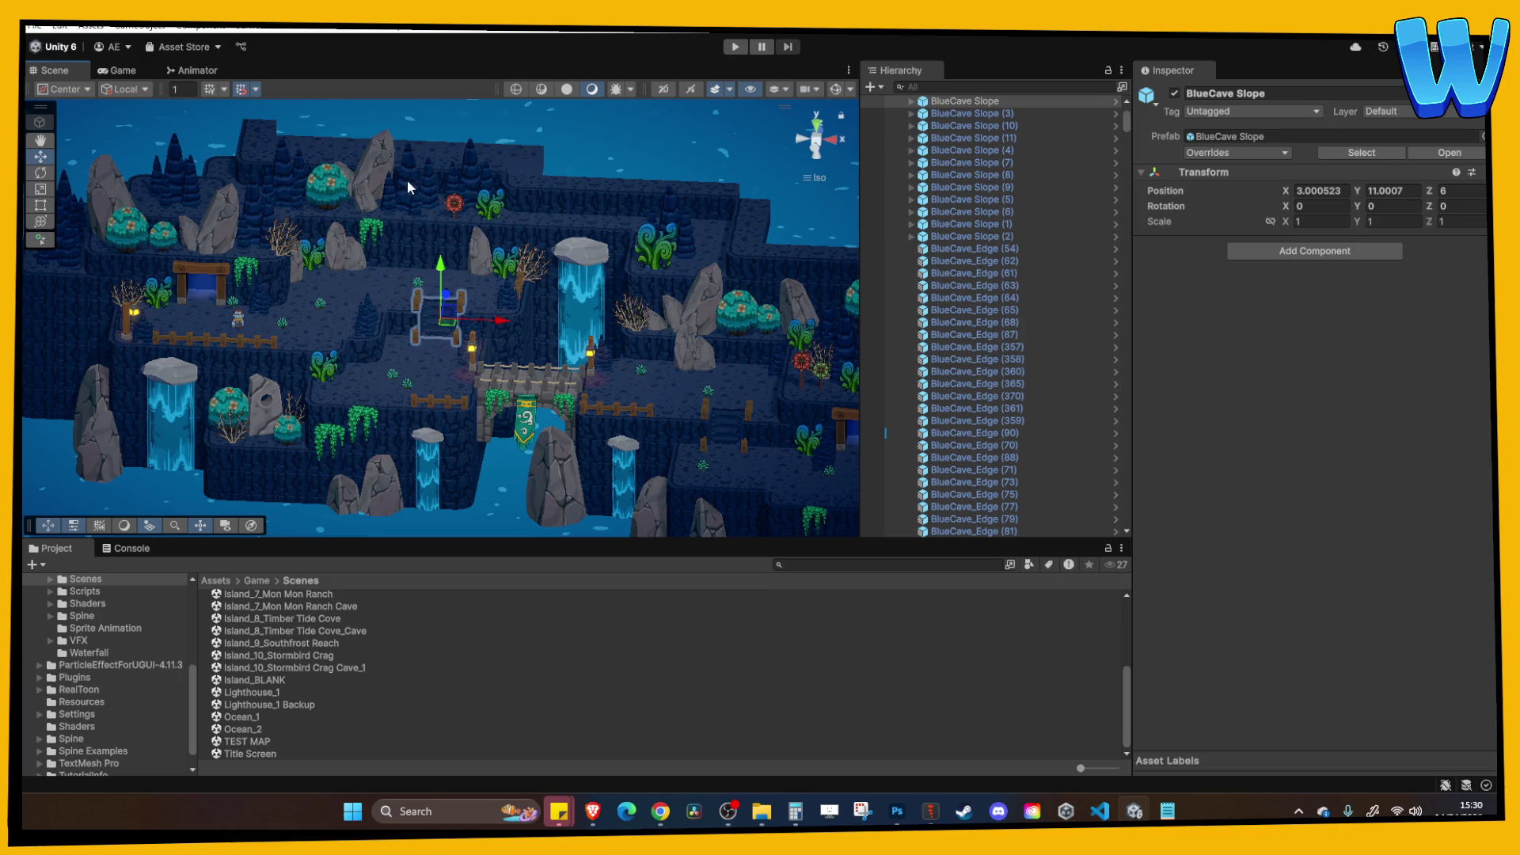
{"action": "scroll", "coordinate": [362, 305], "scroll_direction": "up", "scroll_amount": 5}
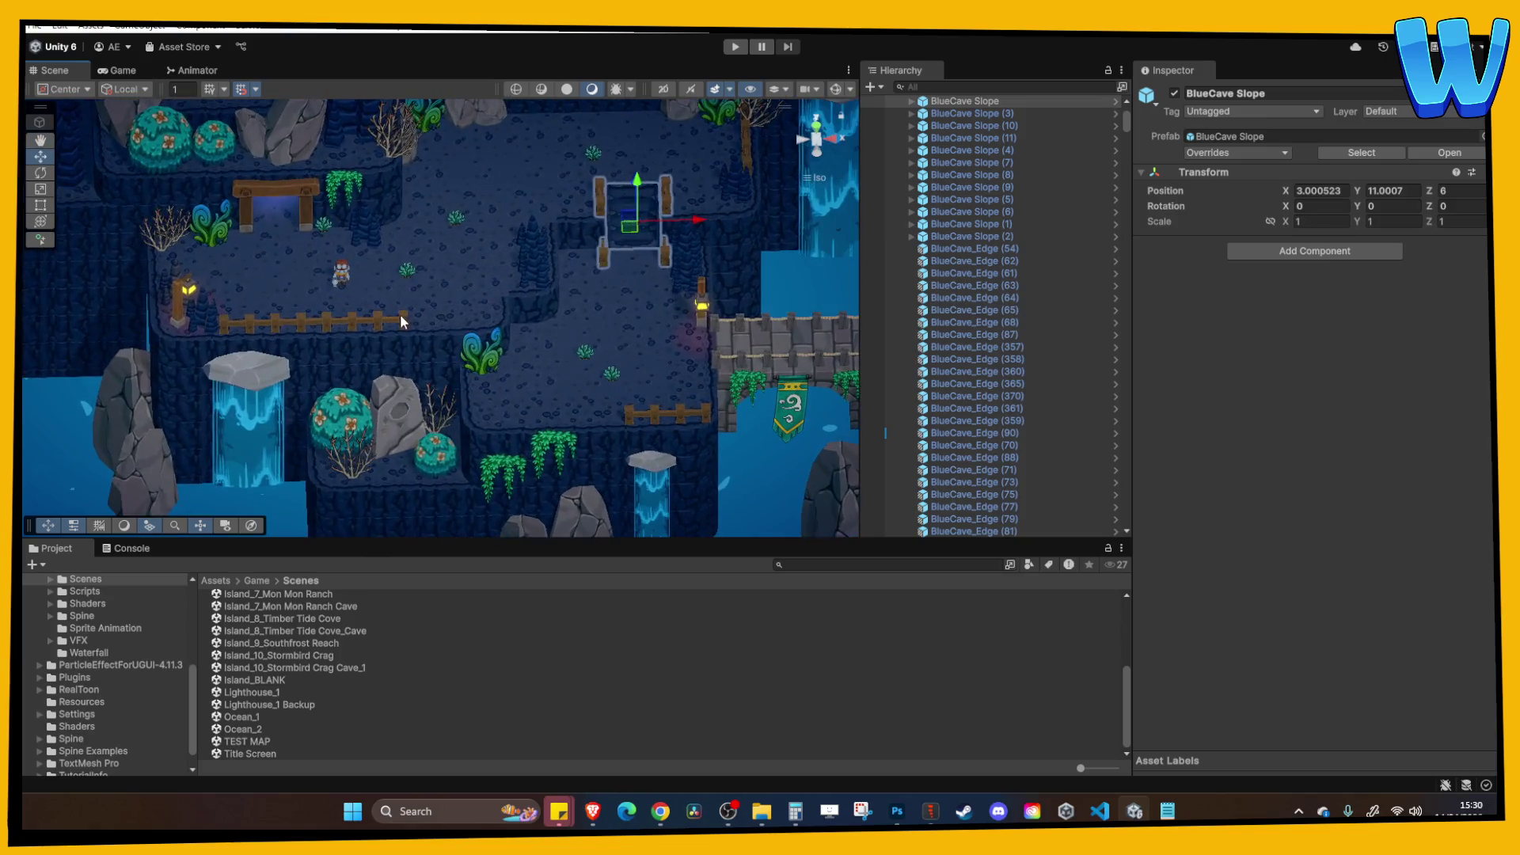
{"action": "left_click", "coordinate": [345, 320]}
{"action": "key", "text": "f"}
{"action": "scroll", "coordinate": [473, 240], "scroll_direction": "down", "scroll_amount": 3}
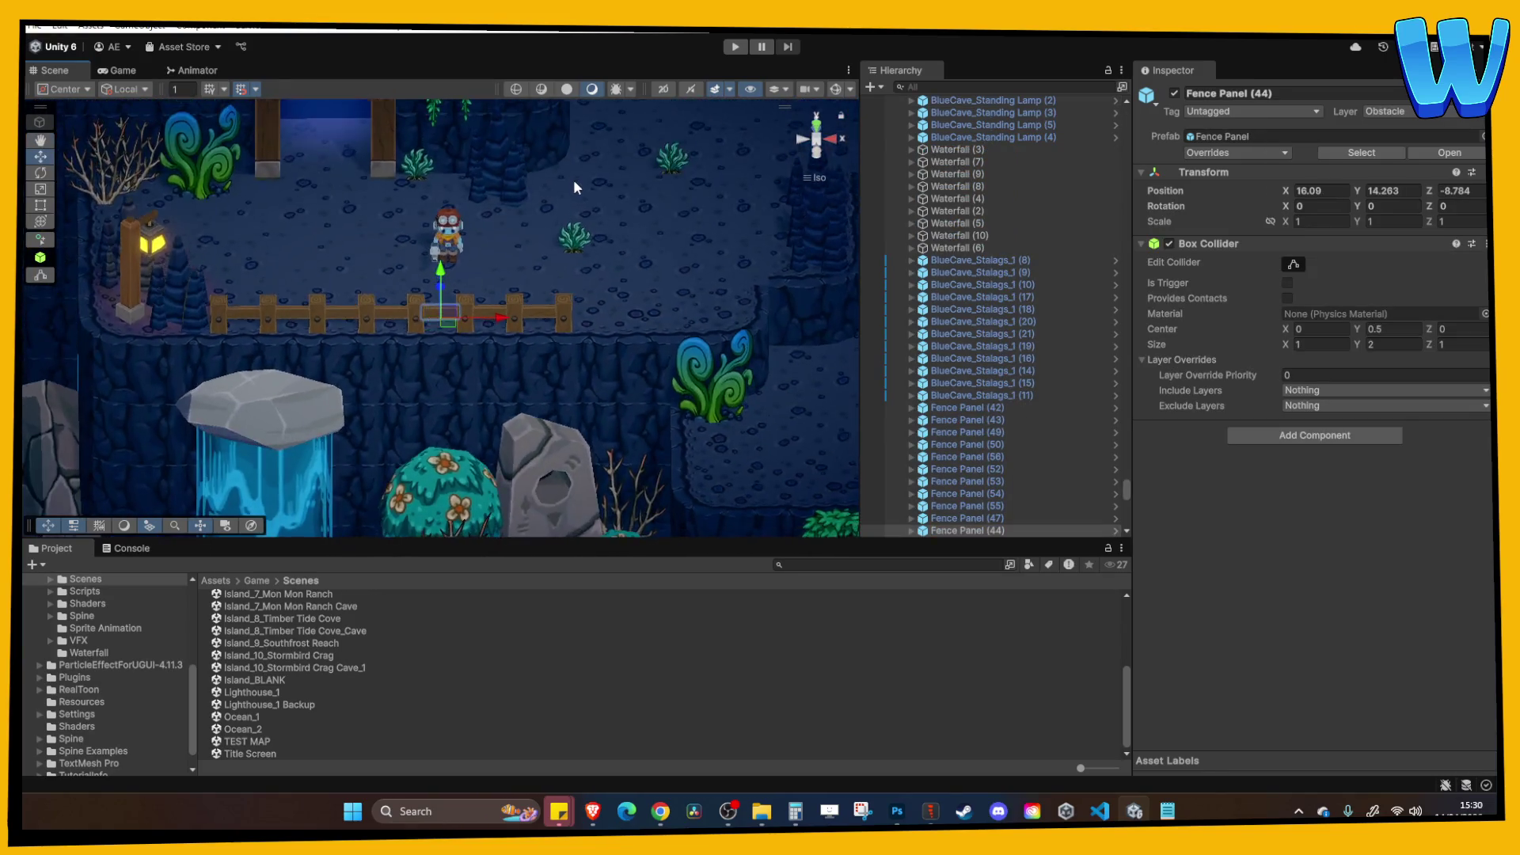
{"action": "scroll", "coordinate": [573, 207], "scroll_direction": "down", "scroll_amount": 5}
{"action": "left_click", "coordinate": [461, 286]}
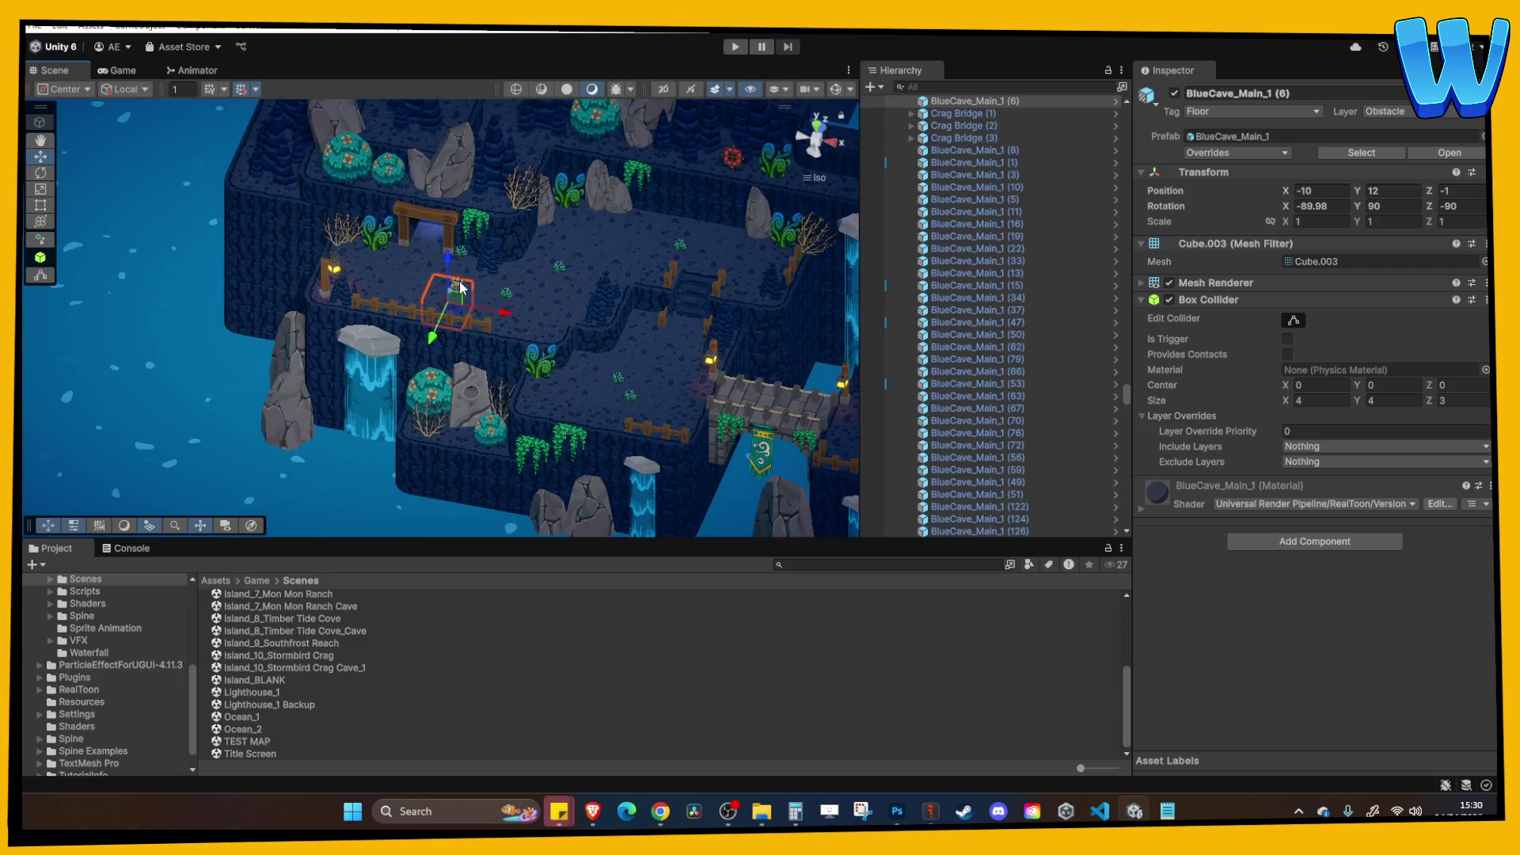
{"action": "left_click", "coordinate": [517, 290]}
{"action": "left_click", "coordinate": [455, 285]}
{"action": "scroll", "coordinate": [571, 282], "scroll_direction": "down", "scroll_amount": 5}
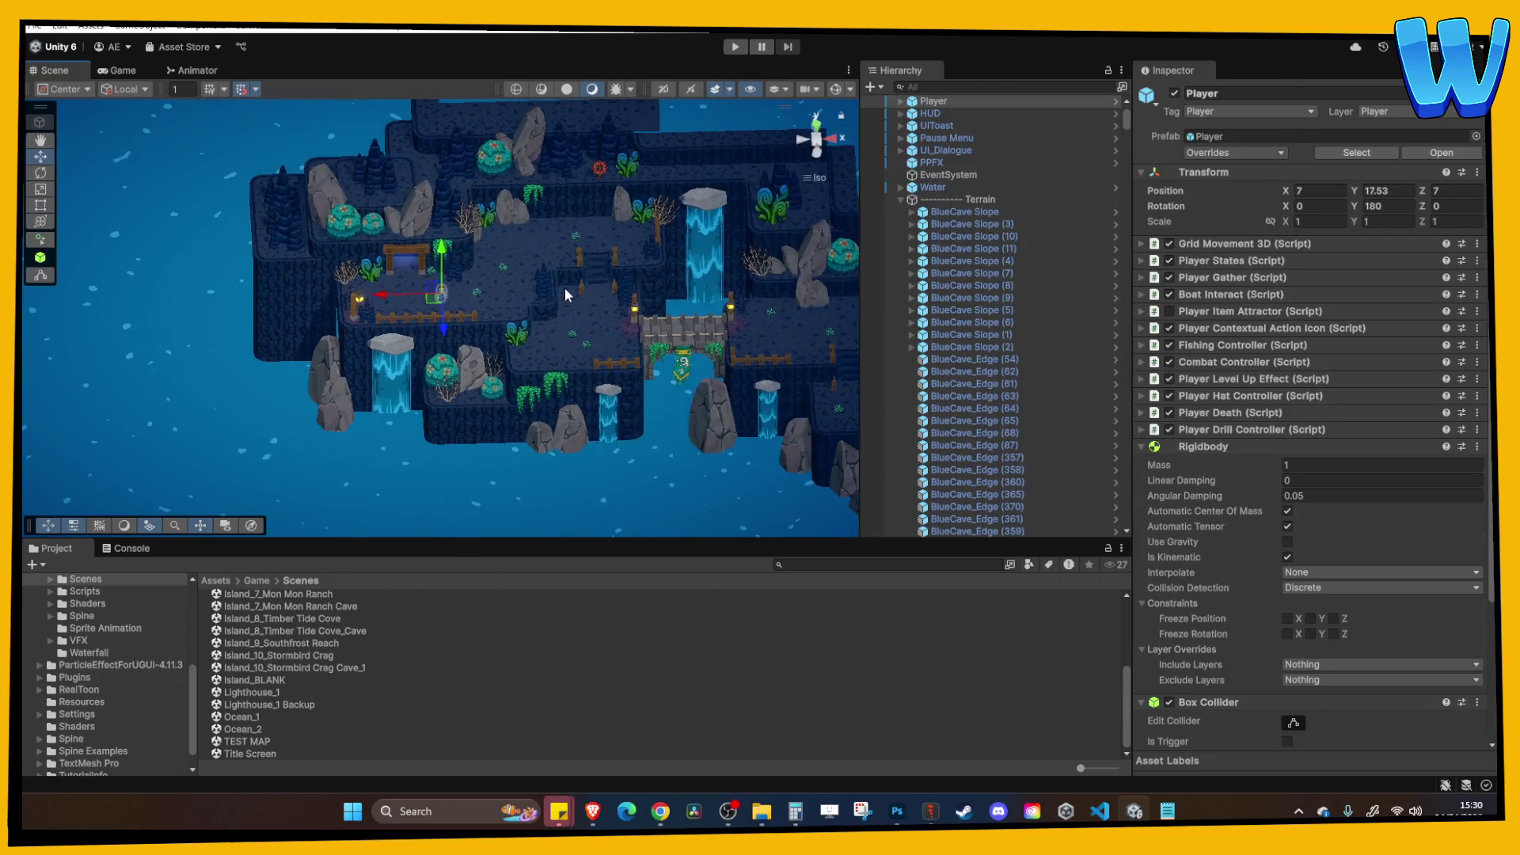
{"action": "left_click_drag", "start_coordinate": [507, 246], "coordinate": [486, 252]}
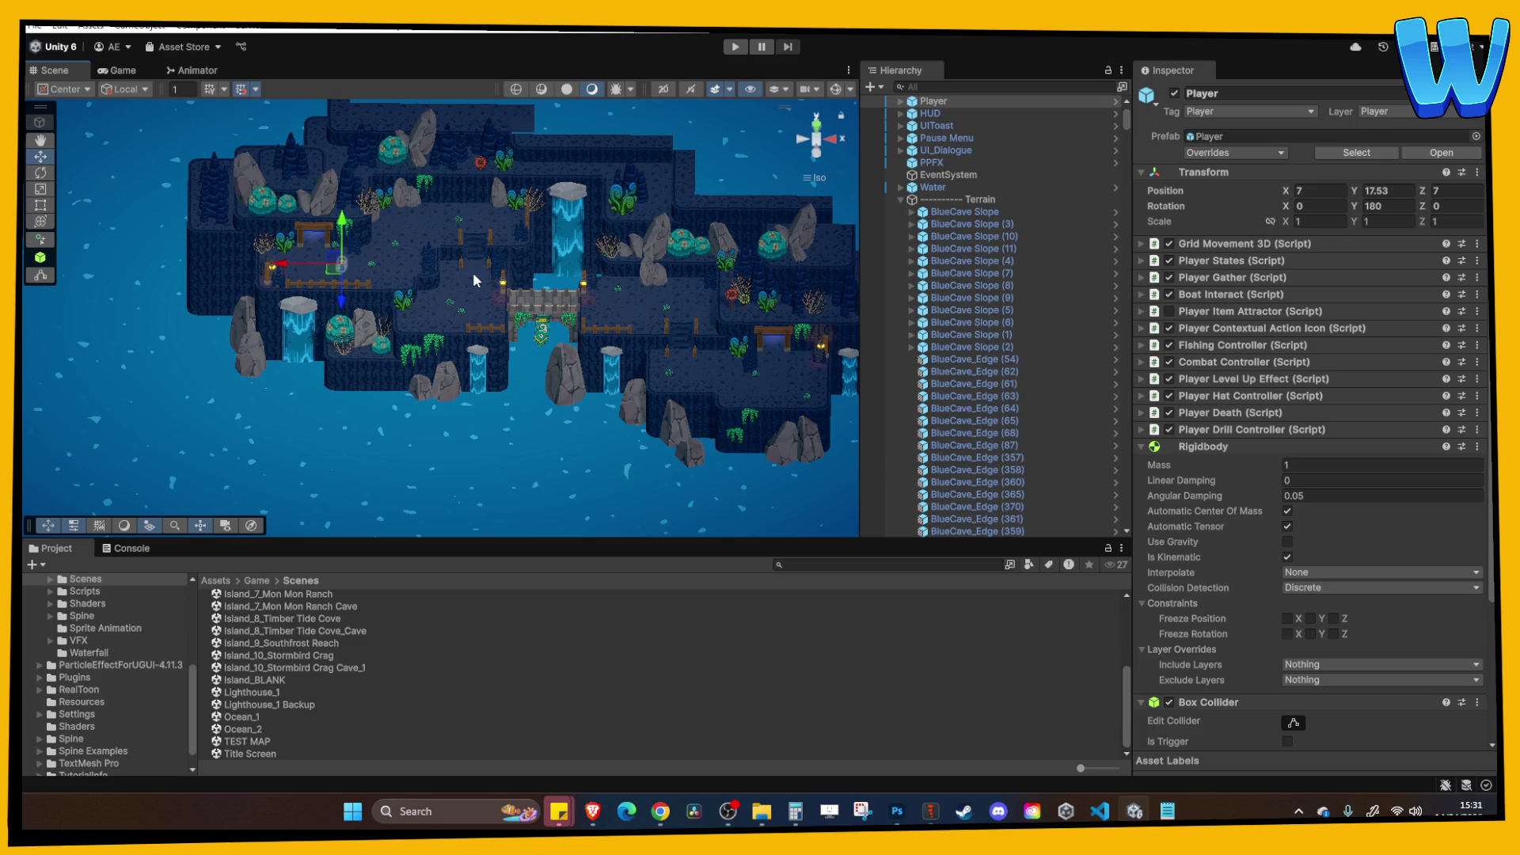
{"action": "scroll", "coordinate": [453, 266], "scroll_direction": "up", "scroll_amount": 5}
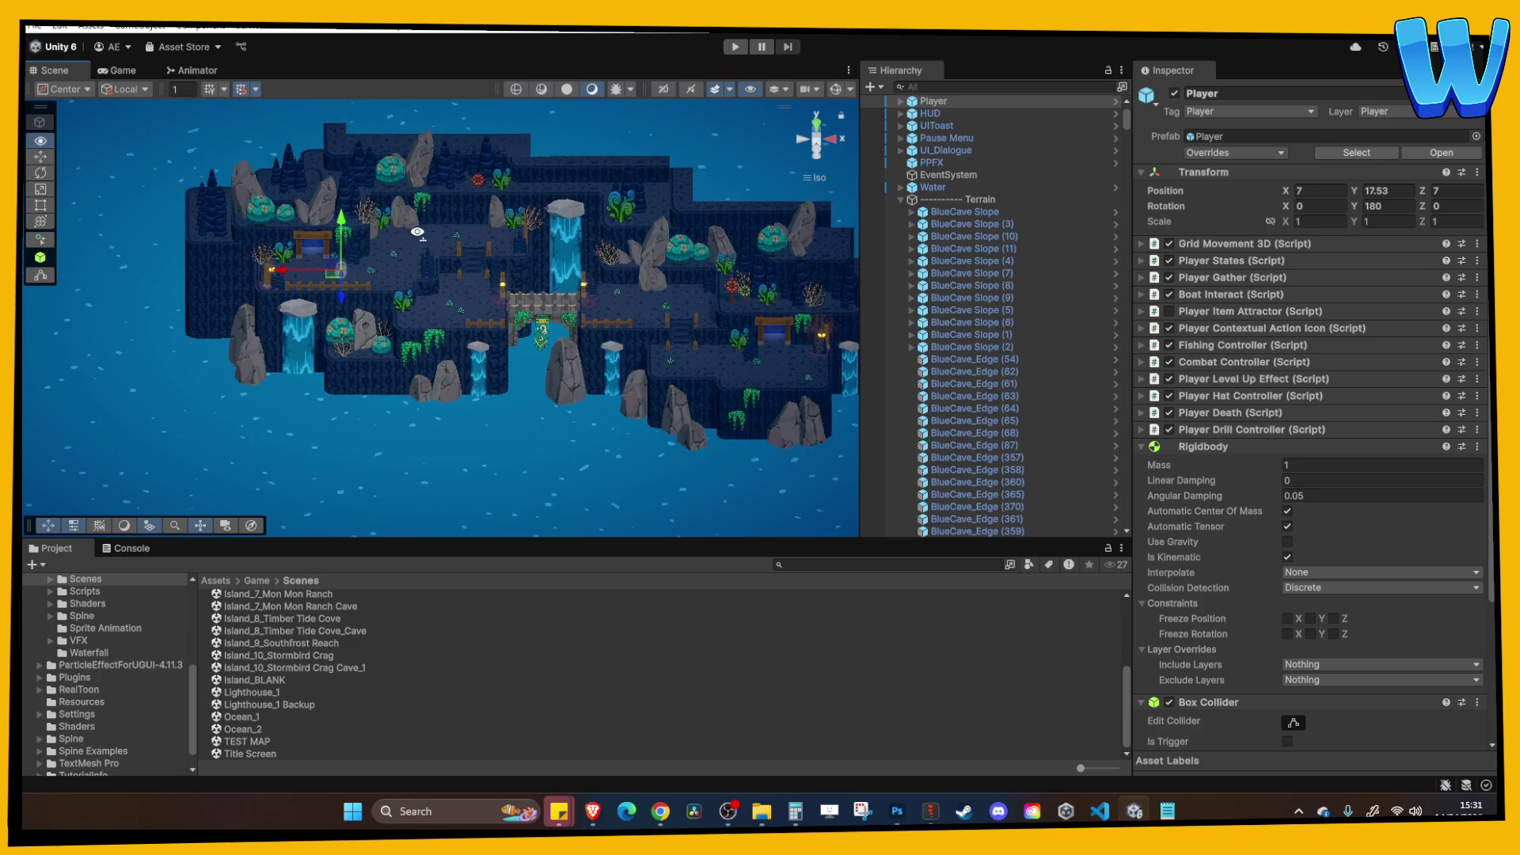
{"action": "scroll", "coordinate": [445, 351], "scroll_direction": "up", "scroll_amount": 3}
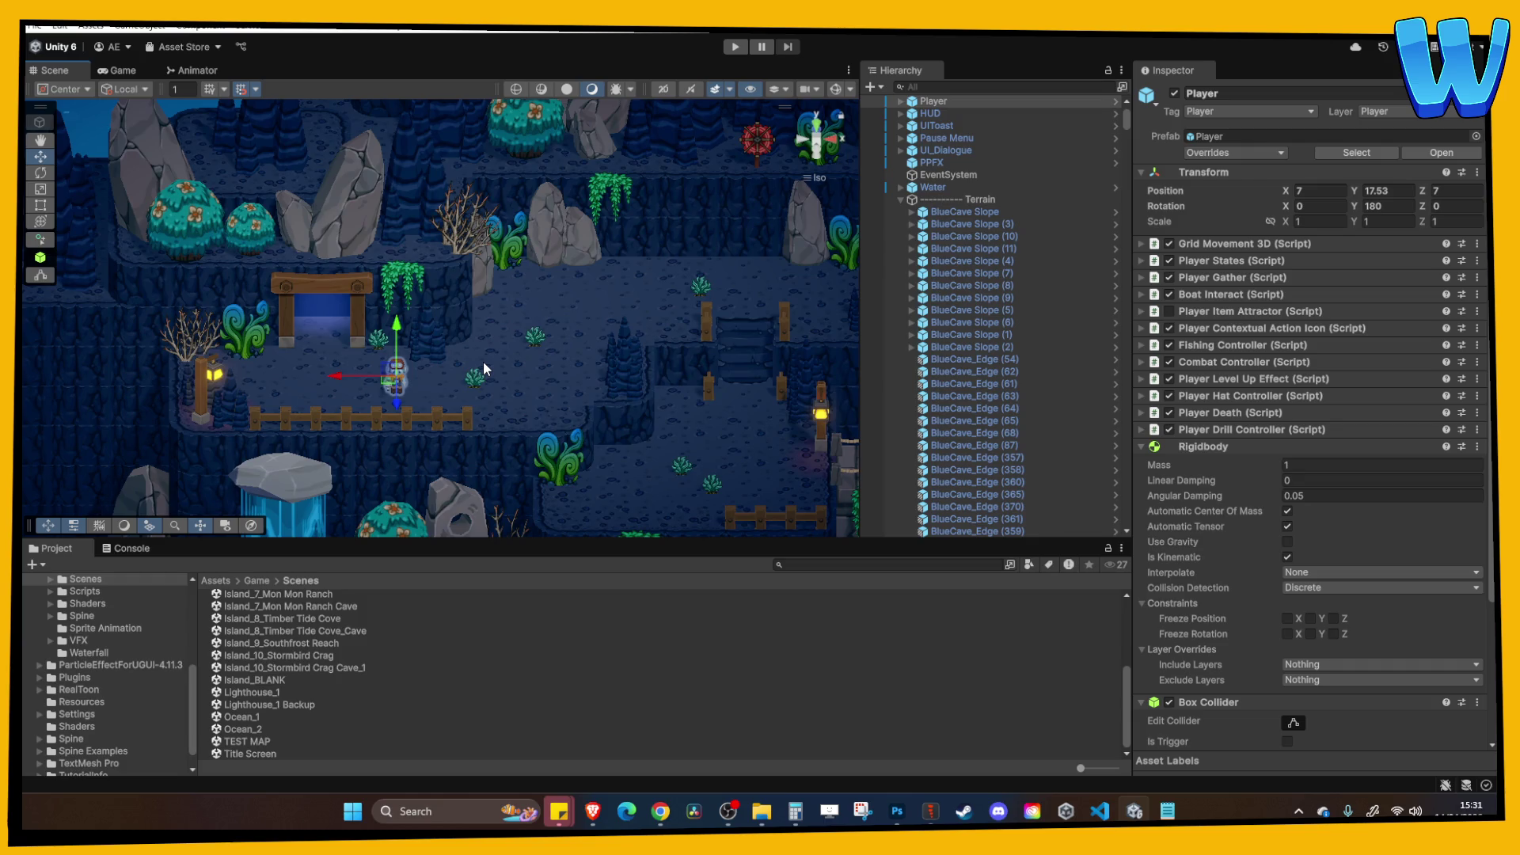
{"action": "scroll", "coordinate": [459, 372], "scroll_direction": "down", "scroll_amount": 3}
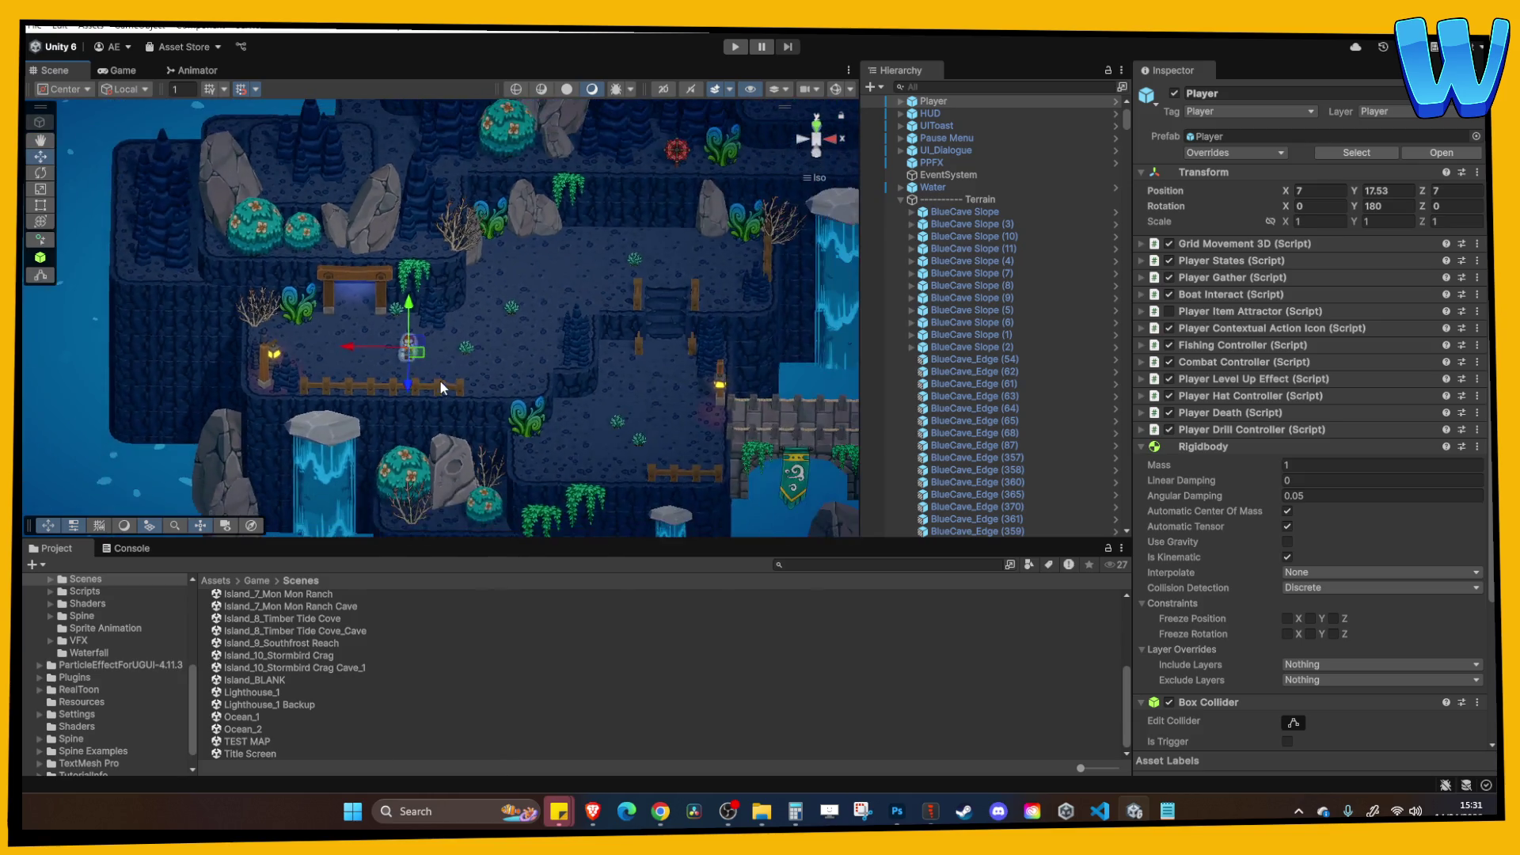
{"action": "scroll", "coordinate": [438, 388], "scroll_direction": "down", "scroll_amount": 5}
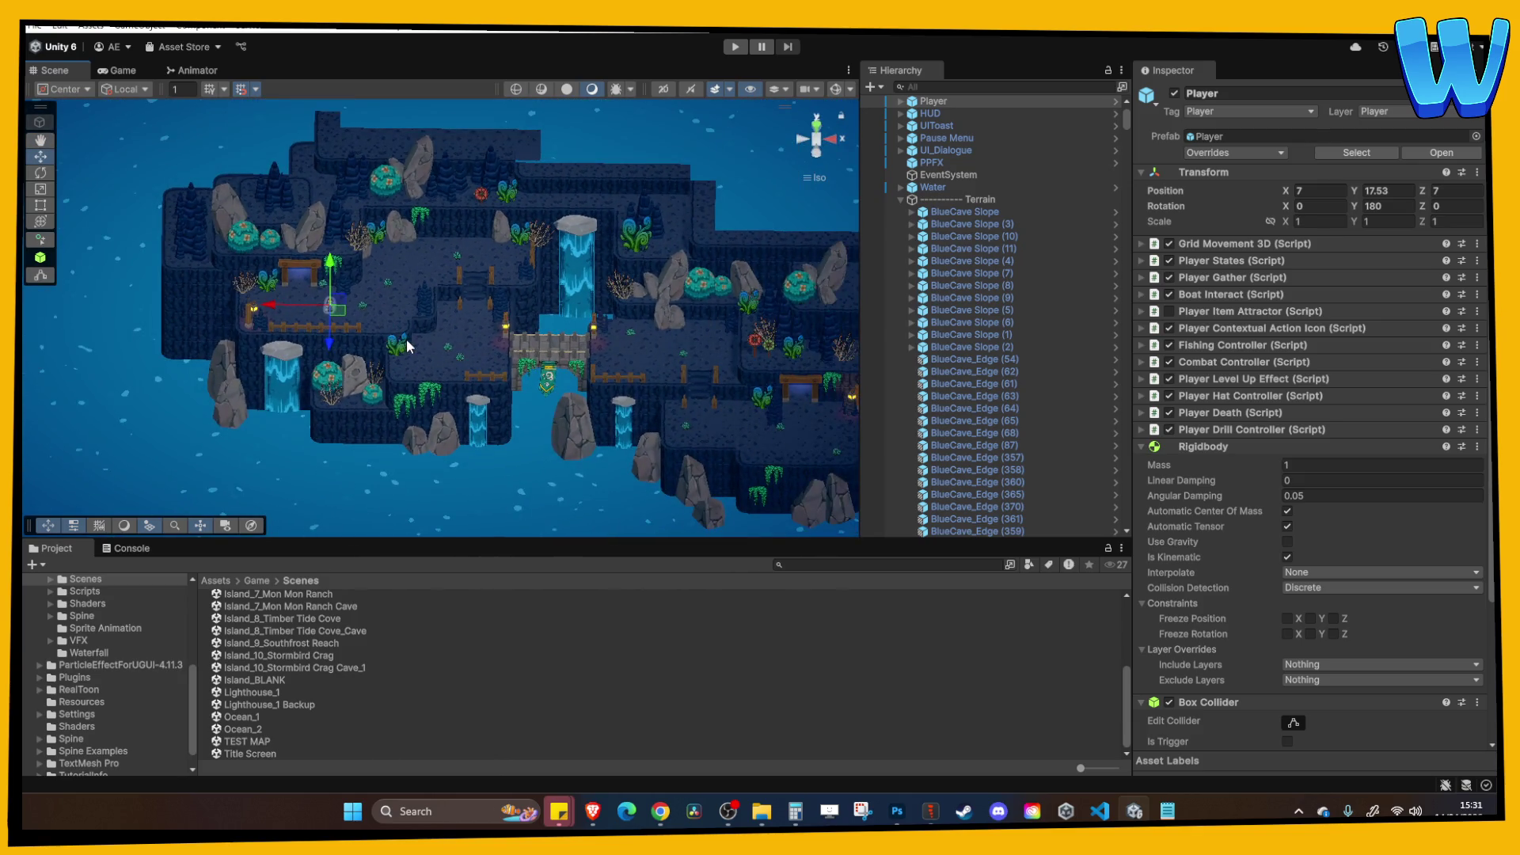
{"action": "scroll", "coordinate": [503, 315], "scroll_direction": "up", "scroll_amount": 2}
{"action": "left_click", "coordinate": [735, 47]}
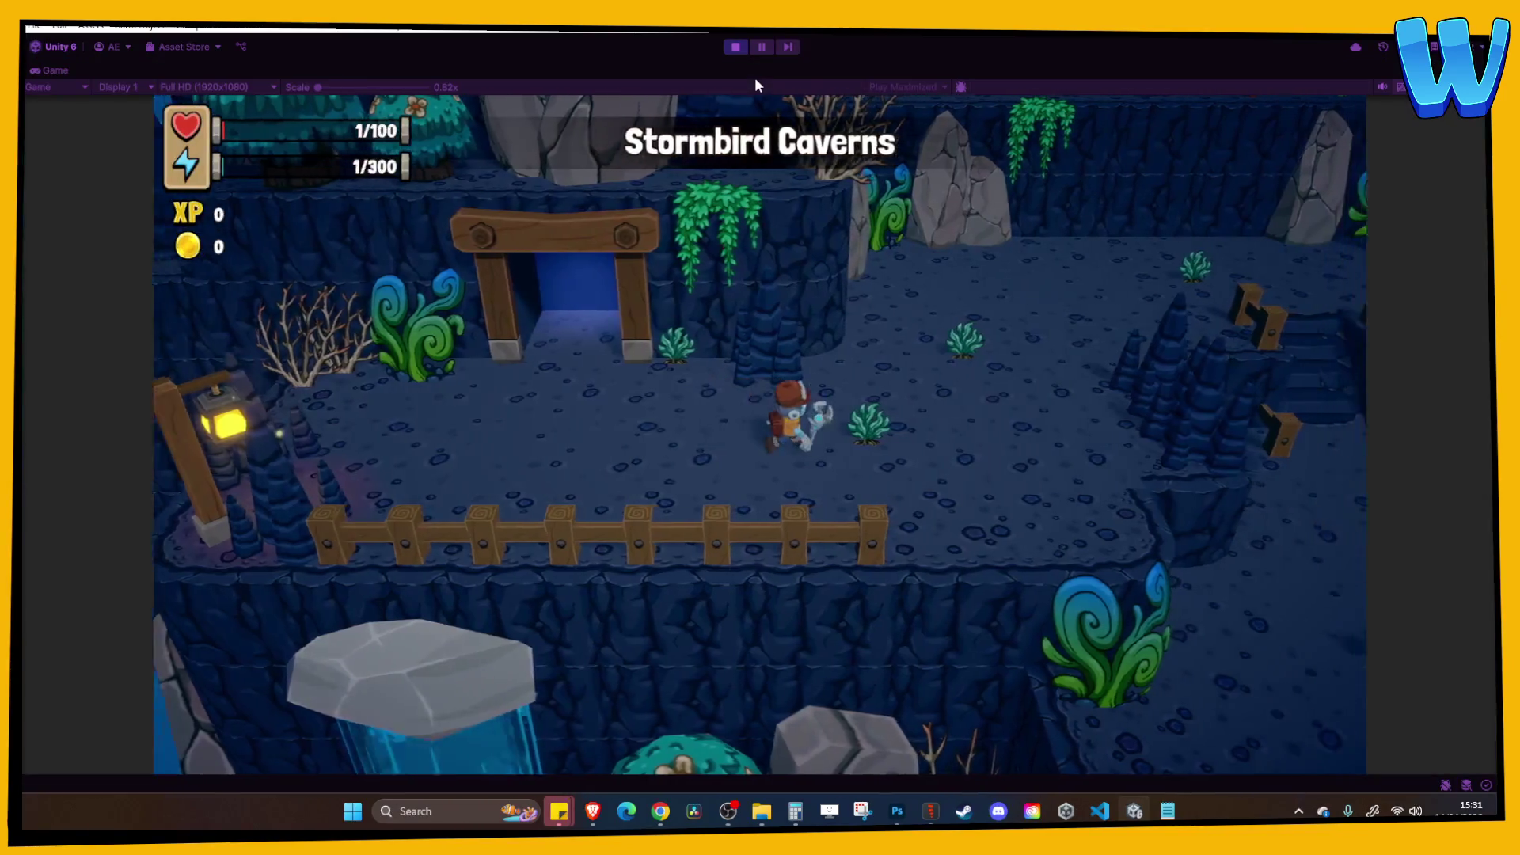
{"action": "key", "text": "w"}
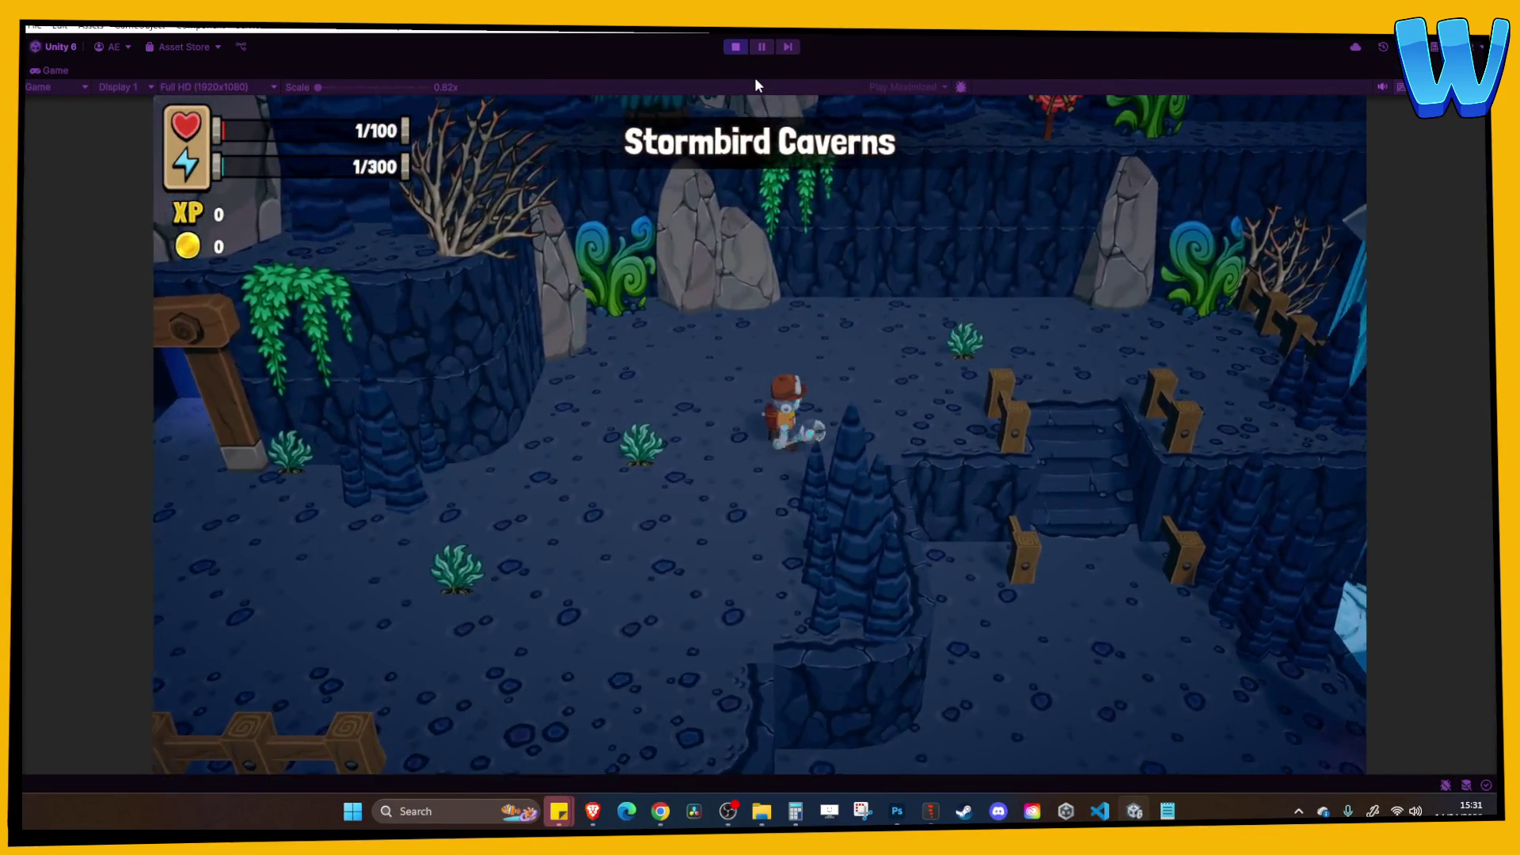
{"action": "left_click", "coordinate": [736, 47]}
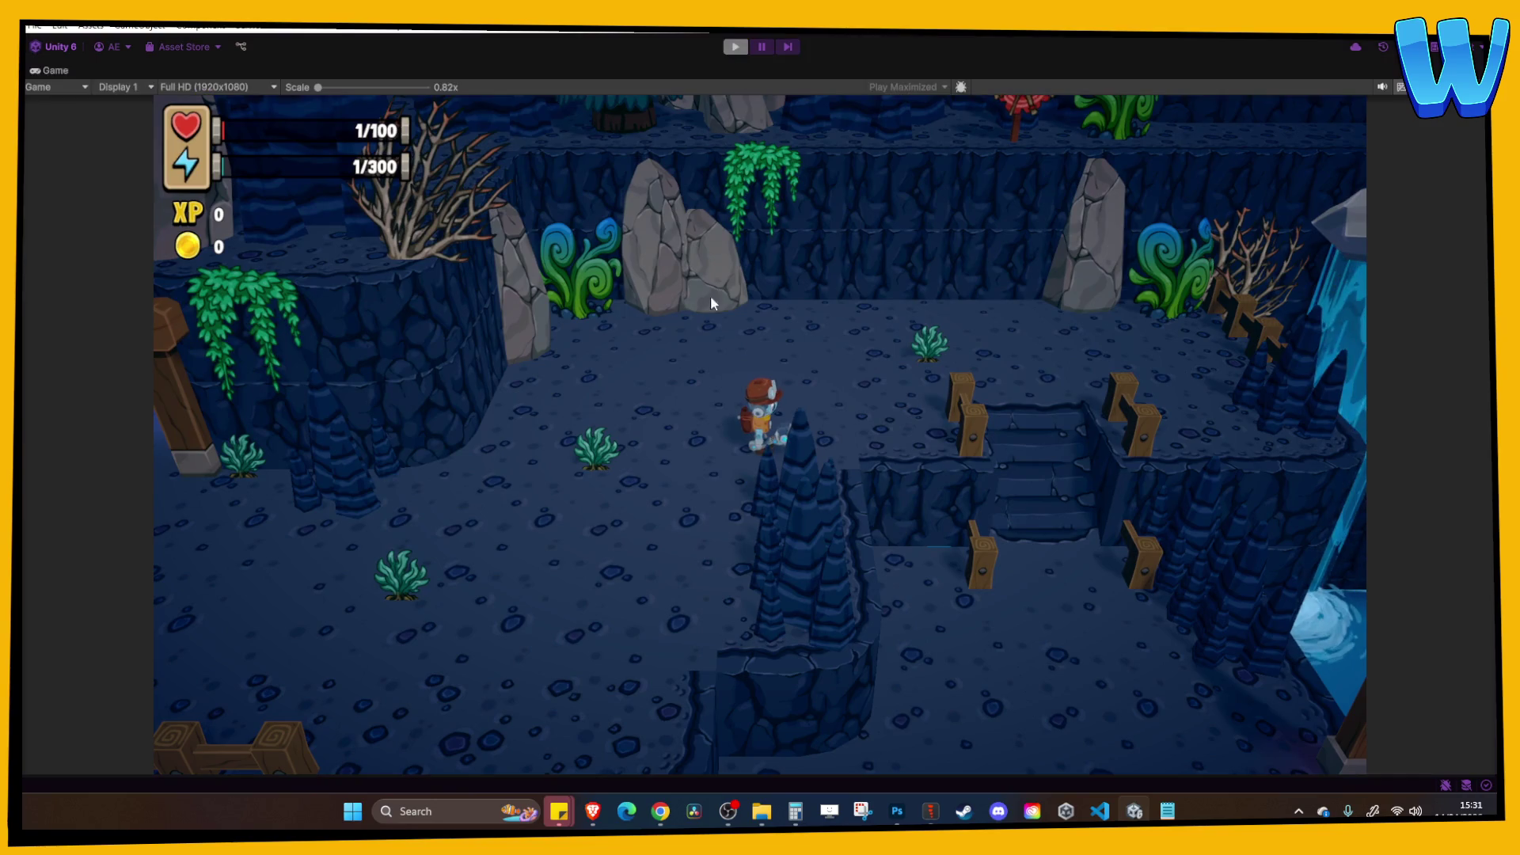
{"action": "double_click", "coordinate": [324, 667]}
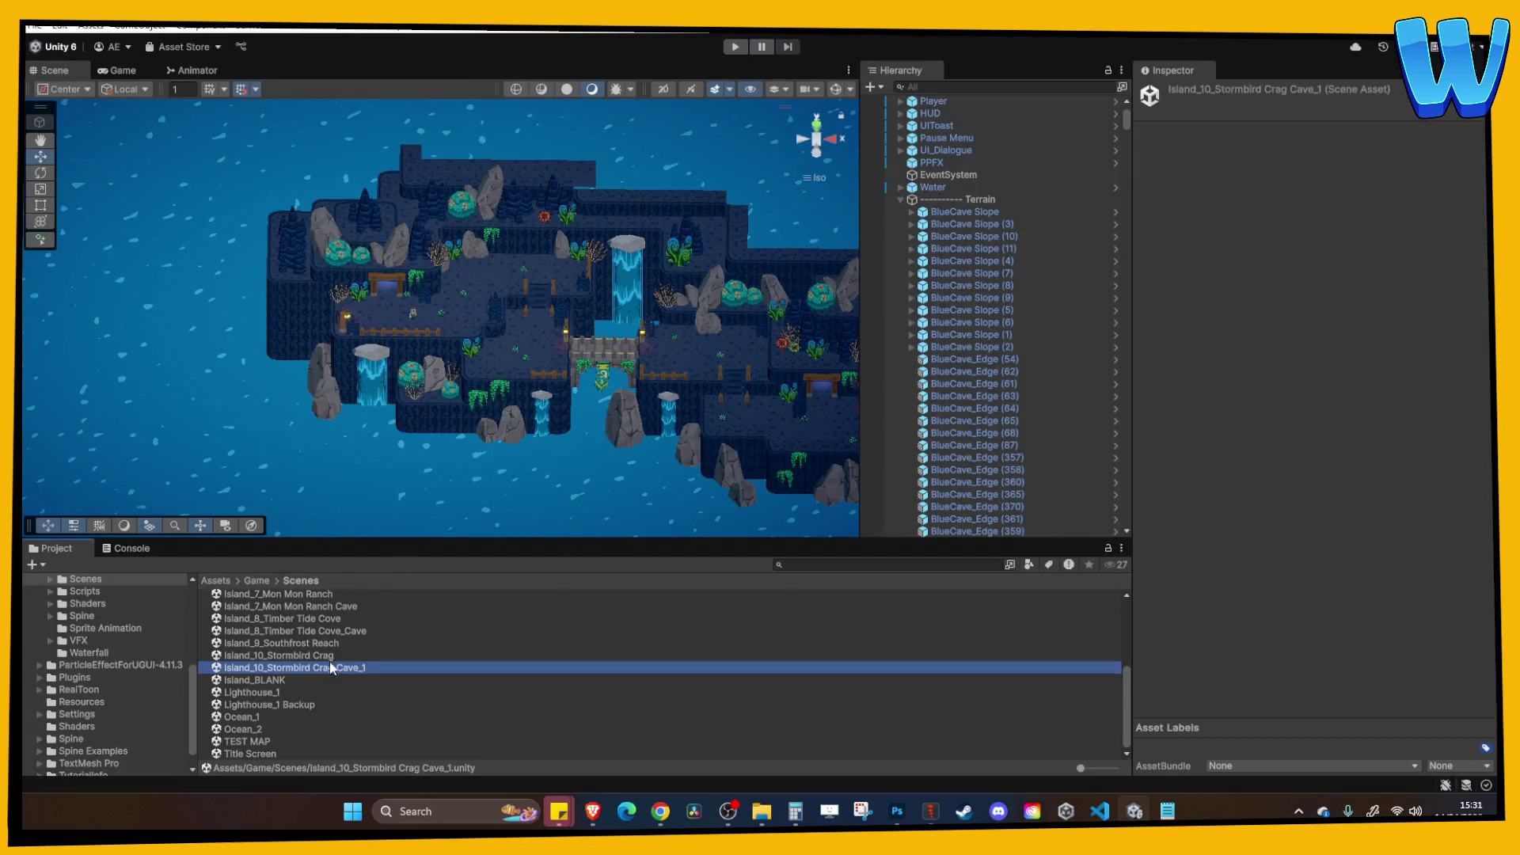
{"action": "left_click", "coordinate": [323, 656]}
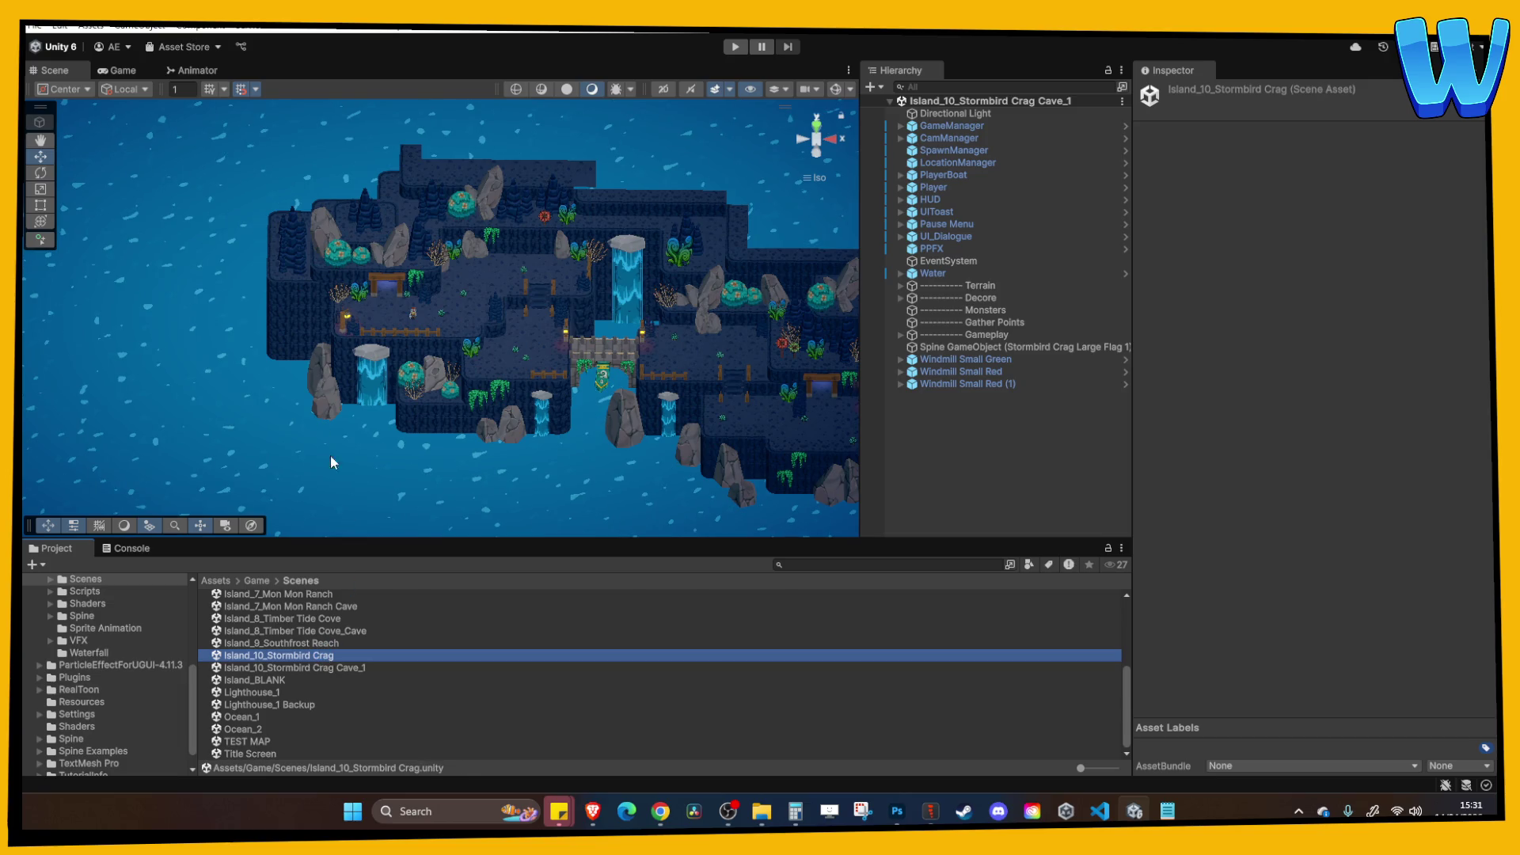
{"action": "scroll", "coordinate": [571, 356], "scroll_direction": "up", "scroll_amount": 6}
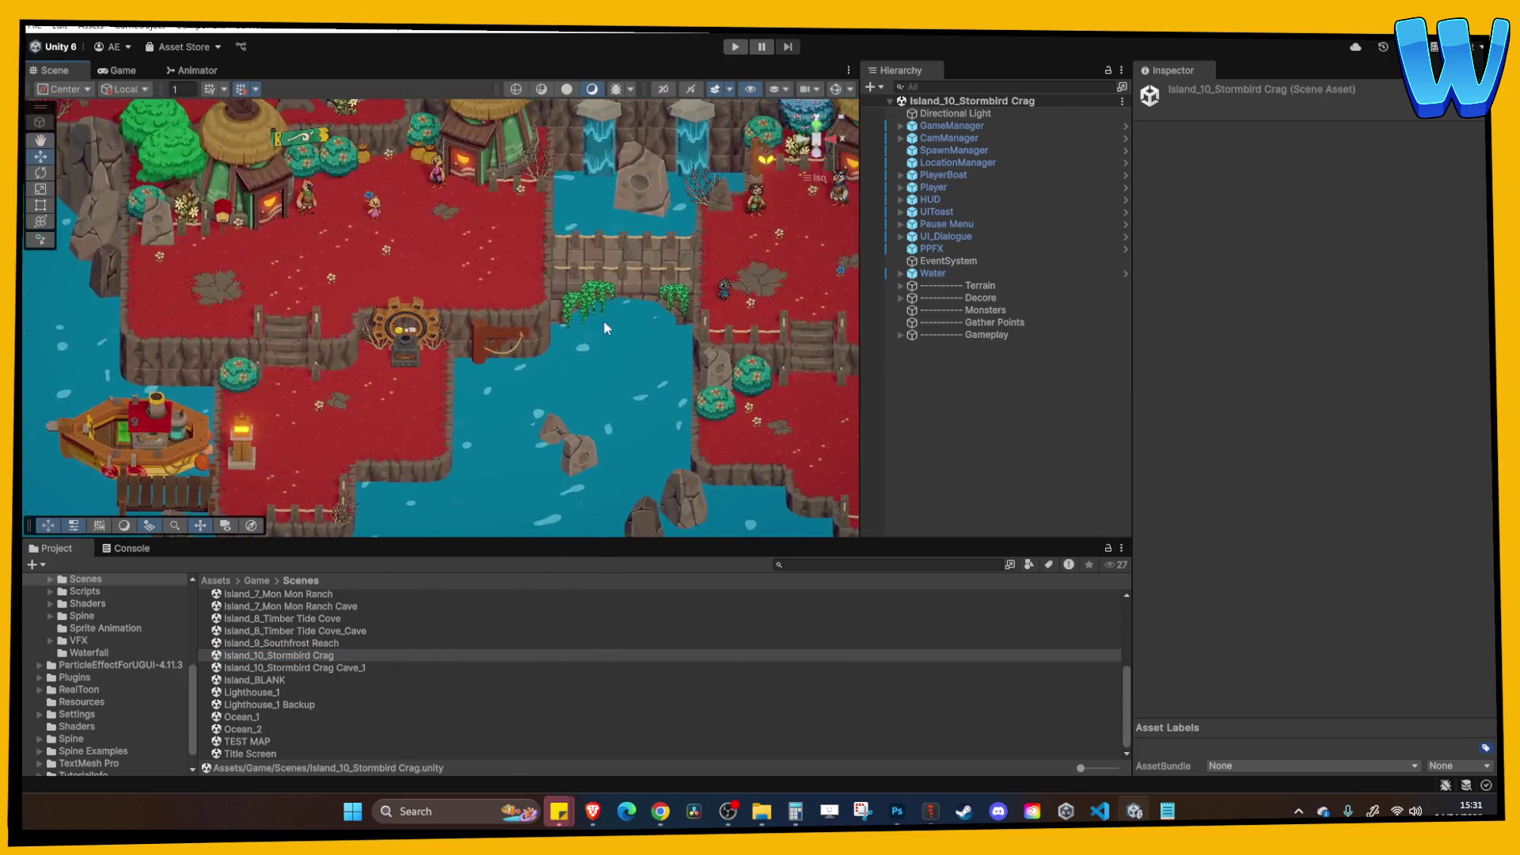
{"action": "scroll", "coordinate": [606, 327], "scroll_direction": "down", "scroll_amount": 5}
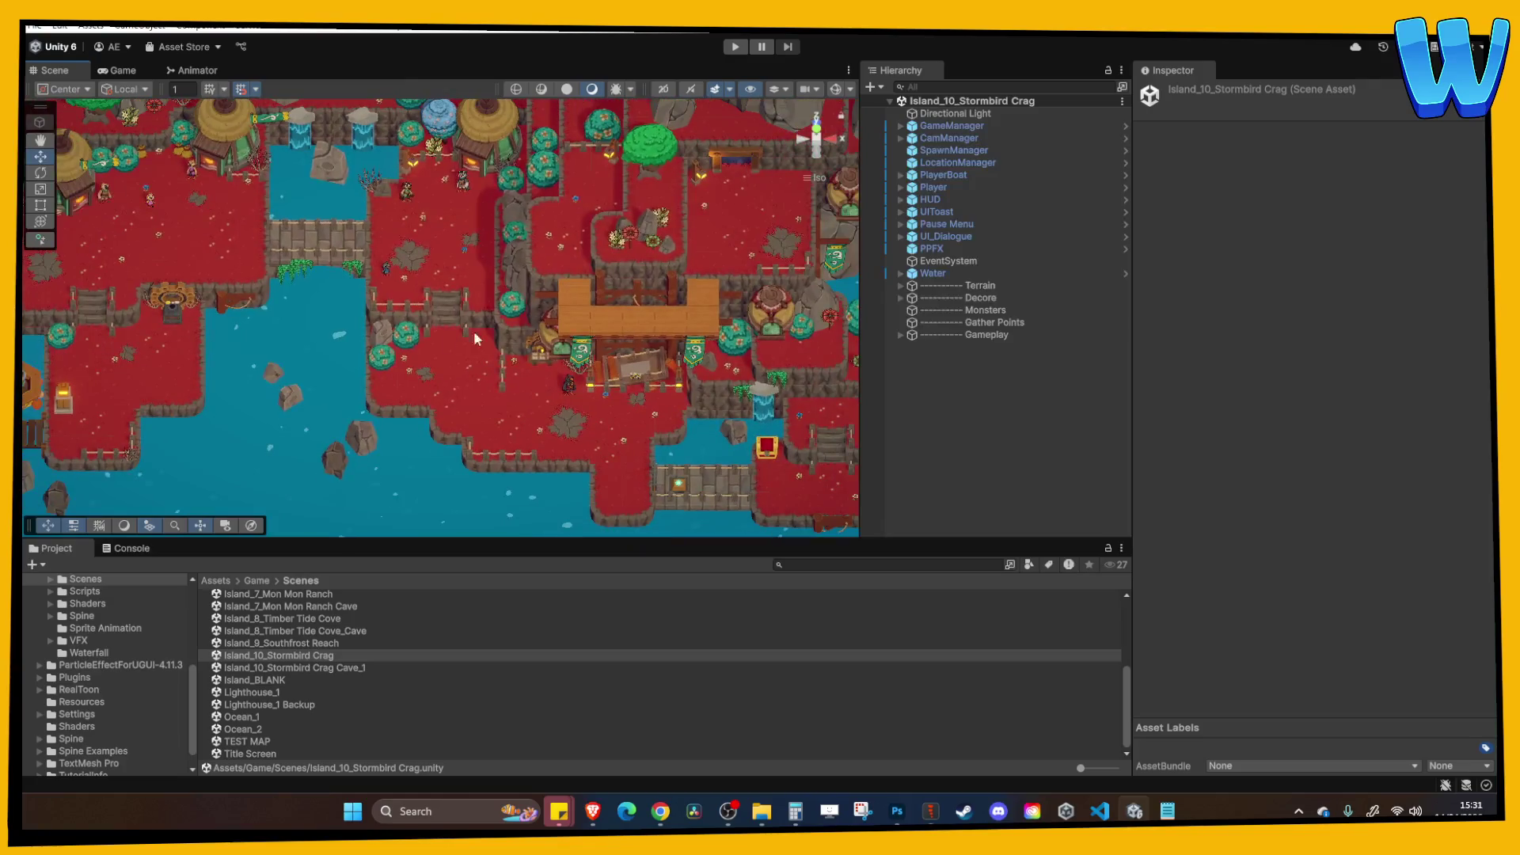
{"action": "scroll", "coordinate": [381, 440], "scroll_direction": "up", "scroll_amount": 3}
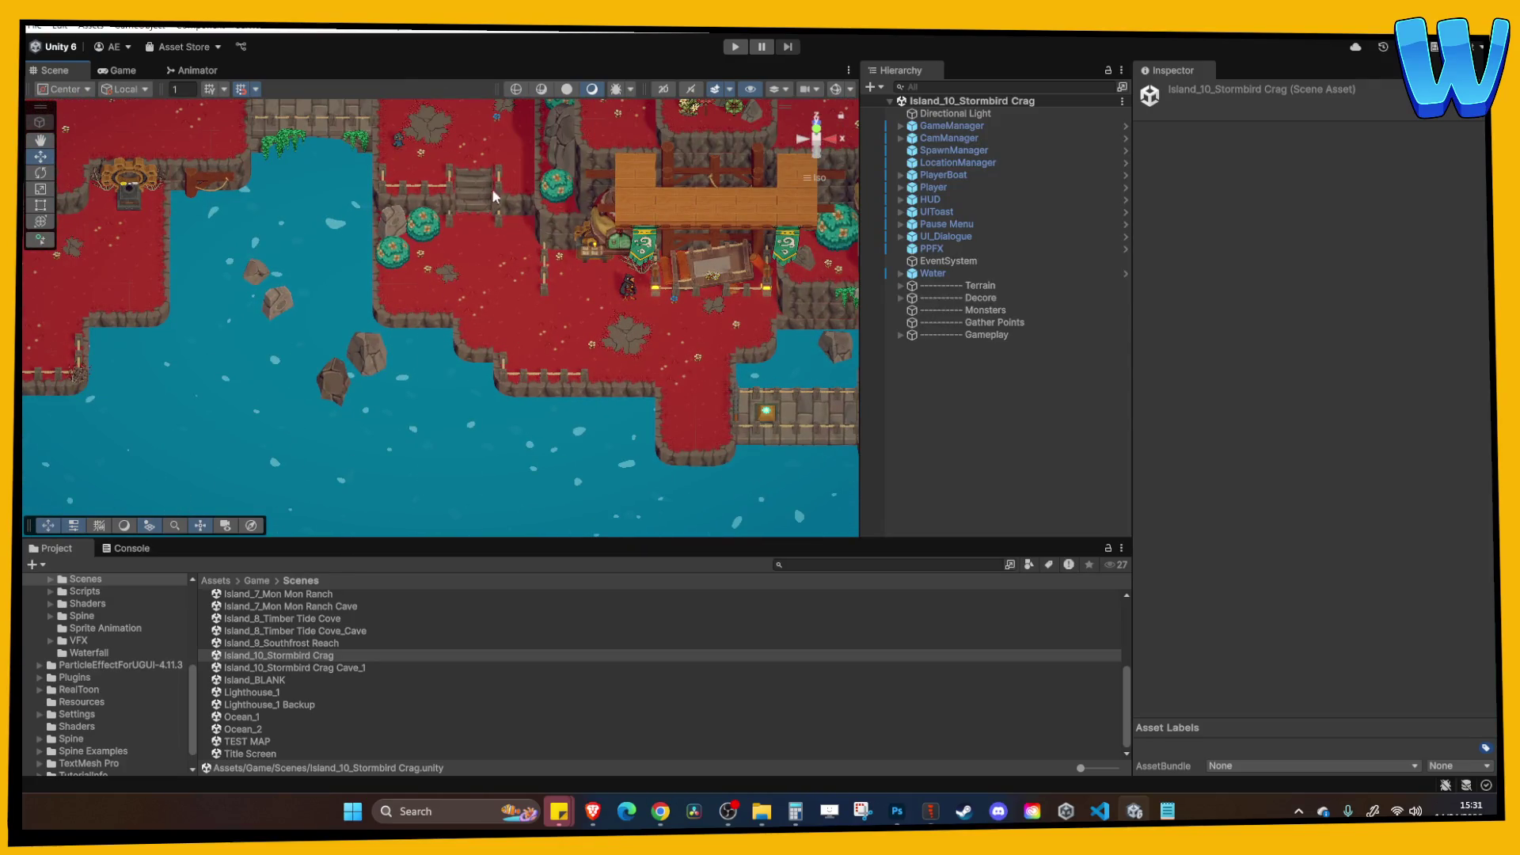
{"action": "mouse_move", "coordinate": [398, 255]}
{"action": "left_mouse_down"}
{"action": "mouse_move", "coordinate": [526, 350]}
{"action": "mouse_move", "coordinate": [563, 265]}
{"action": "left_mouse_up"}
{"action": "scroll", "coordinate": [498, 349], "scroll_direction": "up", "scroll_amount": 4}
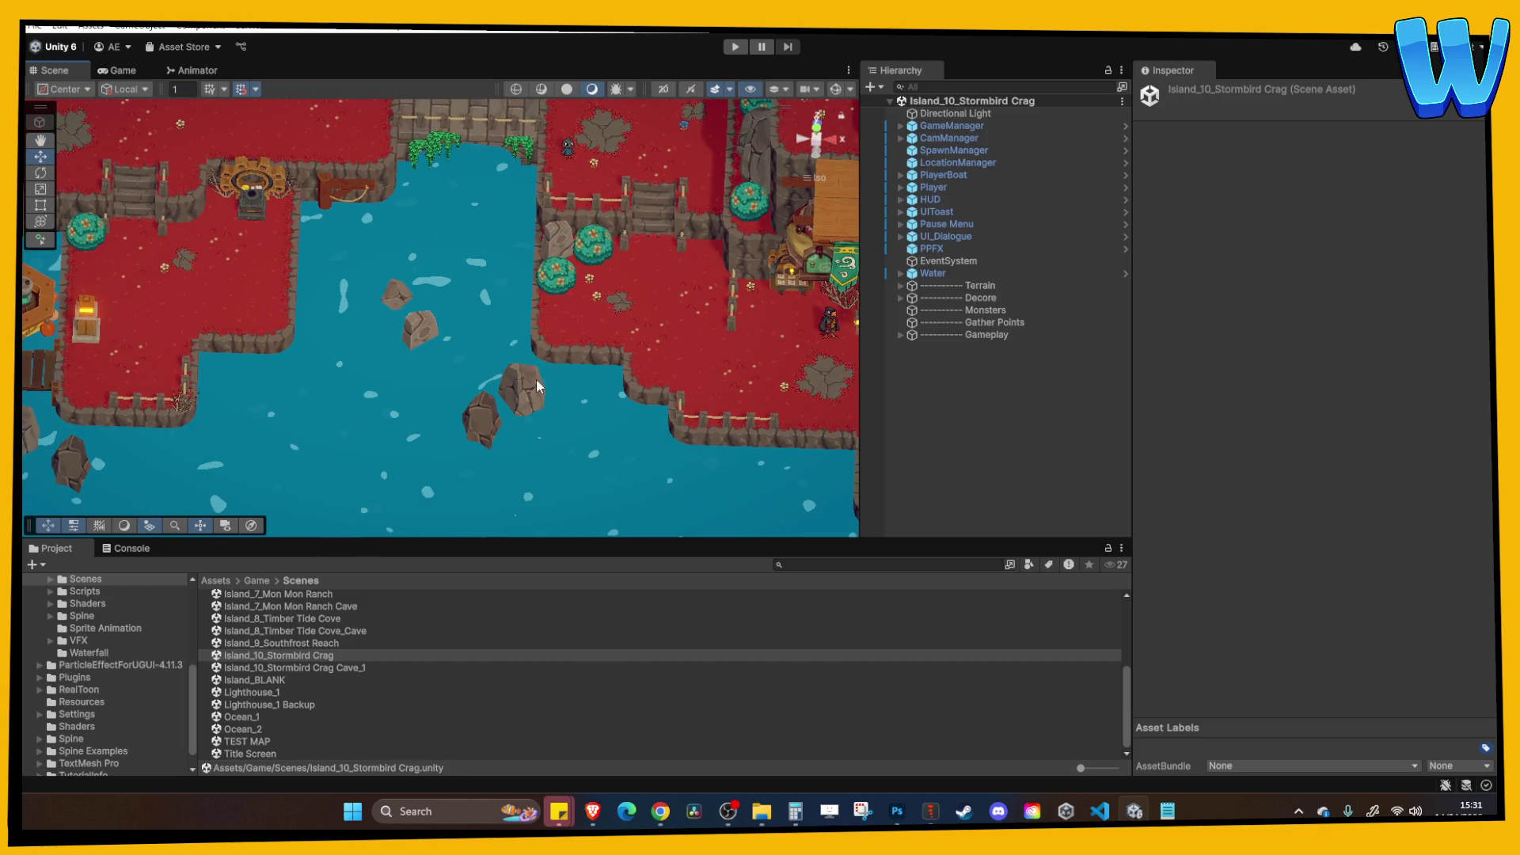
{"action": "mouse_move", "coordinate": [558, 368]}
{"action": "left_mouse_down"}
{"action": "mouse_move", "coordinate": [558, 291]}
{"action": "mouse_move", "coordinate": [546, 329]}
{"action": "mouse_move", "coordinate": [571, 408]}
{"action": "mouse_move", "coordinate": [546, 324]}
{"action": "mouse_move", "coordinate": [544, 345]}
{"action": "left_mouse_up"}
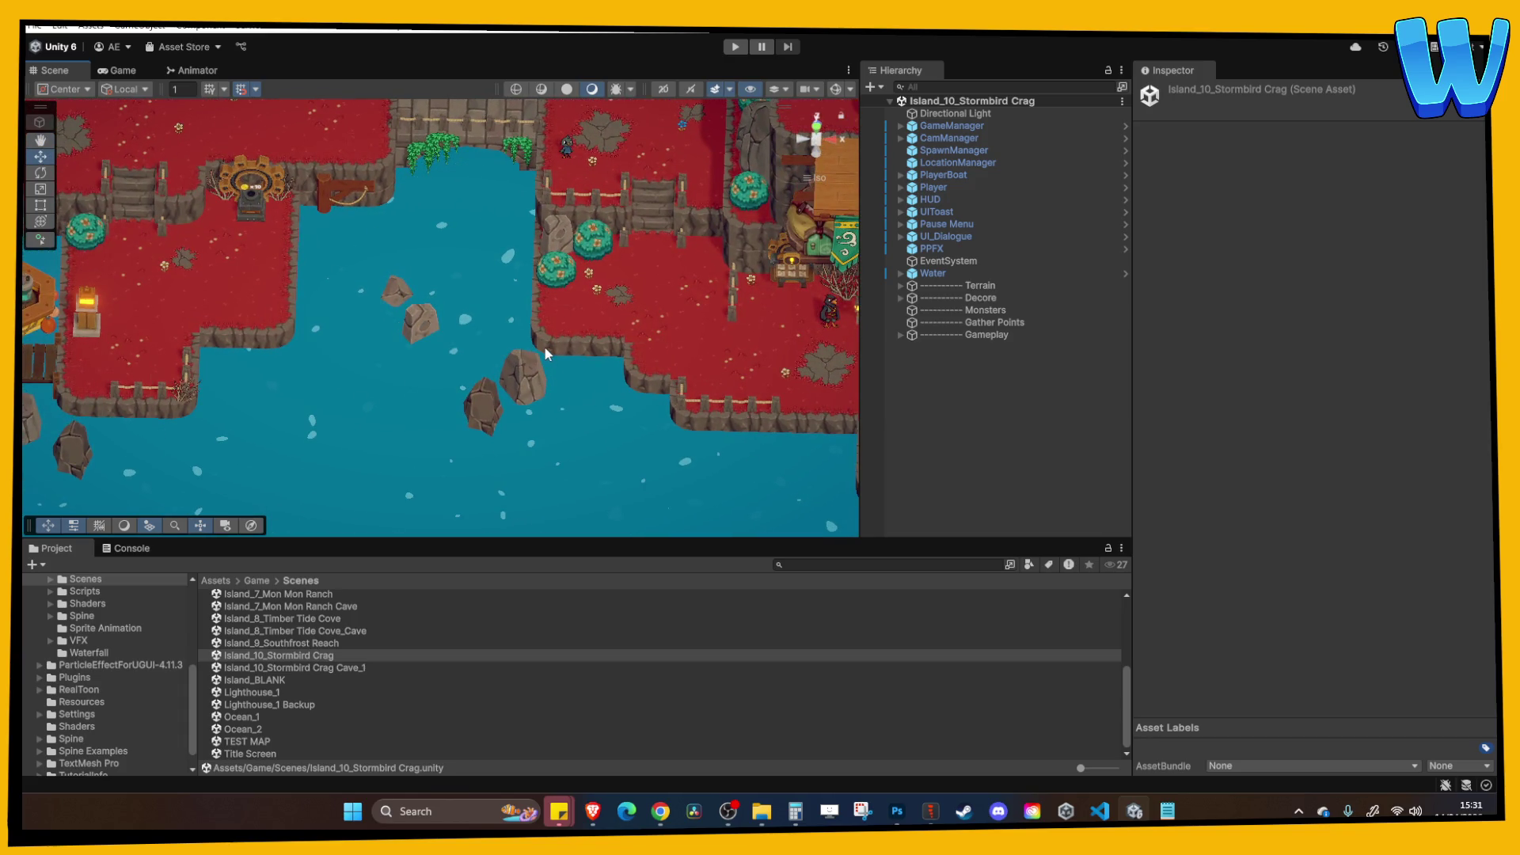
{"action": "scroll", "coordinate": [508, 297], "scroll_direction": "down", "scroll_amount": 3}
{"action": "mouse_move", "coordinate": [508, 297]}
{"action": "left_mouse_down"}
{"action": "mouse_move", "coordinate": [454, 372]}
{"action": "mouse_move", "coordinate": [416, 325]}
{"action": "left_mouse_up"}
{"action": "scroll", "coordinate": [511, 424], "scroll_direction": "up", "scroll_amount": 3}
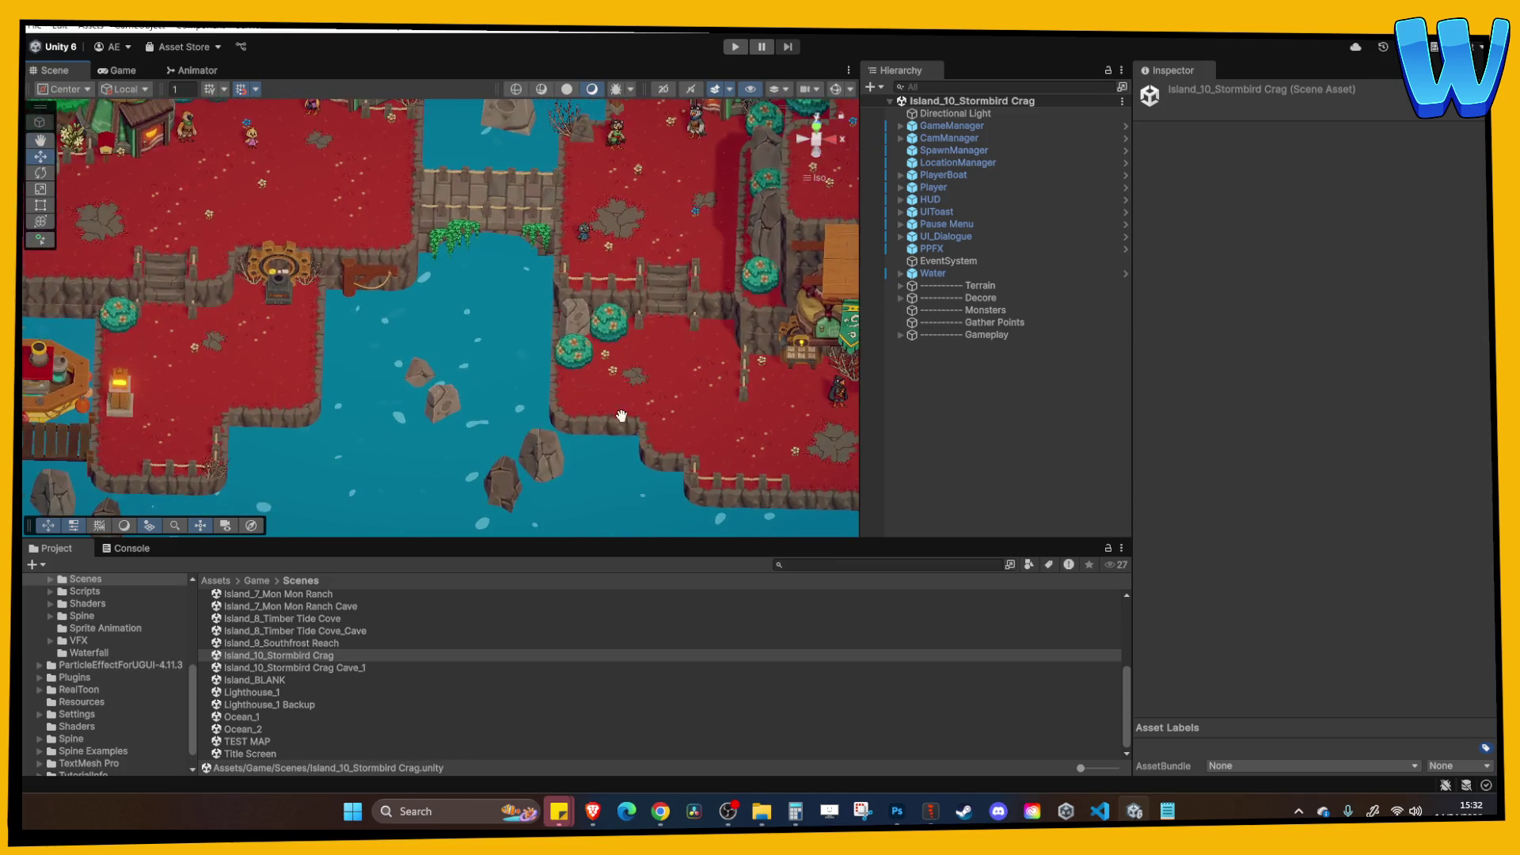
{"action": "mouse_move", "coordinate": [519, 366]}
{"action": "left_mouse_down"}
{"action": "mouse_move", "coordinate": [519, 327]}
{"action": "mouse_move", "coordinate": [488, 363]}
{"action": "mouse_move", "coordinate": [215, 359]}
{"action": "left_mouse_up"}
{"action": "left_click_drag", "start_coordinate": [415, 332], "coordinate": [485, 418]}
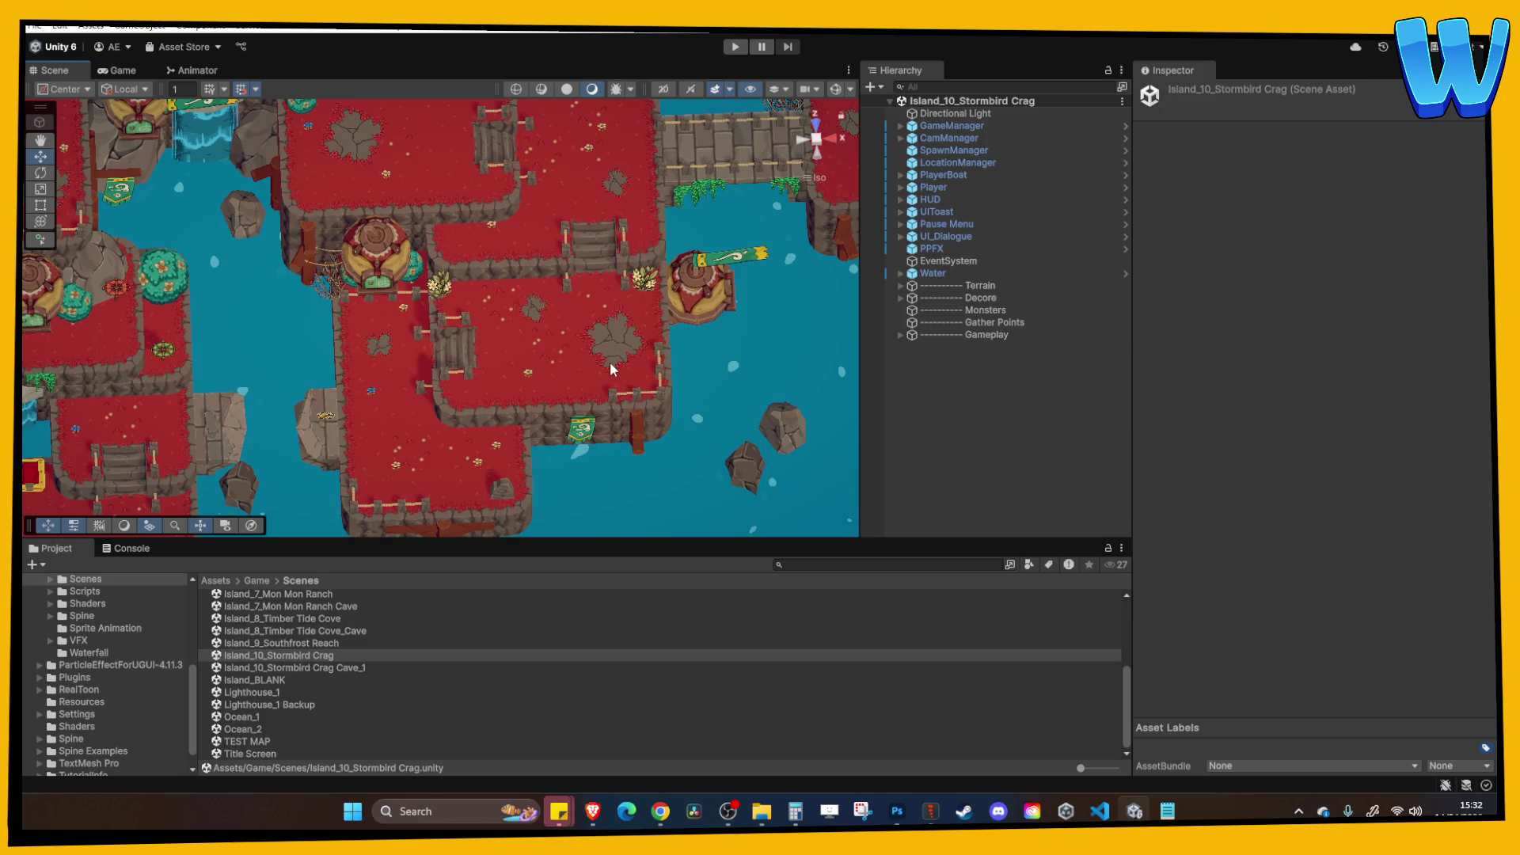
{"action": "mouse_move", "coordinate": [625, 384]}
{"action": "left_mouse_down"}
{"action": "mouse_move", "coordinate": [575, 381]}
{"action": "mouse_move", "coordinate": [598, 361]}
{"action": "mouse_move", "coordinate": [594, 336]}
{"action": "mouse_move", "coordinate": [615, 354]}
{"action": "mouse_move", "coordinate": [573, 359]}
{"action": "left_mouse_up"}
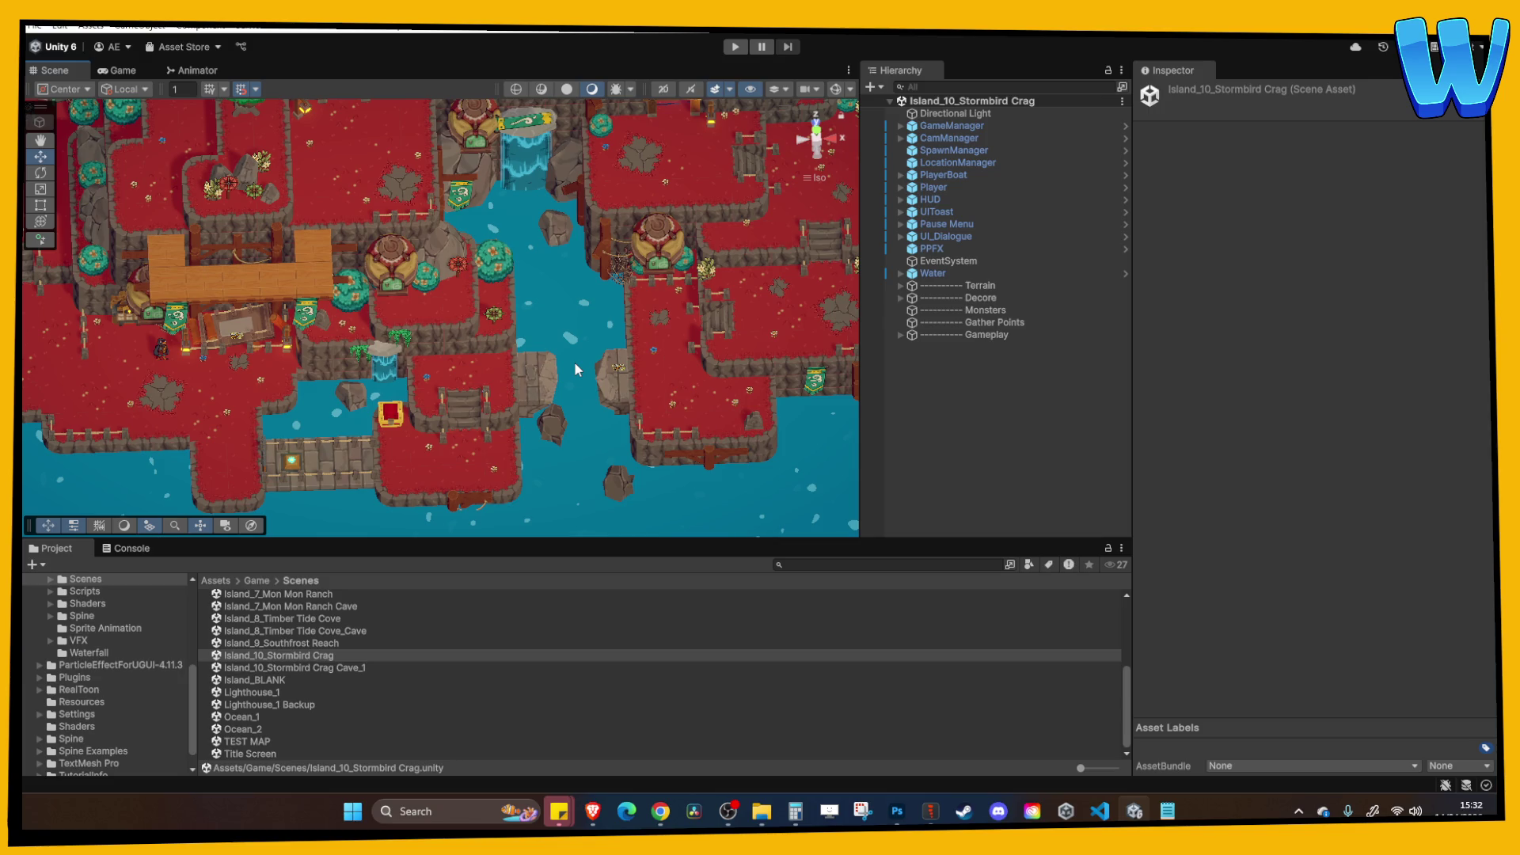
{"action": "mouse_move", "coordinate": [573, 361]}
{"action": "left_mouse_down"}
{"action": "mouse_move", "coordinate": [434, 377]}
{"action": "mouse_move", "coordinate": [405, 350]}
{"action": "mouse_move", "coordinate": [530, 402]}
{"action": "mouse_move", "coordinate": [392, 369]}
{"action": "mouse_move", "coordinate": [214, 372]}
{"action": "left_mouse_up"}
{"action": "scroll", "coordinate": [530, 402], "scroll_direction": "down", "scroll_amount": 2}
{"action": "mouse_move", "coordinate": [652, 361]}
{"action": "left_mouse_down"}
{"action": "mouse_move", "coordinate": [317, 364]}
{"action": "mouse_move", "coordinate": [473, 259]}
{"action": "mouse_move", "coordinate": [439, 266]}
{"action": "mouse_move", "coordinate": [630, 362]}
{"action": "left_mouse_up"}
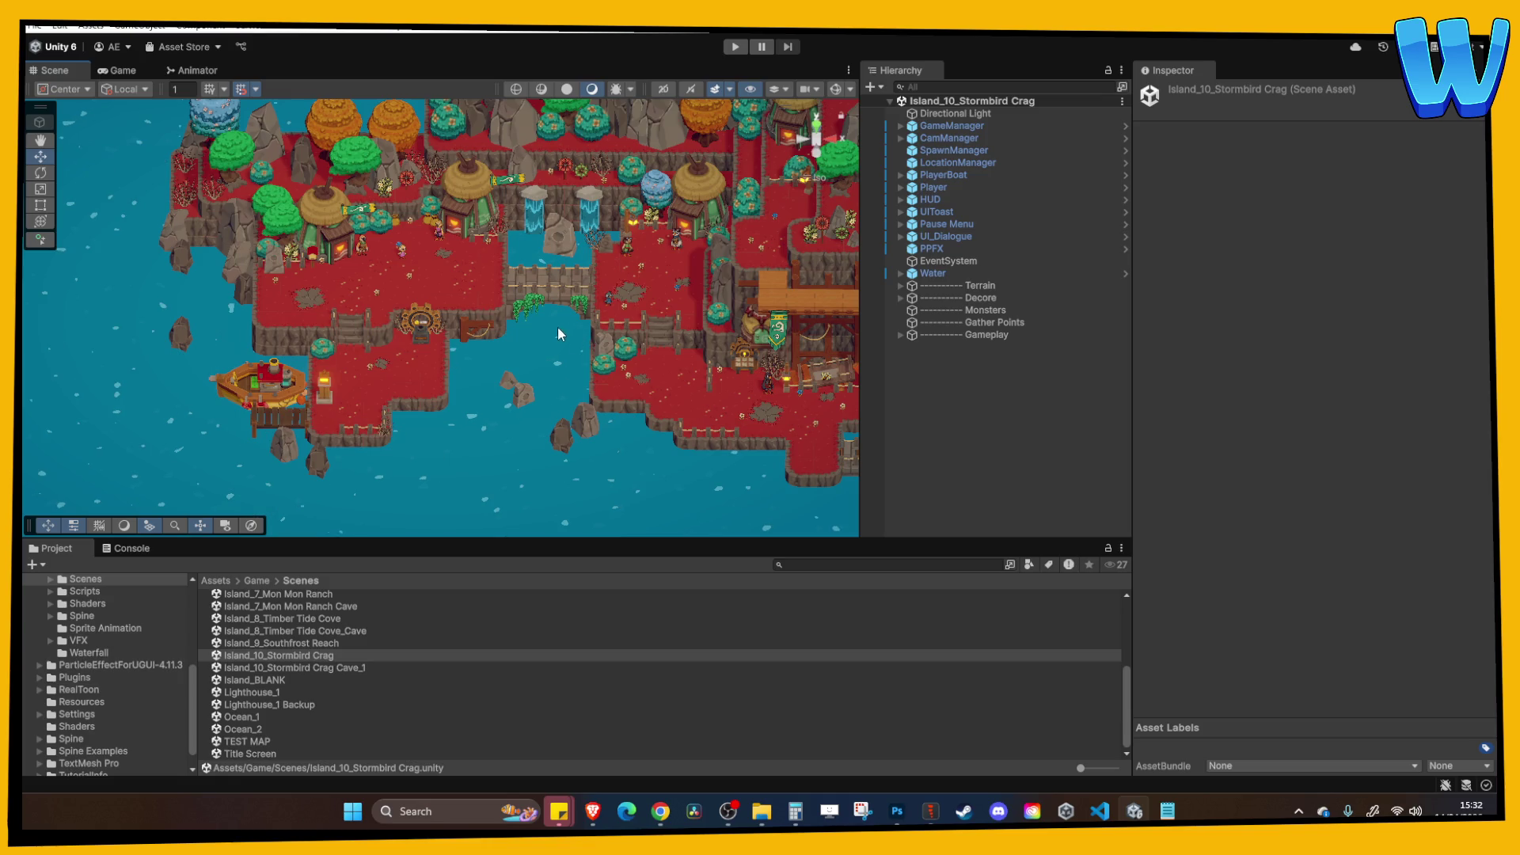
{"action": "scroll", "coordinate": [557, 327], "scroll_direction": "up", "scroll_amount": 3}
{"action": "left_click", "coordinate": [378, 268]}
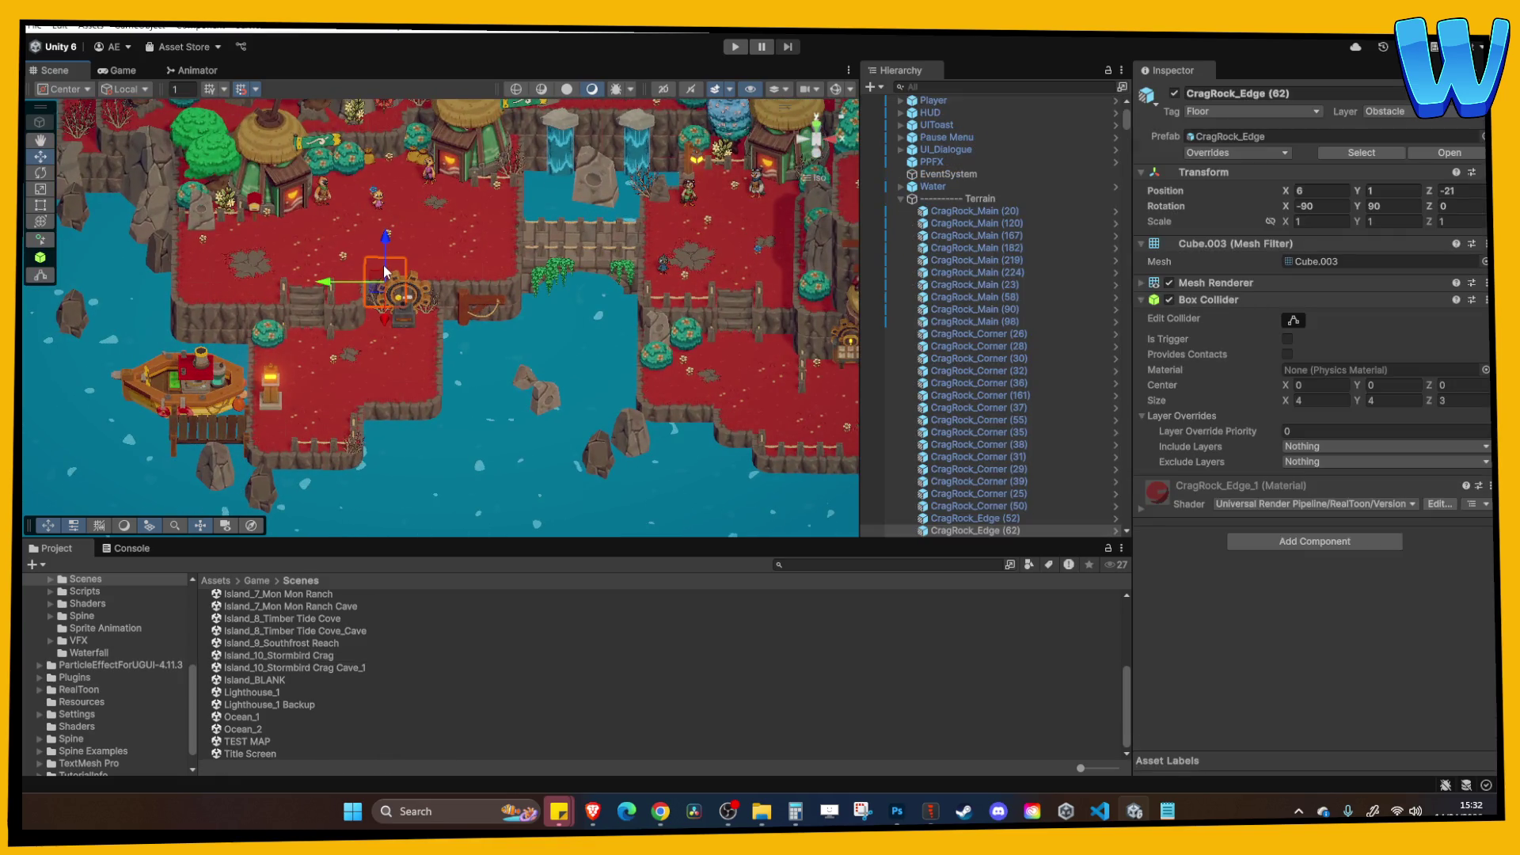
{"action": "key", "text": "f"}
{"action": "scroll", "coordinate": [427, 269], "scroll_direction": "down", "scroll_amount": 2}
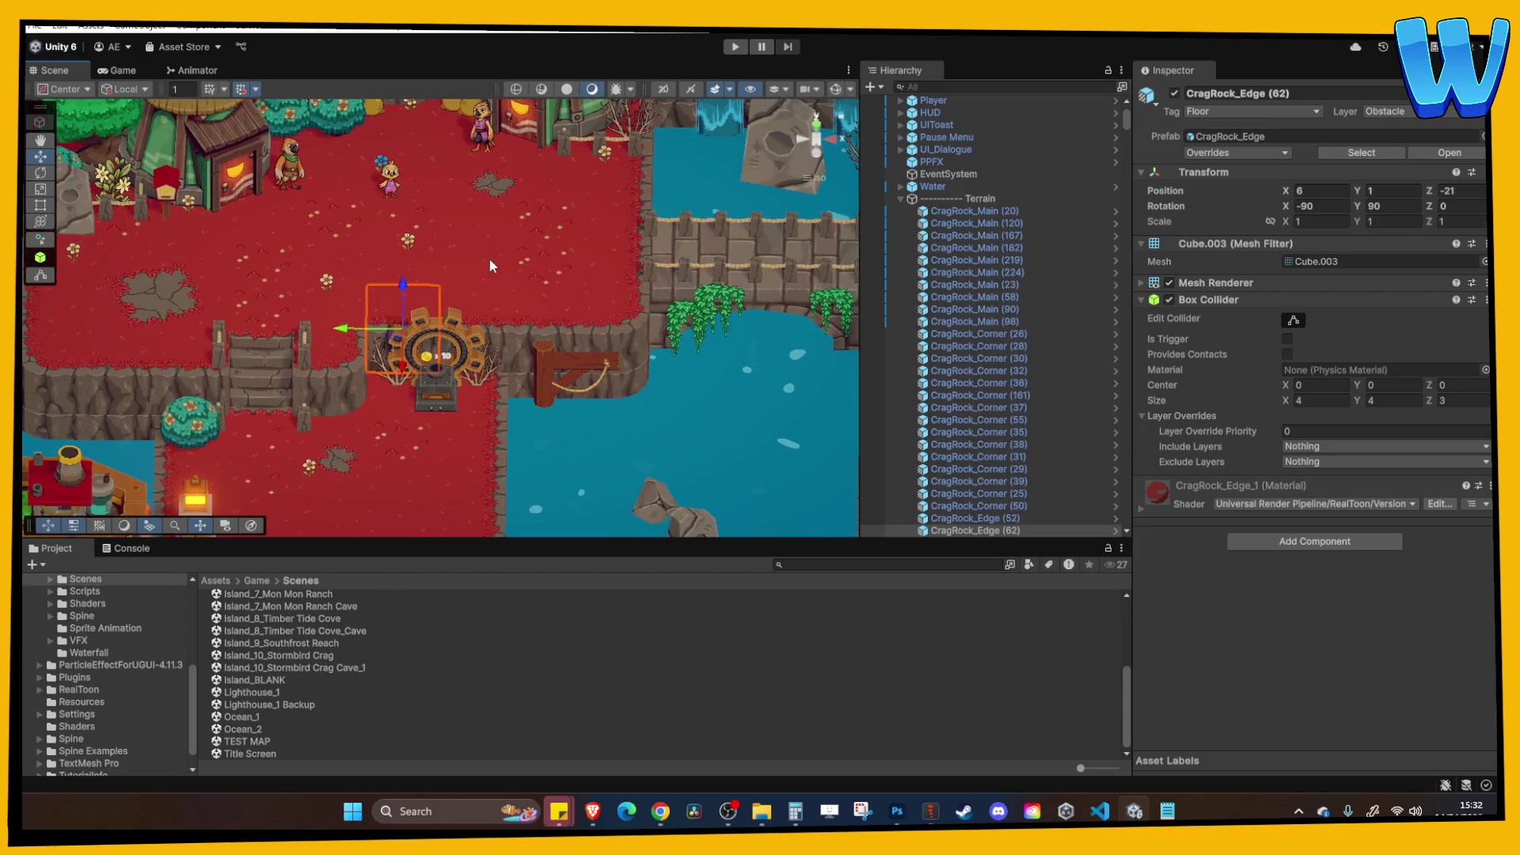
{"action": "scroll", "coordinate": [459, 261], "scroll_direction": "down", "scroll_amount": 3}
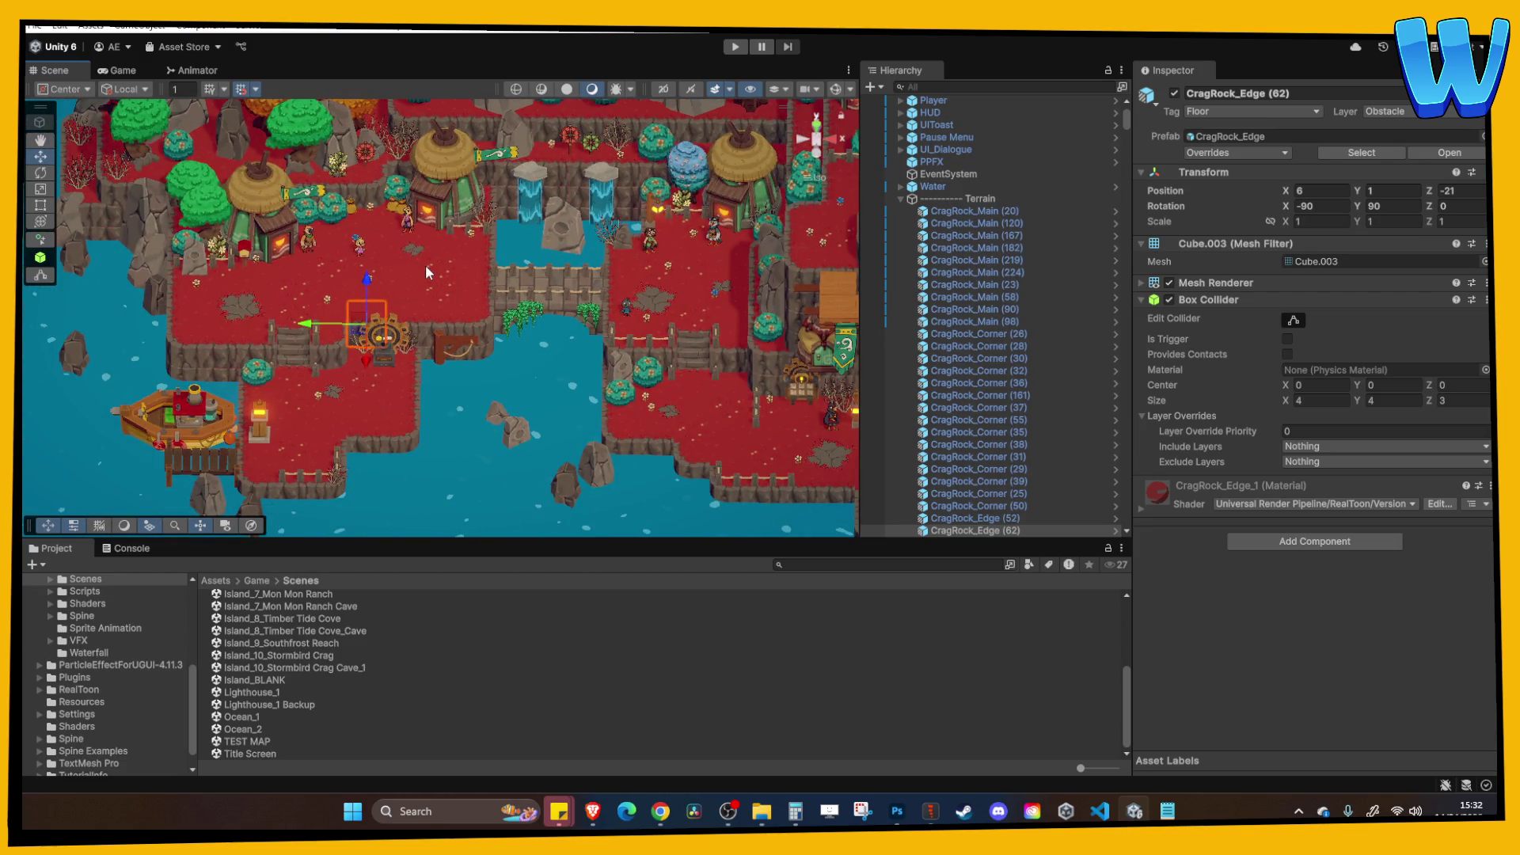
{"action": "key", "text": "Right"}
{"action": "key", "text": "Right"}
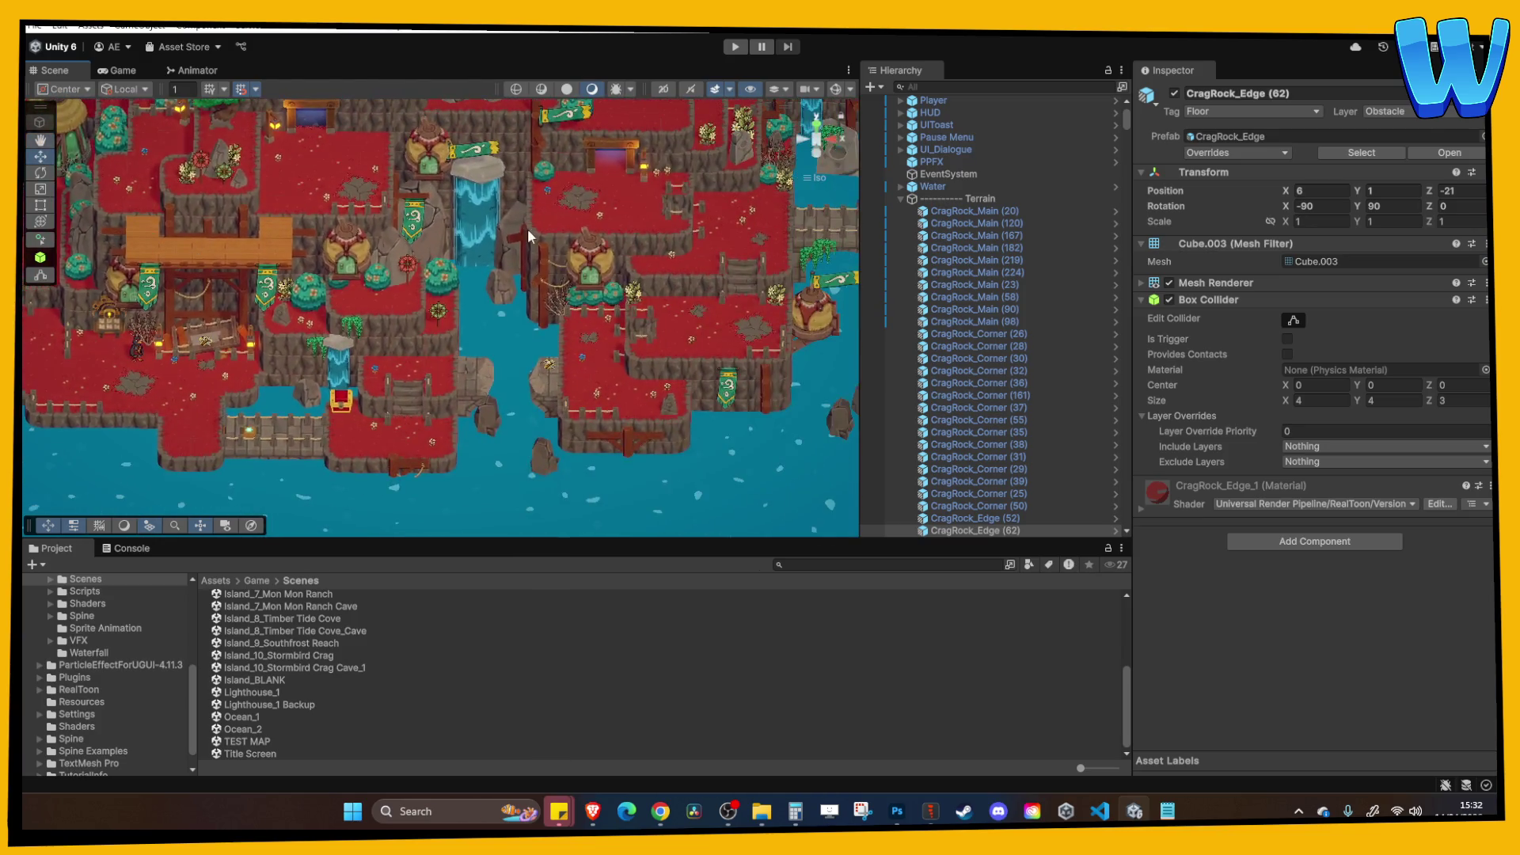
{"action": "key", "text": "Right"}
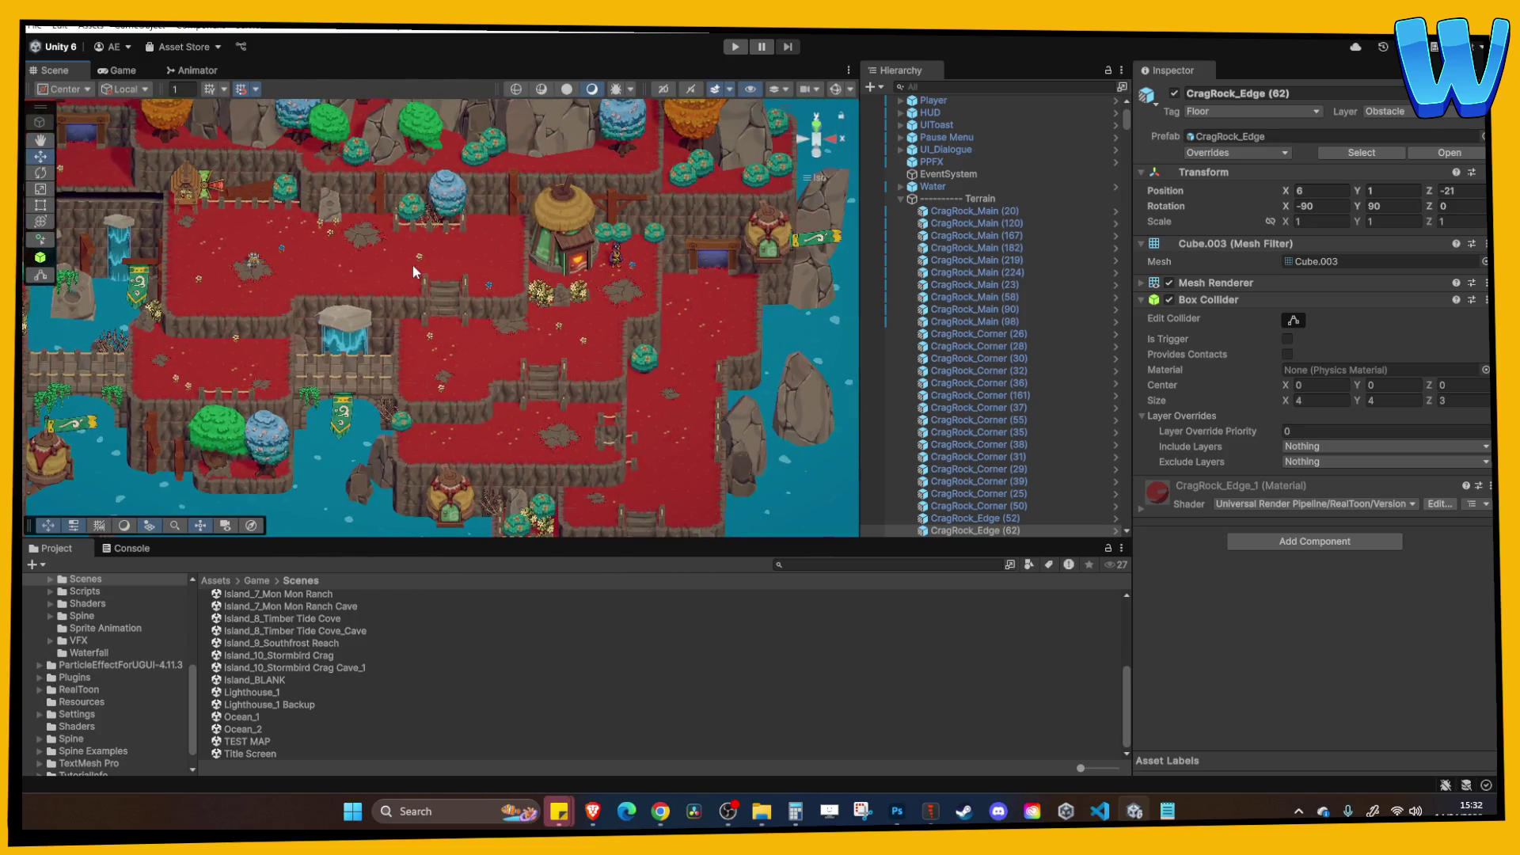
{"action": "key", "text": "Down"}
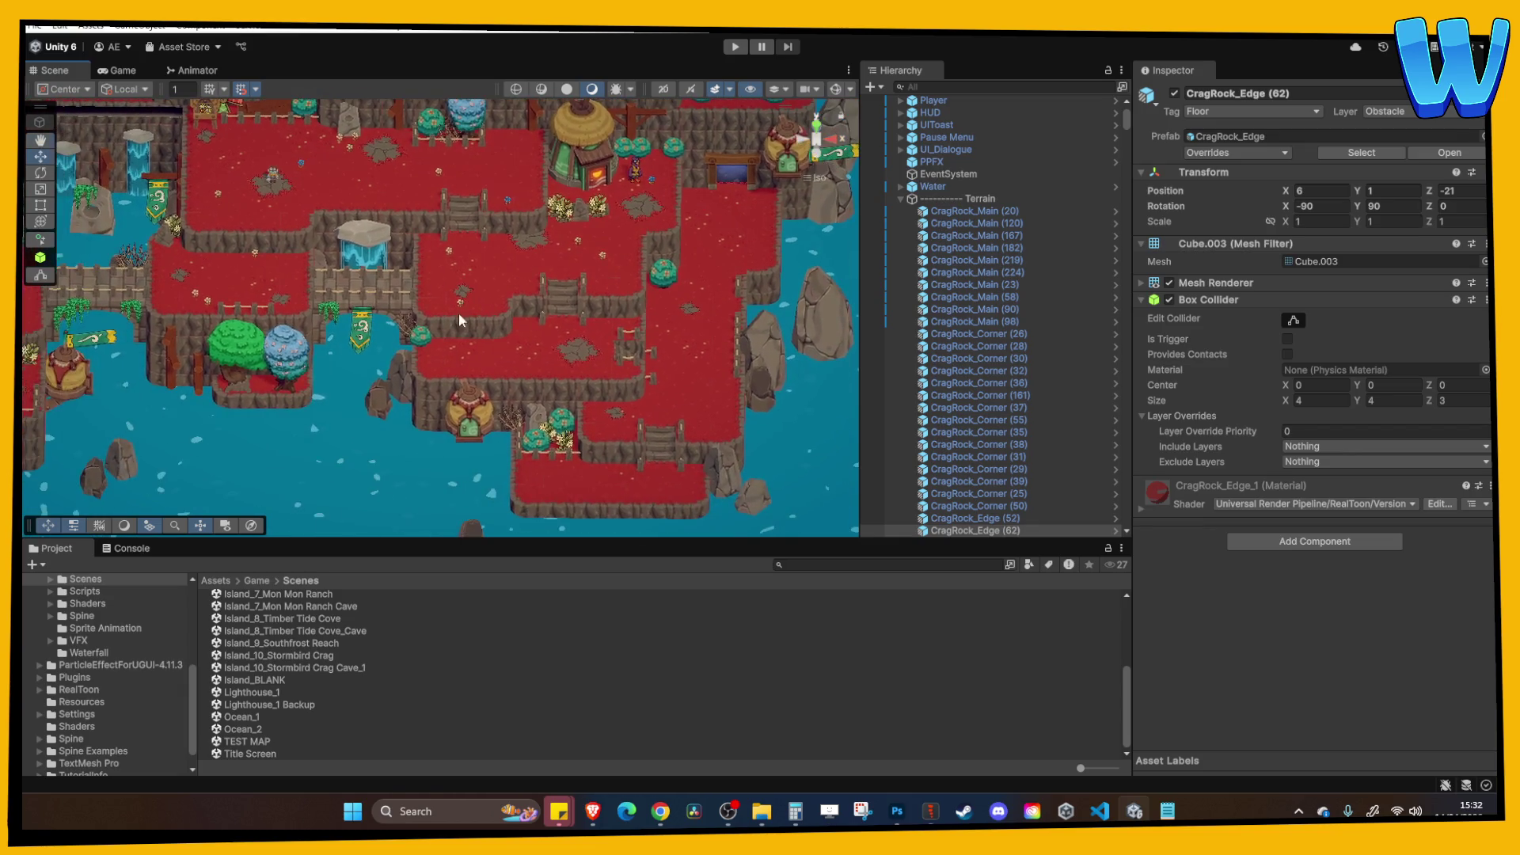
{"action": "double_click", "coordinate": [333, 668]}
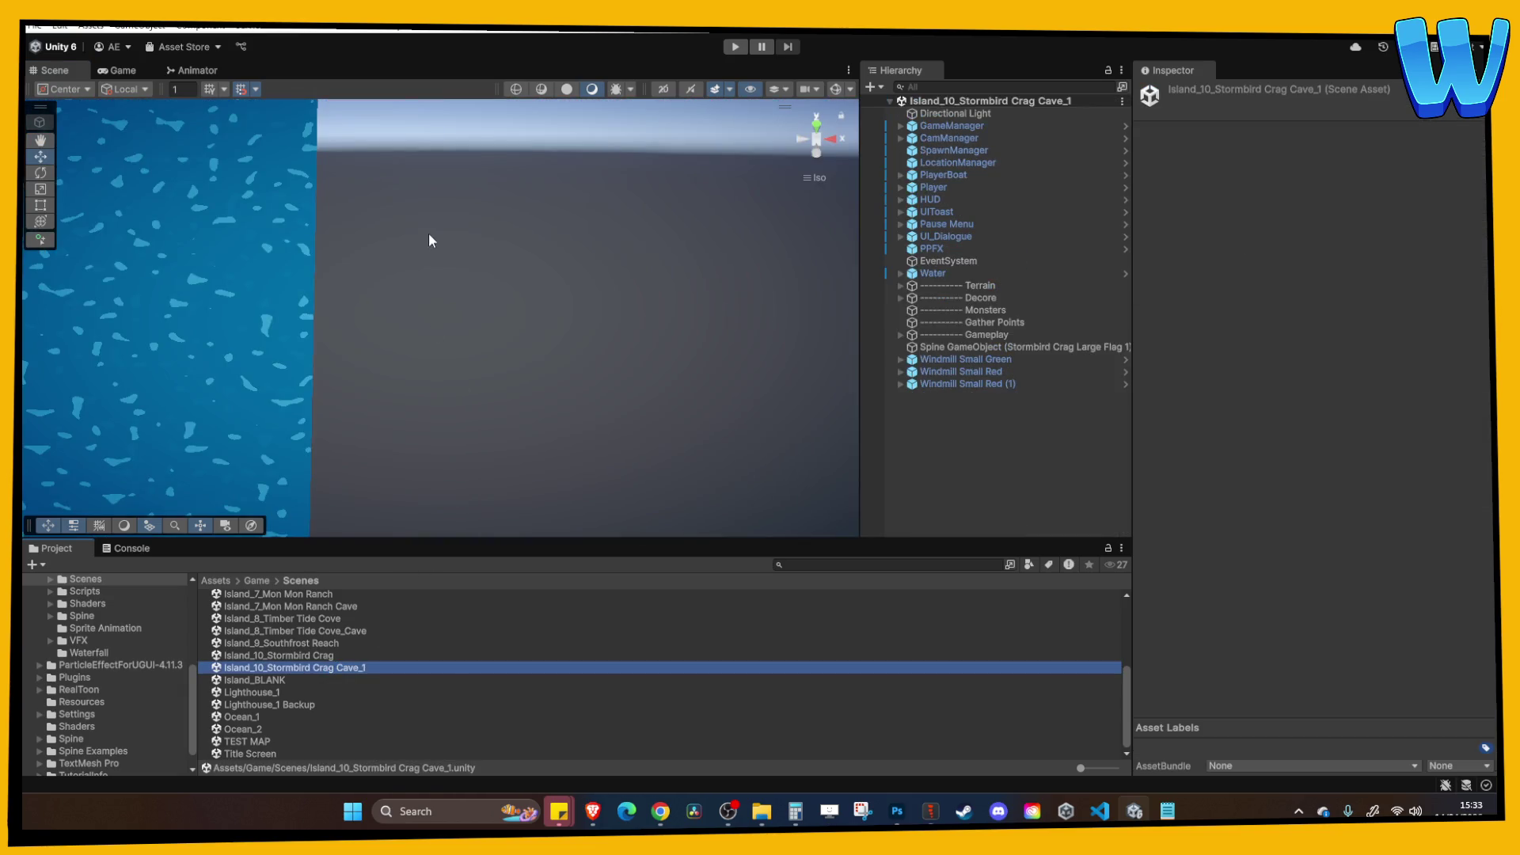
Select three stalagmites in the cave decor with the move tool active.
{"action": "scroll", "coordinate": [428, 313], "scroll_direction": "down", "scroll_amount": 5}
{"action": "scroll", "coordinate": [392, 272], "scroll_direction": "up", "scroll_amount": 6}
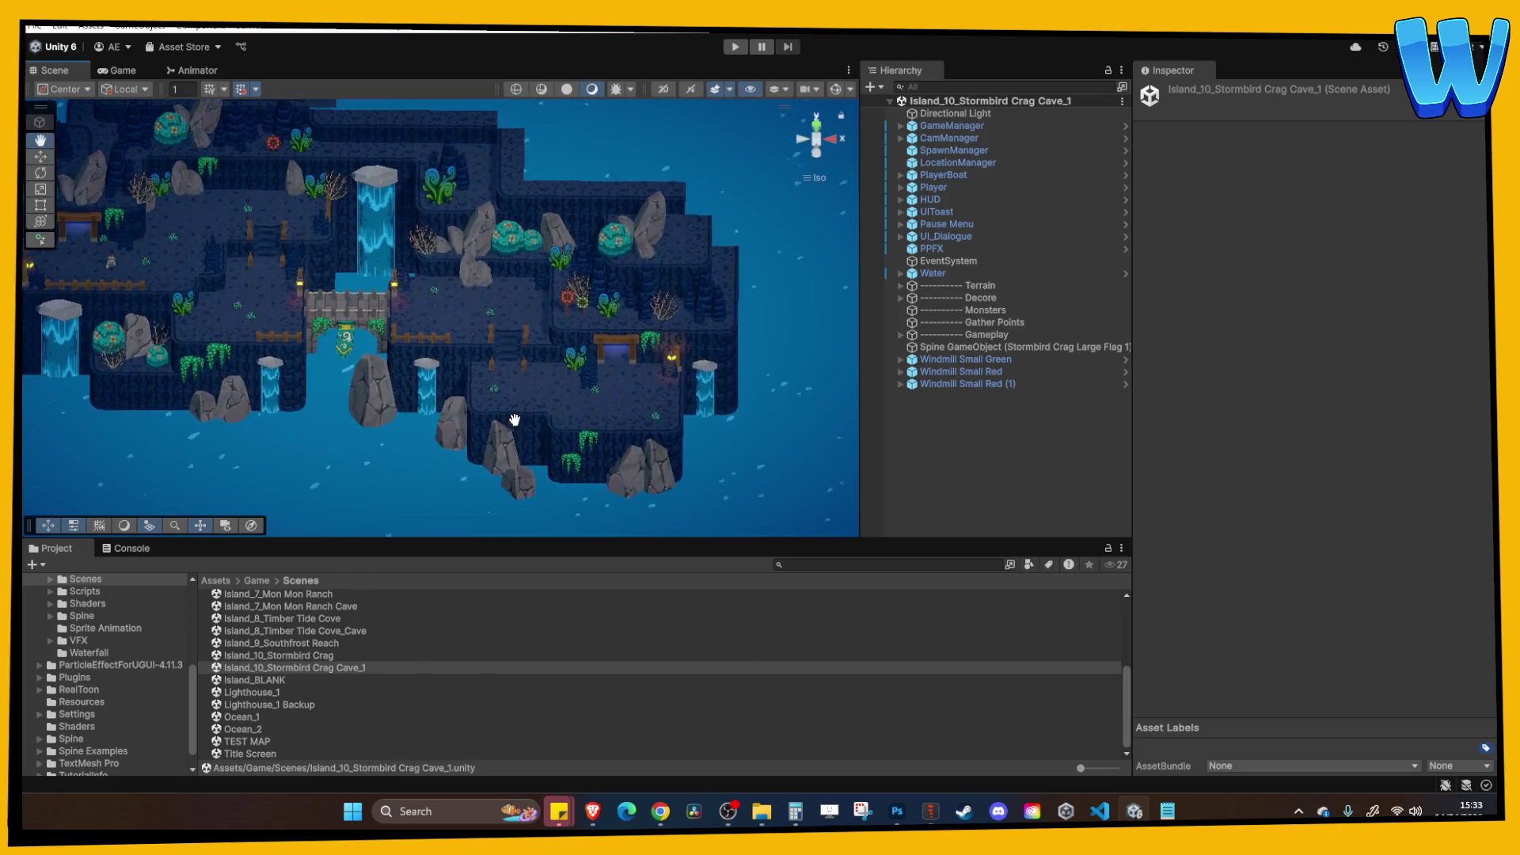
{"action": "scroll", "coordinate": [412, 248], "scroll_direction": "down", "scroll_amount": 5}
{"action": "scroll", "coordinate": [494, 245], "scroll_direction": "up", "scroll_amount": 6}
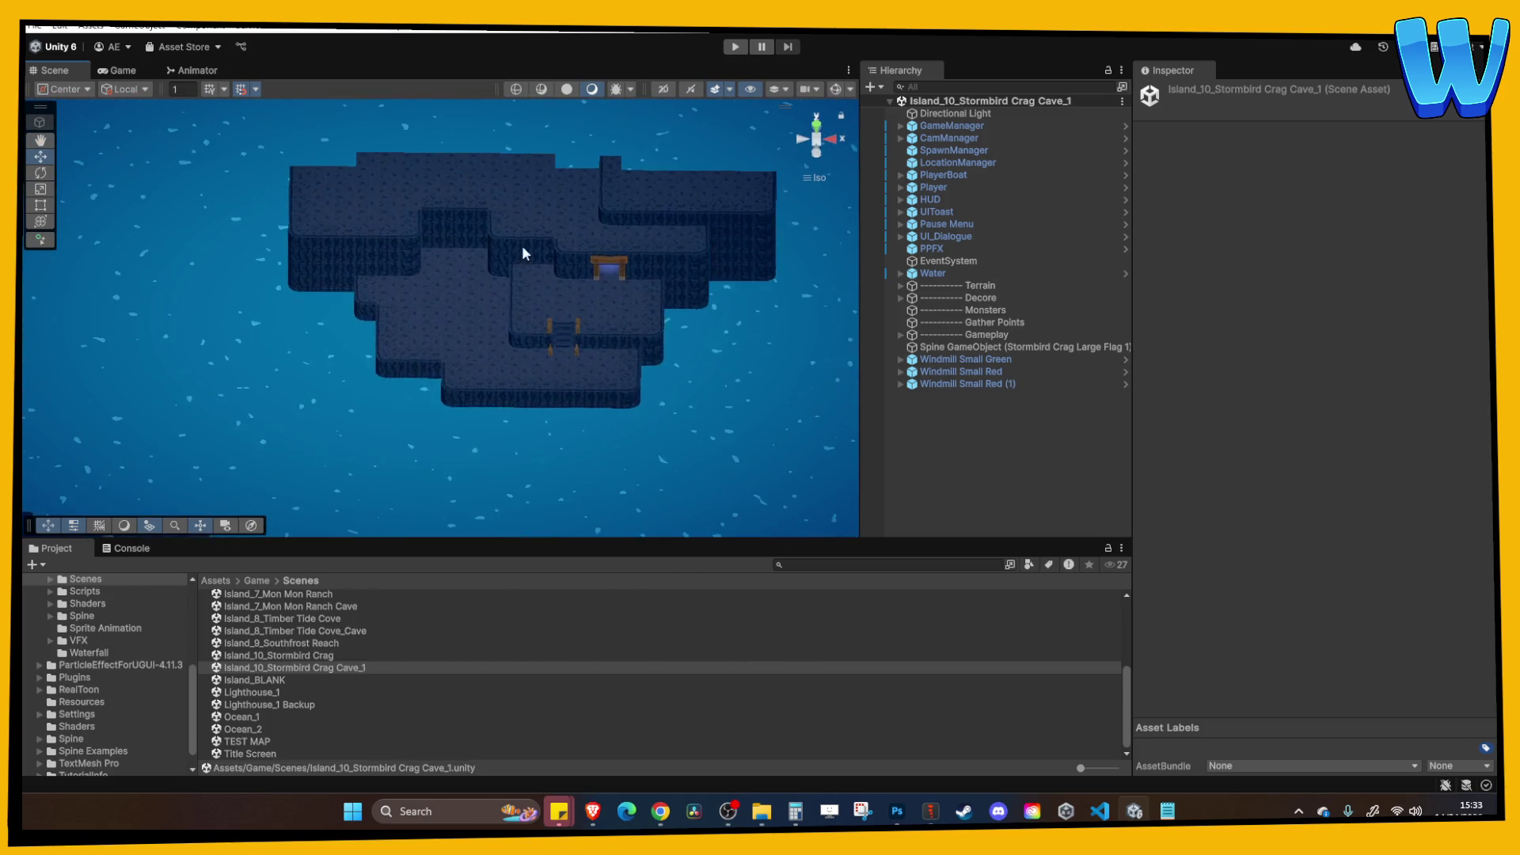
{"action": "scroll", "coordinate": [459, 227], "scroll_direction": "up", "scroll_amount": 4}
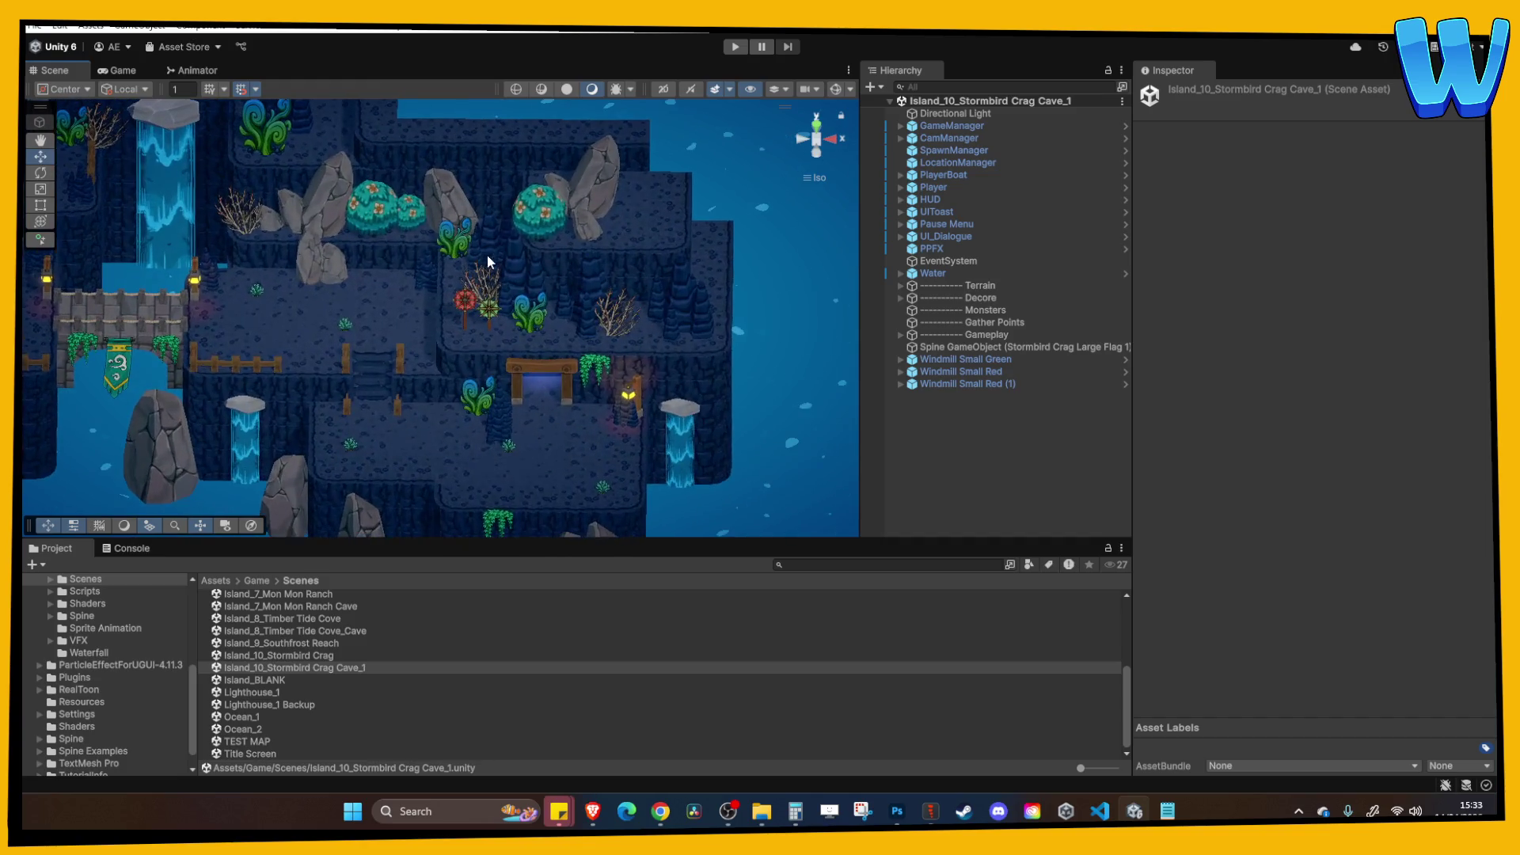
{"action": "key", "text": "w"}
{"action": "left_click", "coordinate": [511, 259]}
{"action": "left_click", "coordinate": [457, 239], "text": "shift"}
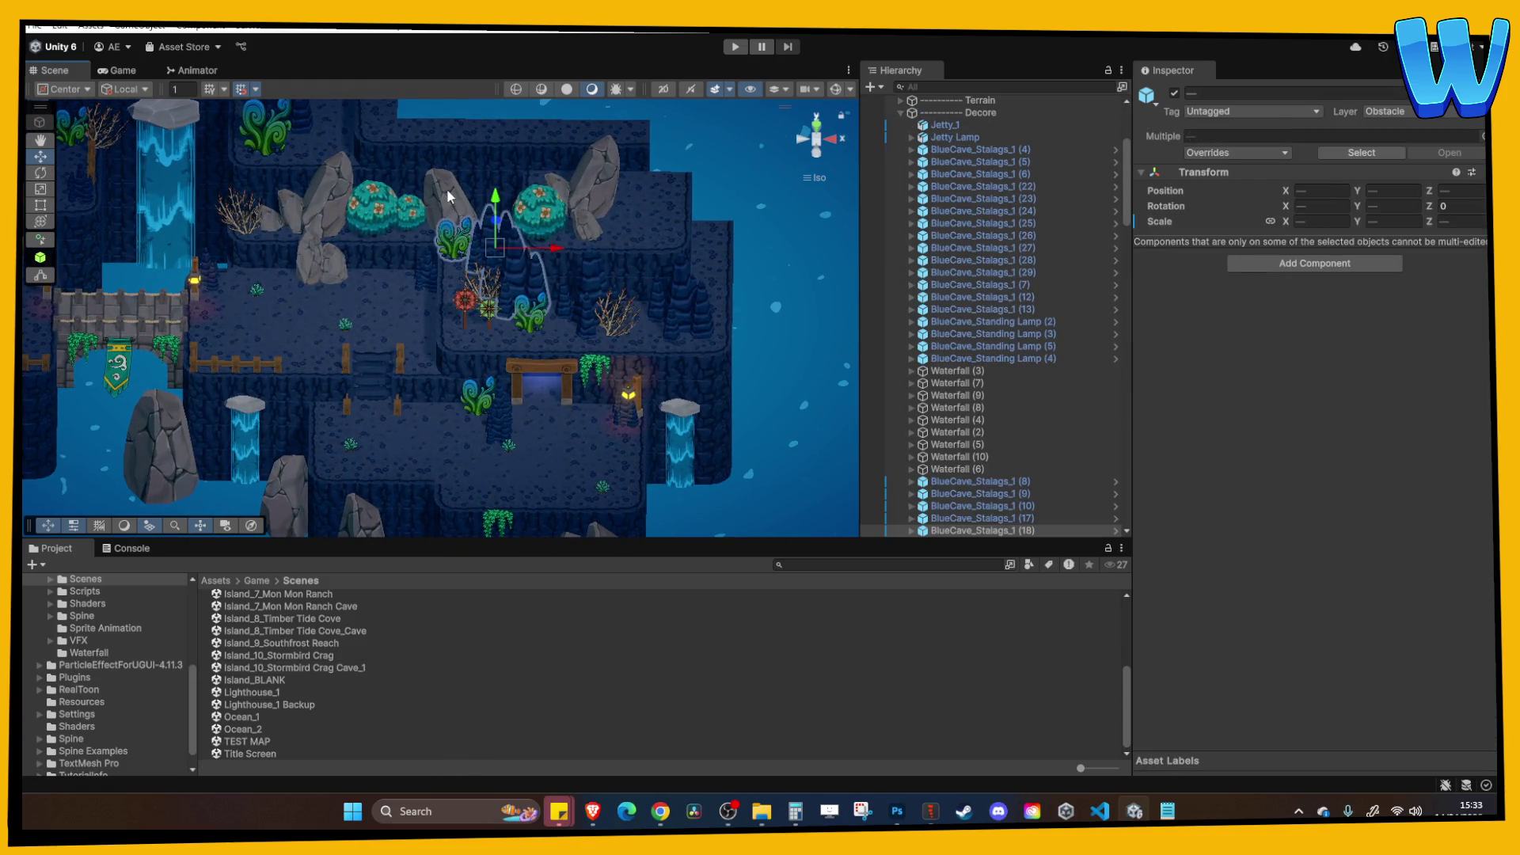
{"action": "scroll", "coordinate": [572, 174], "scroll_direction": "up", "scroll_amount": 1}
{"action": "left_click", "coordinate": [572, 174], "text": "shift"}
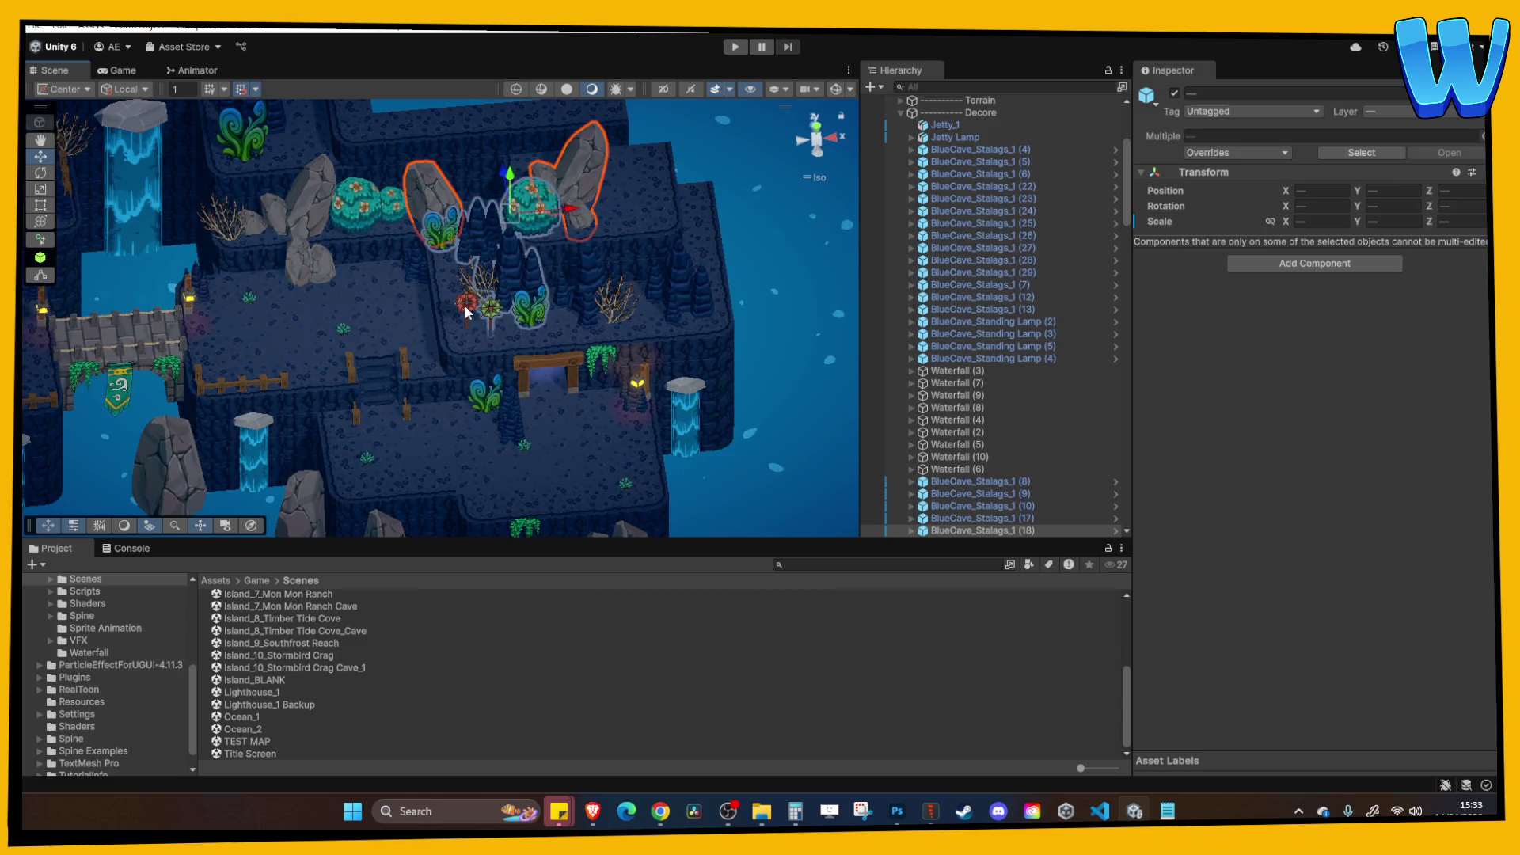
{"action": "scroll", "coordinate": [488, 291], "scroll_direction": "down", "scroll_amount": 1}
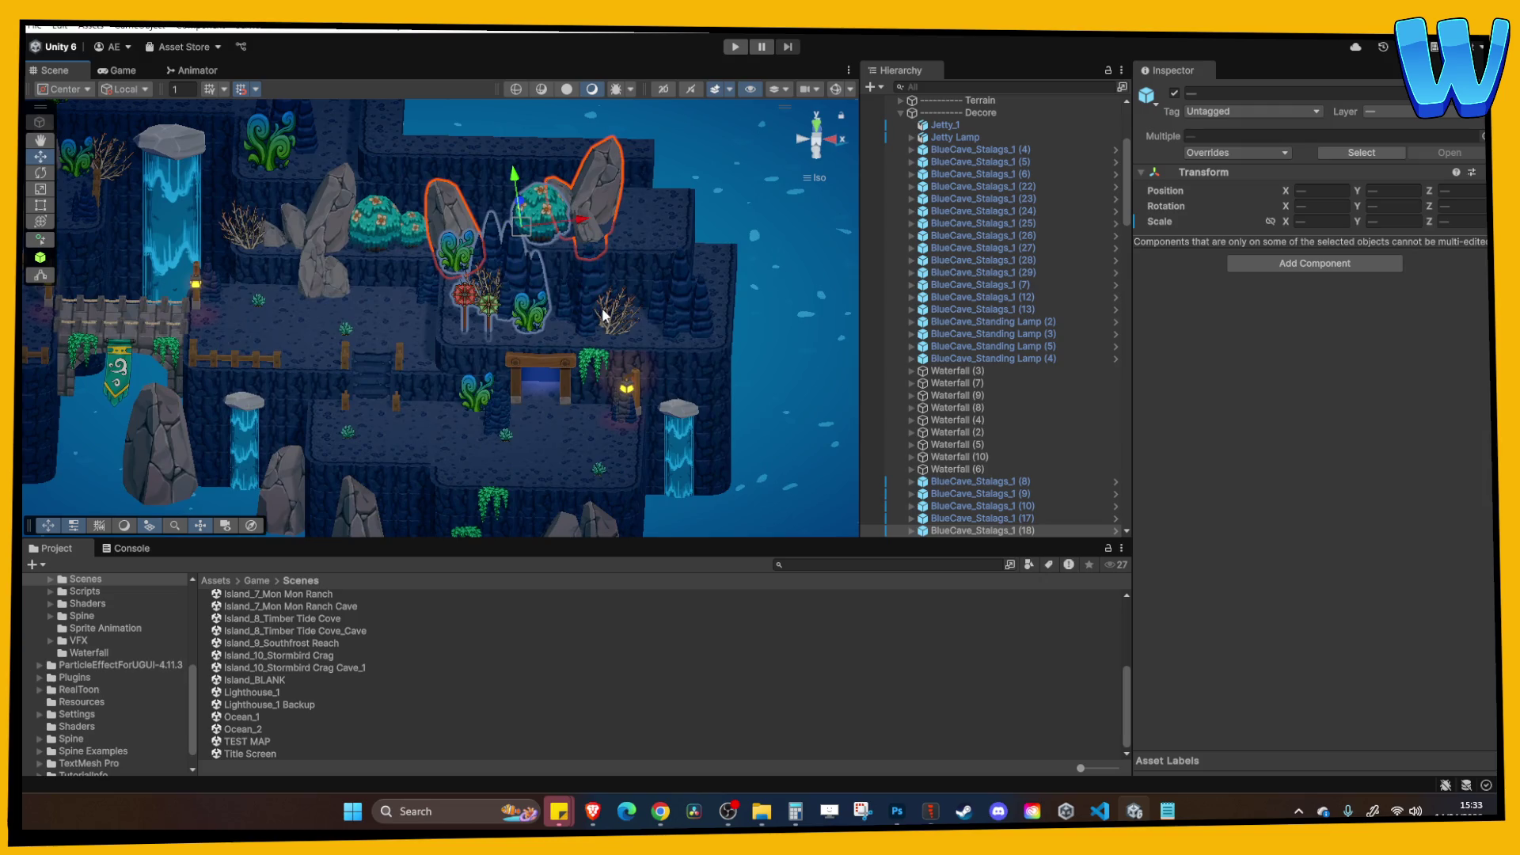
Drag the stalagmites, rocks and tree cluster down and to the right.
{"action": "left_click_drag", "start_coordinate": [550, 311], "coordinate": [557, 349]}
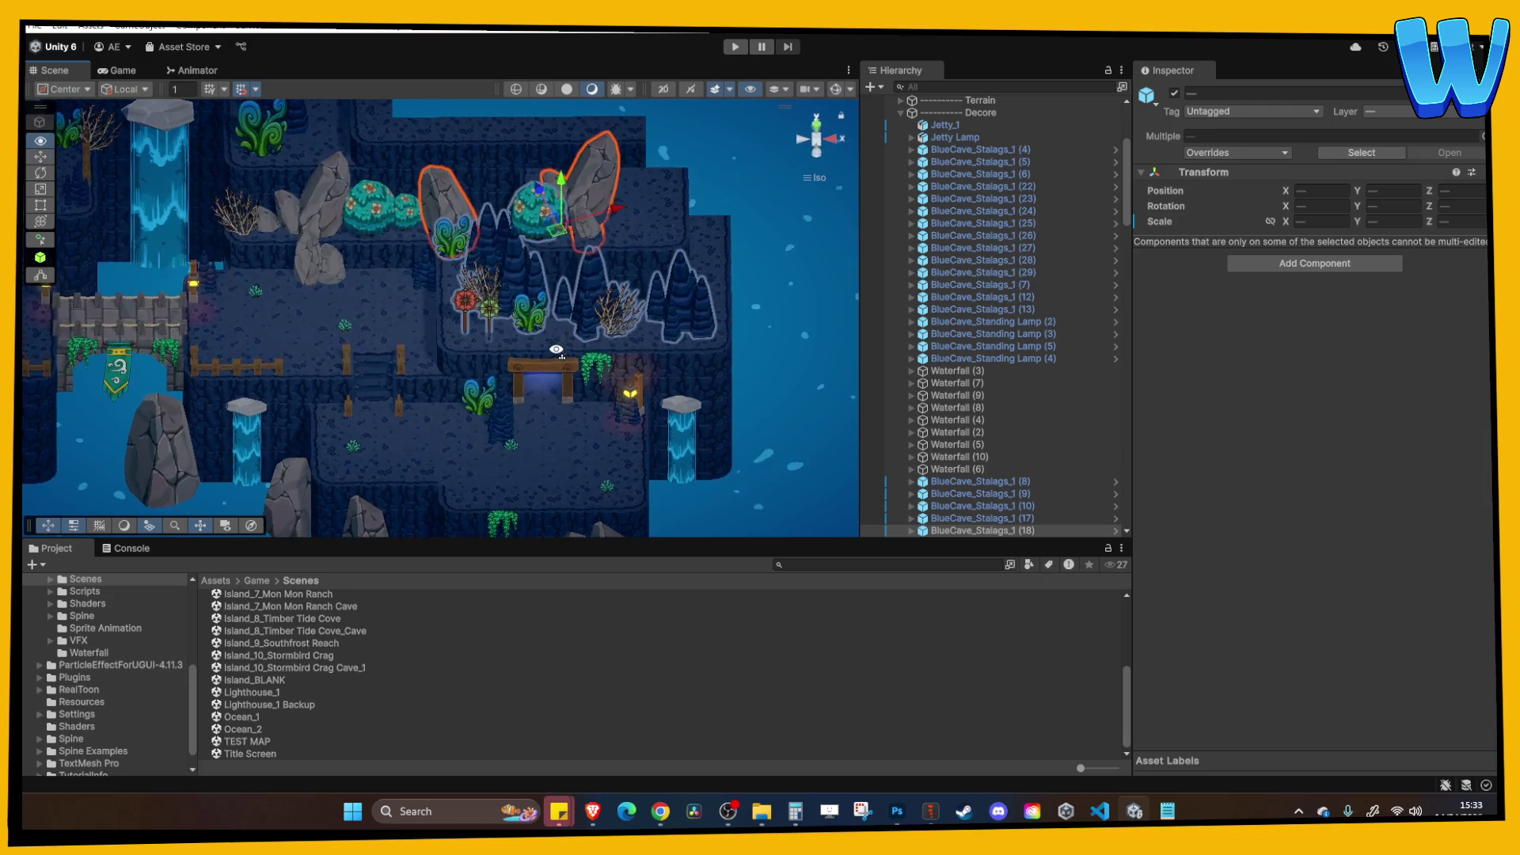
{"action": "scroll", "coordinate": [583, 300], "scroll_direction": "down", "scroll_amount": 10}
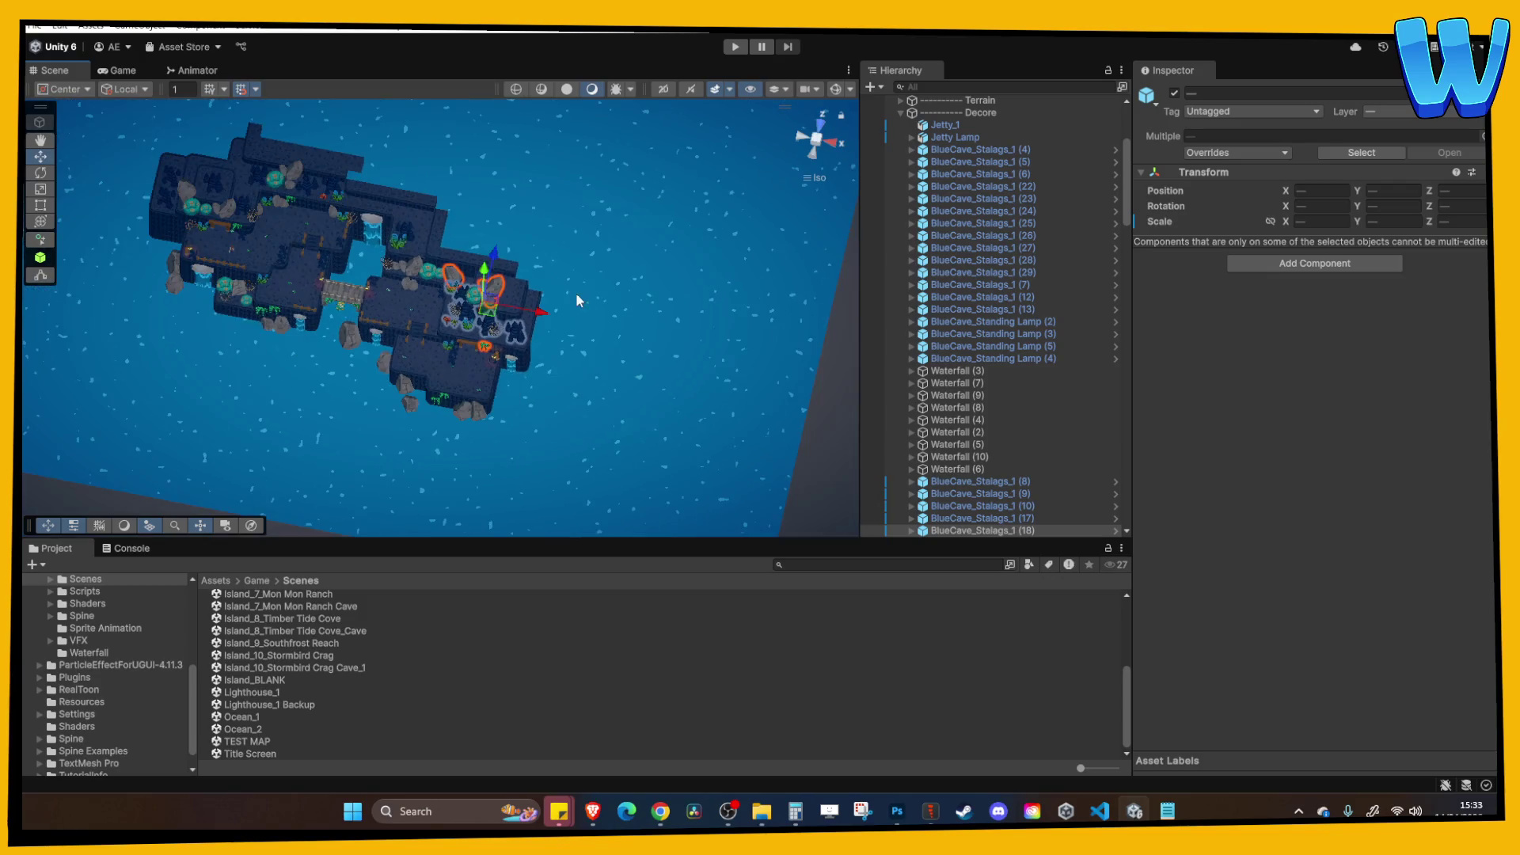
{"action": "scroll", "coordinate": [578, 300], "scroll_direction": "up", "scroll_amount": 5}
{"action": "left_click_drag", "start_coordinate": [579, 300], "coordinate": [398, 413]}
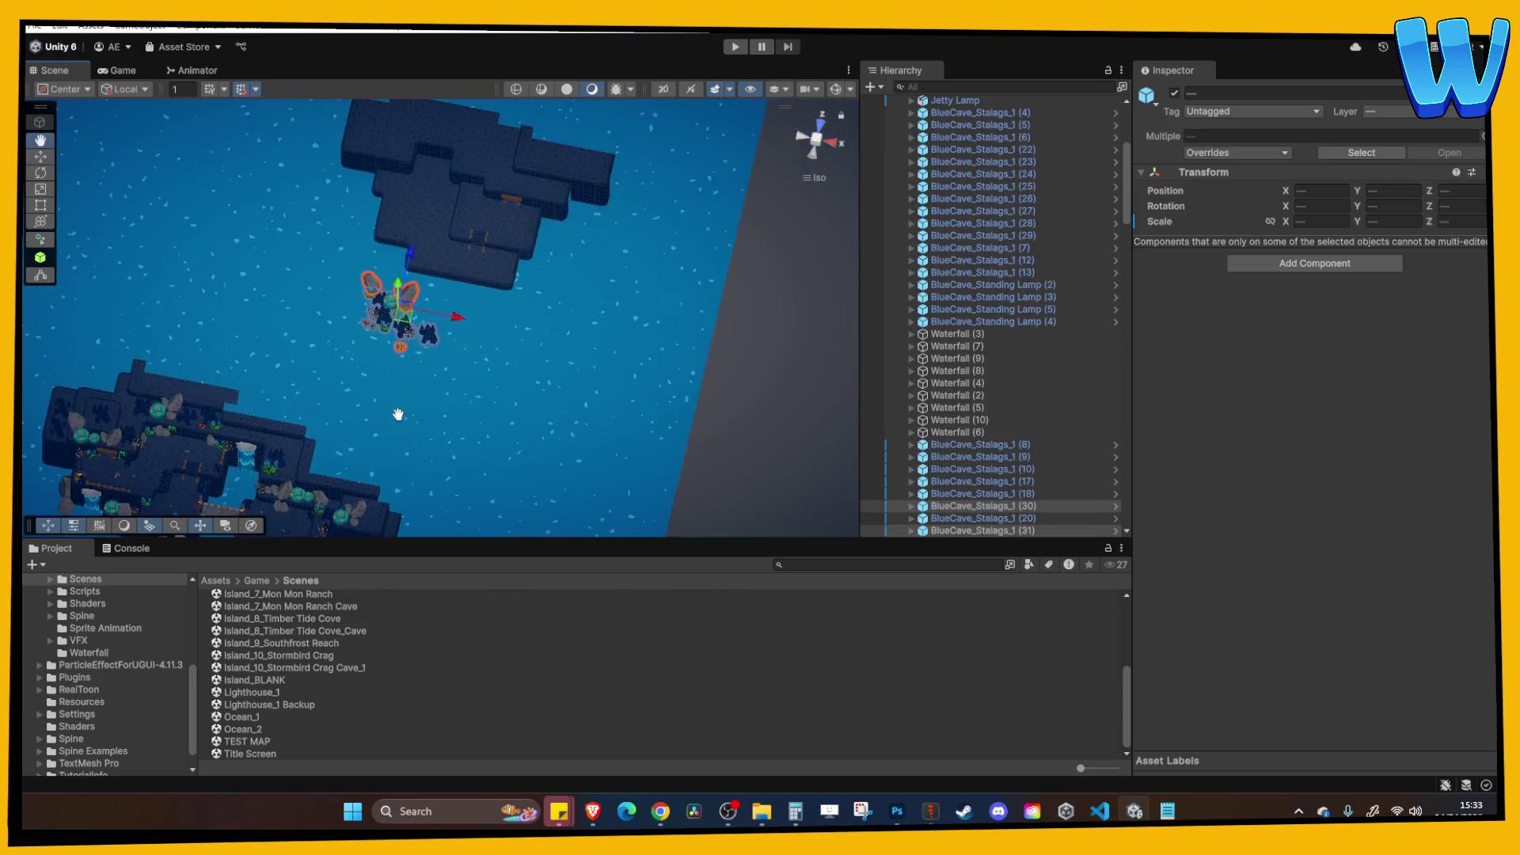
{"action": "scroll", "coordinate": [427, 262], "scroll_direction": "up", "scroll_amount": 5}
{"action": "mouse_move", "coordinate": [438, 254]}
{"action": "left_mouse_down"}
{"action": "mouse_move", "coordinate": [439, 341]}
{"action": "mouse_move", "coordinate": [423, 309]}
{"action": "mouse_move", "coordinate": [384, 368]}
{"action": "mouse_move", "coordinate": [380, 329]}
{"action": "mouse_move", "coordinate": [311, 275]}
{"action": "mouse_move", "coordinate": [405, 317]}
{"action": "mouse_move", "coordinate": [572, 271]}
{"action": "mouse_move", "coordinate": [634, 271]}
{"action": "mouse_move", "coordinate": [603, 277]}
{"action": "left_mouse_up"}
{"action": "left_click_drag", "start_coordinate": [528, 243], "coordinate": [558, 309]}
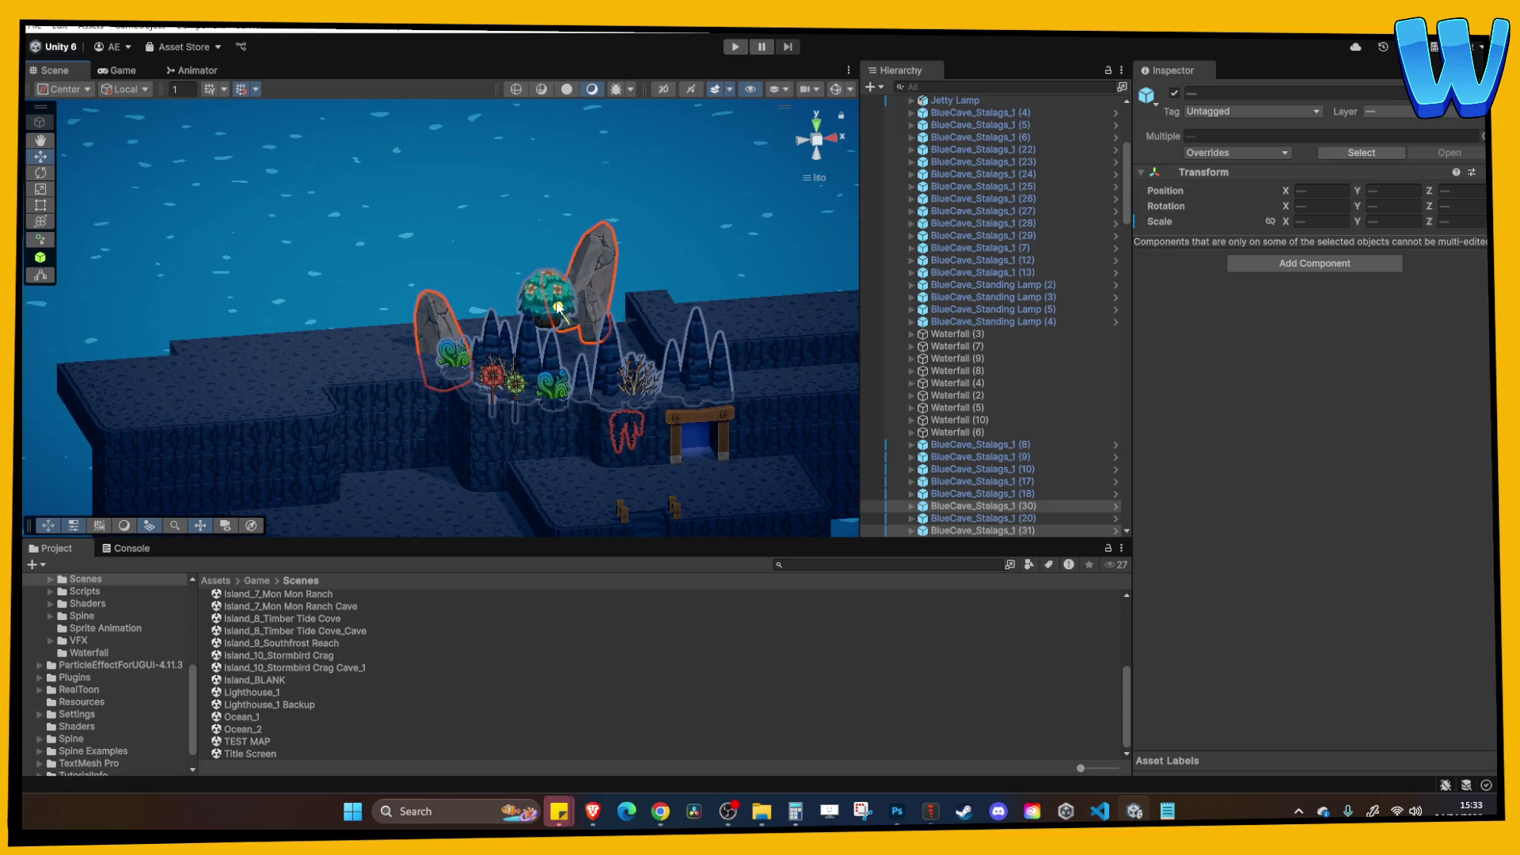
{"action": "key", "text": "f"}
{"action": "scroll", "coordinate": [436, 315], "scroll_direction": "down", "scroll_amount": 10}
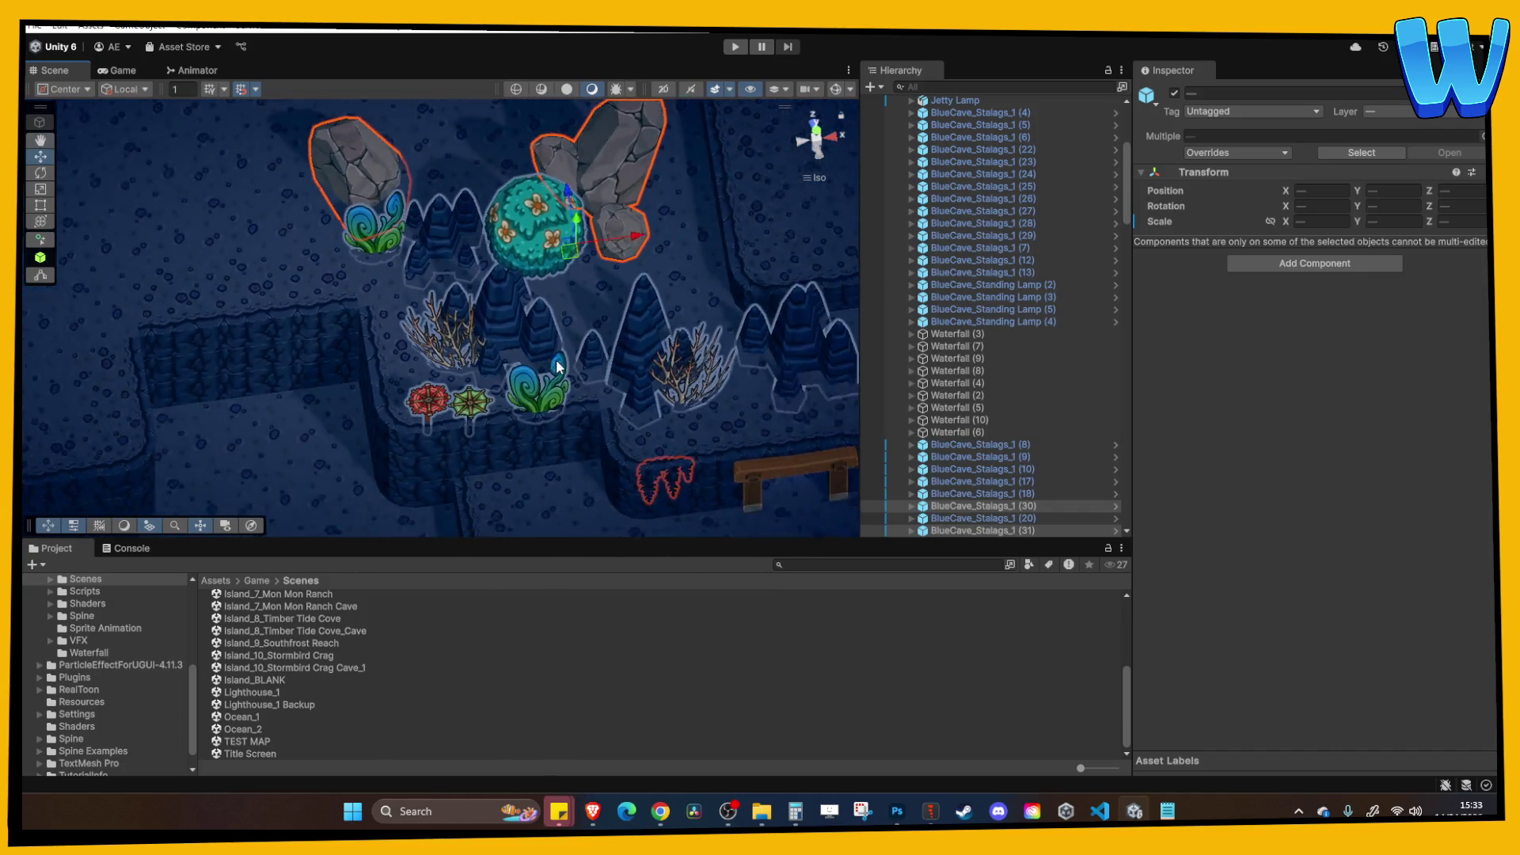
Select the BlueCave_Main_1 (217) floor piece, the two windmill flowers and Hanging Bush 1 (10).
{"action": "left_click", "coordinate": [647, 266]}
{"action": "mouse_move", "coordinate": [647, 266]}
{"action": "left_mouse_down"}
{"action": "mouse_move", "coordinate": [594, 273]}
{"action": "mouse_move", "coordinate": [469, 345]}
{"action": "mouse_move", "coordinate": [840, 342]}
{"action": "mouse_move", "coordinate": [609, 340]}
{"action": "mouse_move", "coordinate": [482, 405]}
{"action": "mouse_move", "coordinate": [502, 332]}
{"action": "left_mouse_up"}
{"action": "left_click", "coordinate": [468, 345]}
{"action": "left_click", "coordinate": [425, 465]}
{"action": "mouse_move", "coordinate": [424, 464]}
{"action": "left_mouse_down"}
{"action": "mouse_move", "coordinate": [427, 387]}
{"action": "mouse_move", "coordinate": [440, 434]}
{"action": "left_mouse_up"}
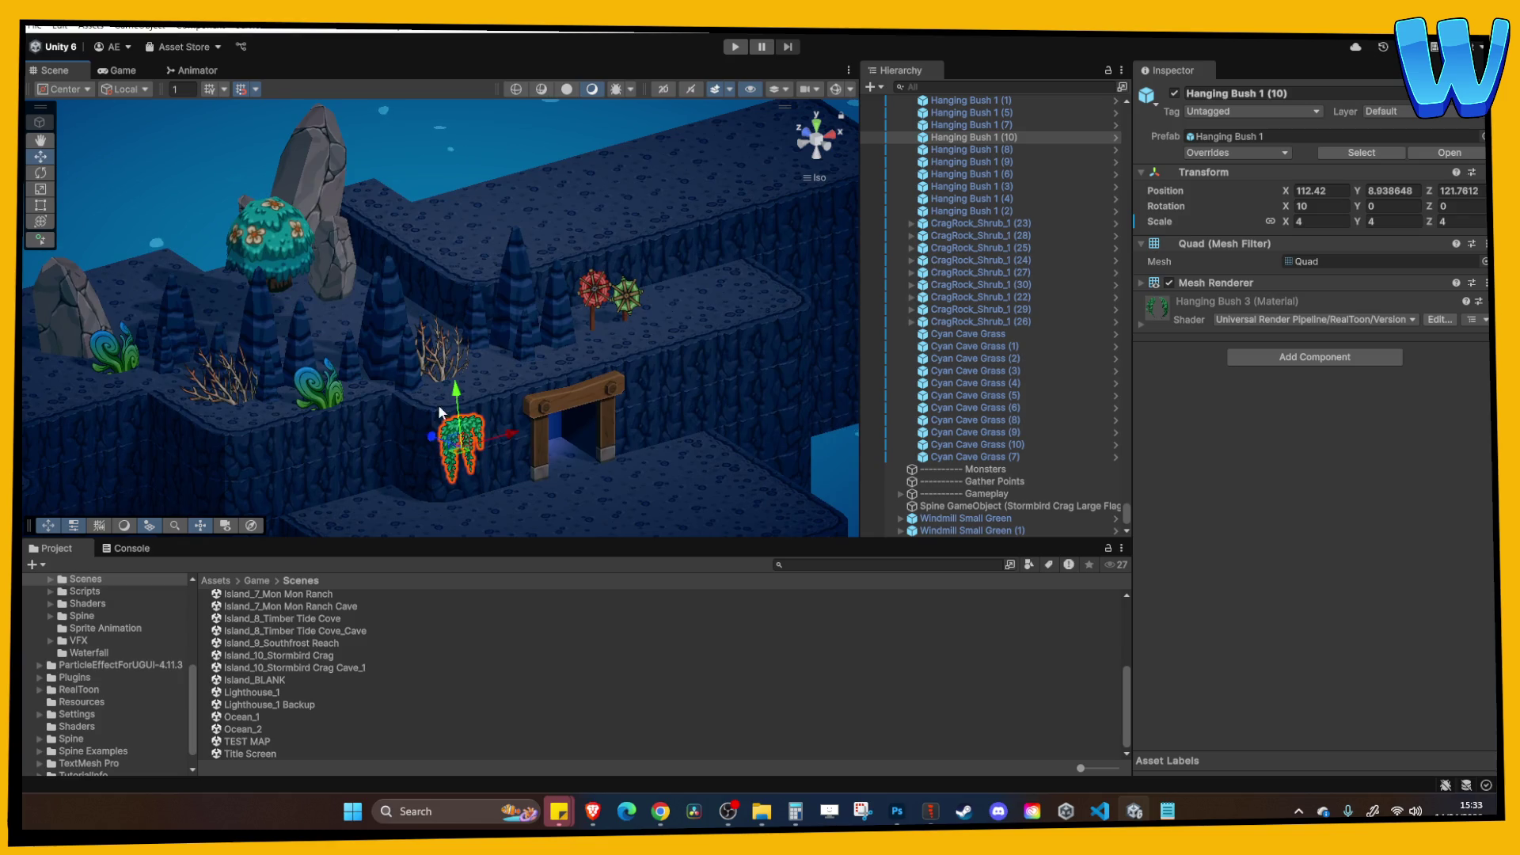
Slide the tall grey rock and CragRock_Shrub_1 (30) right along X with Global handles.
{"action": "left_click", "coordinate": [354, 172]}
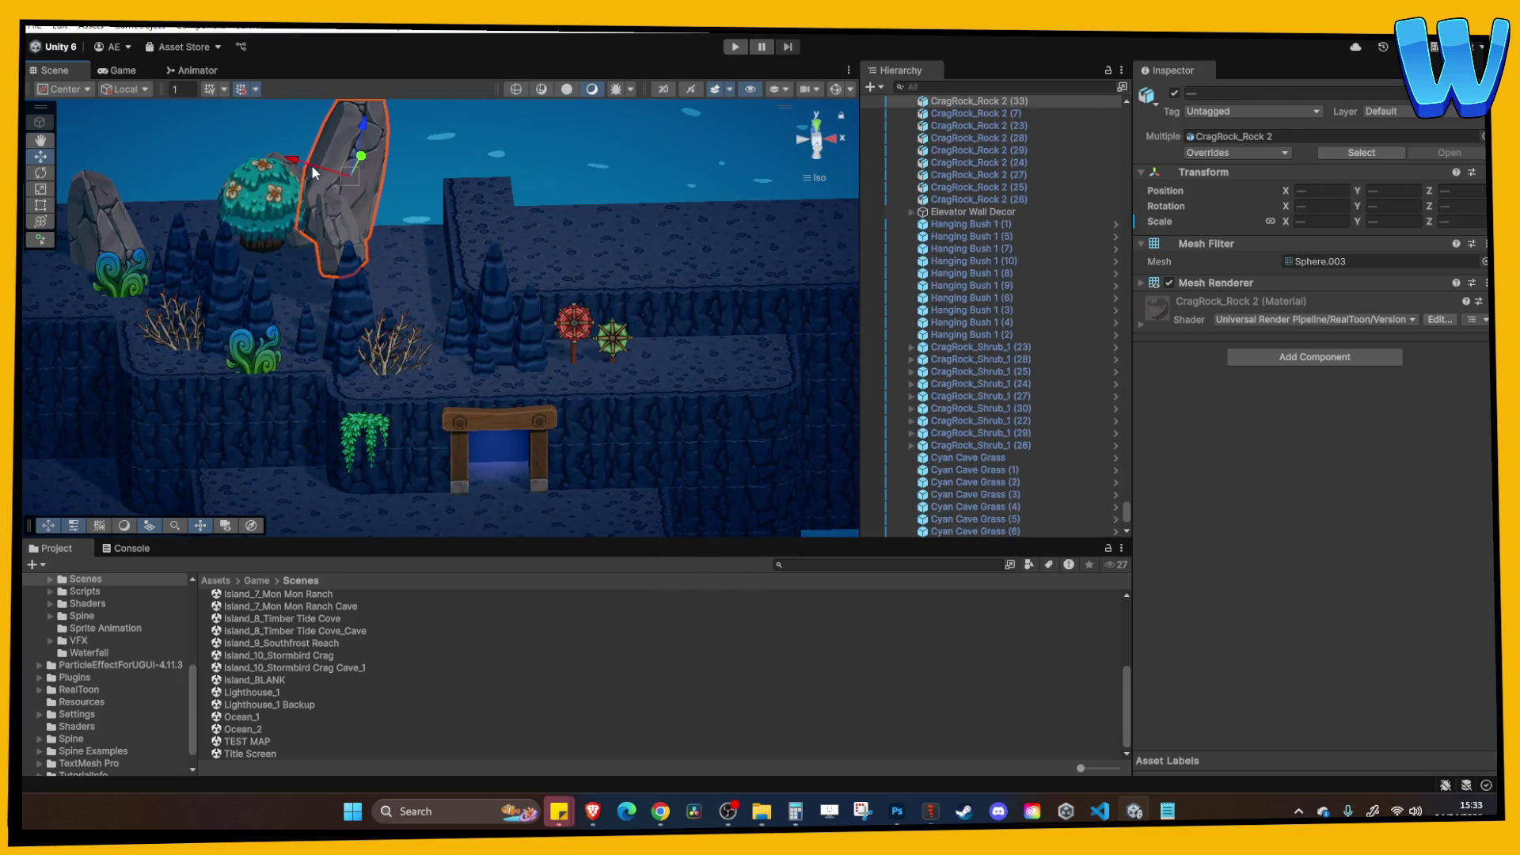
{"action": "left_click", "coordinate": [278, 191]}
{"action": "left_click", "coordinate": [289, 197]}
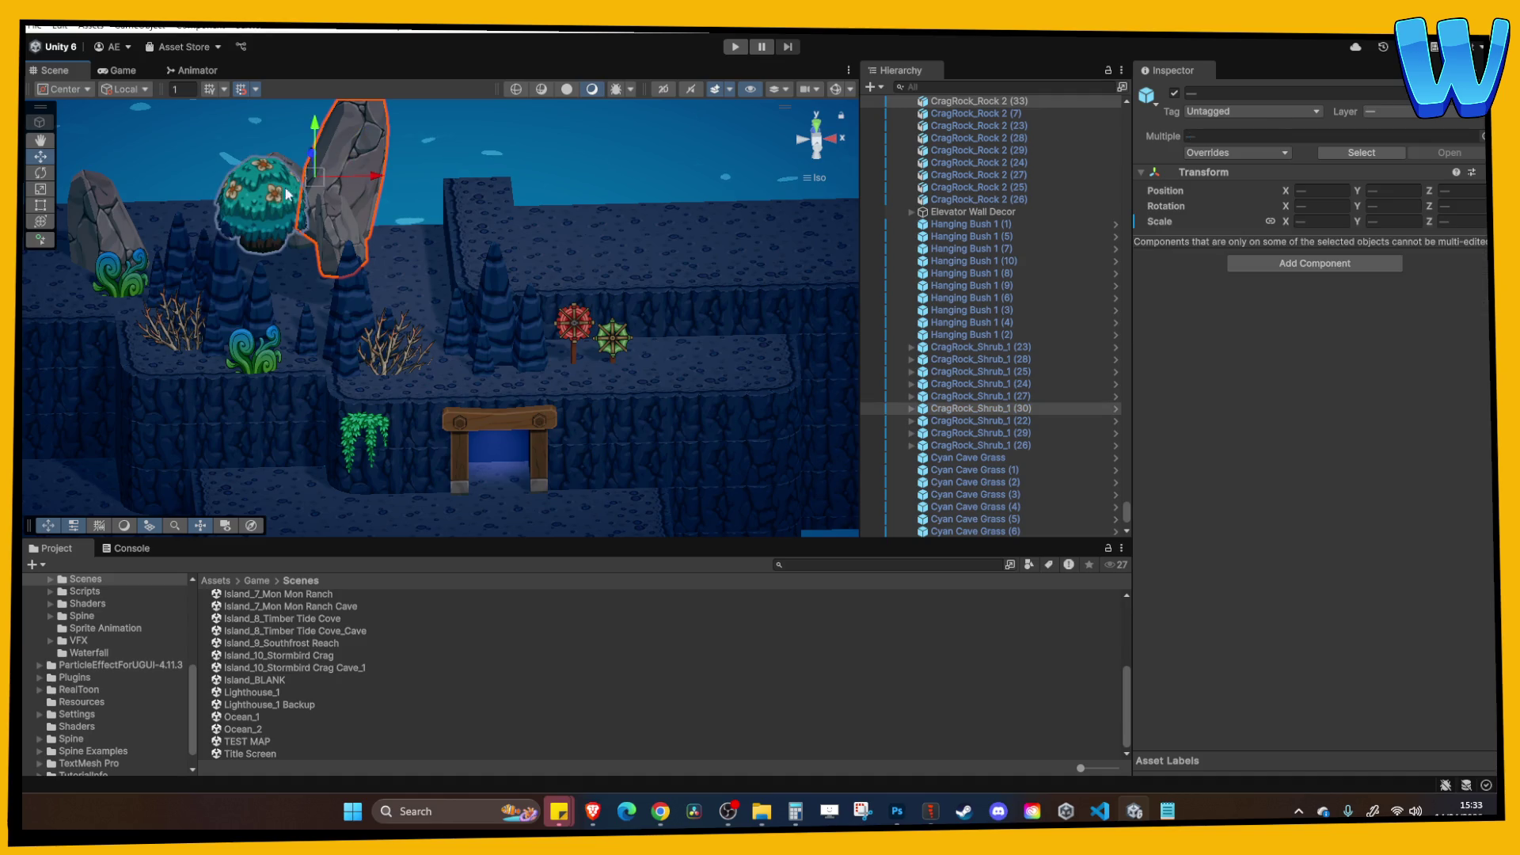
{"action": "scroll", "coordinate": [299, 204], "scroll_direction": "up", "scroll_amount": 2}
{"action": "left_click", "coordinate": [123, 89]}
{"action": "left_click", "coordinate": [130, 112]}
{"action": "left_click_drag", "start_coordinate": [372, 181], "coordinate": [617, 166]}
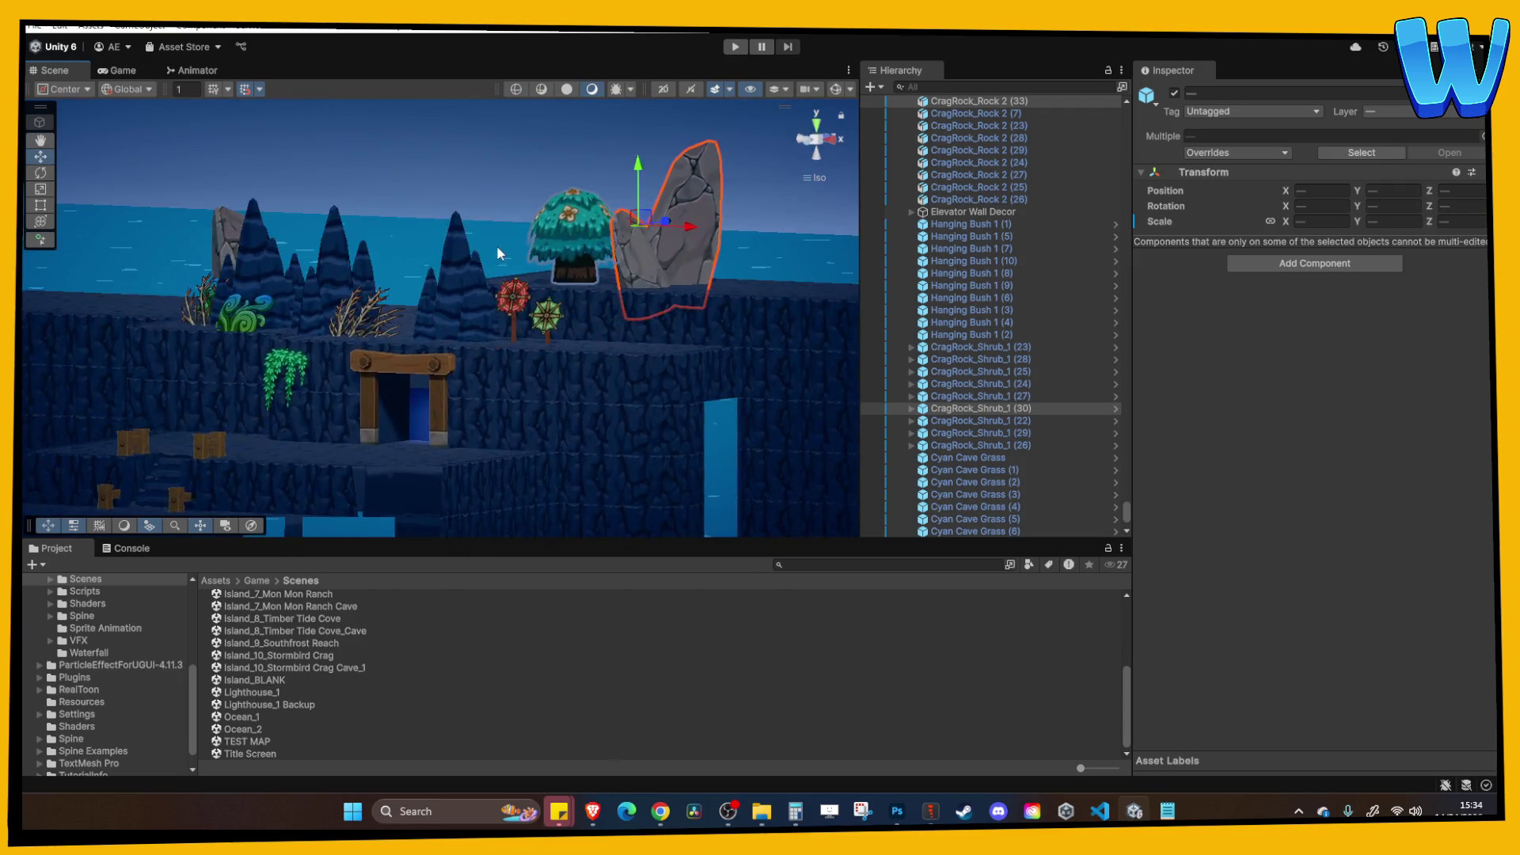
{"action": "key", "text": "f"}
Lower the teal bush onto the ledge at Y 14.28, then select Cave Plant 2 (10).
{"action": "left_click", "coordinate": [345, 334]}
{"action": "left_click_drag", "start_coordinate": [347, 324], "coordinate": [285, 179]}
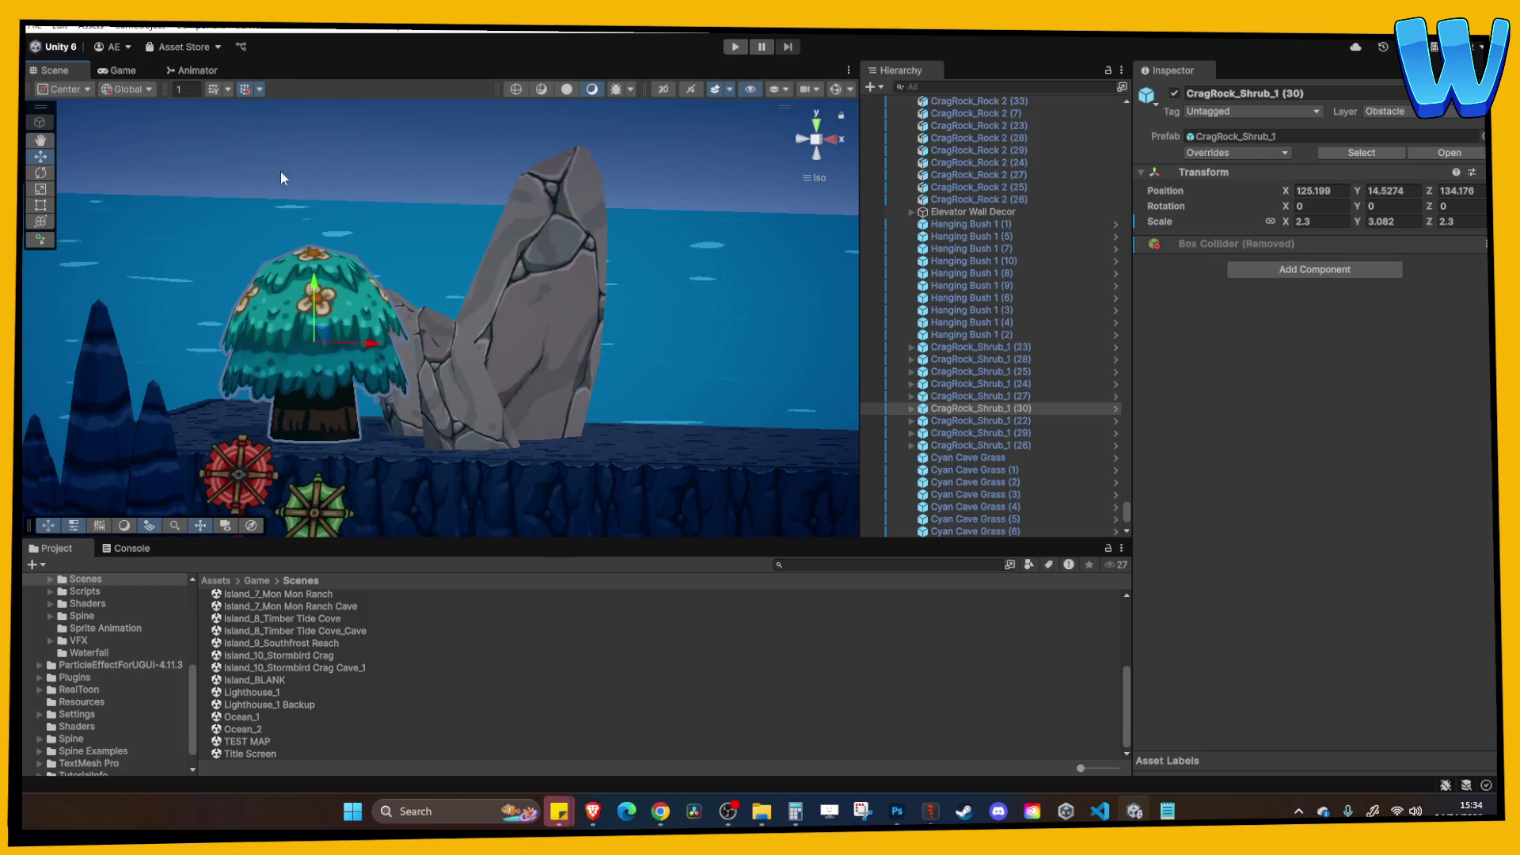
{"action": "left_click_drag", "start_coordinate": [308, 271], "coordinate": [496, 334]}
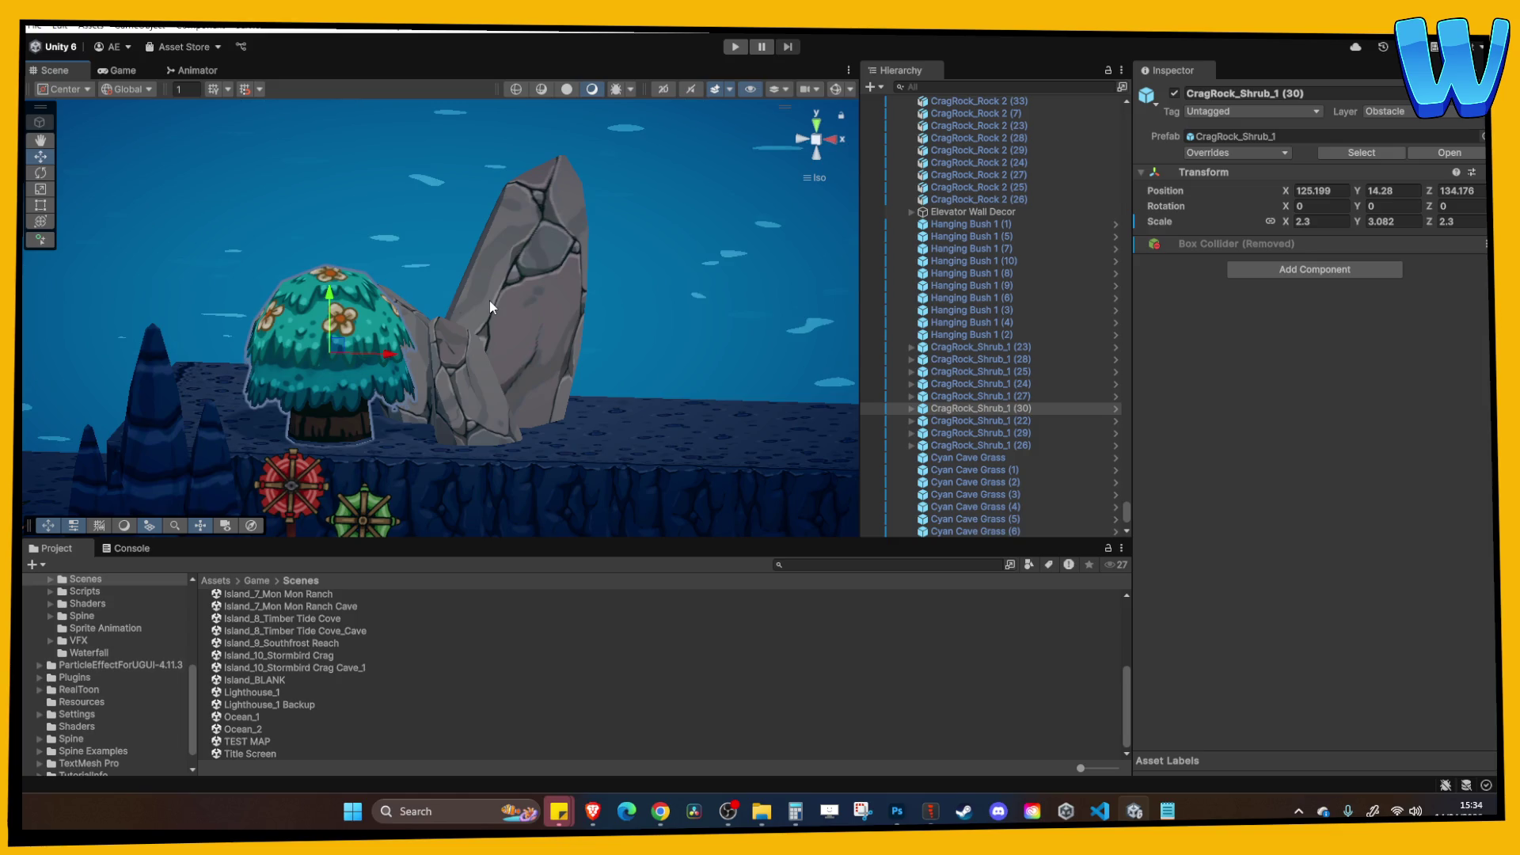
{"action": "scroll", "coordinate": [443, 325], "scroll_direction": "down", "scroll_amount": 5}
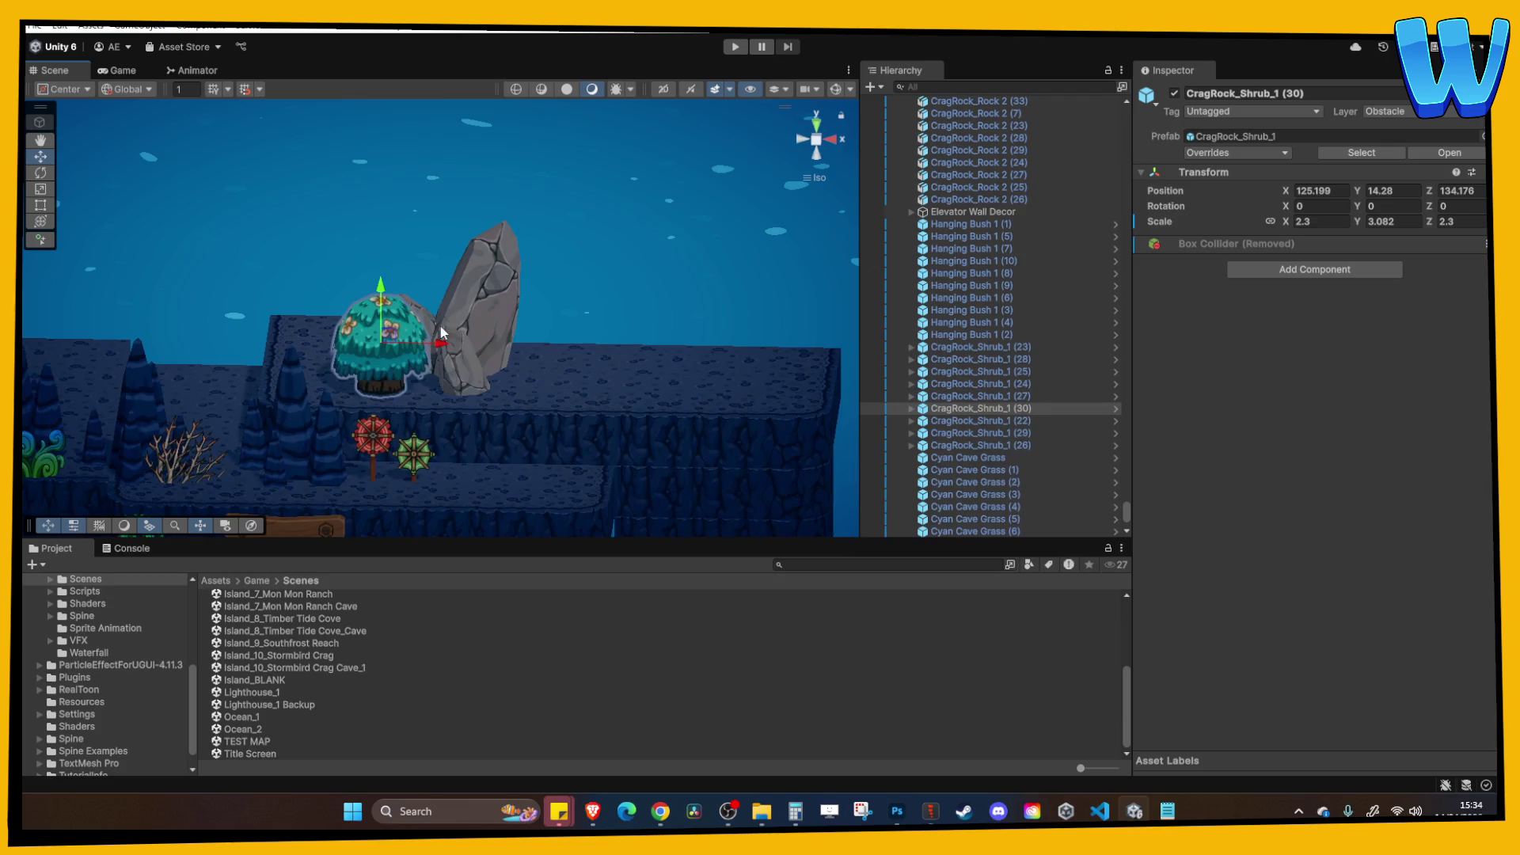
{"action": "scroll", "coordinate": [441, 305], "scroll_direction": "down", "scroll_amount": 2}
{"action": "mouse_move", "coordinate": [440, 305]}
{"action": "left_mouse_down"}
{"action": "mouse_move", "coordinate": [594, 228]}
{"action": "mouse_move", "coordinate": [494, 344]}
{"action": "mouse_move", "coordinate": [479, 332]}
{"action": "mouse_move", "coordinate": [564, 285]}
{"action": "mouse_move", "coordinate": [513, 255]}
{"action": "mouse_move", "coordinate": [600, 276]}
{"action": "left_mouse_up"}
{"action": "scroll", "coordinate": [594, 227], "scroll_direction": "up", "scroll_amount": 3}
{"action": "left_click", "coordinate": [501, 333]}
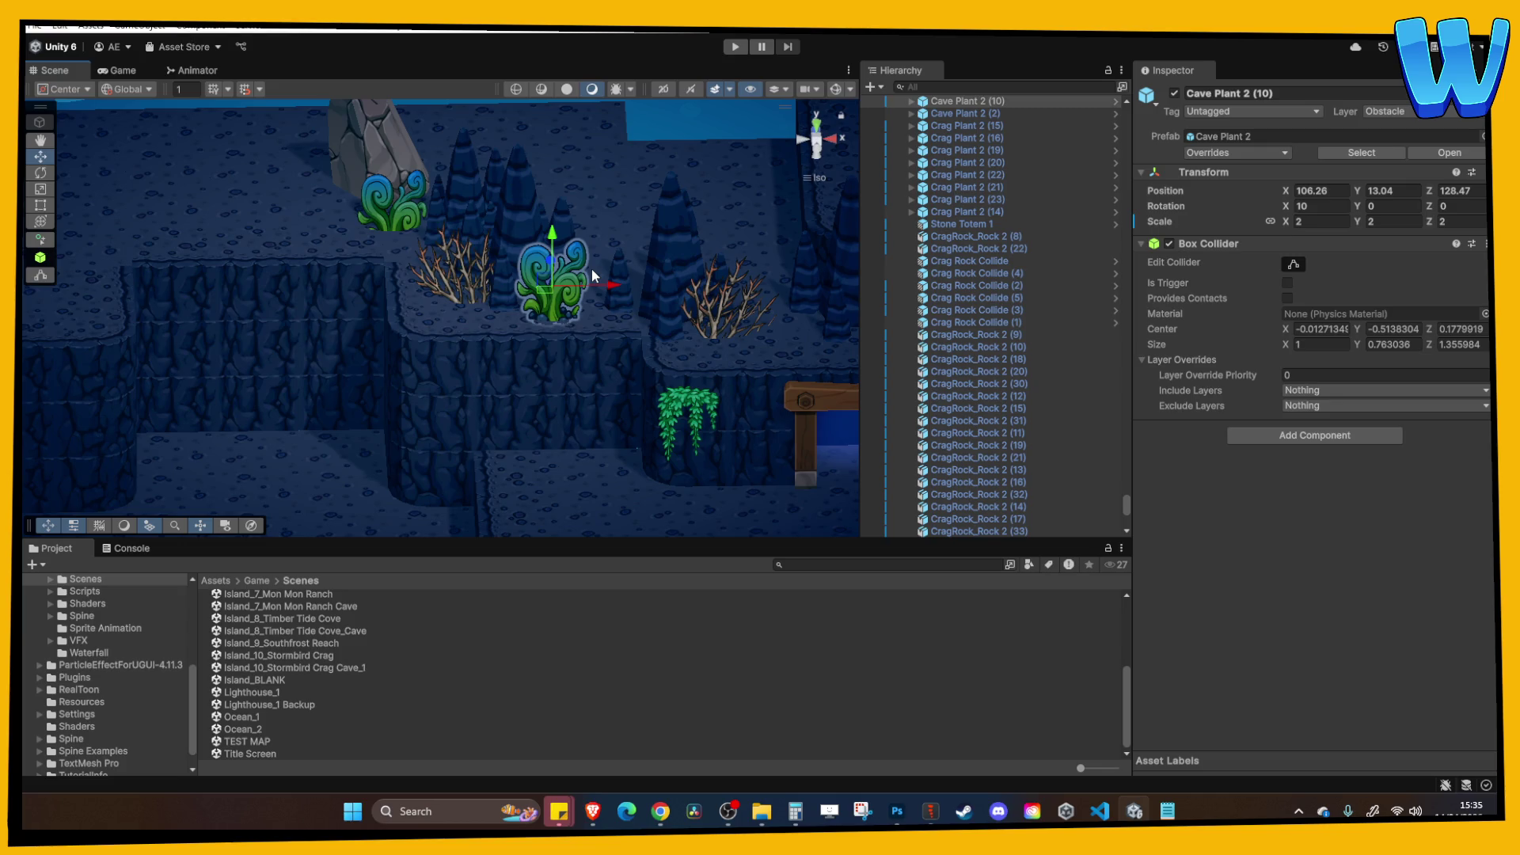
Raise the branchy Crag Plant 2 (22) slightly on the cave ledge.
{"action": "mouse_move", "coordinate": [591, 269]}
{"action": "left_mouse_down"}
{"action": "mouse_move", "coordinate": [380, 204]}
{"action": "mouse_move", "coordinate": [365, 168]}
{"action": "left_mouse_up"}
{"action": "left_click", "coordinate": [365, 193]}
{"action": "mouse_move", "coordinate": [435, 208]}
{"action": "left_mouse_down"}
{"action": "mouse_move", "coordinate": [377, 231]}
{"action": "mouse_move", "coordinate": [463, 262]}
{"action": "mouse_move", "coordinate": [477, 195]}
{"action": "left_mouse_up"}
{"action": "left_click", "coordinate": [463, 261]}
{"action": "mouse_move", "coordinate": [477, 195]}
{"action": "left_mouse_down"}
{"action": "mouse_move", "coordinate": [606, 235]}
{"action": "mouse_move", "coordinate": [453, 244]}
{"action": "left_mouse_up"}
Raise stalagmite BlueCave_Stalags_1 (31) and pull it forward.
{"action": "left_click", "coordinate": [558, 277]}
{"action": "mouse_move", "coordinate": [558, 277]}
{"action": "left_mouse_down"}
{"action": "mouse_move", "coordinate": [553, 245]}
{"action": "mouse_move", "coordinate": [639, 288]}
{"action": "mouse_move", "coordinate": [416, 291]}
{"action": "mouse_move", "coordinate": [420, 324]}
{"action": "mouse_move", "coordinate": [516, 348]}
{"action": "left_mouse_up"}
{"action": "left_click", "coordinate": [636, 255]}
{"action": "mouse_move", "coordinate": [487, 282]}
{"action": "left_mouse_down"}
{"action": "mouse_move", "coordinate": [562, 317]}
{"action": "mouse_move", "coordinate": [507, 285]}
{"action": "mouse_move", "coordinate": [479, 237]}
{"action": "mouse_move", "coordinate": [509, 315]}
{"action": "mouse_move", "coordinate": [455, 289]}
{"action": "mouse_move", "coordinate": [406, 313]}
{"action": "mouse_move", "coordinate": [534, 364]}
{"action": "mouse_move", "coordinate": [392, 400]}
{"action": "mouse_move", "coordinate": [495, 359]}
{"action": "mouse_move", "coordinate": [516, 290]}
{"action": "mouse_move", "coordinate": [482, 311]}
{"action": "mouse_move", "coordinate": [497, 273]}
{"action": "mouse_move", "coordinate": [546, 267]}
{"action": "mouse_move", "coordinate": [565, 285]}
{"action": "mouse_move", "coordinate": [411, 299]}
{"action": "left_mouse_up"}
Check stalagmites (32), (30) and (33), then shift the branchy plant left and down.
{"action": "left_click", "coordinate": [433, 317]}
{"action": "left_click", "coordinate": [335, 310]}
{"action": "left_click", "coordinate": [485, 311]}
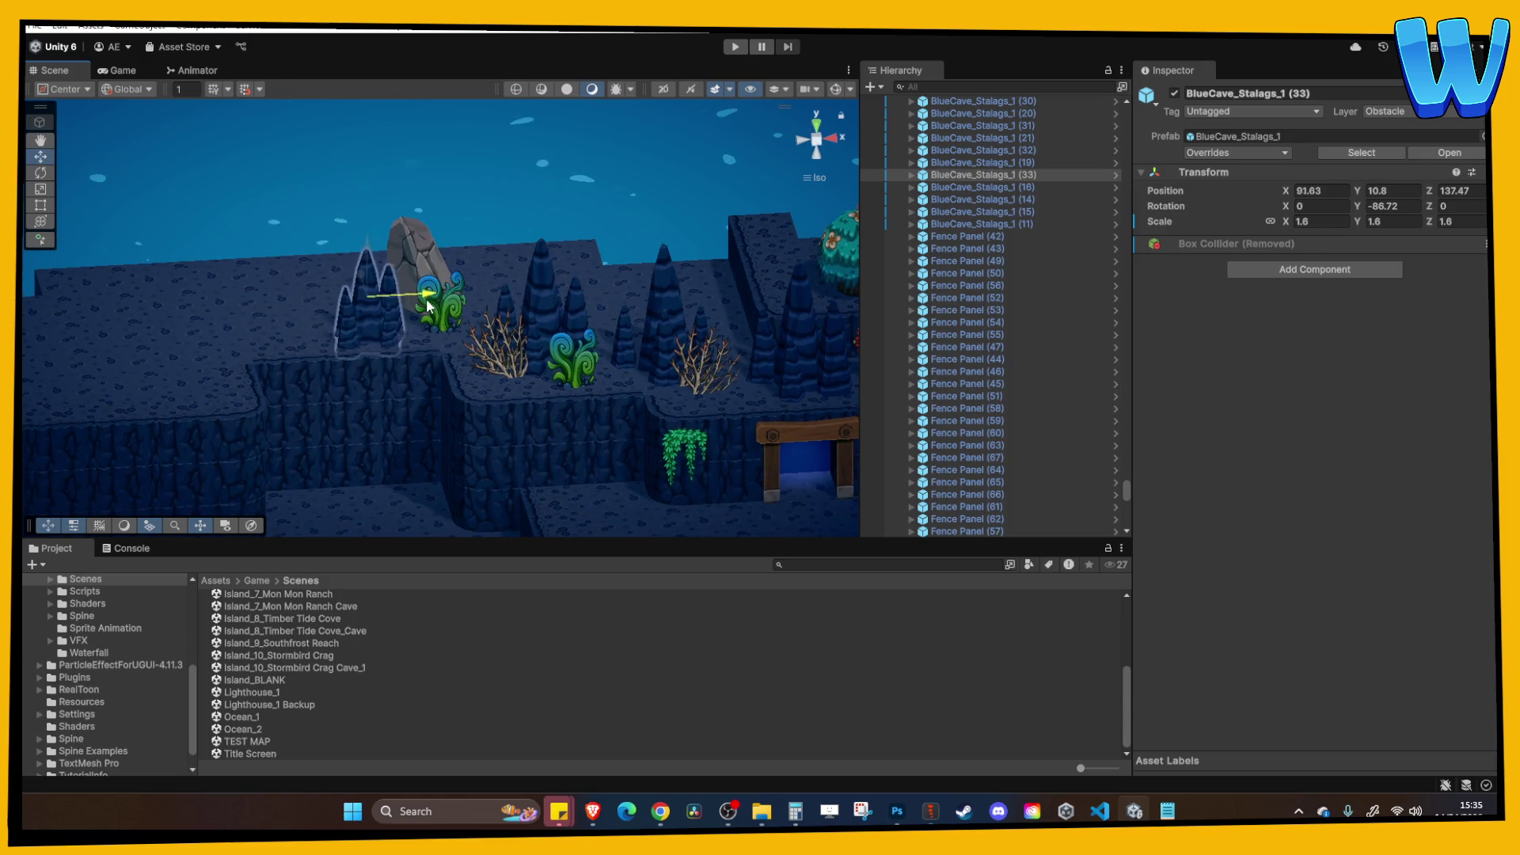
{"action": "left_click", "coordinate": [524, 320]}
{"action": "left_click_drag", "start_coordinate": [528, 353], "coordinate": [504, 356]}
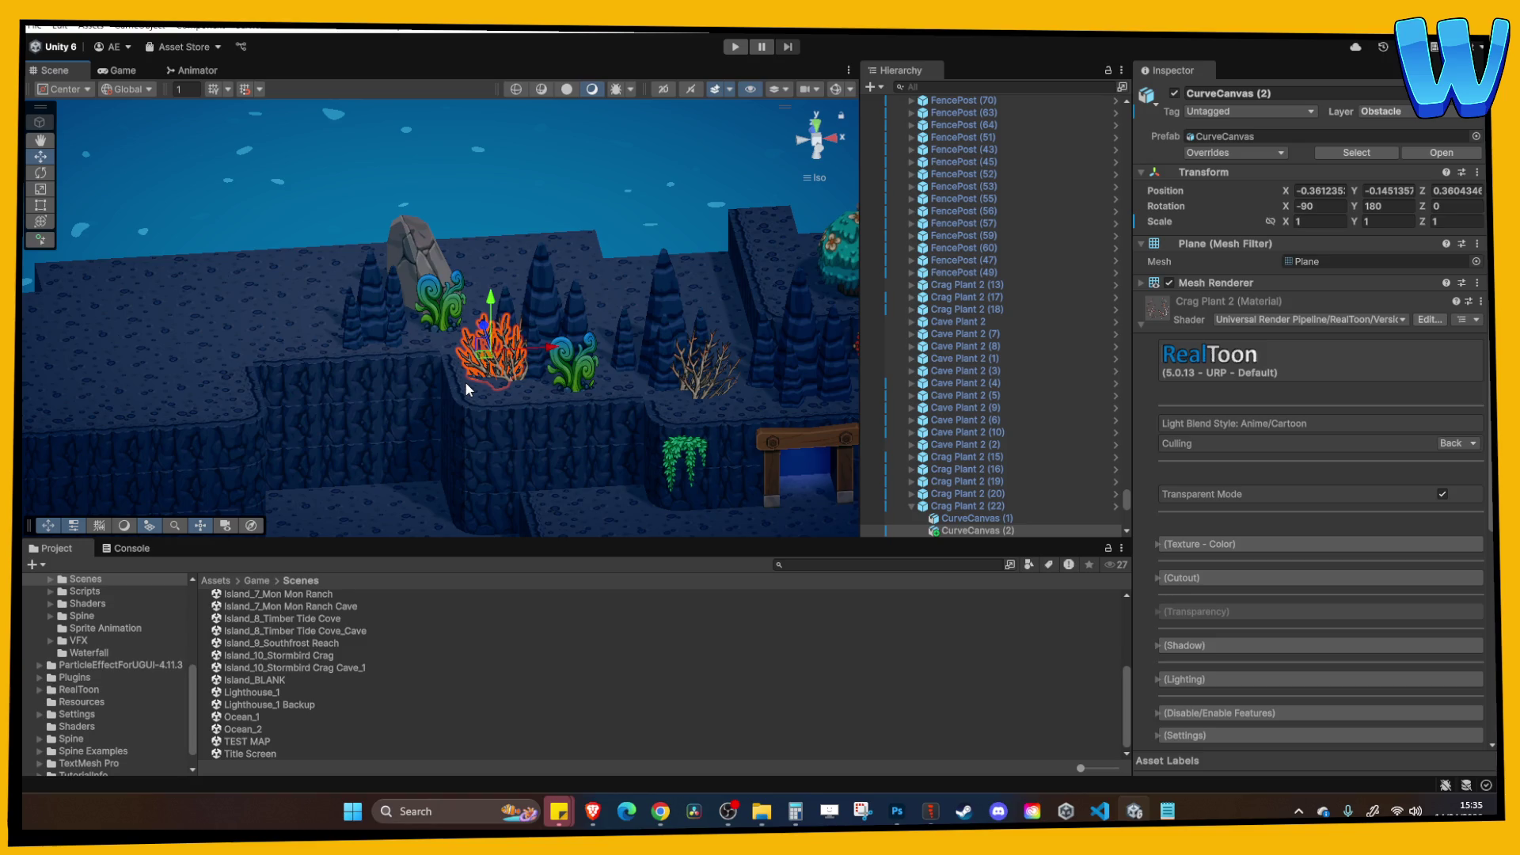
Review stalagmite BlueCave_Stalags_1 (30), then open the Lighthouse_1 scene.
{"action": "scroll", "coordinate": [499, 364], "scroll_direction": "down", "scroll_amount": 2}
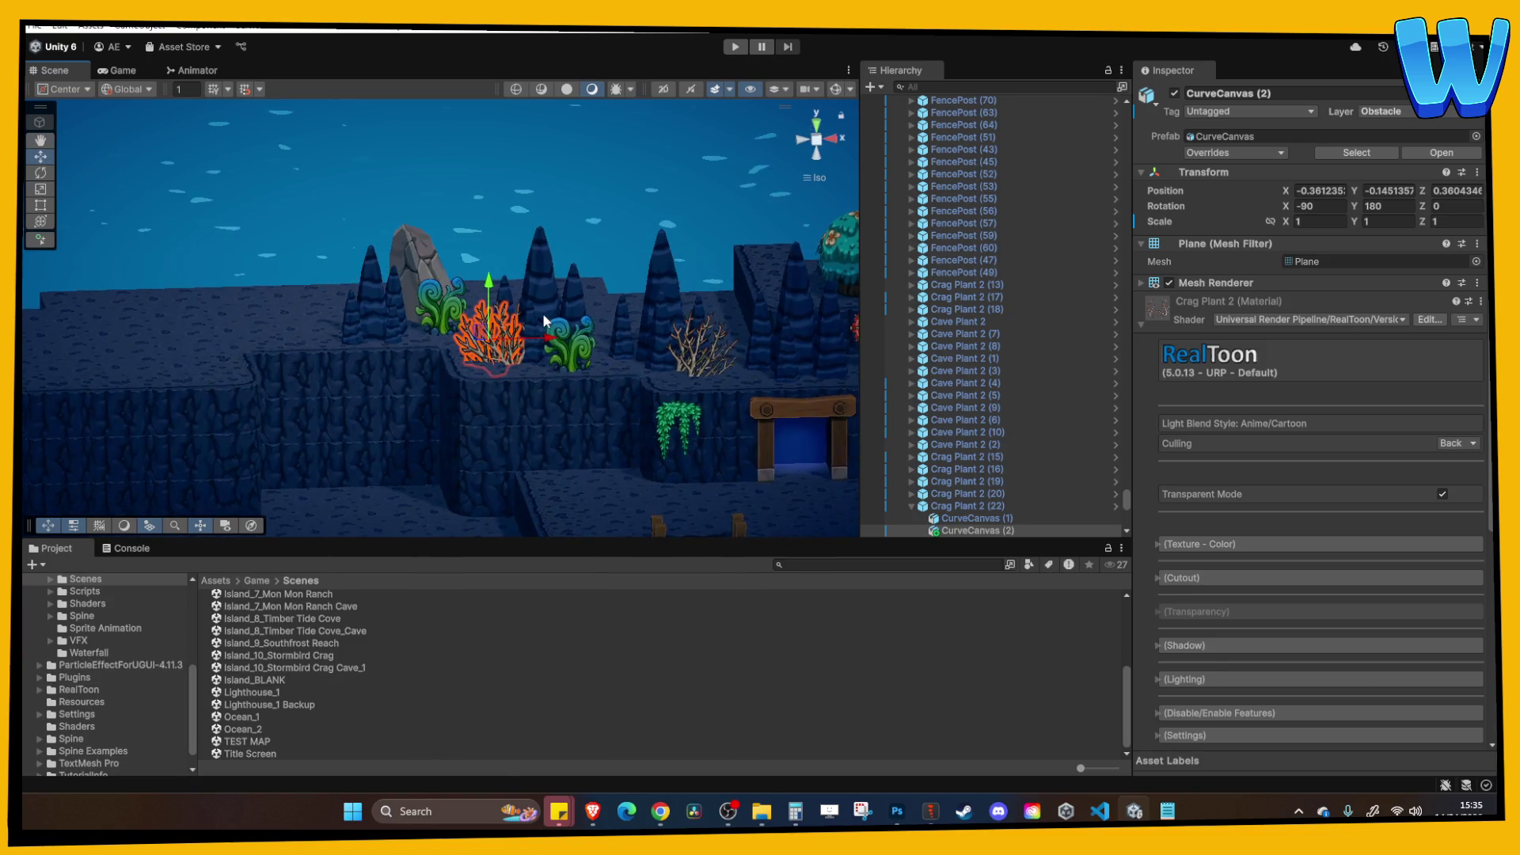
{"action": "left_click", "coordinate": [560, 327]}
{"action": "mouse_move", "coordinate": [501, 404]}
{"action": "left_mouse_down"}
{"action": "mouse_move", "coordinate": [560, 379]}
{"action": "mouse_move", "coordinate": [539, 335]}
{"action": "mouse_move", "coordinate": [479, 368]}
{"action": "left_mouse_up"}
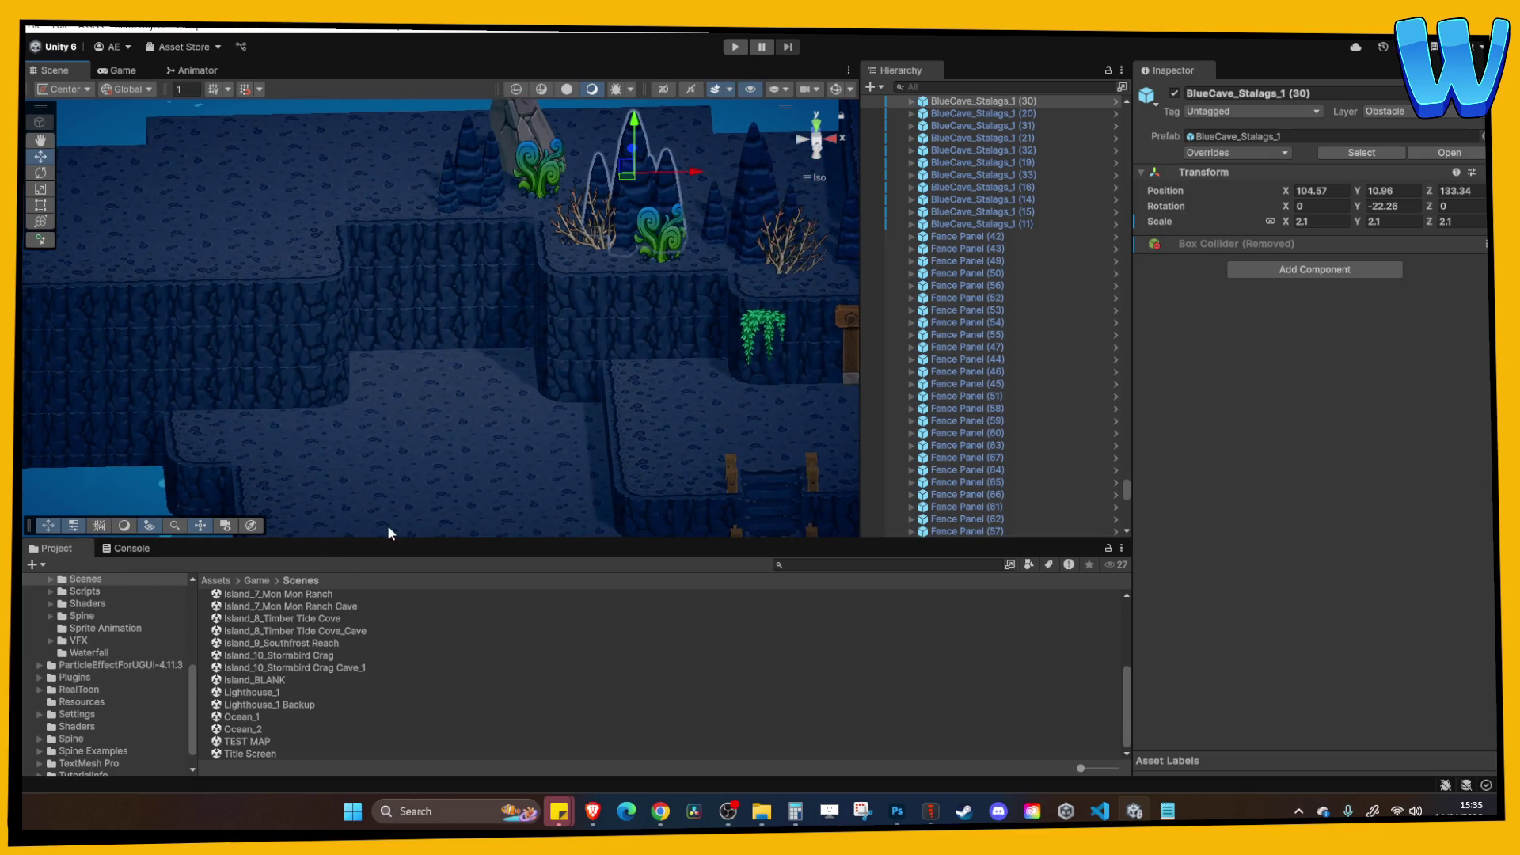
{"action": "double_click", "coordinate": [257, 693]}
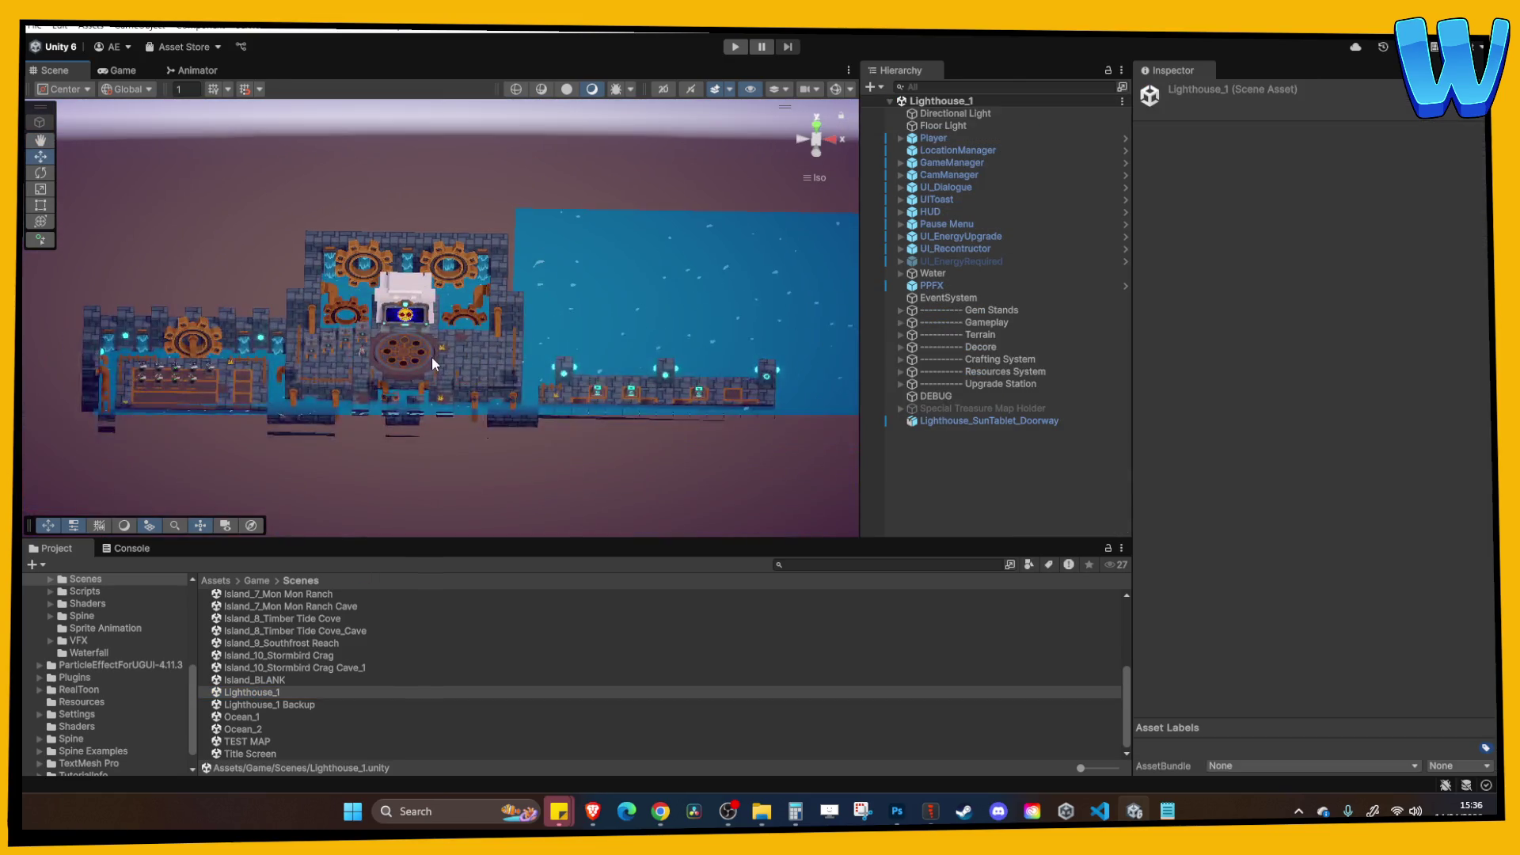
Frame the Lighthouse_FloorGemEmblem DISC and survey the surrounding level from several angles.
{"action": "left_click", "coordinate": [432, 356]}
{"action": "key", "text": "f"}
{"action": "left_click_drag", "start_coordinate": [463, 393], "coordinate": [402, 358]}
{"action": "mouse_move", "coordinate": [458, 310]}
{"action": "left_mouse_down"}
{"action": "mouse_move", "coordinate": [533, 331]}
{"action": "mouse_move", "coordinate": [499, 309]}
{"action": "left_mouse_up"}
{"action": "mouse_move", "coordinate": [590, 333]}
{"action": "left_mouse_down"}
{"action": "mouse_move", "coordinate": [603, 349]}
{"action": "mouse_move", "coordinate": [540, 330]}
{"action": "mouse_move", "coordinate": [562, 313]}
{"action": "left_mouse_up"}
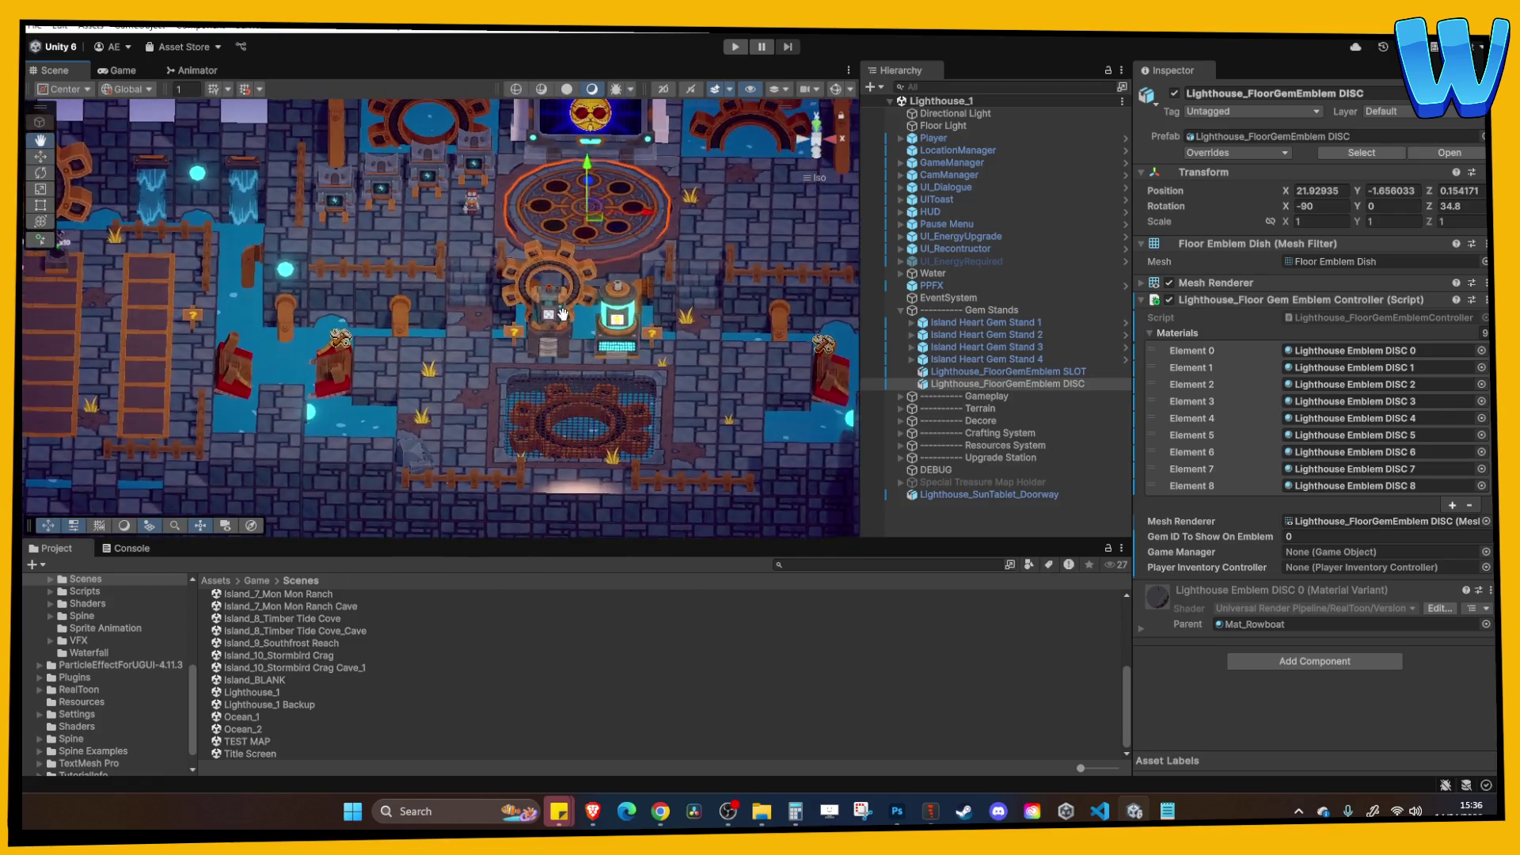
{"action": "scroll", "coordinate": [437, 341], "scroll_direction": "up", "scroll_amount": 5}
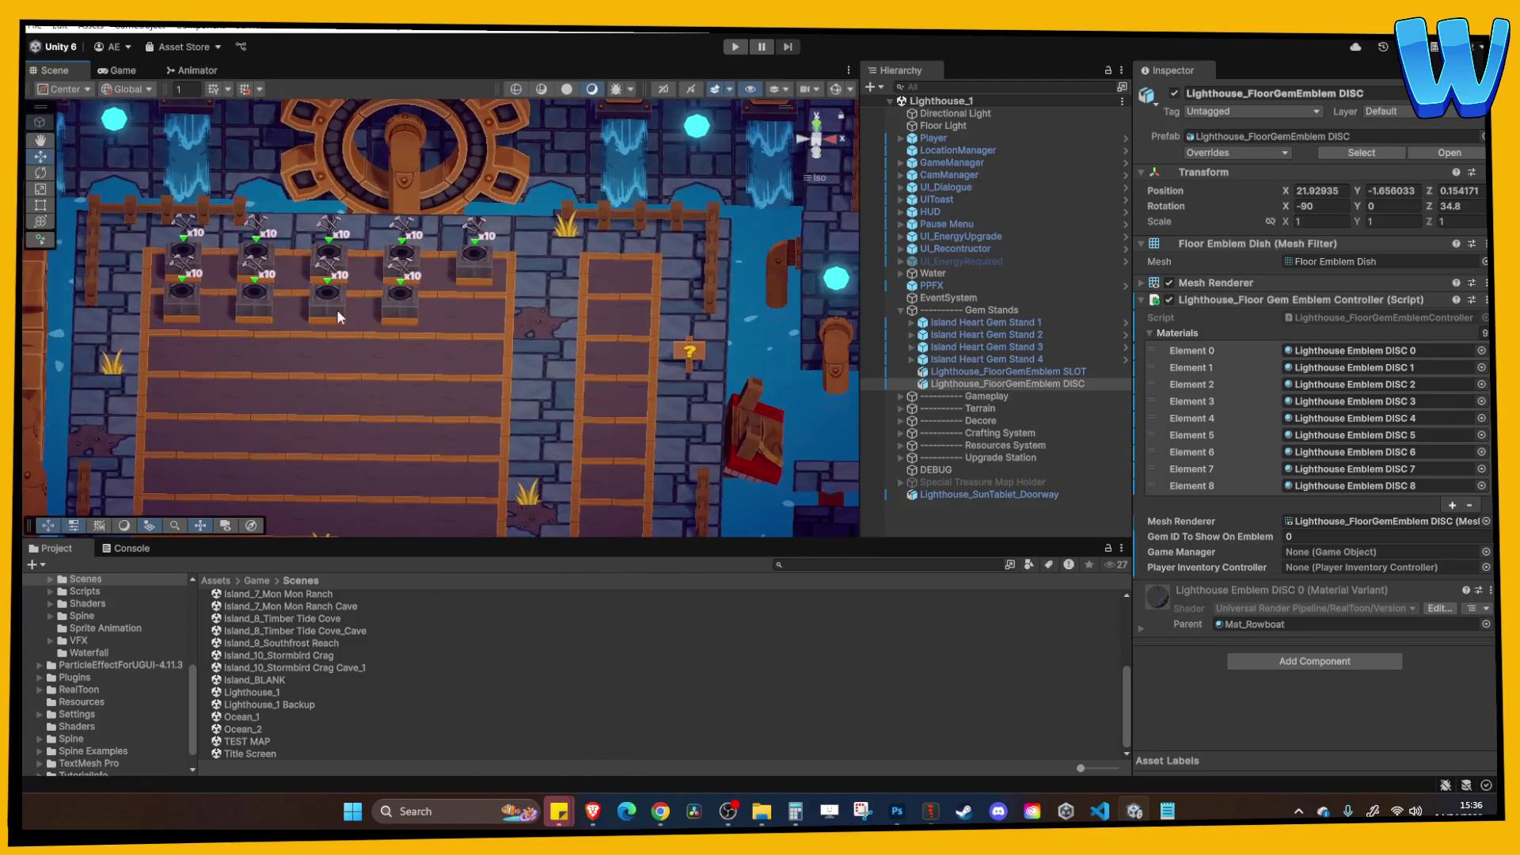
{"action": "scroll", "coordinate": [496, 293], "scroll_direction": "down", "scroll_amount": 5}
{"action": "scroll", "coordinate": [410, 278], "scroll_direction": "up", "scroll_amount": 5}
Recentre on the emblem dish, then start play-testing the Lighthouse_1 level.
{"action": "key", "text": "f"}
{"action": "scroll", "coordinate": [451, 247], "scroll_direction": "down", "scroll_amount": 3}
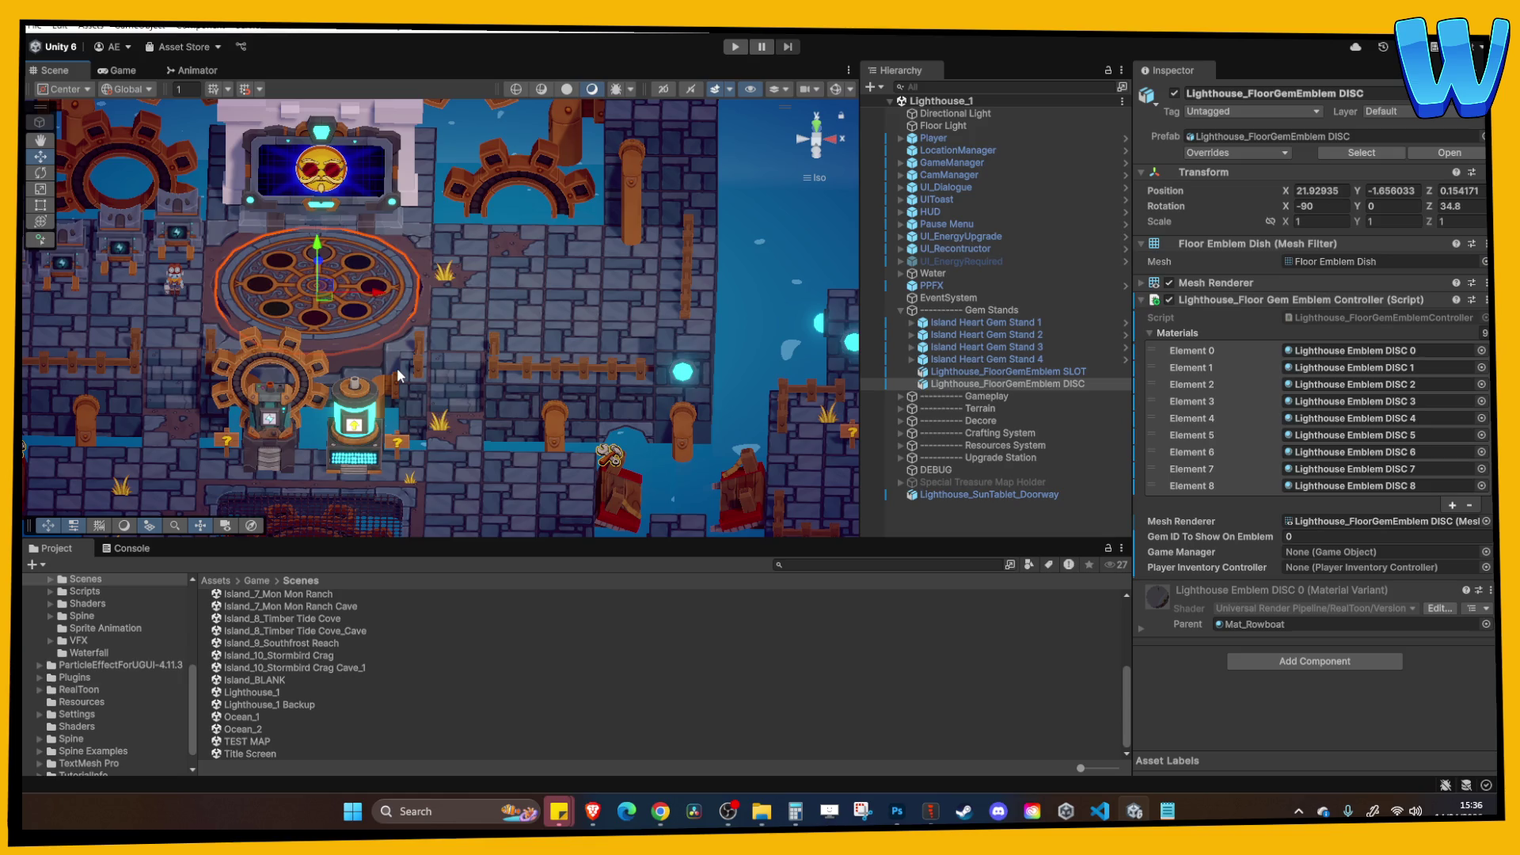
{"action": "scroll", "coordinate": [399, 376], "scroll_direction": "down", "scroll_amount": 5}
{"action": "left_click_drag", "start_coordinate": [485, 375], "coordinate": [472, 377]}
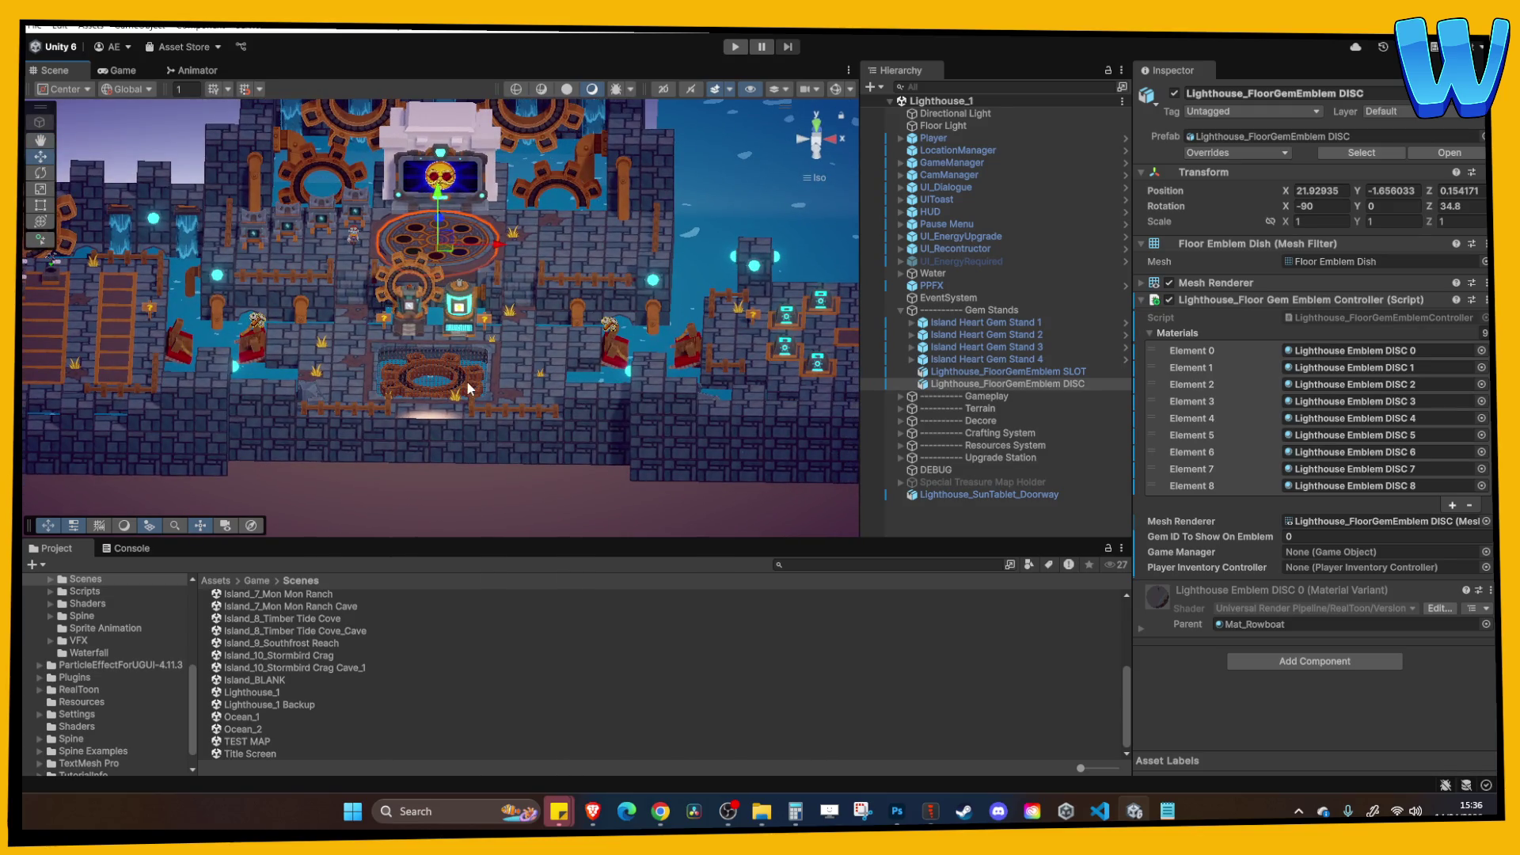
{"action": "left_click", "coordinate": [732, 46]}
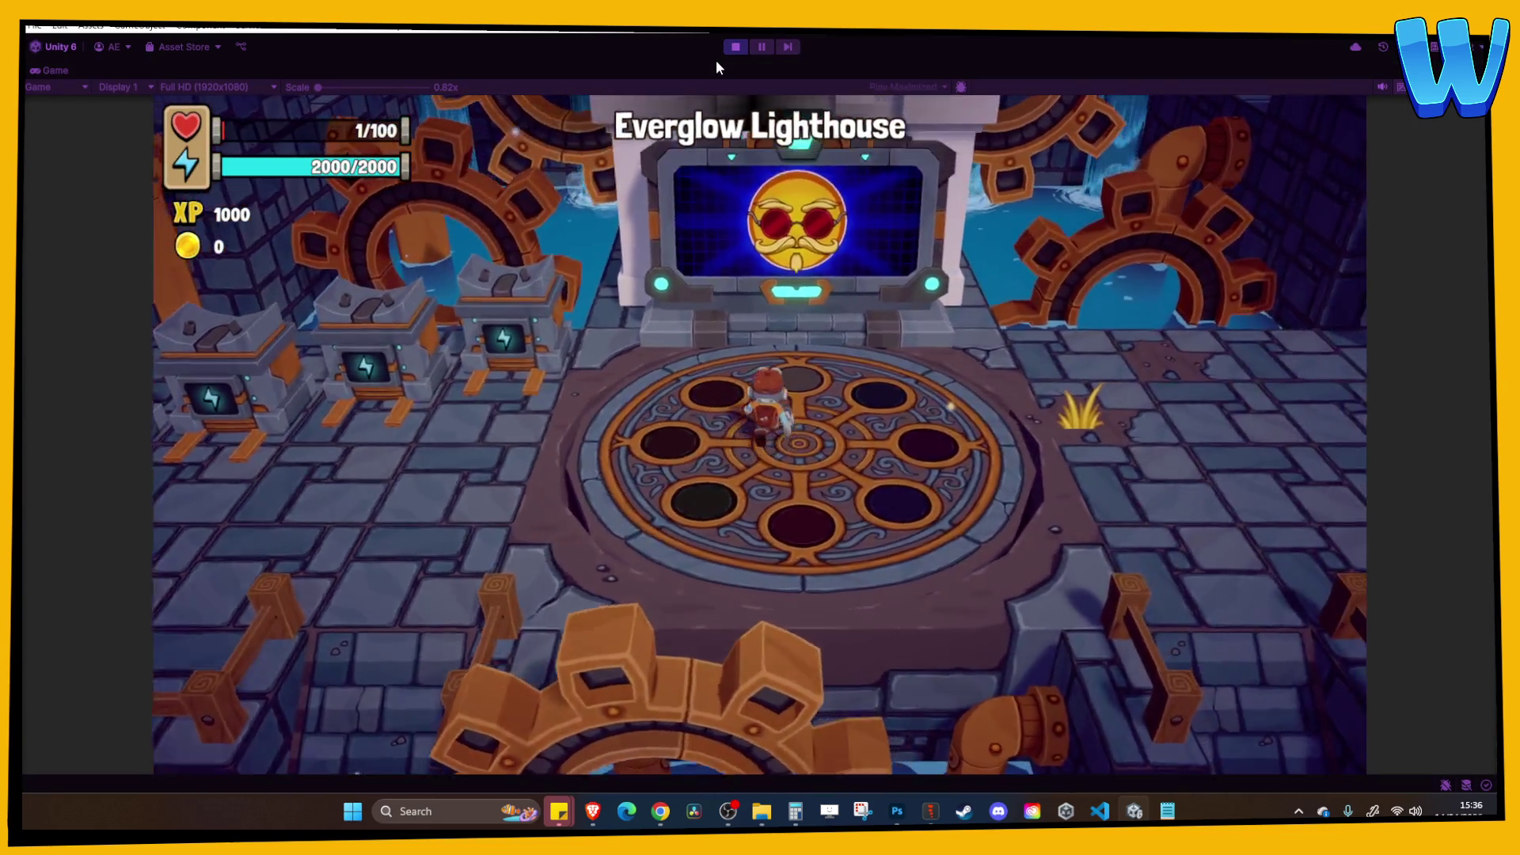
Check the Tasks and Repairs pages of the game menu, then close it.
{"action": "key", "text": "Tab"}
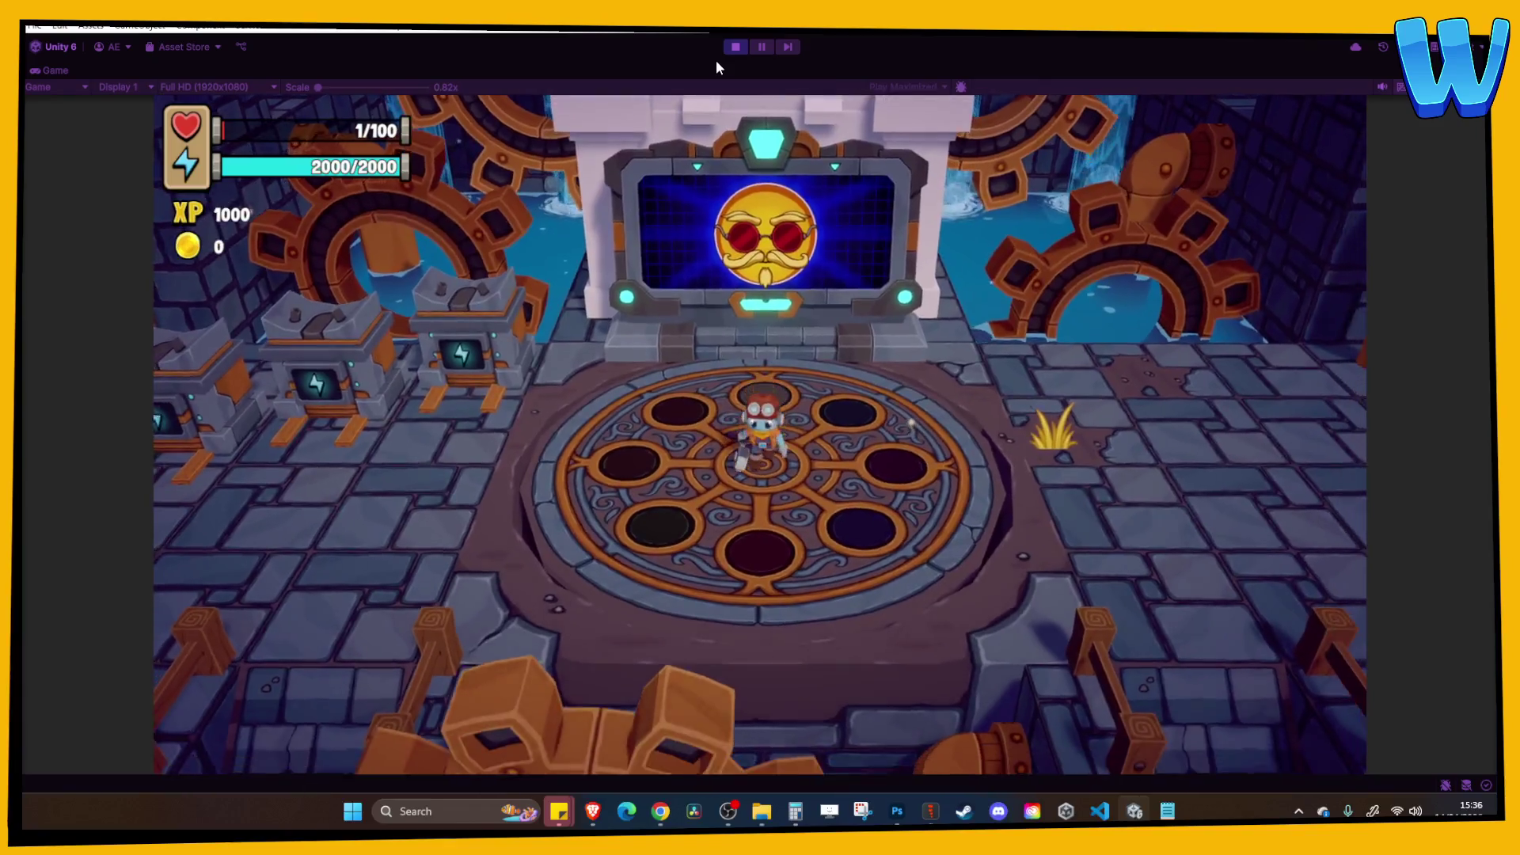
{"action": "key", "text": "Right"}
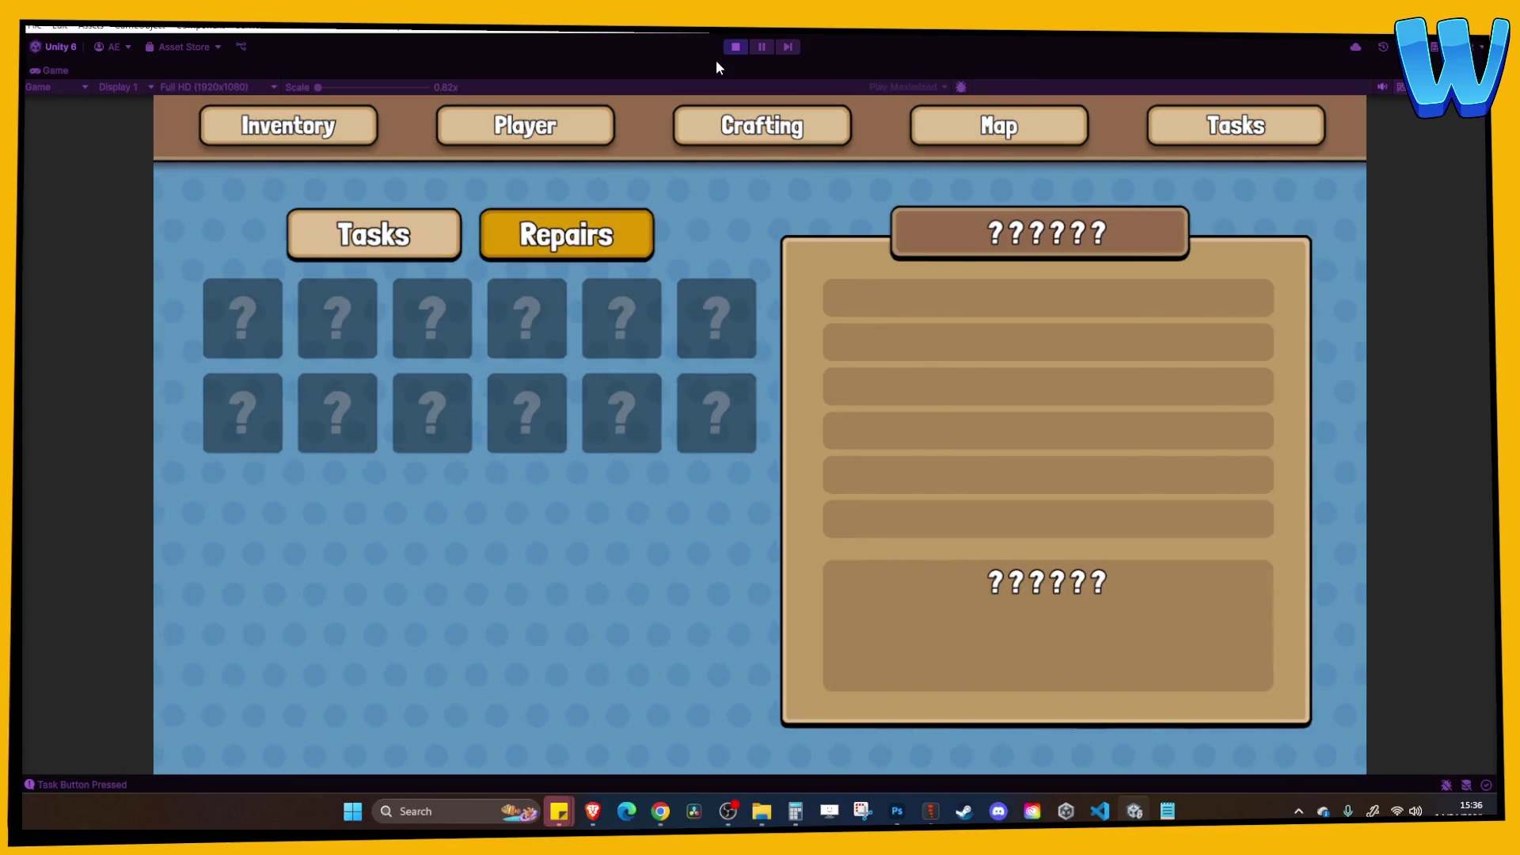
{"action": "key", "text": "Left"}
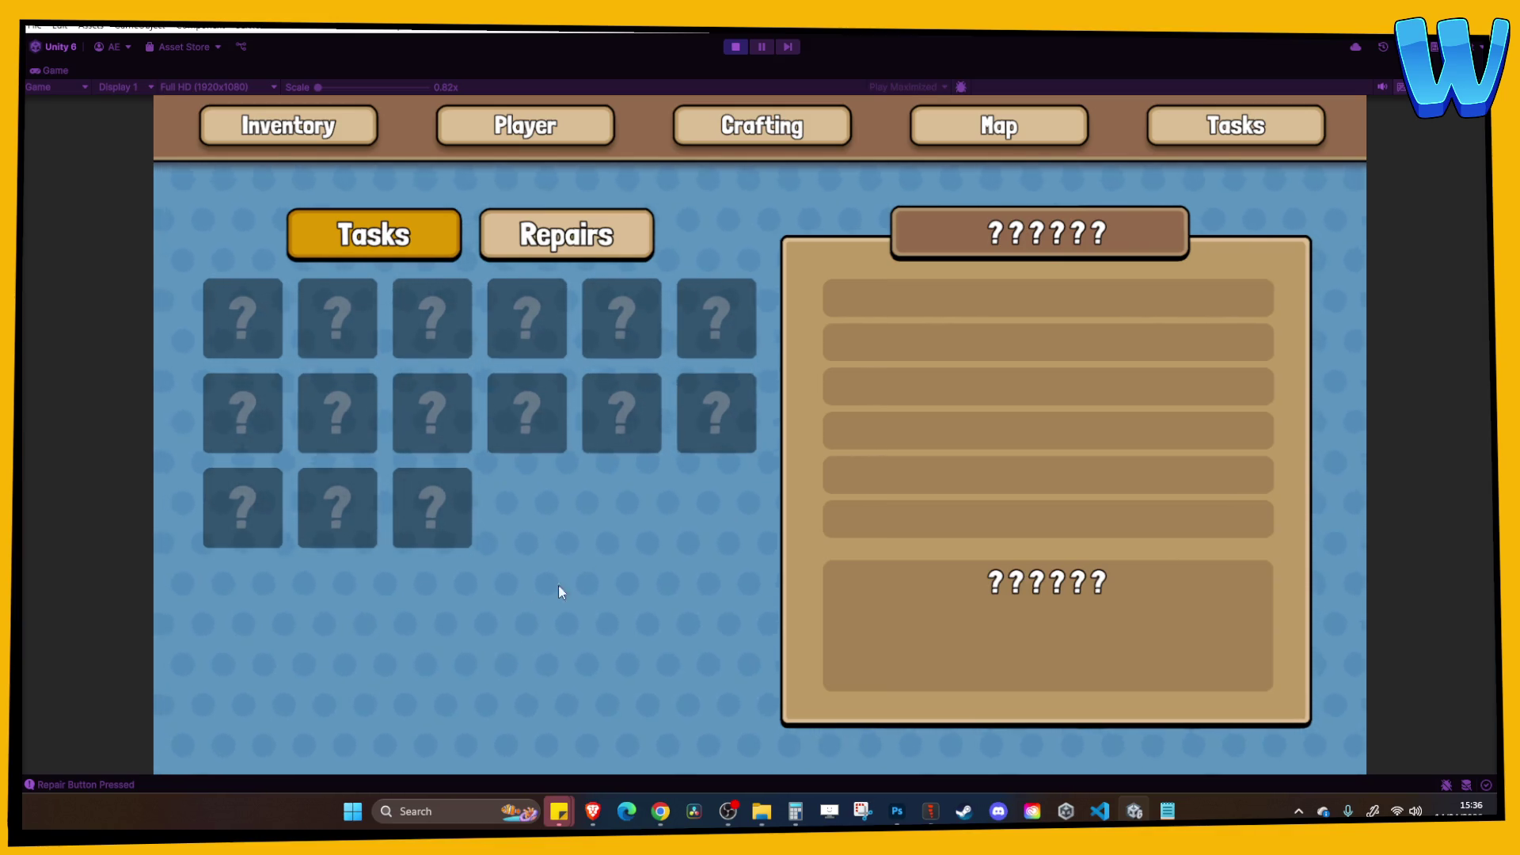
{"action": "key", "text": "Right"}
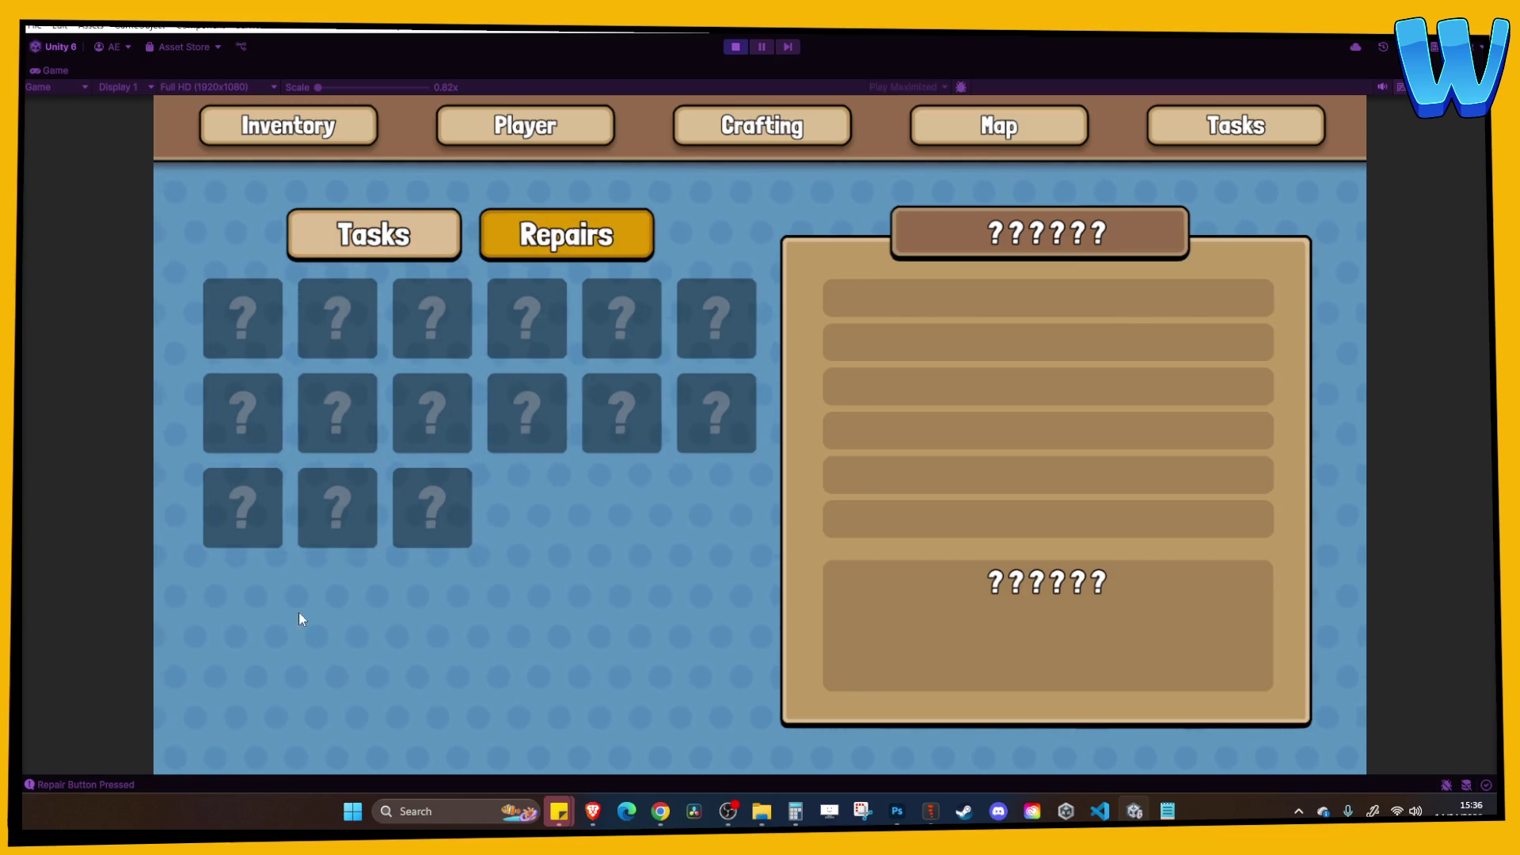
{"action": "key", "text": "Left"}
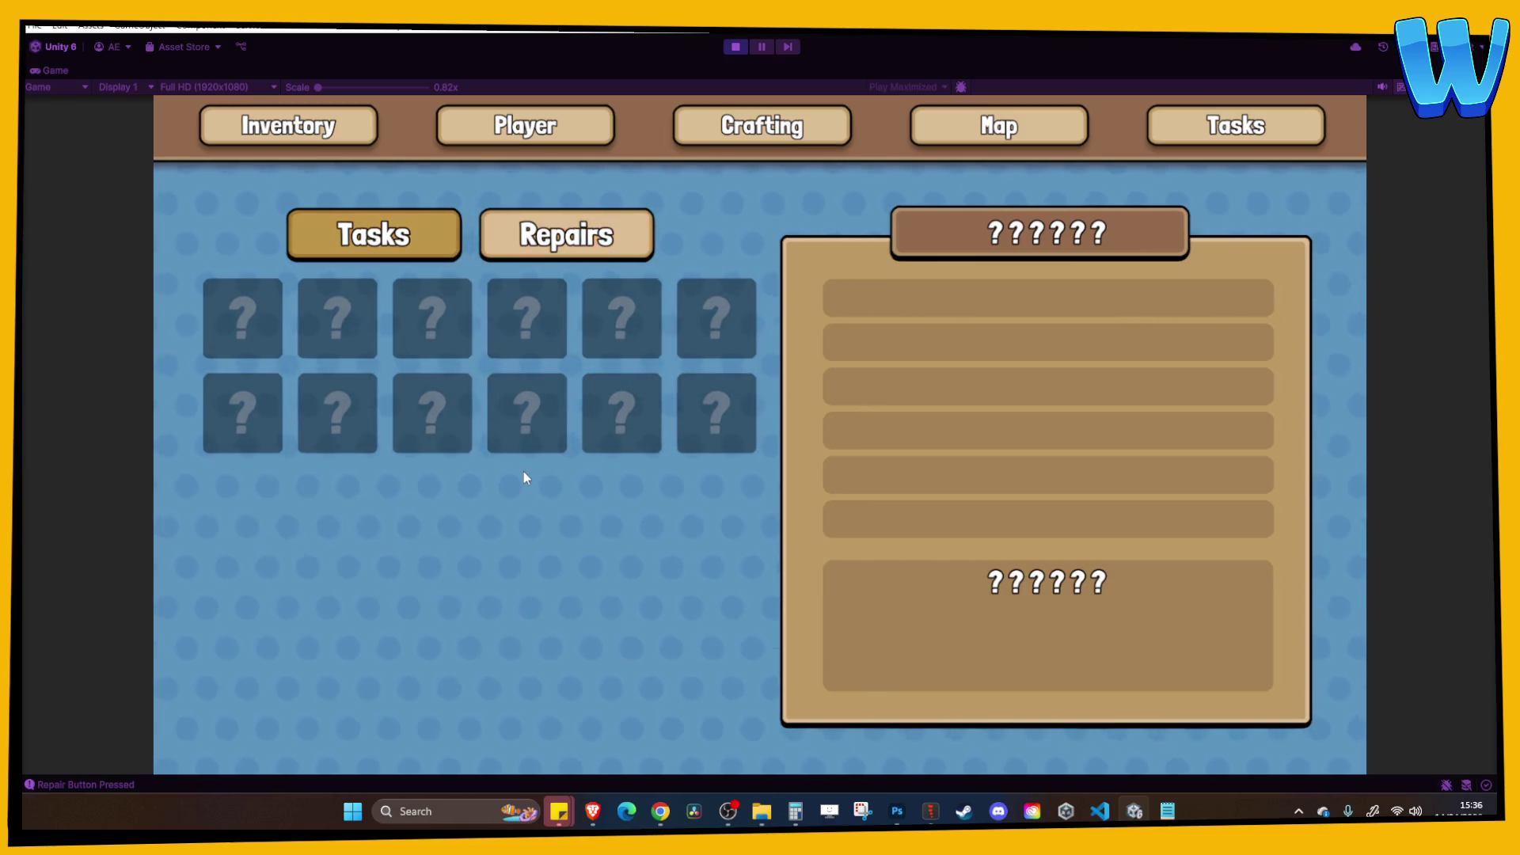
{"action": "key", "text": "Escape"}
Walk to the battery station and view the Ability – Sailing upgrade screen.
{"action": "key", "text": "a"}
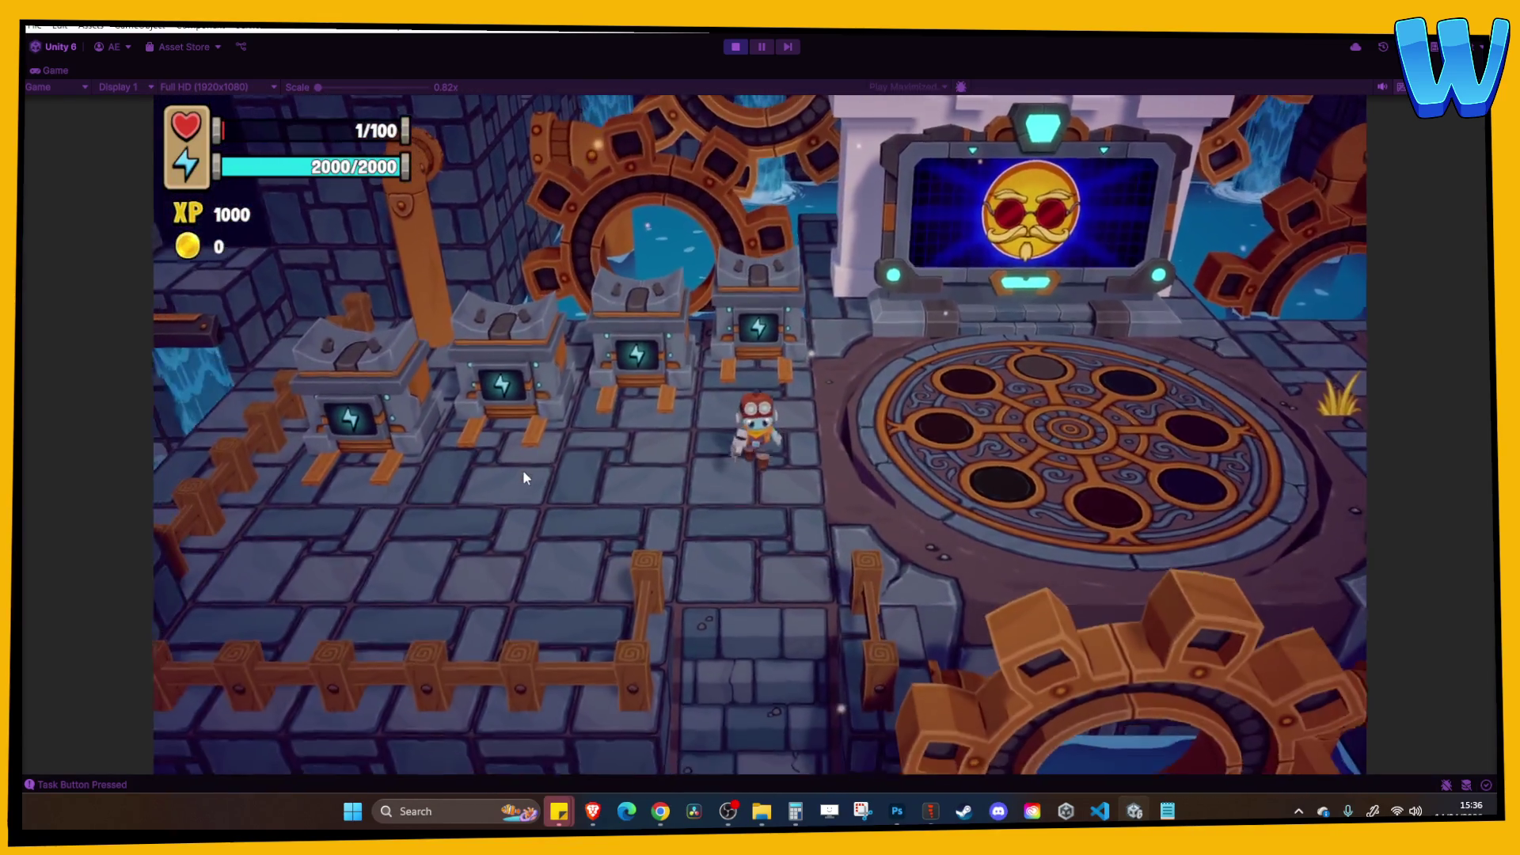
{"action": "key", "text": "s"}
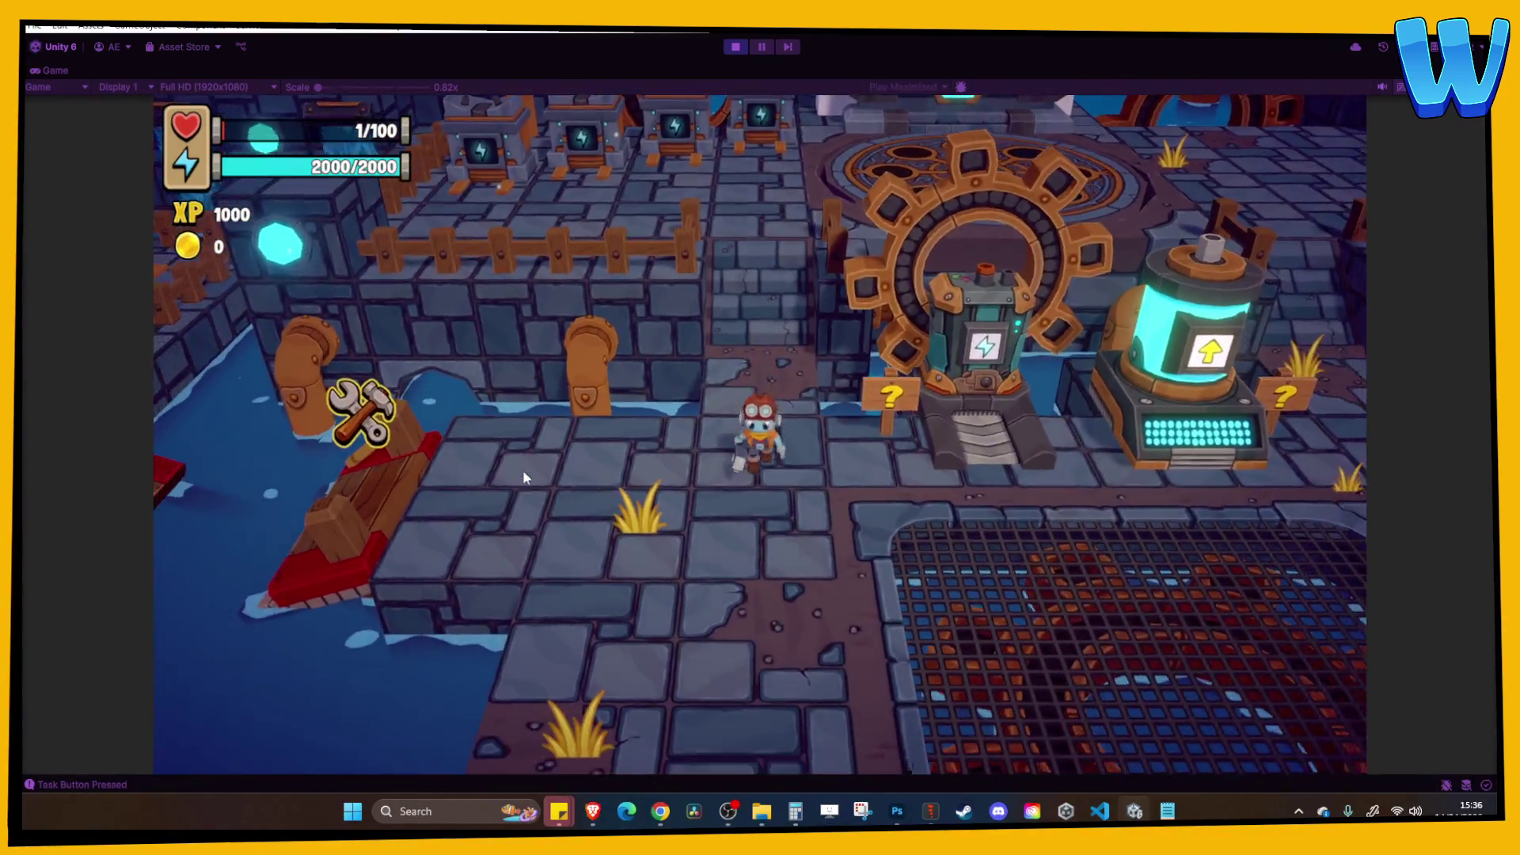
{"action": "key", "text": "d"}
{"action": "key", "text": "e"}
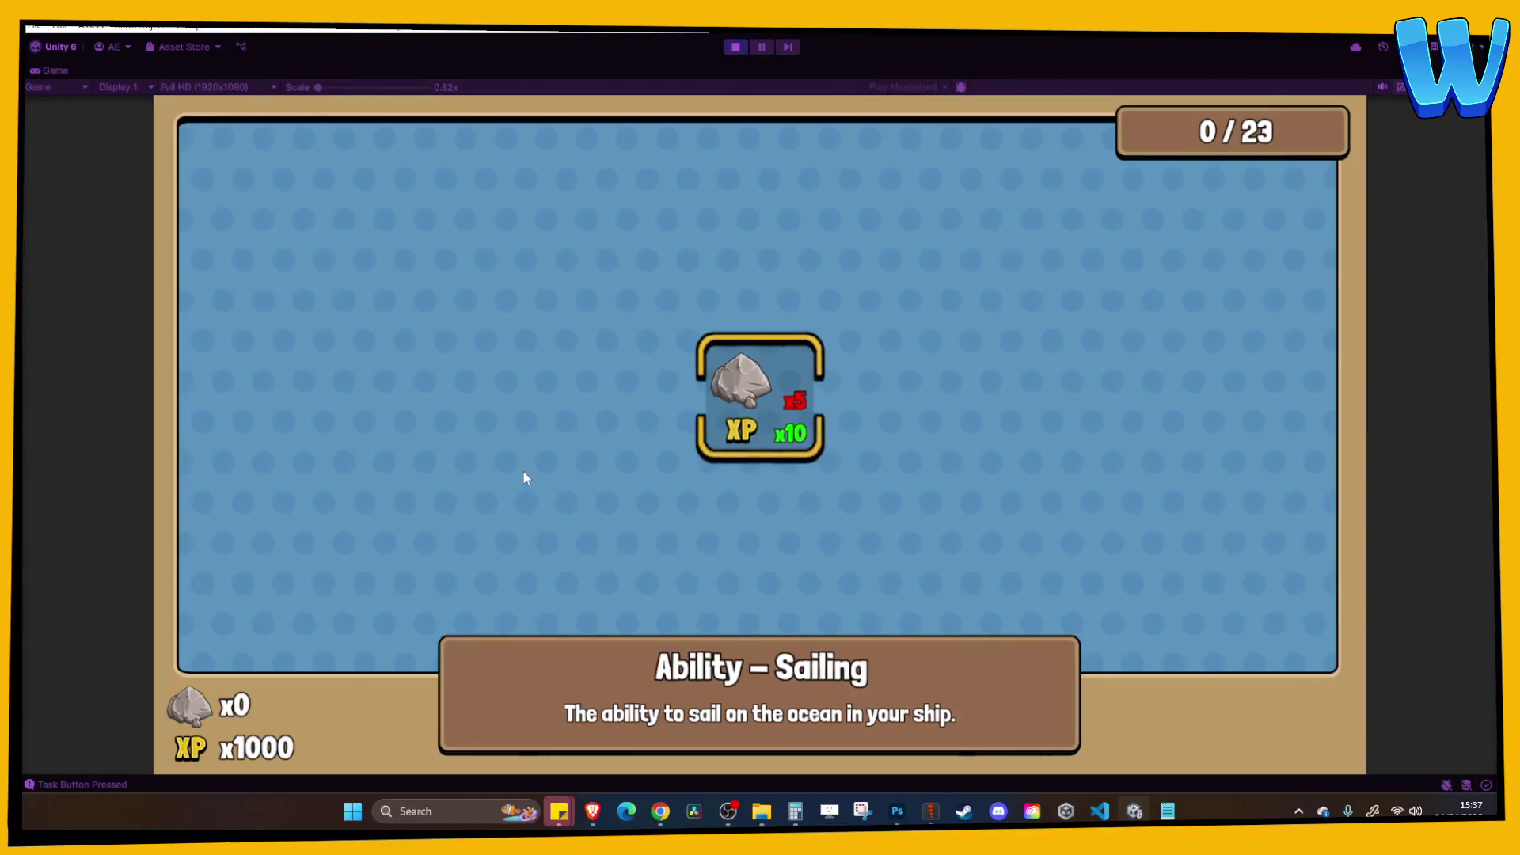
{"action": "key", "text": "Escape"}
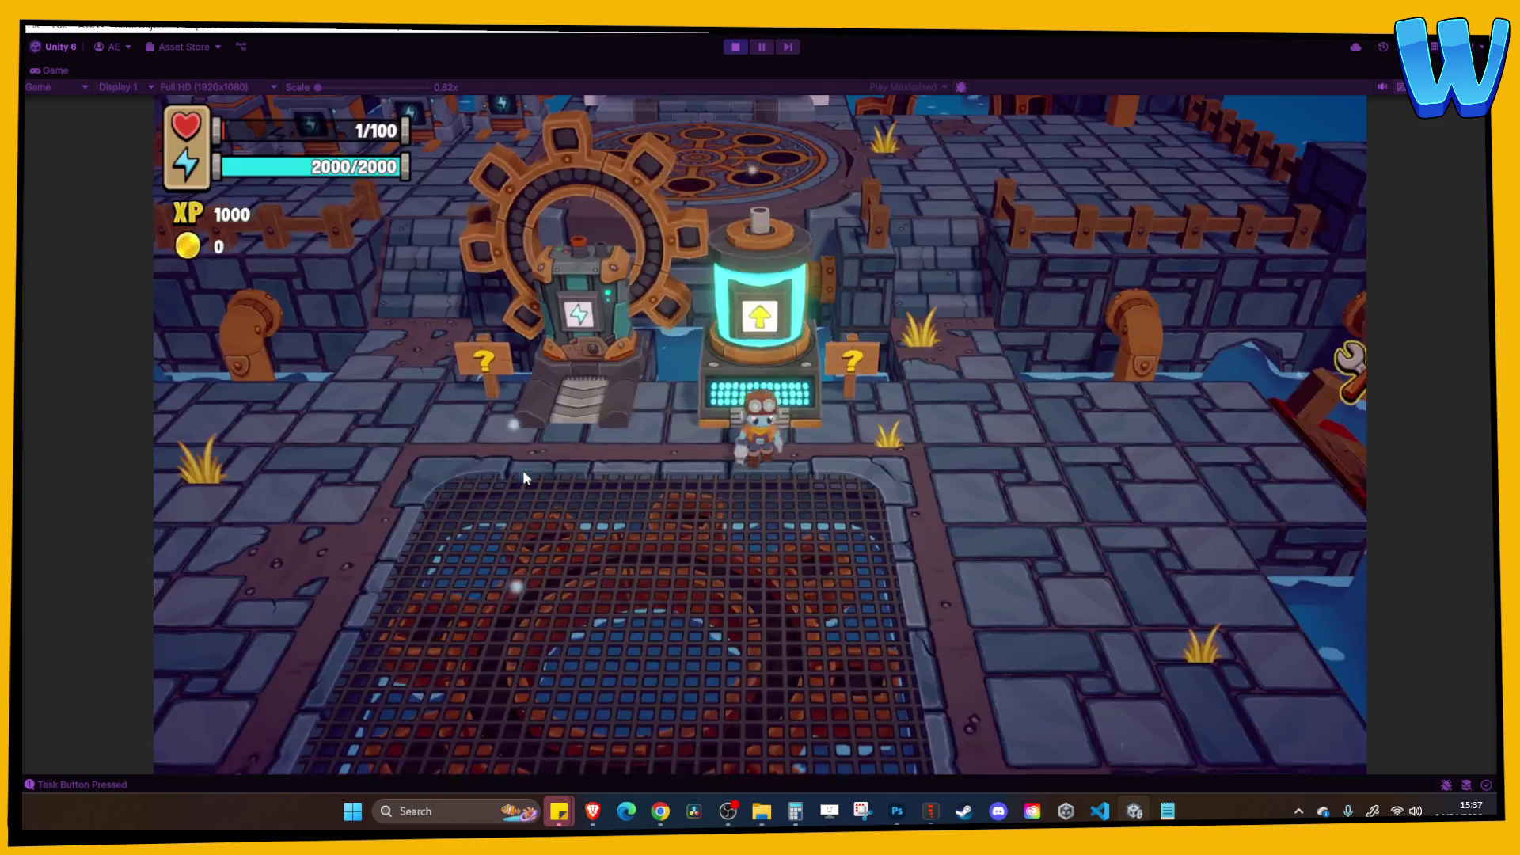
Accept the Broken Bridge repair, walk back, and stop play mode.
{"action": "key", "text": "d"}
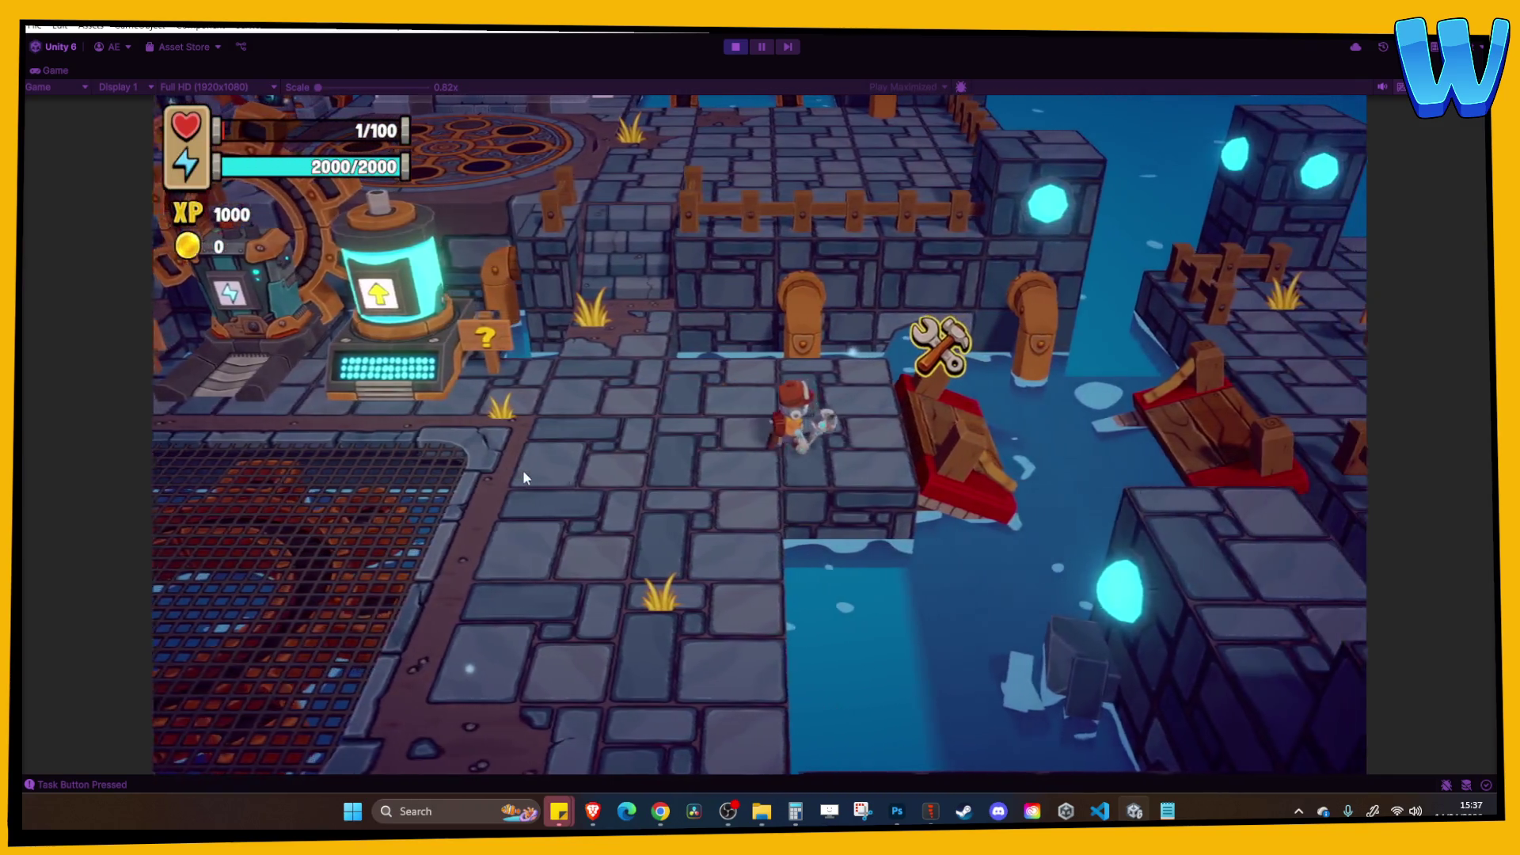
{"action": "key", "text": "e"}
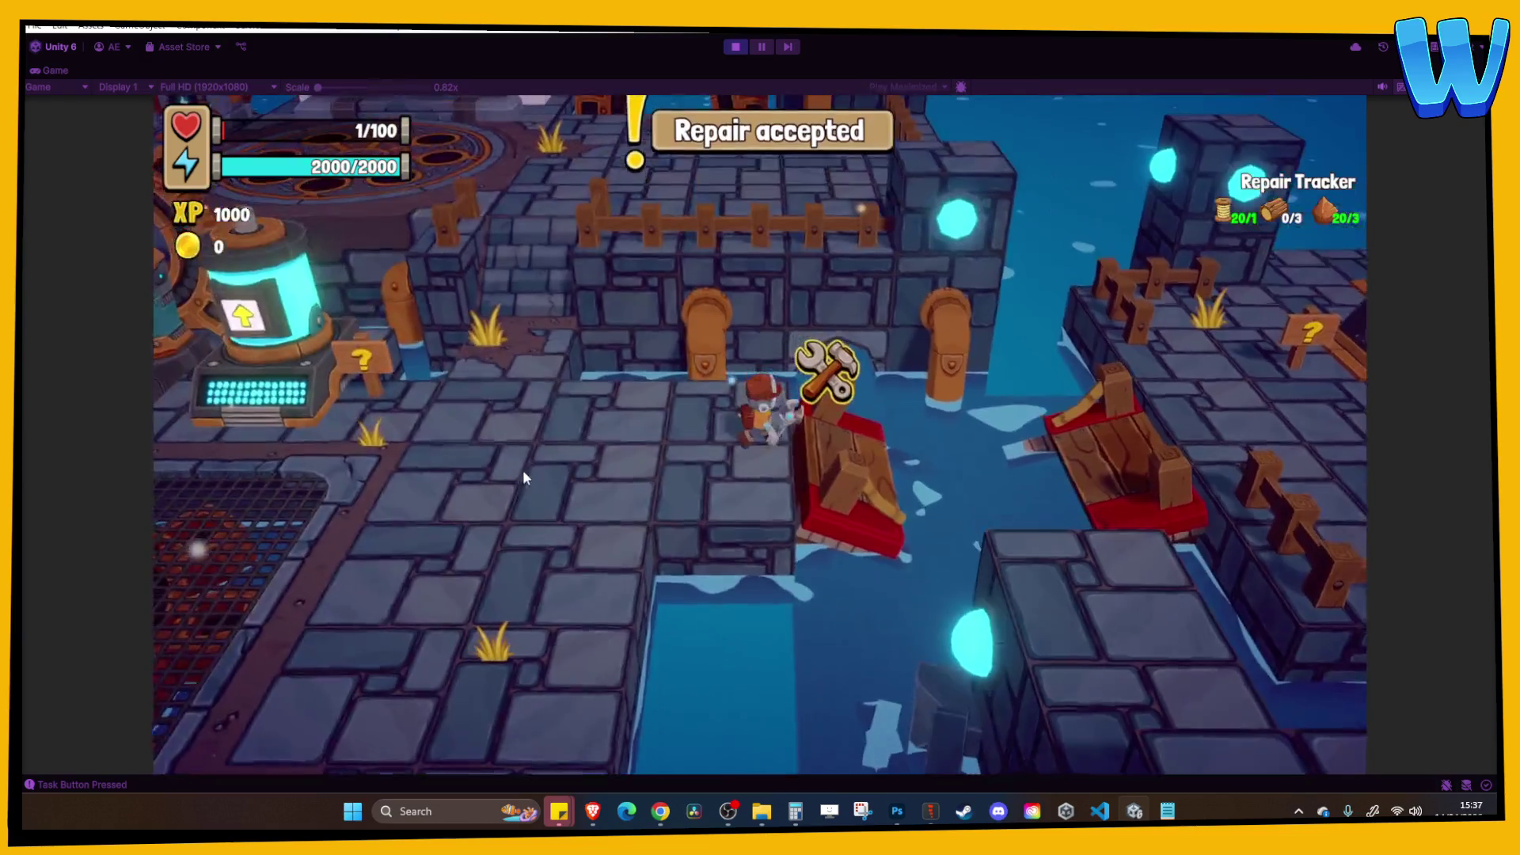
{"action": "key", "text": "a"}
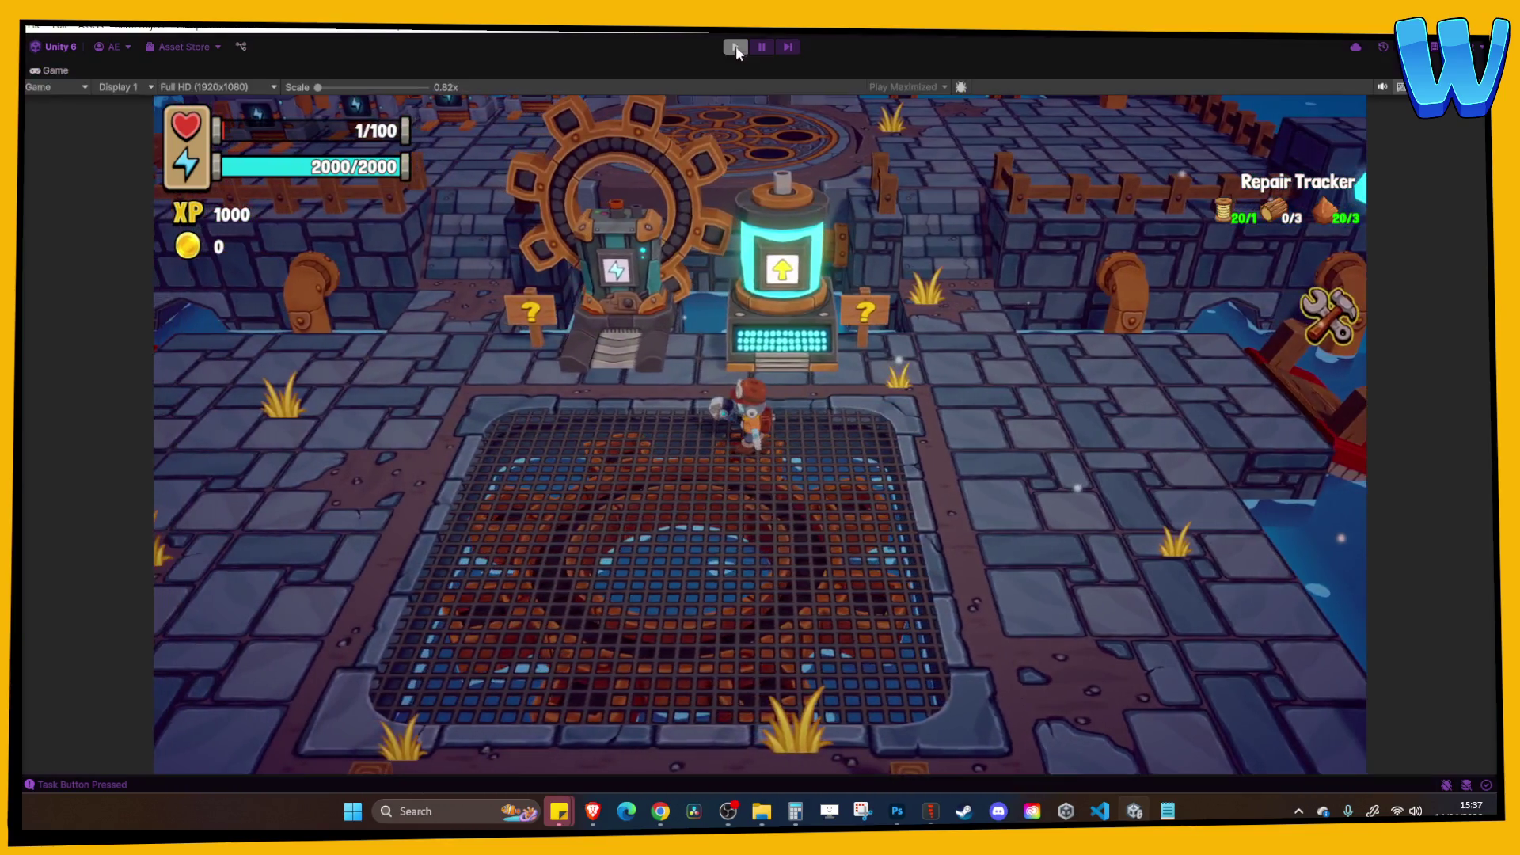
{"action": "left_click", "coordinate": [734, 48]}
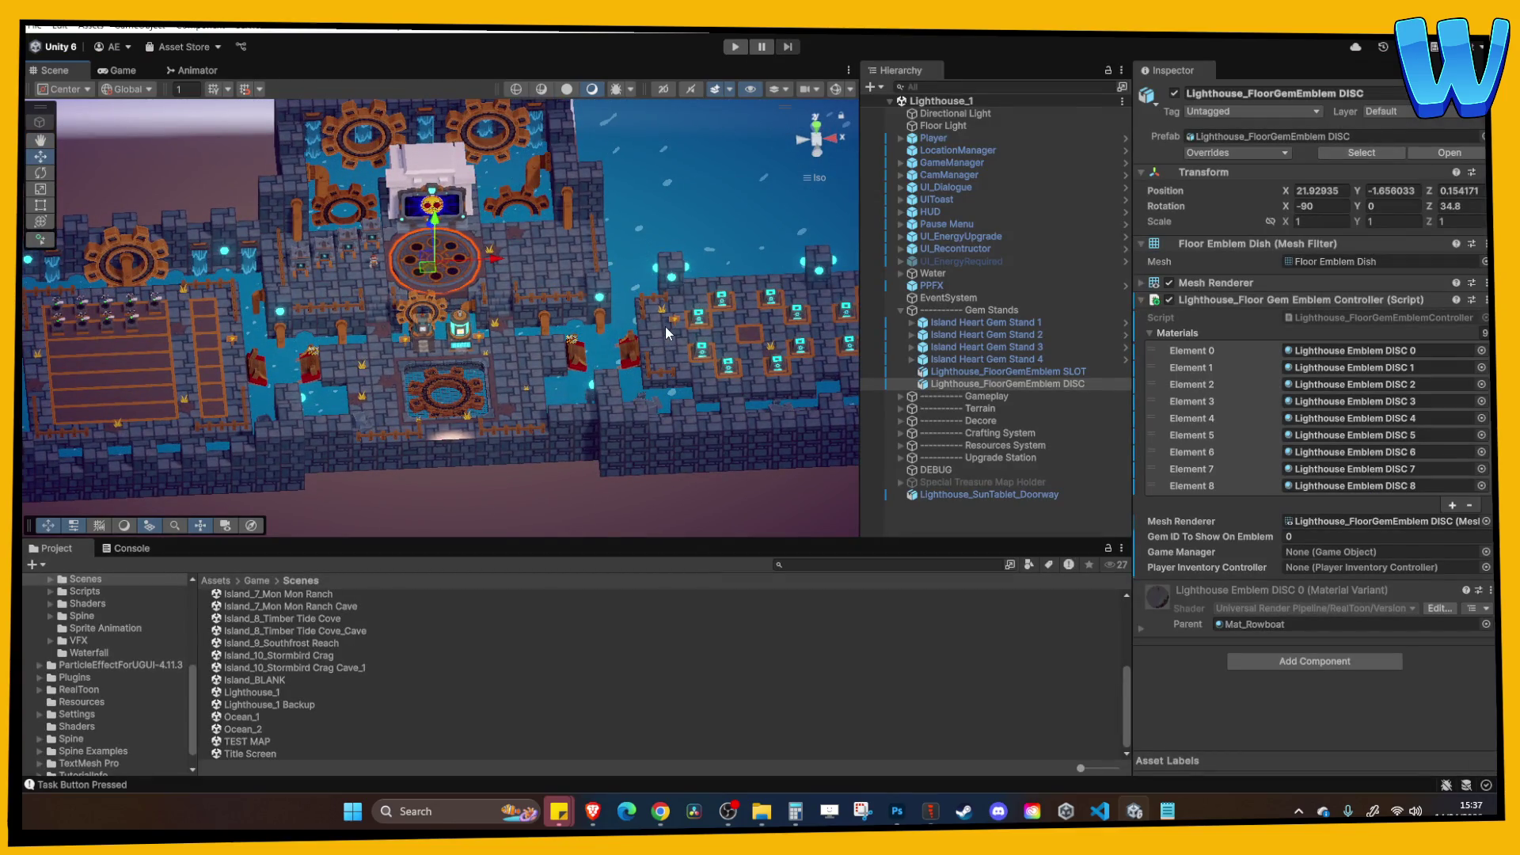
Replay the level, advance the opening dialogue and view the Everglow Island map info.
{"action": "left_click", "coordinate": [734, 48]}
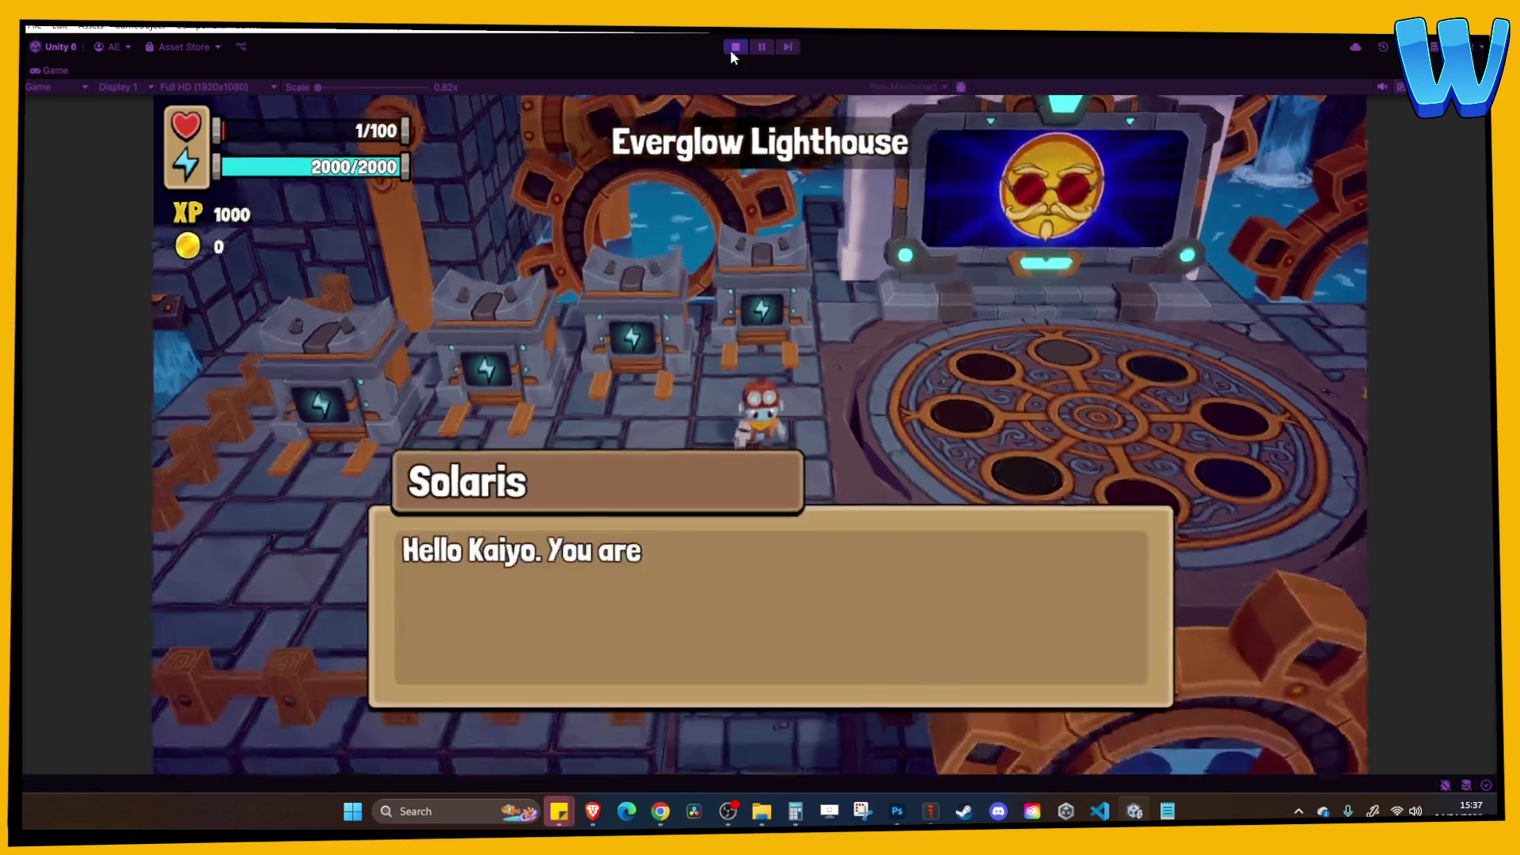
{"action": "key", "text": "space"}
{"action": "key", "text": "space"}
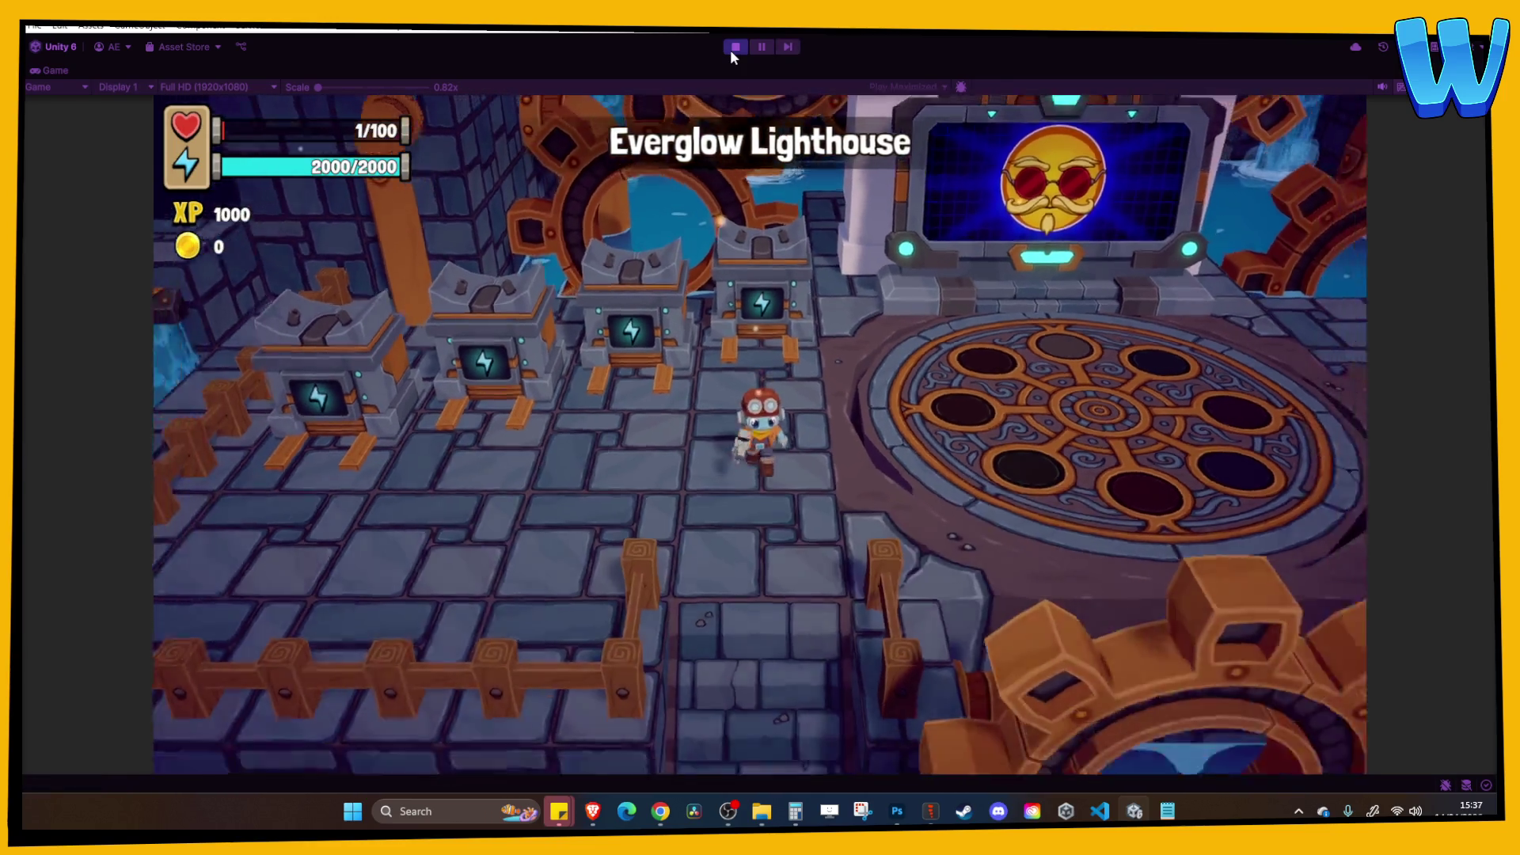
{"action": "key", "text": "Tab"}
{"action": "key", "text": "e"}
{"action": "key", "text": "e"}
{"action": "key", "text": "Down"}
{"action": "key", "text": "Up"}
{"action": "key", "text": "Down"}
{"action": "key", "text": "space"}
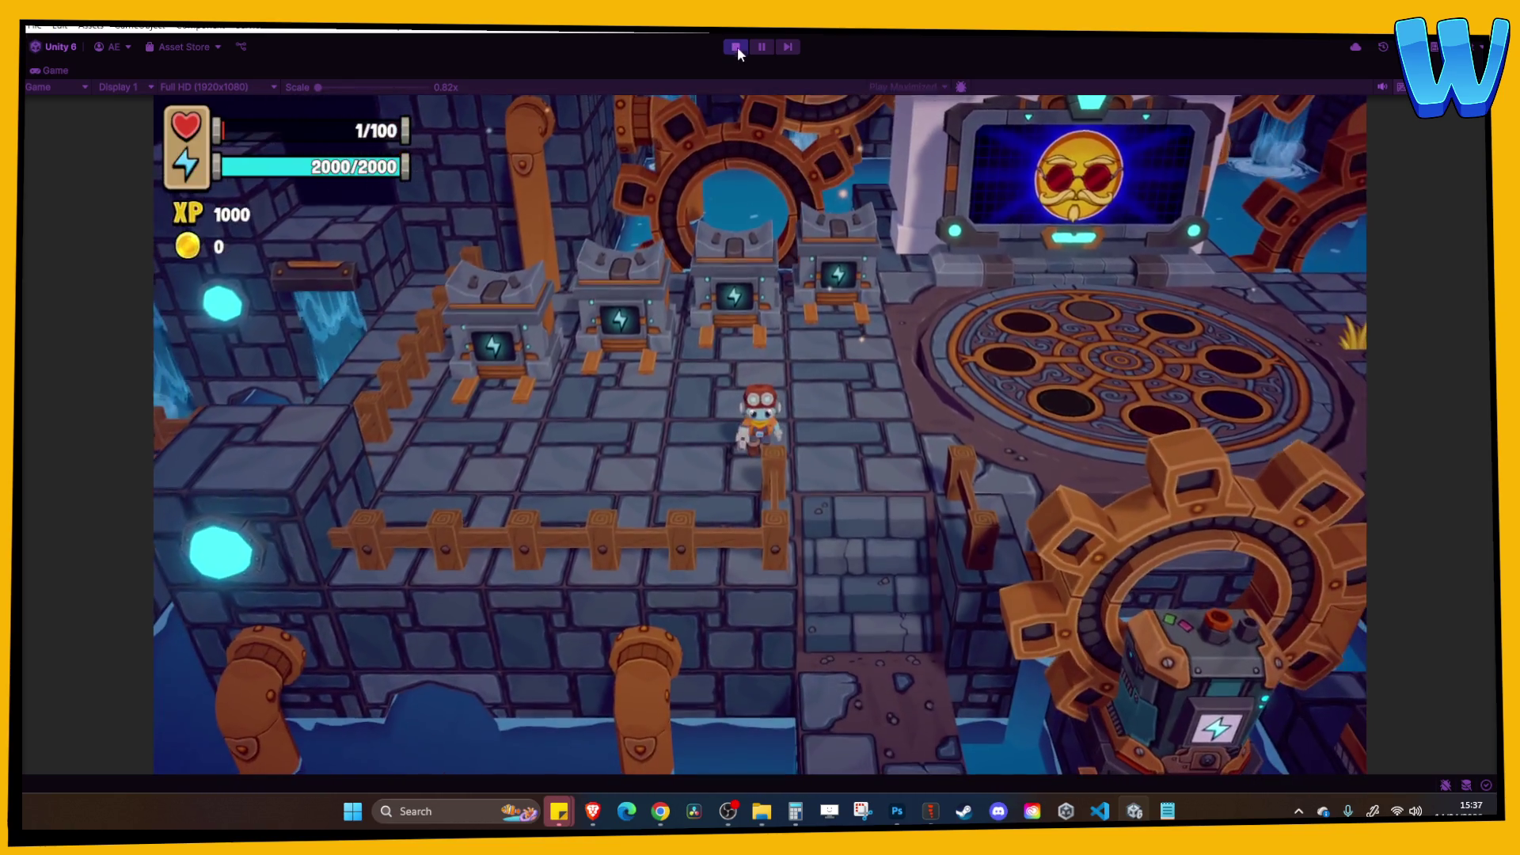
Stop play mode and open the Island_10_Stormbird Crag Cave_1 scene.
{"action": "left_click", "coordinate": [737, 47]}
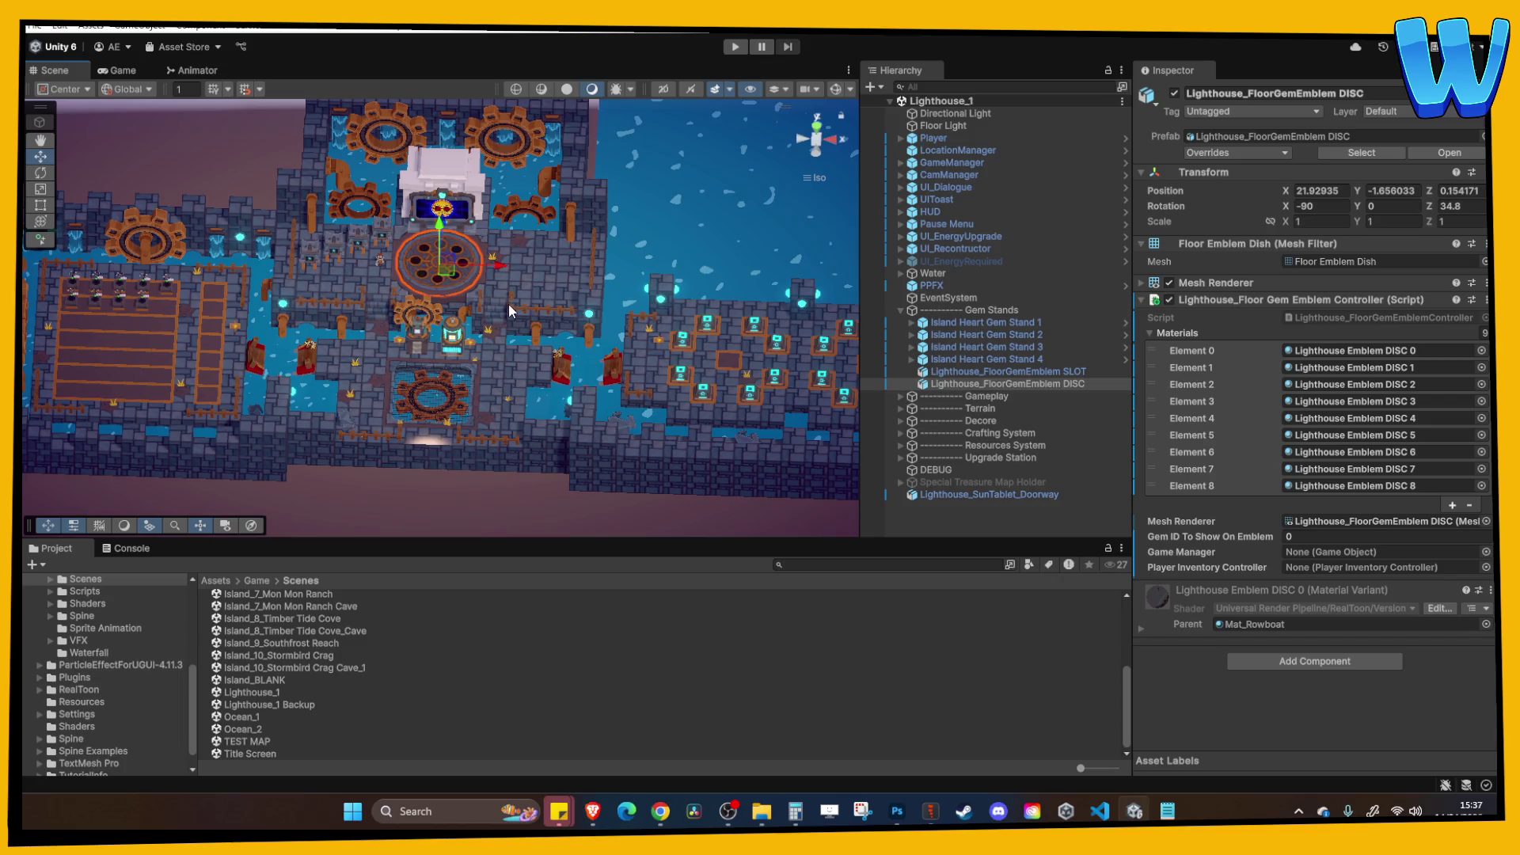
{"action": "left_click", "coordinate": [291, 657]}
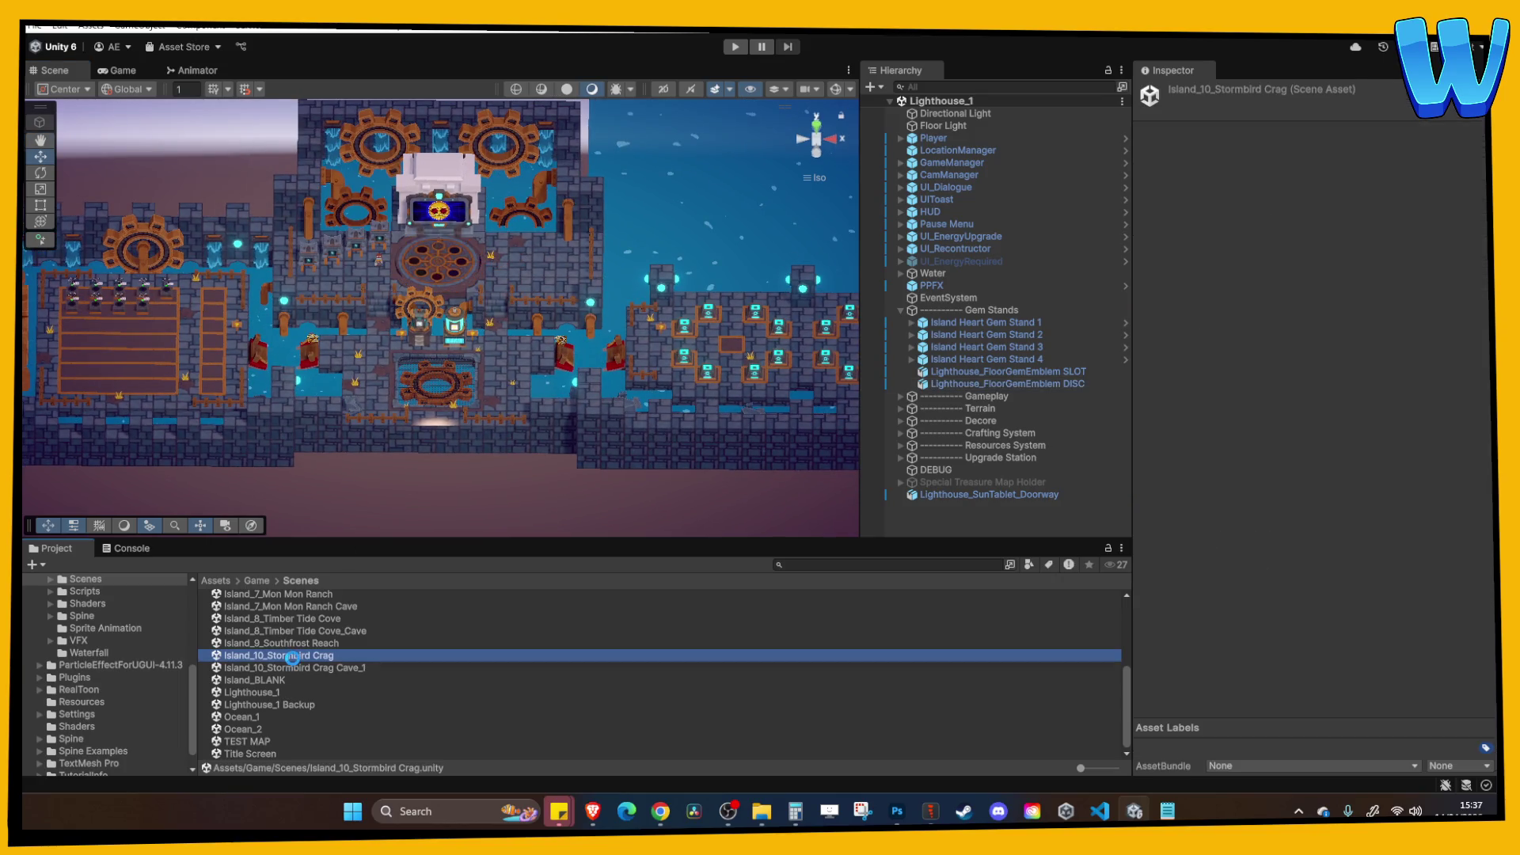
{"action": "double_click", "coordinate": [311, 666]}
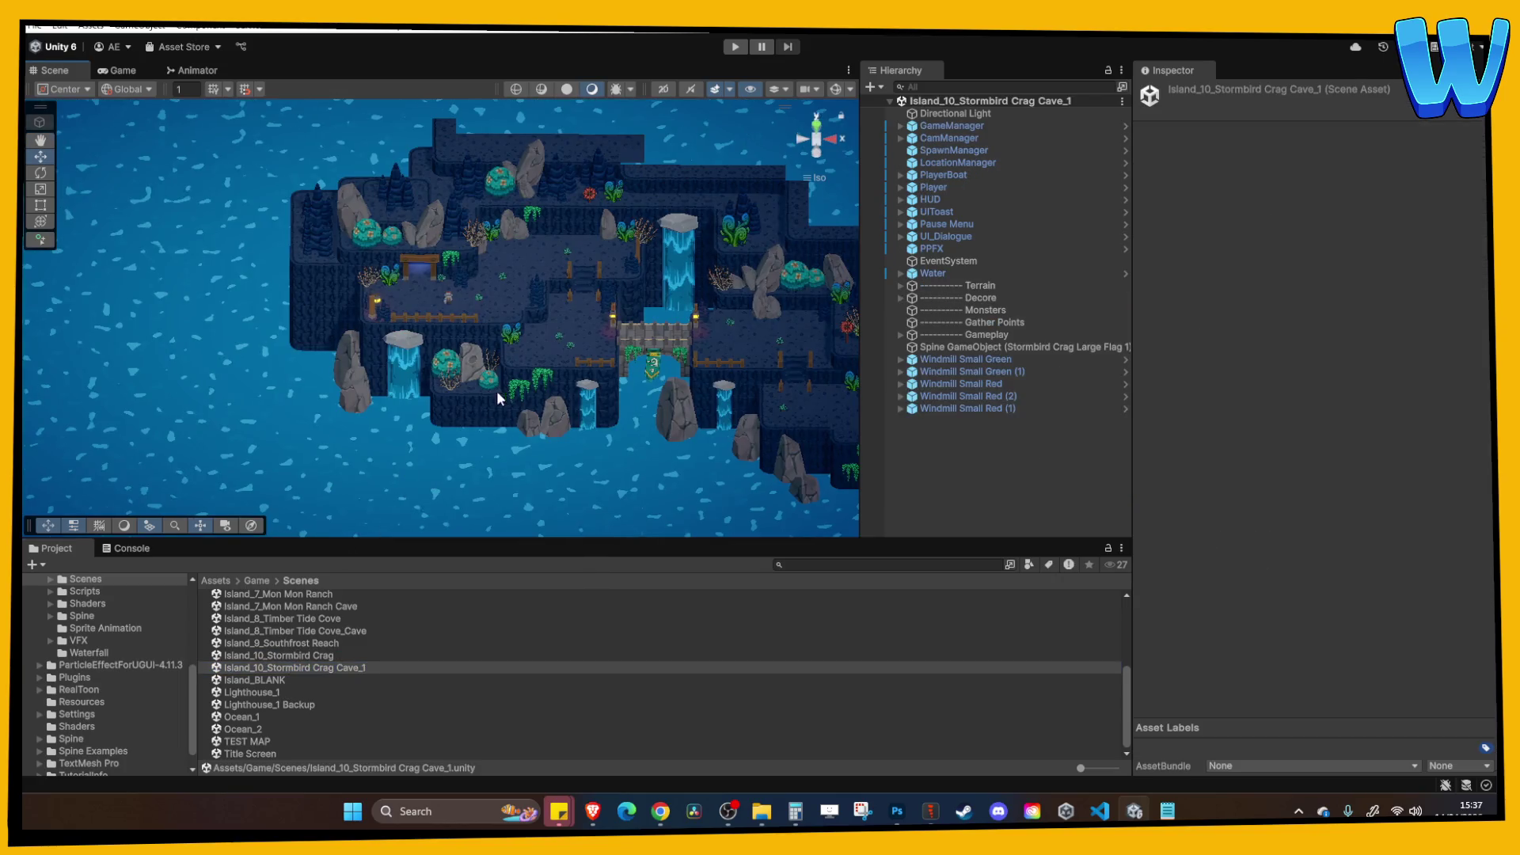
Nudge Hanging Bush 1 (10) under the cliff slightly to the right.
{"action": "scroll", "coordinate": [424, 375], "scroll_direction": "up", "scroll_amount": 10}
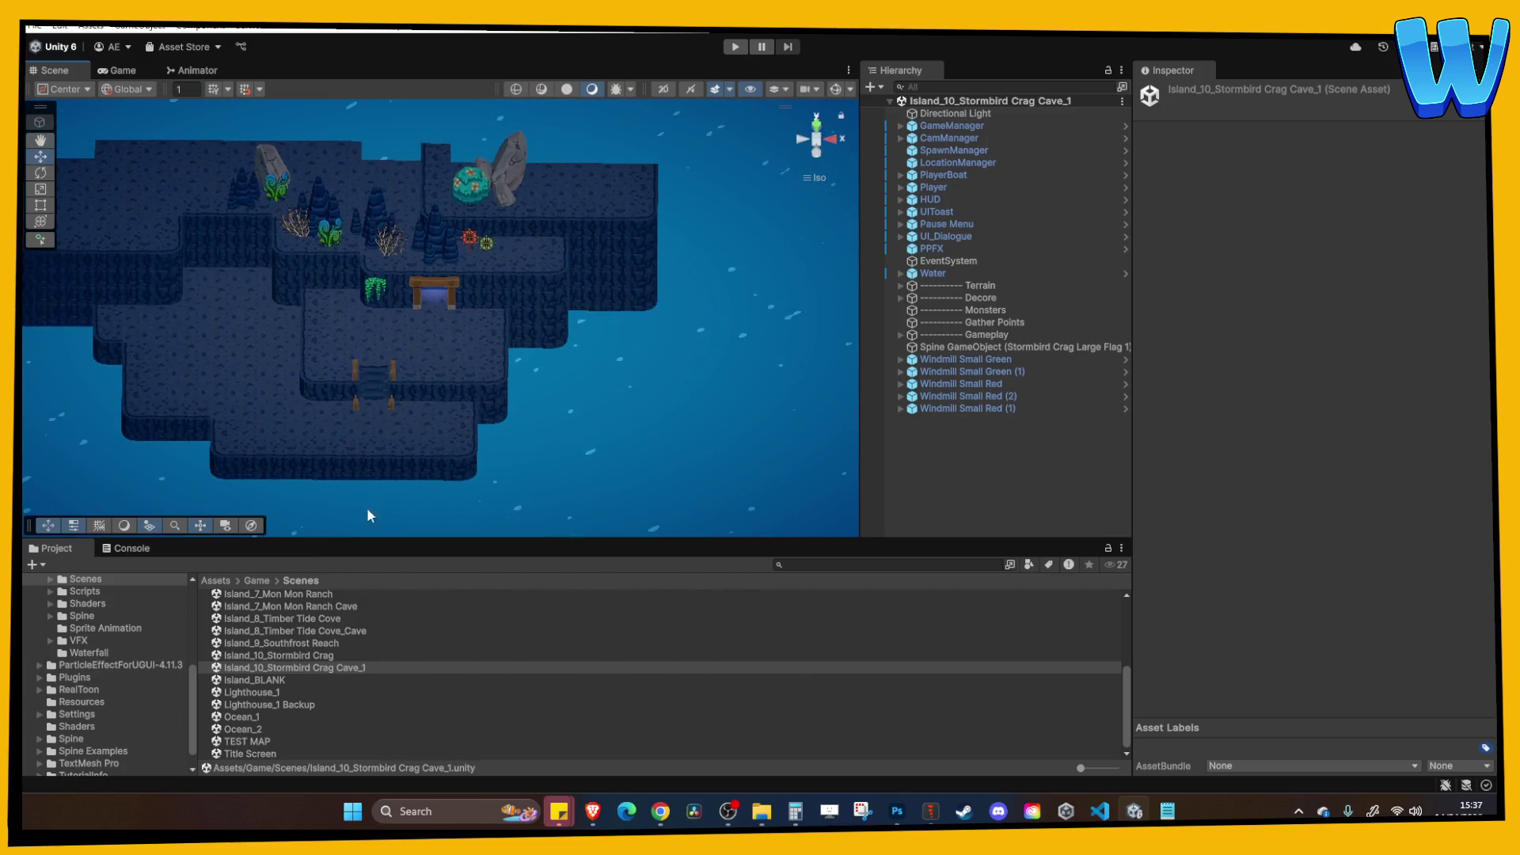
{"action": "mouse_move", "coordinate": [396, 337]}
{"action": "left_mouse_down"}
{"action": "mouse_move", "coordinate": [463, 344]}
{"action": "mouse_move", "coordinate": [380, 289]}
{"action": "mouse_move", "coordinate": [231, 355]}
{"action": "mouse_move", "coordinate": [491, 332]}
{"action": "mouse_move", "coordinate": [603, 348]}
{"action": "mouse_move", "coordinate": [533, 363]}
{"action": "mouse_move", "coordinate": [481, 323]}
{"action": "mouse_move", "coordinate": [230, 367]}
{"action": "mouse_move", "coordinate": [440, 350]}
{"action": "mouse_move", "coordinate": [210, 330]}
{"action": "left_mouse_up"}
{"action": "scroll", "coordinate": [463, 344], "scroll_direction": "up", "scroll_amount": 5}
{"action": "left_click", "coordinate": [606, 346]}
{"action": "scroll", "coordinate": [655, 319], "scroll_direction": "up", "scroll_amount": 5}
{"action": "scroll", "coordinate": [533, 362], "scroll_direction": "down", "scroll_amount": 5}
{"action": "mouse_move", "coordinate": [535, 428]}
{"action": "left_mouse_down"}
{"action": "mouse_move", "coordinate": [570, 424]}
{"action": "mouse_move", "coordinate": [475, 481]}
{"action": "mouse_move", "coordinate": [544, 252]}
{"action": "left_mouse_up"}
Inspect the dry crag plant and cliff decorations from the back and an angled overview.
{"action": "left_click", "coordinate": [554, 285]}
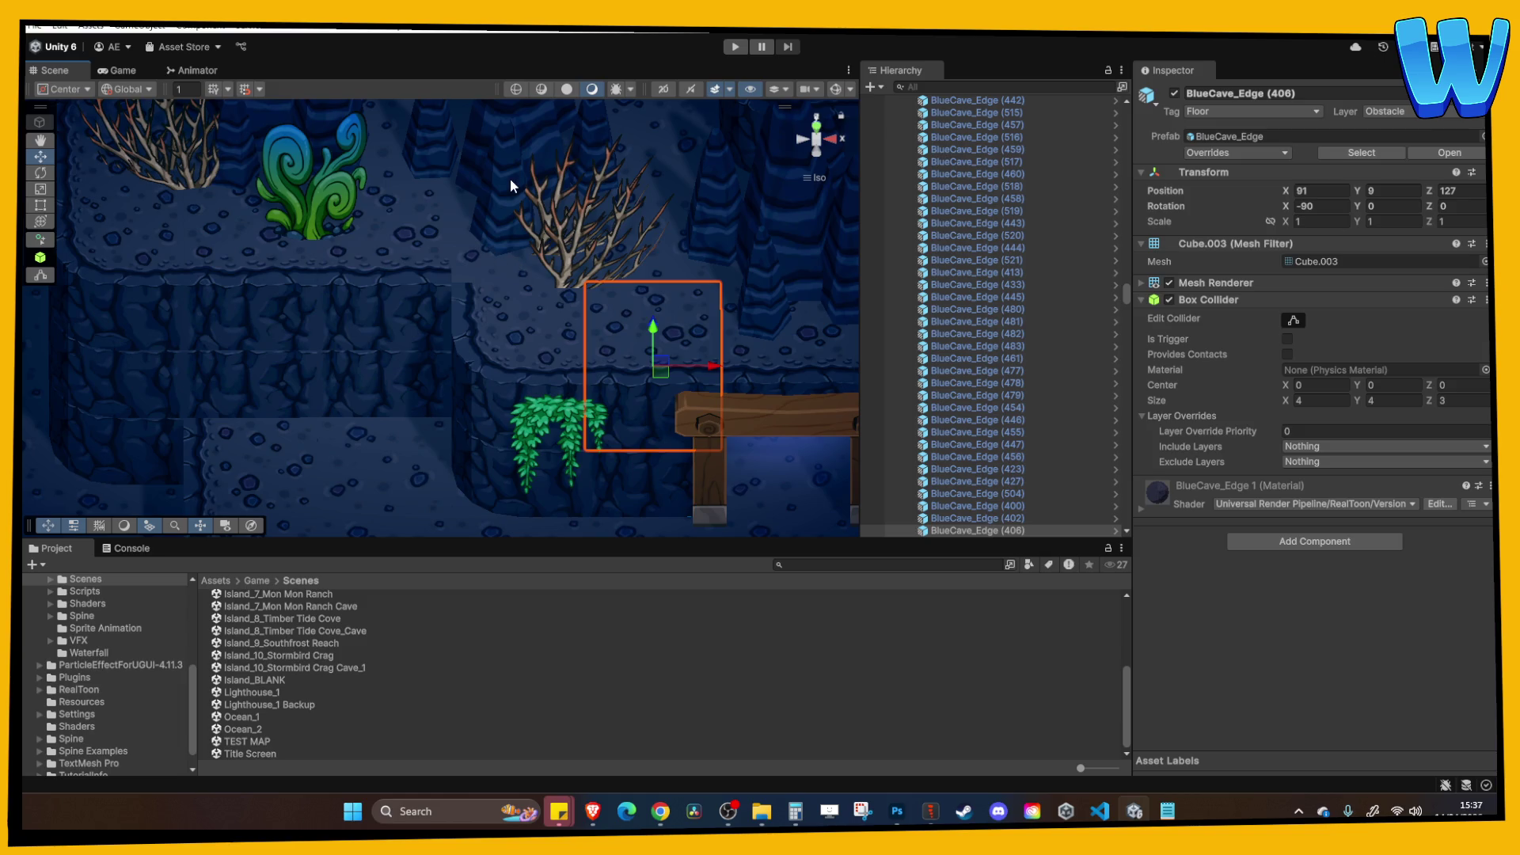
{"action": "left_click_drag", "start_coordinate": [467, 185], "coordinate": [458, 201]}
{"action": "mouse_move", "coordinate": [354, 203]}
{"action": "left_mouse_down"}
{"action": "mouse_move", "coordinate": [331, 226]}
{"action": "mouse_move", "coordinate": [398, 210]}
{"action": "mouse_move", "coordinate": [597, 327]}
{"action": "mouse_move", "coordinate": [421, 285]}
{"action": "mouse_move", "coordinate": [510, 306]}
{"action": "mouse_move", "coordinate": [617, 275]}
{"action": "left_mouse_up"}
{"action": "left_click", "coordinate": [340, 271]}
{"action": "left_click", "coordinate": [826, 146]}
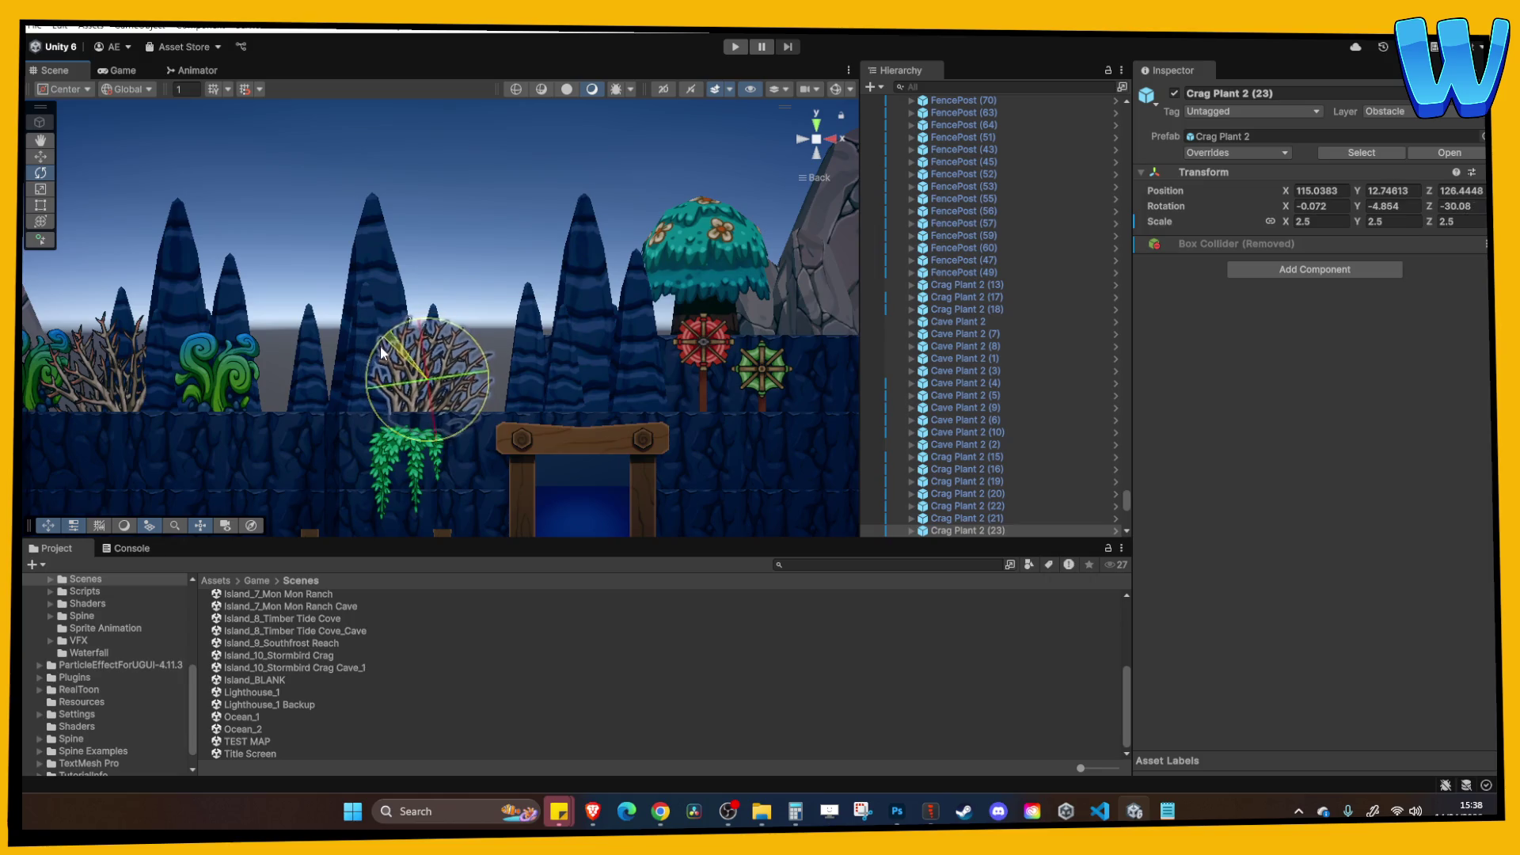
{"action": "left_click", "coordinate": [467, 251]}
{"action": "mouse_move", "coordinate": [467, 252]}
{"action": "left_mouse_down"}
{"action": "mouse_move", "coordinate": [445, 370]}
{"action": "mouse_move", "coordinate": [373, 369]}
{"action": "left_mouse_up"}
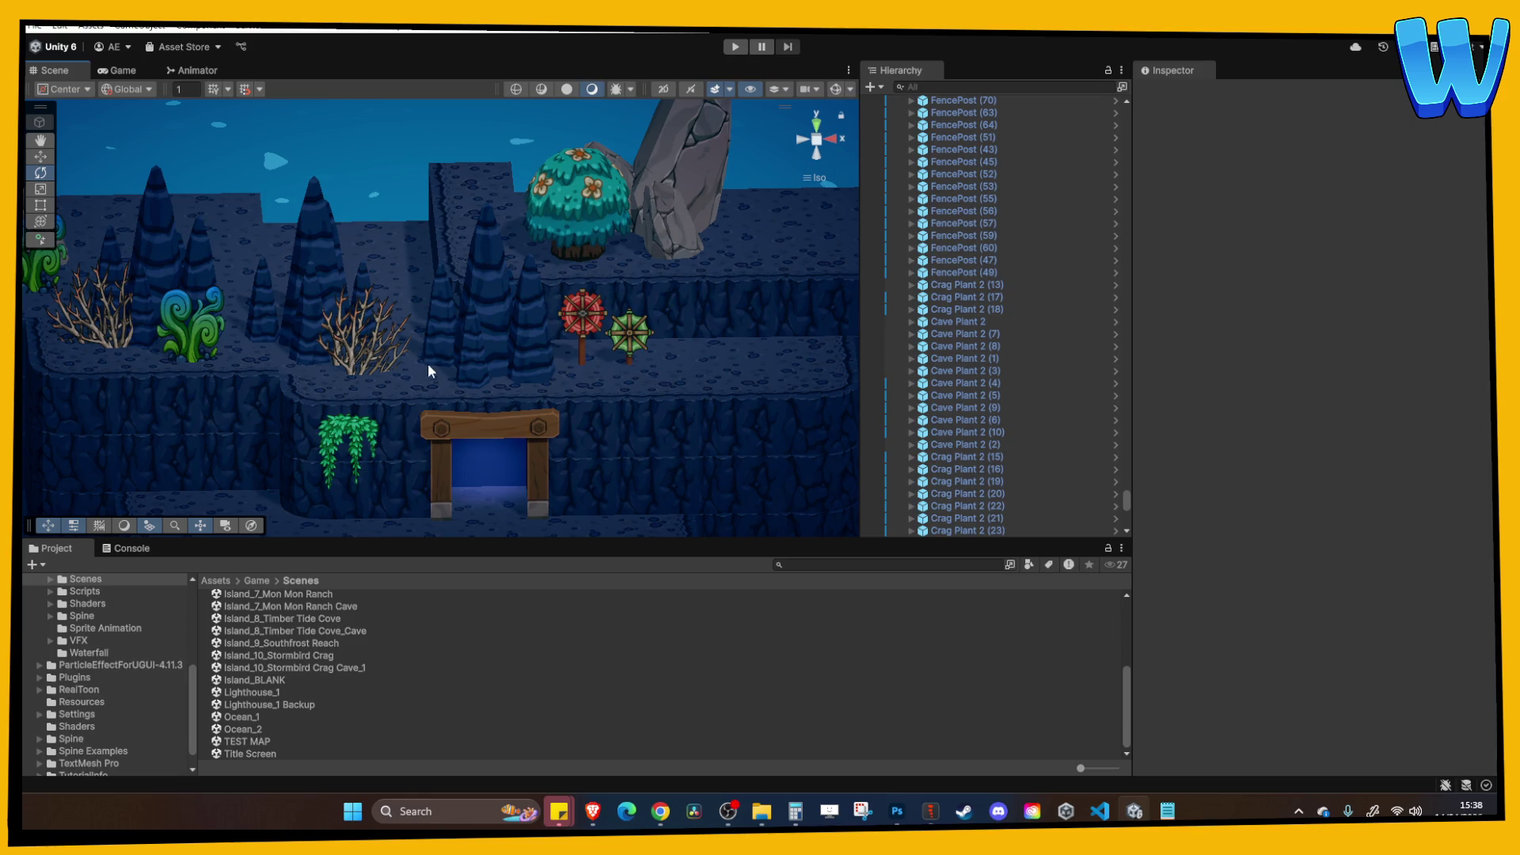
{"action": "scroll", "coordinate": [438, 359], "scroll_direction": "down", "scroll_amount": 5}
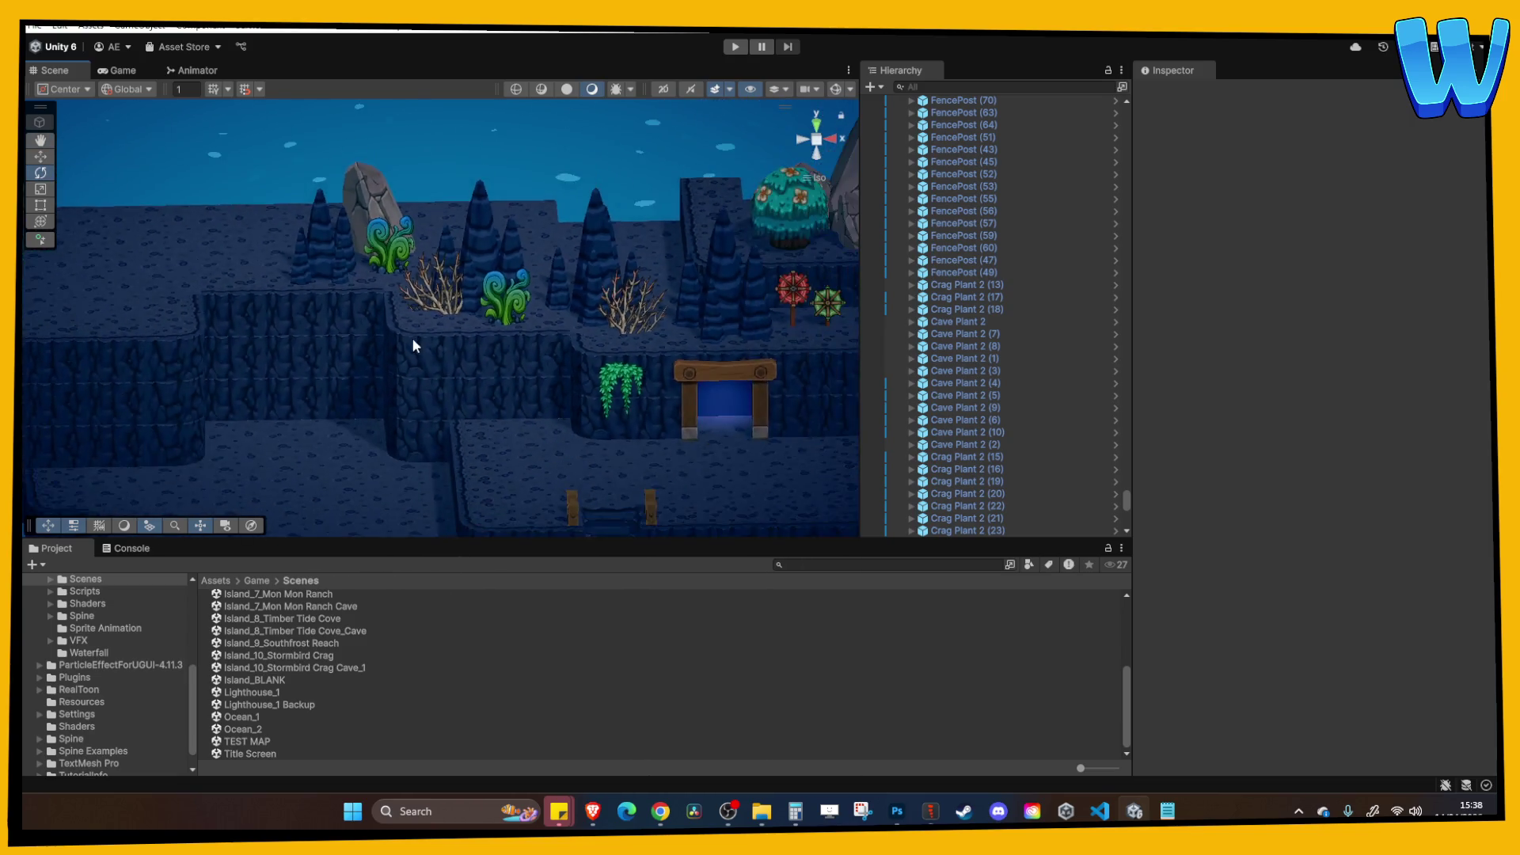
{"action": "scroll", "coordinate": [419, 357], "scroll_direction": "up", "scroll_amount": 3}
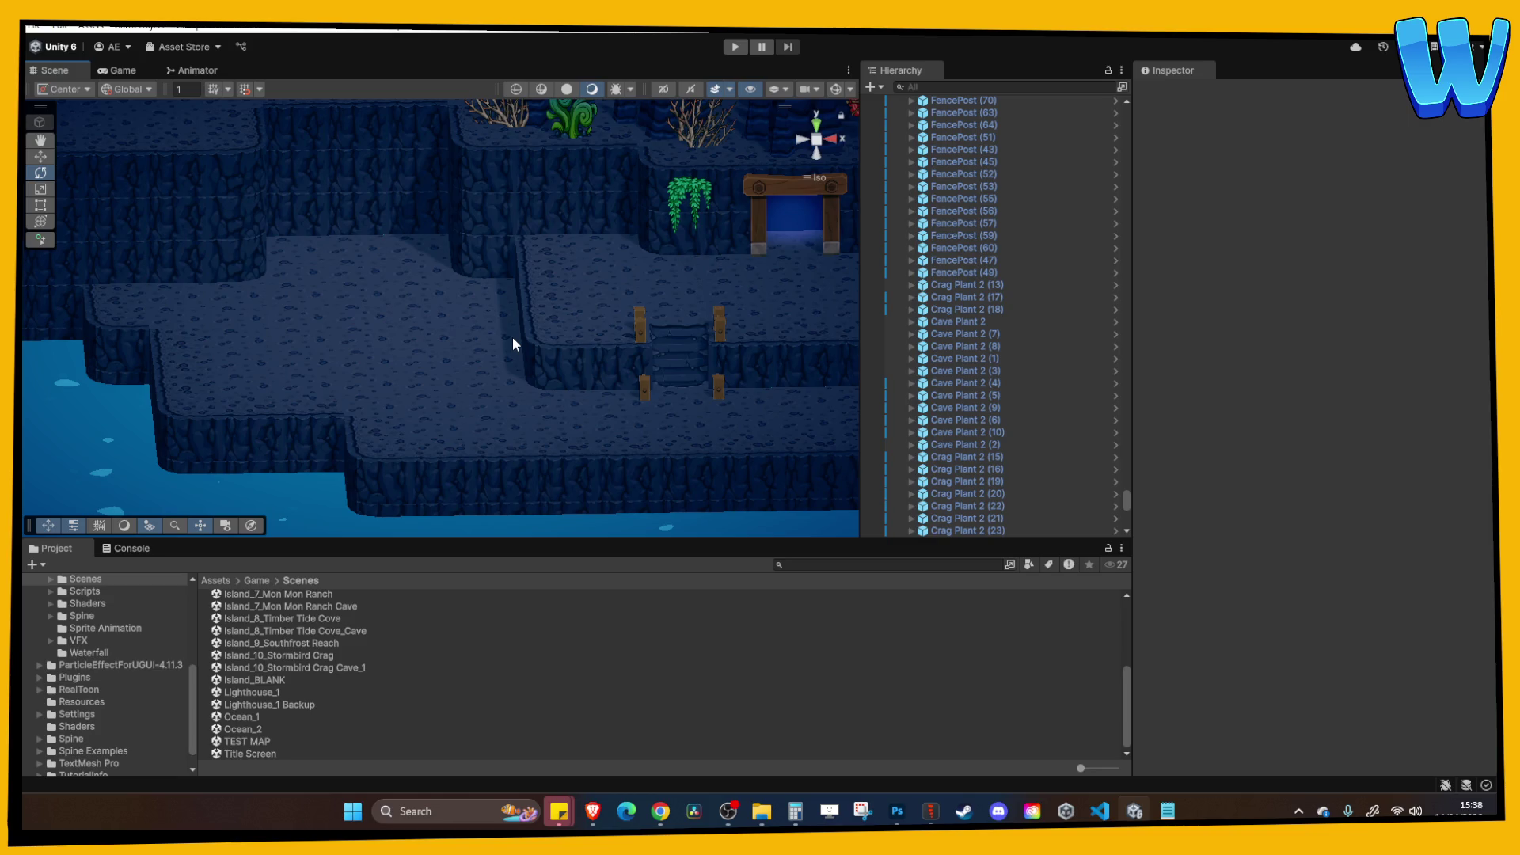
{"action": "mouse_move", "coordinate": [512, 336]}
{"action": "left_mouse_down"}
{"action": "mouse_move", "coordinate": [434, 312]}
{"action": "mouse_move", "coordinate": [533, 295]}
{"action": "mouse_move", "coordinate": [482, 367]}
{"action": "mouse_move", "coordinate": [509, 359]}
{"action": "mouse_move", "coordinate": [440, 248]}
{"action": "mouse_move", "coordinate": [444, 407]}
{"action": "mouse_move", "coordinate": [505, 356]}
{"action": "mouse_move", "coordinate": [509, 380]}
{"action": "mouse_move", "coordinate": [383, 385]}
{"action": "left_mouse_up"}
Move Hanging Bush 1 (11) to the right of the doorway.
{"action": "left_click", "coordinate": [383, 385]}
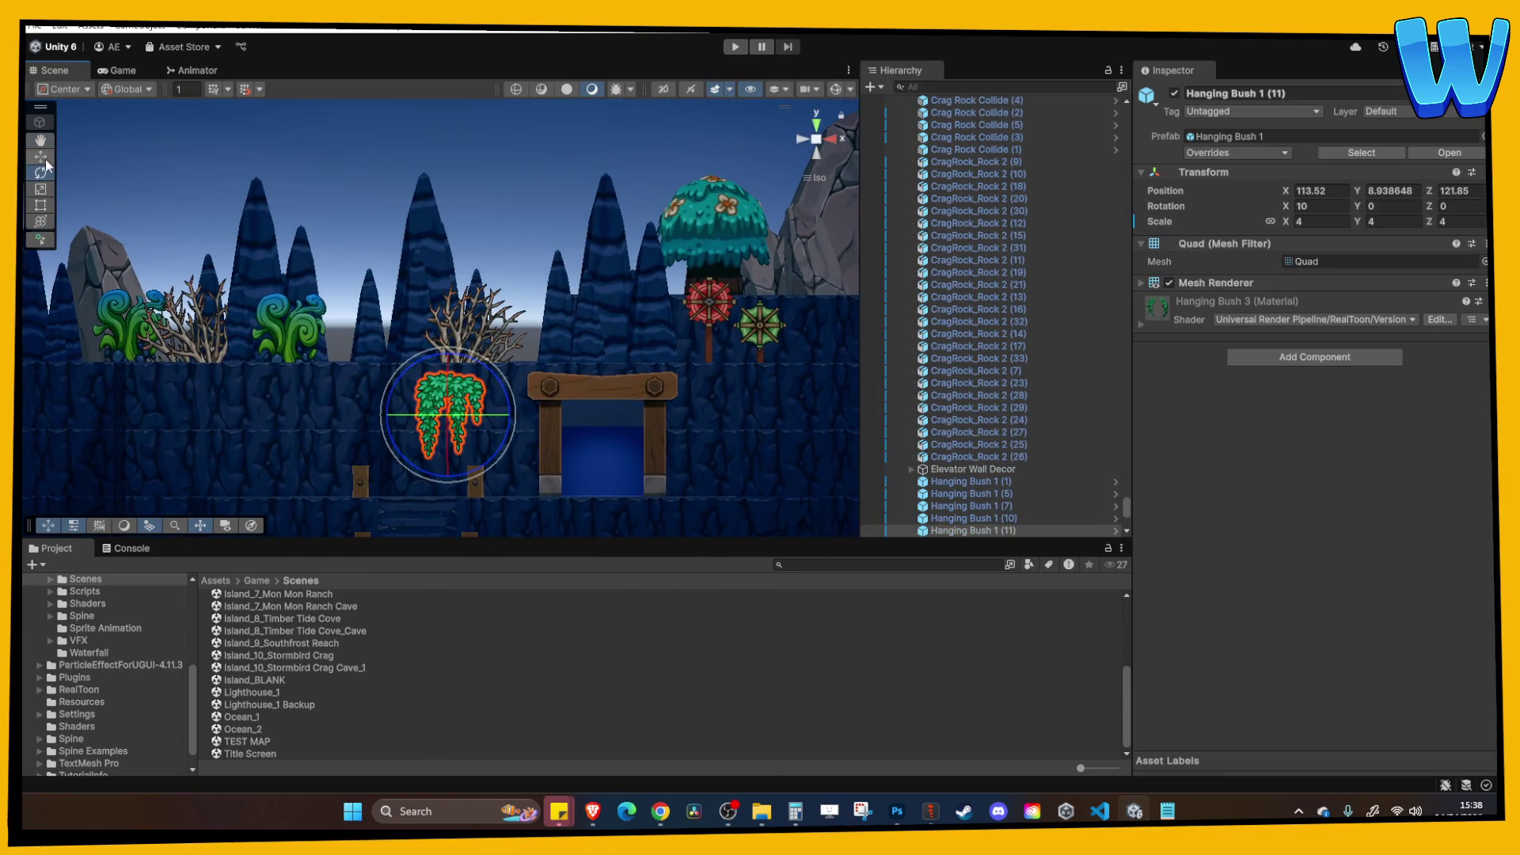
{"action": "left_click_drag", "start_coordinate": [599, 433], "coordinate": [780, 441]}
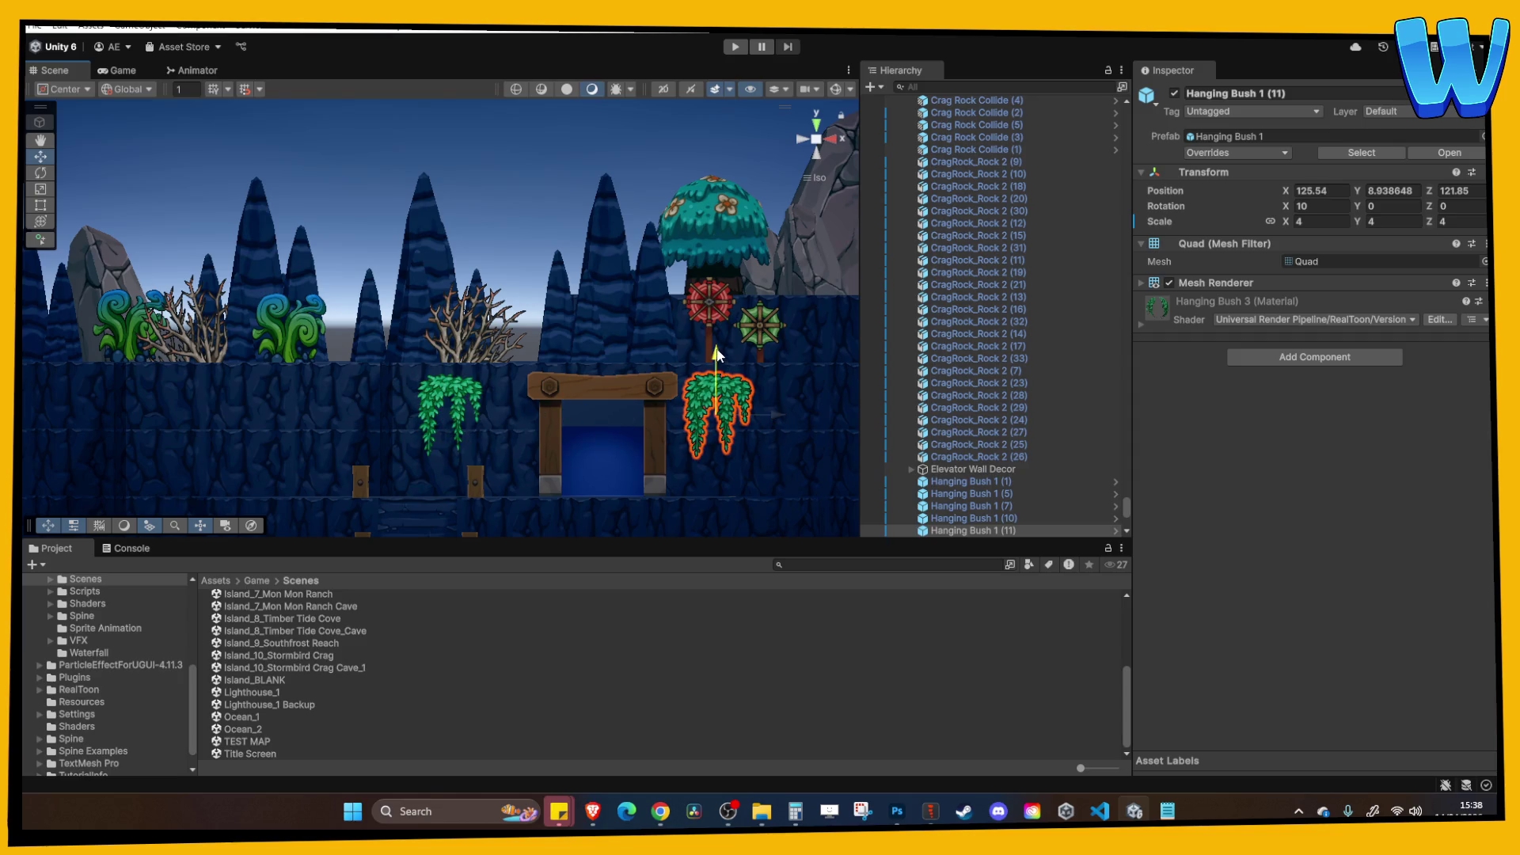
{"action": "left_click", "coordinate": [766, 444]}
{"action": "mouse_move", "coordinate": [767, 443]}
{"action": "left_mouse_down"}
{"action": "mouse_move", "coordinate": [578, 475]}
{"action": "mouse_move", "coordinate": [493, 366]}
{"action": "left_mouse_up"}
{"action": "scroll", "coordinate": [605, 289], "scroll_direction": "down", "scroll_amount": 5}
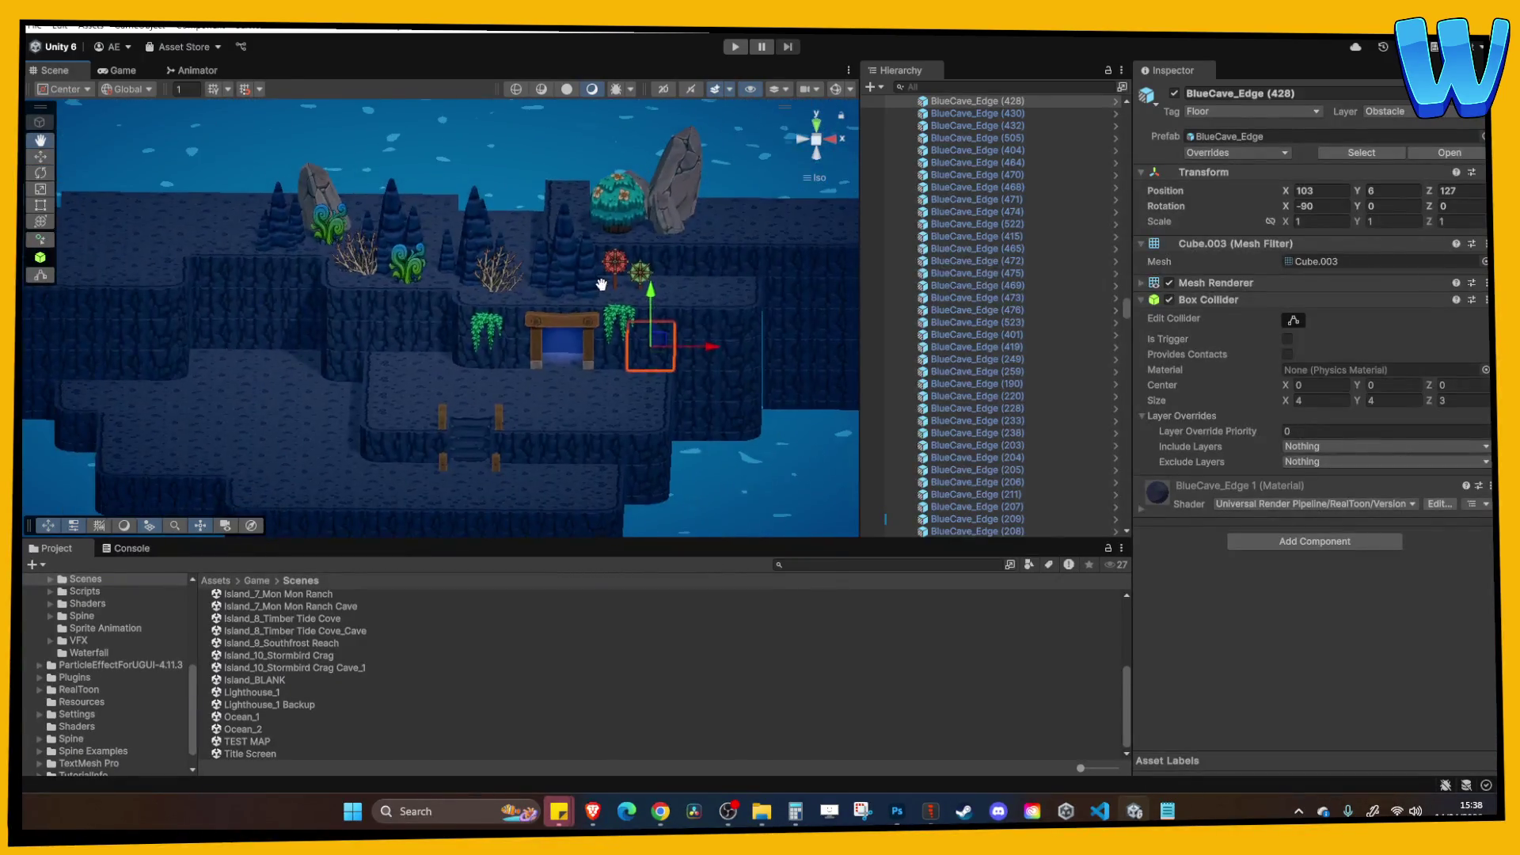
Shift the tall BlueCave_Stalags_1 stalagmite left toward the windmills.
{"action": "left_click", "coordinate": [522, 269]}
{"action": "left_click_drag", "start_coordinate": [734, 273], "coordinate": [687, 270]}
{"action": "scroll", "coordinate": [634, 302], "scroll_direction": "up", "scroll_amount": 3}
{"action": "scroll", "coordinate": [602, 316], "scroll_direction": "up", "scroll_amount": 3}
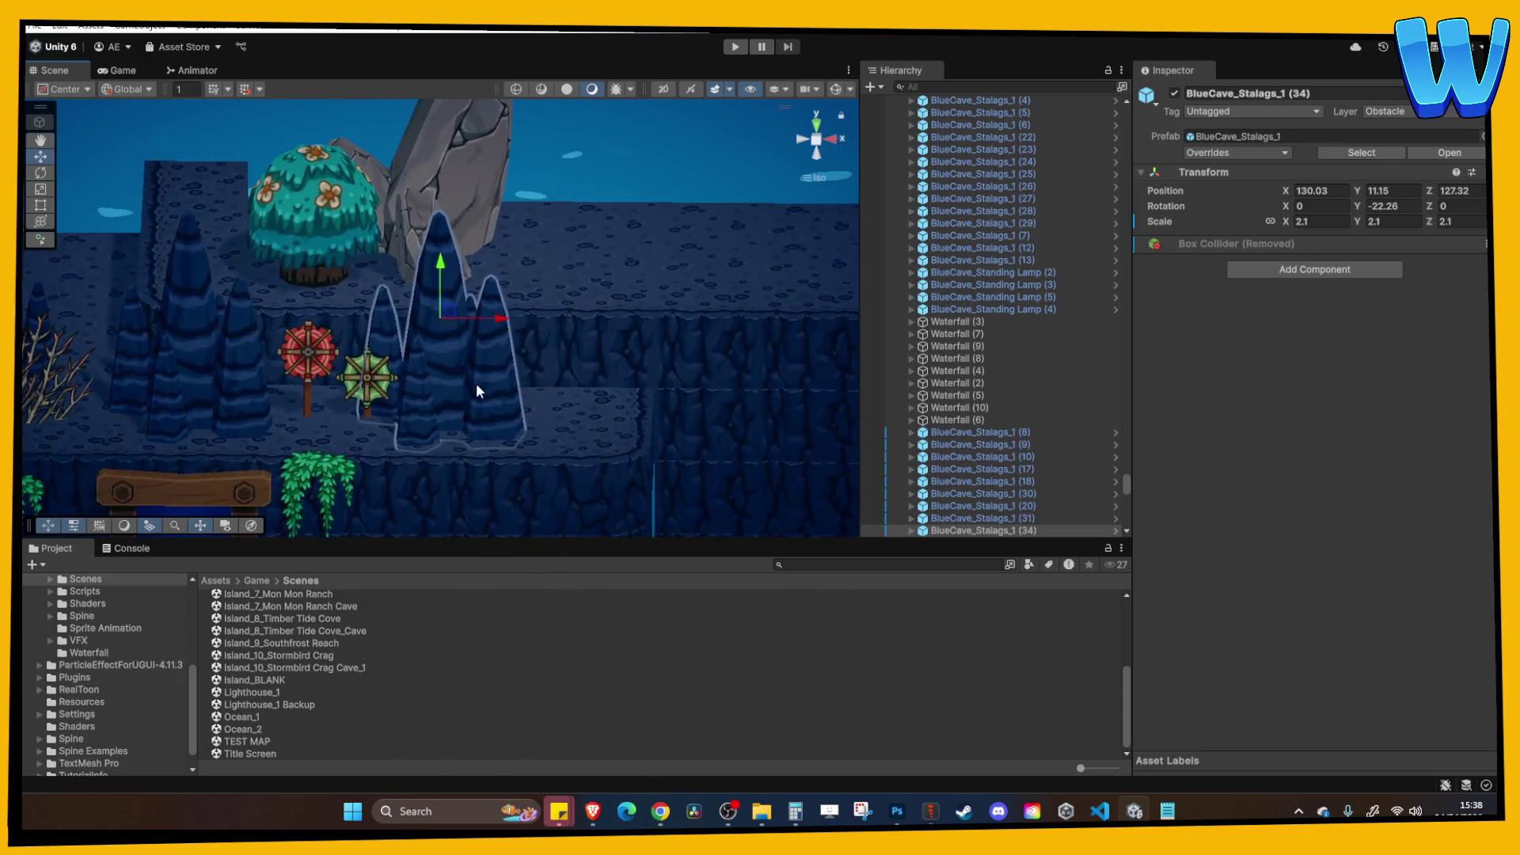
{"action": "left_click", "coordinate": [377, 395]}
{"action": "scroll", "coordinate": [348, 392], "scroll_direction": "up", "scroll_amount": 2}
{"action": "left_click_drag", "start_coordinate": [317, 377], "coordinate": [332, 412]}
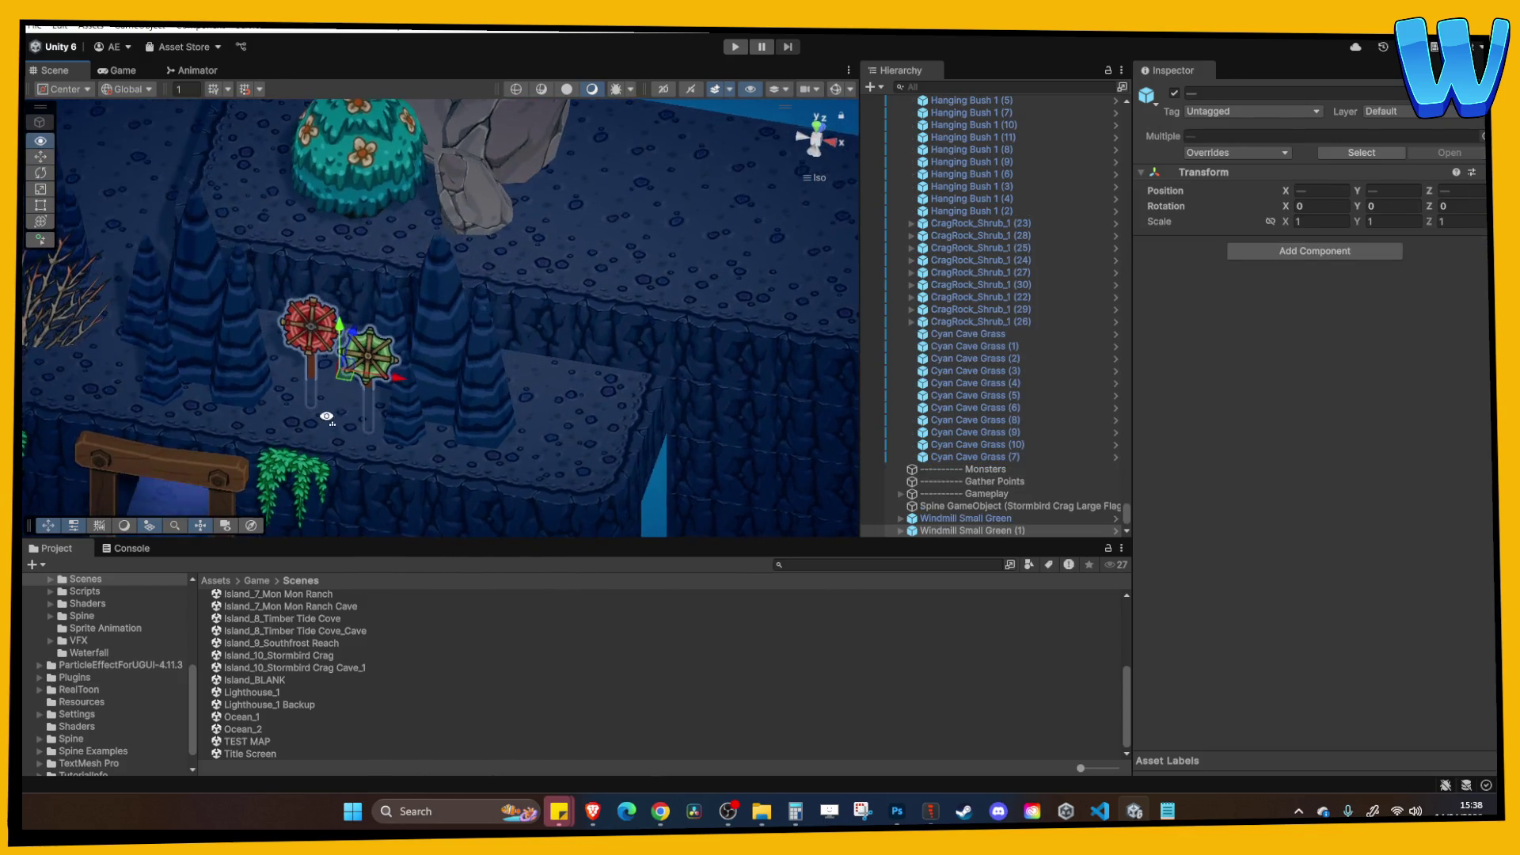
Duplicate the stalagmite, scale the copy to 1.37 and move it right.
{"action": "left_click", "coordinate": [459, 360]}
{"action": "key", "text": "ctrl+d"}
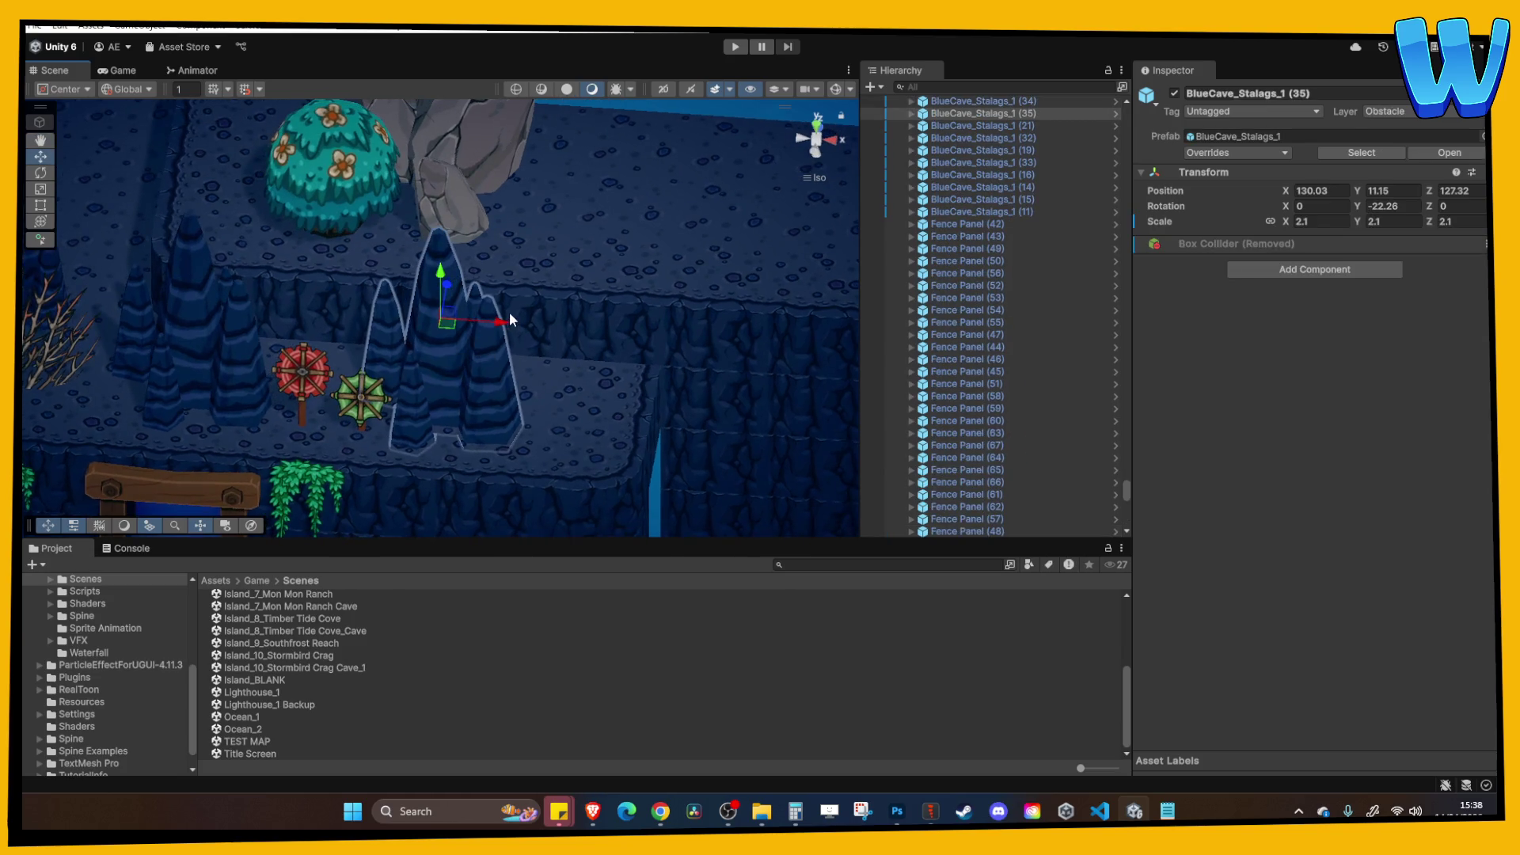
{"action": "left_click_drag", "start_coordinate": [501, 327], "coordinate": [630, 341]}
{"action": "left_click_drag", "start_coordinate": [1284, 227], "coordinate": [1263, 225]}
{"action": "left_click_drag", "start_coordinate": [613, 363], "coordinate": [628, 349]}
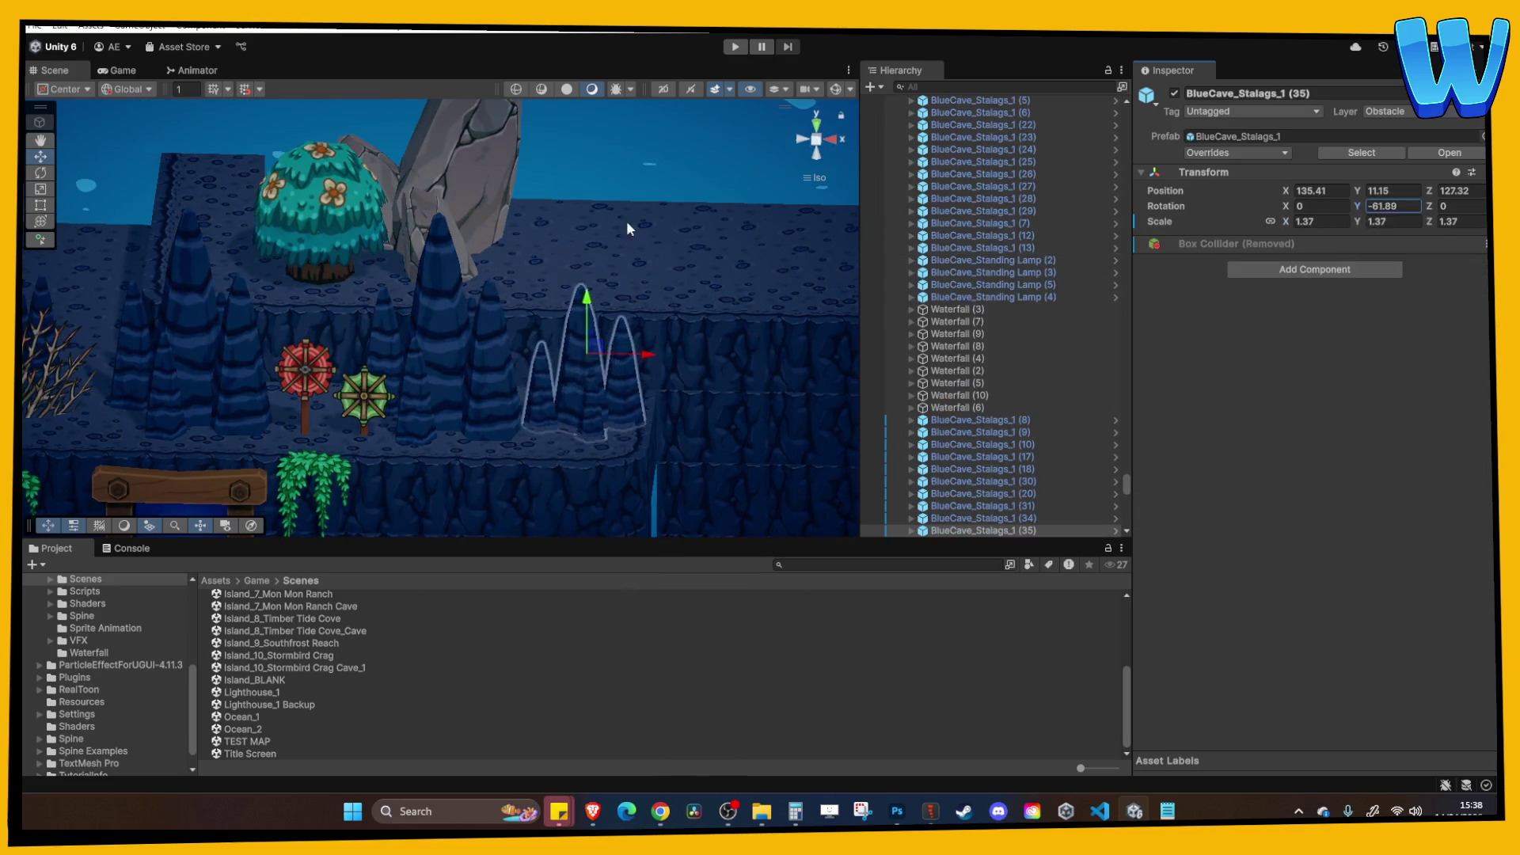
Frame the larger stalagmite to check the stalagmite pair.
{"action": "left_click", "coordinate": [430, 262]}
{"action": "key", "text": "f"}
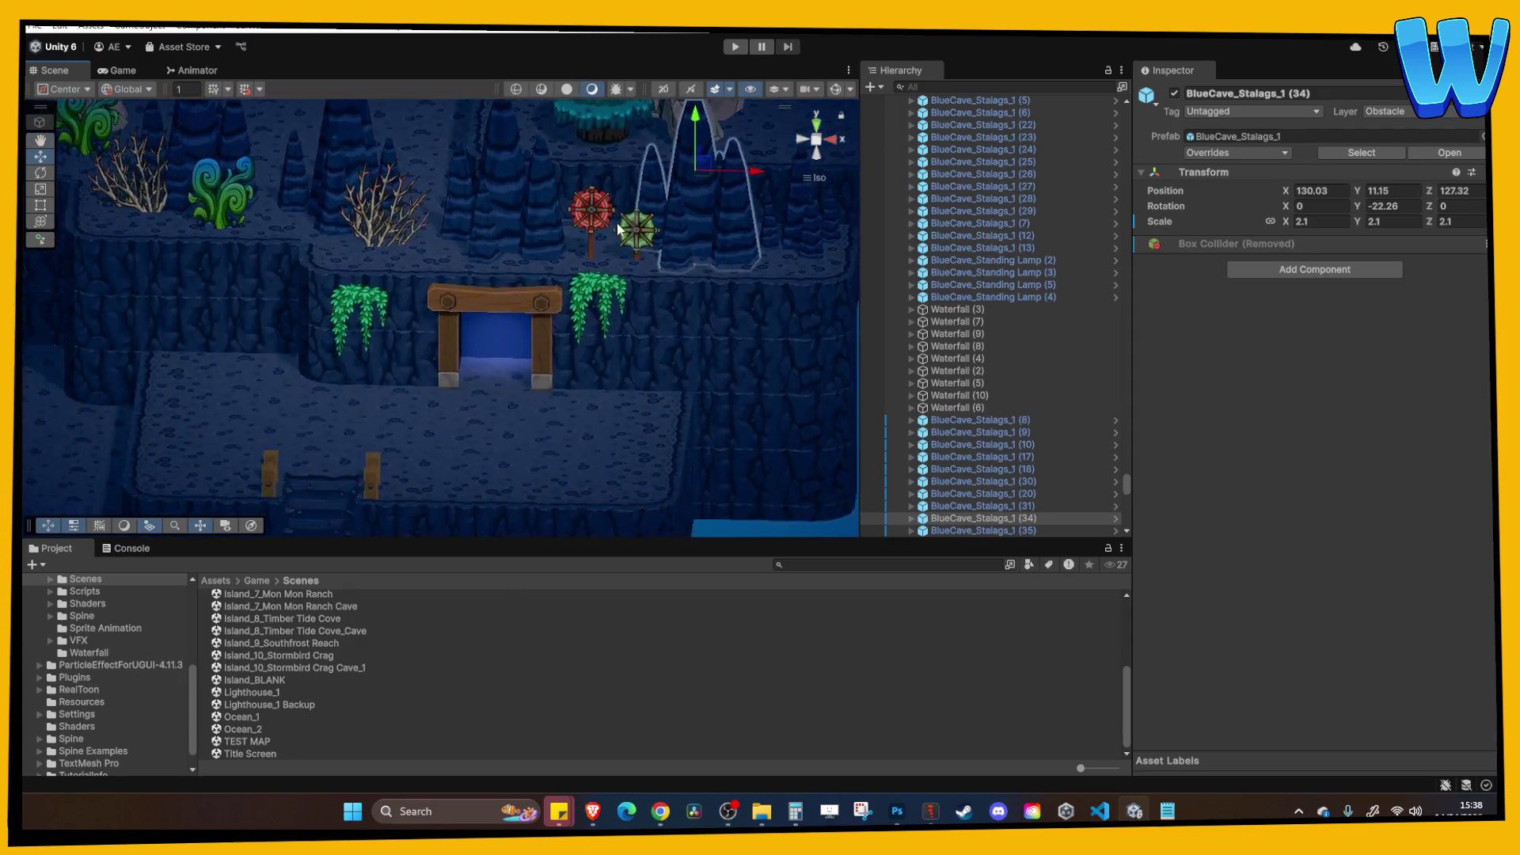
{"action": "scroll", "coordinate": [508, 345], "scroll_direction": "down", "scroll_amount": 6}
{"action": "scroll", "coordinate": [363, 401], "scroll_direction": "down", "scroll_amount": 5}
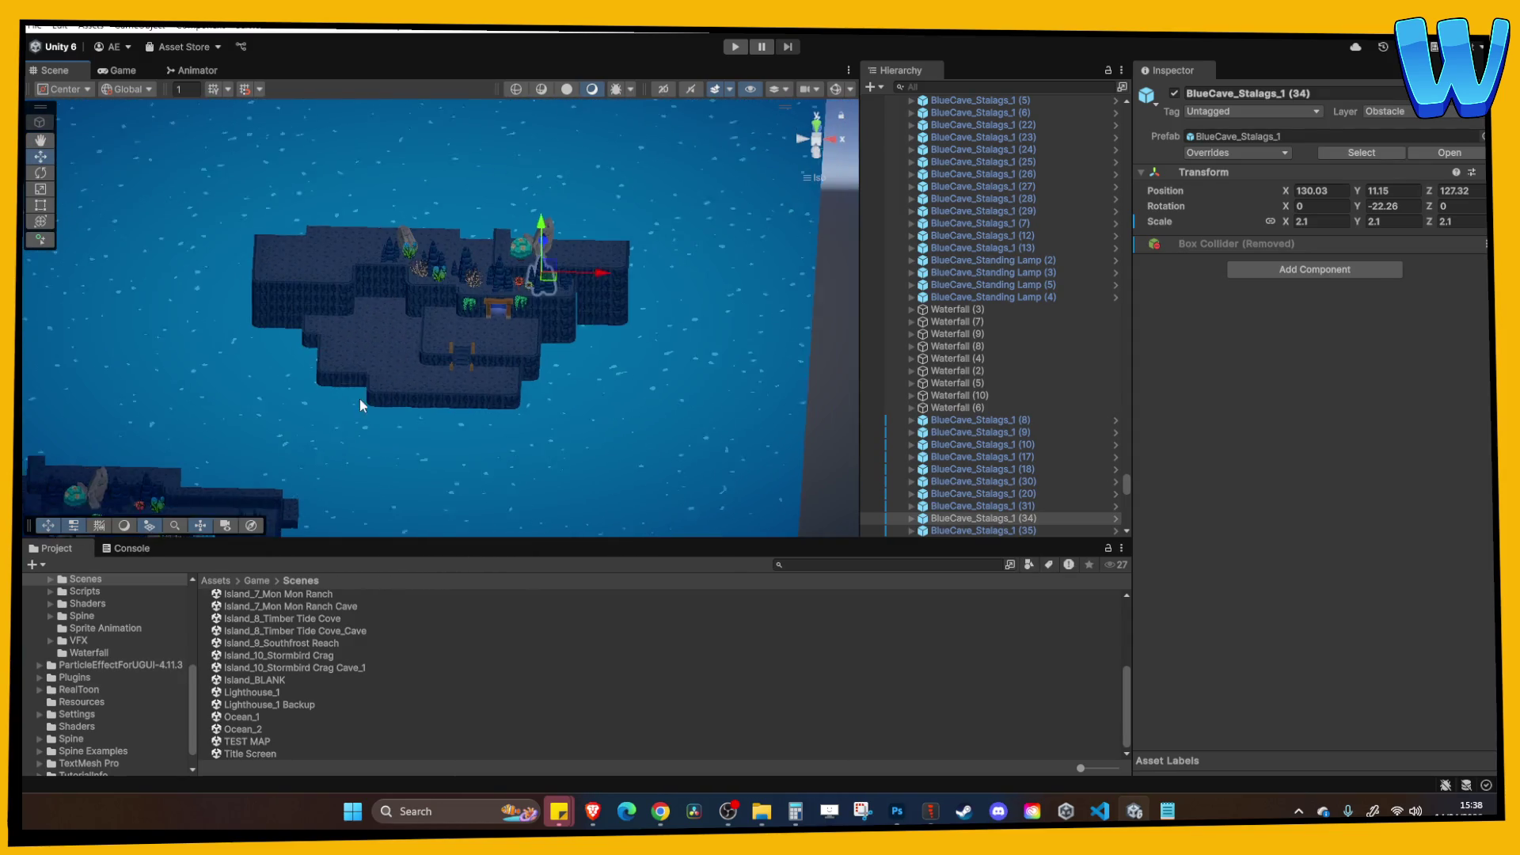
{"action": "scroll", "coordinate": [438, 353], "scroll_direction": "up", "scroll_amount": 8}
{"action": "scroll", "coordinate": [513, 272], "scroll_direction": "up", "scroll_amount": 5}
Select the standing lamps and nearby fence by the bridge.
{"action": "left_click", "coordinate": [507, 277]}
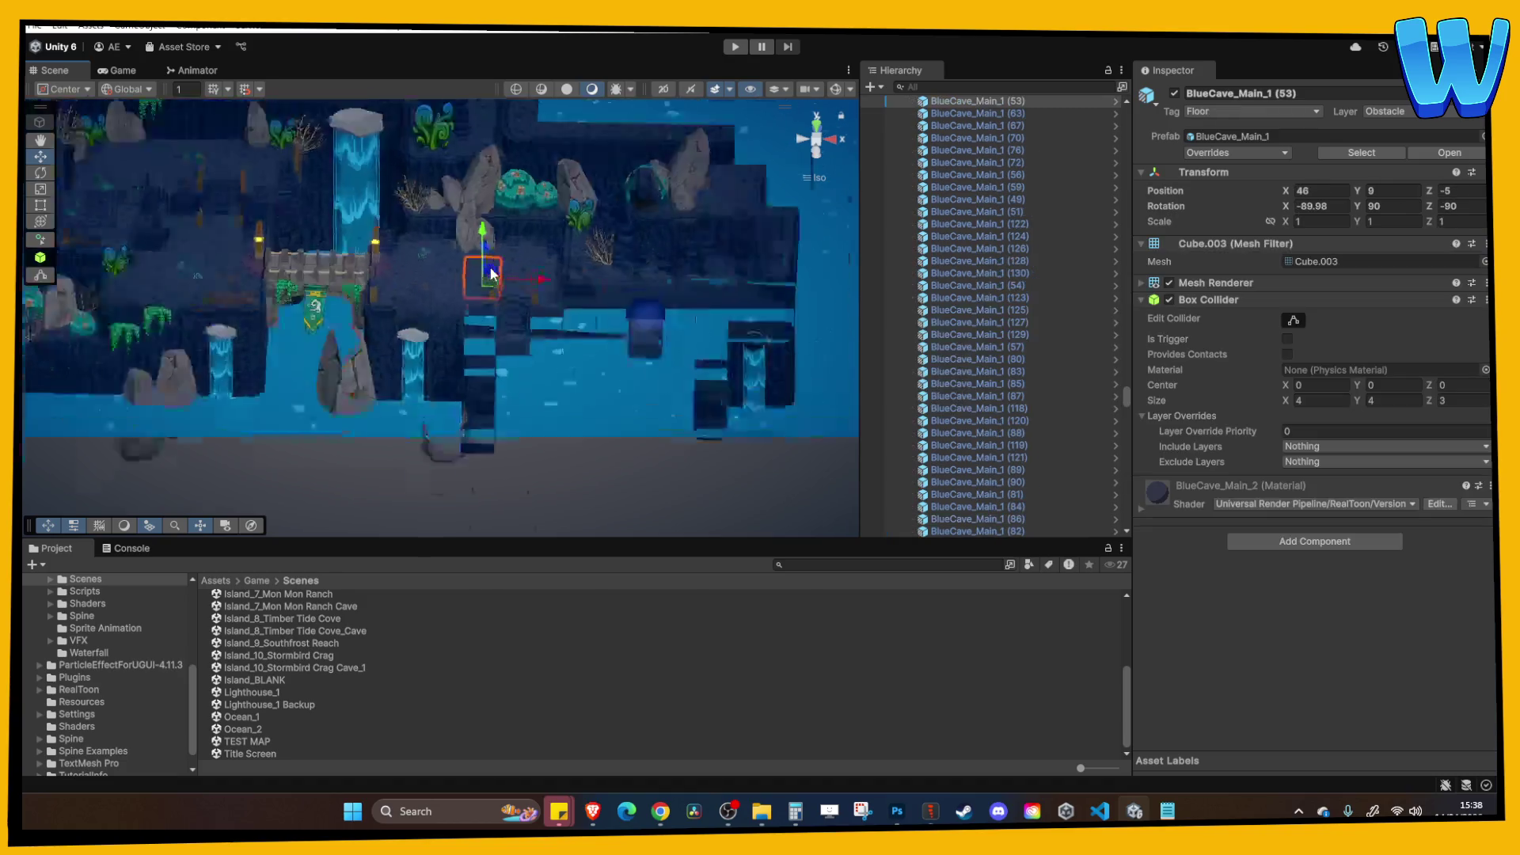
{"action": "left_click_drag", "start_coordinate": [337, 335], "coordinate": [378, 249]}
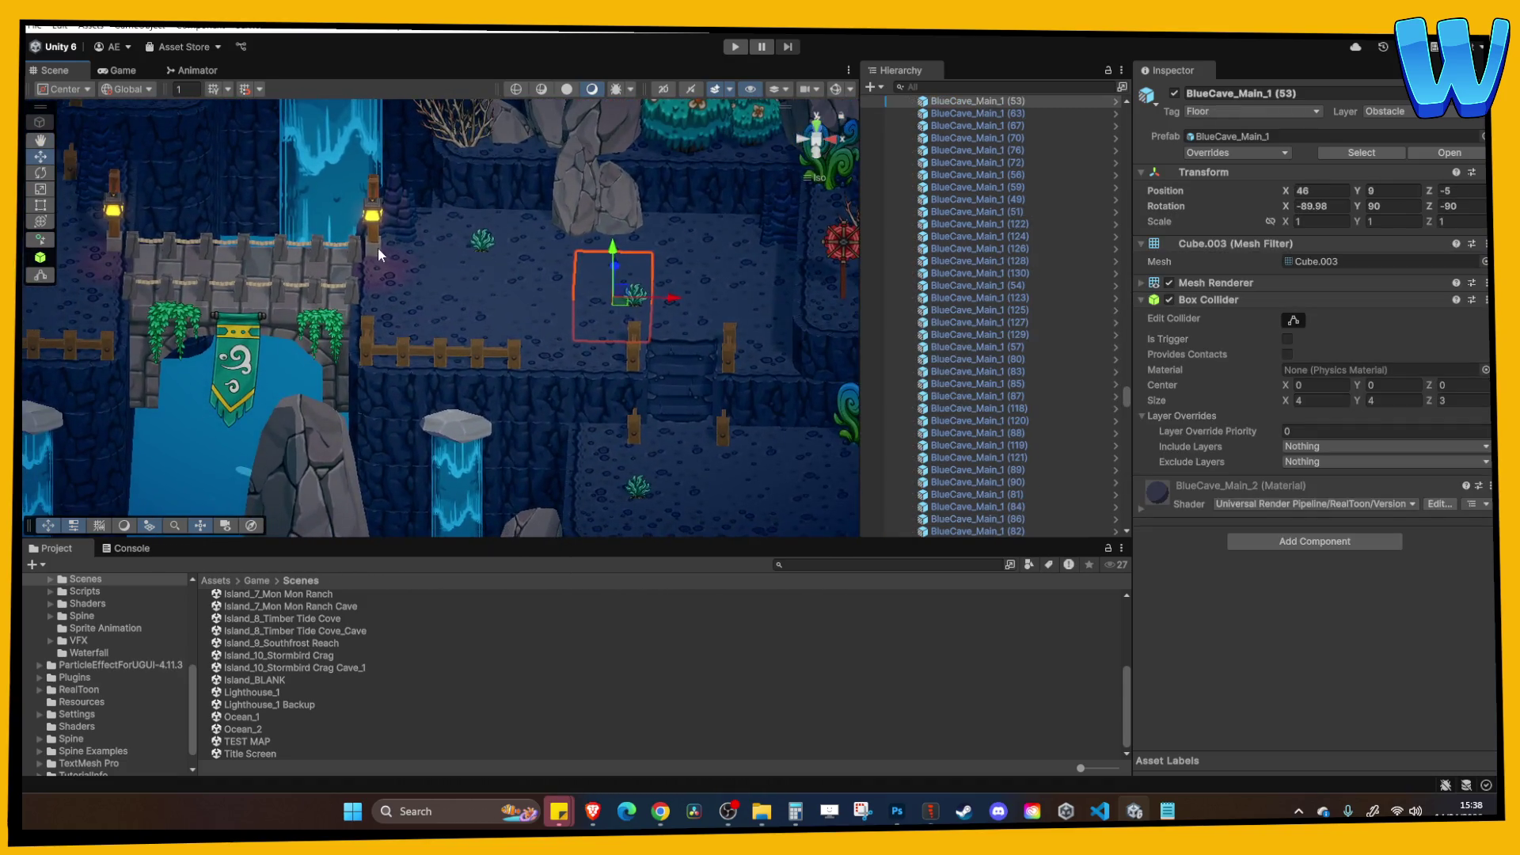
{"action": "left_click", "coordinate": [372, 229]}
{"action": "left_click", "coordinate": [367, 320], "text": "shift"}
{"action": "left_click_drag", "start_coordinate": [381, 395], "coordinate": [398, 411]}
{"action": "left_click", "coordinate": [398, 406]}
{"action": "left_click", "coordinate": [396, 404], "text": "shift"}
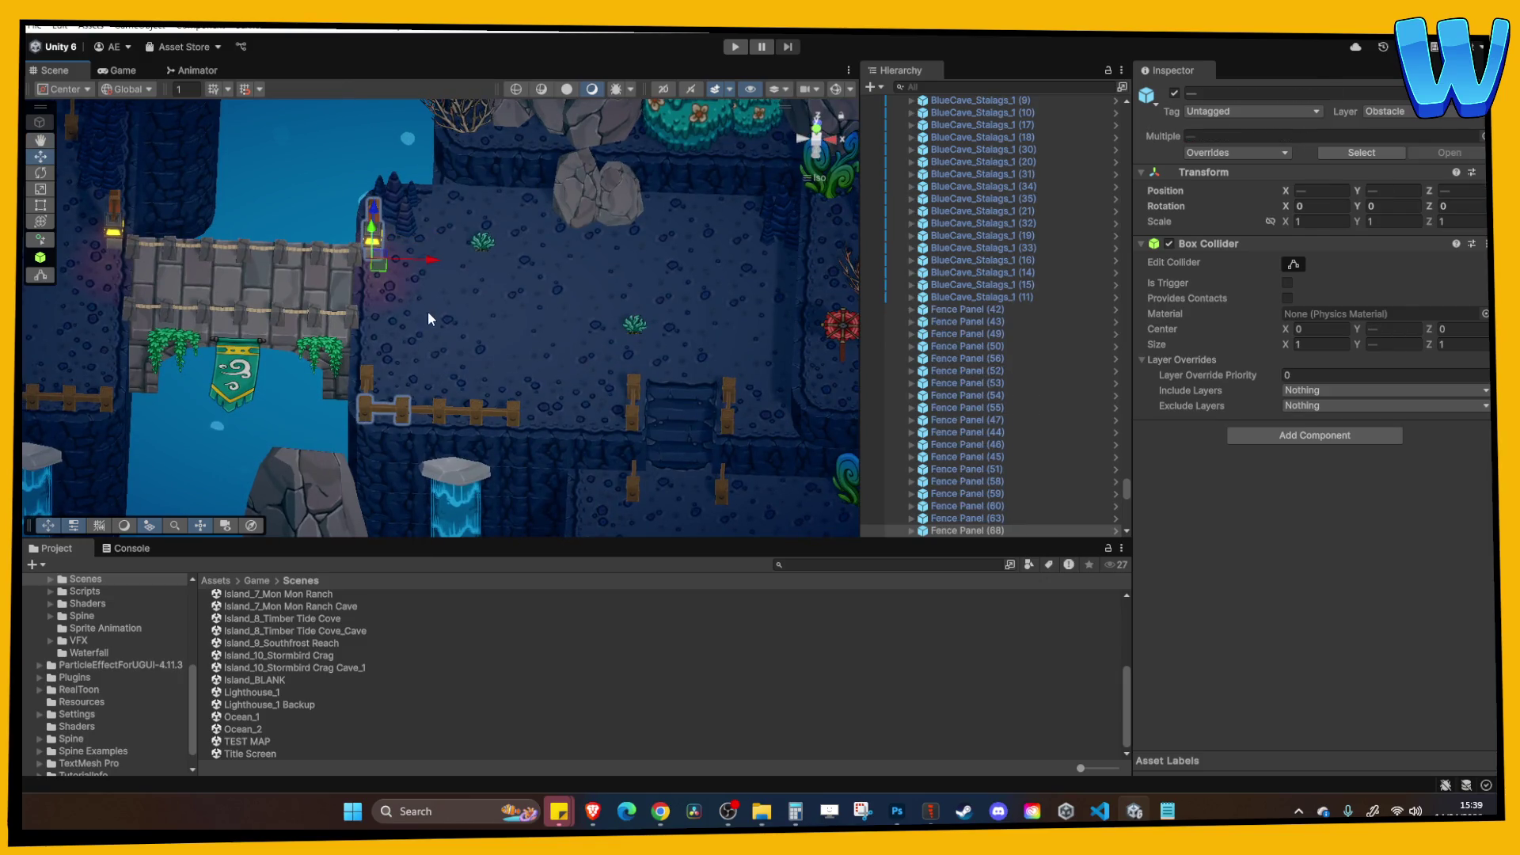
{"action": "scroll", "coordinate": [431, 296], "scroll_direction": "down", "scroll_amount": 5}
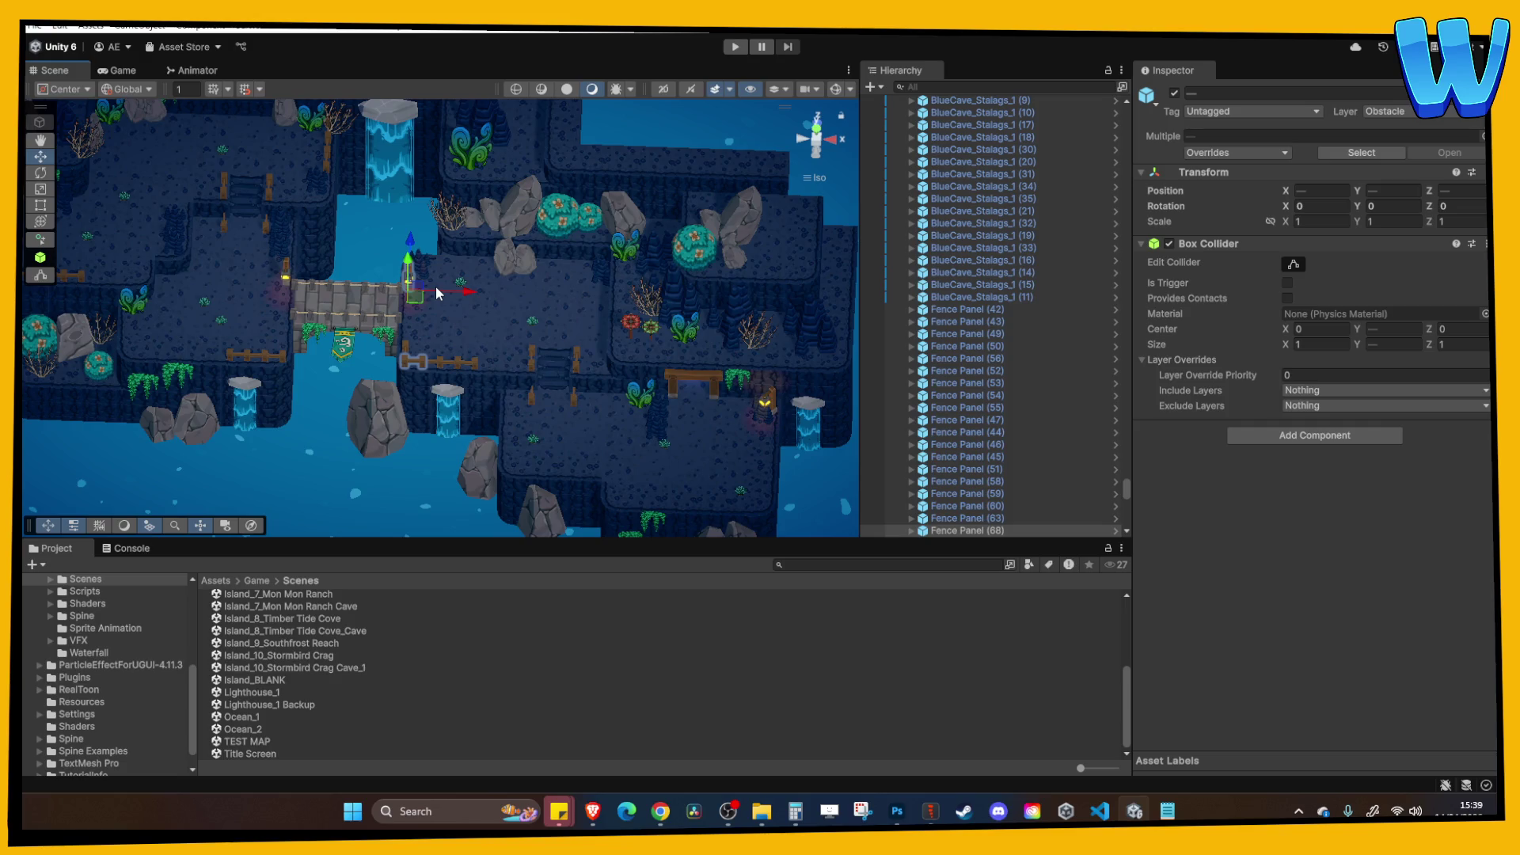
{"action": "left_click_drag", "start_coordinate": [435, 286], "coordinate": [428, 243]}
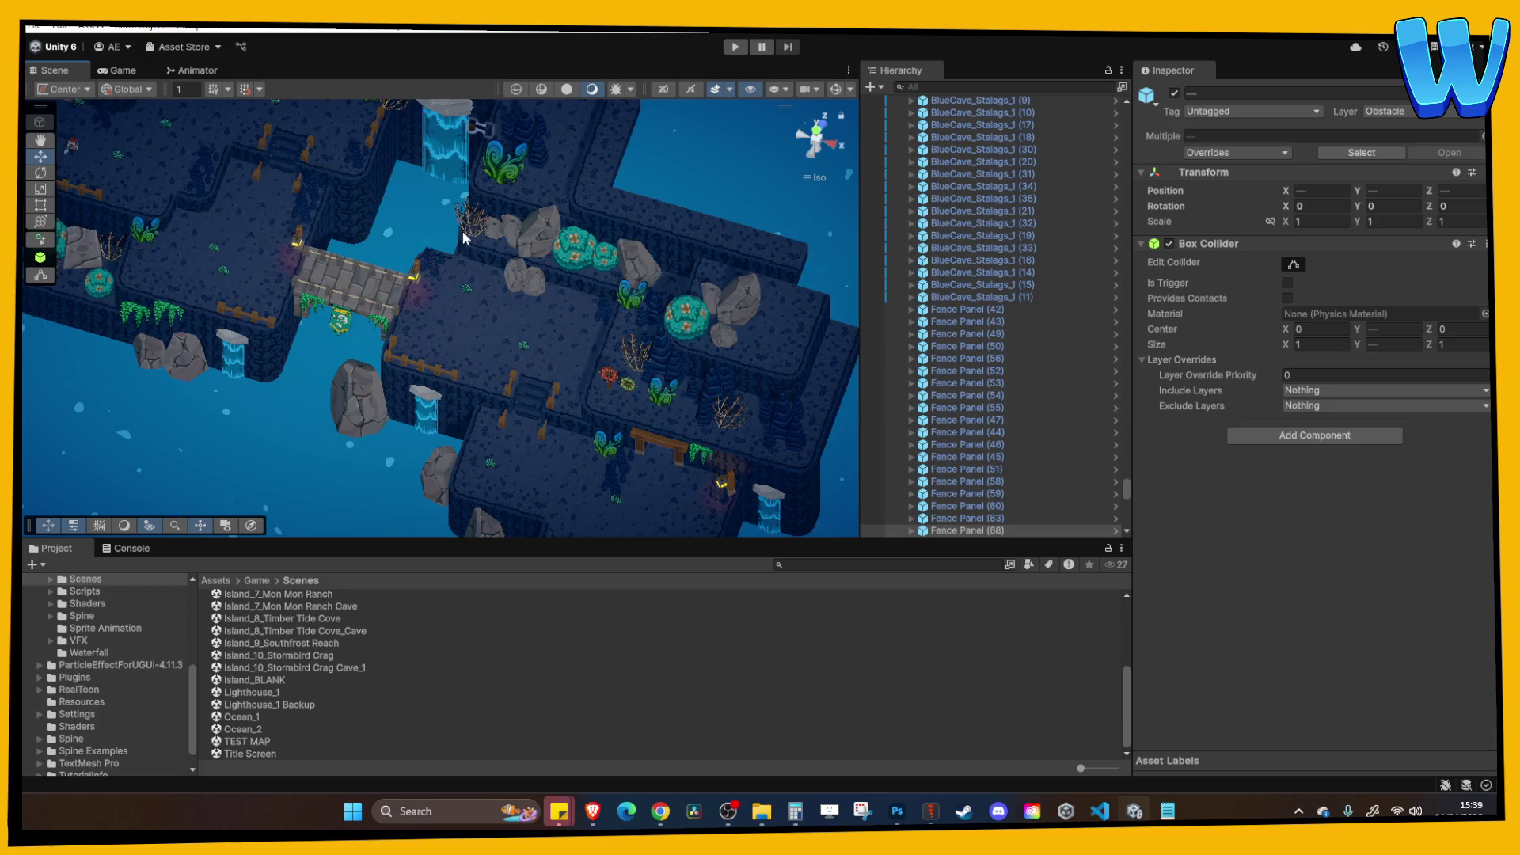
{"action": "scroll", "coordinate": [463, 243], "scroll_direction": "down", "scroll_amount": 5}
{"action": "left_click_drag", "start_coordinate": [515, 109], "coordinate": [453, 302]}
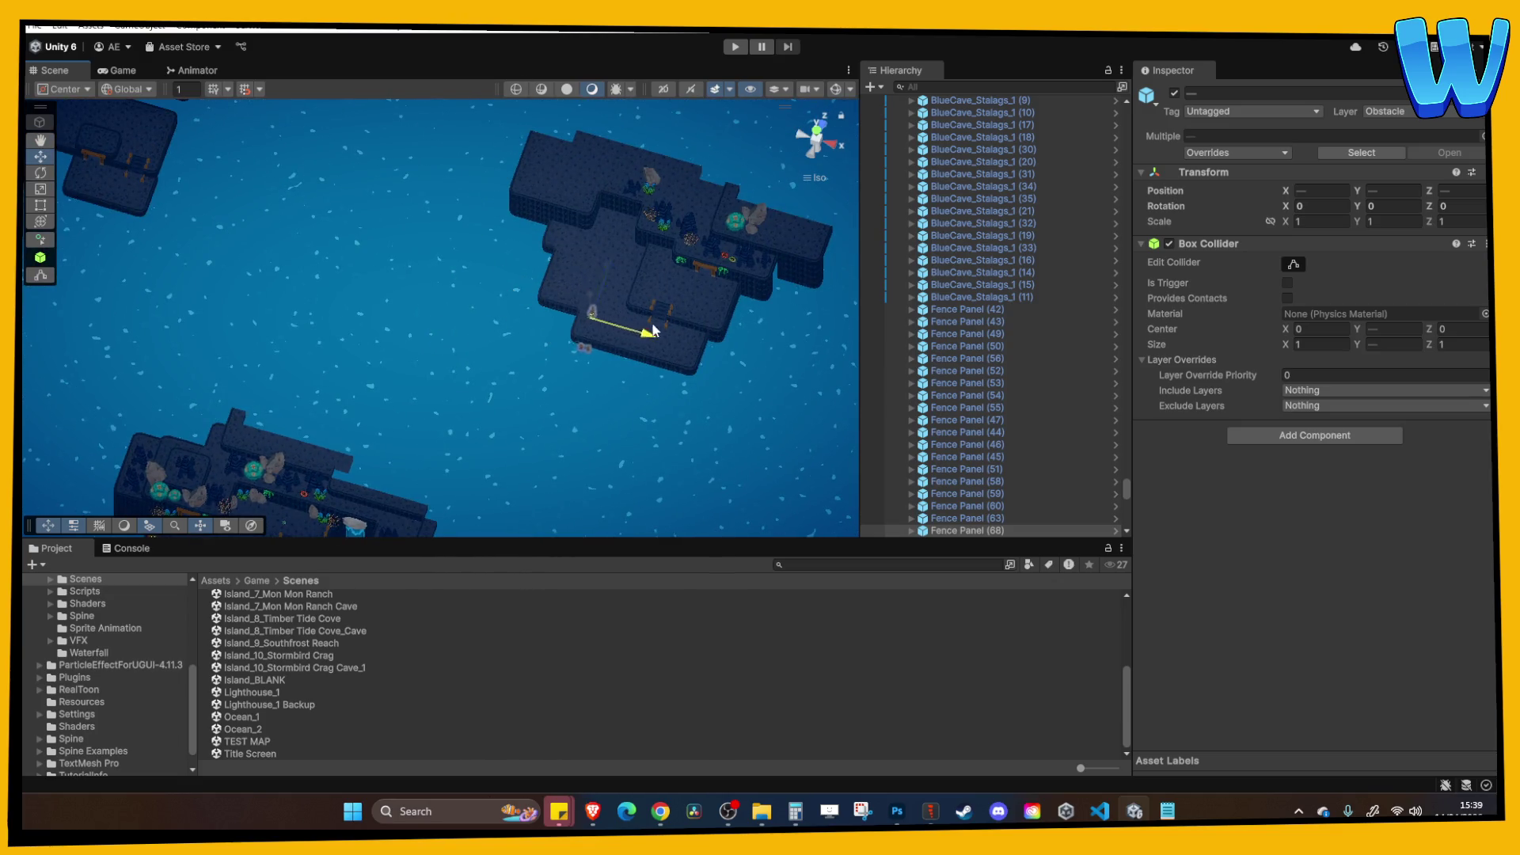
{"action": "scroll", "coordinate": [651, 330], "scroll_direction": "up", "scroll_amount": 5}
{"action": "key", "text": "f"}
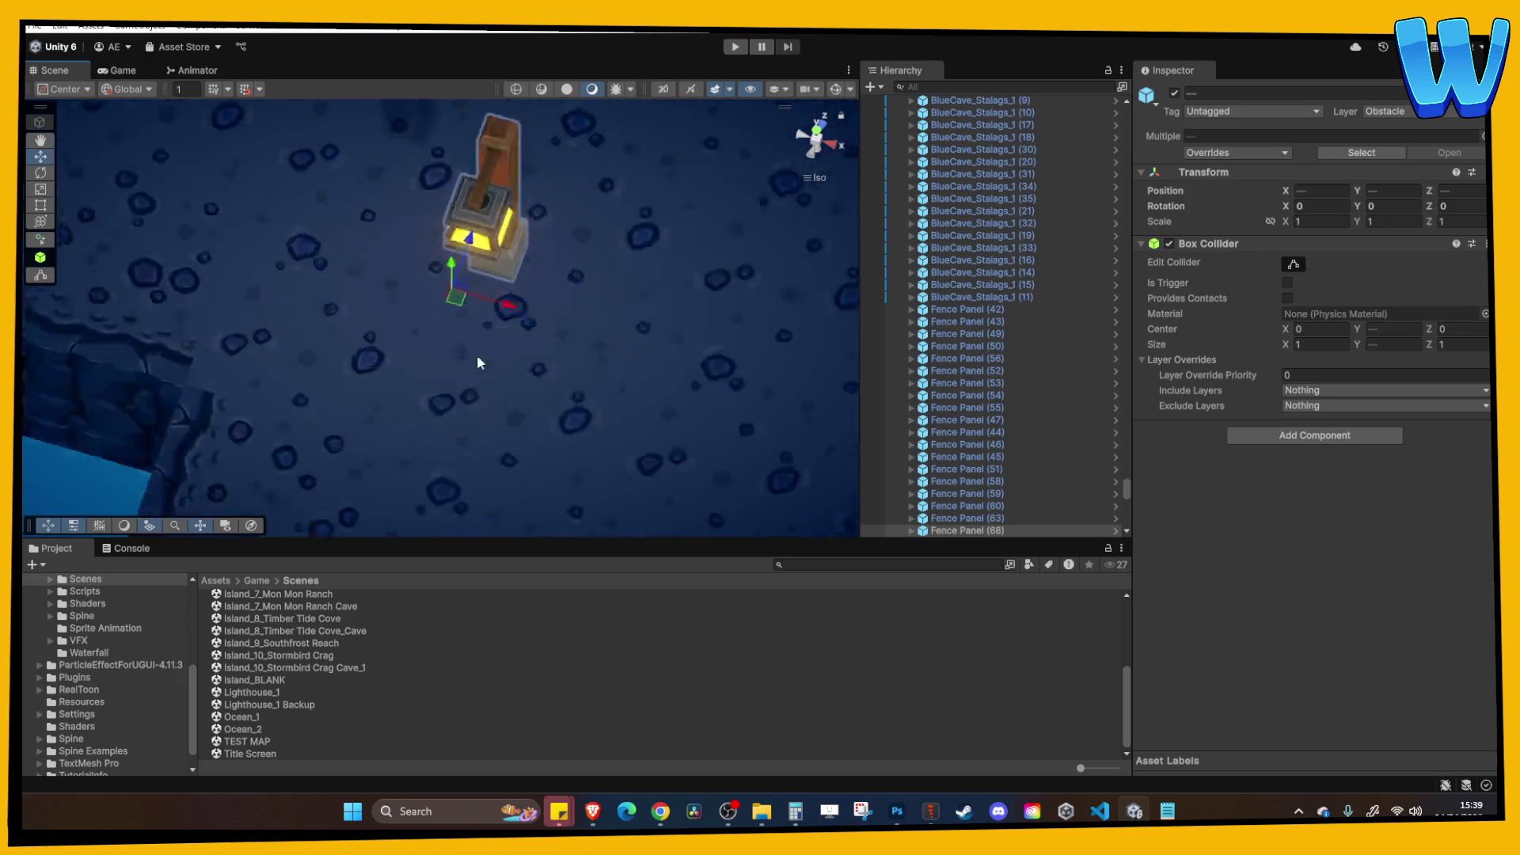
{"action": "scroll", "coordinate": [516, 325], "scroll_direction": "down", "scroll_amount": 6}
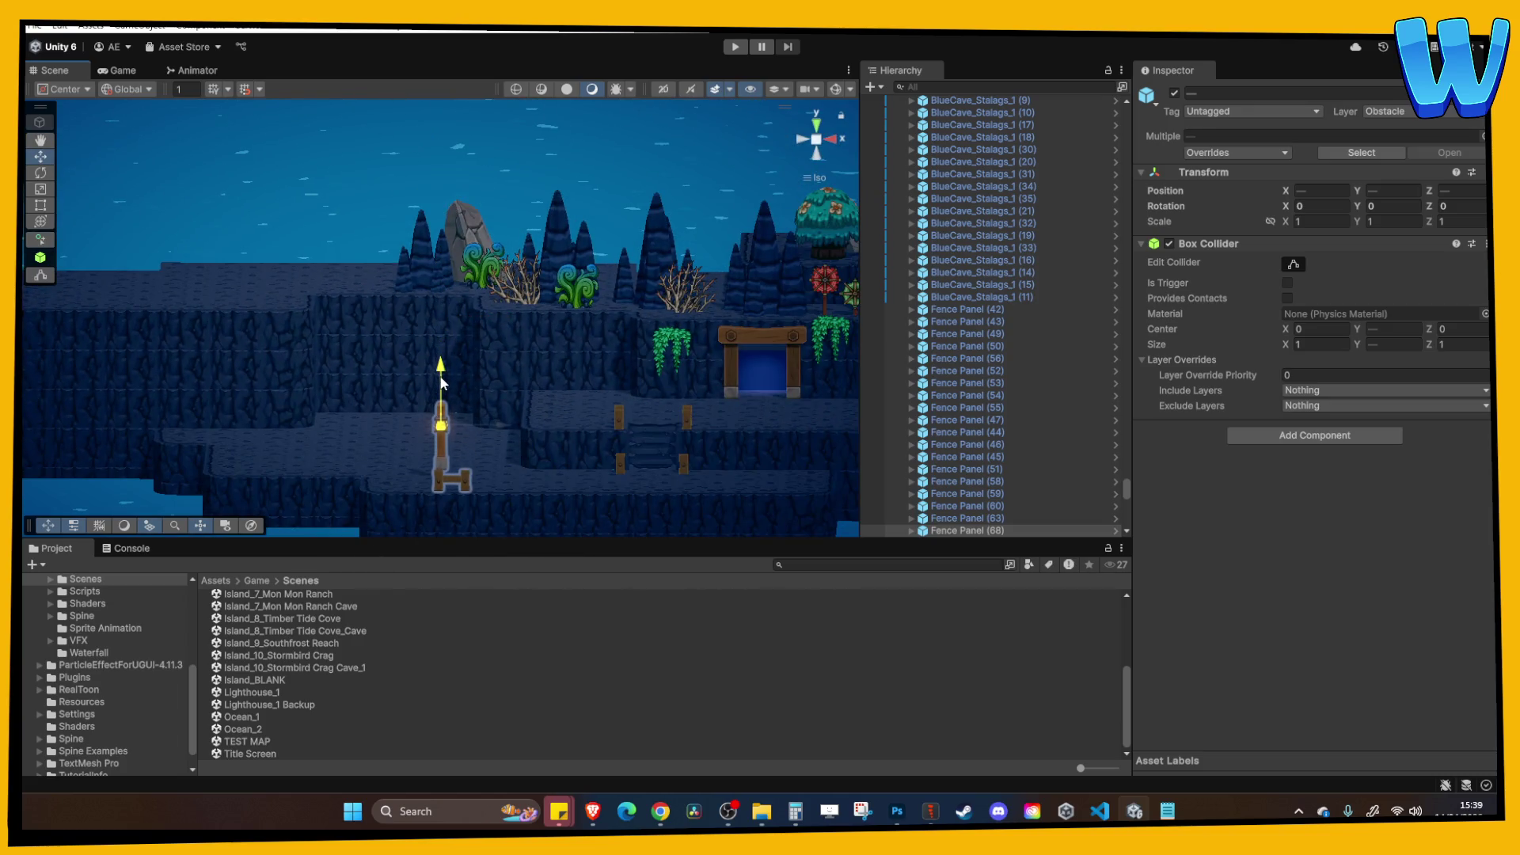
{"action": "scroll", "coordinate": [453, 397], "scroll_direction": "down", "scroll_amount": 2}
{"action": "left_click_drag", "start_coordinate": [477, 349], "coordinate": [444, 379]}
{"action": "scroll", "coordinate": [443, 380], "scroll_direction": "up", "scroll_amount": 4}
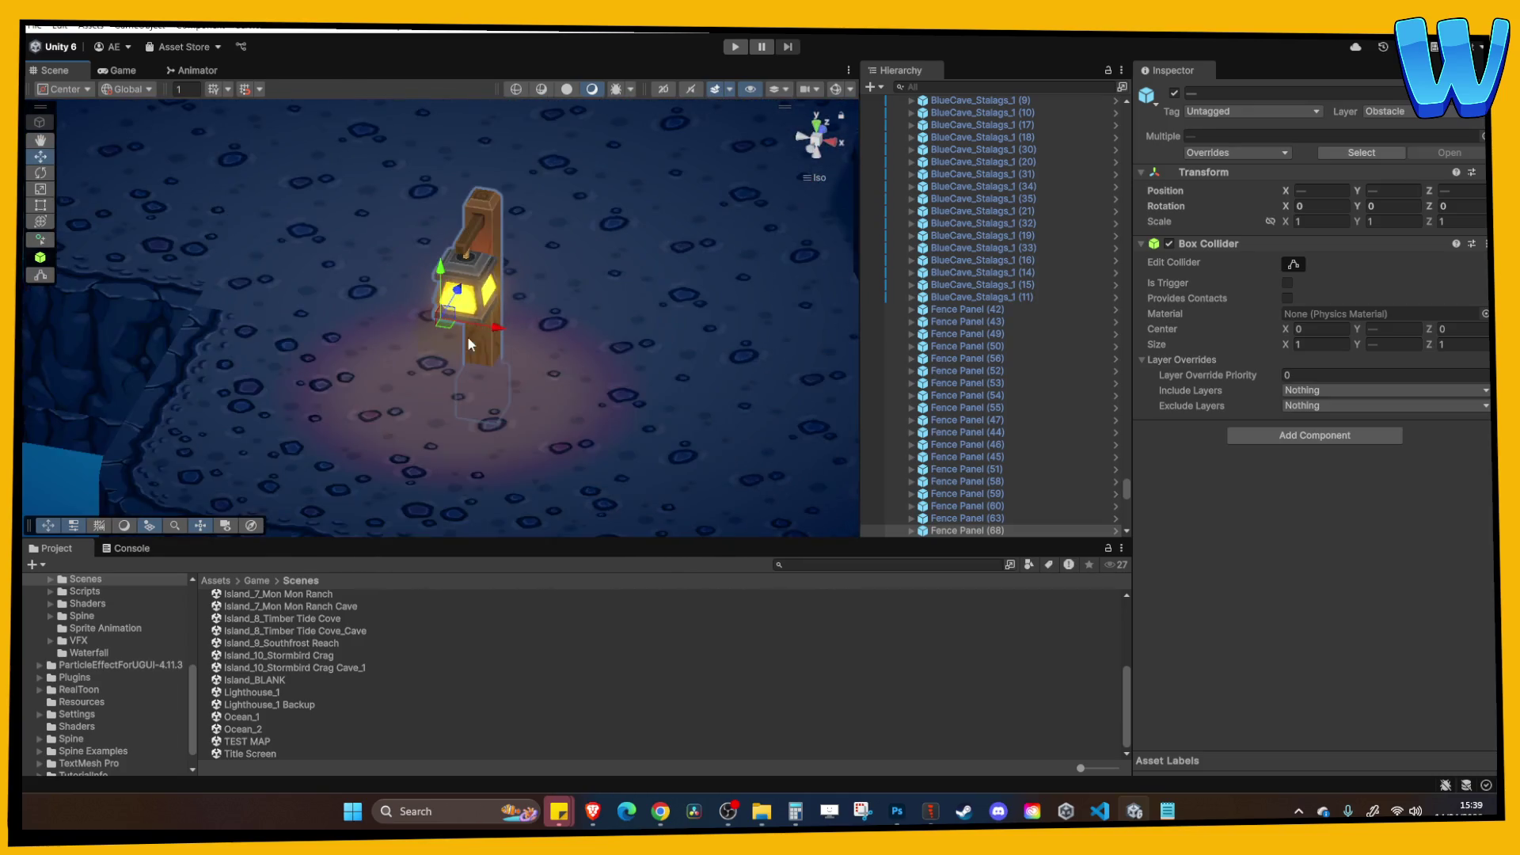
{"action": "scroll", "coordinate": [458, 303], "scroll_direction": "down", "scroll_amount": 3}
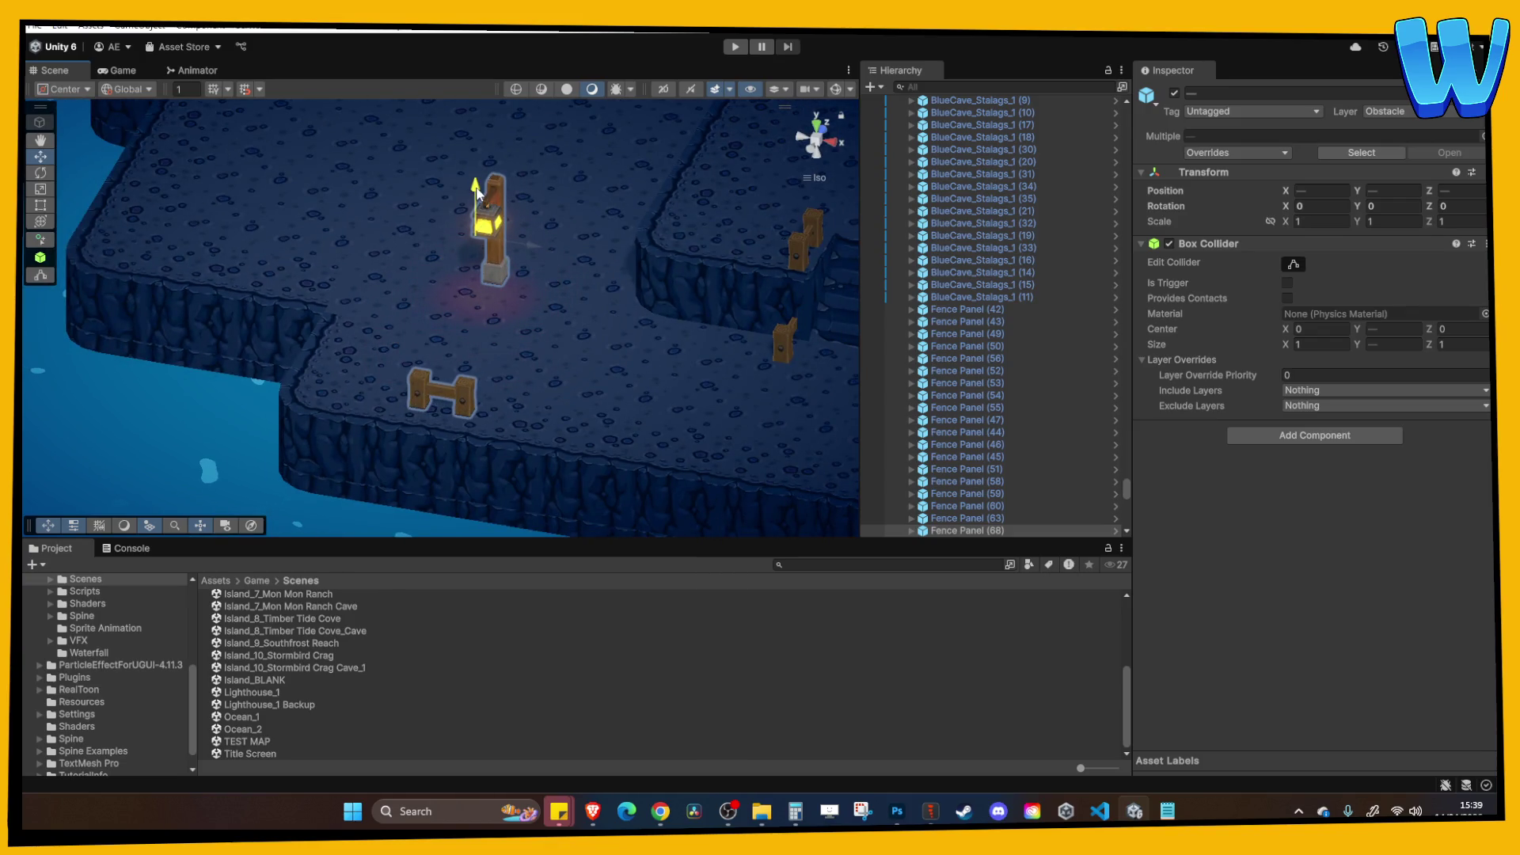
Move the short fence piece left along the cliff edge.
{"action": "left_click", "coordinate": [389, 246]}
{"action": "left_click", "coordinate": [443, 391]}
{"action": "scroll", "coordinate": [459, 425], "scroll_direction": "up", "scroll_amount": 2}
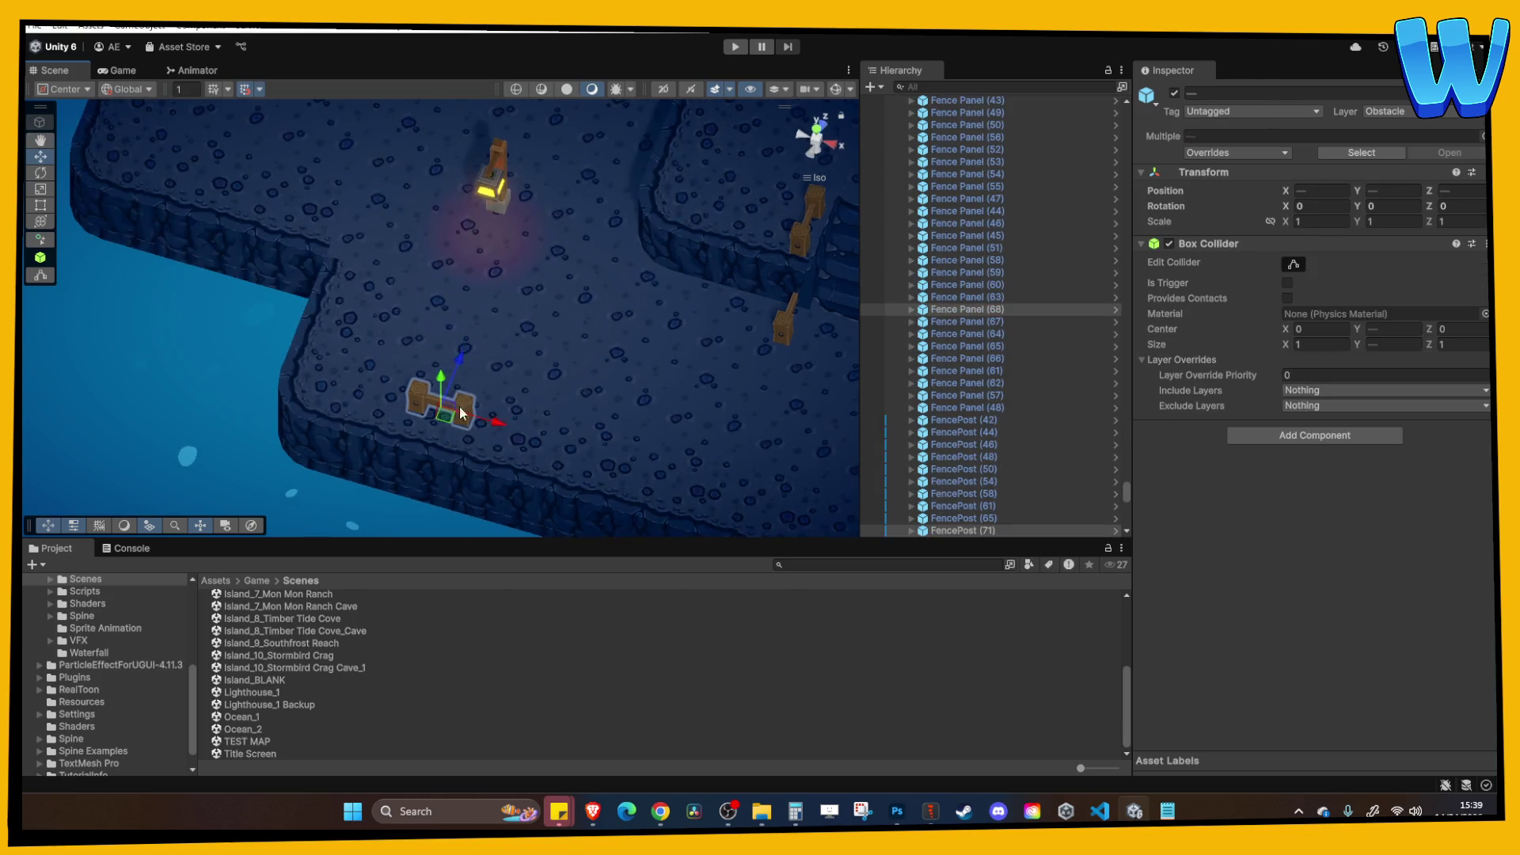
{"action": "left_click_drag", "start_coordinate": [462, 362], "coordinate": [453, 386]}
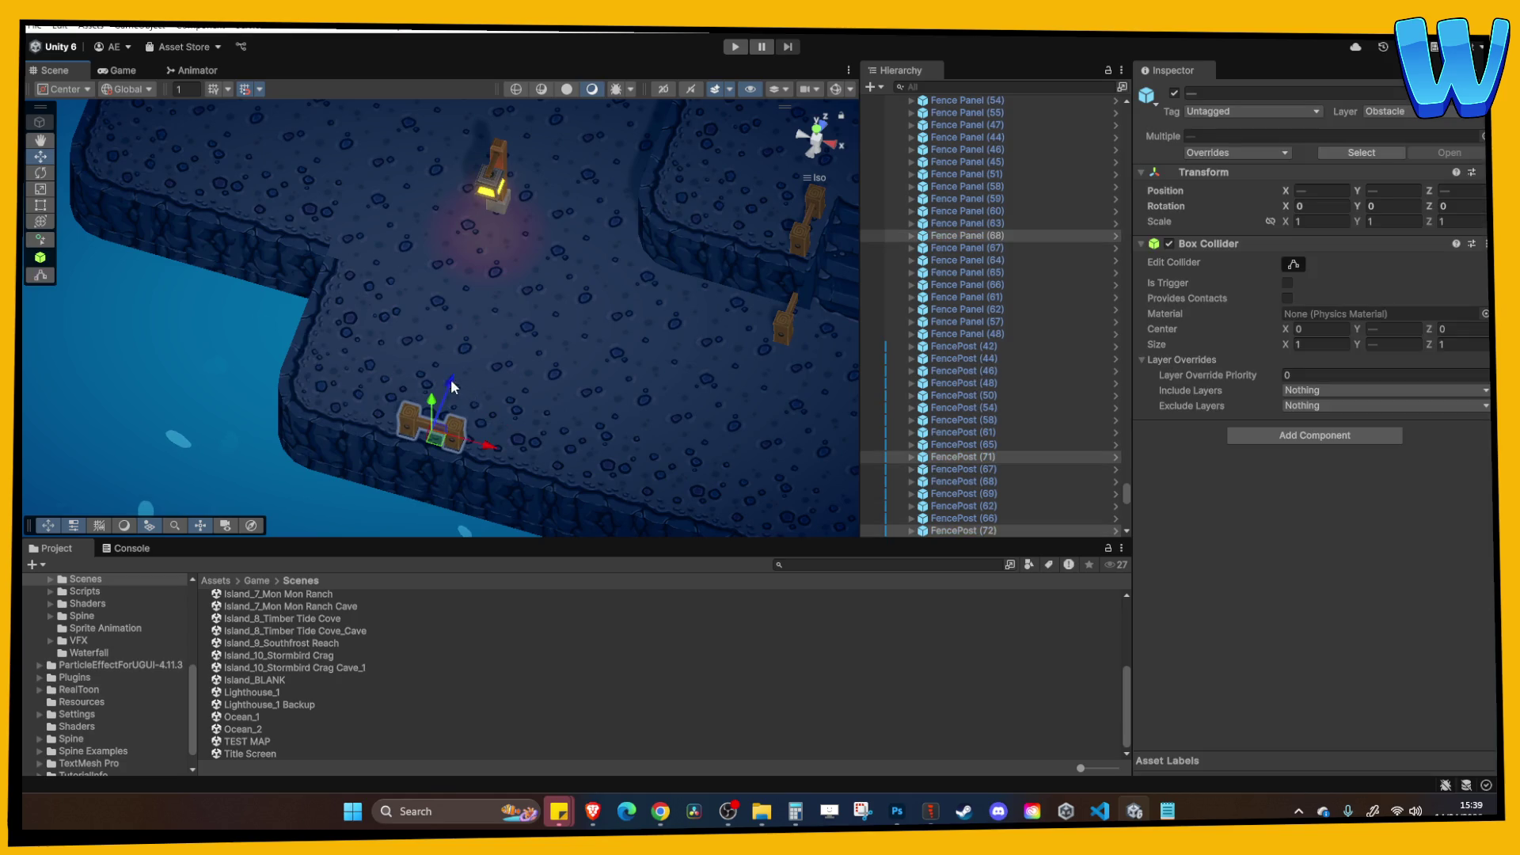
{"action": "left_click_drag", "start_coordinate": [480, 441], "coordinate": [378, 426]}
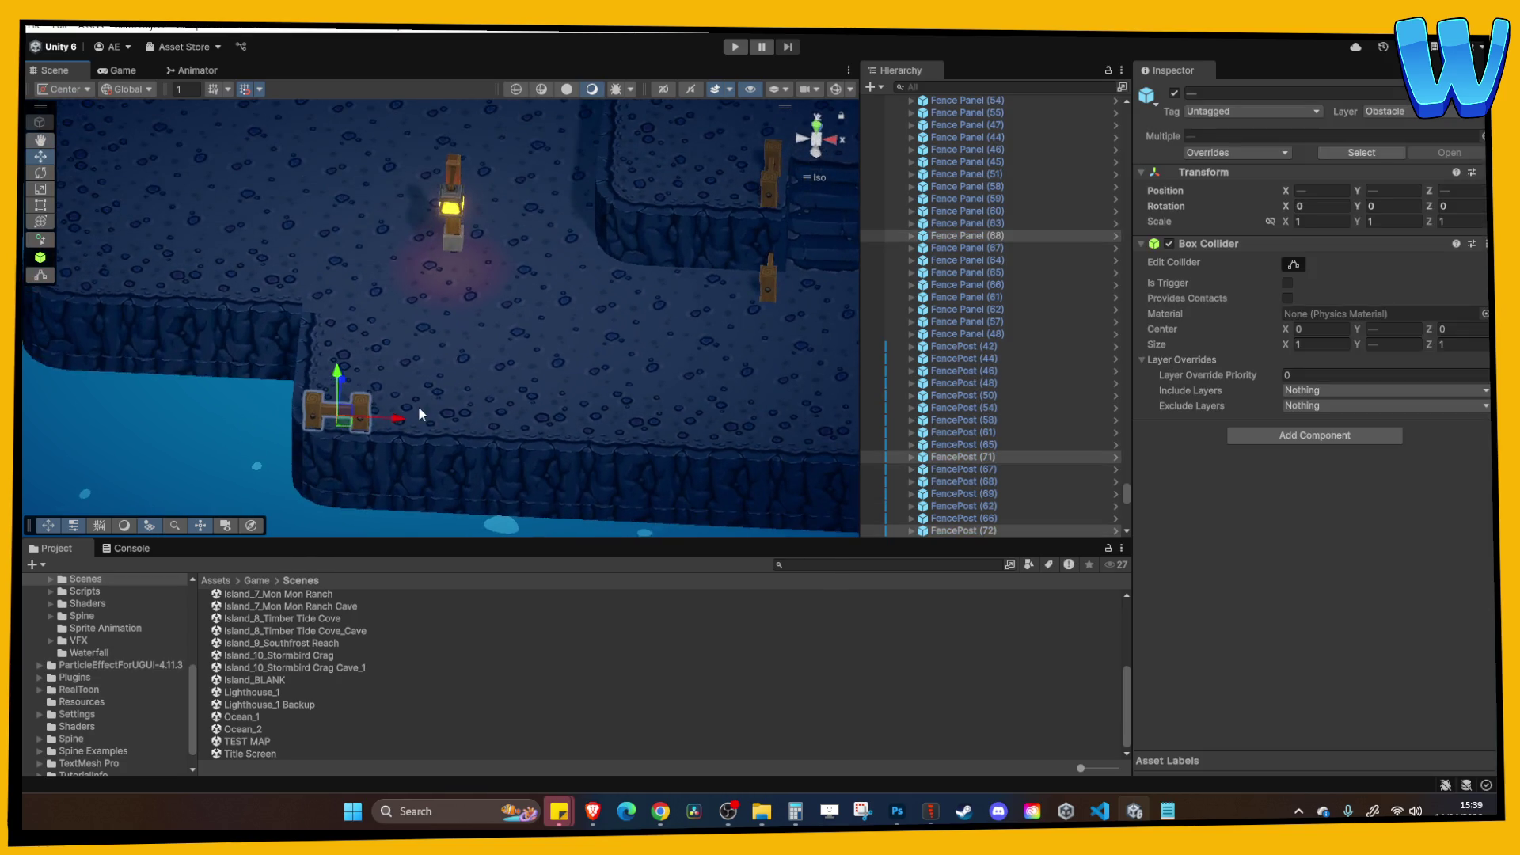
Duplicate a fence post to extend the fence row rightward.
{"action": "left_click", "coordinate": [418, 405]}
{"action": "left_click", "coordinate": [382, 410]}
{"action": "left_click_drag", "start_coordinate": [448, 429], "coordinate": [574, 420]}
{"action": "key", "text": "ctrl+d"}
{"action": "key", "text": "ctrl+d"}
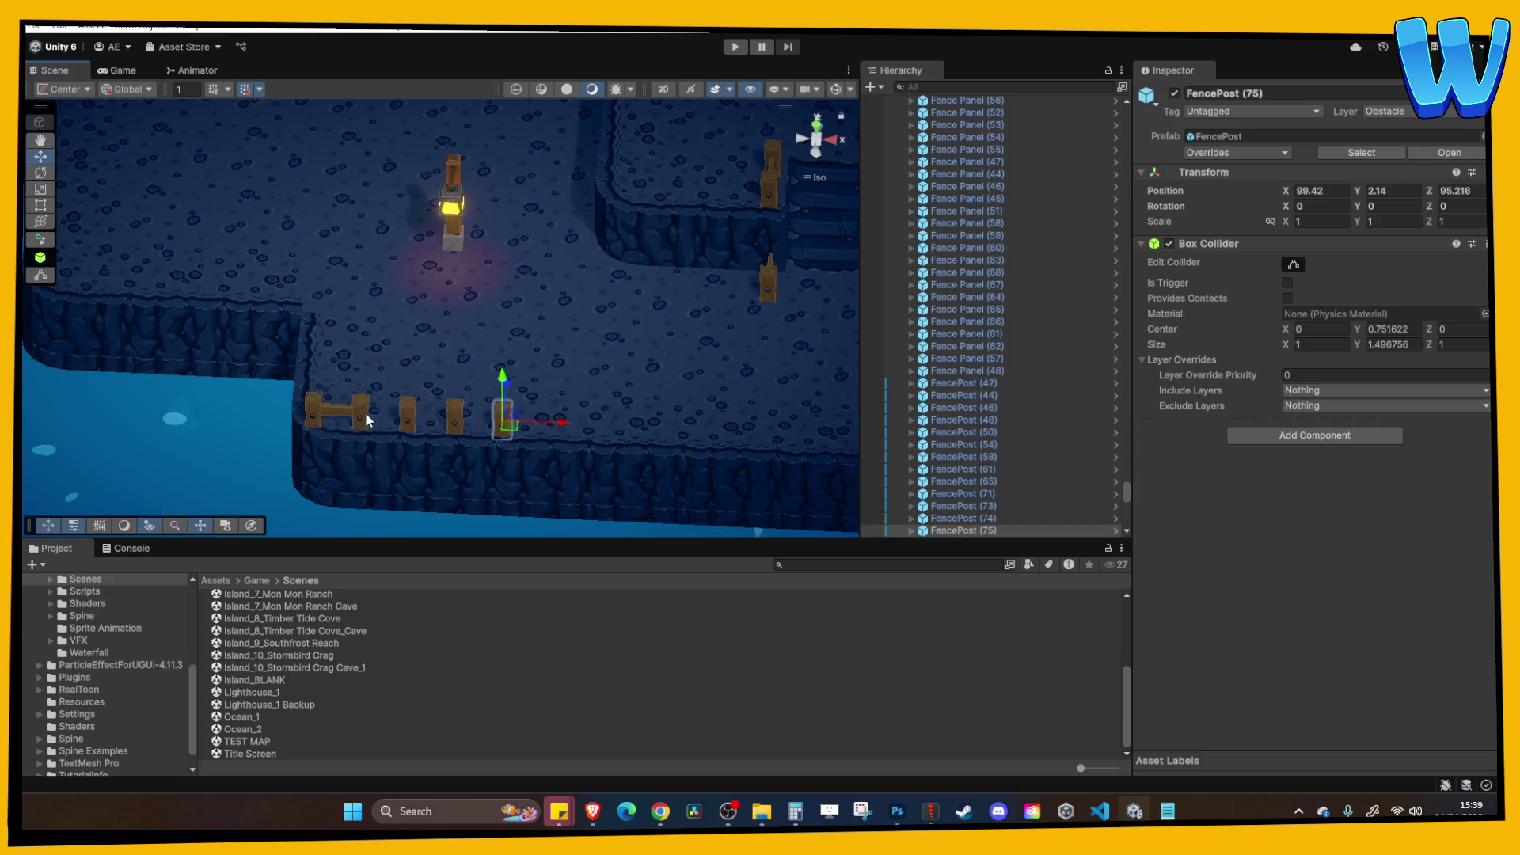
Copy fence panels and slide them right along the row.
{"action": "left_click", "coordinate": [365, 412]}
{"action": "key", "text": "ctrl+d"}
{"action": "key", "text": "ctrl+d"}
{"action": "mouse_move", "coordinate": [425, 420]}
{"action": "left_mouse_down"}
{"action": "mouse_move", "coordinate": [500, 421]}
{"action": "mouse_move", "coordinate": [463, 379]}
{"action": "mouse_move", "coordinate": [541, 350]}
{"action": "left_mouse_up"}
{"action": "key", "text": "ctrl+d"}
{"action": "scroll", "coordinate": [463, 378], "scroll_direction": "down", "scroll_amount": 5}
{"action": "scroll", "coordinate": [448, 367], "scroll_direction": "up", "scroll_amount": 5}
{"action": "scroll", "coordinate": [426, 335], "scroll_direction": "up", "scroll_amount": 3}
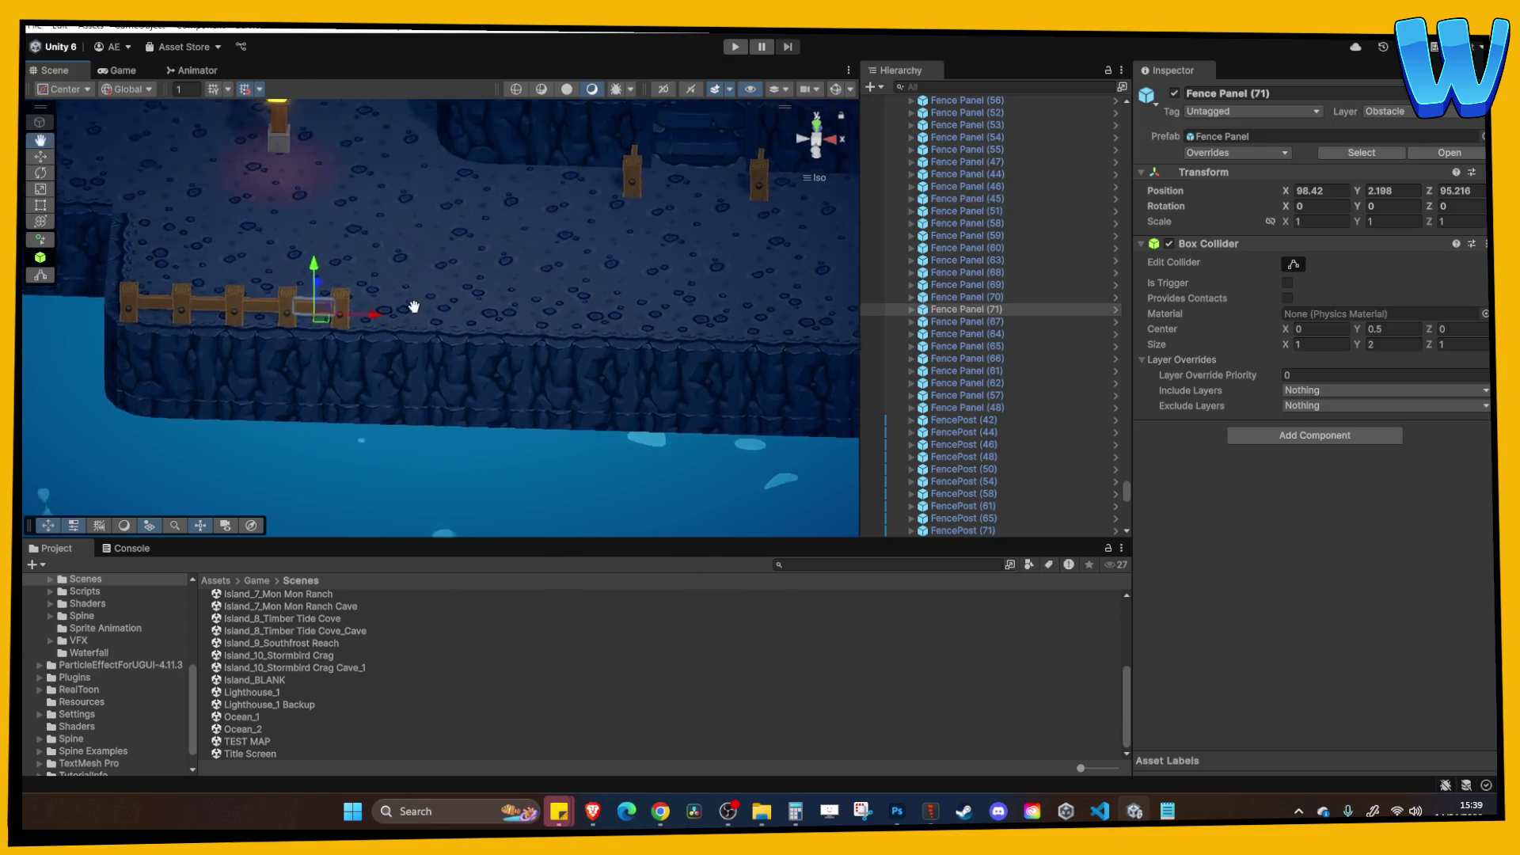
{"action": "key", "text": "ctrl+d"}
{"action": "left_click_drag", "start_coordinate": [407, 345], "coordinate": [457, 350]}
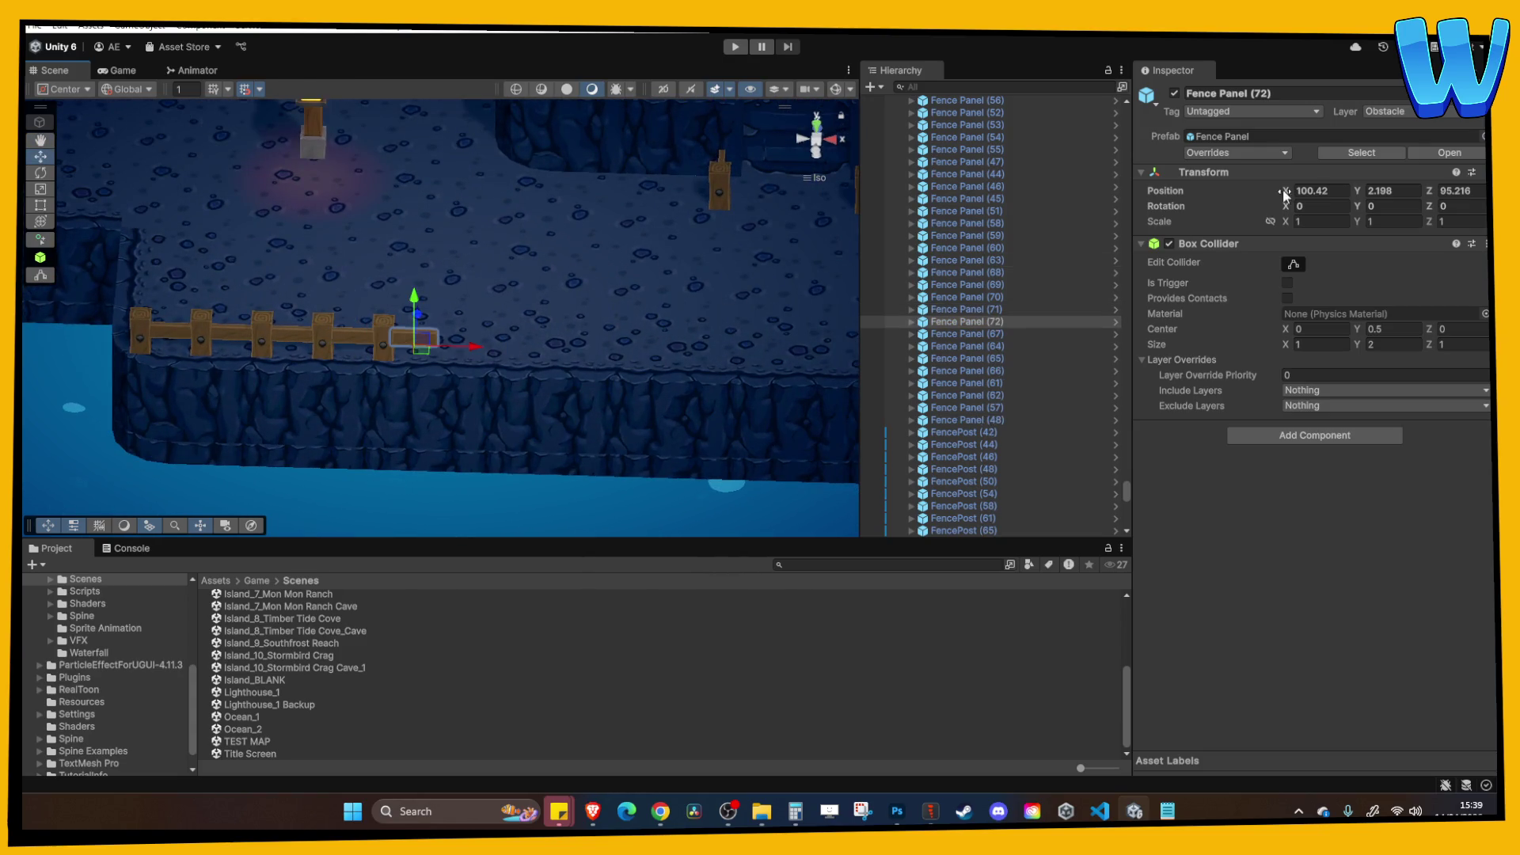
Rotate a fence panel while viewing the scene from the back.
{"action": "left_click", "coordinate": [44, 173]}
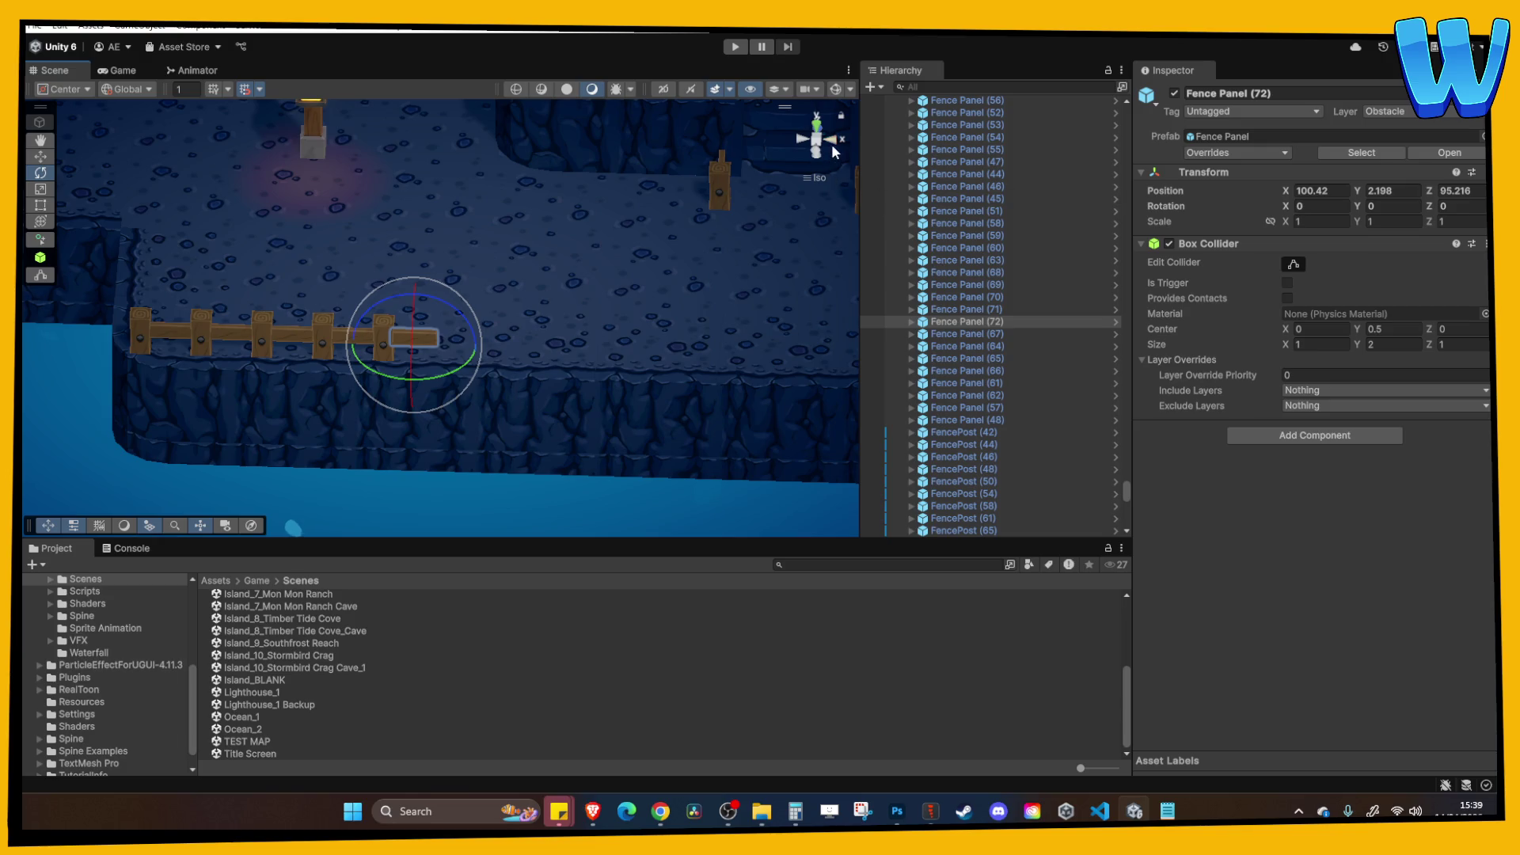
{"action": "left_click", "coordinate": [831, 151]}
{"action": "mouse_move", "coordinate": [473, 290]}
{"action": "left_mouse_down"}
{"action": "mouse_move", "coordinate": [478, 325]}
{"action": "mouse_move", "coordinate": [463, 320]}
{"action": "mouse_move", "coordinate": [481, 346]}
{"action": "mouse_move", "coordinate": [519, 331]}
{"action": "left_mouse_up"}
{"action": "key", "text": "w"}
Add copied fence posts further up the fence line, with the scene grid shown.
{"action": "left_click", "coordinate": [440, 282]}
{"action": "left_click", "coordinate": [339, 391]}
{"action": "key", "text": "ctrl+d"}
{"action": "left_click_drag", "start_coordinate": [337, 383], "coordinate": [335, 258]}
{"action": "left_click", "coordinate": [249, 87]}
{"action": "key", "text": "ctrl+z"}
{"action": "key", "text": "ctrl+d"}
Duplicate a fence panel, move it up and turn it to Rotation Y 90.
{"action": "left_click", "coordinate": [362, 407]}
{"action": "key", "text": "ctrl+d"}
{"action": "mouse_move", "coordinate": [356, 406]}
{"action": "left_mouse_down"}
{"action": "mouse_move", "coordinate": [356, 340]}
{"action": "mouse_move", "coordinate": [381, 383]}
{"action": "left_mouse_up"}
{"action": "left_click", "coordinate": [1406, 225]}
{"action": "type", "text": "90"}
{"action": "left_click", "coordinate": [511, 342]}
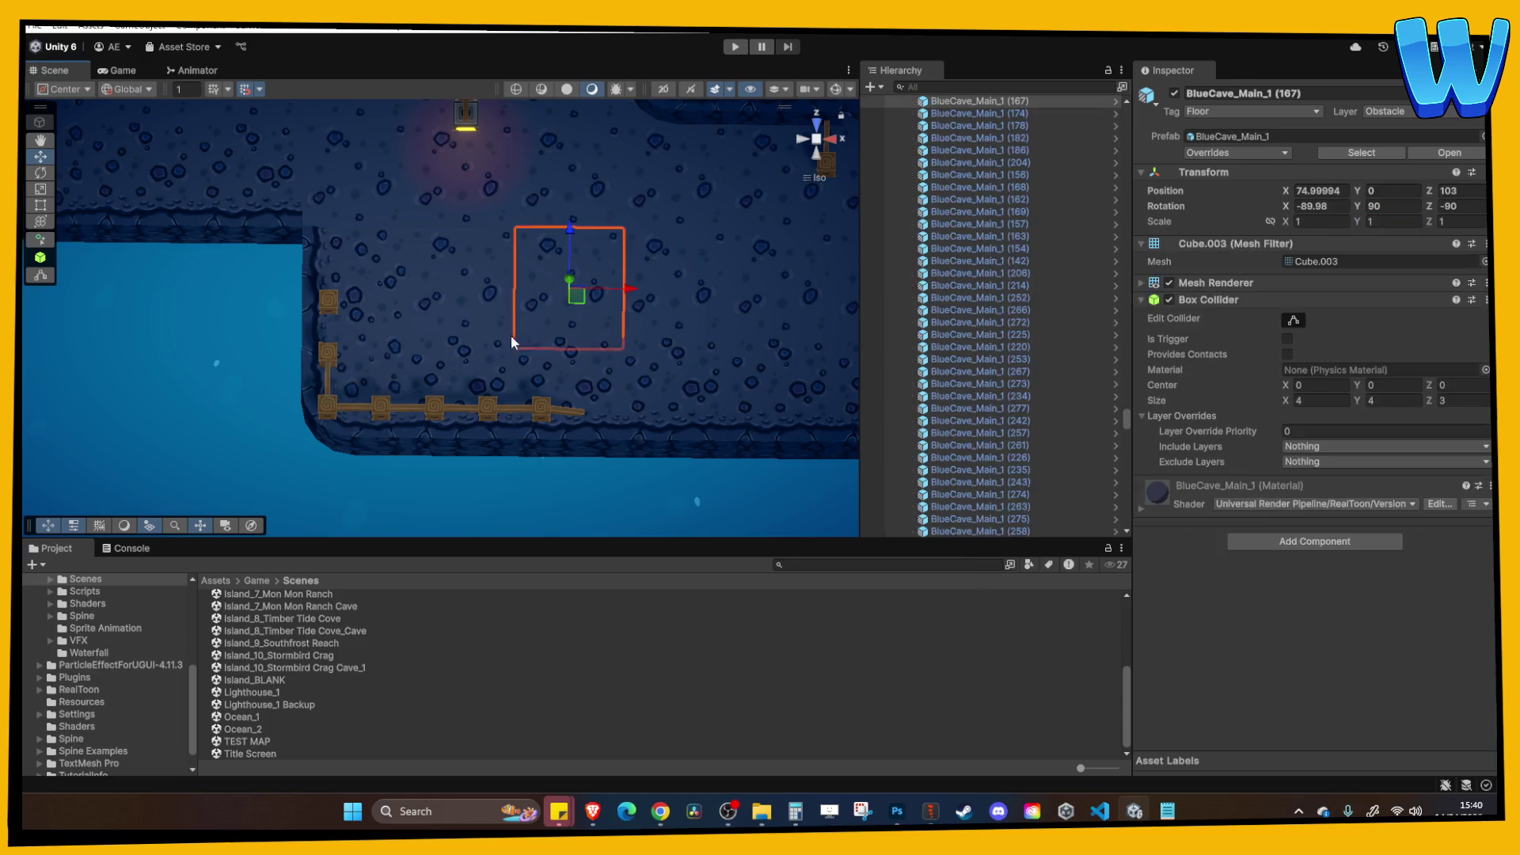
Copy the sideways fence panel further up the fence line.
{"action": "left_click", "coordinate": [331, 372]}
{"action": "key", "text": "ctrl+d"}
{"action": "mouse_move", "coordinate": [339, 336]}
{"action": "left_mouse_down"}
{"action": "mouse_move", "coordinate": [331, 284]}
{"action": "mouse_move", "coordinate": [726, 338]}
{"action": "mouse_move", "coordinate": [655, 336]}
{"action": "mouse_move", "coordinate": [525, 397]}
{"action": "mouse_move", "coordinate": [478, 453]}
{"action": "mouse_move", "coordinate": [491, 369]}
{"action": "mouse_move", "coordinate": [520, 351]}
{"action": "mouse_move", "coordinate": [501, 391]}
{"action": "left_mouse_up"}
{"action": "left_click", "coordinate": [374, 282]}
Duplicate the corner fence pieces and move the copy up and left.
{"action": "left_click", "coordinate": [505, 386]}
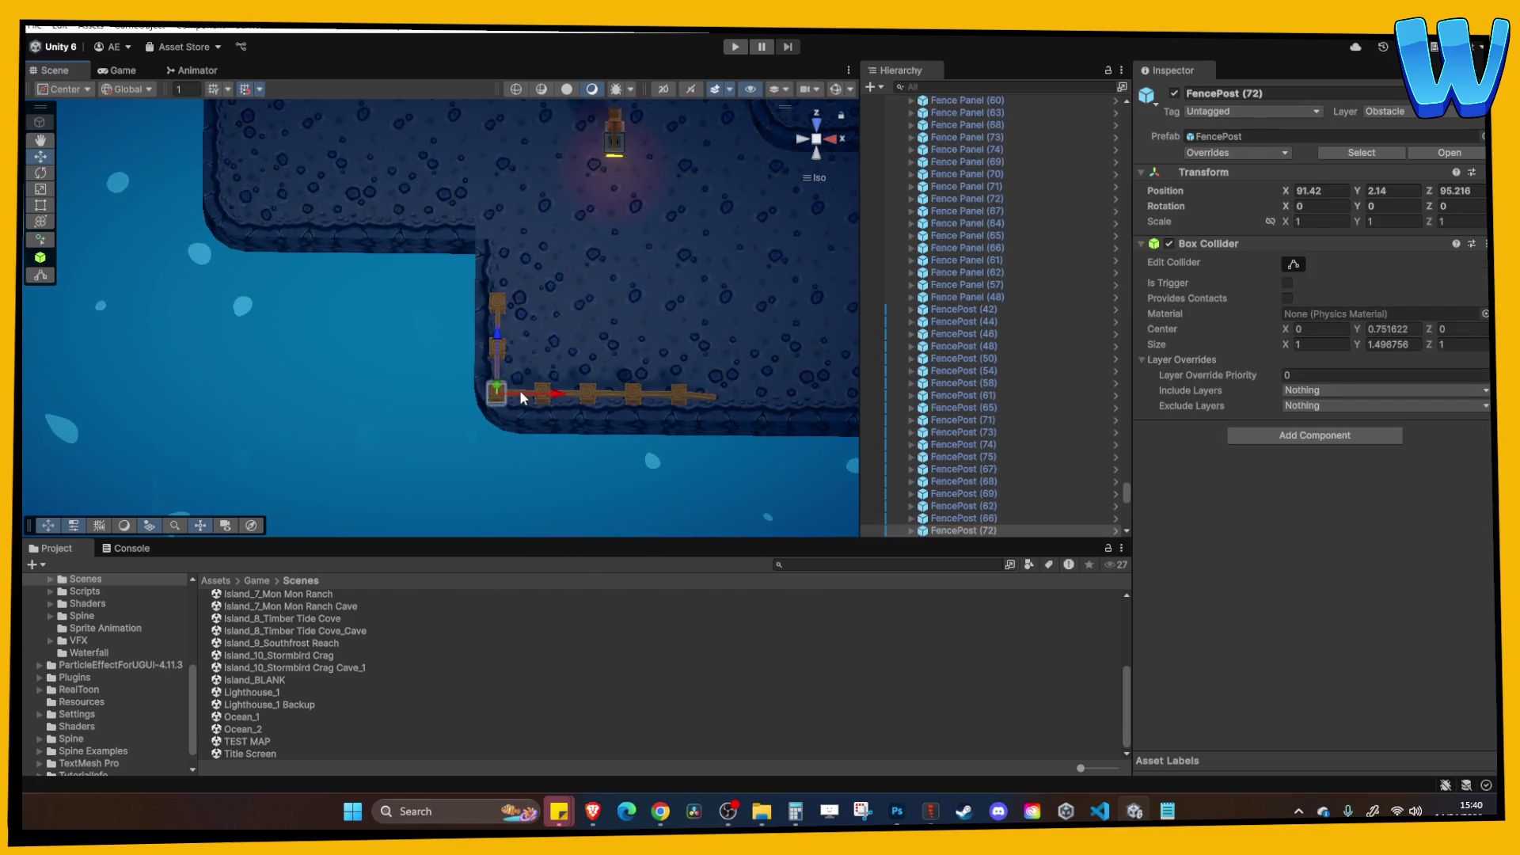
{"action": "left_click", "coordinate": [530, 394]}
{"action": "left_click", "coordinate": [634, 394]}
{"action": "left_click", "coordinate": [492, 389]}
{"action": "left_click", "coordinate": [495, 366], "text": "shift"}
{"action": "key", "text": "ctrl+d"}
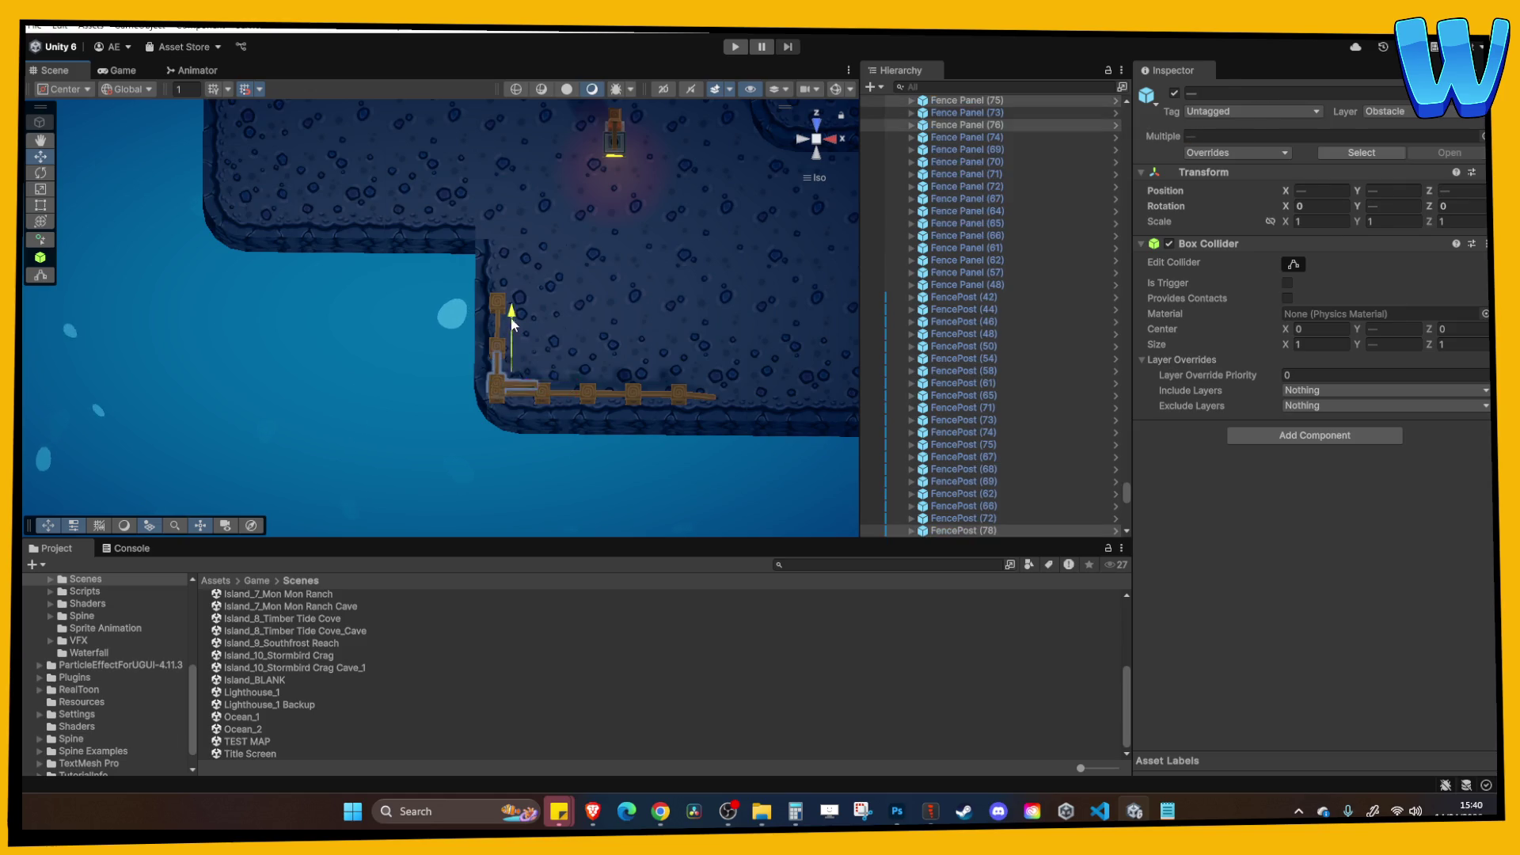
{"action": "left_click_drag", "start_coordinate": [512, 363], "coordinate": [519, 144]}
{"action": "left_click_drag", "start_coordinate": [568, 202], "coordinate": [309, 203]}
{"action": "mouse_move", "coordinate": [229, 137]}
{"action": "left_mouse_down"}
{"action": "mouse_move", "coordinate": [331, 151]}
{"action": "mouse_move", "coordinate": [342, 173]}
{"action": "left_mouse_up"}
Snap corner FencePost (78) onto the grid and set a panel down beside it.
{"action": "left_click", "coordinate": [397, 240]}
{"action": "key", "text": "ctrl+z"}
{"action": "key", "text": "ctrl+z"}
{"action": "left_click", "coordinate": [331, 238]}
{"action": "mouse_move", "coordinate": [331, 237]}
{"action": "left_mouse_down"}
{"action": "mouse_move", "coordinate": [322, 247]}
{"action": "mouse_move", "coordinate": [396, 184]}
{"action": "mouse_move", "coordinate": [392, 228]}
{"action": "mouse_move", "coordinate": [430, 248]}
{"action": "mouse_move", "coordinate": [423, 269]}
{"action": "left_mouse_up"}
{"action": "left_click", "coordinate": [412, 279]}
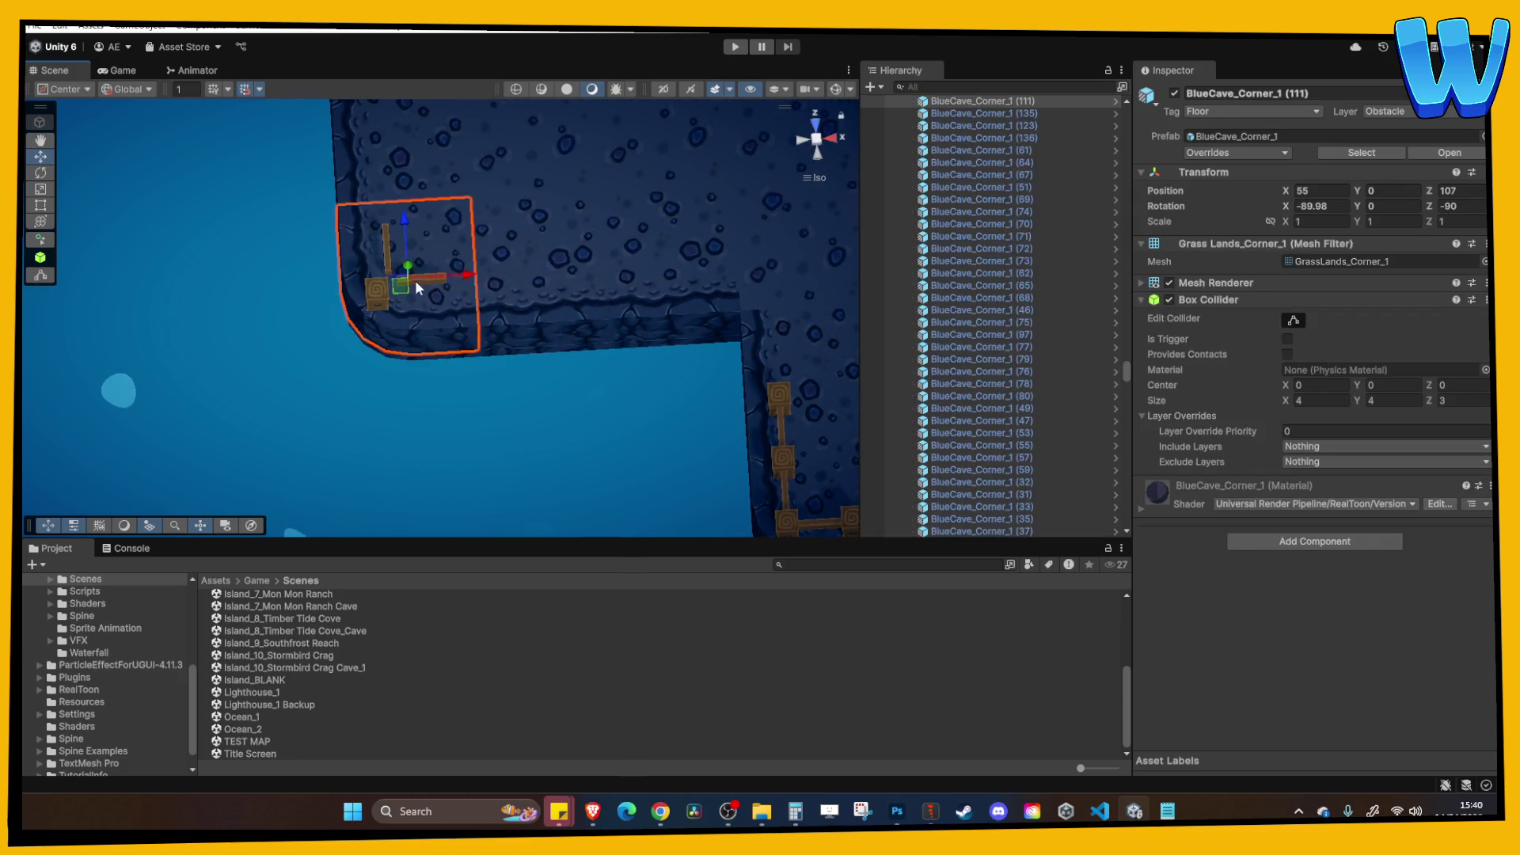
{"action": "left_click", "coordinate": [421, 267]}
{"action": "left_click", "coordinate": [415, 290]}
{"action": "mouse_move", "coordinate": [473, 273]}
{"action": "left_mouse_down"}
{"action": "mouse_move", "coordinate": [381, 253]}
{"action": "mouse_move", "coordinate": [387, 288]}
{"action": "mouse_move", "coordinate": [532, 292]}
{"action": "left_mouse_up"}
Duplicate the sideways panel and extend FencePost (78) upward with new posts.
{"action": "left_click", "coordinate": [382, 253]}
{"action": "key", "text": "ctrl+d"}
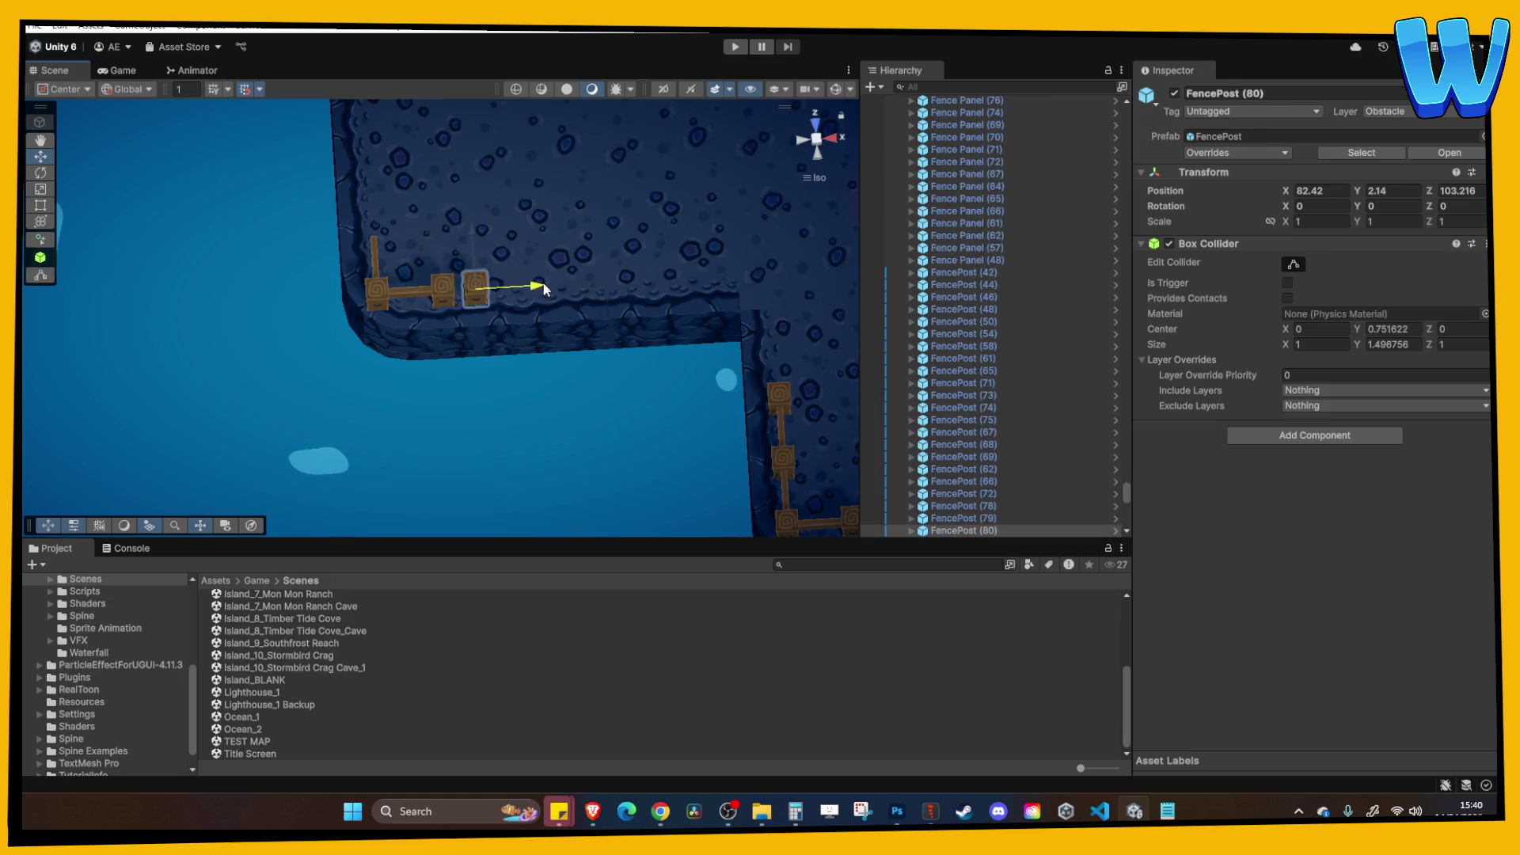
{"action": "left_click", "coordinate": [396, 282]}
{"action": "mouse_move", "coordinate": [396, 282]}
{"action": "left_mouse_down"}
{"action": "mouse_move", "coordinate": [398, 158]}
{"action": "mouse_move", "coordinate": [393, 180]}
{"action": "left_mouse_up"}
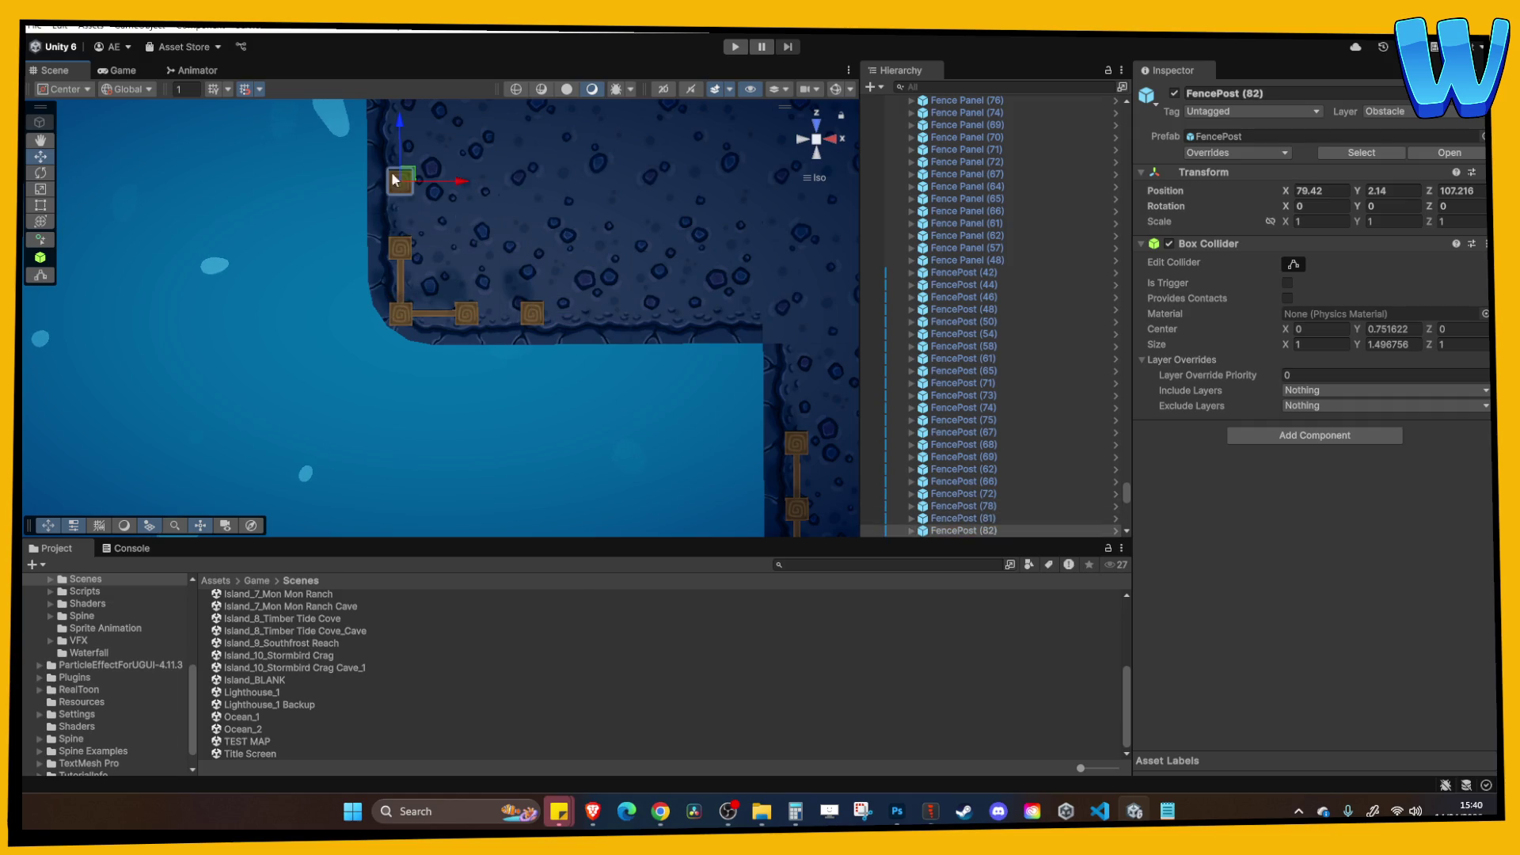
Shift Fence Panel (77) one unit right and place sideways Fence Panel (78) at the corner.
{"action": "left_click", "coordinate": [426, 315]}
{"action": "left_click_drag", "start_coordinate": [522, 322], "coordinate": [540, 318]}
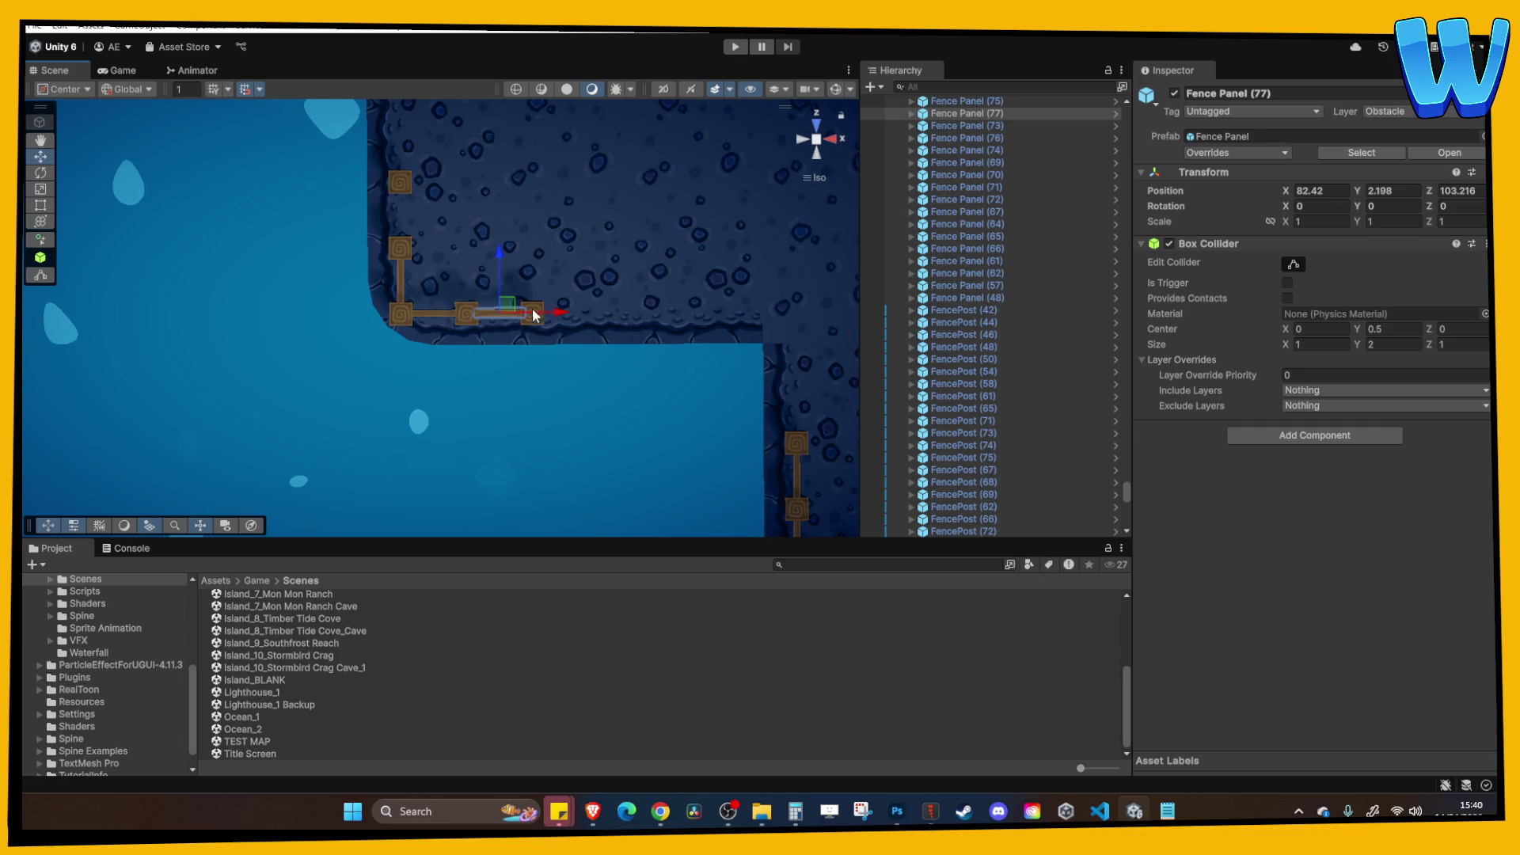
{"action": "left_click", "coordinate": [400, 285]}
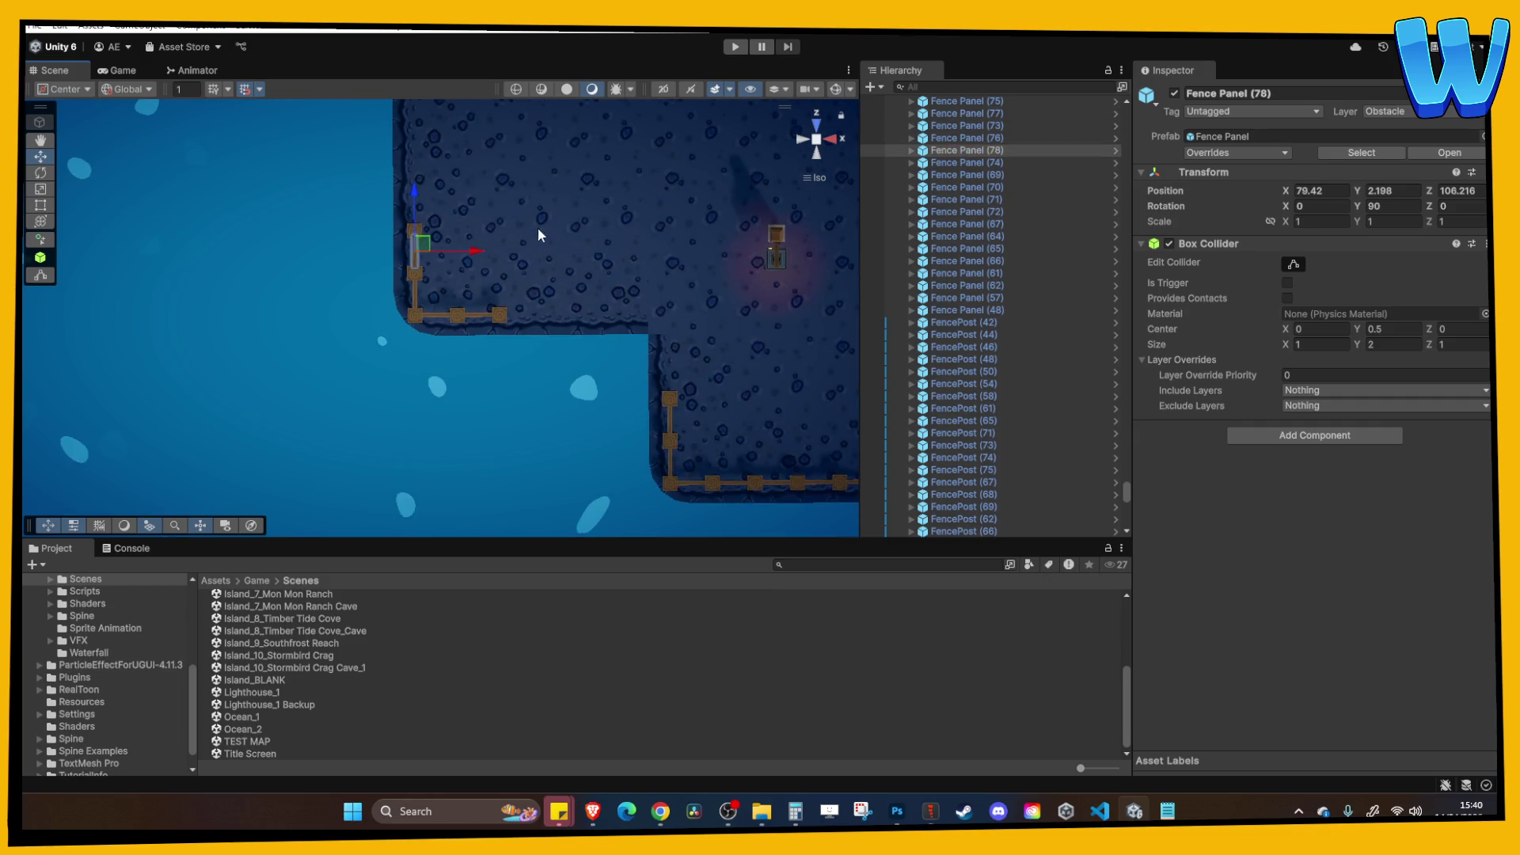
{"action": "left_click_drag", "start_coordinate": [534, 225], "coordinate": [369, 360]}
{"action": "scroll", "coordinate": [502, 244], "scroll_direction": "down", "scroll_amount": 5}
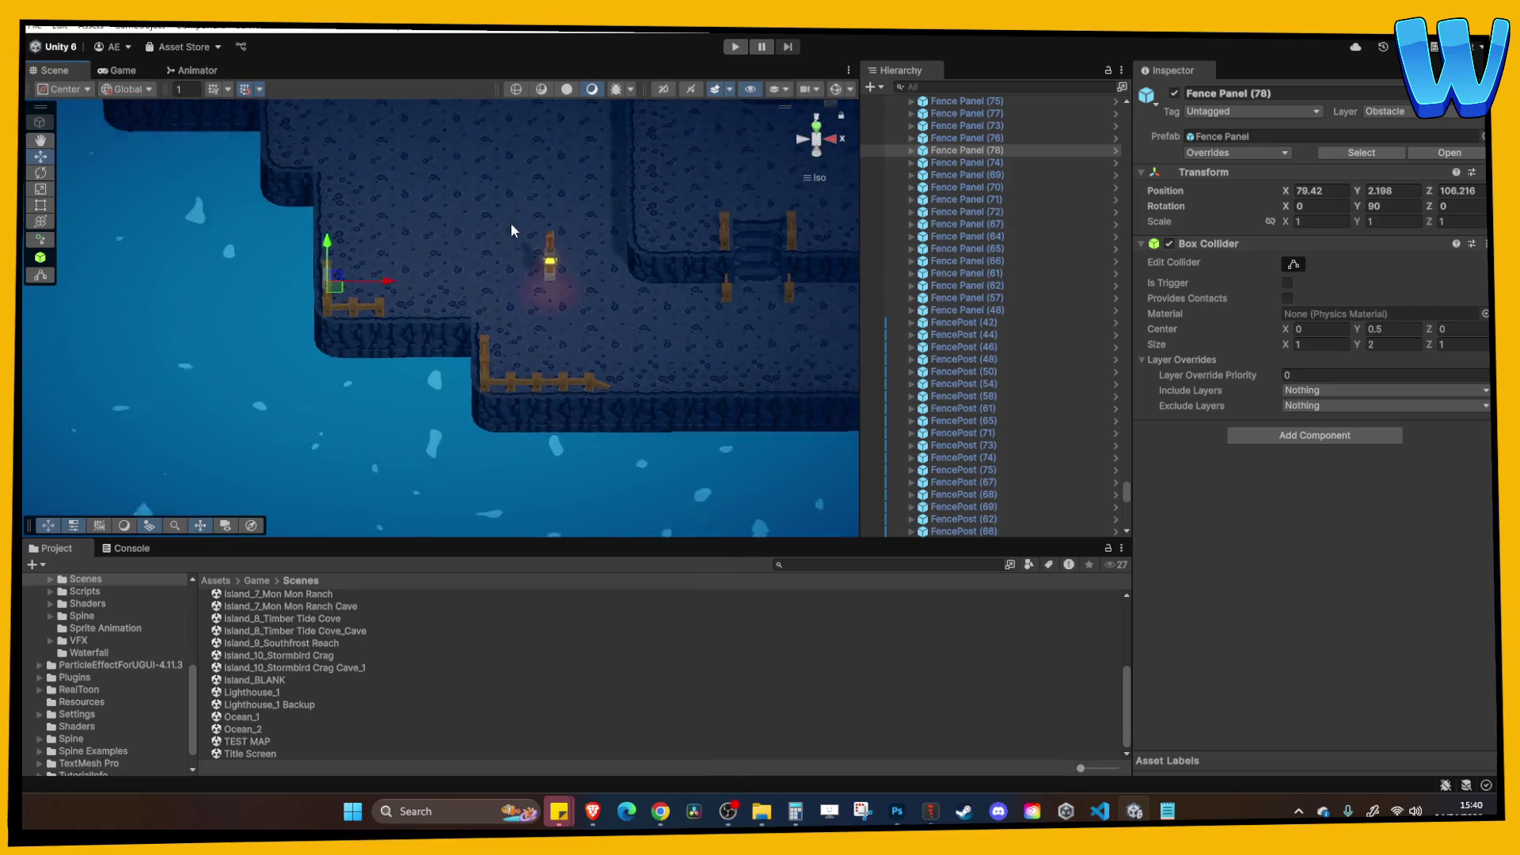
{"action": "scroll", "coordinate": [486, 265], "scroll_direction": "up", "scroll_amount": 3}
{"action": "mouse_move", "coordinate": [486, 265]}
{"action": "left_mouse_down"}
{"action": "mouse_move", "coordinate": [519, 458]}
{"action": "mouse_move", "coordinate": [476, 324]}
{"action": "mouse_move", "coordinate": [496, 365]}
{"action": "left_mouse_up"}
{"action": "scroll", "coordinate": [491, 285], "scroll_direction": "down", "scroll_amount": 8}
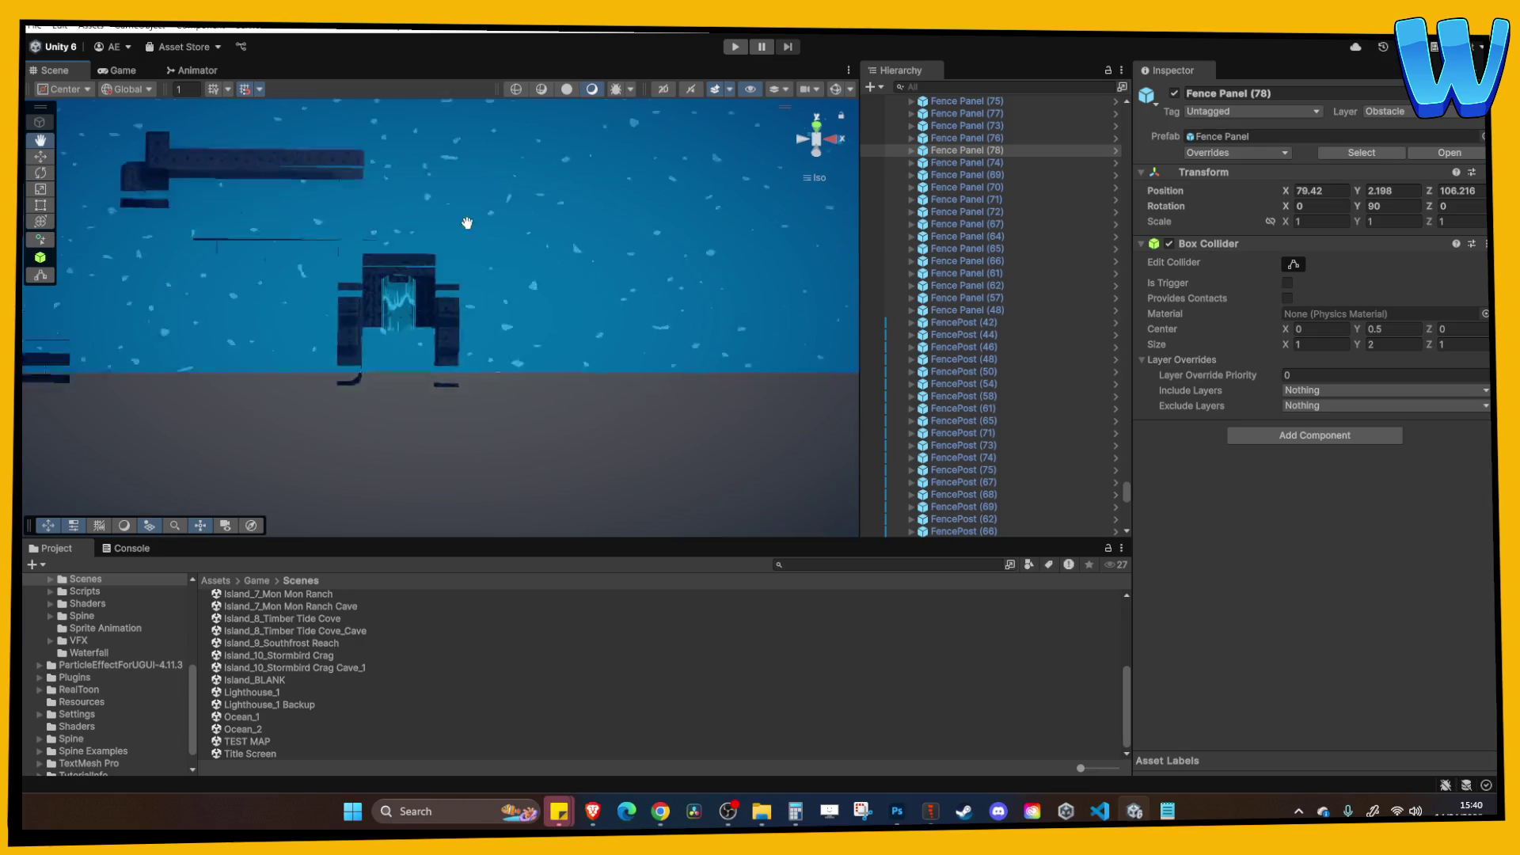
Select a crag rock, small plant and stalagmite, then lower the rock and stalagmite.
{"action": "left_click", "coordinate": [511, 273]}
{"action": "key", "text": "f"}
{"action": "left_click", "coordinate": [468, 264]}
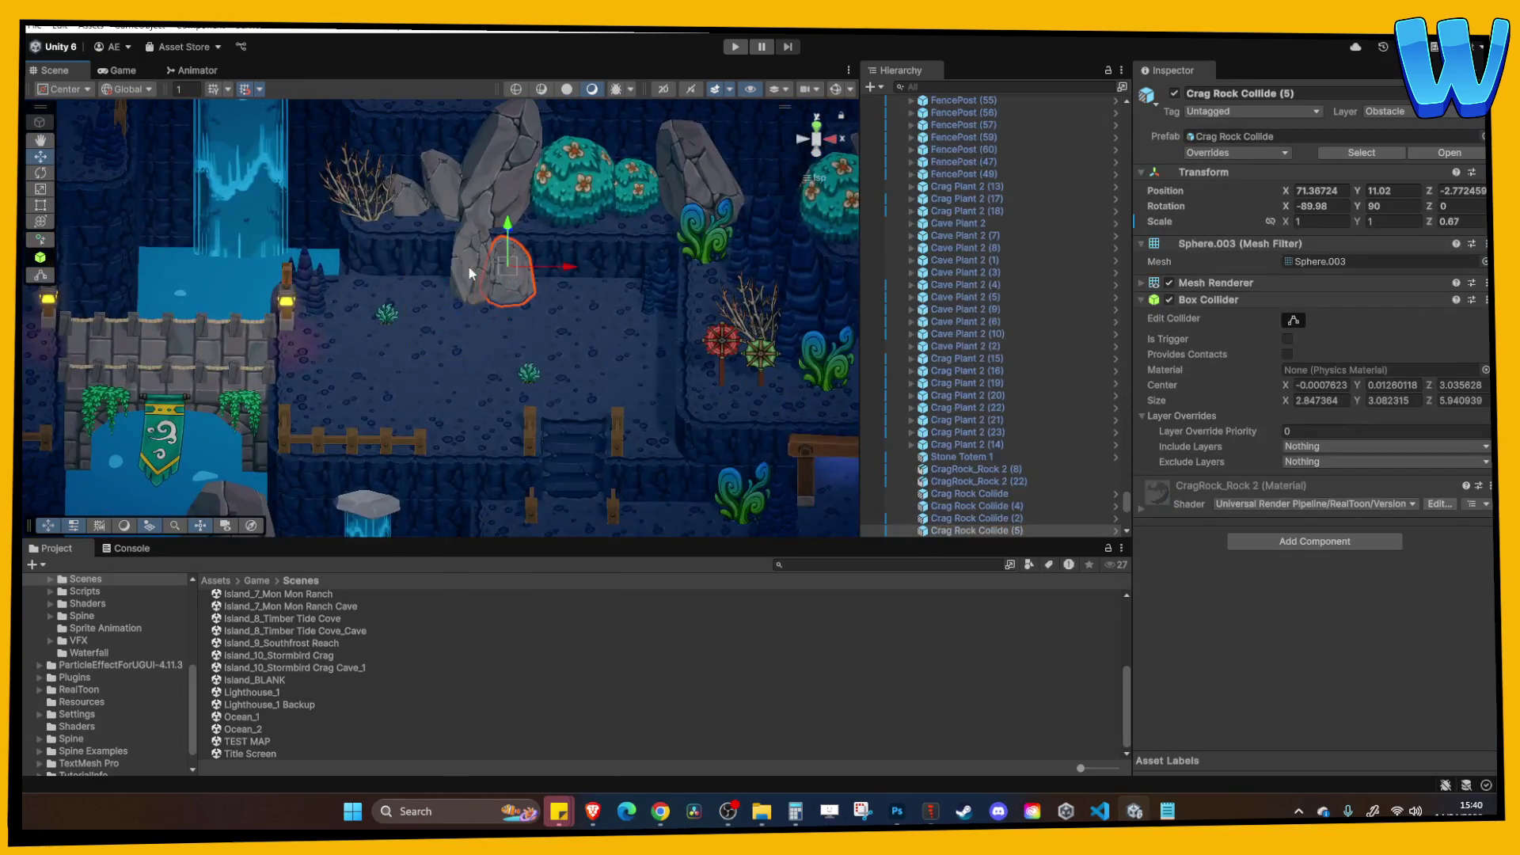
{"action": "left_click", "coordinate": [388, 314], "text": "shift"}
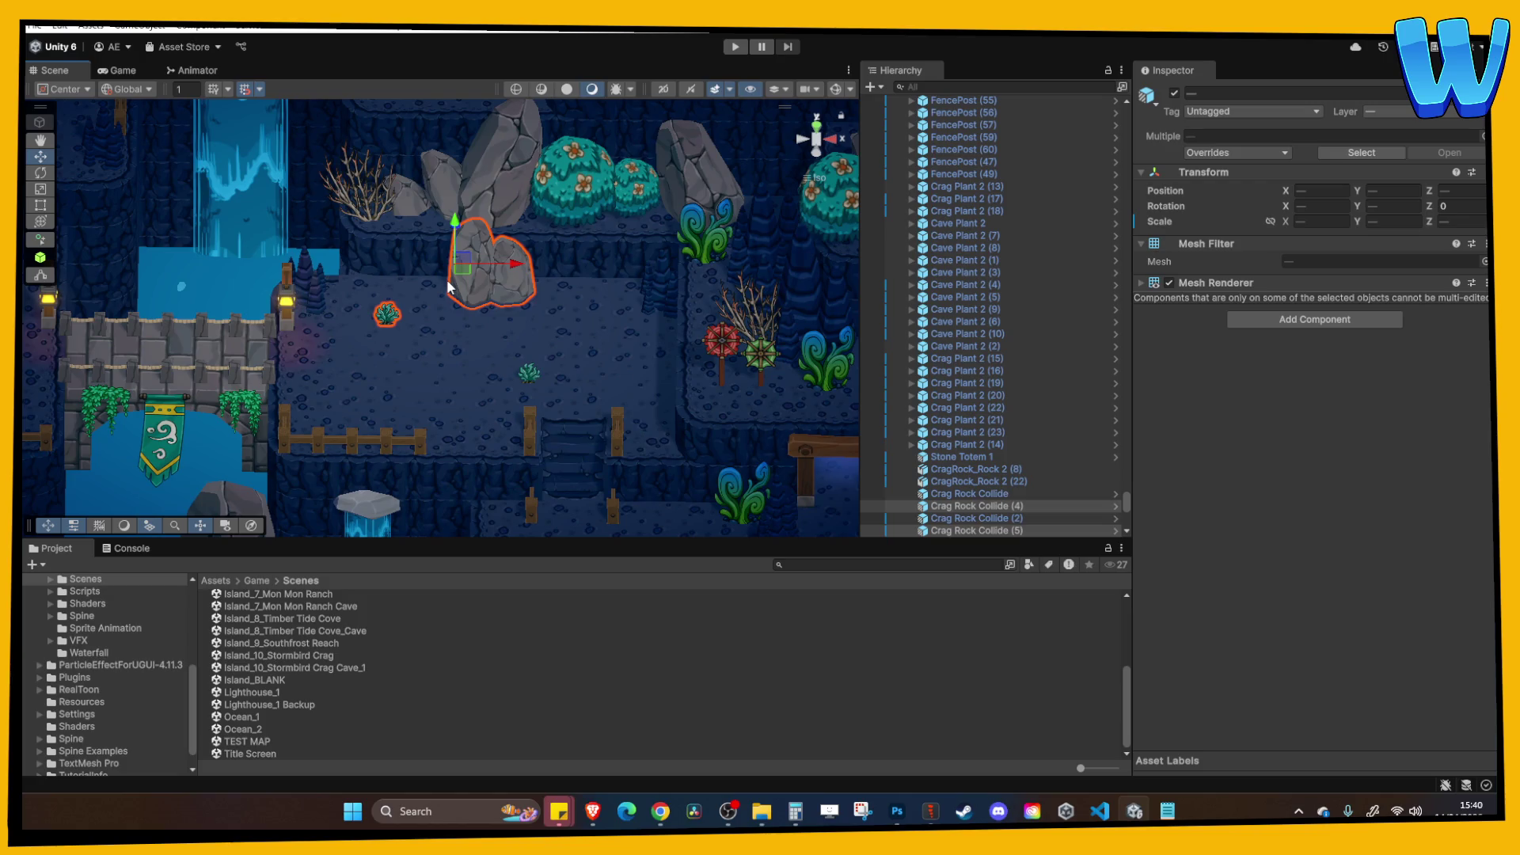
{"action": "left_click", "coordinate": [319, 296], "text": "shift"}
{"action": "left_click_drag", "start_coordinate": [421, 250], "coordinate": [456, 272]}
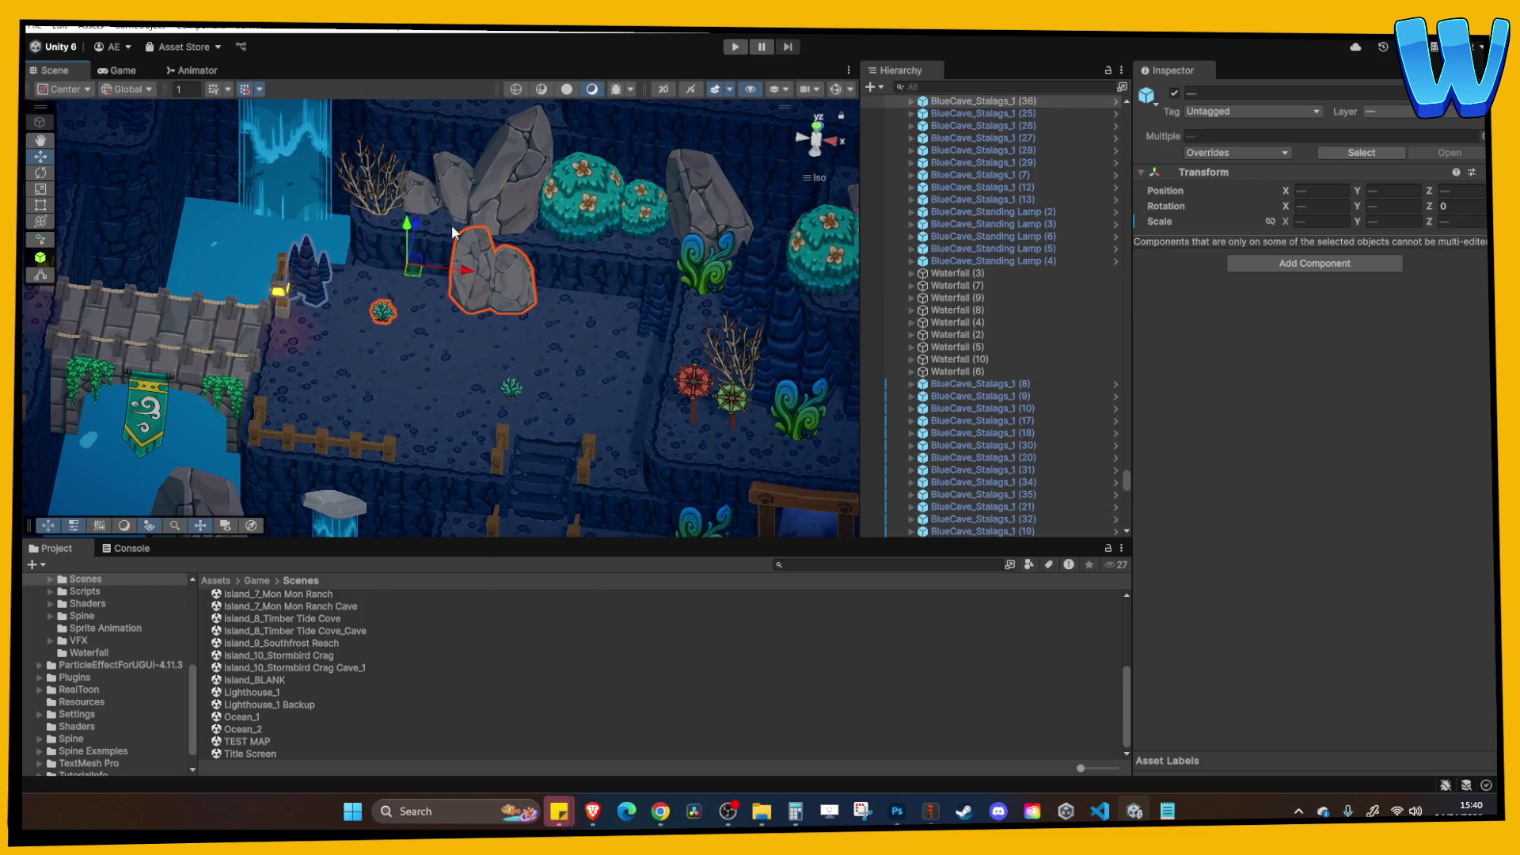
{"action": "scroll", "coordinate": [454, 235], "scroll_direction": "down", "scroll_amount": 10}
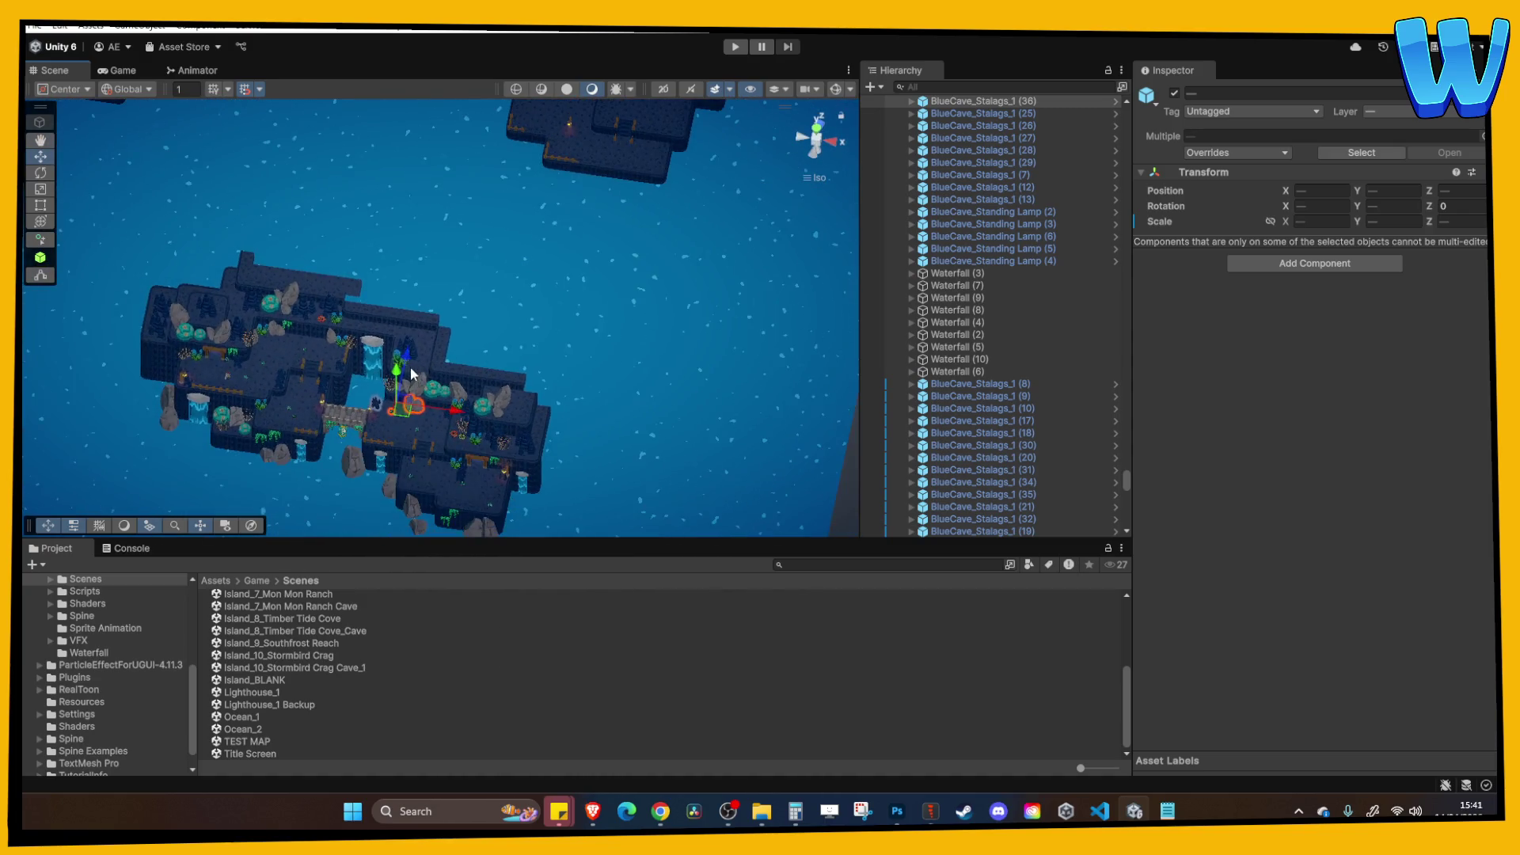
{"action": "left_click_drag", "start_coordinate": [467, 152], "coordinate": [464, 299]}
{"action": "scroll", "coordinate": [464, 266], "scroll_direction": "up", "scroll_amount": 8}
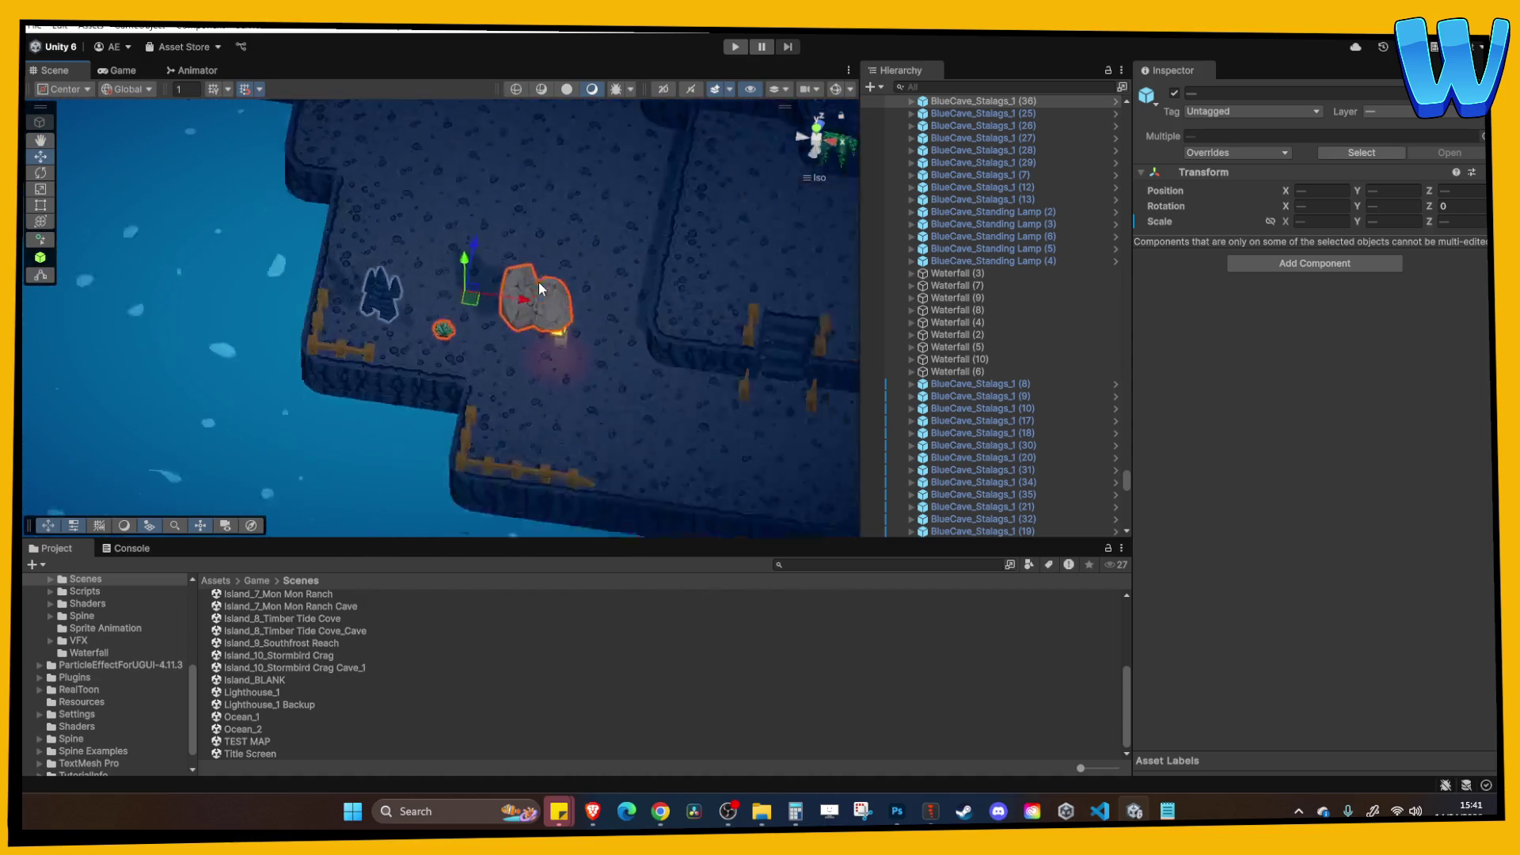
{"action": "left_click", "coordinate": [509, 280]}
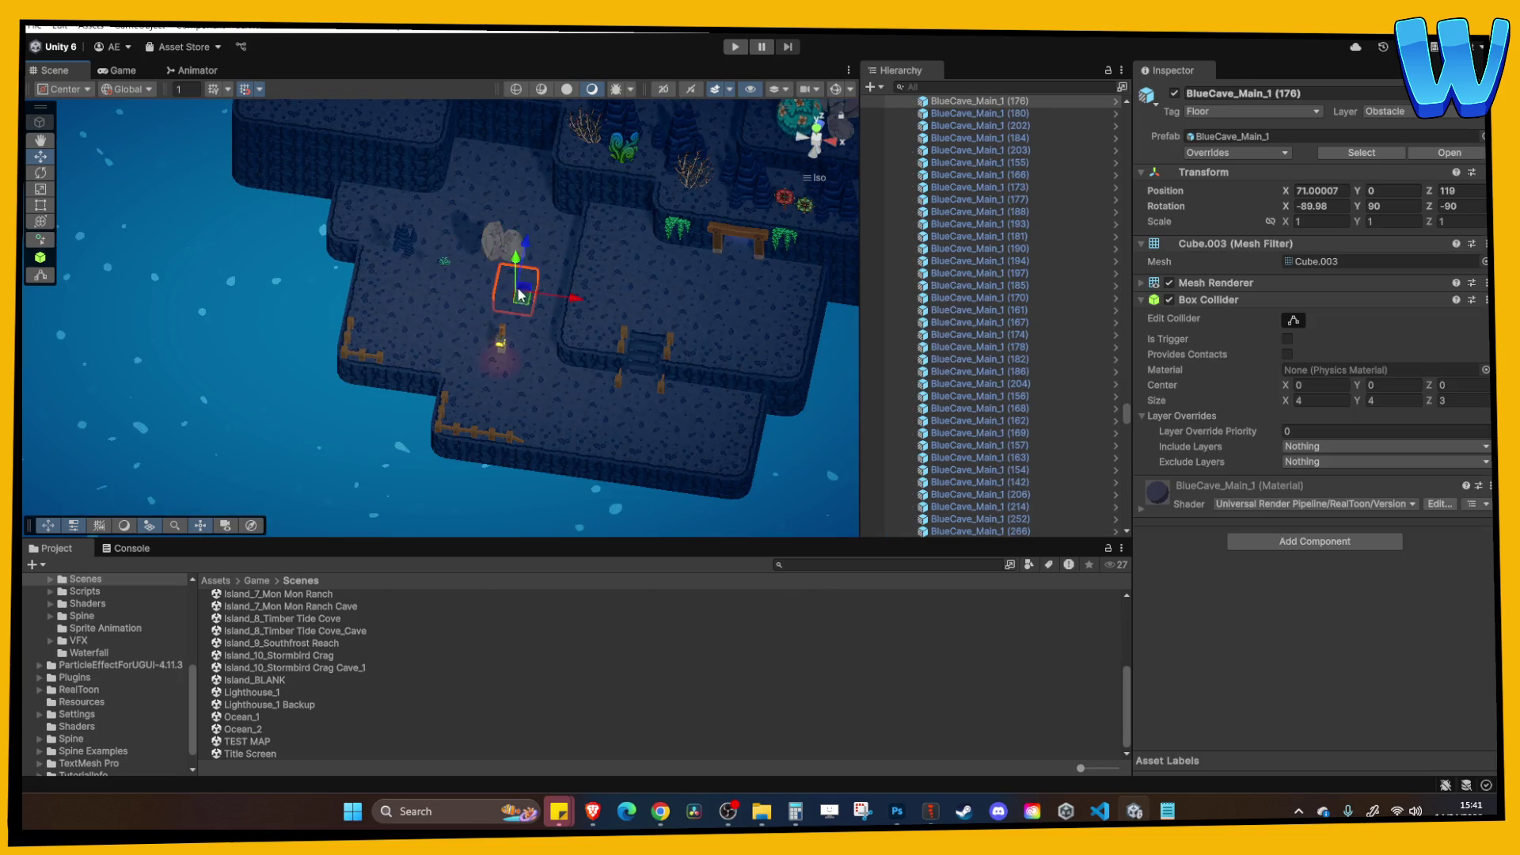
{"action": "key", "text": "ctrl+z"}
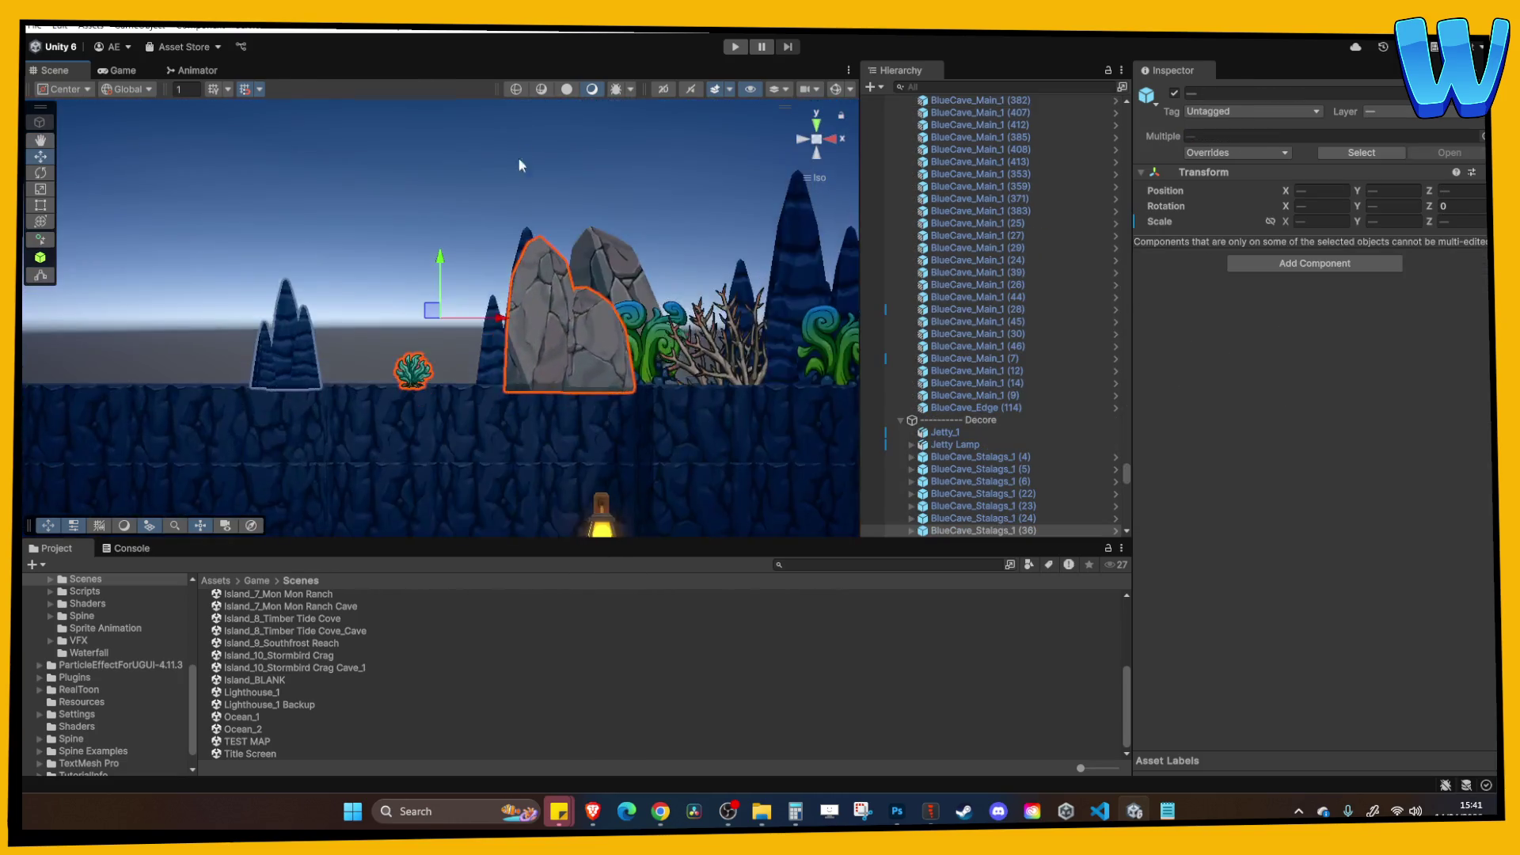
{"action": "key", "text": "f"}
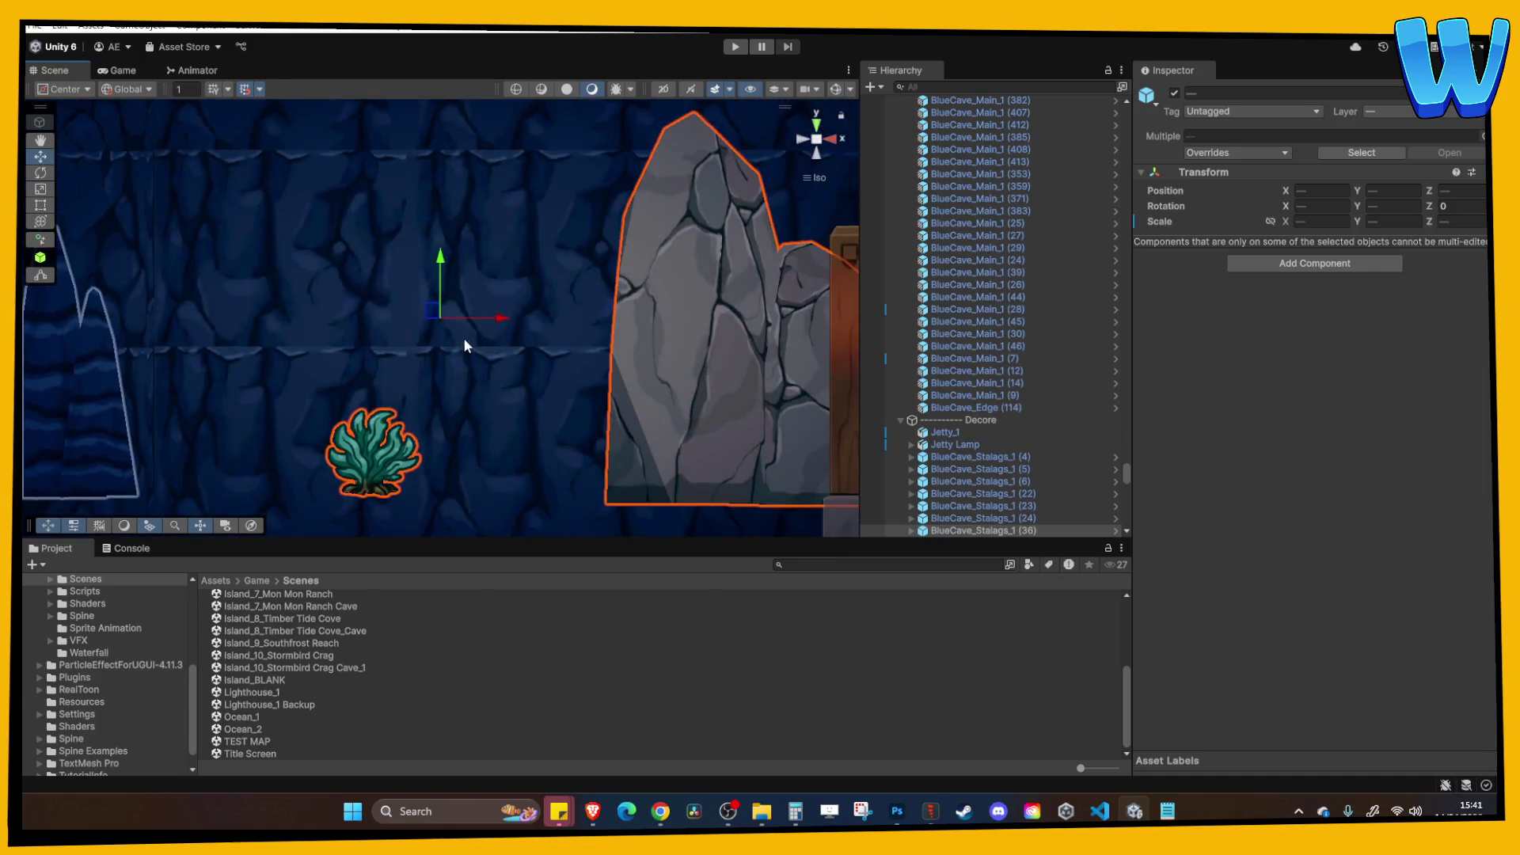
{"action": "left_click_drag", "start_coordinate": [441, 253], "coordinate": [443, 294]}
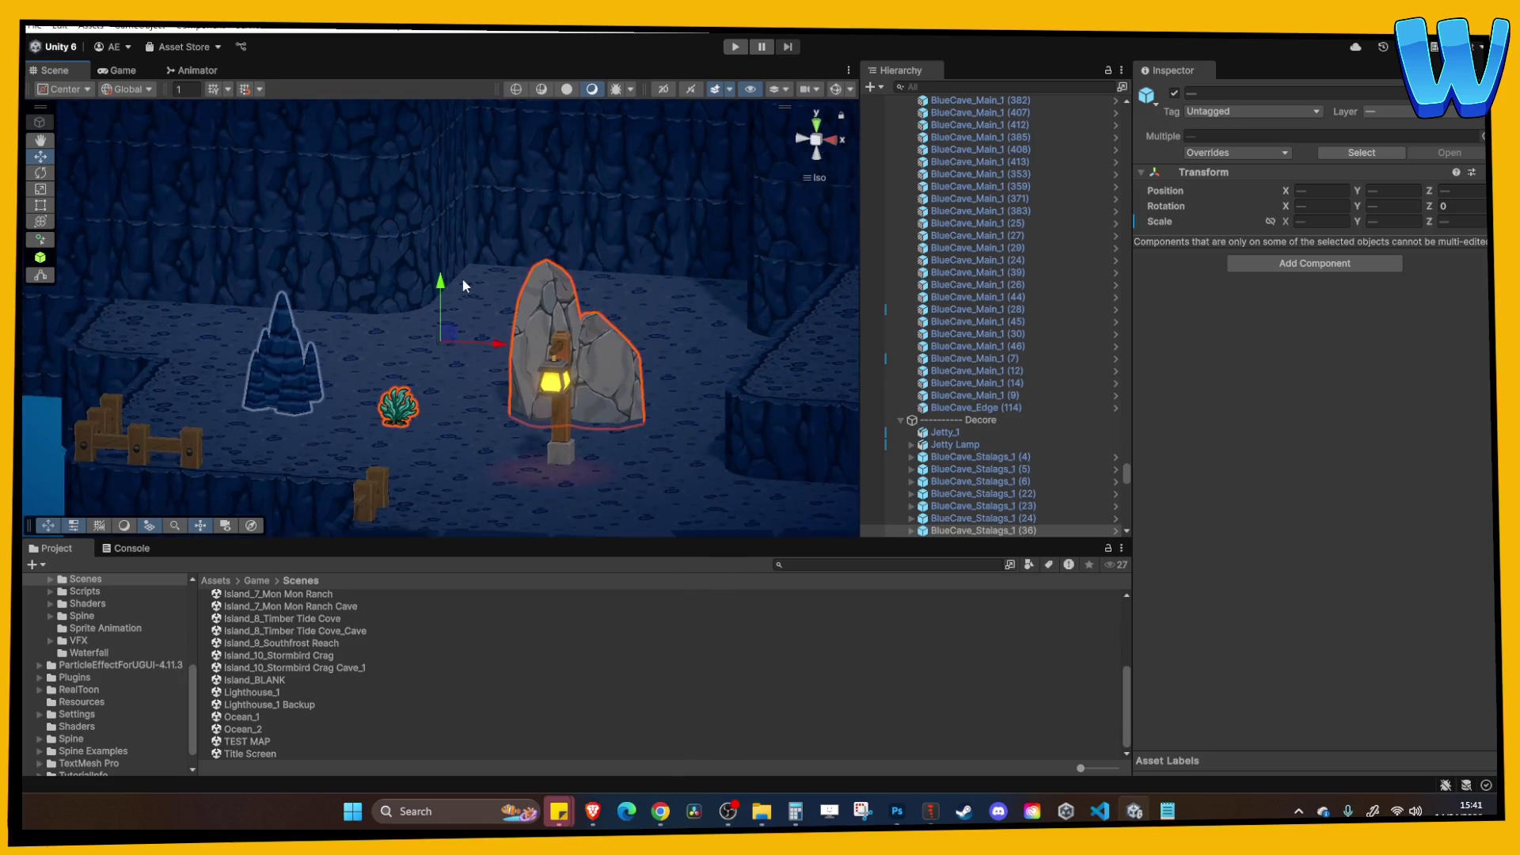
With grid snapping on, move the two crag rocks by the lamp to the right.
{"action": "left_click", "coordinate": [558, 330]}
{"action": "left_click", "coordinate": [598, 354], "text": "shift"}
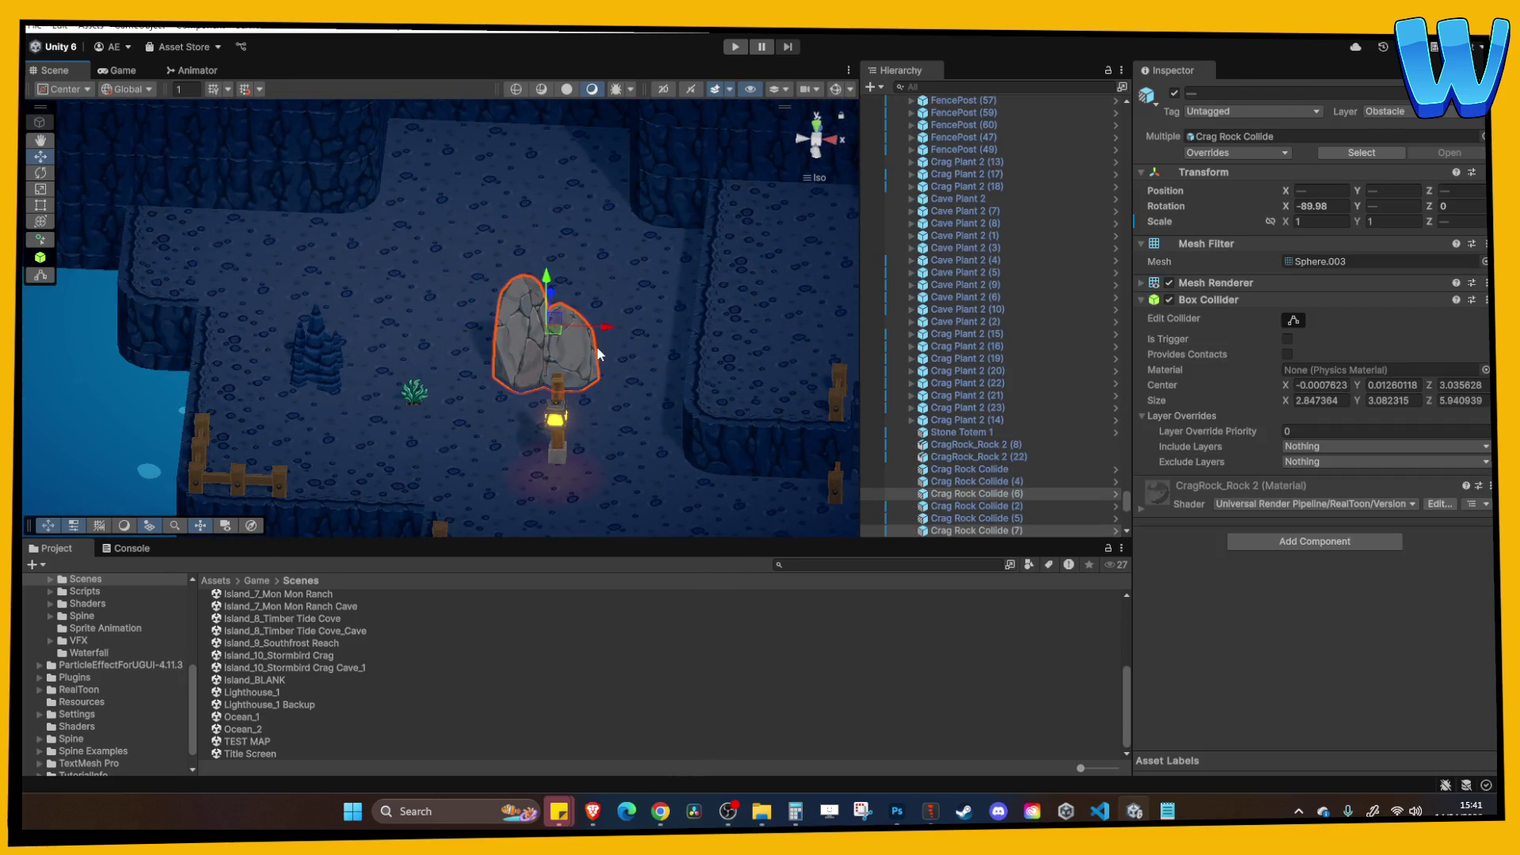
{"action": "left_click", "coordinate": [245, 89]}
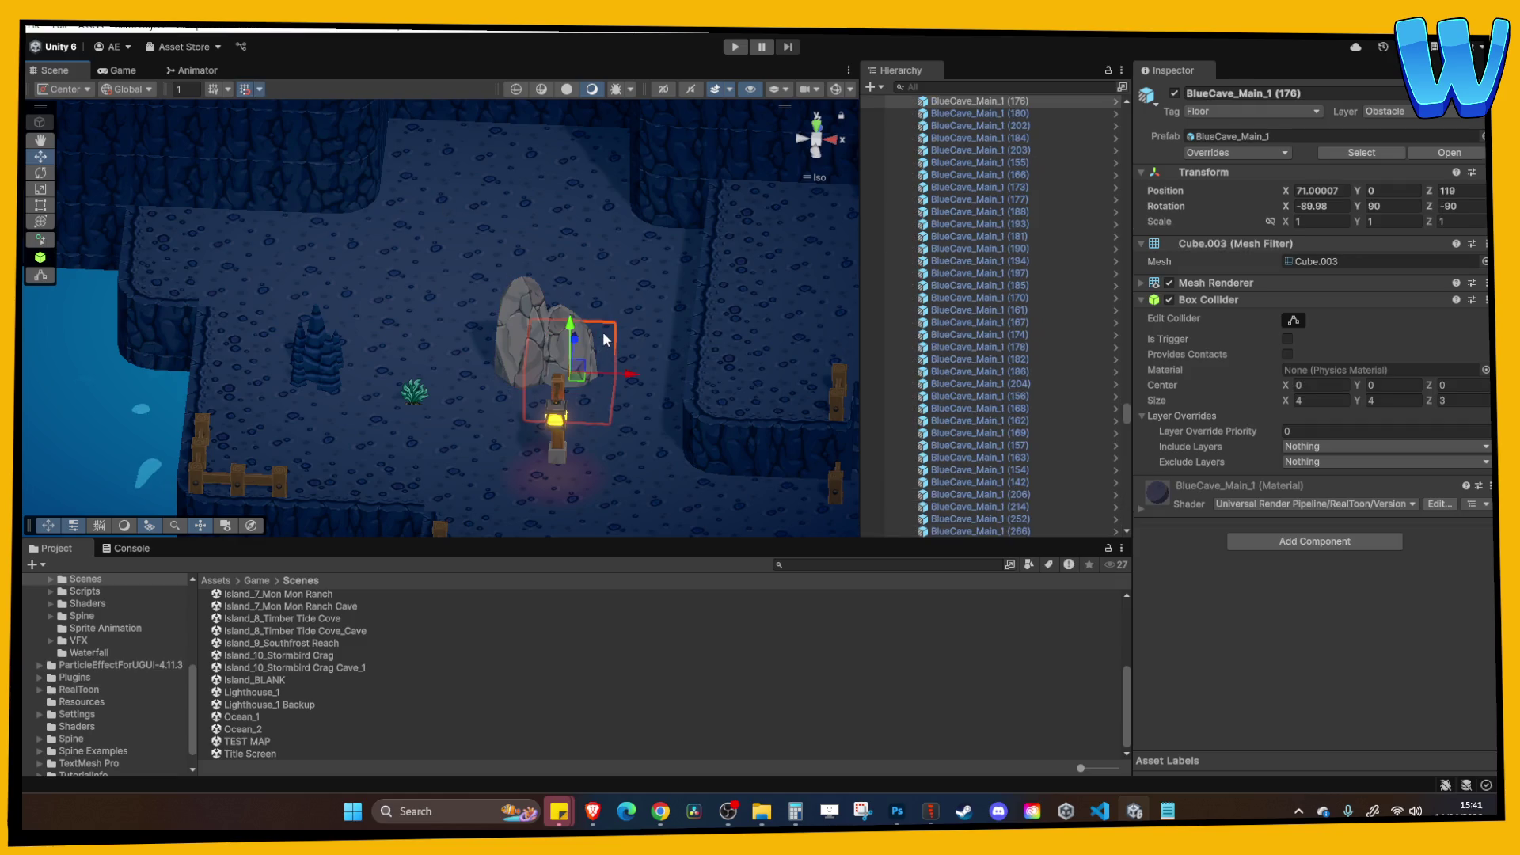
{"action": "left_click_drag", "start_coordinate": [600, 340], "coordinate": [698, 337]}
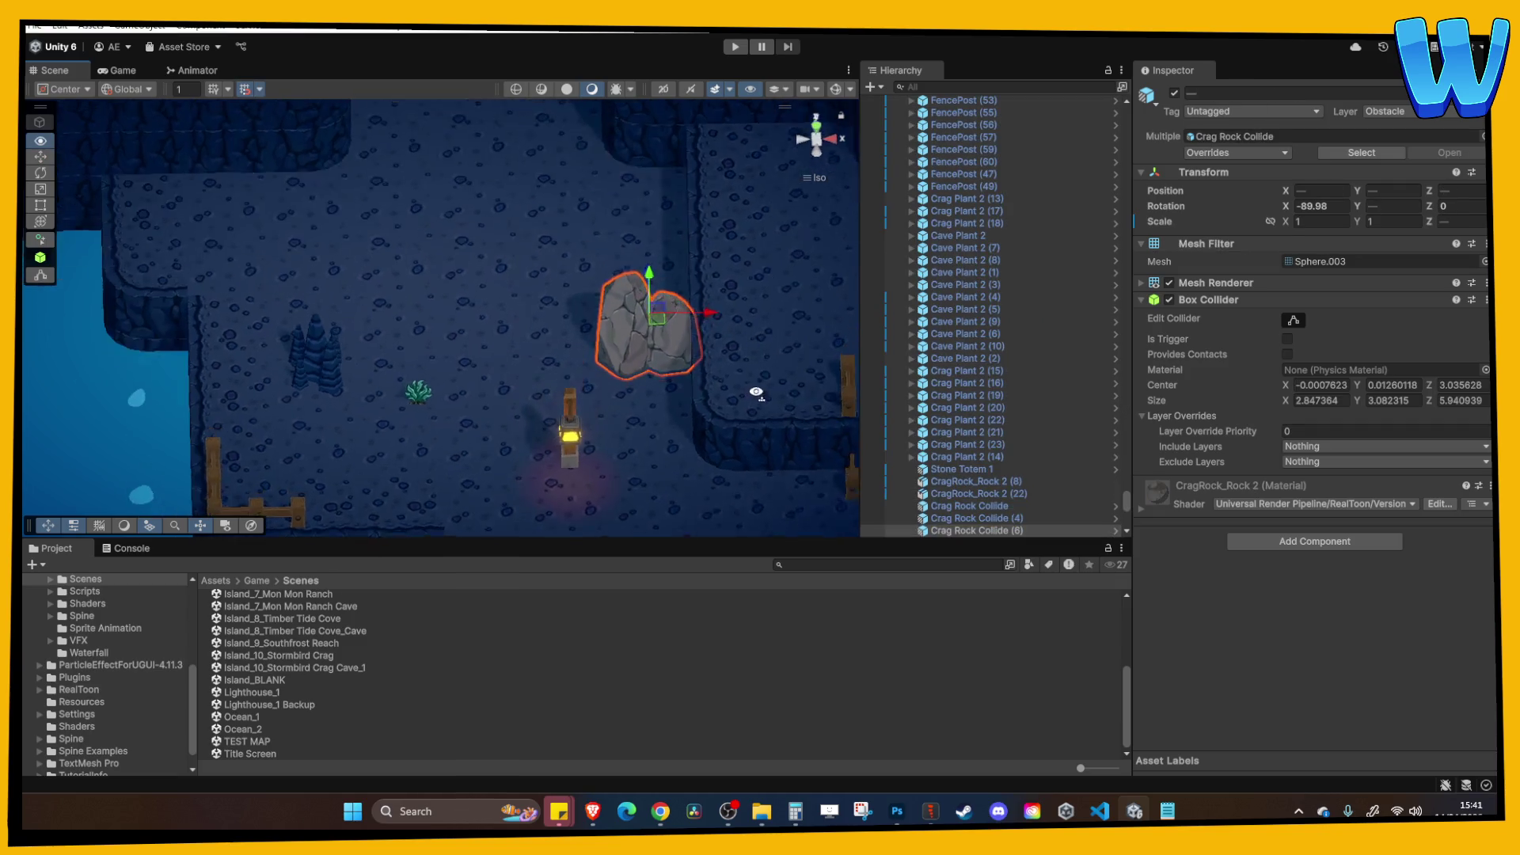
{"action": "left_click", "coordinate": [690, 382]}
Duplicate the rock behind Crag Rock Collide (6) and move the copy left.
{"action": "left_click", "coordinate": [669, 349]}
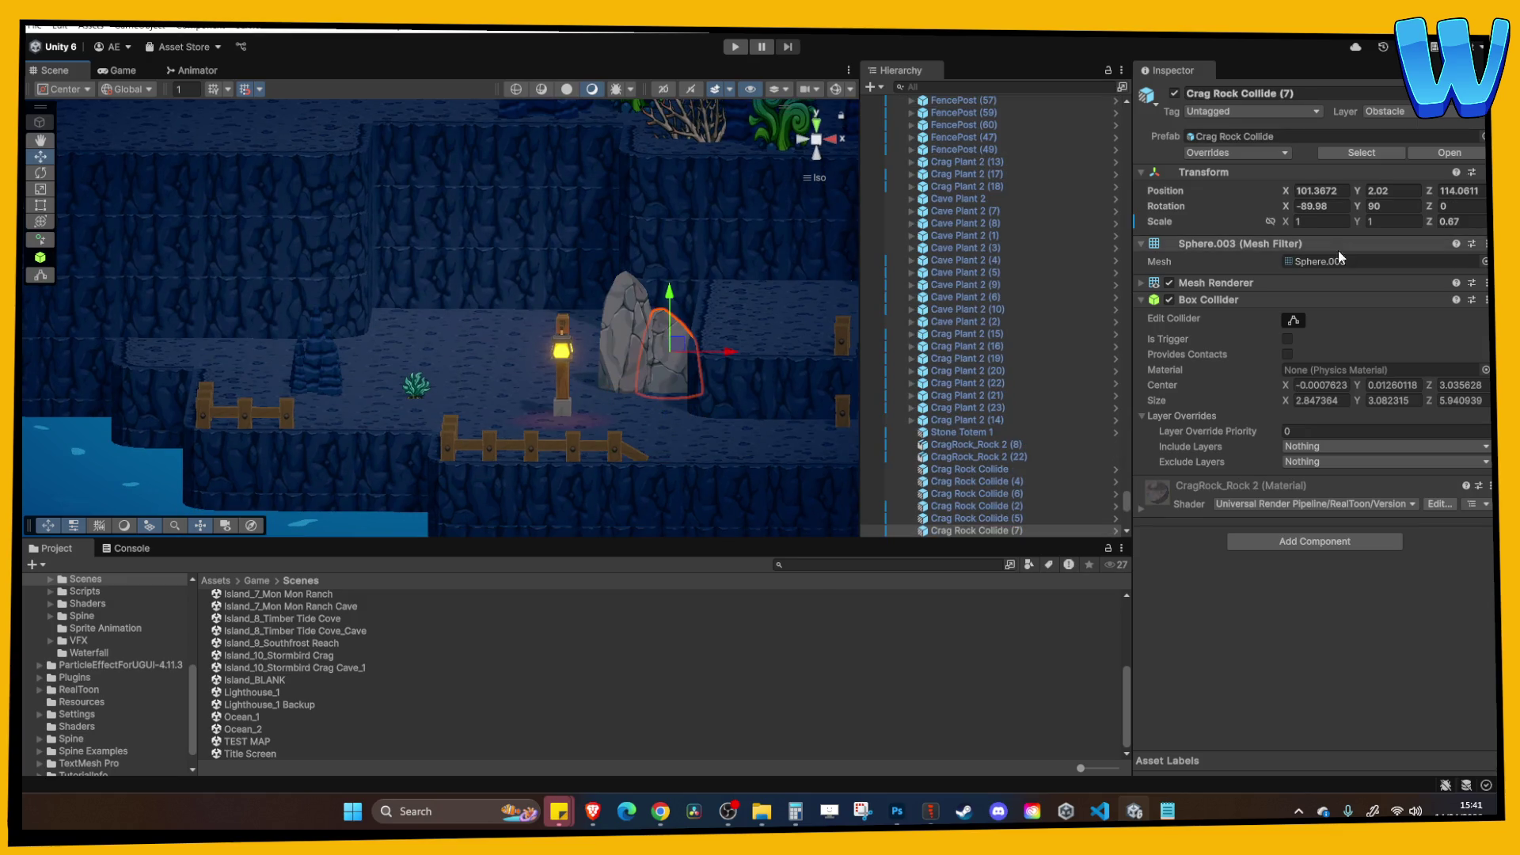
{"action": "left_click", "coordinate": [630, 302]}
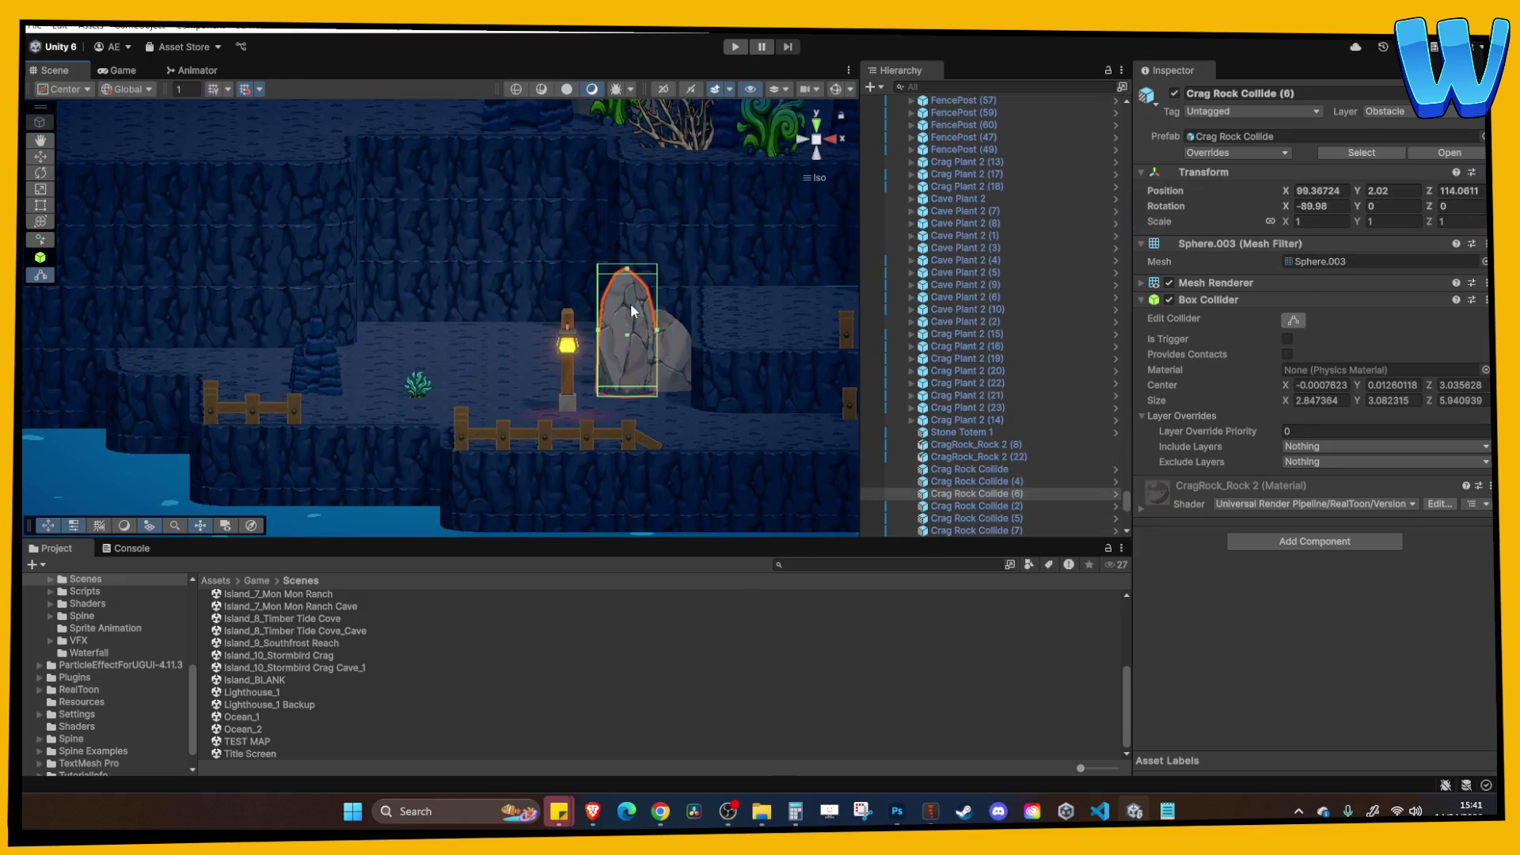
{"action": "left_click", "coordinate": [675, 363]}
{"action": "key", "text": "ctrl+d"}
{"action": "left_click", "coordinate": [40, 159]}
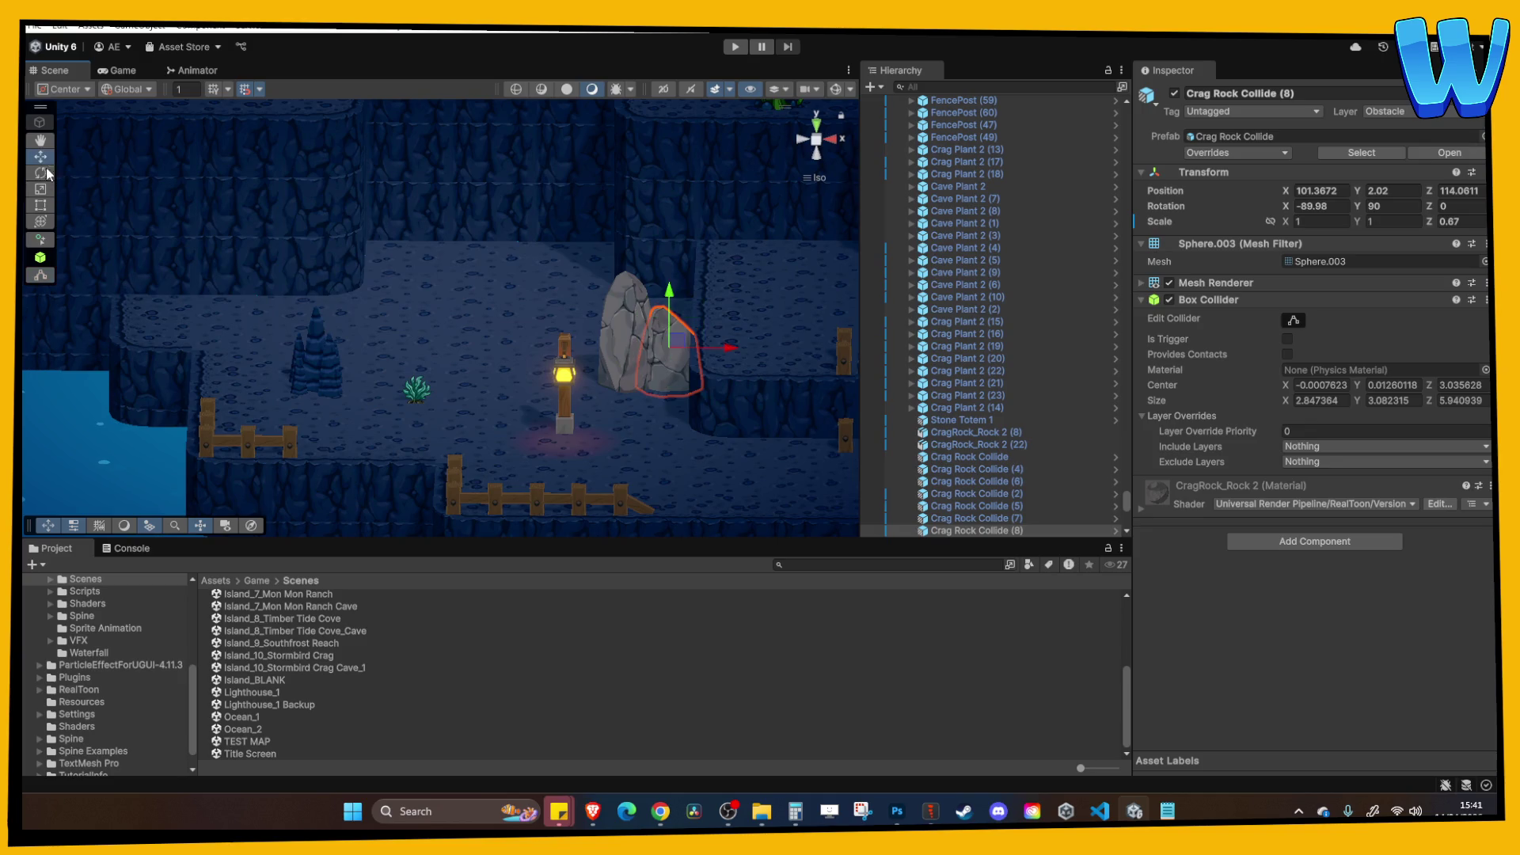
{"action": "mouse_move", "coordinate": [728, 349]}
{"action": "left_mouse_down"}
{"action": "mouse_move", "coordinate": [644, 340]}
{"action": "mouse_move", "coordinate": [673, 352]}
{"action": "left_mouse_up"}
Set the copied rock's rotation to -90 and move Crag Rock Collide (9) to X 80.42.
{"action": "type", "text": "0"}
{"action": "left_click", "coordinate": [696, 326]}
{"action": "left_click_drag", "start_coordinate": [696, 326], "coordinate": [646, 355]}
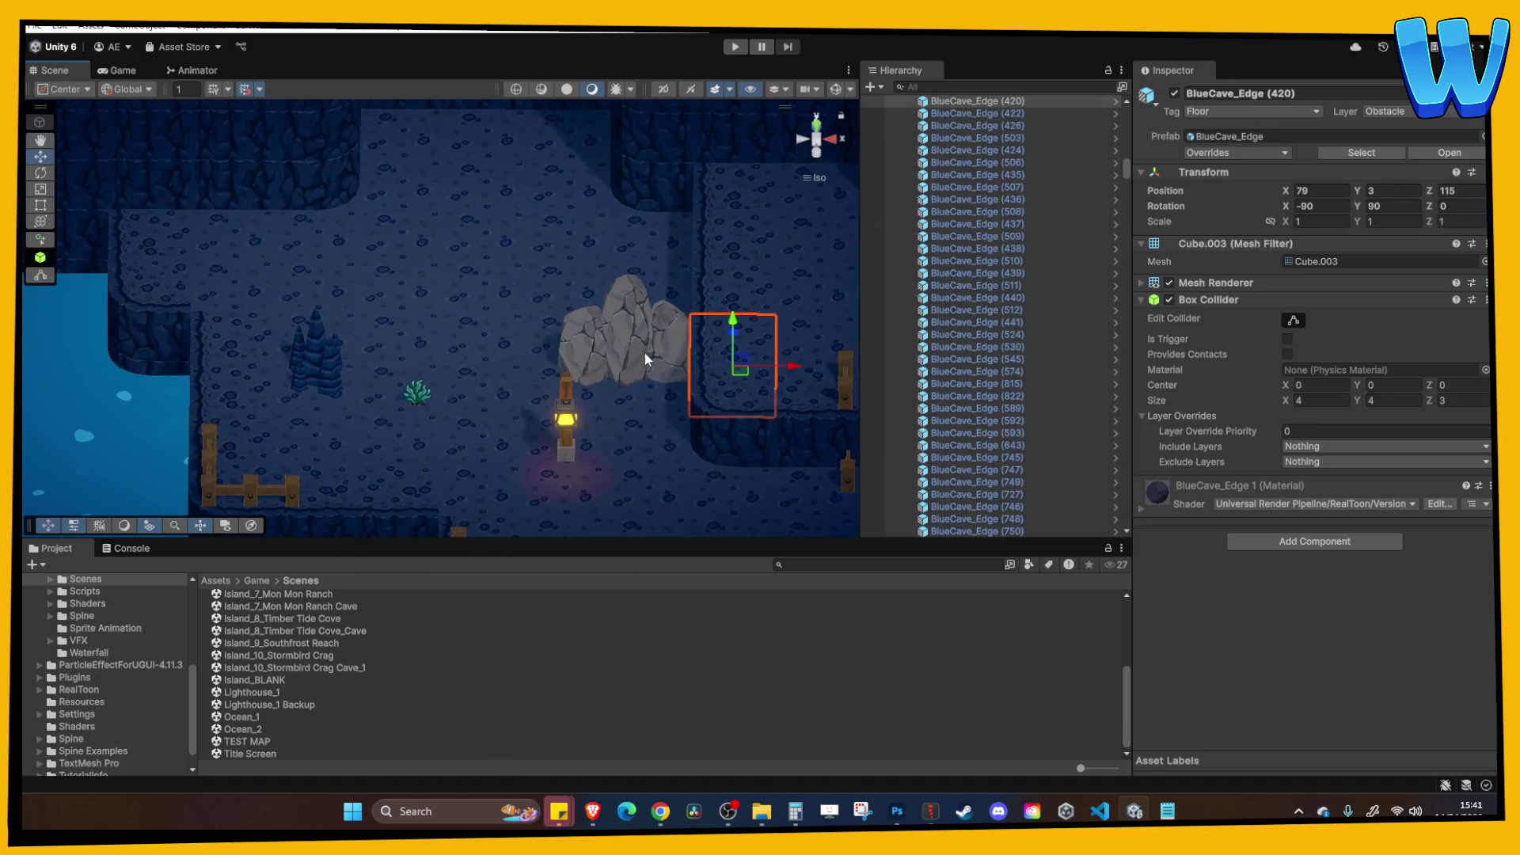
{"action": "left_click", "coordinate": [567, 354]}
{"action": "type", "text": "-90"}
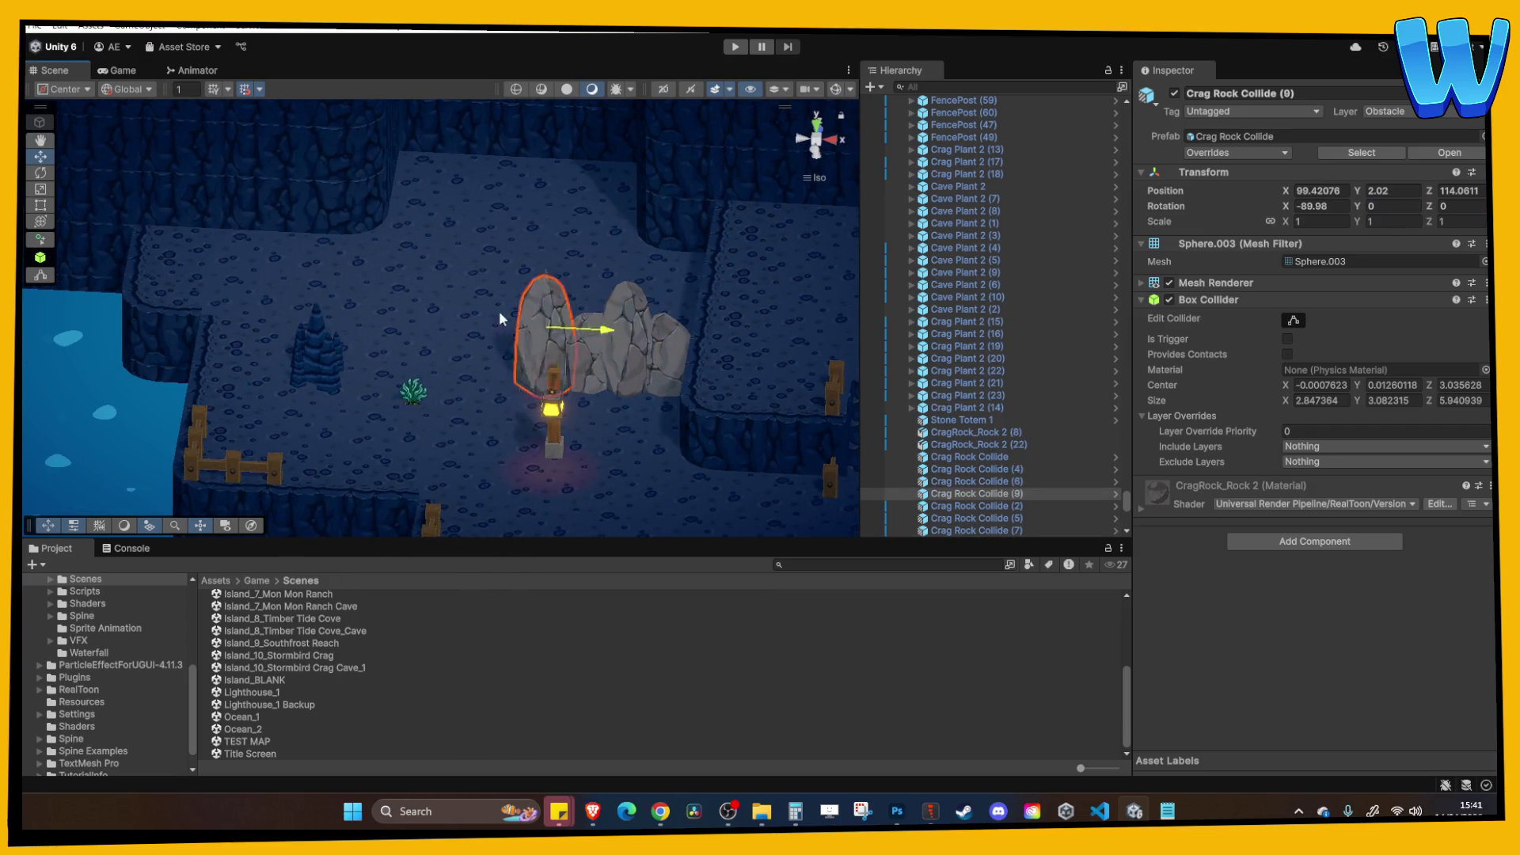
{"action": "mouse_move", "coordinate": [606, 328]}
{"action": "left_mouse_down"}
{"action": "mouse_move", "coordinate": [284, 302]}
{"action": "mouse_move", "coordinate": [308, 314]}
{"action": "mouse_move", "coordinate": [326, 125]}
{"action": "mouse_move", "coordinate": [366, 212]}
{"action": "left_mouse_up"}
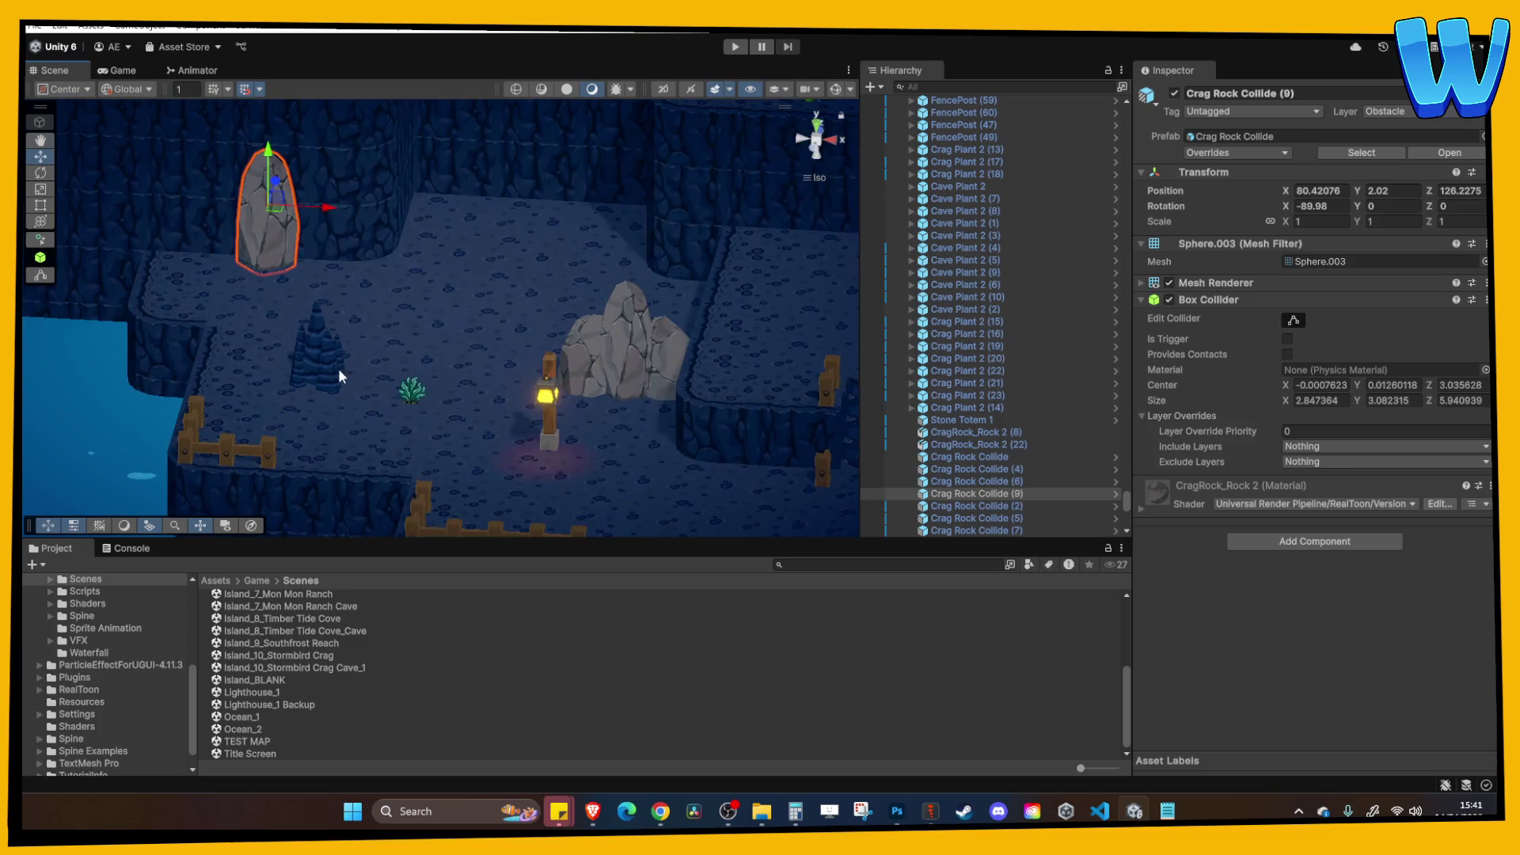
Push the stalagmite back along Z and duplicate it.
{"action": "left_click", "coordinate": [339, 368]}
{"action": "left_click_drag", "start_coordinate": [330, 301], "coordinate": [380, 151]}
{"action": "mouse_move", "coordinate": [420, 209]}
{"action": "left_mouse_down"}
{"action": "mouse_move", "coordinate": [388, 267]}
{"action": "mouse_move", "coordinate": [402, 349]}
{"action": "mouse_move", "coordinate": [394, 298]}
{"action": "mouse_move", "coordinate": [278, 284]}
{"action": "left_mouse_up"}
{"action": "key", "text": "ctrl+d"}
Nudge the stalagmite copy one unit along Z.
{"action": "mouse_move", "coordinate": [216, 215]}
{"action": "left_mouse_down"}
{"action": "mouse_move", "coordinate": [214, 196]}
{"action": "mouse_move", "coordinate": [213, 242]}
{"action": "left_mouse_up"}
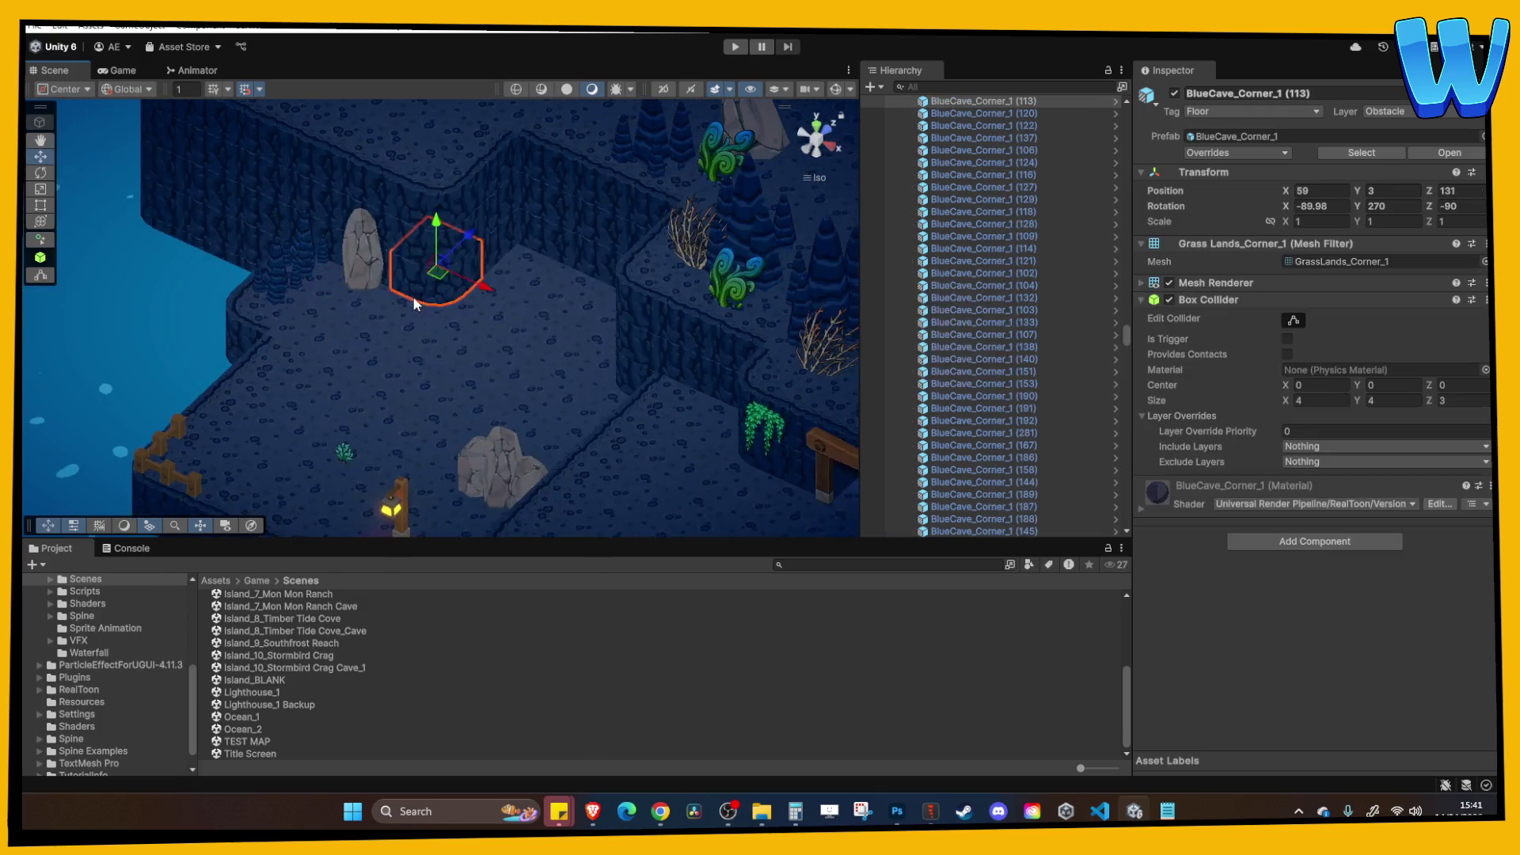
{"action": "mouse_move", "coordinate": [414, 299]}
{"action": "left_mouse_down"}
{"action": "mouse_move", "coordinate": [354, 269]}
{"action": "mouse_move", "coordinate": [397, 286]}
{"action": "mouse_move", "coordinate": [424, 241]}
{"action": "left_mouse_up"}
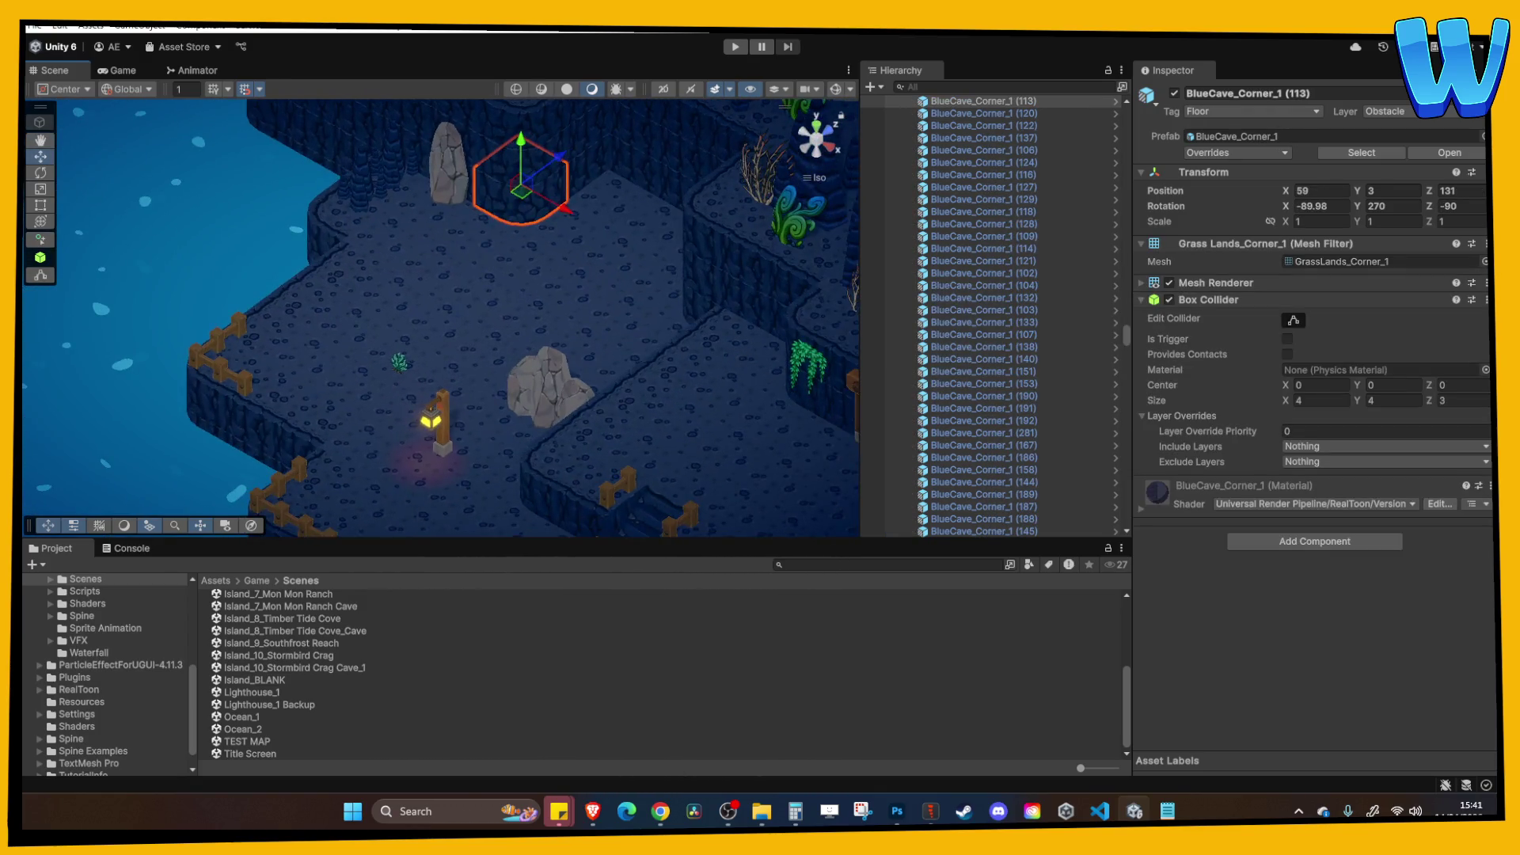
{"action": "mouse_move", "coordinate": [440, 400]}
{"action": "left_mouse_down"}
{"action": "mouse_move", "coordinate": [554, 356]}
{"action": "mouse_move", "coordinate": [598, 406]}
{"action": "mouse_move", "coordinate": [524, 376]}
{"action": "mouse_move", "coordinate": [761, 402]}
{"action": "mouse_move", "coordinate": [587, 391]}
{"action": "mouse_move", "coordinate": [615, 218]}
{"action": "mouse_move", "coordinate": [585, 191]}
{"action": "left_mouse_up"}
Reposition Standing Lamp (6) beside the wooden cave gate.
{"action": "left_click", "coordinate": [525, 377]}
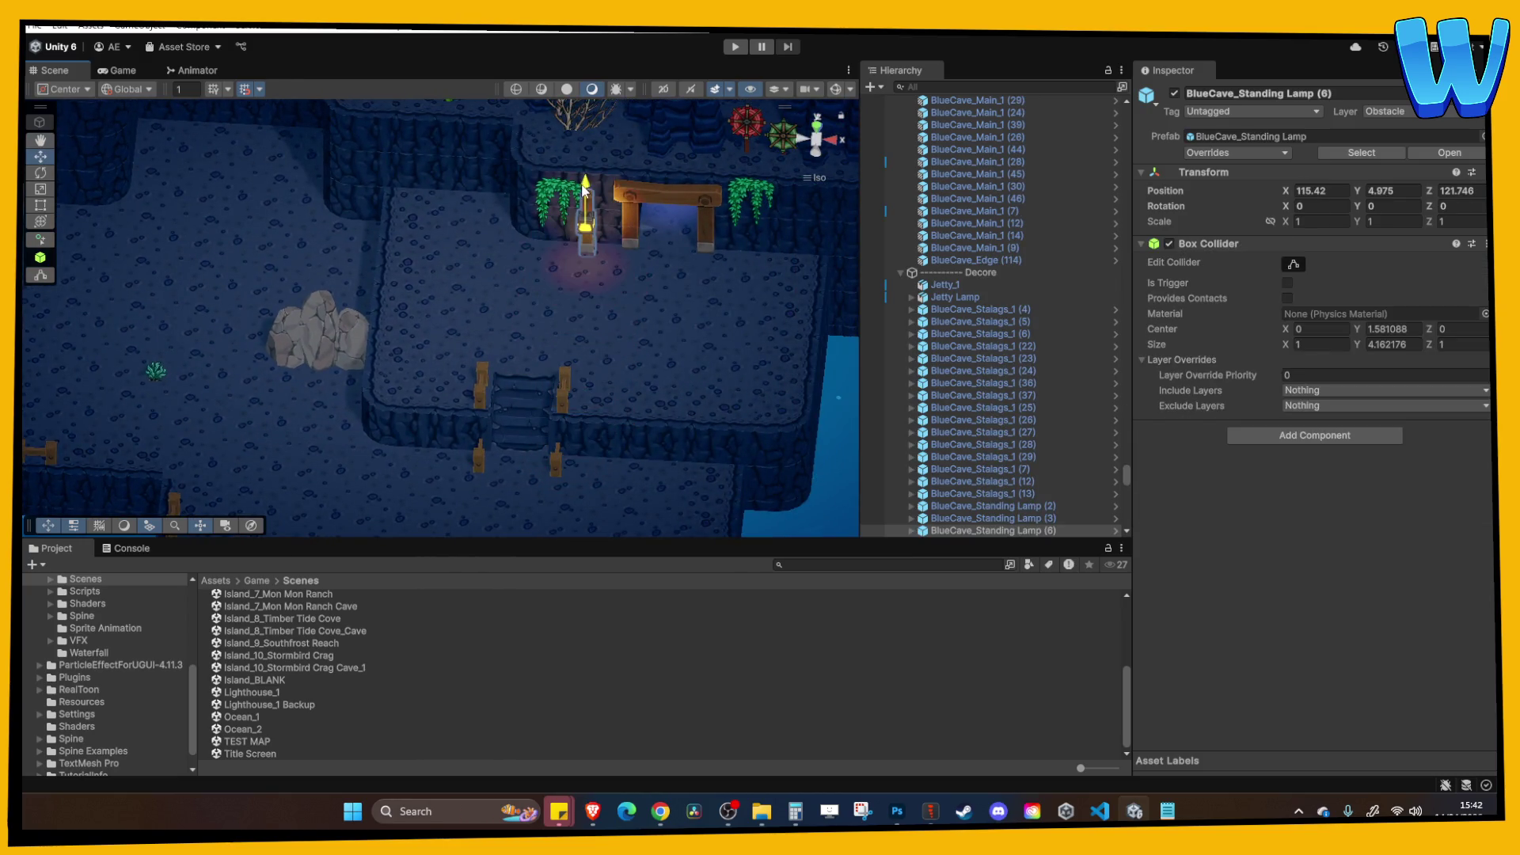
{"action": "key", "text": "f"}
{"action": "scroll", "coordinate": [499, 270], "scroll_direction": "down", "scroll_amount": 5}
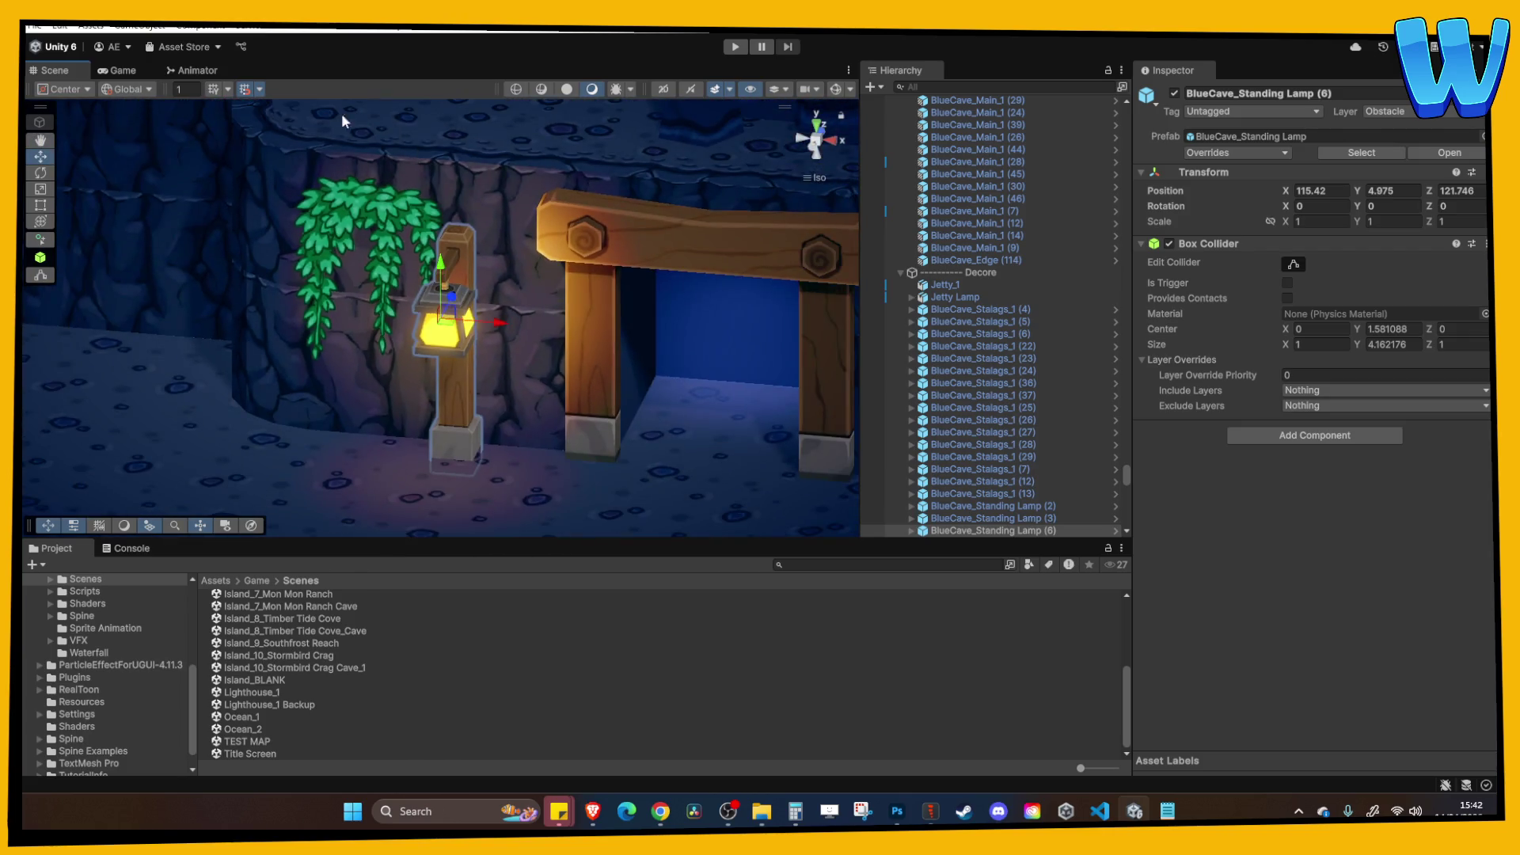
{"action": "left_click_drag", "start_coordinate": [519, 335], "coordinate": [522, 334]}
{"action": "mouse_move", "coordinate": [467, 283]}
{"action": "left_mouse_down"}
{"action": "mouse_move", "coordinate": [479, 317]}
{"action": "mouse_move", "coordinate": [540, 332]}
{"action": "left_mouse_up"}
With grid snapping on, place a copy of the standing lamp on the gate's other side.
{"action": "left_click", "coordinate": [244, 90]}
{"action": "scroll", "coordinate": [567, 306], "scroll_direction": "down", "scroll_amount": 2}
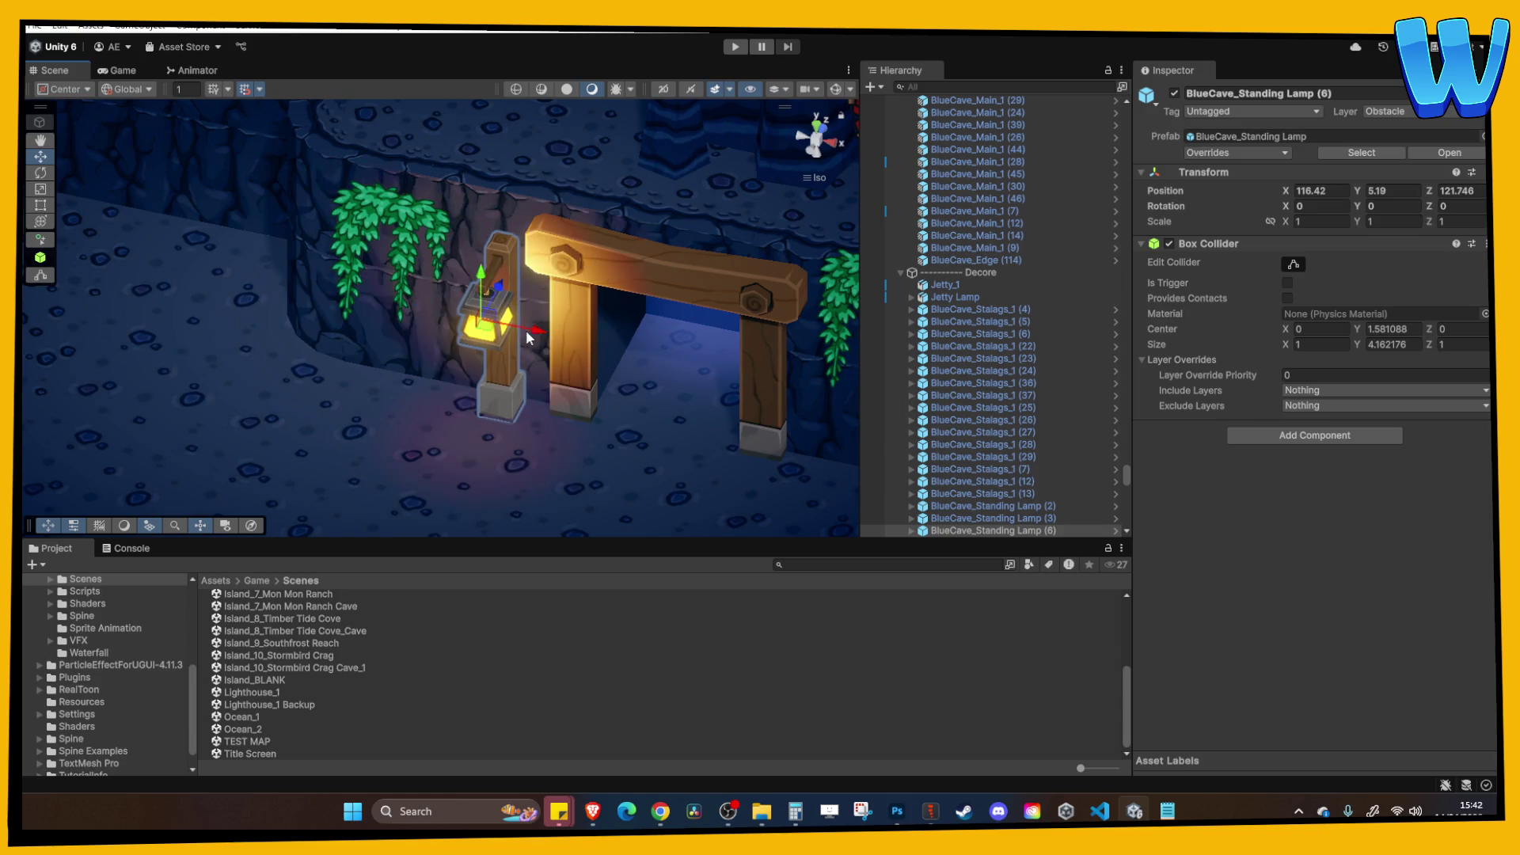
{"action": "scroll", "coordinate": [485, 298], "scroll_direction": "down", "scroll_amount": 5}
{"action": "scroll", "coordinate": [484, 299], "scroll_direction": "down", "scroll_amount": 3}
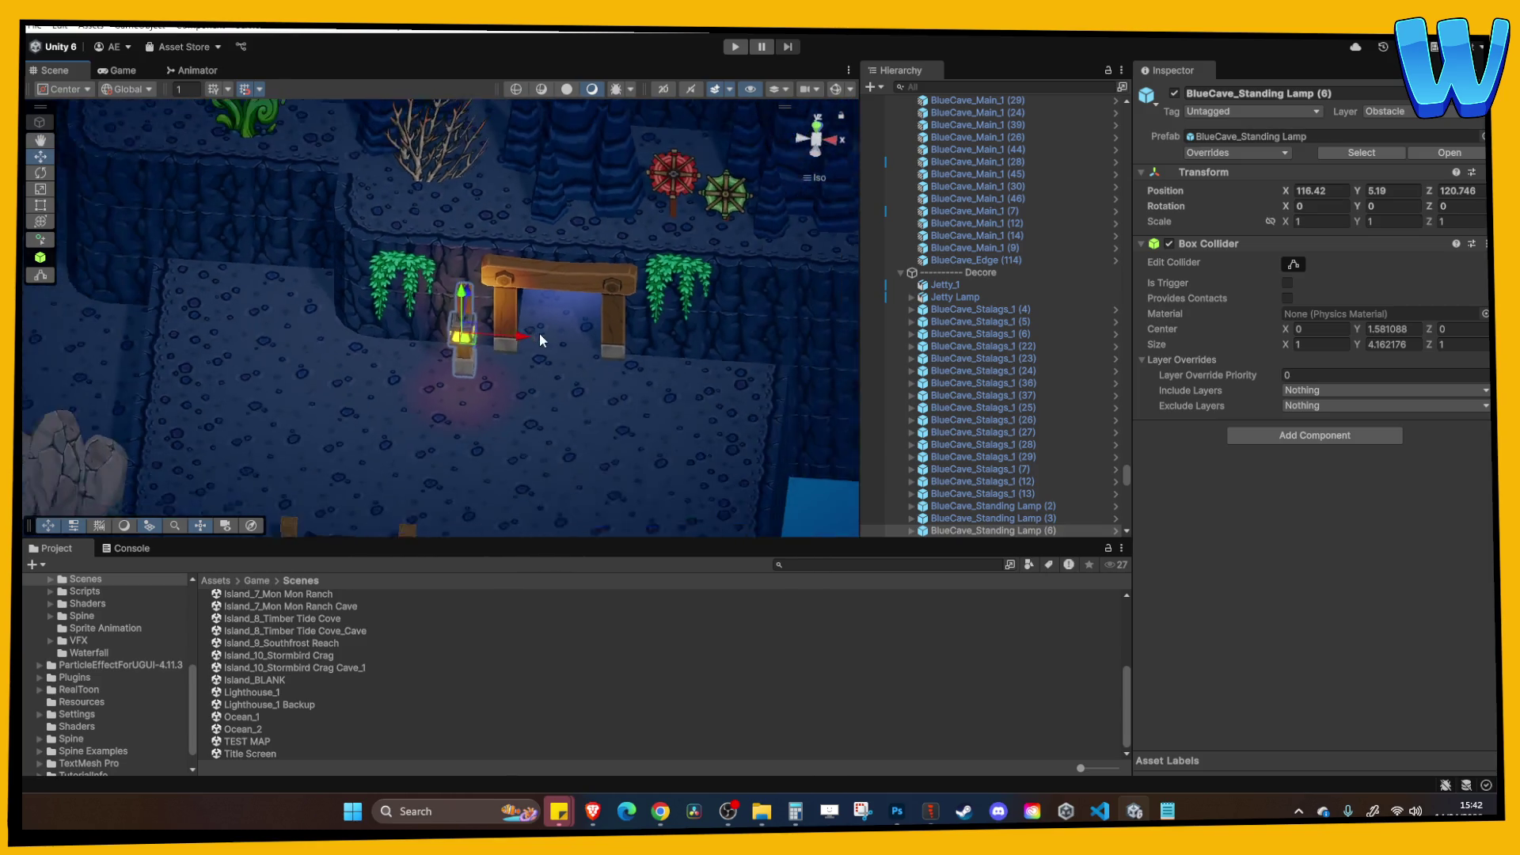
{"action": "left_click_drag", "start_coordinate": [510, 335], "coordinate": [687, 359]}
{"action": "key", "text": "ctrl+d"}
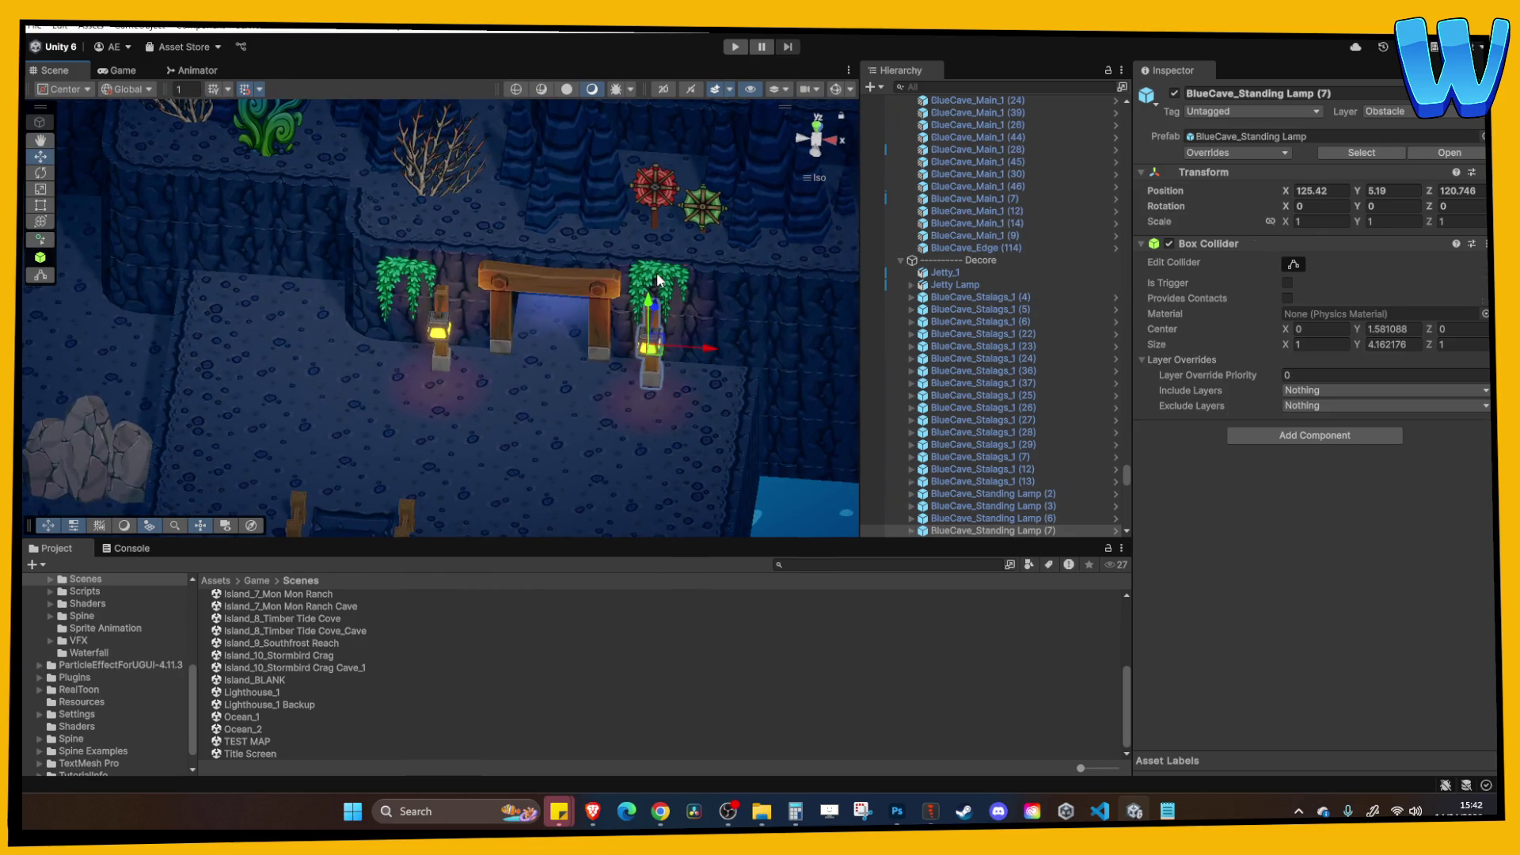
Move Hanging Bush 1 right and duplicate it as Hanging Bush 1 (12) at X 130.42.
{"action": "left_click", "coordinate": [657, 280]}
{"action": "mouse_move", "coordinate": [658, 289]}
{"action": "left_mouse_down"}
{"action": "mouse_move", "coordinate": [748, 296]}
{"action": "mouse_move", "coordinate": [766, 232]}
{"action": "left_mouse_up"}
{"action": "key", "text": "ctrl+d"}
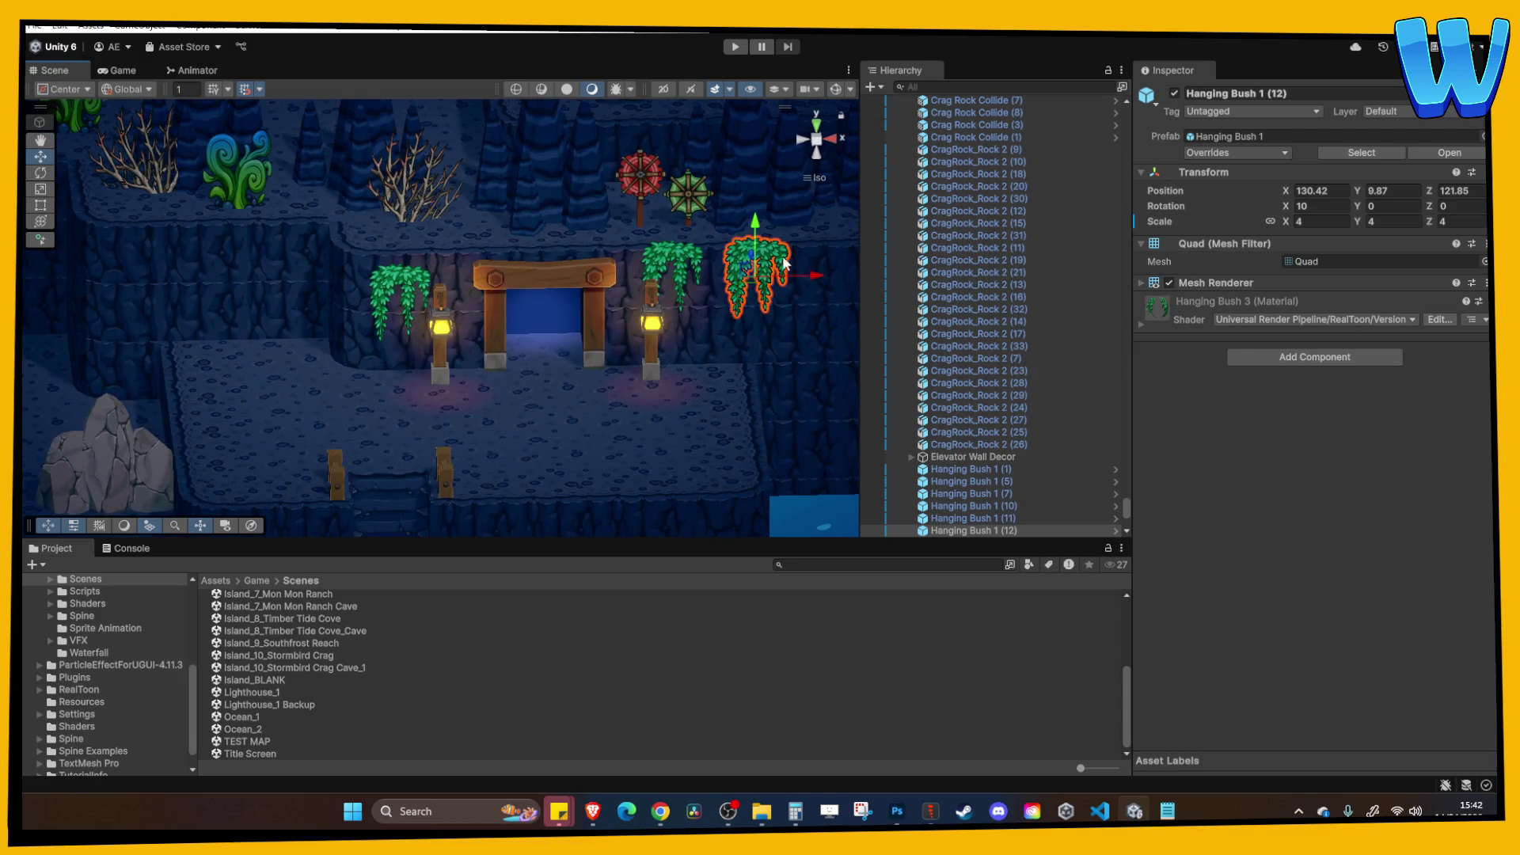
Delete the extra Hanging Bush 1 (12).
{"action": "key", "text": "Delete"}
{"action": "key", "text": "Left"}
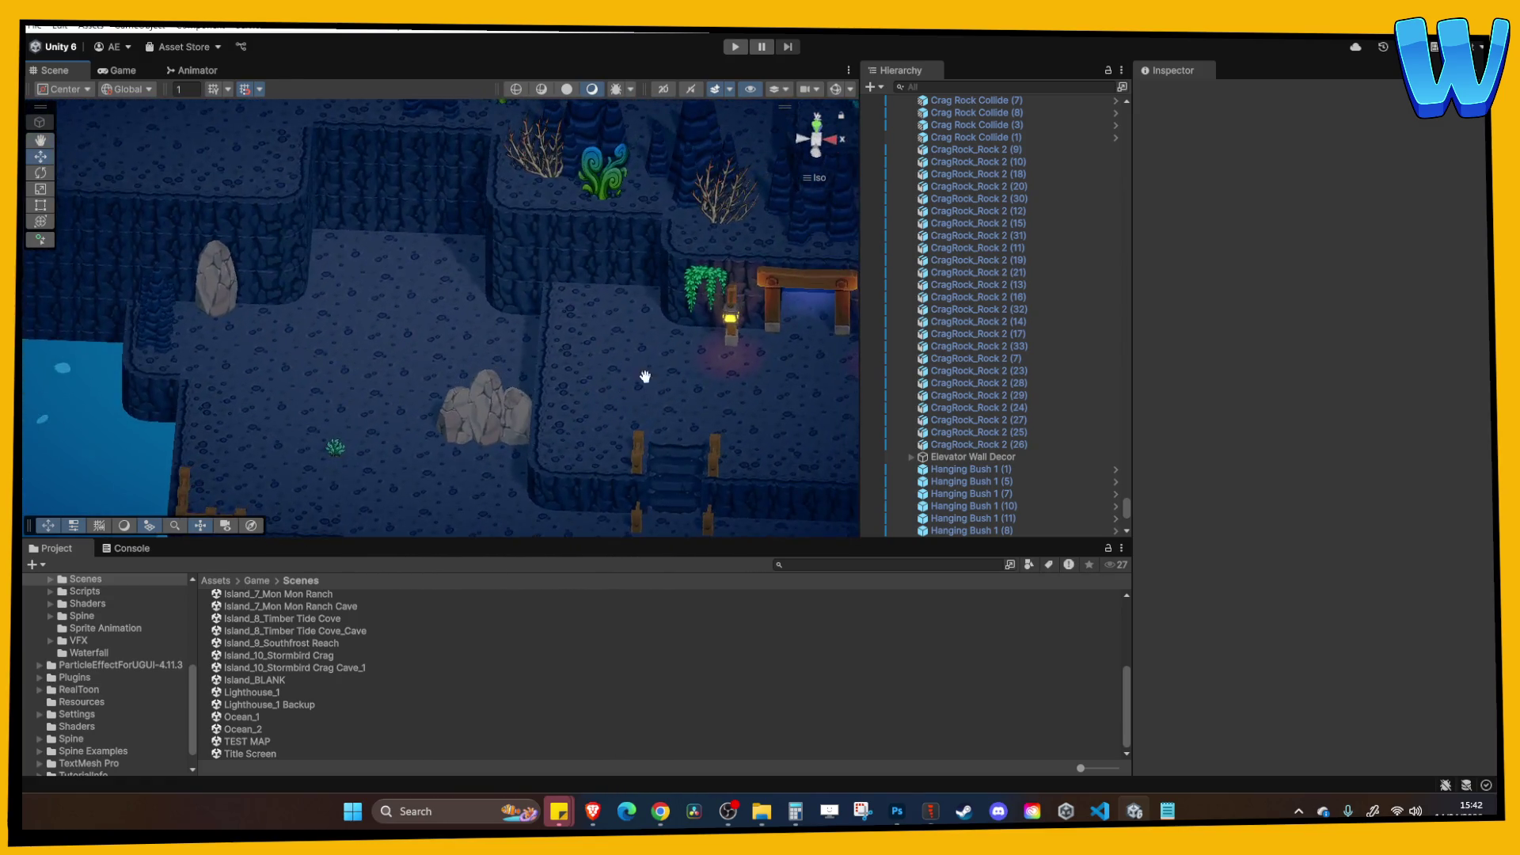
{"action": "key", "text": "Right"}
Copy a standing lamp to another opening, raise it to Y 2.17 and angle it to Y -27.
{"action": "left_click", "coordinate": [618, 299]}
{"action": "key", "text": "ctrl+d"}
{"action": "mouse_move", "coordinate": [674, 289]}
{"action": "left_mouse_down"}
{"action": "mouse_move", "coordinate": [181, 297]}
{"action": "mouse_move", "coordinate": [299, 168]}
{"action": "left_mouse_up"}
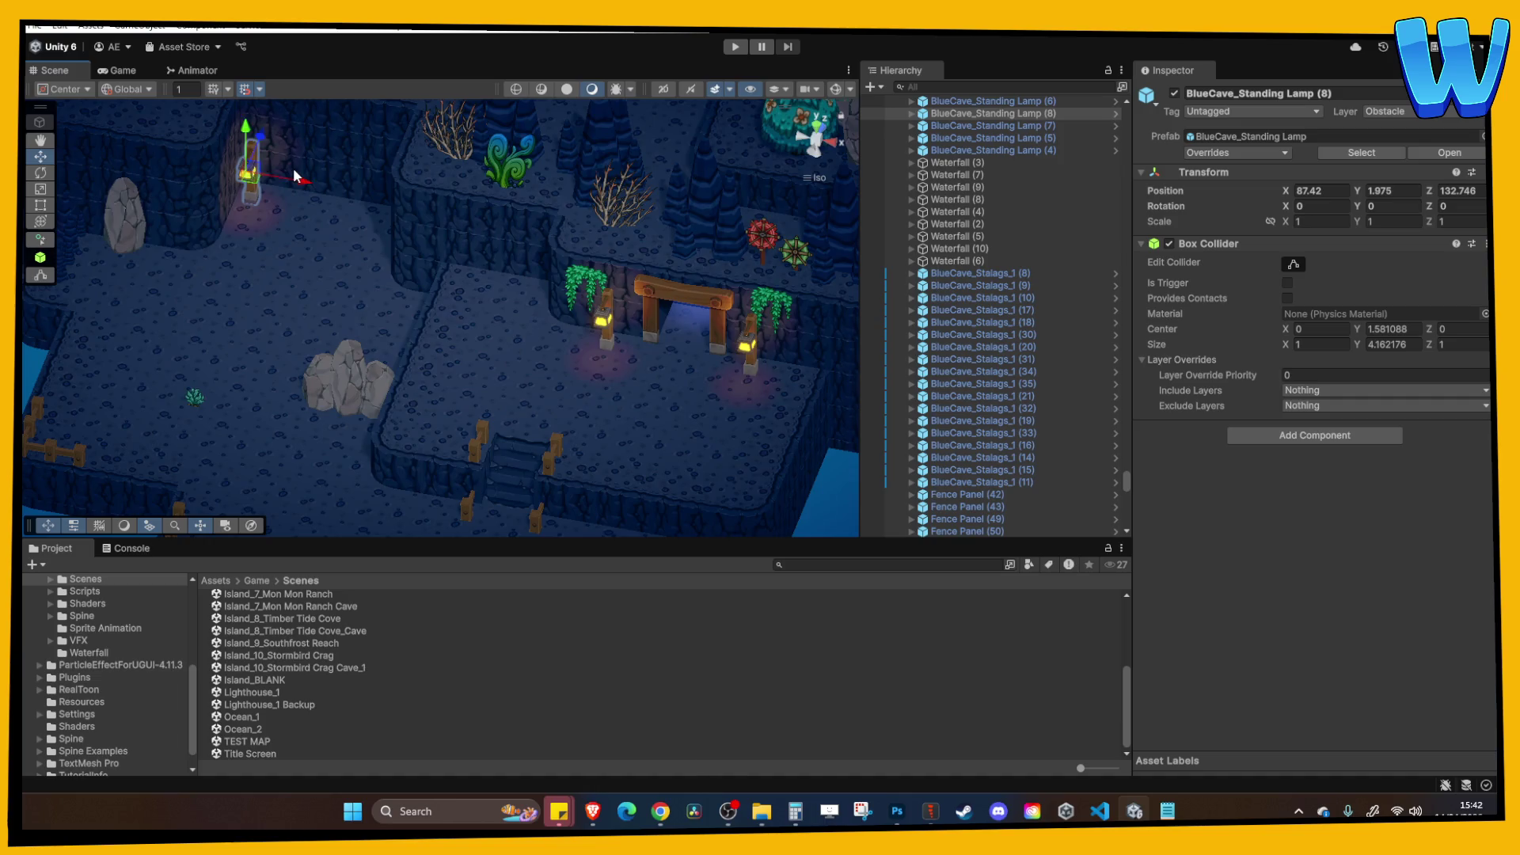
{"action": "key", "text": "f"}
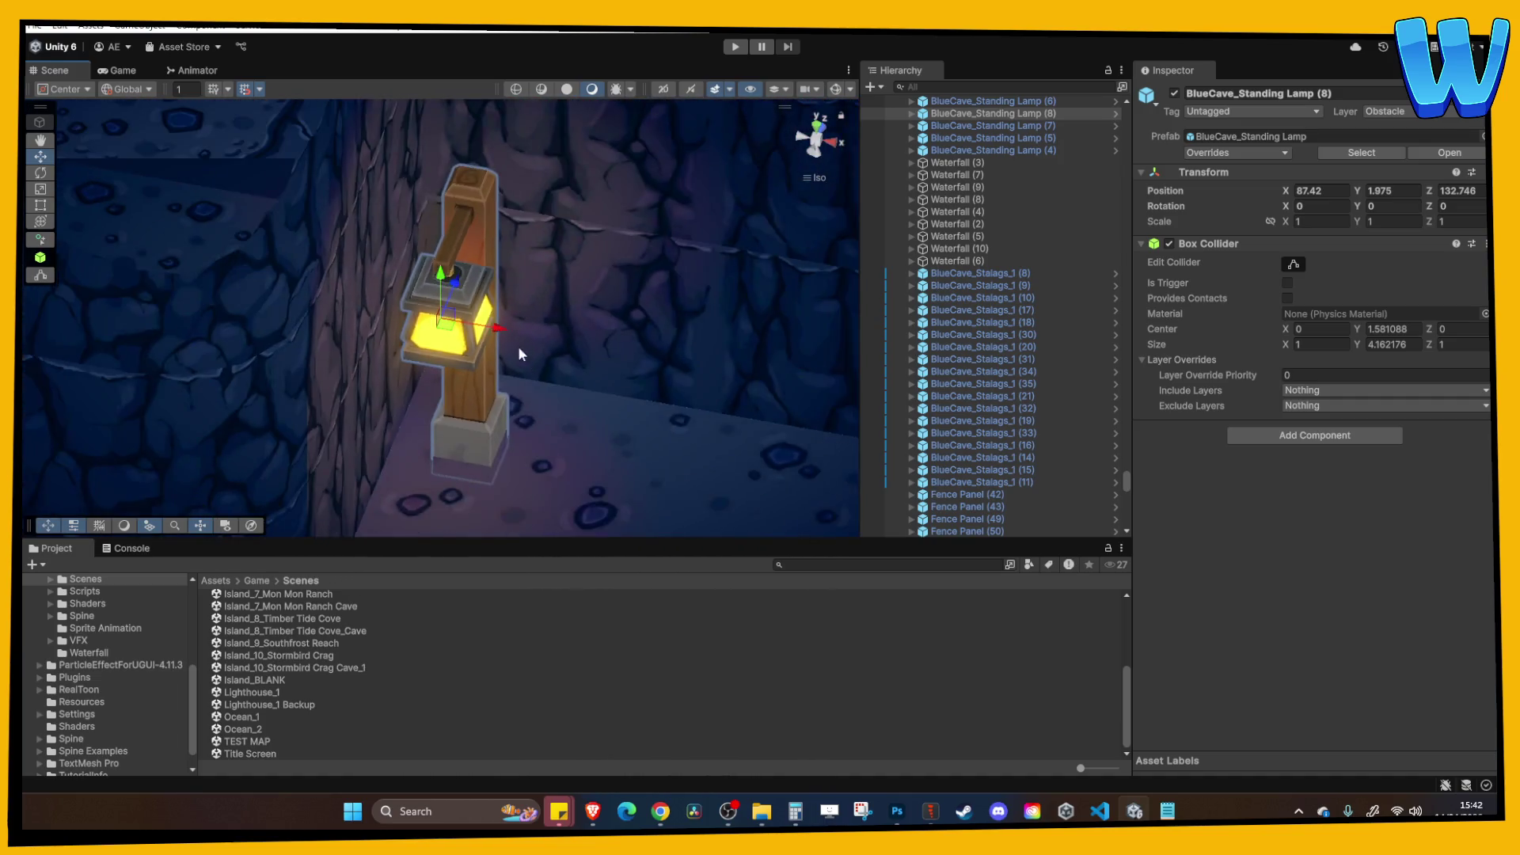
{"action": "left_click_drag", "start_coordinate": [521, 352], "coordinate": [530, 299]}
{"action": "mouse_move", "coordinate": [441, 275]}
{"action": "left_mouse_down"}
{"action": "mouse_move", "coordinate": [441, 263]}
{"action": "mouse_move", "coordinate": [594, 305]}
{"action": "mouse_move", "coordinate": [593, 328]}
{"action": "mouse_move", "coordinate": [644, 321]}
{"action": "mouse_move", "coordinate": [546, 326]}
{"action": "left_mouse_up"}
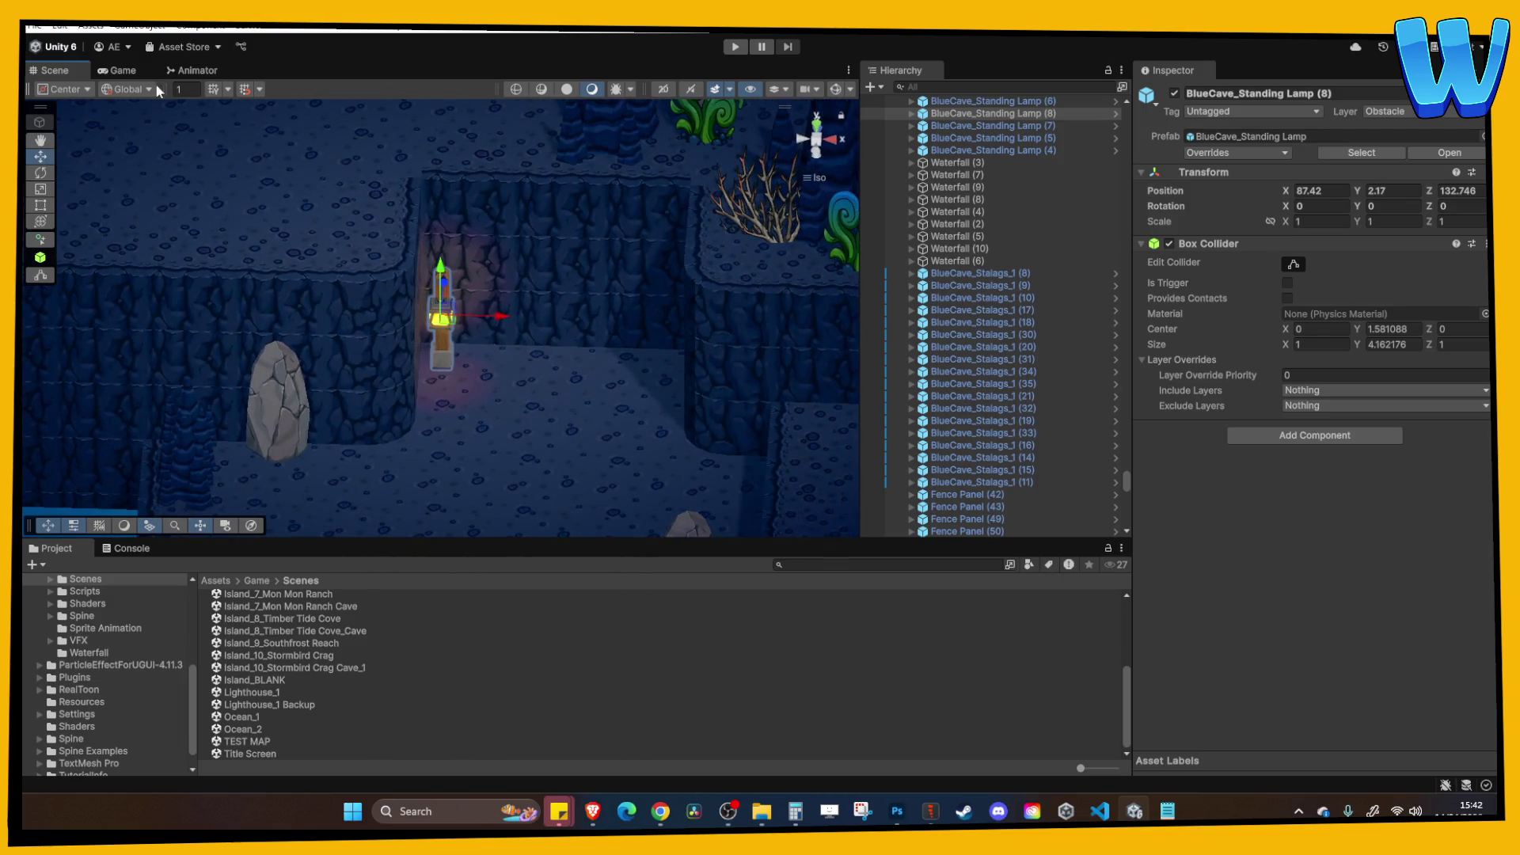
{"action": "mouse_move", "coordinate": [1357, 206]}
{"action": "left_mouse_down"}
{"action": "mouse_move", "coordinate": [73, 212]}
{"action": "mouse_move", "coordinate": [1161, 225]}
{"action": "mouse_move", "coordinate": [690, 317]}
{"action": "left_mouse_up"}
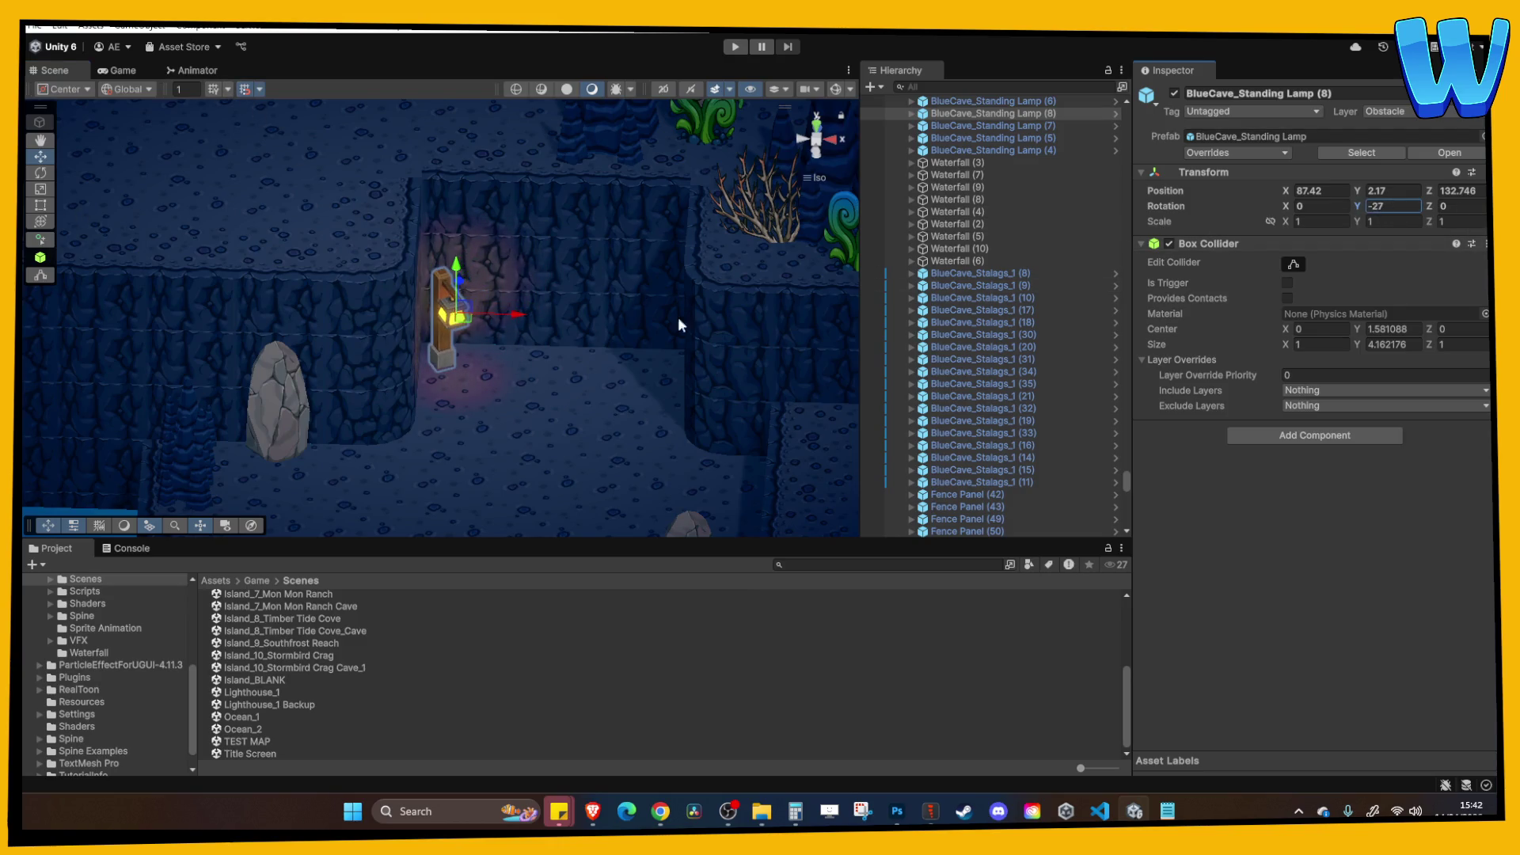
Duplicate the angled lamp as copy (9) at X 97.73, mirrored to Rotation Y 32.68.
{"action": "mouse_move", "coordinate": [510, 320]}
{"action": "left_mouse_down"}
{"action": "mouse_move", "coordinate": [676, 317]}
{"action": "mouse_move", "coordinate": [734, 323]}
{"action": "mouse_move", "coordinate": [748, 341]}
{"action": "left_mouse_up"}
{"action": "key", "text": "ctrl+z"}
{"action": "key", "text": "ctrl+d"}
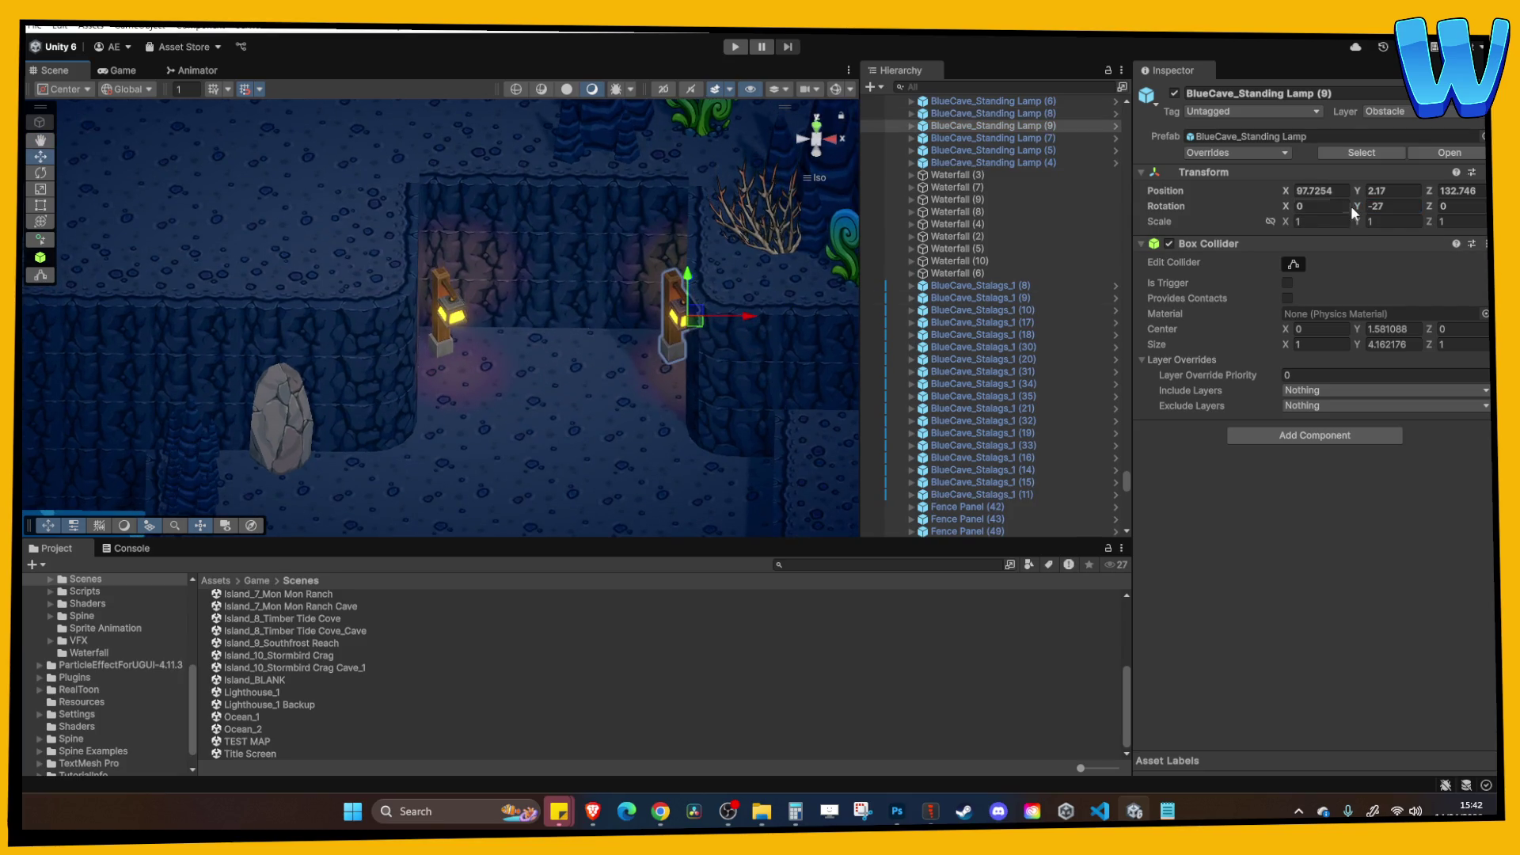
{"action": "mouse_move", "coordinate": [1355, 205]}
{"action": "left_mouse_down"}
{"action": "mouse_move", "coordinate": [397, 227]}
{"action": "mouse_move", "coordinate": [1162, 282]}
{"action": "mouse_move", "coordinate": [1461, 269]}
{"action": "mouse_move", "coordinate": [367, 299]}
{"action": "left_mouse_up"}
{"action": "left_click", "coordinate": [506, 437]}
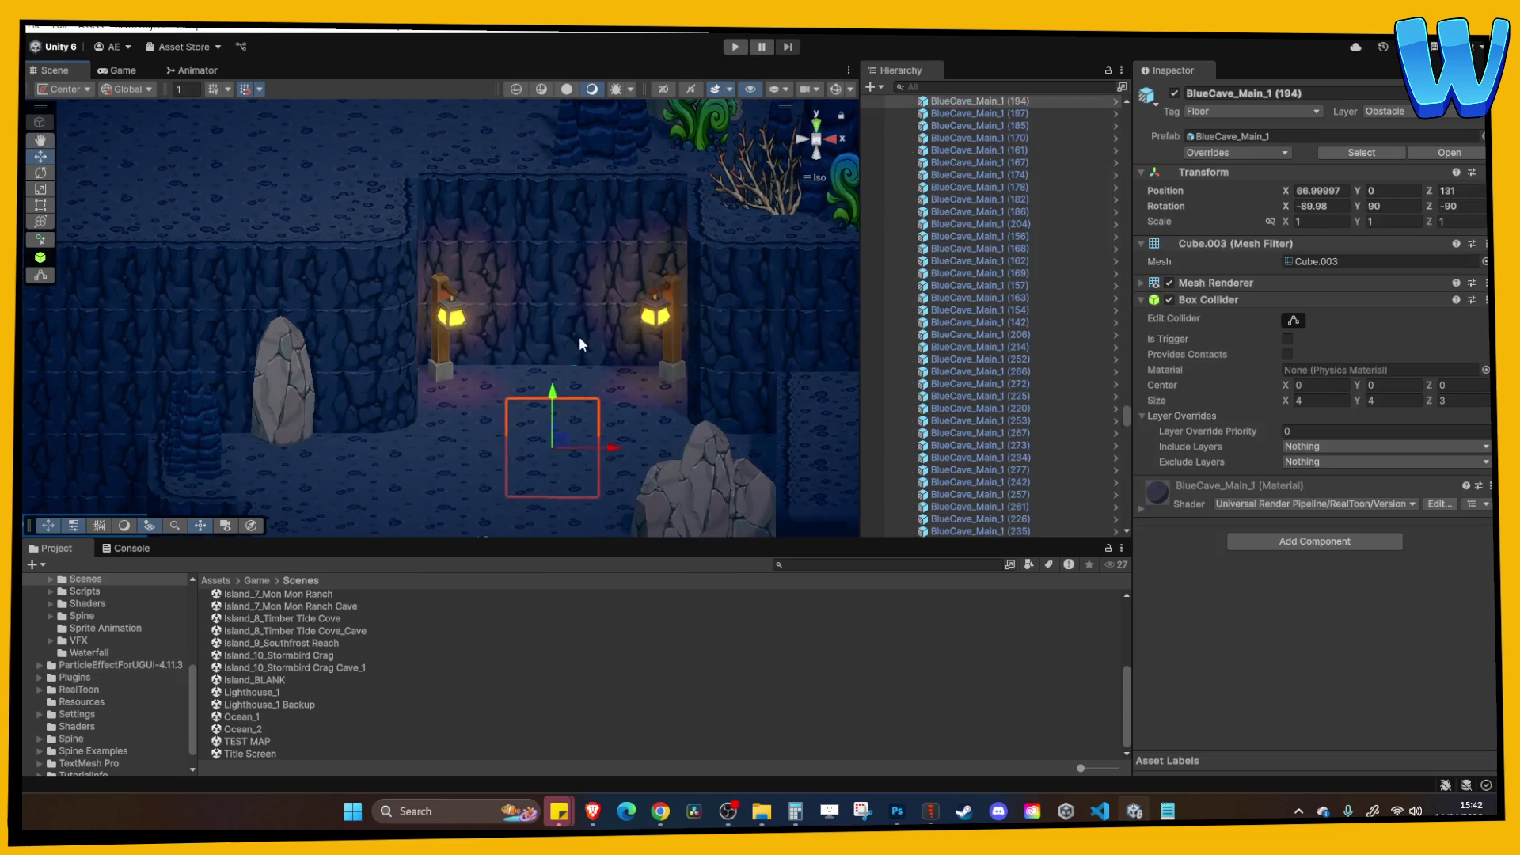
Check the two angled lamps, then pan across the cave toward the island's lower edge.
{"action": "left_click", "coordinate": [447, 332]}
{"action": "left_click", "coordinate": [637, 325], "text": "shift"}
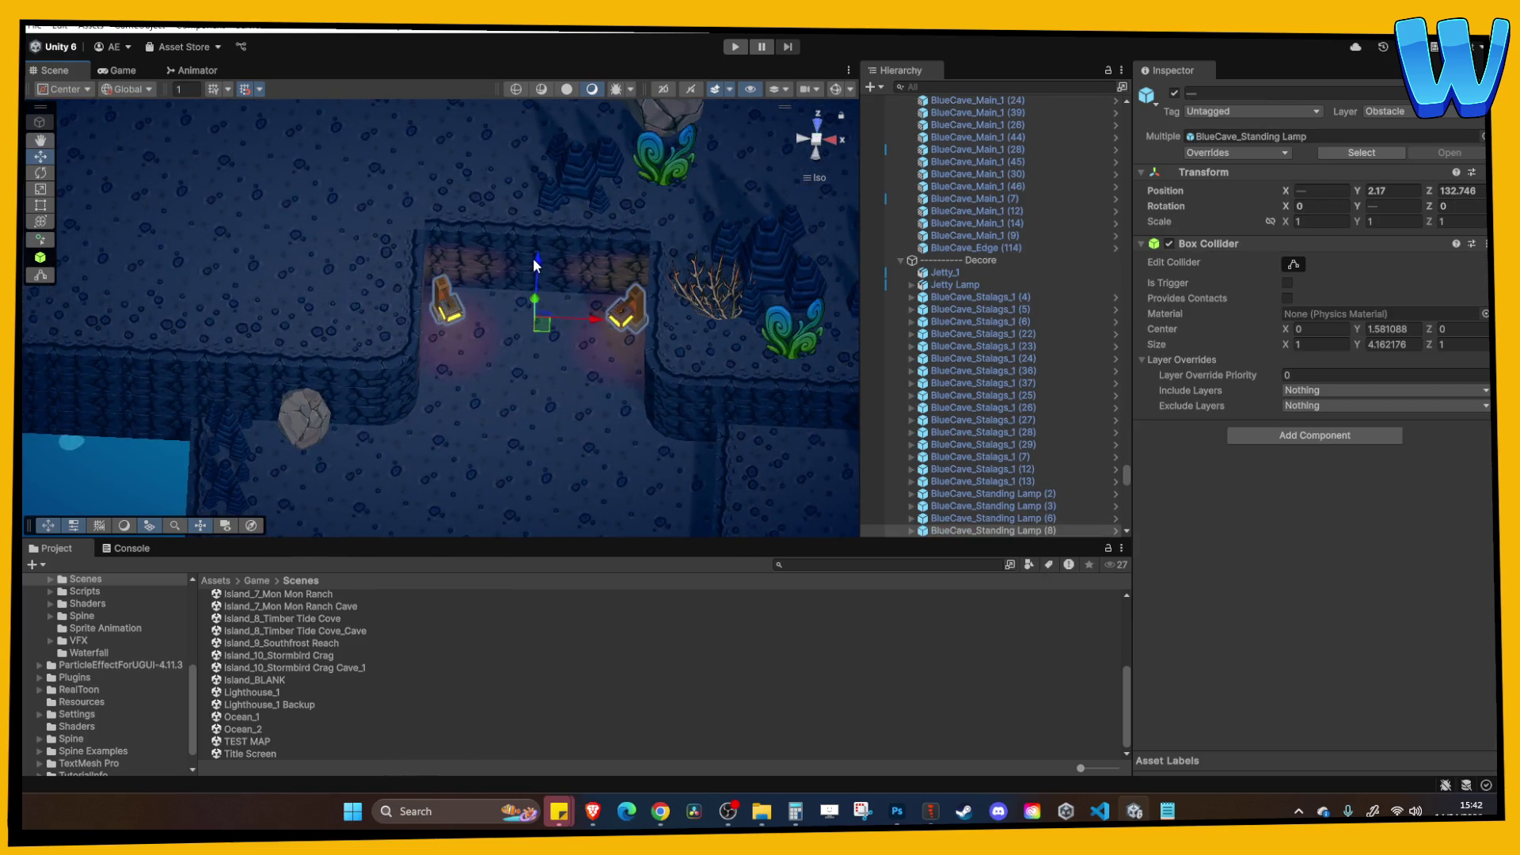
{"action": "left_click", "coordinate": [597, 411]}
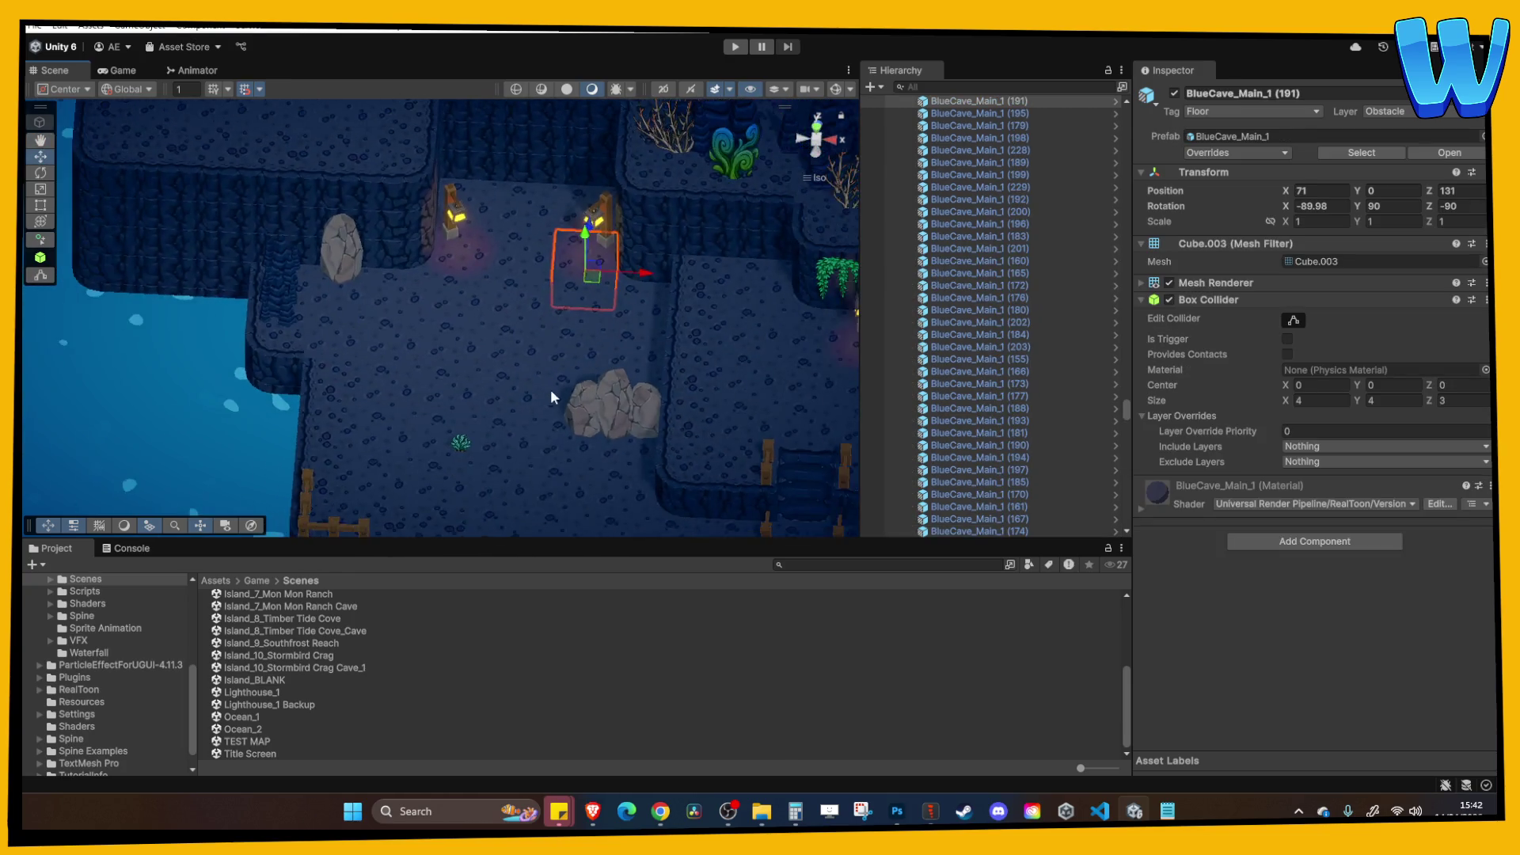
{"action": "key", "text": "Up"}
{"action": "key", "text": "Right"}
{"action": "key", "text": "Down"}
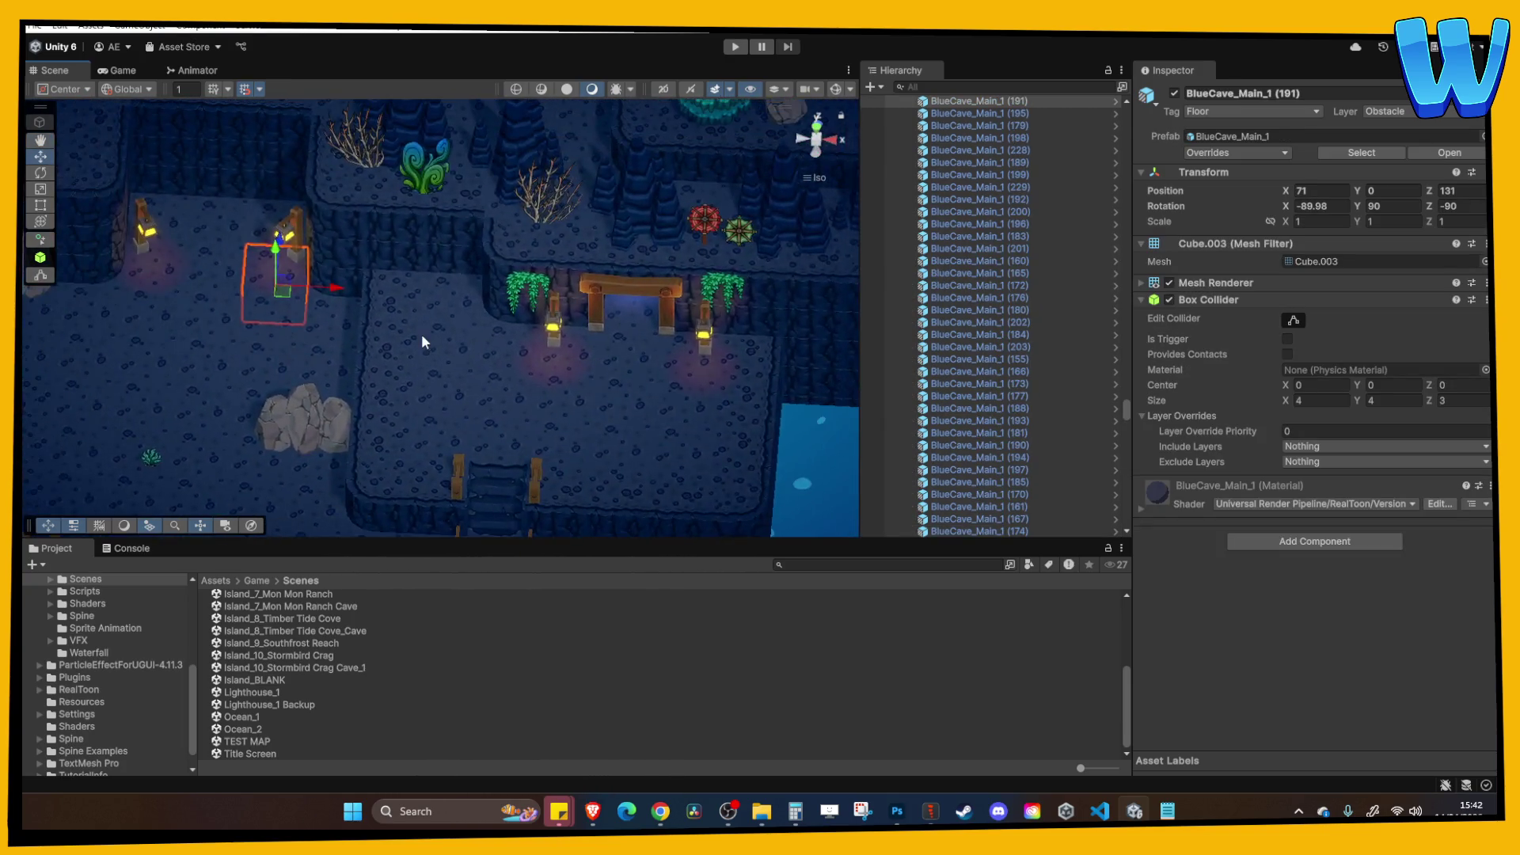
{"action": "key", "text": "Left"}
{"action": "key", "text": "Down"}
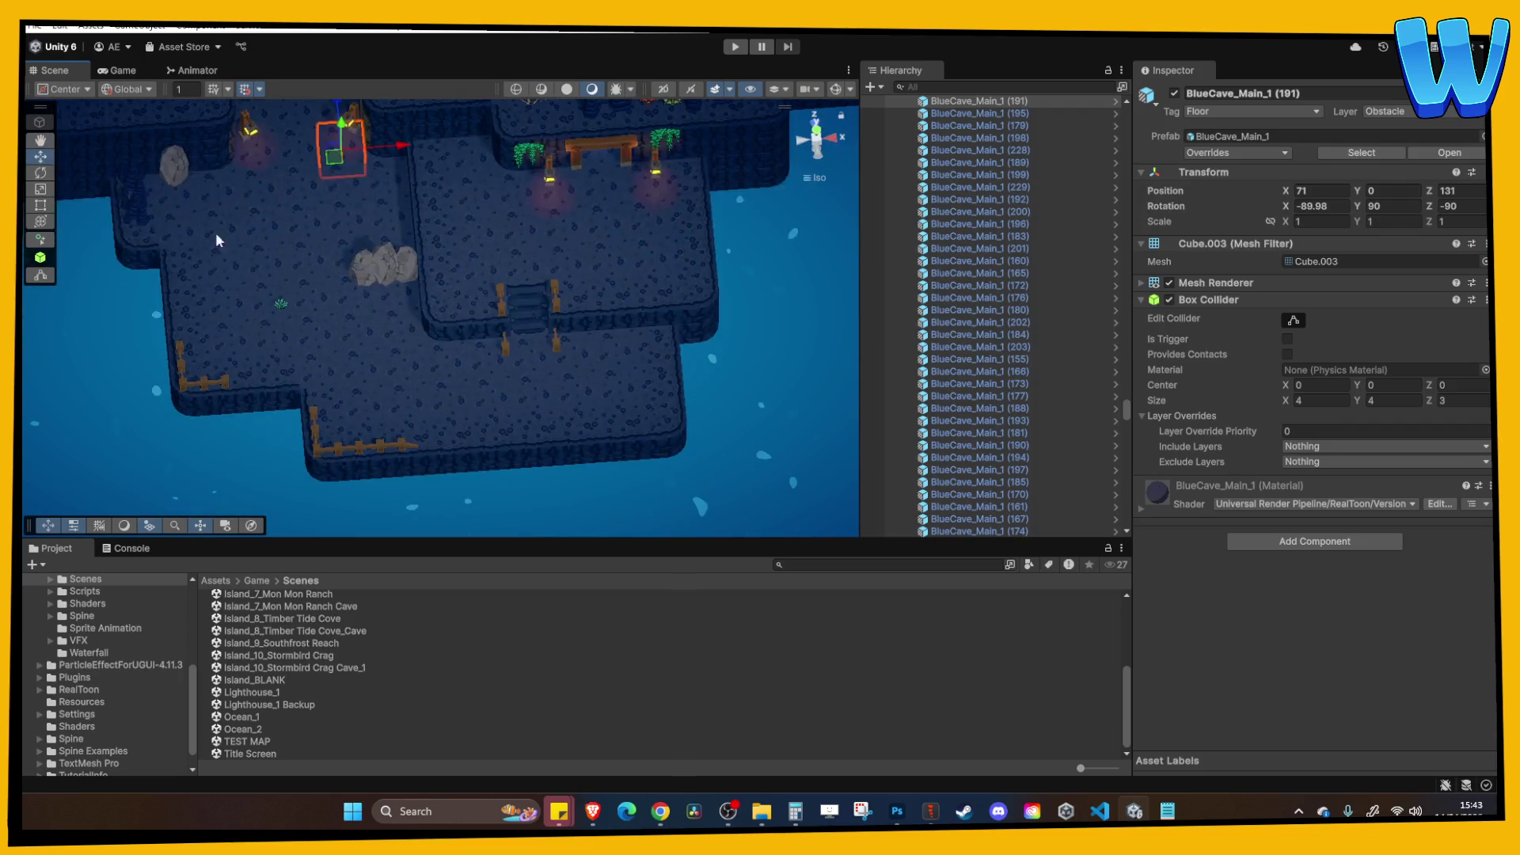
Move stalagmite BlueCave_Stalags_1 (38) to the back wall and duplicate it along X.
{"action": "left_click", "coordinate": [133, 207]}
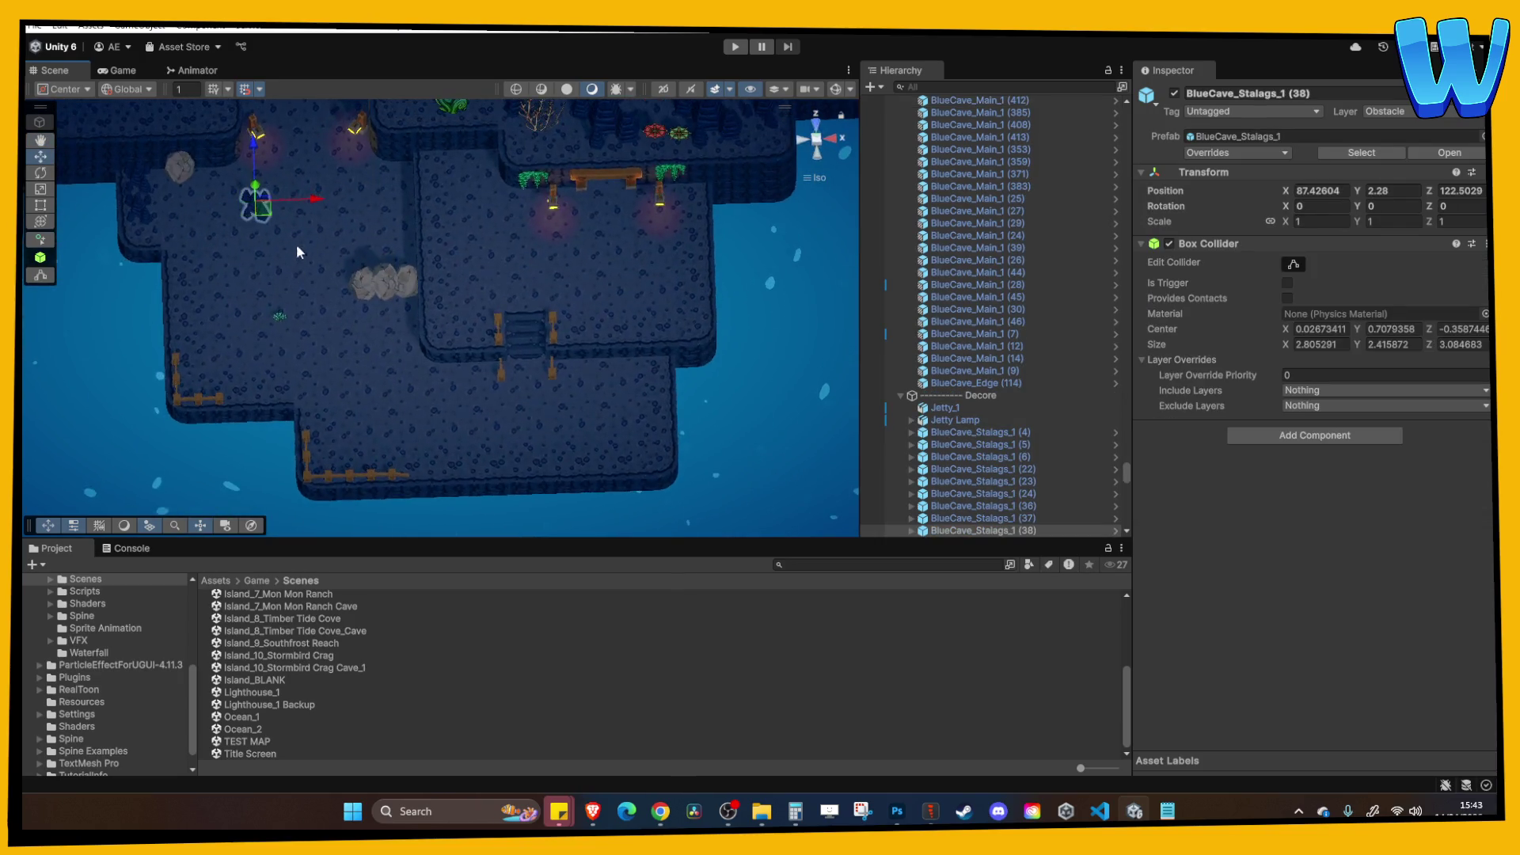
{"action": "key", "text": "Up"}
{"action": "left_click_drag", "start_coordinate": [215, 273], "coordinate": [216, 184]}
{"action": "key", "text": "f"}
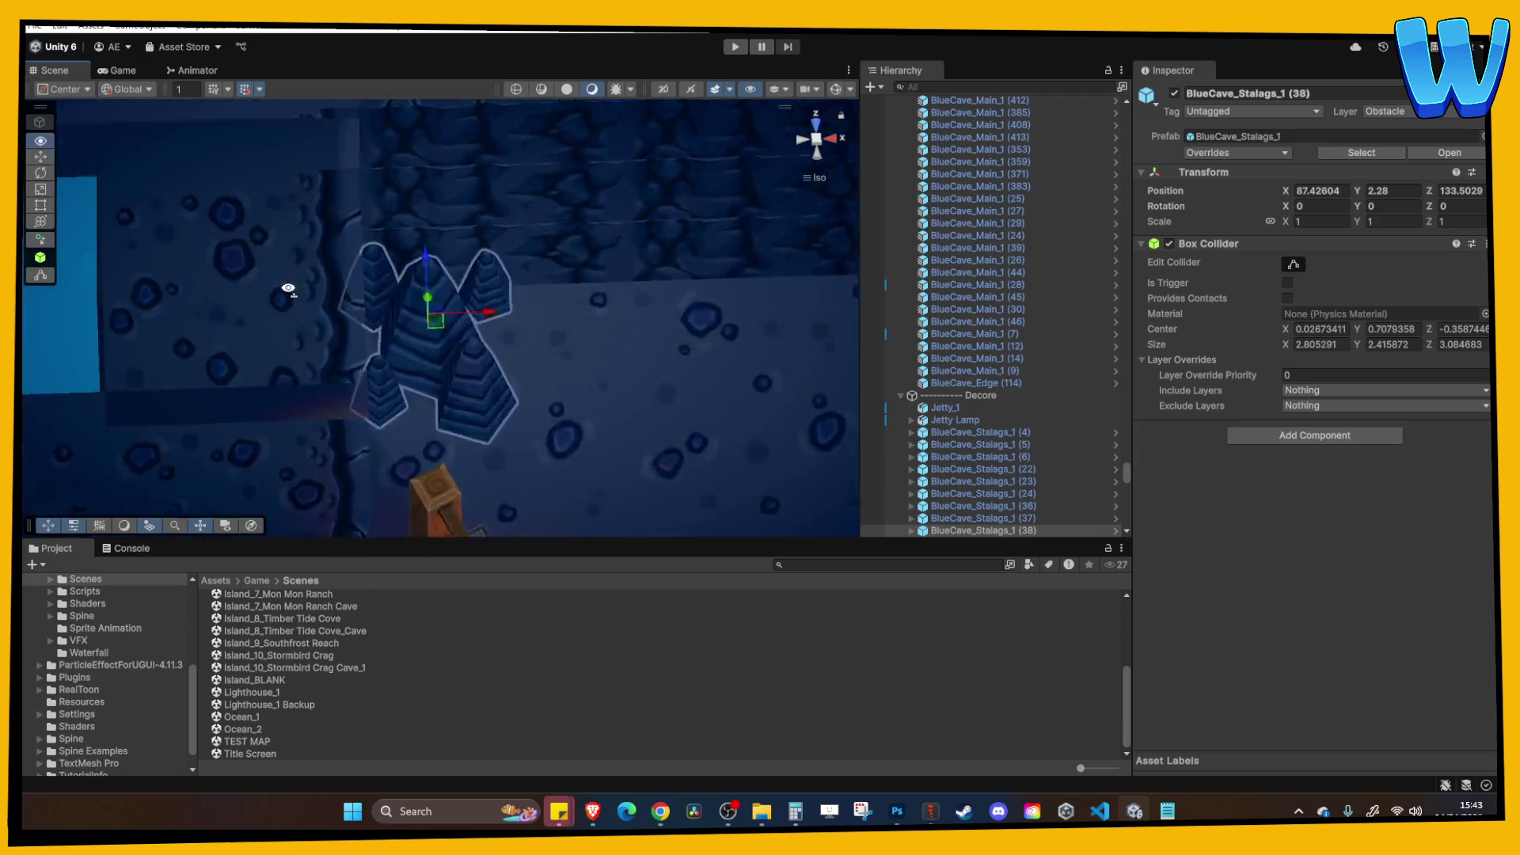
{"action": "key", "text": "ctrl+d"}
{"action": "mouse_move", "coordinate": [486, 328]}
{"action": "left_mouse_down"}
{"action": "mouse_move", "coordinate": [685, 365]}
{"action": "mouse_move", "coordinate": [548, 312]}
{"action": "mouse_move", "coordinate": [633, 312]}
{"action": "left_mouse_up"}
{"action": "key", "text": "f"}
{"action": "key", "text": "ctrl+d"}
{"action": "key", "text": "ctrl+d"}
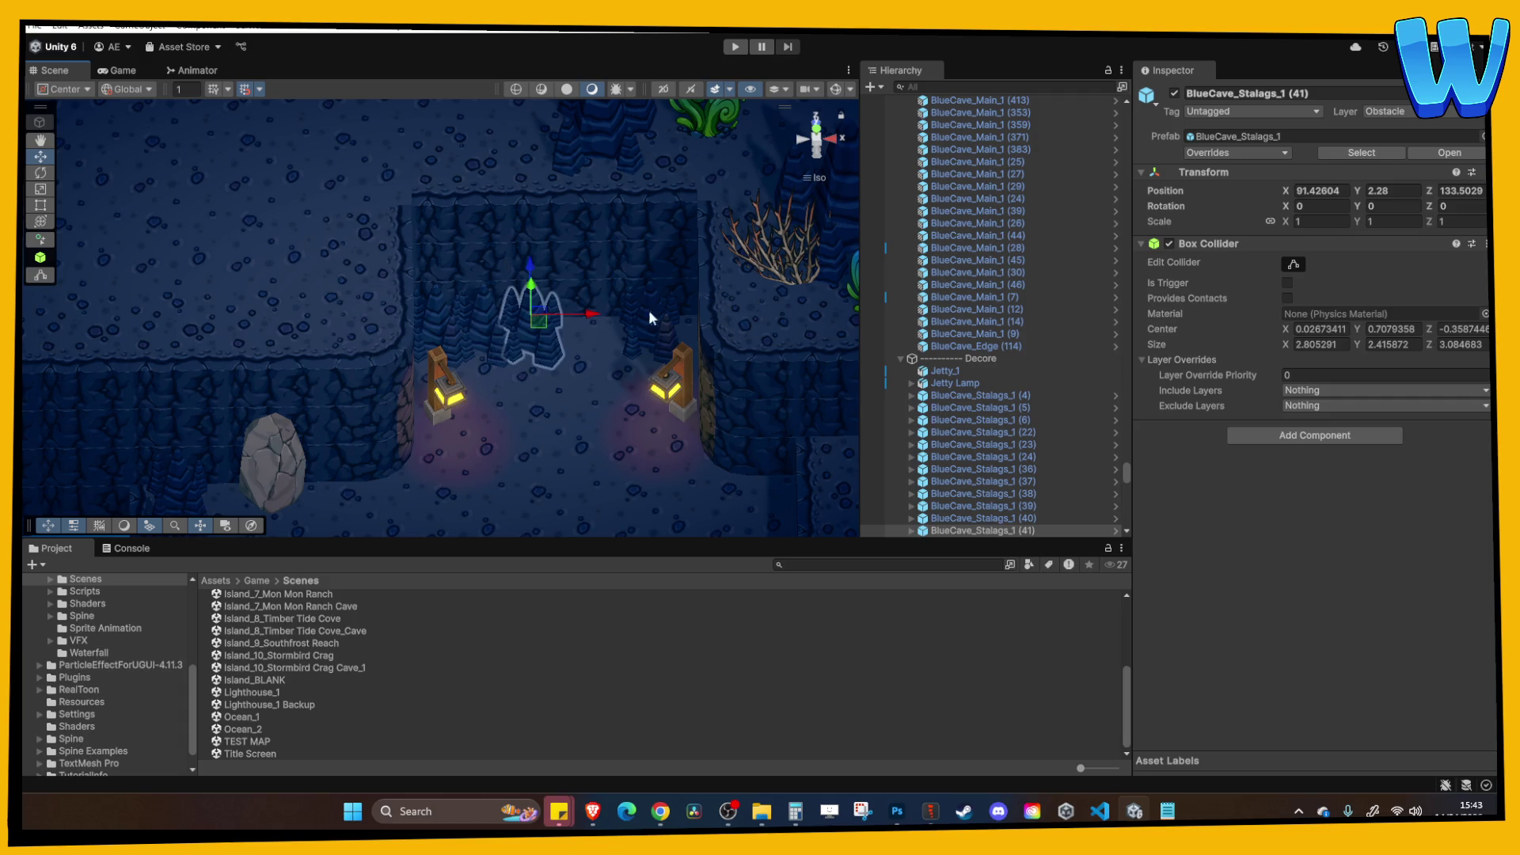
From a rotated view, select the new stalagmite copies to check their placement.
{"action": "left_click", "coordinate": [600, 363]}
{"action": "mouse_move", "coordinate": [599, 362]}
{"action": "left_mouse_down"}
{"action": "mouse_move", "coordinate": [497, 360]}
{"action": "mouse_move", "coordinate": [439, 425]}
{"action": "mouse_move", "coordinate": [497, 460]}
{"action": "mouse_move", "coordinate": [488, 230]}
{"action": "left_mouse_up"}
{"action": "left_click", "coordinate": [487, 235]}
{"action": "left_click", "coordinate": [486, 233]}
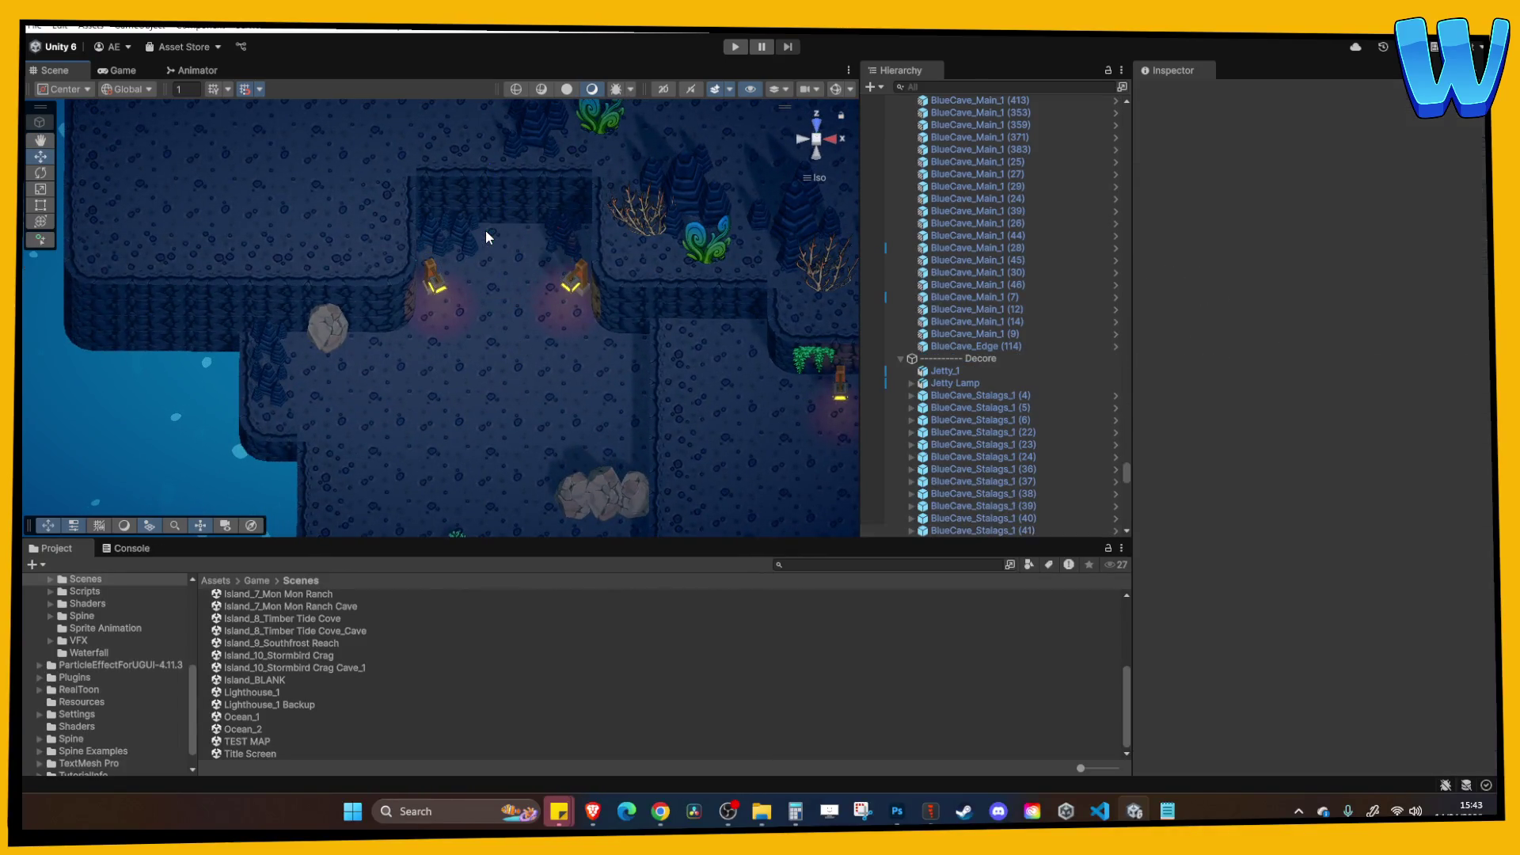
{"action": "left_click", "coordinate": [577, 234]}
{"action": "key", "text": "ctrl+d"}
{"action": "left_click_drag", "start_coordinate": [631, 238], "coordinate": [614, 235]}
{"action": "left_click", "coordinate": [634, 221]}
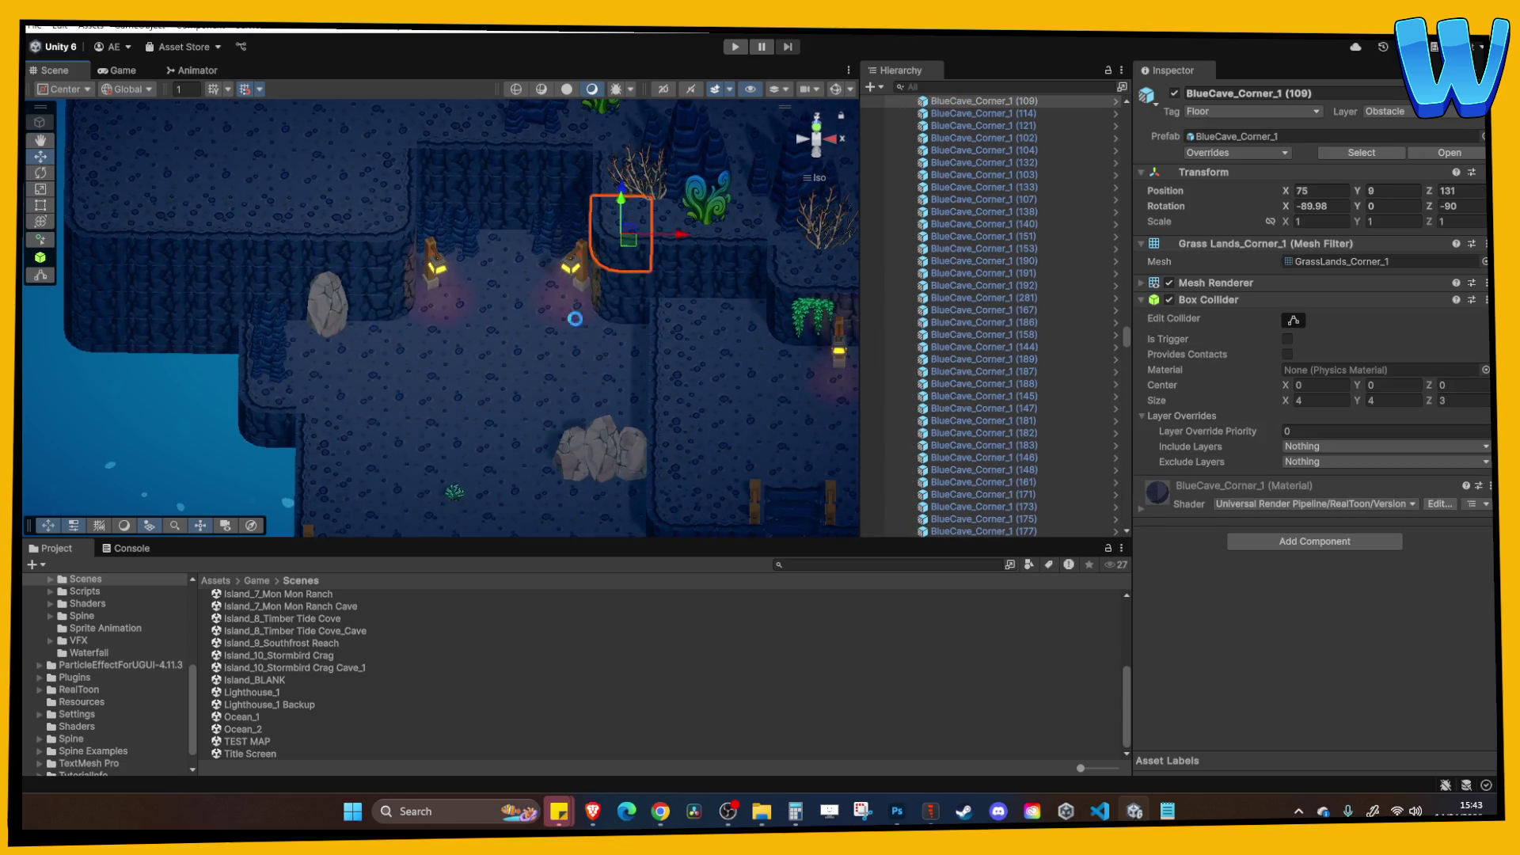
{"action": "scroll", "coordinate": [502, 469], "scroll_direction": "up", "scroll_amount": 2}
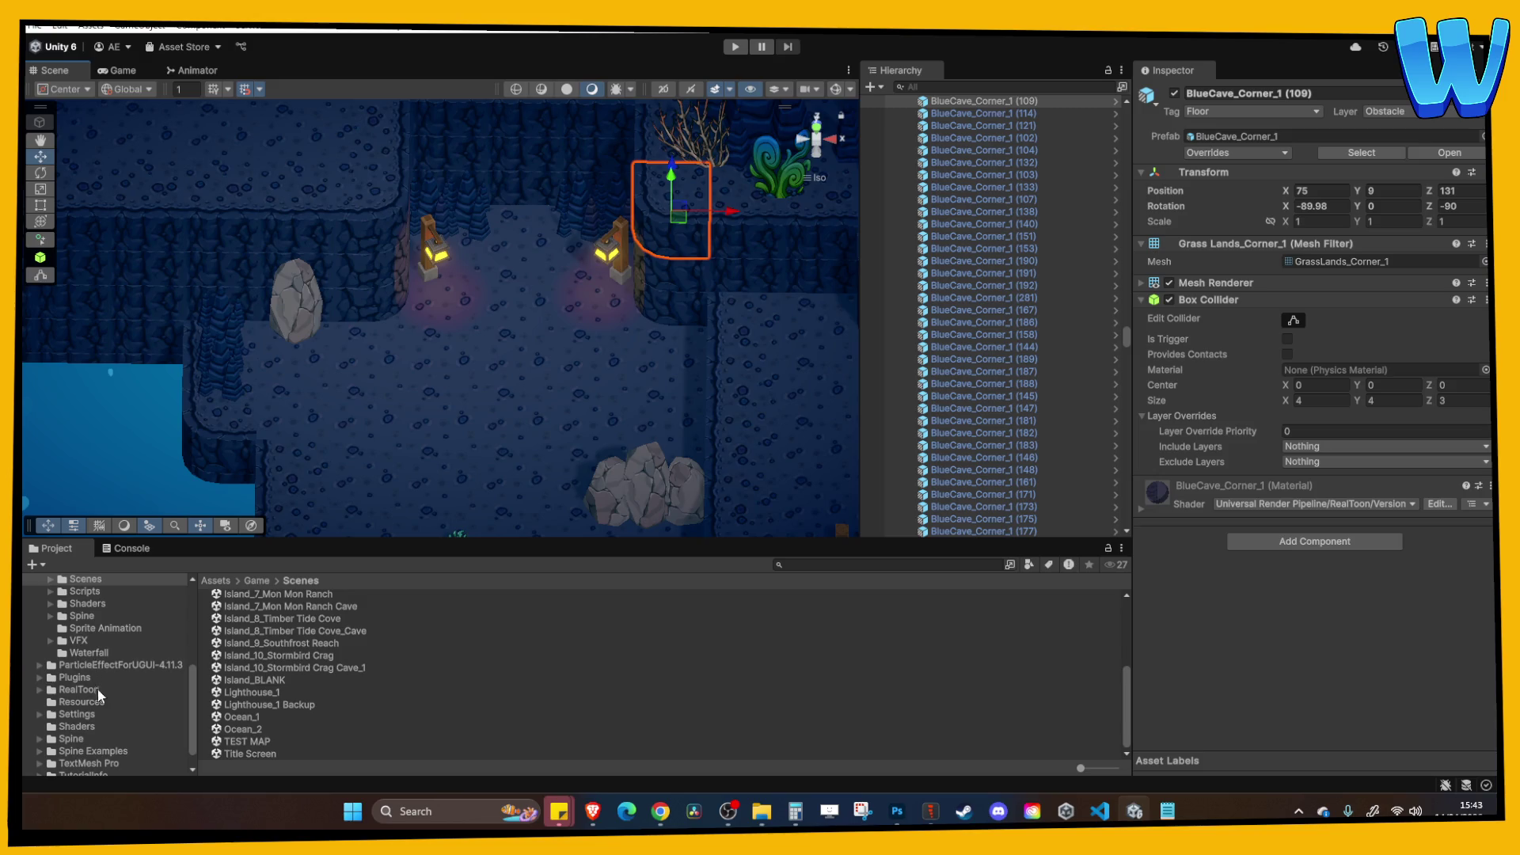
{"action": "scroll", "coordinate": [88, 695], "scroll_direction": "up", "scroll_amount": 3}
{"action": "left_click", "coordinate": [97, 662]}
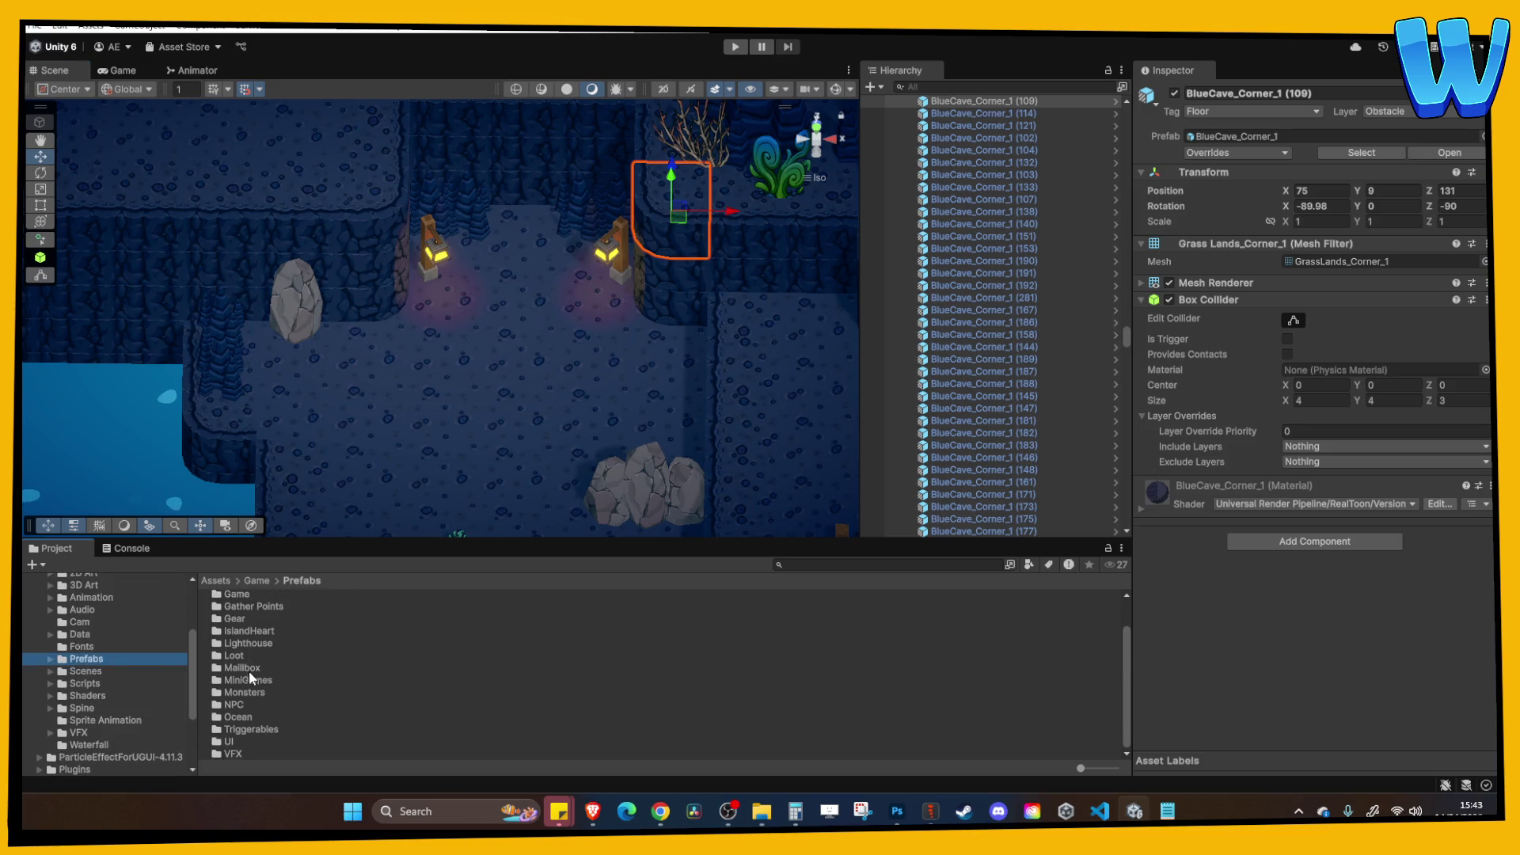
{"action": "double_click", "coordinate": [249, 603]}
{"action": "double_click", "coordinate": [254, 604]}
{"action": "mouse_move", "coordinate": [245, 595]}
{"action": "left_mouse_down"}
{"action": "mouse_move", "coordinate": [441, 400]}
{"action": "mouse_move", "coordinate": [519, 231]}
{"action": "mouse_move", "coordinate": [499, 261]}
{"action": "mouse_move", "coordinate": [508, 282]}
{"action": "mouse_move", "coordinate": [563, 277]}
{"action": "mouse_move", "coordinate": [539, 288]}
{"action": "left_mouse_up"}
{"action": "key", "text": "f"}
{"action": "mouse_move", "coordinate": [497, 363]}
{"action": "left_mouse_down"}
{"action": "mouse_move", "coordinate": [519, 386]}
{"action": "mouse_move", "coordinate": [501, 364]}
{"action": "mouse_move", "coordinate": [560, 343]}
{"action": "mouse_move", "coordinate": [583, 357]}
{"action": "mouse_move", "coordinate": [573, 391]}
{"action": "mouse_move", "coordinate": [507, 332]}
{"action": "mouse_move", "coordinate": [468, 342]}
{"action": "mouse_move", "coordinate": [448, 318]}
{"action": "mouse_move", "coordinate": [449, 369]}
{"action": "left_mouse_up"}
{"action": "left_click", "coordinate": [573, 391]}
{"action": "scroll", "coordinate": [551, 334], "scroll_direction": "down", "scroll_amount": 5}
{"action": "left_click", "coordinate": [450, 368]}
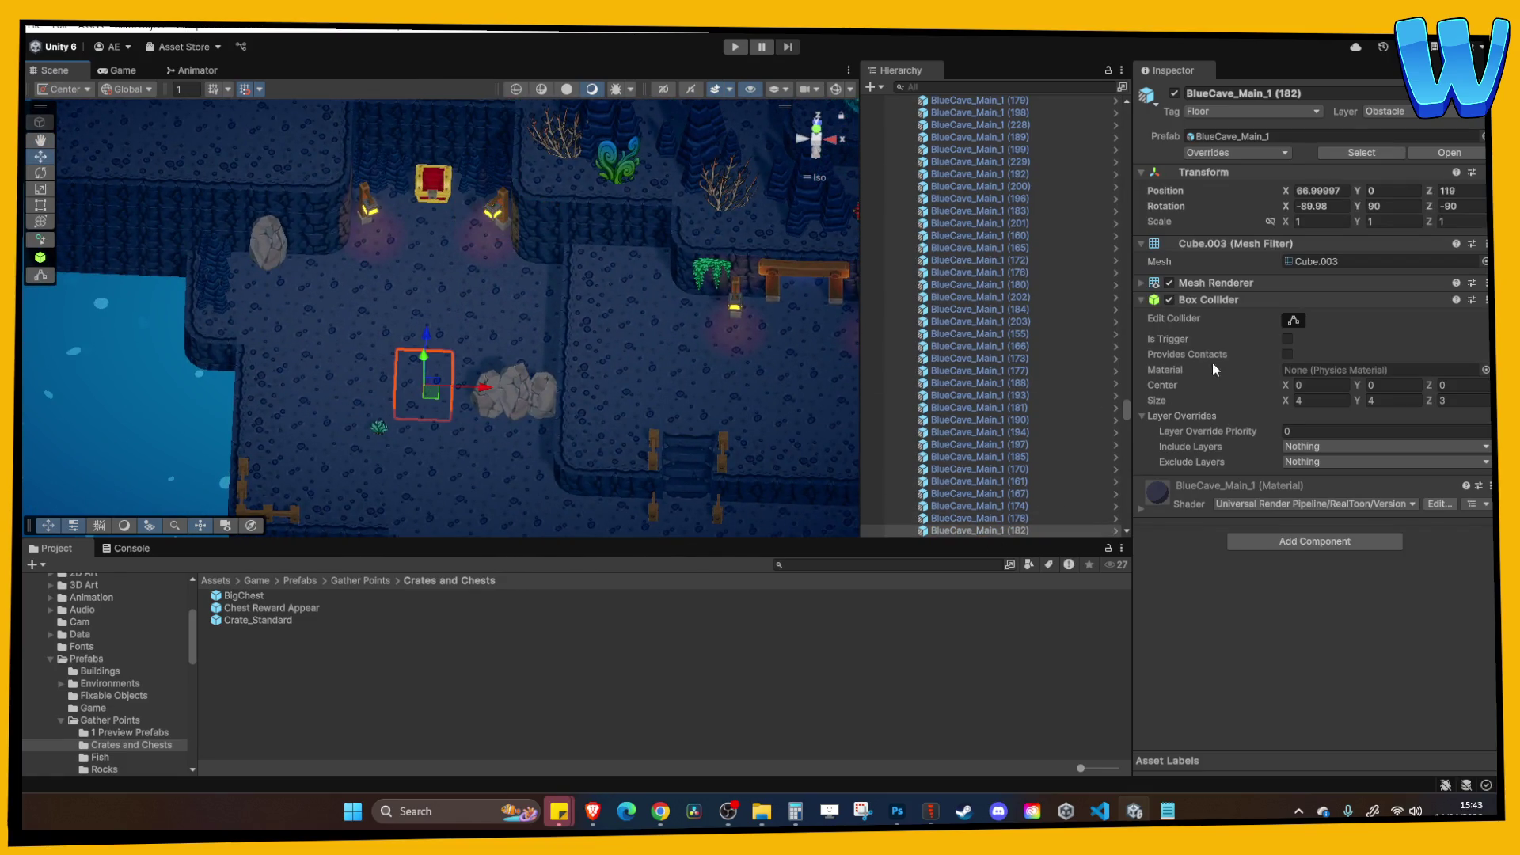
{"action": "right_click", "coordinate": [1197, 498]}
{"action": "left_click", "coordinate": [1250, 523]}
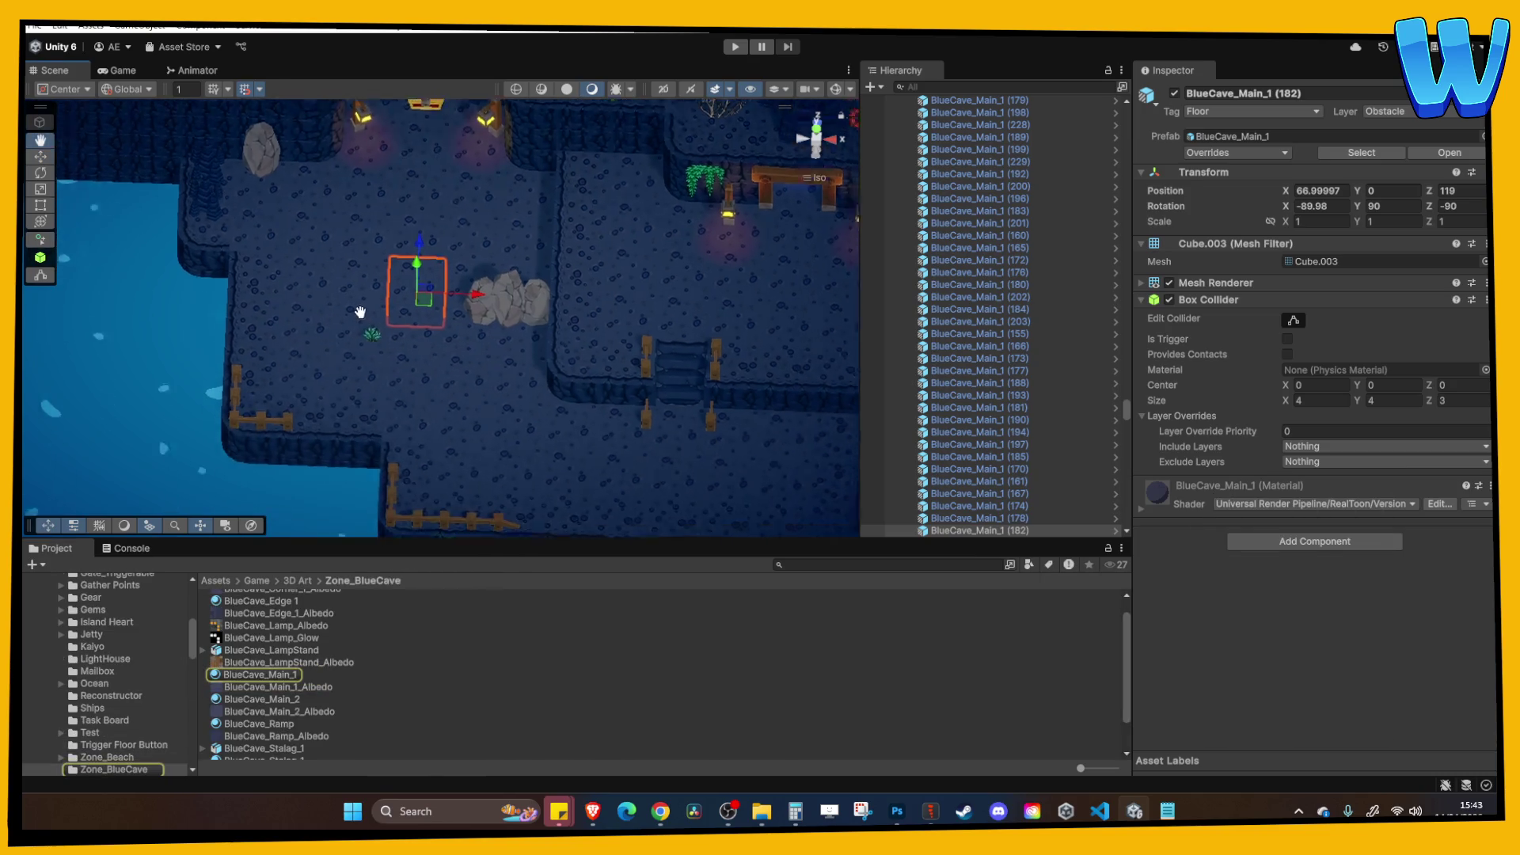
{"action": "scroll", "coordinate": [282, 701], "scroll_direction": "up", "scroll_amount": 1}
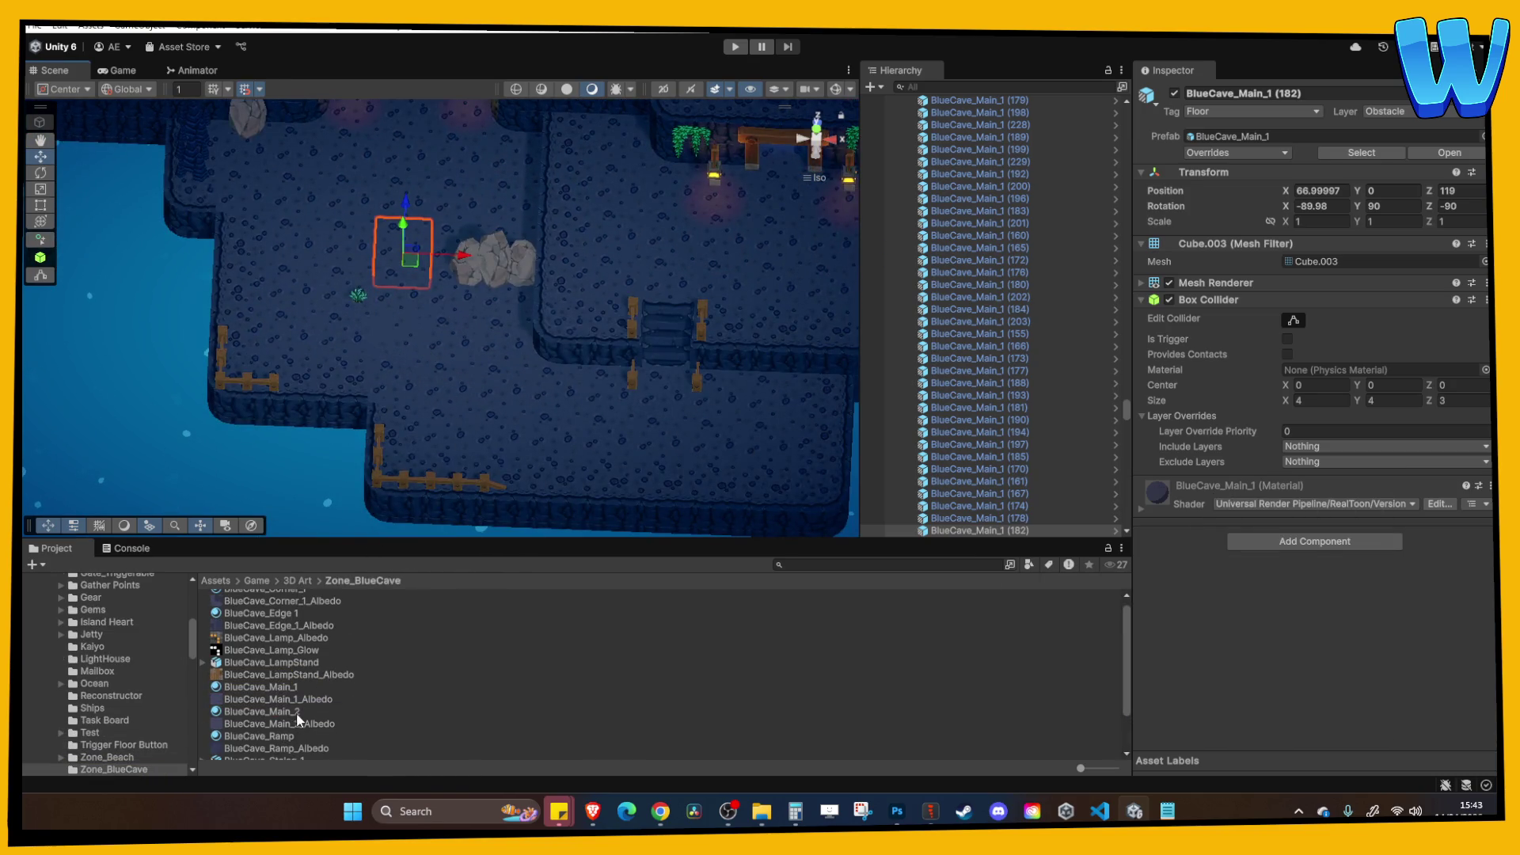
{"action": "scroll", "coordinate": [296, 713], "scroll_direction": "up", "scroll_amount": 1}
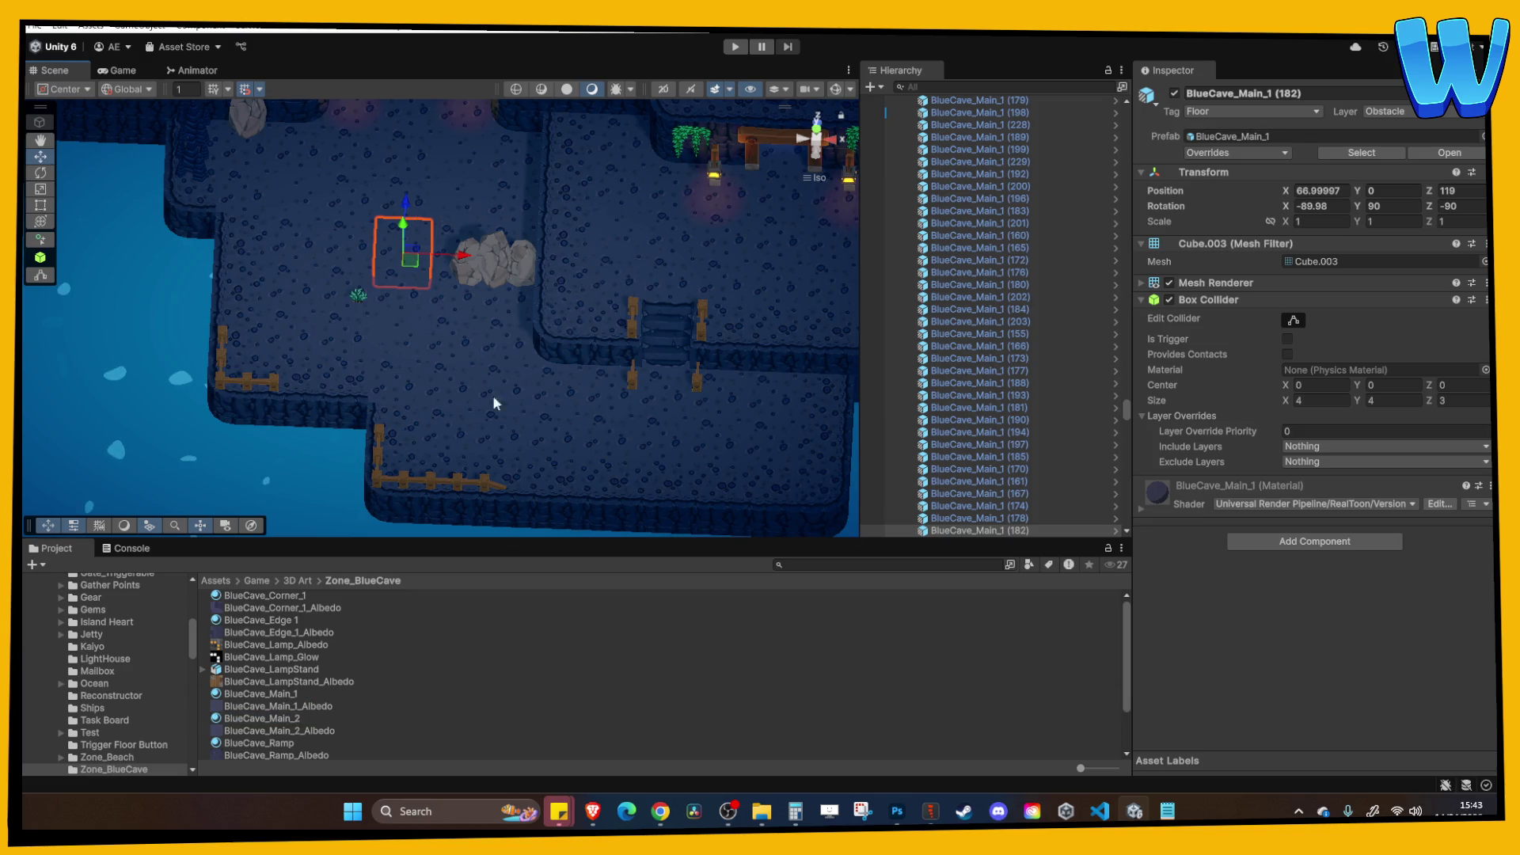
{"action": "left_click_drag", "start_coordinate": [292, 717], "coordinate": [693, 287]}
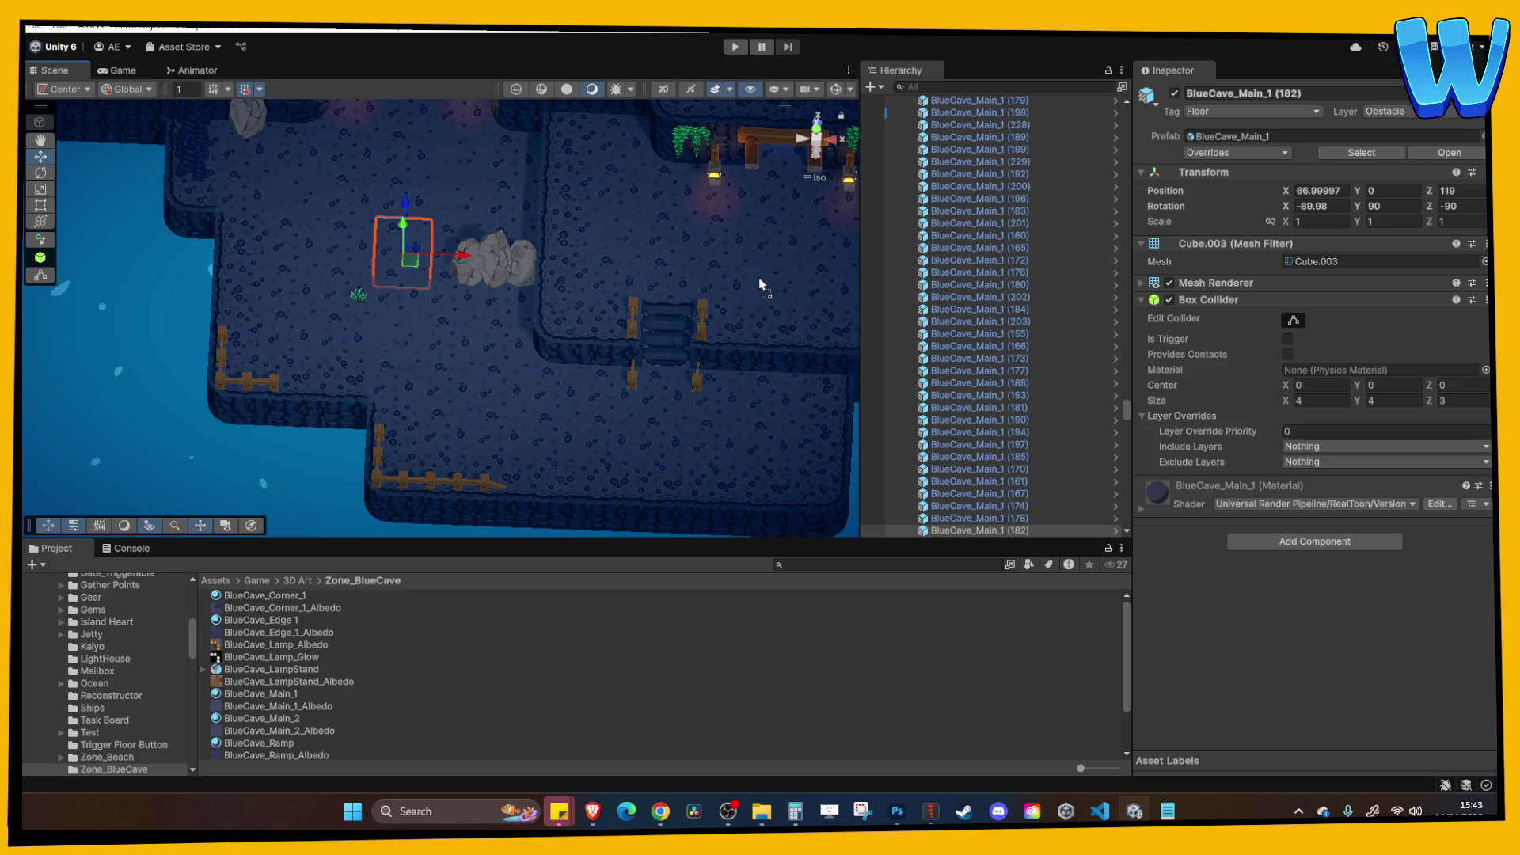
{"action": "key", "text": "Right"}
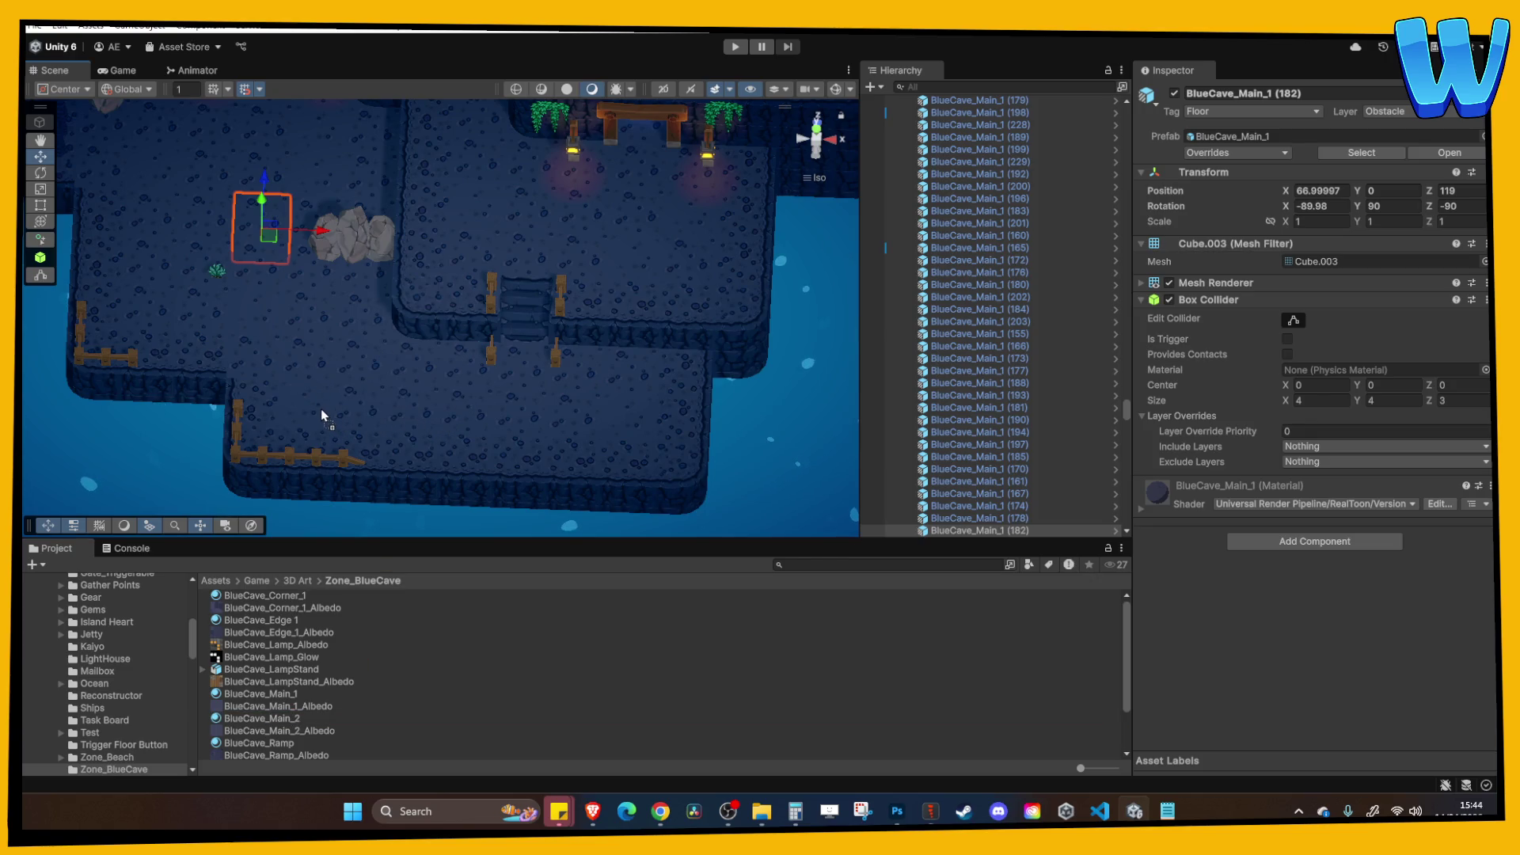
{"action": "left_click", "coordinate": [336, 388]}
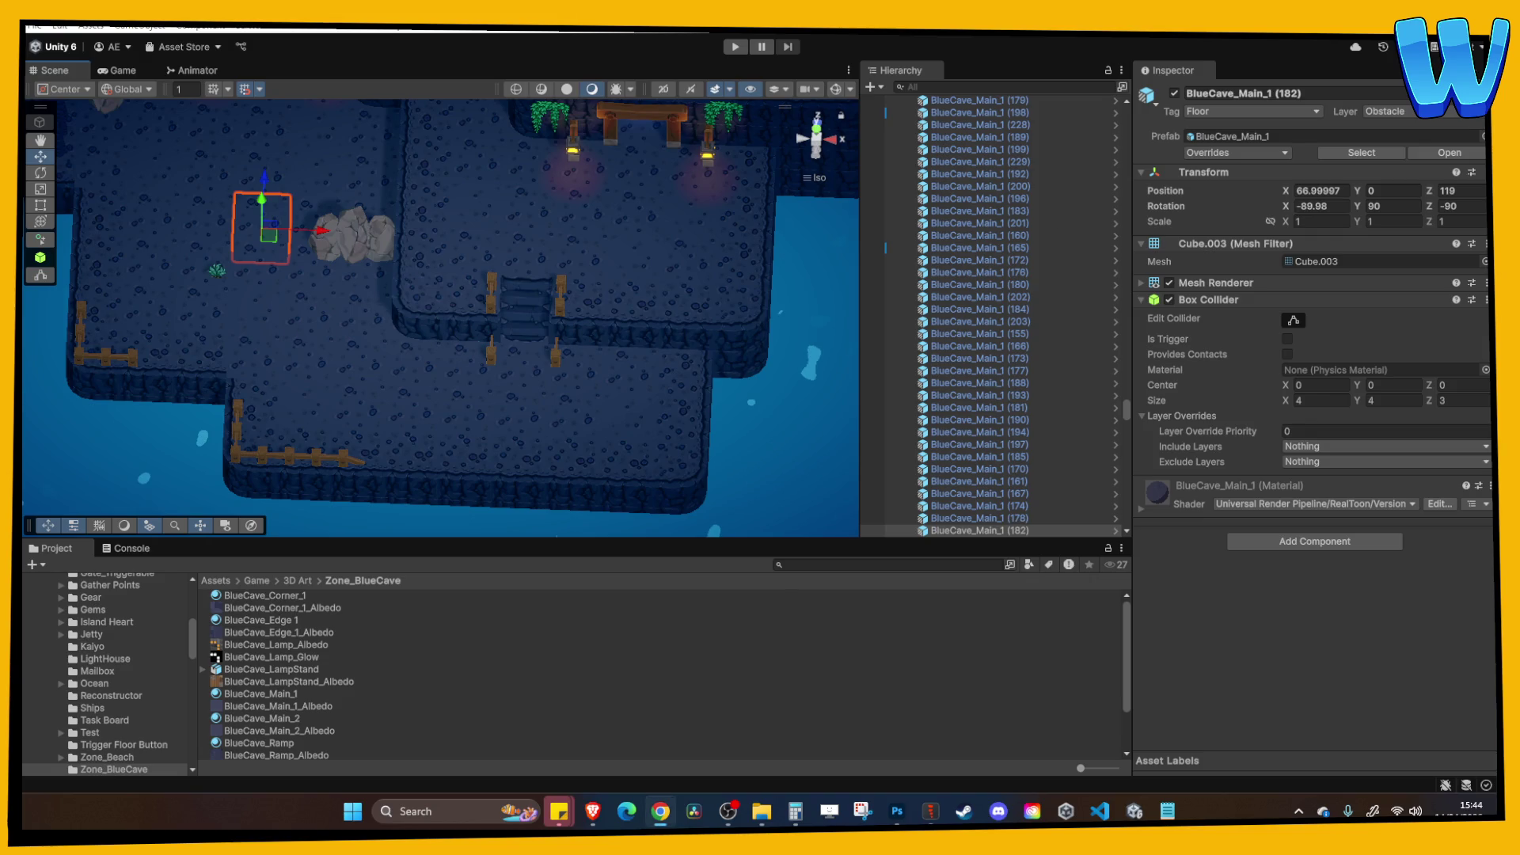
{"action": "mouse_move", "coordinate": [748, 410]}
{"action": "left_mouse_down"}
{"action": "mouse_move", "coordinate": [434, 341]}
{"action": "mouse_move", "coordinate": [455, 412]}
{"action": "left_mouse_up"}
Move Cave Plant 2 (11) down beside the grey rocks and set its Y rotation to 11.
{"action": "left_click", "coordinate": [358, 207]}
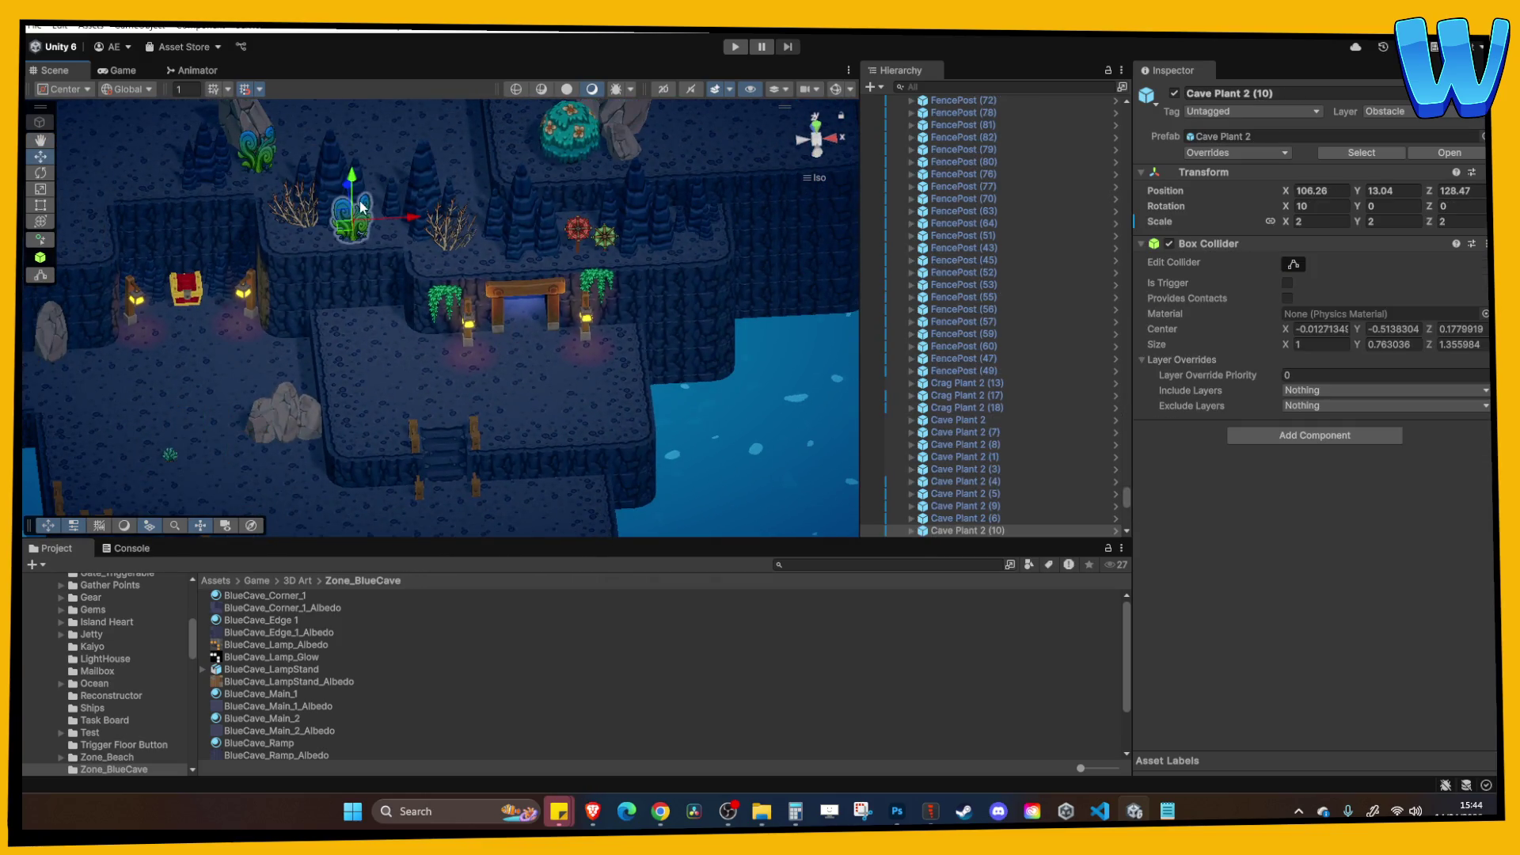
{"action": "mouse_move", "coordinate": [329, 204]}
{"action": "left_mouse_down"}
{"action": "mouse_move", "coordinate": [393, 366]}
{"action": "mouse_move", "coordinate": [378, 401]}
{"action": "mouse_move", "coordinate": [454, 304]}
{"action": "left_mouse_up"}
{"action": "left_click", "coordinate": [404, 342]}
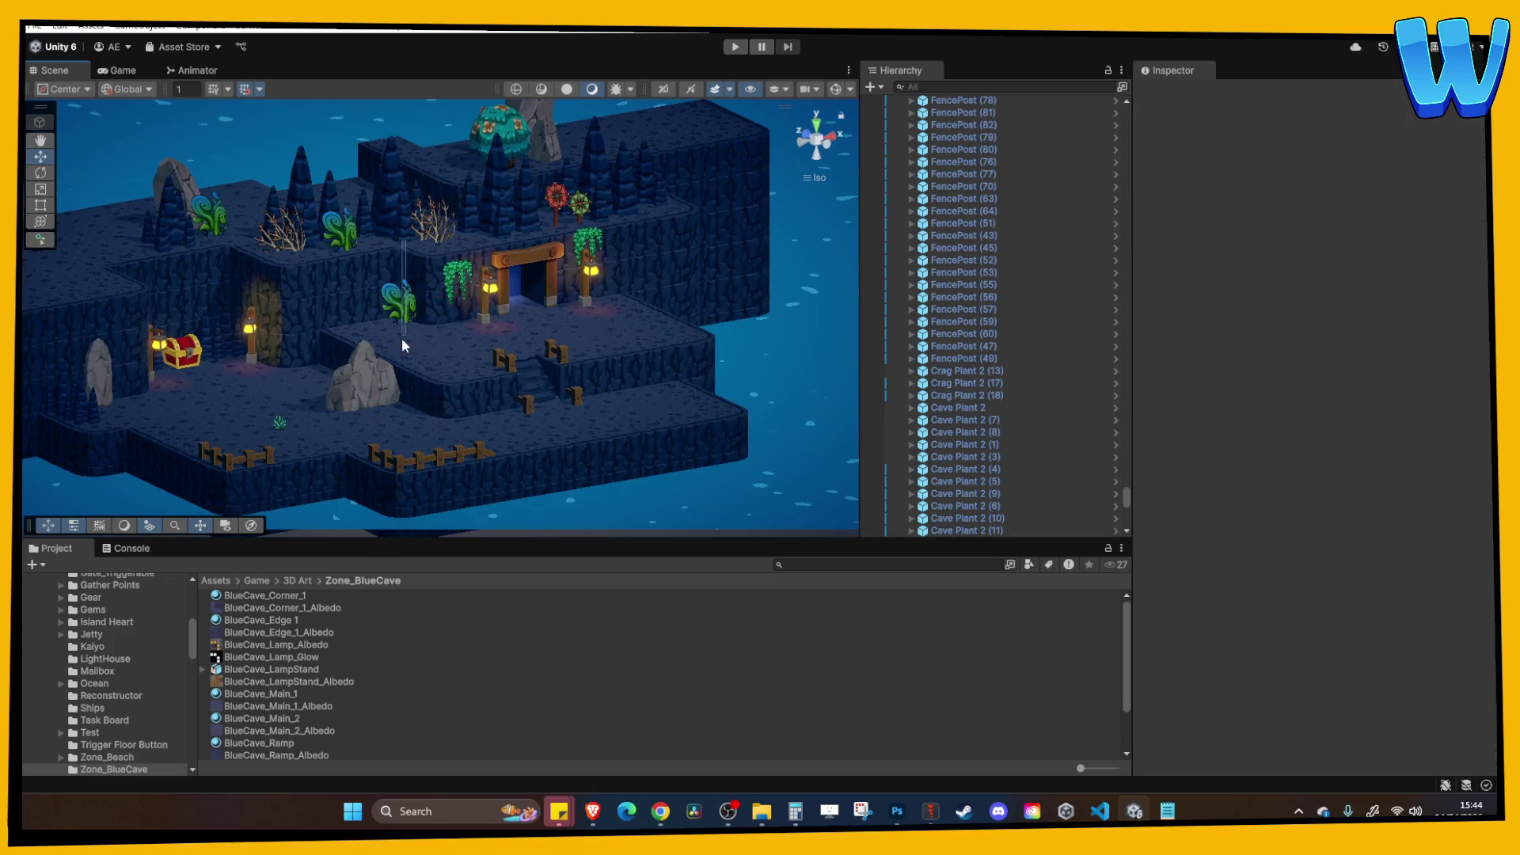
{"action": "left_click", "coordinate": [410, 307]}
{"action": "scroll", "coordinate": [412, 382], "scroll_direction": "up", "scroll_amount": 5}
{"action": "left_click_drag", "start_coordinate": [420, 293], "coordinate": [400, 273]}
{"action": "scroll", "coordinate": [328, 332], "scroll_direction": "up", "scroll_amount": 2}
{"action": "mouse_move", "coordinate": [328, 332]}
{"action": "left_mouse_down"}
{"action": "mouse_move", "coordinate": [501, 230]}
{"action": "mouse_move", "coordinate": [543, 252]}
{"action": "left_mouse_up"}
{"action": "key", "text": "w"}
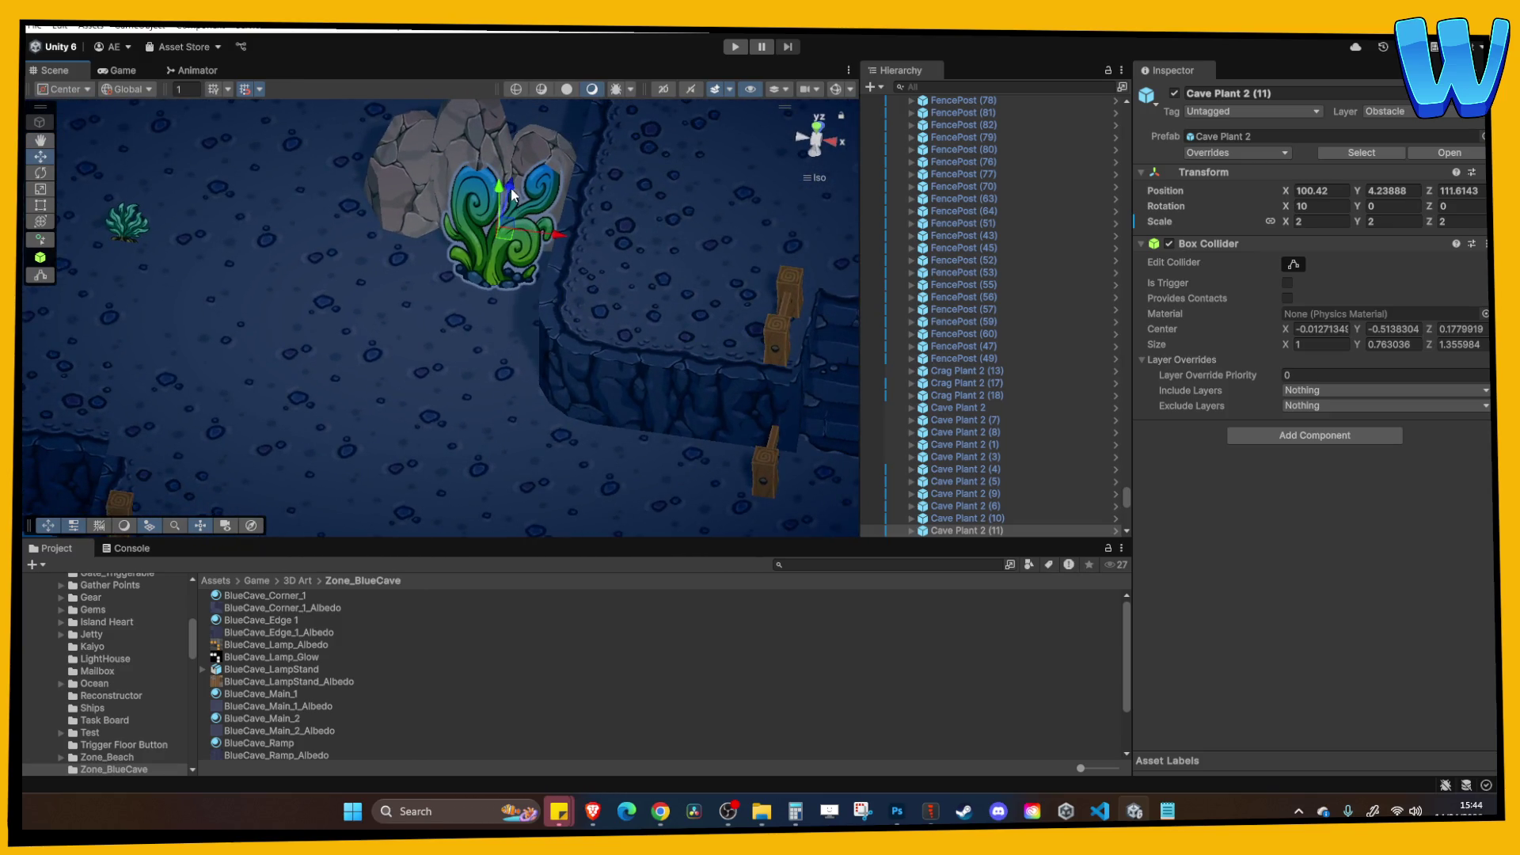
{"action": "left_click_drag", "start_coordinate": [511, 190], "coordinate": [504, 210]}
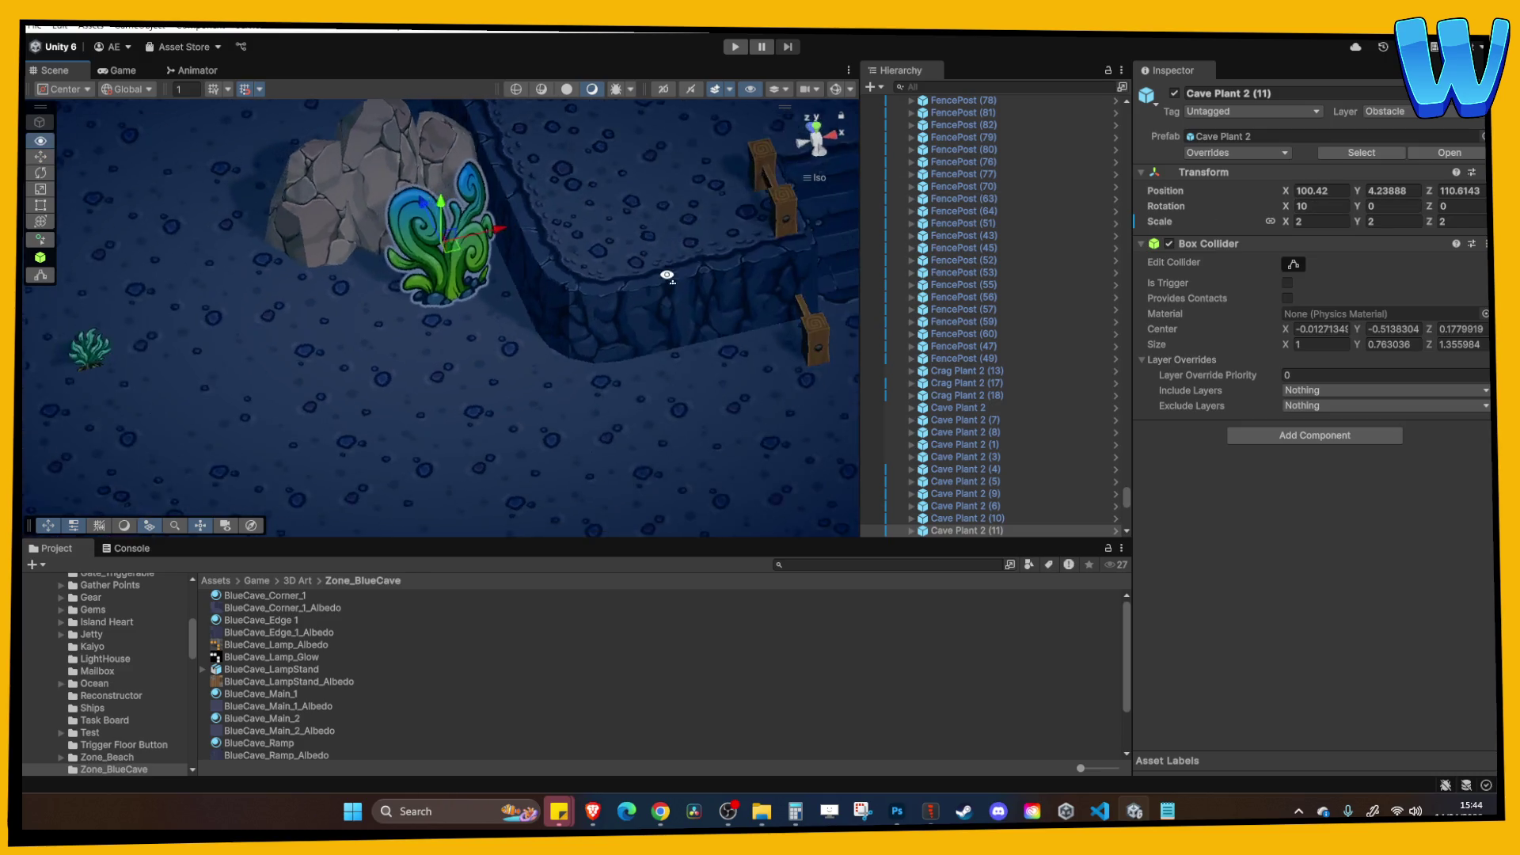
{"action": "left_click", "coordinate": [1393, 206]}
{"action": "type", "text": "11"}
Select the second big treasure chest, BigChest (1), and slide it left along X.
{"action": "left_click", "coordinate": [724, 264]}
{"action": "scroll", "coordinate": [681, 267], "scroll_direction": "down", "scroll_amount": 5}
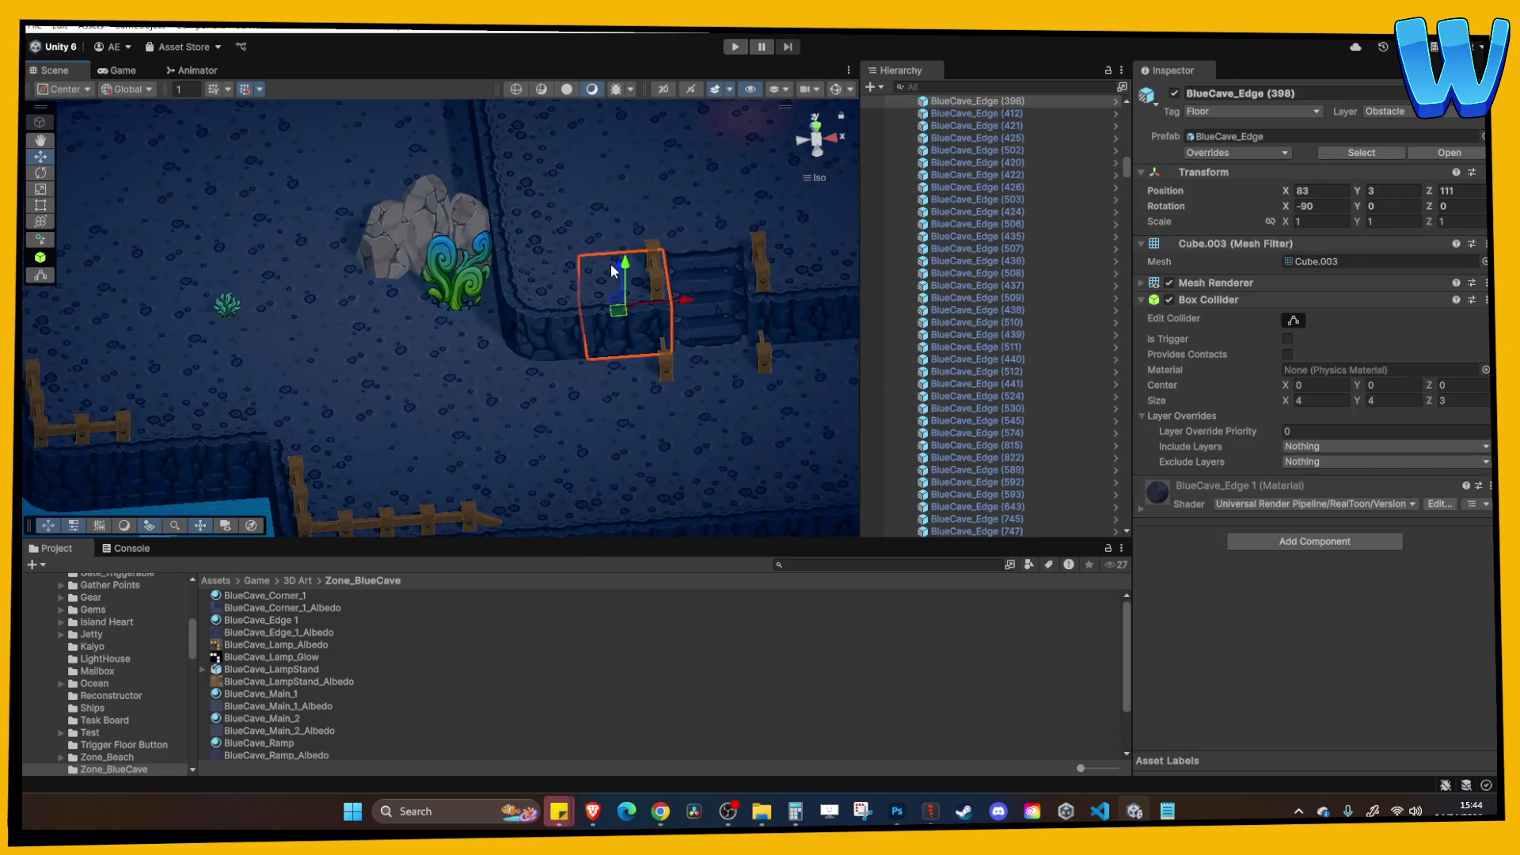
{"action": "mouse_move", "coordinate": [435, 142]}
{"action": "left_mouse_down"}
{"action": "mouse_move", "coordinate": [452, 222]}
{"action": "mouse_move", "coordinate": [406, 150]}
{"action": "mouse_move", "coordinate": [415, 311]}
{"action": "left_mouse_up"}
{"action": "left_click", "coordinate": [431, 205]}
{"action": "mouse_move", "coordinate": [478, 355]}
{"action": "left_mouse_down"}
{"action": "mouse_move", "coordinate": [339, 372]}
{"action": "mouse_move", "coordinate": [293, 231]}
{"action": "mouse_move", "coordinate": [318, 368]}
{"action": "left_mouse_up"}
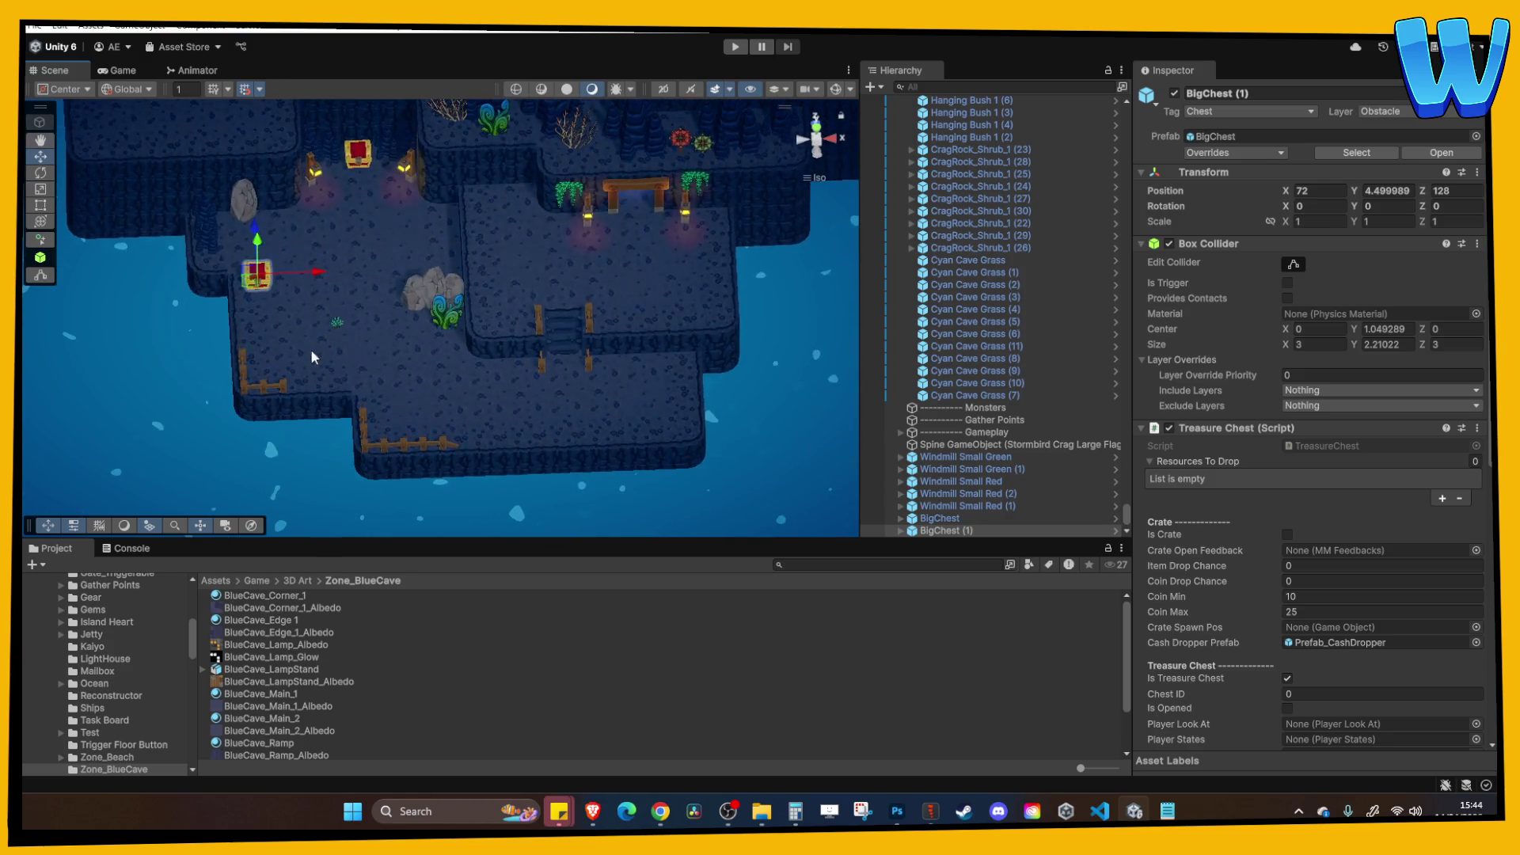
Drag BigChest (1) right and along Z onto the lower-right platform by the water.
{"action": "left_click_drag", "start_coordinate": [318, 273], "coordinate": [706, 301]}
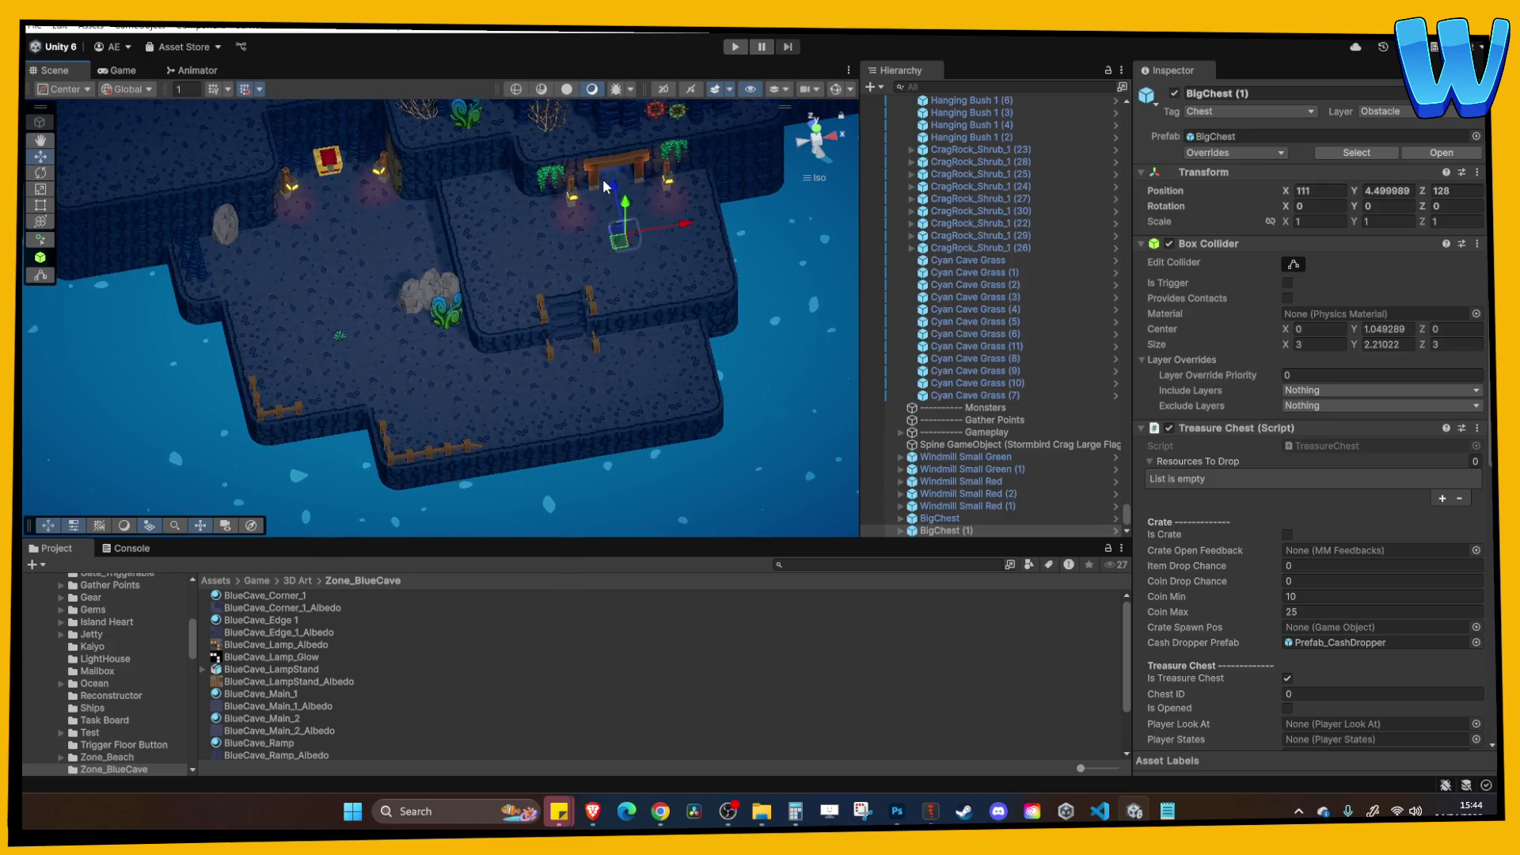
{"action": "key", "text": "f"}
{"action": "scroll", "coordinate": [550, 258], "scroll_direction": "down", "scroll_amount": 5}
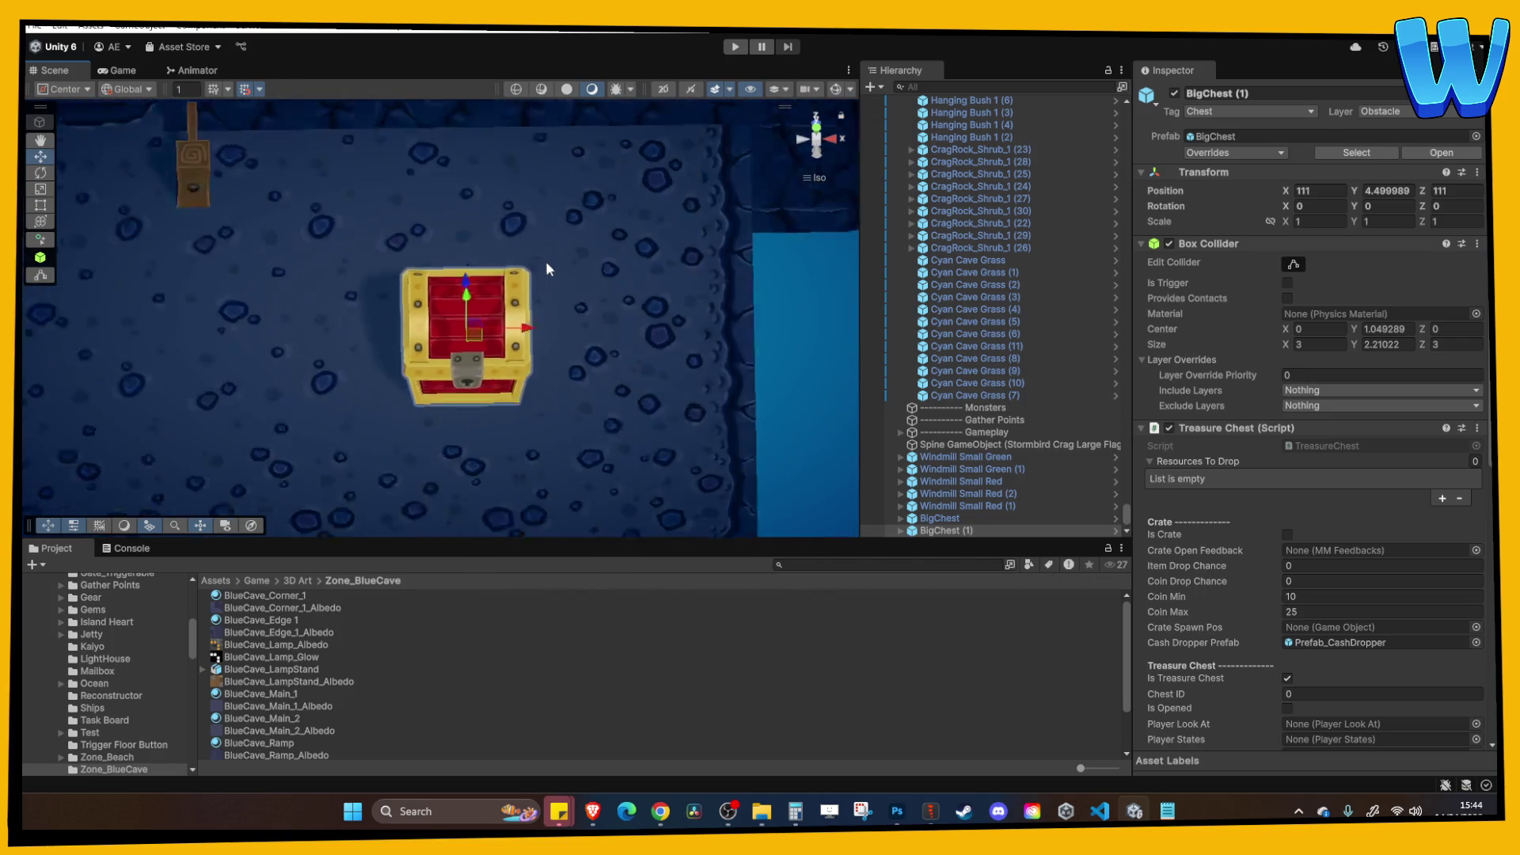
{"action": "left_click_drag", "start_coordinate": [477, 264], "coordinate": [468, 188]}
{"action": "scroll", "coordinate": [634, 233], "scroll_direction": "down", "scroll_amount": 3}
Look over the nearby edge tiles, then select the crag rock by the chests and lanterns.
{"action": "left_click", "coordinate": [522, 289]}
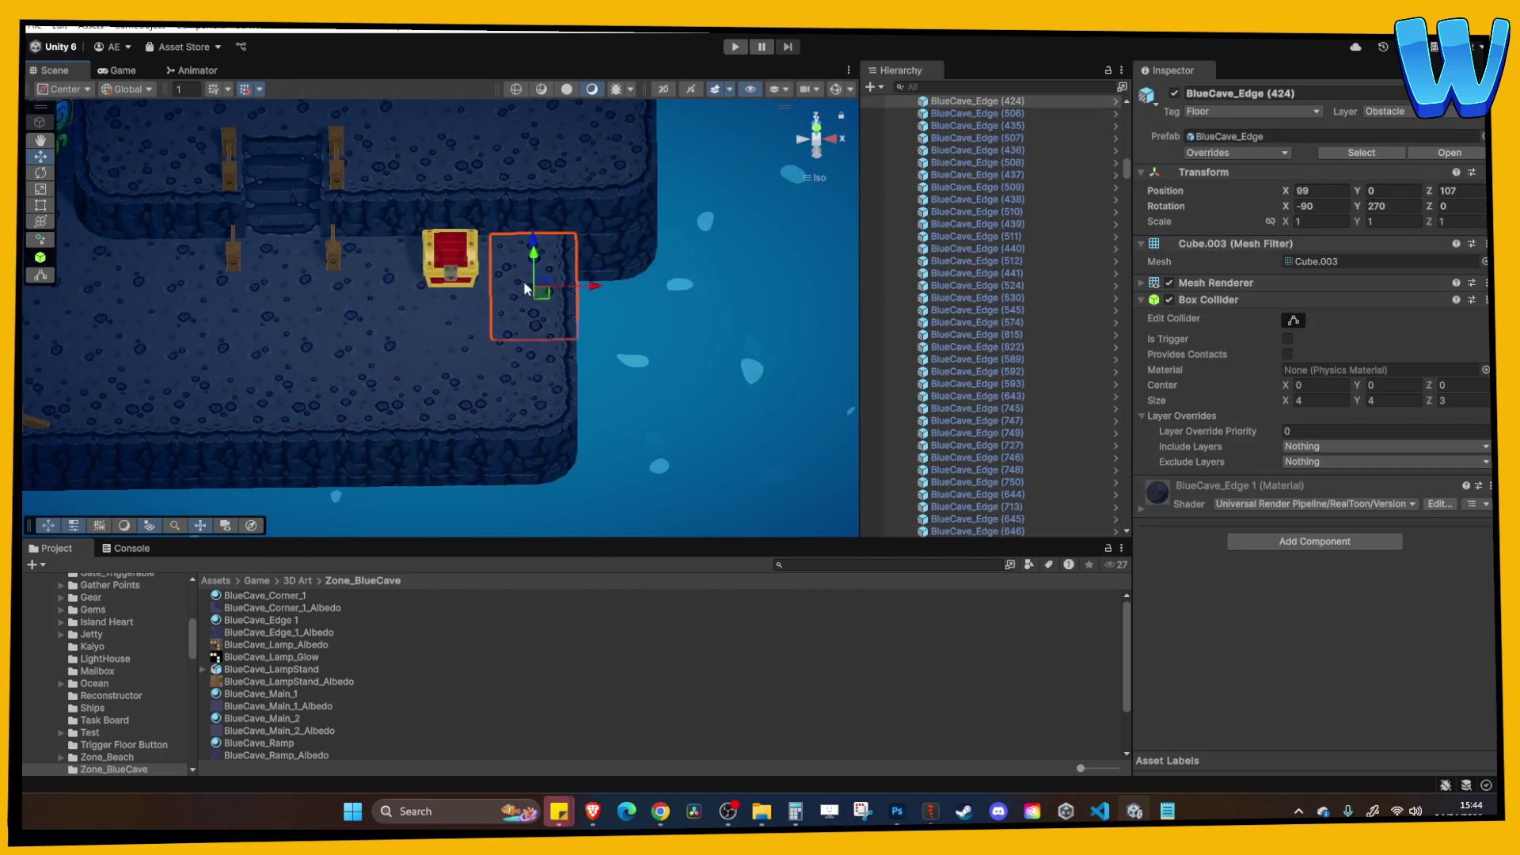
{"action": "left_click_drag", "start_coordinate": [478, 309], "coordinate": [614, 273]}
{"action": "left_click", "coordinate": [657, 316]}
{"action": "scroll", "coordinate": [600, 288], "scroll_direction": "down", "scroll_amount": 3}
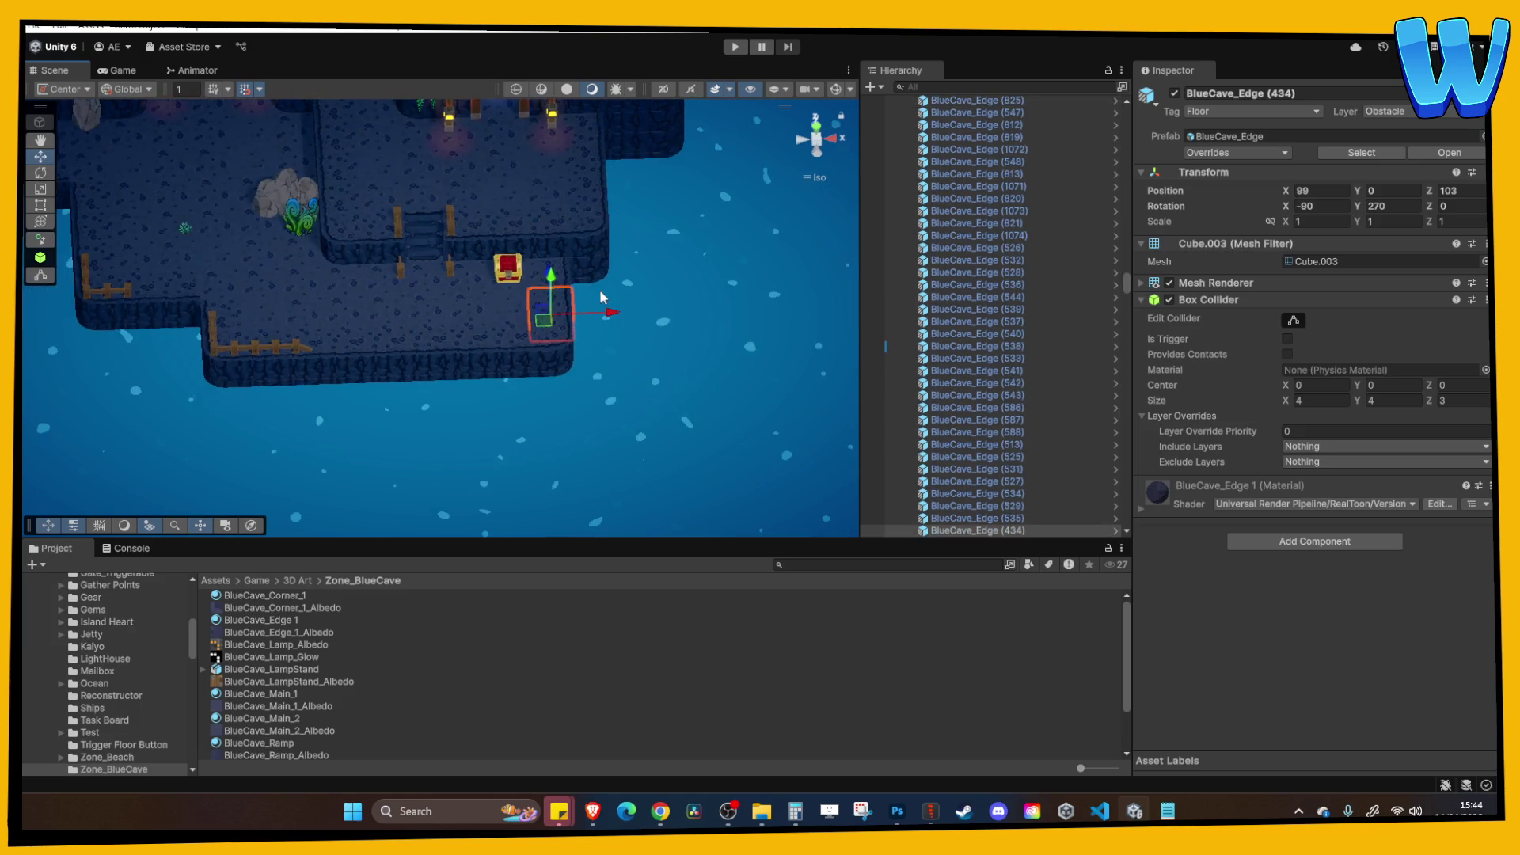
{"action": "mouse_move", "coordinate": [497, 292]}
{"action": "left_mouse_down"}
{"action": "mouse_move", "coordinate": [576, 358]}
{"action": "mouse_move", "coordinate": [543, 342]}
{"action": "mouse_move", "coordinate": [456, 357]}
{"action": "mouse_move", "coordinate": [696, 475]}
{"action": "left_mouse_up"}
{"action": "scroll", "coordinate": [527, 331], "scroll_direction": "up", "scroll_amount": 2}
{"action": "mouse_move", "coordinate": [494, 237]}
{"action": "left_mouse_down"}
{"action": "mouse_move", "coordinate": [509, 383]}
{"action": "mouse_move", "coordinate": [505, 331]}
{"action": "mouse_move", "coordinate": [440, 222]}
{"action": "left_mouse_up"}
{"action": "left_click", "coordinate": [454, 291]}
{"action": "scroll", "coordinate": [439, 223], "scroll_direction": "down", "scroll_amount": 5}
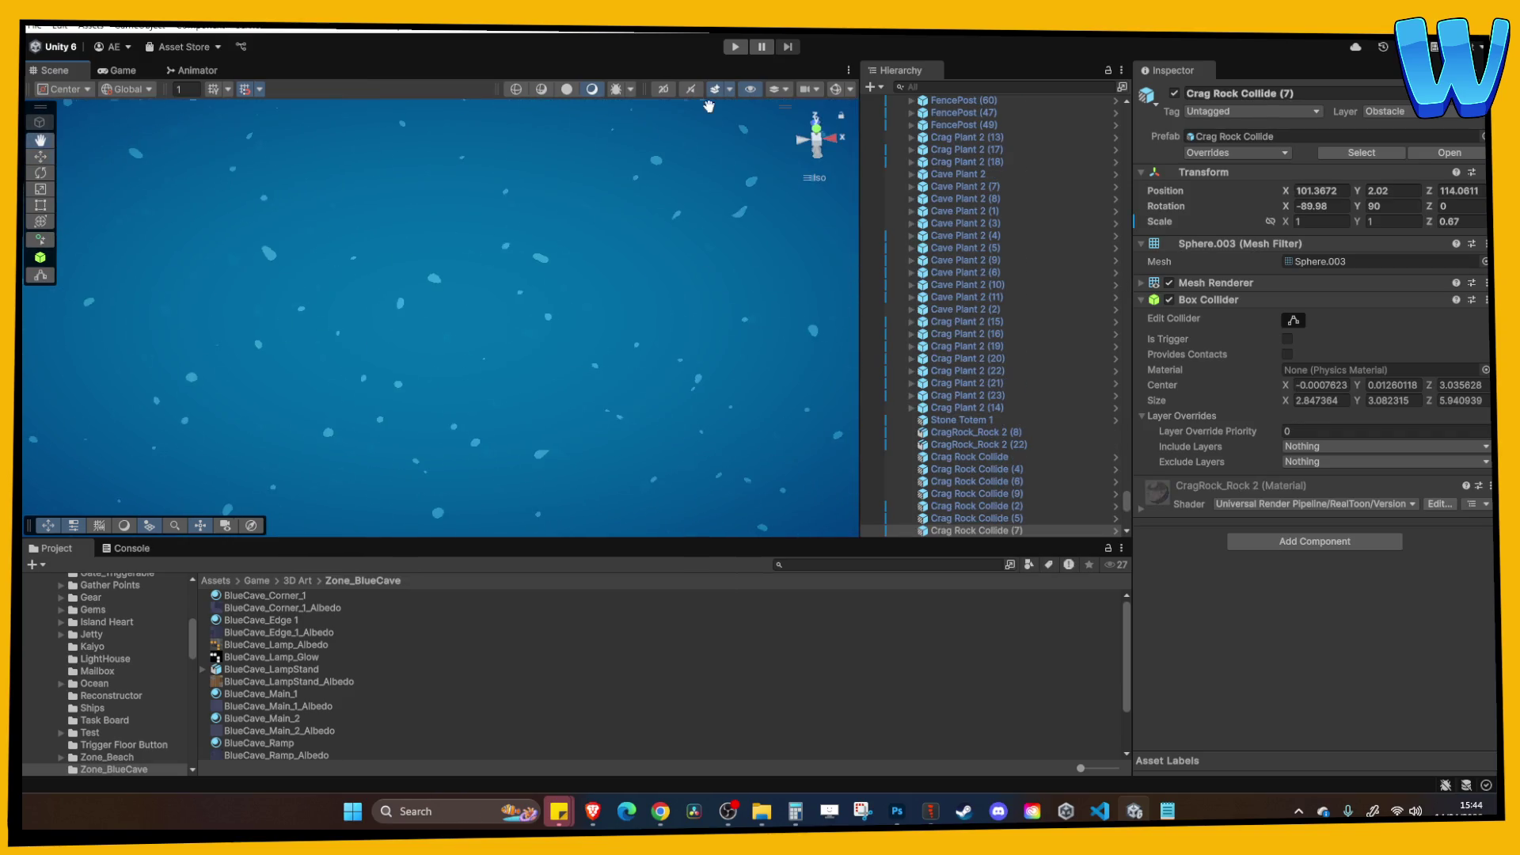
{"action": "mouse_move", "coordinate": [509, 285]}
{"action": "left_mouse_down"}
{"action": "mouse_move", "coordinate": [448, 405]}
{"action": "mouse_move", "coordinate": [476, 368]}
{"action": "left_mouse_up"}
{"action": "left_click", "coordinate": [485, 373]}
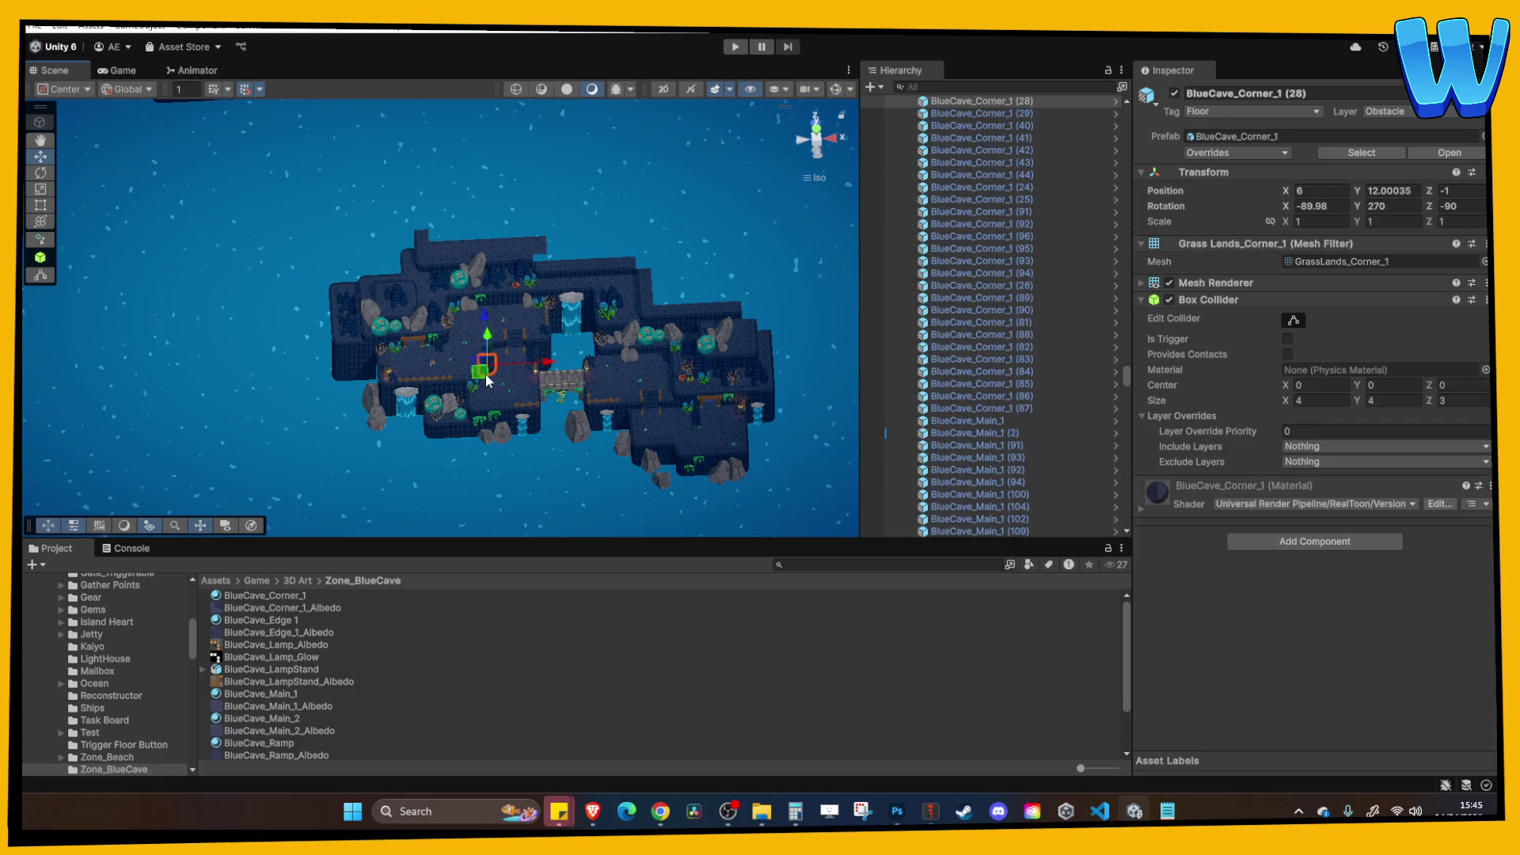
{"action": "key", "text": "f"}
{"action": "mouse_move", "coordinate": [550, 316]}
{"action": "left_mouse_down"}
{"action": "mouse_move", "coordinate": [324, 301]}
{"action": "mouse_move", "coordinate": [288, 190]}
{"action": "mouse_move", "coordinate": [535, 313]}
{"action": "mouse_move", "coordinate": [505, 363]}
{"action": "mouse_move", "coordinate": [681, 156]}
{"action": "mouse_move", "coordinate": [724, 191]}
{"action": "left_mouse_up"}
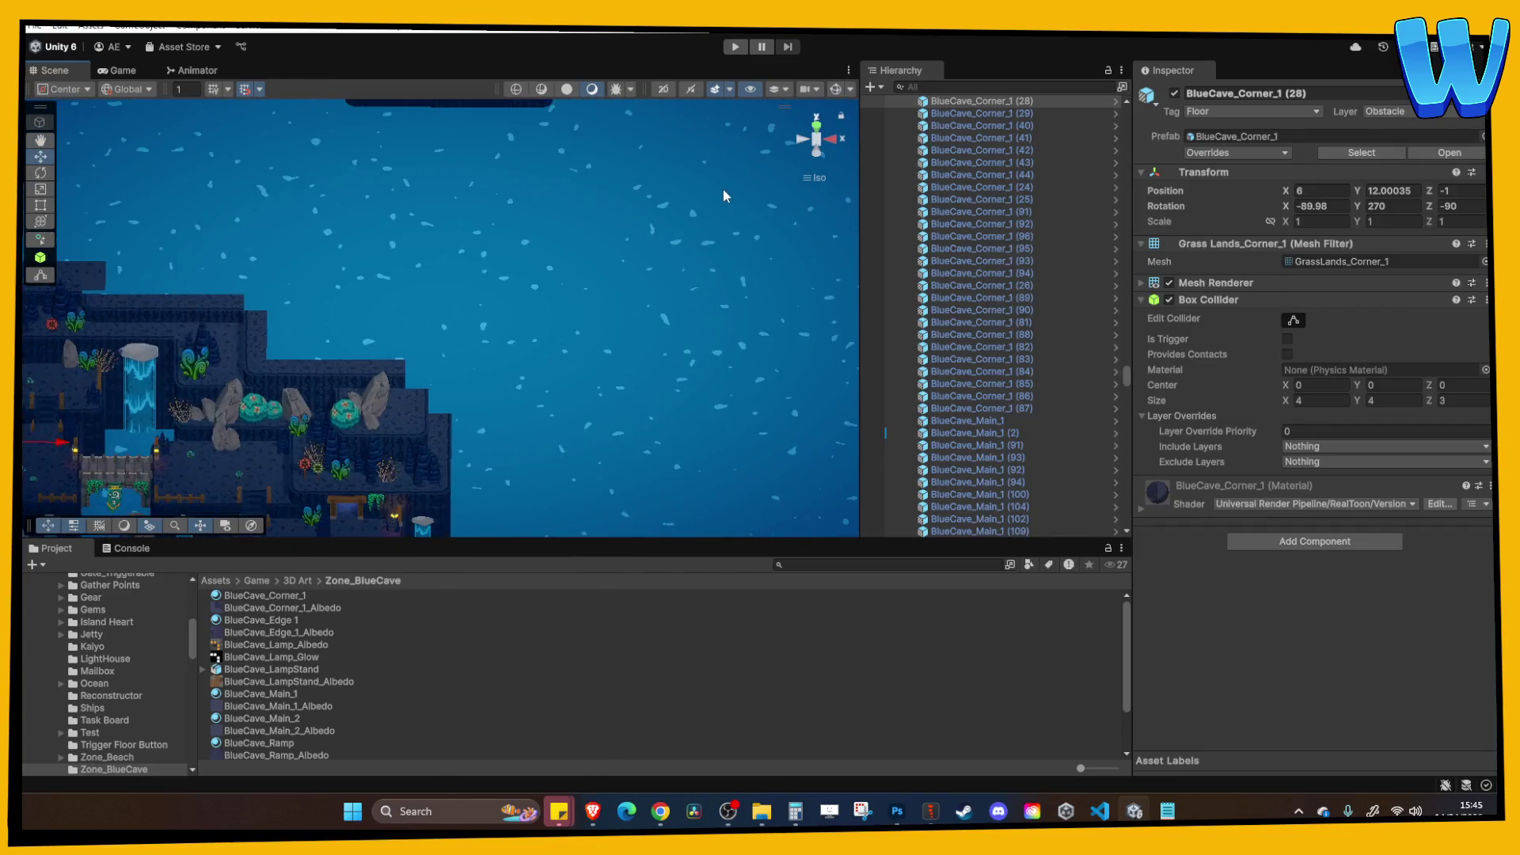
{"action": "scroll", "coordinate": [655, 220], "scroll_direction": "down", "scroll_amount": 5}
{"action": "left_click", "coordinate": [394, 265]}
{"action": "key", "text": "f"}
{"action": "key", "text": "Down"}
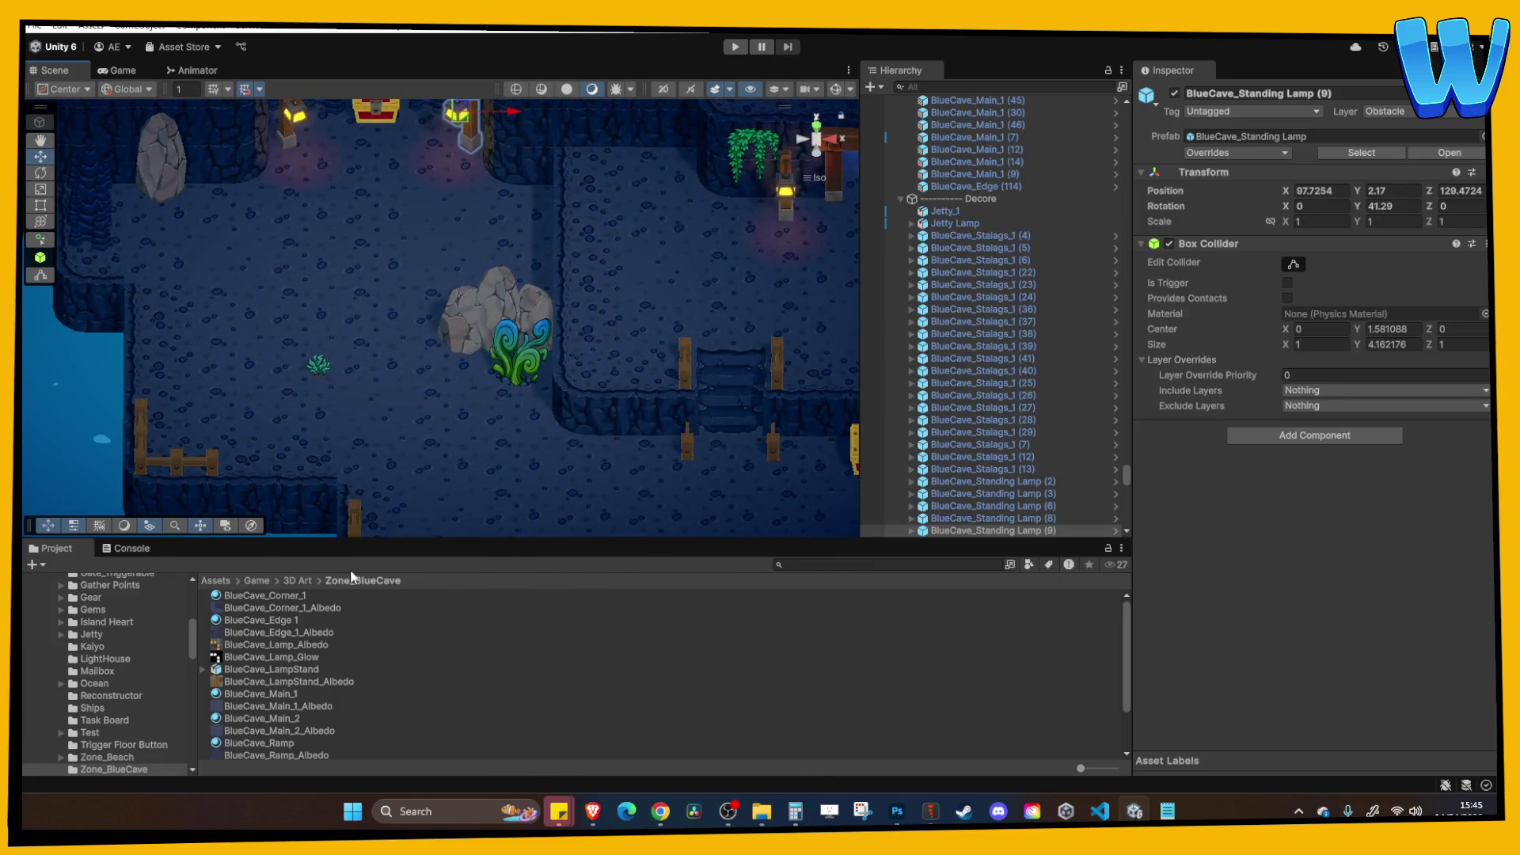
{"action": "scroll", "coordinate": [116, 720], "scroll_direction": "down", "scroll_amount": 10}
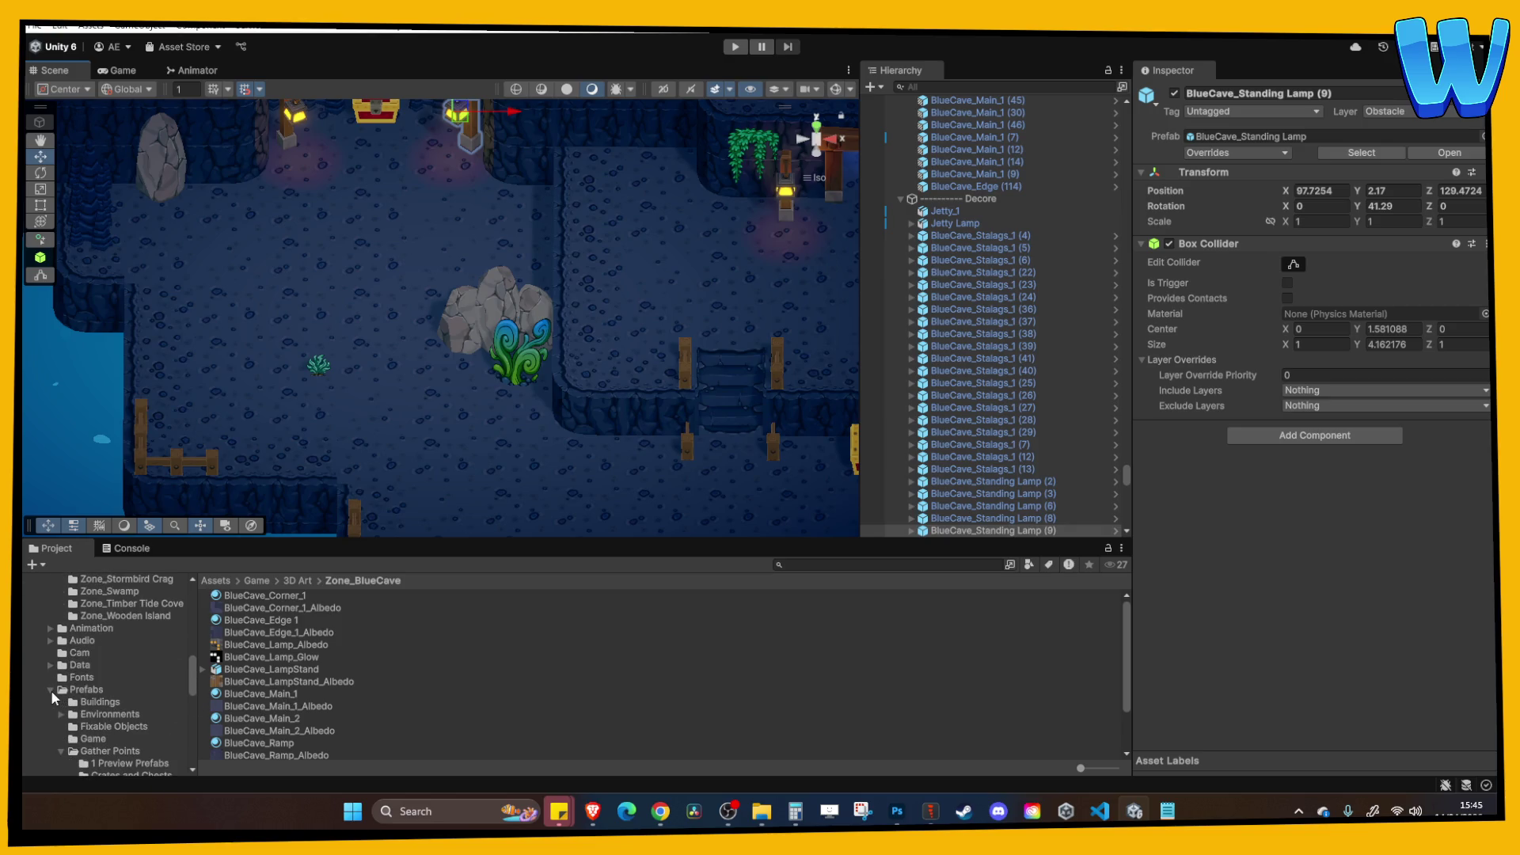
Open the Island_7_Mon Mon Ranch scene and select the Empty Wooden Cart near the cliff.
{"action": "left_click", "coordinate": [51, 689]}
{"action": "scroll", "coordinate": [316, 682], "scroll_direction": "down", "scroll_amount": 3}
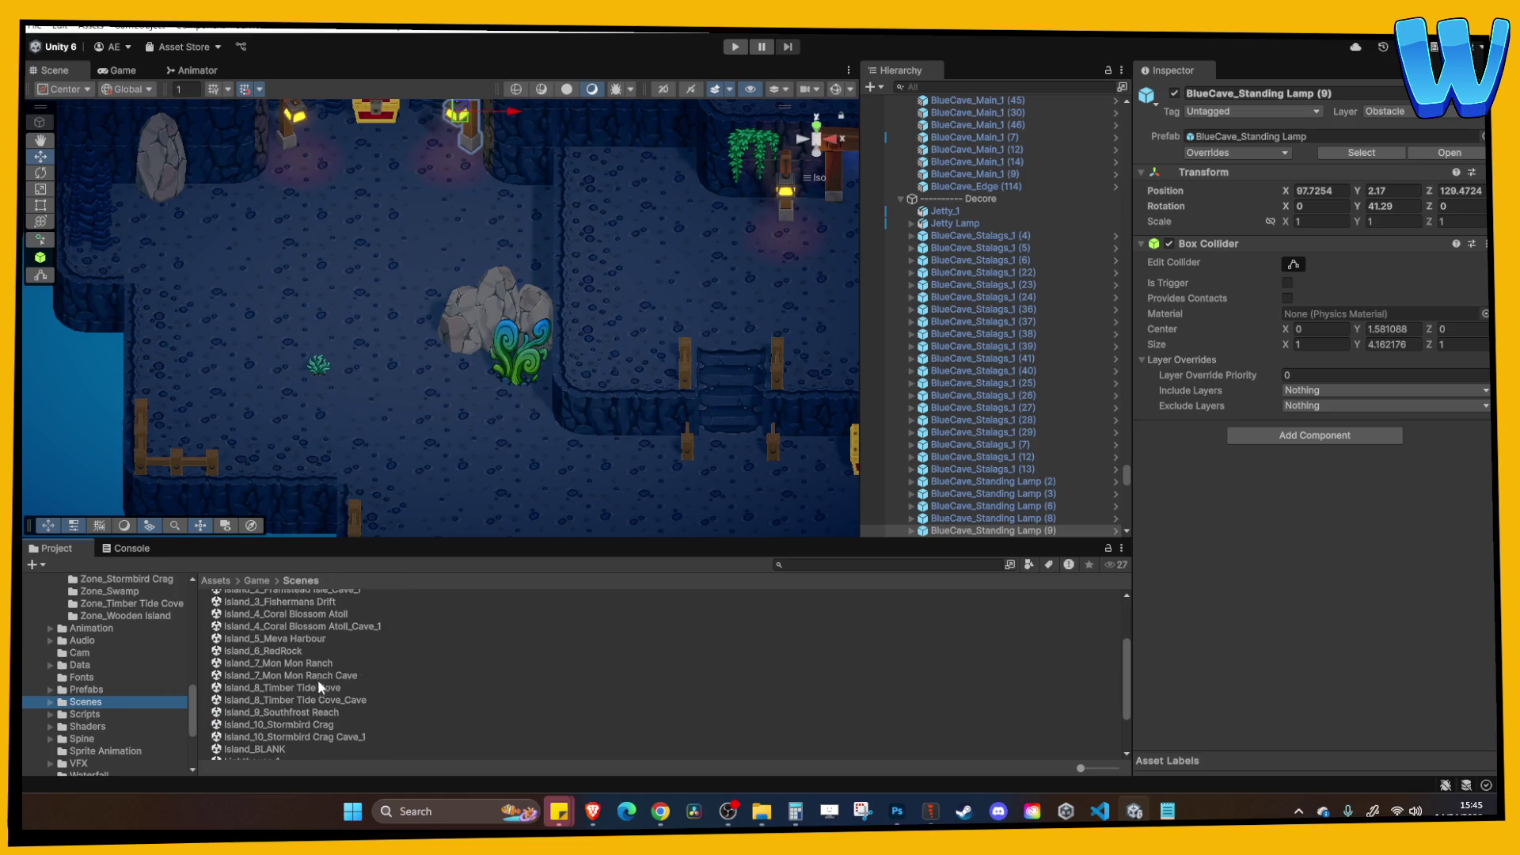
{"action": "double_click", "coordinate": [297, 665]}
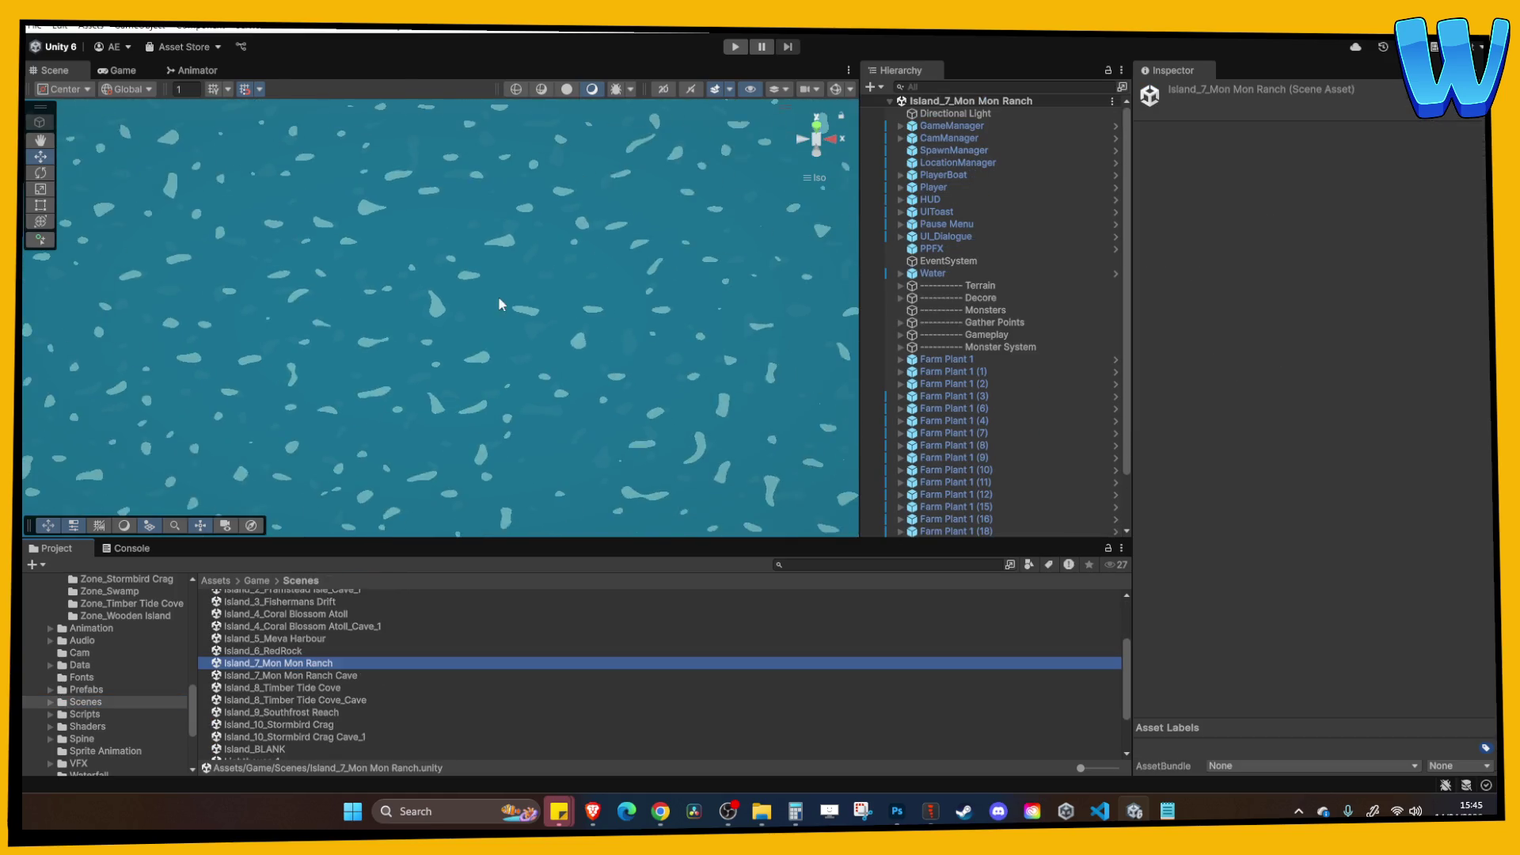
{"action": "scroll", "coordinate": [429, 364], "scroll_direction": "down", "scroll_amount": 5}
{"action": "scroll", "coordinate": [474, 317], "scroll_direction": "up", "scroll_amount": 5}
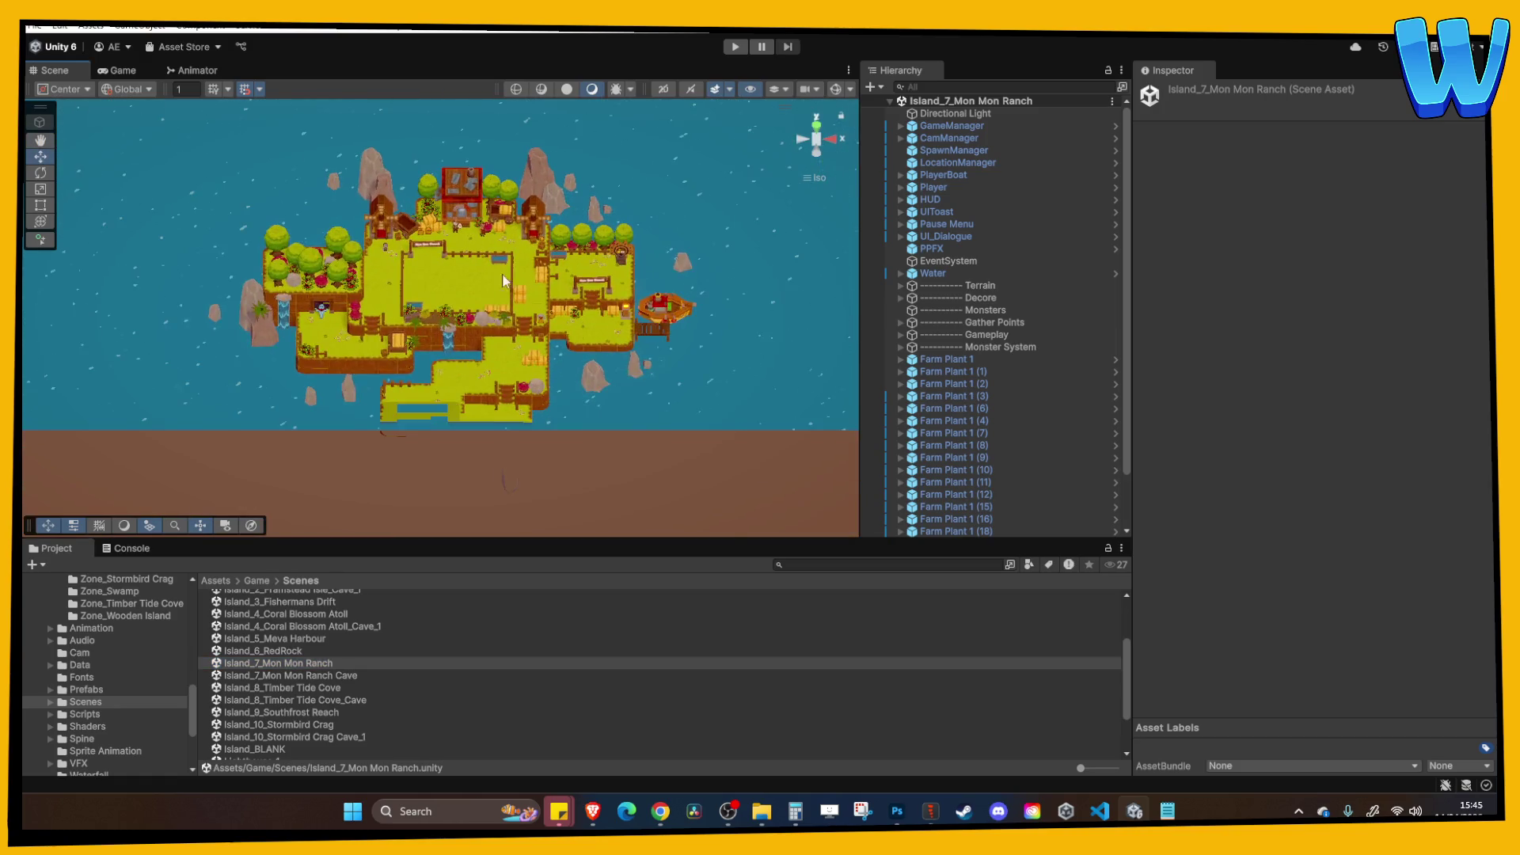
{"action": "left_click", "coordinate": [520, 241]}
{"action": "key", "text": "Down"}
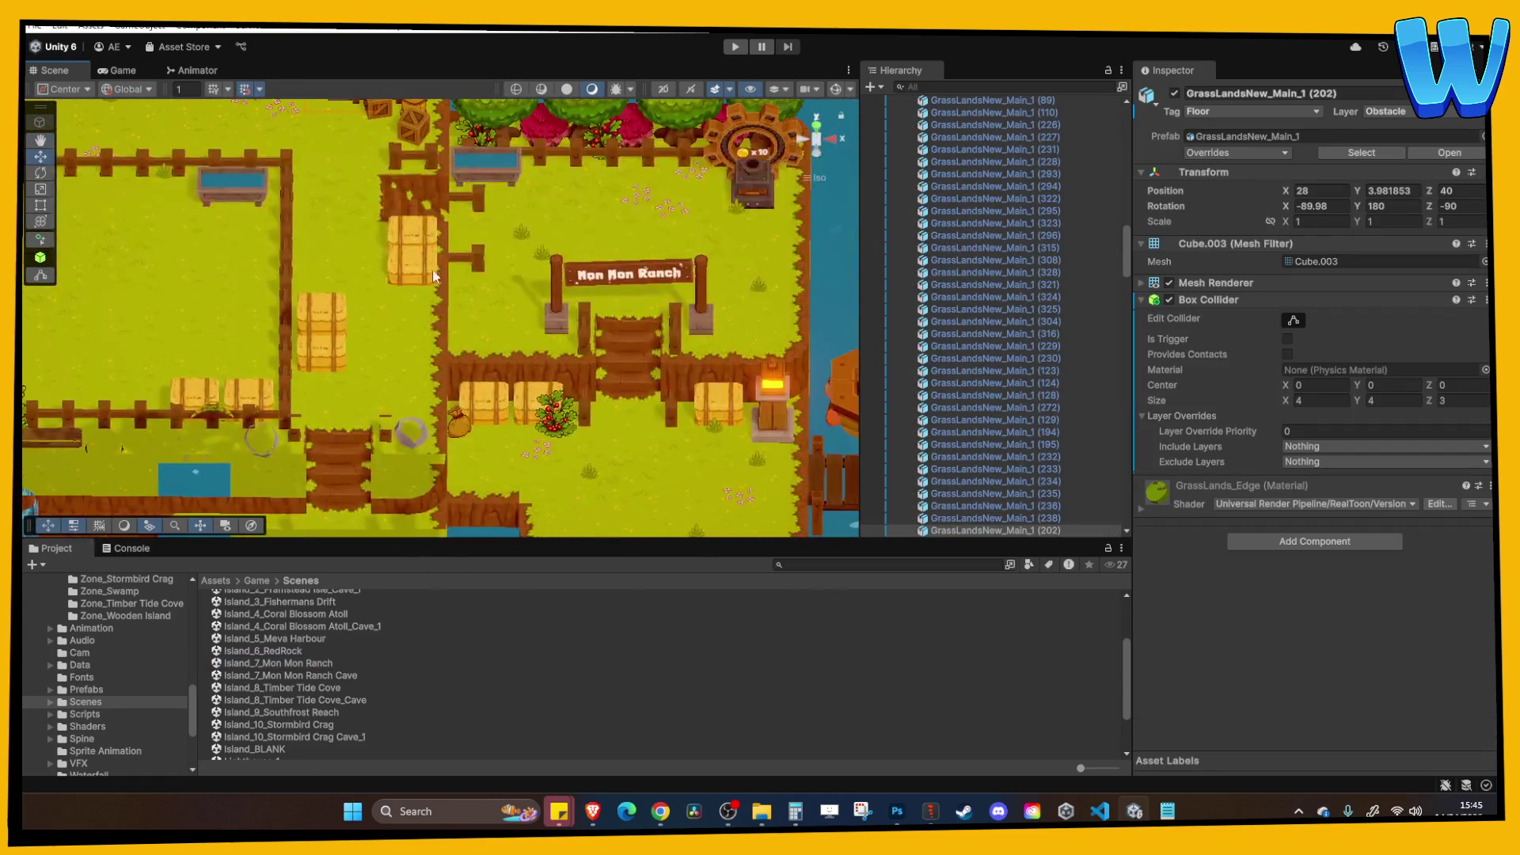
{"action": "key", "text": "Down"}
{"action": "key", "text": "Right"}
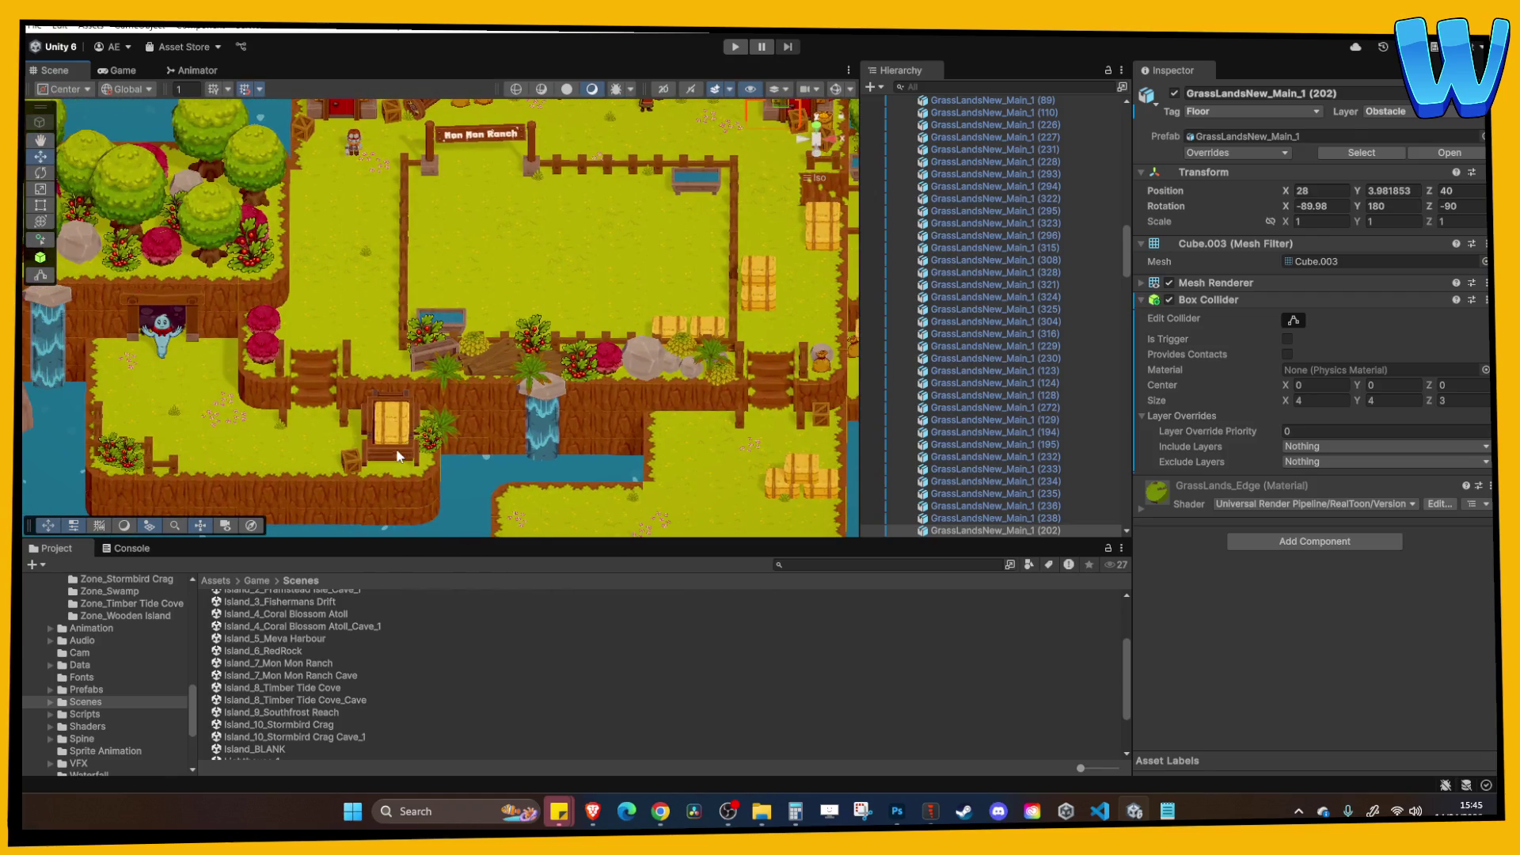
{"action": "left_click", "coordinate": [401, 459]}
Reopen Island_10_Stormbird Crag Cave_1 and paste the cart in as Empty Wooden Cart (2).
{"action": "left_click", "coordinate": [321, 737]}
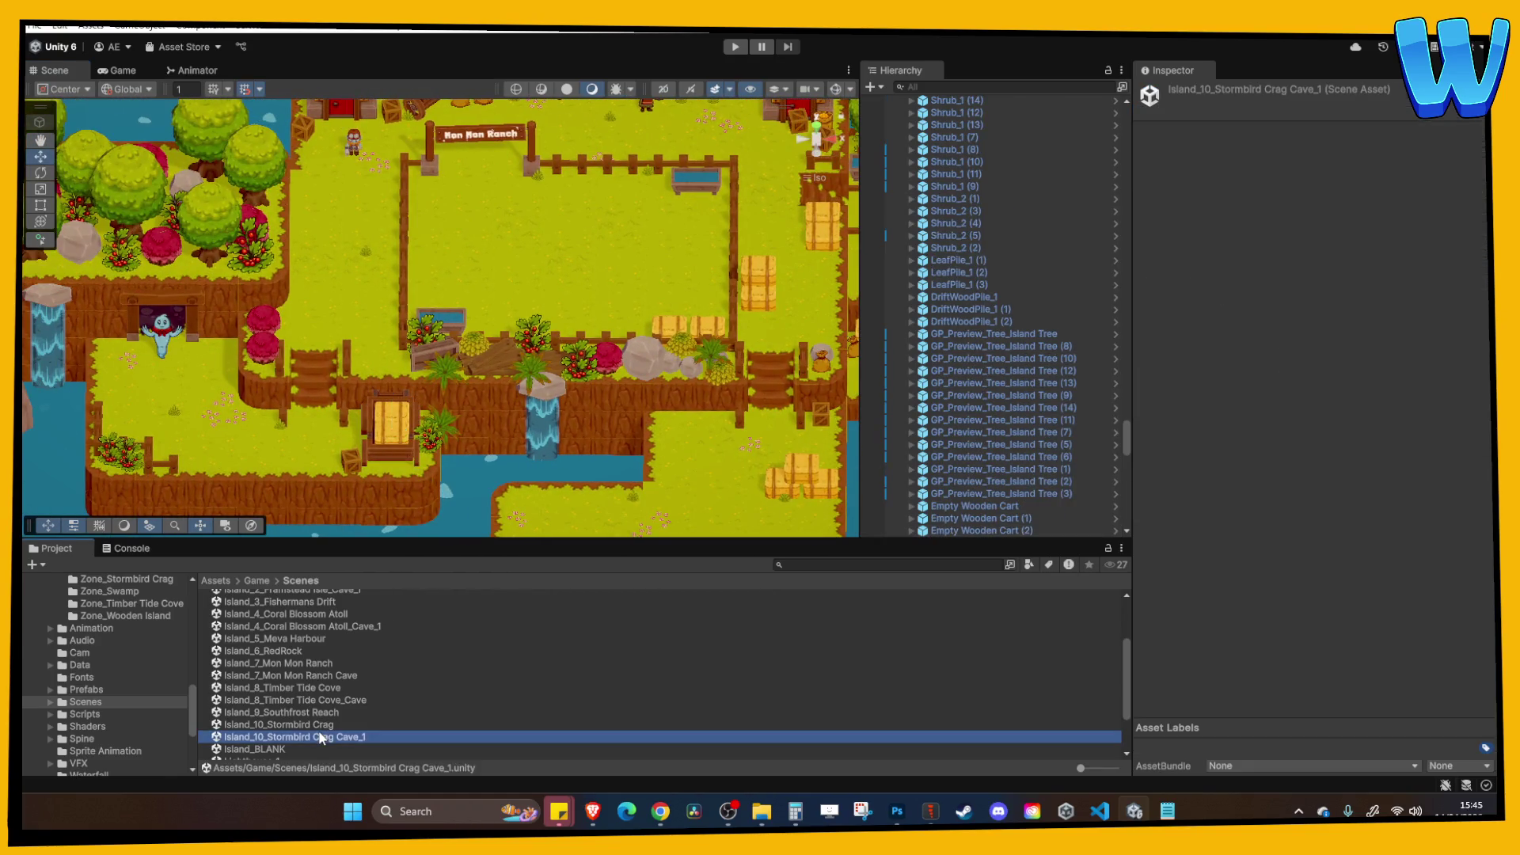
{"action": "double_click", "coordinate": [318, 733]}
{"action": "left_click", "coordinate": [950, 477]}
{"action": "key", "text": "ctrl+v"}
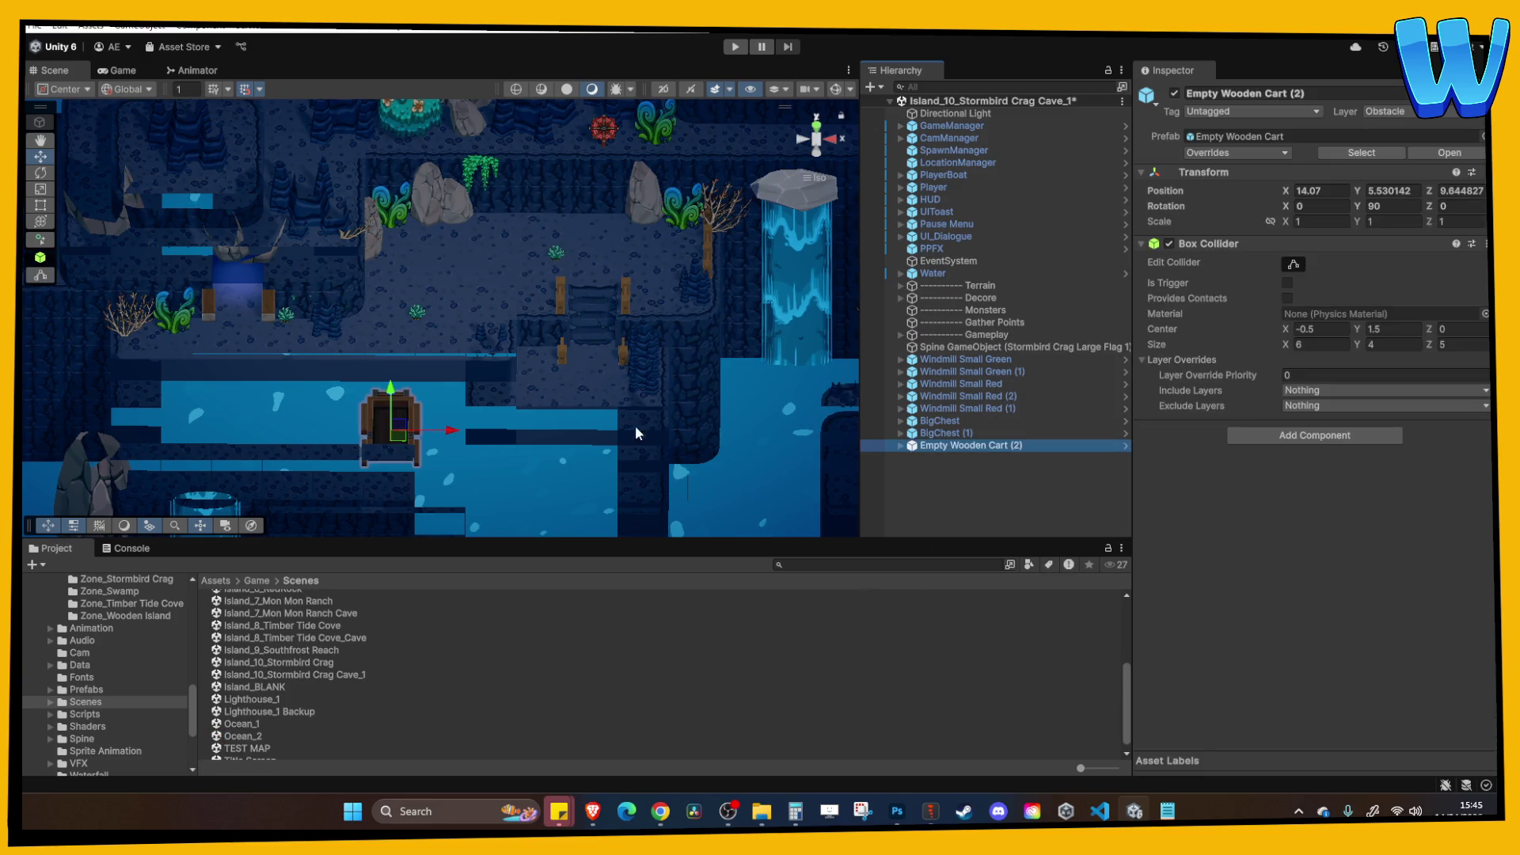
Move the pasted cart onto the island floor near the stairs.
{"action": "scroll", "coordinate": [487, 410], "scroll_direction": "down", "scroll_amount": 10}
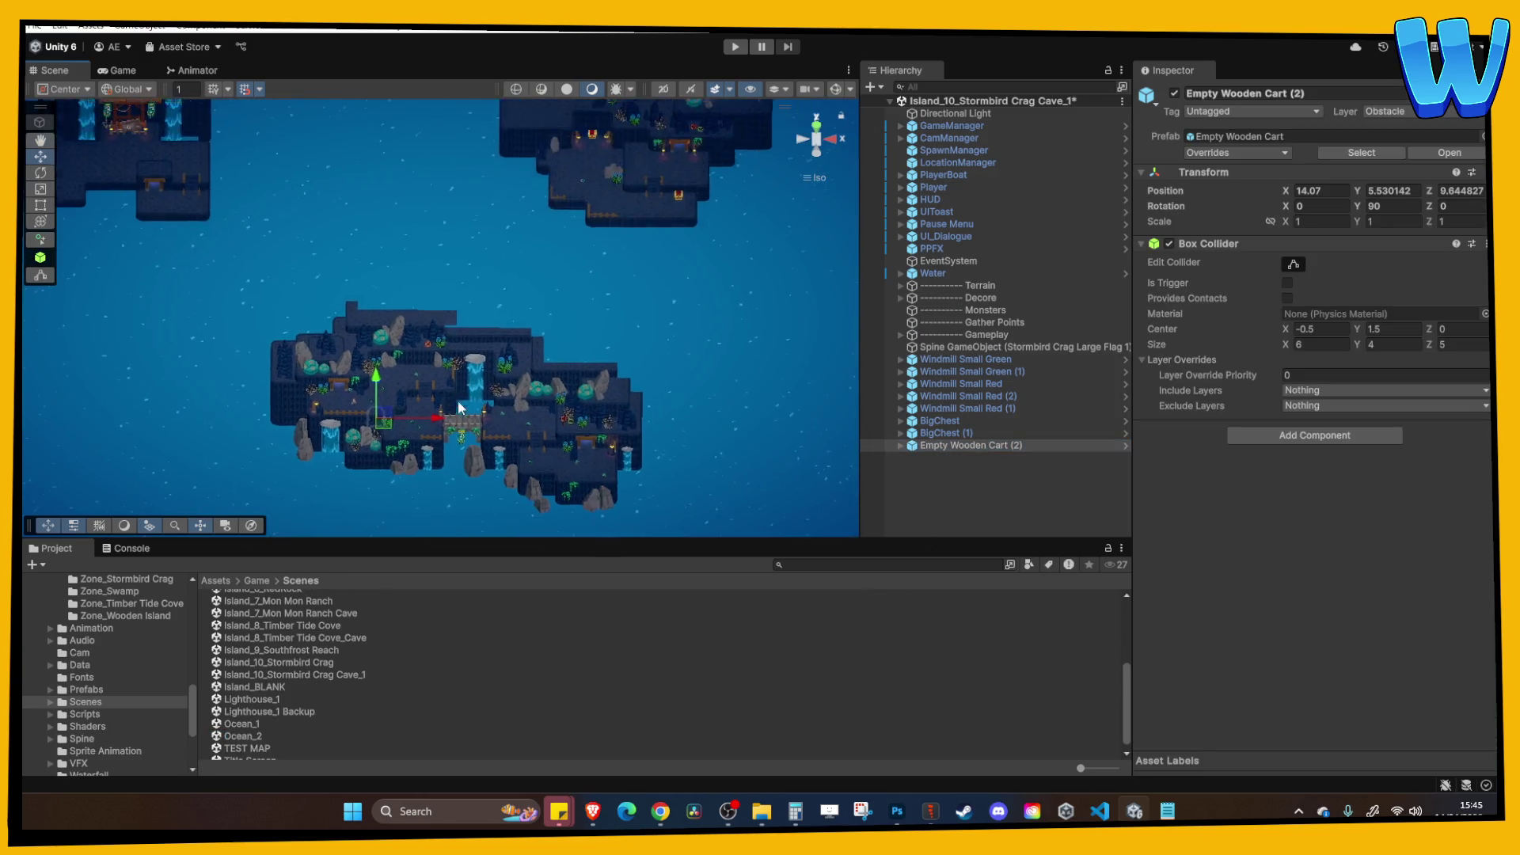
{"action": "left_click_drag", "start_coordinate": [616, 413], "coordinate": [563, 349]}
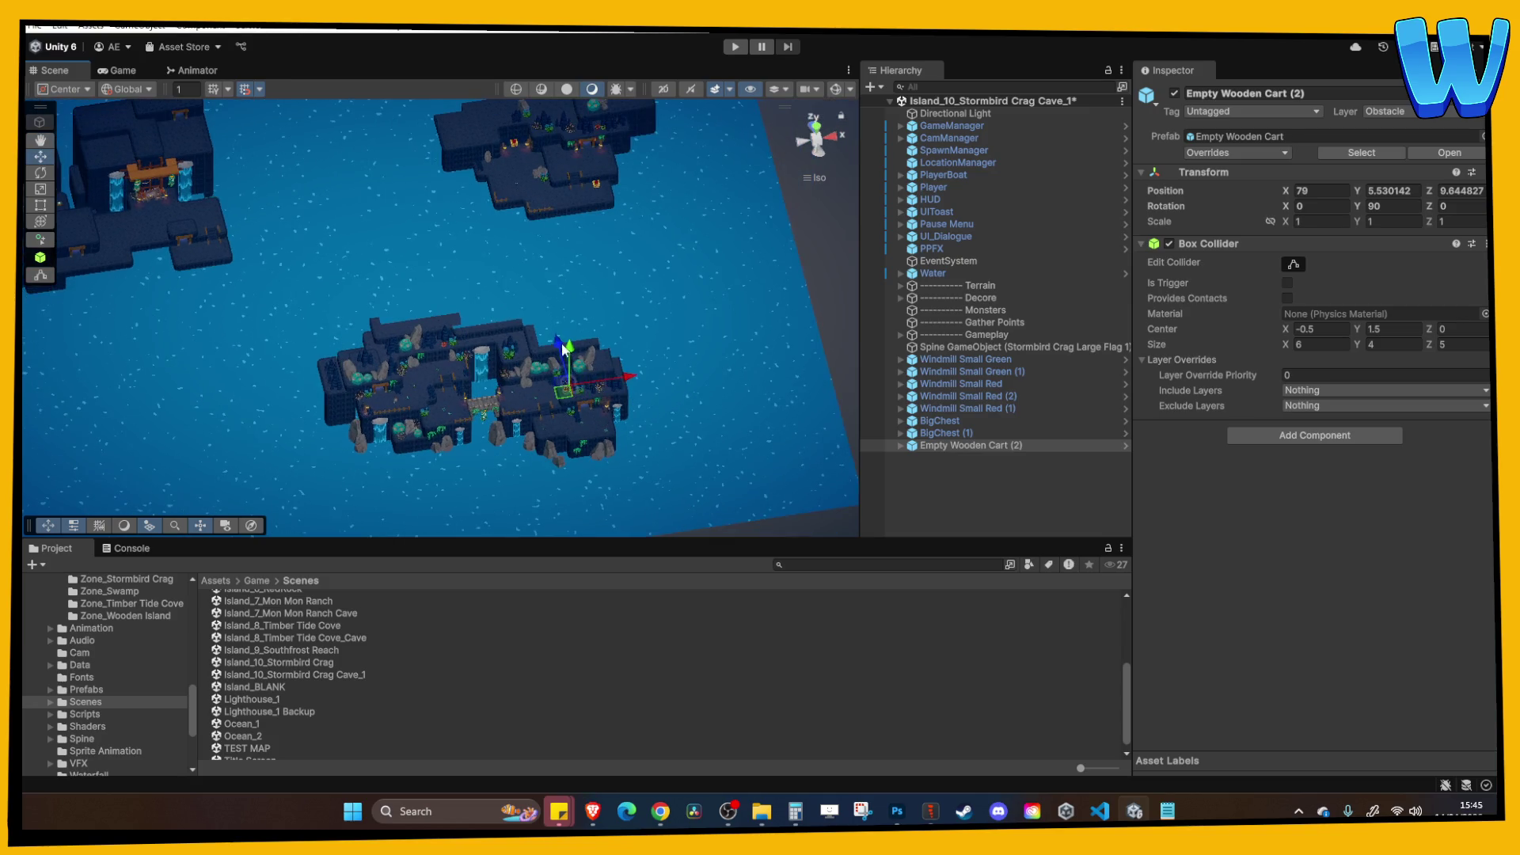
{"action": "left_click_drag", "start_coordinate": [499, 122], "coordinate": [515, 159]}
{"action": "key", "text": "f"}
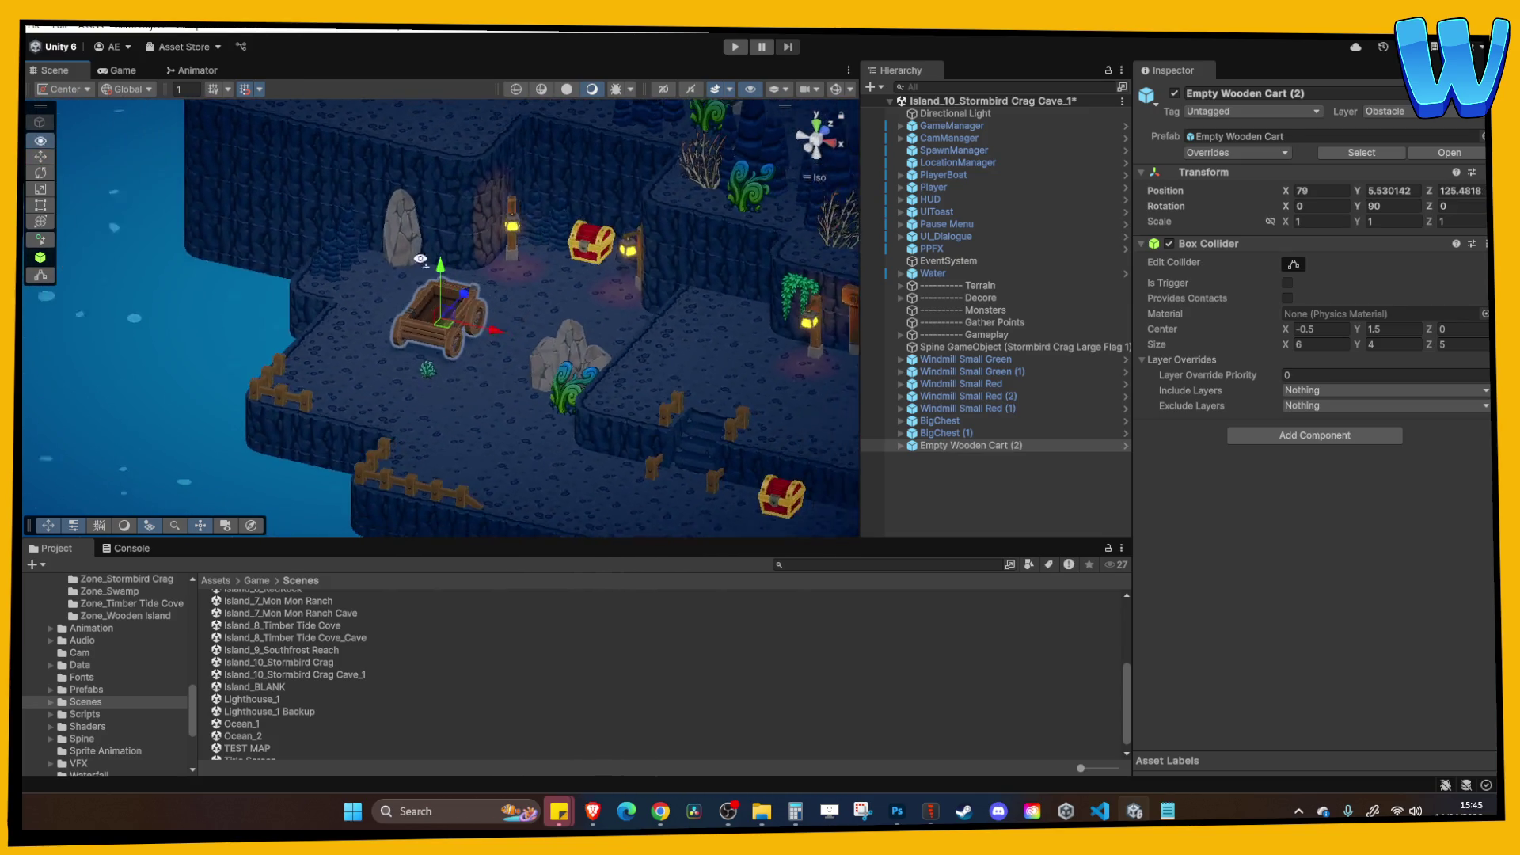
{"action": "left_click_drag", "start_coordinate": [490, 340], "coordinate": [722, 395]}
{"action": "left_click_drag", "start_coordinate": [671, 331], "coordinate": [671, 333]}
{"action": "key", "text": "f"}
{"action": "mouse_move", "coordinate": [445, 273]}
{"action": "left_mouse_down"}
{"action": "mouse_move", "coordinate": [445, 240]}
{"action": "mouse_move", "coordinate": [562, 237]}
{"action": "mouse_move", "coordinate": [650, 197]}
{"action": "mouse_move", "coordinate": [712, 238]}
{"action": "mouse_move", "coordinate": [792, 222]}
{"action": "left_mouse_up"}
{"action": "scroll", "coordinate": [445, 239], "scroll_direction": "up", "scroll_amount": 2}
{"action": "scroll", "coordinate": [650, 196], "scroll_direction": "down", "scroll_amount": 5}
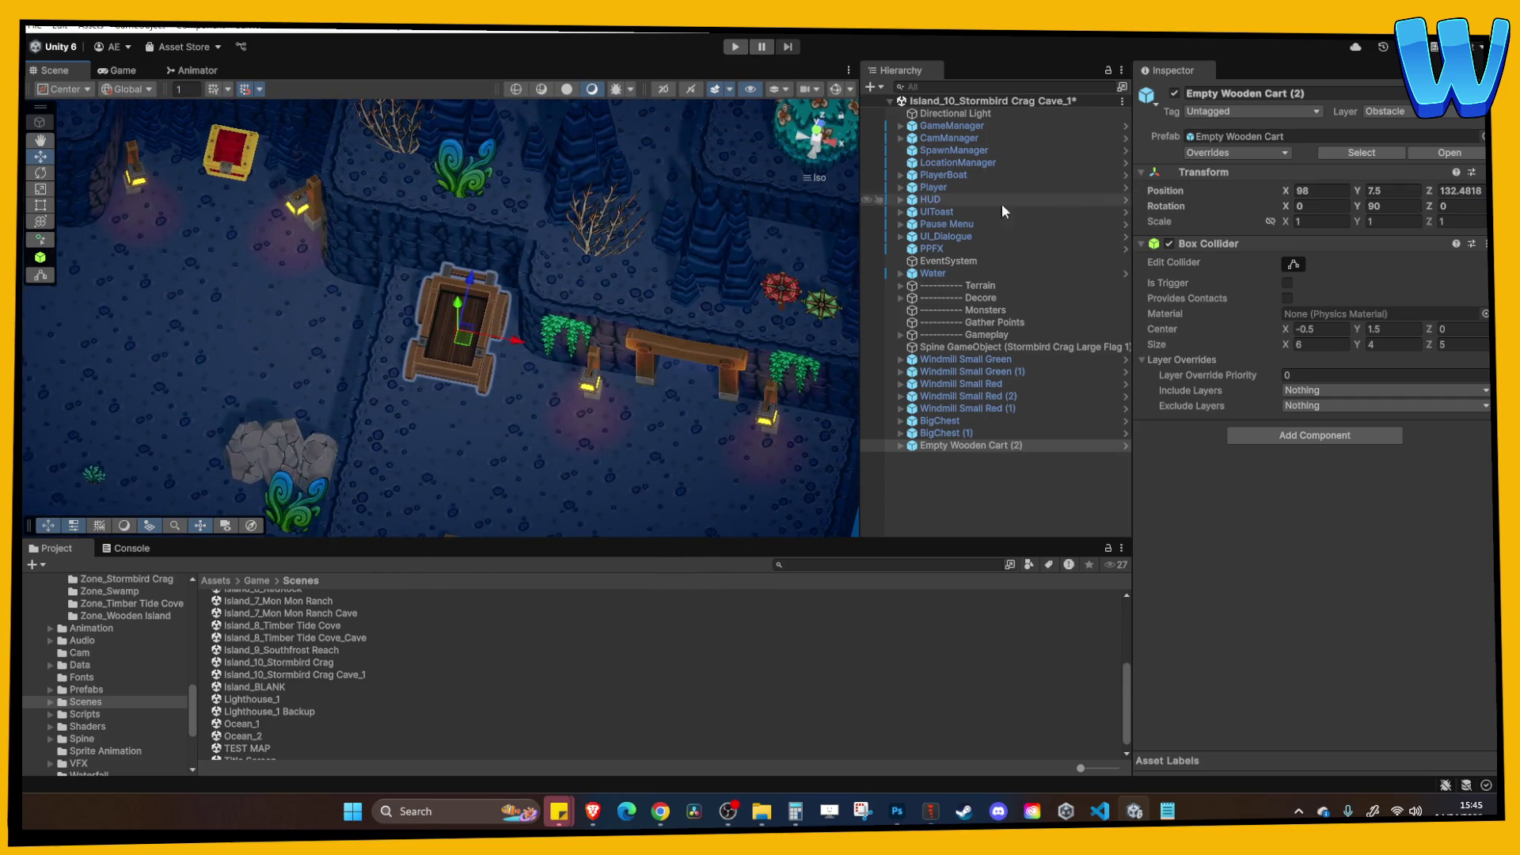
{"action": "left_click_drag", "start_coordinate": [792, 285], "coordinate": [680, 313]}
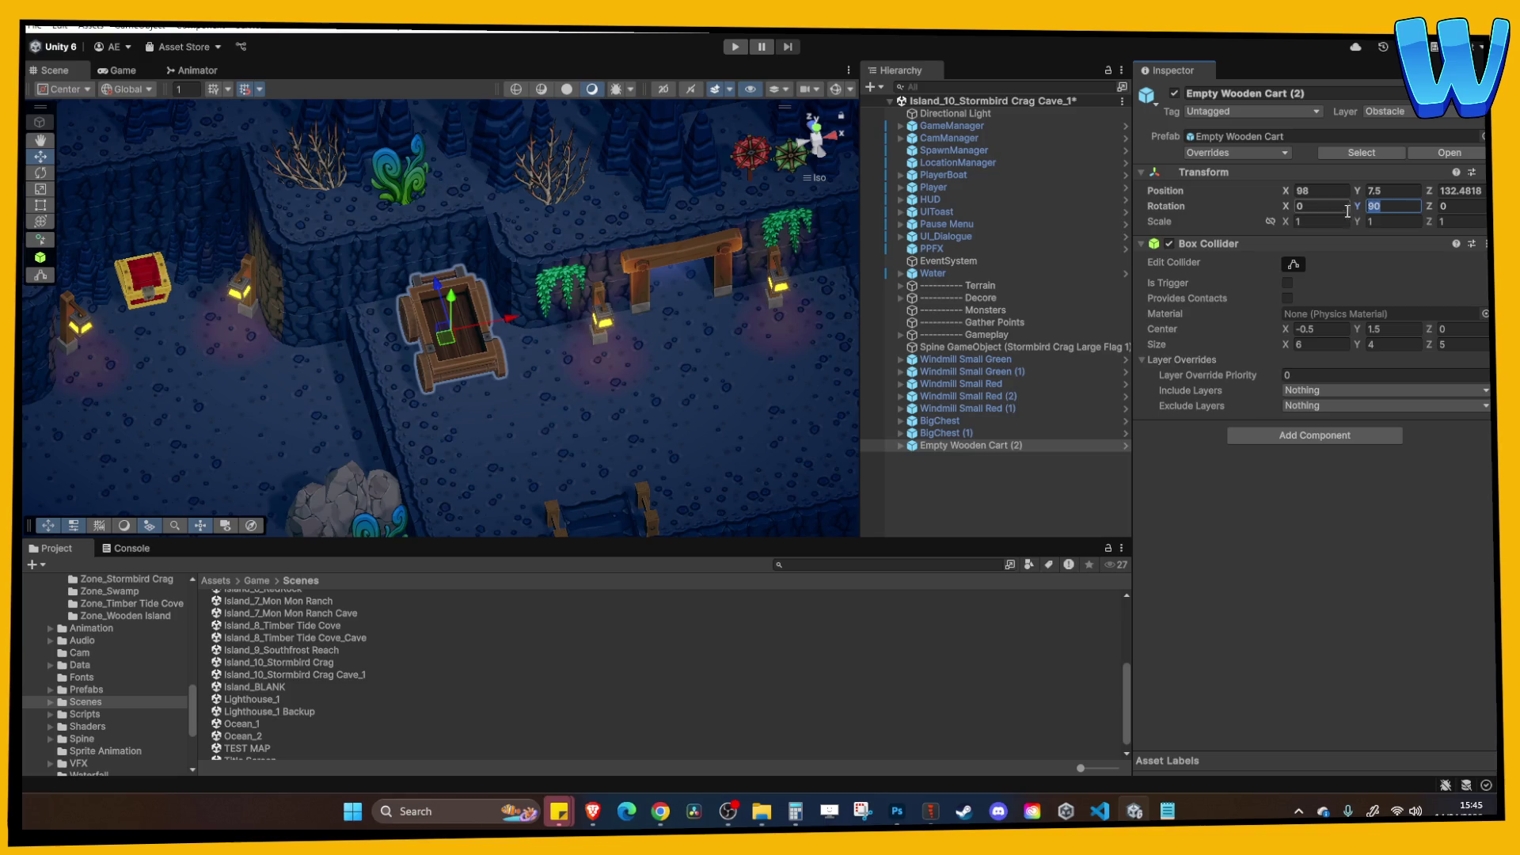
Set the cart's Y rotation to 0, then turn it to 180°.
{"action": "type", "text": "0"}
{"action": "left_click", "coordinate": [546, 372]}
{"action": "scroll", "coordinate": [546, 372], "scroll_direction": "up", "scroll_amount": 2}
{"action": "left_click", "coordinate": [501, 340]}
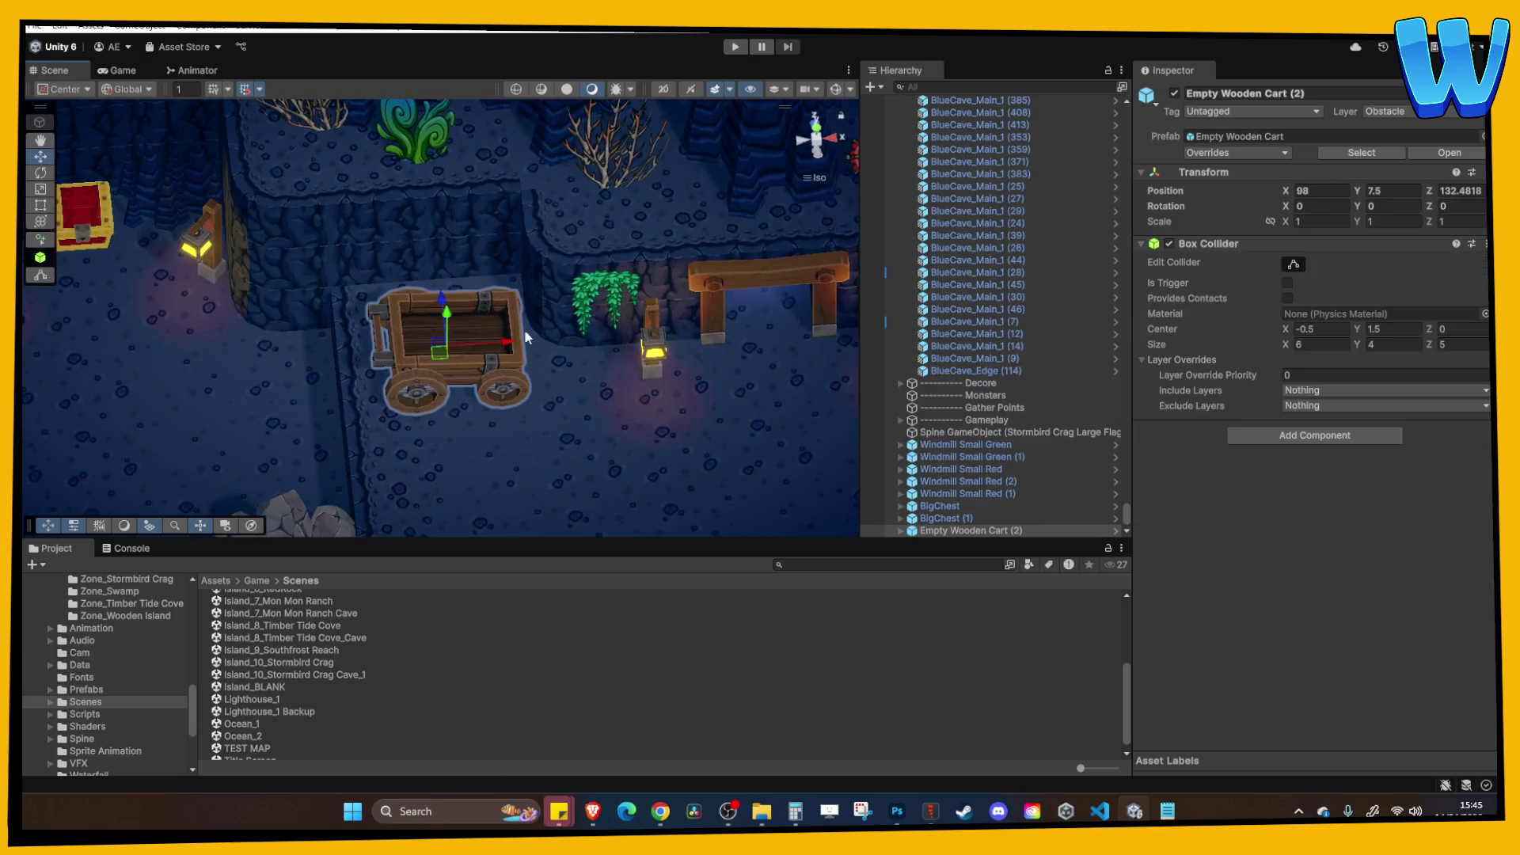
{"action": "type", "text": "90"}
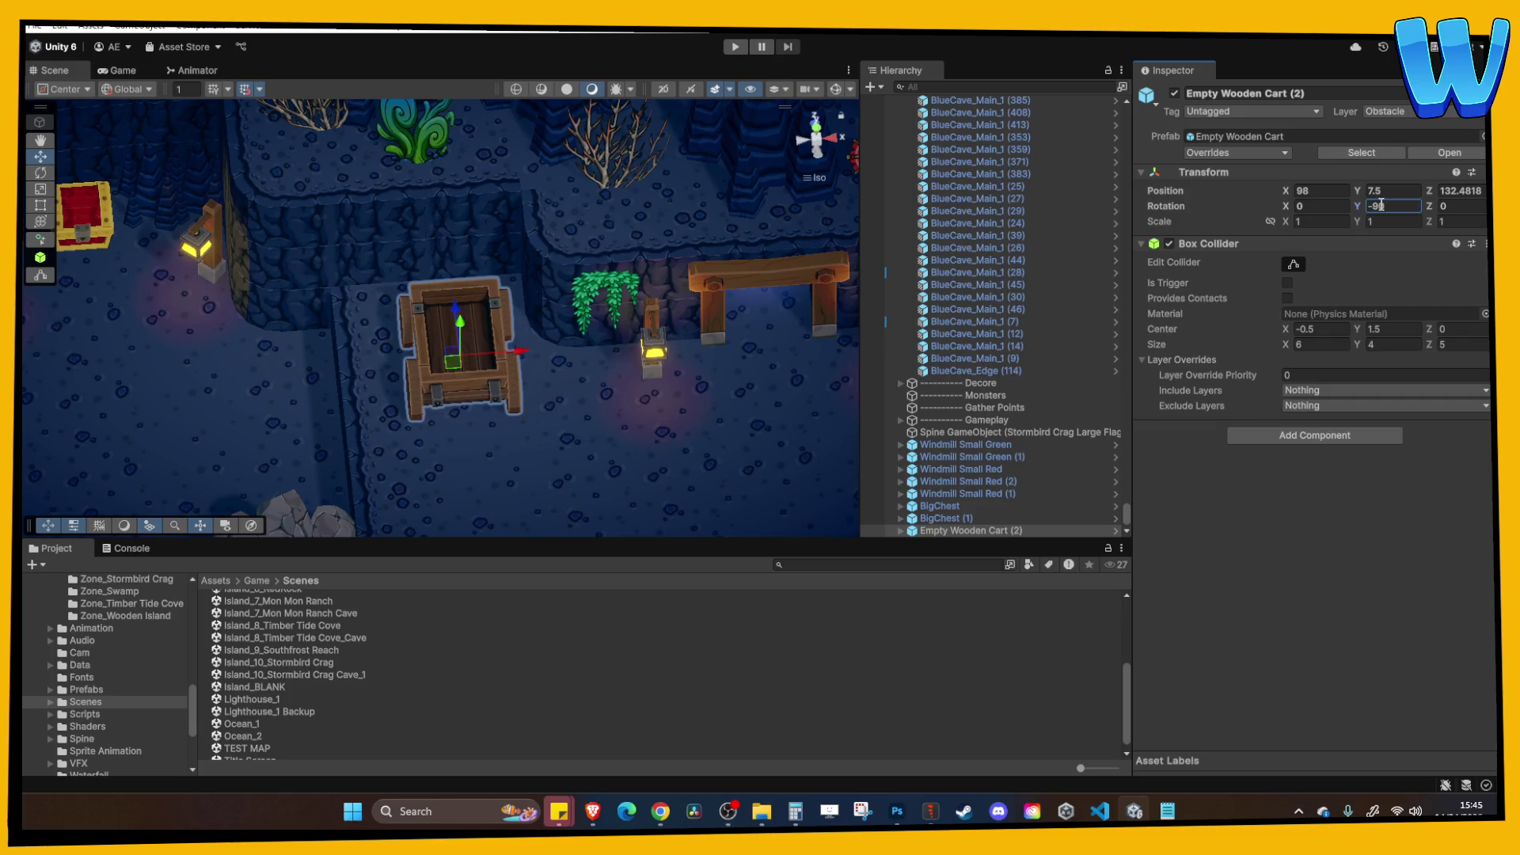
{"action": "type", "text": "180"}
{"action": "key", "text": "Return"}
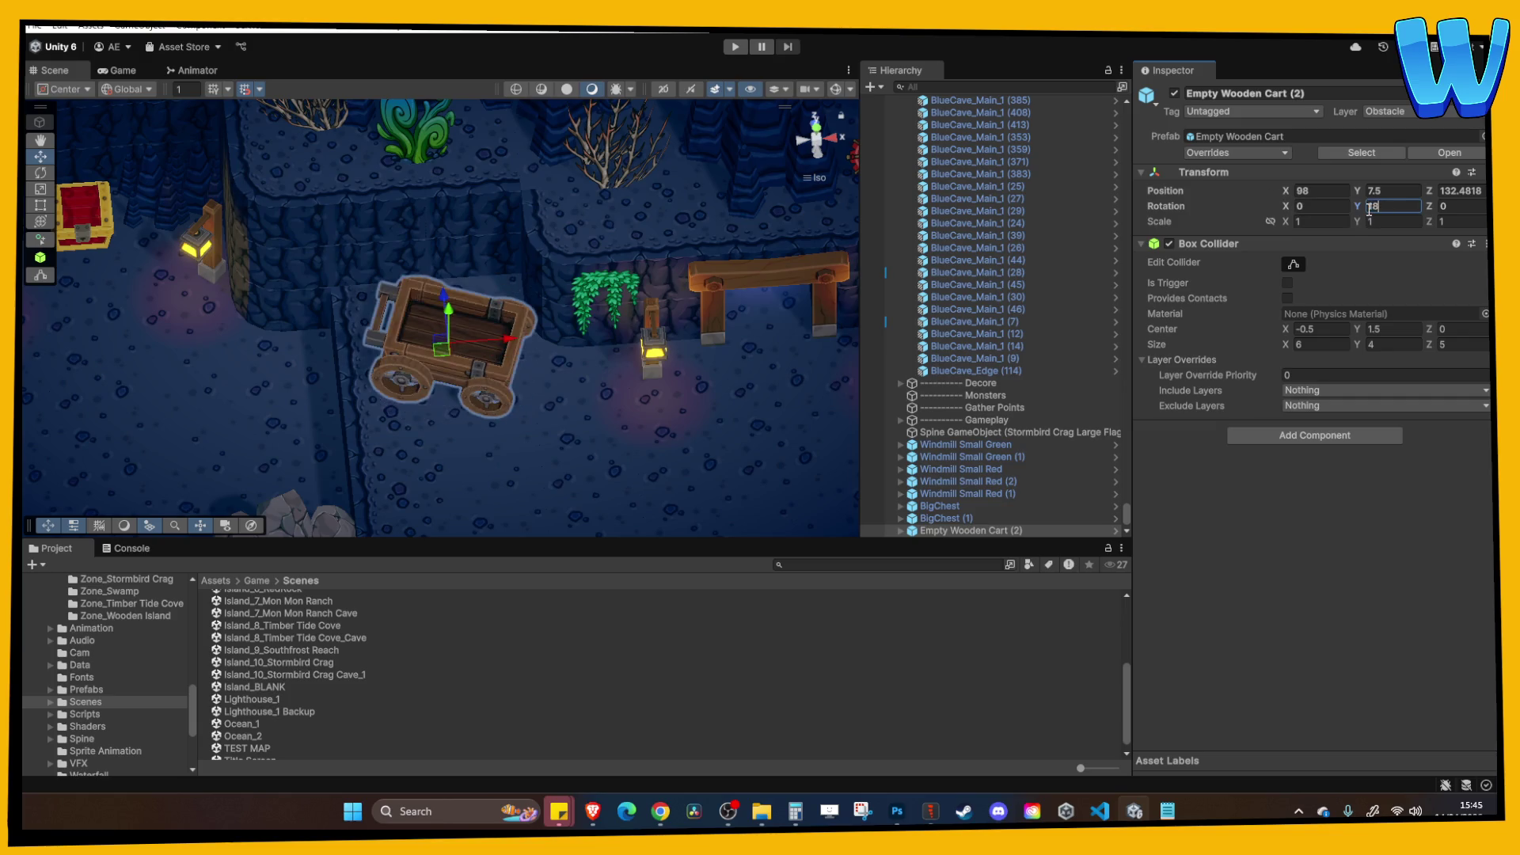
{"action": "scroll", "coordinate": [546, 360], "scroll_direction": "up", "scroll_amount": 2}
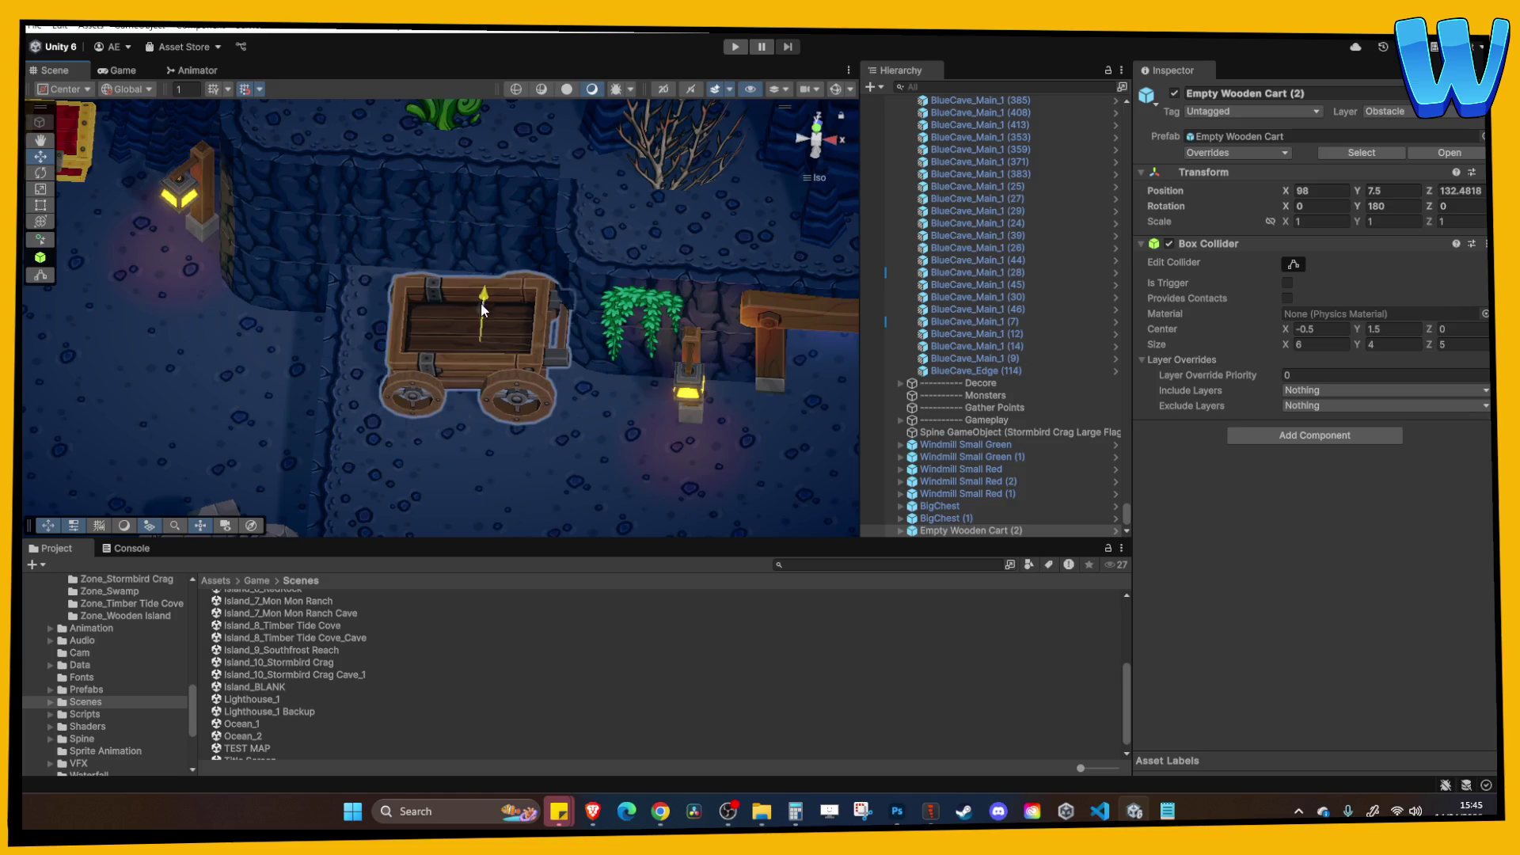
{"action": "left_click", "coordinate": [519, 336]}
{"action": "left_click", "coordinate": [529, 335]}
Nudge the cart left and settle its rotation at Y 154.68 with no X tilt.
{"action": "left_click_drag", "start_coordinate": [530, 334], "coordinate": [489, 331]}
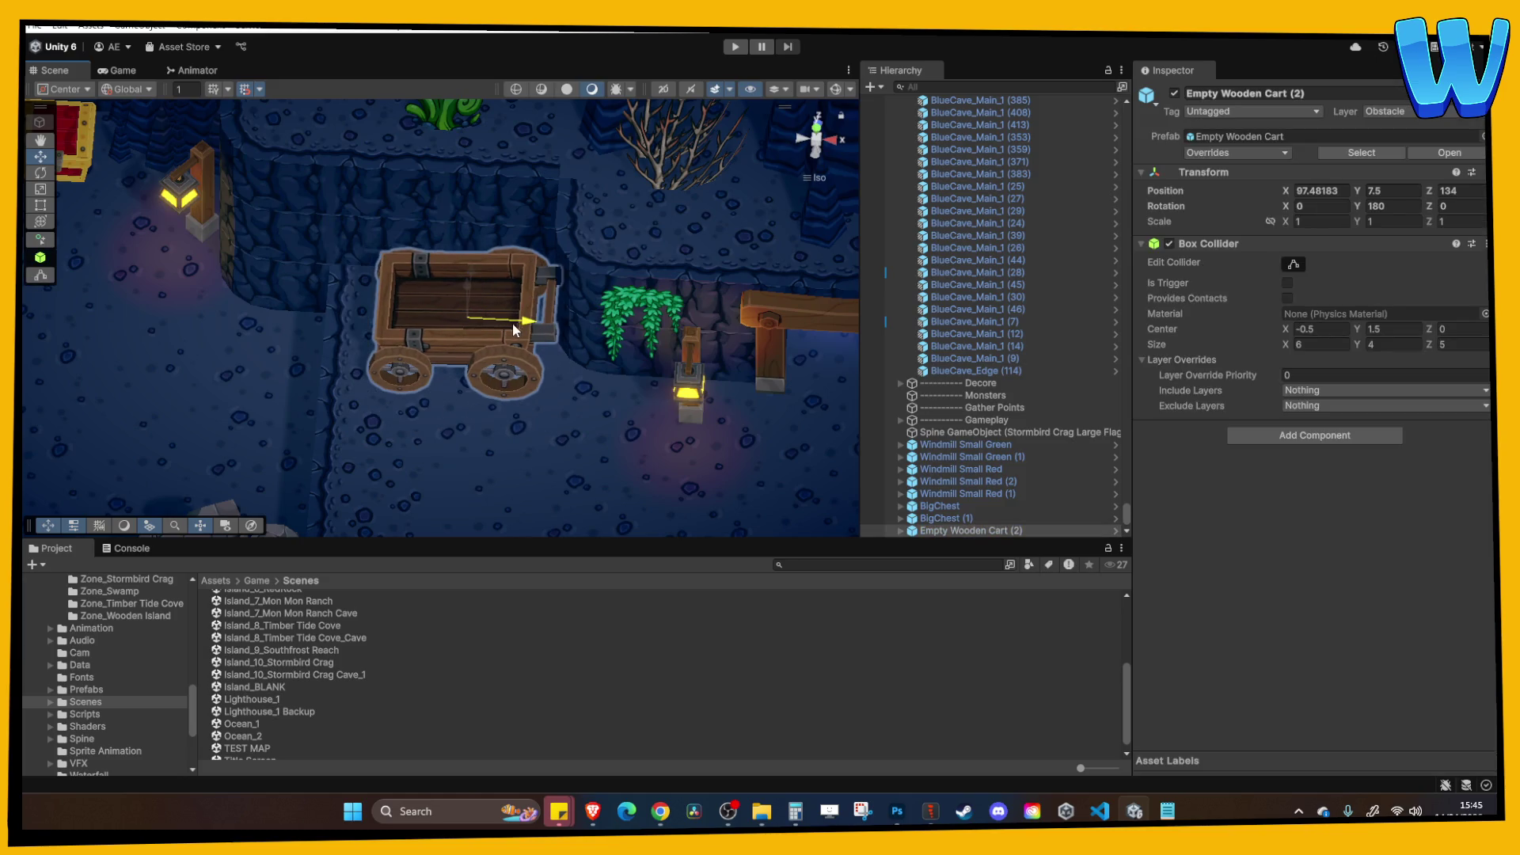
{"action": "left_click_drag", "start_coordinate": [1429, 209], "coordinate": [643, 282]}
{"action": "type", "text": "0"}
{"action": "key", "text": "Tab"}
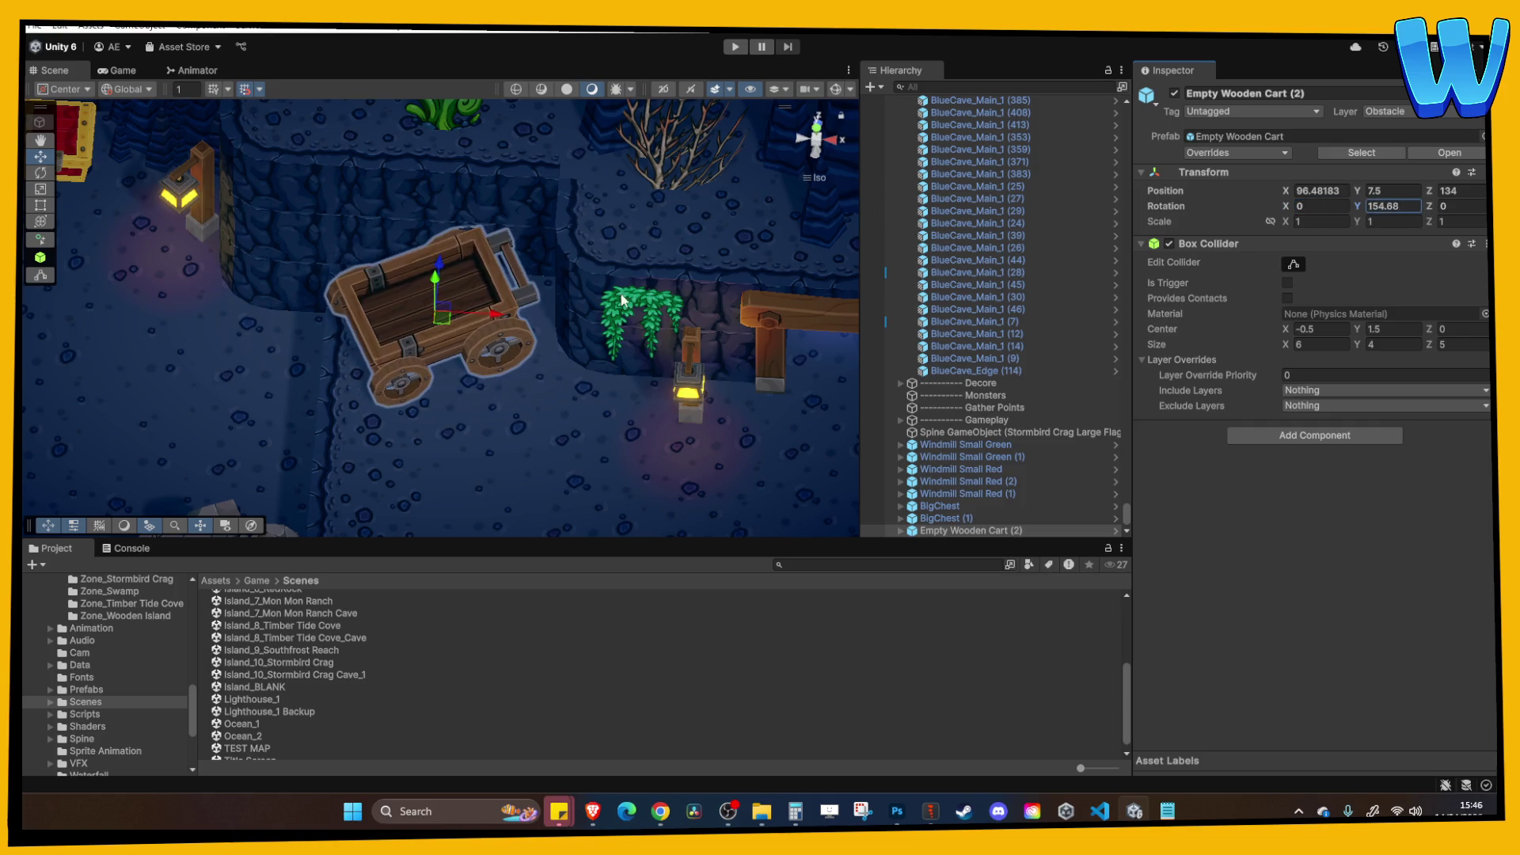
{"action": "key", "text": "ctrl+z"}
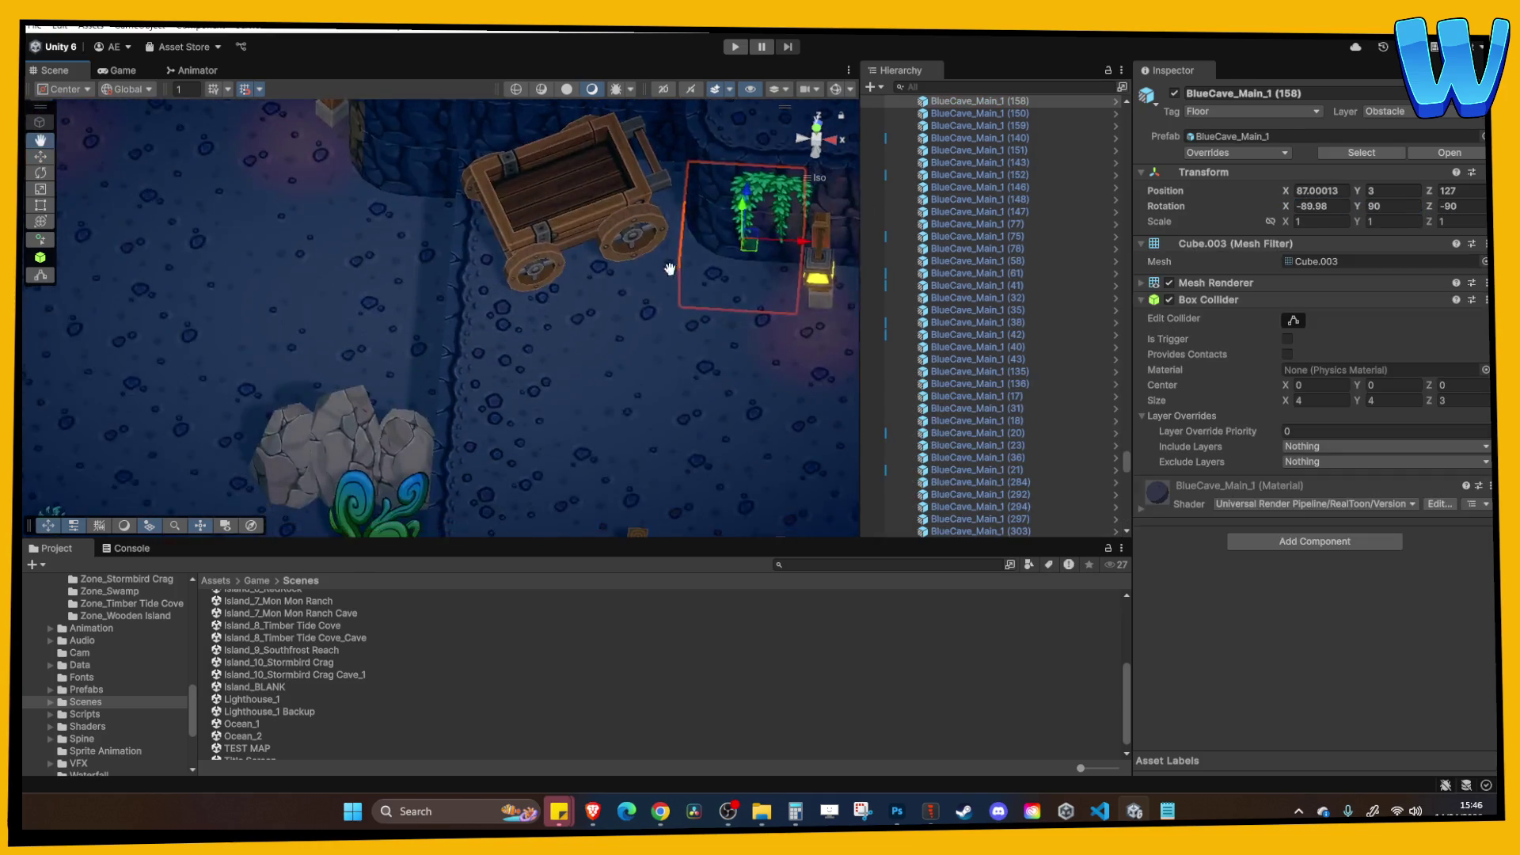
{"action": "scroll", "coordinate": [621, 262], "scroll_direction": "down", "scroll_amount": 3}
{"action": "left_click_drag", "start_coordinate": [622, 262], "coordinate": [513, 309]}
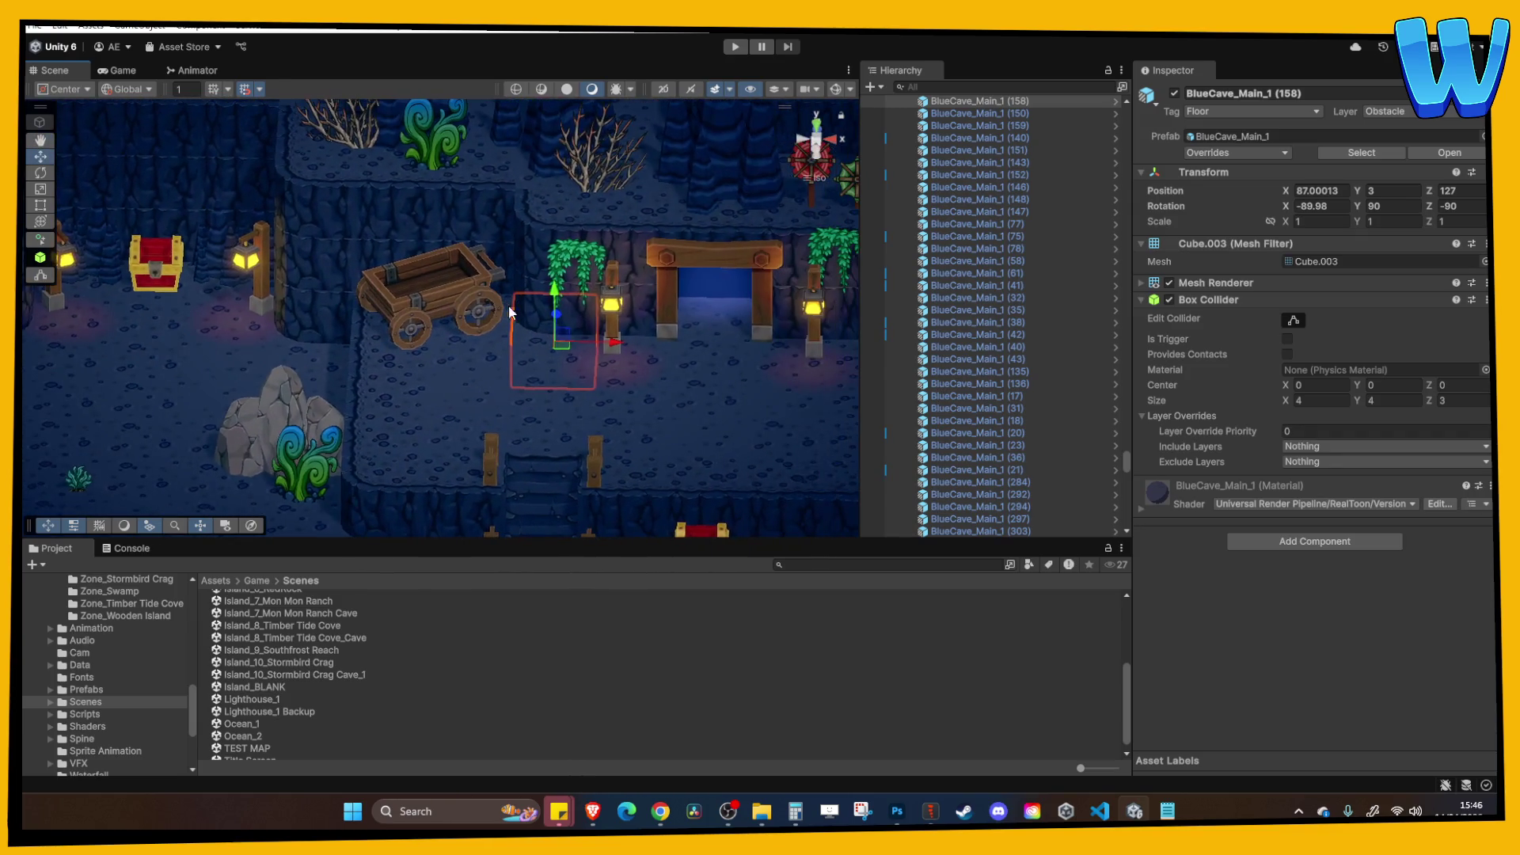
{"action": "left_click_drag", "start_coordinate": [428, 394], "coordinate": [453, 328]}
{"action": "scroll", "coordinate": [441, 348], "scroll_direction": "up", "scroll_amount": 3}
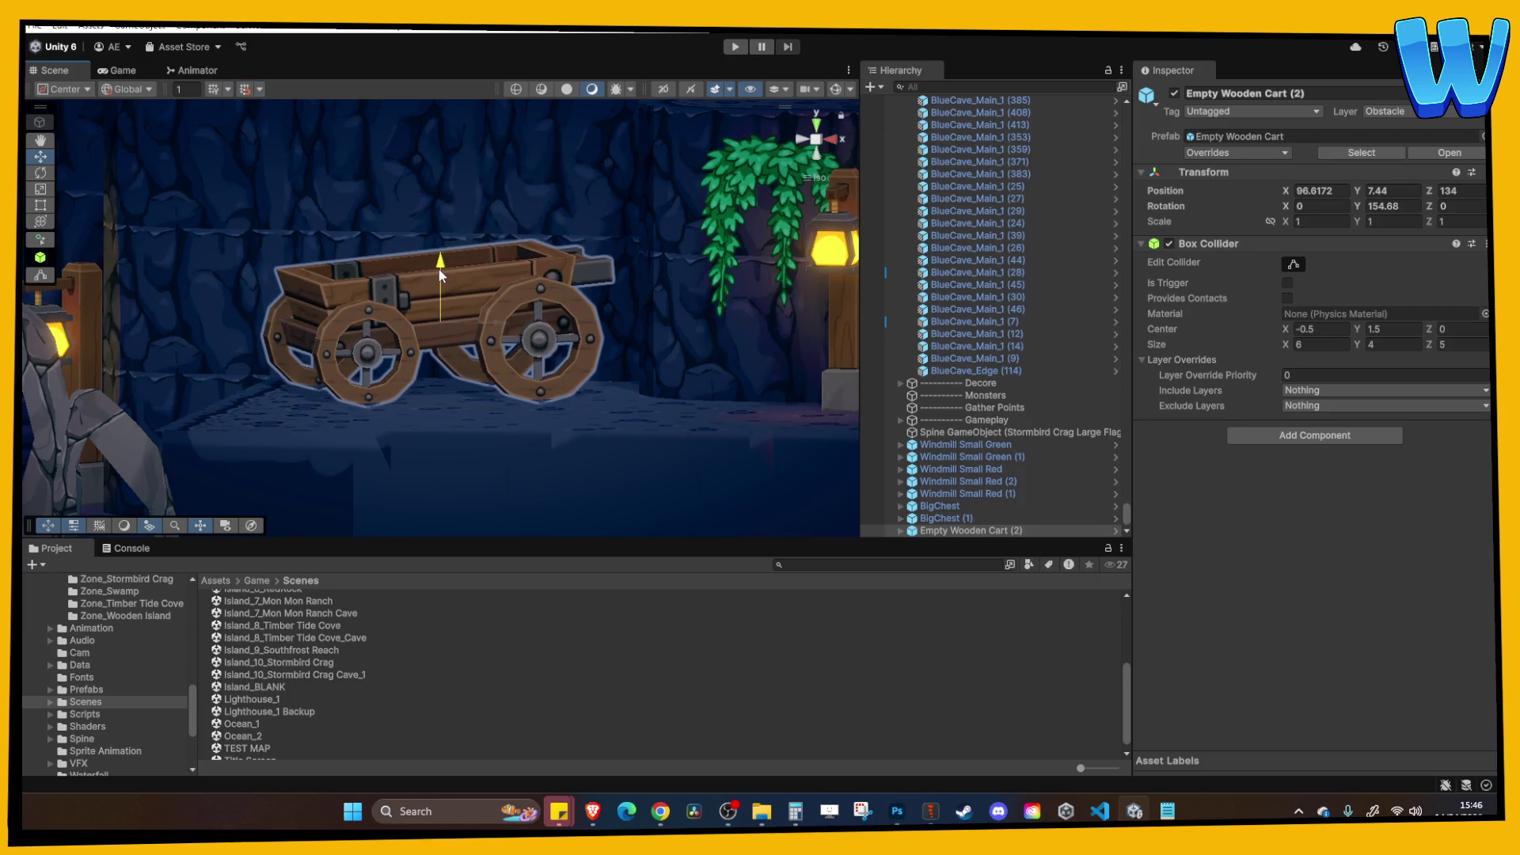
{"action": "left_click", "coordinate": [546, 289]}
{"action": "scroll", "coordinate": [551, 296], "scroll_direction": "down", "scroll_amount": 5}
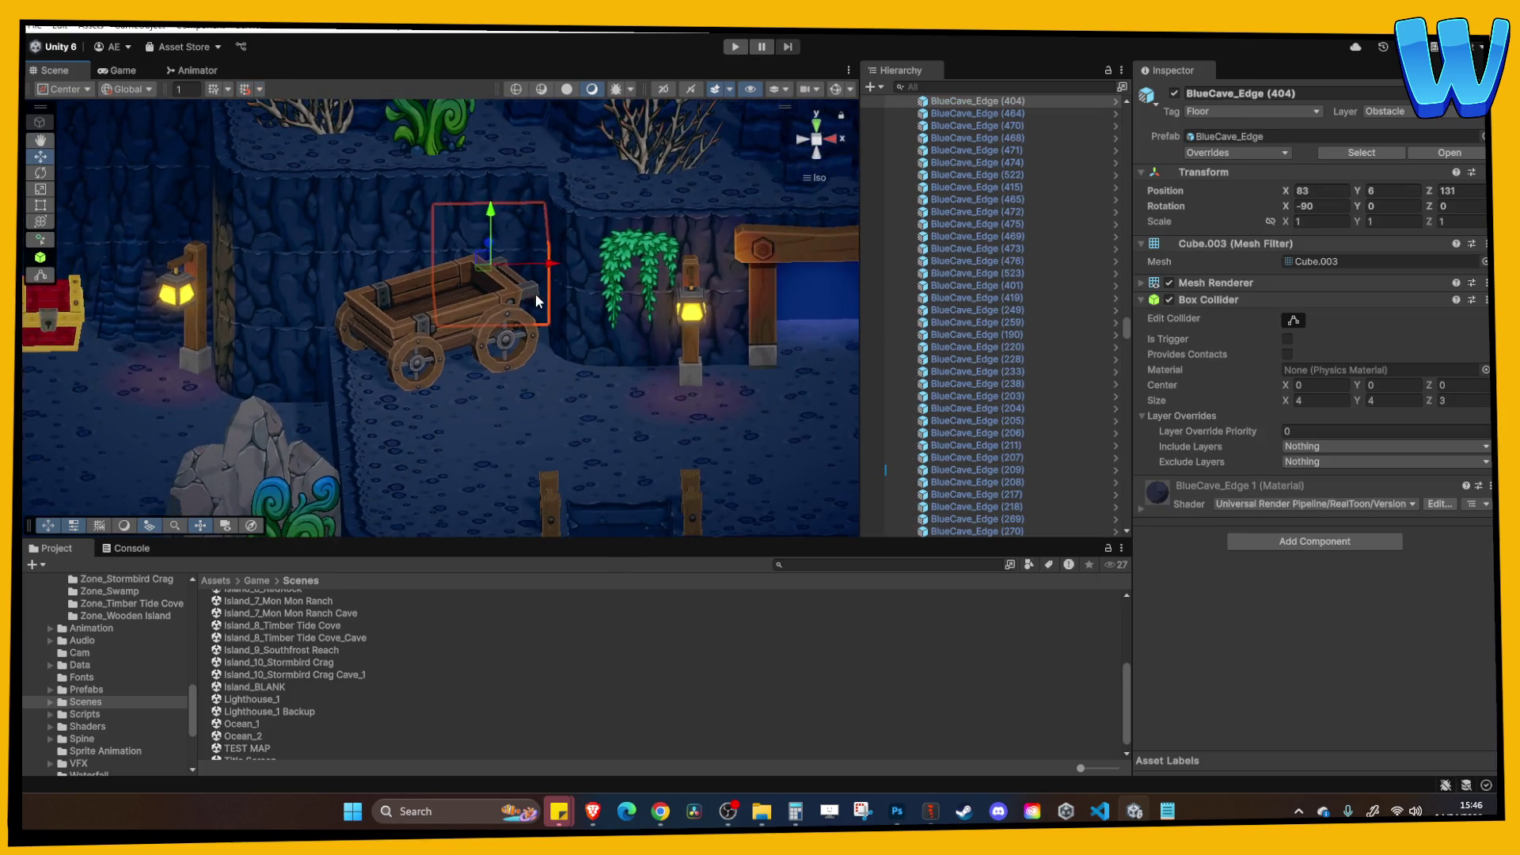
Place Crag Rock Collide (10) beside the wooden cart.
{"action": "left_click", "coordinate": [459, 285]}
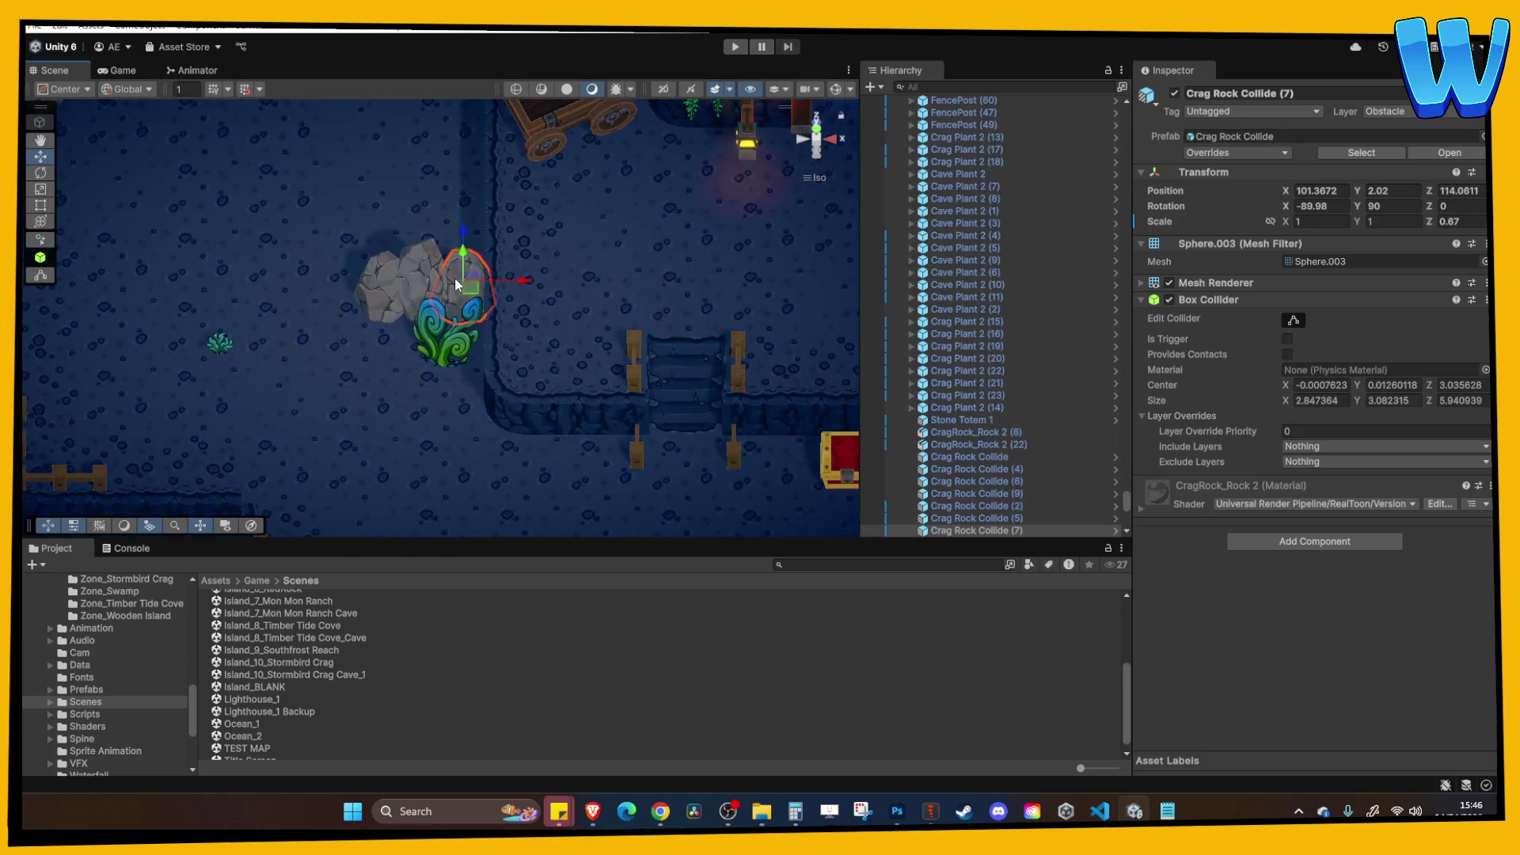
{"action": "mouse_move", "coordinate": [487, 281]}
{"action": "left_mouse_down"}
{"action": "mouse_move", "coordinate": [668, 273]}
{"action": "mouse_move", "coordinate": [738, 208]}
{"action": "mouse_move", "coordinate": [669, 120]}
{"action": "mouse_move", "coordinate": [664, 177]}
{"action": "left_mouse_up"}
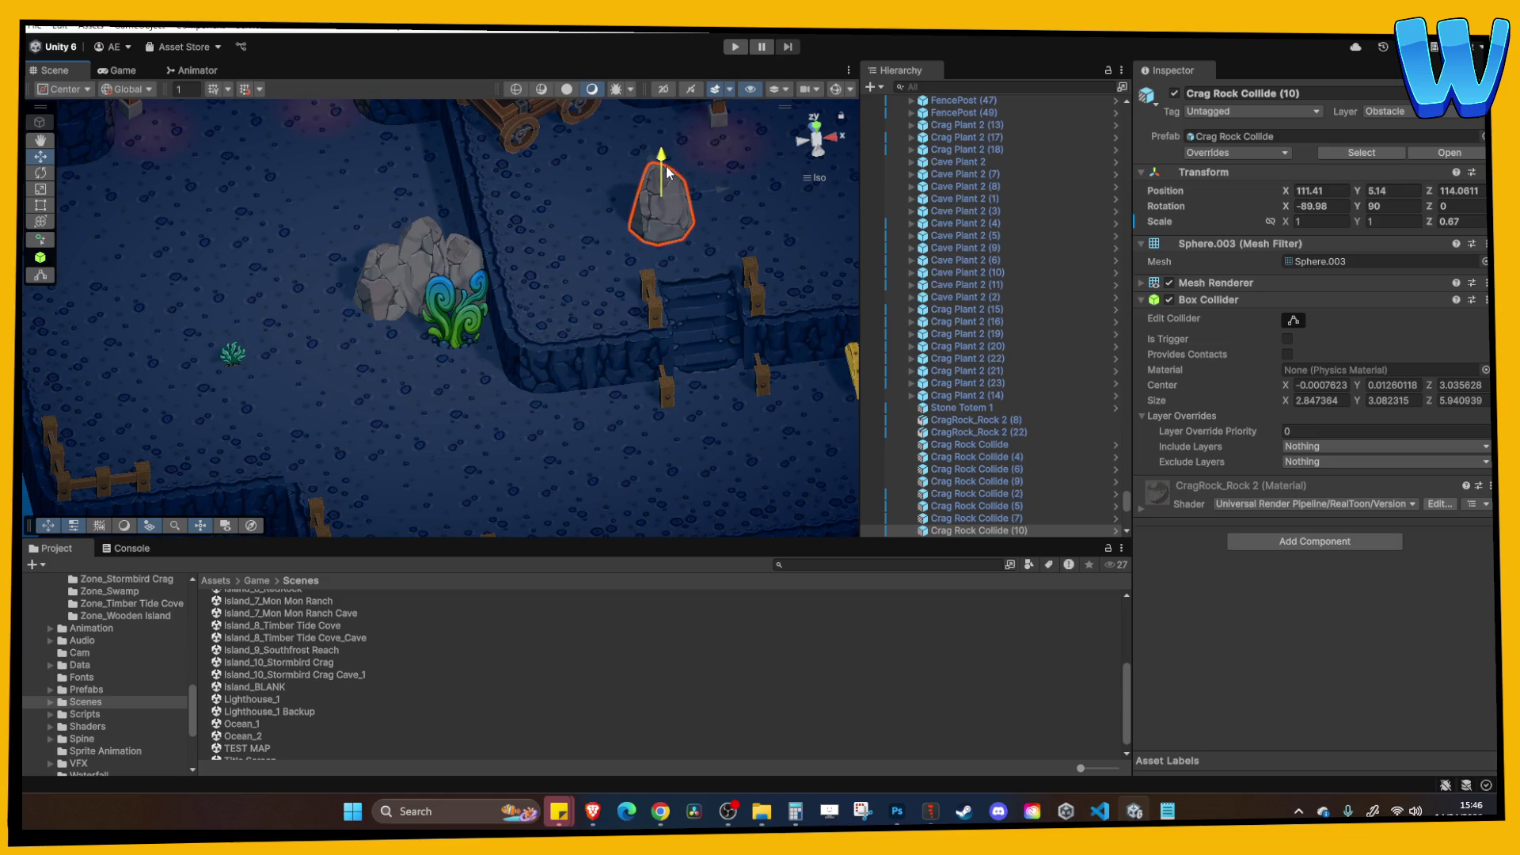
{"action": "scroll", "coordinate": [665, 178], "scroll_direction": "up", "scroll_amount": 2}
{"action": "key", "text": "f"}
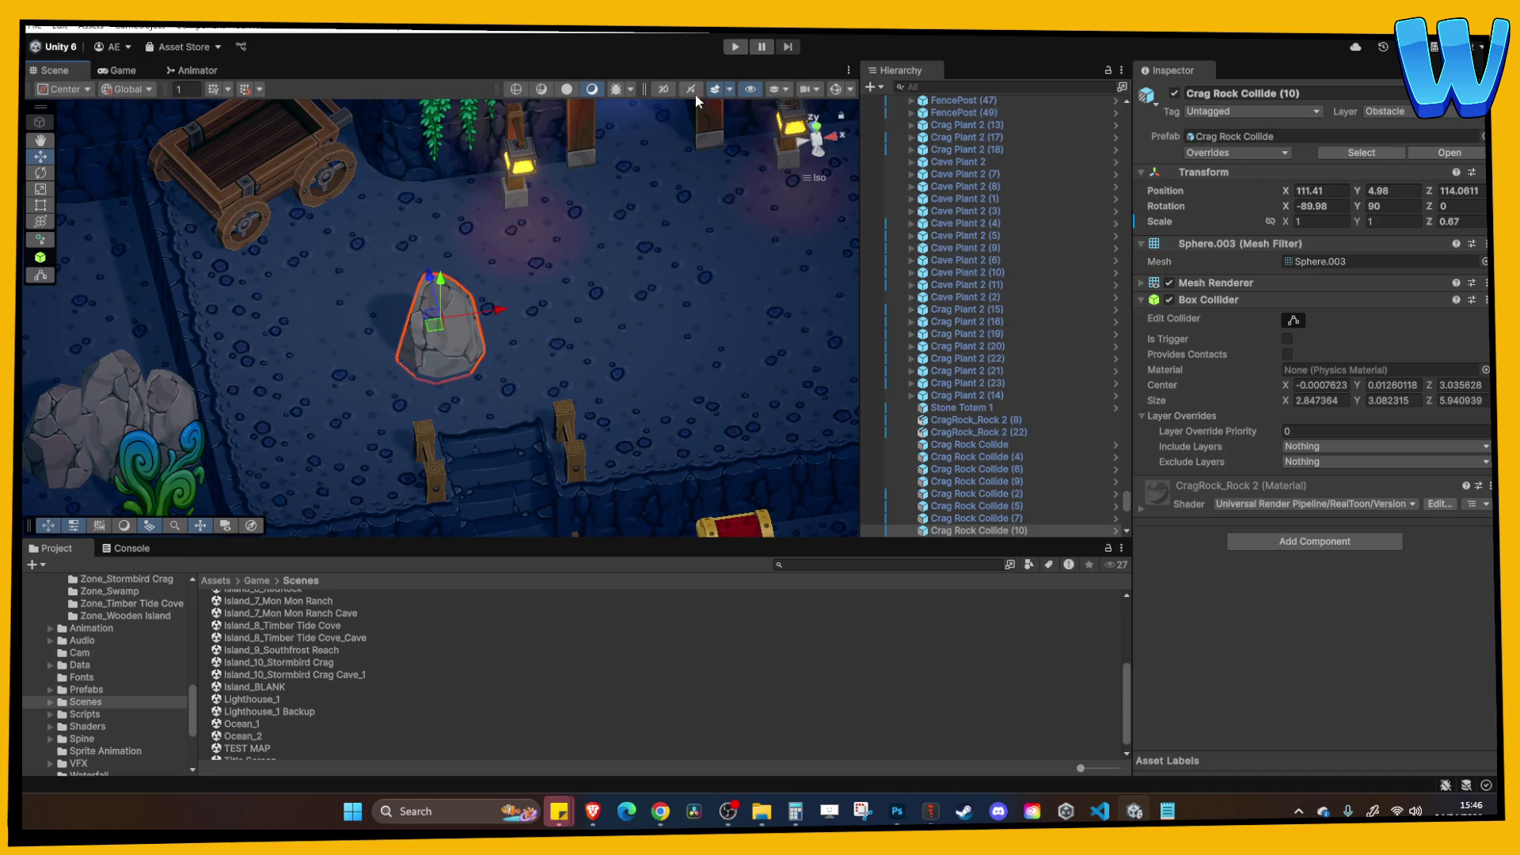
{"action": "mouse_move", "coordinate": [428, 277]}
{"action": "left_mouse_down"}
{"action": "mouse_move", "coordinate": [342, 85]}
{"action": "mouse_move", "coordinate": [373, 145]}
{"action": "left_mouse_up"}
{"action": "key", "text": "f"}
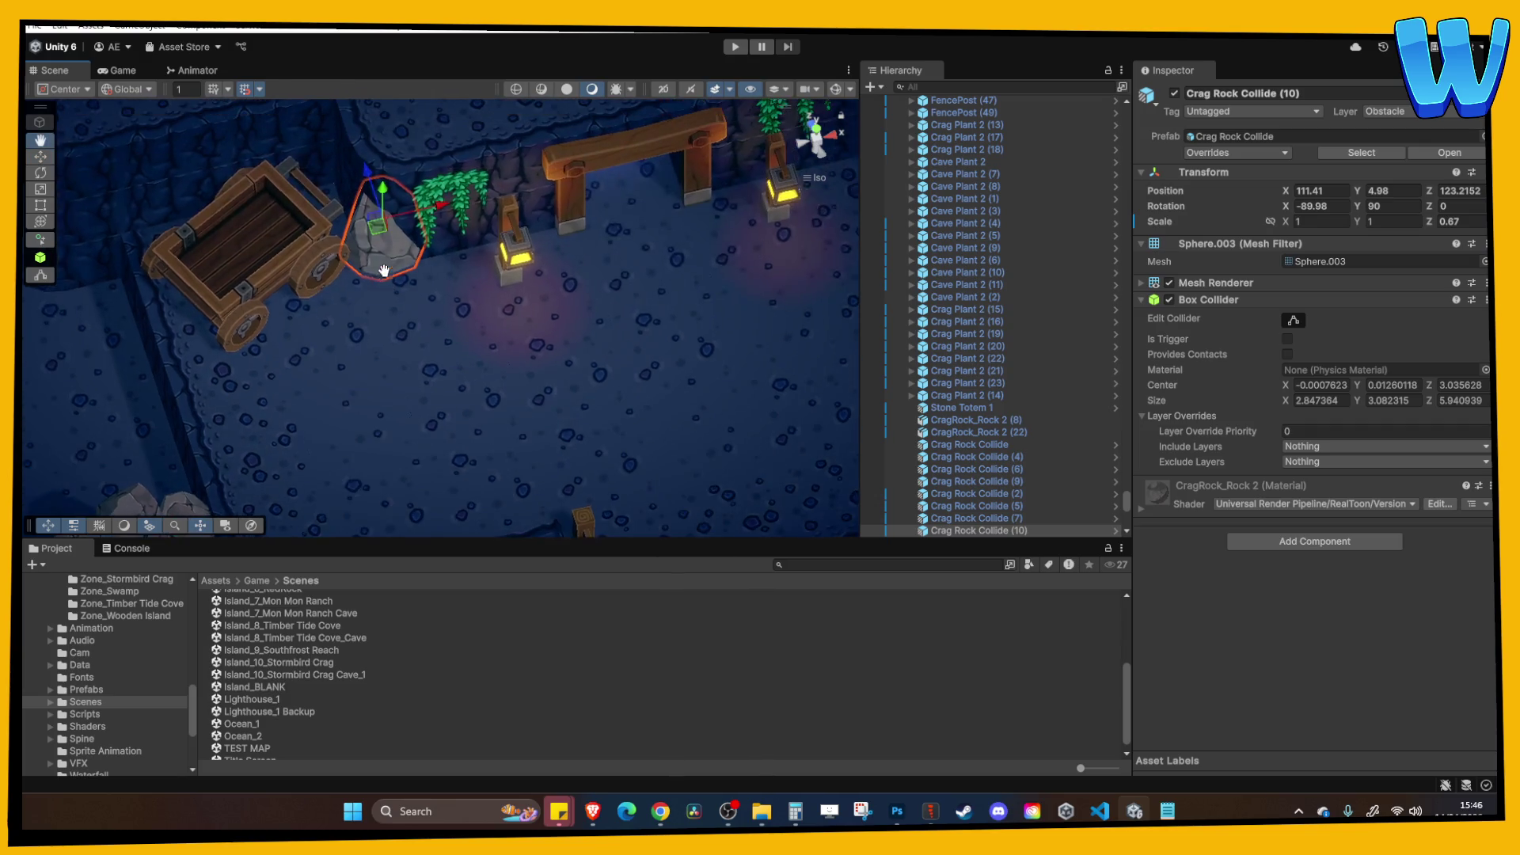
{"action": "scroll", "coordinate": [410, 134], "scroll_direction": "down", "scroll_amount": 6}
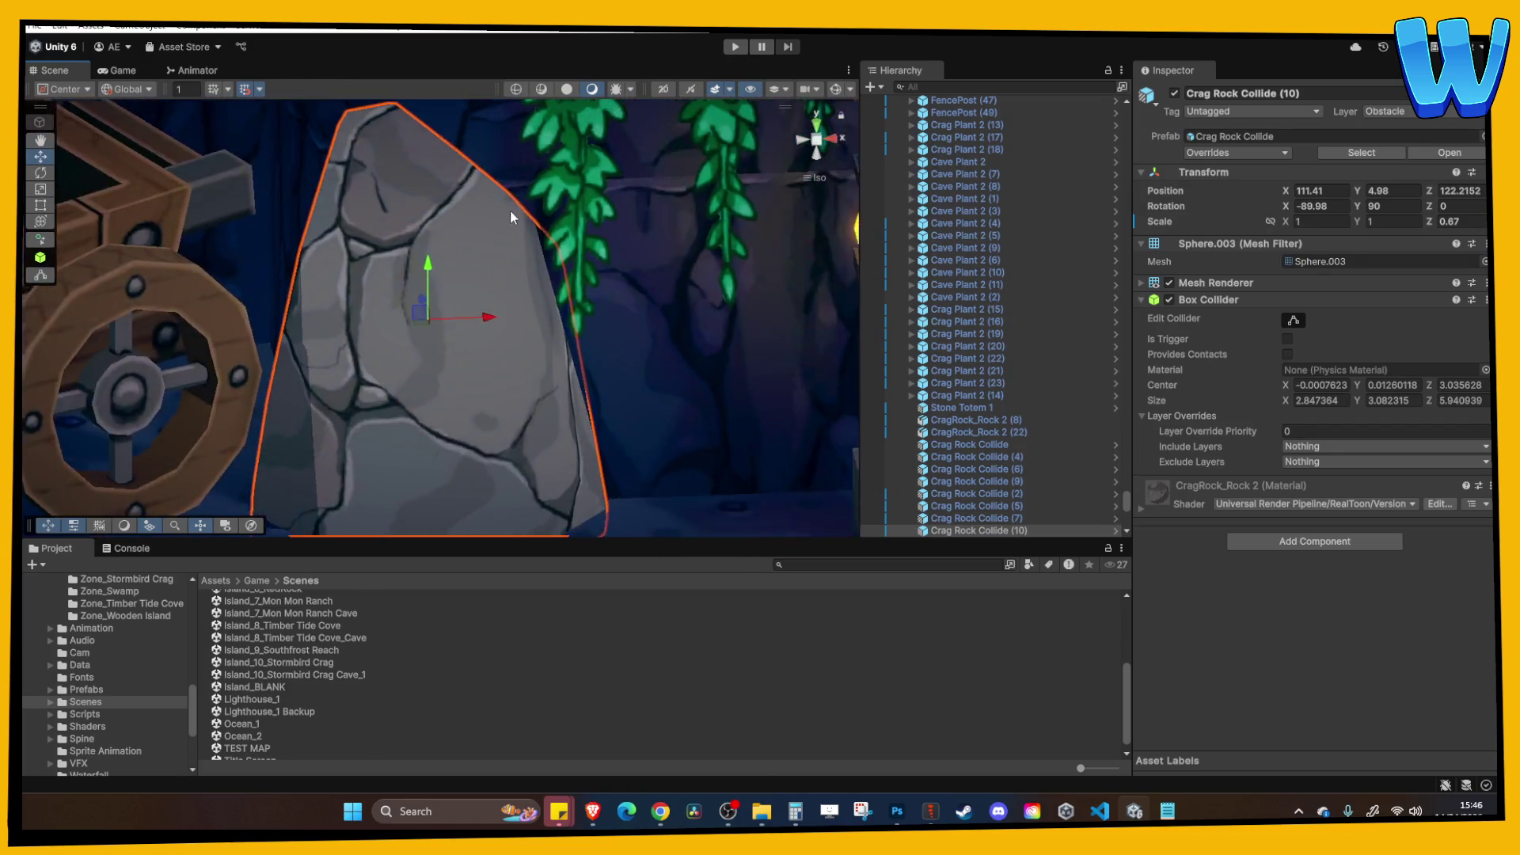
{"action": "left_click", "coordinate": [563, 339]}
{"action": "scroll", "coordinate": [552, 358], "scroll_direction": "down", "scroll_amount": 5}
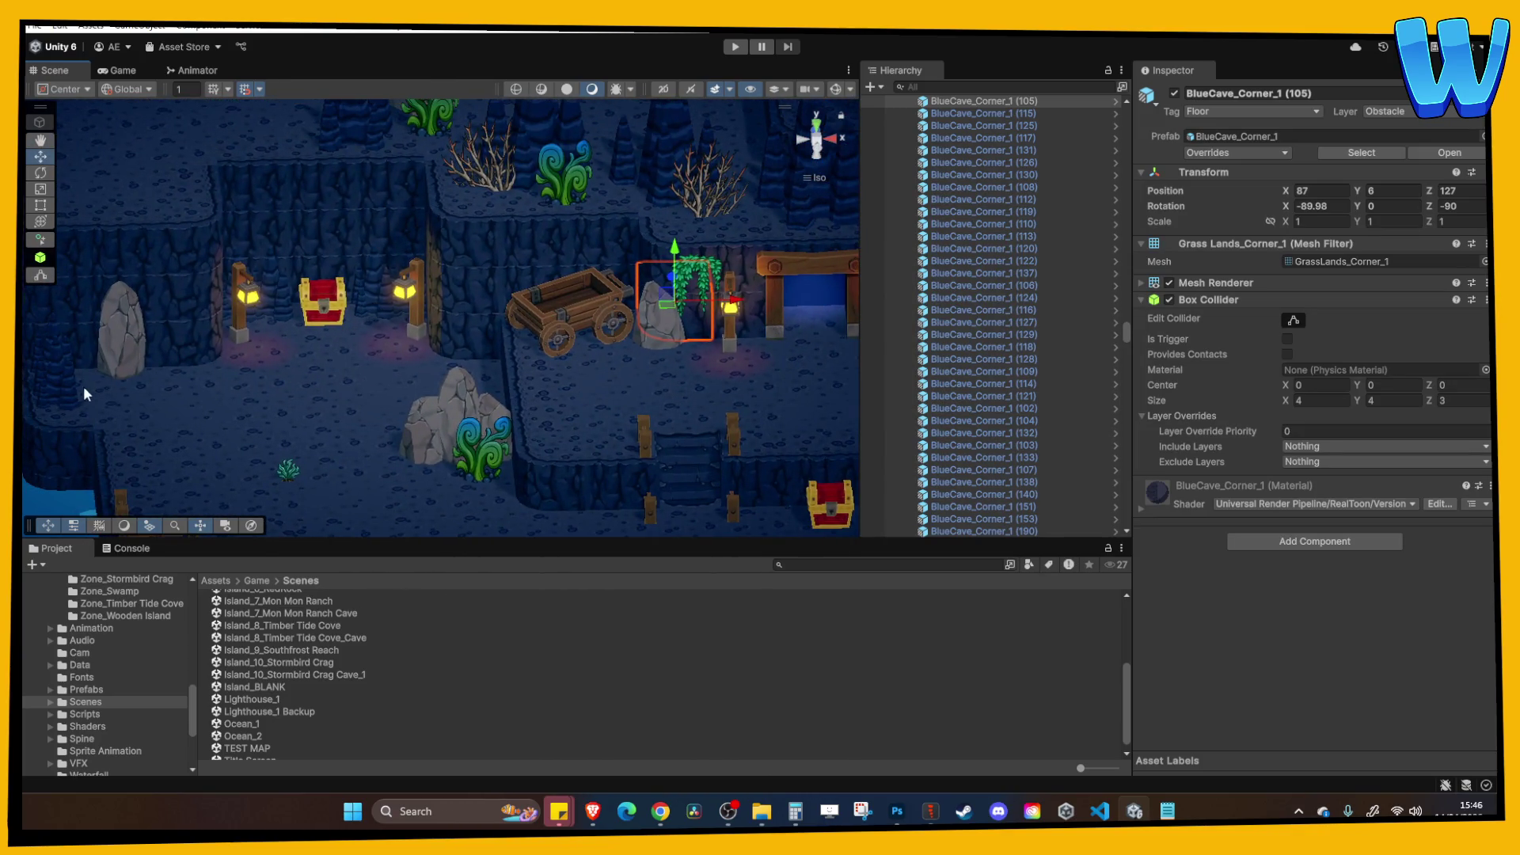
Move a stalagmite in front of the wooden cart.
{"action": "left_click", "coordinate": [89, 387]}
{"action": "mouse_move", "coordinate": [98, 391]}
{"action": "left_mouse_down"}
{"action": "mouse_move", "coordinate": [586, 333]}
{"action": "mouse_move", "coordinate": [575, 281]}
{"action": "left_mouse_up"}
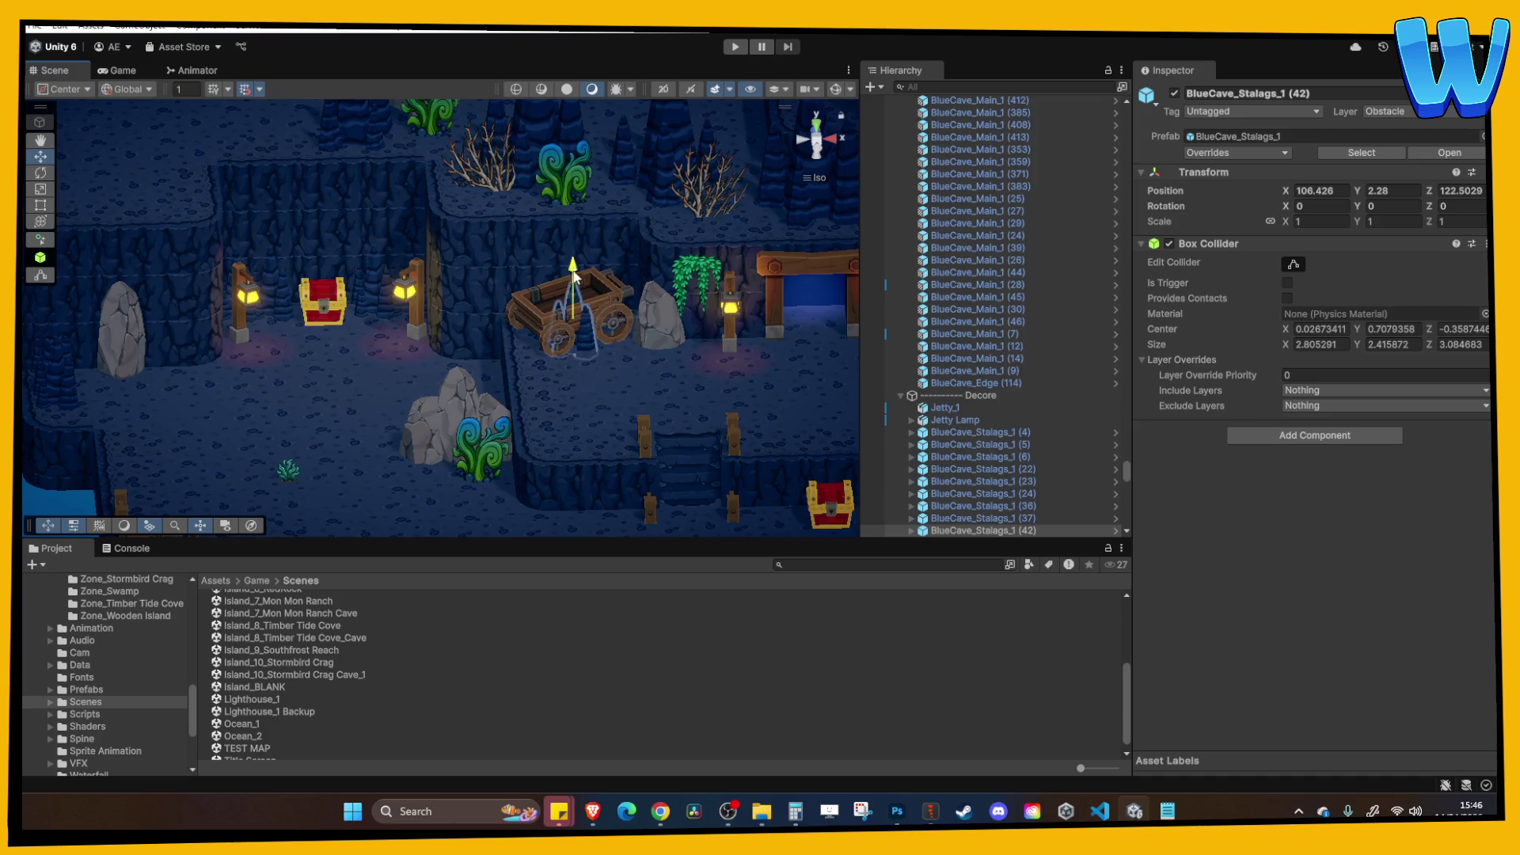
{"action": "scroll", "coordinate": [633, 301], "scroll_direction": "up", "scroll_amount": 4}
{"action": "left_click_drag", "start_coordinate": [470, 290], "coordinate": [411, 349]}
{"action": "left_click", "coordinate": [464, 320]}
{"action": "mouse_move", "coordinate": [464, 299]}
{"action": "left_mouse_down"}
{"action": "mouse_move", "coordinate": [409, 378]}
{"action": "mouse_move", "coordinate": [414, 342]}
{"action": "left_mouse_up"}
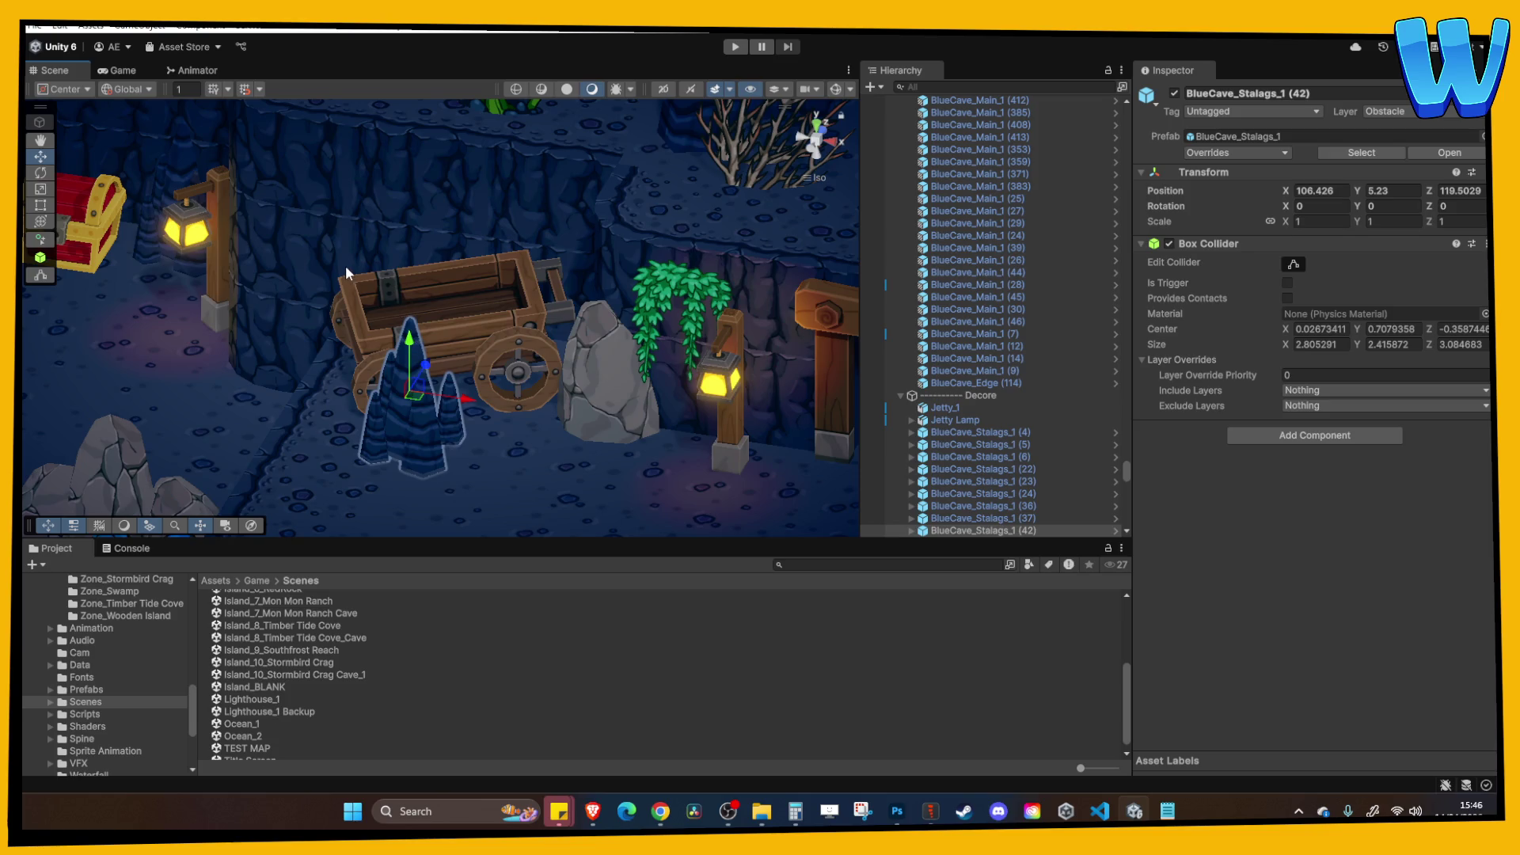
{"action": "scroll", "coordinate": [339, 257], "scroll_direction": "down", "scroll_amount": 3}
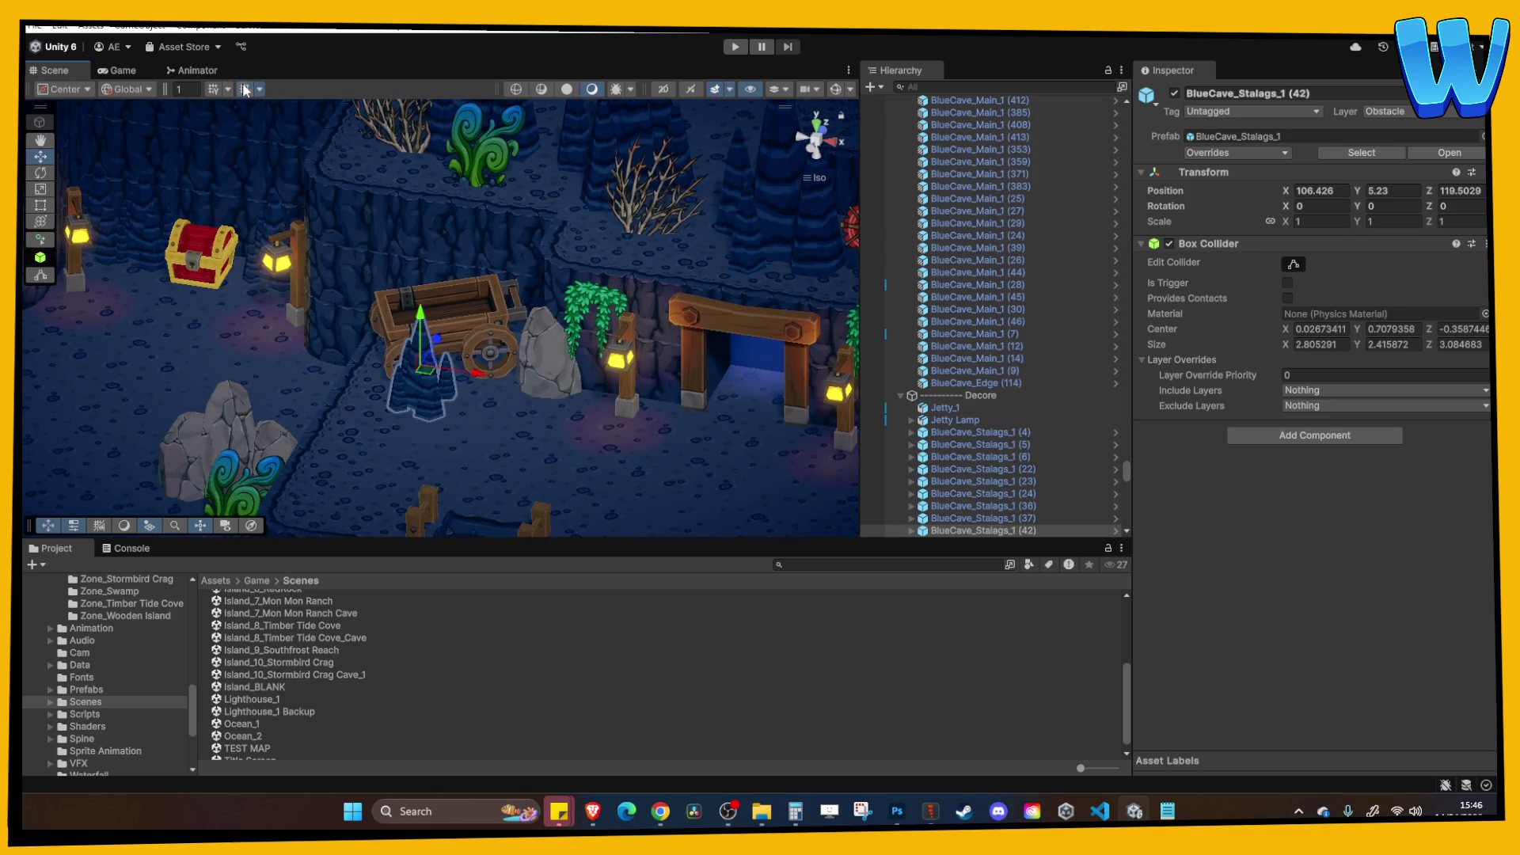
{"action": "scroll", "coordinate": [427, 301], "scroll_direction": "down", "scroll_amount": 5}
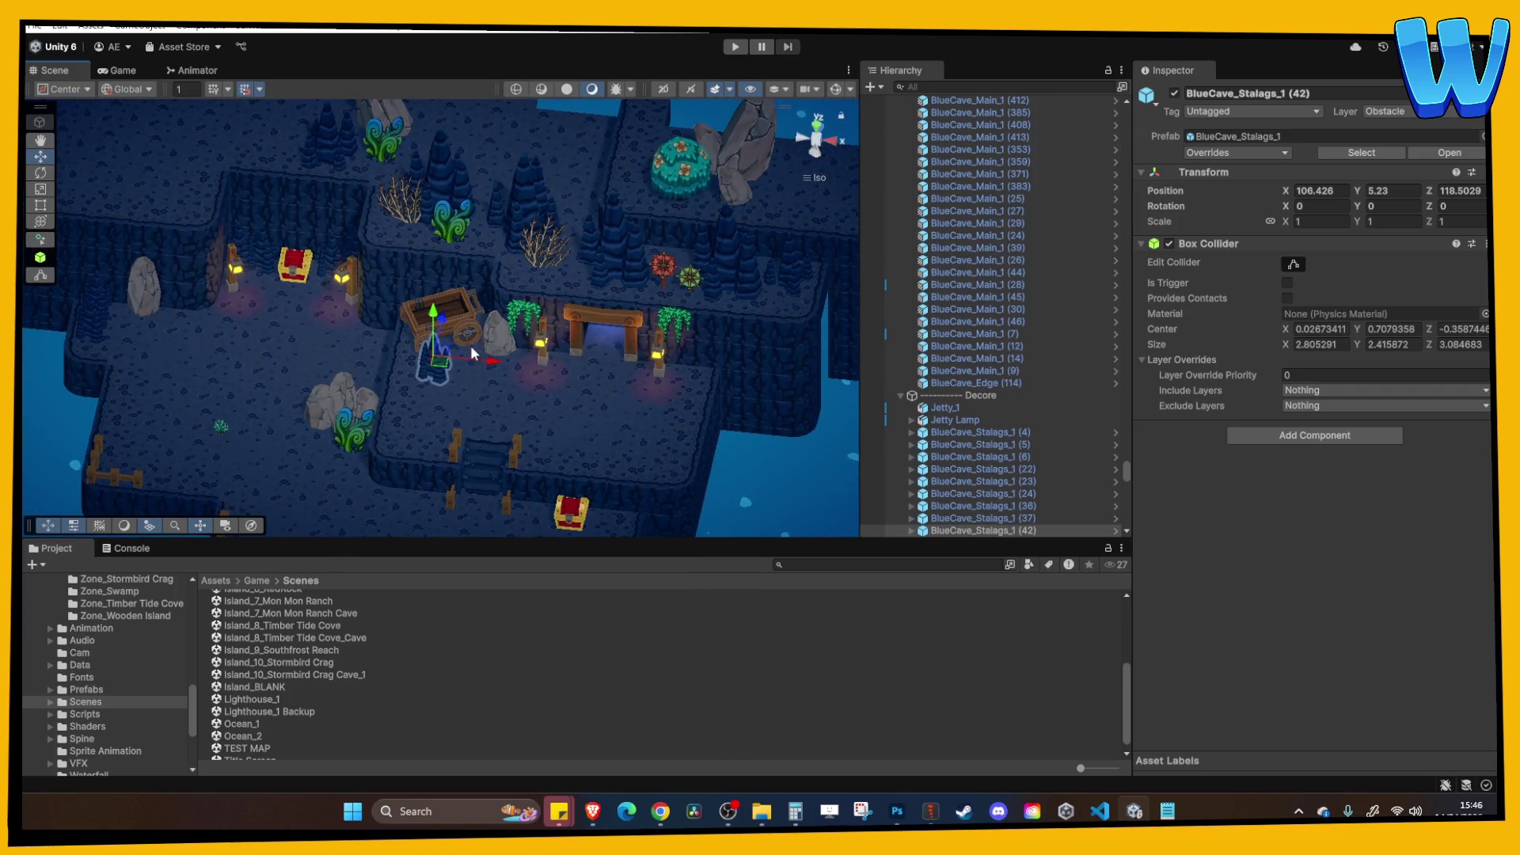
{"action": "scroll", "coordinate": [473, 366], "scroll_direction": "up", "scroll_amount": 10}
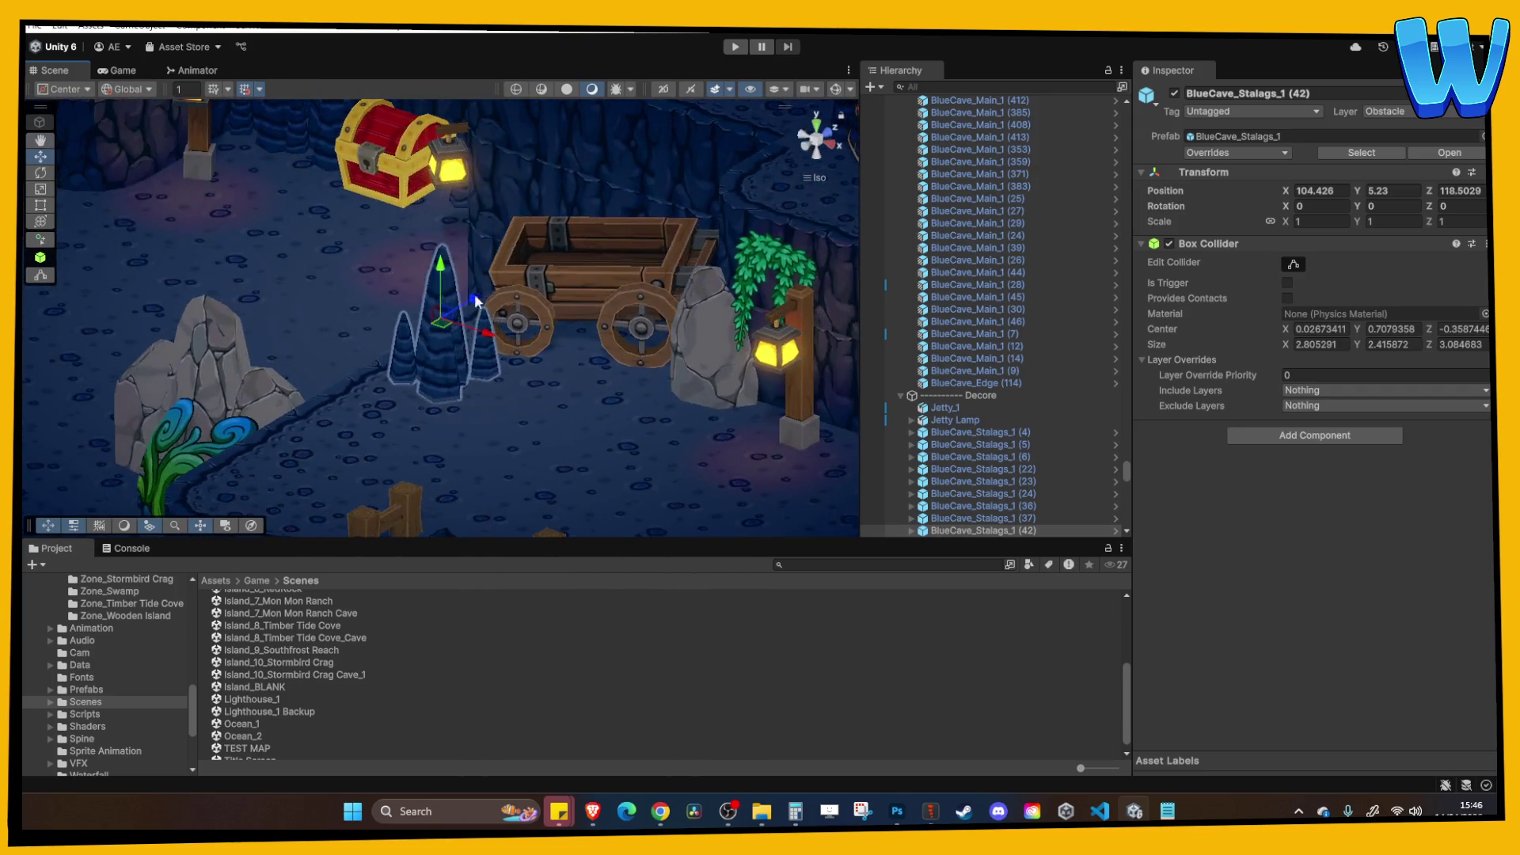
Duplicate the stalagmite and set the copy further forward.
{"action": "key", "text": "ctrl+d"}
{"action": "left_click_drag", "start_coordinate": [479, 307], "coordinate": [417, 343]}
{"action": "key", "text": "f"}
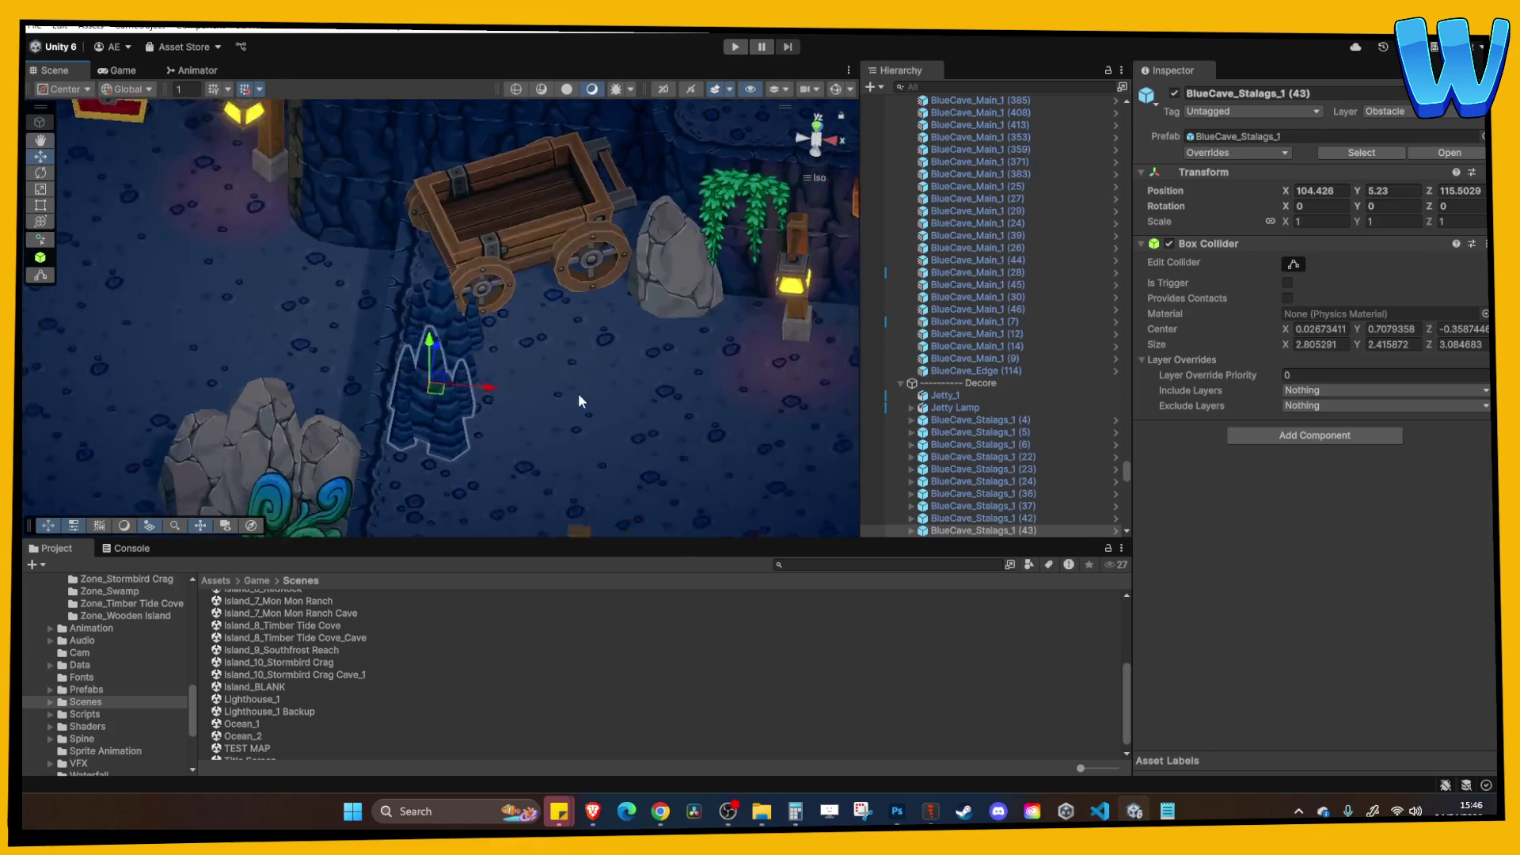
{"action": "left_click", "coordinate": [544, 361]}
{"action": "scroll", "coordinate": [554, 340], "scroll_direction": "down", "scroll_amount": 3}
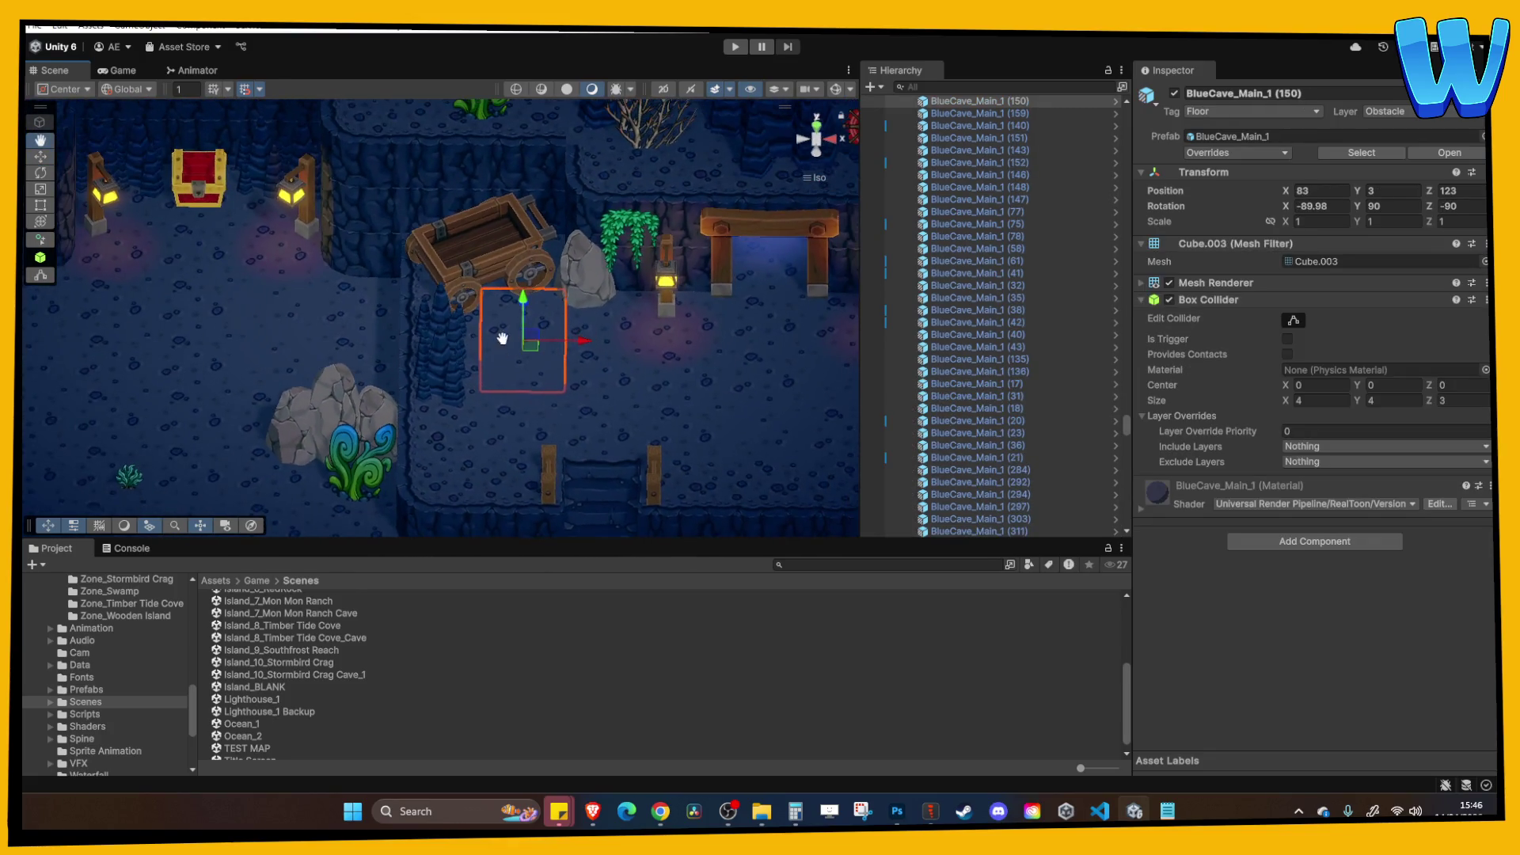
Duplicate the cave plant as Cave Plant 2 (12) beside the cart, turned to Y -14.3.
{"action": "left_click", "coordinate": [372, 453]}
{"action": "key", "text": "ctrl+d"}
{"action": "mouse_move", "coordinate": [372, 453]}
{"action": "left_mouse_down"}
{"action": "mouse_move", "coordinate": [524, 412]}
{"action": "mouse_move", "coordinate": [536, 362]}
{"action": "mouse_move", "coordinate": [511, 246]}
{"action": "left_mouse_up"}
{"action": "scroll", "coordinate": [537, 361], "scroll_direction": "up", "scroll_amount": 1}
{"action": "key", "text": "f"}
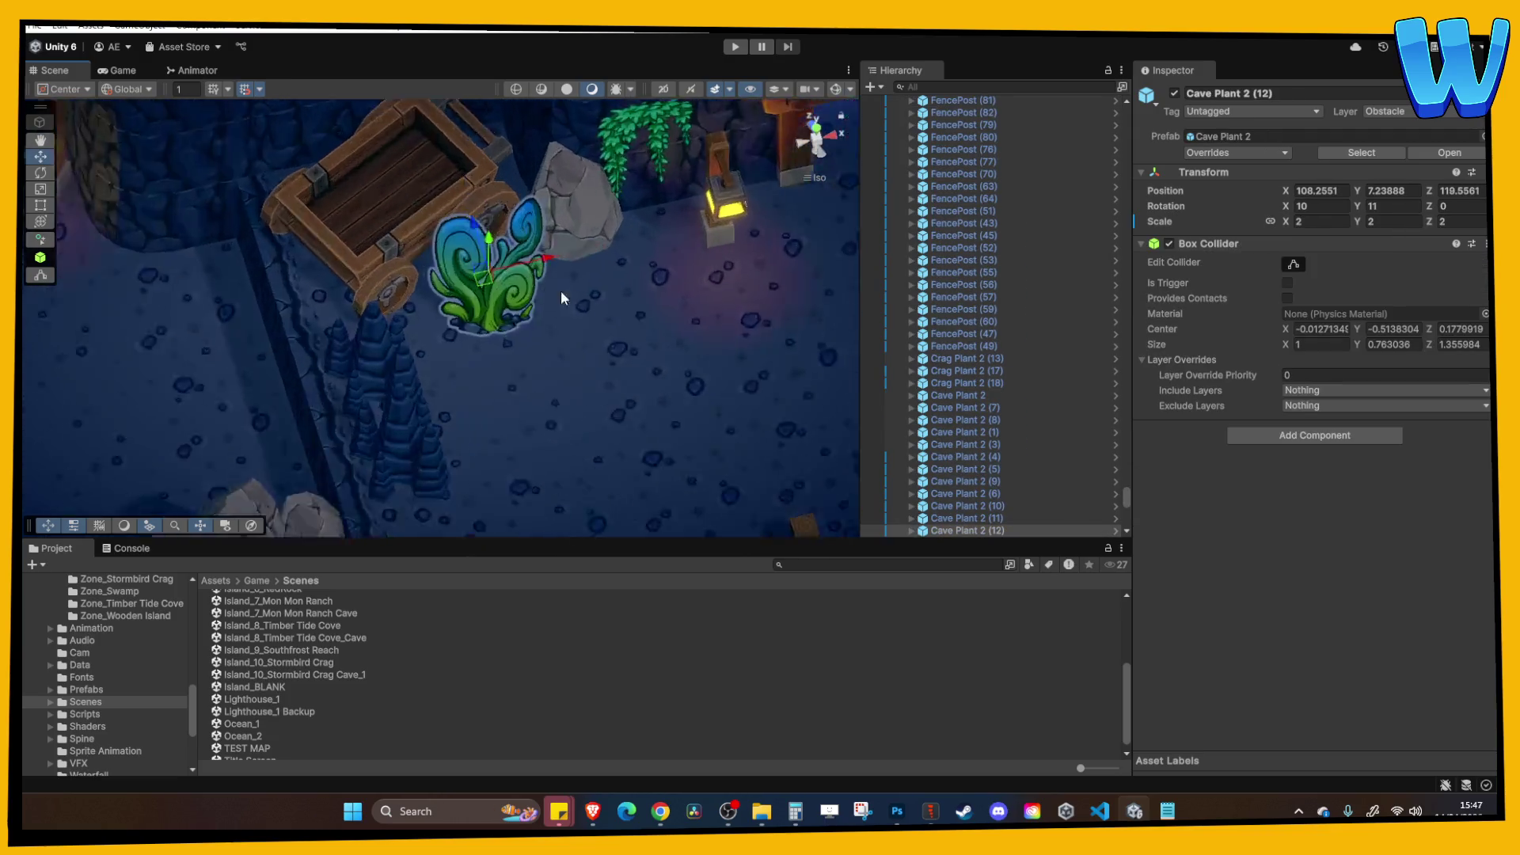
{"action": "mouse_move", "coordinate": [1357, 205]}
{"action": "left_mouse_down"}
{"action": "mouse_move", "coordinate": [1223, 220]}
{"action": "mouse_move", "coordinate": [1306, 226]}
{"action": "left_mouse_up"}
{"action": "left_click", "coordinate": [694, 288]}
{"action": "scroll", "coordinate": [693, 288], "scroll_direction": "down", "scroll_amount": 3}
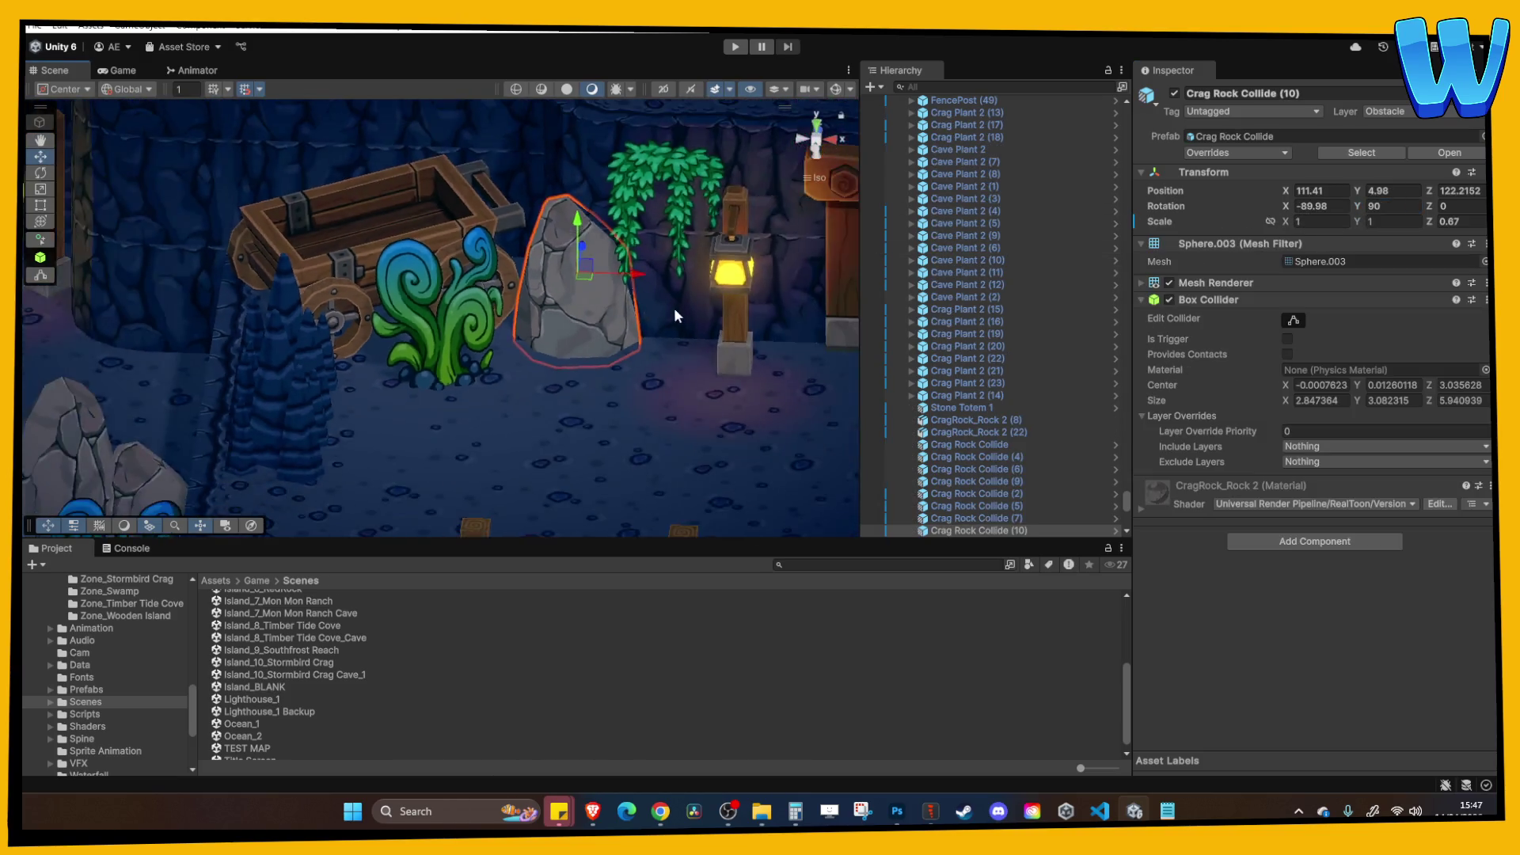
{"action": "scroll", "coordinate": [643, 364], "scroll_direction": "down", "scroll_amount": 2}
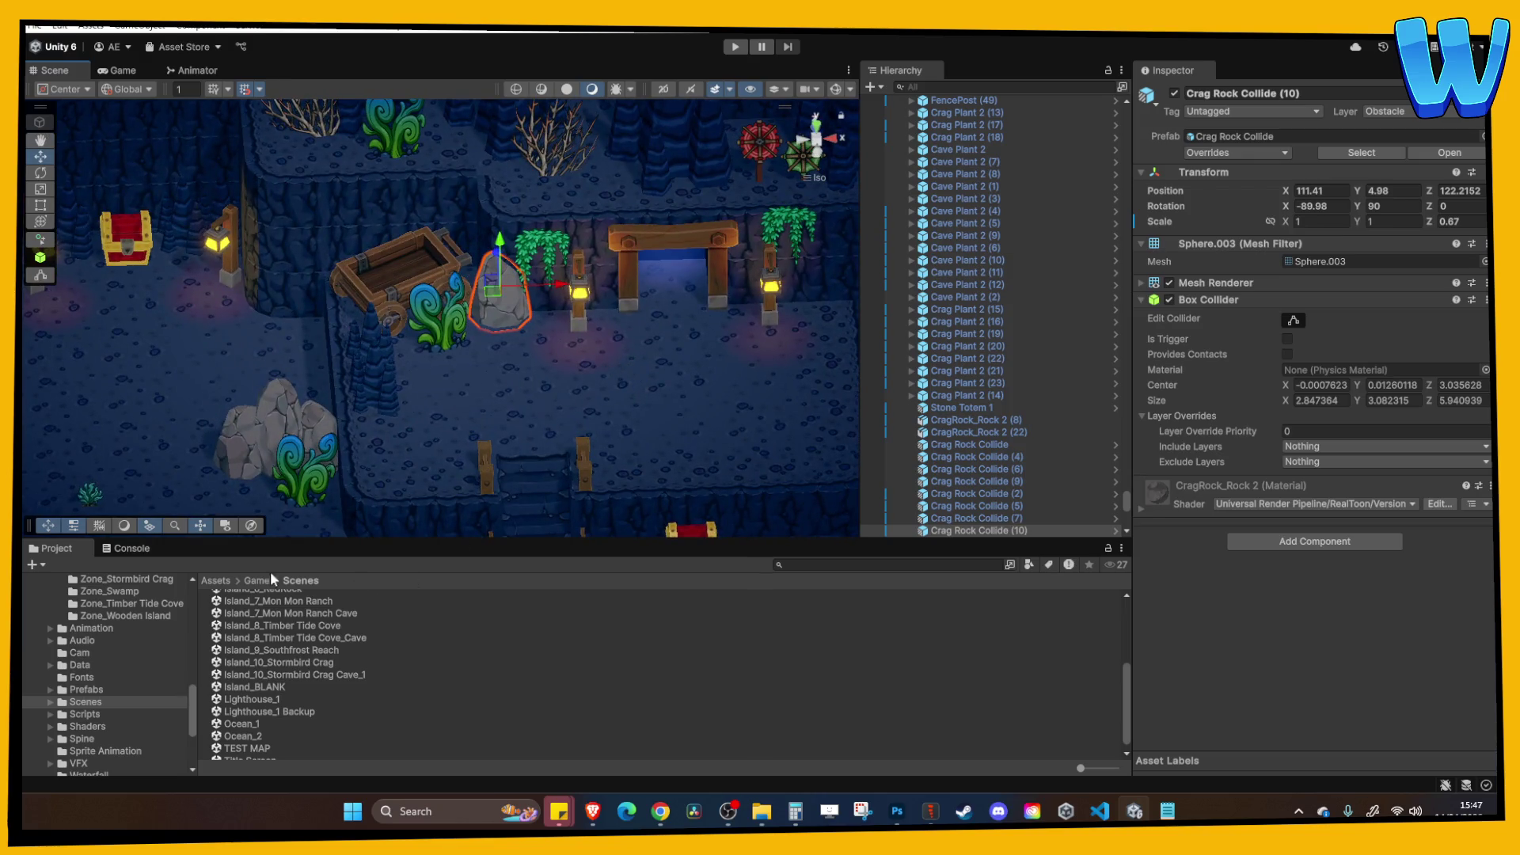
{"action": "left_click", "coordinate": [447, 341]}
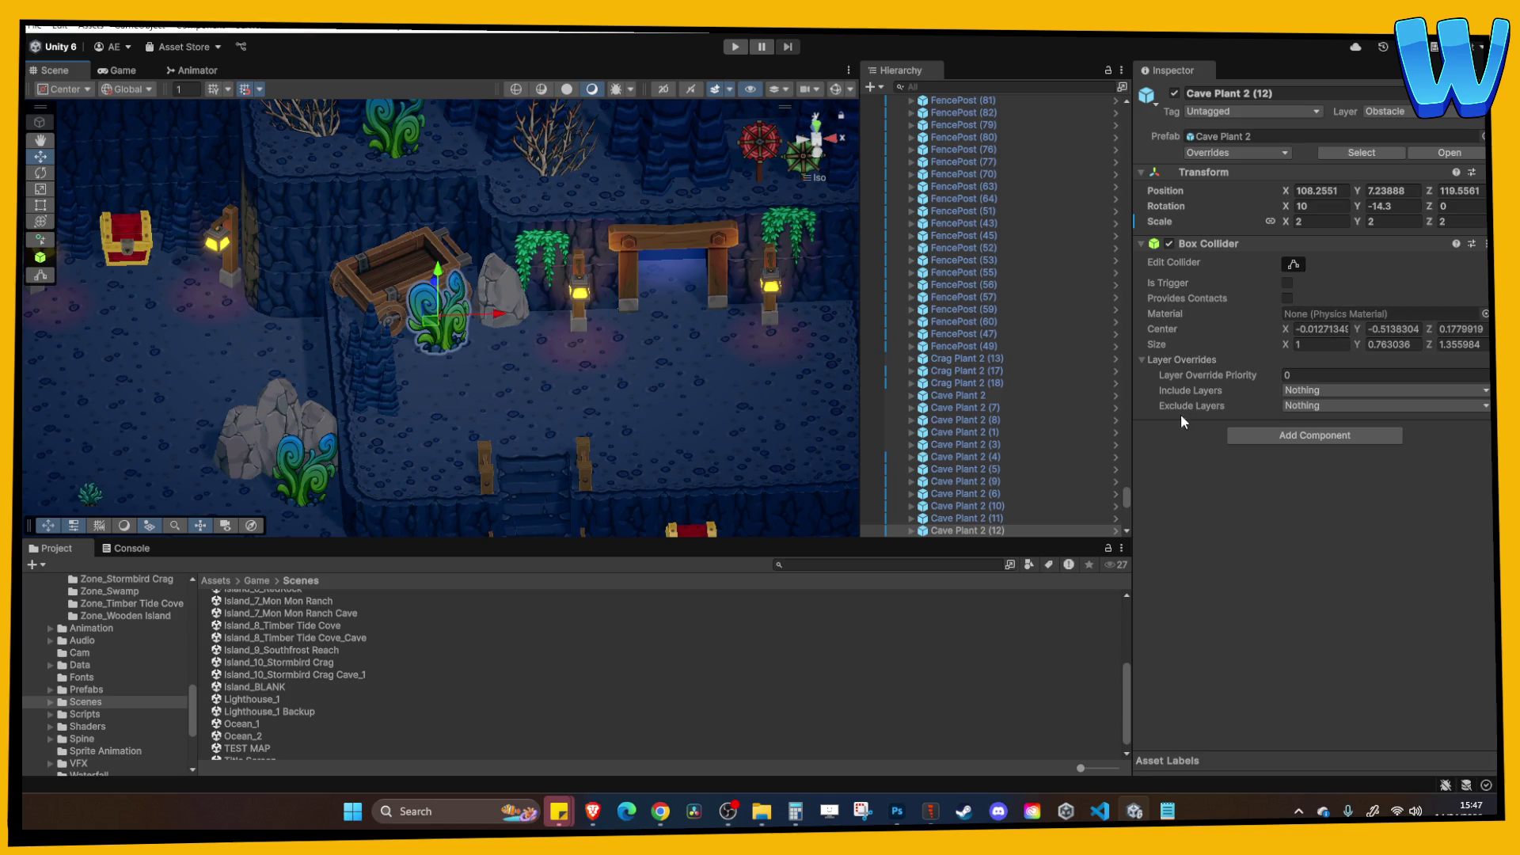
{"action": "right_click", "coordinate": [991, 530]}
Drag two sacks from the GrassLands Props prefab folder onto the wooden cart.
{"action": "mouse_move", "coordinate": [1211, 294]}
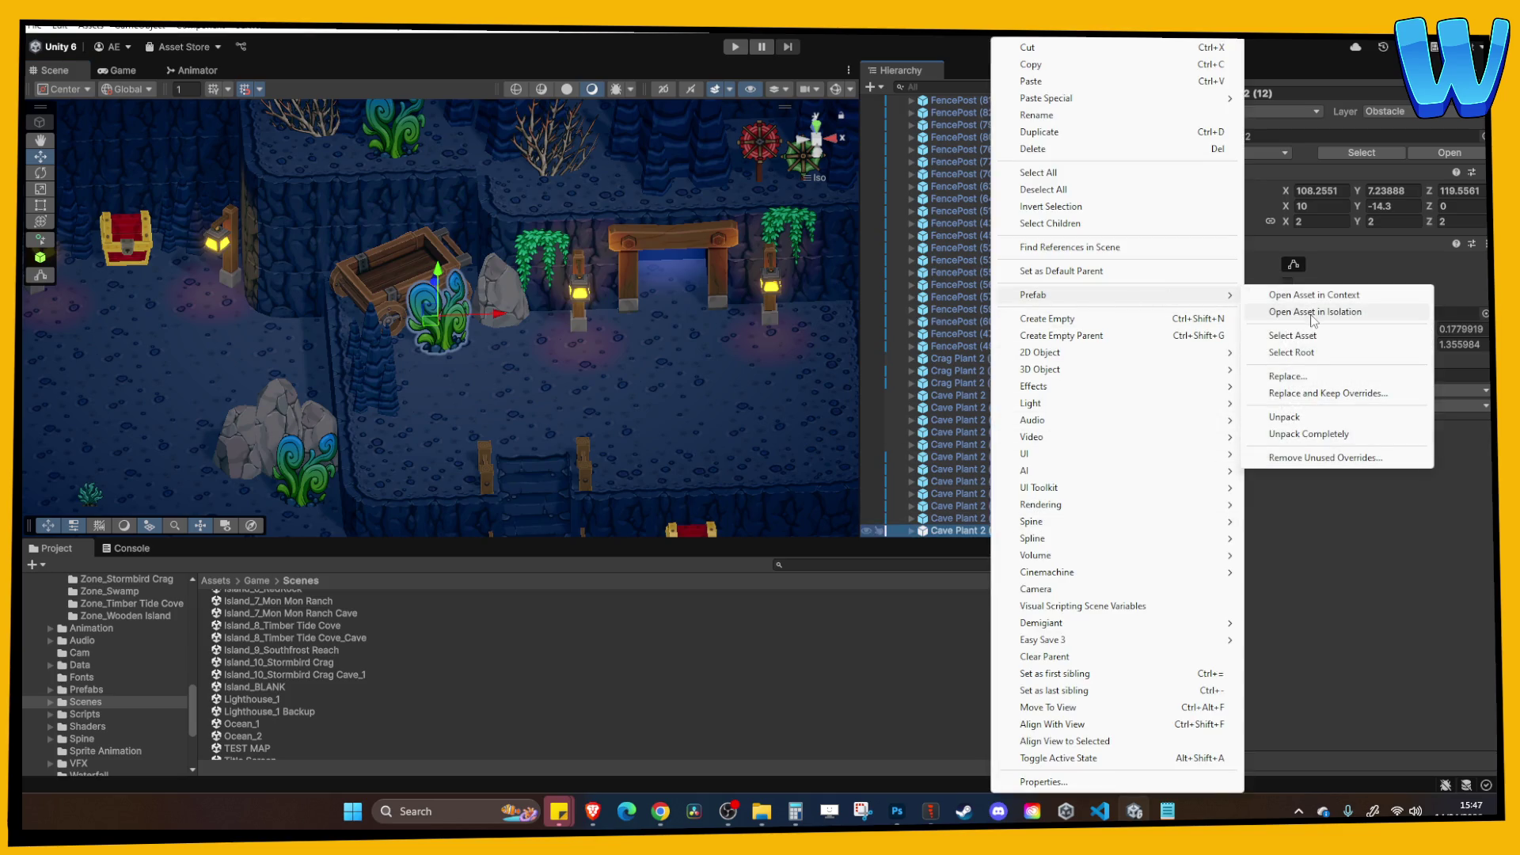
{"action": "left_click", "coordinate": [1296, 335]}
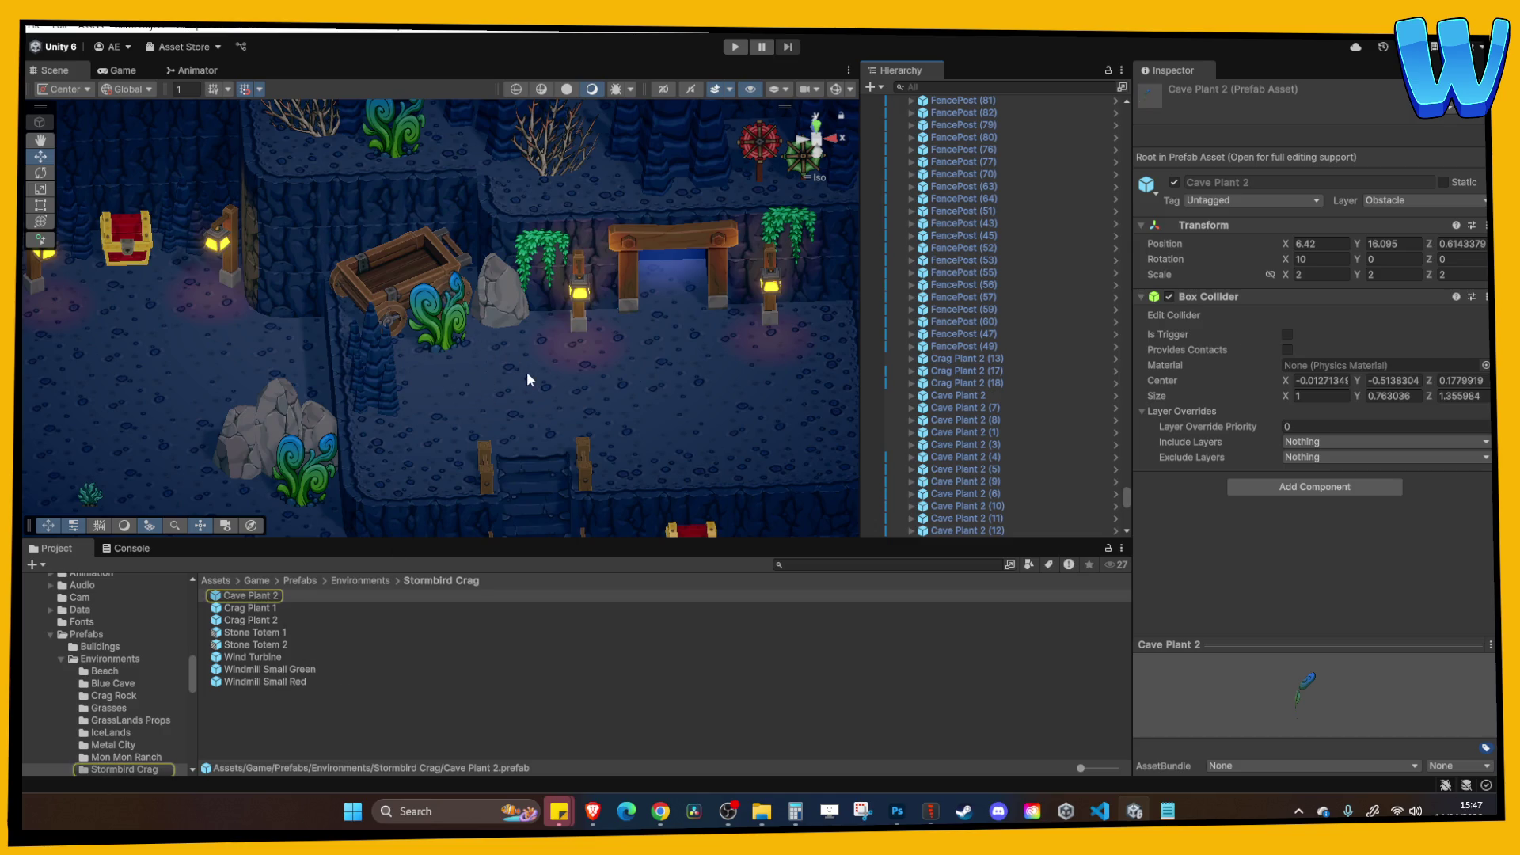
{"action": "scroll", "coordinate": [523, 373], "scroll_direction": "right", "scroll_amount": 2}
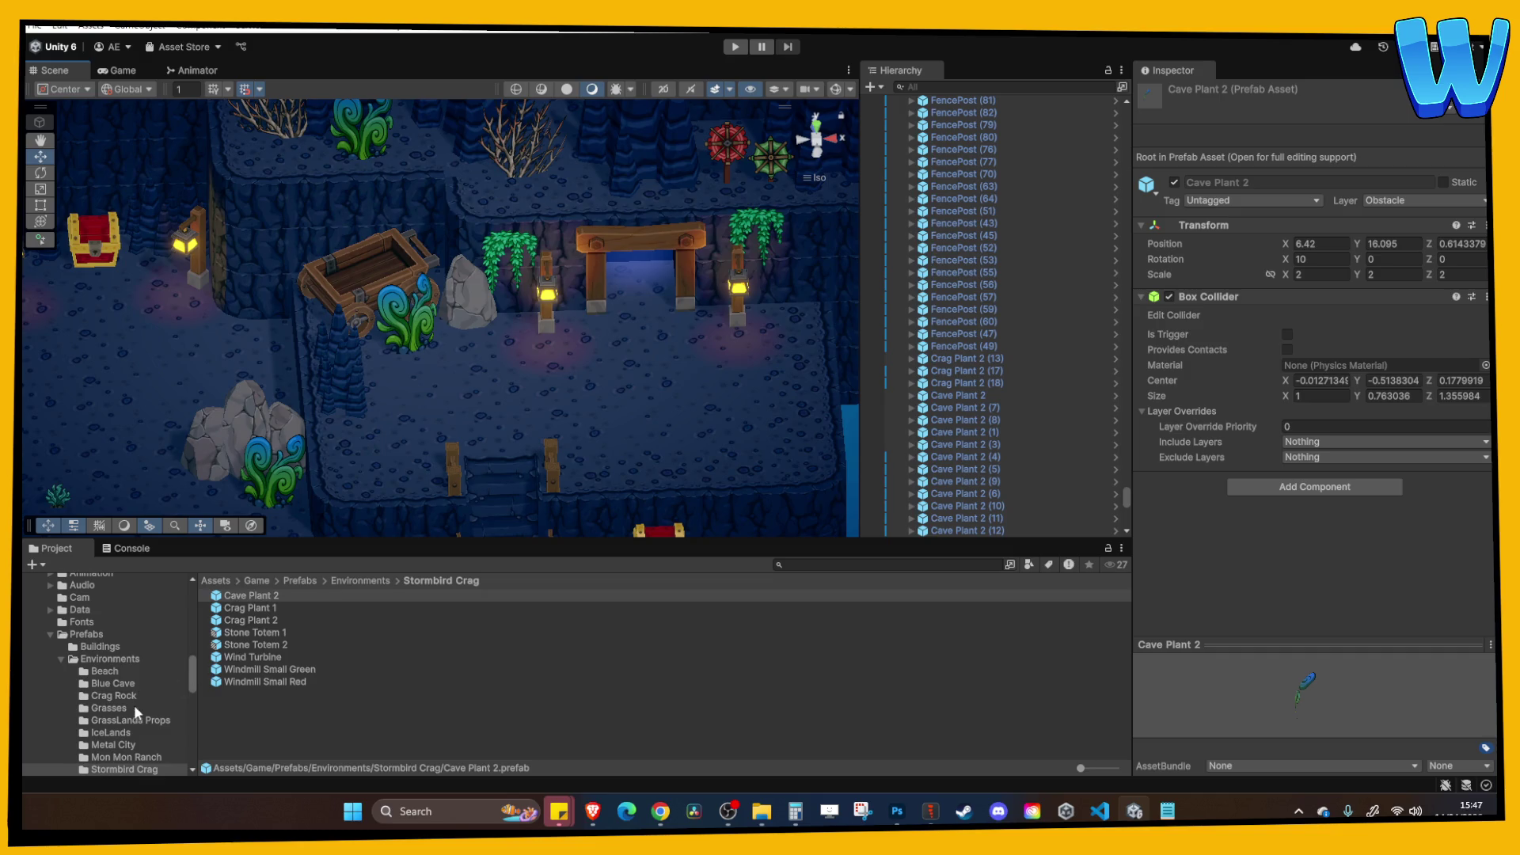
{"action": "scroll", "coordinate": [134, 707], "scroll_direction": "down", "scroll_amount": 3}
{"action": "left_click", "coordinate": [133, 674]}
{"action": "mouse_move", "coordinate": [238, 648]}
{"action": "left_mouse_down"}
{"action": "mouse_move", "coordinate": [358, 258]}
{"action": "mouse_move", "coordinate": [356, 281]}
{"action": "left_mouse_up"}
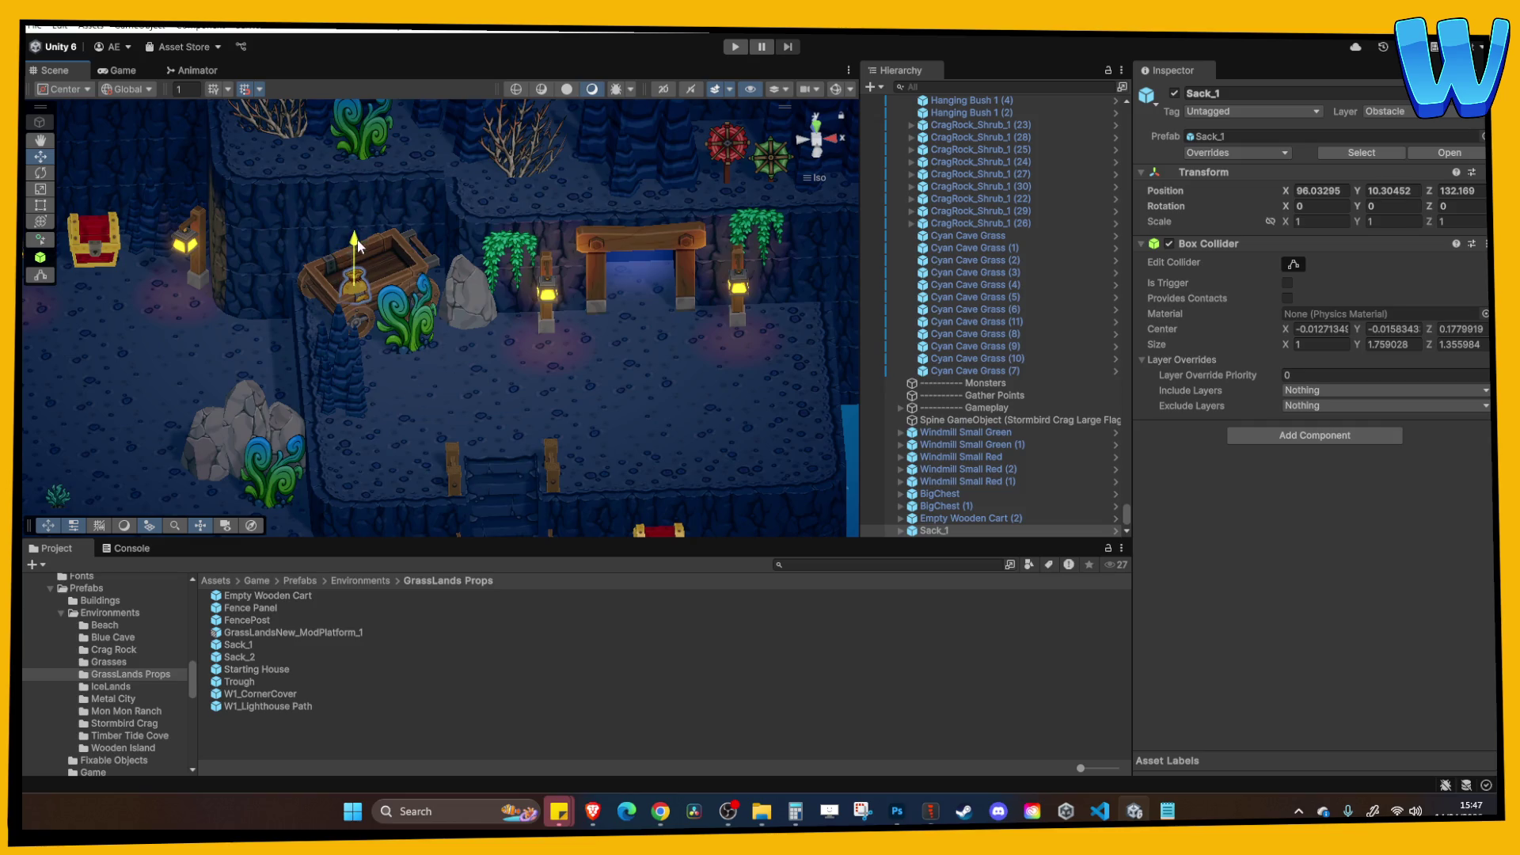
{"action": "mouse_move", "coordinate": [277, 655]}
{"action": "left_mouse_down"}
{"action": "mouse_move", "coordinate": [364, 424]}
{"action": "mouse_move", "coordinate": [374, 257]}
{"action": "mouse_move", "coordinate": [450, 320]}
{"action": "mouse_move", "coordinate": [494, 273]}
{"action": "left_mouse_up"}
{"action": "key", "text": "f"}
{"action": "scroll", "coordinate": [475, 316], "scroll_direction": "down", "scroll_amount": 2}
Shift the first sack back so it sits inside the cart.
{"action": "left_click", "coordinate": [392, 360]}
{"action": "left_click_drag", "start_coordinate": [423, 352], "coordinate": [428, 348]}
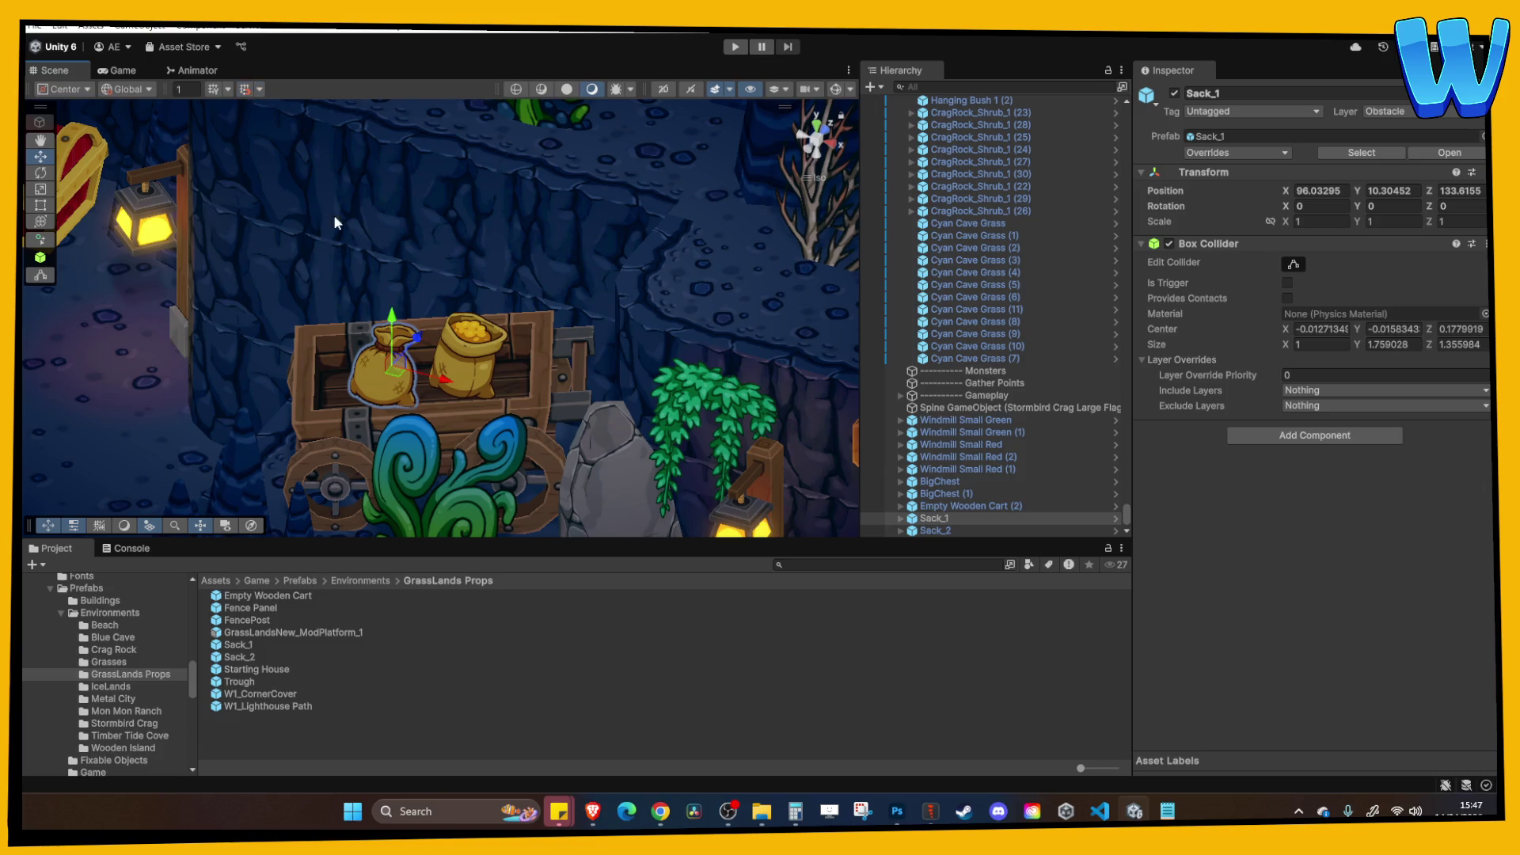
{"action": "left_click", "coordinate": [438, 328], "text": "shift"}
{"action": "left_click", "coordinate": [463, 363]}
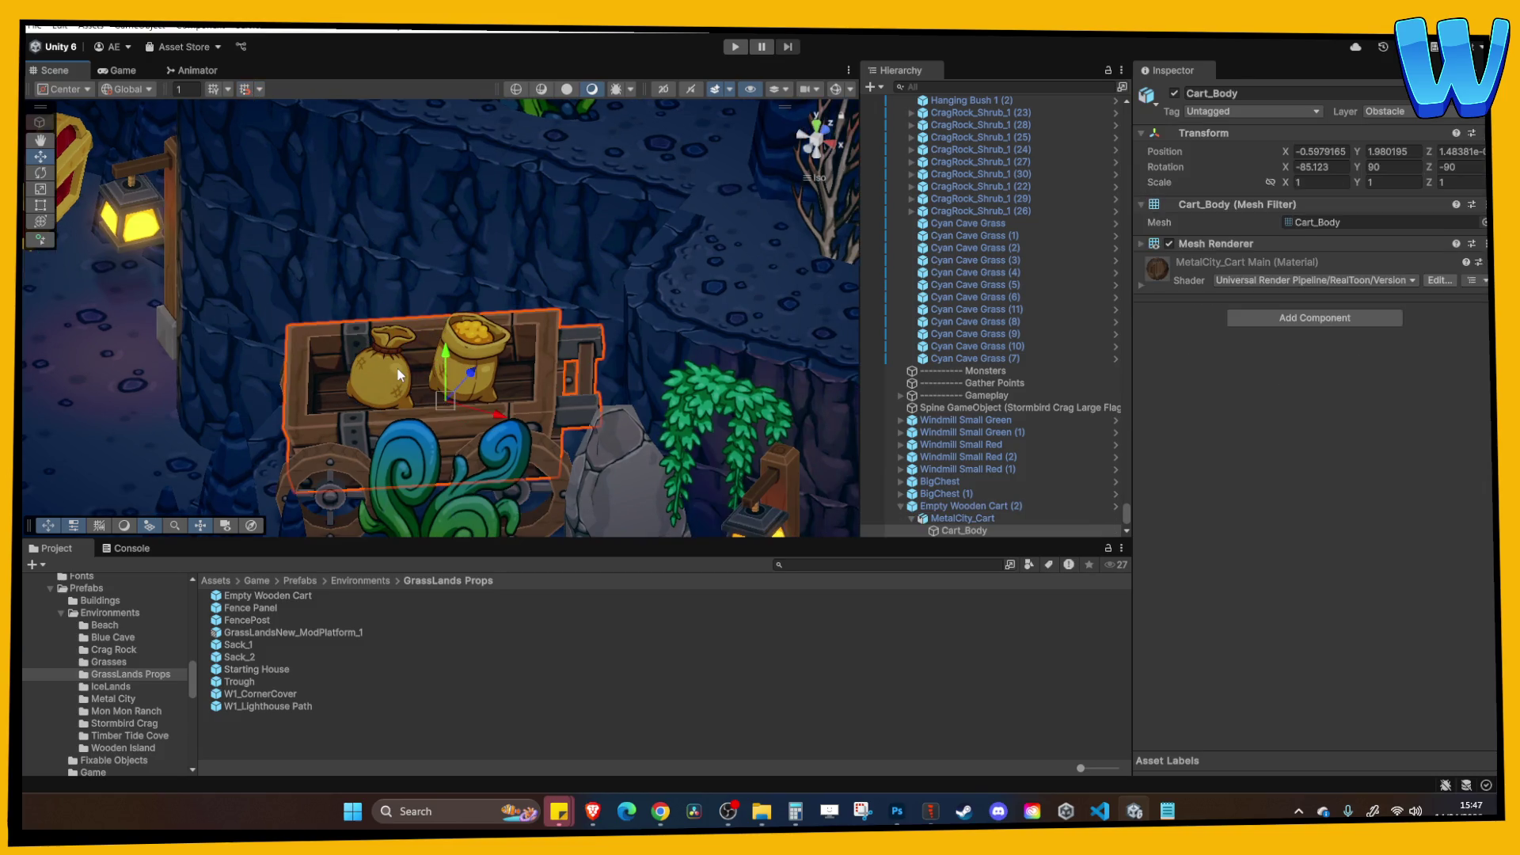
{"action": "left_click", "coordinate": [467, 364]}
{"action": "scroll", "coordinate": [471, 364], "scroll_direction": "up", "scroll_amount": 1}
{"action": "left_click", "coordinate": [474, 365]}
{"action": "left_click", "coordinate": [474, 365]}
{"action": "left_click_drag", "start_coordinate": [475, 366], "coordinate": [408, 358]}
Adjust the left sack's Rotation Y so its graphic turns slightly sideways.
{"action": "left_click", "coordinate": [408, 358]}
{"action": "left_click", "coordinate": [406, 381], "text": "shift"}
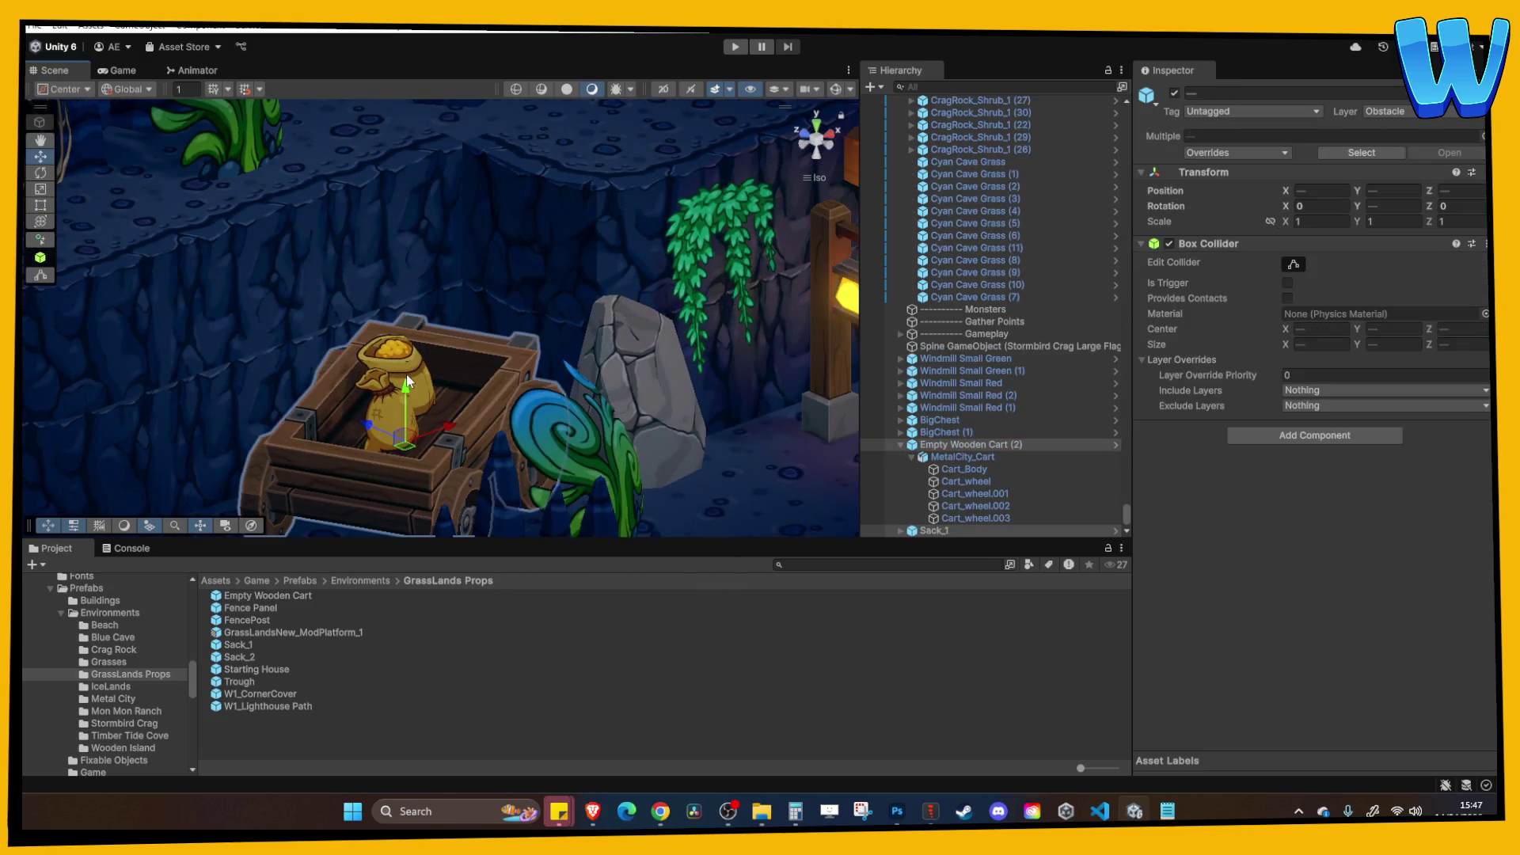
{"action": "left_click", "coordinate": [428, 399]}
{"action": "left_click", "coordinate": [451, 376]}
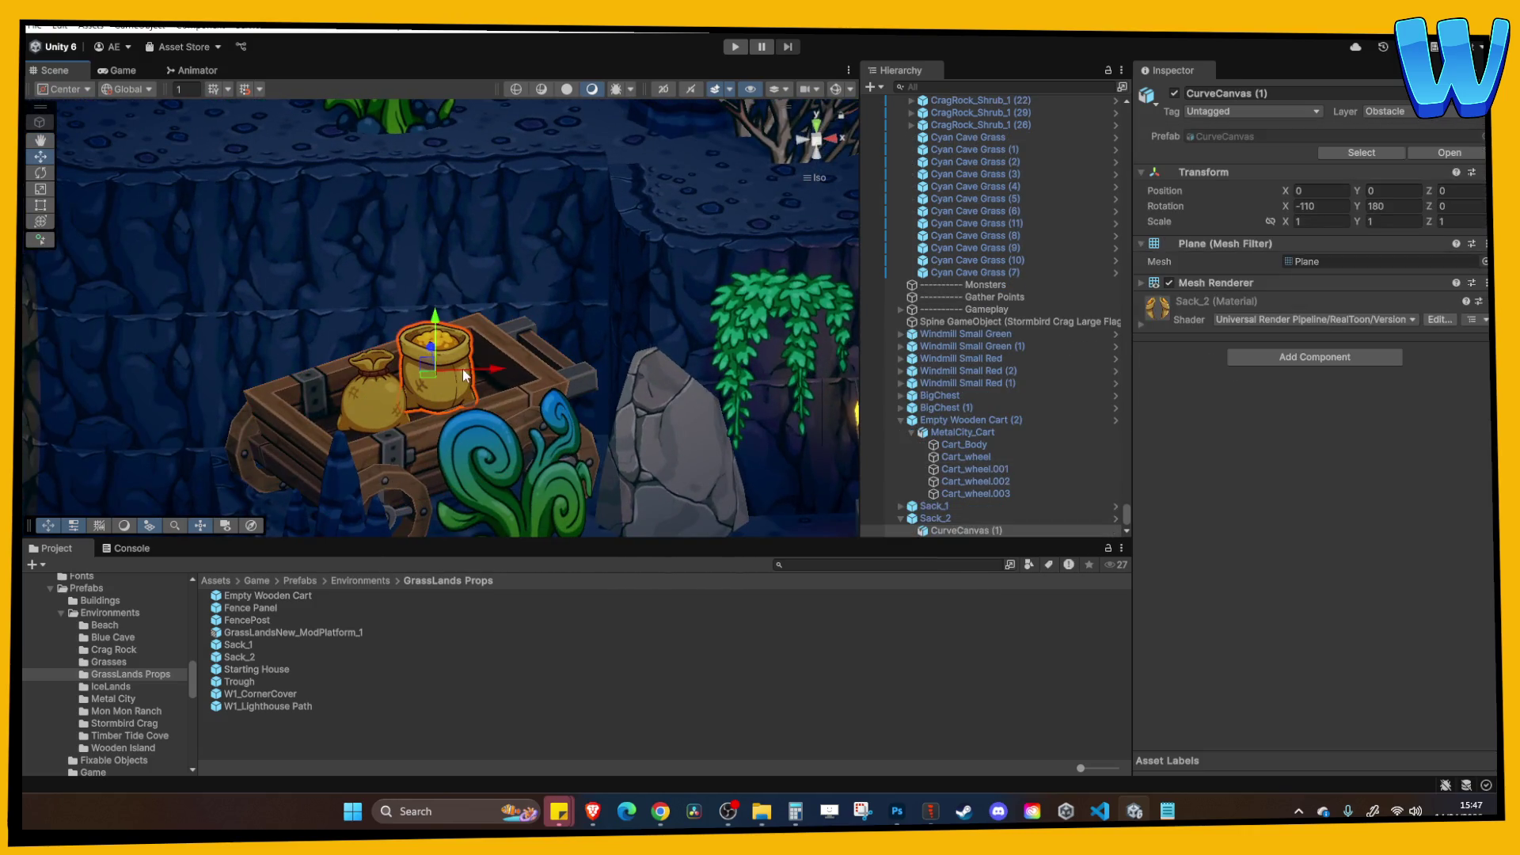
{"action": "left_click", "coordinate": [377, 396], "text": "shift"}
{"action": "left_click_drag", "start_coordinate": [406, 353], "coordinate": [400, 335]}
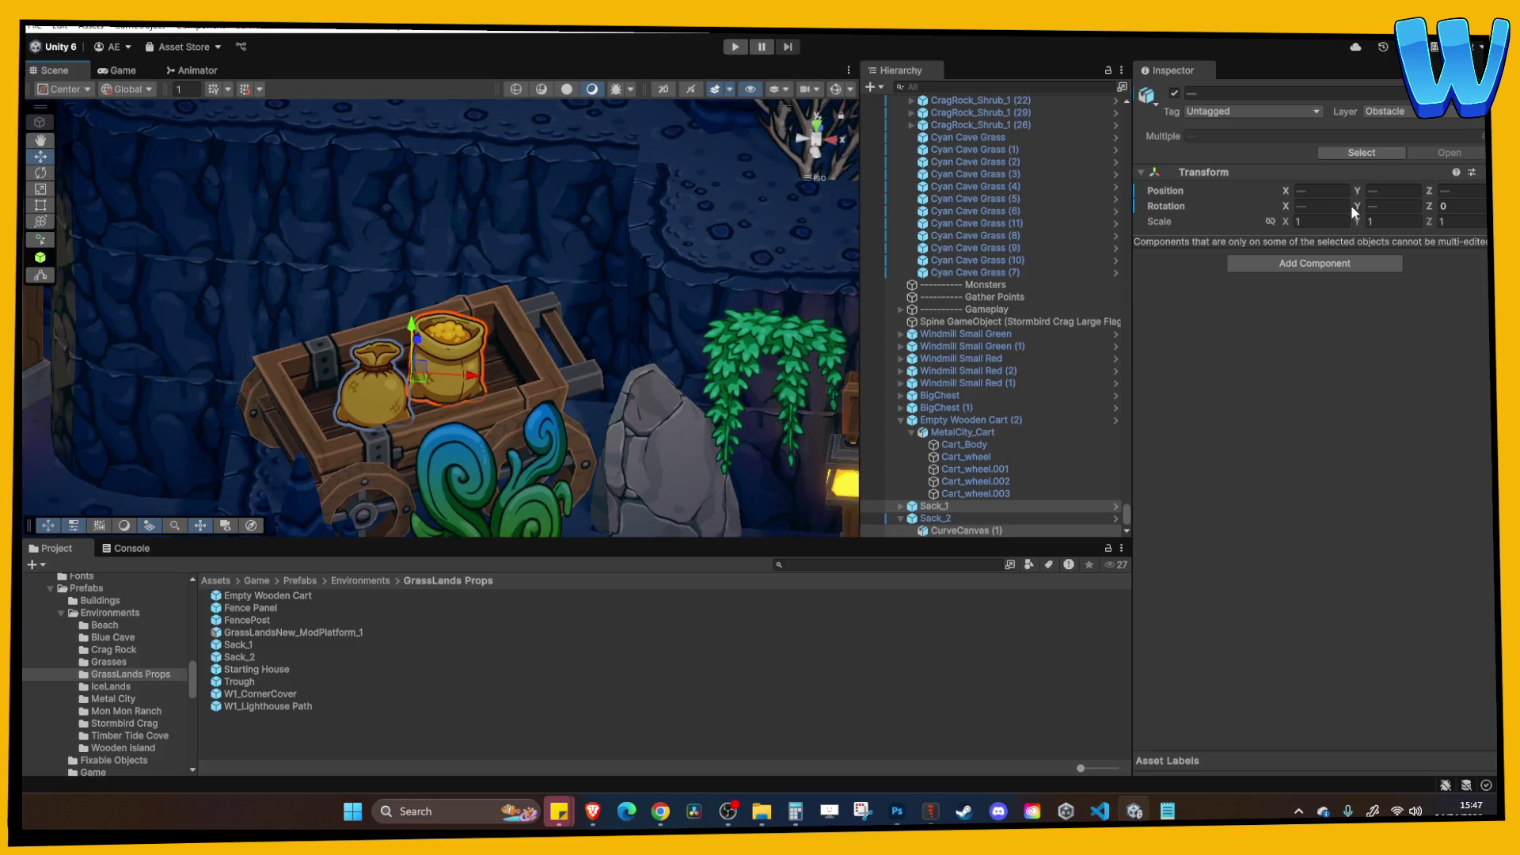
{"action": "left_click_drag", "start_coordinate": [1357, 206], "coordinate": [1323, 208]}
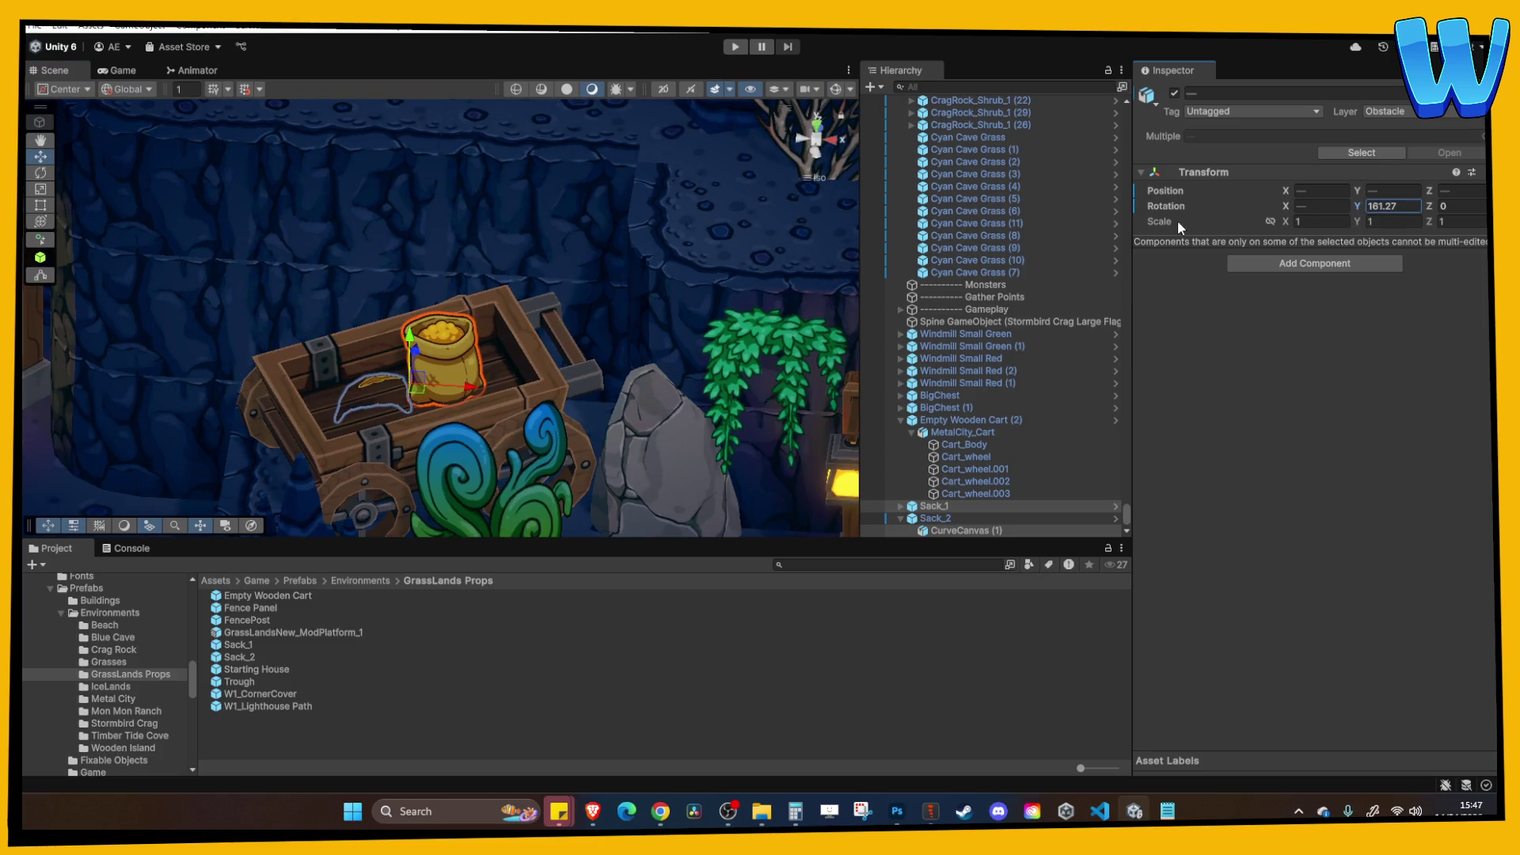
{"action": "left_click", "coordinate": [643, 340]}
{"action": "key", "text": "ctrl+z"}
{"action": "left_click", "coordinate": [391, 388]}
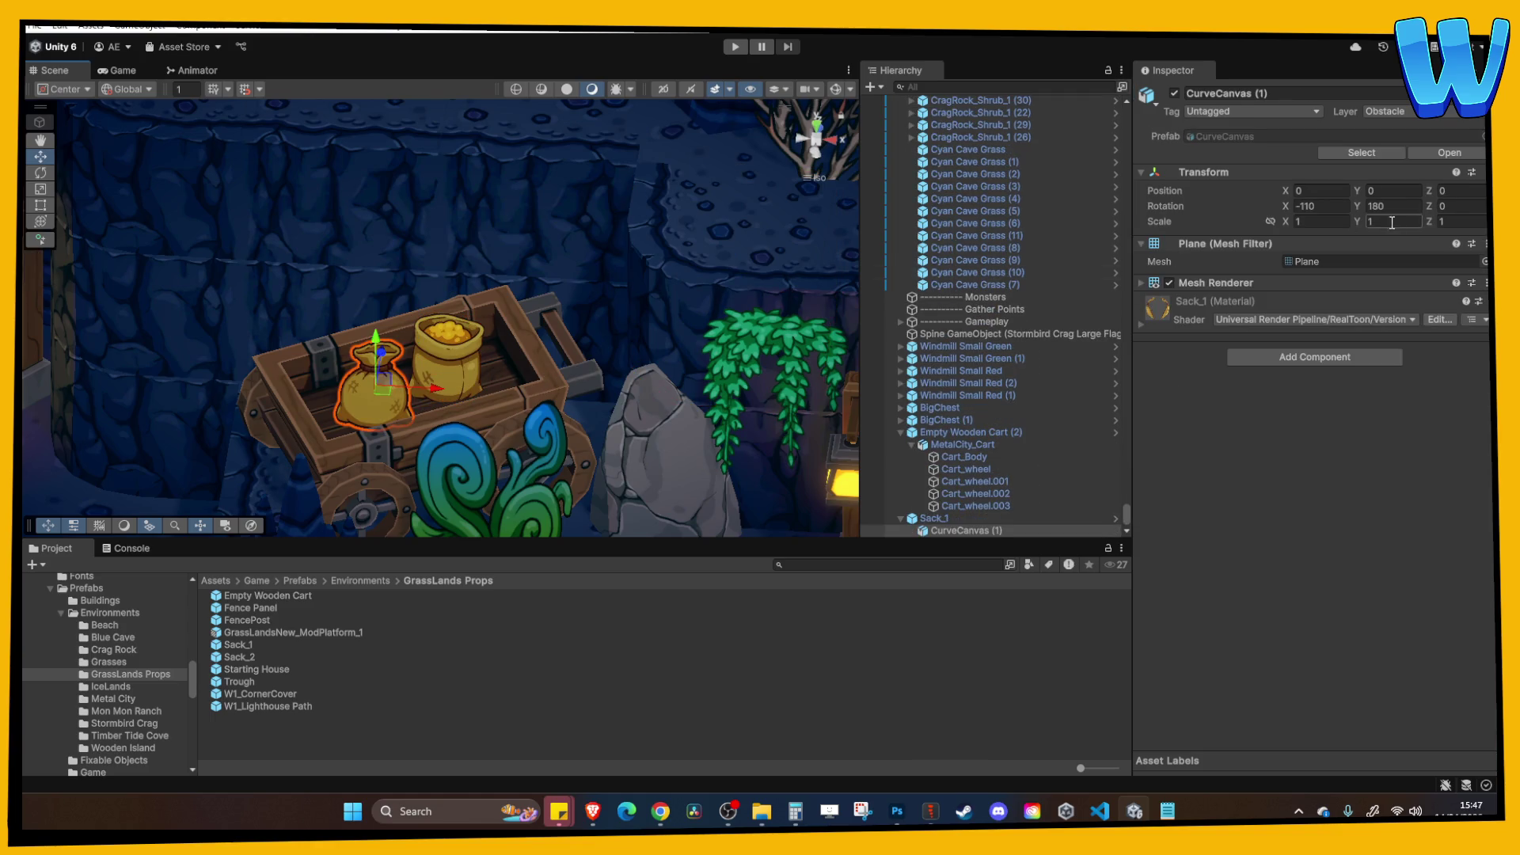
{"action": "left_click_drag", "start_coordinate": [1363, 210], "coordinate": [1328, 214]}
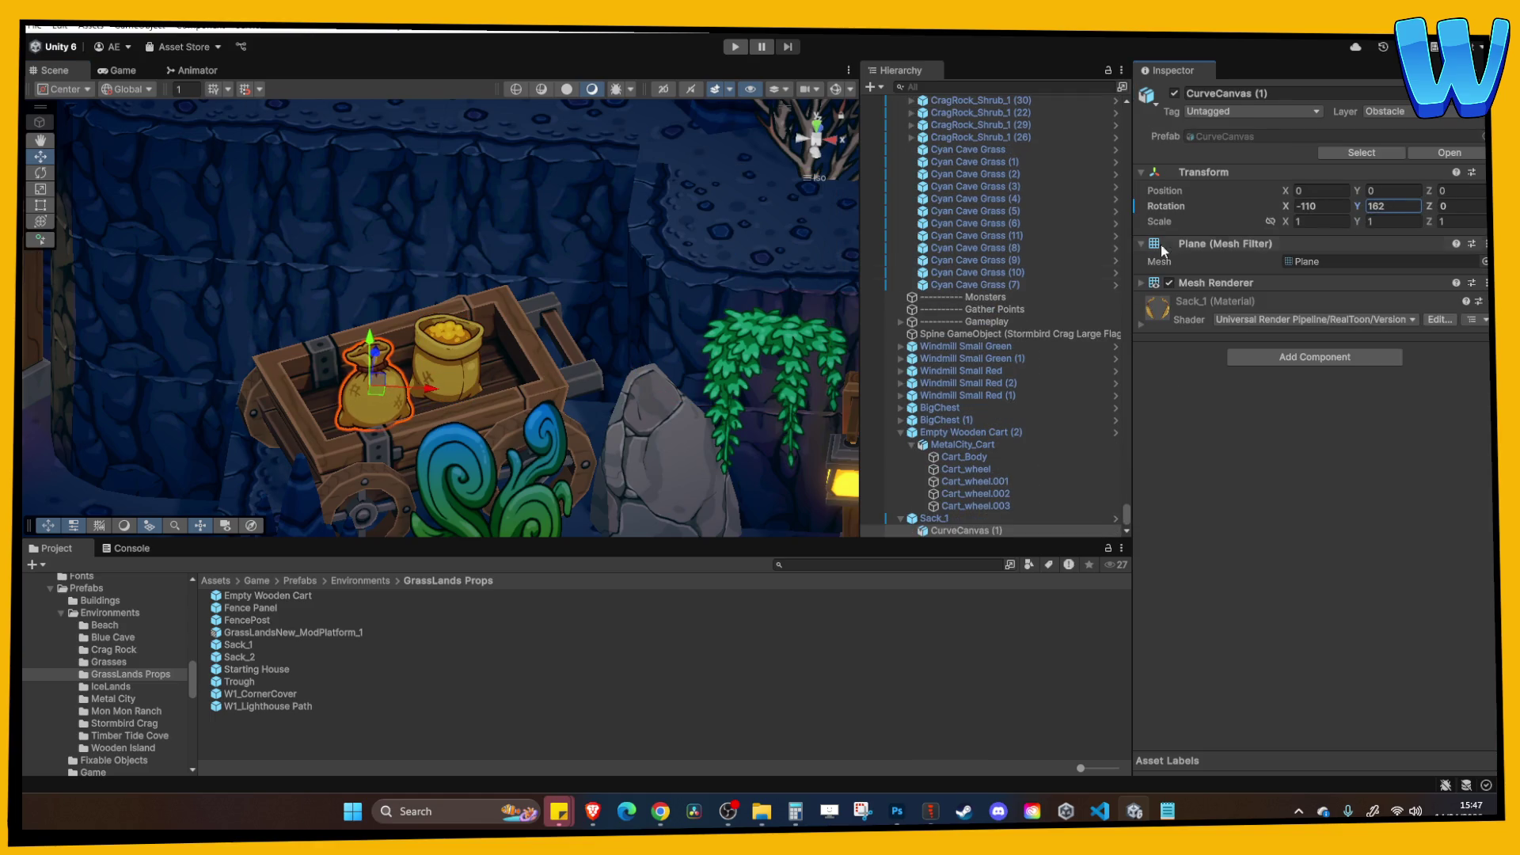
Adjust the right sack's Rotation Y so it also turns sideways.
{"action": "left_click", "coordinate": [448, 368]}
{"action": "left_click", "coordinate": [457, 344]}
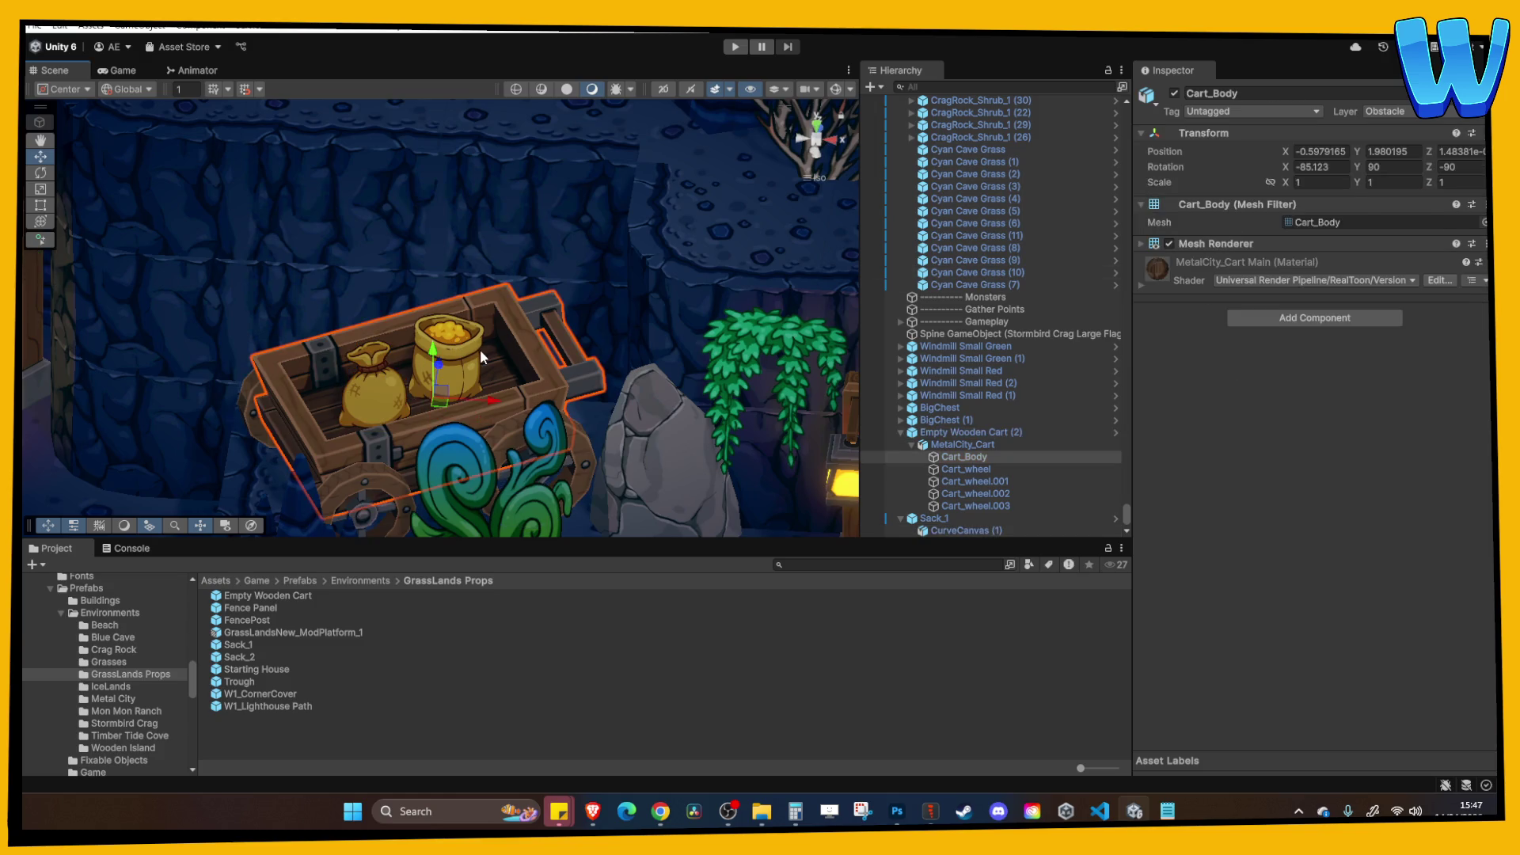
{"action": "left_click", "coordinate": [481, 354]}
{"action": "left_click", "coordinate": [1360, 207]}
{"action": "mouse_move", "coordinate": [1320, 210]}
{"action": "left_mouse_down"}
{"action": "mouse_move", "coordinate": [1237, 214]}
{"action": "mouse_move", "coordinate": [1308, 214]}
{"action": "left_mouse_up"}
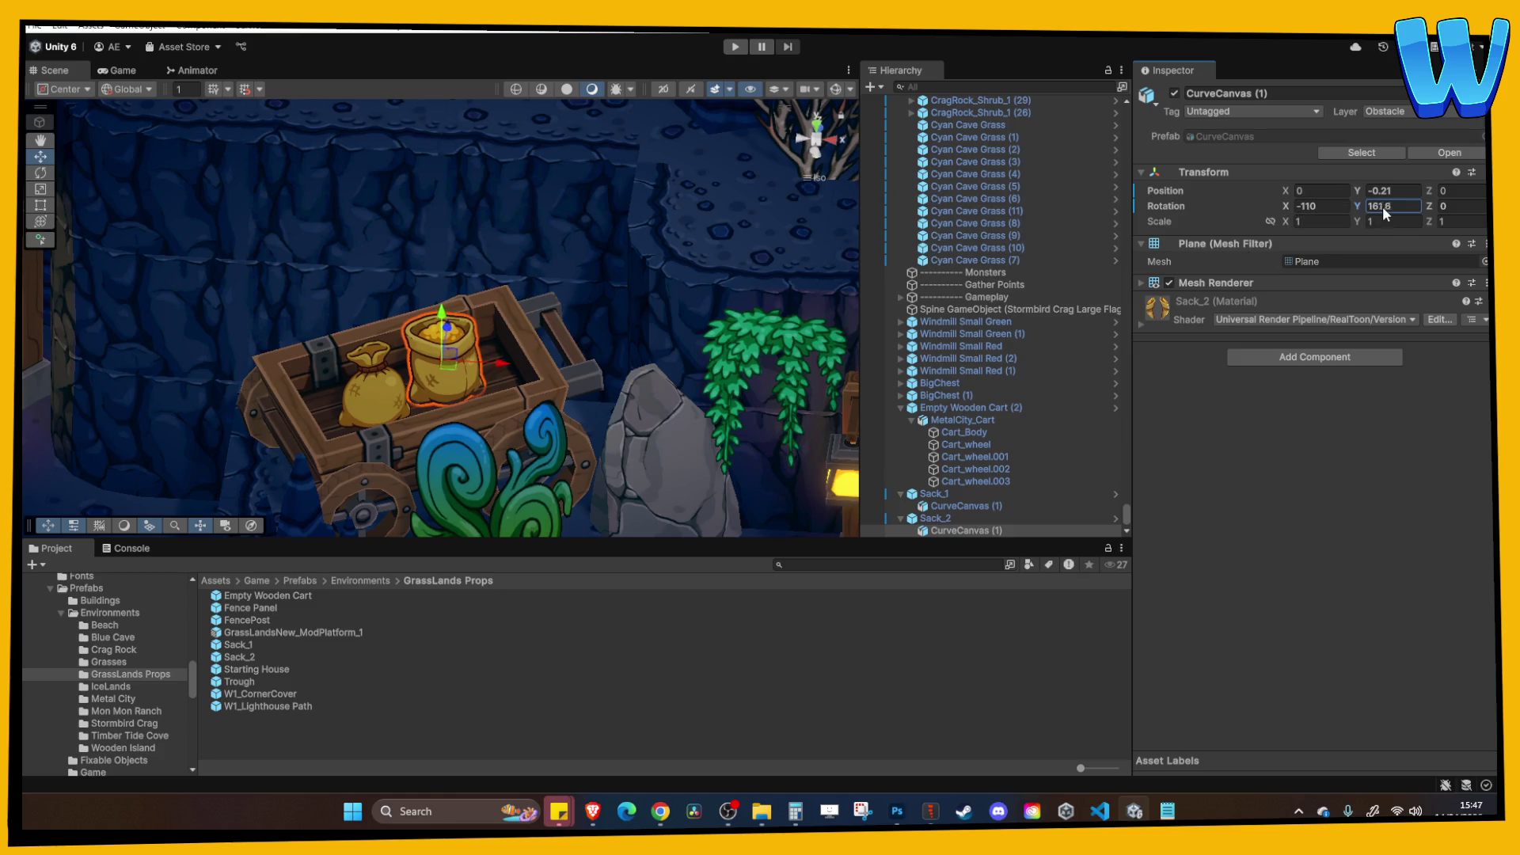
Duplicate Sack_1 with Ctrl+D and place the copy at the back of the cart.
{"action": "left_click", "coordinate": [380, 388]}
{"action": "left_click", "coordinate": [380, 389]}
{"action": "key", "text": "ctrl+d"}
{"action": "left_click_drag", "start_coordinate": [408, 380], "coordinate": [408, 355]}
{"action": "left_click", "coordinate": [460, 384]}
{"action": "left_click", "coordinate": [485, 375]}
{"action": "left_click", "coordinate": [473, 351]}
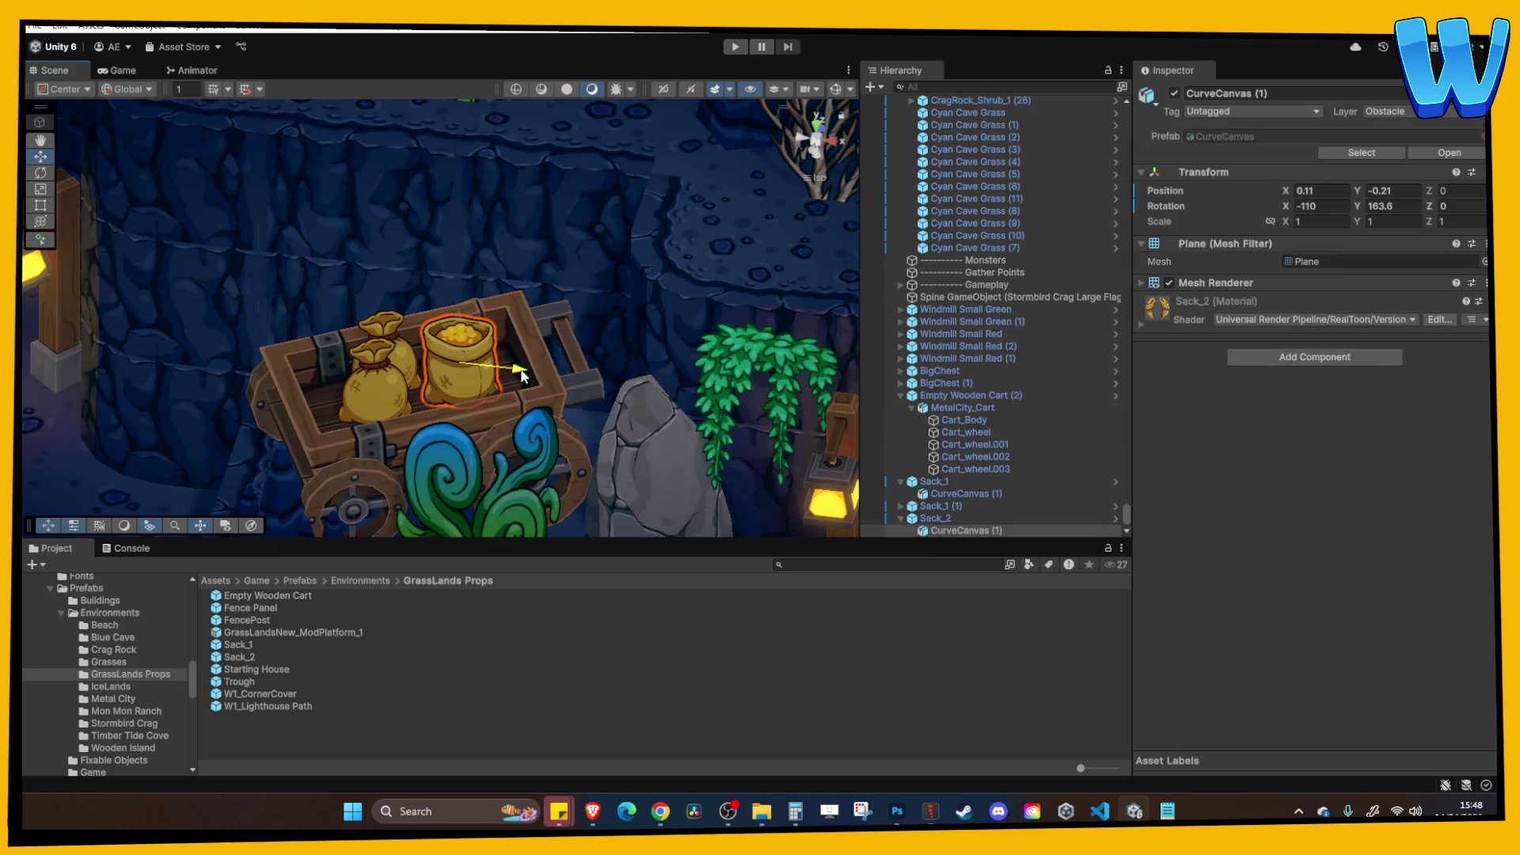
Move Sack_1 out of the cart onto the ground at X 96.71, Y 8.44, Z 130.83.
{"action": "left_click", "coordinate": [380, 380]}
{"action": "scroll", "coordinate": [422, 358], "scroll_direction": "down", "scroll_amount": 3}
{"action": "left_click", "coordinate": [418, 349]}
{"action": "left_click", "coordinate": [407, 327]}
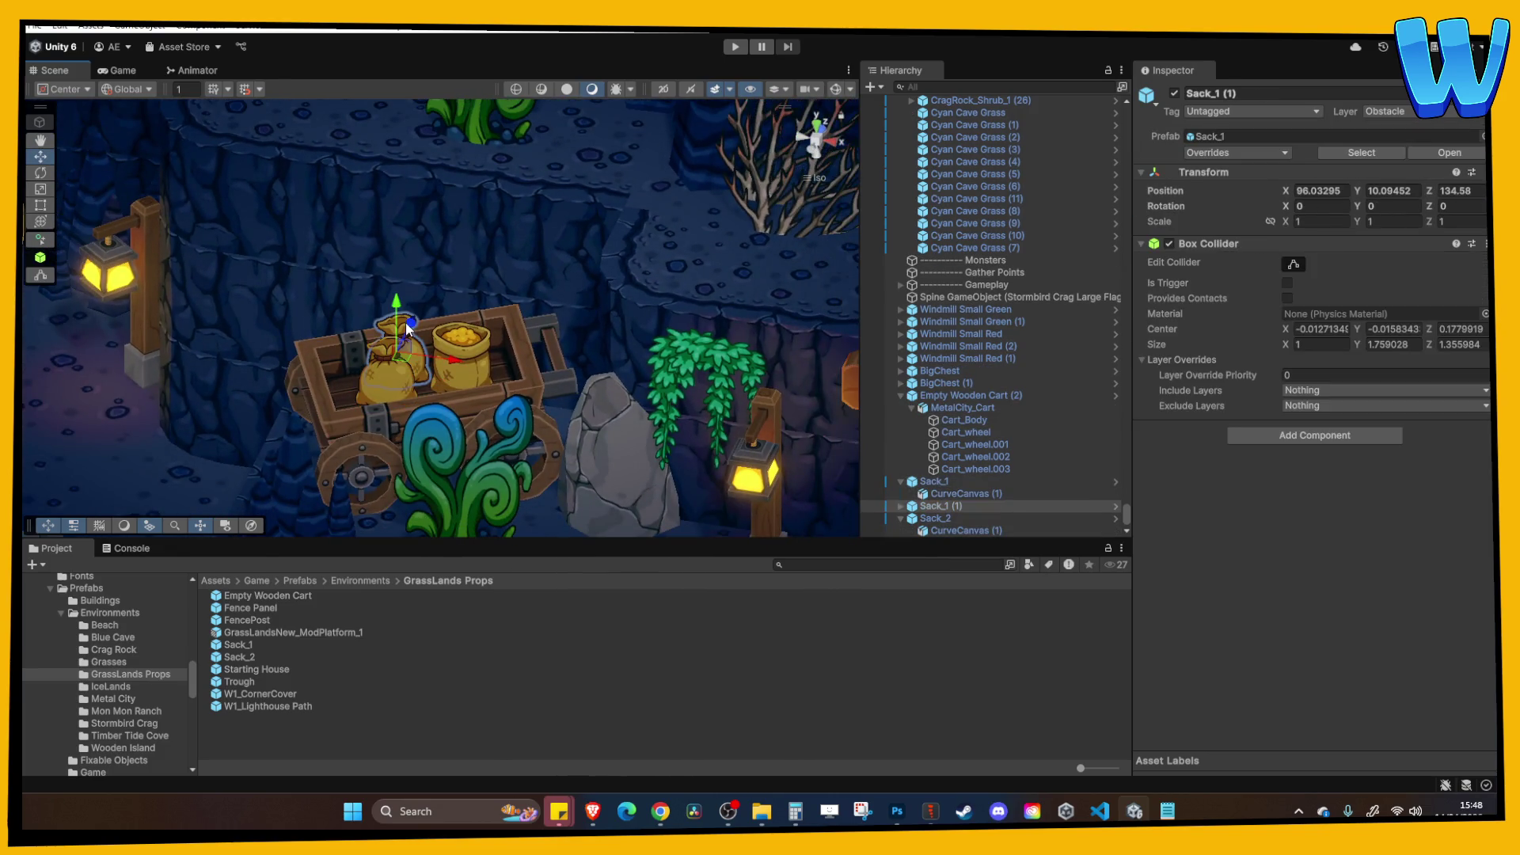
{"action": "left_click", "coordinate": [474, 379]}
{"action": "scroll", "coordinate": [485, 384], "scroll_direction": "down", "scroll_amount": 3}
{"action": "left_click", "coordinate": [486, 387]}
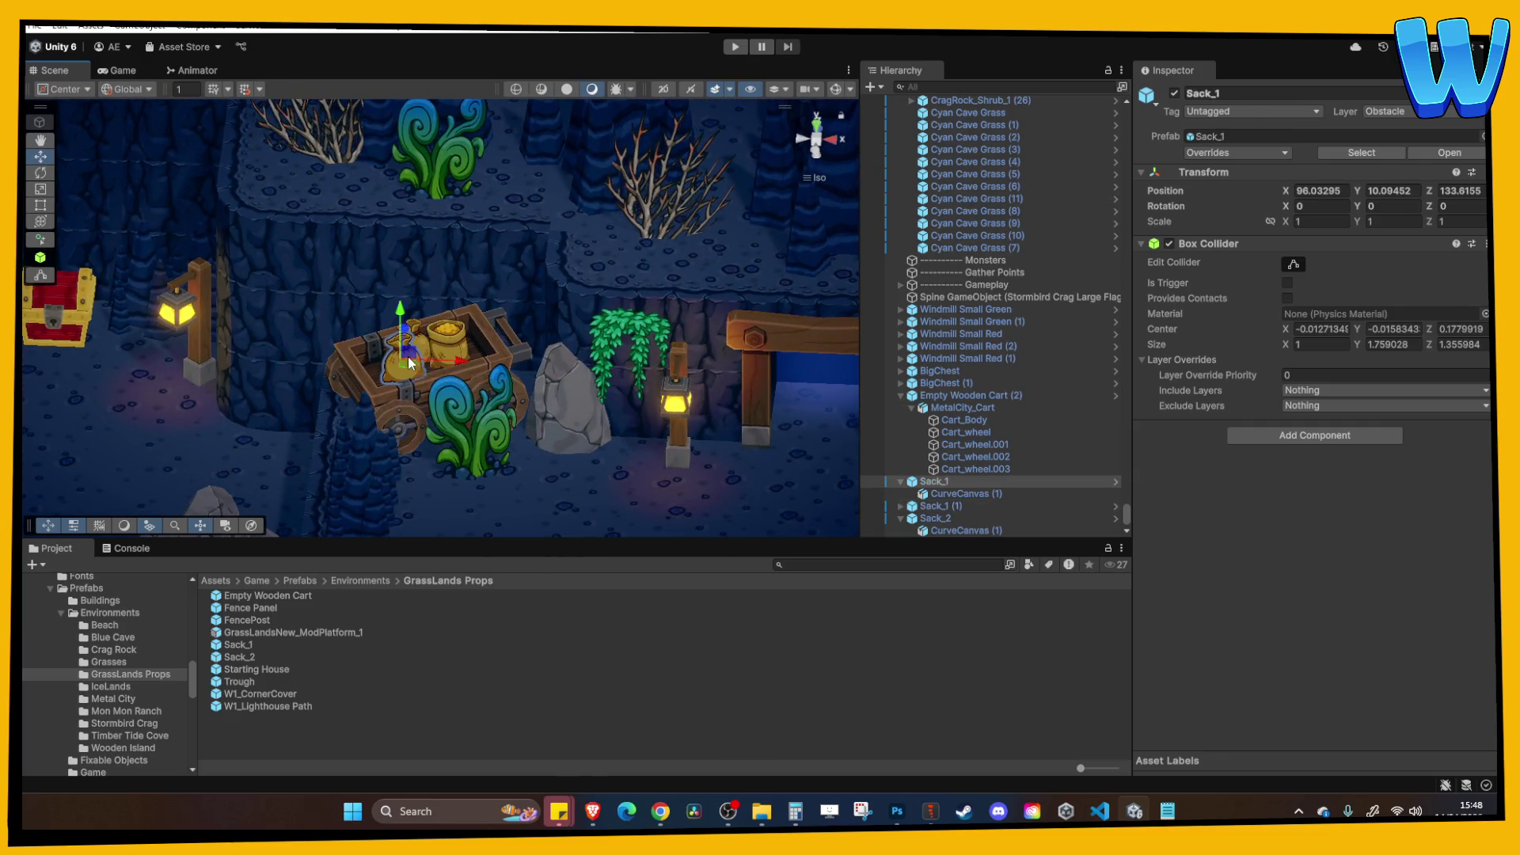
{"action": "left_click_drag", "start_coordinate": [1364, 212], "coordinate": [1403, 216]}
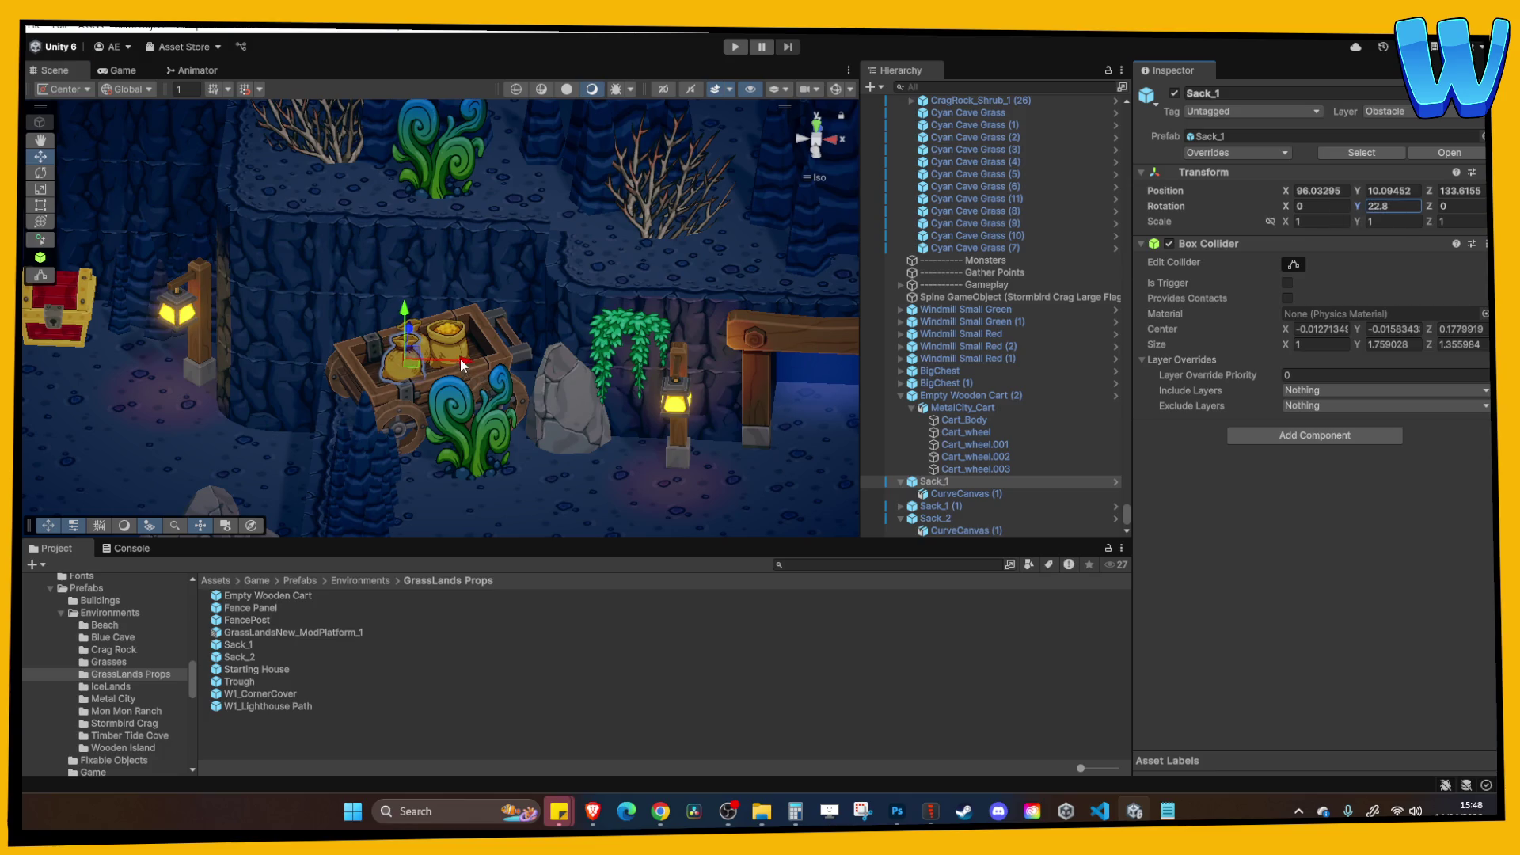
{"action": "left_click_drag", "start_coordinate": [406, 332], "coordinate": [413, 418]}
{"action": "key", "text": "f"}
{"action": "left_click_drag", "start_coordinate": [507, 333], "coordinate": [519, 332]}
{"action": "key", "text": "f"}
Set the ground sack's Rotation Y to 0 beside the cave plant.
{"action": "left_click", "coordinate": [1396, 202]}
{"action": "type", "text": "0"}
{"action": "key", "text": "Return"}
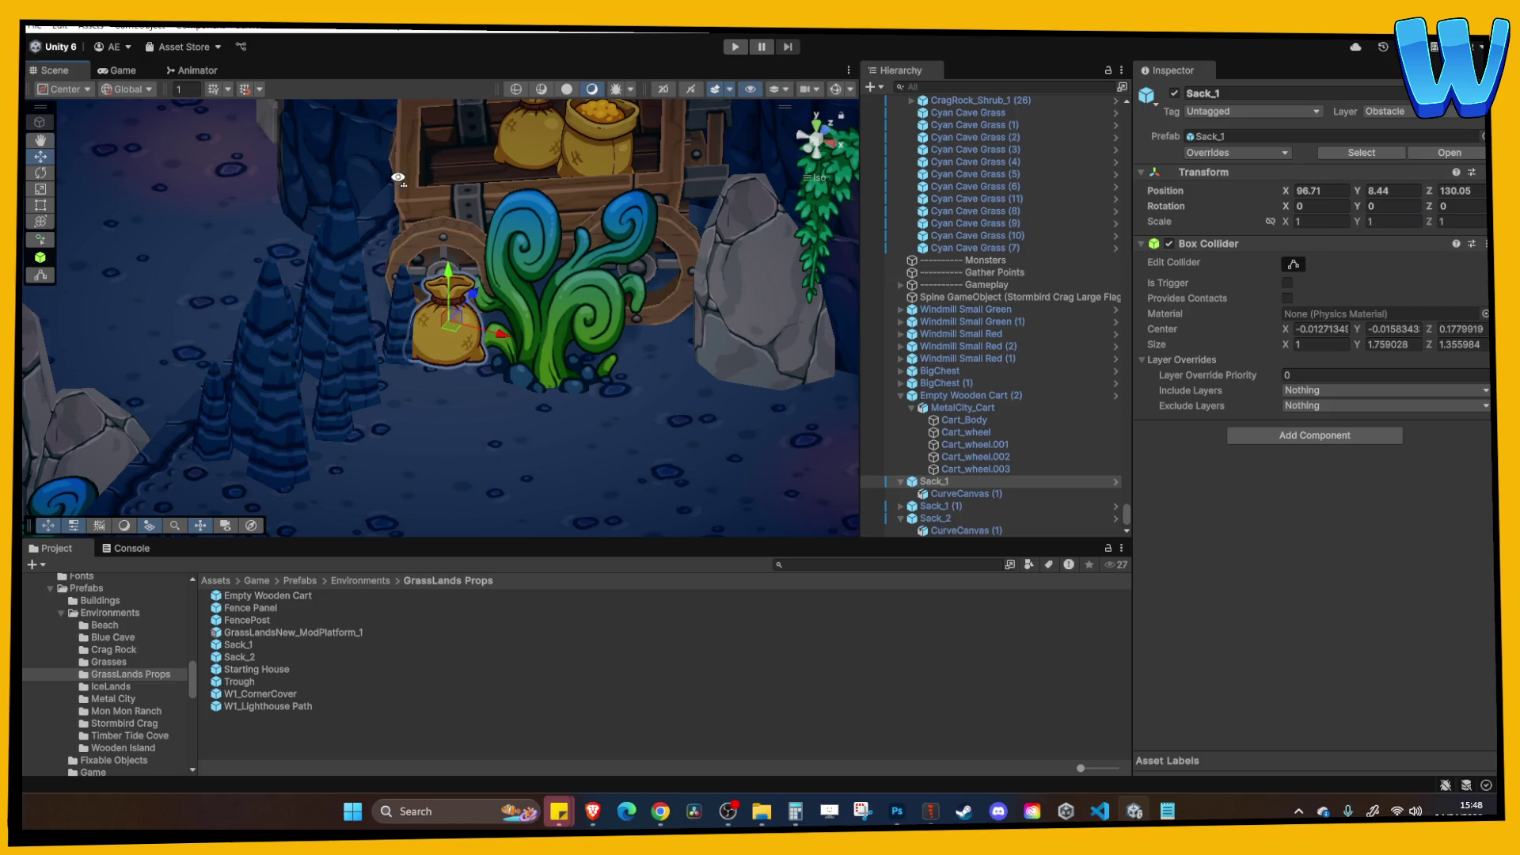
{"action": "key", "text": "f"}
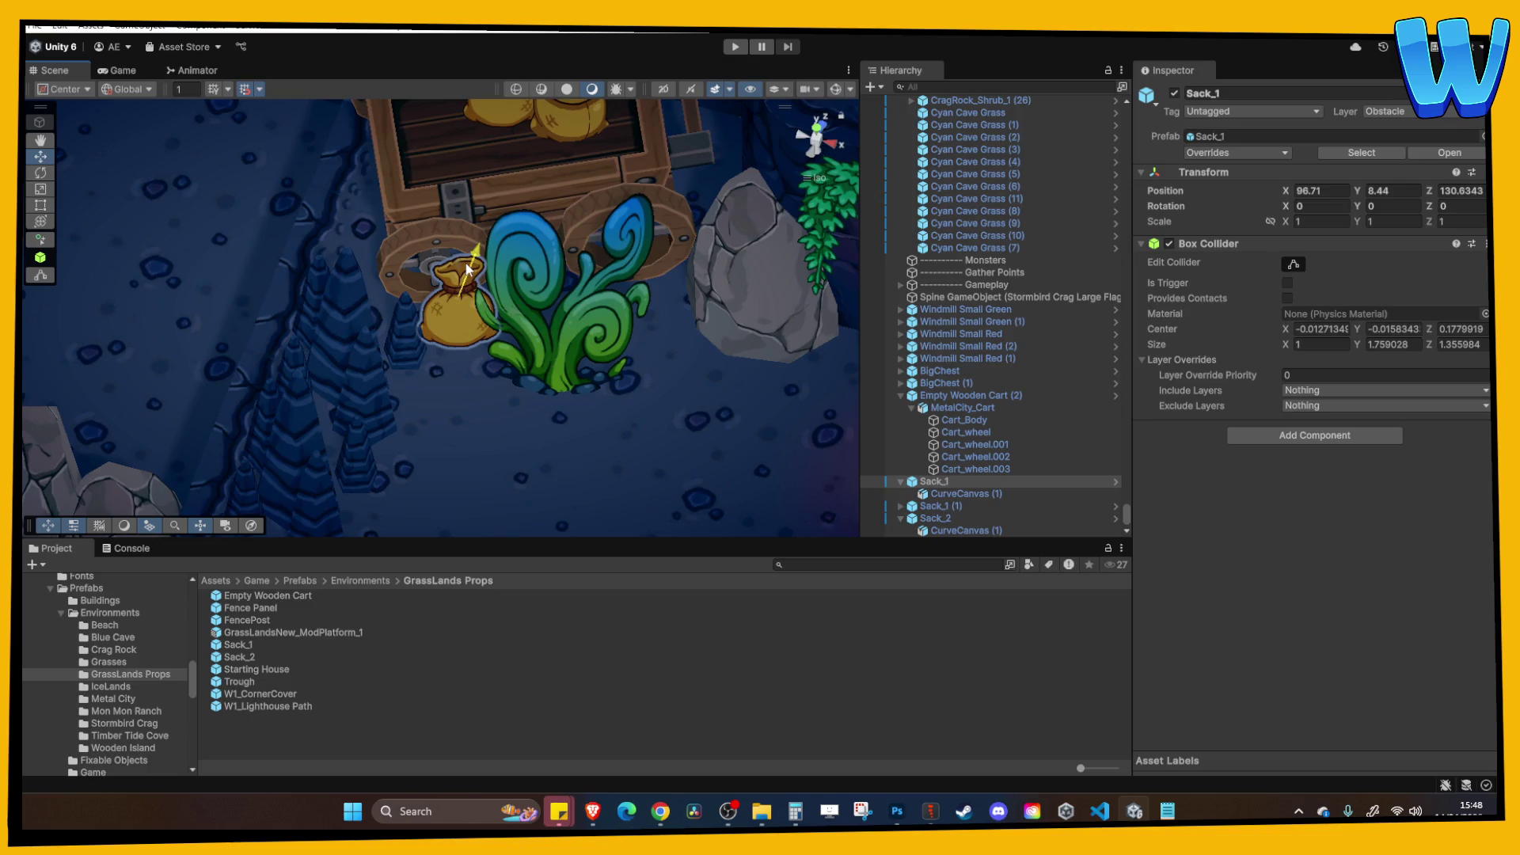
{"action": "left_click", "coordinate": [661, 235]}
{"action": "scroll", "coordinate": [661, 235], "scroll_direction": "down", "scroll_amount": 10}
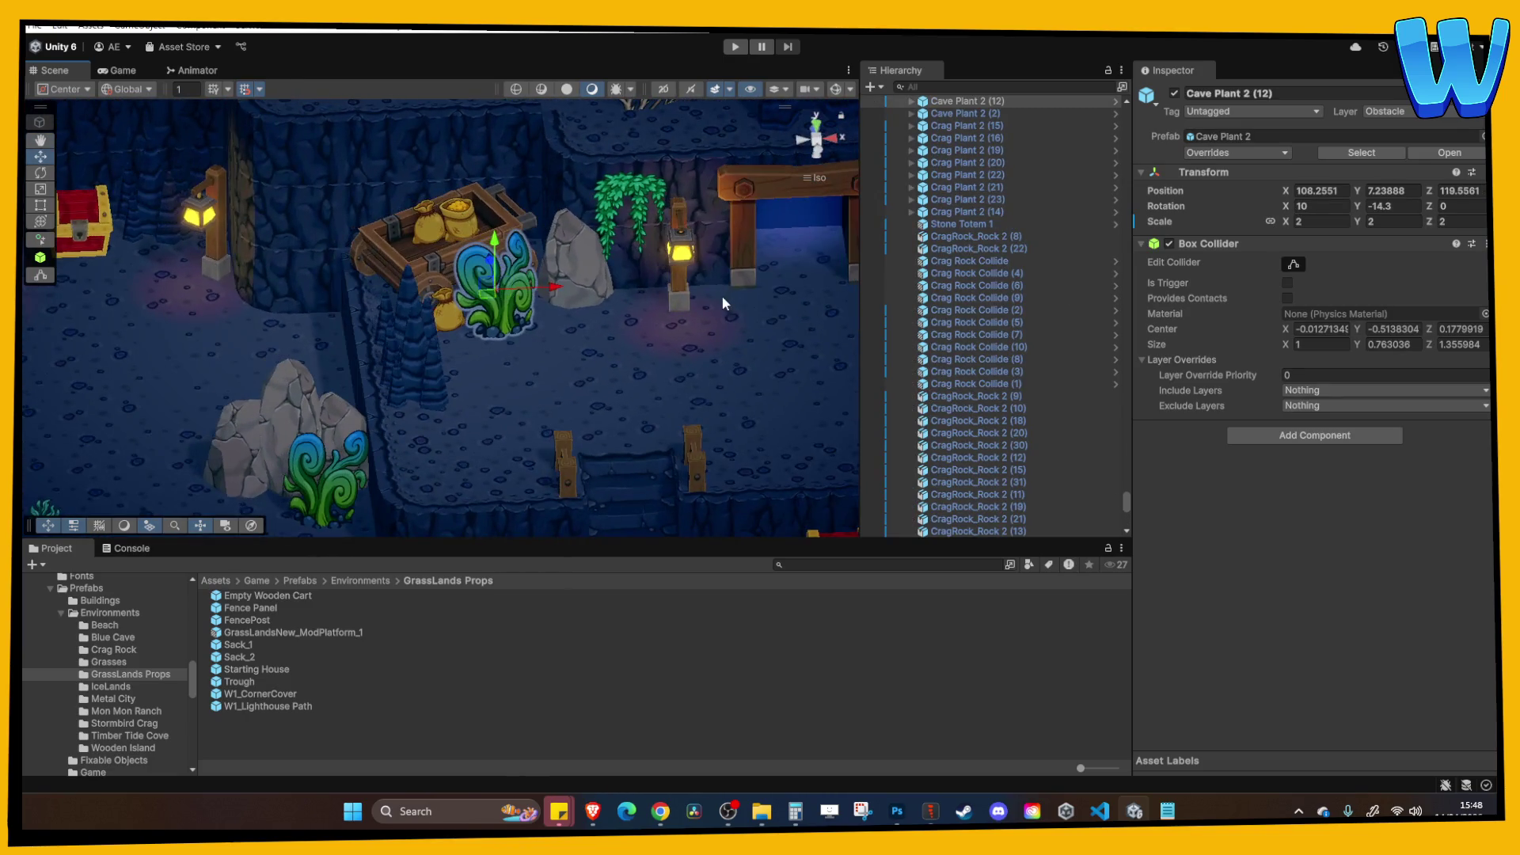
{"action": "scroll", "coordinate": [669, 340], "scroll_direction": "down", "scroll_amount": 10}
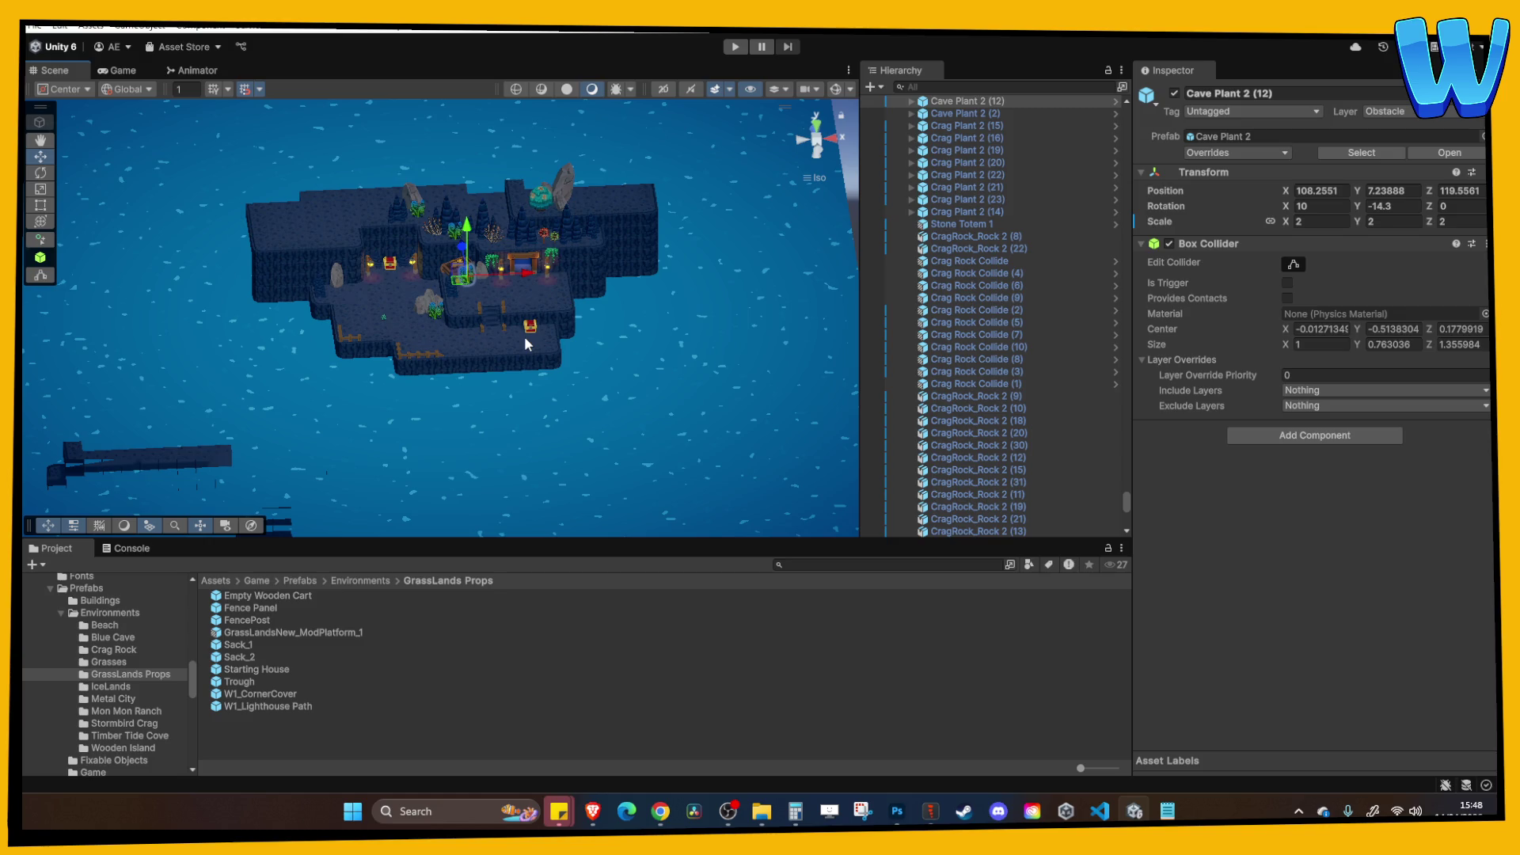
{"action": "scroll", "coordinate": [524, 336], "scroll_direction": "up", "scroll_amount": 10}
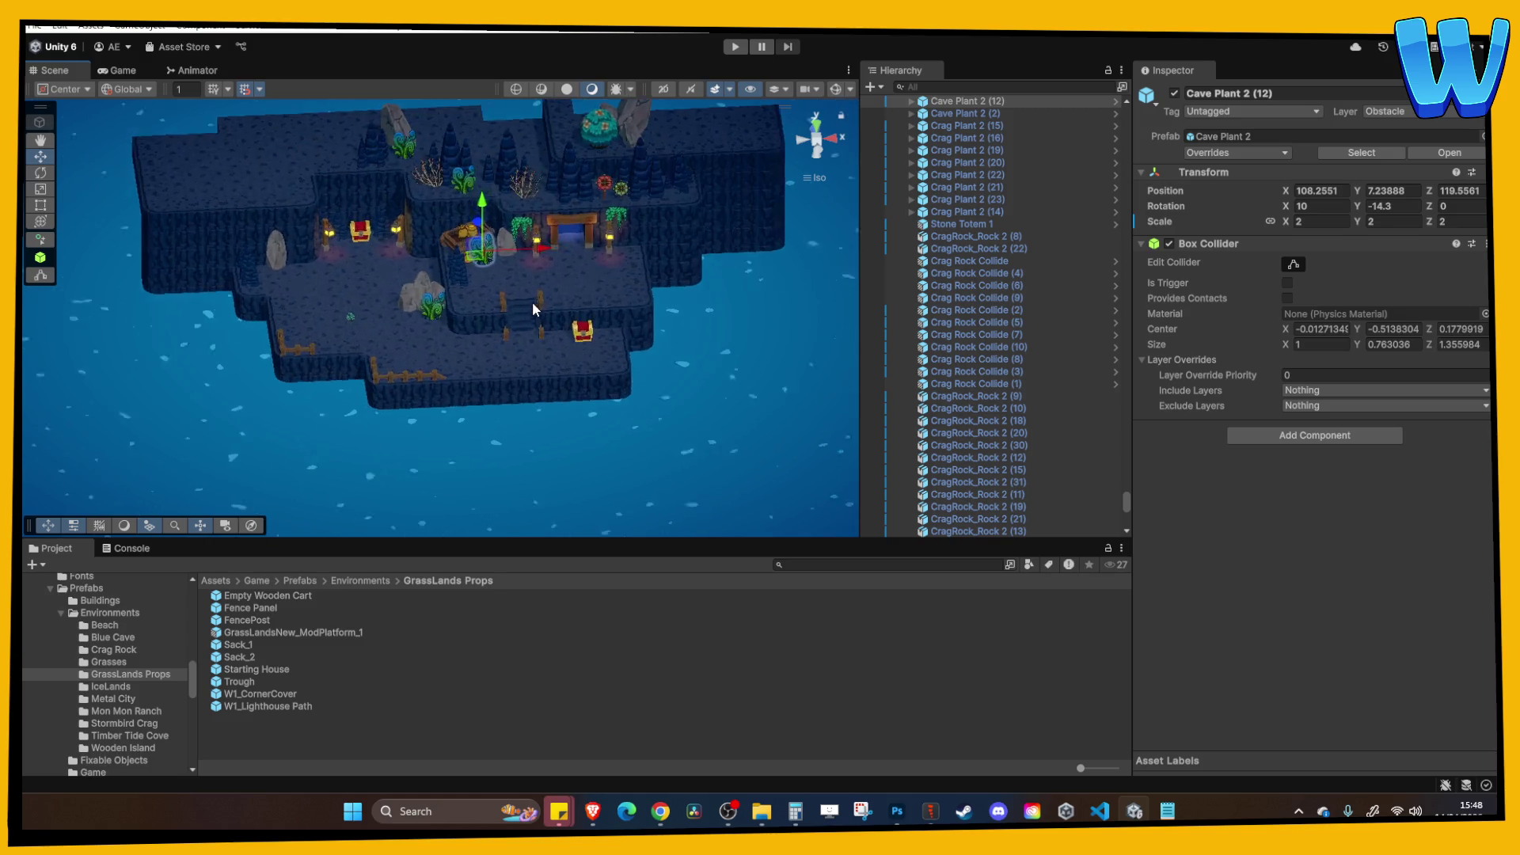
{"action": "left_click", "coordinate": [486, 309]}
{"action": "scroll", "coordinate": [491, 304], "scroll_direction": "up", "scroll_amount": 5}
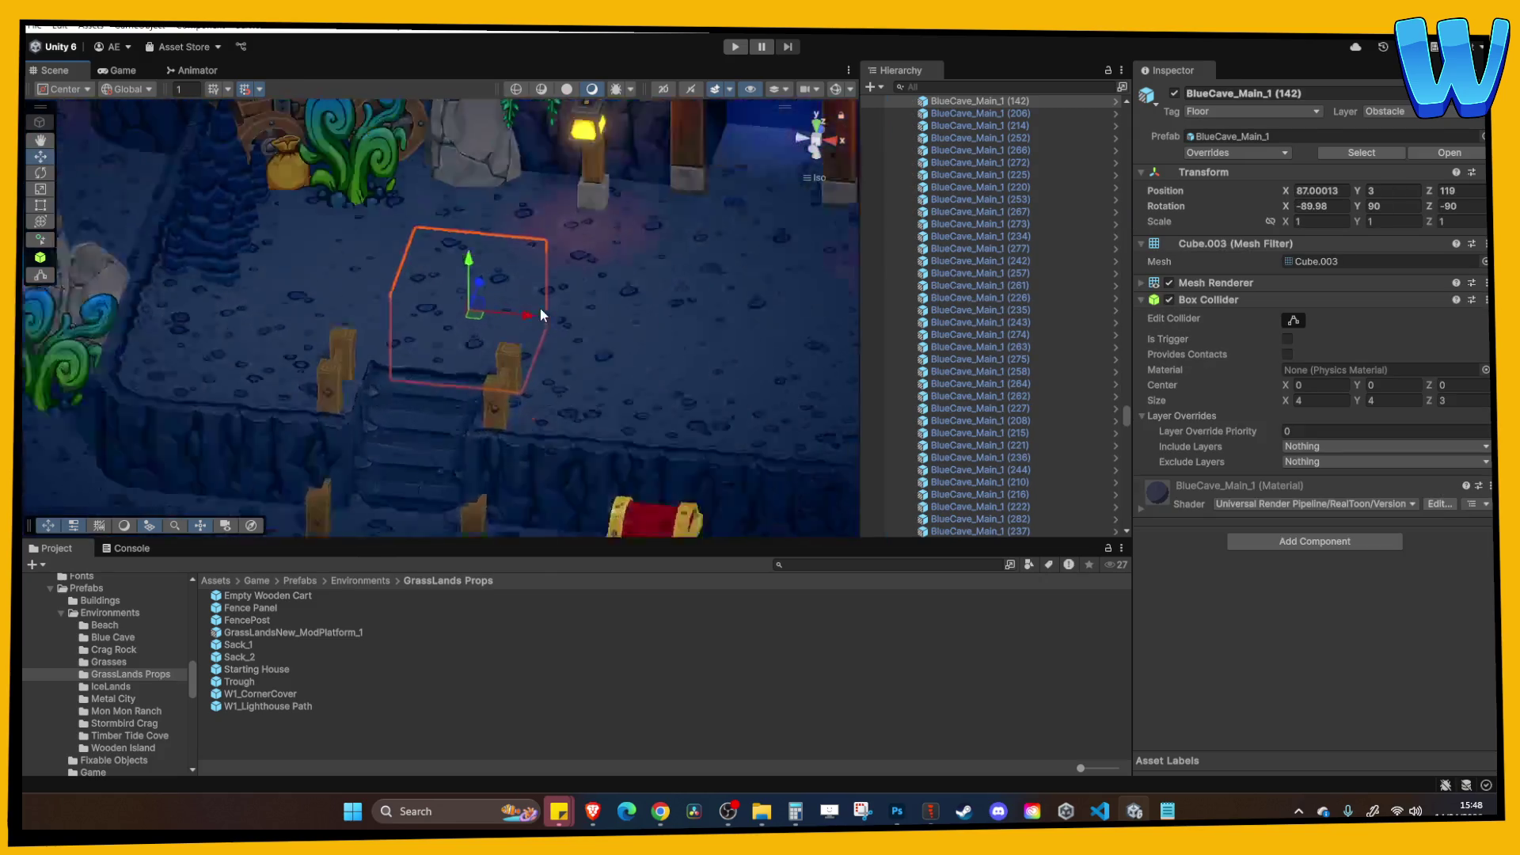
{"action": "scroll", "coordinate": [554, 292], "scroll_direction": "down", "scroll_amount": 8}
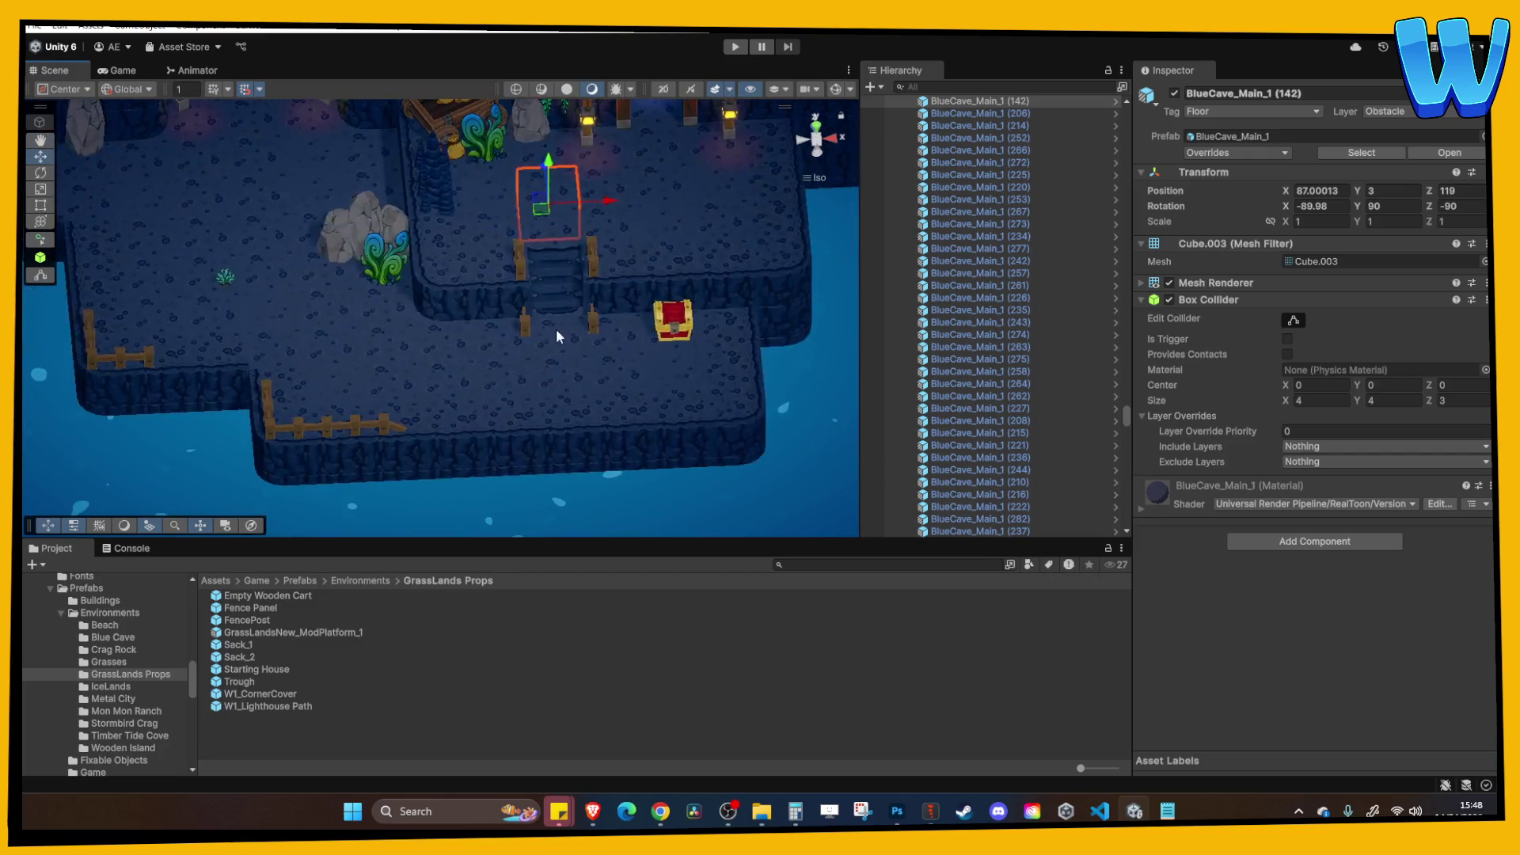
{"action": "left_click", "coordinate": [365, 427]}
Select the fence posts with the panel between them and duplicate the section.
{"action": "left_click", "coordinate": [379, 426], "text": "shift"}
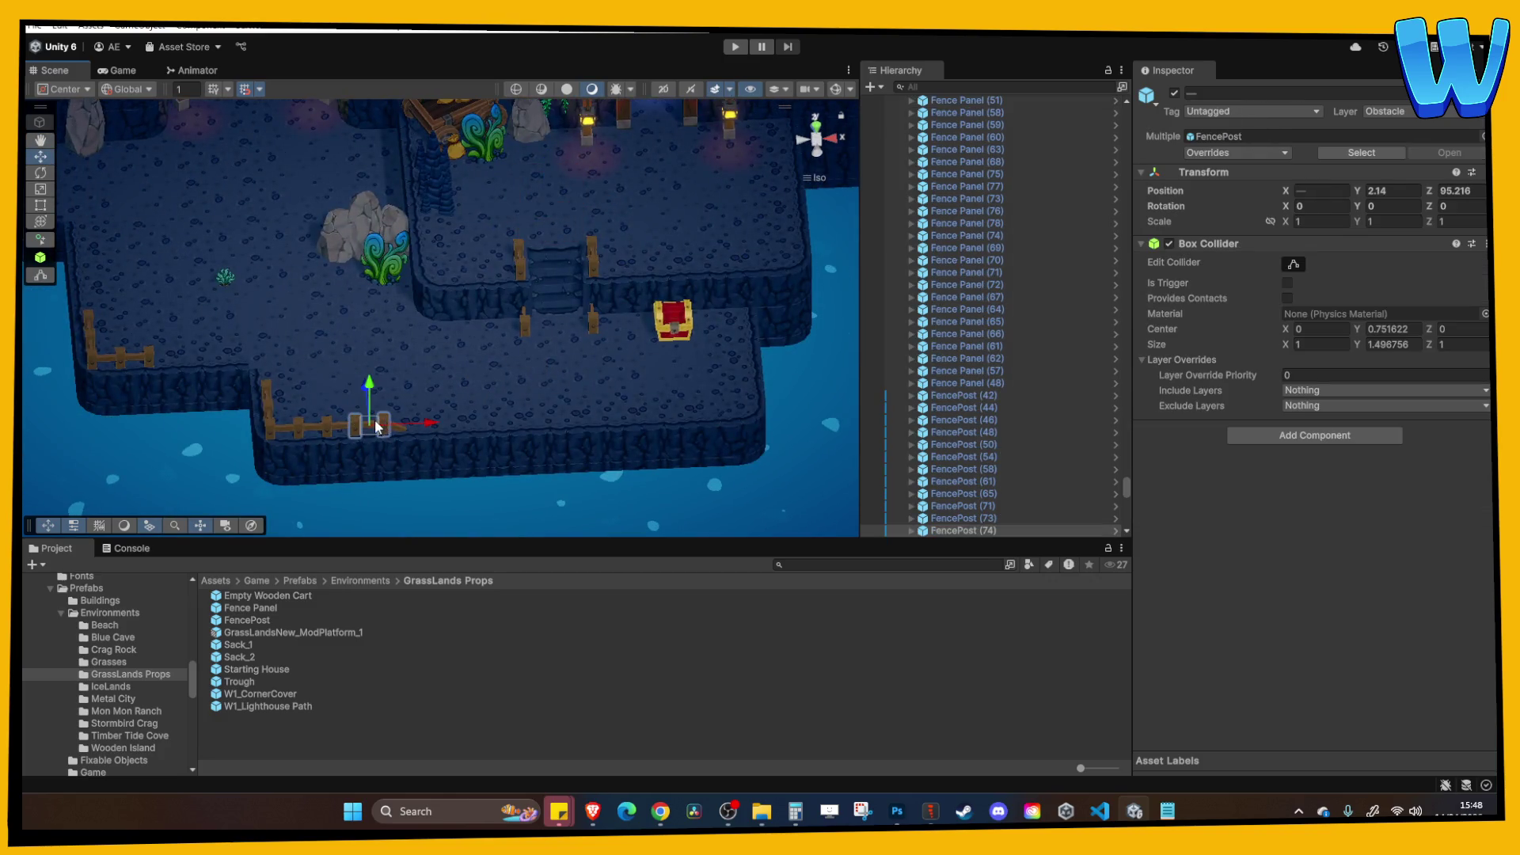
{"action": "key", "text": "f"}
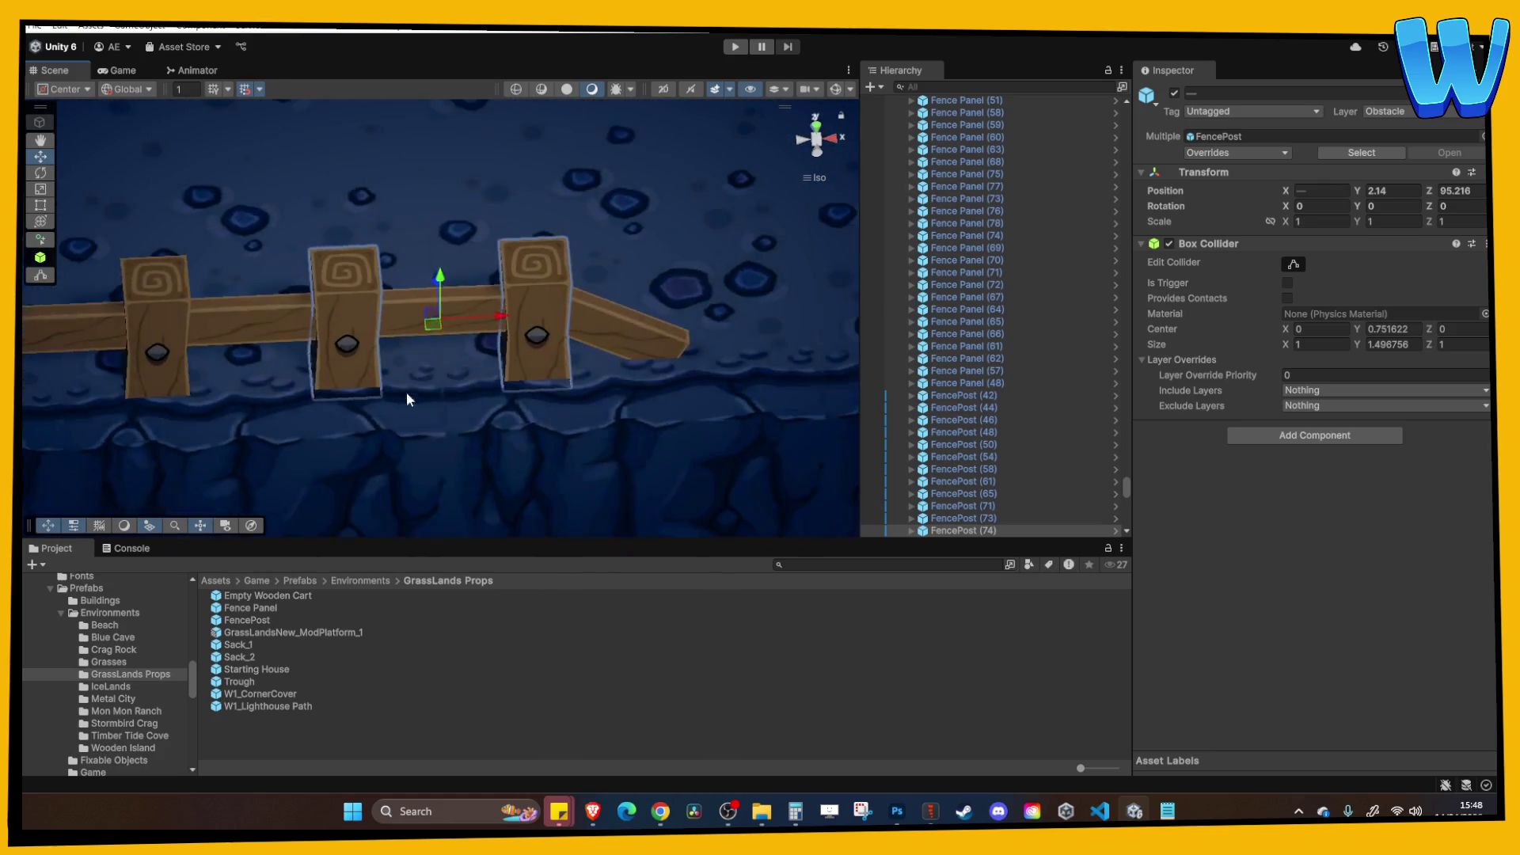
{"action": "left_click", "coordinate": [402, 313], "text": "shift"}
{"action": "scroll", "coordinate": [402, 314], "scroll_direction": "down", "scroll_amount": 10}
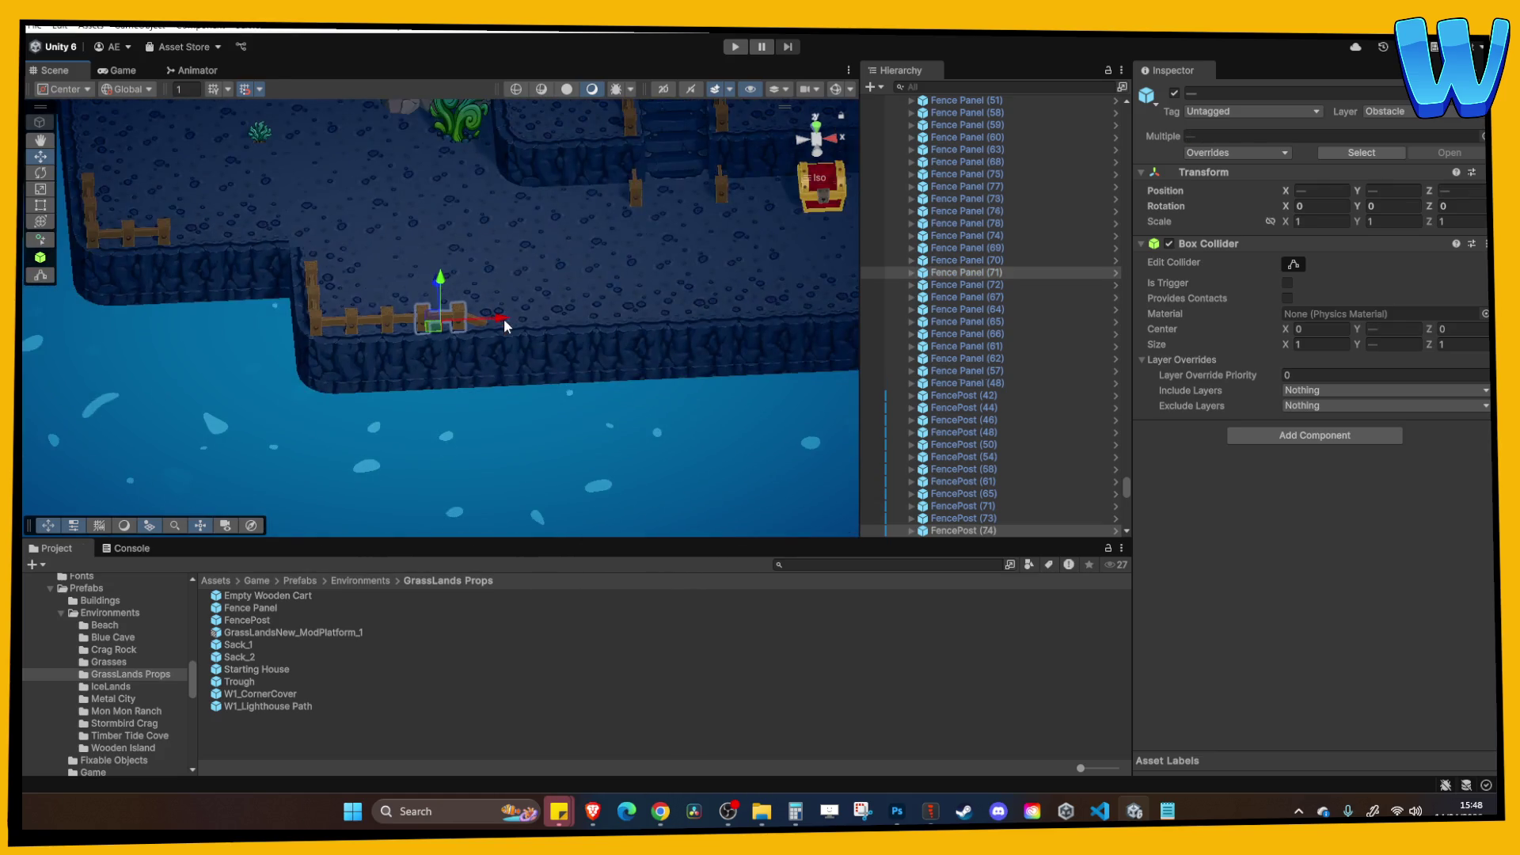
{"action": "key", "text": "ctrl+d"}
{"action": "key", "text": "f"}
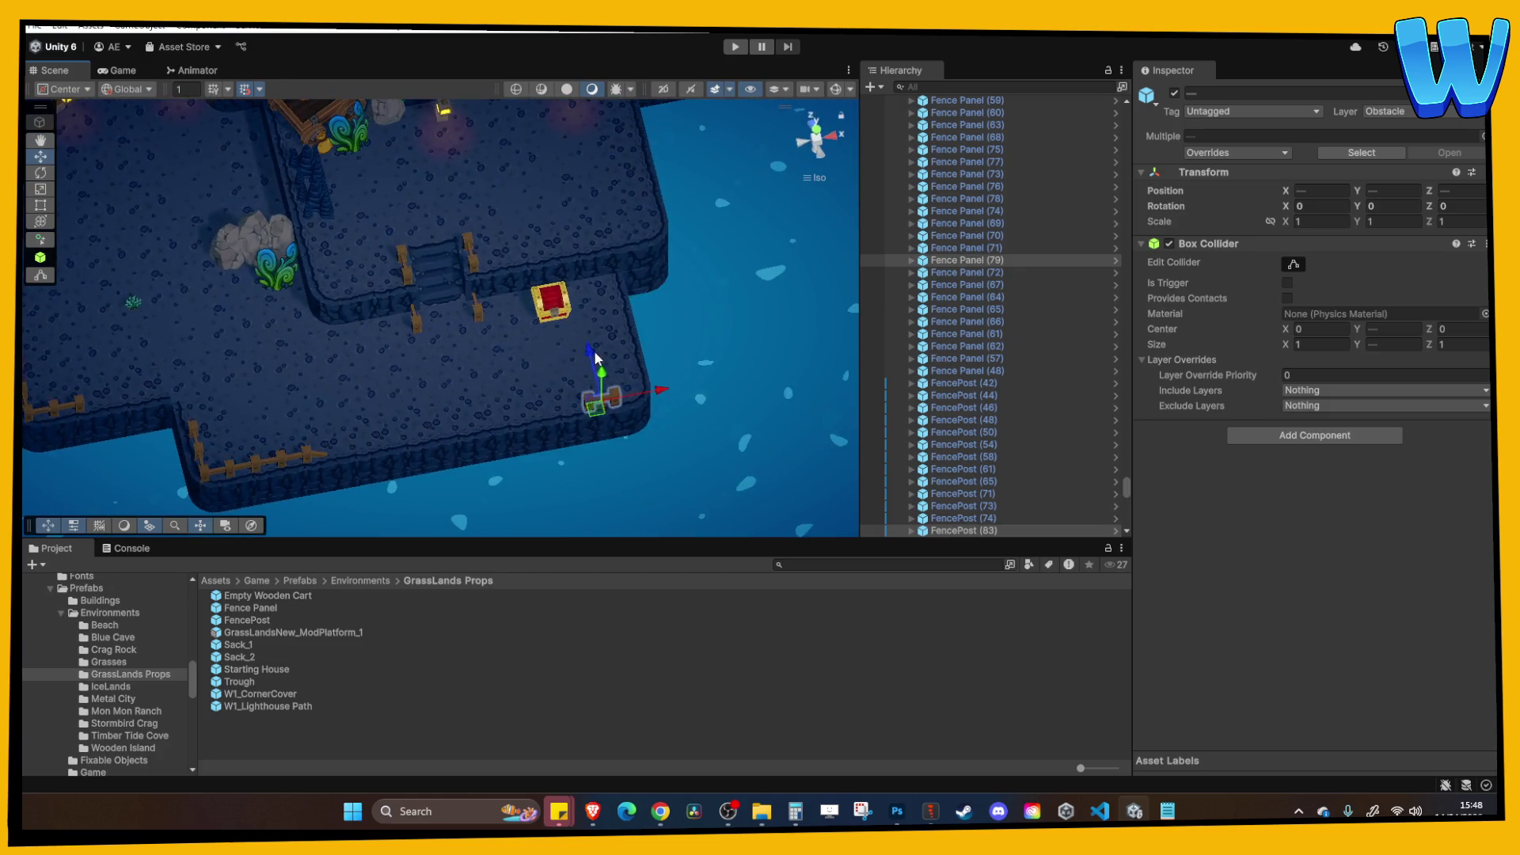
Duplicate one post of the new fence section.
{"action": "scroll", "coordinate": [562, 226], "scroll_direction": "up", "scroll_amount": 5}
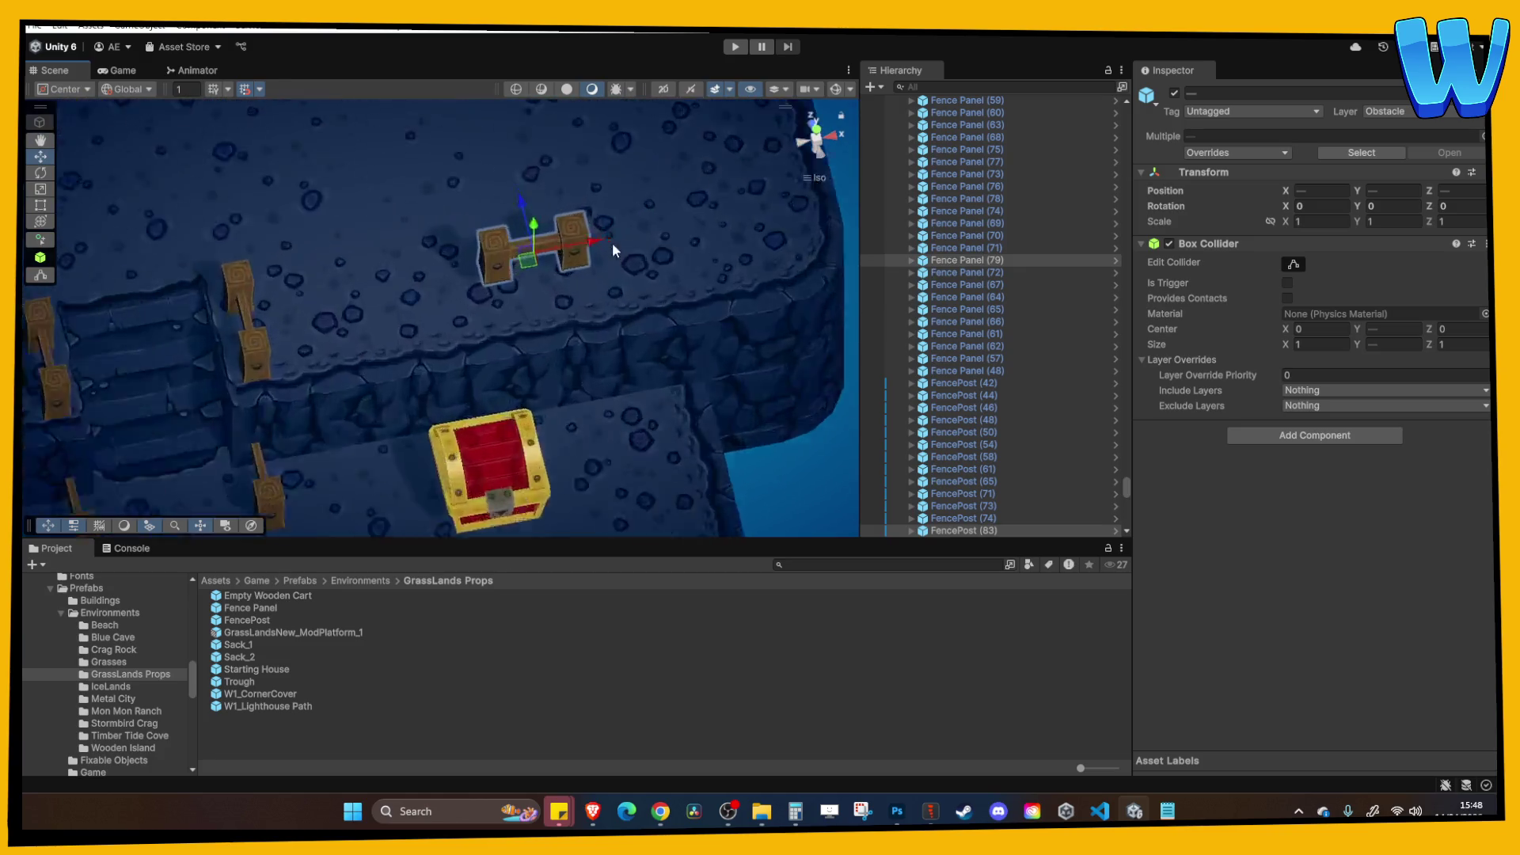
{"action": "scroll", "coordinate": [606, 221], "scroll_direction": "down", "scroll_amount": 3}
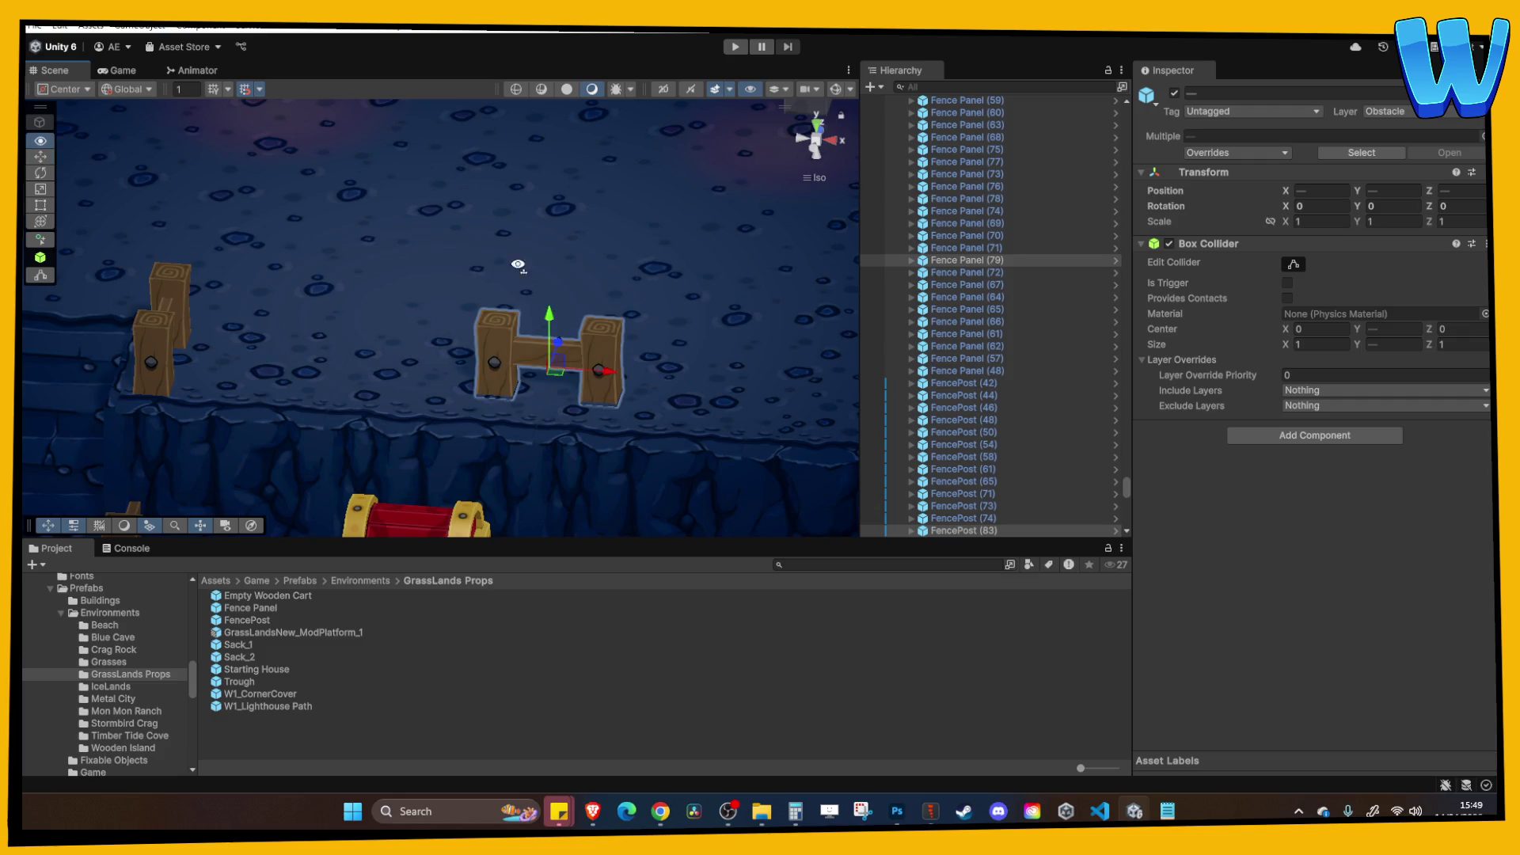
{"action": "scroll", "coordinate": [516, 278], "scroll_direction": "down", "scroll_amount": 3}
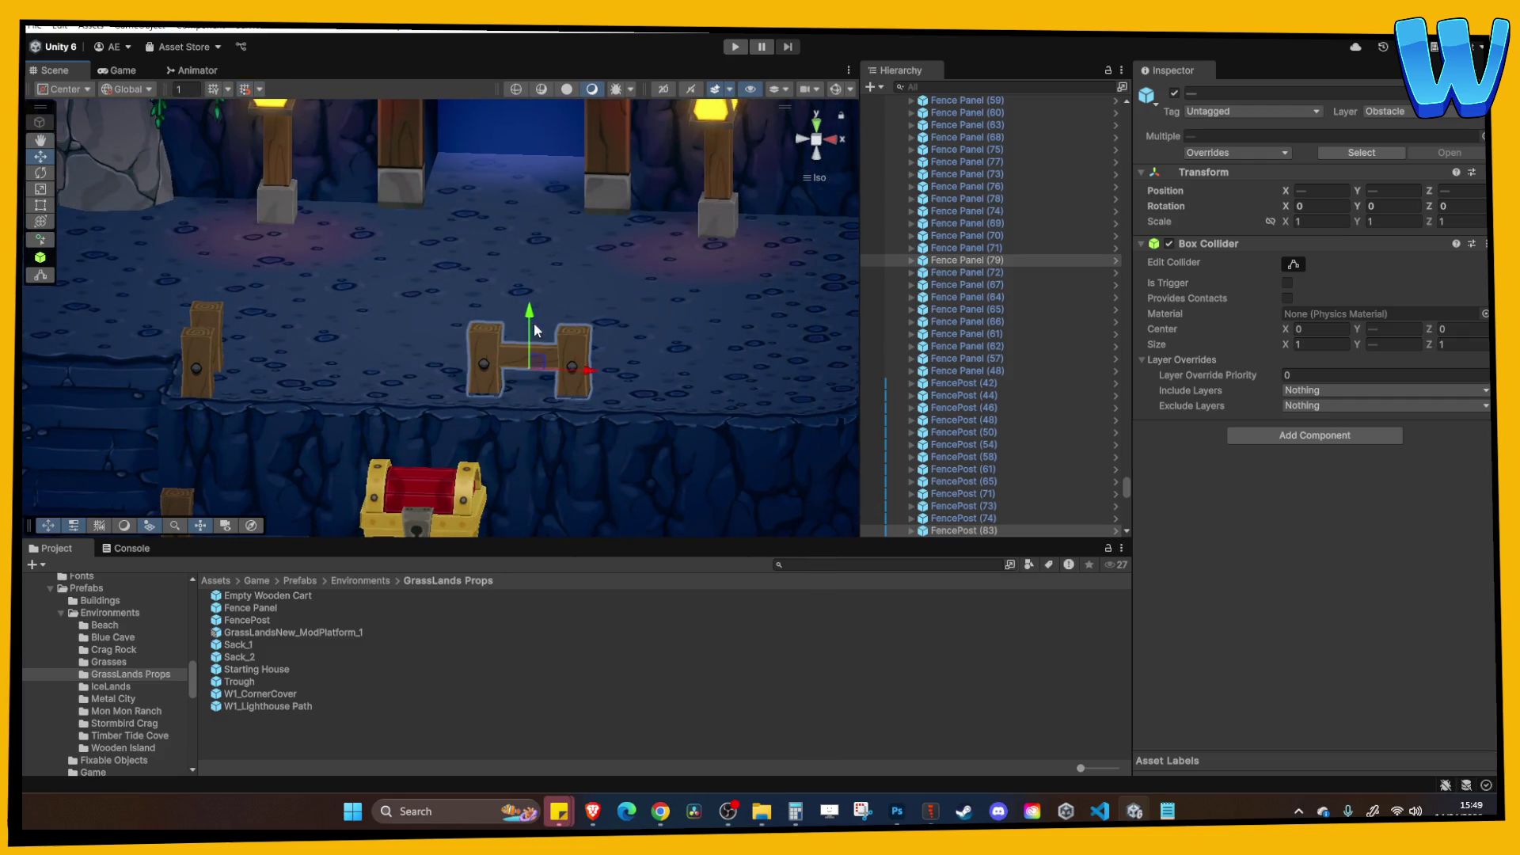
{"action": "left_click_drag", "start_coordinate": [529, 319], "coordinate": [530, 319]}
{"action": "mouse_move", "coordinate": [269, 126]}
{"action": "left_mouse_down"}
{"action": "mouse_move", "coordinate": [367, 227]}
{"action": "mouse_move", "coordinate": [491, 245]}
{"action": "mouse_move", "coordinate": [543, 309]}
{"action": "mouse_move", "coordinate": [423, 315]}
{"action": "left_mouse_up"}
{"action": "left_click", "coordinate": [467, 316]}
{"action": "key", "text": "ctrl+d"}
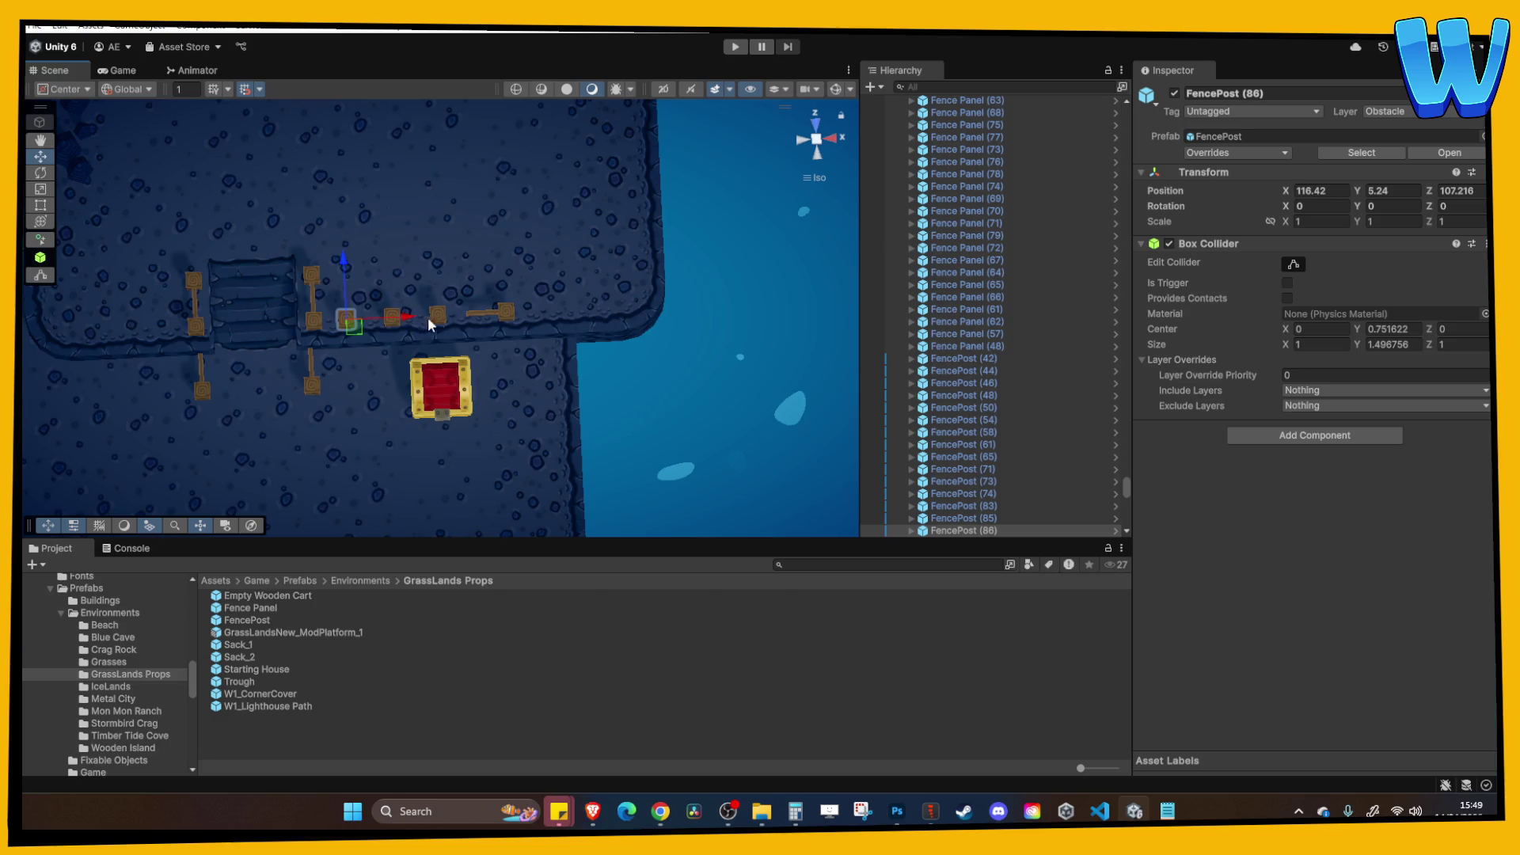
Duplicate the fence panel twice, sliding the copies along the ledge.
{"action": "left_click", "coordinate": [505, 312]}
{"action": "left_click", "coordinate": [478, 315]}
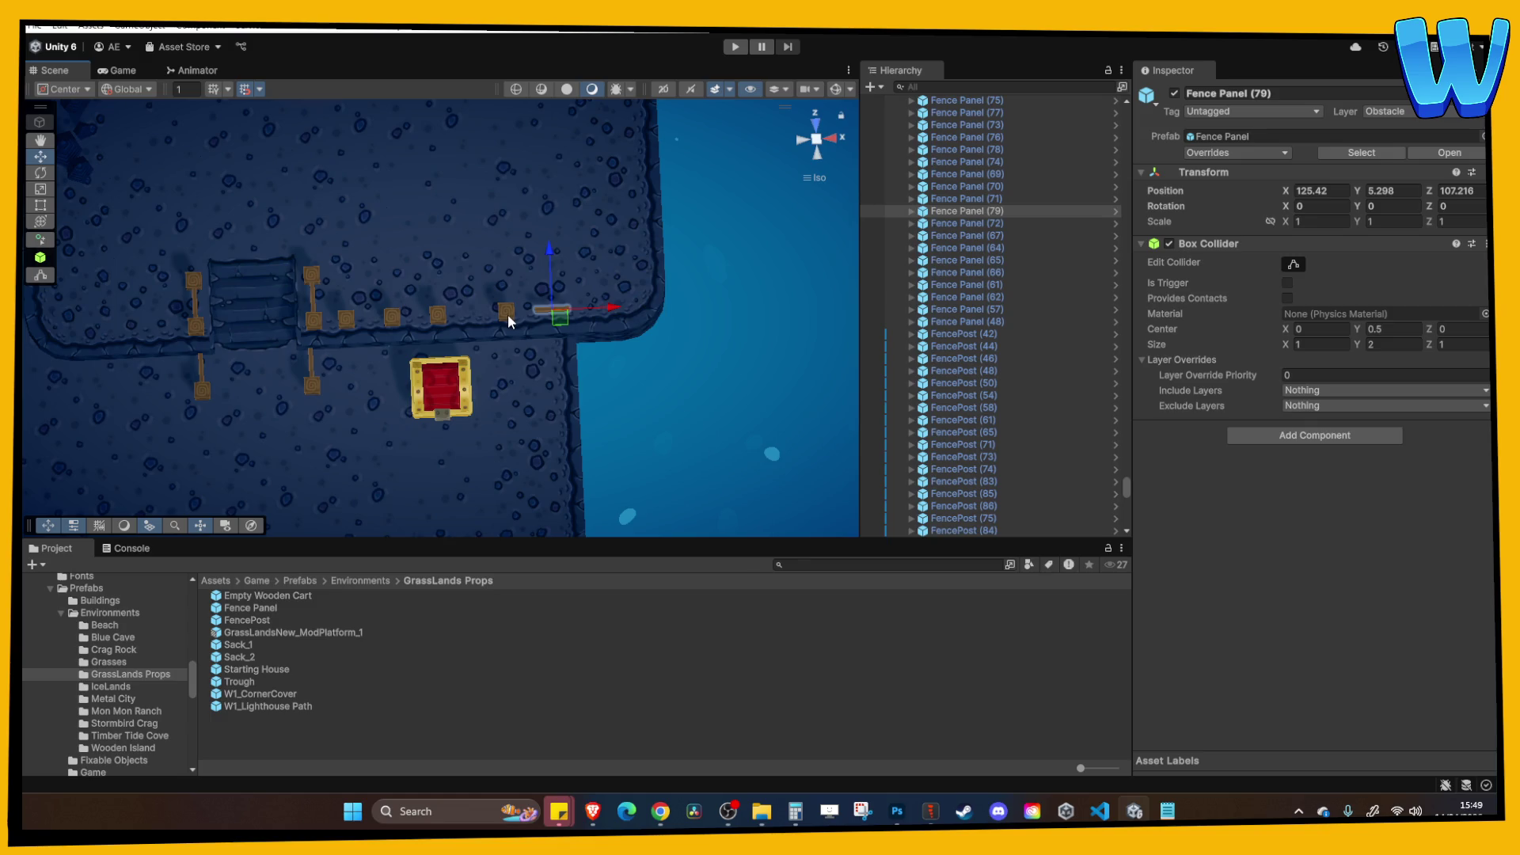
{"action": "left_click", "coordinate": [515, 315]}
{"action": "key", "text": "ctrl+z"}
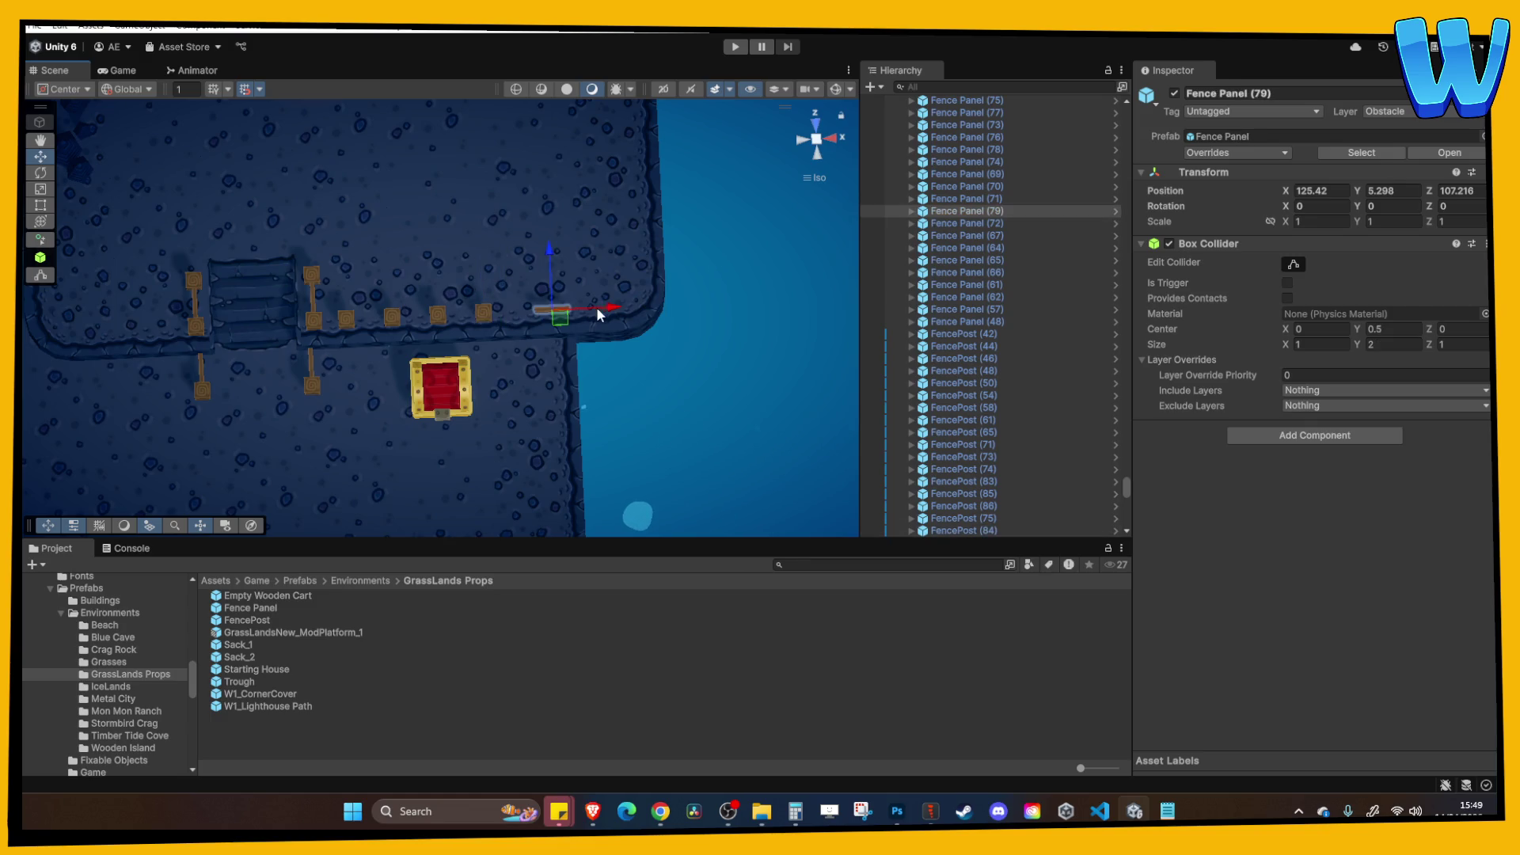
{"action": "key", "text": "ctrl+d"}
{"action": "left_click_drag", "start_coordinate": [519, 325], "coordinate": [413, 323]}
{"action": "key", "text": "ctrl+d"}
{"action": "key", "text": "ctrl+d"}
Select the last added panel, Fence Panel (82), and check the extended fence.
{"action": "left_click", "coordinate": [372, 313]}
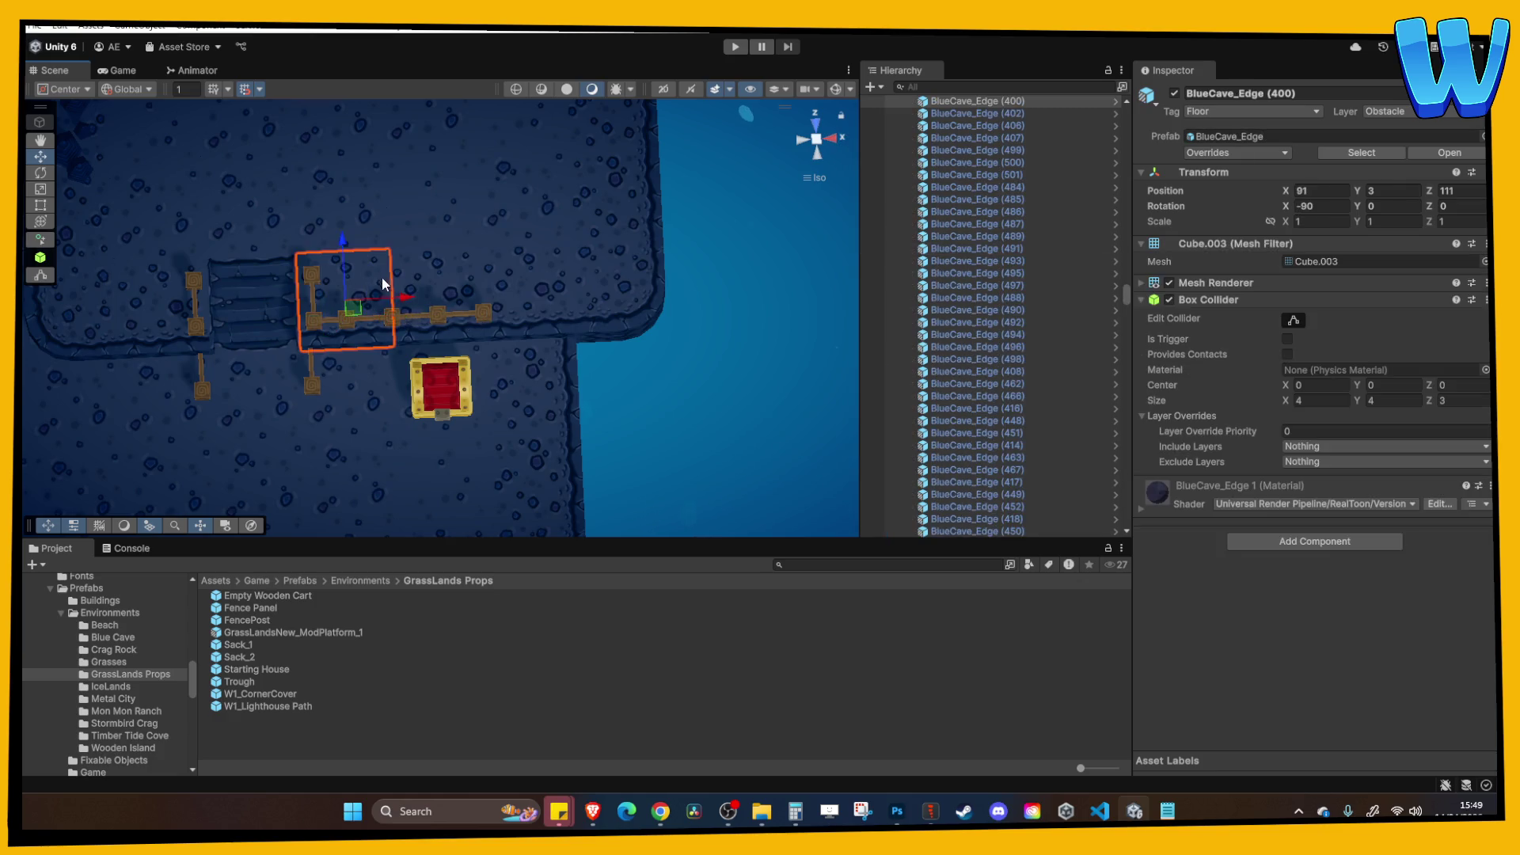
{"action": "scroll", "coordinate": [372, 313], "scroll_direction": "up", "scroll_amount": 3}
{"action": "mouse_move", "coordinate": [525, 270]}
{"action": "left_mouse_down"}
{"action": "mouse_move", "coordinate": [465, 285]}
{"action": "mouse_move", "coordinate": [607, 210]}
{"action": "mouse_move", "coordinate": [458, 288]}
{"action": "left_mouse_up"}
{"action": "left_click", "coordinate": [457, 288]}
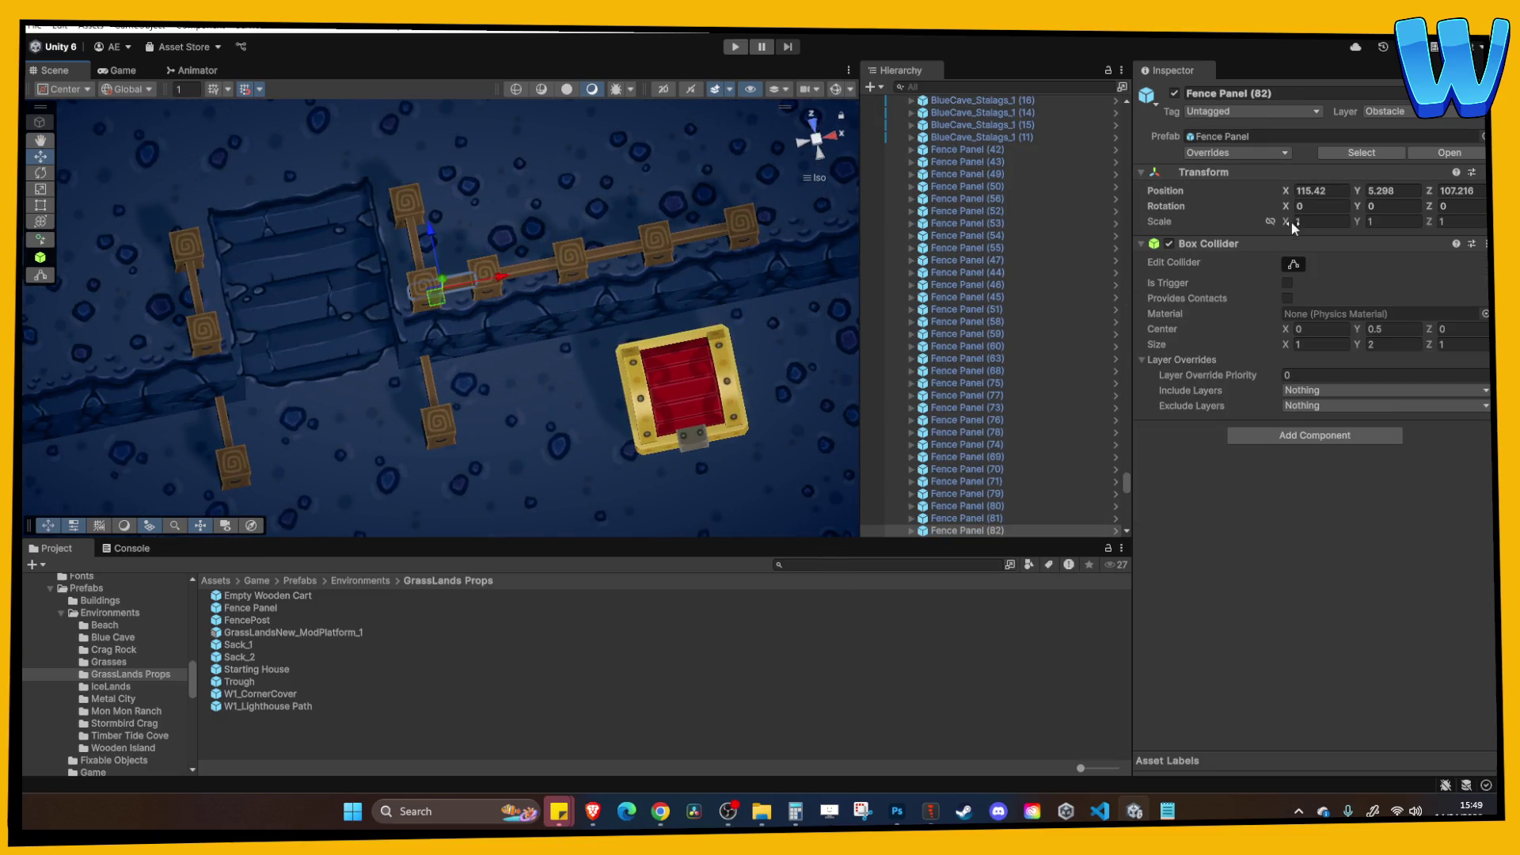
{"action": "left_click_drag", "start_coordinate": [444, 261], "coordinate": [168, 108], "text": "alt"}
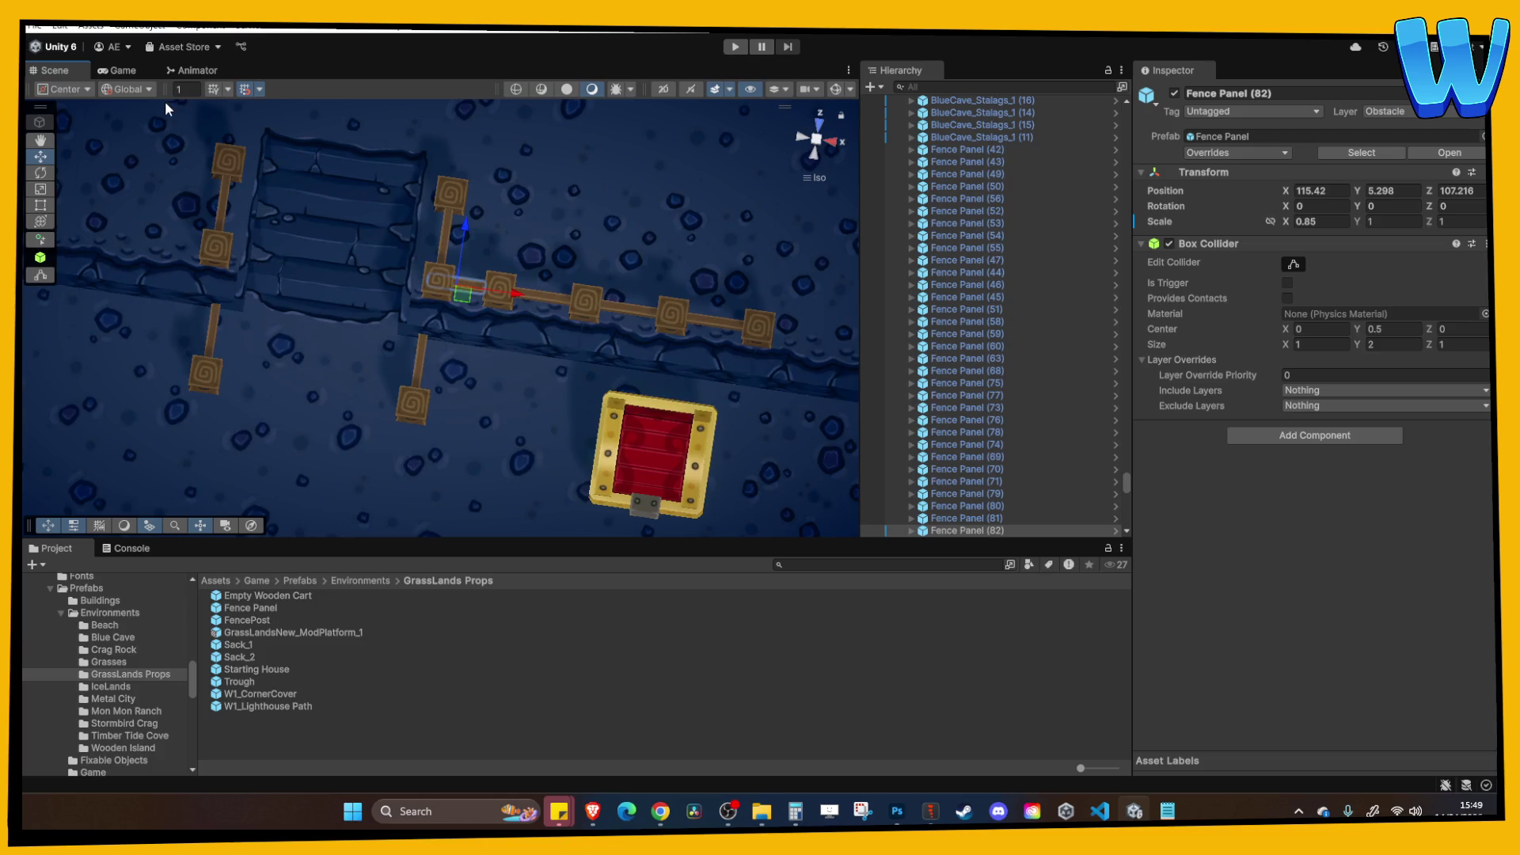
{"action": "left_click", "coordinate": [519, 291]}
{"action": "left_click_drag", "start_coordinate": [519, 291], "coordinate": [607, 124], "text": "alt"}
{"action": "scroll", "coordinate": [590, 194], "scroll_direction": "down", "scroll_amount": 3}
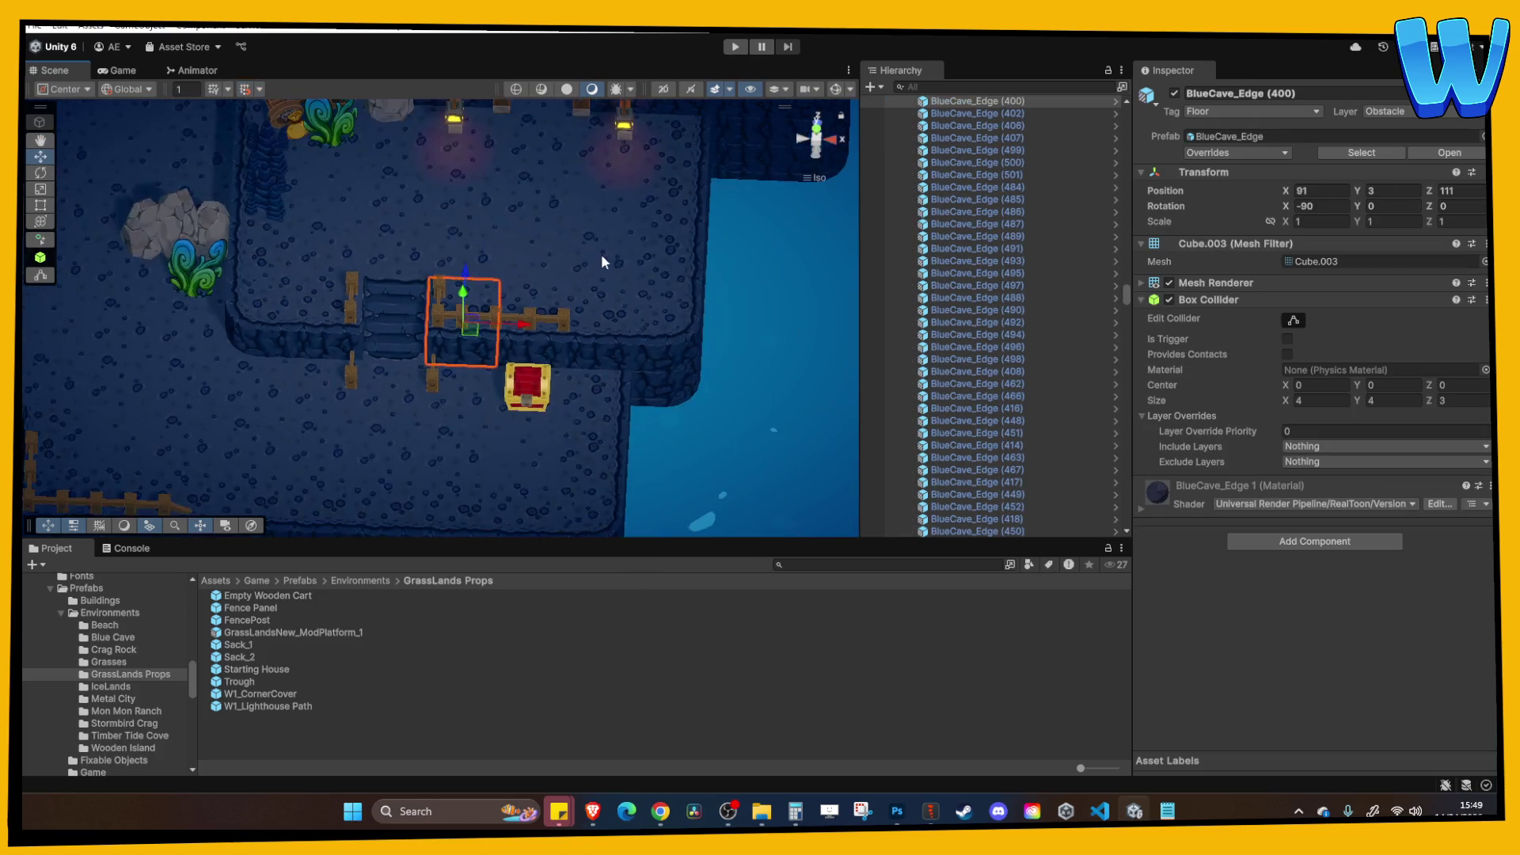
{"action": "left_click", "coordinate": [721, 329]}
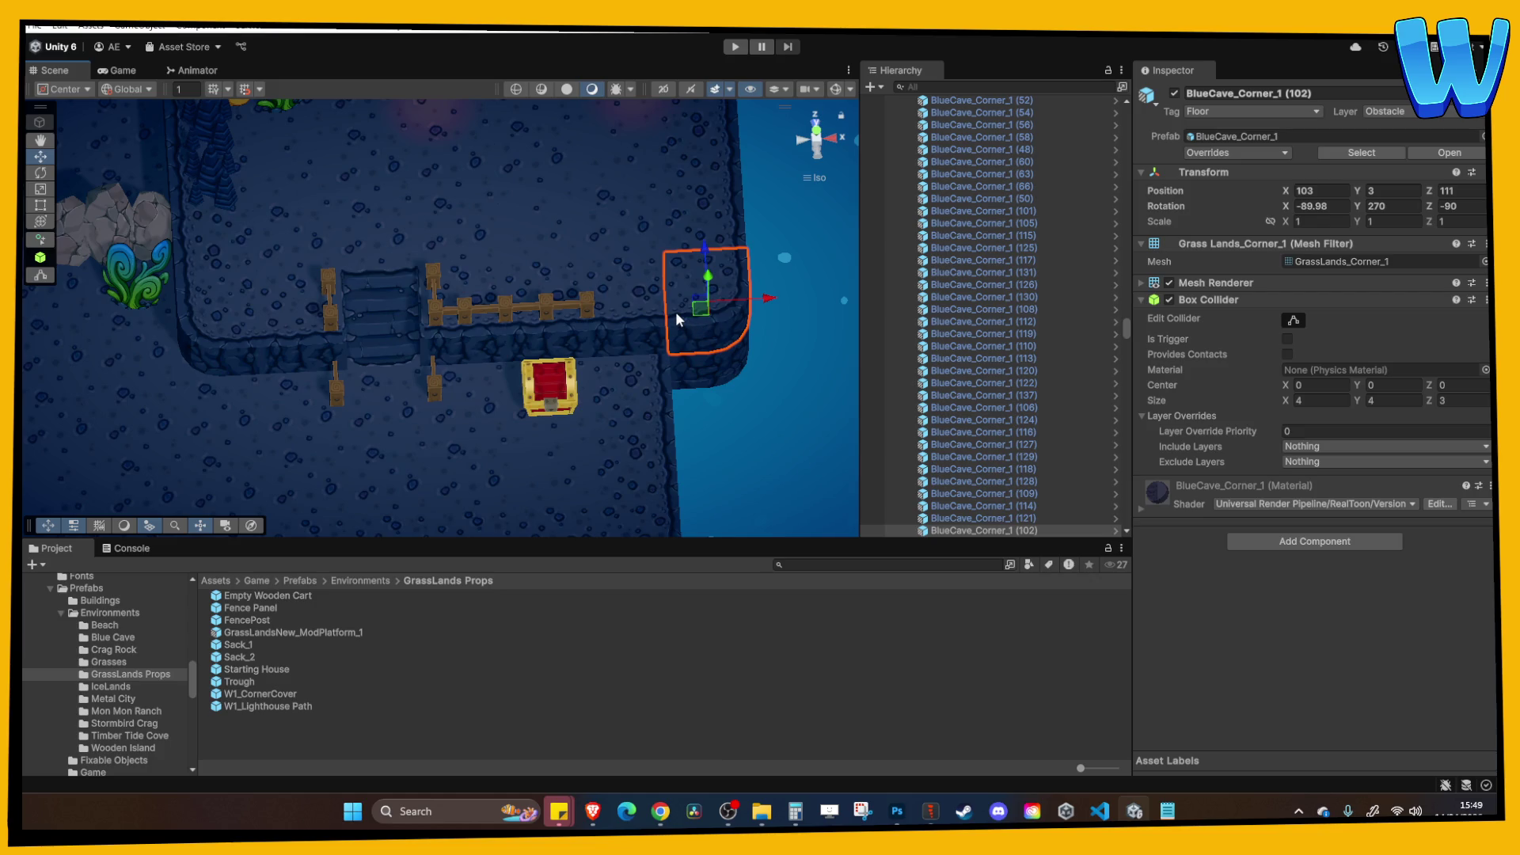
{"action": "scroll", "coordinate": [605, 316], "scroll_direction": "down", "scroll_amount": 2}
{"action": "left_click", "coordinate": [647, 220]}
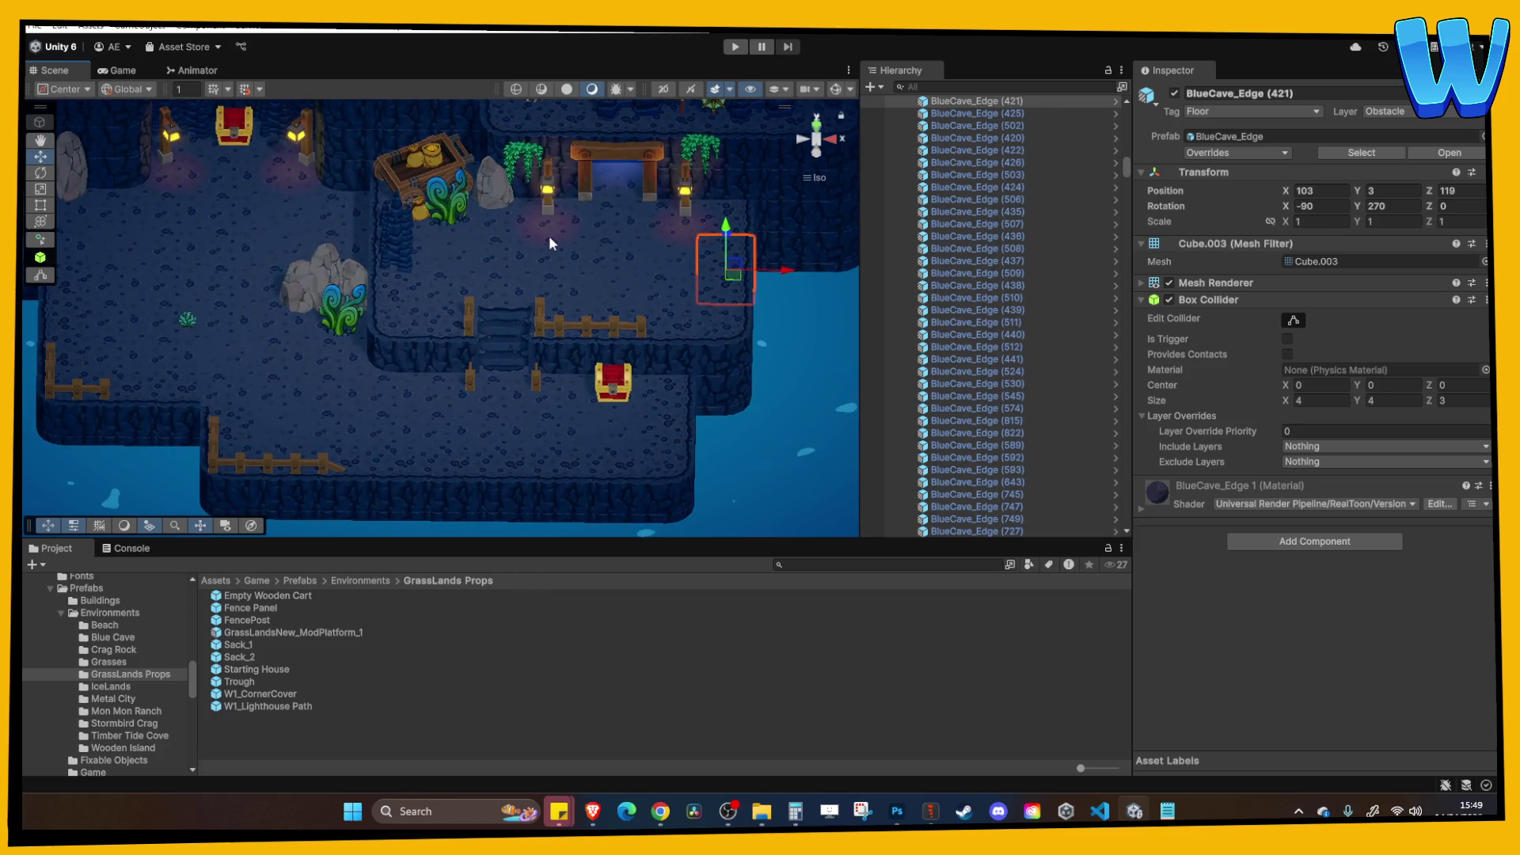
{"action": "scroll", "coordinate": [548, 235], "scroll_direction": "down", "scroll_amount": 3}
{"action": "scroll", "coordinate": [473, 339], "scroll_direction": "up", "scroll_amount": 2}
{"action": "scroll", "coordinate": [473, 339], "scroll_direction": "down", "scroll_amount": 3}
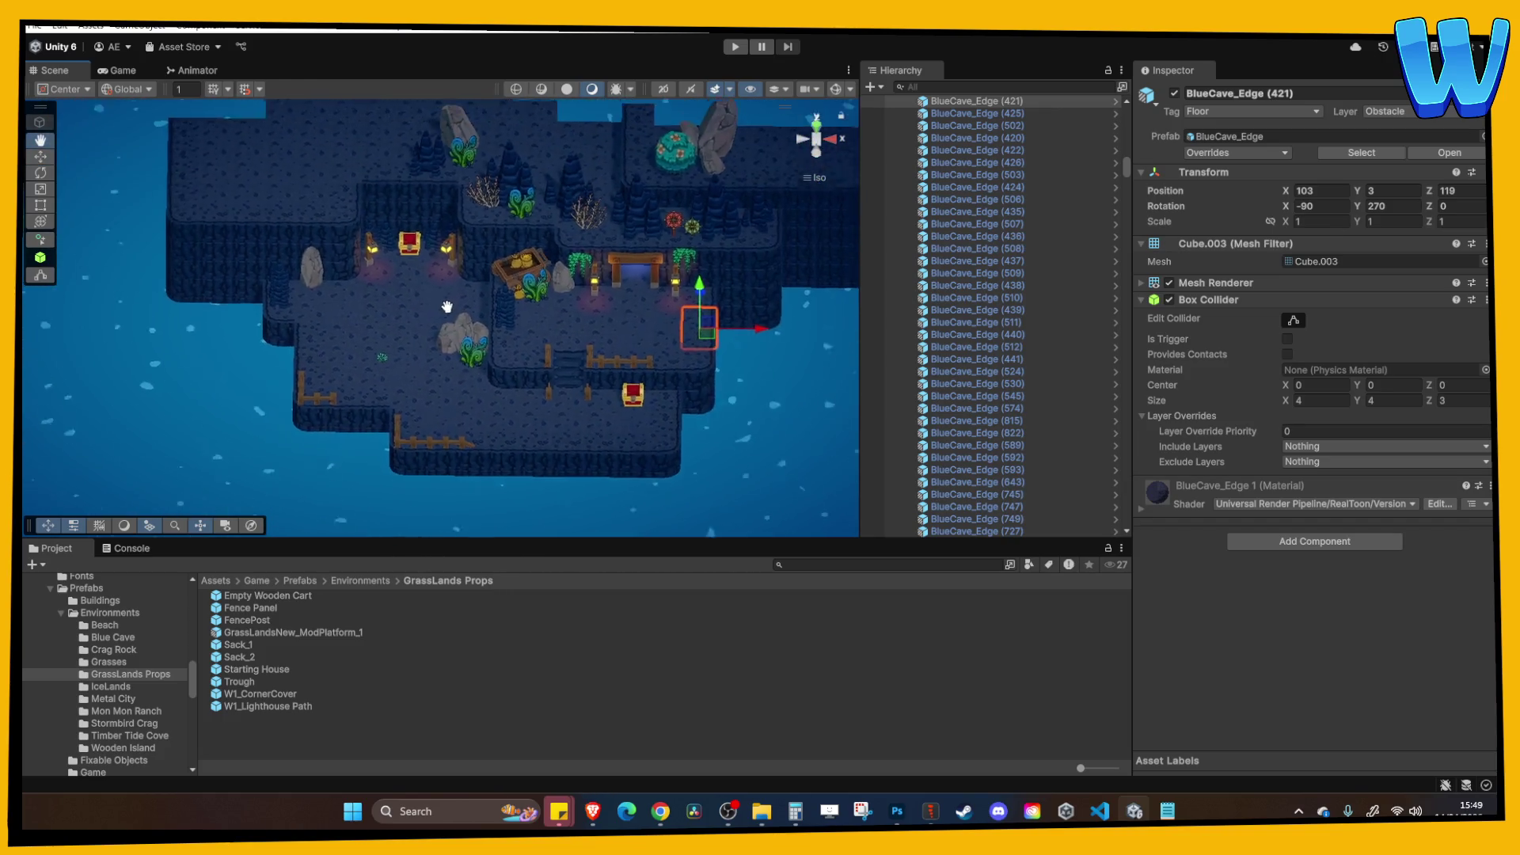
{"action": "scroll", "coordinate": [678, 144], "scroll_direction": "up", "scroll_amount": 3}
{"action": "scroll", "coordinate": [359, 398], "scroll_direction": "down", "scroll_amount": 2}
{"action": "scroll", "coordinate": [358, 397], "scroll_direction": "down", "scroll_amount": 3}
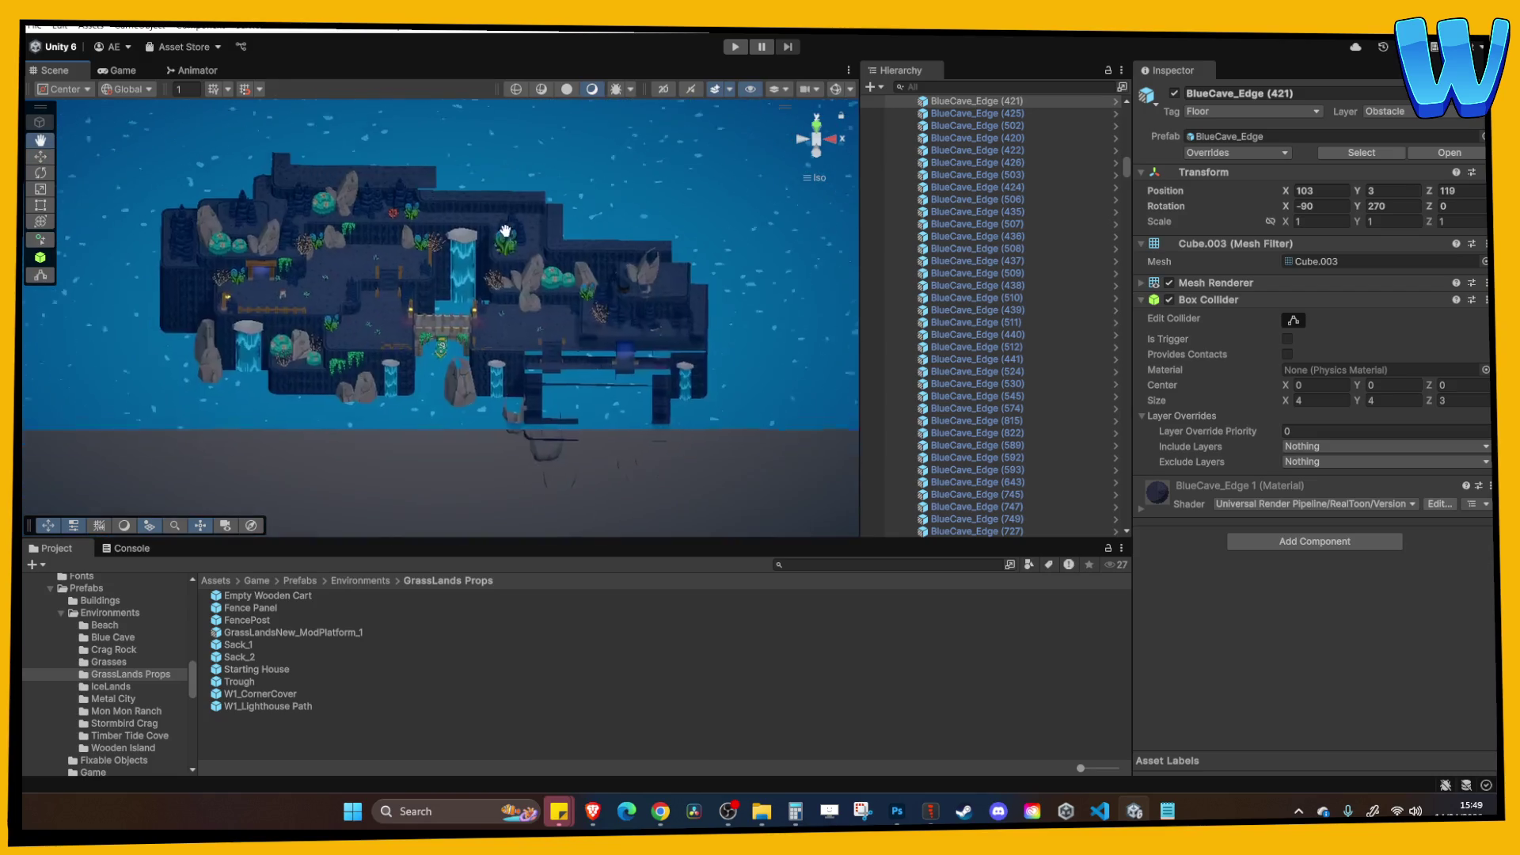
{"action": "left_click", "coordinate": [379, 360]}
Select Waterfall (2) in the Hierarchy and duplicate it.
{"action": "key", "text": "f"}
{"action": "left_click", "coordinate": [304, 236]}
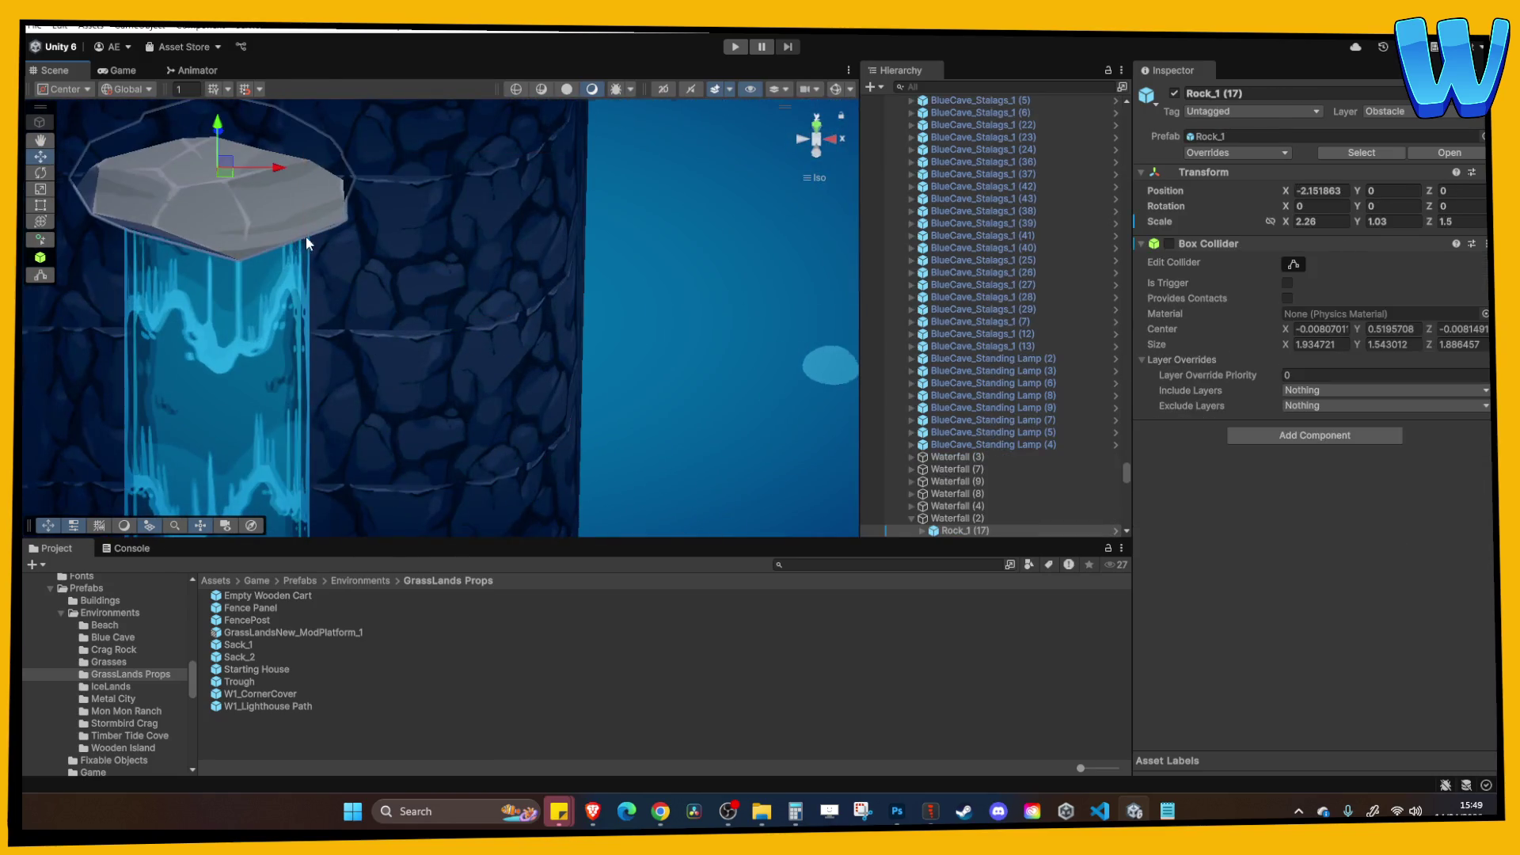
{"action": "key", "text": "f"}
{"action": "left_click", "coordinate": [956, 521]}
{"action": "double_click", "coordinate": [956, 471]}
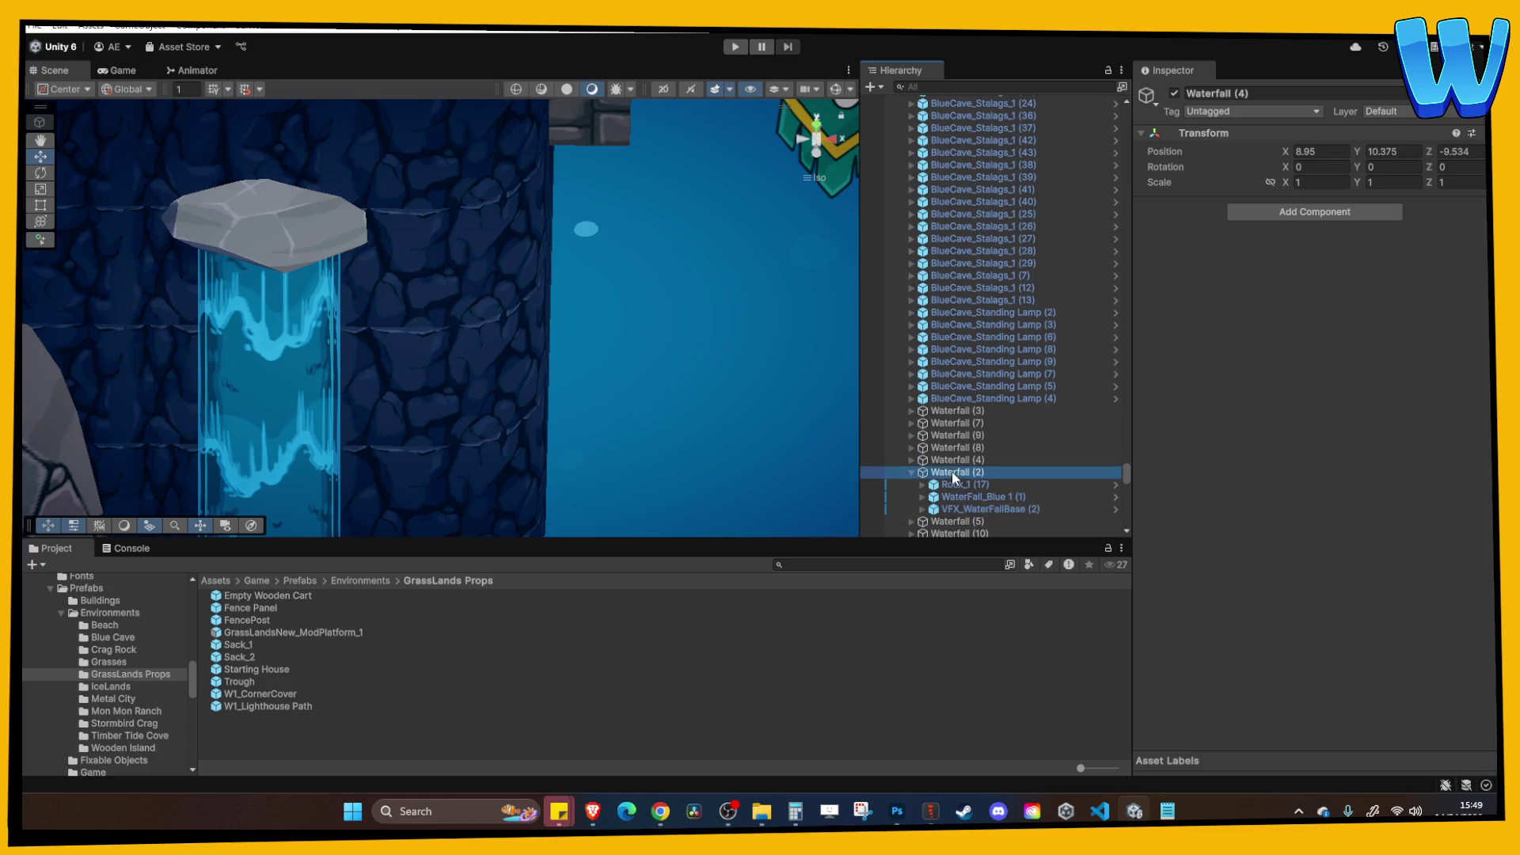
{"action": "scroll", "coordinate": [536, 265], "scroll_direction": "down", "scroll_amount": 5}
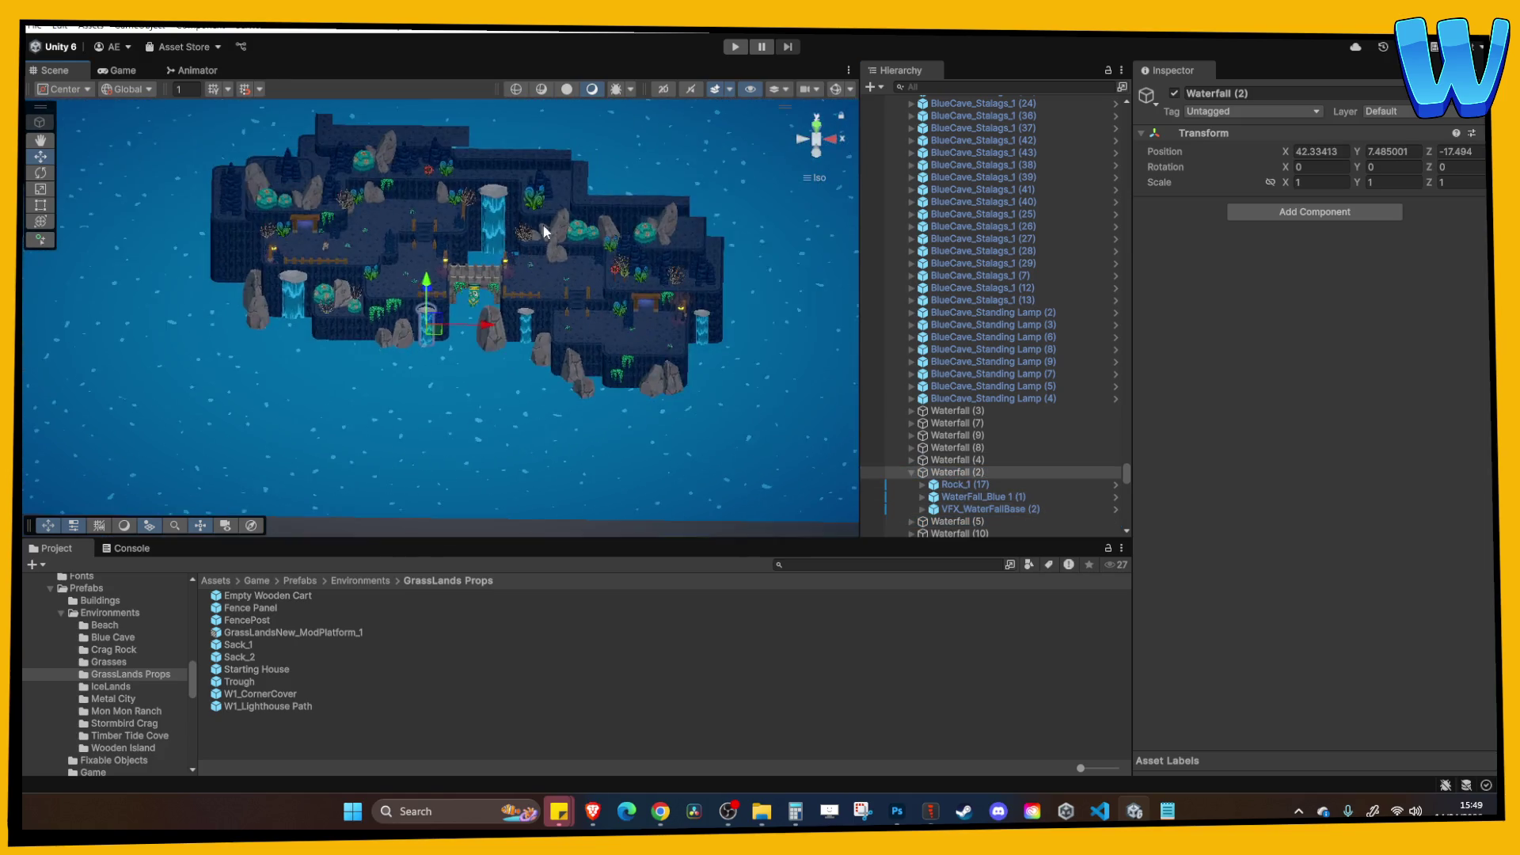
{"action": "left_click_drag", "start_coordinate": [536, 265], "coordinate": [465, 383]}
{"action": "scroll", "coordinate": [301, 457], "scroll_direction": "up", "scroll_amount": 3}
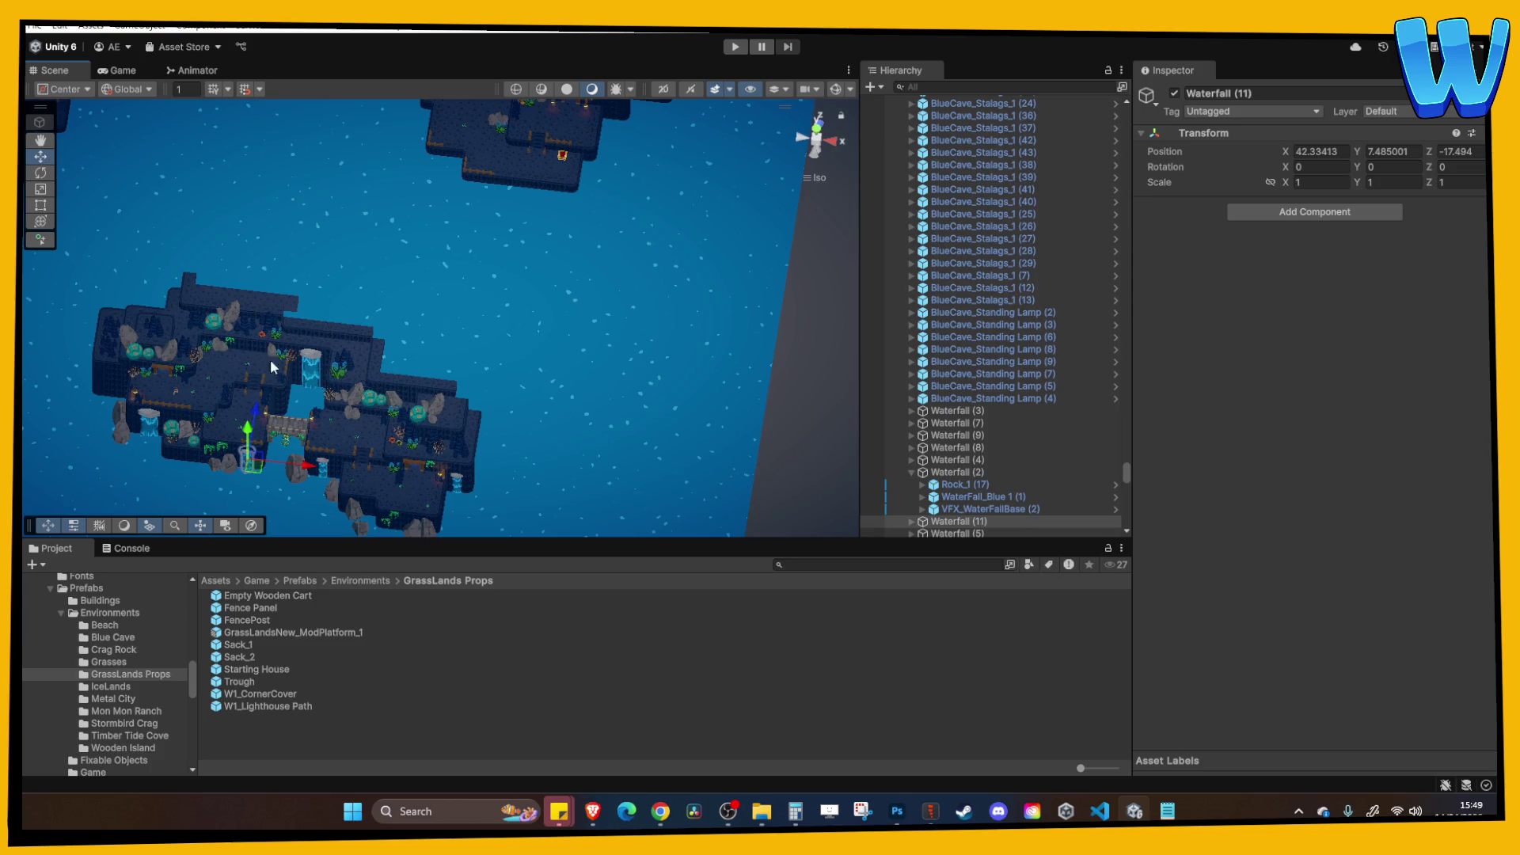
{"action": "key", "text": "ctrl+z"}
{"action": "key", "text": "f"}
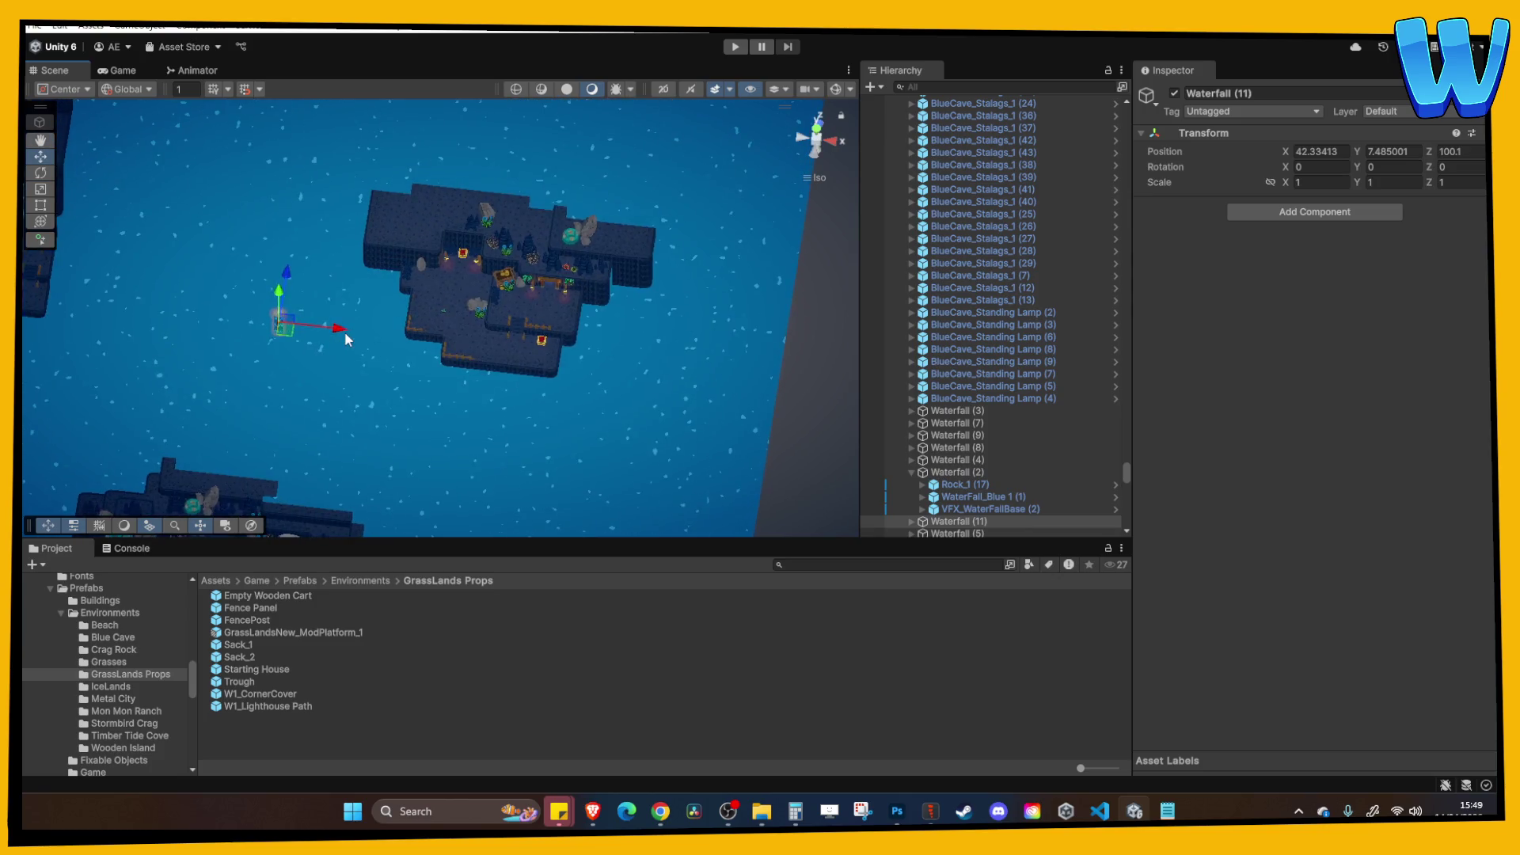
Move Waterfall (11) against the cliff wall at X 136.17, Z 122.48.
{"action": "scroll", "coordinate": [637, 346], "scroll_direction": "up", "scroll_amount": 3}
{"action": "mouse_move", "coordinate": [635, 339]}
{"action": "left_mouse_down"}
{"action": "mouse_move", "coordinate": [477, 267]}
{"action": "mouse_move", "coordinate": [496, 137]}
{"action": "left_mouse_up"}
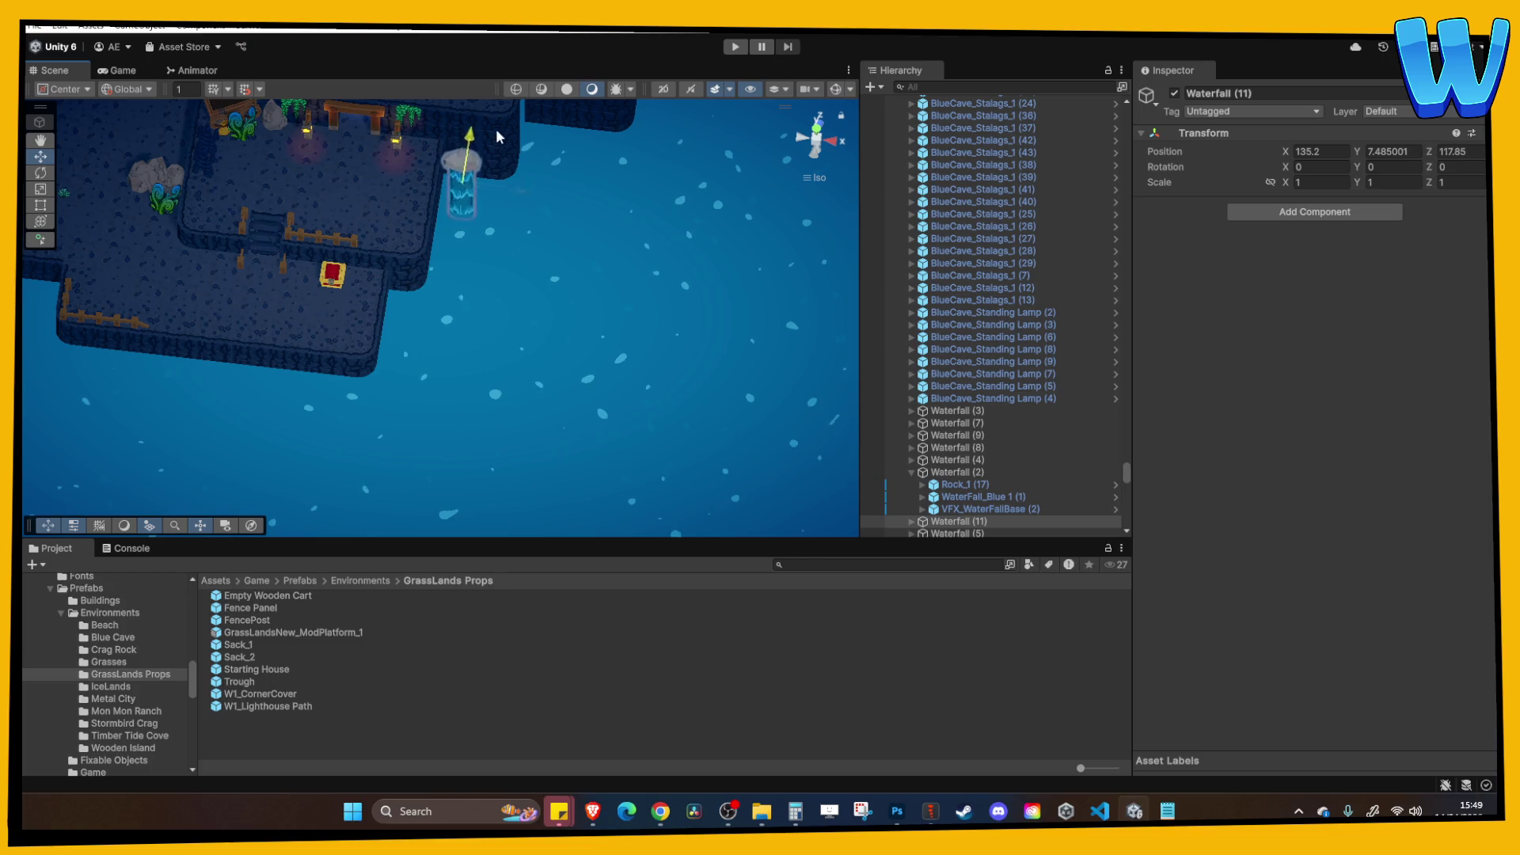
{"action": "key", "text": "f"}
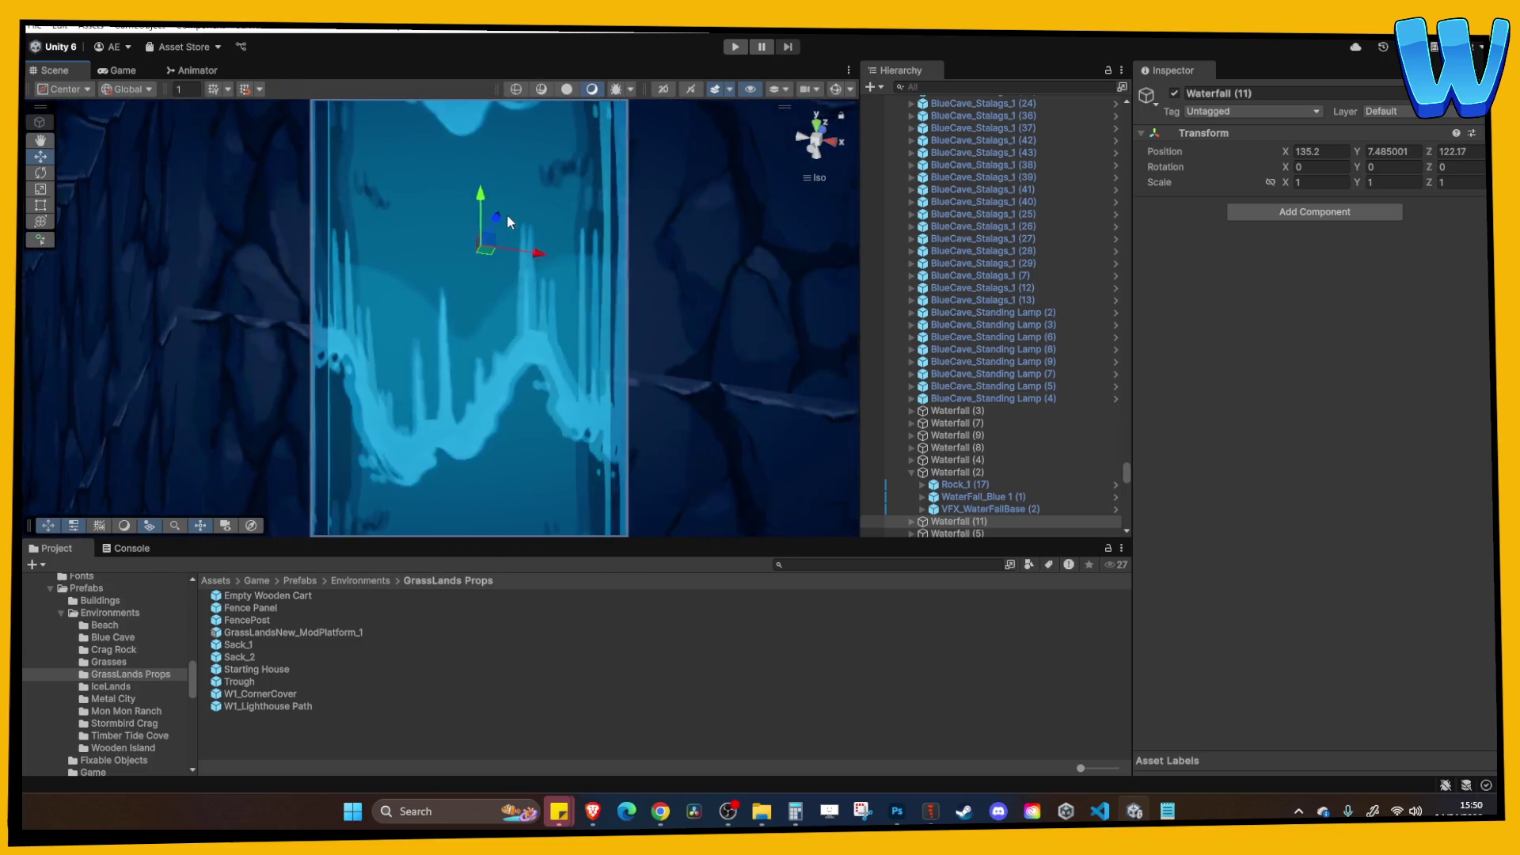
{"action": "scroll", "coordinate": [511, 214], "scroll_direction": "down", "scroll_amount": 5}
{"action": "mouse_move", "coordinate": [502, 282]}
{"action": "left_mouse_down"}
{"action": "mouse_move", "coordinate": [518, 312]}
{"action": "mouse_move", "coordinate": [543, 288]}
{"action": "left_mouse_up"}
{"action": "scroll", "coordinate": [548, 290], "scroll_direction": "down", "scroll_amount": 2}
{"action": "key", "text": "f"}
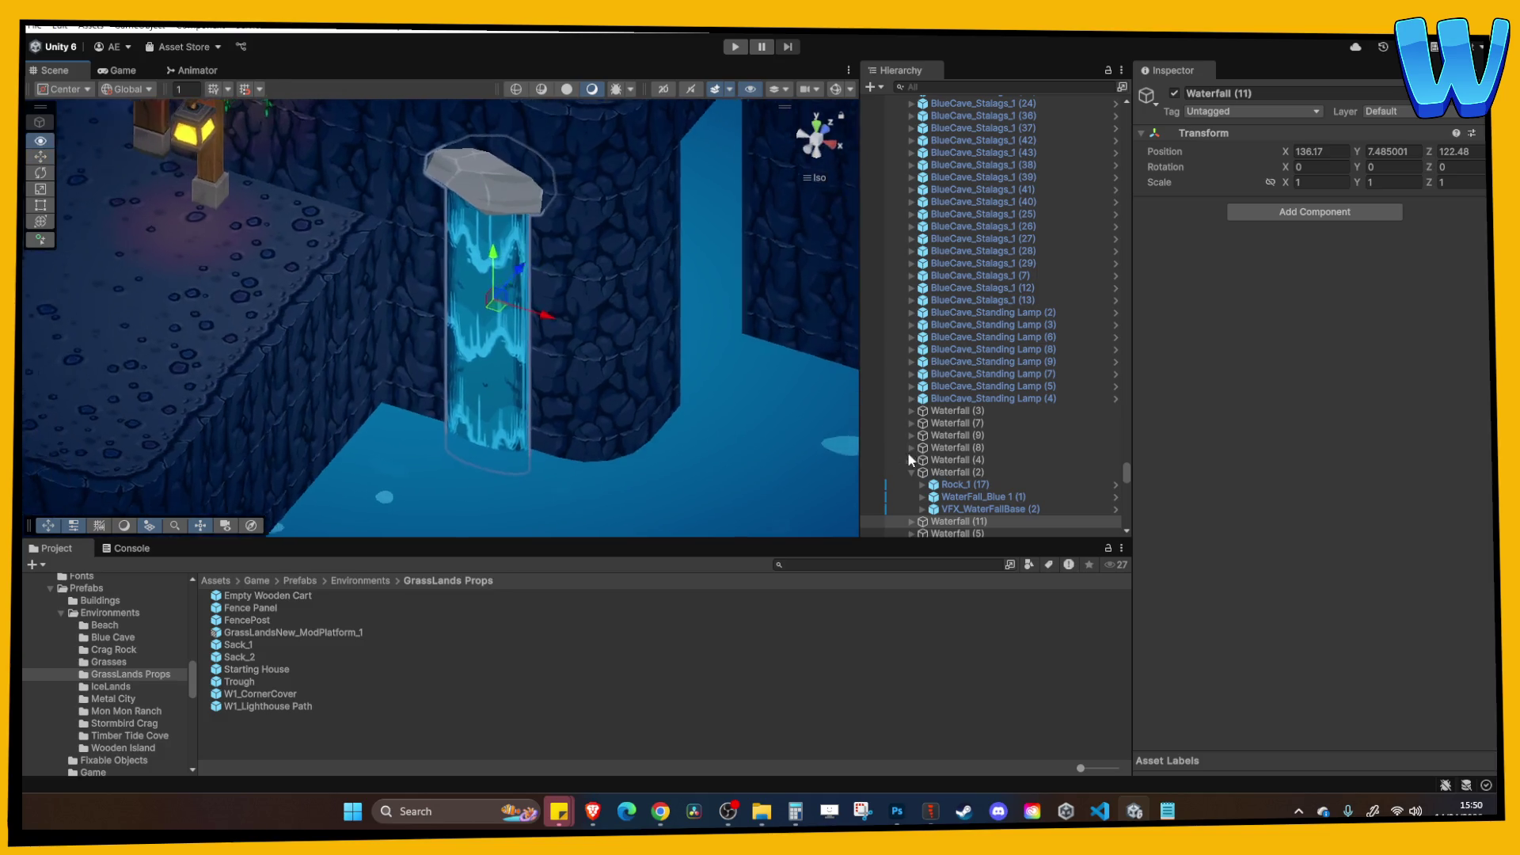
{"action": "left_click", "coordinate": [911, 521]}
{"action": "scroll", "coordinate": [937, 482], "scroll_direction": "down", "scroll_amount": 3}
{"action": "scroll", "coordinate": [937, 483], "scroll_direction": "down", "scroll_amount": 5}
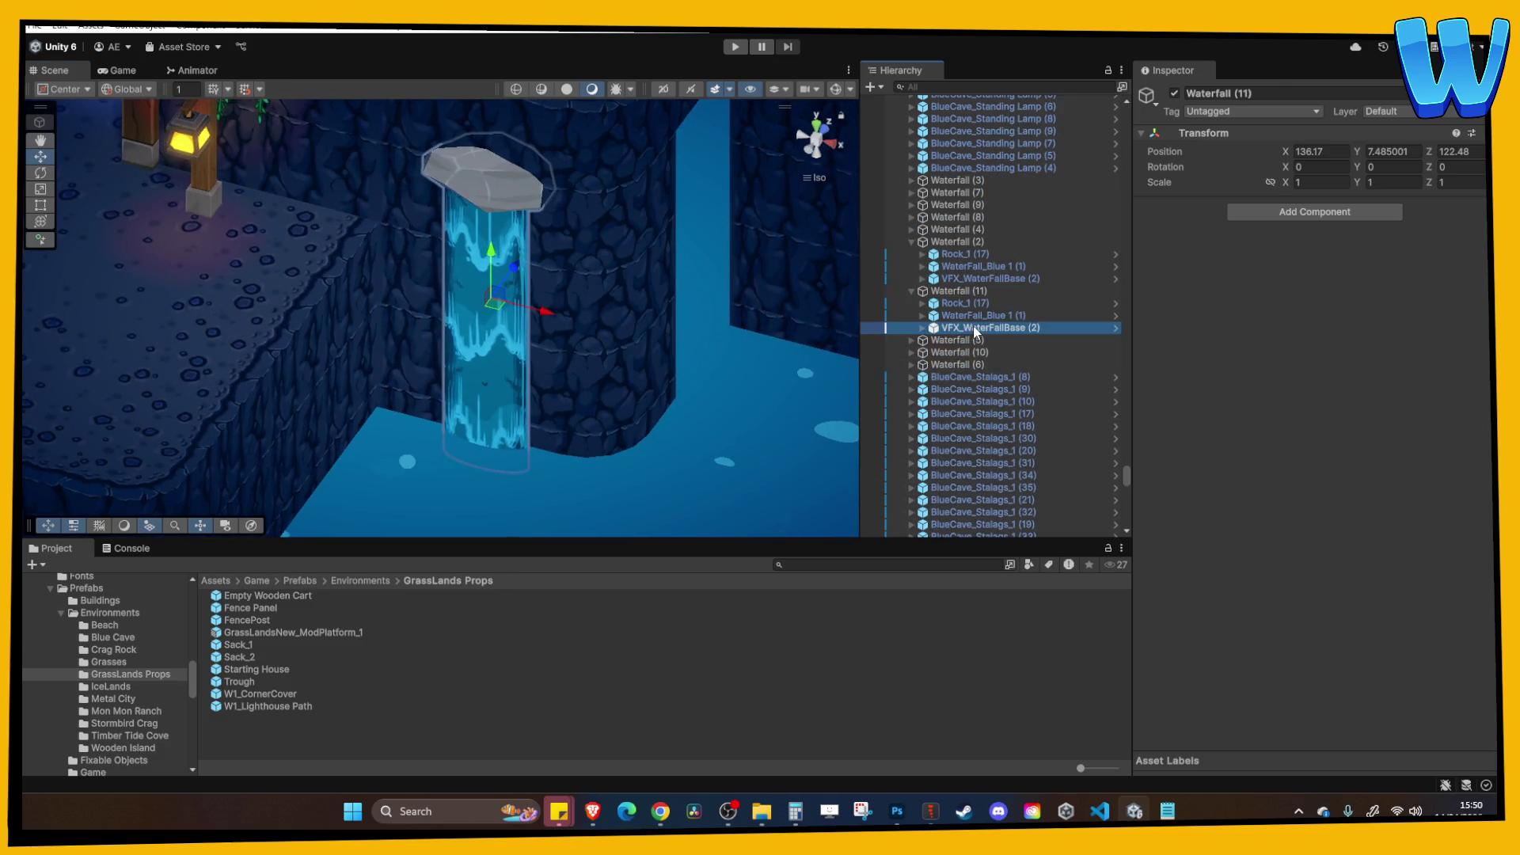
{"action": "left_click", "coordinate": [972, 326]}
{"action": "mouse_move", "coordinate": [624, 369]}
{"action": "left_mouse_down"}
{"action": "mouse_move", "coordinate": [663, 260]}
{"action": "mouse_move", "coordinate": [658, 400]}
{"action": "left_mouse_up"}
{"action": "scroll", "coordinate": [635, 331], "scroll_direction": "down", "scroll_amount": 3}
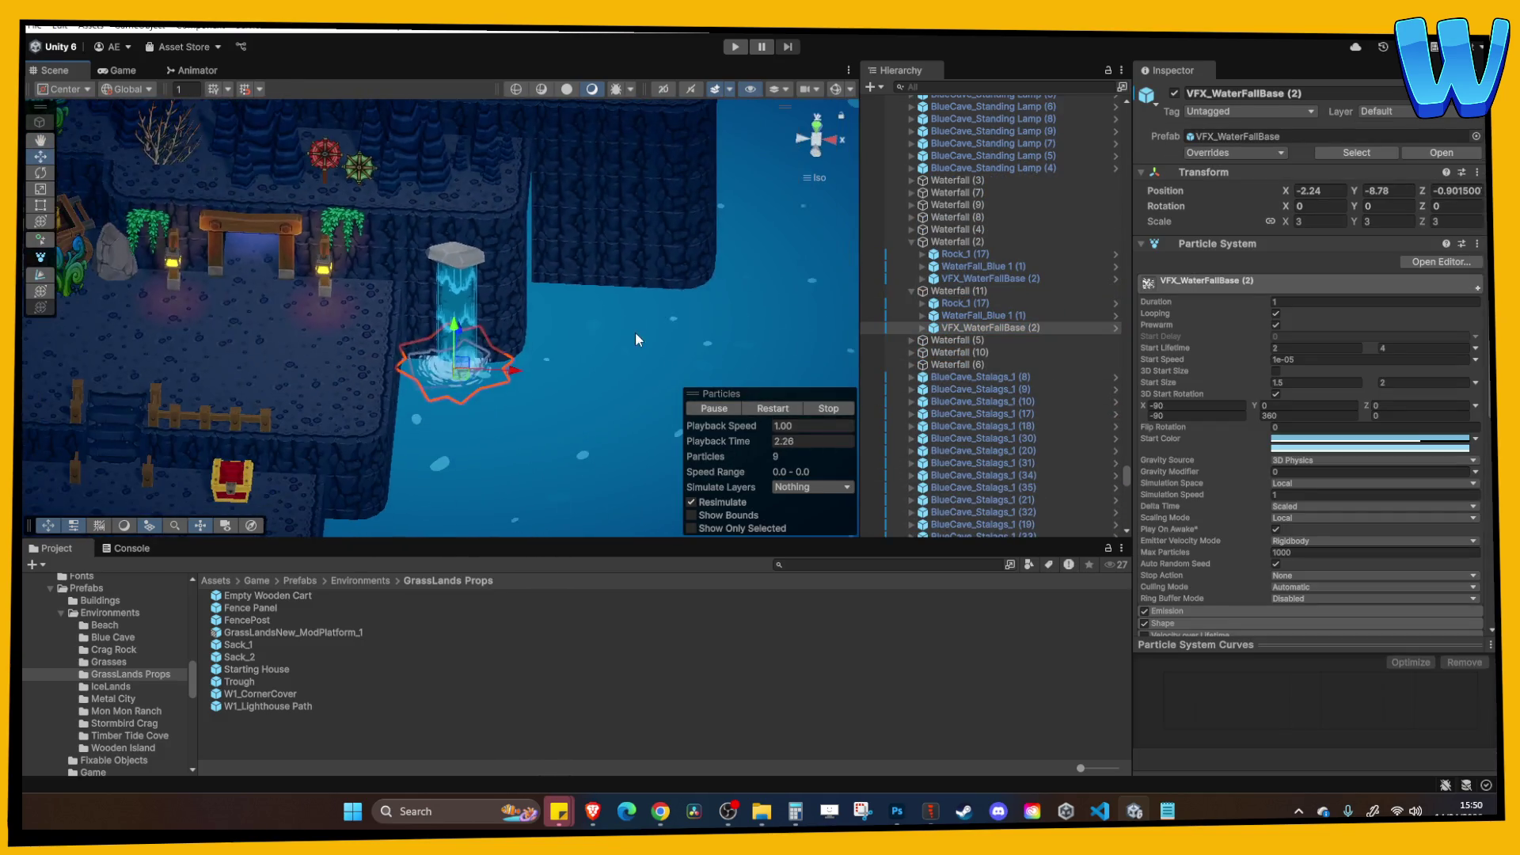
{"action": "scroll", "coordinate": [453, 274], "scroll_direction": "down", "scroll_amount": 3}
{"action": "mouse_move", "coordinate": [464, 257]}
{"action": "left_mouse_down"}
{"action": "mouse_move", "coordinate": [402, 342]}
{"action": "mouse_move", "coordinate": [502, 324]}
{"action": "left_mouse_up"}
{"action": "scroll", "coordinate": [366, 304], "scroll_direction": "up", "scroll_amount": 5}
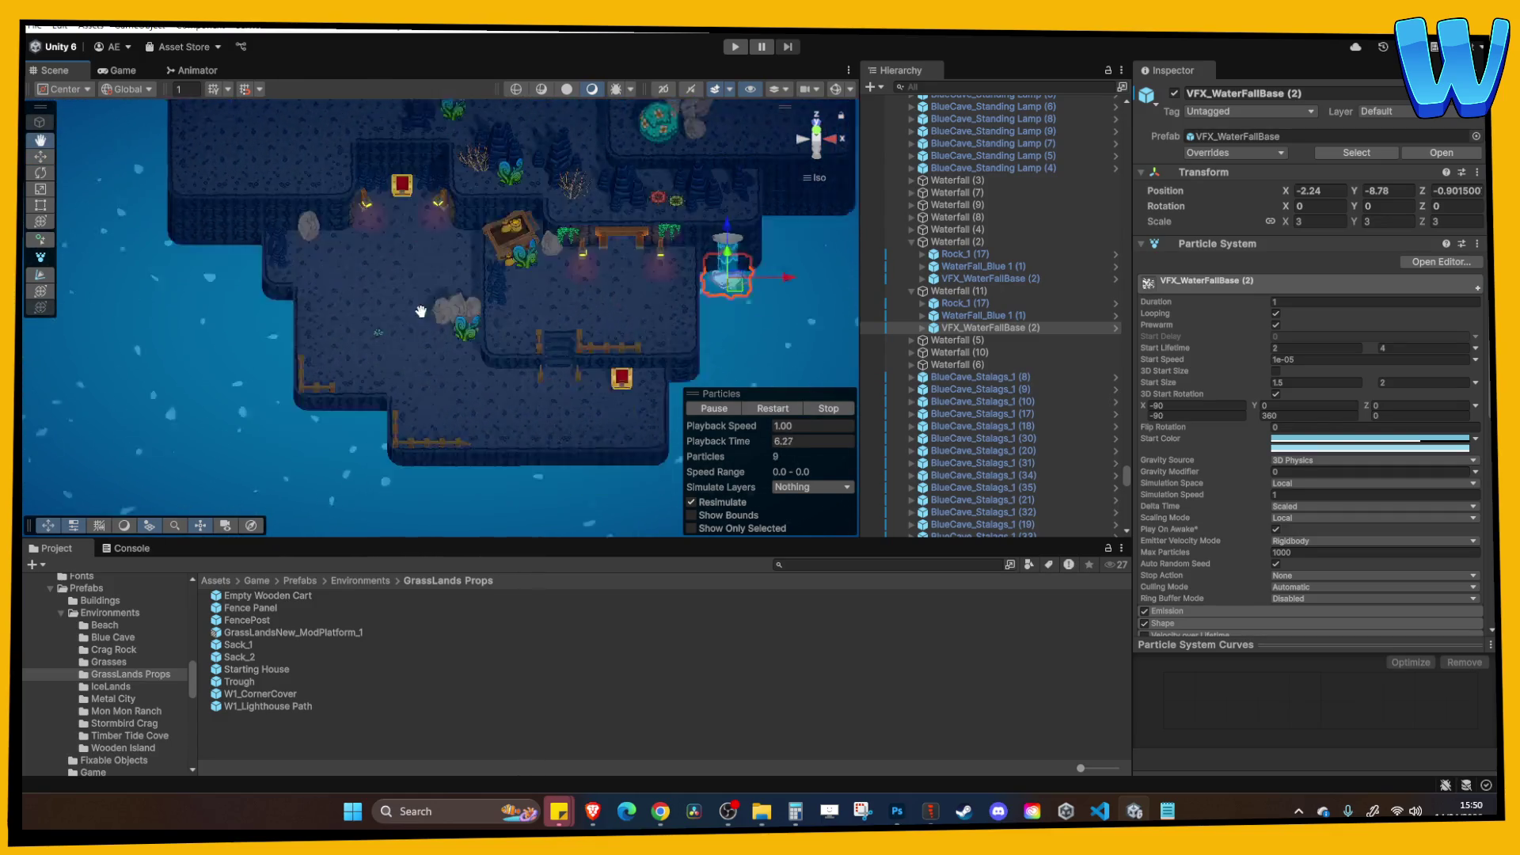
{"action": "scroll", "coordinate": [487, 362], "scroll_direction": "down", "scroll_amount": 2}
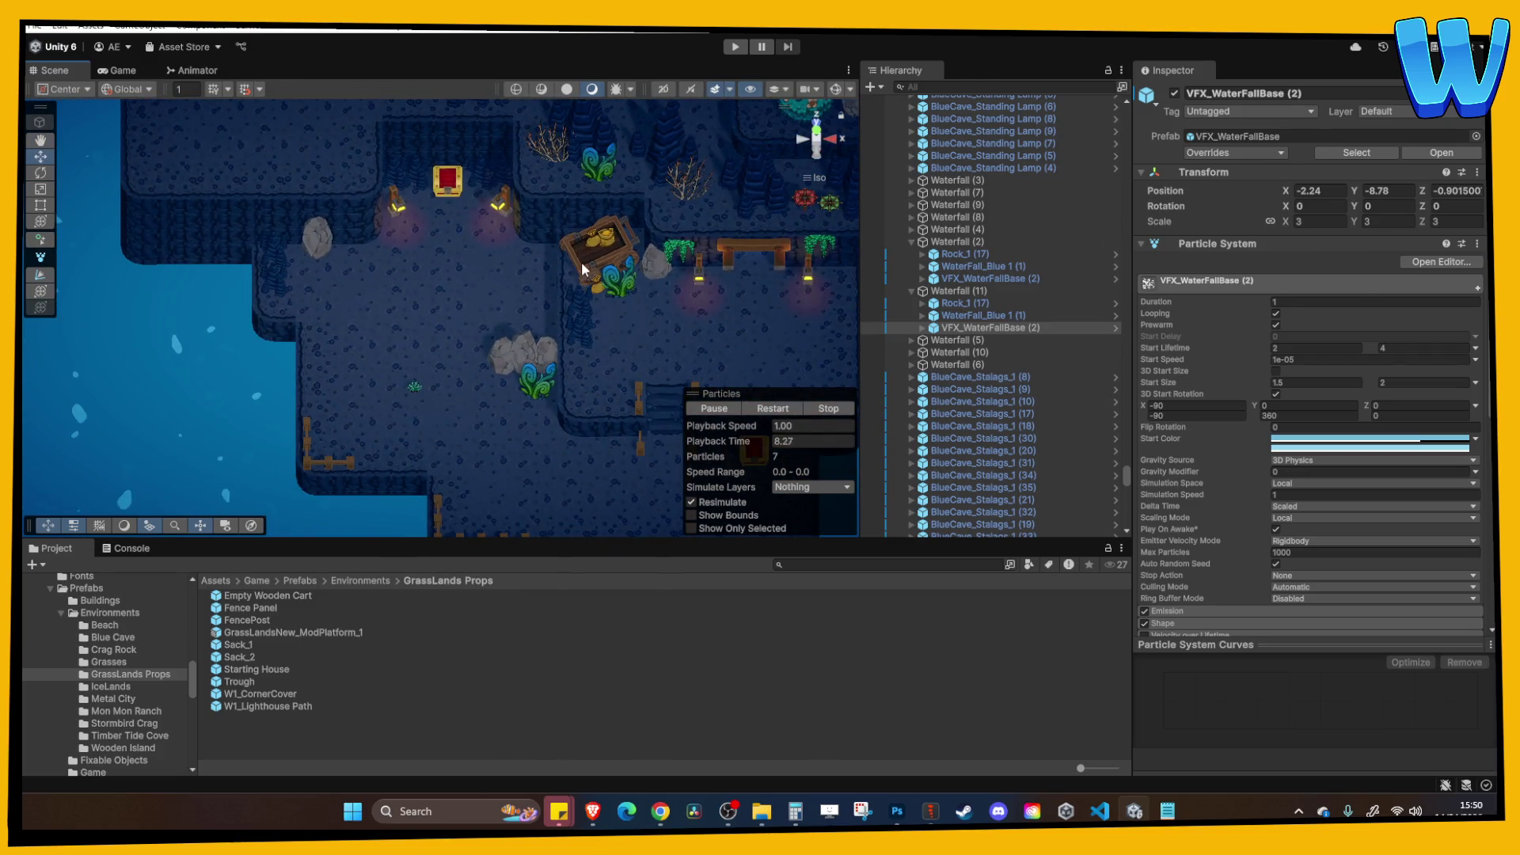
{"action": "left_click", "coordinate": [632, 272]}
{"action": "mouse_move", "coordinate": [632, 273]}
{"action": "left_mouse_down"}
{"action": "mouse_move", "coordinate": [674, 205]}
{"action": "mouse_move", "coordinate": [601, 332]}
{"action": "mouse_move", "coordinate": [581, 243]}
{"action": "mouse_move", "coordinate": [756, 264]}
{"action": "mouse_move", "coordinate": [686, 282]}
{"action": "mouse_move", "coordinate": [512, 267]}
{"action": "left_mouse_up"}
{"action": "left_click", "coordinate": [554, 307], "text": "shift"}
{"action": "left_click", "coordinate": [597, 313]}
{"action": "left_click", "coordinate": [544, 243]}
{"action": "left_click", "coordinate": [755, 264]}
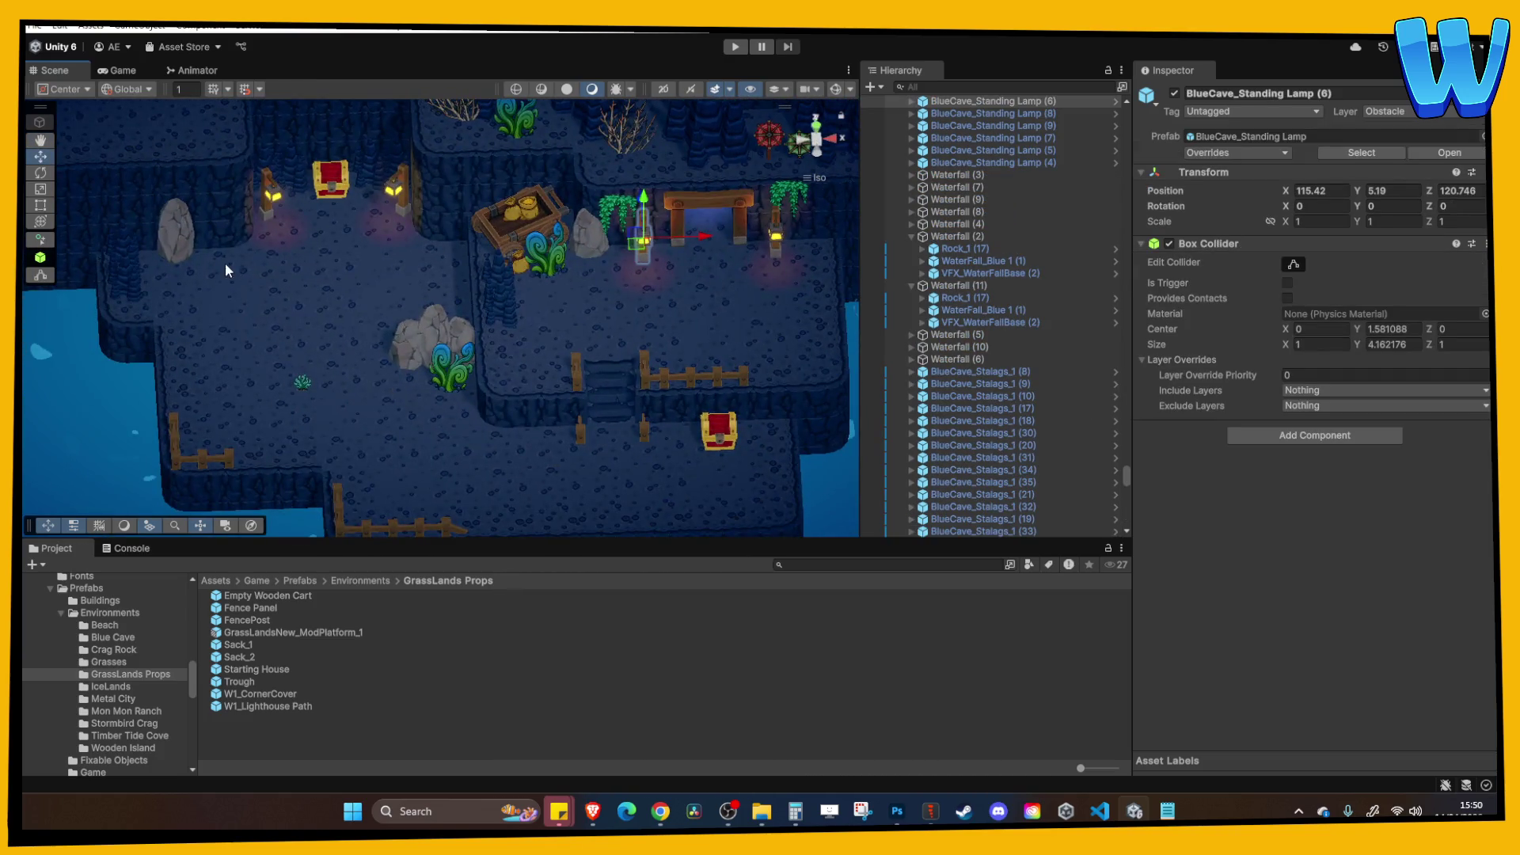
{"action": "left_click_drag", "start_coordinate": [224, 287], "coordinate": [281, 298]}
Set Crag Rock Collide (11) to Rotation Y 90.
{"action": "left_click", "coordinate": [250, 301]}
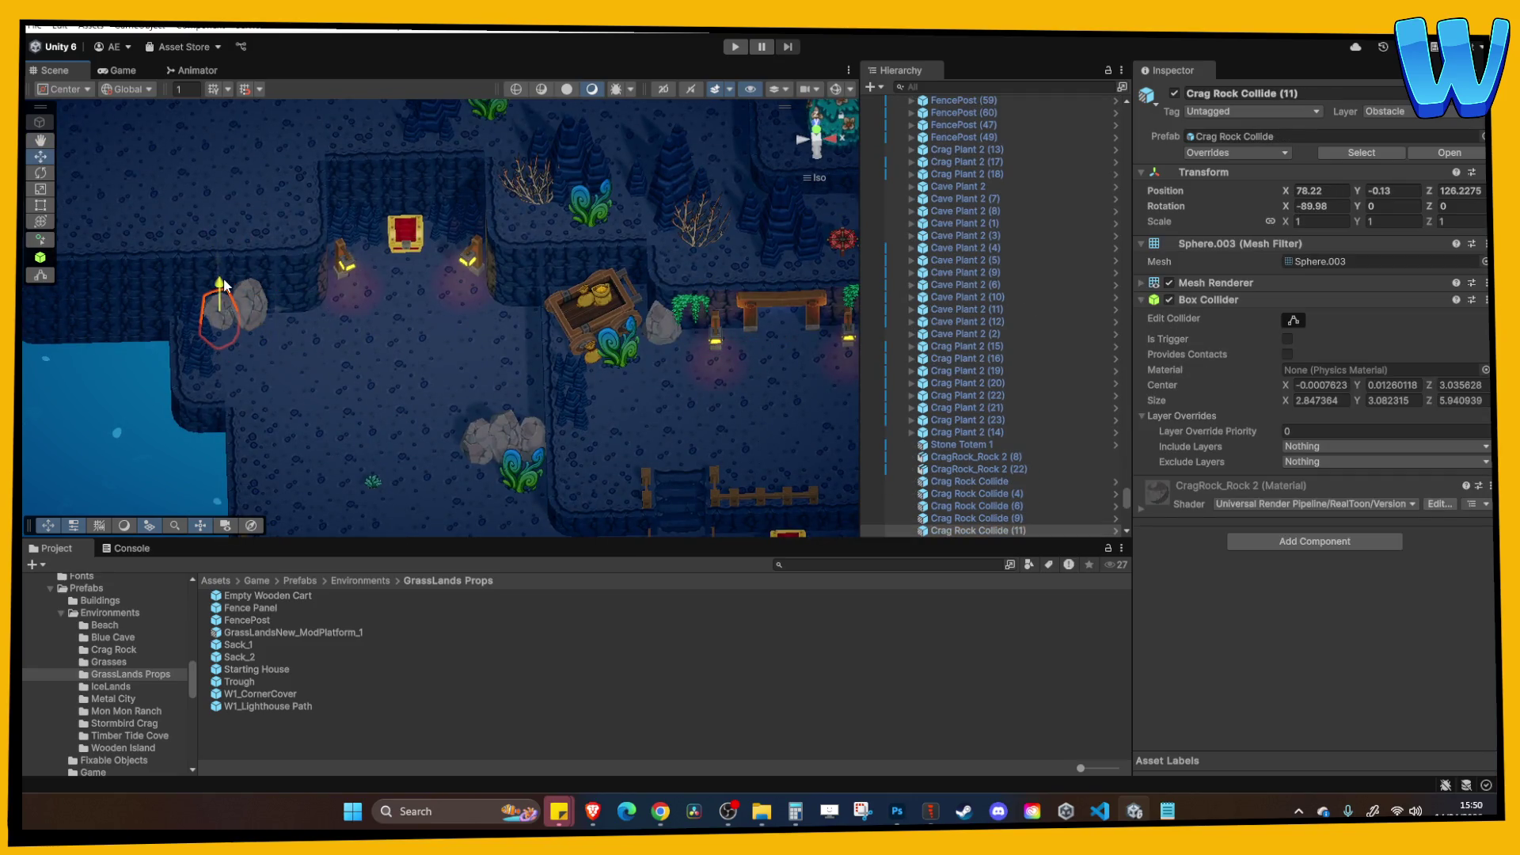
{"action": "key", "text": "f"}
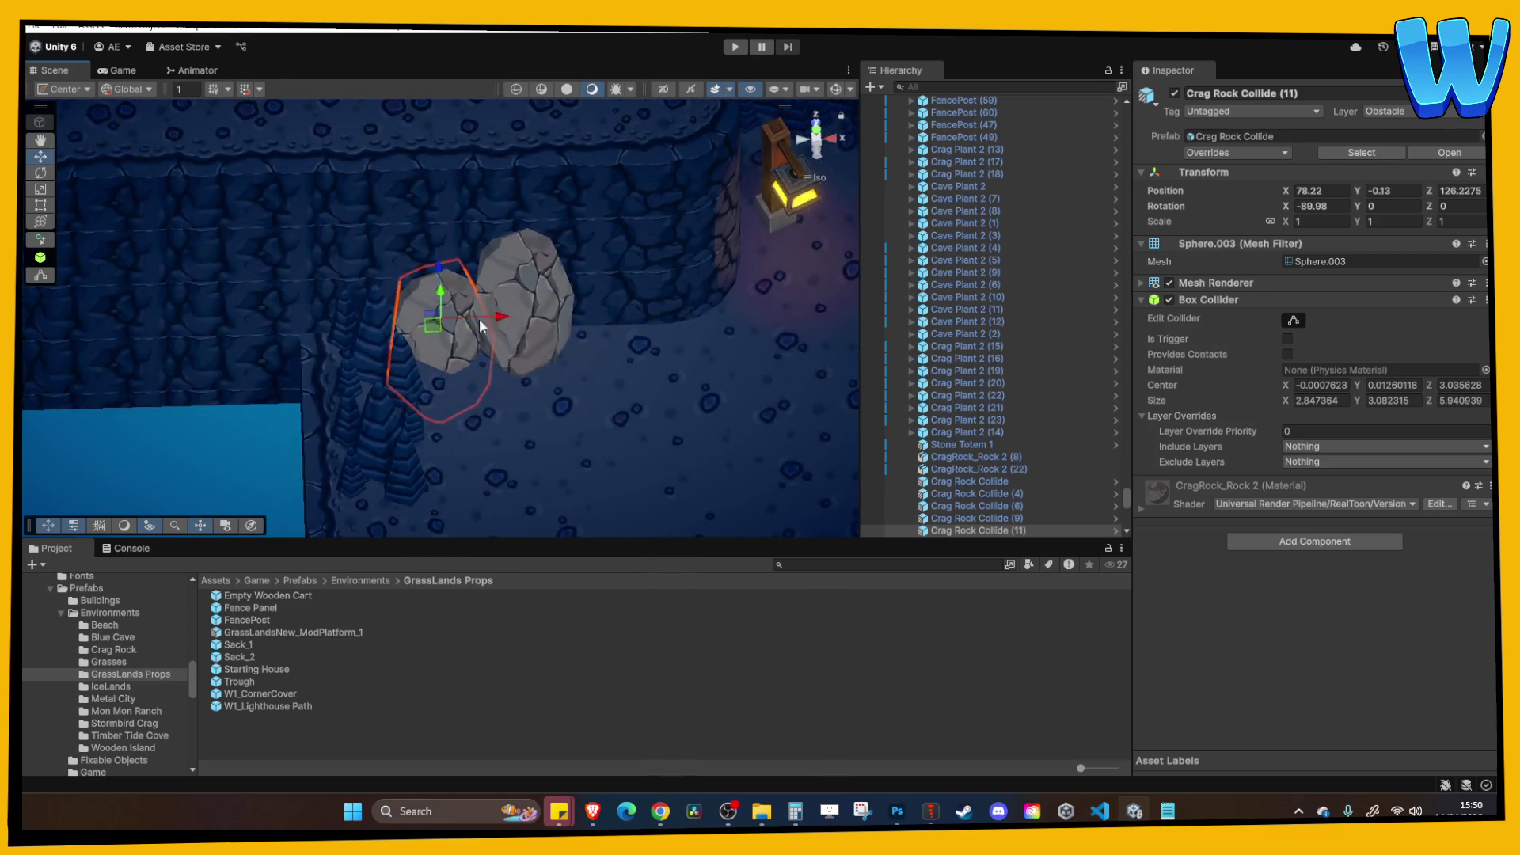
{"action": "type", "text": "90"}
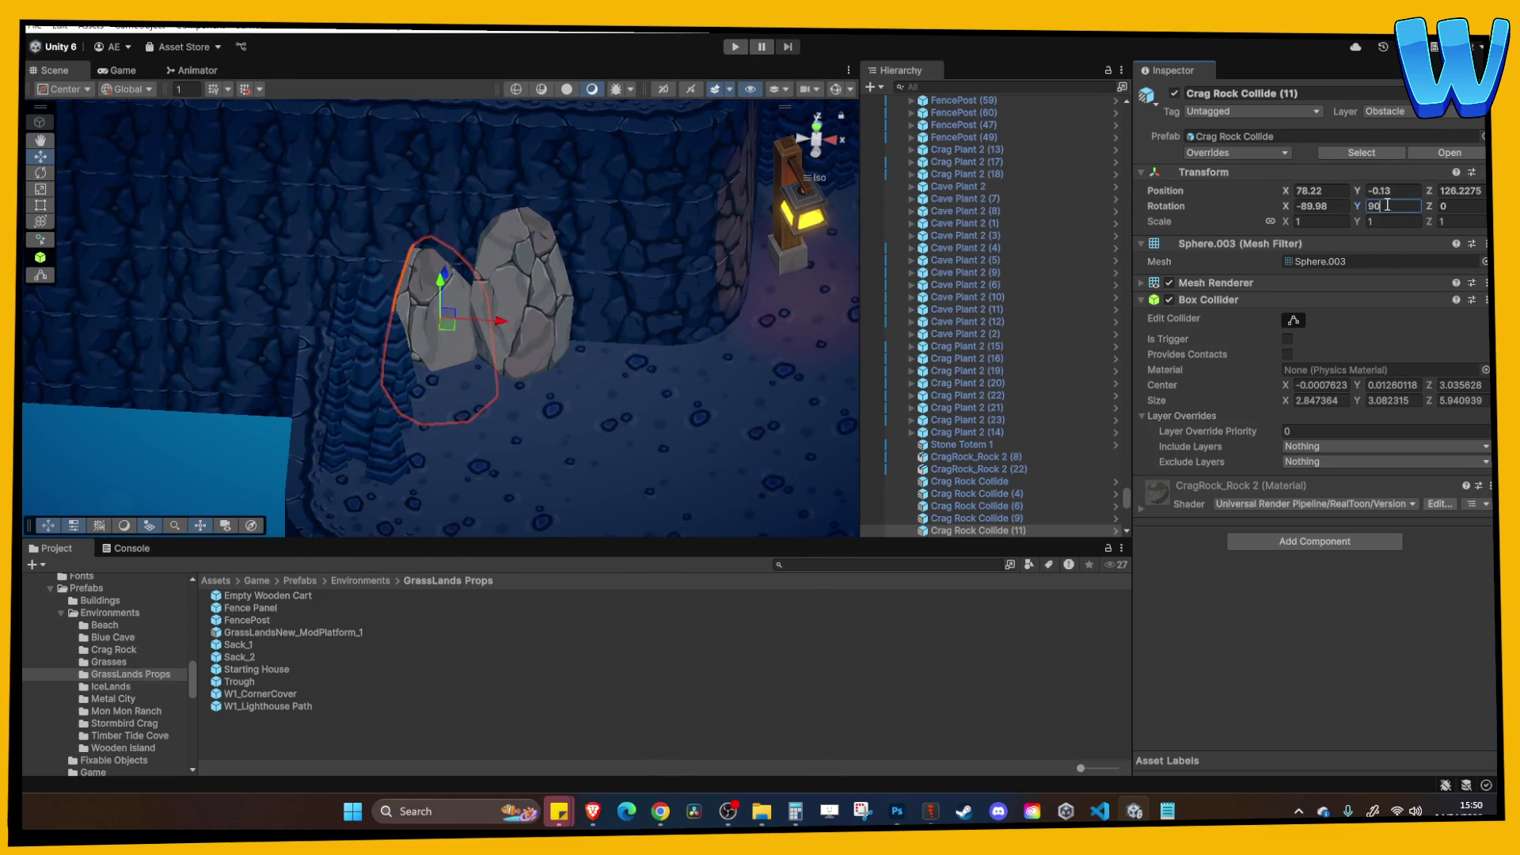
Select floor tiles near the bridge, then the Player character.
{"action": "left_click", "coordinate": [771, 275]}
{"action": "scroll", "coordinate": [699, 349], "scroll_direction": "down", "scroll_amount": 5}
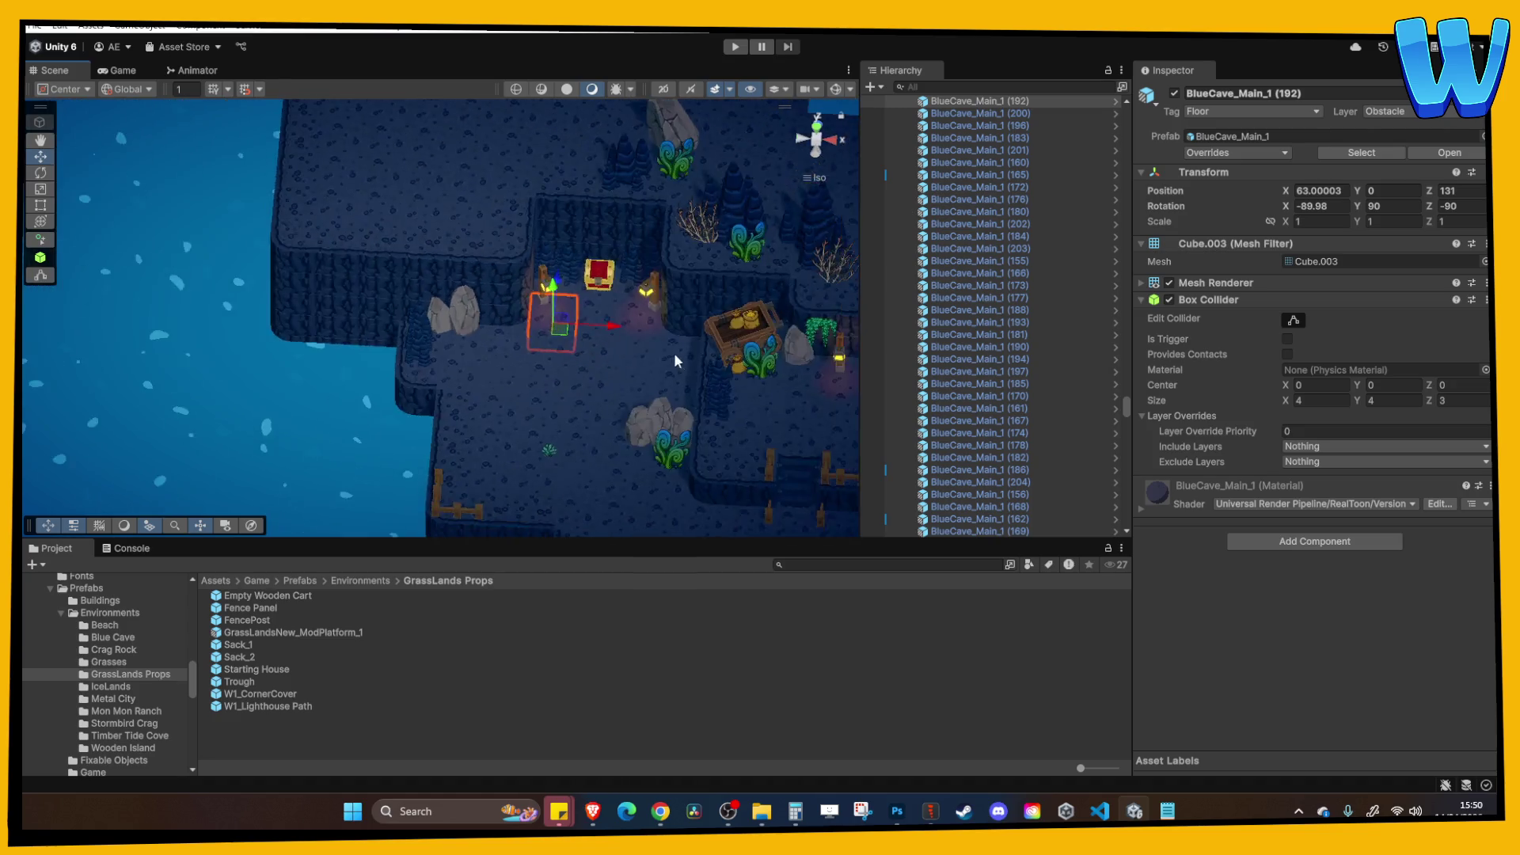
{"action": "scroll", "coordinate": [608, 378], "scroll_direction": "down", "scroll_amount": 5}
{"action": "scroll", "coordinate": [519, 363], "scroll_direction": "up", "scroll_amount": 4}
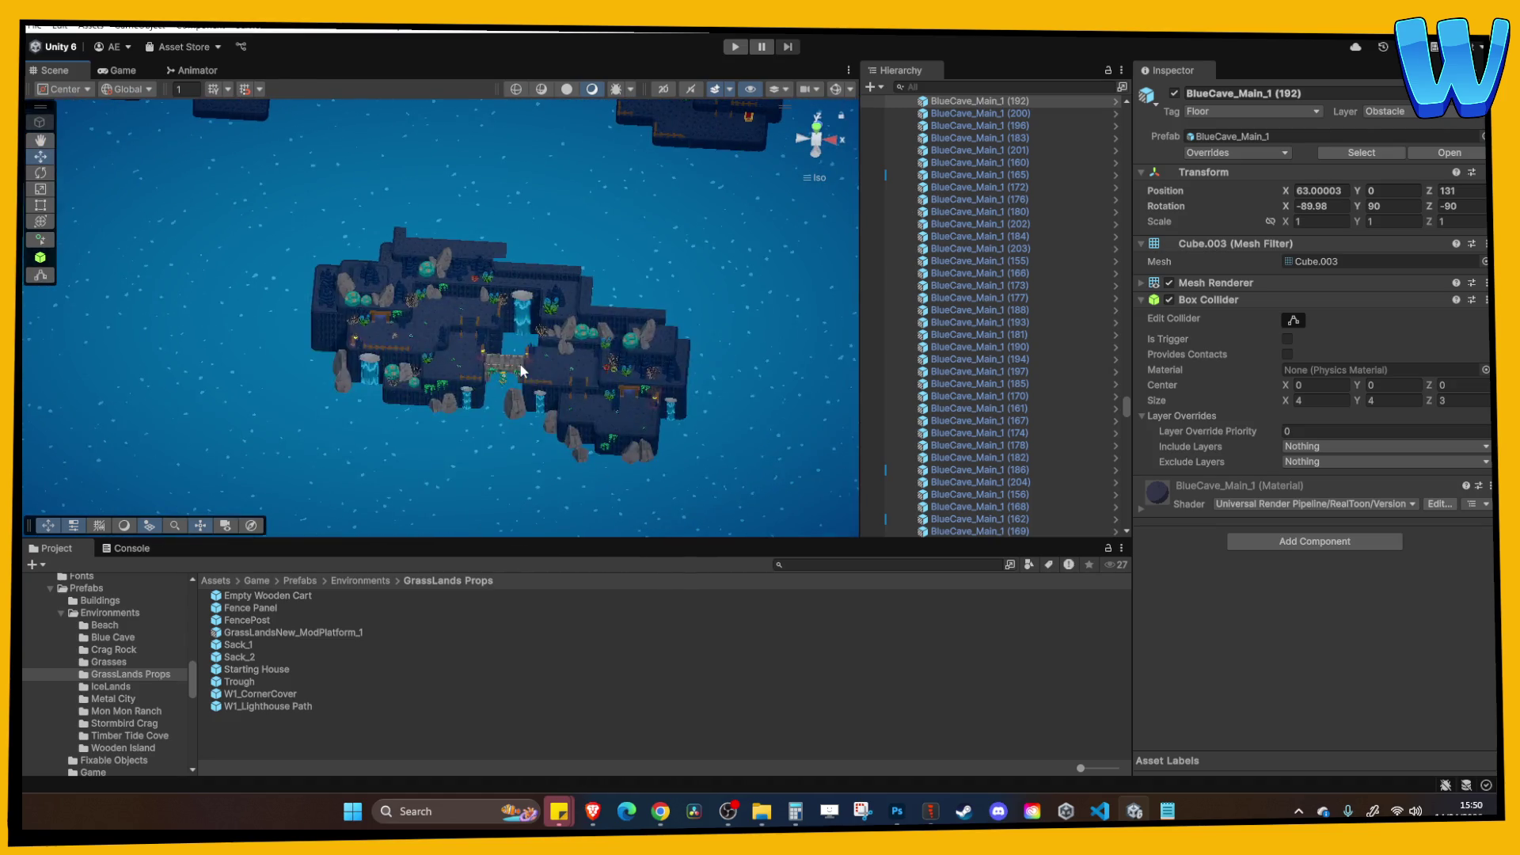
{"action": "left_click", "coordinate": [600, 359]}
{"action": "scroll", "coordinate": [554, 356], "scroll_direction": "up", "scroll_amount": 8}
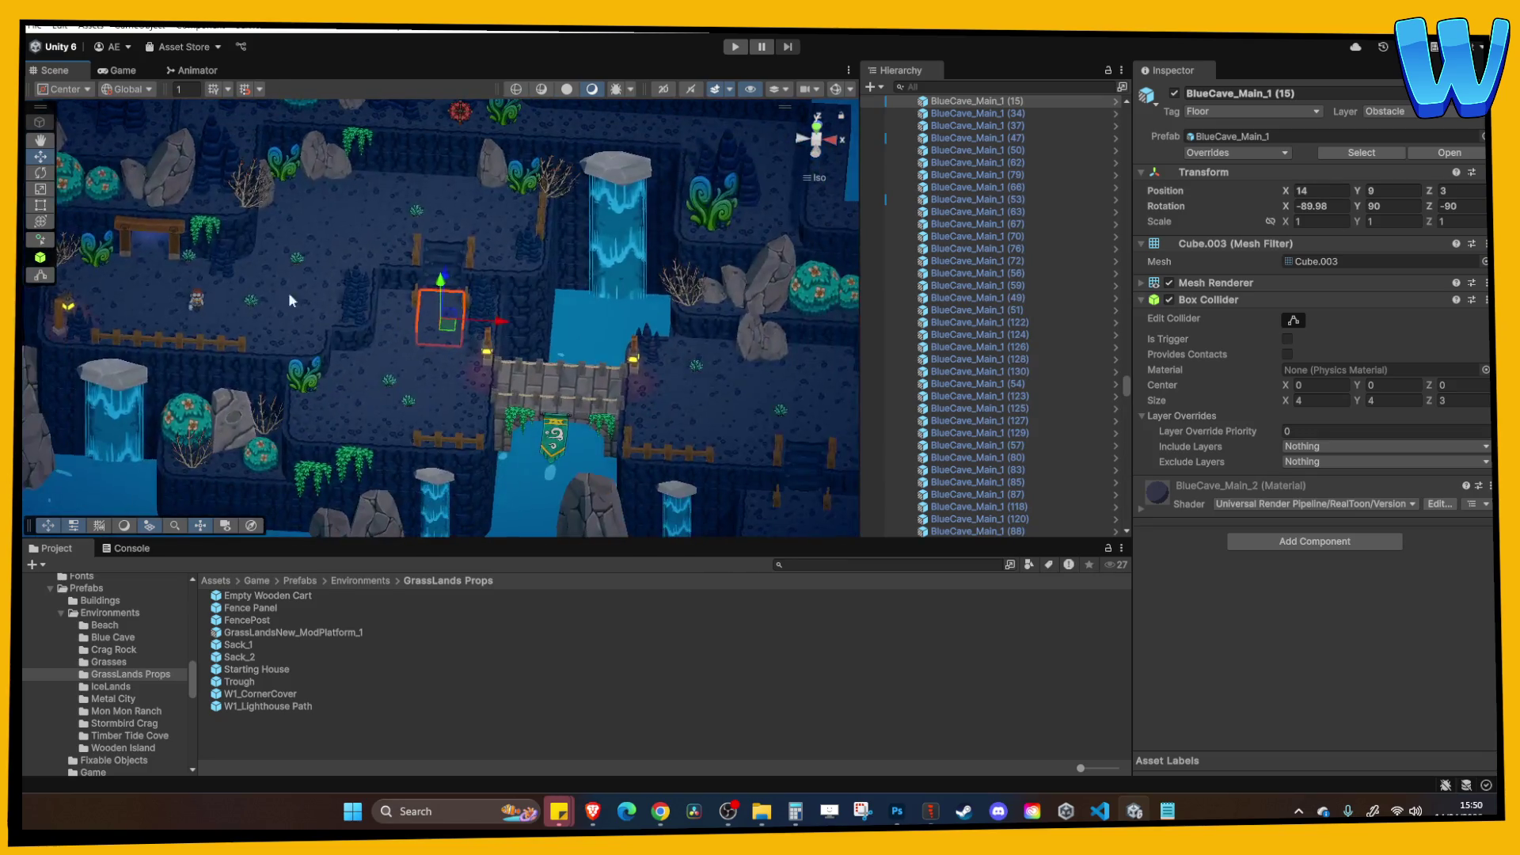
{"action": "left_click", "coordinate": [197, 299]}
{"action": "scroll", "coordinate": [249, 300], "scroll_direction": "down", "scroll_amount": 8}
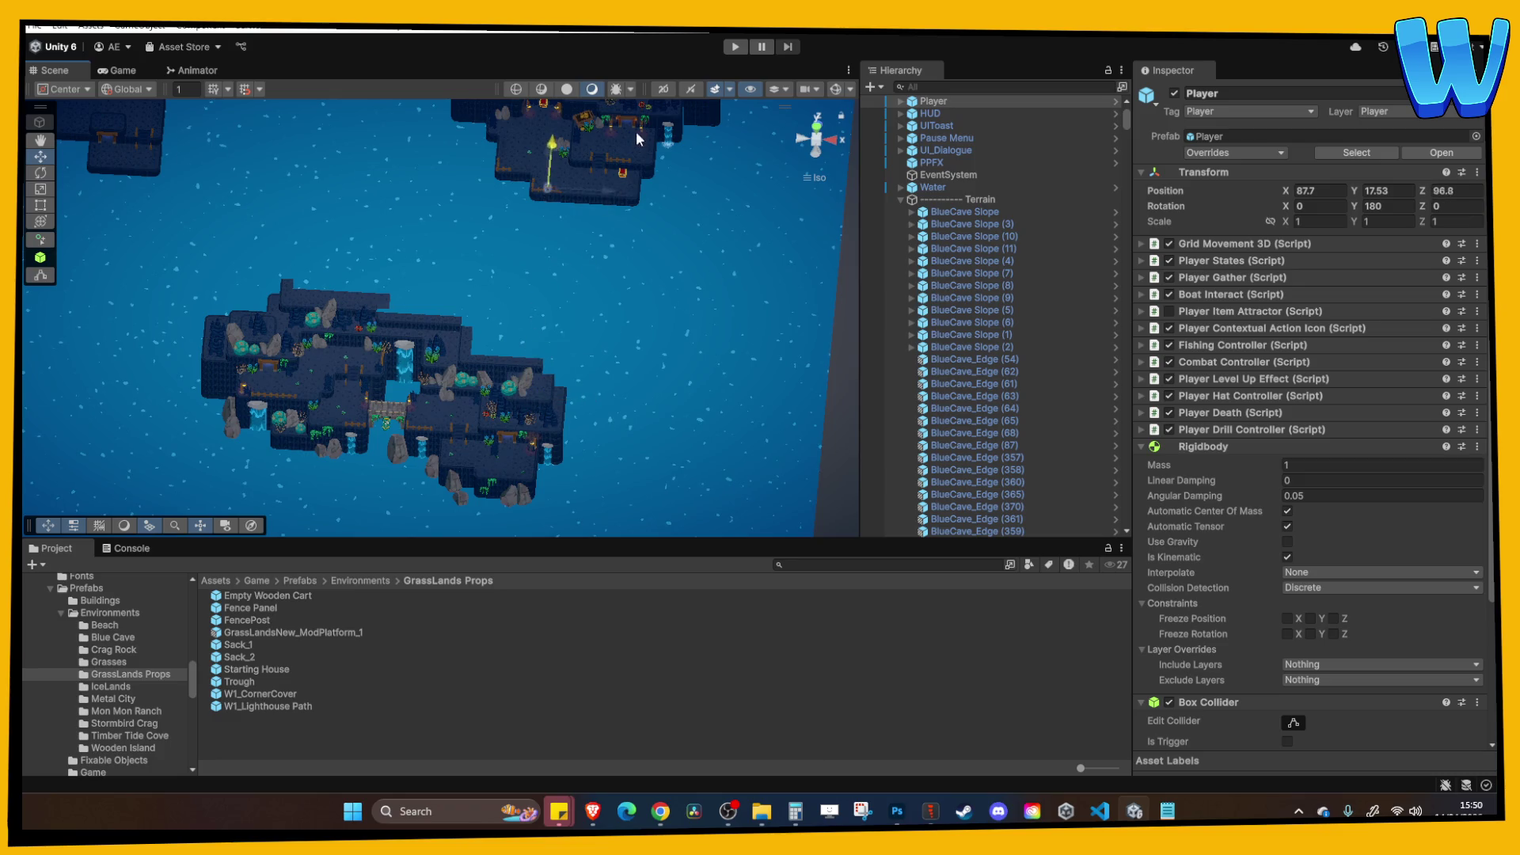
Frame the Player up close and adjust its height slightly.
{"action": "key", "text": "f"}
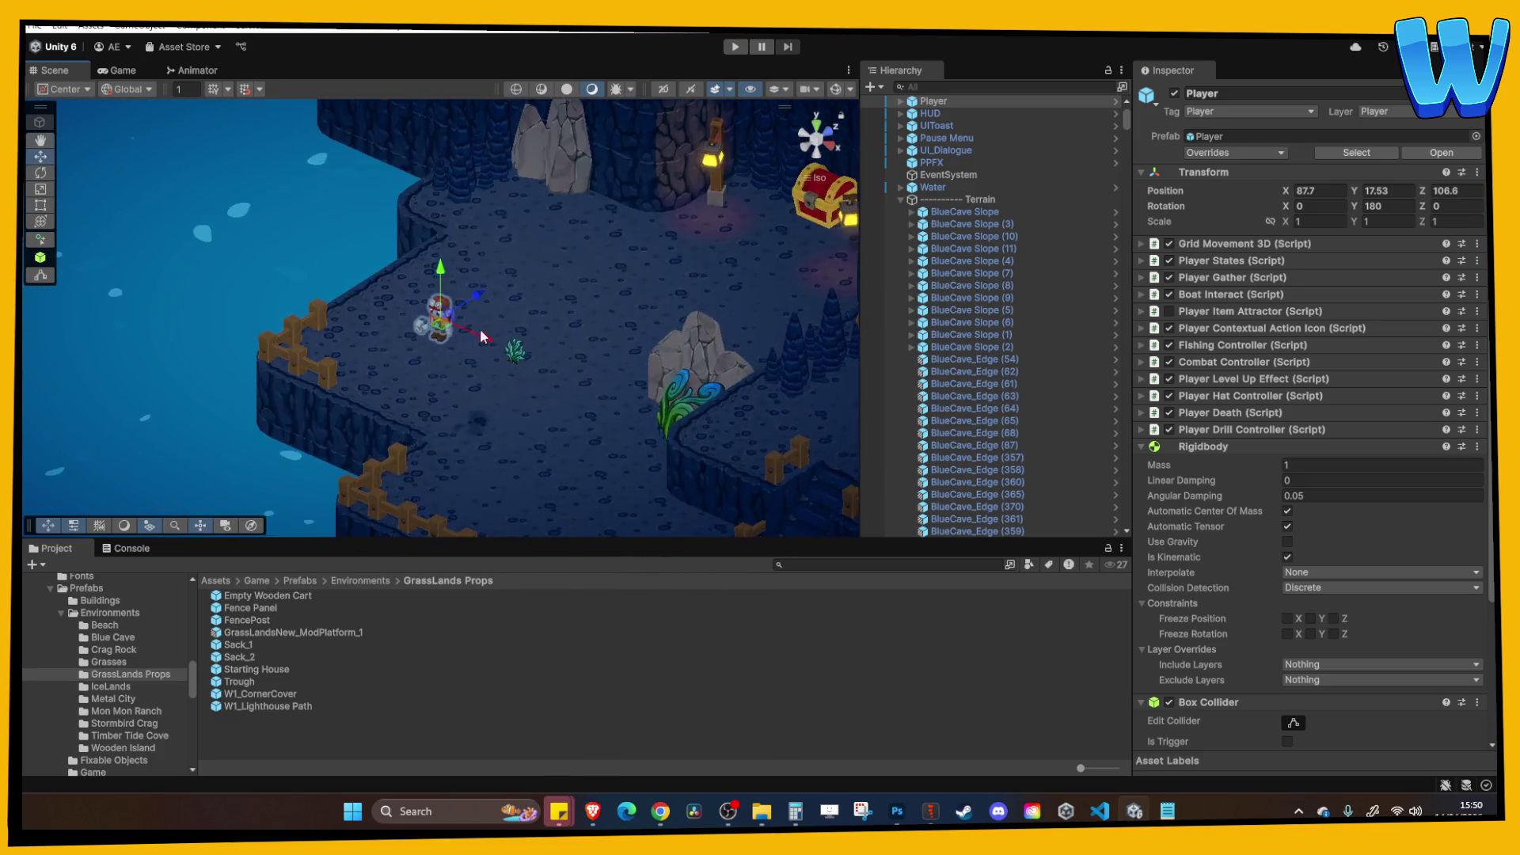
{"action": "key", "text": "f"}
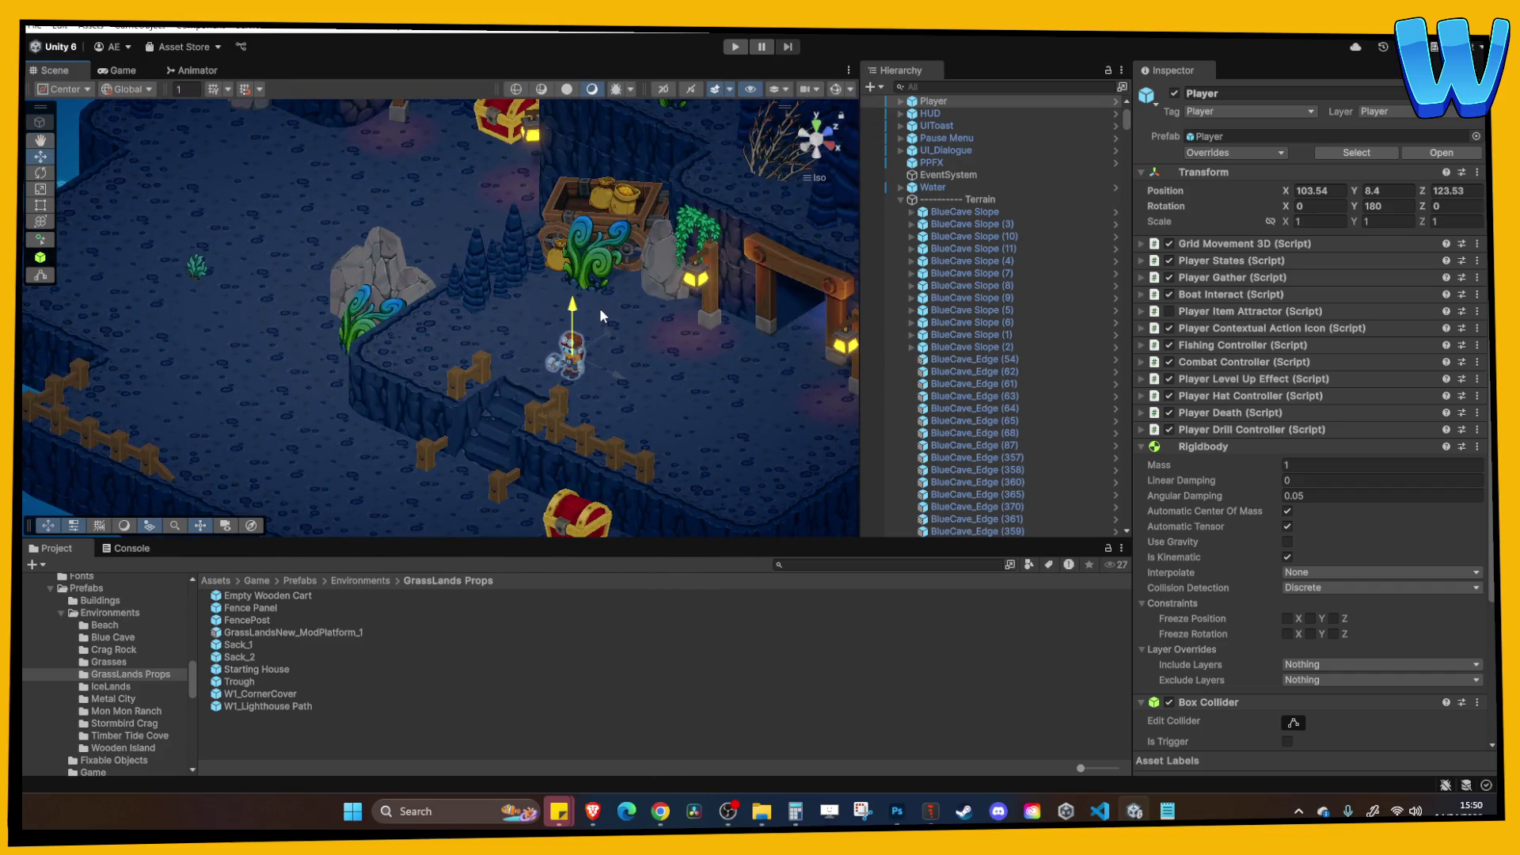
{"action": "key", "text": "f"}
{"action": "left_click_drag", "start_coordinate": [442, 281], "coordinate": [443, 282]}
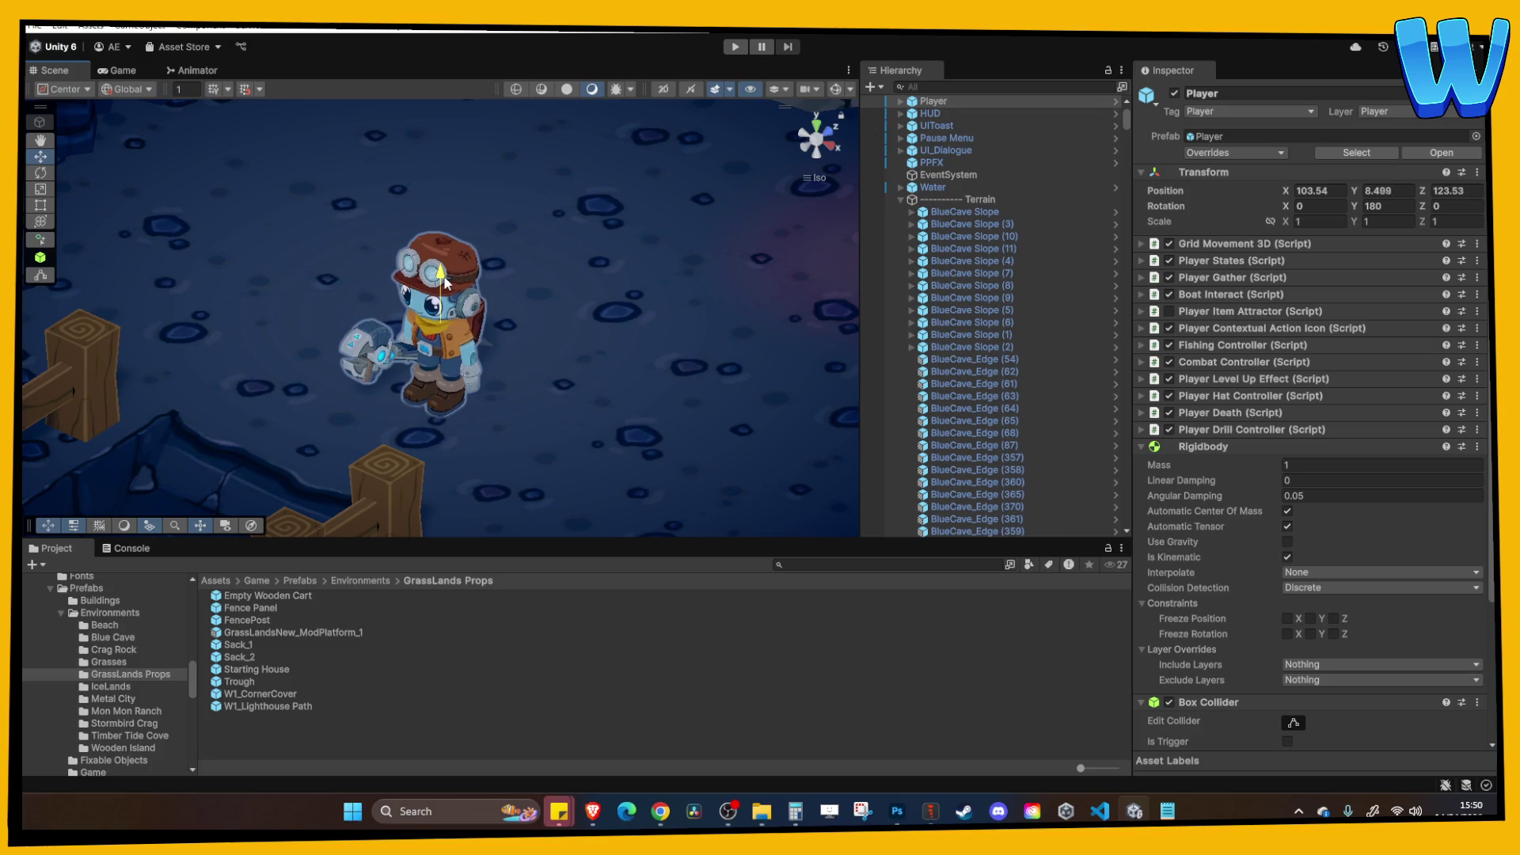
With grid snapping on, place the Player beside the gate lantern and start Play mode.
{"action": "left_click", "coordinate": [245, 89]}
{"action": "scroll", "coordinate": [436, 317], "scroll_direction": "down", "scroll_amount": 5}
{"action": "mouse_move", "coordinate": [456, 368]}
{"action": "left_mouse_down"}
{"action": "mouse_move", "coordinate": [611, 392]}
{"action": "mouse_move", "coordinate": [651, 342]}
{"action": "mouse_move", "coordinate": [809, 300]}
{"action": "left_mouse_up"}
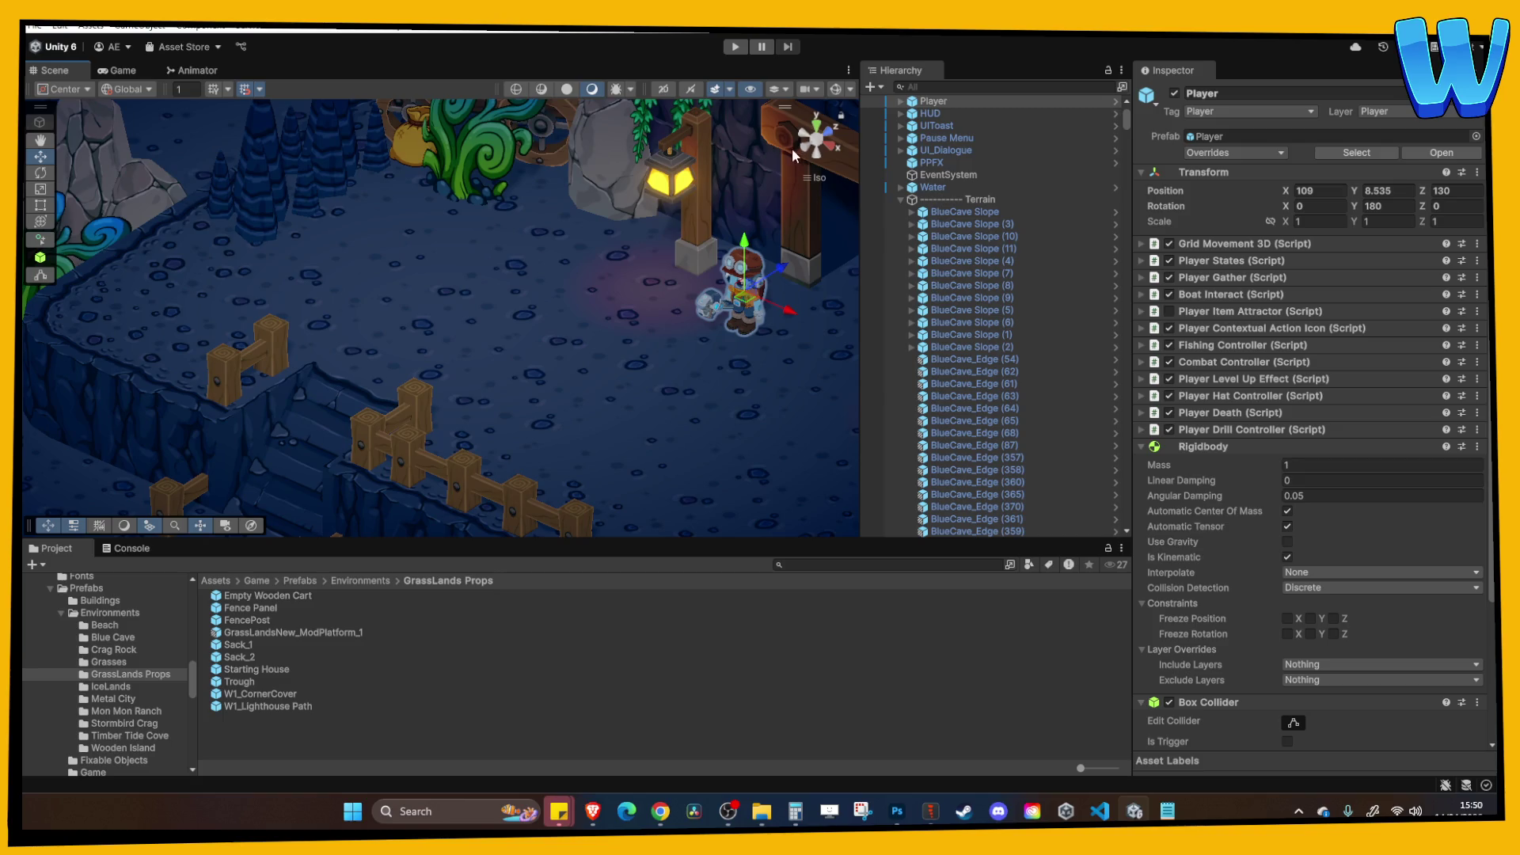
{"action": "left_click", "coordinate": [736, 47]}
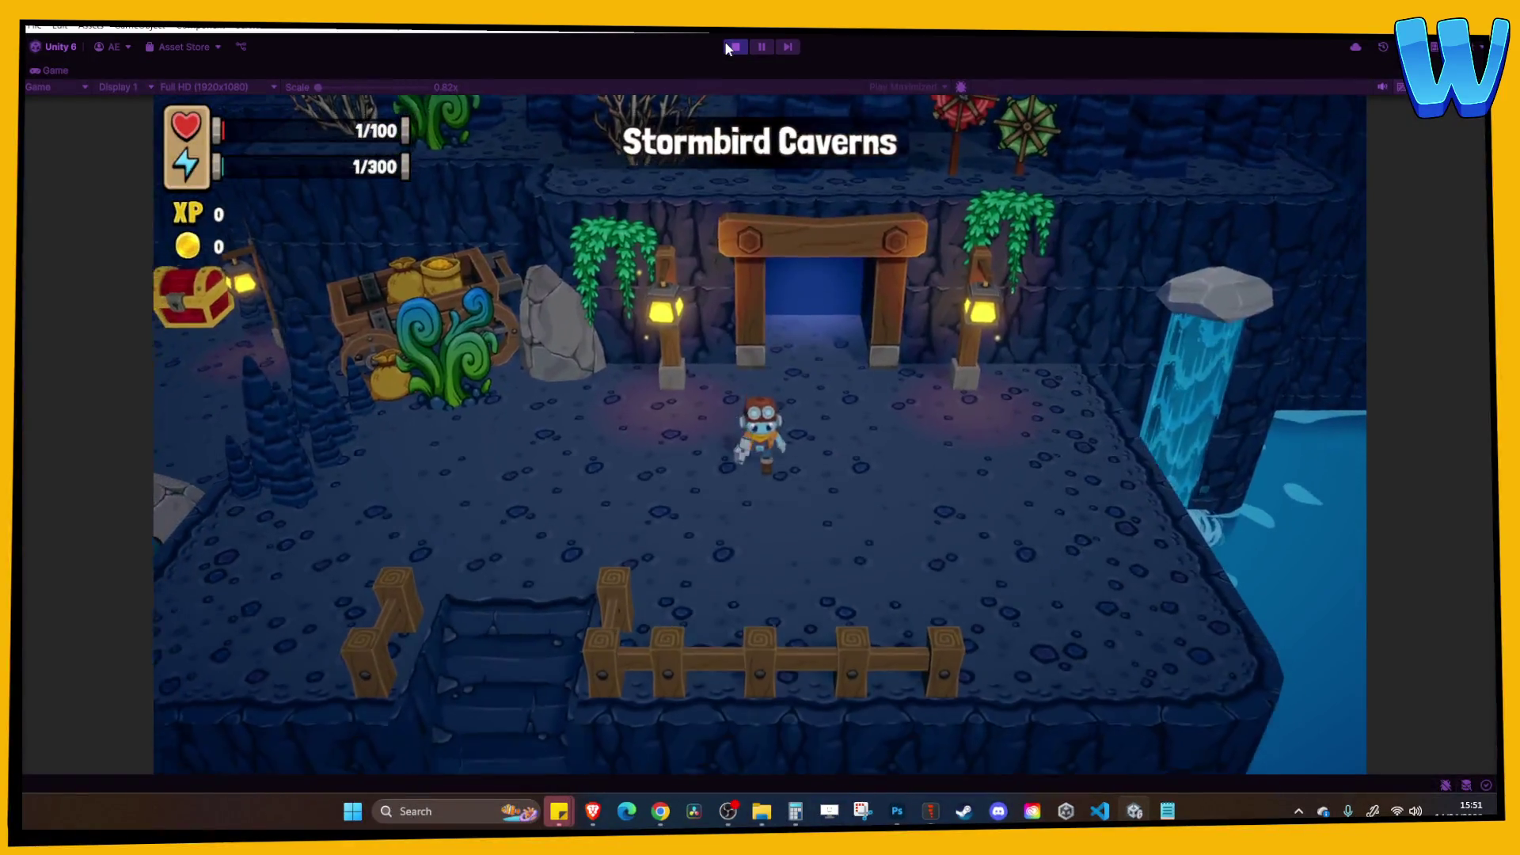
Walk down through the cave and open the nearby chest and the far chest between the lanterns.
{"action": "key", "text": "a"}
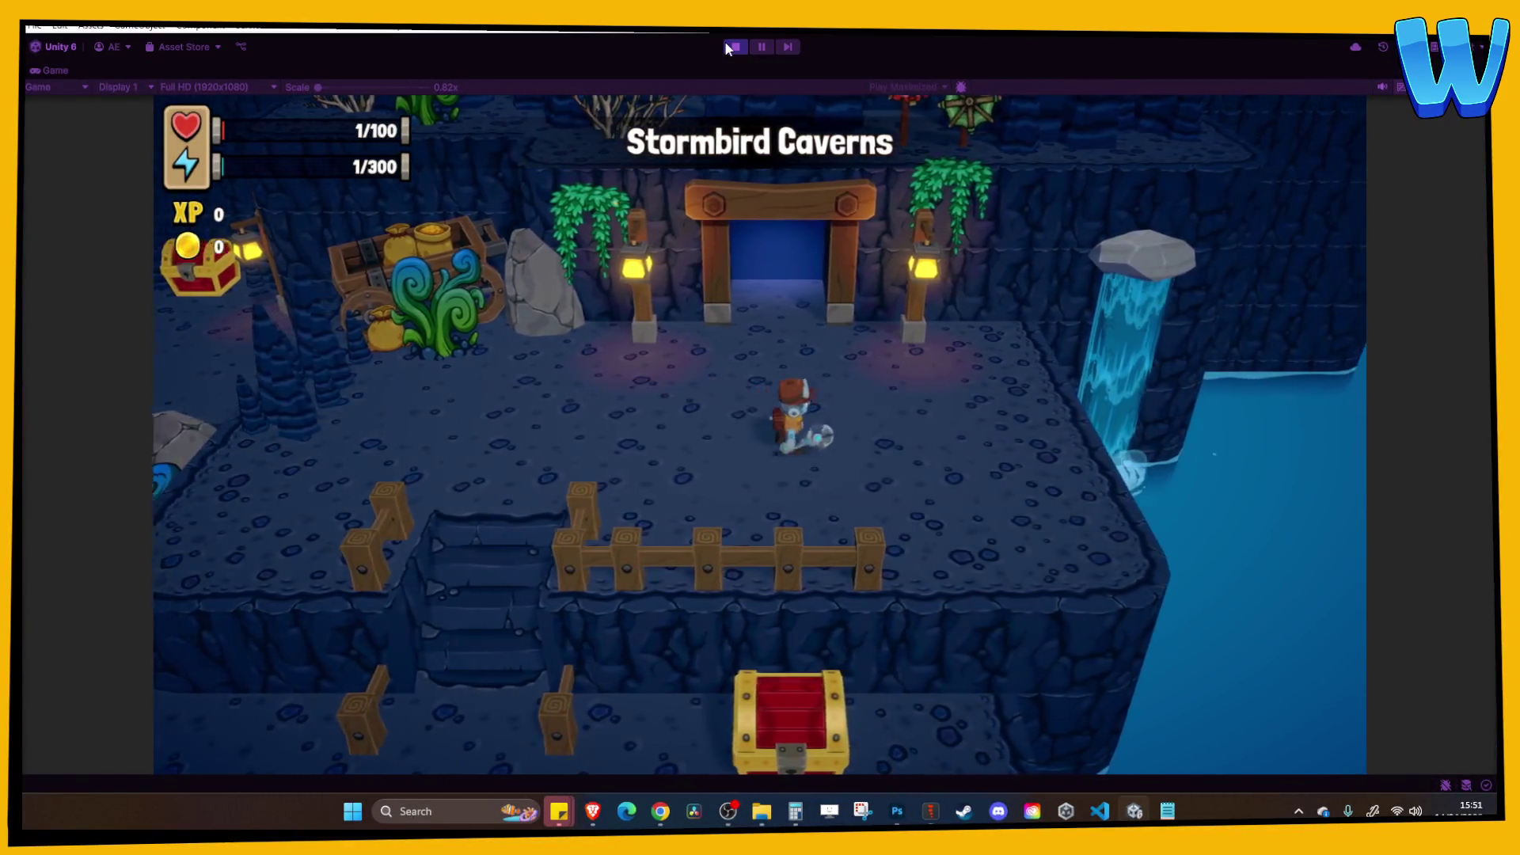
{"action": "key", "text": "s"}
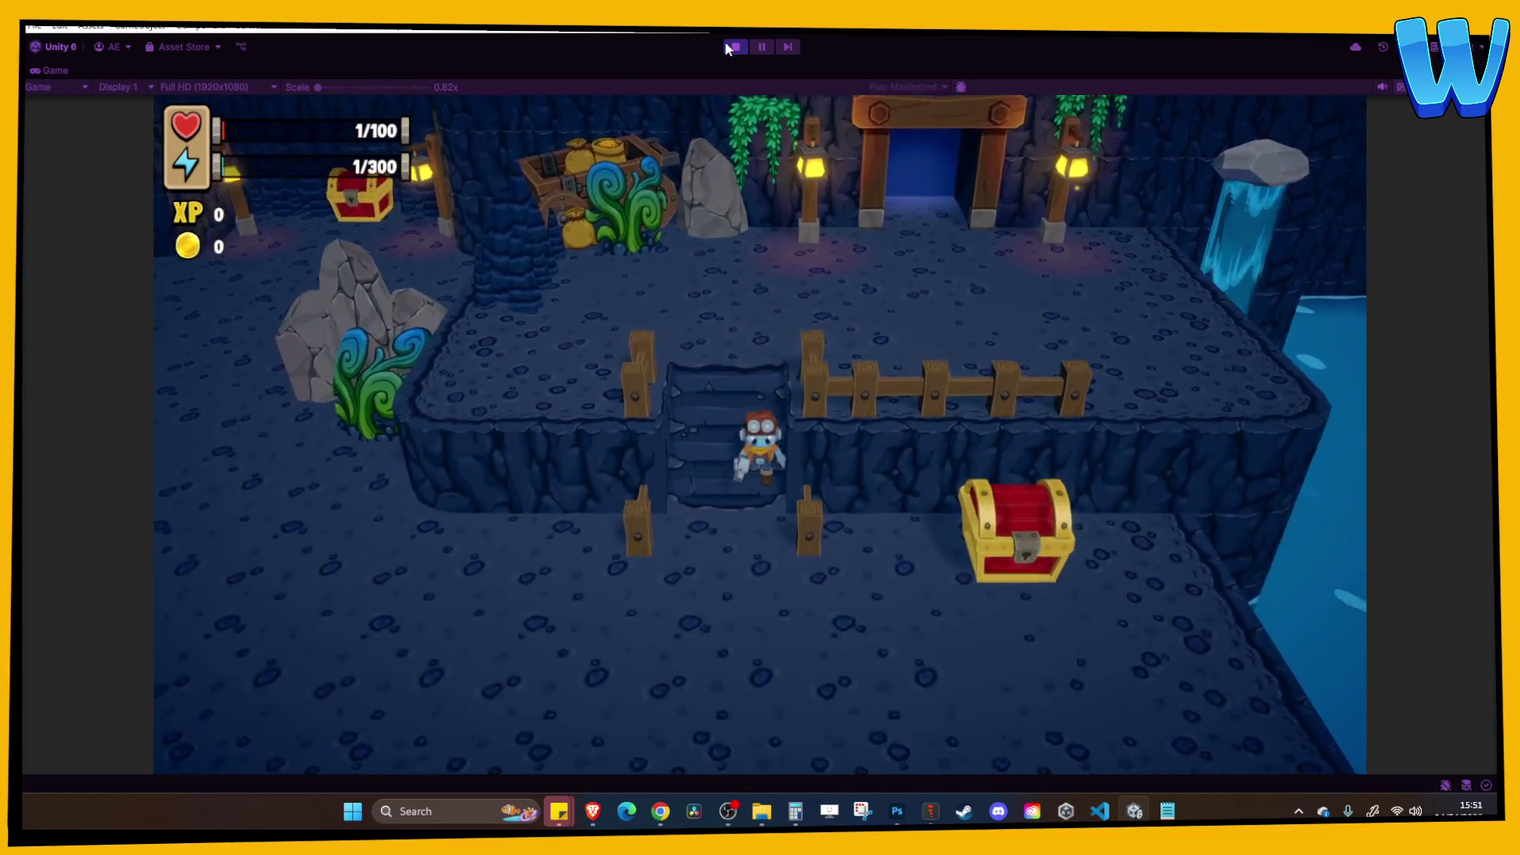
{"action": "key", "text": "d"}
{"action": "key", "text": "e"}
{"action": "key", "text": "a"}
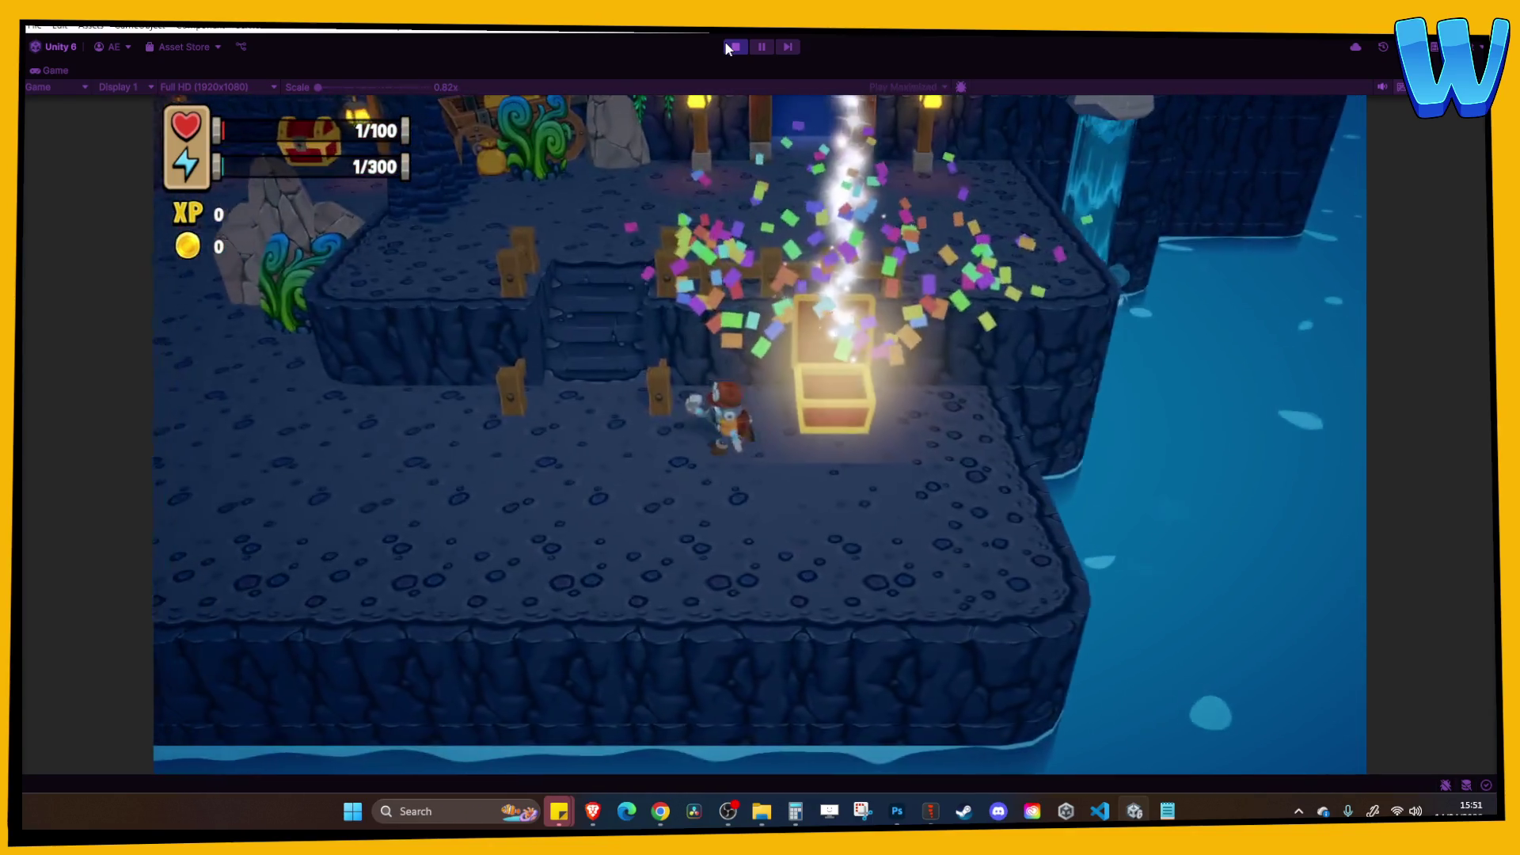
{"action": "key", "text": "a"}
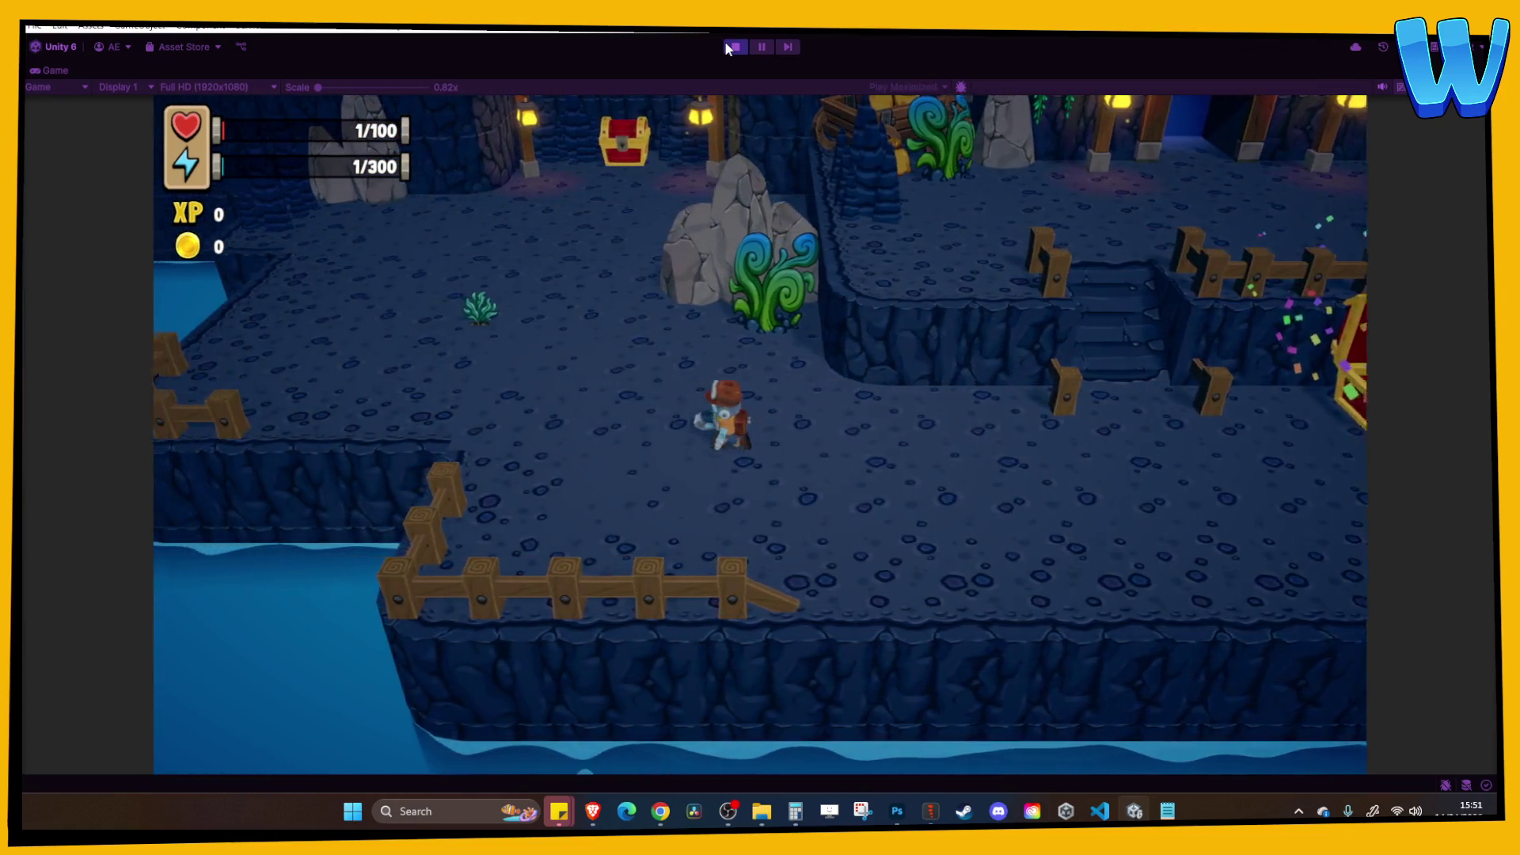
{"action": "key", "text": "w"}
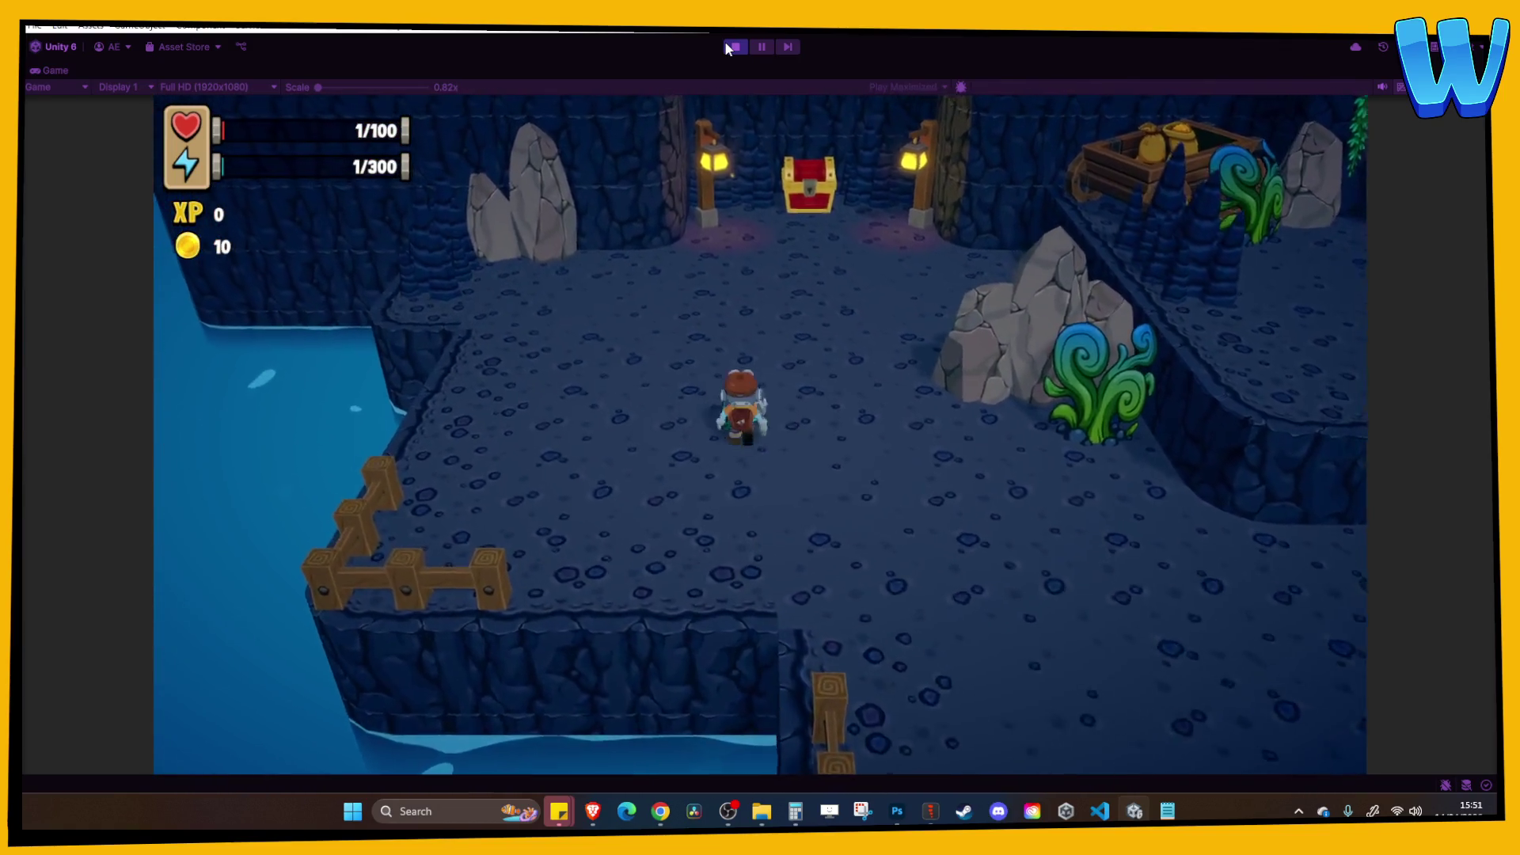
{"action": "key", "text": "w"}
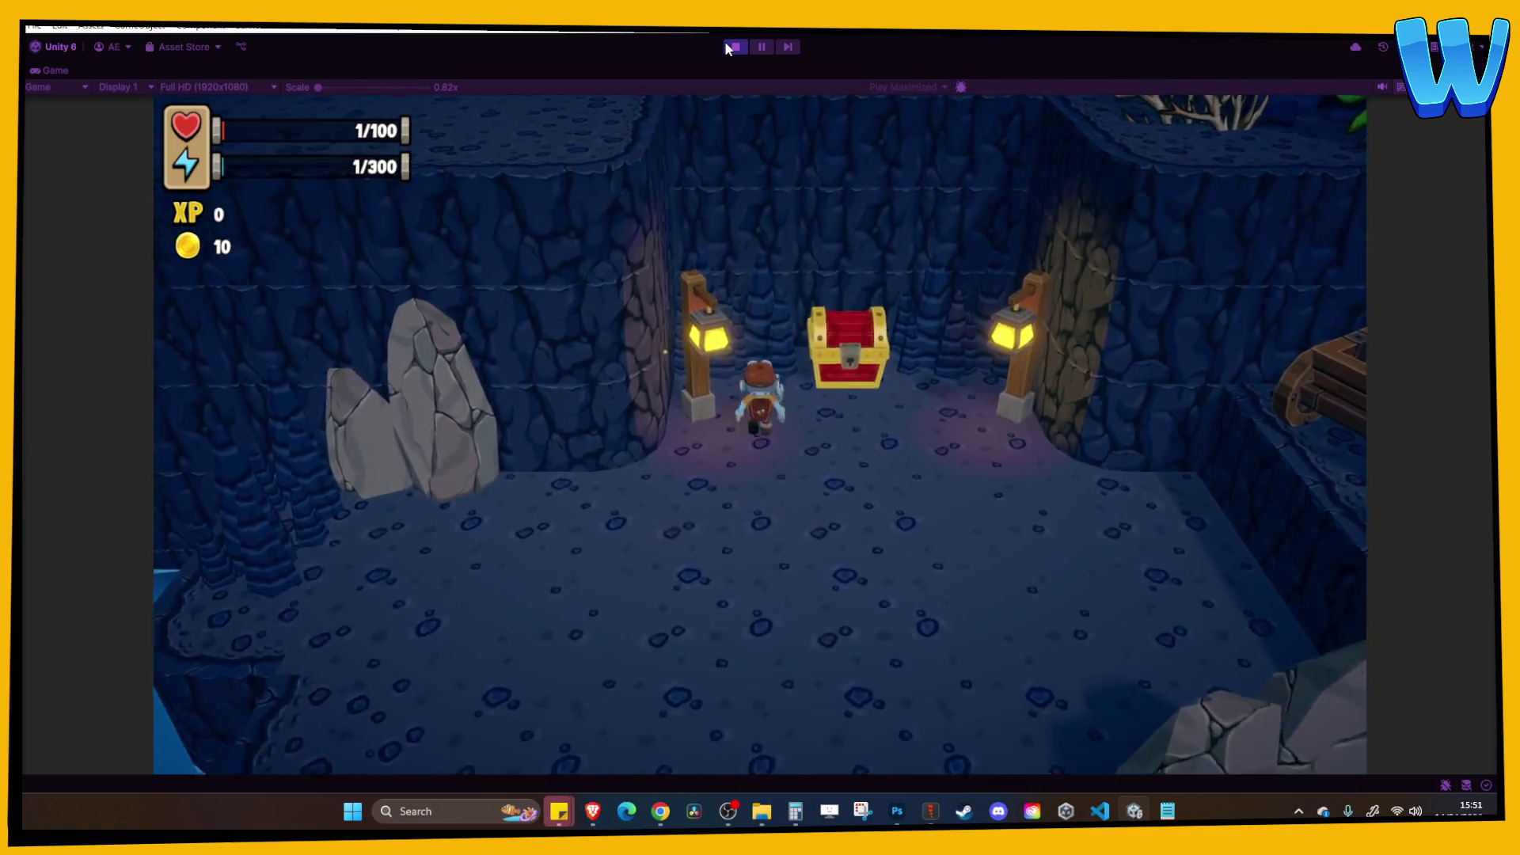
{"action": "key", "text": "e"}
Collect the coins past the rock and plant, then check the inventory screen.
{"action": "key", "text": "s"}
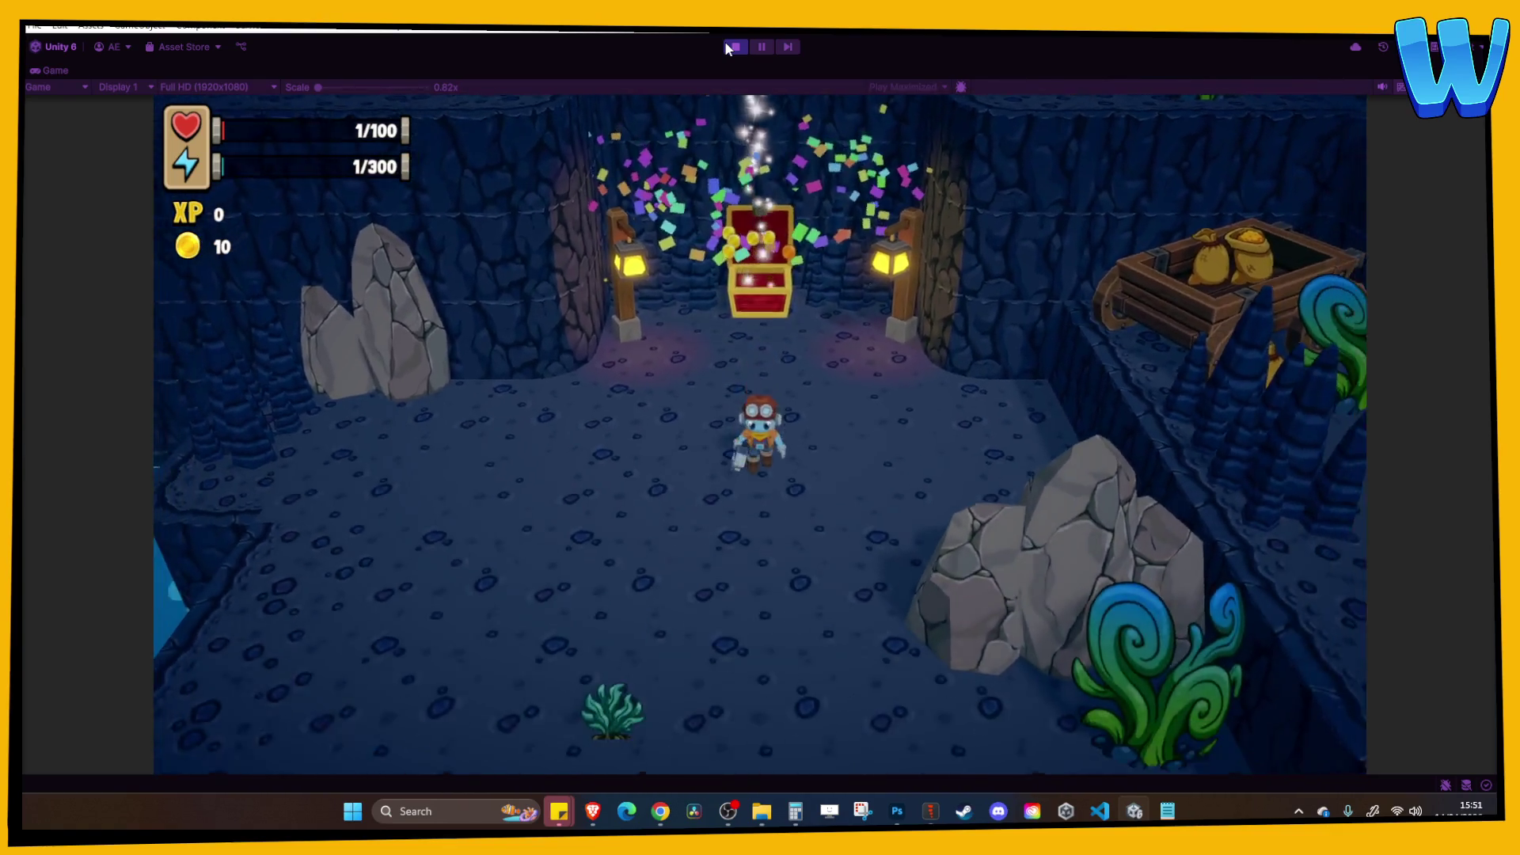
{"action": "key", "text": "d"}
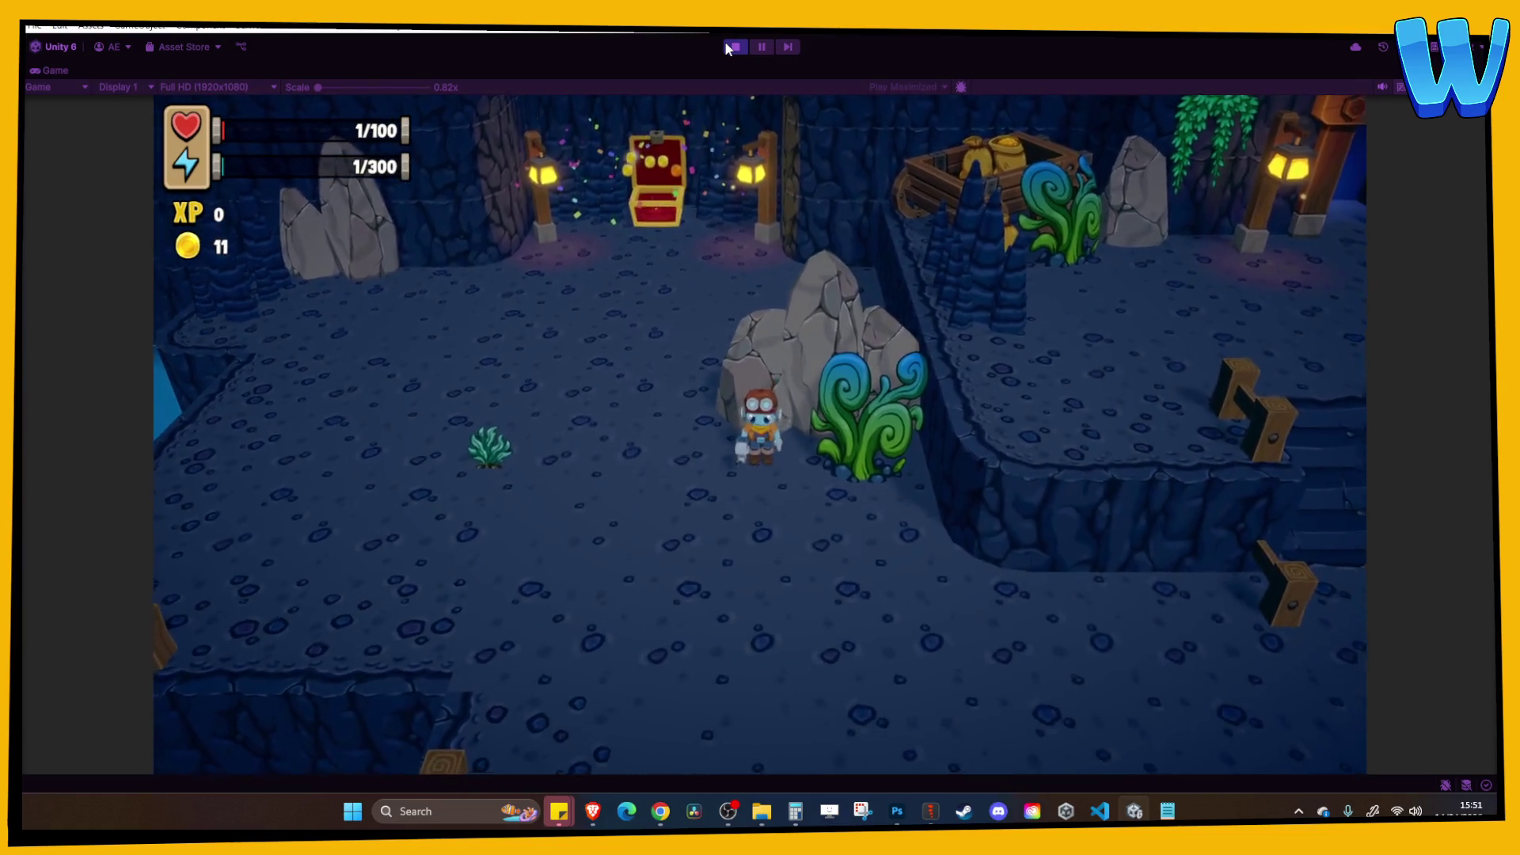
{"action": "key", "text": "s"}
{"action": "key", "text": "i"}
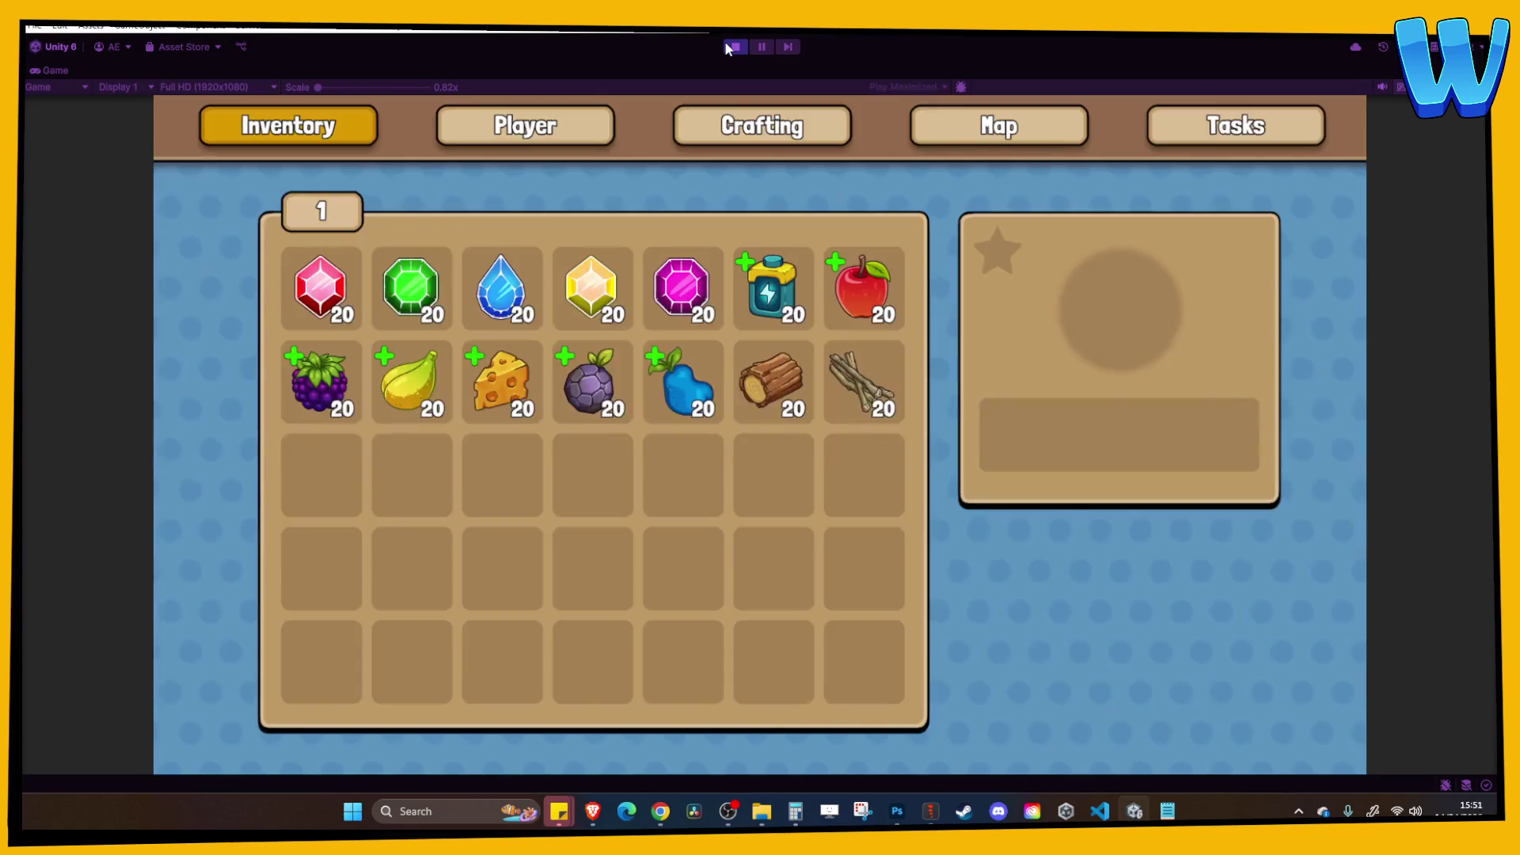
{"action": "key", "text": "i"}
Climb the stairs through the gate into Stormbird Crag, walk around, then stop playing.
{"action": "key", "text": "d"}
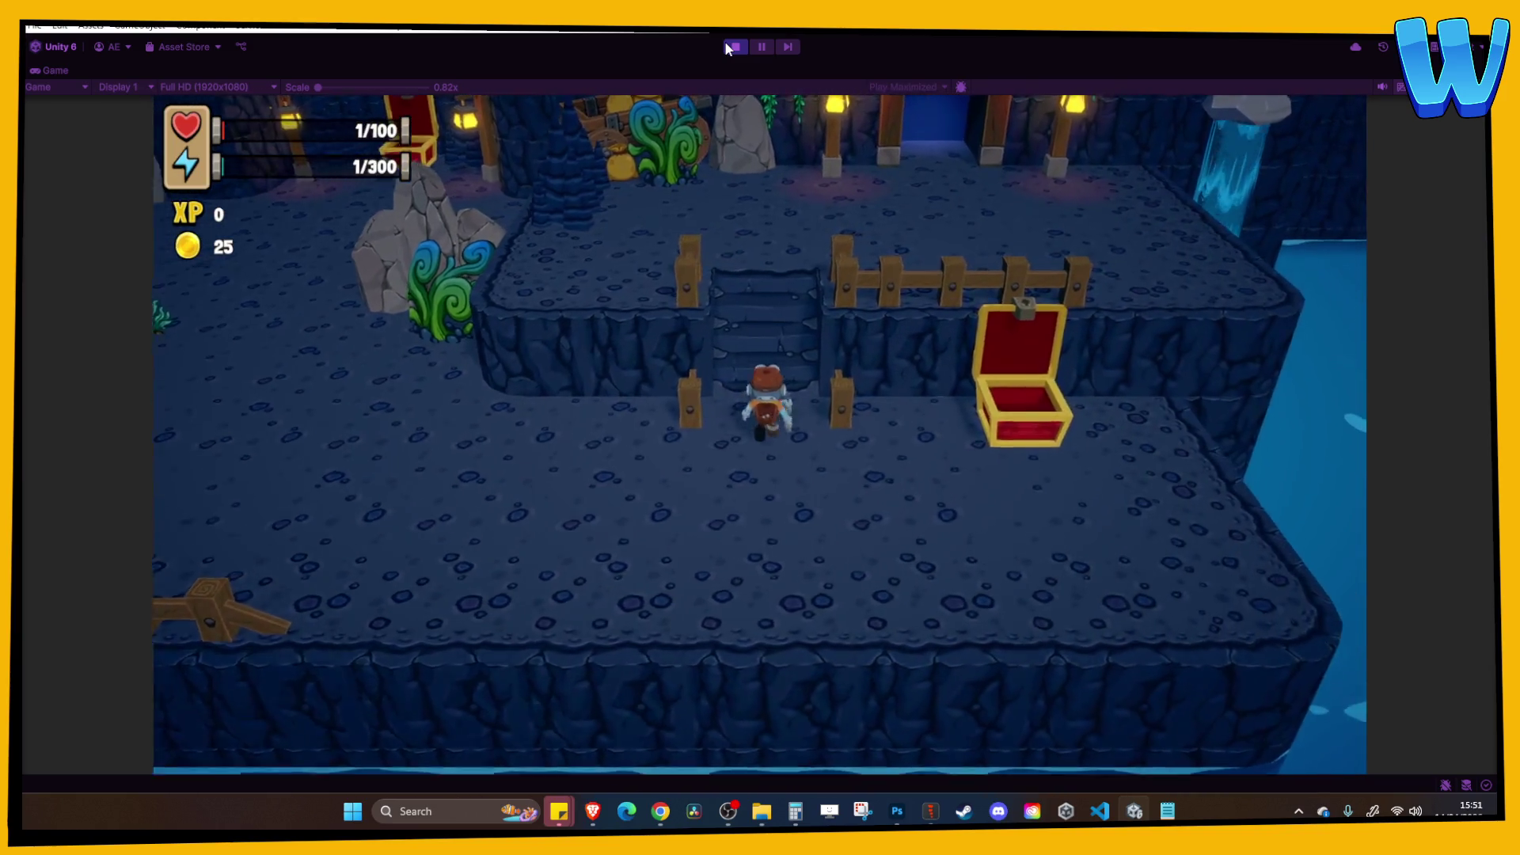
{"action": "key", "text": "w"}
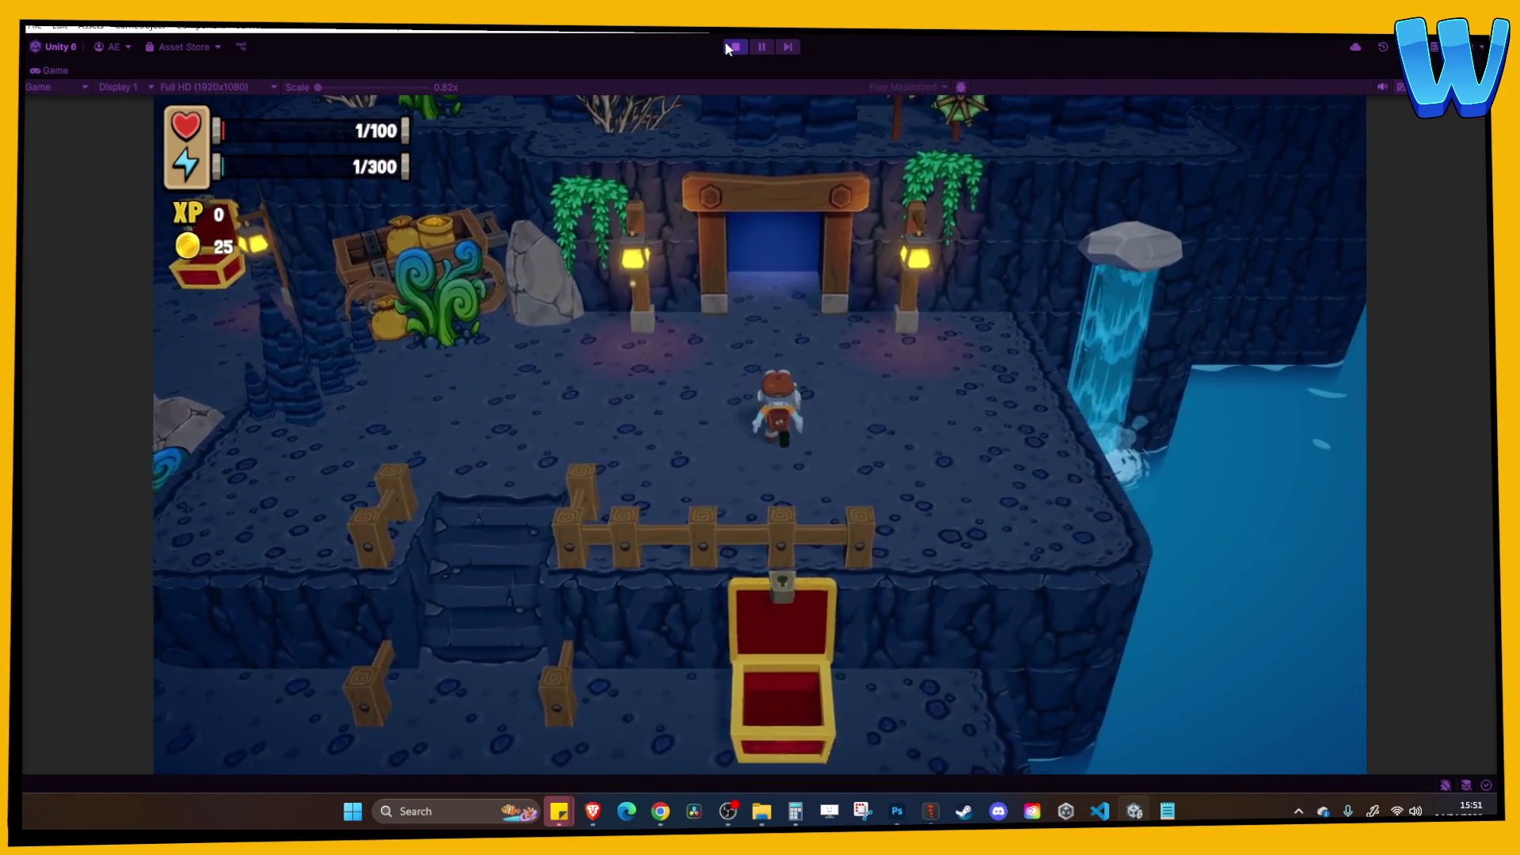
{"action": "key", "text": "w"}
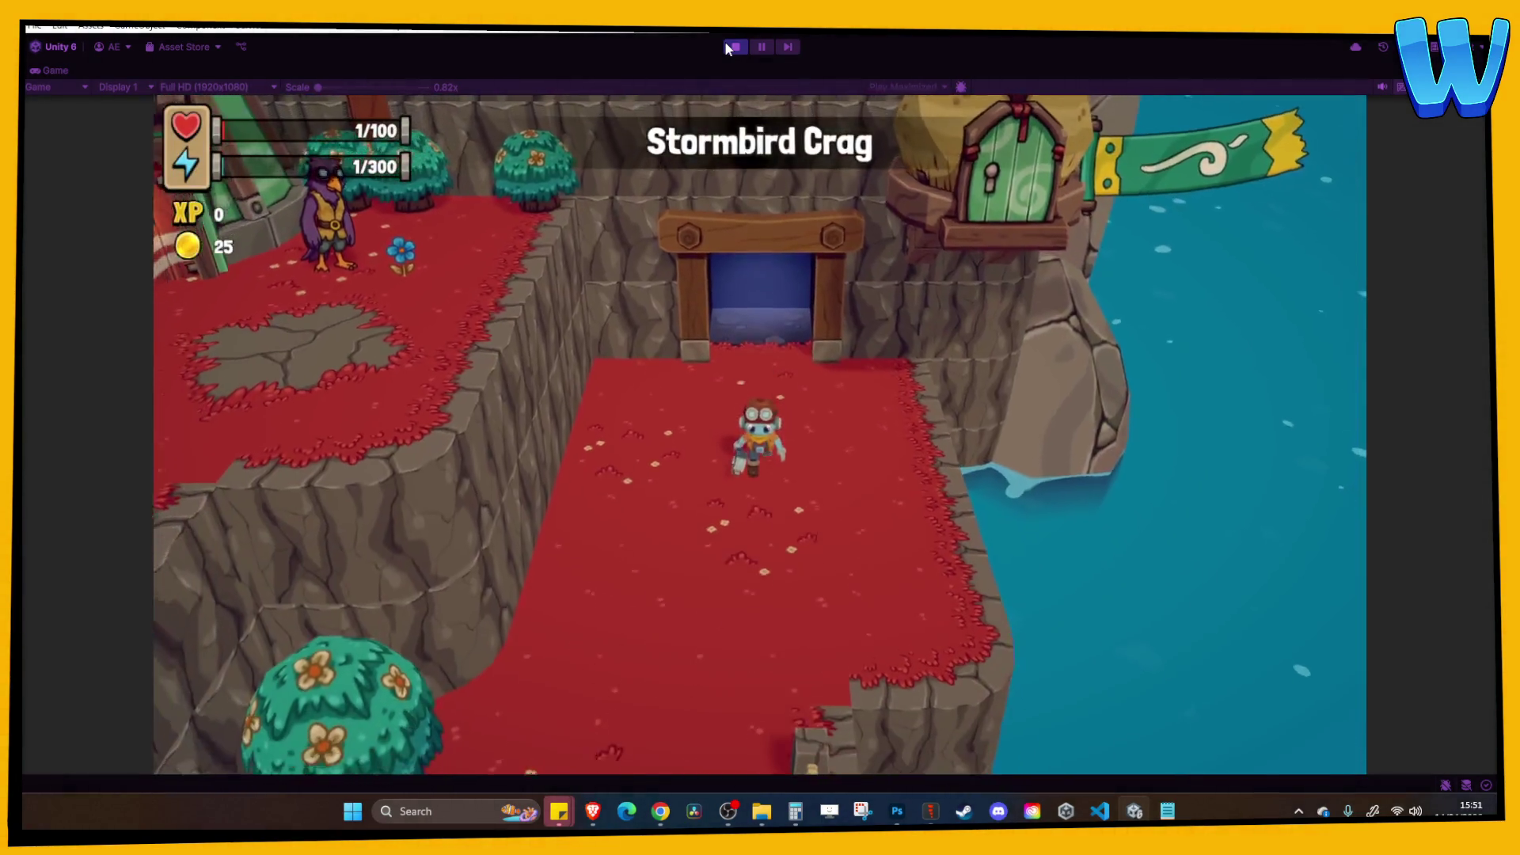
{"action": "key", "text": "s"}
{"action": "key", "text": "a"}
{"action": "key", "text": "d"}
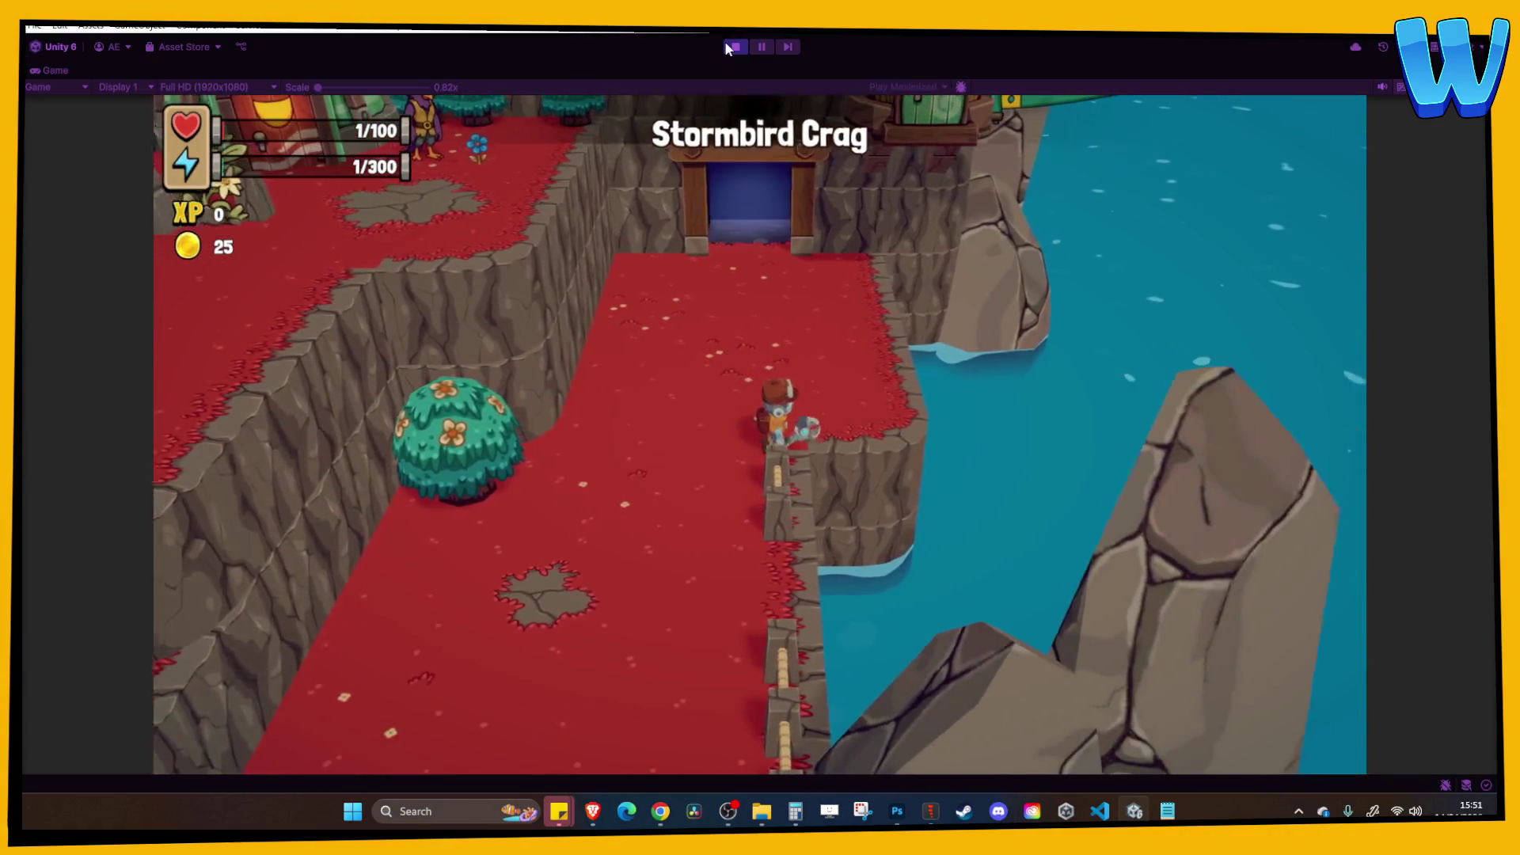
{"action": "key", "text": "w"}
{"action": "key", "text": "w"}
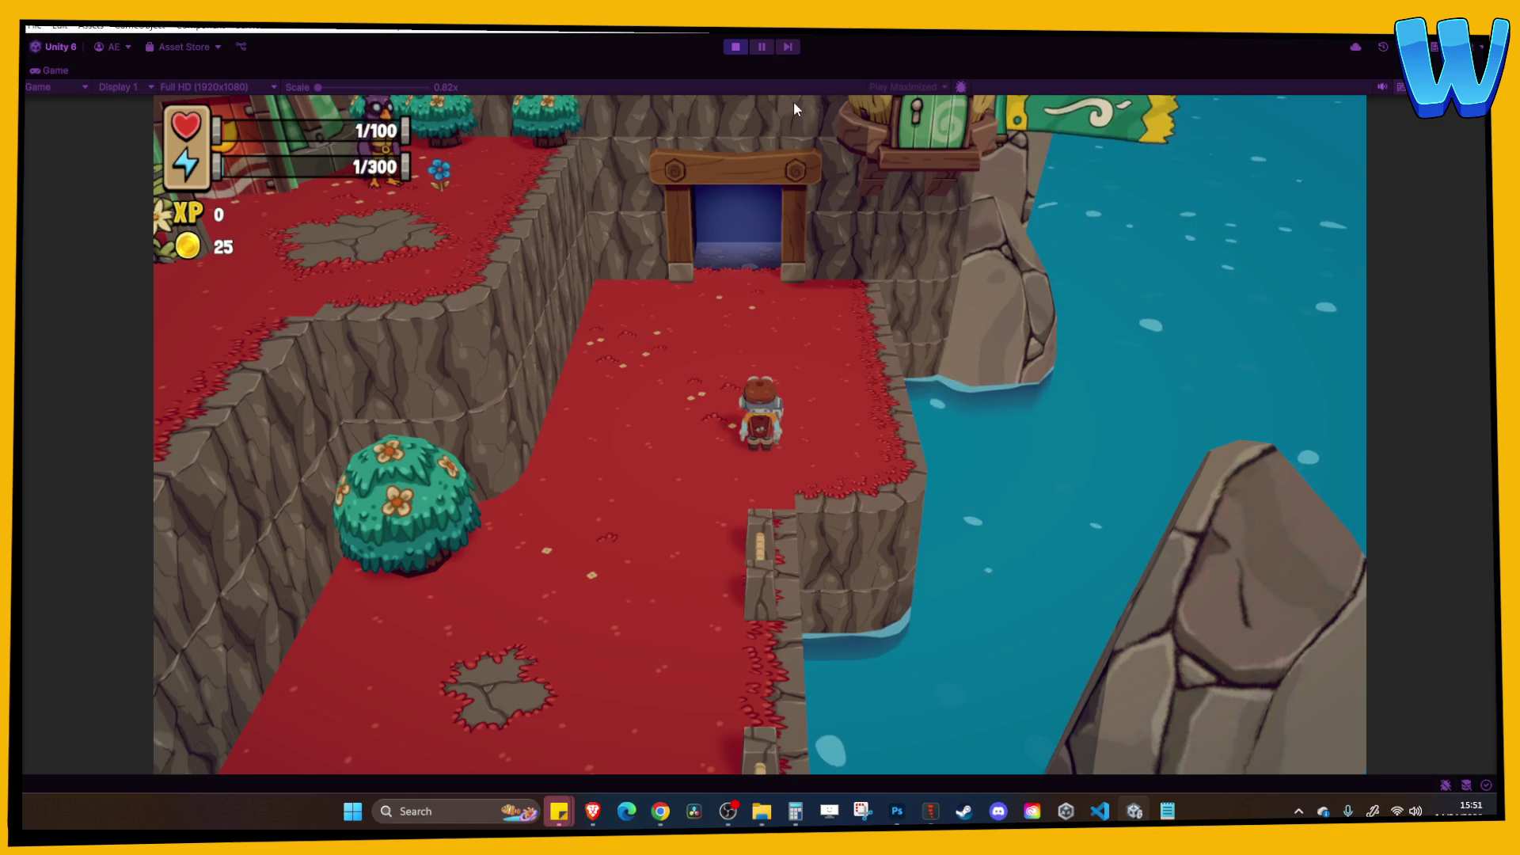
{"action": "left_click", "coordinate": [735, 47]}
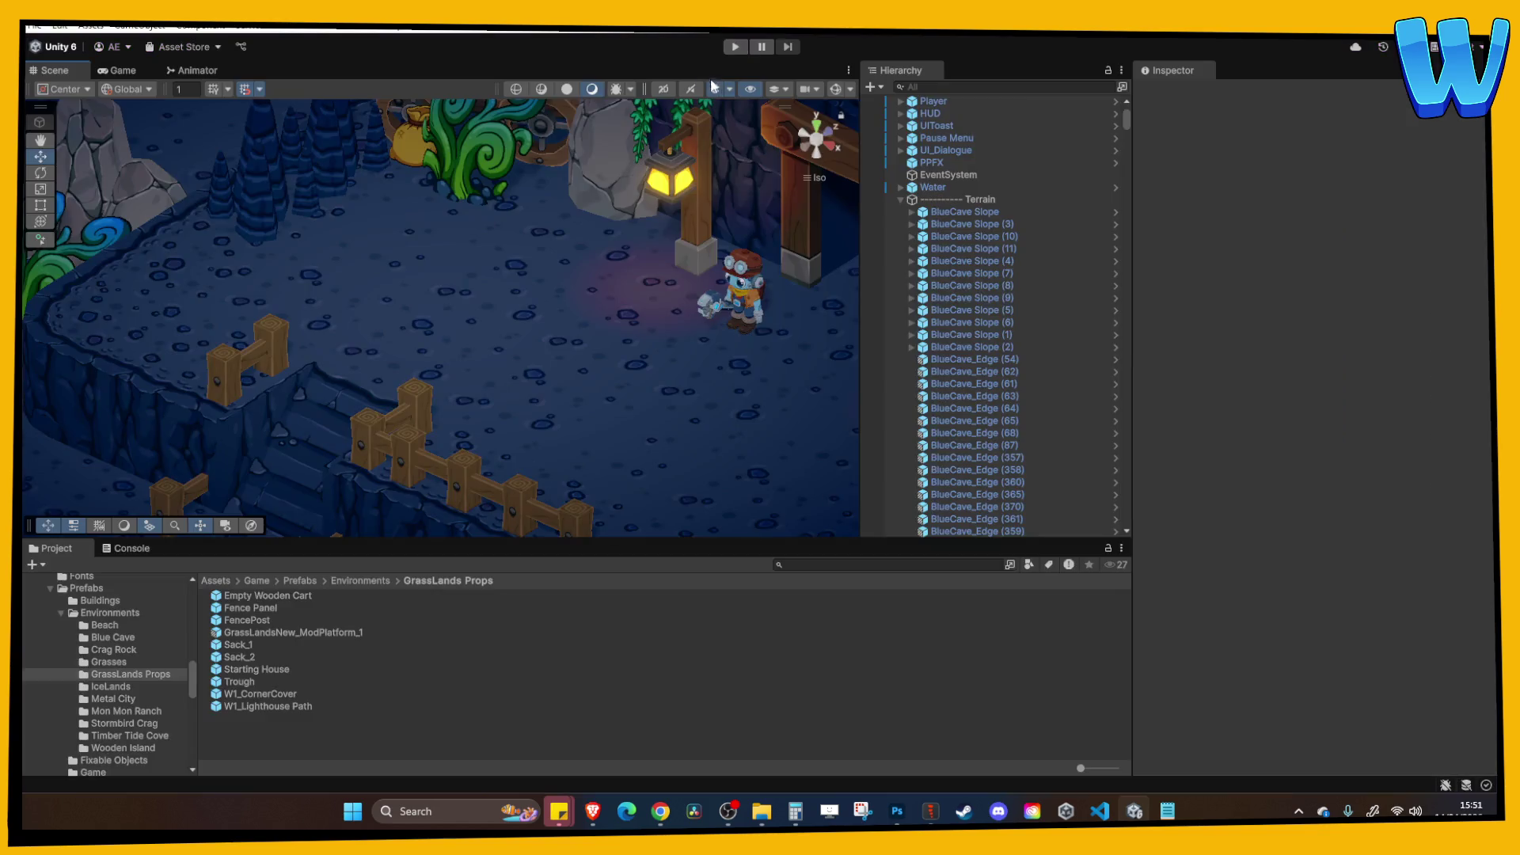
Tilt the view down over the cave and pan to the waterfall and stone bridge.
{"action": "scroll", "coordinate": [536, 265], "scroll_direction": "down", "scroll_amount": 5}
{"action": "mouse_move", "coordinate": [487, 230]}
{"action": "left_mouse_down"}
{"action": "mouse_move", "coordinate": [533, 286]}
{"action": "mouse_move", "coordinate": [417, 384]}
{"action": "left_mouse_up"}
{"action": "scroll", "coordinate": [528, 300], "scroll_direction": "down", "scroll_amount": 10}
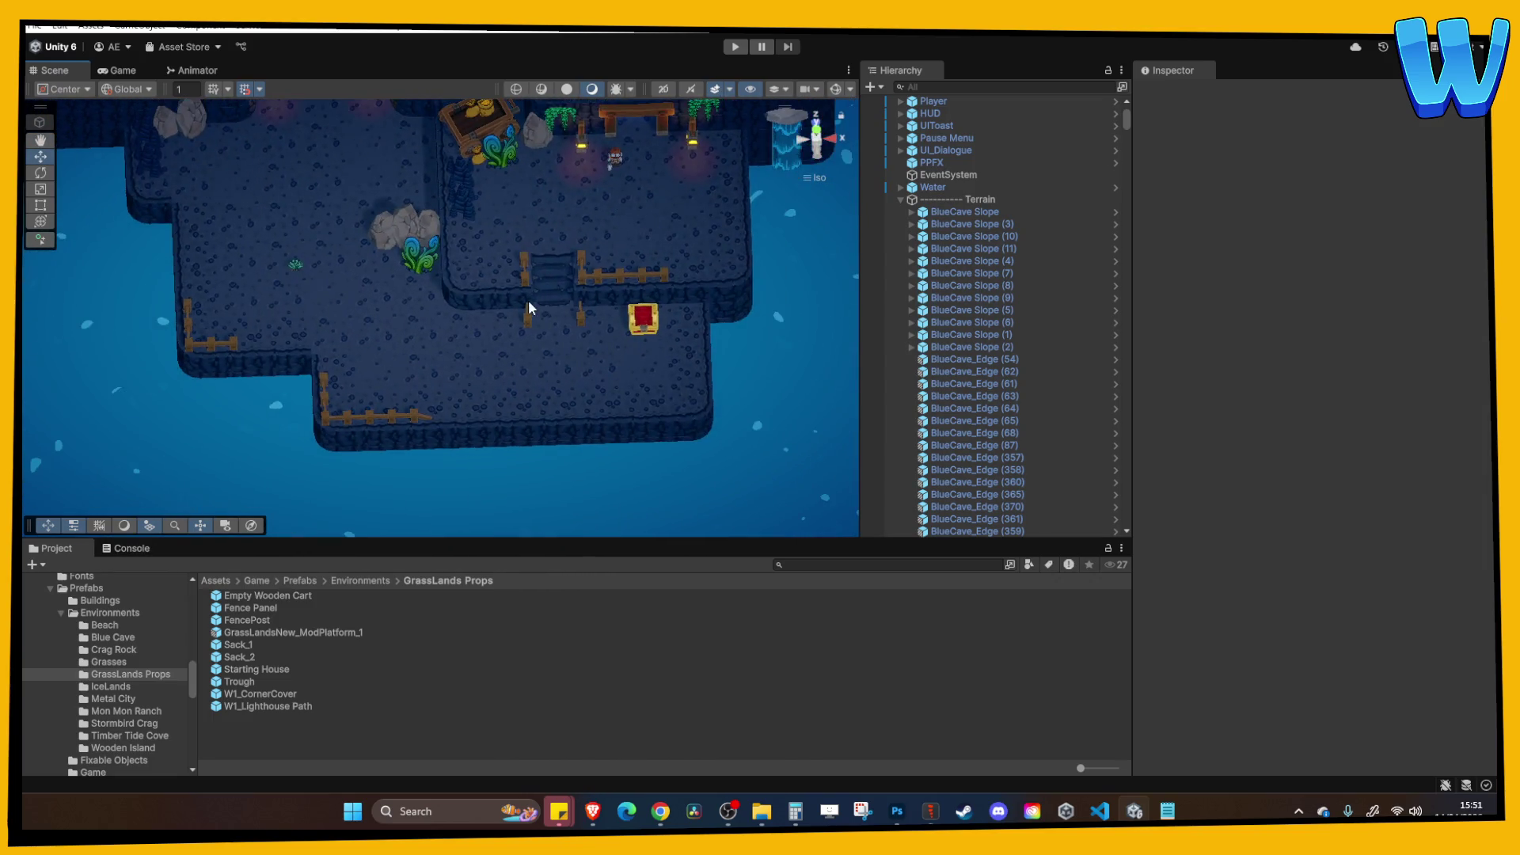
{"action": "scroll", "coordinate": [540, 318], "scroll_direction": "down", "scroll_amount": 5}
{"action": "scroll", "coordinate": [467, 308], "scroll_direction": "up", "scroll_amount": 15}
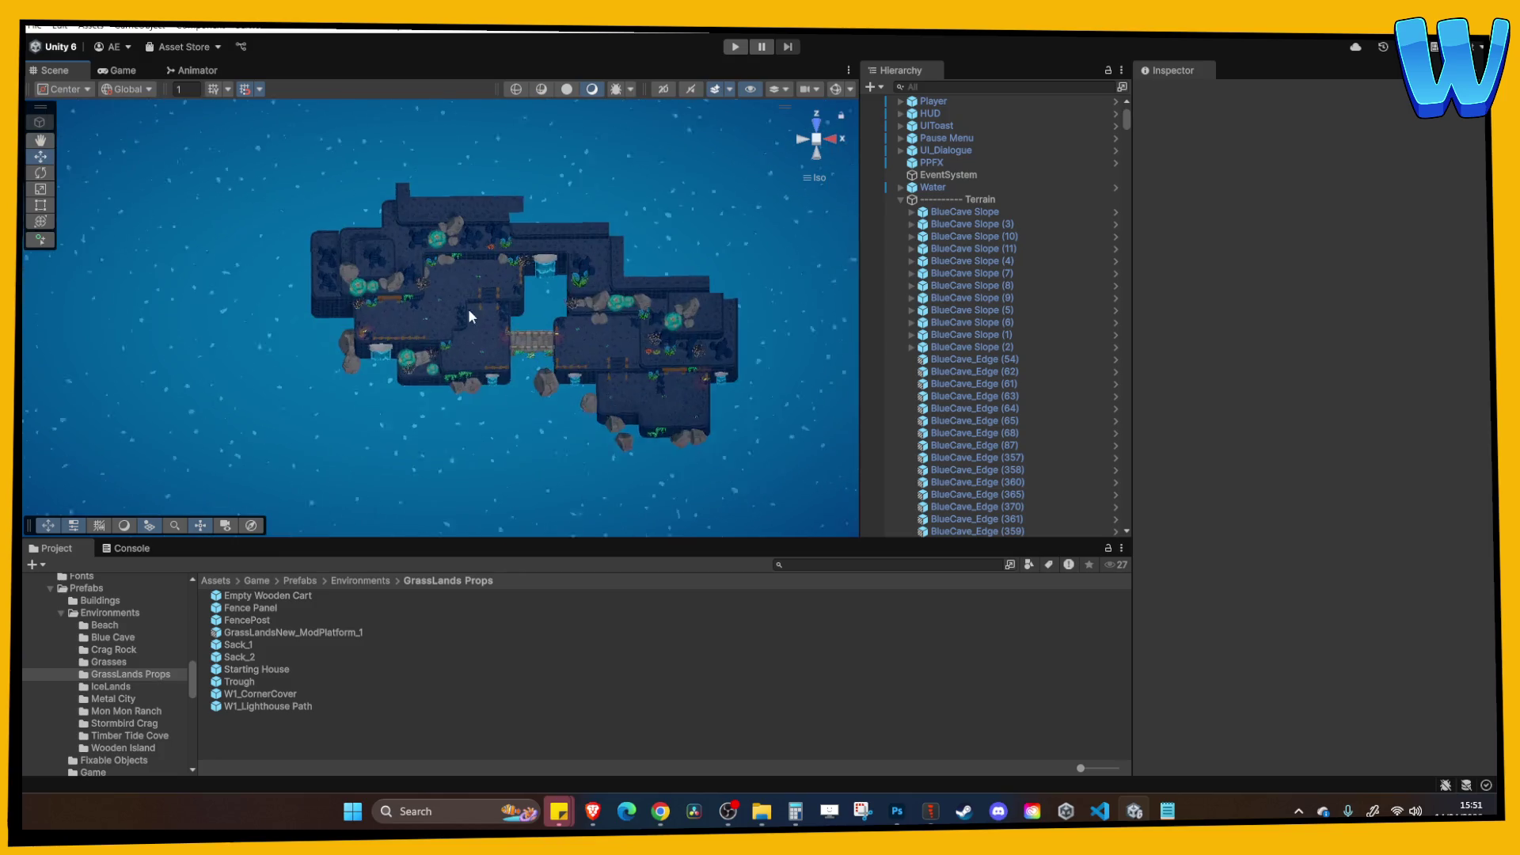
{"action": "left_click", "coordinate": [393, 285]}
{"action": "scroll", "coordinate": [392, 279], "scroll_direction": "down", "scroll_amount": 8}
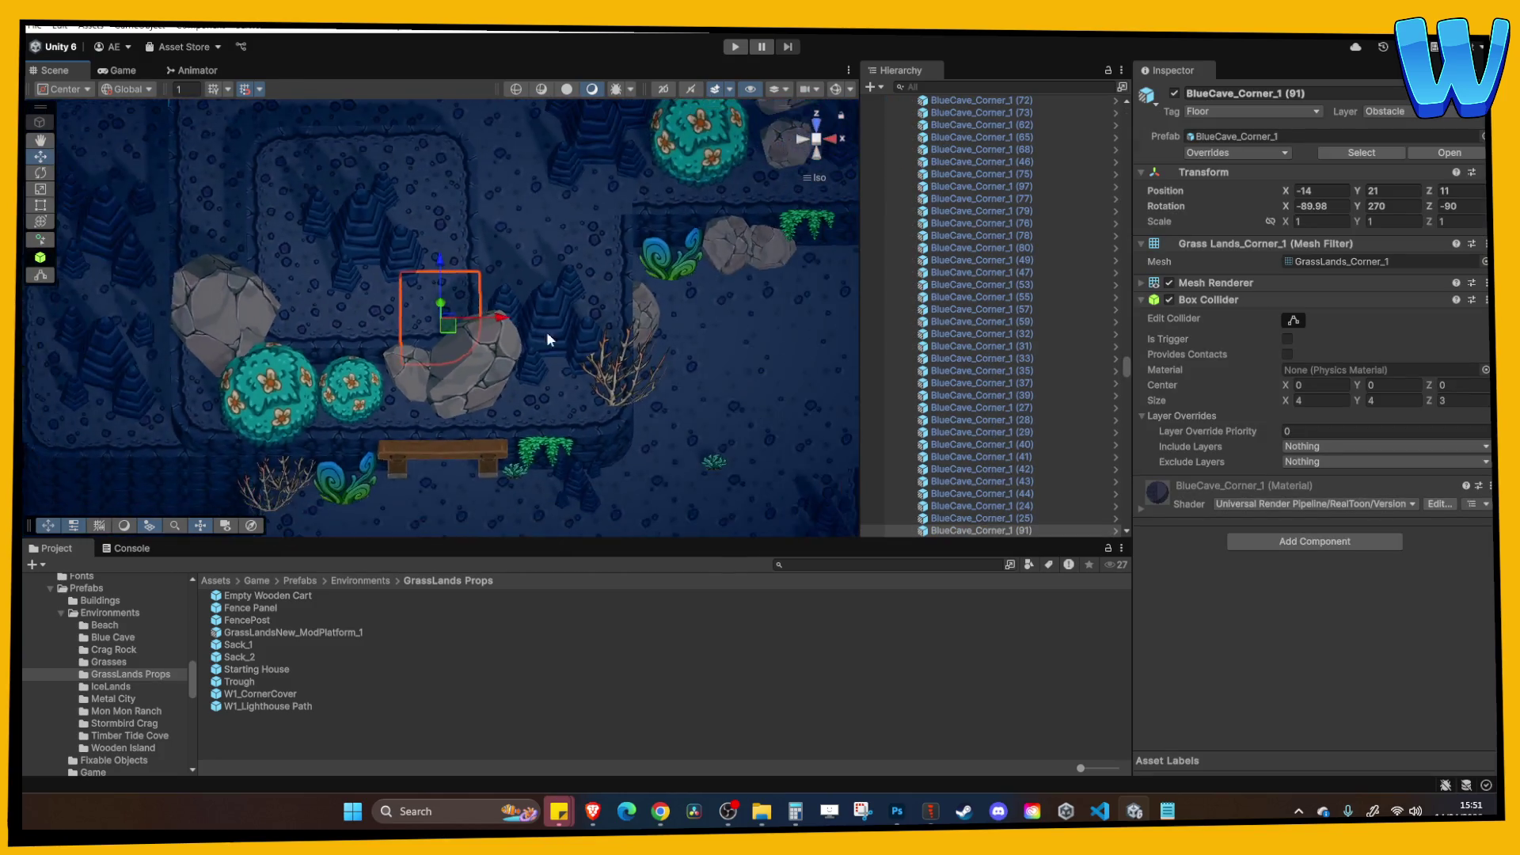
{"action": "mouse_move", "coordinate": [614, 204]}
{"action": "left_mouse_down"}
{"action": "mouse_move", "coordinate": [344, 144]}
{"action": "mouse_move", "coordinate": [274, 102]}
{"action": "mouse_move", "coordinate": [519, 210]}
{"action": "mouse_move", "coordinate": [219, 148]}
{"action": "left_mouse_up"}
{"action": "scroll", "coordinate": [455, 388], "scroll_direction": "down", "scroll_amount": 10}
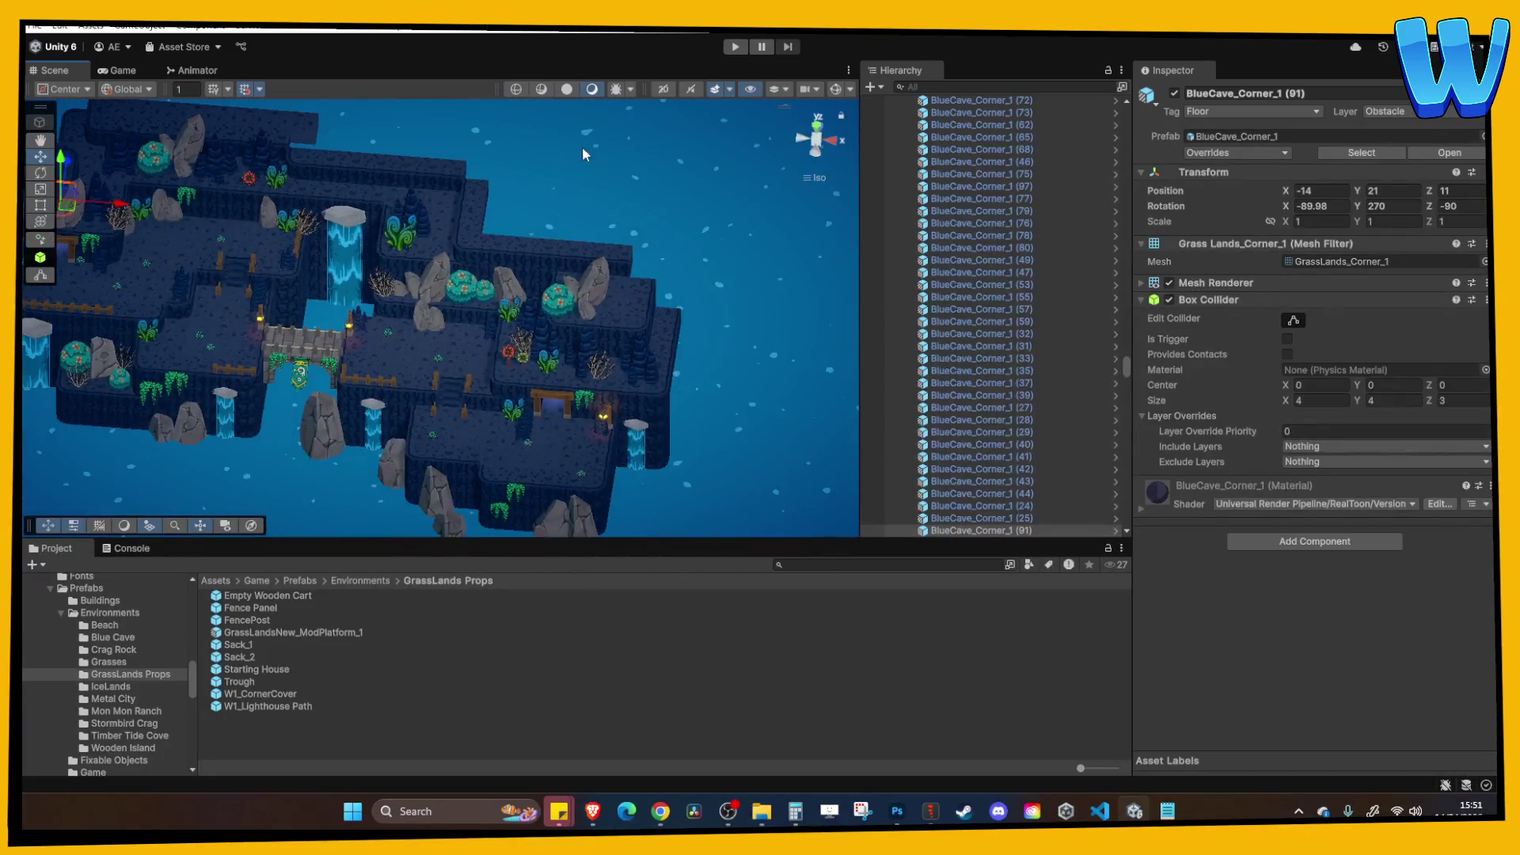
{"action": "scroll", "coordinate": [454, 383], "scroll_direction": "up", "scroll_amount": 10}
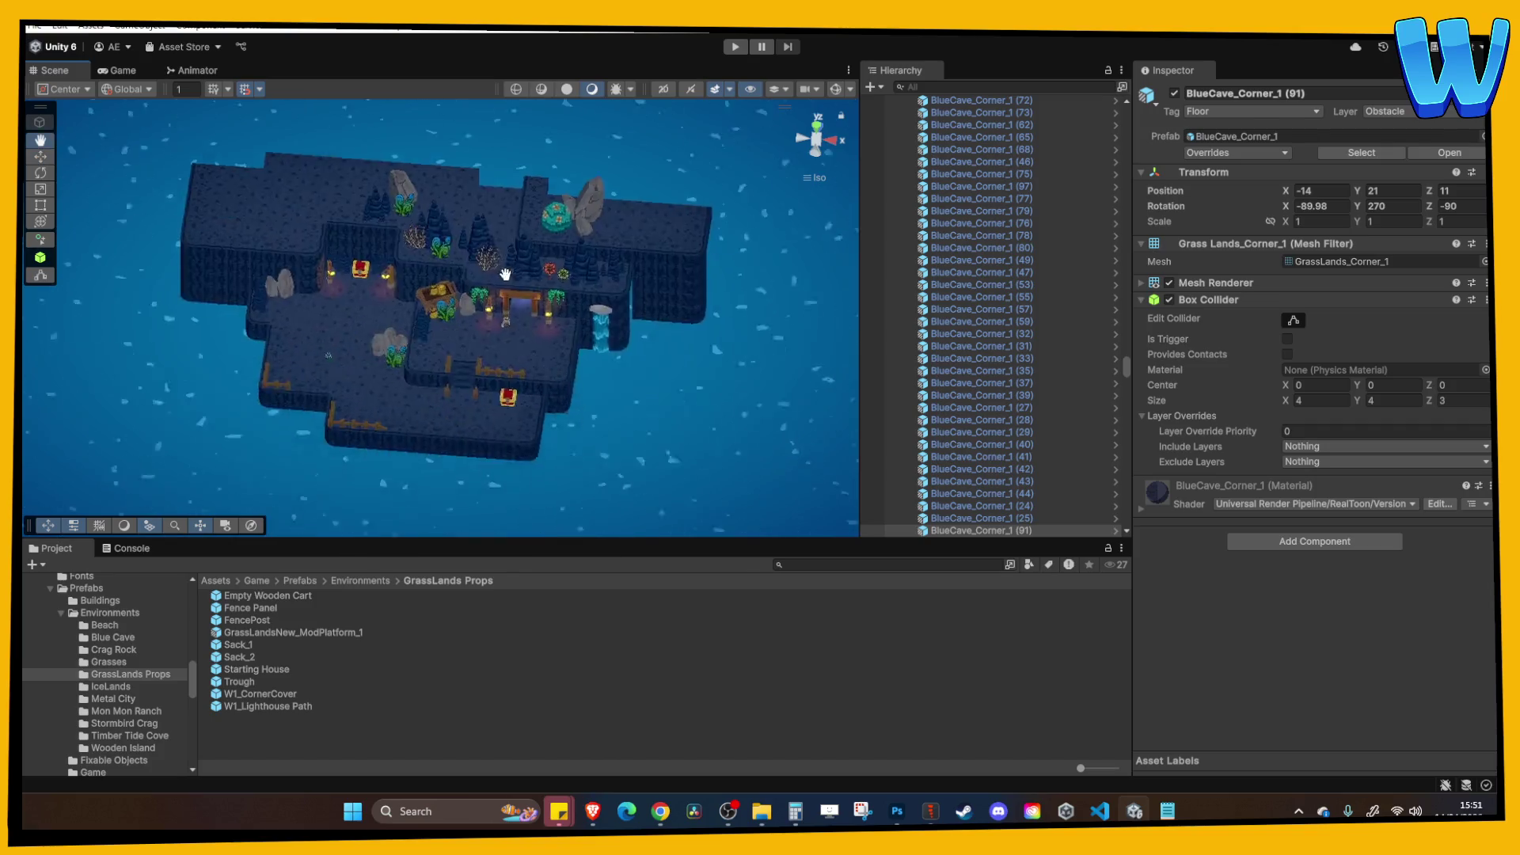
Duplicate CragRock_Shrub_1 (30) and drag the copy onto the upper back ledge.
{"action": "left_click", "coordinate": [590, 182]}
{"action": "key", "text": "ctrl+d"}
{"action": "left_click_drag", "start_coordinate": [558, 176], "coordinate": [297, 152]}
{"action": "key", "text": "f"}
{"action": "mouse_move", "coordinate": [368, 299]}
{"action": "left_mouse_down"}
{"action": "mouse_move", "coordinate": [400, 391]}
{"action": "mouse_move", "coordinate": [360, 370]}
{"action": "left_mouse_up"}
{"action": "scroll", "coordinate": [431, 274], "scroll_direction": "up", "scroll_amount": 5}
{"action": "scroll", "coordinate": [378, 317], "scroll_direction": "down", "scroll_amount": 5}
{"action": "scroll", "coordinate": [393, 377], "scroll_direction": "down", "scroll_amount": 2}
{"action": "scroll", "coordinate": [356, 388], "scroll_direction": "down", "scroll_amount": 5}
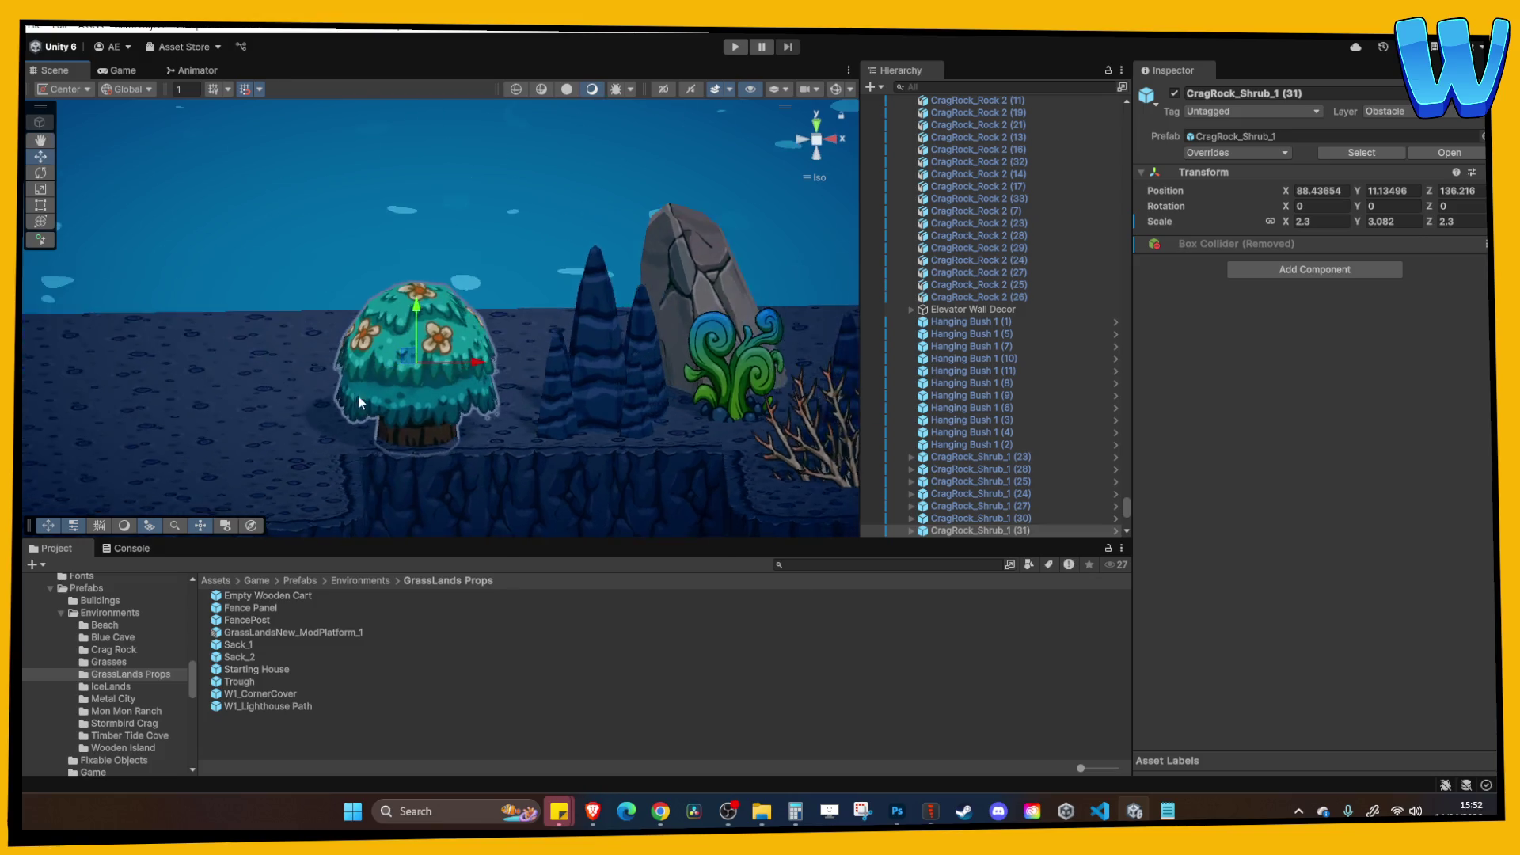
{"action": "left_click_drag", "start_coordinate": [495, 341], "coordinate": [578, 364]}
{"action": "scroll", "coordinate": [604, 381], "scroll_direction": "down", "scroll_amount": 10}
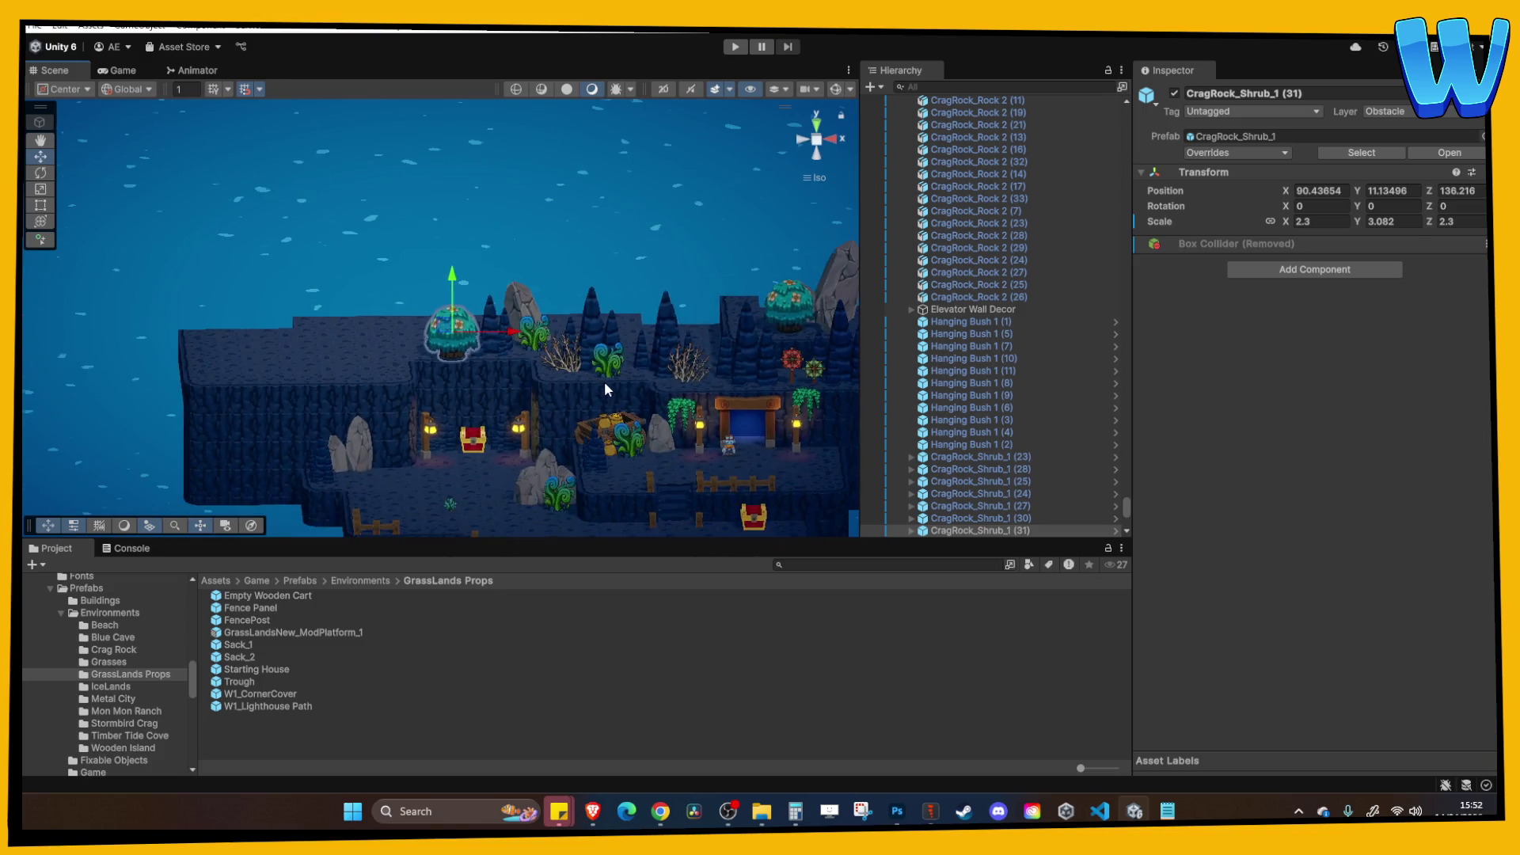
Check the gate, a grey crag rock and the chest area, then select the waterfall.
{"action": "left_click", "coordinate": [611, 321]}
{"action": "scroll", "coordinate": [478, 366], "scroll_direction": "up", "scroll_amount": 10}
{"action": "left_click", "coordinate": [387, 353]}
{"action": "scroll", "coordinate": [397, 304], "scroll_direction": "up", "scroll_amount": 8}
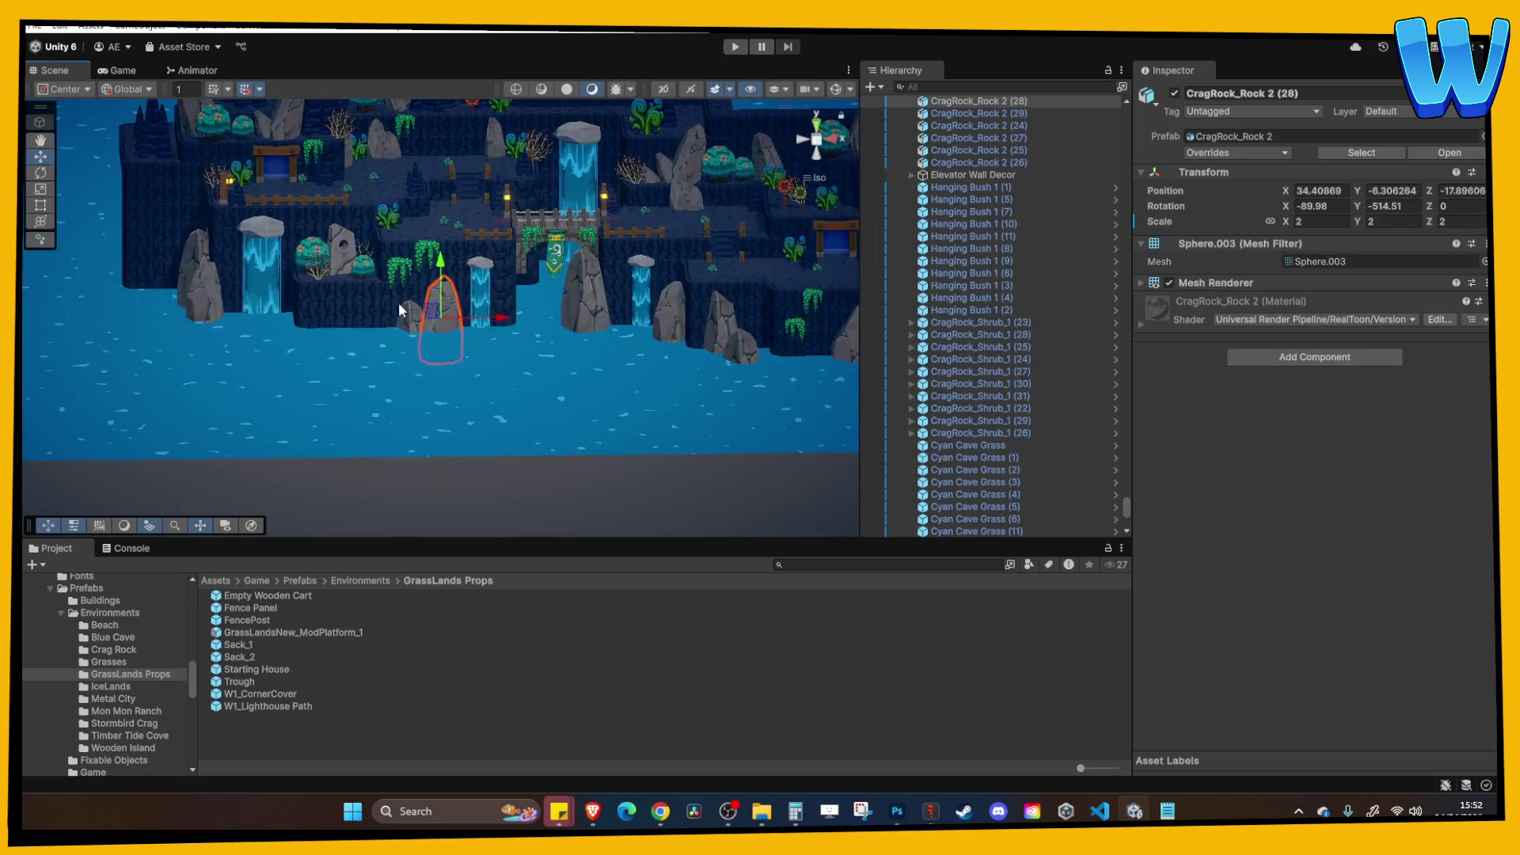
{"action": "mouse_move", "coordinate": [554, 332]}
{"action": "left_mouse_down"}
{"action": "mouse_move", "coordinate": [366, 335]}
{"action": "mouse_move", "coordinate": [386, 333]}
{"action": "left_mouse_up"}
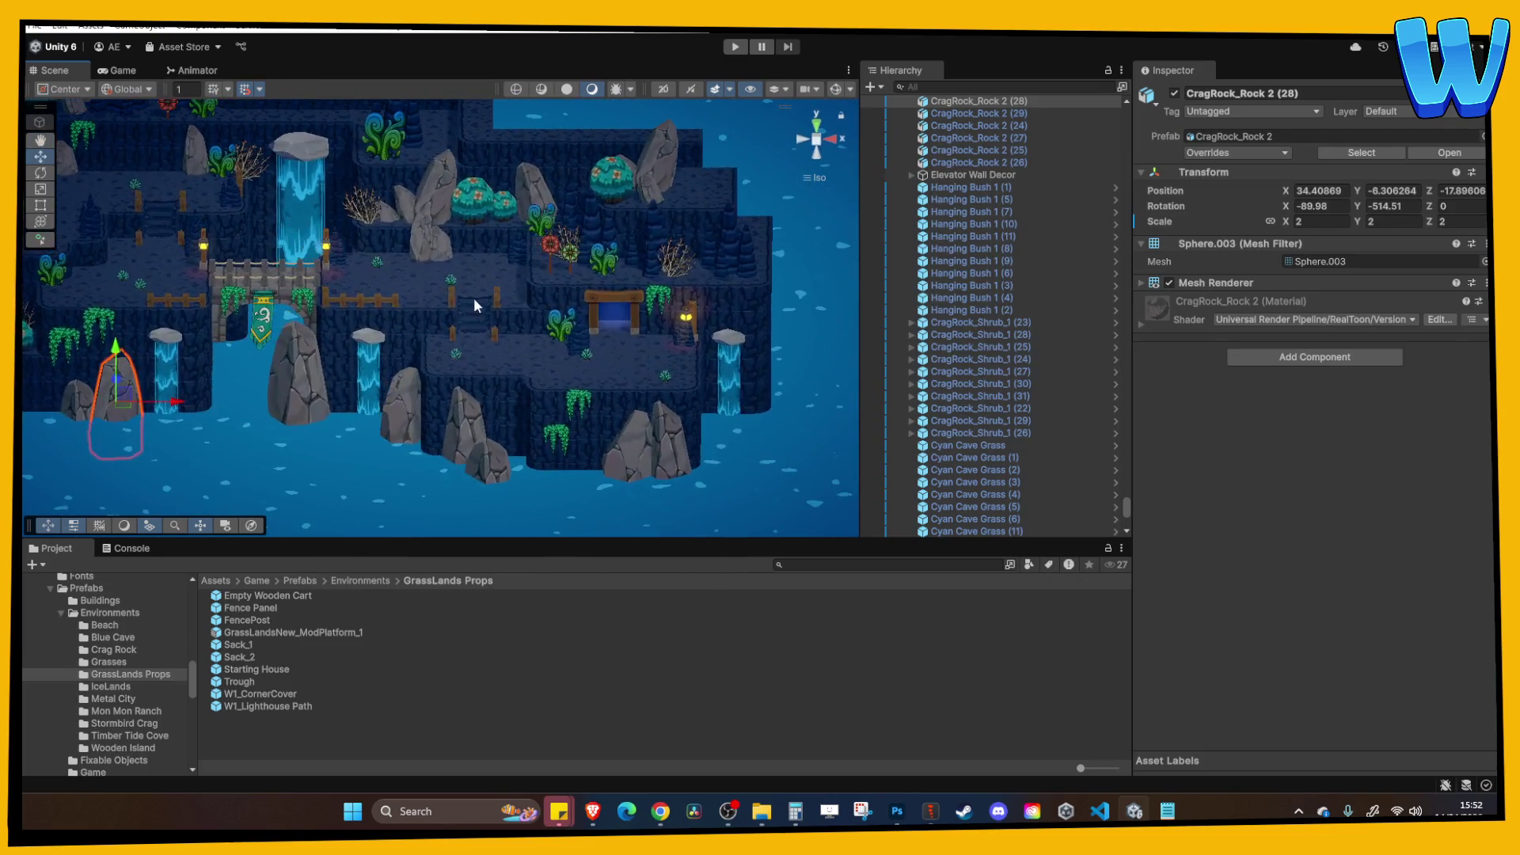
{"action": "mouse_move", "coordinate": [477, 294]}
{"action": "left_mouse_down"}
{"action": "mouse_move", "coordinate": [628, 311]}
{"action": "mouse_move", "coordinate": [581, 316]}
{"action": "left_mouse_up"}
{"action": "mouse_move", "coordinate": [670, 240]}
{"action": "left_mouse_down"}
{"action": "mouse_move", "coordinate": [461, 364]}
{"action": "mouse_move", "coordinate": [374, 325]}
{"action": "mouse_move", "coordinate": [415, 383]}
{"action": "left_mouse_up"}
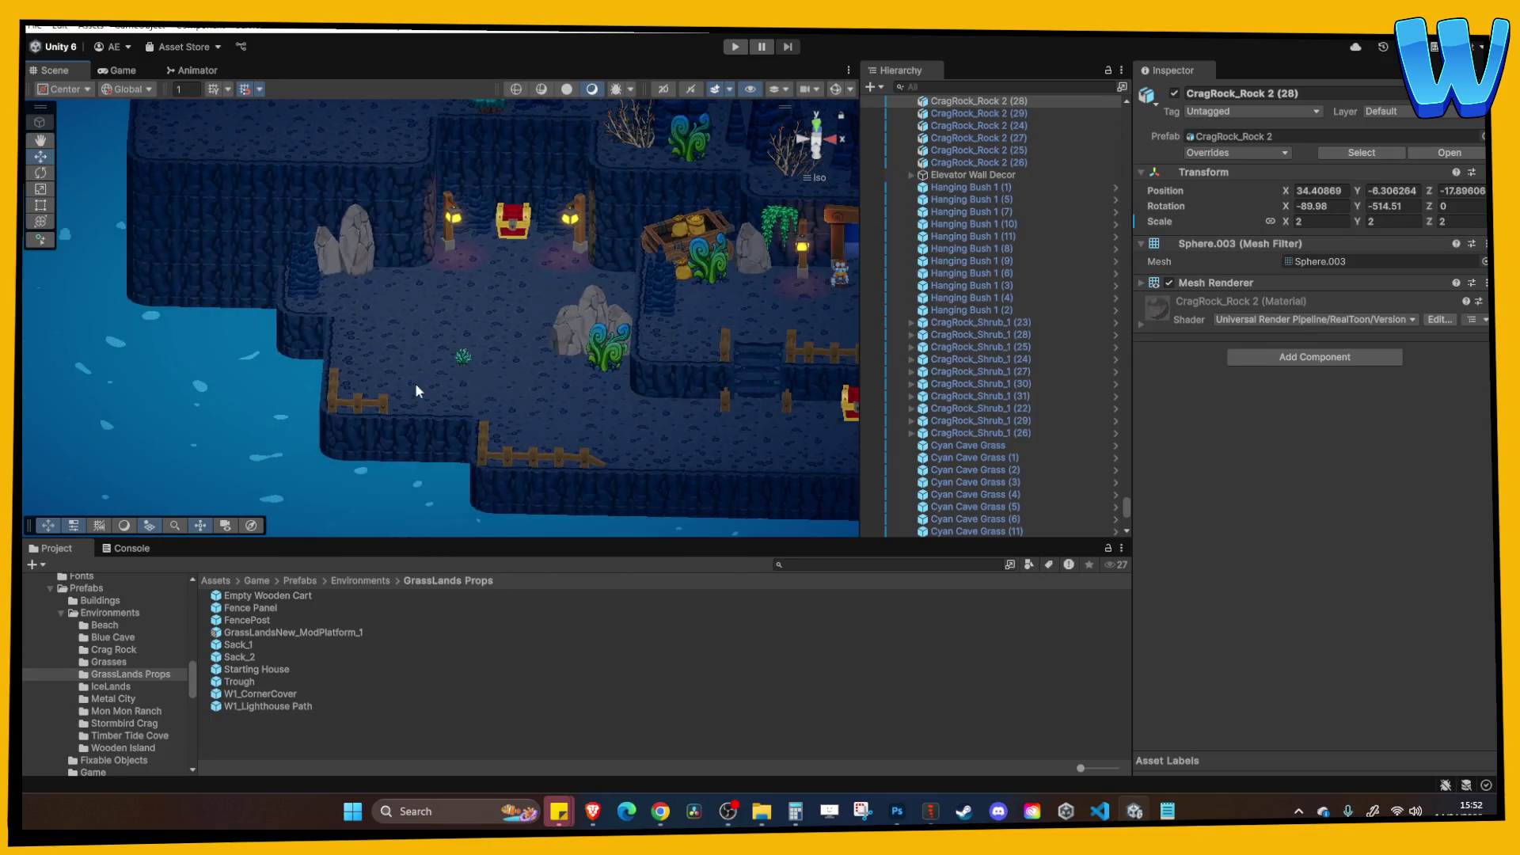
{"action": "scroll", "coordinate": [415, 382], "scroll_direction": "down", "scroll_amount": 2}
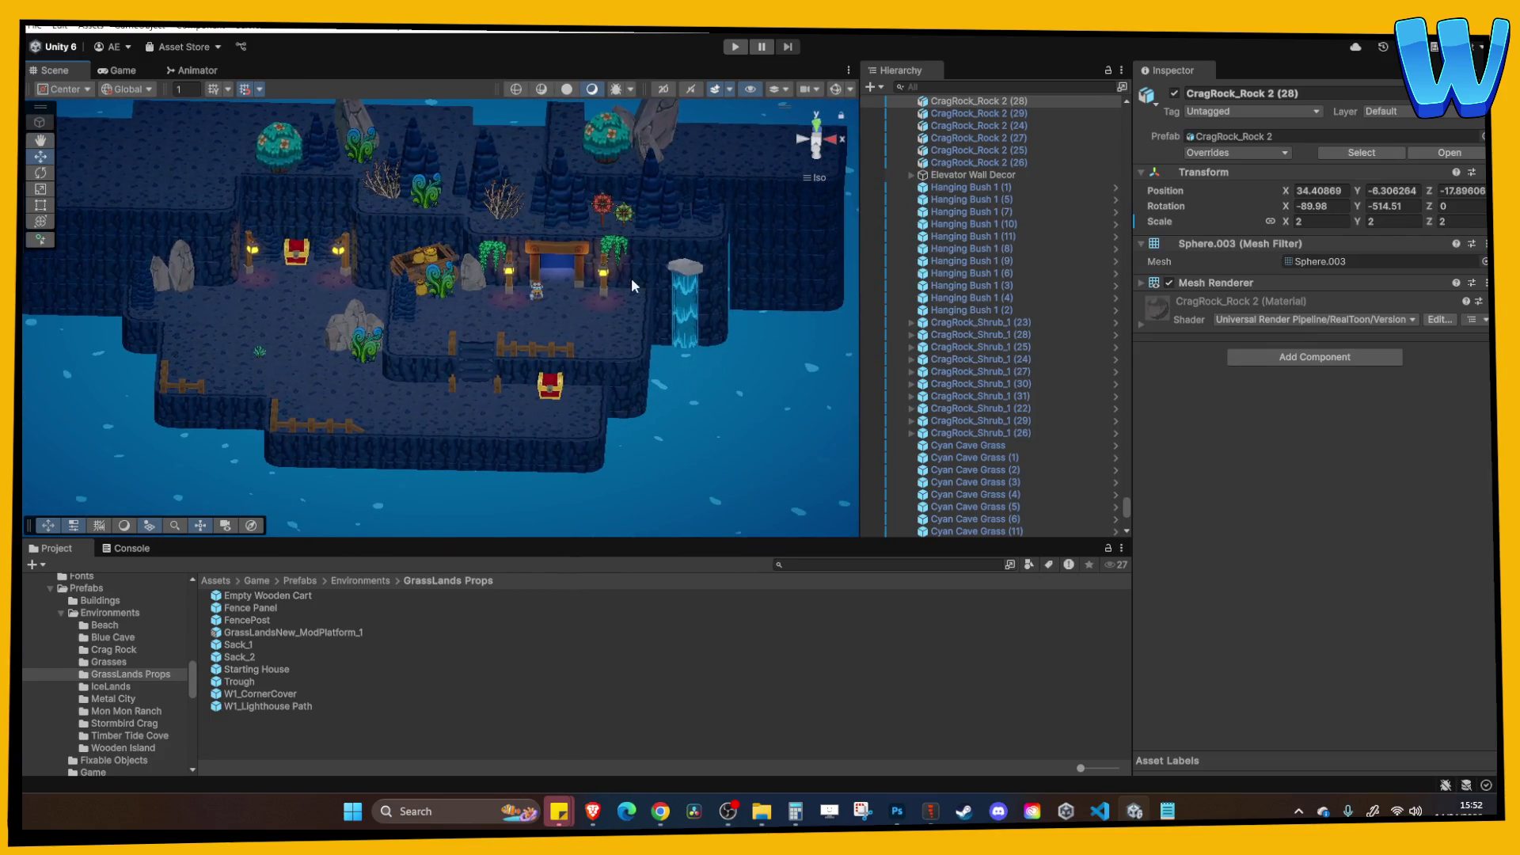
{"action": "left_click", "coordinate": [690, 273]}
{"action": "scroll", "coordinate": [903, 256], "scroll_direction": "up", "scroll_amount": 3}
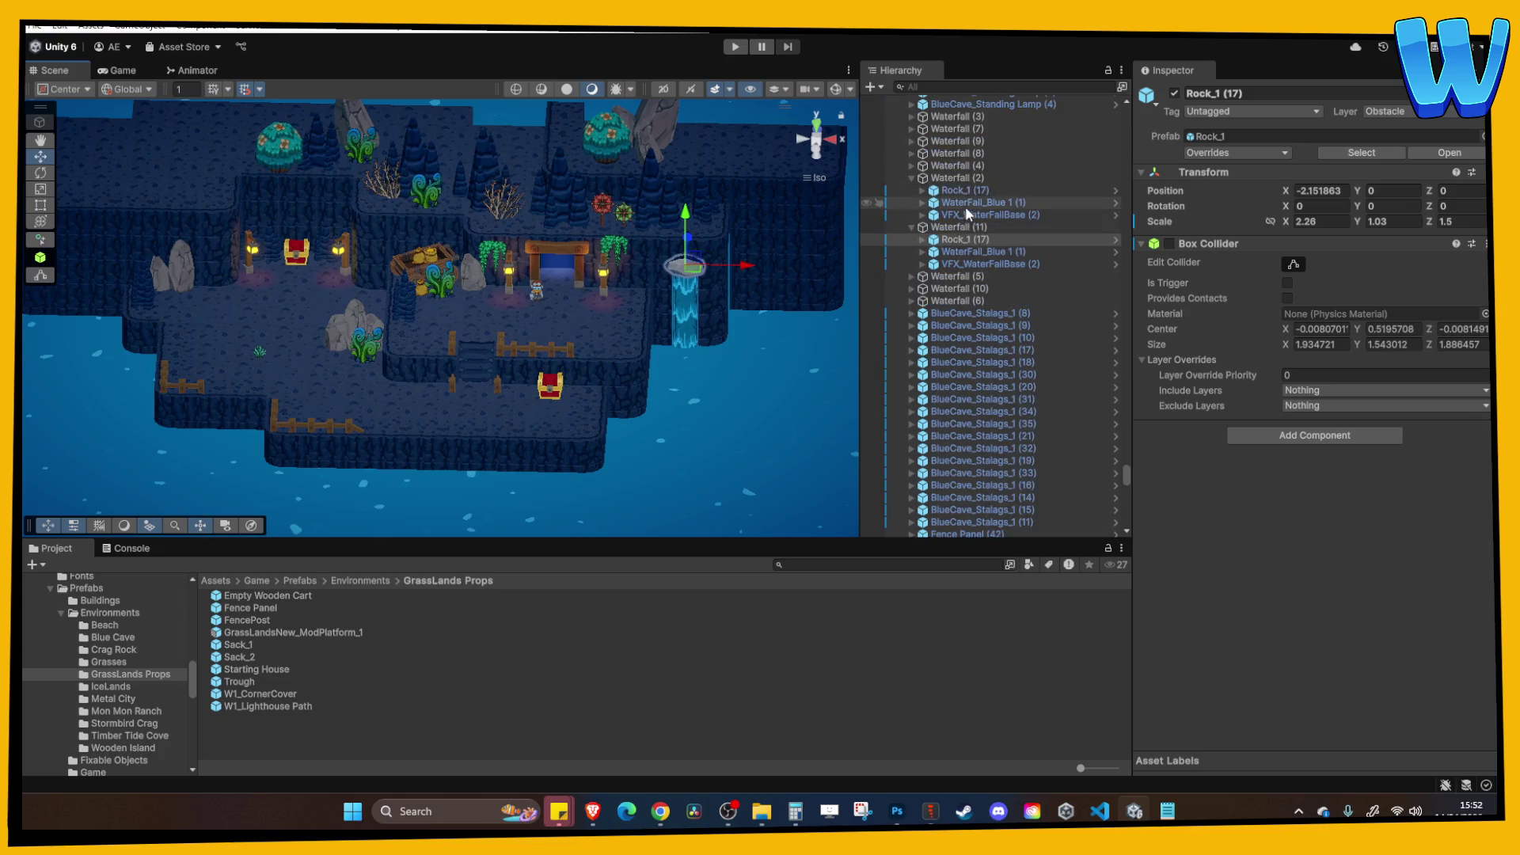
Move the Waterfall (12) copy against the island's left cliff at X 72.53.
{"action": "left_click", "coordinate": [706, 290]}
{"action": "left_click_drag", "start_coordinate": [509, 303], "coordinate": [87, 313]}
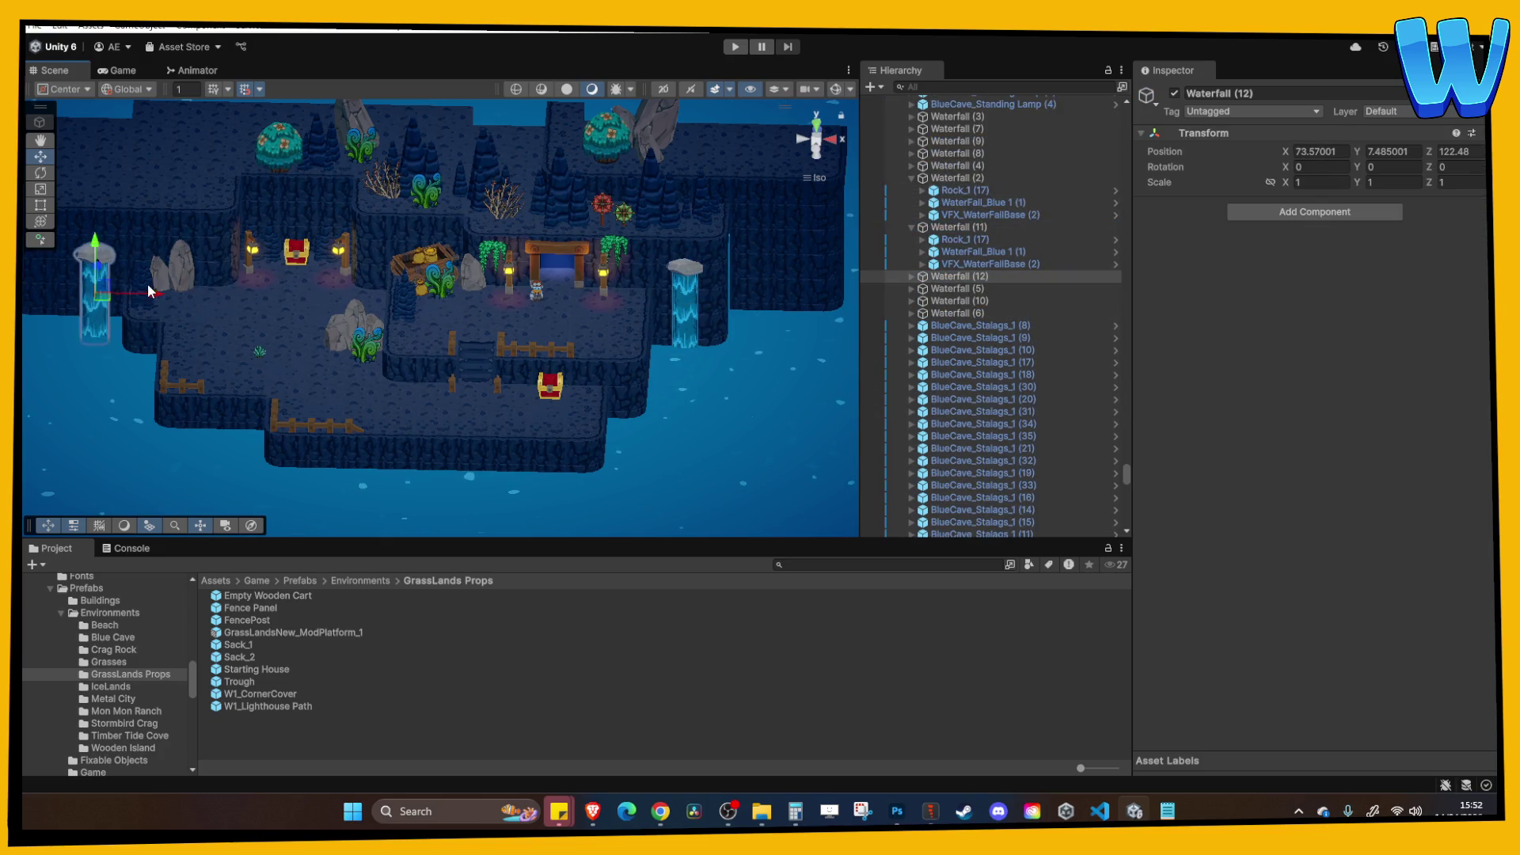
{"action": "key", "text": "f"}
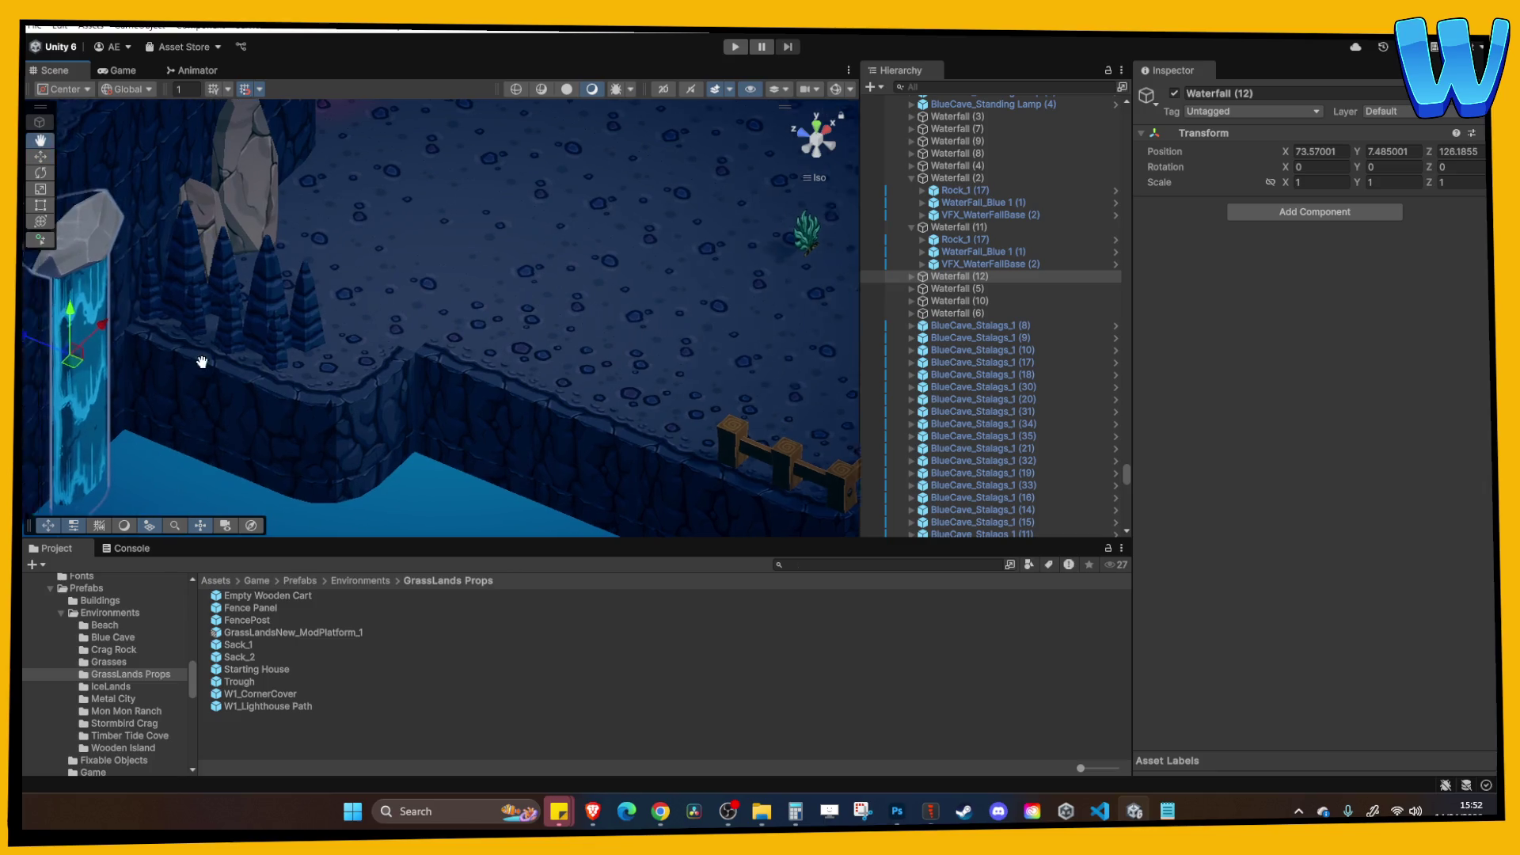
{"action": "mouse_move", "coordinate": [265, 305]}
{"action": "left_mouse_down"}
{"action": "mouse_move", "coordinate": [231, 292]}
{"action": "mouse_move", "coordinate": [241, 301]}
{"action": "left_mouse_up"}
{"action": "left_click", "coordinate": [192, 70]}
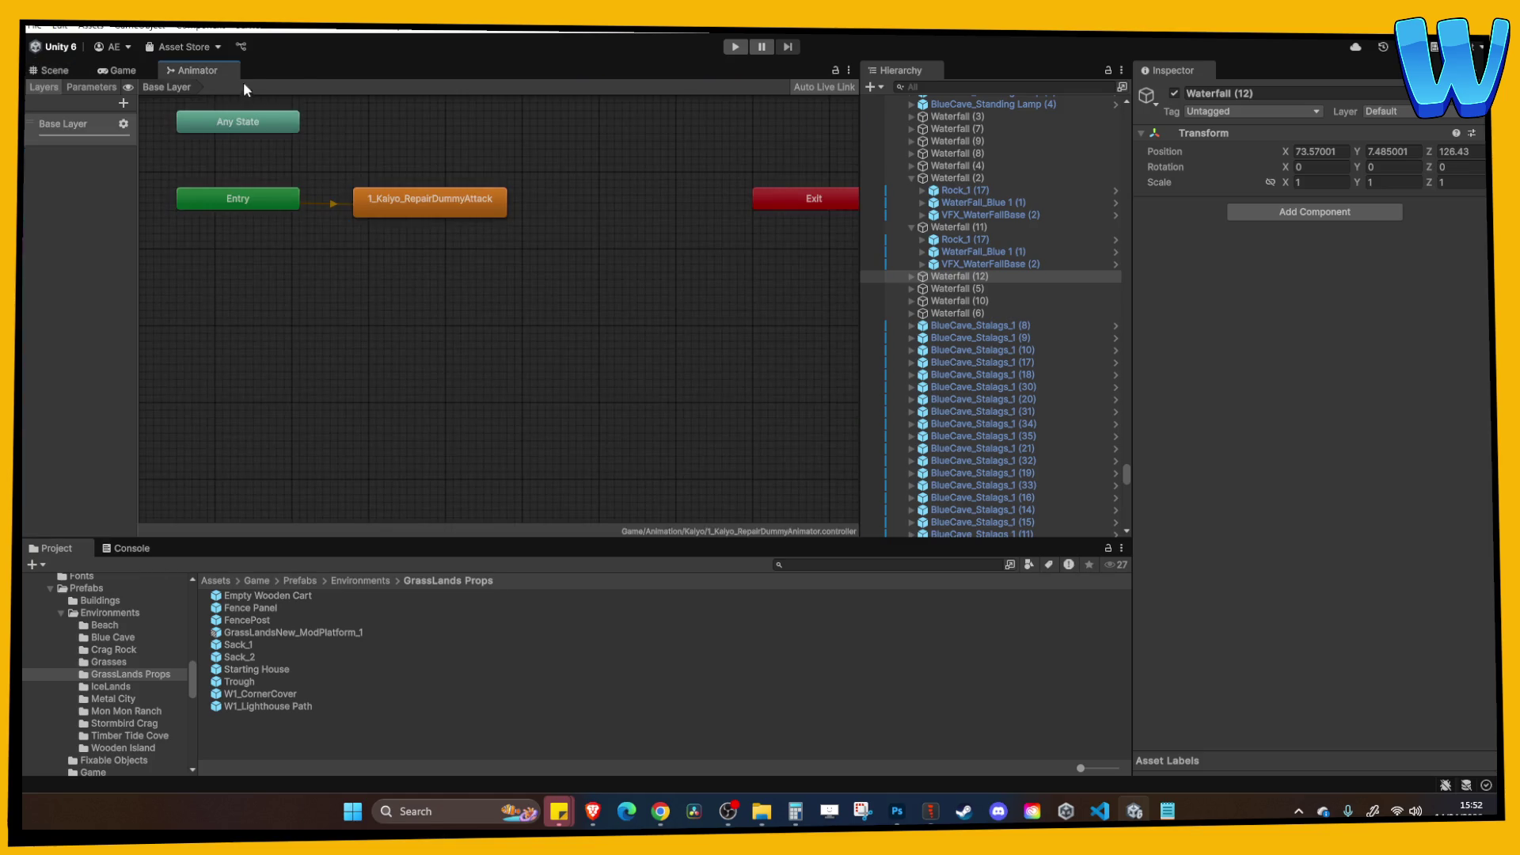
{"action": "left_click", "coordinate": [59, 72]}
{"action": "left_click_drag", "start_coordinate": [528, 299], "coordinate": [502, 291]}
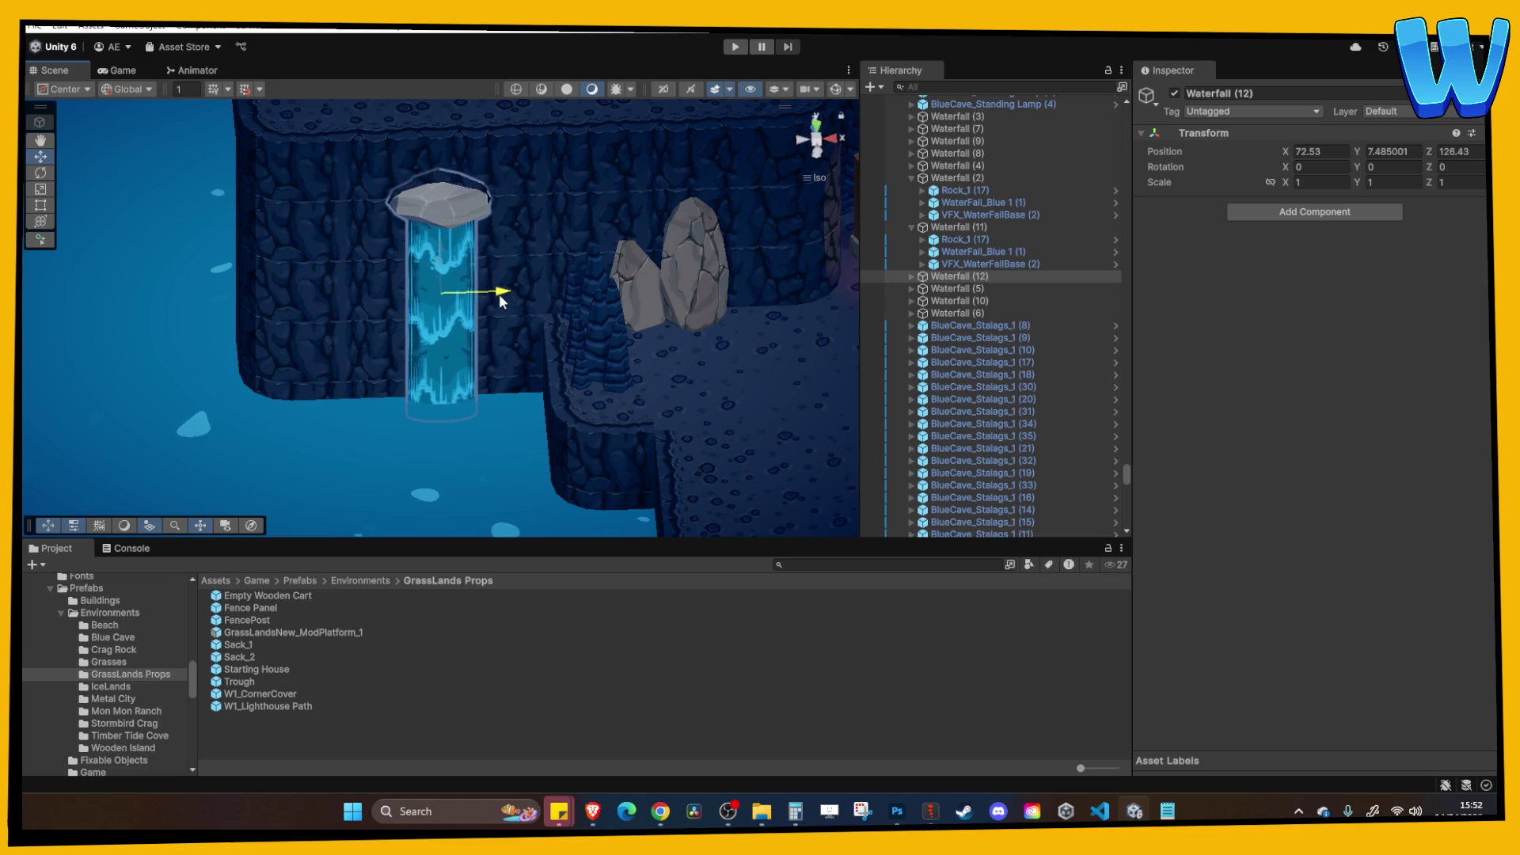
{"action": "left_click", "coordinate": [535, 288]}
{"action": "scroll", "coordinate": [614, 307], "scroll_direction": "down", "scroll_amount": 3}
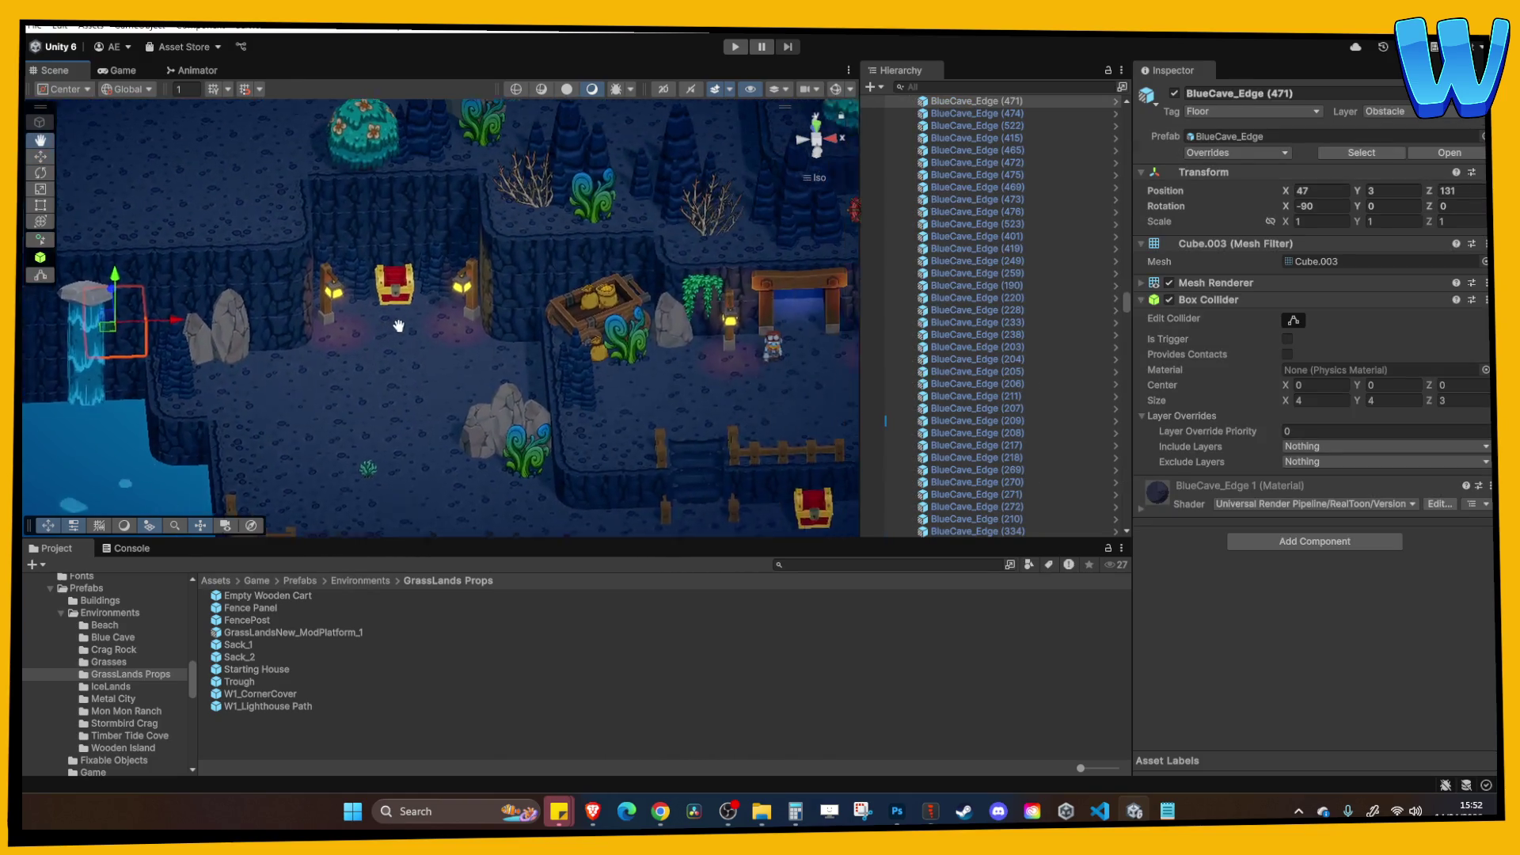
Raise Hanging Bush 1 (12) up the cliff wall above the left chest to Z 133.82.
{"action": "left_click", "coordinate": [586, 305]}
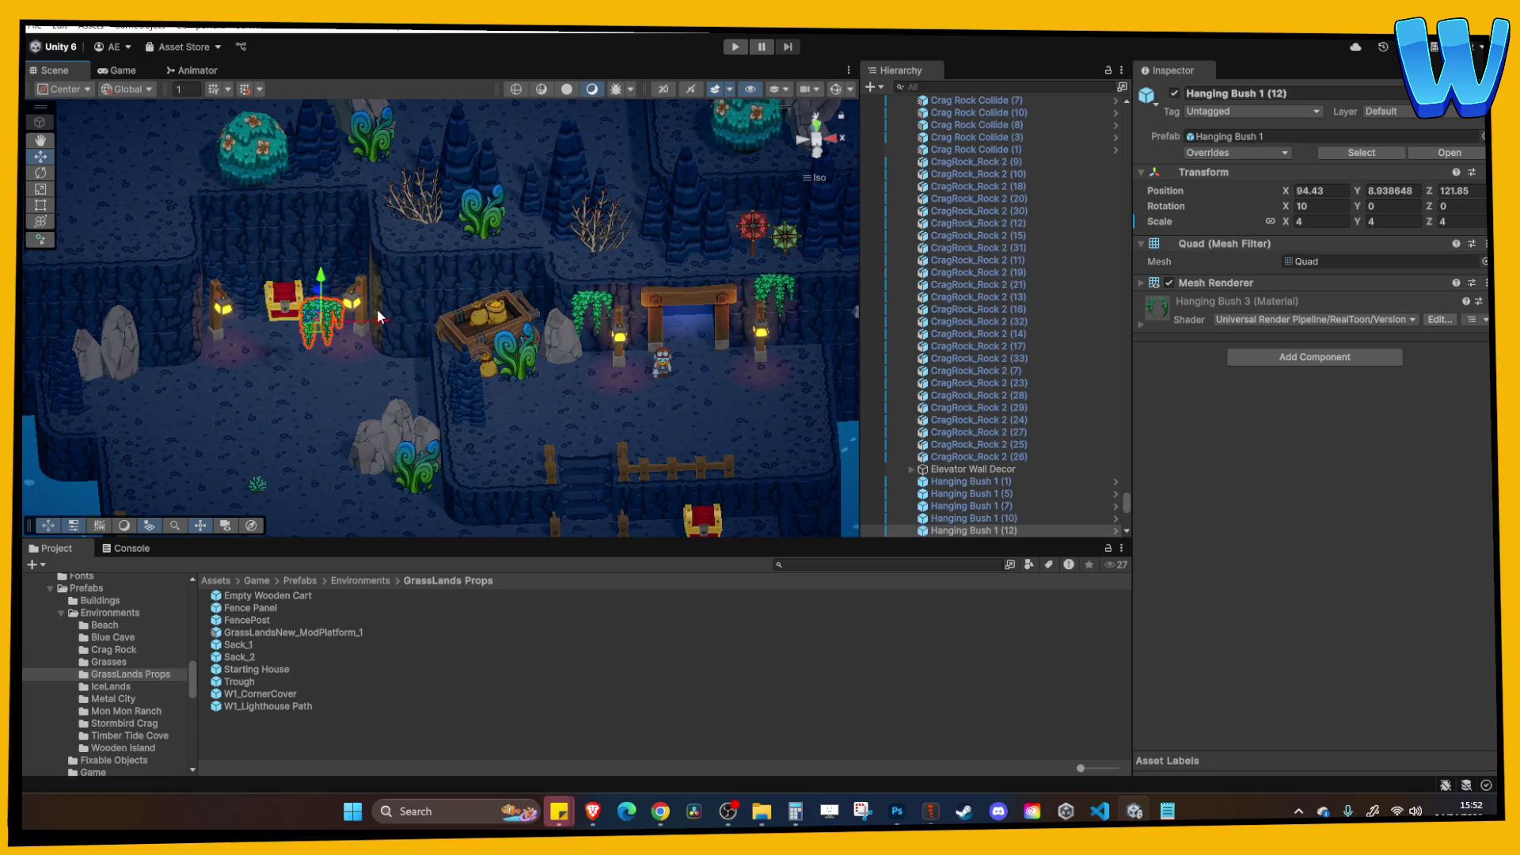
{"action": "left_click_drag", "start_coordinate": [381, 316], "coordinate": [304, 313]}
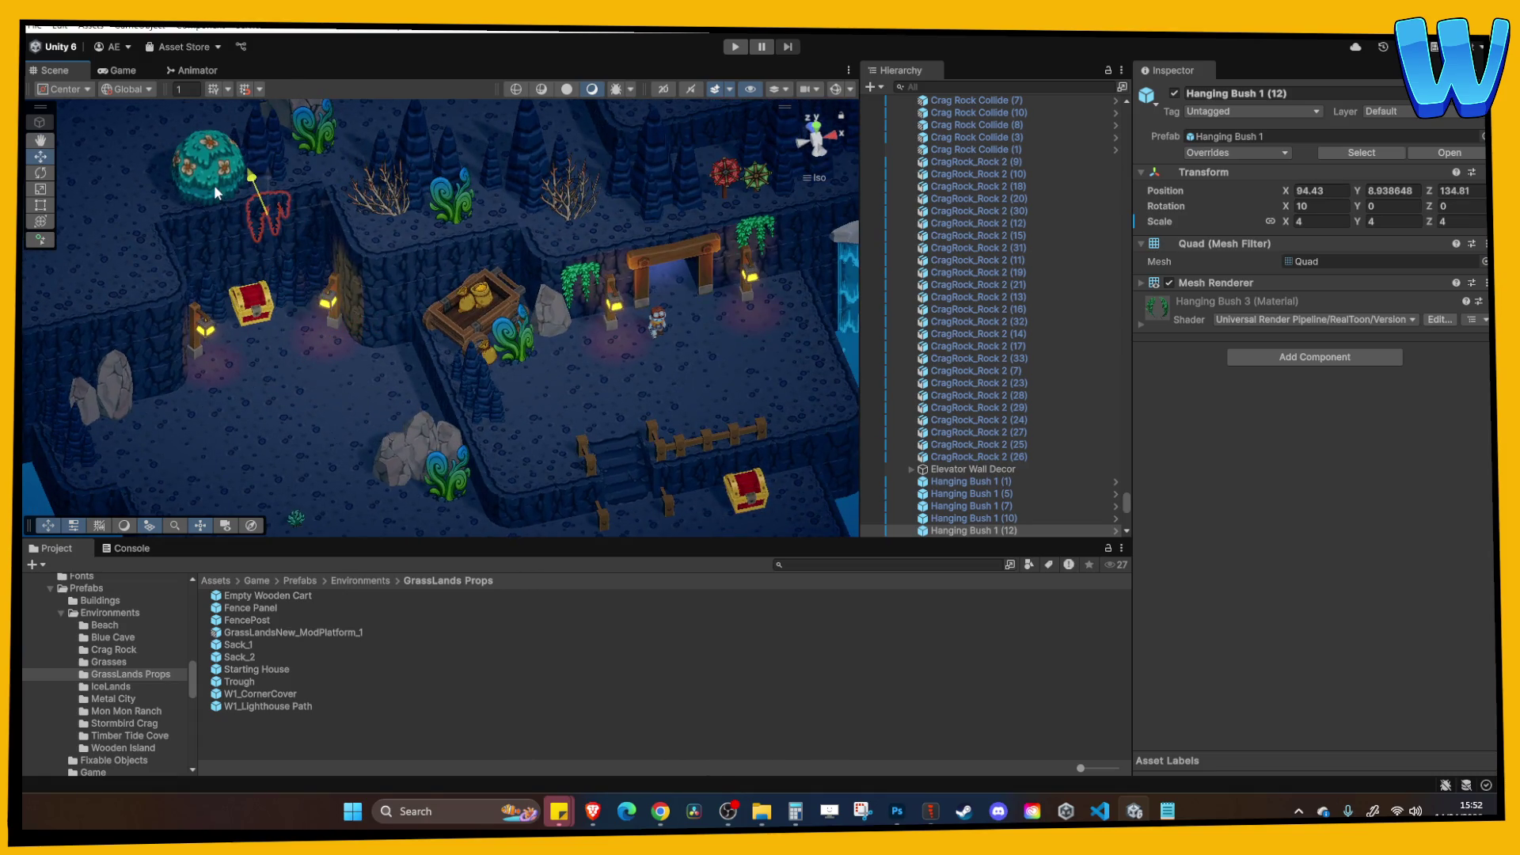
{"action": "left_click_drag", "start_coordinate": [217, 192], "coordinate": [220, 193]}
{"action": "key", "text": "f"}
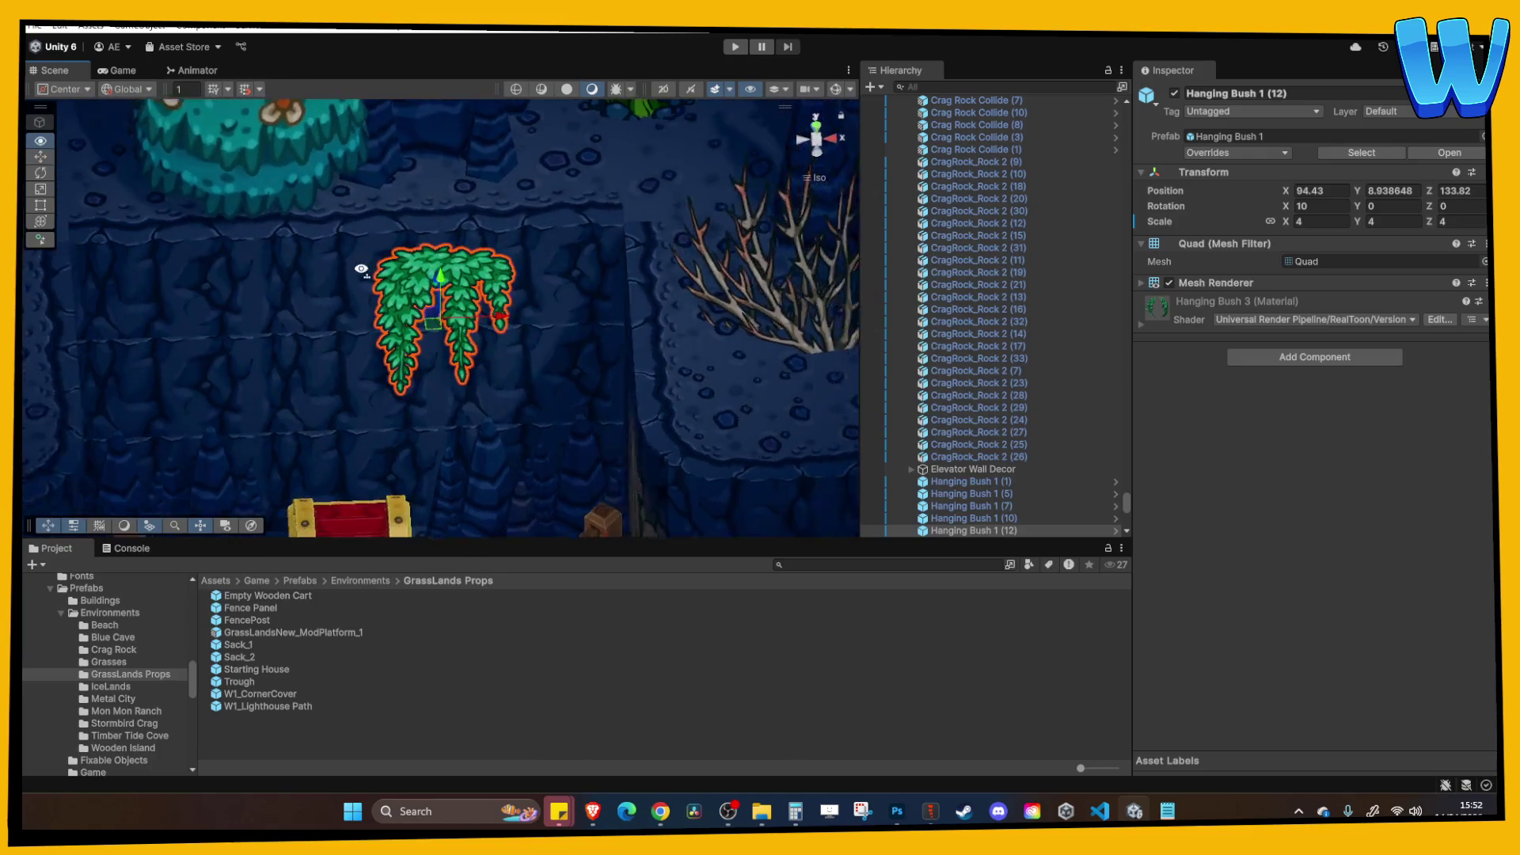
{"action": "left_click_drag", "start_coordinate": [437, 273], "coordinate": [439, 251]}
{"action": "scroll", "coordinate": [519, 224], "scroll_direction": "down", "scroll_amount": 2}
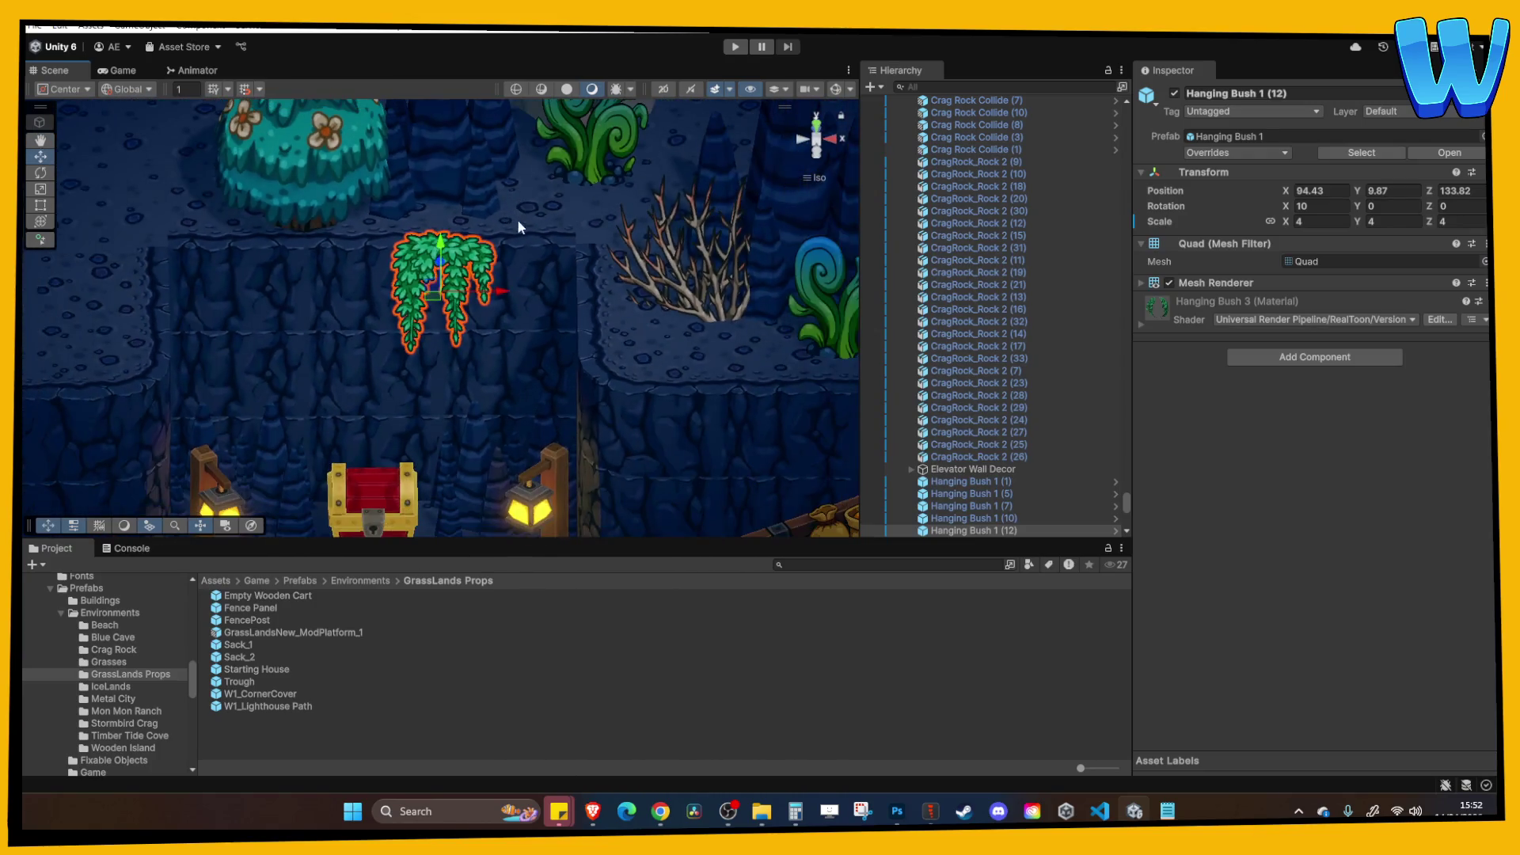
{"action": "scroll", "coordinate": [516, 238], "scroll_direction": "down", "scroll_amount": 6}
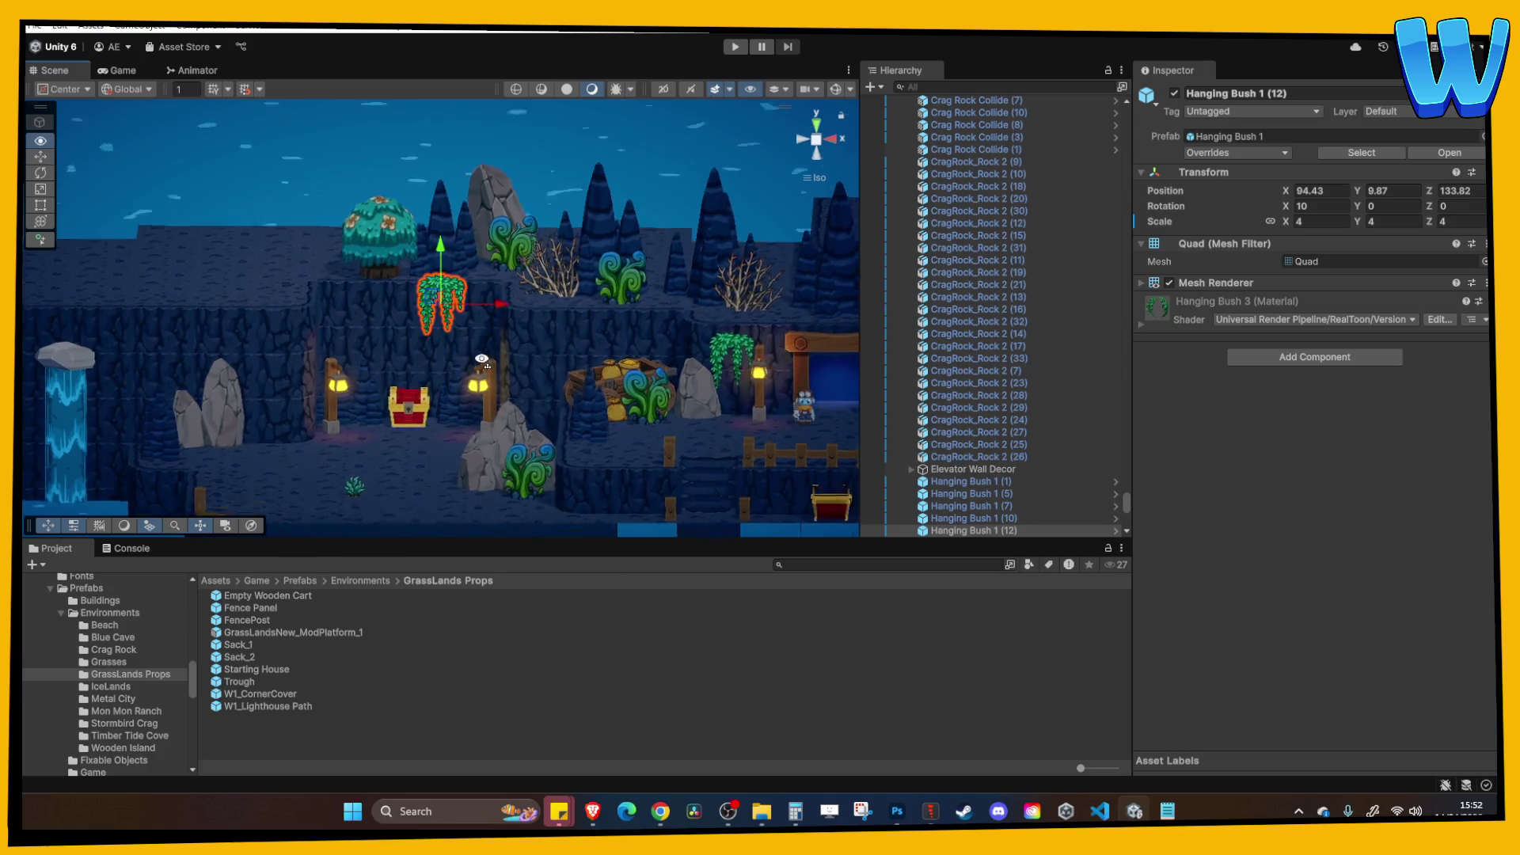
{"action": "scroll", "coordinate": [483, 357], "scroll_direction": "down", "scroll_amount": 5}
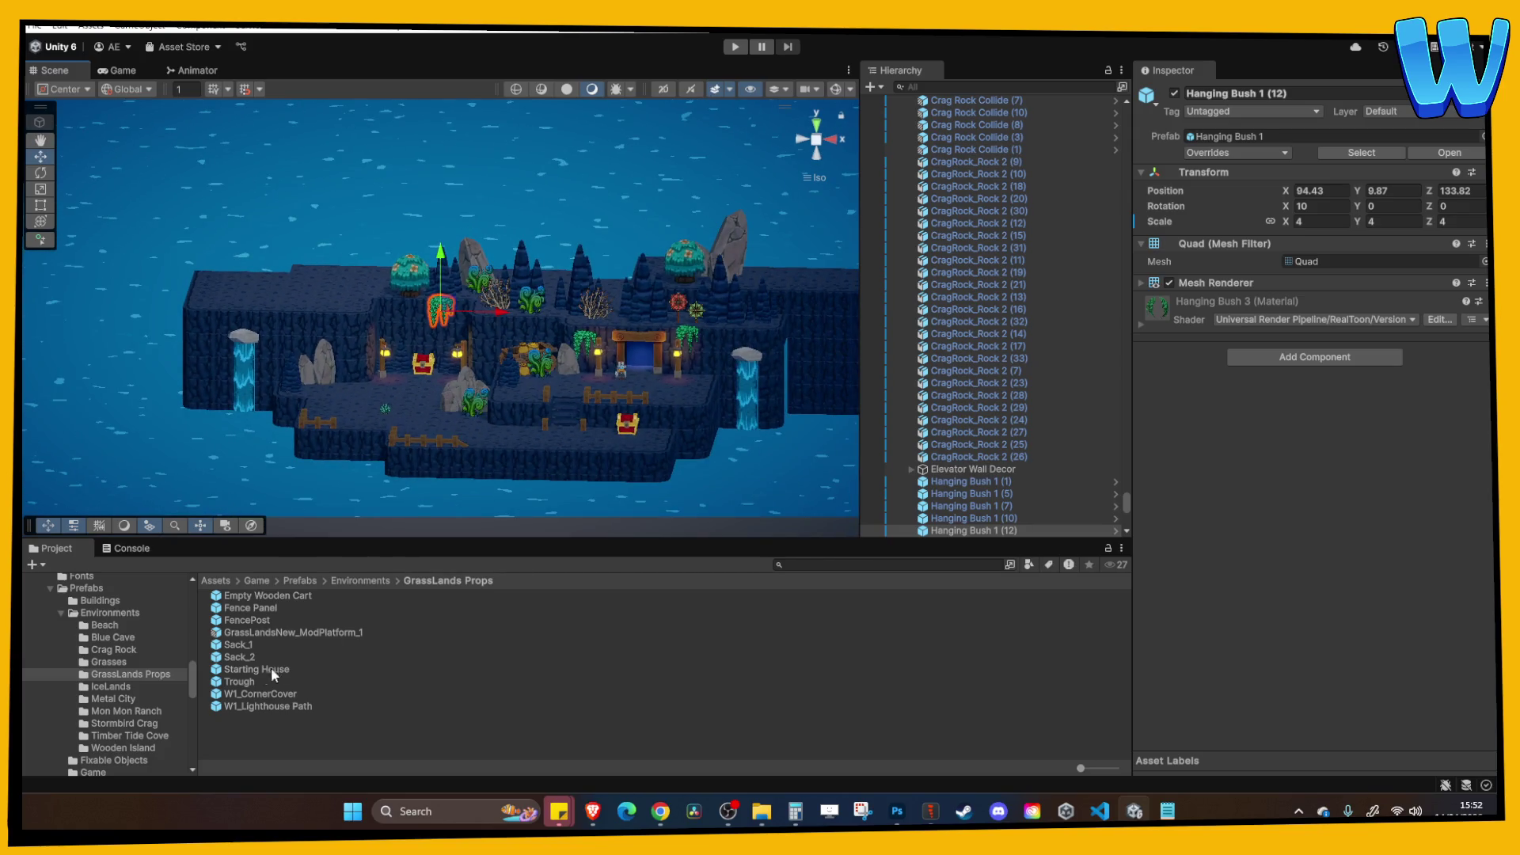
Open the Island_10_Stormbird Crag scene from the Assets/Game/Scenes folder.
{"action": "left_click", "coordinate": [64, 615]}
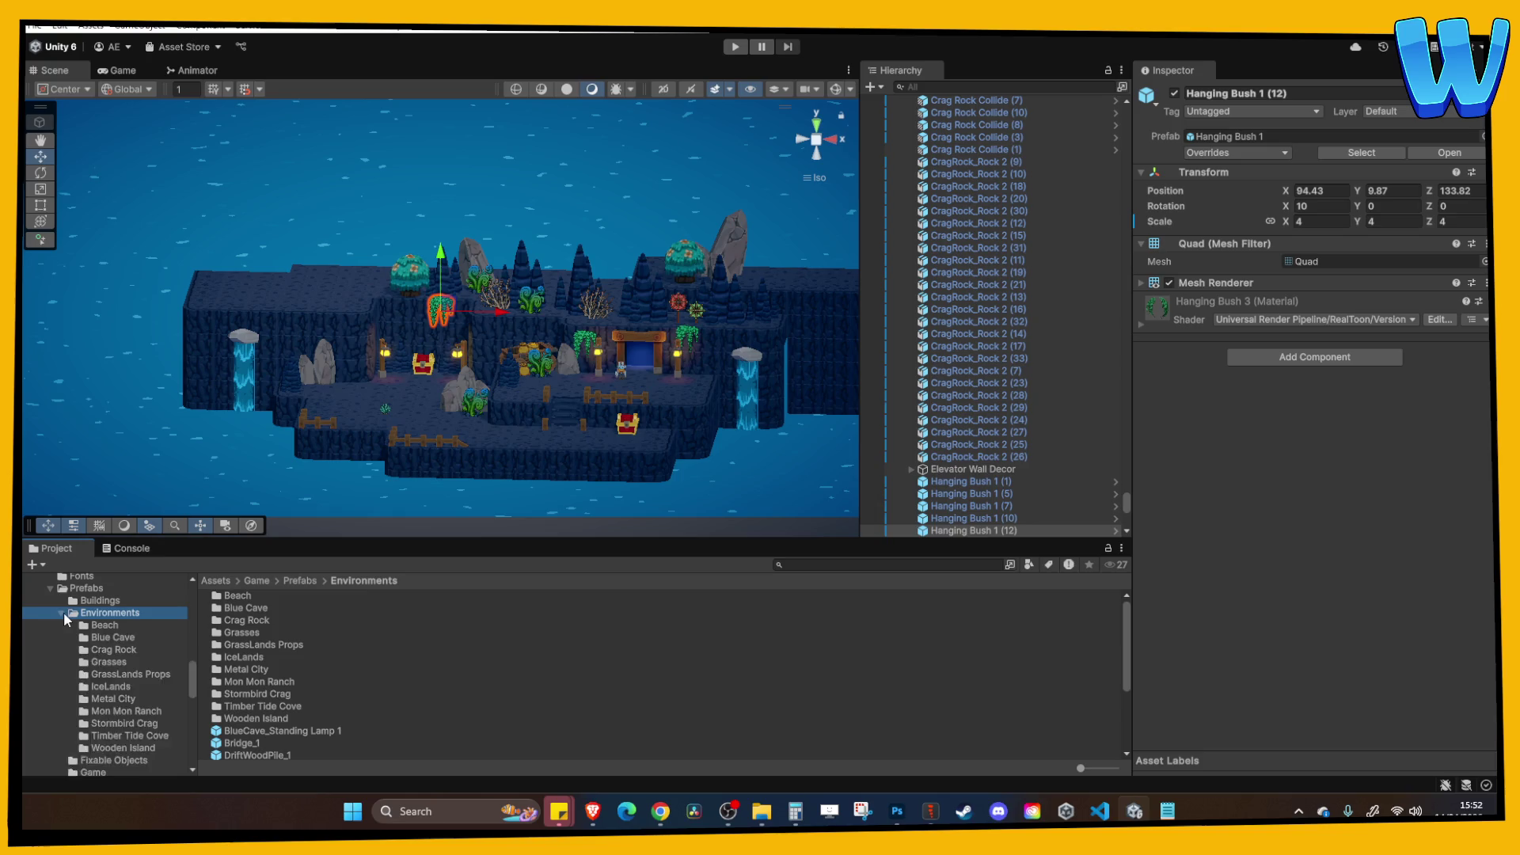
{"action": "left_click", "coordinate": [63, 611]}
{"action": "left_click", "coordinate": [51, 589]}
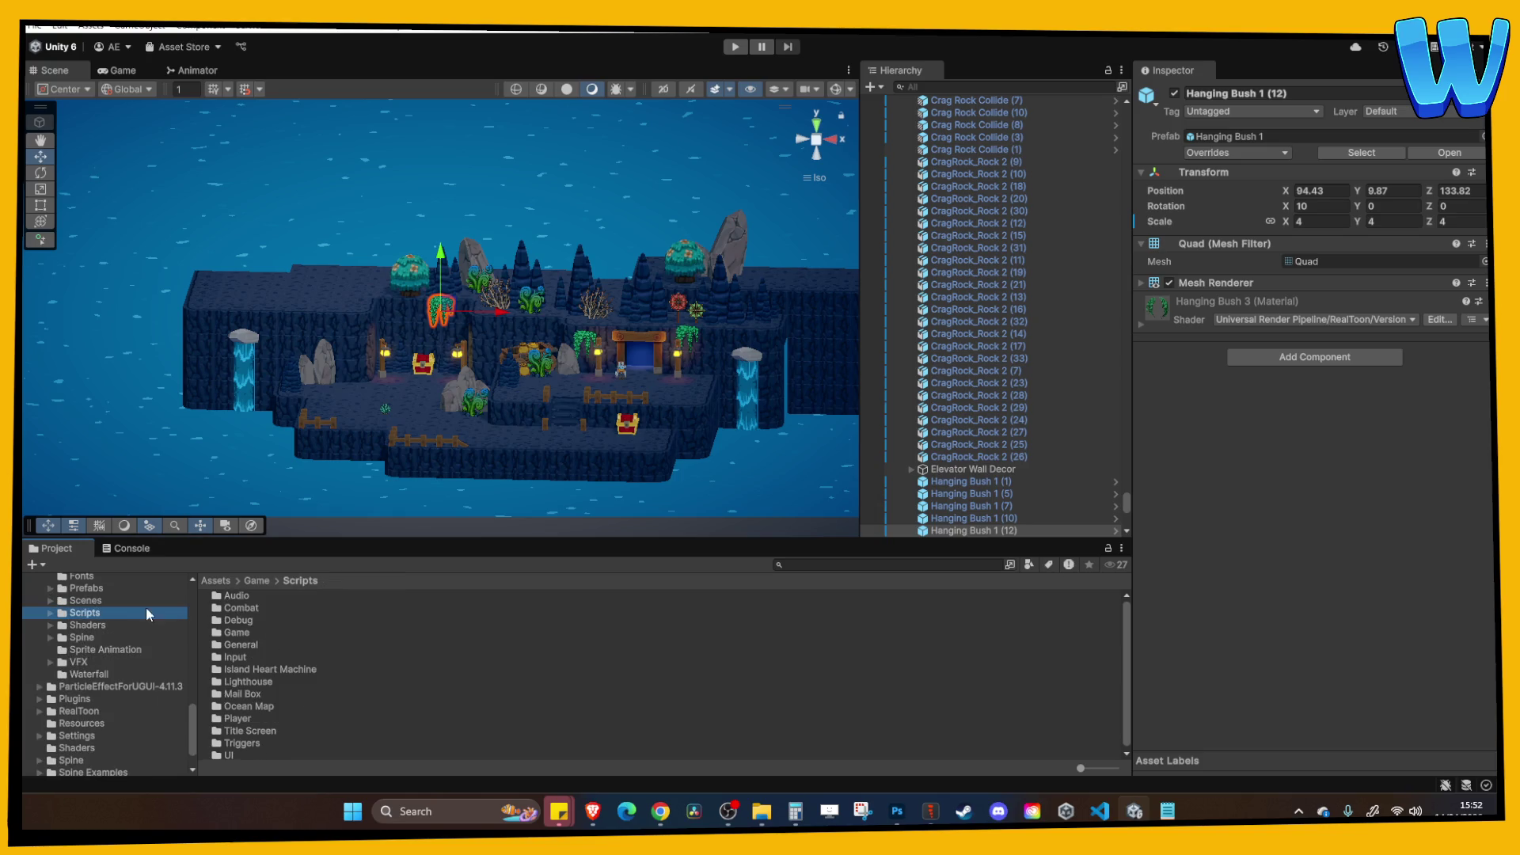
{"action": "left_click", "coordinate": [83, 600]}
{"action": "scroll", "coordinate": [262, 641], "scroll_direction": "down", "scroll_amount": 5}
{"action": "left_click", "coordinate": [301, 657]}
{"action": "double_click", "coordinate": [301, 657]}
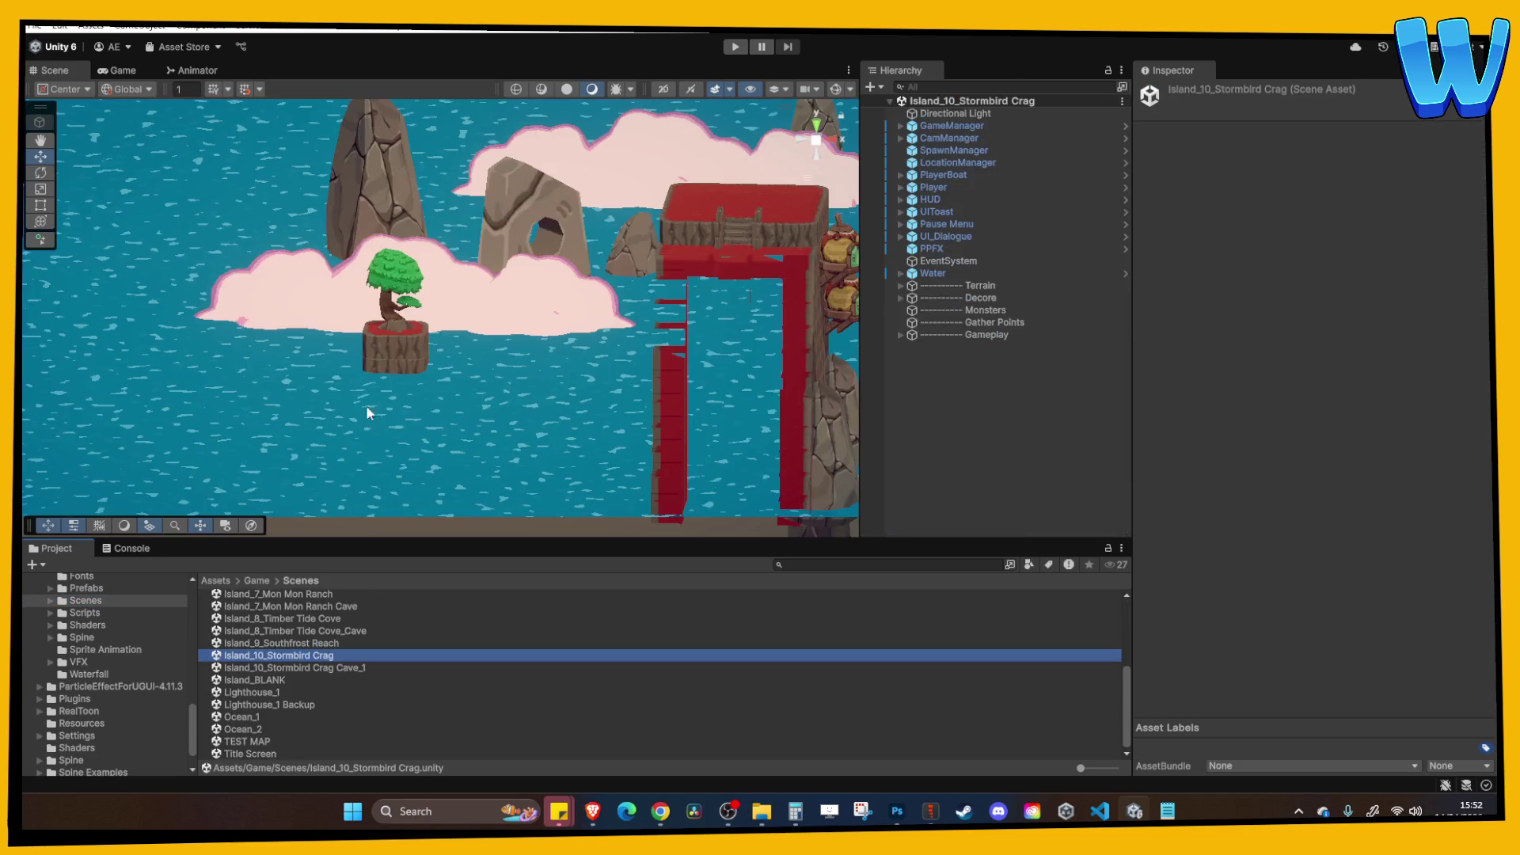
Find and copy the Stormbird Crag Hori Flag Spine banner above the village houses.
{"action": "scroll", "coordinate": [540, 326], "scroll_direction": "down", "scroll_amount": 5}
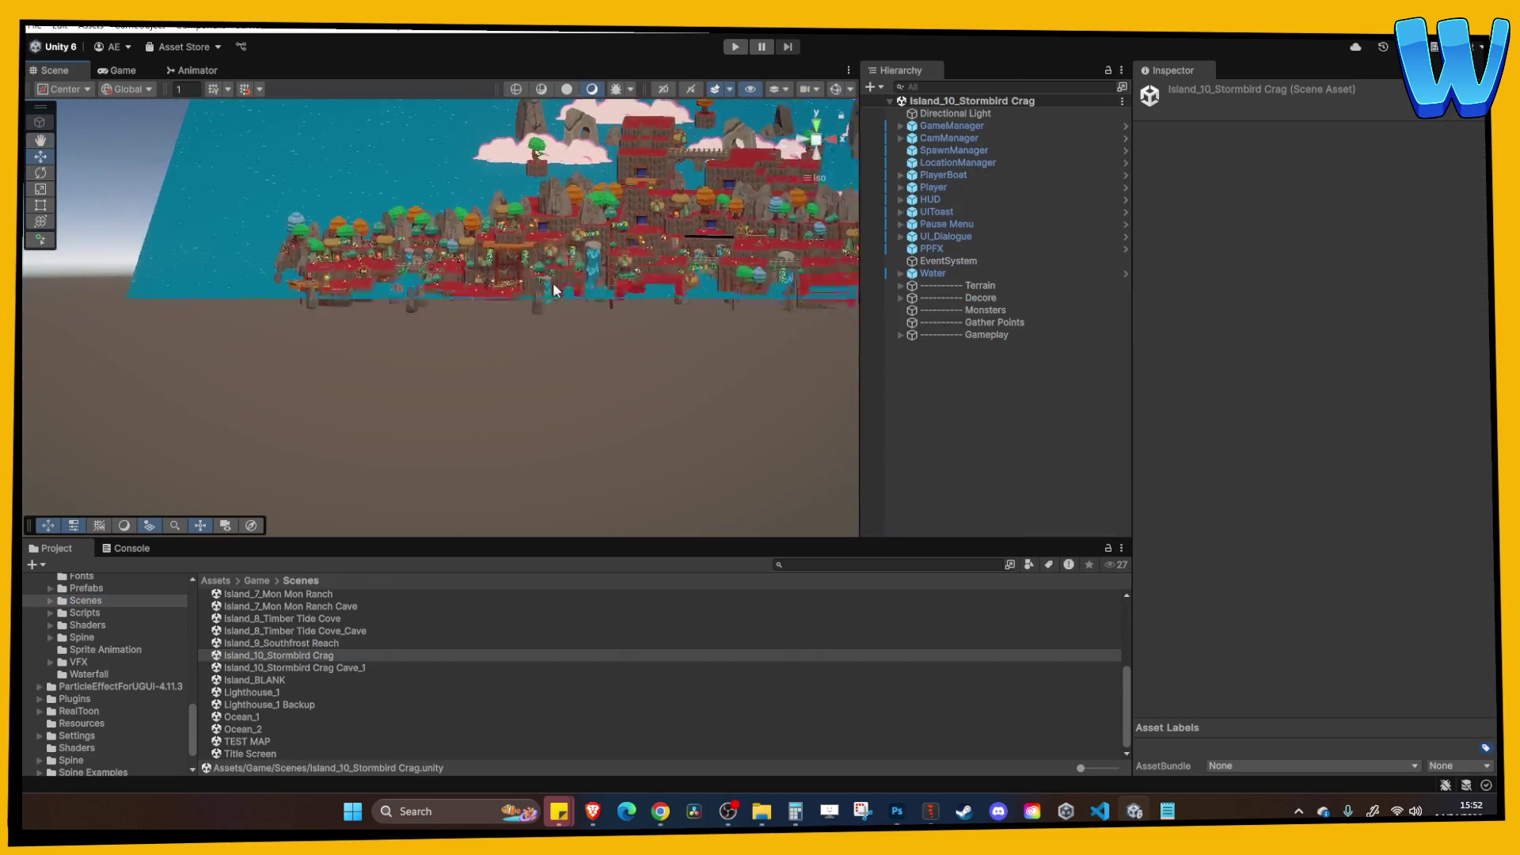
{"action": "left_click", "coordinate": [557, 282]}
{"action": "key", "text": "f"}
{"action": "key", "text": "a"}
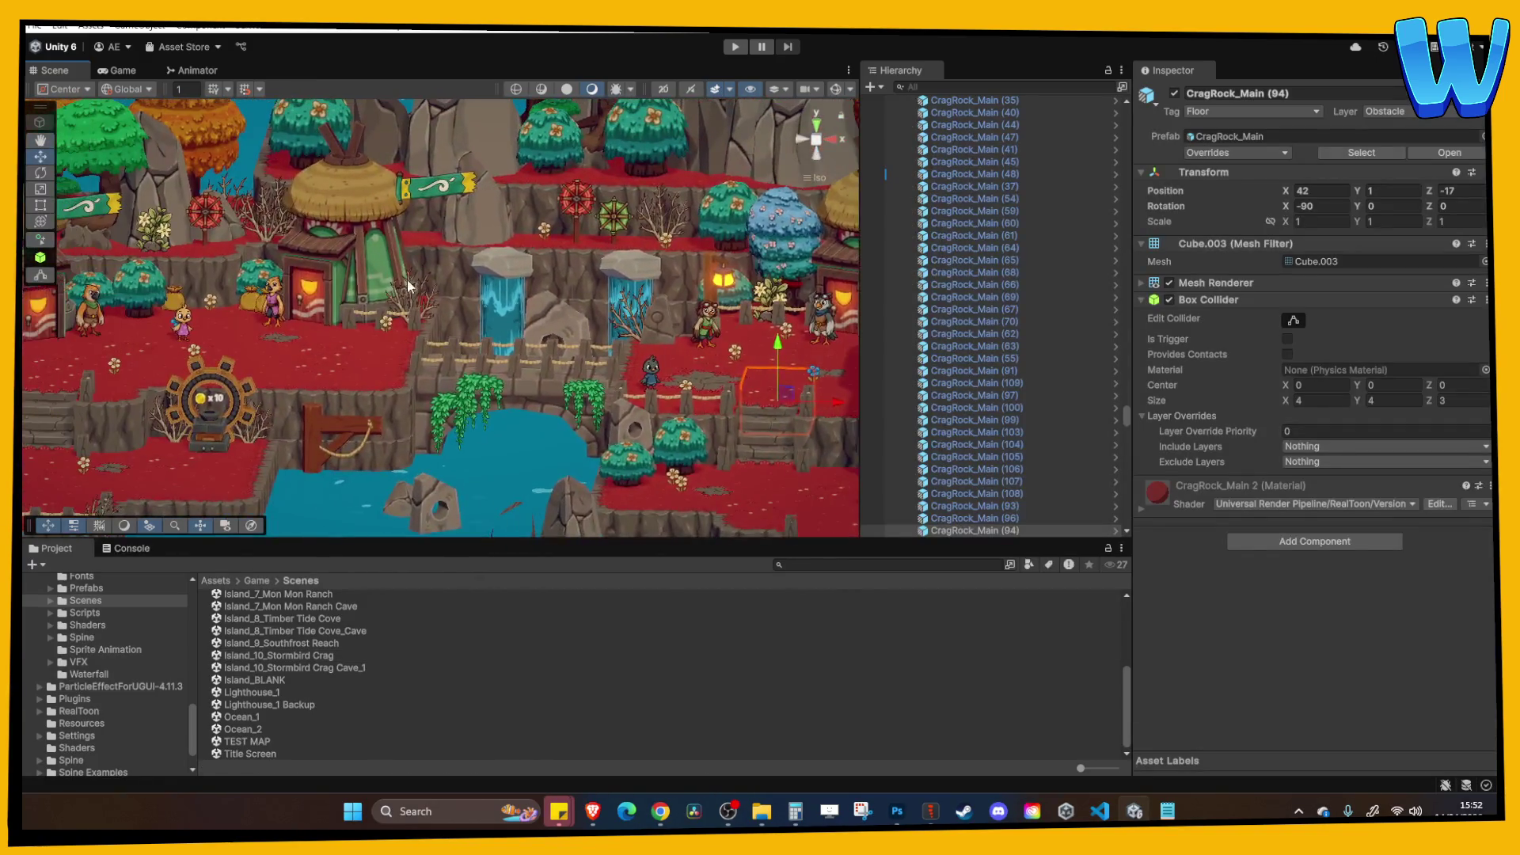
{"action": "left_click", "coordinate": [420, 299]}
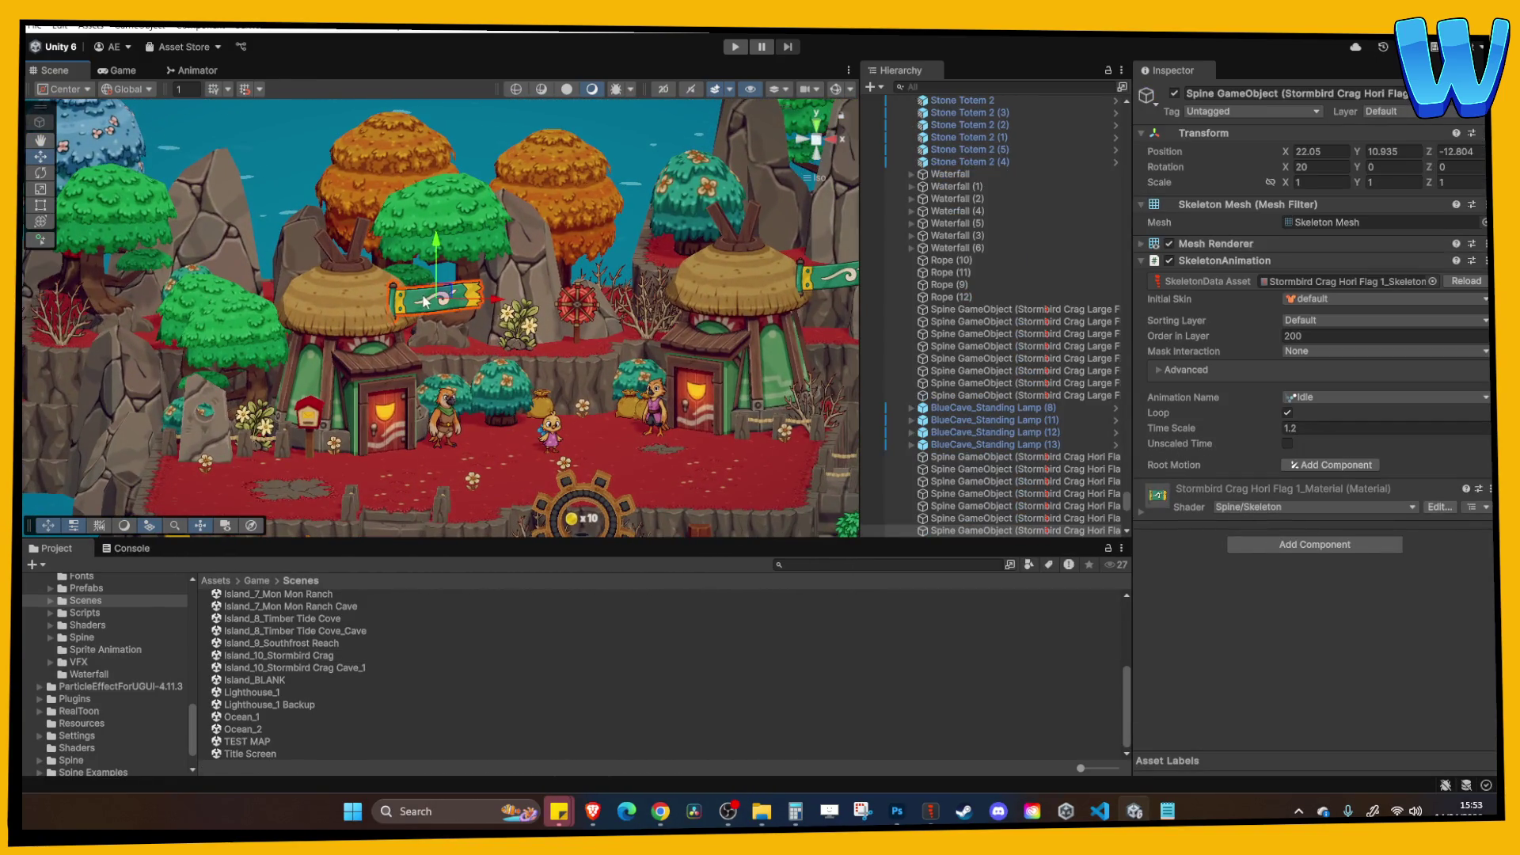
{"action": "scroll", "coordinate": [542, 348], "scroll_direction": "down", "scroll_amount": 2}
{"action": "scroll", "coordinate": [540, 340], "scroll_direction": "down", "scroll_amount": 3}
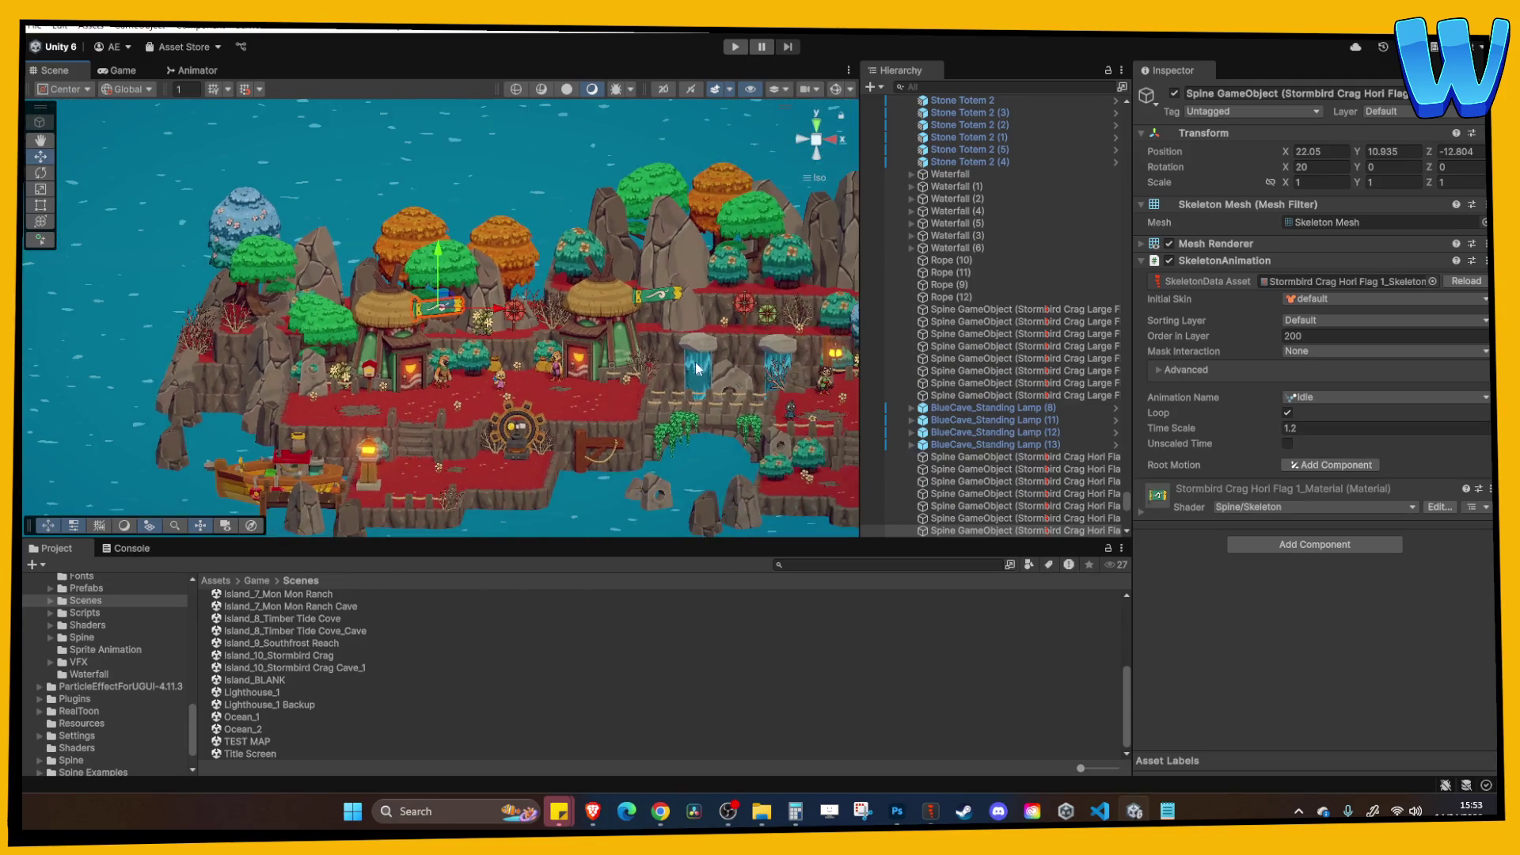
{"action": "scroll", "coordinate": [500, 339], "scroll_direction": "up", "scroll_amount": 3}
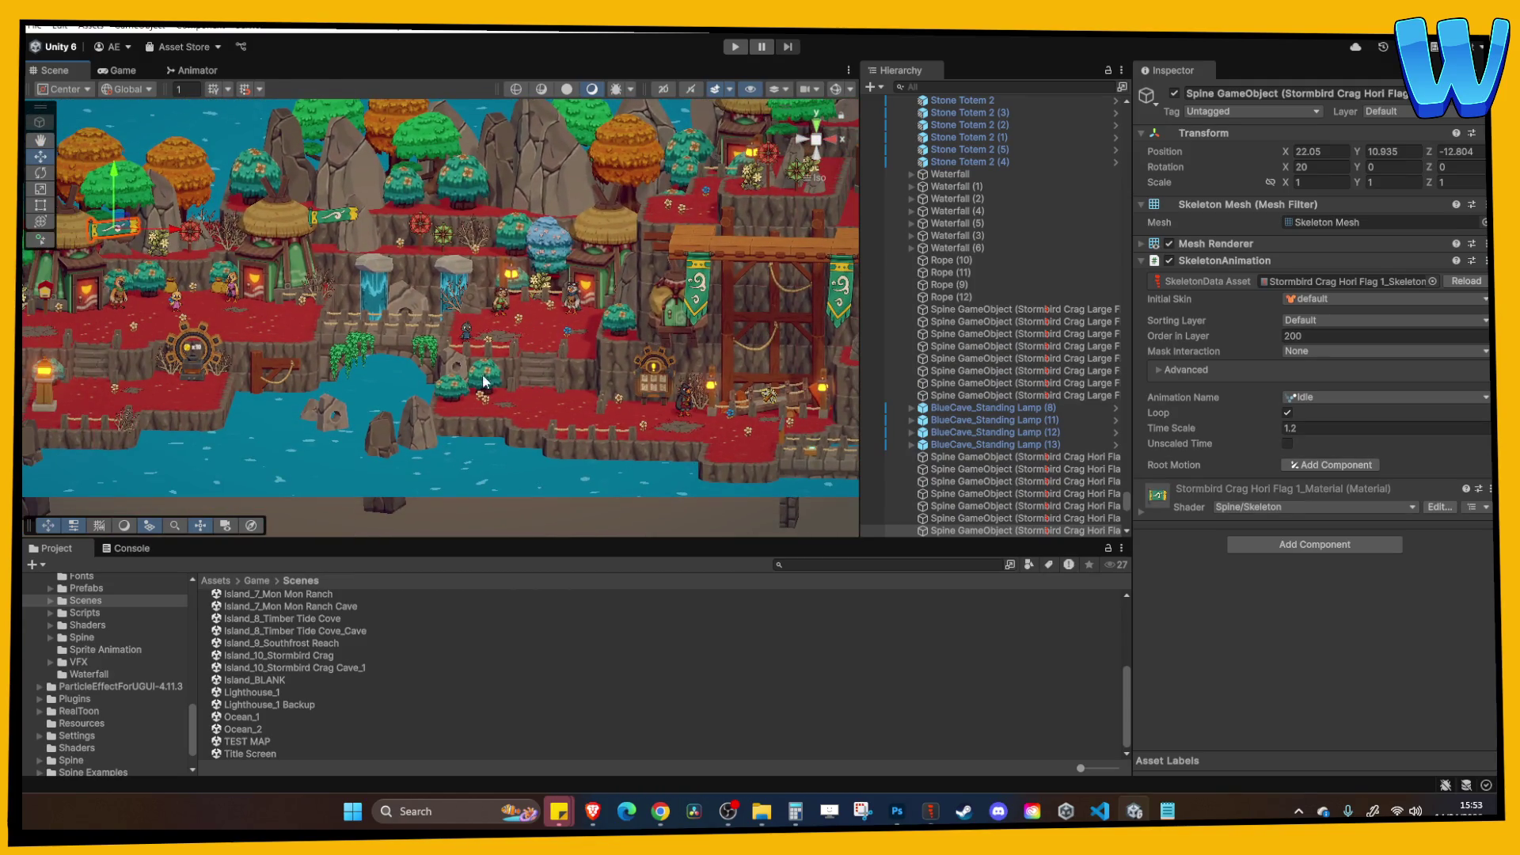
Paste the flag into the Island_10_Stormbird Crag Cave_1 scene.
{"action": "double_click", "coordinate": [332, 669]}
{"action": "left_click", "coordinate": [993, 501]}
{"action": "key", "text": "ctrl+v"}
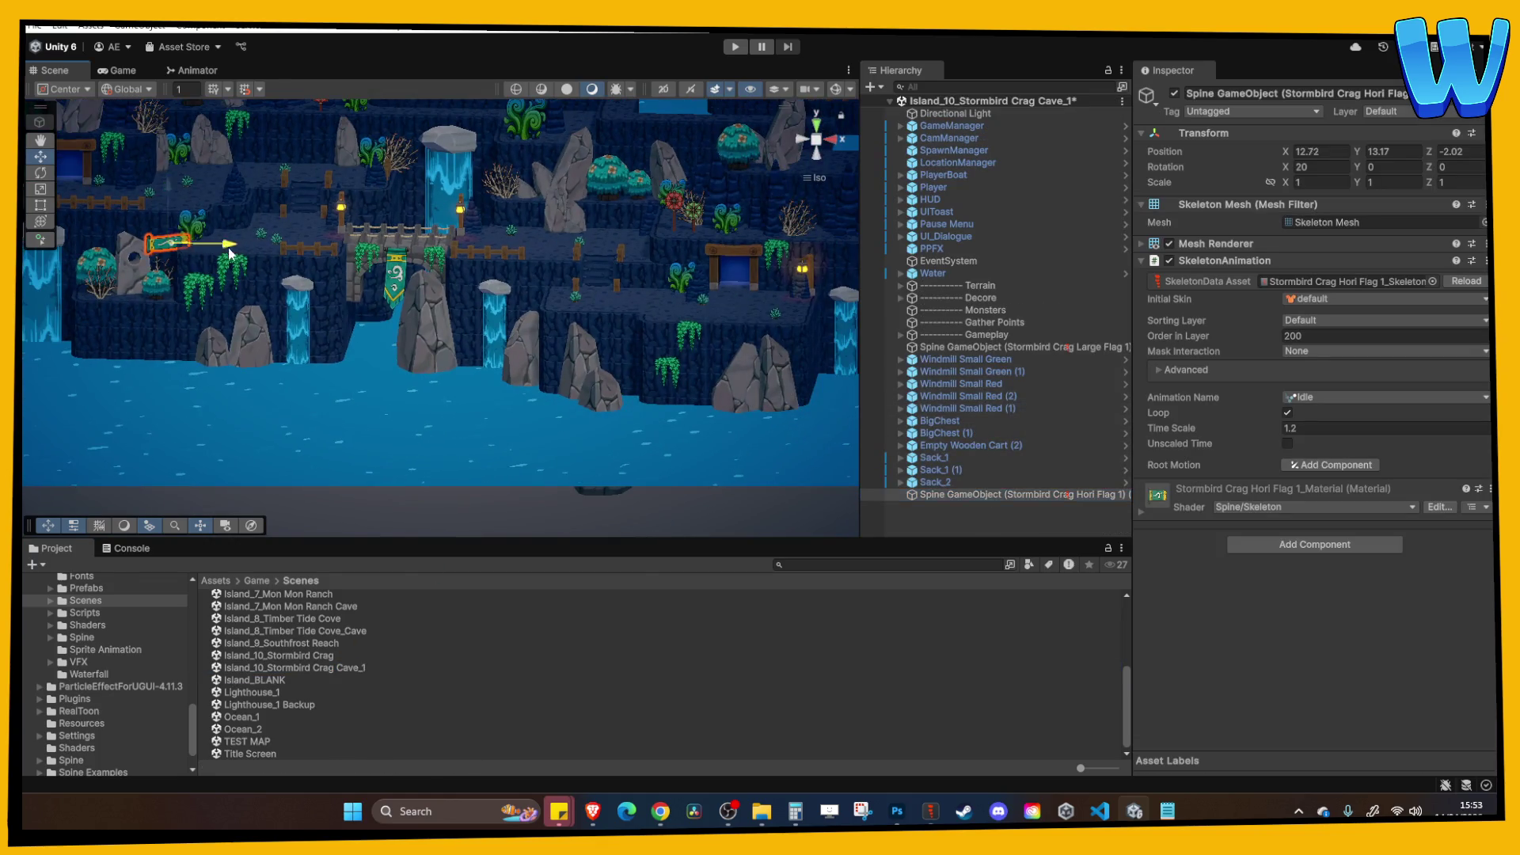